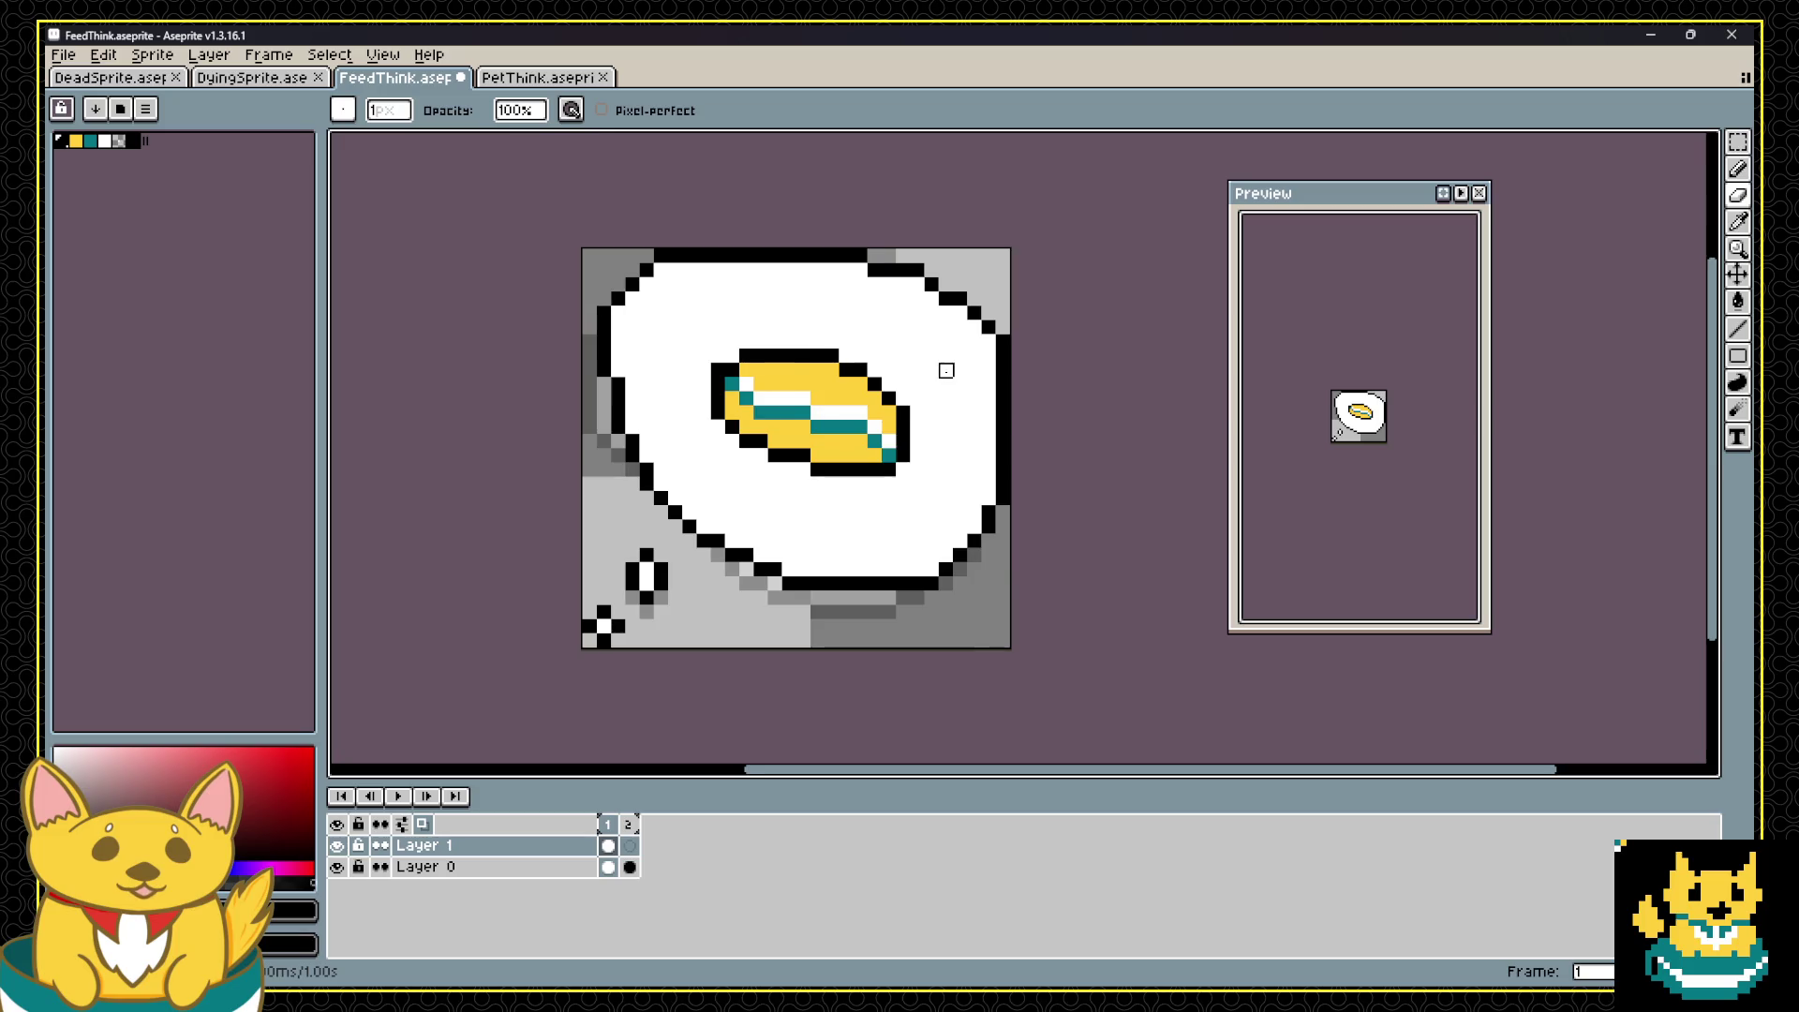
Step: Preview the bubble animation, return to the candy frame, and add a black top-left outline pixel
{"action": "scroll", "coordinate": [946, 370], "scroll_direction": "up", "scroll_amount": 1}
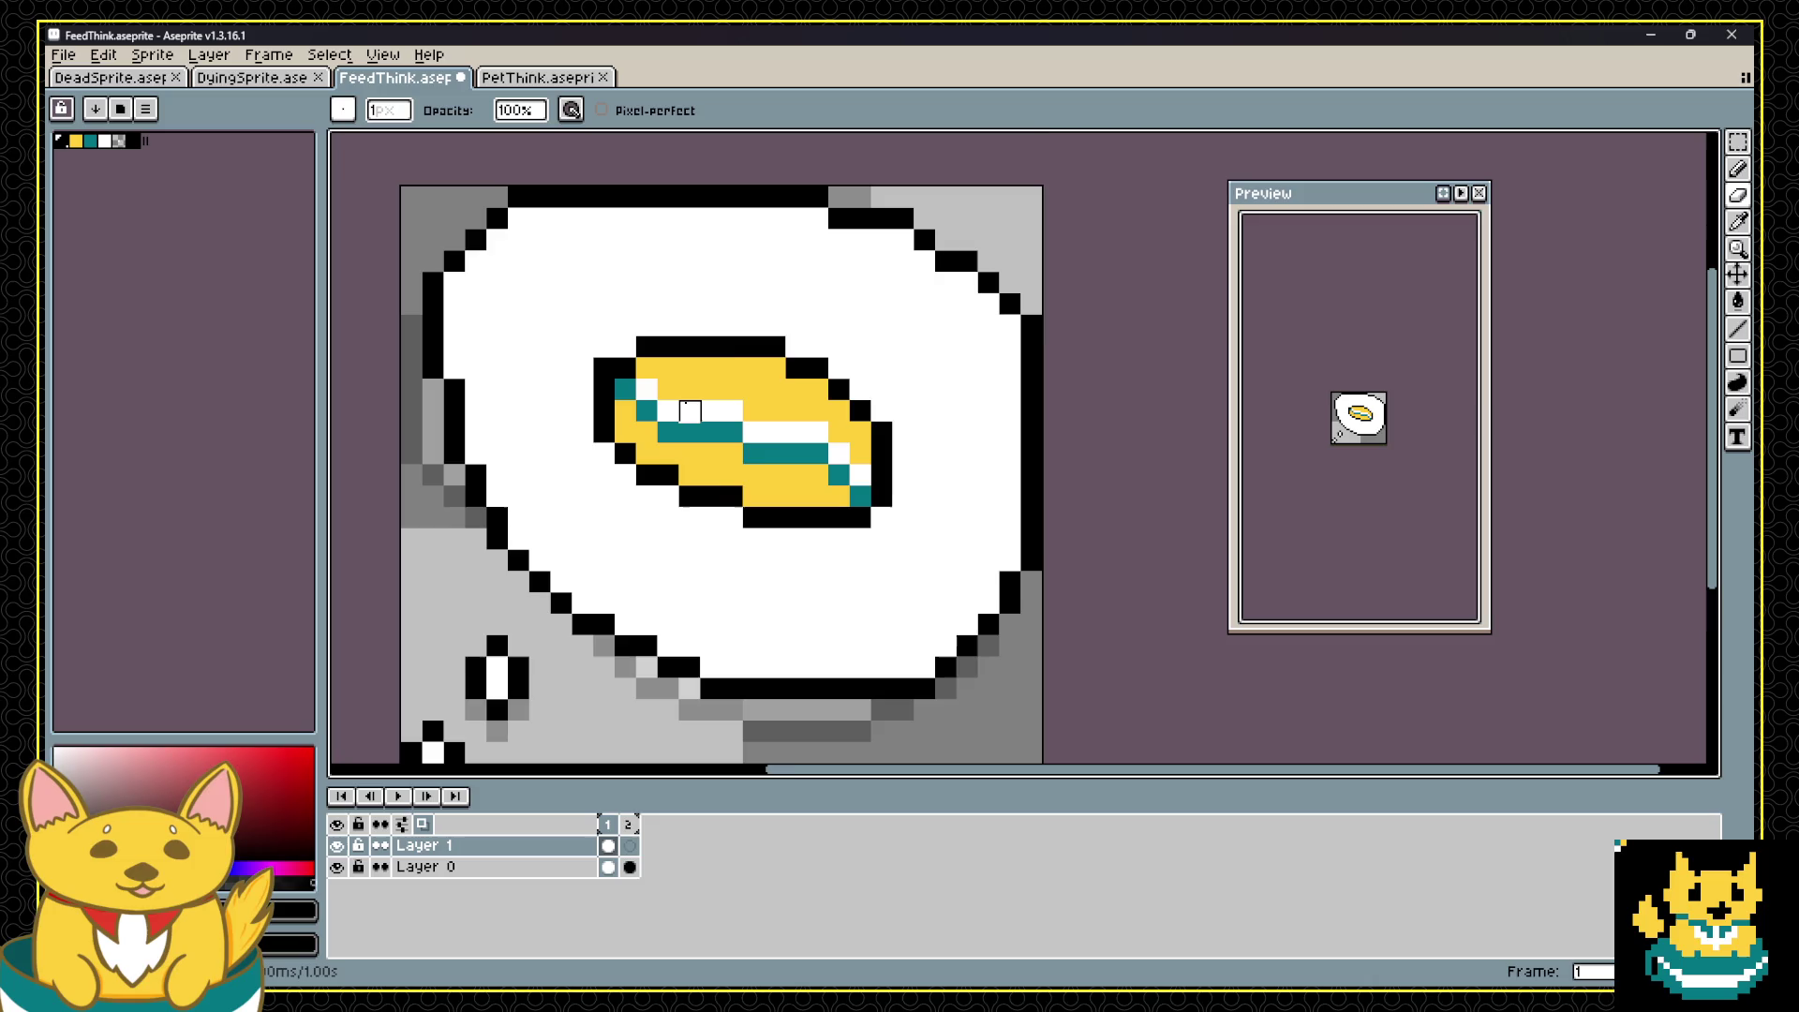
{"action": "scroll", "coordinate": [689, 410], "scroll_direction": "down", "scroll_amount": 1}
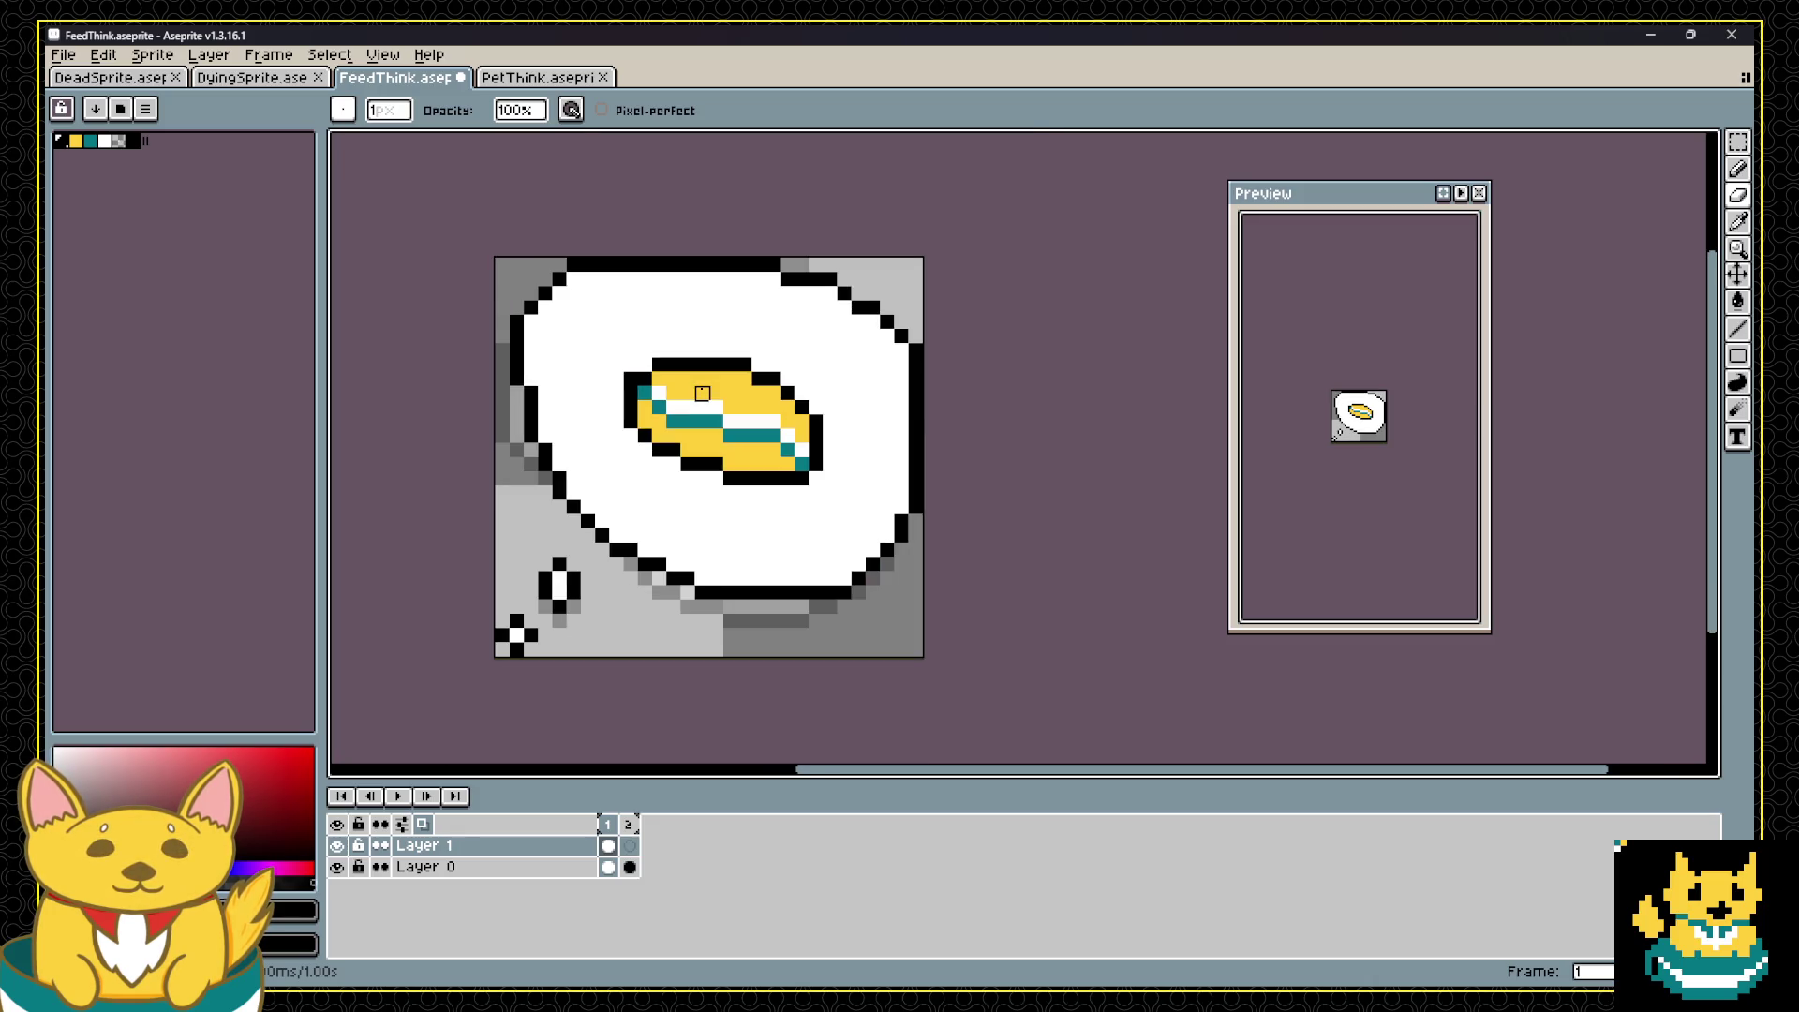
{"action": "scroll", "coordinate": [702, 393], "scroll_direction": "up", "scroll_amount": 1}
{"action": "scroll", "coordinate": [702, 393], "scroll_direction": "down", "scroll_amount": 1}
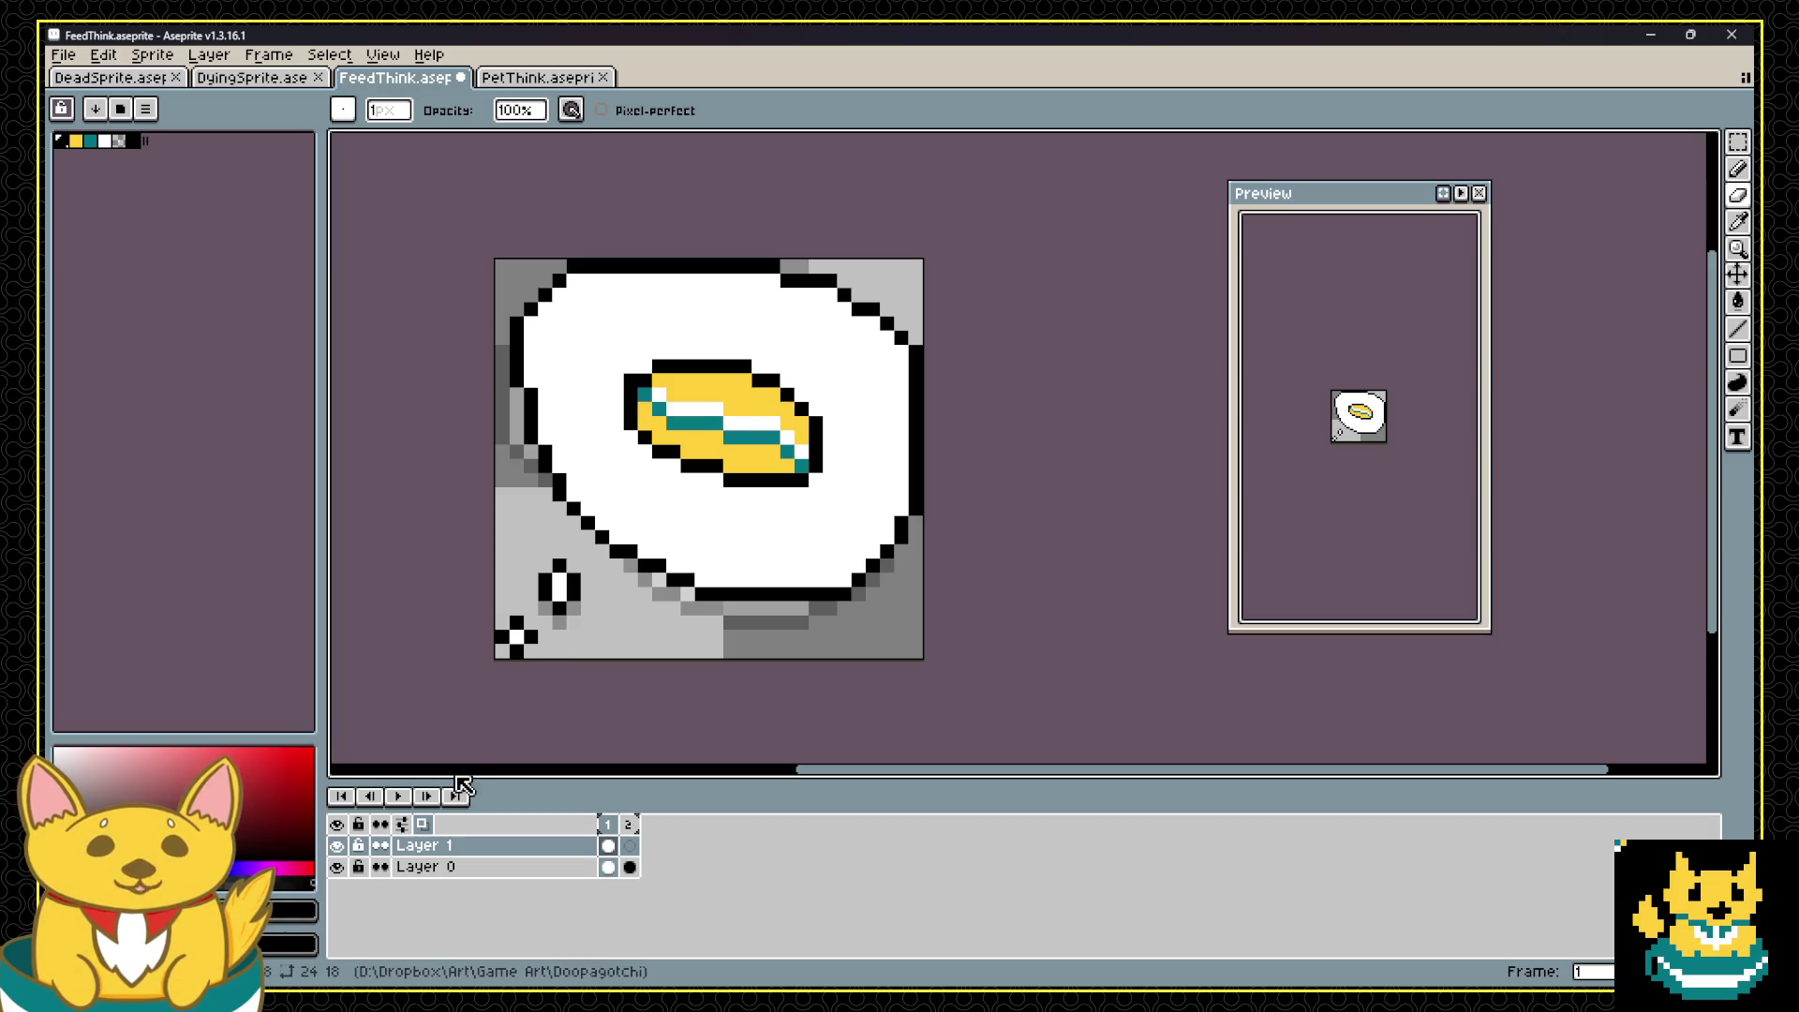
{"action": "left_click", "coordinate": [398, 795]}
{"action": "left_click", "coordinate": [398, 795]}
{"action": "left_click", "coordinate": [607, 824]}
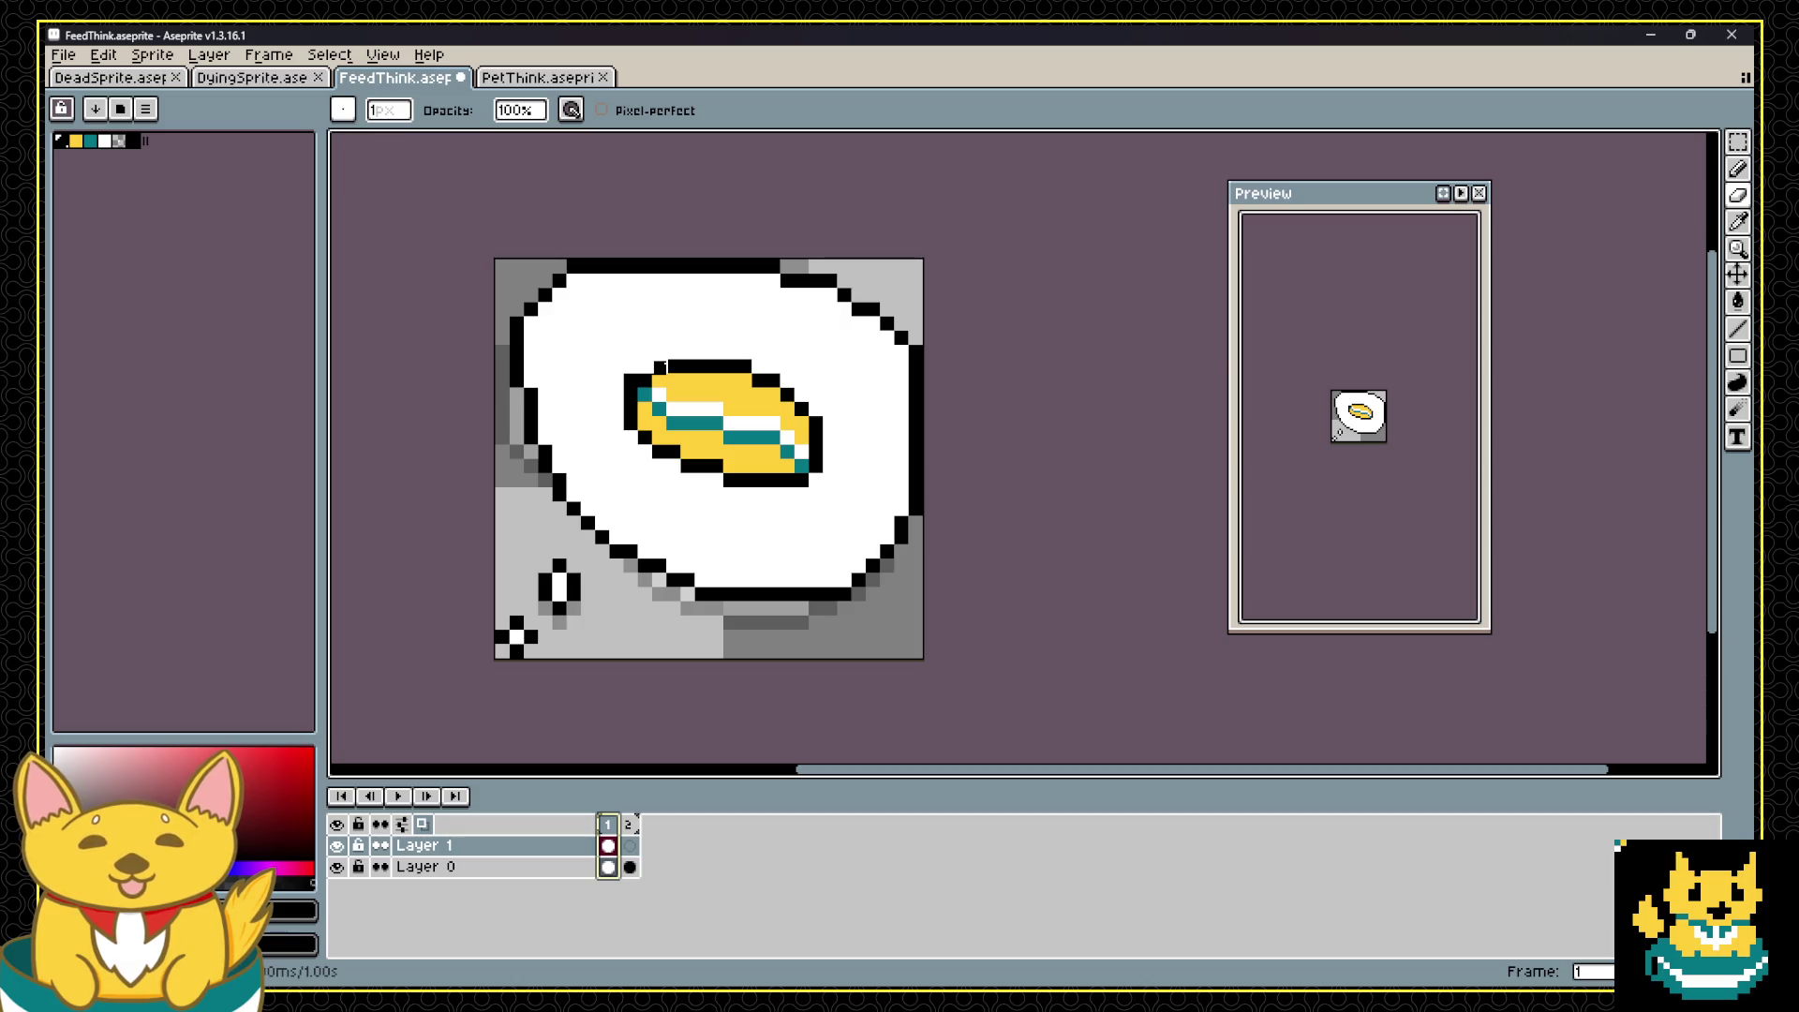
{"action": "left_click", "coordinate": [660, 366]}
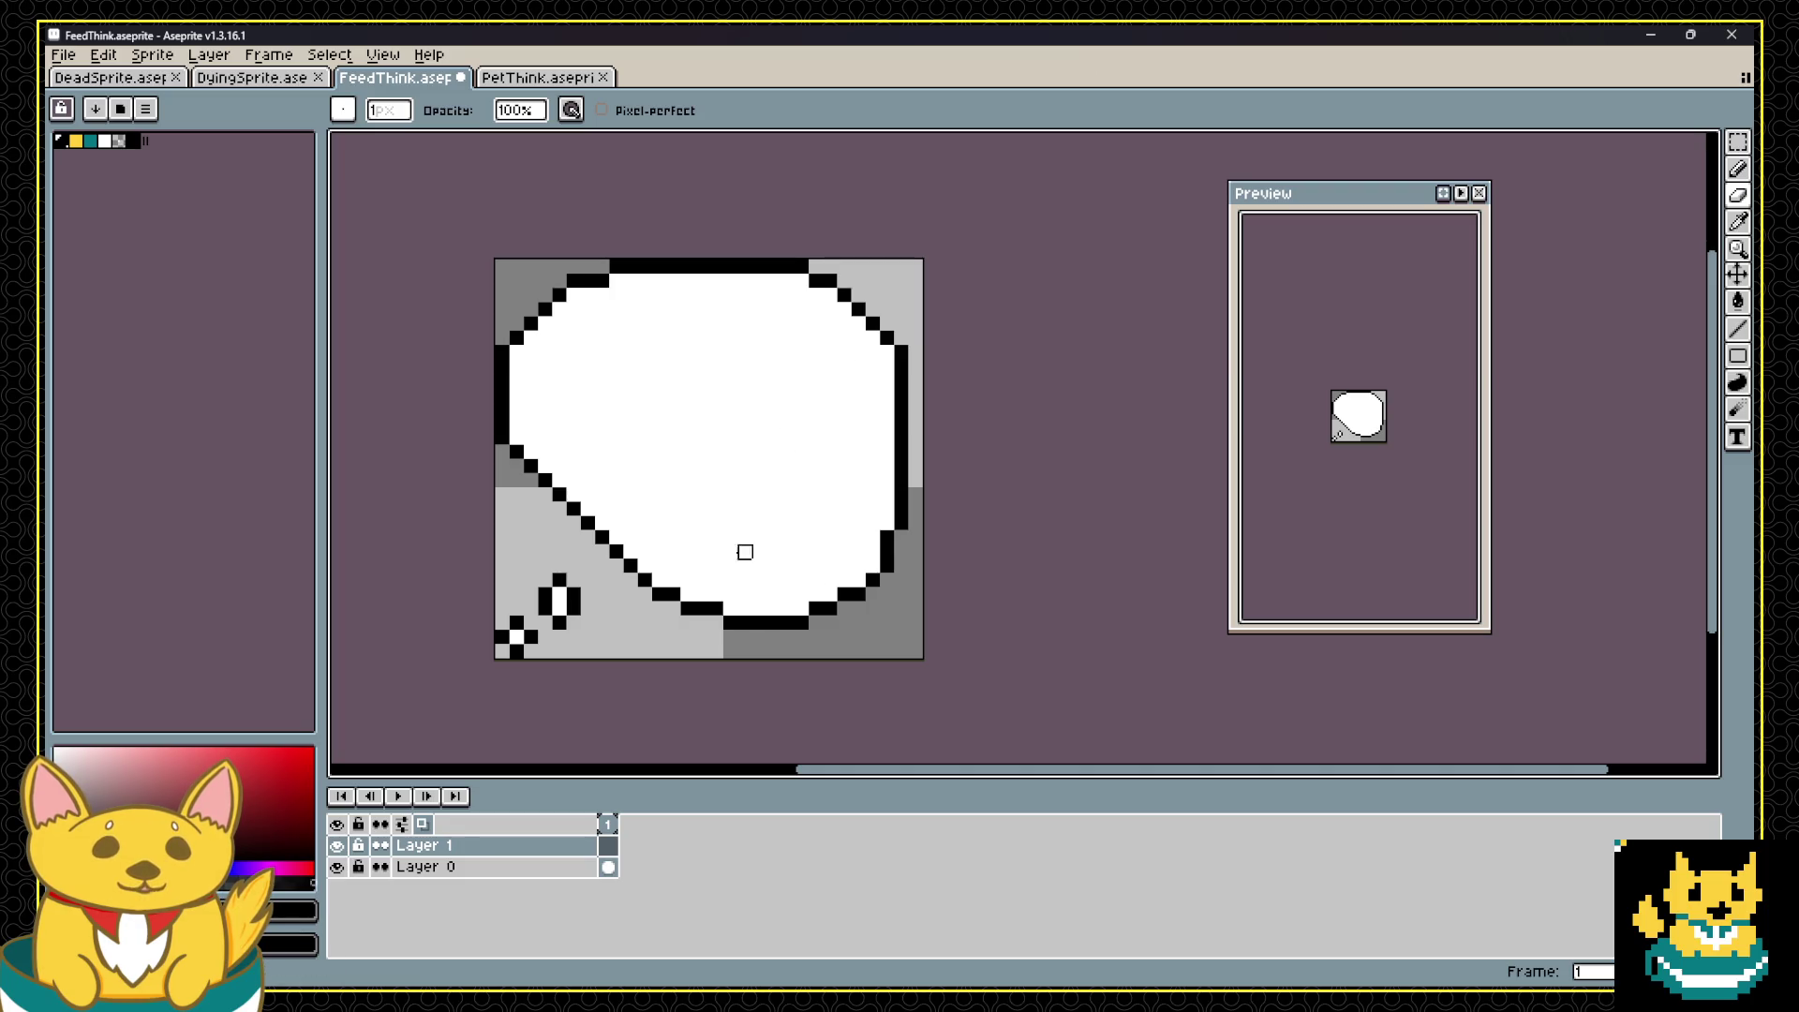
Step: Delete the candy from Layer 1 and draw a yellow crescent across the plate
{"action": "key", "text": "v"}
{"action": "key", "text": "Delete"}
{"action": "key", "text": "b"}
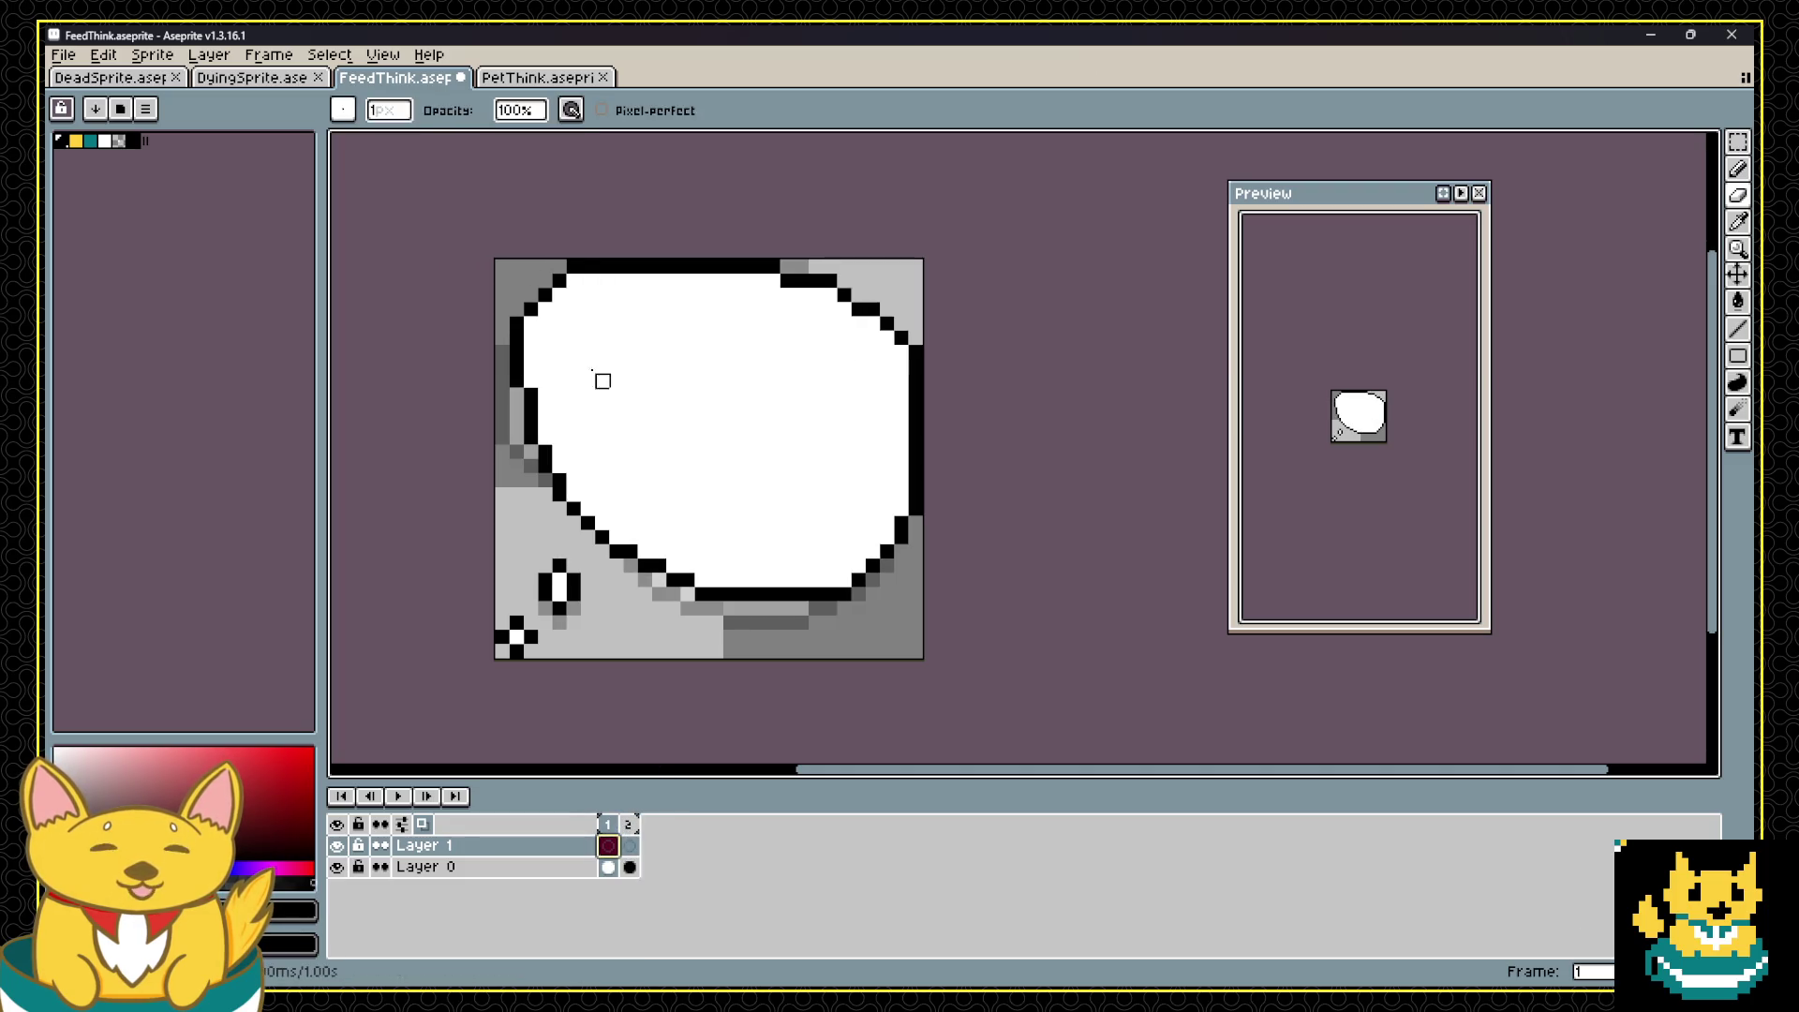
{"action": "left_click", "coordinate": [76, 141]}
{"action": "left_click", "coordinate": [740, 393]}
{"action": "mouse_move", "coordinate": [615, 465]}
{"action": "left_mouse_down"}
{"action": "mouse_move", "coordinate": [637, 479]}
{"action": "mouse_move", "coordinate": [749, 422]}
{"action": "mouse_move", "coordinate": [722, 335]}
{"action": "mouse_move", "coordinate": [759, 426]}
{"action": "mouse_move", "coordinate": [645, 495]}
{"action": "mouse_move", "coordinate": [745, 457]}
{"action": "mouse_move", "coordinate": [778, 398]}
{"action": "mouse_move", "coordinate": [698, 494]}
{"action": "mouse_move", "coordinate": [770, 447]}
{"action": "mouse_move", "coordinate": [662, 479]}
{"action": "mouse_move", "coordinate": [727, 422]}
{"action": "mouse_move", "coordinate": [721, 442]}
{"action": "left_mouse_up"}
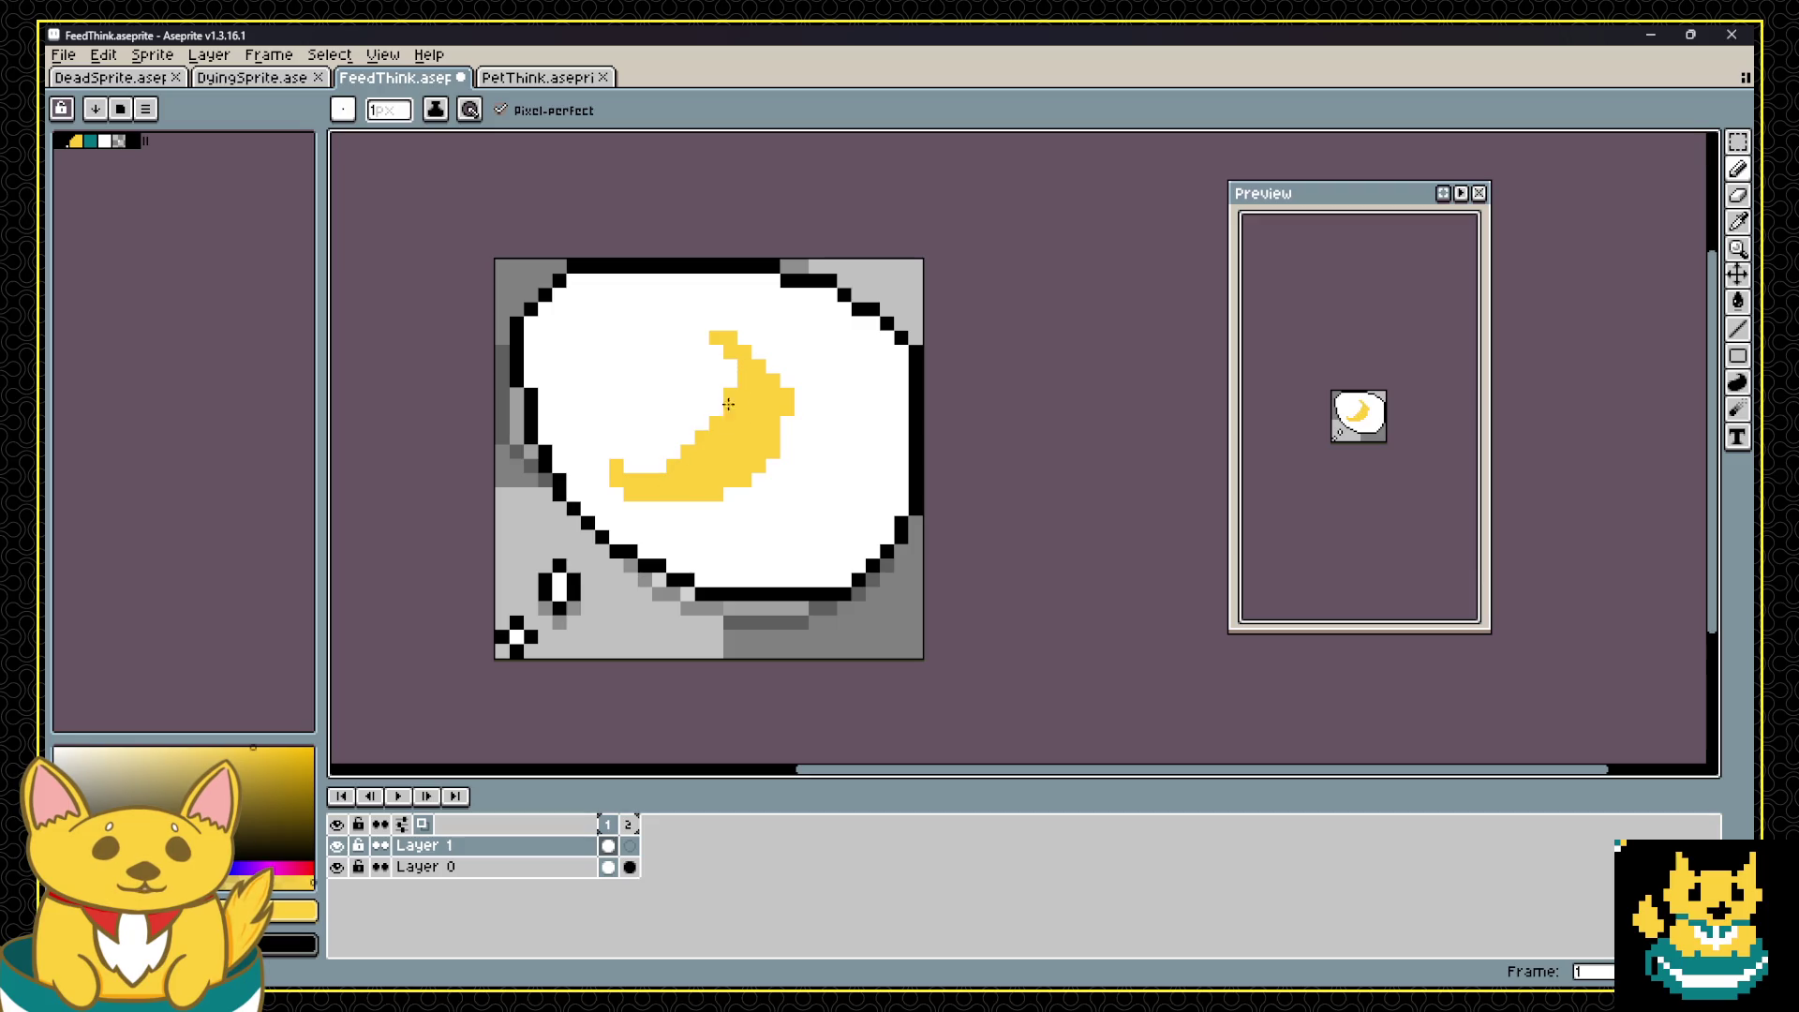
{"action": "left_click", "coordinate": [781, 423]}
Step: Erase the crescent's ragged left tip and stray pixels, and fill in its lower-left tip
{"action": "key", "text": "e"}
{"action": "left_click_drag", "start_coordinate": [588, 466], "coordinate": [645, 481]}
{"action": "left_click", "coordinate": [616, 478]}
{"action": "left_click", "coordinate": [683, 470], "text": "alt"}
{"action": "key", "text": "b"}
{"action": "left_click", "coordinate": [631, 477]}
{"action": "key", "text": "ctrl+z"}
{"action": "left_click", "coordinate": [660, 485]}
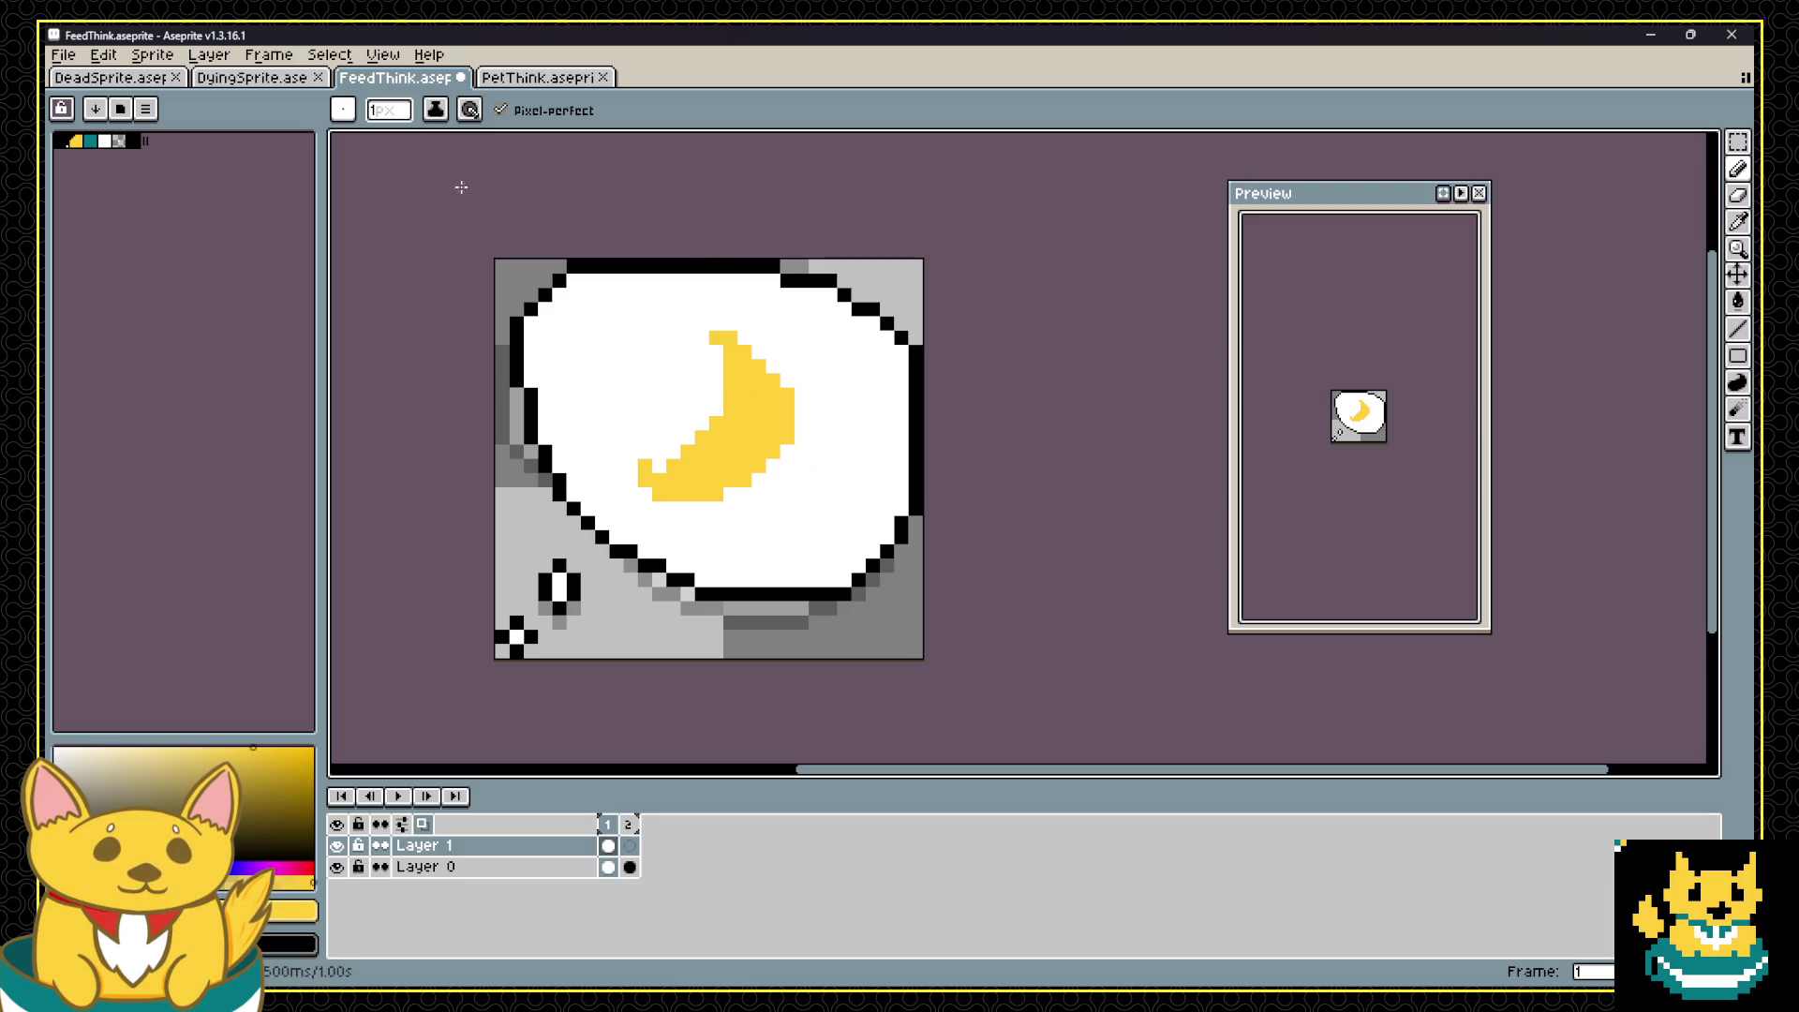
{"action": "left_click", "coordinate": [68, 141]}
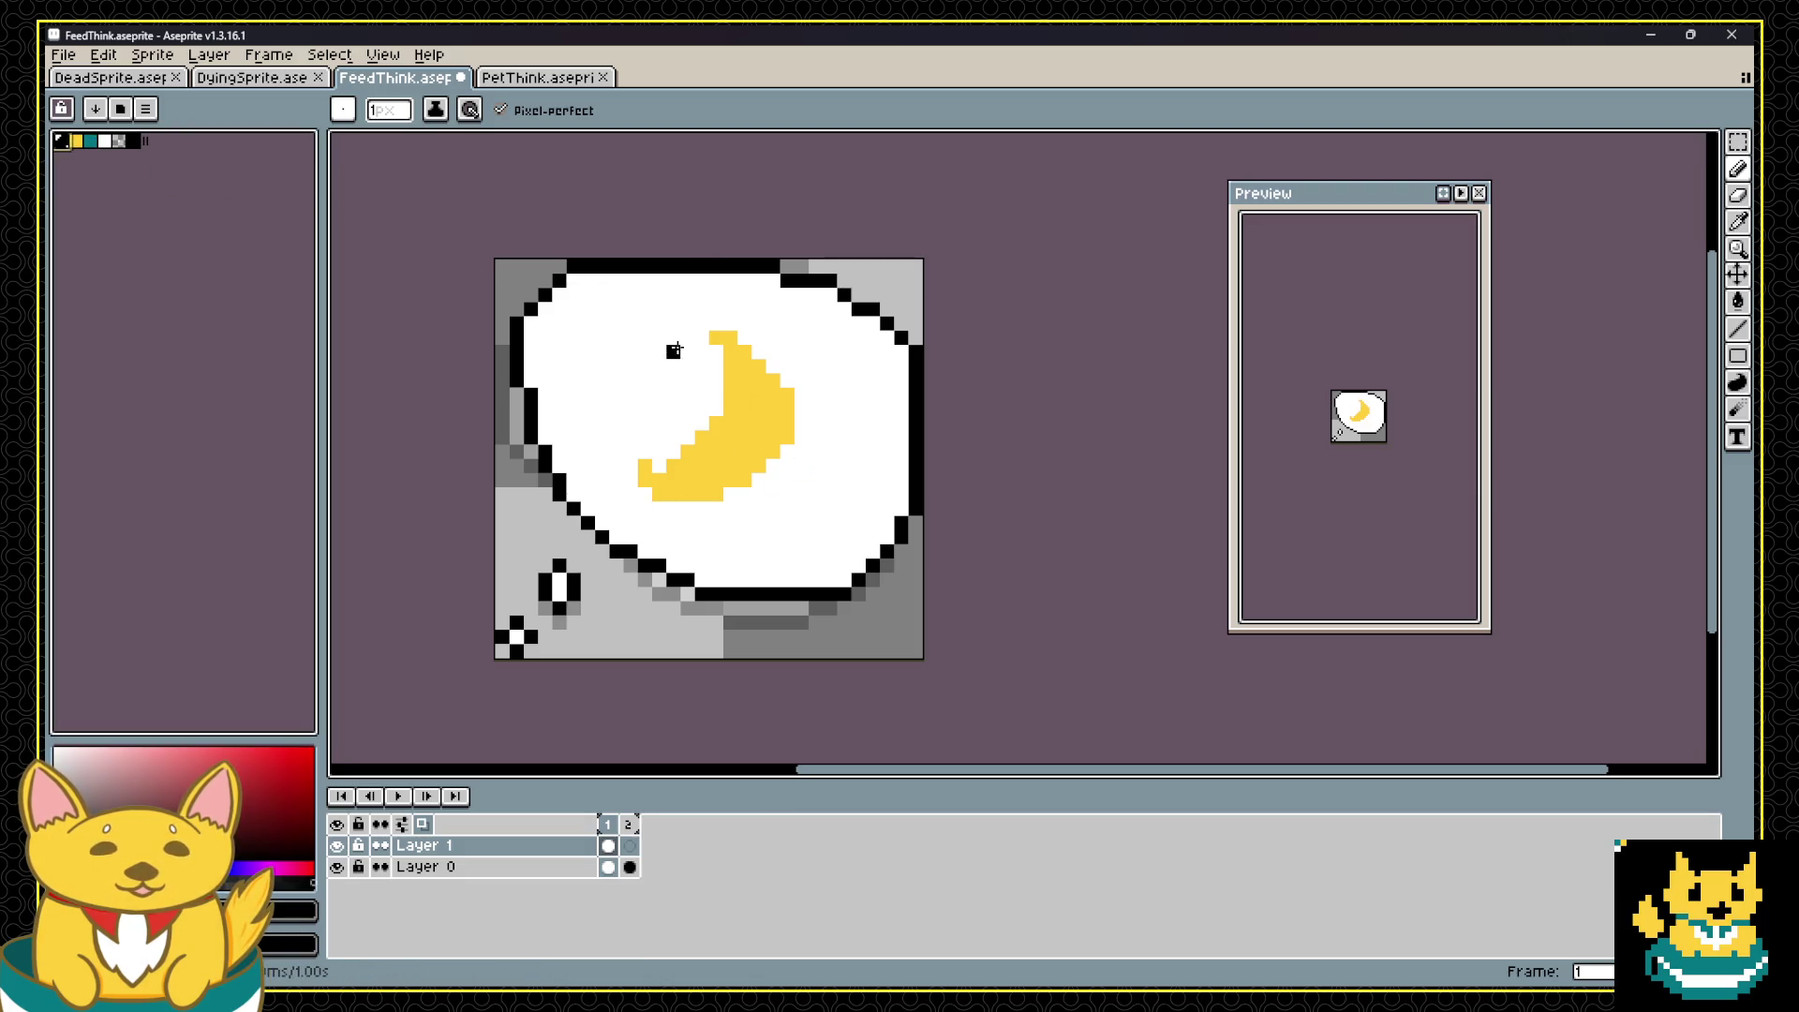
Step: Trace a black outline around the crescent's tips and edges, undoing trial stripes inside it
{"action": "left_click", "coordinate": [702, 338]}
{"action": "mouse_move", "coordinate": [704, 330]}
{"action": "left_mouse_down"}
{"action": "mouse_move", "coordinate": [745, 328]}
{"action": "mouse_move", "coordinate": [801, 436]}
{"action": "mouse_move", "coordinate": [717, 506]}
{"action": "mouse_move", "coordinate": [656, 508]}
{"action": "left_mouse_up"}
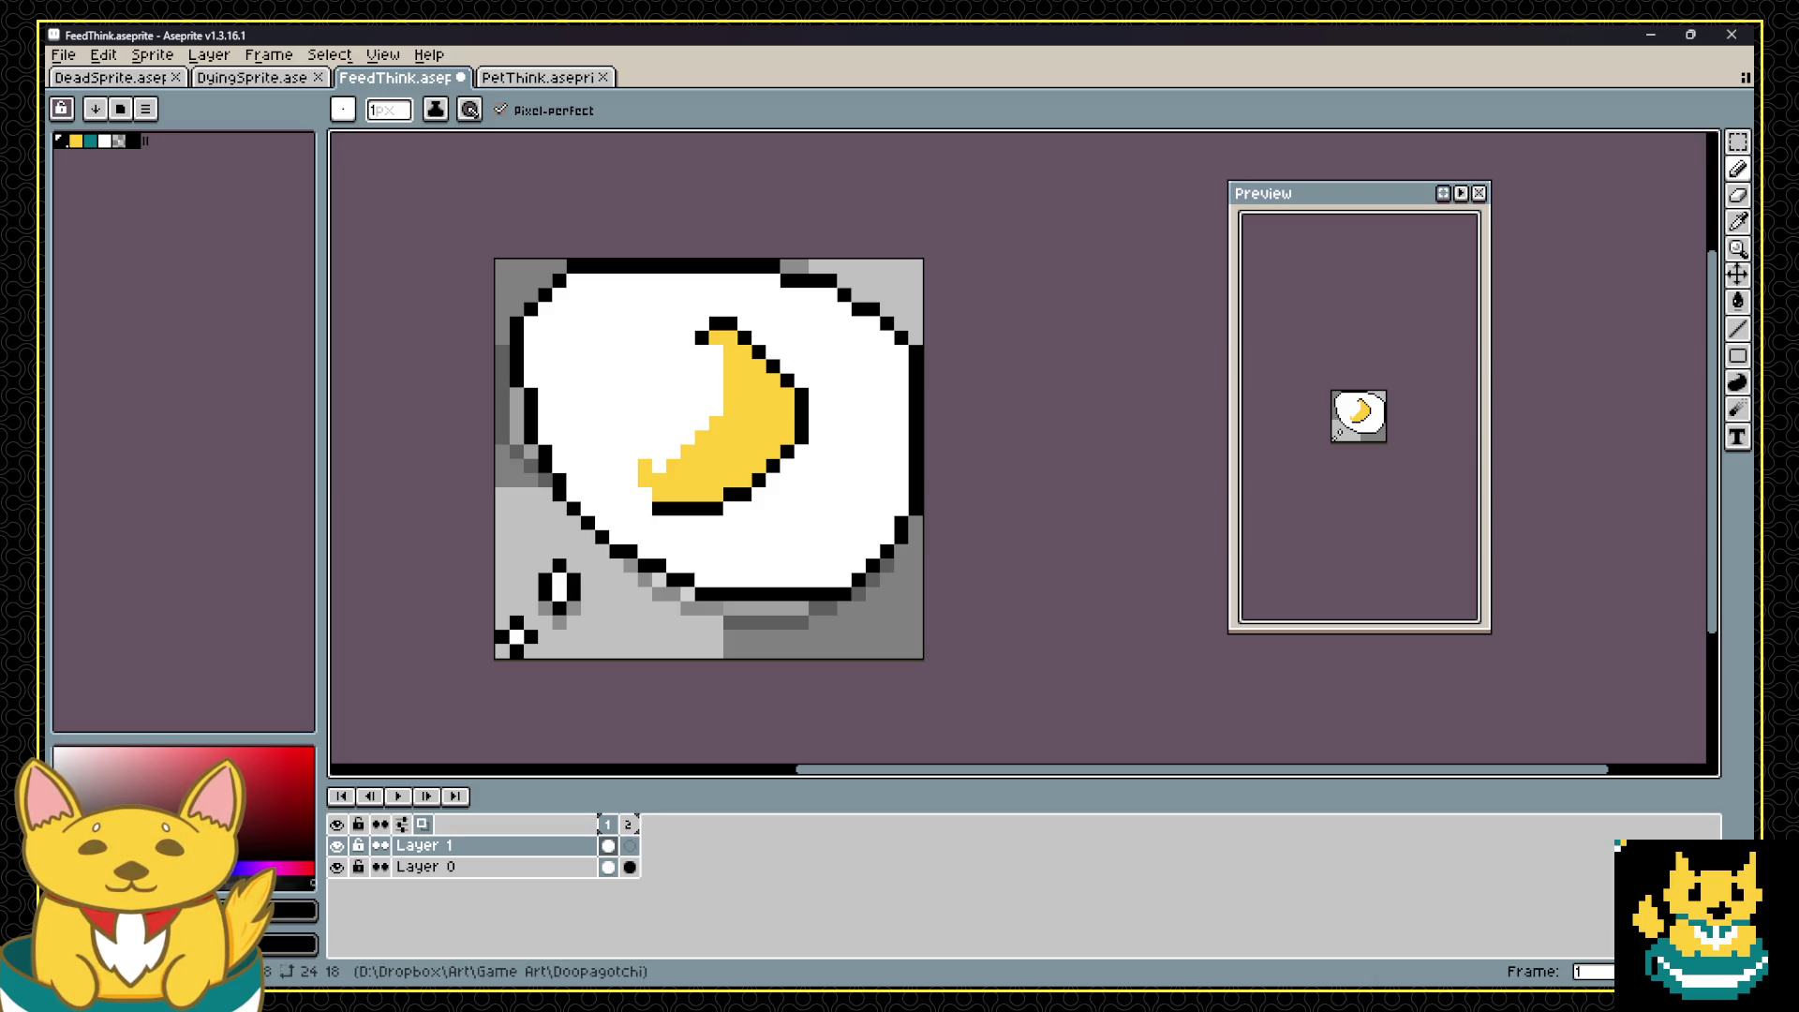
{"action": "mouse_move", "coordinate": [632, 479]}
{"action": "left_mouse_down"}
{"action": "mouse_move", "coordinate": [712, 410]}
{"action": "mouse_move", "coordinate": [731, 367]}
{"action": "mouse_move", "coordinate": [717, 351]}
{"action": "left_mouse_up"}
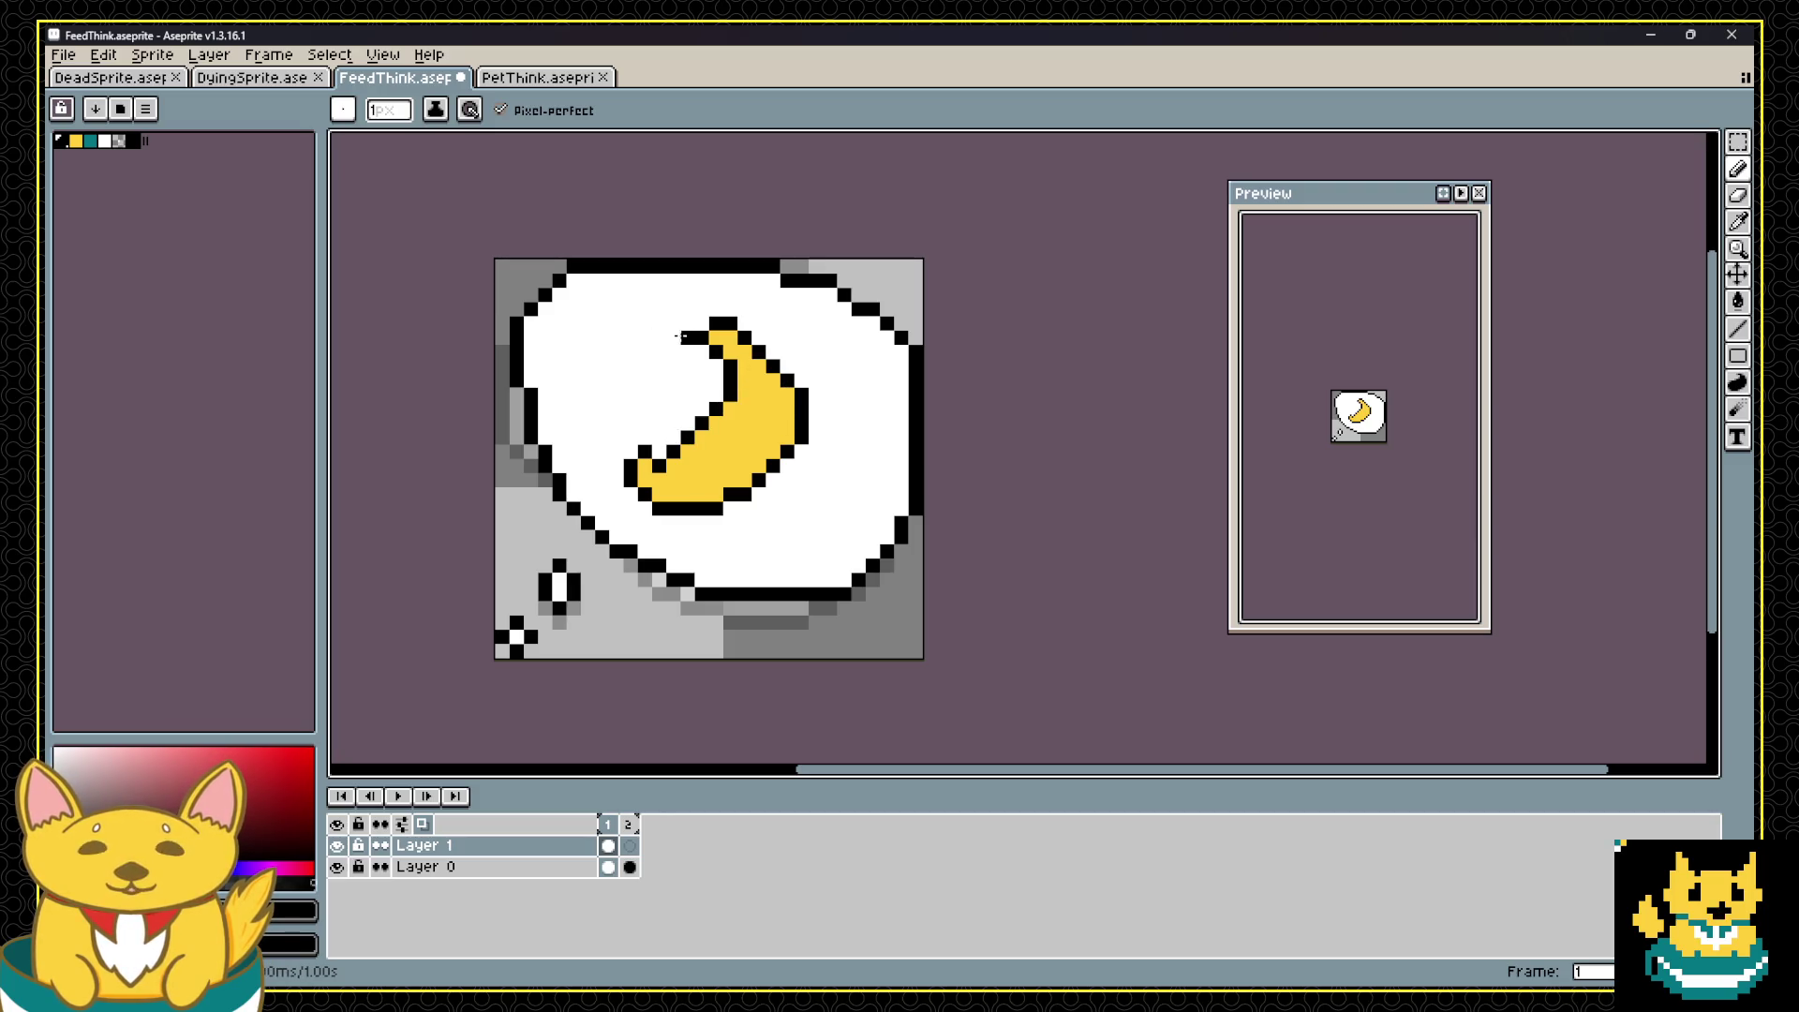
{"action": "left_click", "coordinate": [702, 479]}
{"action": "key", "text": "ctrl+z"}
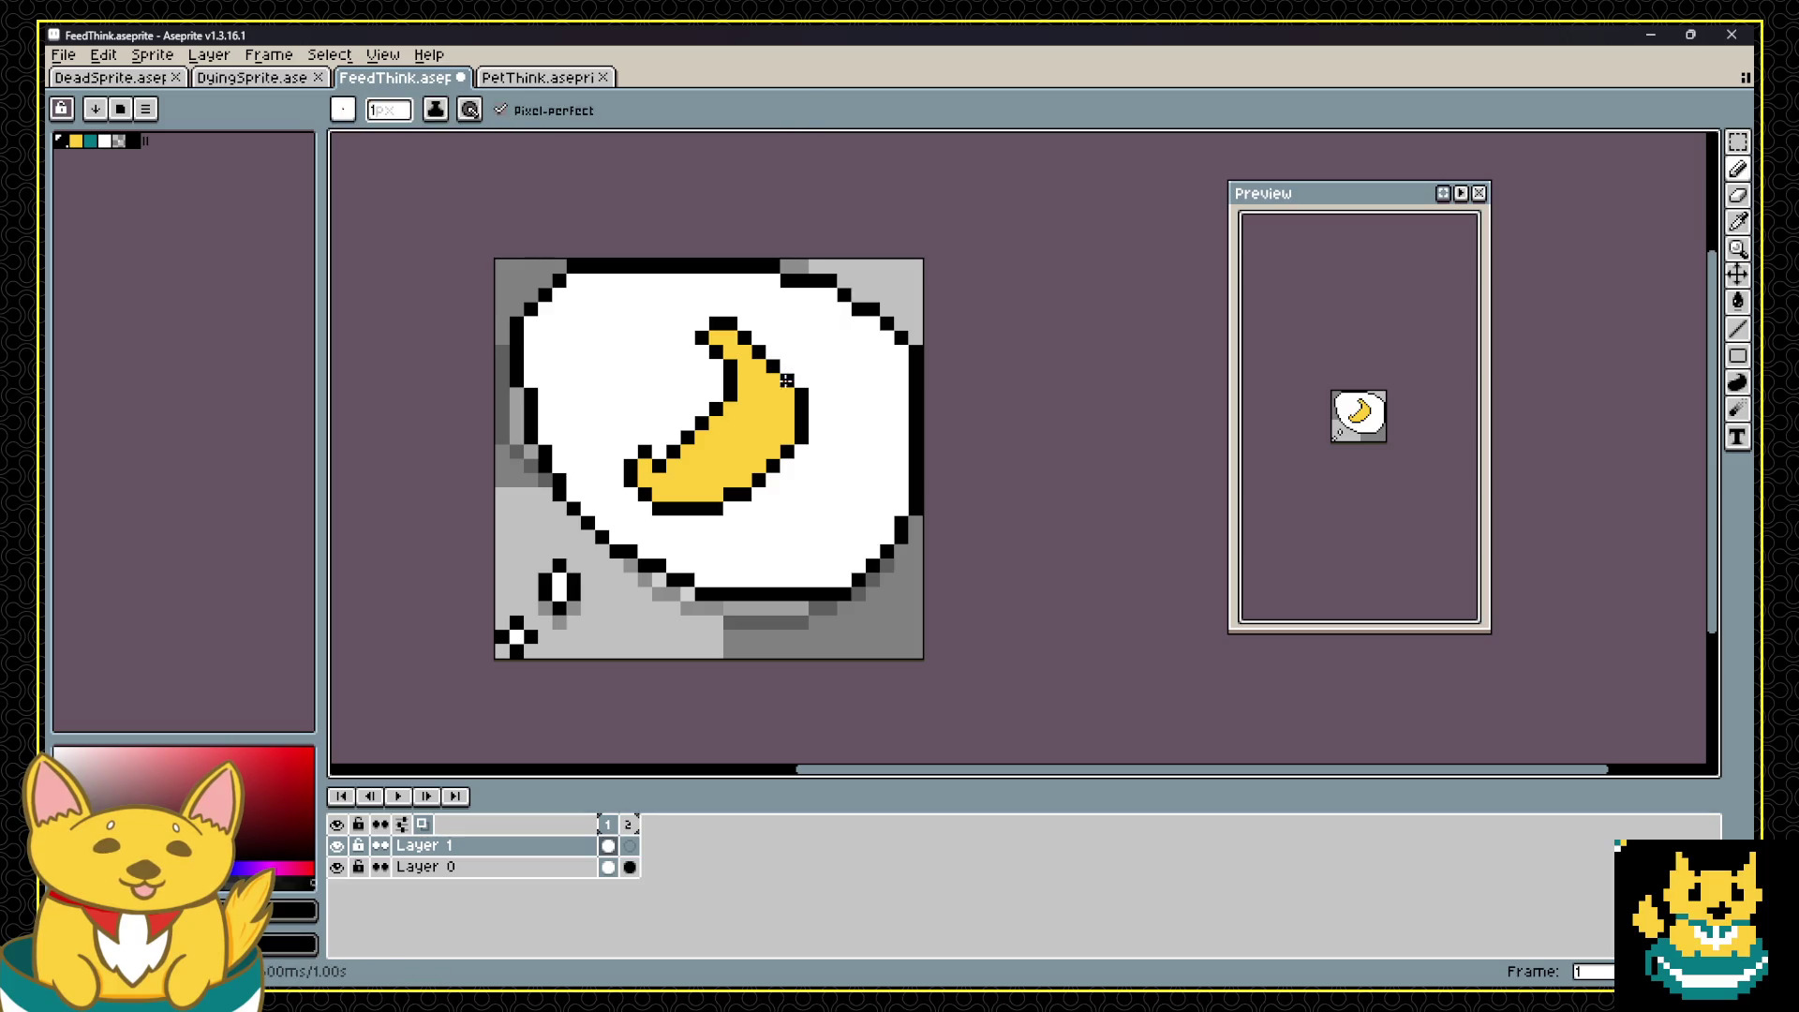
{"action": "left_click", "coordinate": [746, 423]}
{"action": "left_click_drag", "start_coordinate": [773, 409], "coordinate": [773, 423]}
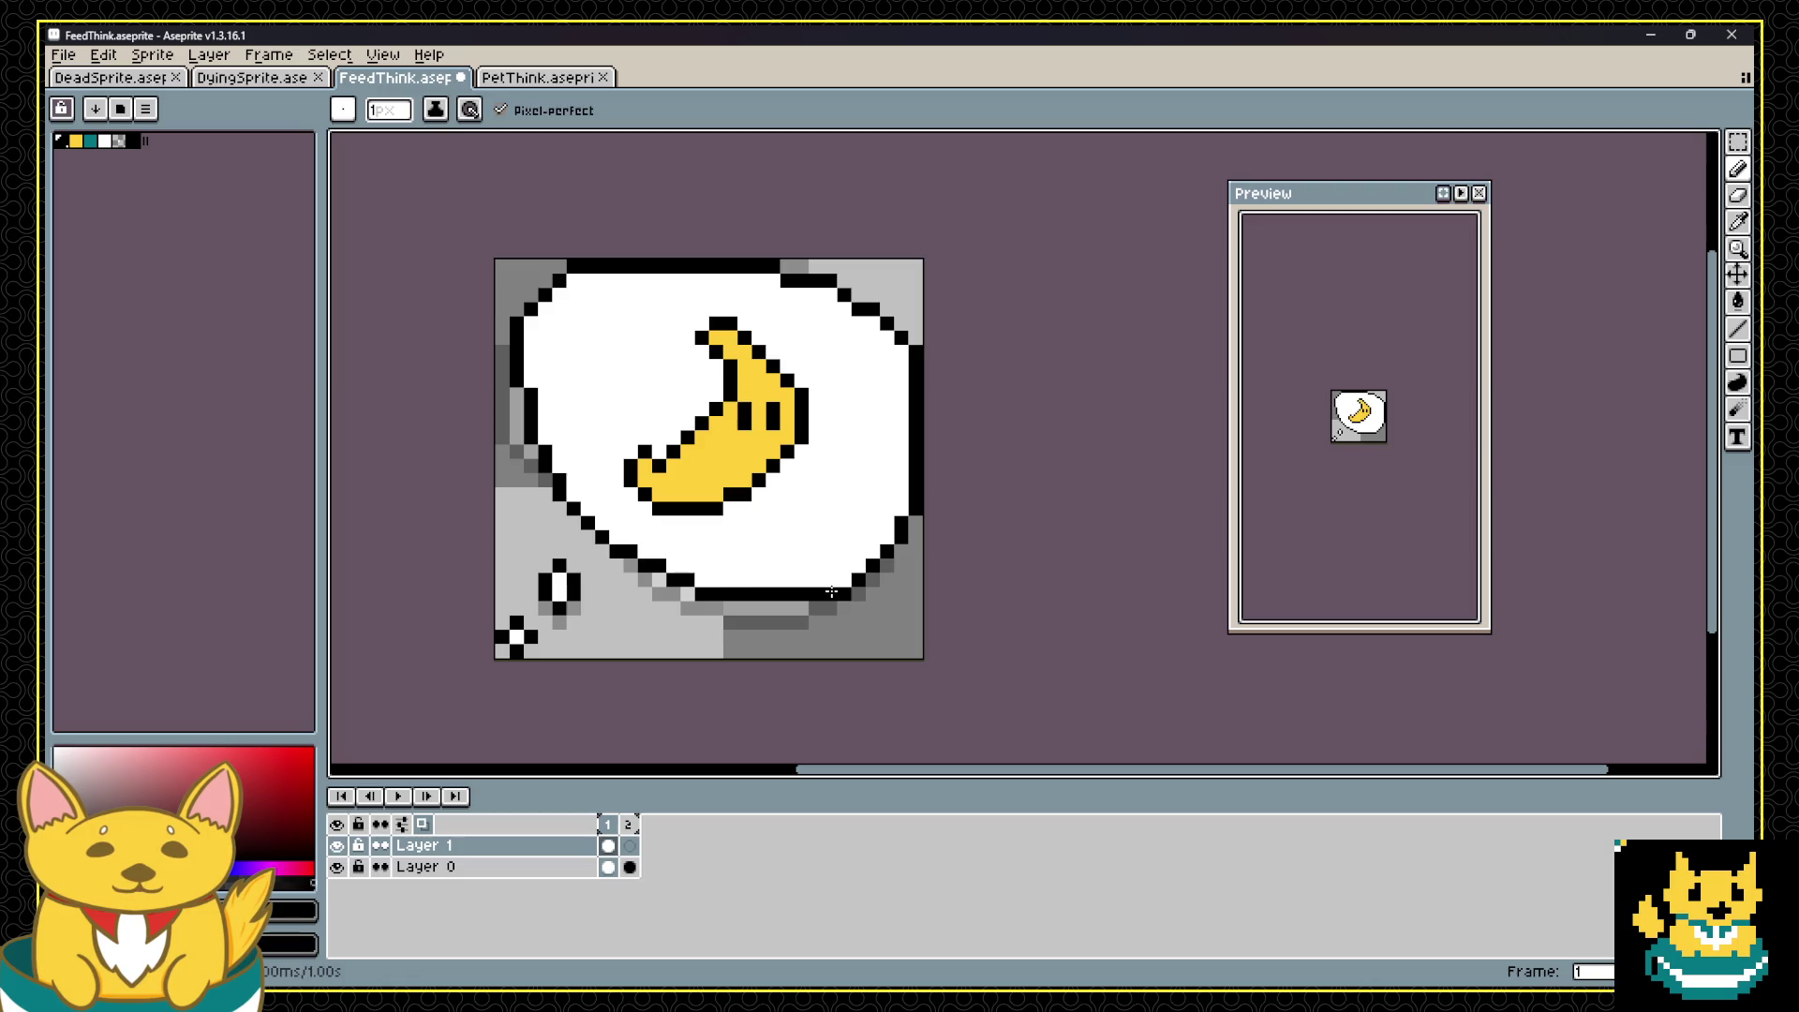
{"action": "key", "text": "ctrl+z"}
{"action": "key", "text": "ctrl+z"}
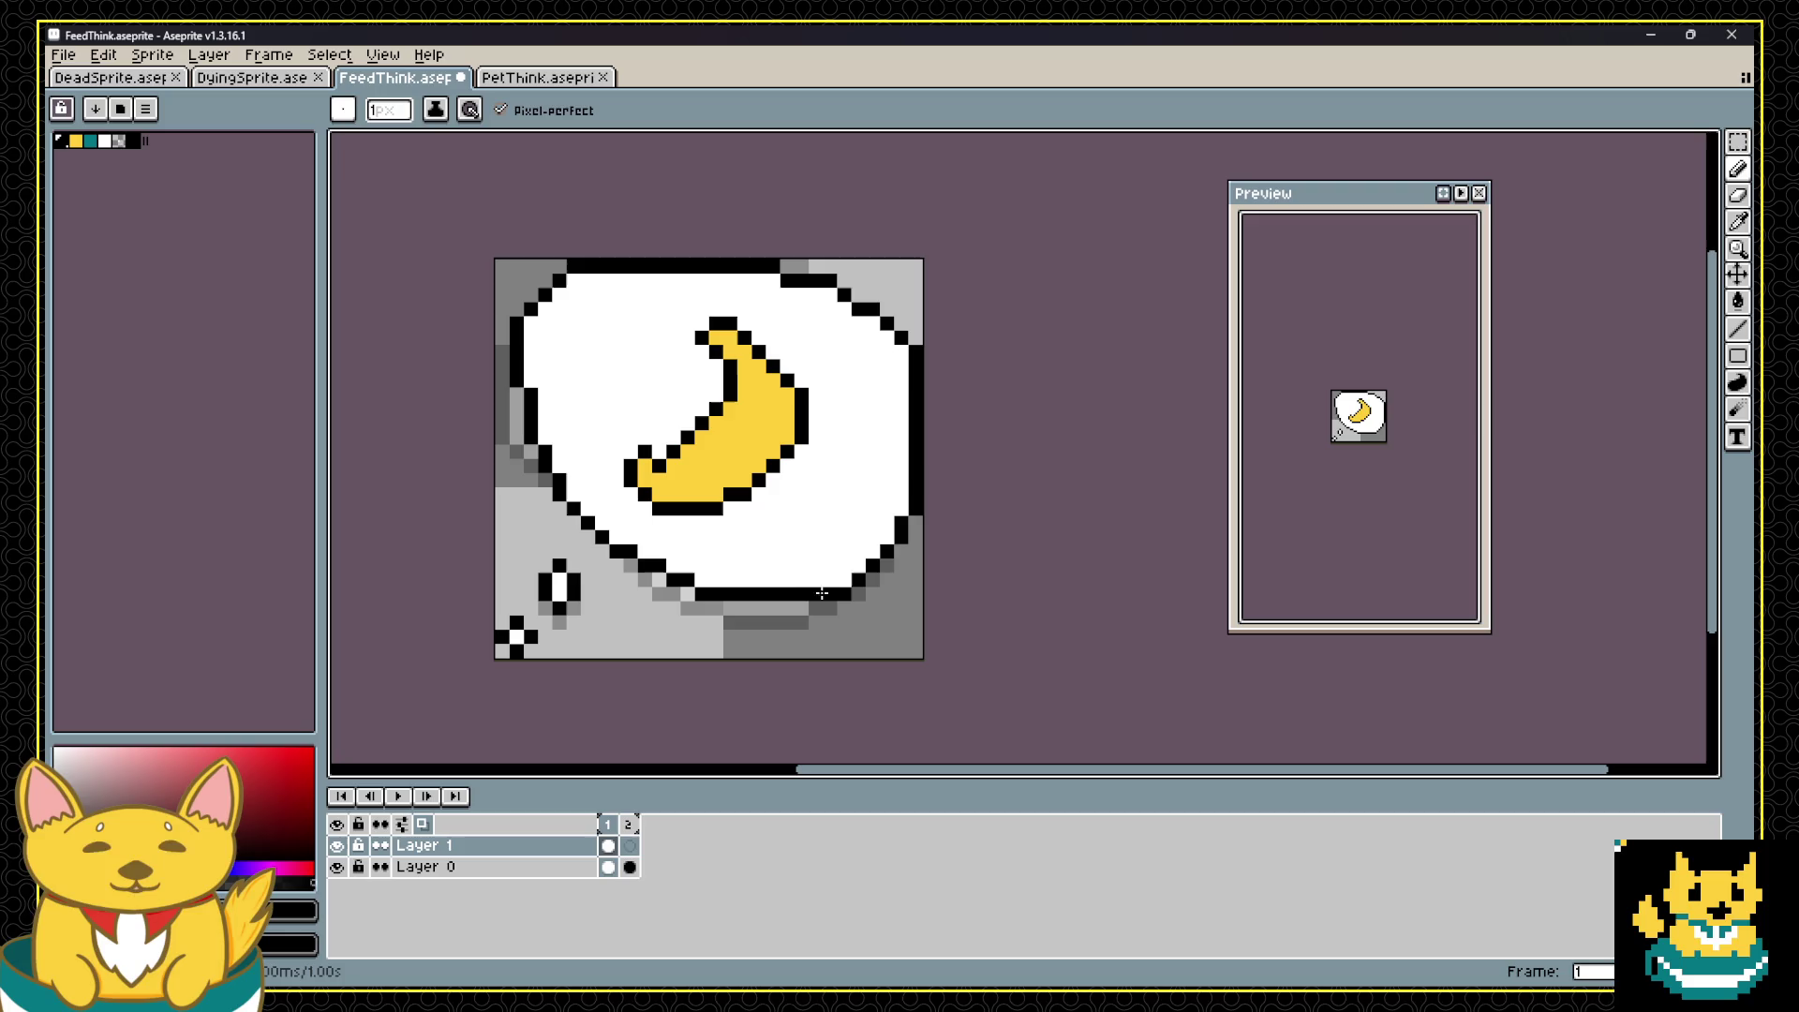
Step: Touch up the banana's right and lower-right outline pixels using sampled yellow, white and black
{"action": "mouse_move", "coordinate": [788, 386]}
{"action": "left_mouse_down"}
{"action": "mouse_move", "coordinate": [783, 433]}
{"action": "mouse_move", "coordinate": [801, 443]}
{"action": "left_mouse_up"}
{"action": "key", "text": "e"}
{"action": "key", "text": "i"}
{"action": "left_click", "coordinate": [787, 439]}
{"action": "left_click", "coordinate": [796, 441]}
{"action": "key", "text": "b"}
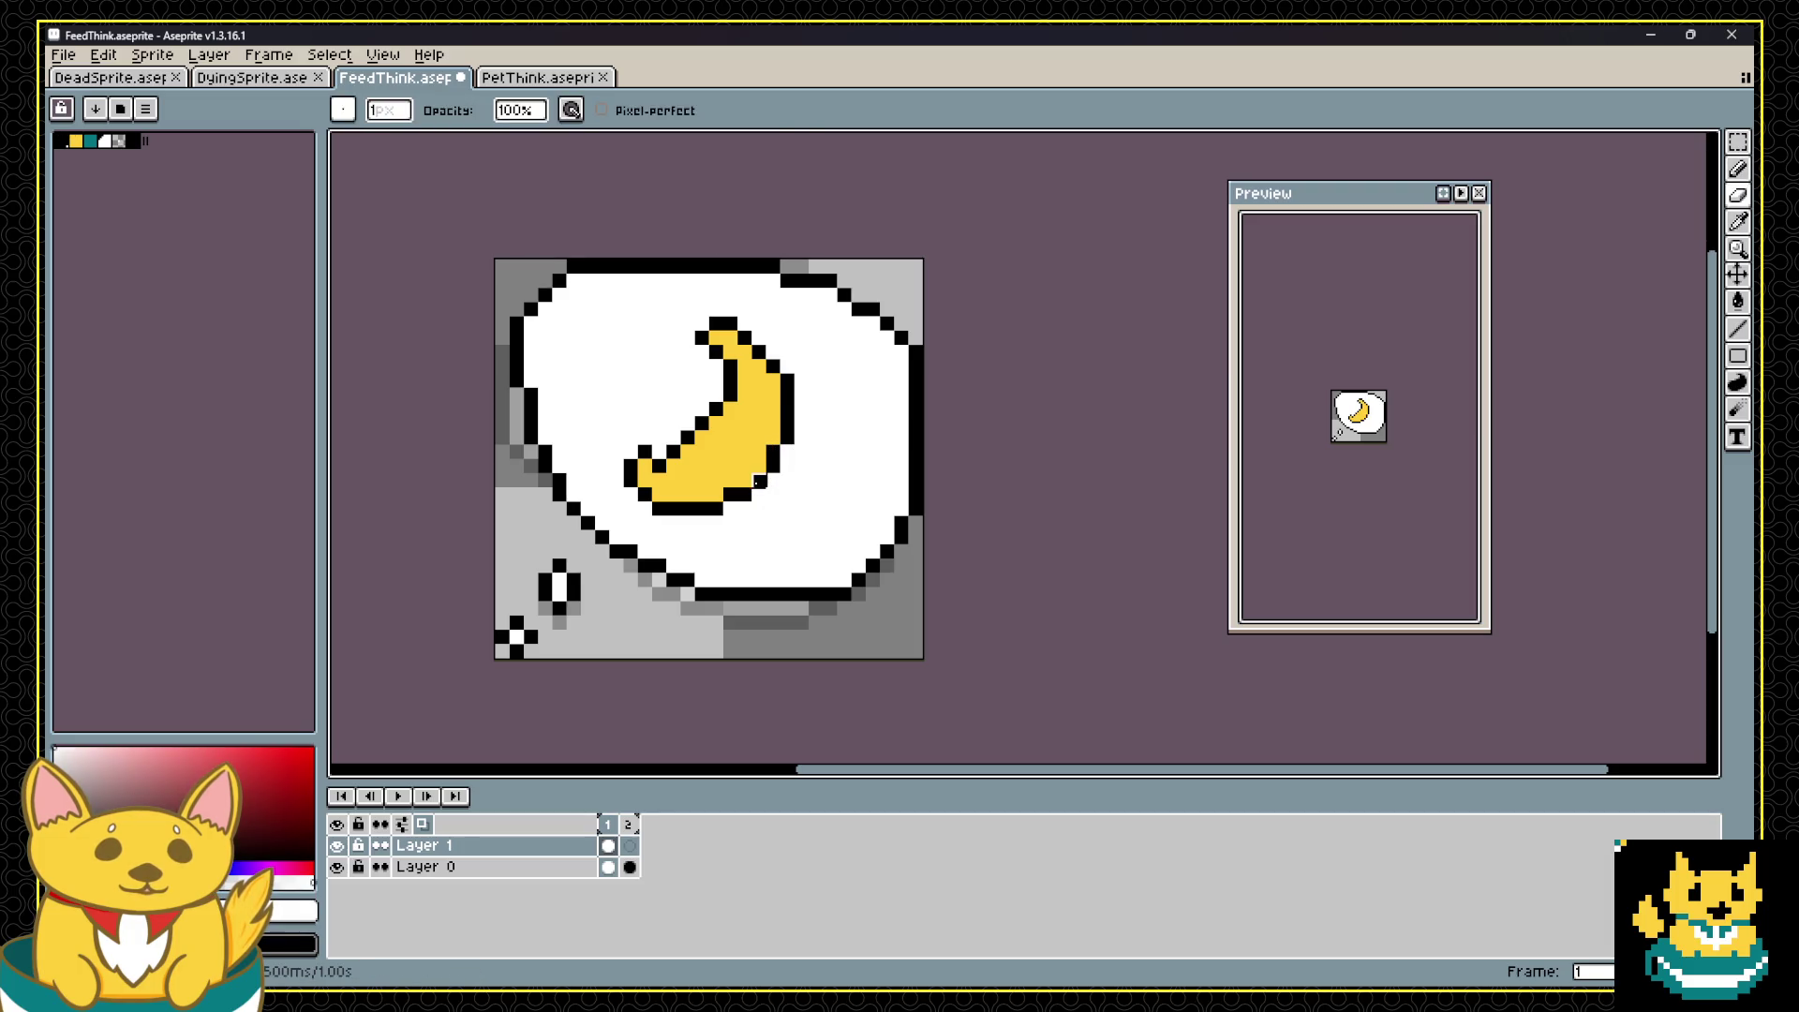
{"action": "left_click", "coordinate": [759, 466], "text": "alt"}
{"action": "left_click", "coordinate": [759, 465]}
{"action": "left_click", "coordinate": [761, 482], "text": "alt"}
{"action": "left_click", "coordinate": [746, 492], "text": "alt"}
{"action": "left_click", "coordinate": [745, 482]}
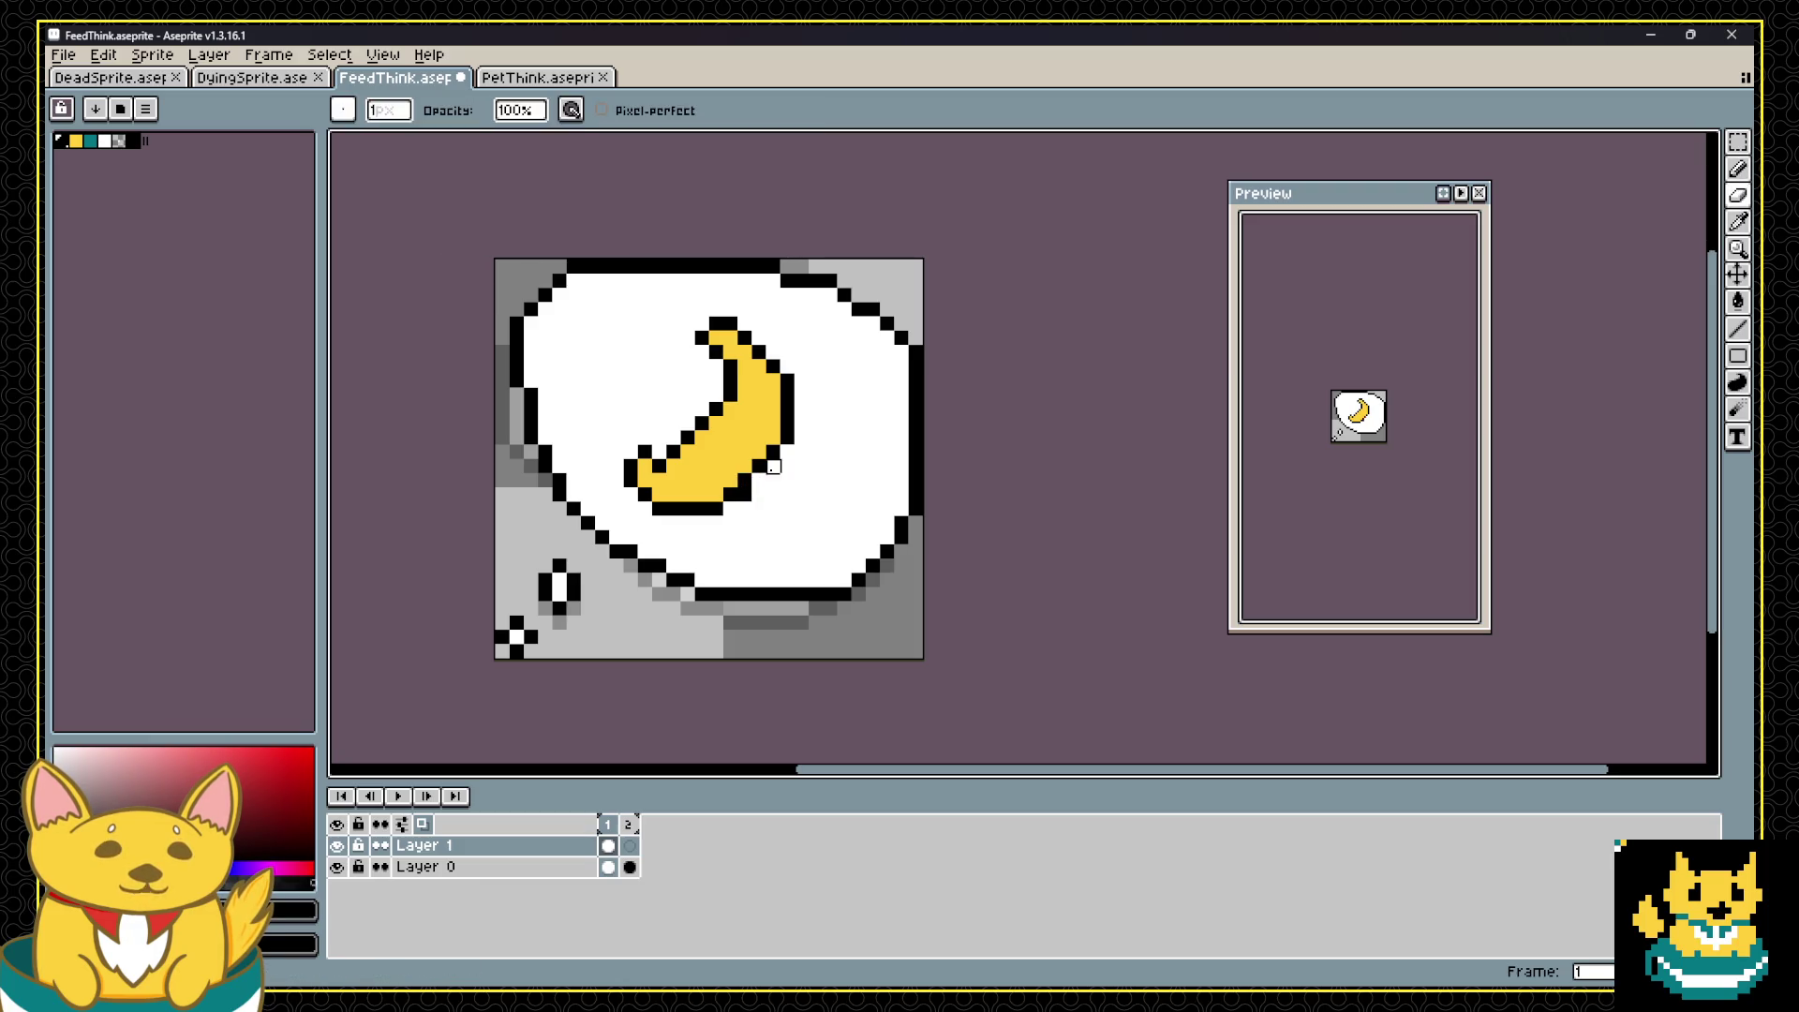
Step: Repaint the lower-left tip's outline pixels with sampled colours and check the banana's placement
{"action": "left_click", "coordinate": [777, 433], "text": "alt"}
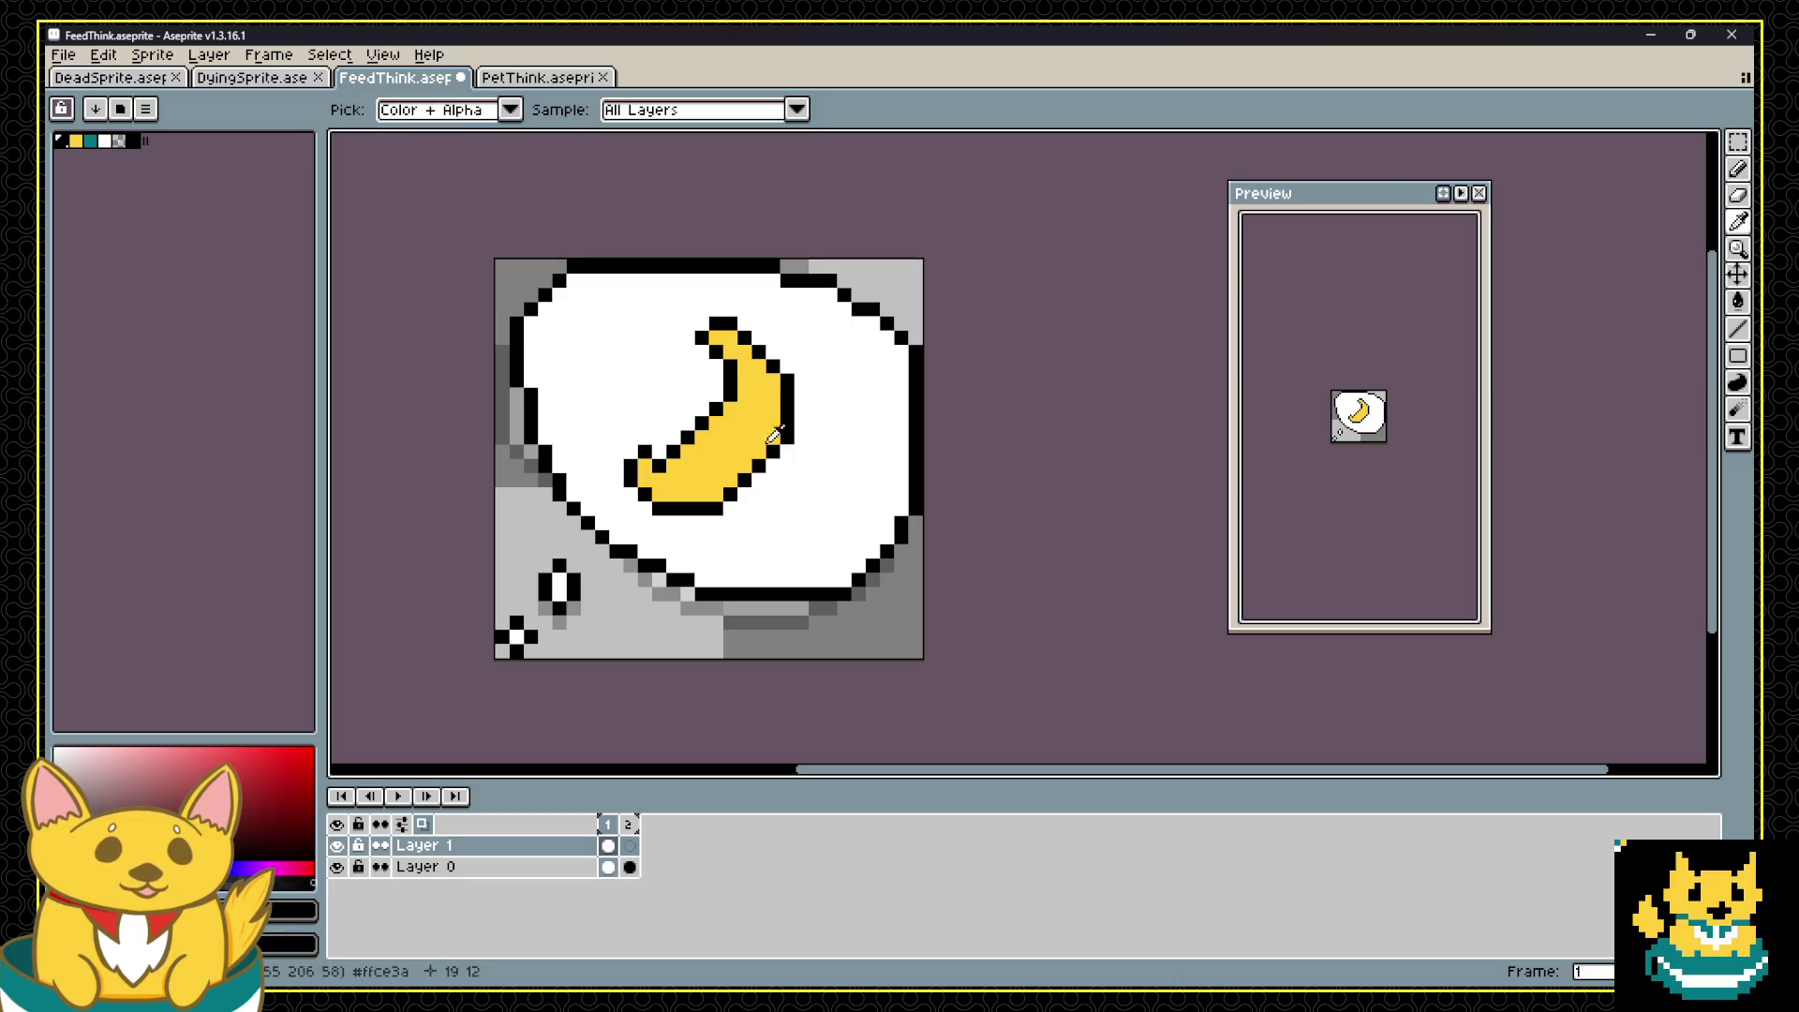
{"action": "left_click", "coordinate": [646, 511], "text": "alt"}
{"action": "left_click", "coordinate": [658, 509]}
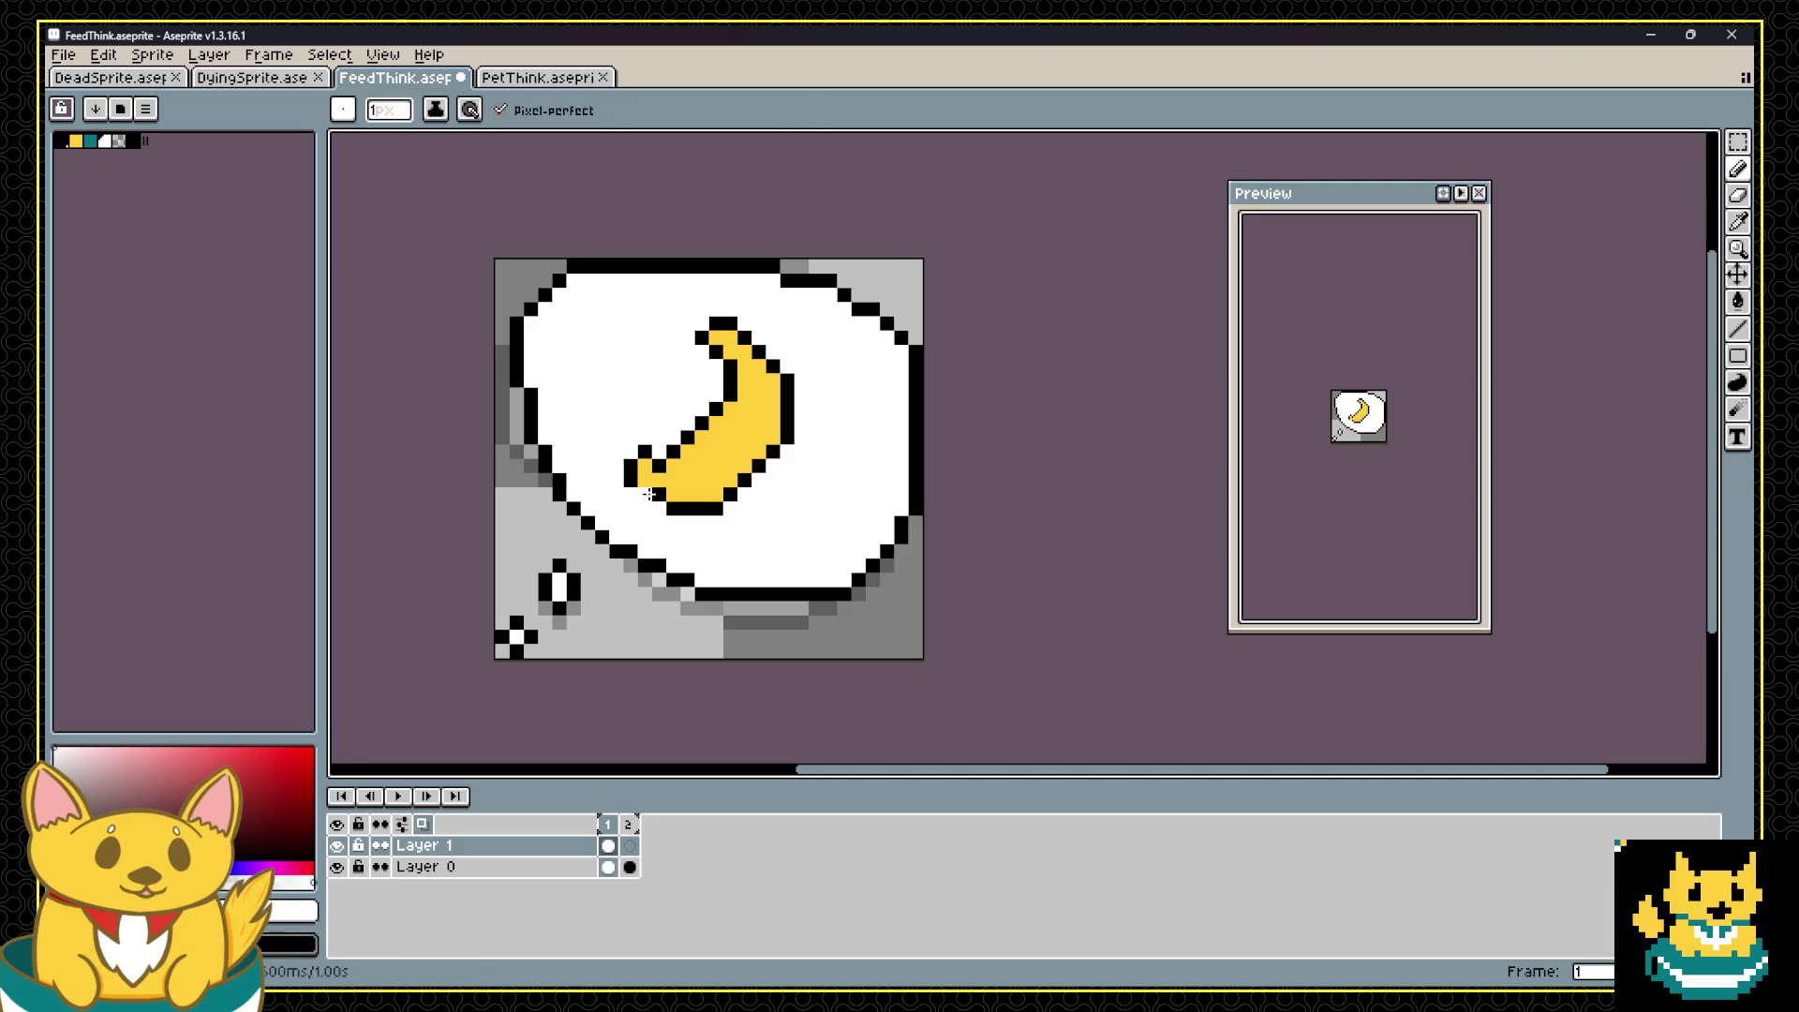
{"action": "left_click", "coordinate": [659, 479], "text": "alt"}
{"action": "left_click", "coordinate": [634, 479]}
{"action": "left_click", "coordinate": [637, 456]}
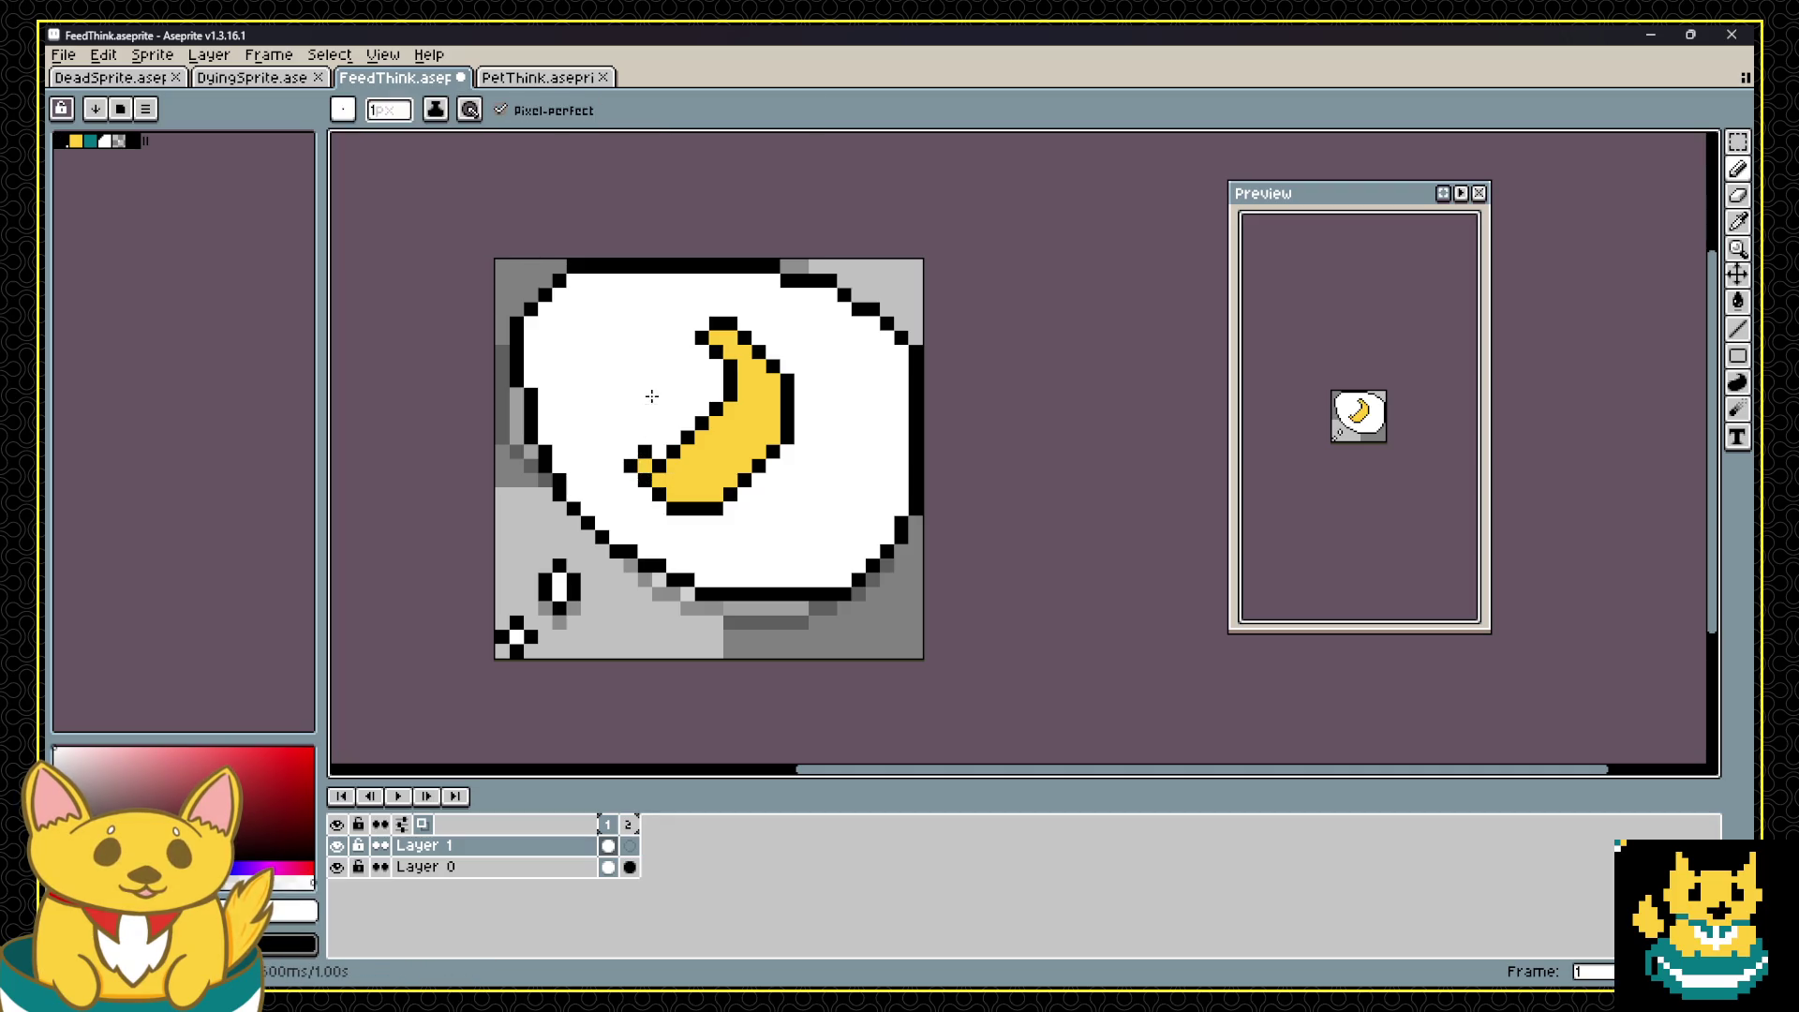
{"action": "key", "text": "v"}
{"action": "key", "text": "ctrl+z"}
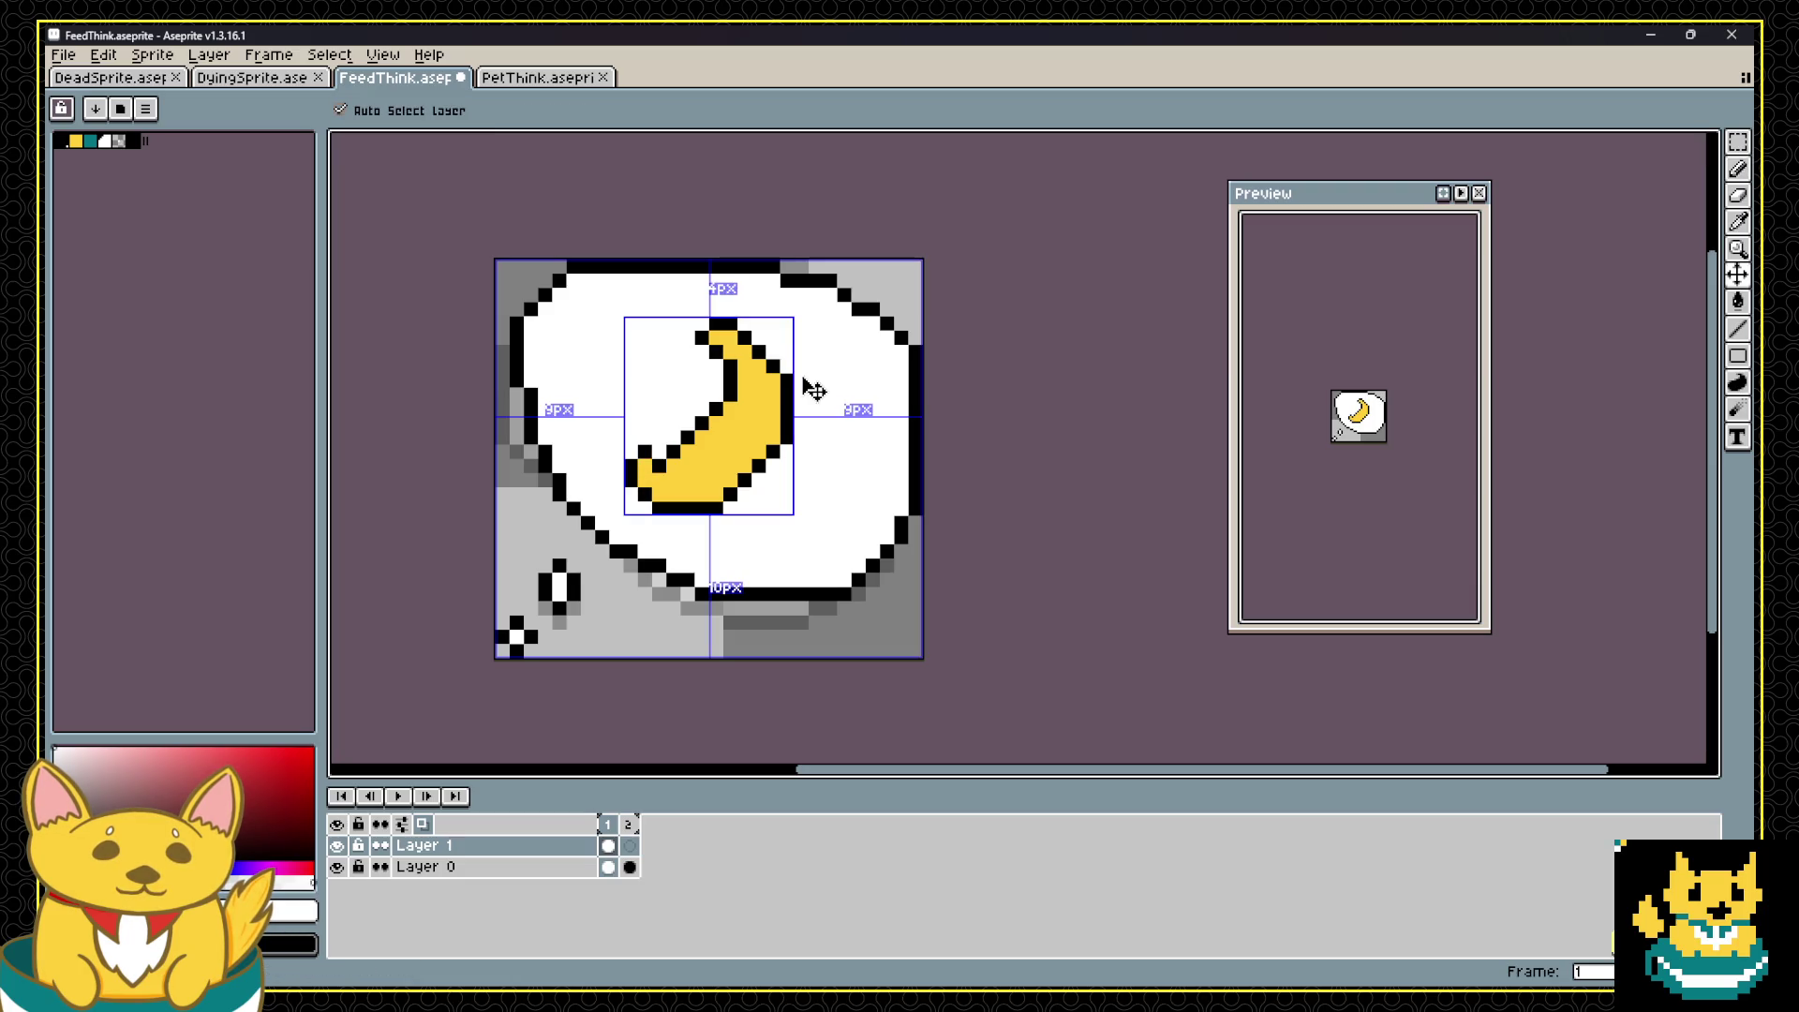
{"action": "key", "text": "b"}
{"action": "scroll", "coordinate": [796, 393], "scroll_direction": "down", "scroll_amount": 4}
{"action": "scroll", "coordinate": [744, 409], "scroll_direction": "up", "scroll_amount": 6}
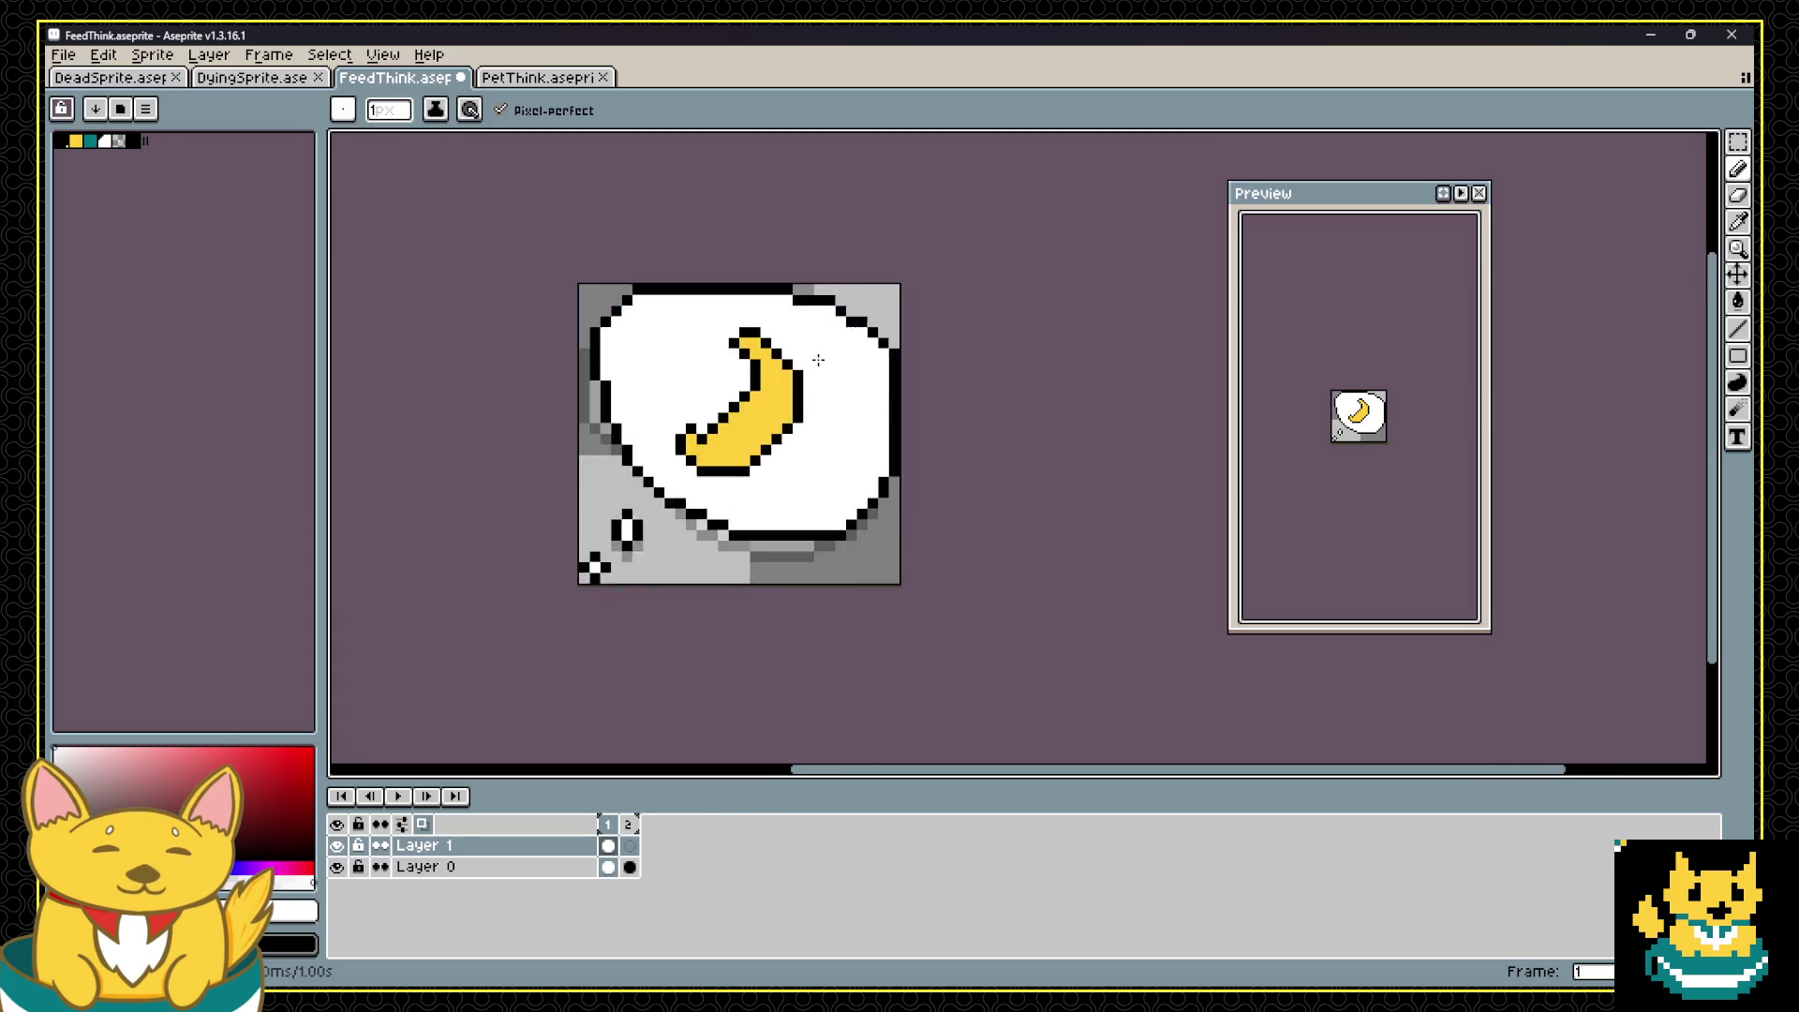
Step: Draw a black line down the banana, then clear the banana from Layer 1
{"action": "left_click", "coordinate": [783, 398], "text": "alt"}
{"action": "mouse_move", "coordinate": [642, 302]}
{"action": "left_mouse_down"}
{"action": "mouse_move", "coordinate": [698, 358]}
{"action": "mouse_move", "coordinate": [657, 523]}
{"action": "mouse_move", "coordinate": [552, 588]}
{"action": "left_mouse_up"}
{"action": "scroll", "coordinate": [664, 320], "scroll_direction": "down", "scroll_amount": 5}
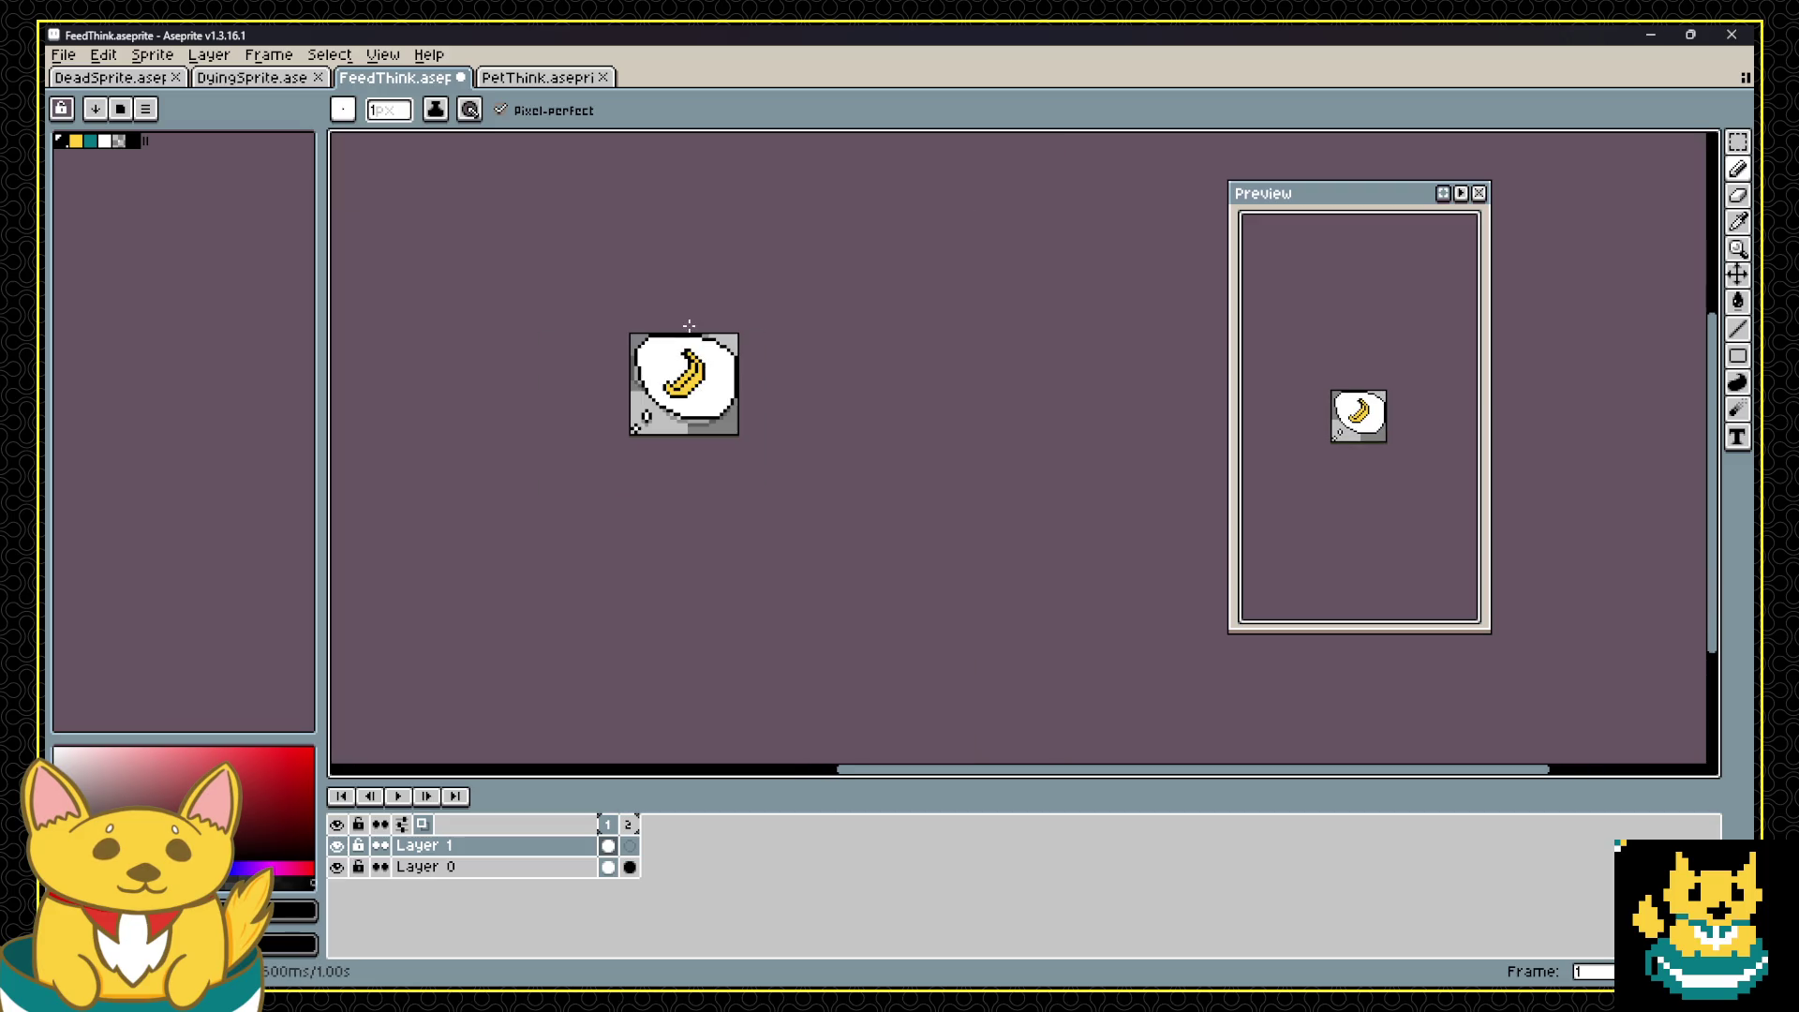
{"action": "scroll", "coordinate": [664, 338], "scroll_direction": "up", "scroll_amount": 3}
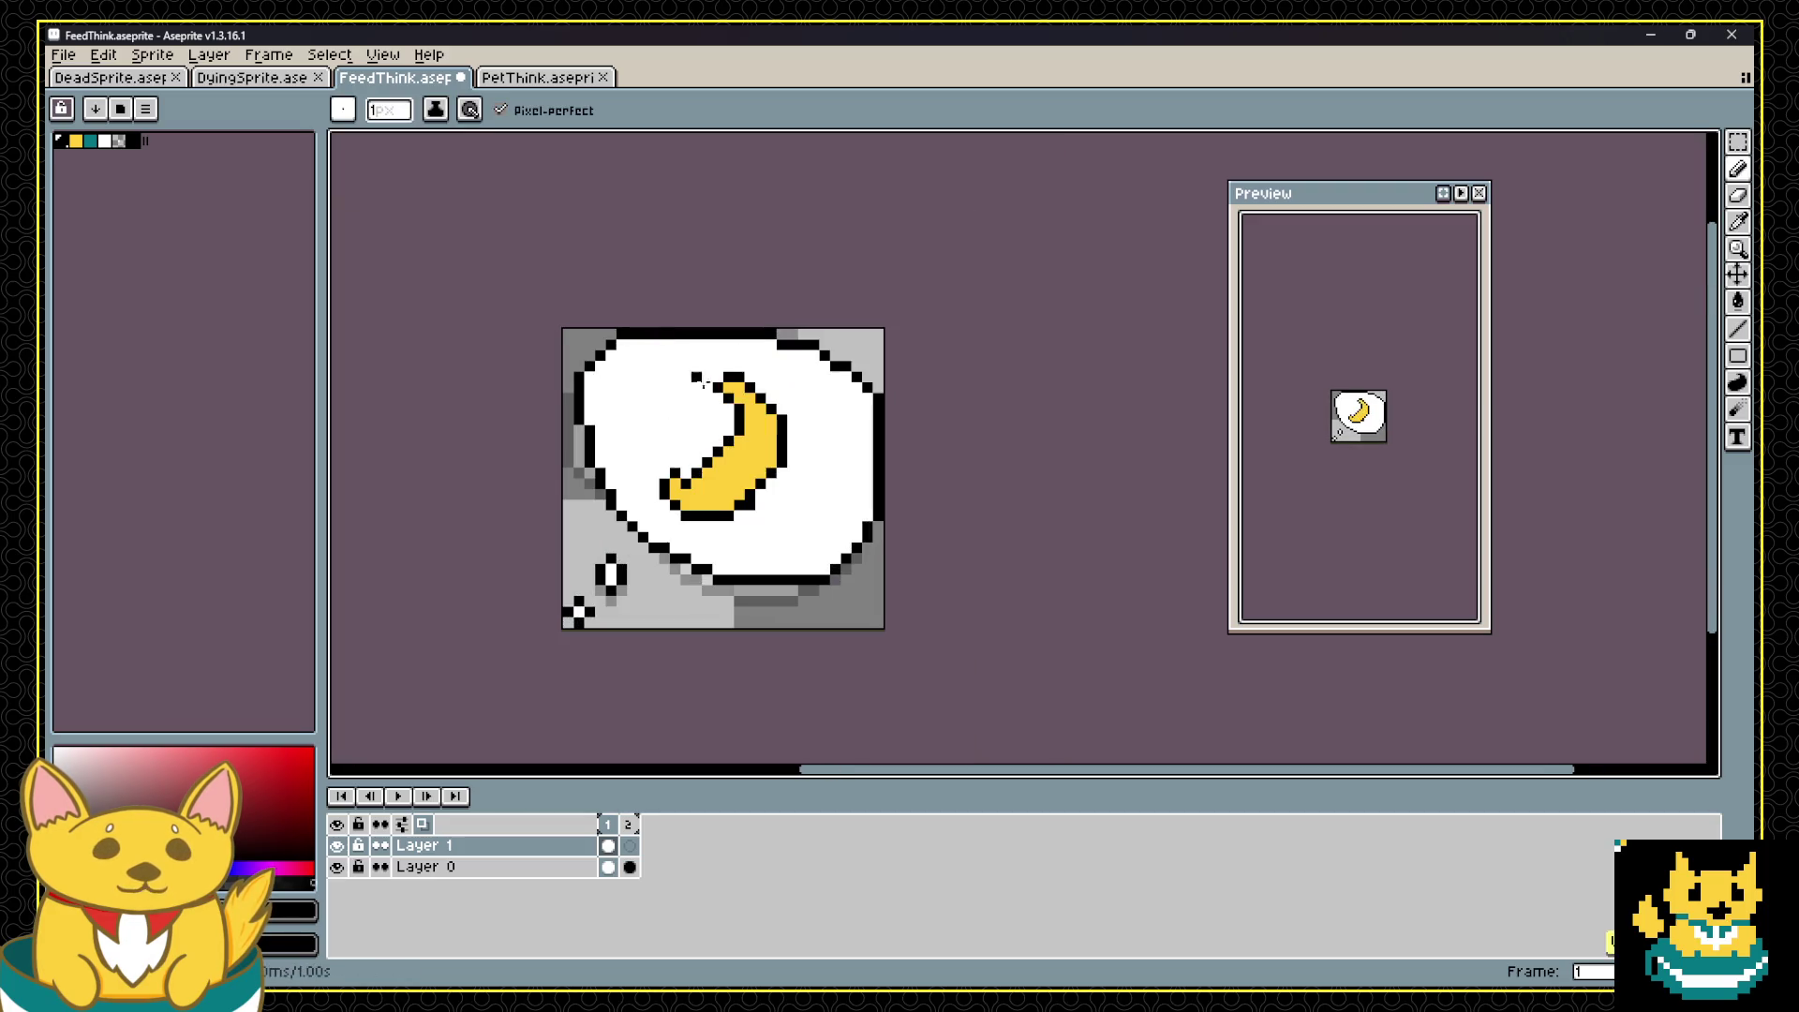
{"action": "key", "text": "Delete"}
Step: Sketch a new multi-armed black shape in the bubble and erase its stray pixels
{"action": "mouse_move", "coordinate": [738, 444]}
{"action": "left_mouse_down"}
{"action": "mouse_move", "coordinate": [738, 419]}
{"action": "mouse_move", "coordinate": [726, 452]}
{"action": "mouse_move", "coordinate": [647, 476]}
{"action": "mouse_move", "coordinate": [685, 494]}
{"action": "mouse_move", "coordinate": [724, 483]}
{"action": "left_mouse_up"}
{"action": "mouse_move", "coordinate": [761, 516]}
{"action": "left_mouse_down"}
{"action": "mouse_move", "coordinate": [785, 529]}
{"action": "mouse_move", "coordinate": [749, 482]}
{"action": "mouse_move", "coordinate": [794, 540]}
{"action": "left_mouse_up"}
{"action": "left_click_drag", "start_coordinate": [750, 447], "coordinate": [811, 481]}
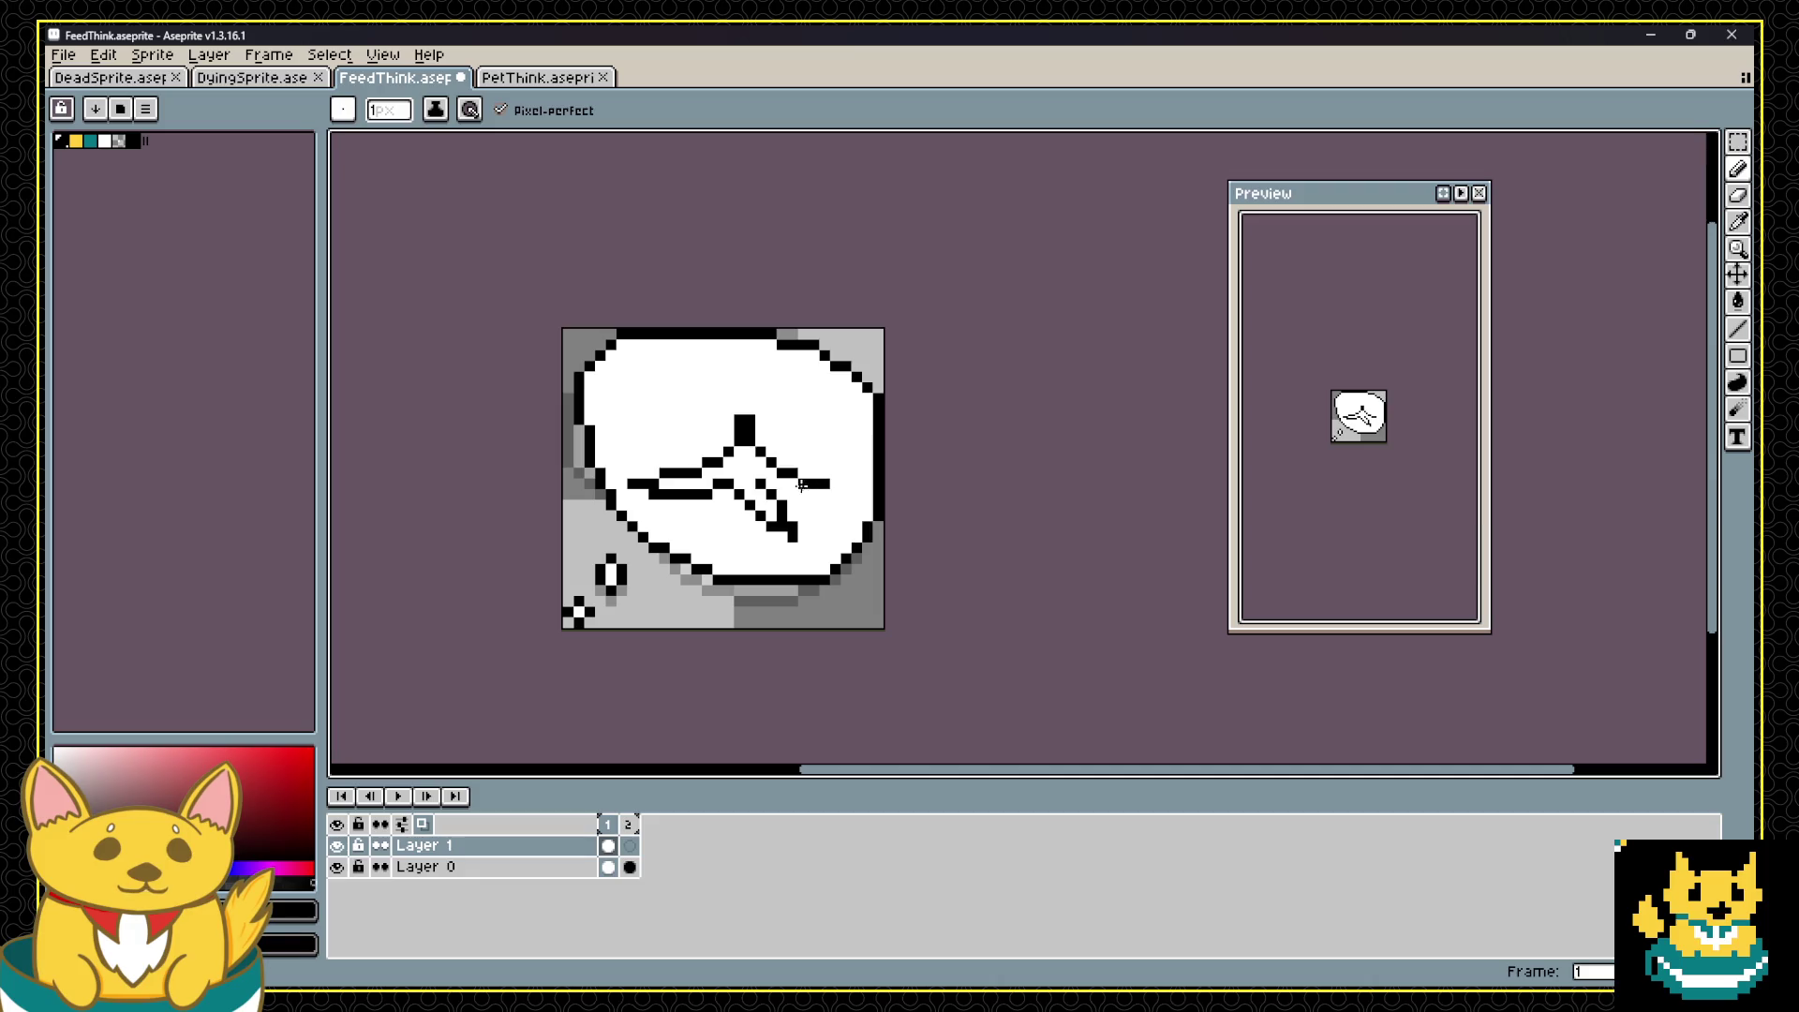
{"action": "key", "text": "e"}
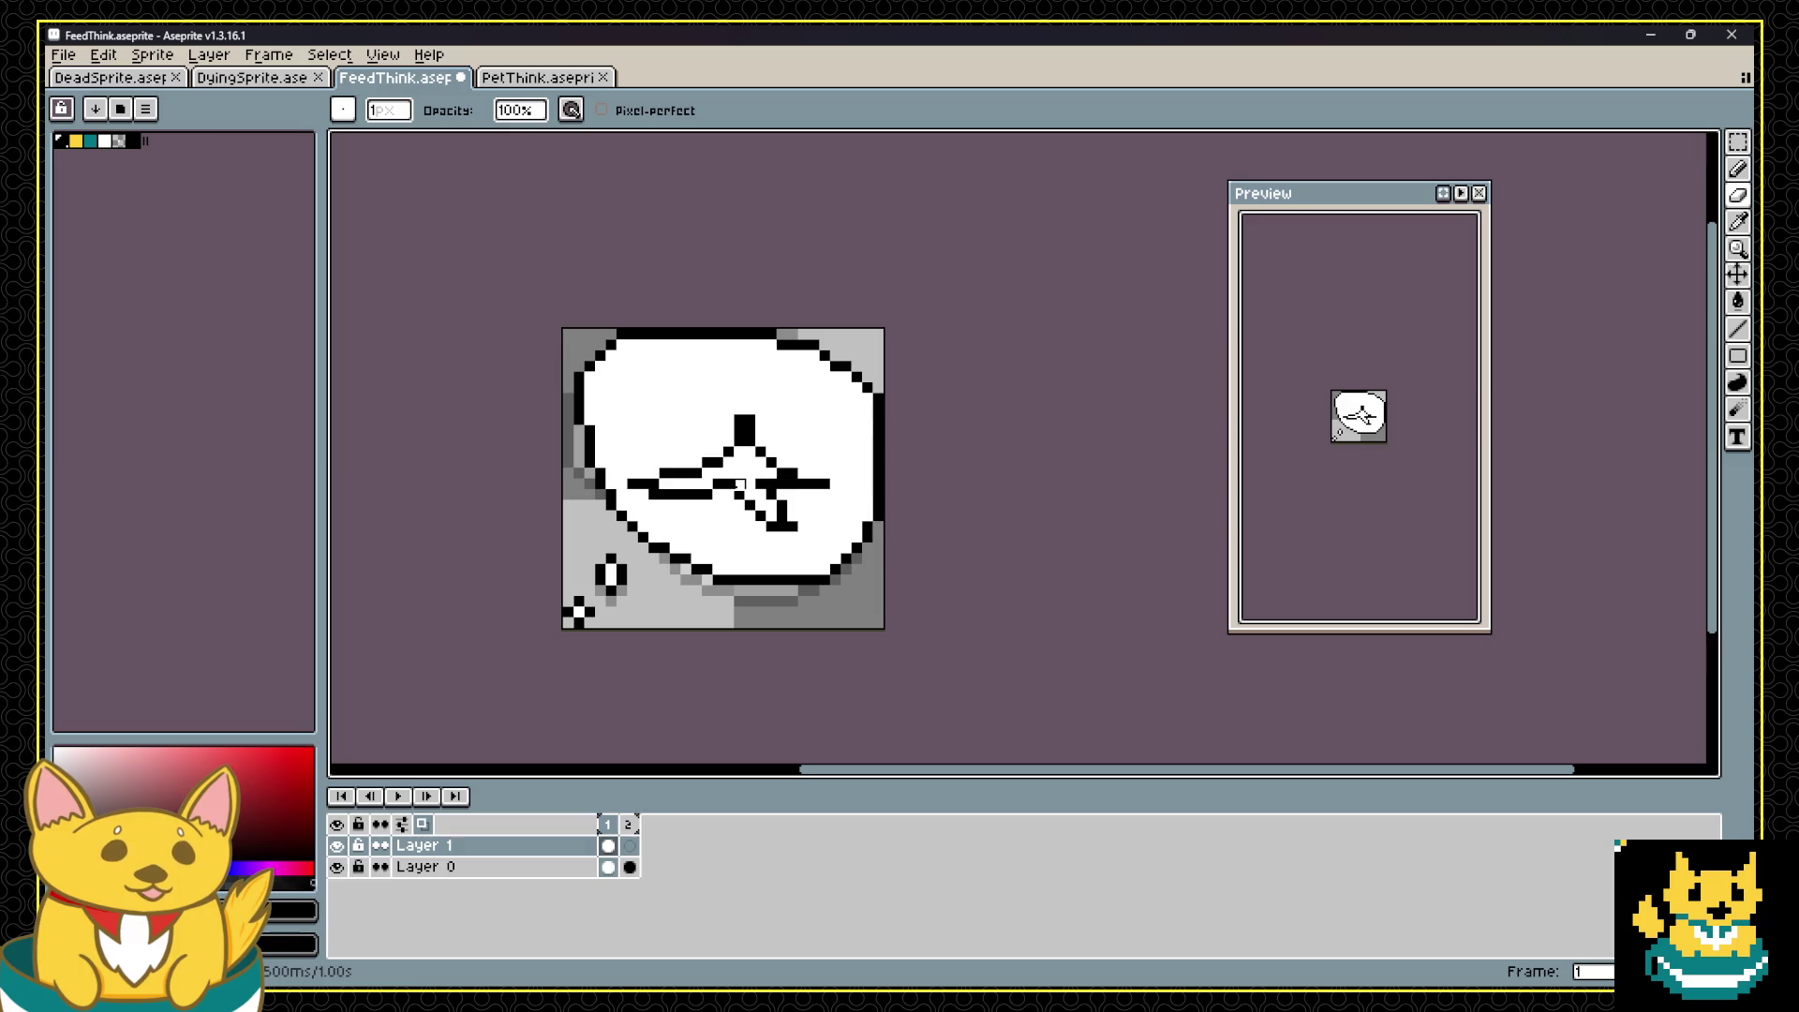
{"action": "left_click_drag", "start_coordinate": [784, 473], "coordinate": [718, 495]}
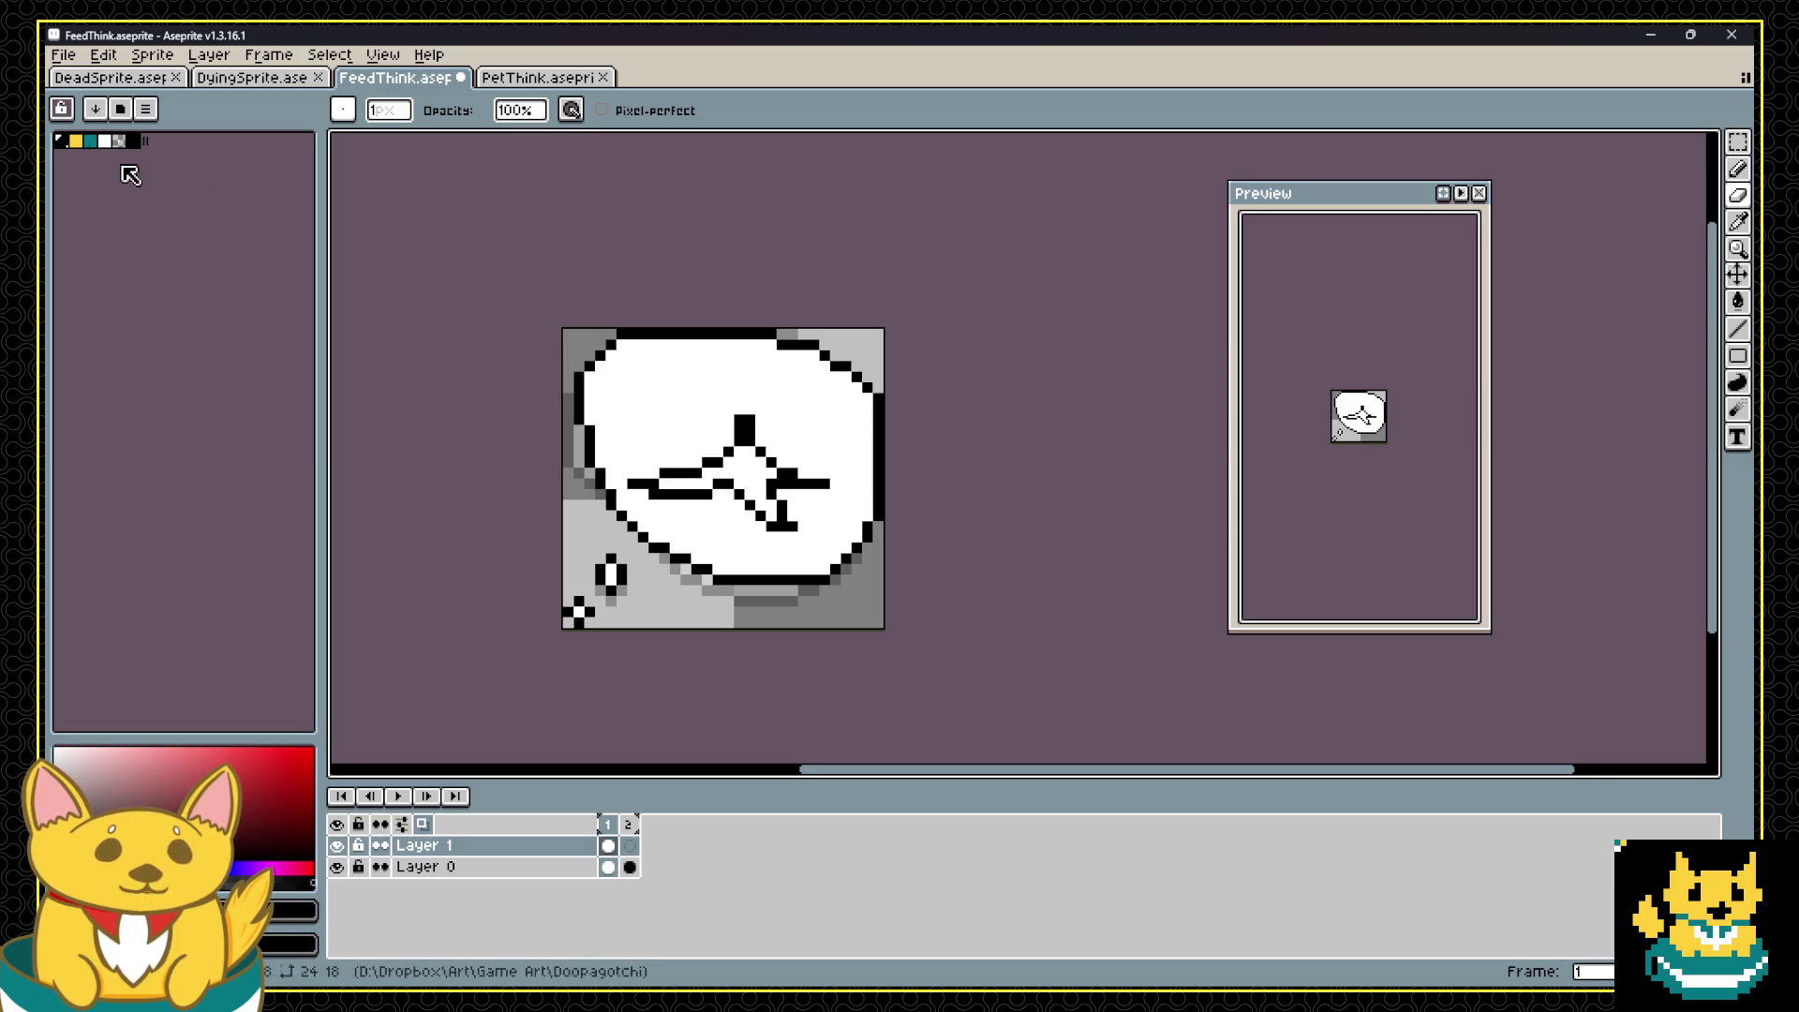
{"action": "left_click", "coordinate": [75, 140]}
Step: Fill the star sketch with yellow and extend its right arm in black and yellow
{"action": "key", "text": "g"}
{"action": "left_click", "coordinate": [762, 470]}
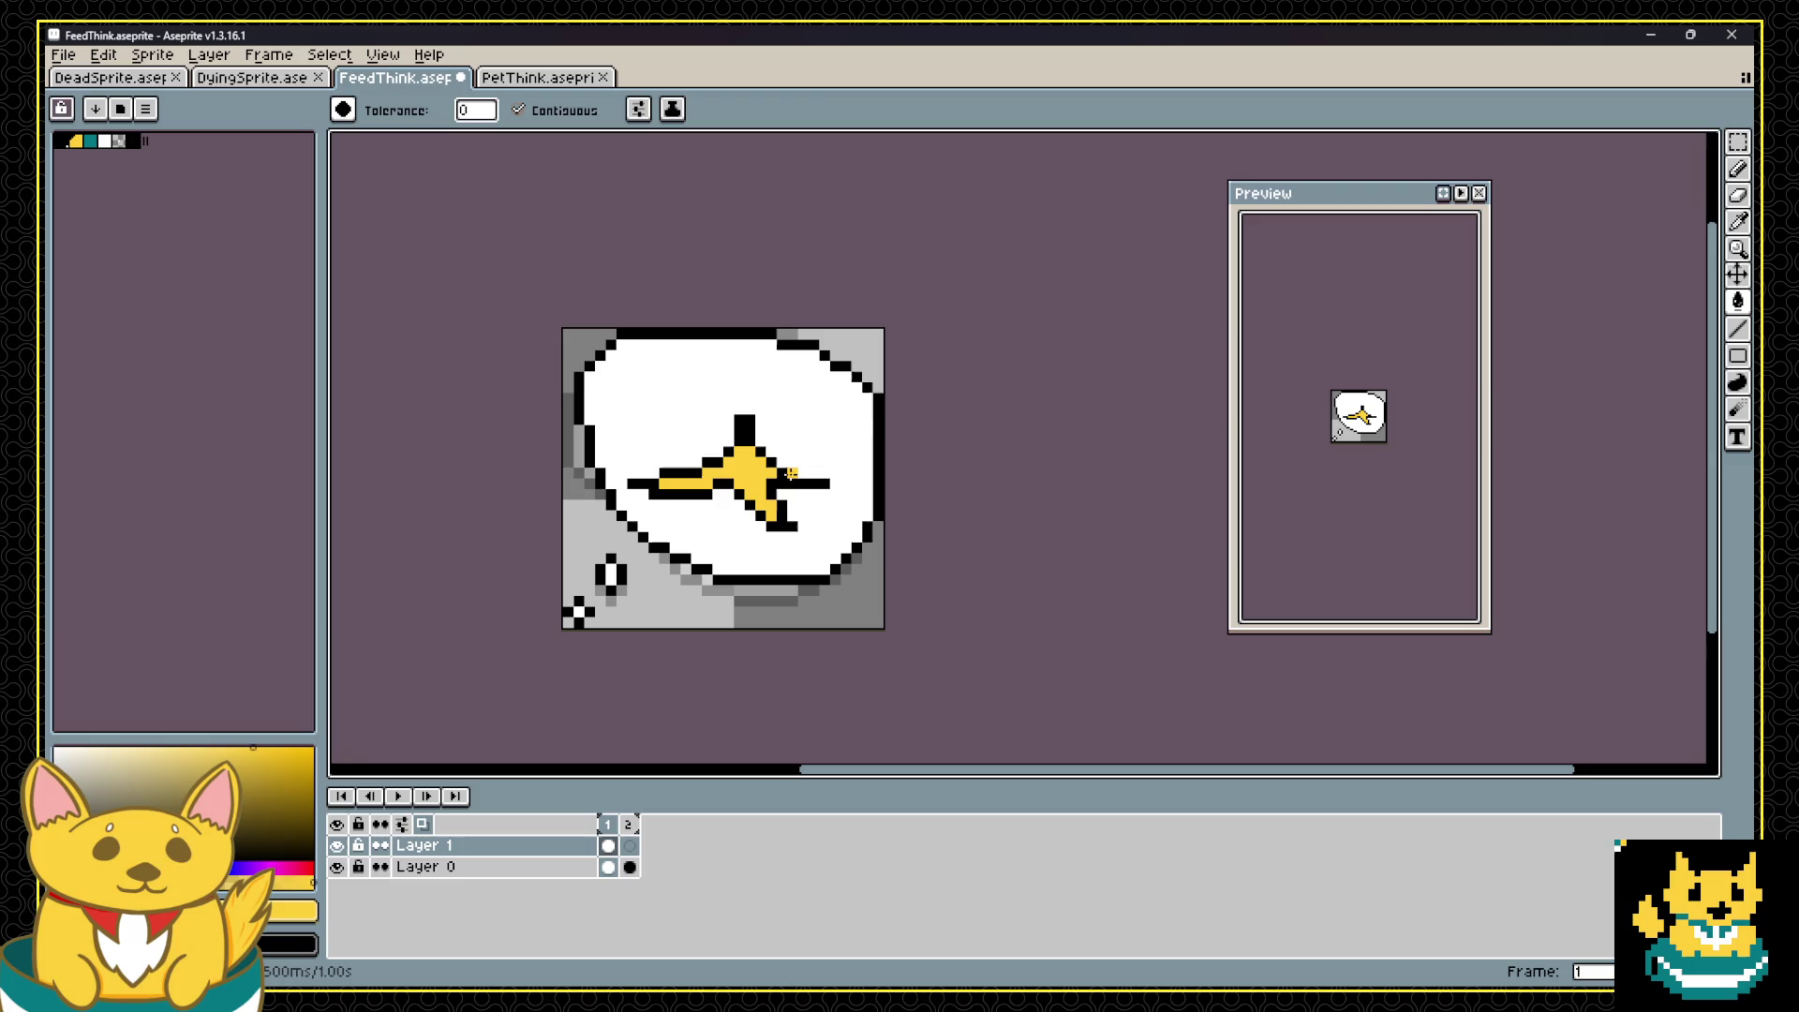
{"action": "key", "text": "b"}
{"action": "left_click", "coordinate": [801, 472], "text": "alt"}
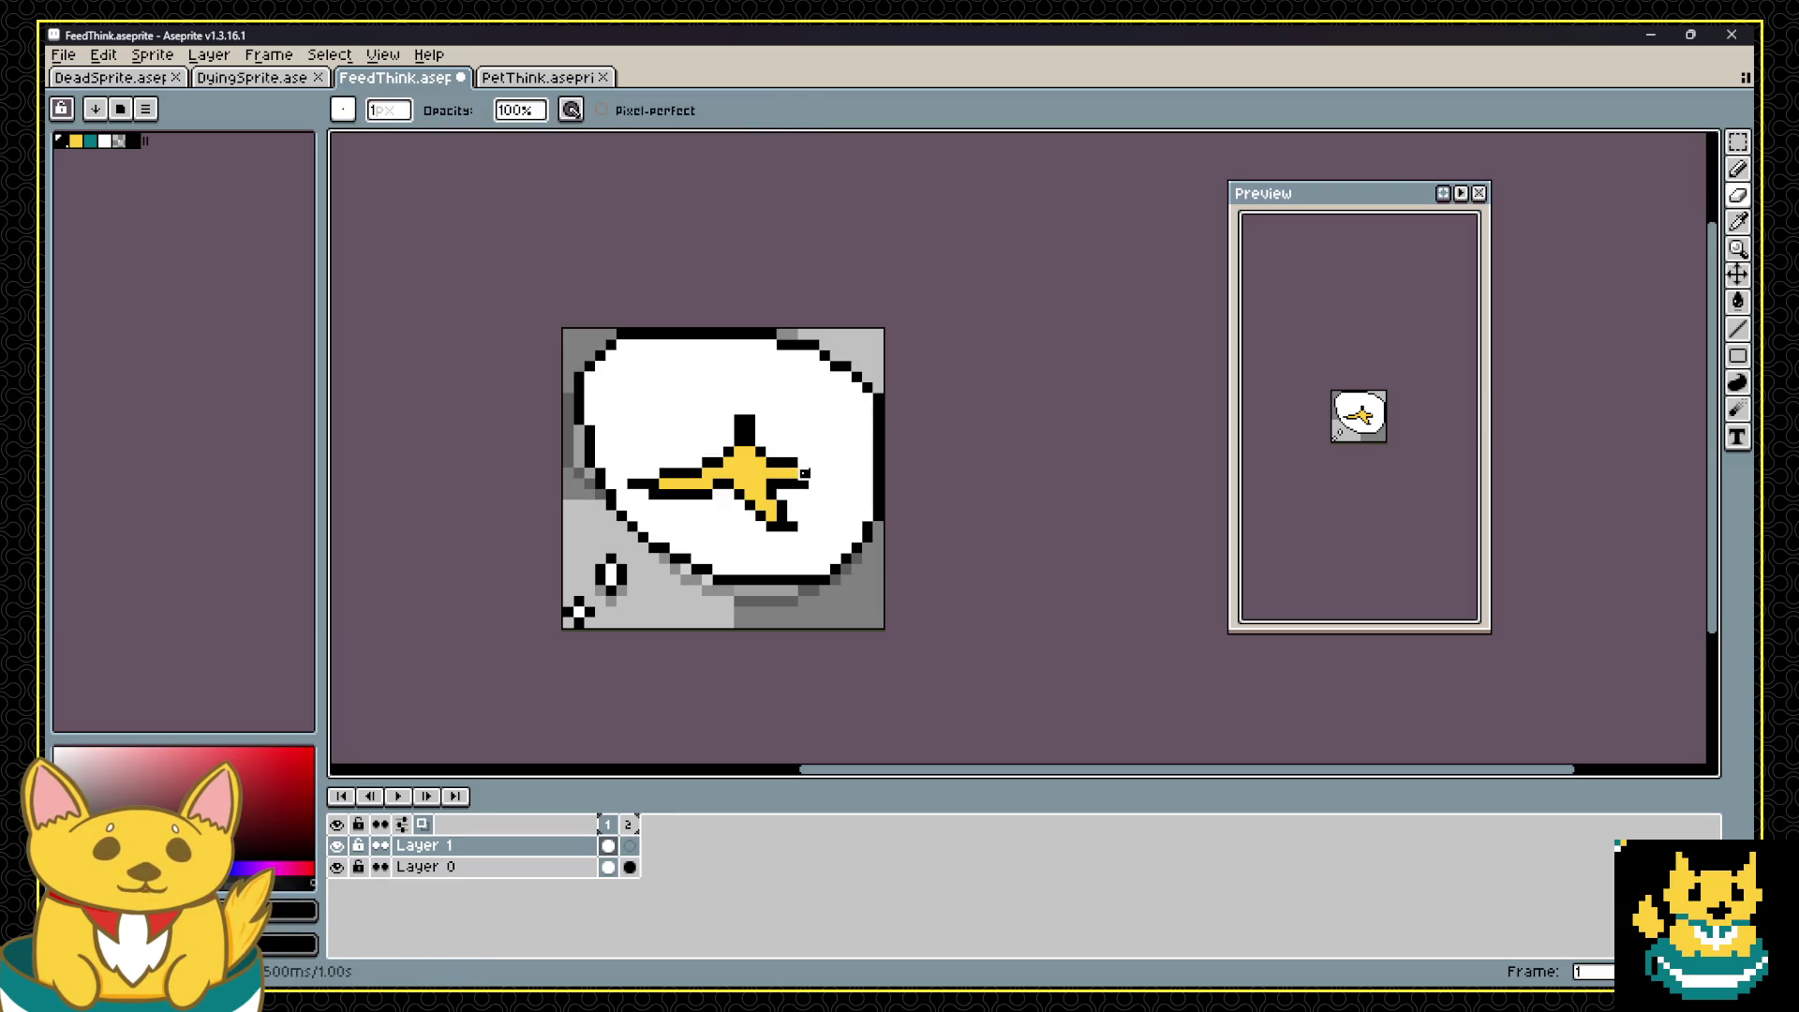
{"action": "left_click_drag", "start_coordinate": [815, 474], "coordinate": [825, 483]}
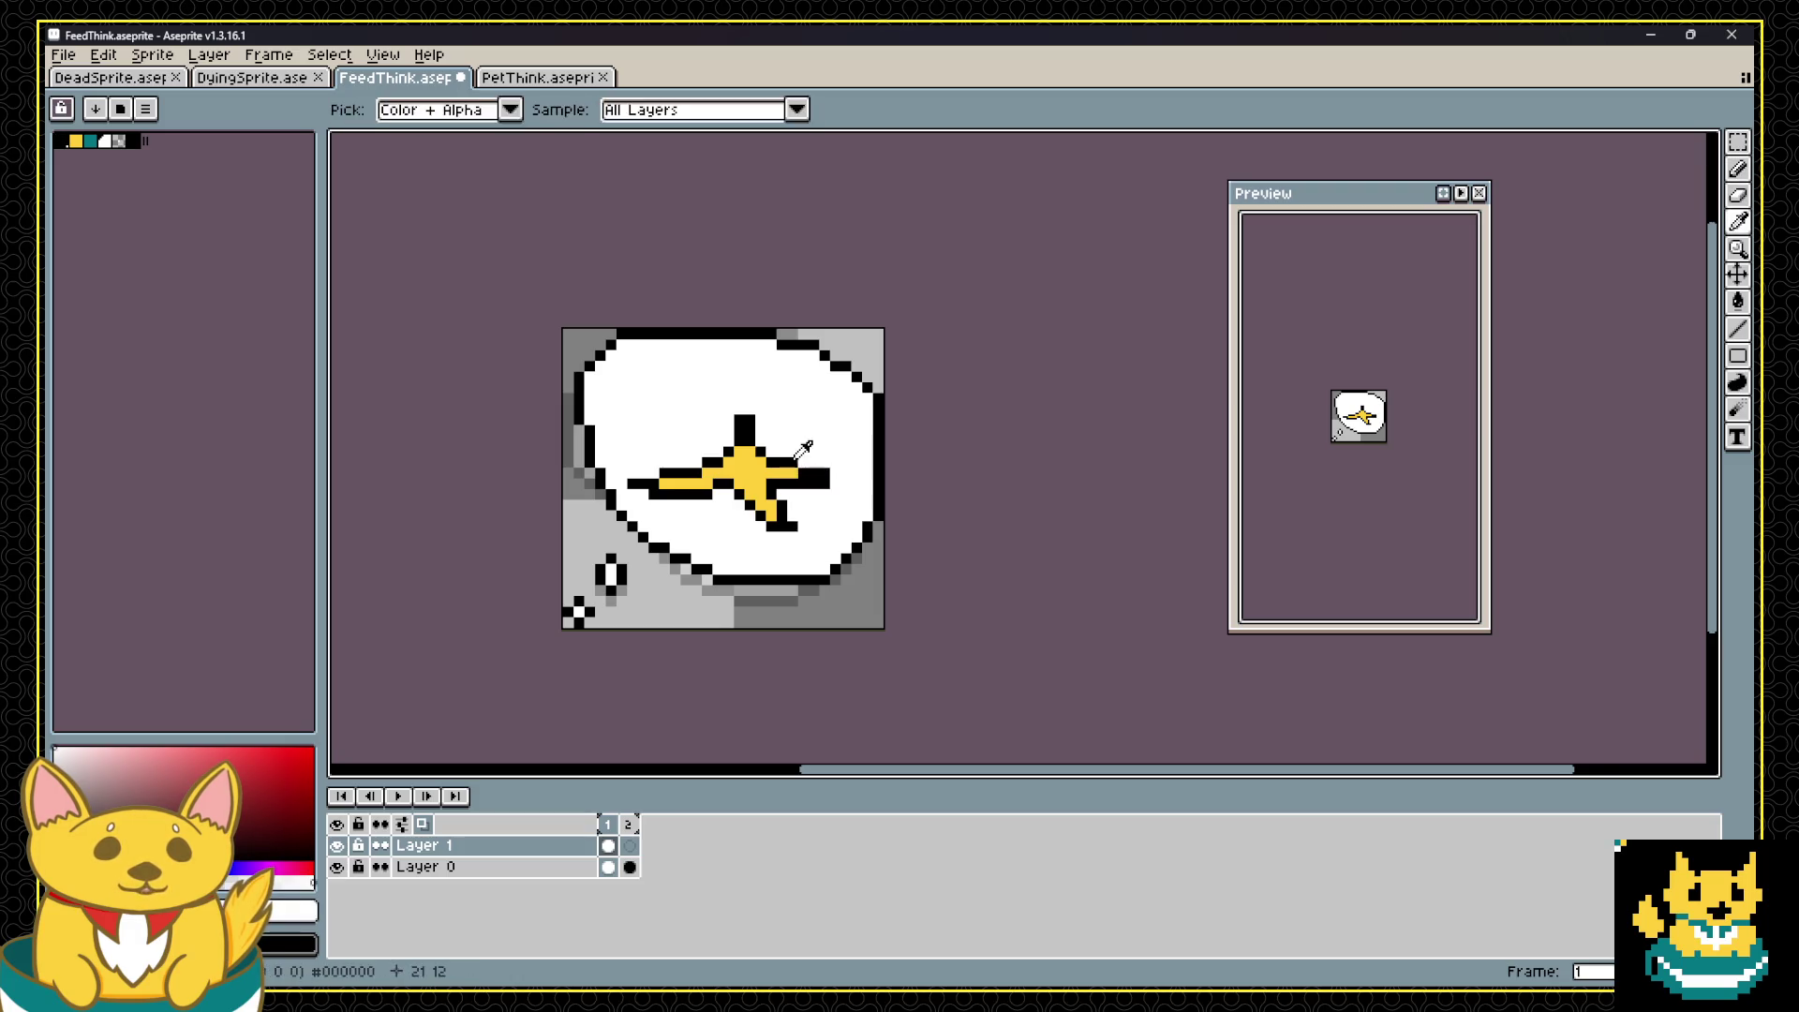
{"action": "left_click", "coordinate": [806, 466], "text": "alt"}
{"action": "left_click_drag", "start_coordinate": [807, 471], "coordinate": [827, 471]}
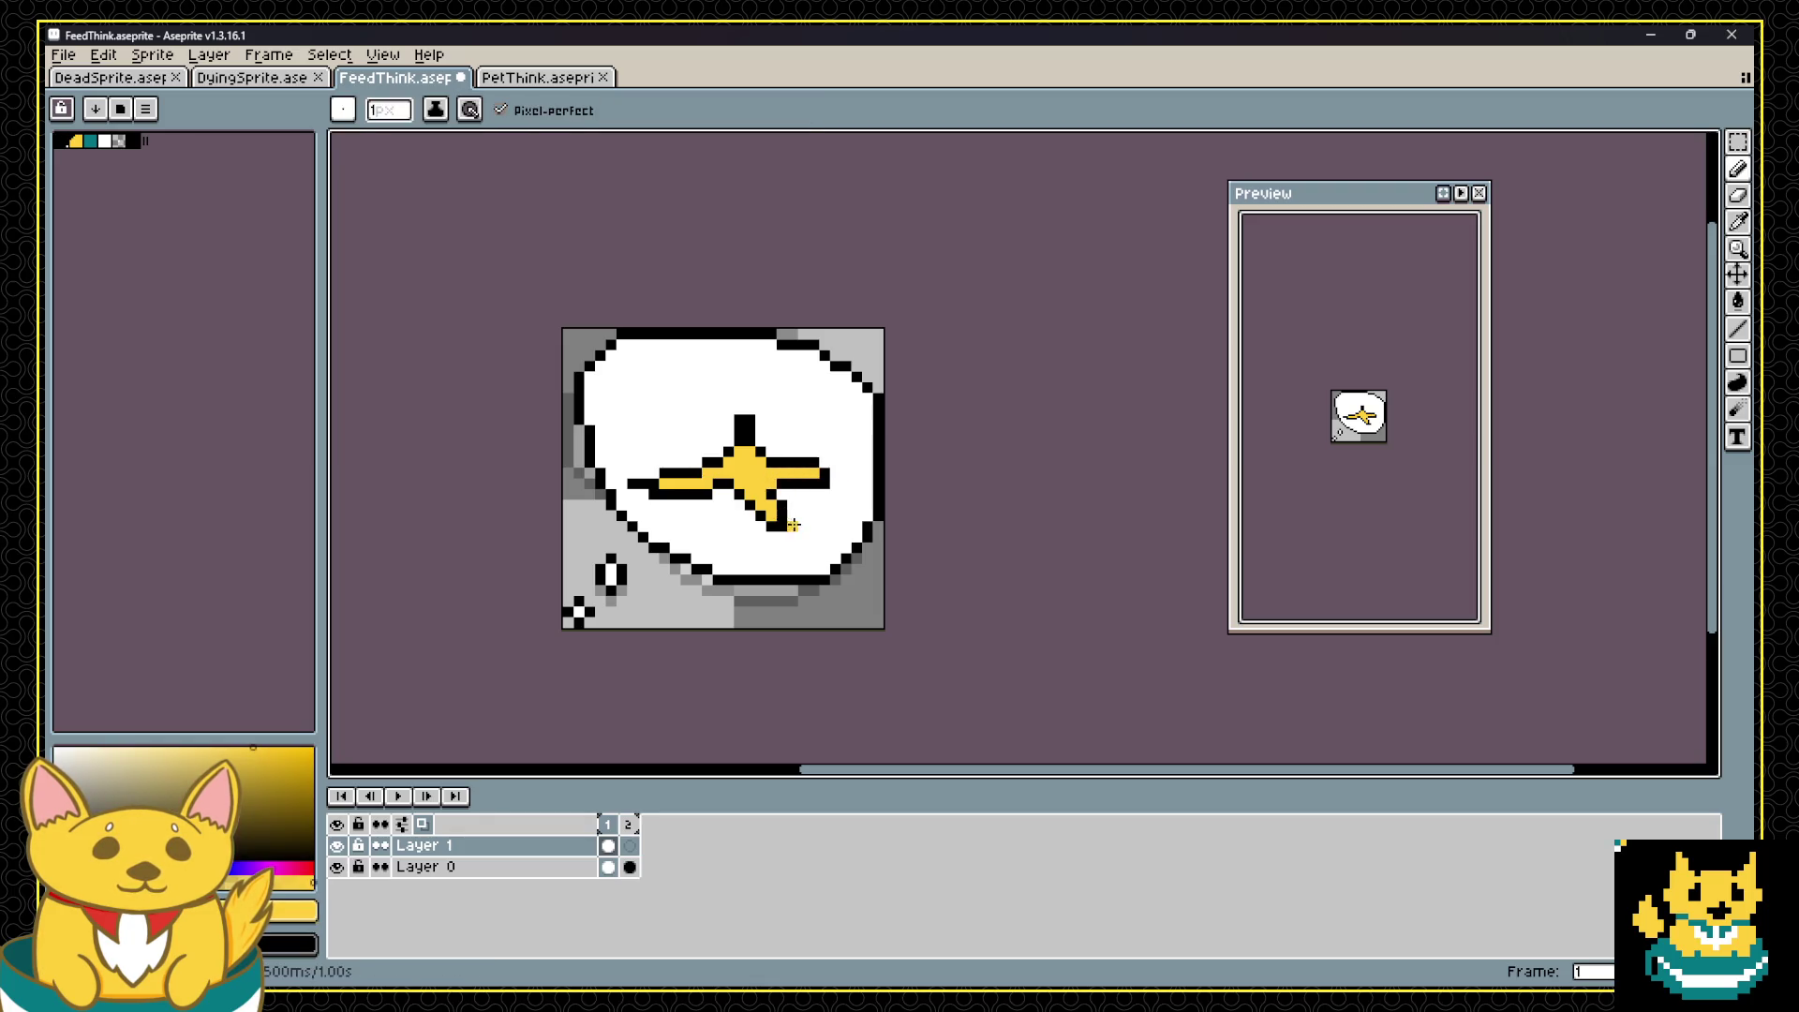
Step: Pick black, review the star sketch, then clear it from Layer 1
{"action": "scroll", "coordinate": [834, 487], "scroll_direction": "down", "scroll_amount": 2}
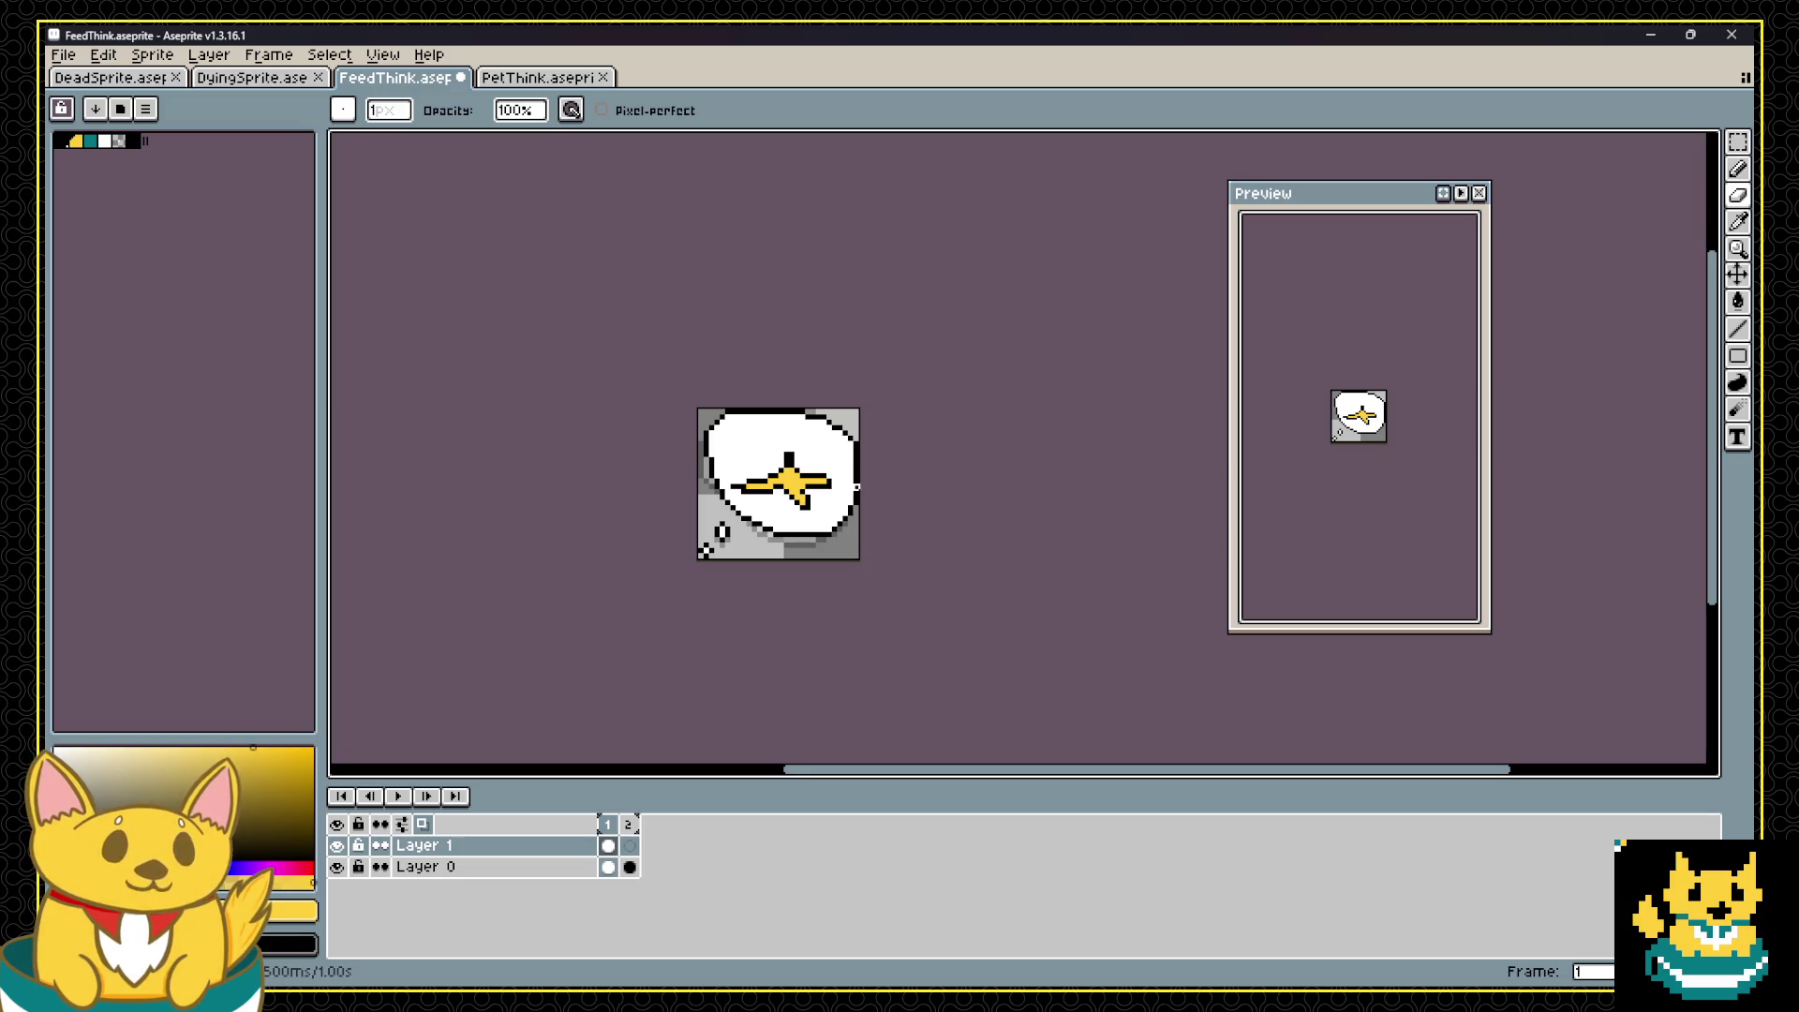
{"action": "scroll", "coordinate": [855, 486], "scroll_direction": "up", "scroll_amount": 4}
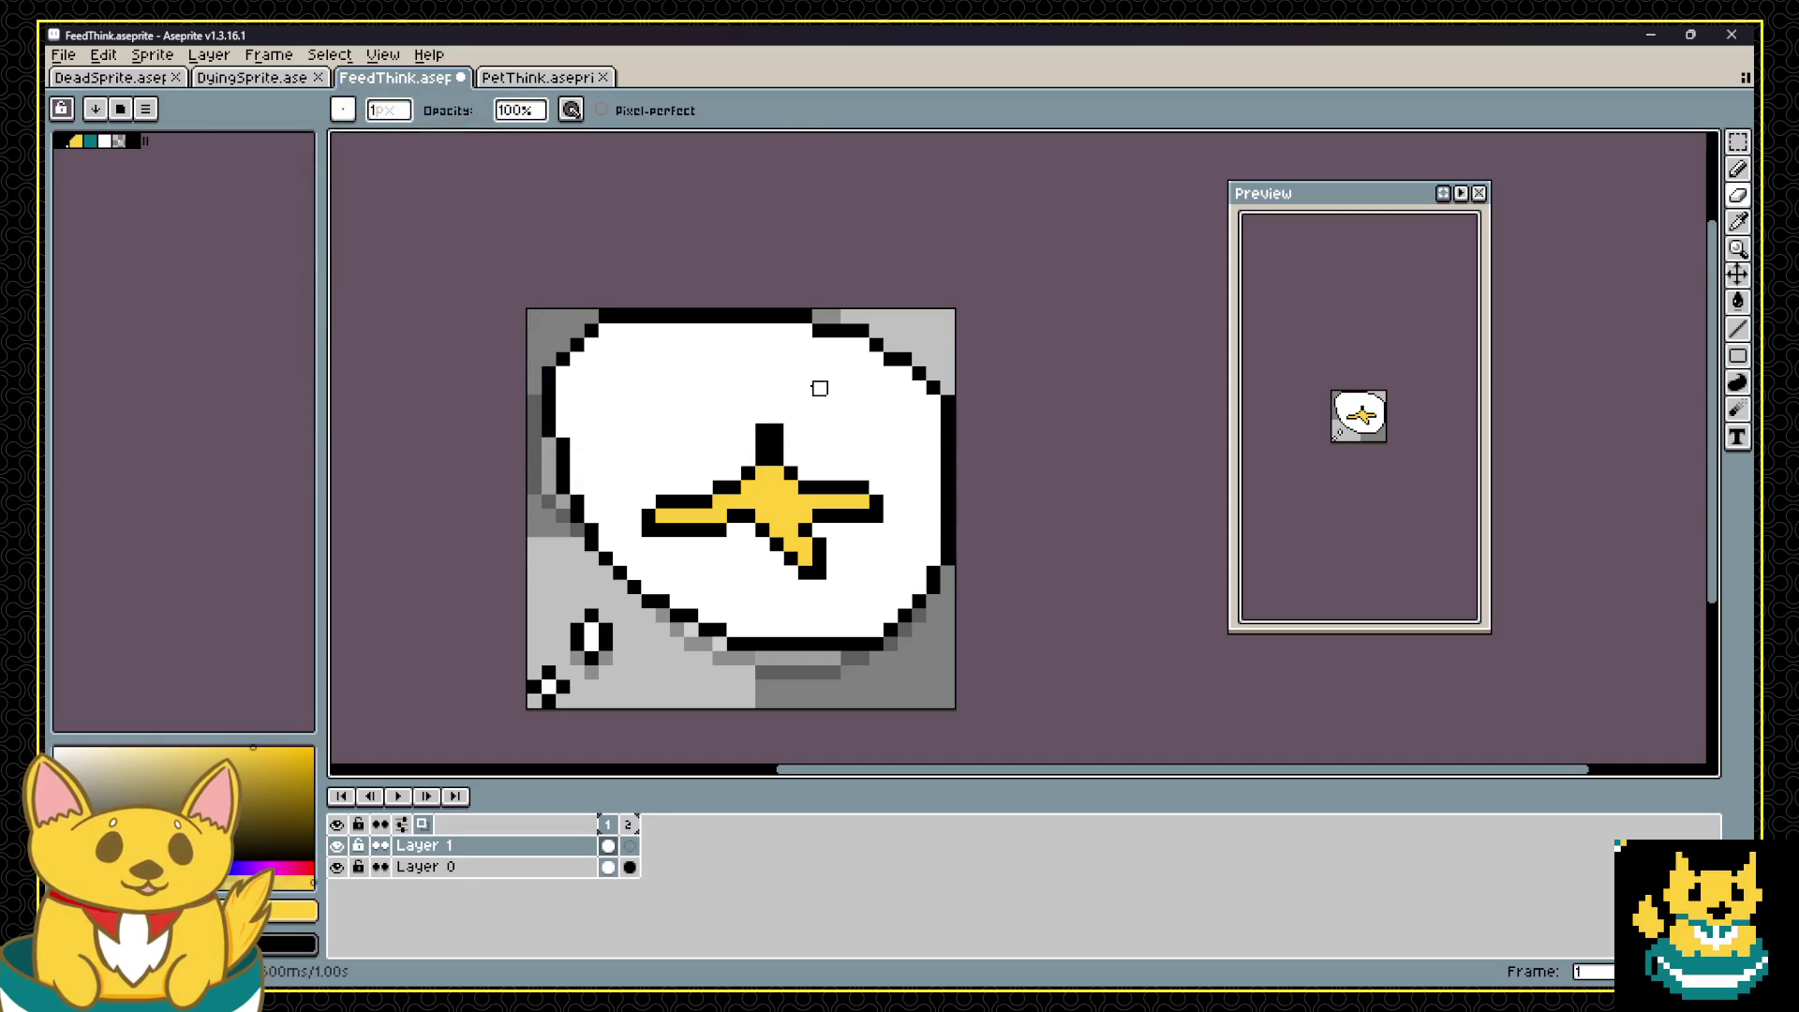
{"action": "left_click", "coordinate": [769, 465], "text": "alt"}
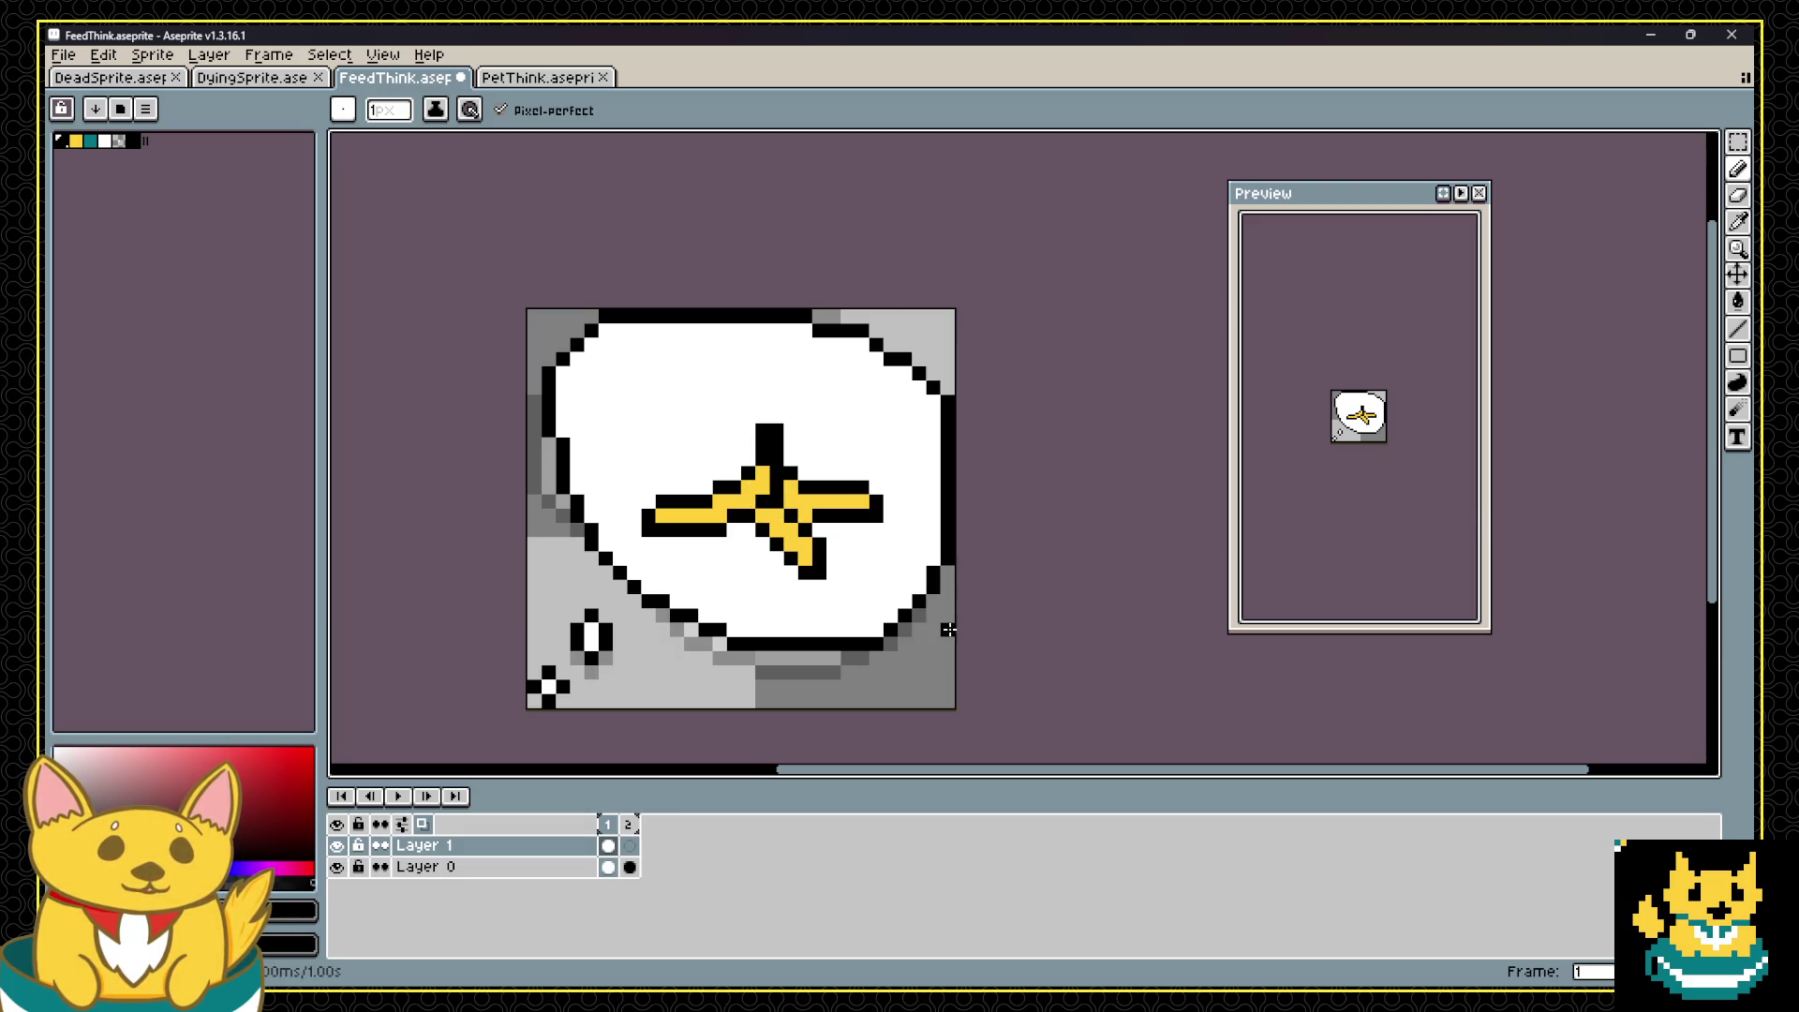
{"action": "scroll", "coordinate": [1003, 502], "scroll_direction": "down", "scroll_amount": 1}
{"action": "key", "text": "v"}
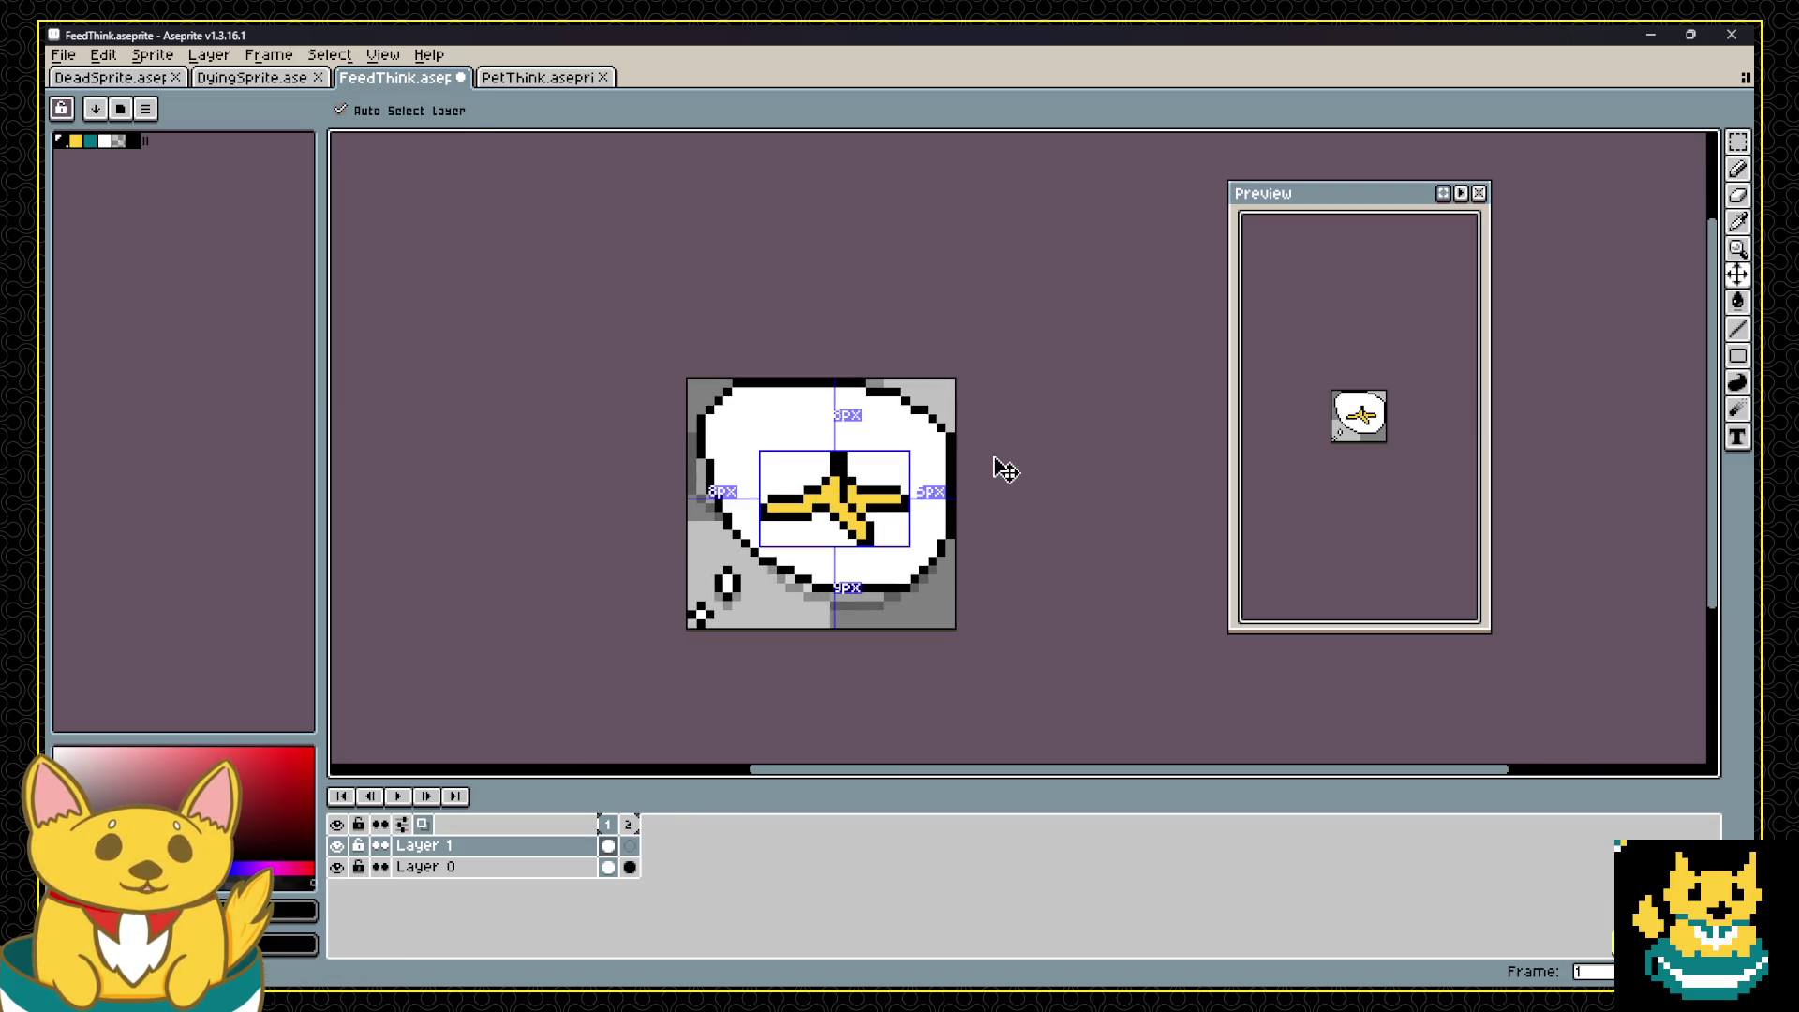
{"action": "key", "text": "b"}
{"action": "scroll", "coordinate": [953, 470], "scroll_direction": "up", "scroll_amount": 3}
{"action": "scroll", "coordinate": [954, 470], "scroll_direction": "down", "scroll_amount": 2}
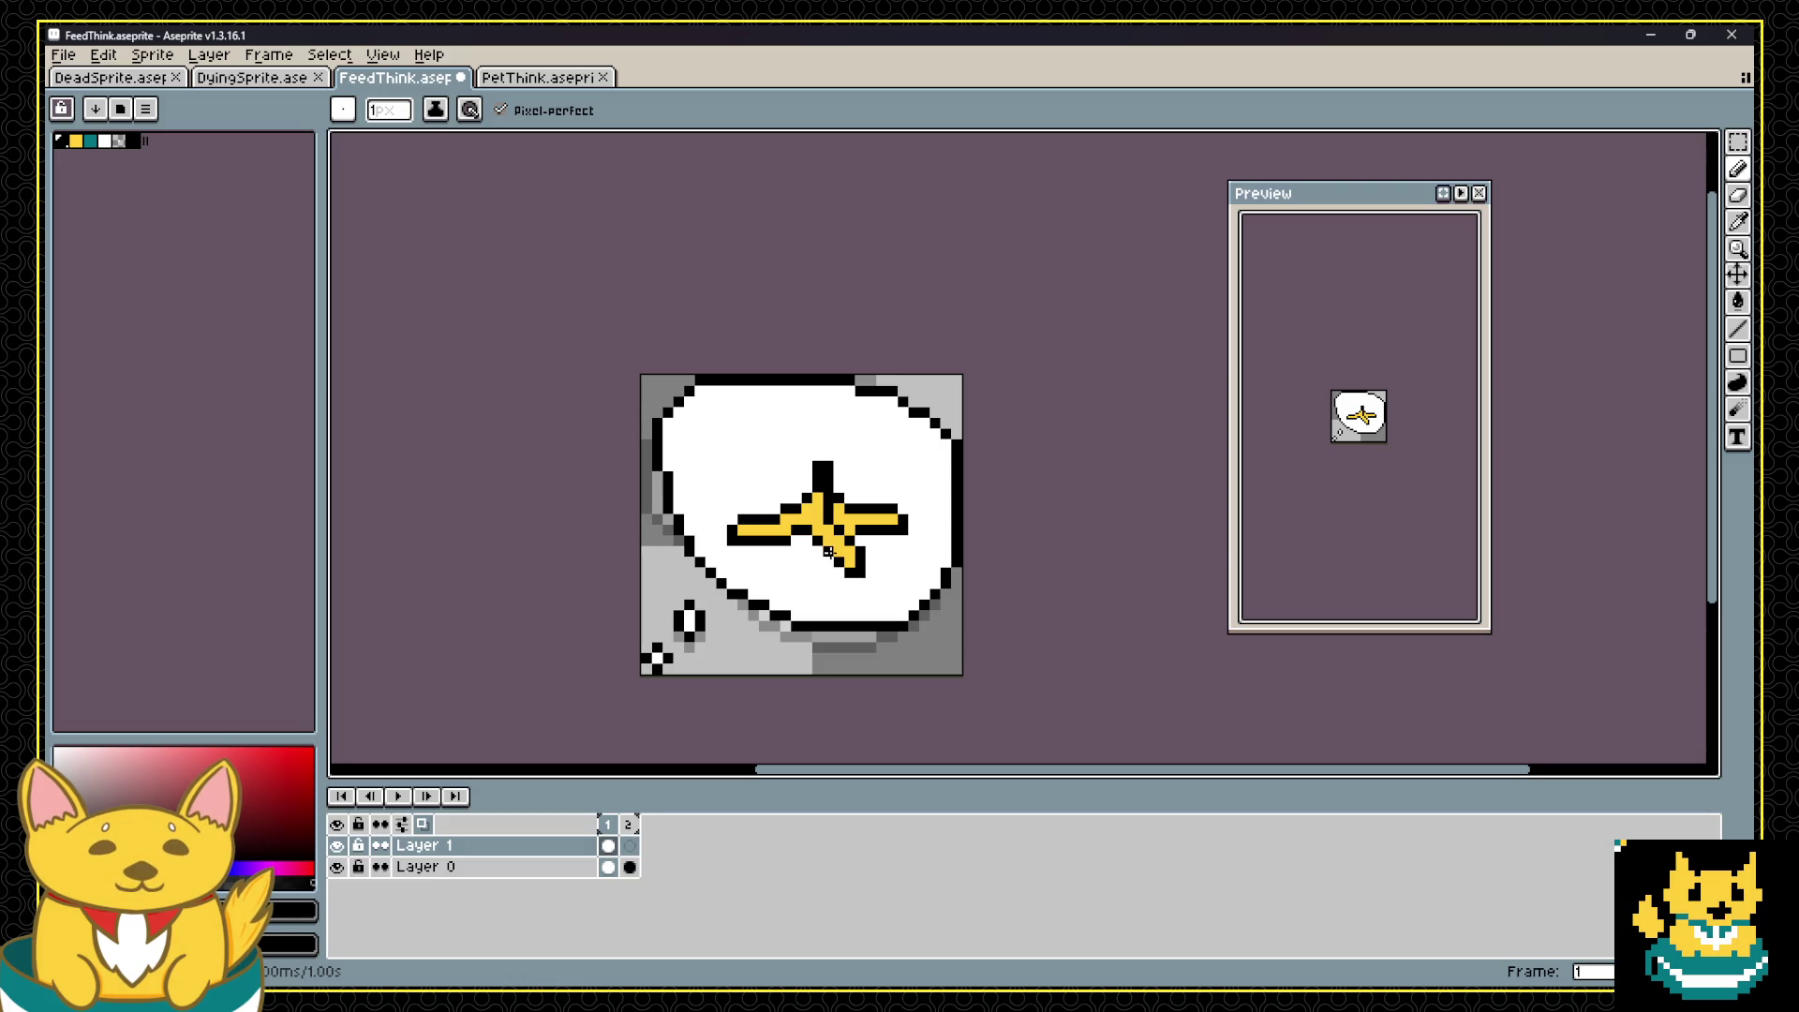
{"action": "key", "text": "Delete"}
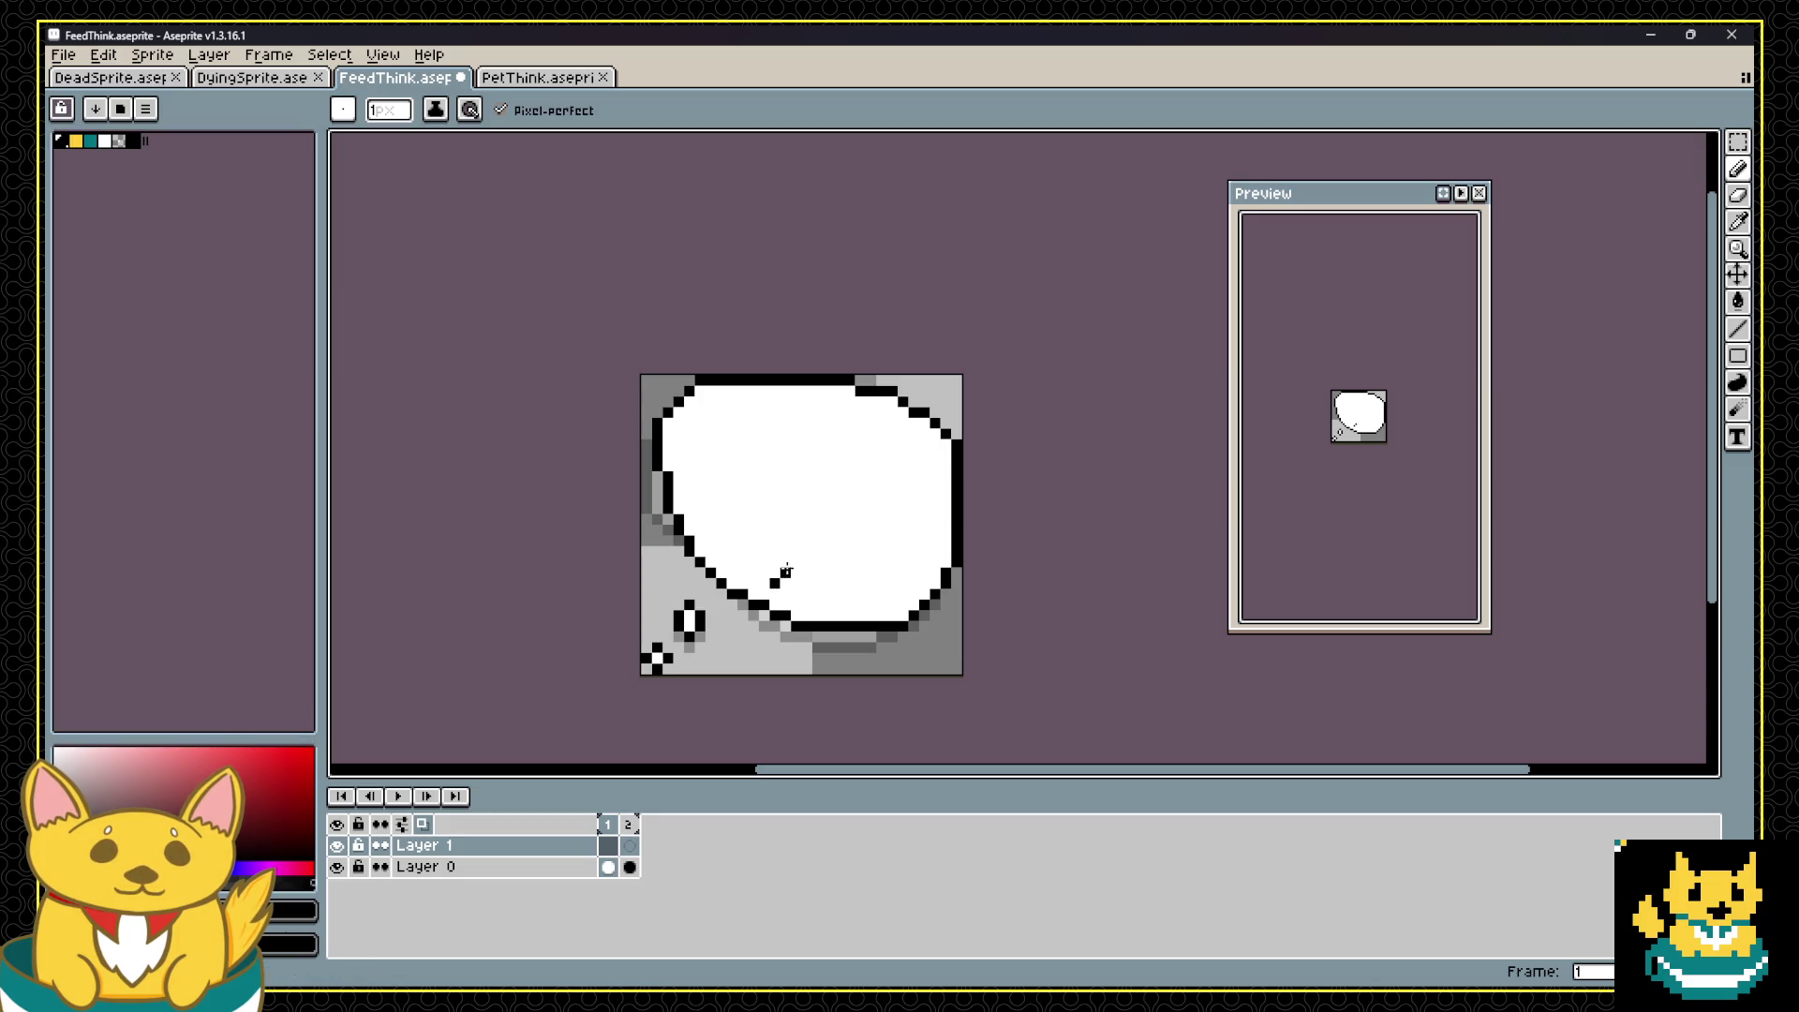
Step: Sketch a black duck outline with a hooked head, undoing stray strokes
{"action": "mouse_move", "coordinate": [797, 512]}
{"action": "left_mouse_down"}
{"action": "mouse_move", "coordinate": [783, 506]}
{"action": "mouse_move", "coordinate": [777, 562]}
{"action": "mouse_move", "coordinate": [817, 530]}
{"action": "mouse_move", "coordinate": [766, 498]}
{"action": "mouse_move", "coordinate": [812, 514]}
{"action": "mouse_move", "coordinate": [829, 448]}
{"action": "mouse_move", "coordinate": [851, 434]}
{"action": "left_mouse_up"}
{"action": "key", "text": "ctrl+z"}
{"action": "key", "text": "ctrl+z"}
{"action": "mouse_move", "coordinate": [850, 529]}
{"action": "left_mouse_down"}
{"action": "mouse_move", "coordinate": [885, 524]}
{"action": "mouse_move", "coordinate": [829, 562]}
{"action": "mouse_move", "coordinate": [775, 567]}
{"action": "left_mouse_up"}
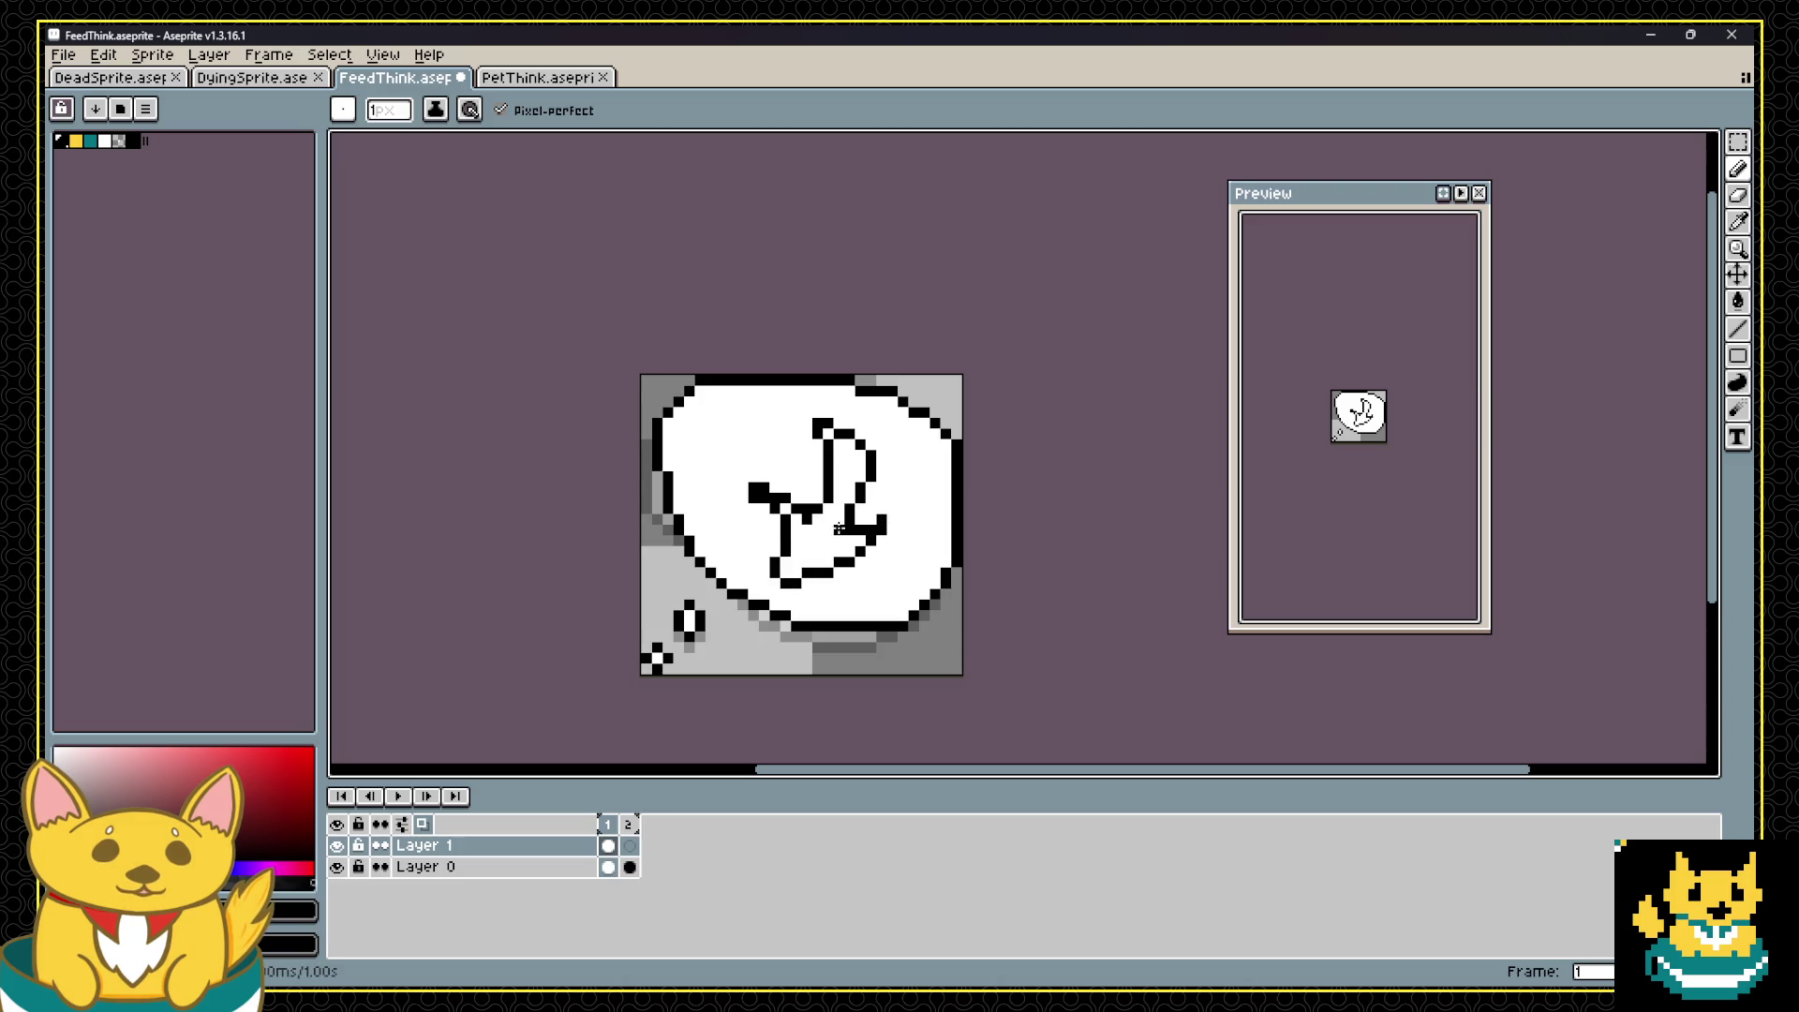
{"action": "left_click", "coordinate": [846, 454]}
{"action": "mouse_move", "coordinate": [892, 440]}
{"action": "left_mouse_down"}
{"action": "mouse_move", "coordinate": [897, 473]}
{"action": "mouse_move", "coordinate": [928, 452]}
{"action": "left_mouse_up"}
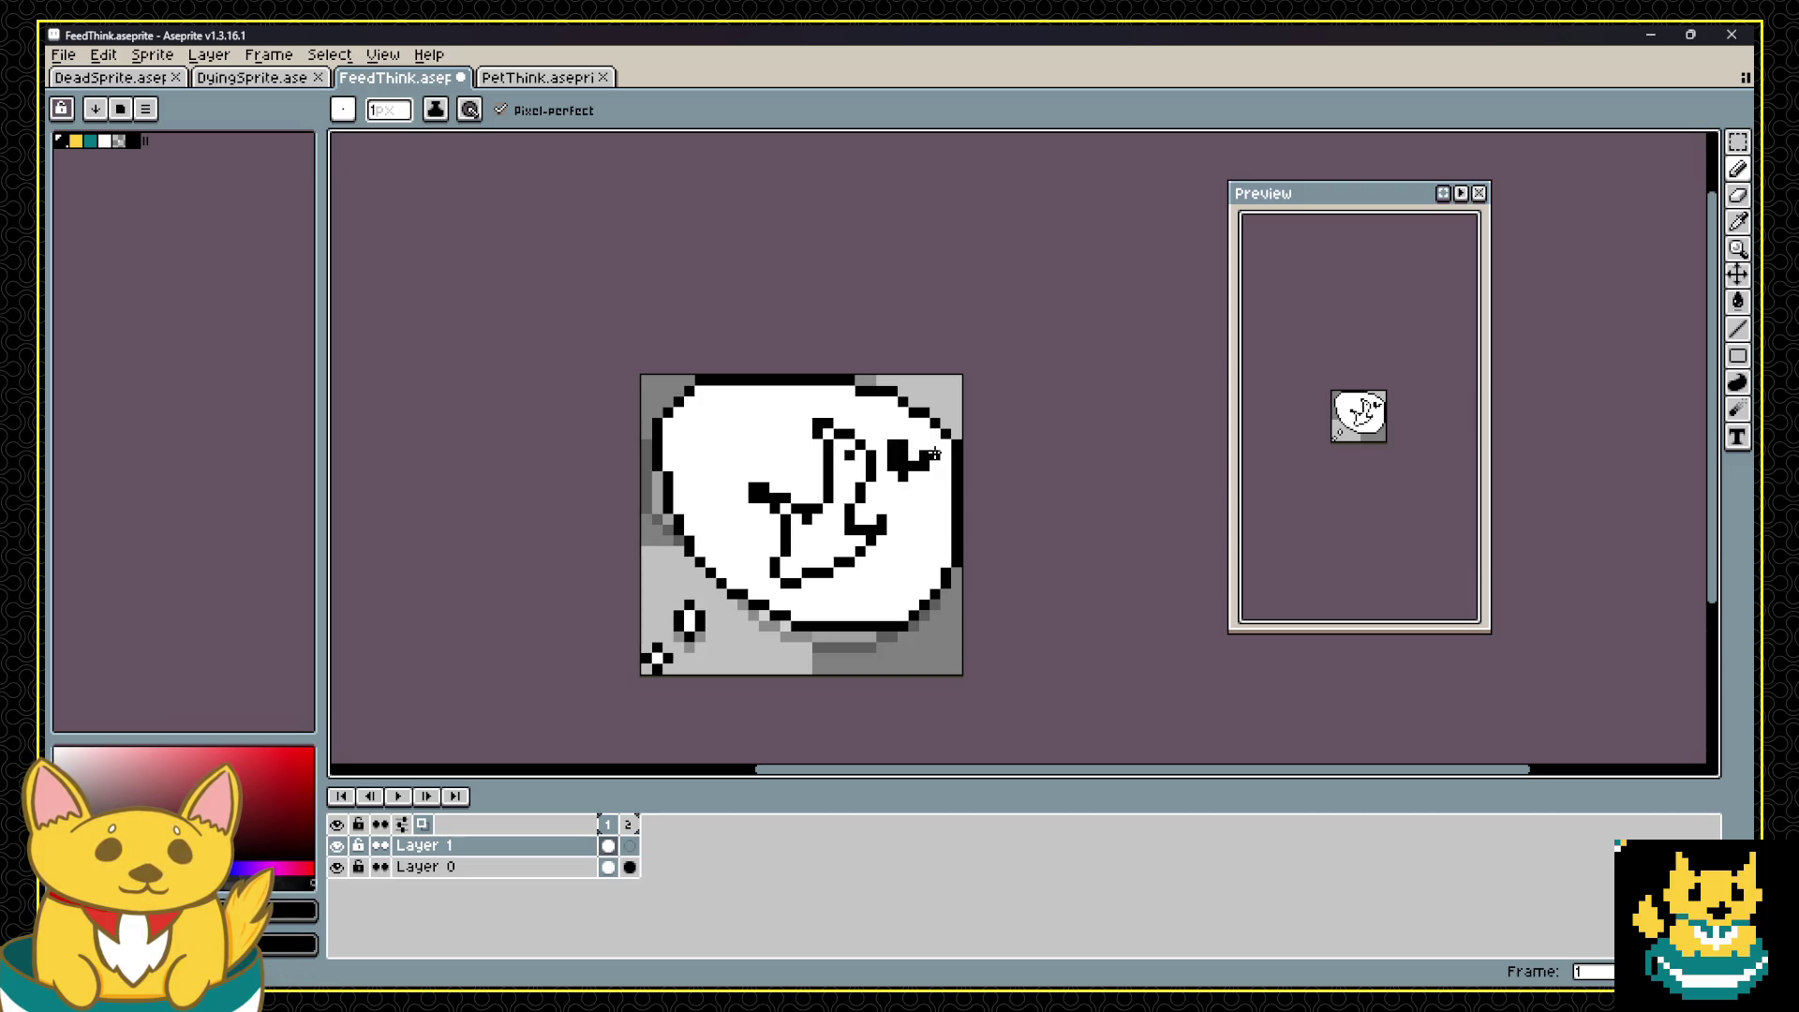
{"action": "key", "text": "ctrl+z"}
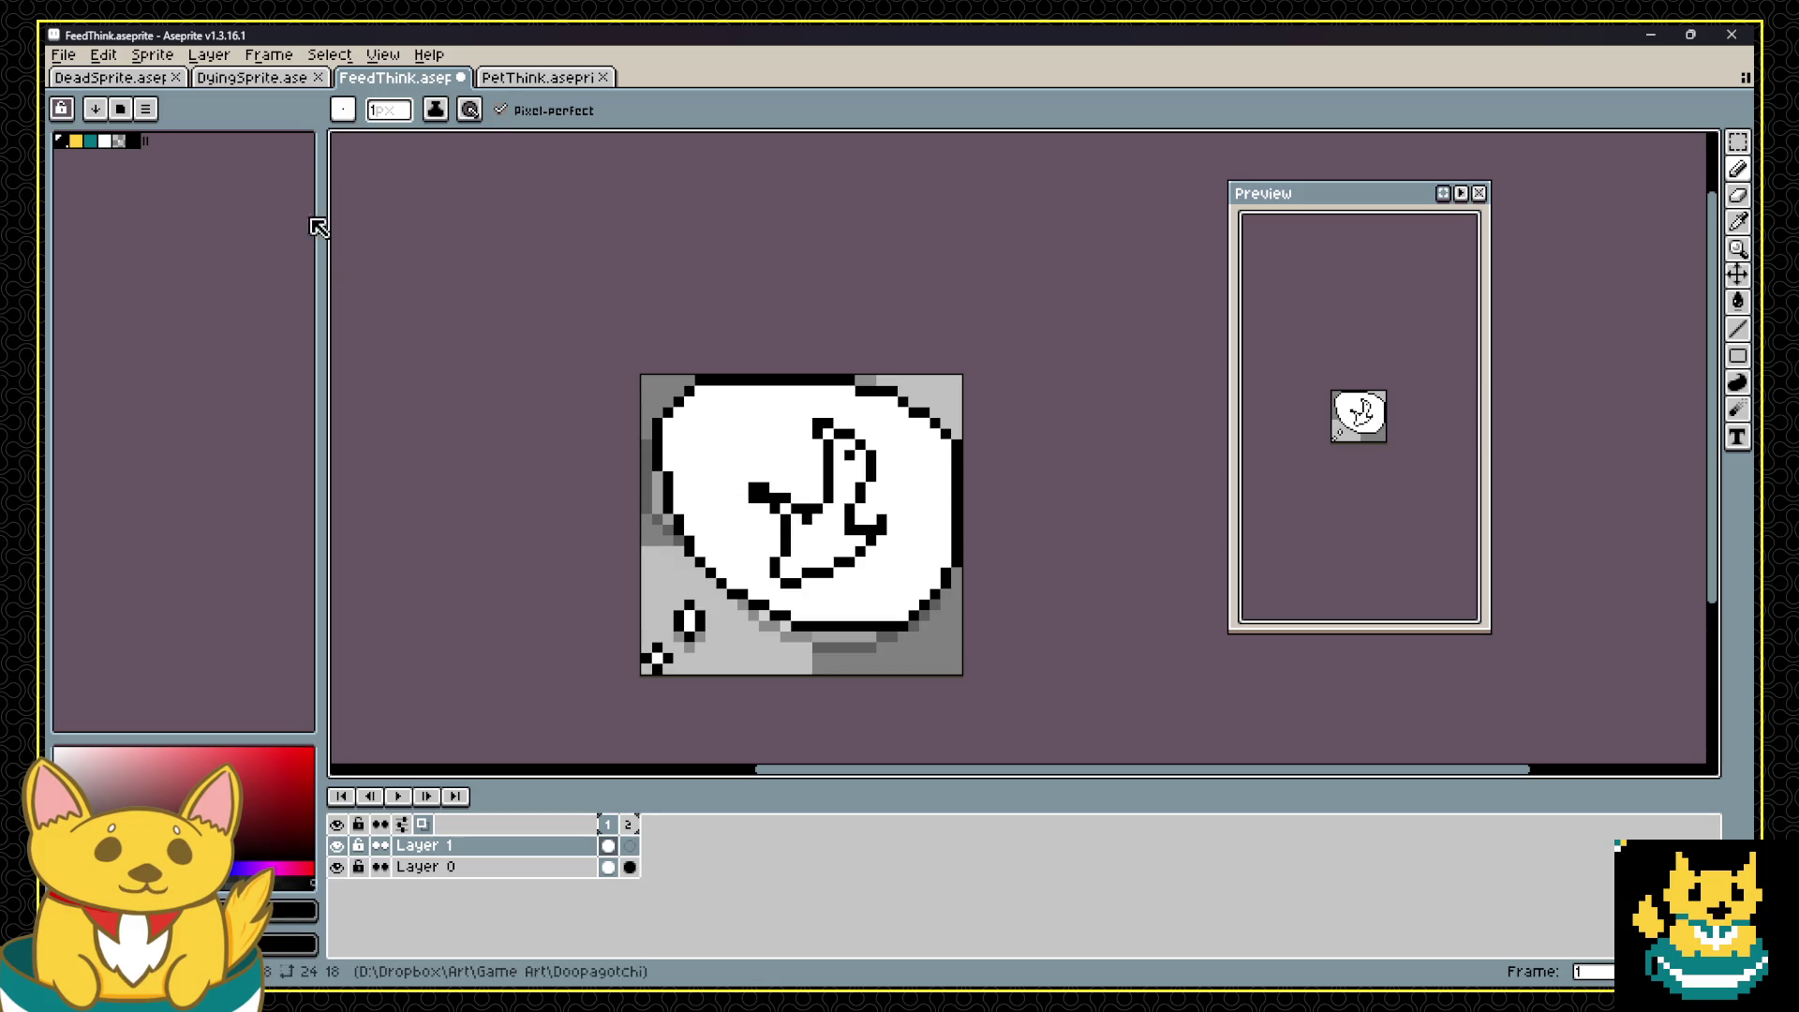
Step: Colour the duck's beak yellow with black details, then erase the whole duck drawing
{"action": "left_click", "coordinate": [75, 141]}
{"action": "left_click_drag", "start_coordinate": [785, 509], "coordinate": [806, 529]}
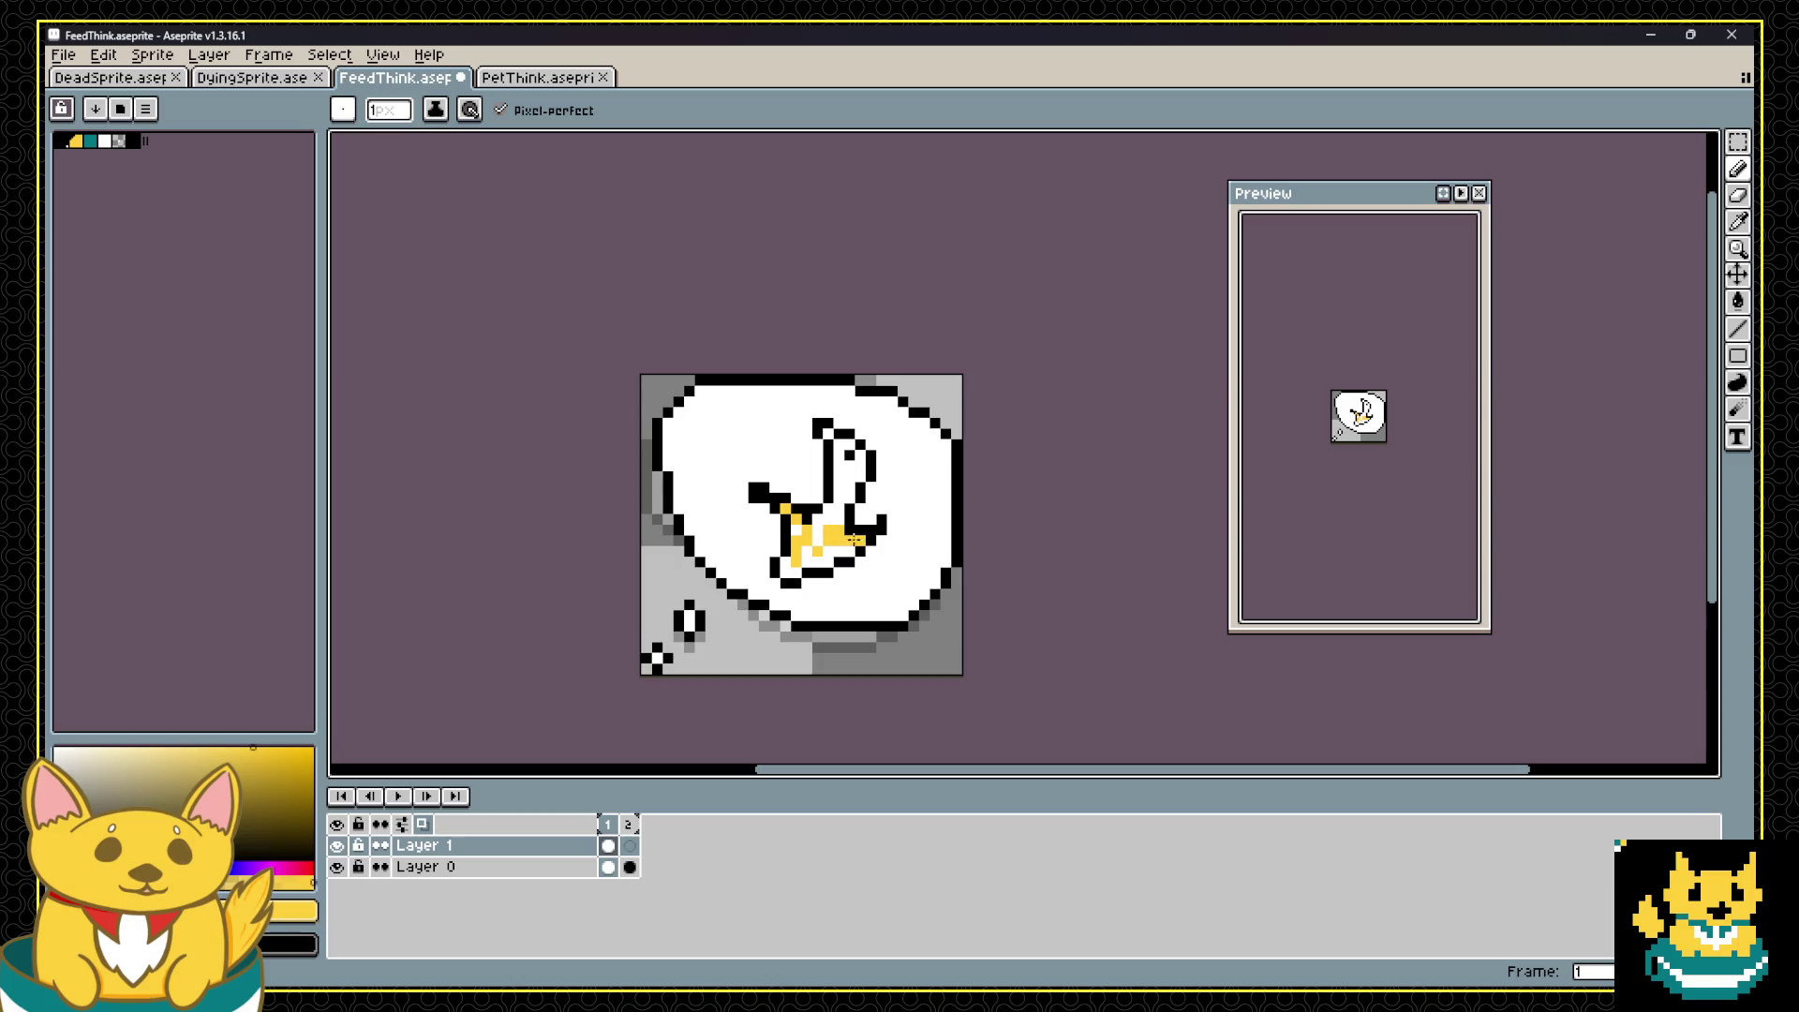
{"action": "key", "text": "g"}
{"action": "left_click", "coordinate": [830, 553]}
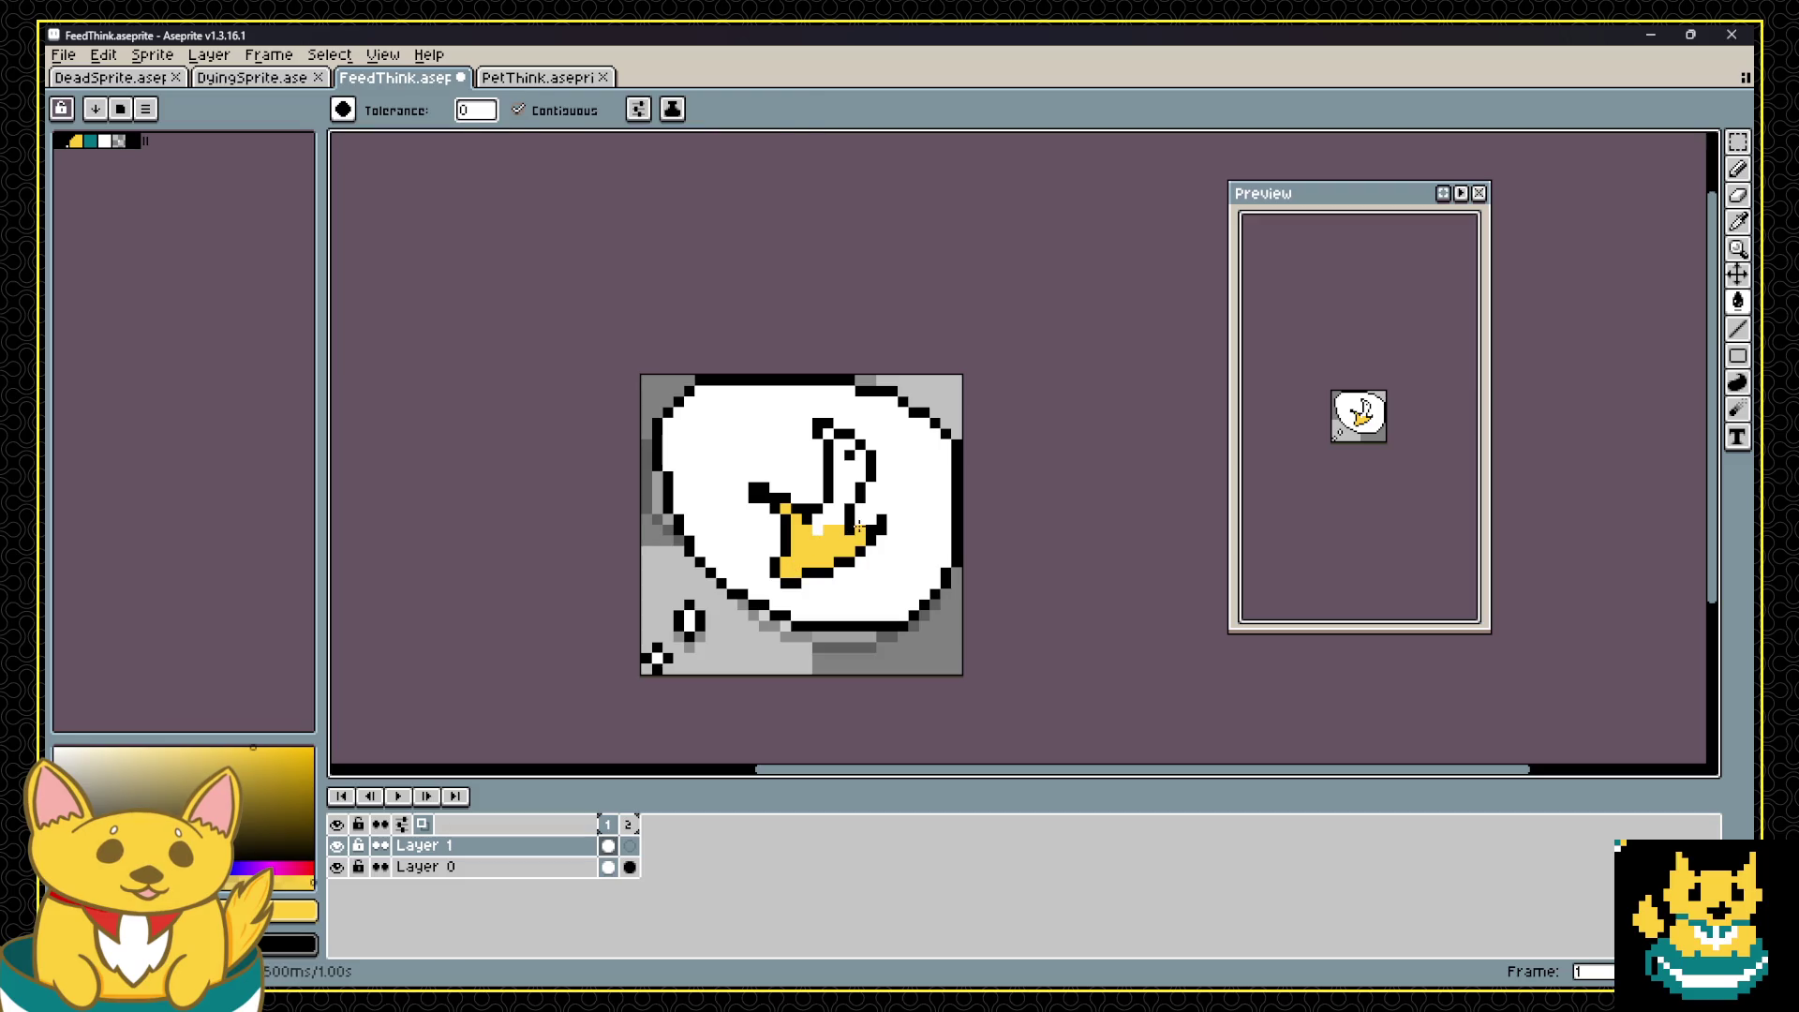
{"action": "left_click", "coordinate": [850, 525], "text": "alt"}
{"action": "key", "text": "b"}
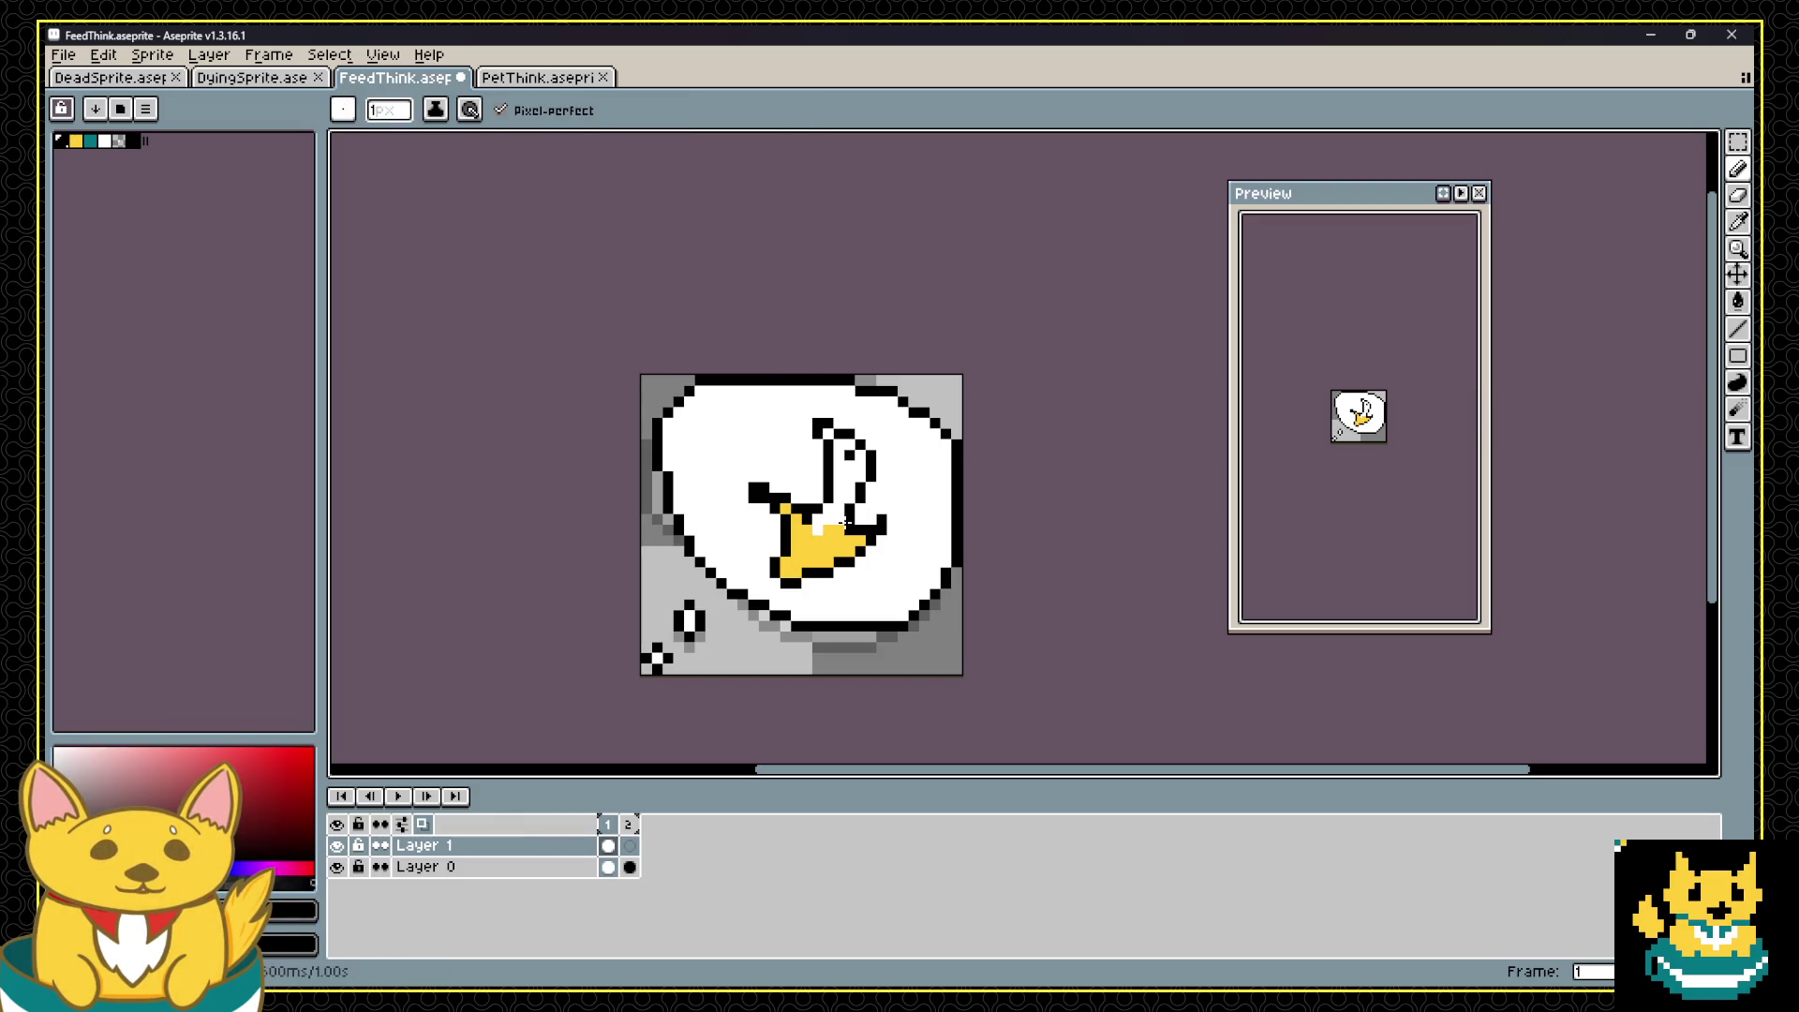
{"action": "left_click_drag", "start_coordinate": [822, 513], "coordinate": [845, 530]}
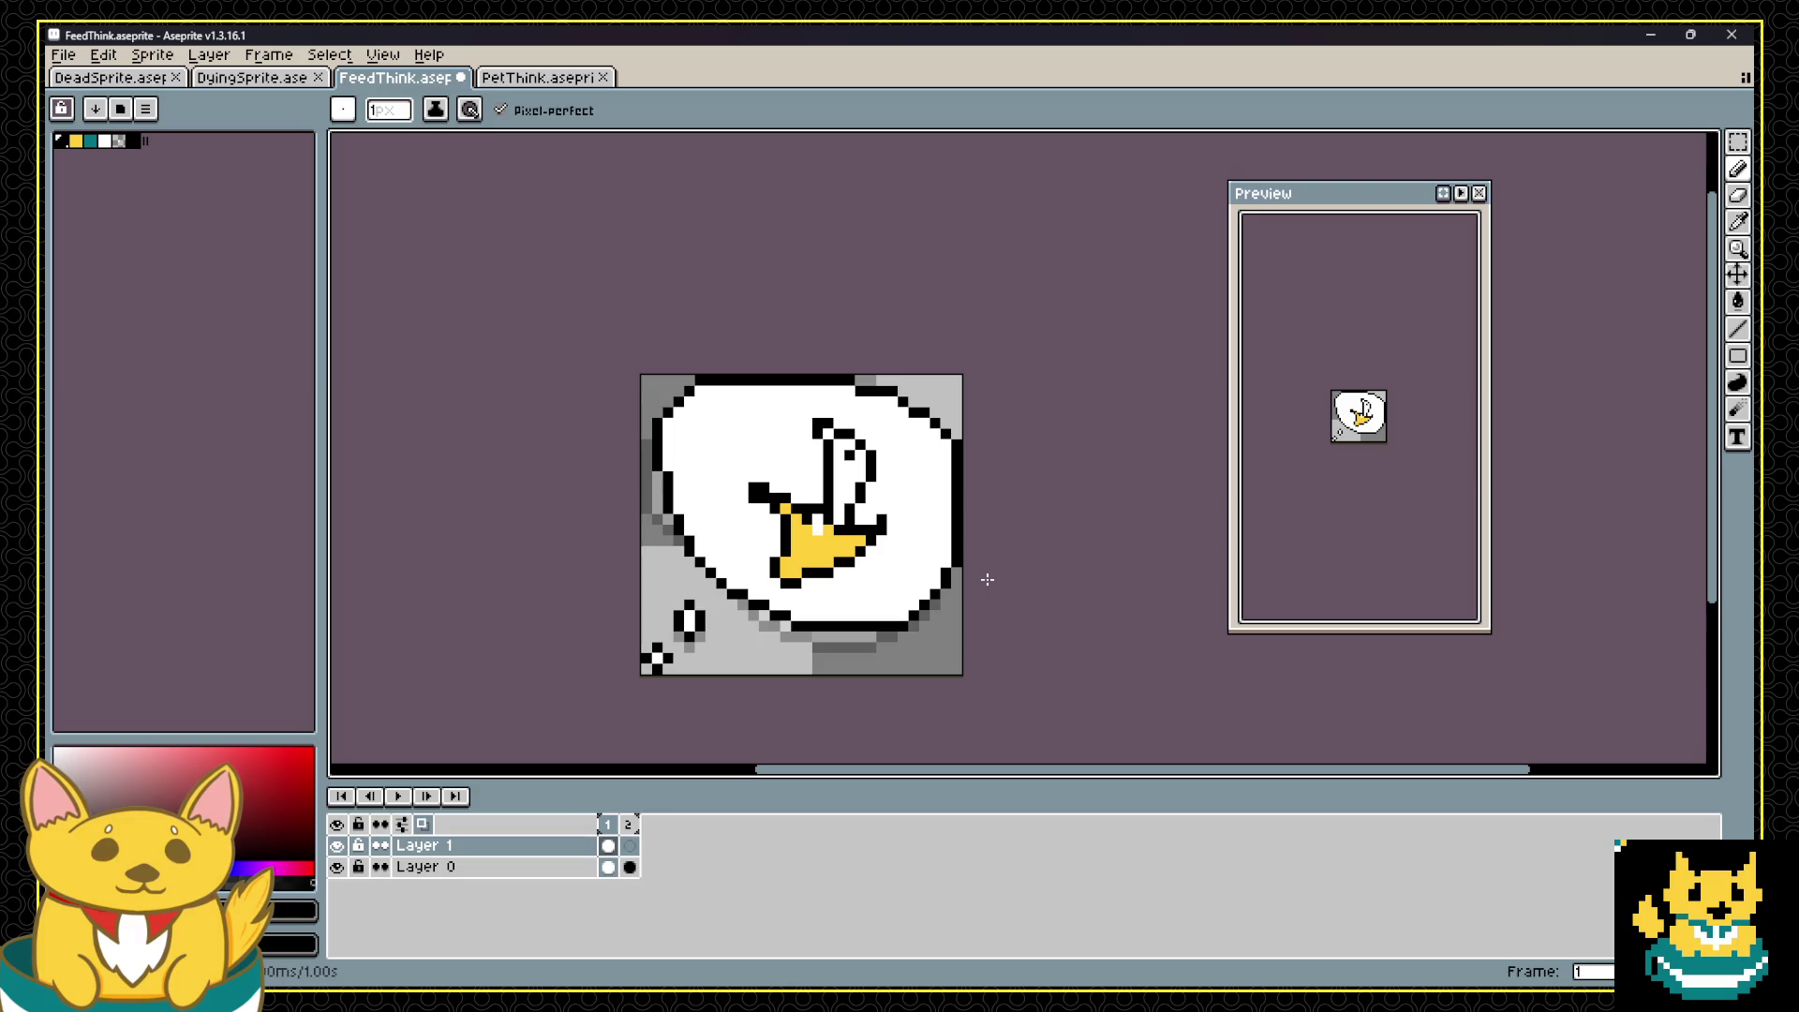
{"action": "key", "text": "Delete"}
{"action": "mouse_move", "coordinate": [731, 456]}
{"action": "left_mouse_down"}
{"action": "mouse_move", "coordinate": [863, 534]}
{"action": "mouse_move", "coordinate": [866, 600]}
{"action": "mouse_move", "coordinate": [735, 489]}
{"action": "left_mouse_up"}
Step: Draw a closed triangular wedge with lines and fill it yellow
{"action": "left_click", "coordinate": [882, 562], "text": "shift"}
{"action": "left_click", "coordinate": [828, 444], "text": "shift"}
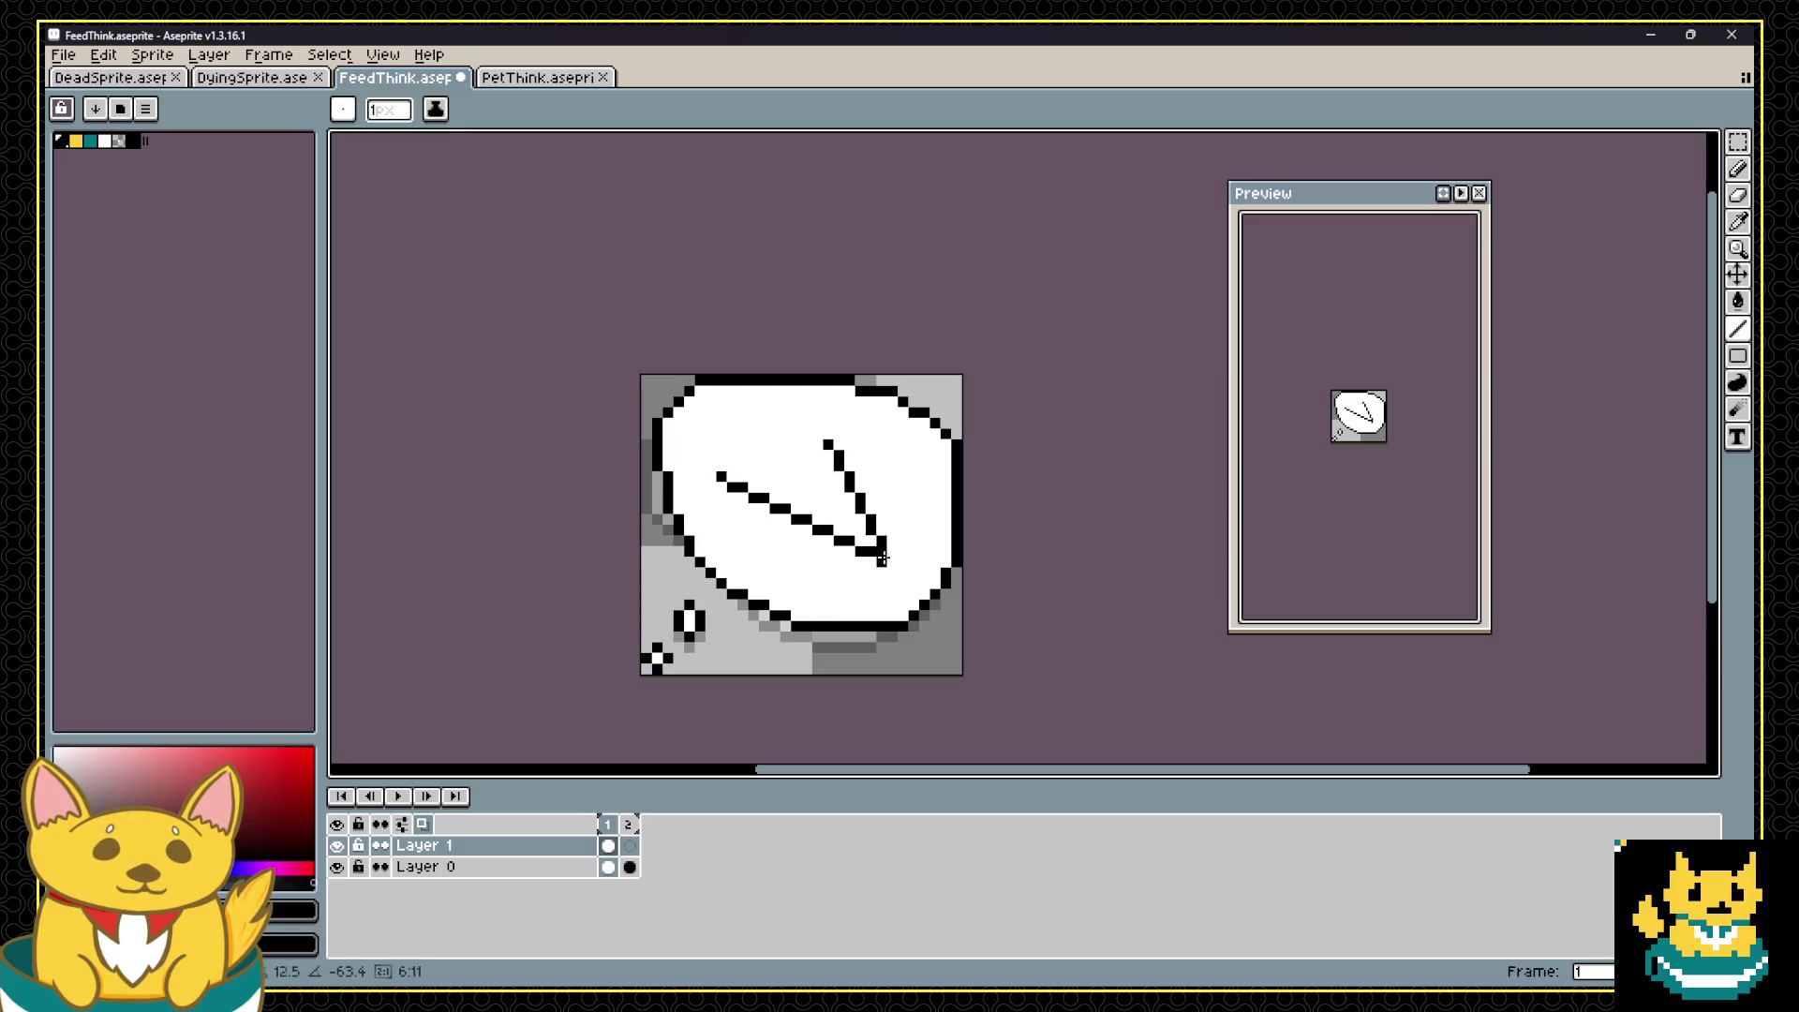
{"action": "left_click", "coordinate": [720, 468], "text": "shift"}
{"action": "left_click", "coordinate": [732, 509]}
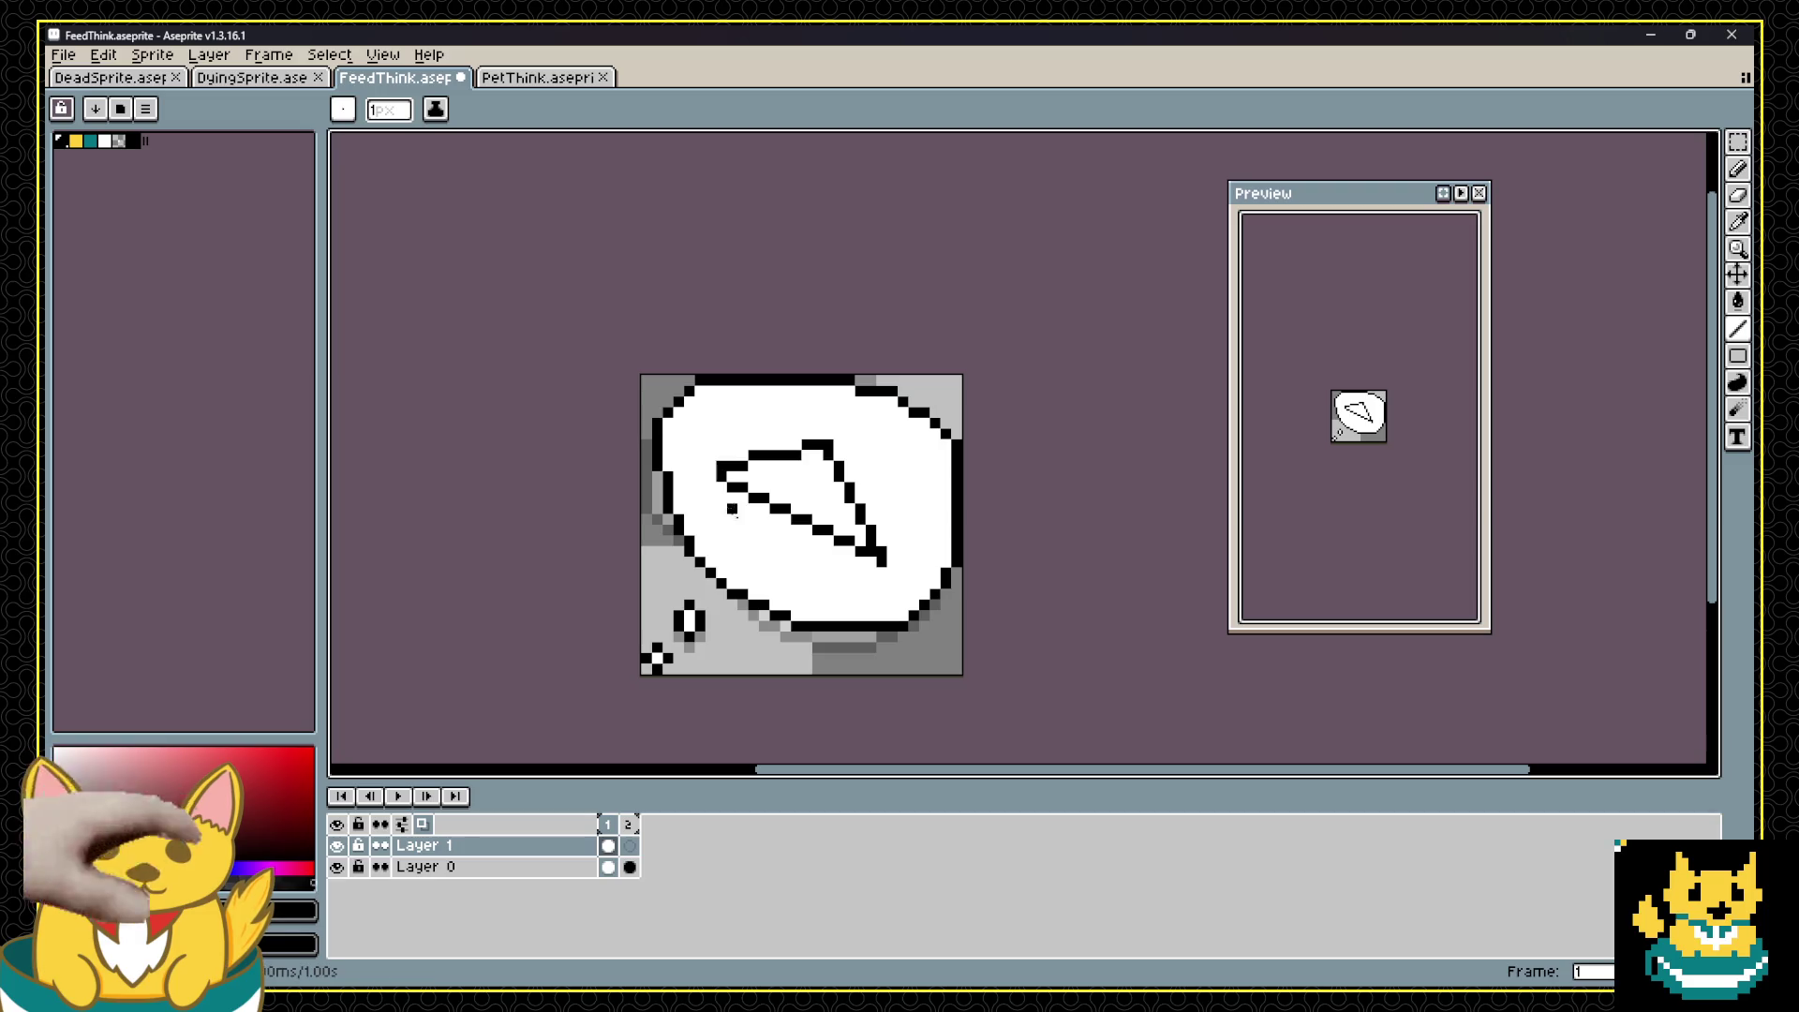
{"action": "left_click", "coordinate": [75, 140]}
{"action": "key", "text": "g"}
{"action": "left_click", "coordinate": [801, 492]}
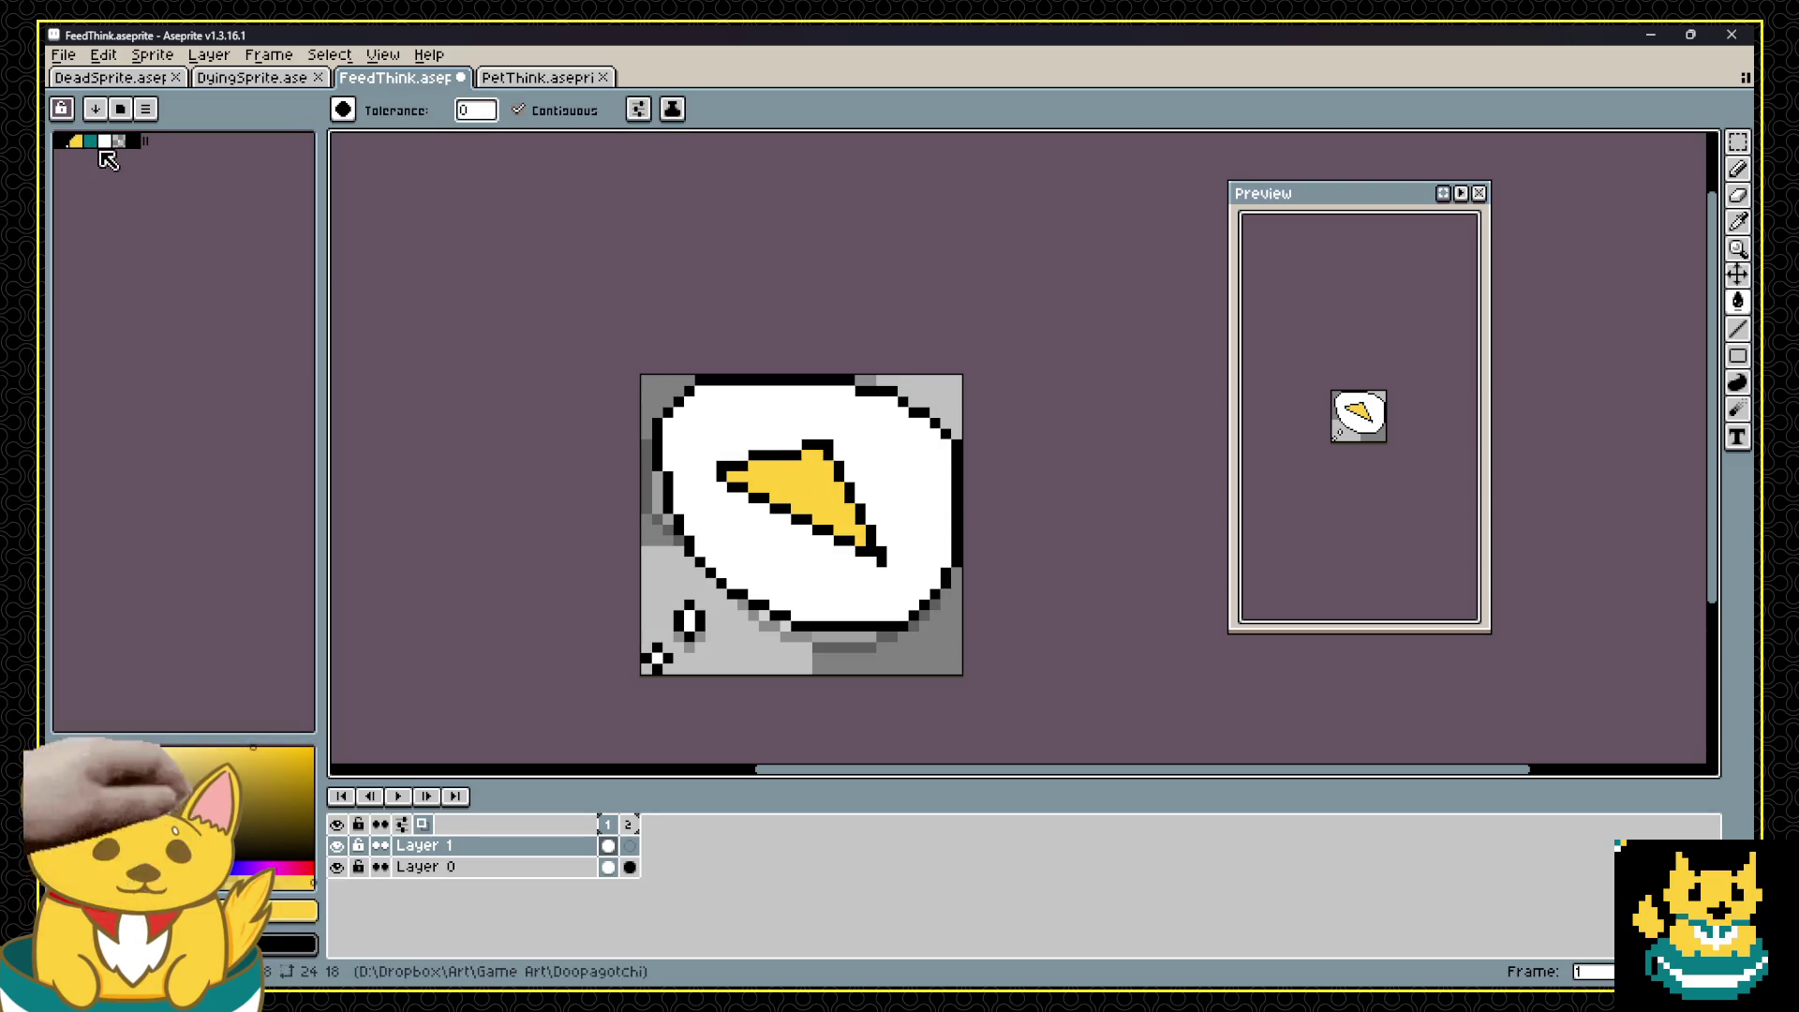
Step: Add a teal line and a yellow line along the wedge's underside
{"action": "left_click", "coordinate": [90, 141]}
{"action": "key", "text": "b"}
{"action": "left_click", "coordinate": [722, 487]}
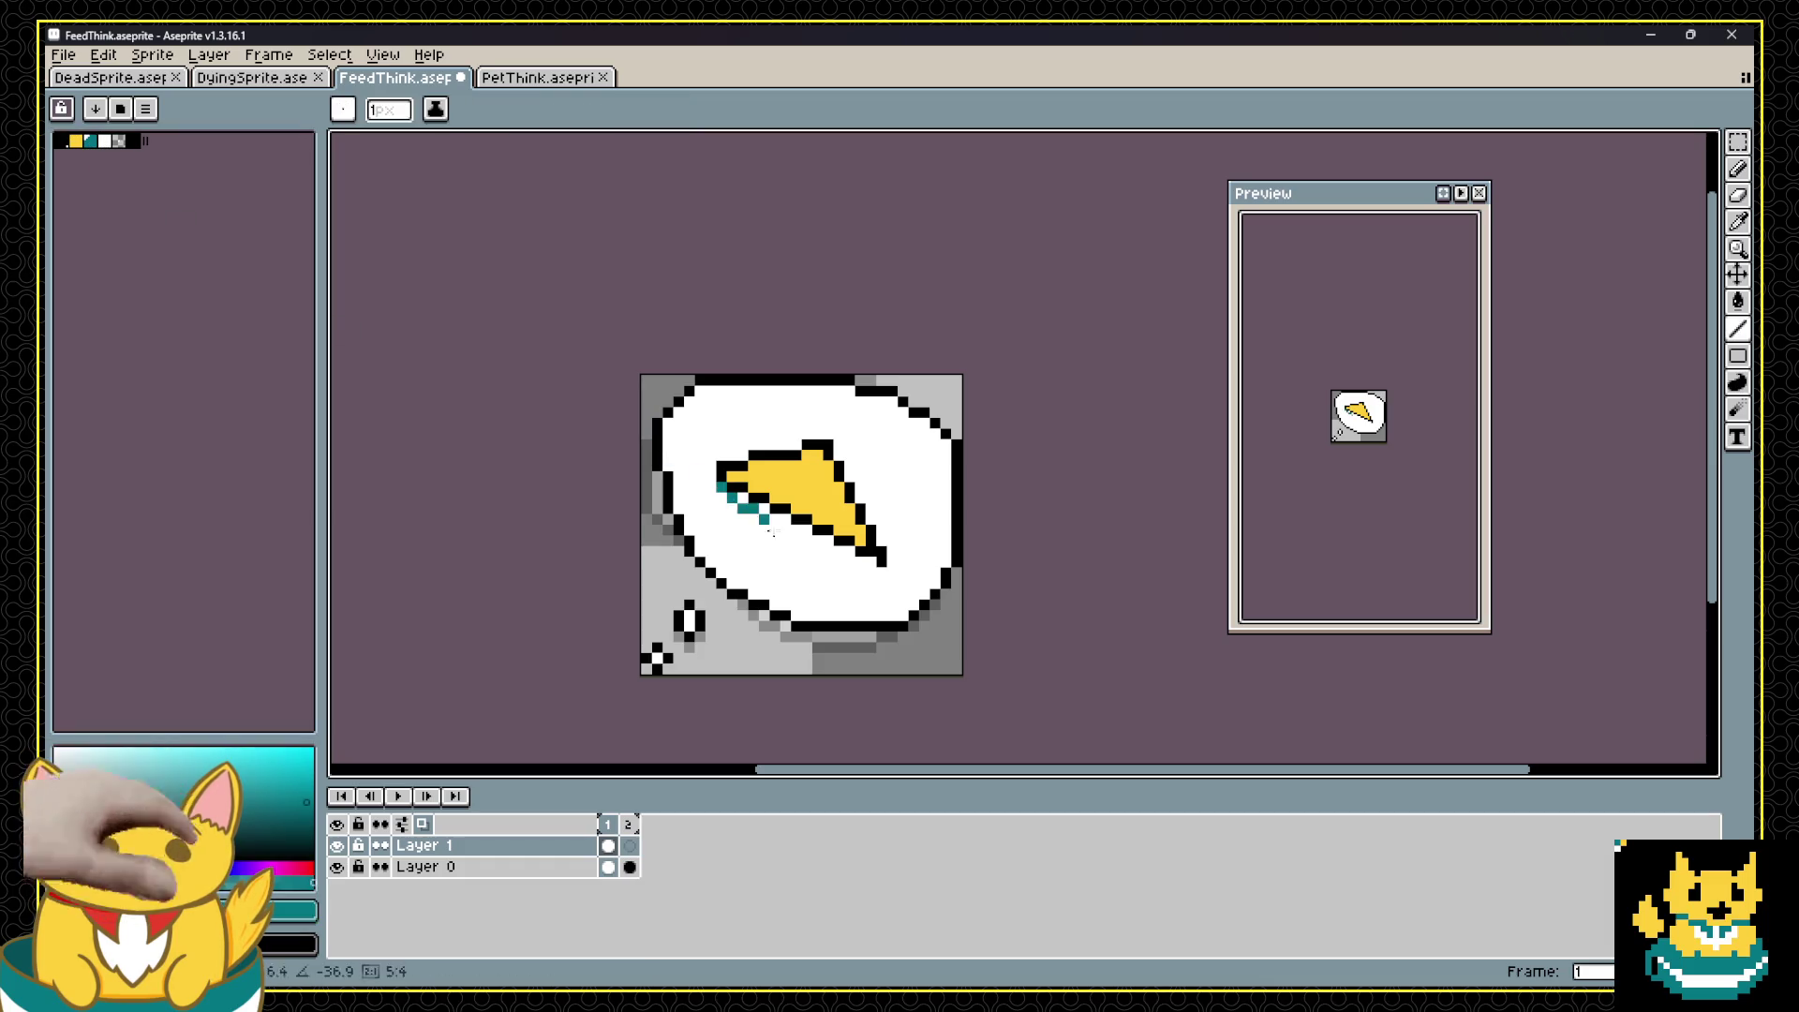
{"action": "left_click", "coordinate": [857, 562], "text": "shift"}
{"action": "left_click", "coordinate": [75, 140]}
{"action": "left_click", "coordinate": [728, 496]}
{"action": "left_click", "coordinate": [852, 562], "text": "shift"}
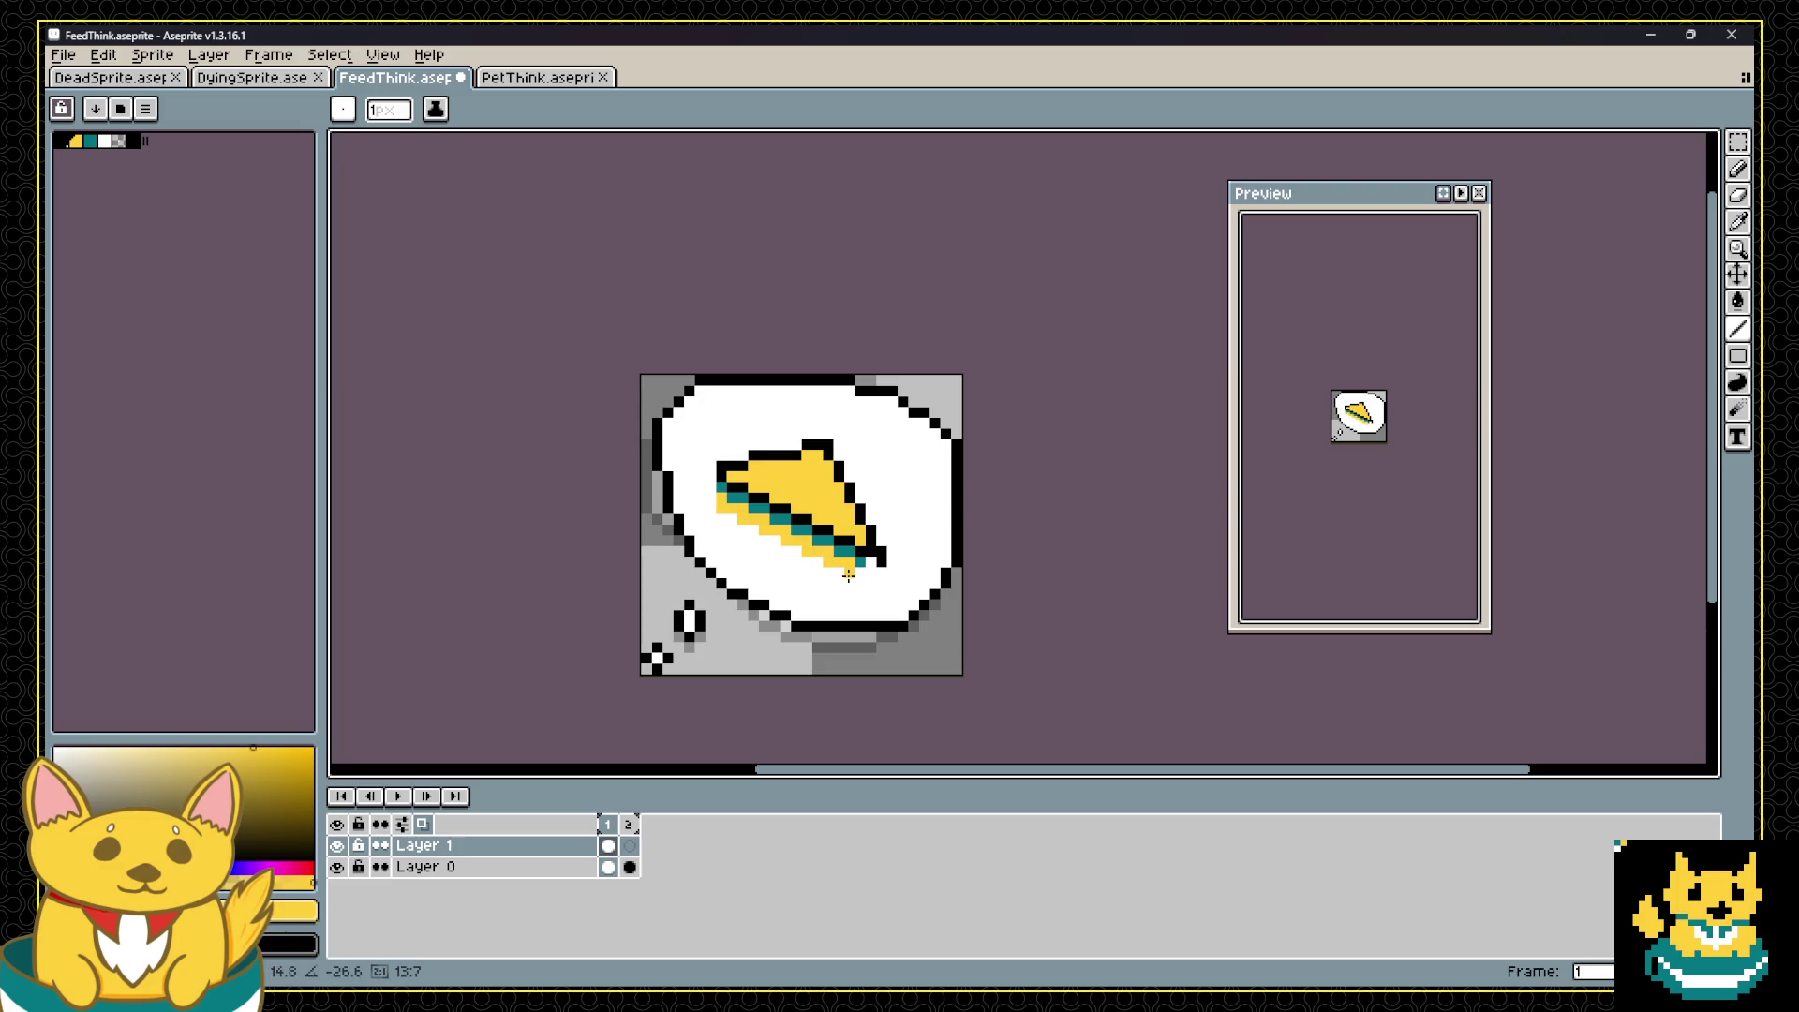
Step: Sample black and draw a straight black outline along the cheese's underside
{"action": "left_click", "coordinate": [104, 140]}
{"action": "key", "text": "i"}
{"action": "left_click", "coordinate": [871, 551]}
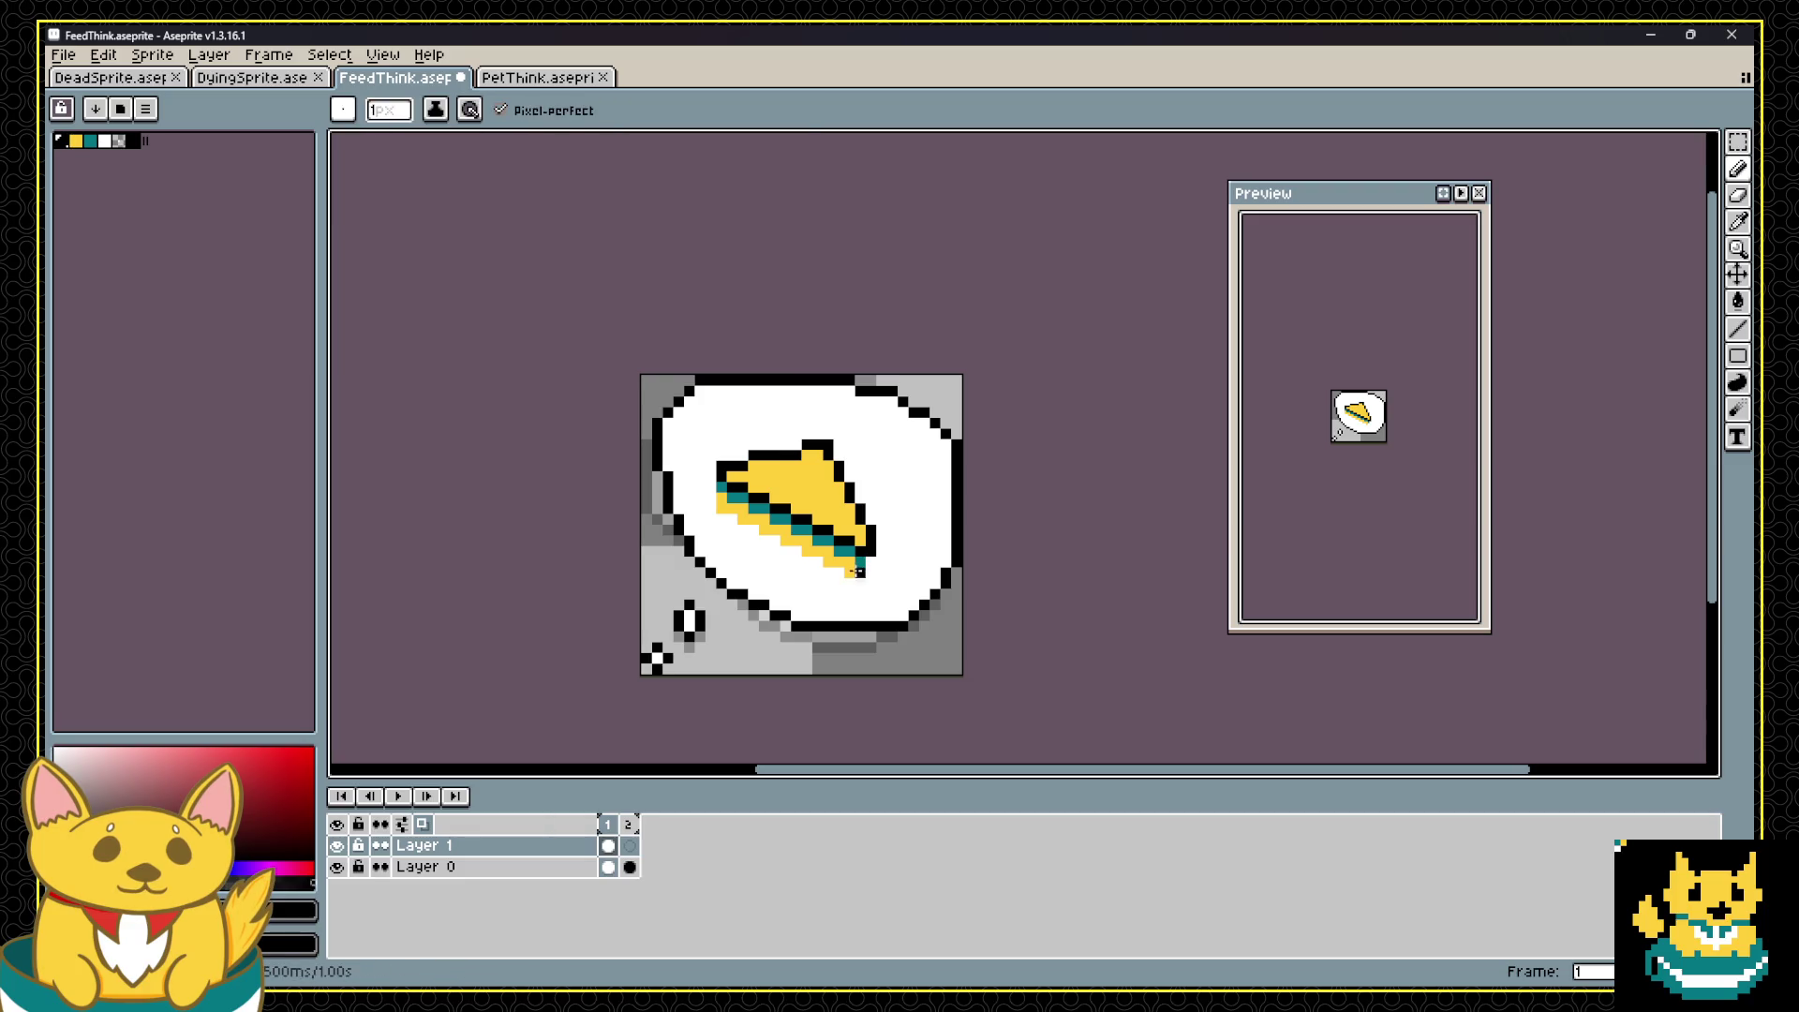
{"action": "mouse_move", "coordinate": [846, 580]}
{"action": "left_mouse_down"}
{"action": "mouse_move", "coordinate": [698, 511]}
{"action": "mouse_move", "coordinate": [855, 574]}
{"action": "left_mouse_up"}
{"action": "key", "text": "ctrl+z"}
{"action": "key", "text": "ctrl+z"}
{"action": "mouse_move", "coordinate": [710, 508]}
{"action": "left_mouse_down"}
{"action": "mouse_move", "coordinate": [849, 583]}
{"action": "mouse_move", "coordinate": [867, 560]}
{"action": "left_mouse_up"}
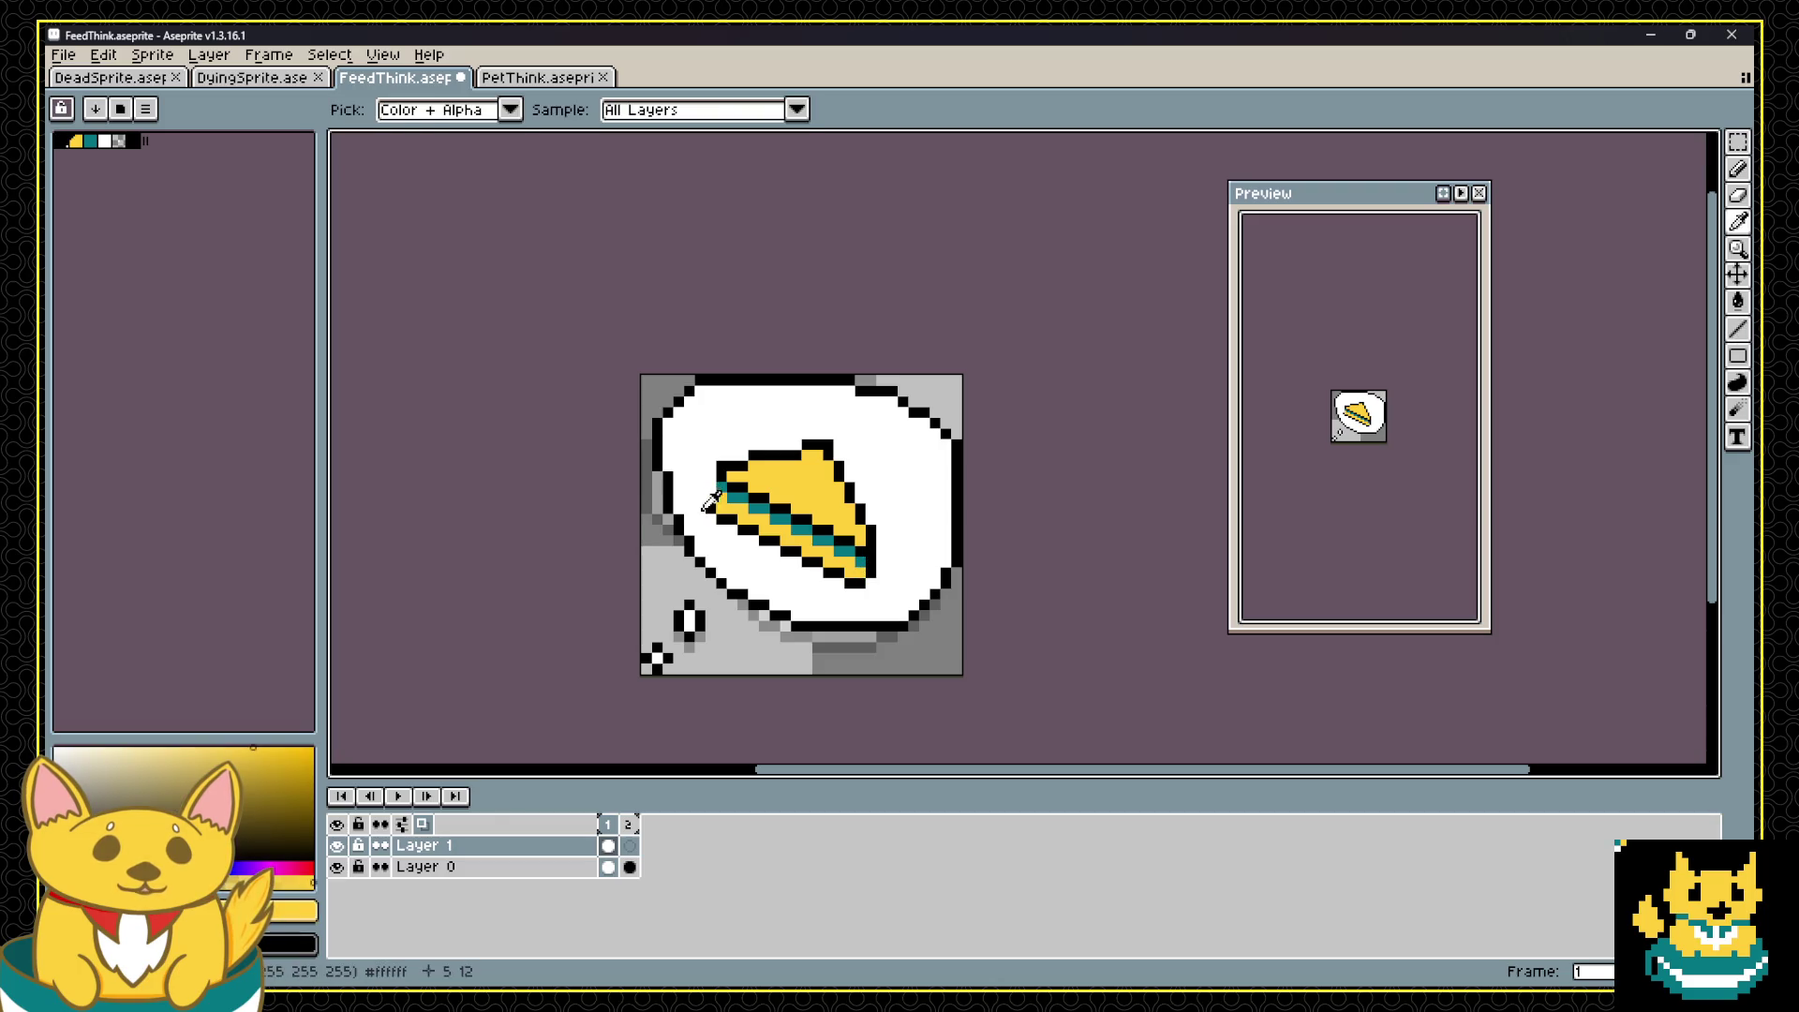
Step: Select the top part of the pie slice, shift it upward and blacken edge pixels
{"action": "key", "text": "v"}
{"action": "key", "text": "l"}
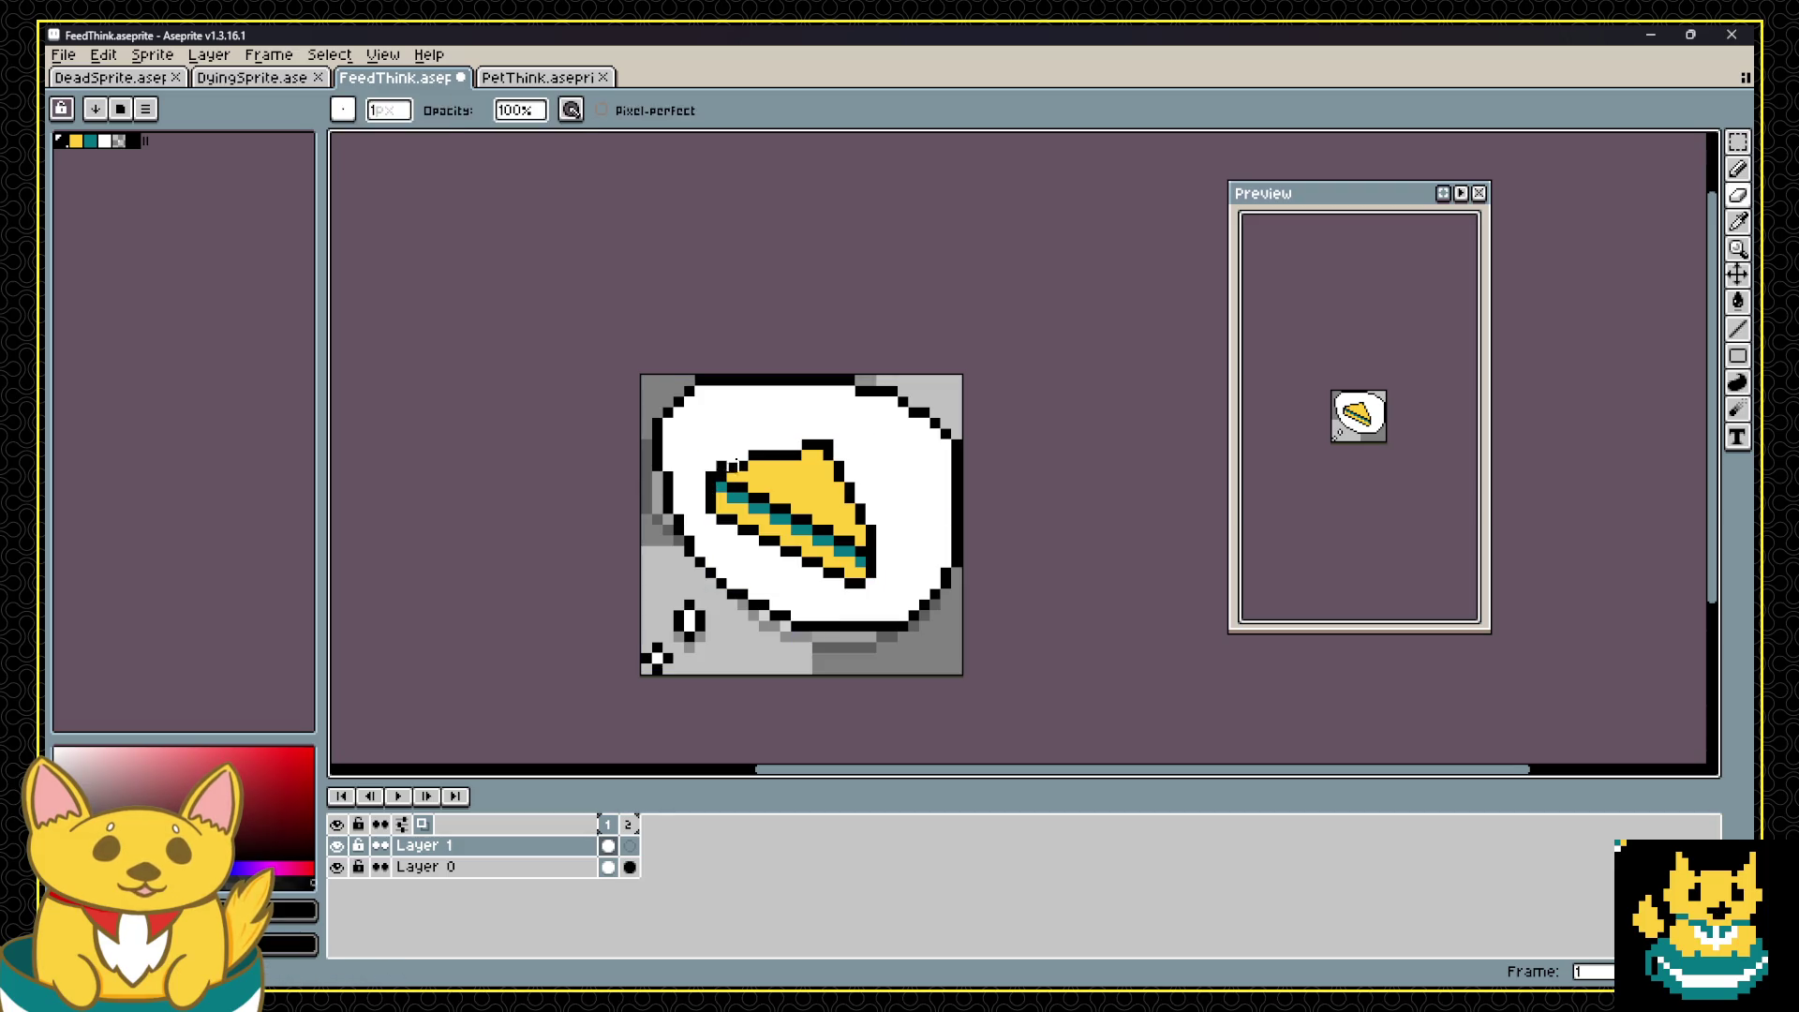
{"action": "scroll", "coordinate": [871, 459], "scroll_direction": "down", "scroll_amount": 3}
{"action": "scroll", "coordinate": [871, 473], "scroll_direction": "up", "scroll_amount": 3}
{"action": "scroll", "coordinate": [871, 473], "scroll_direction": "up", "scroll_amount": 3}
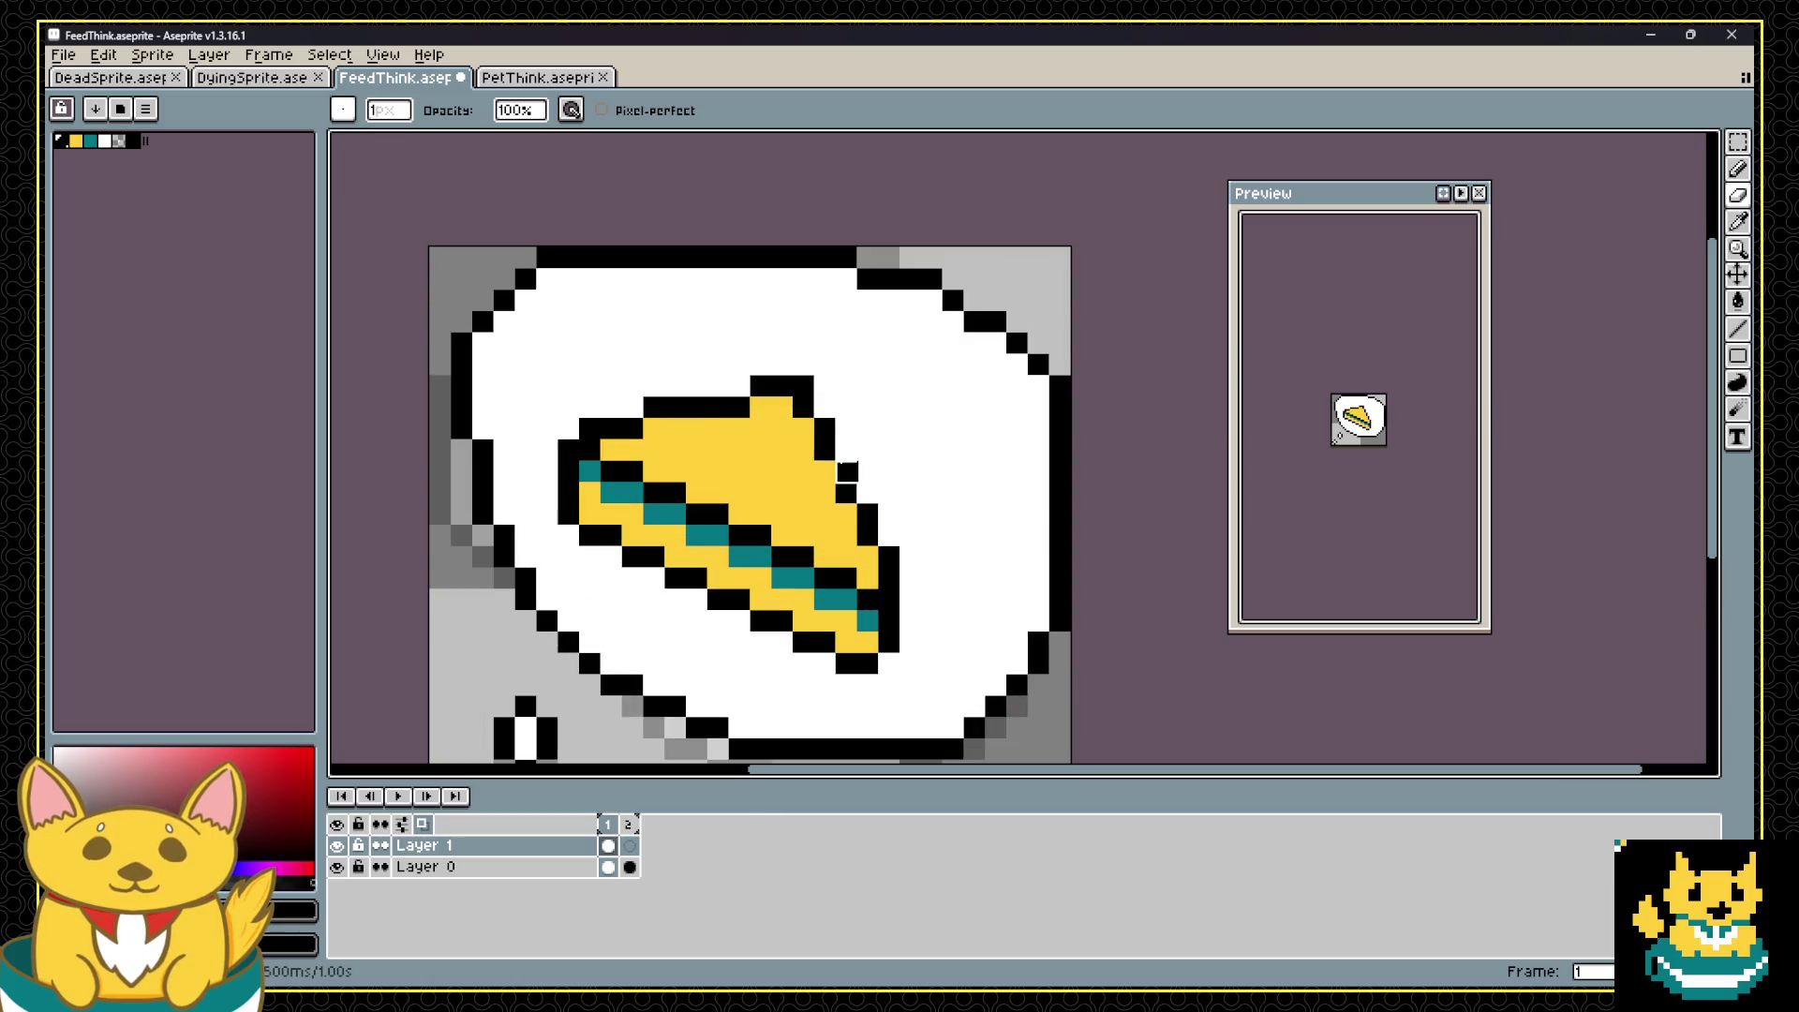
{"action": "left_click", "coordinate": [633, 428]}
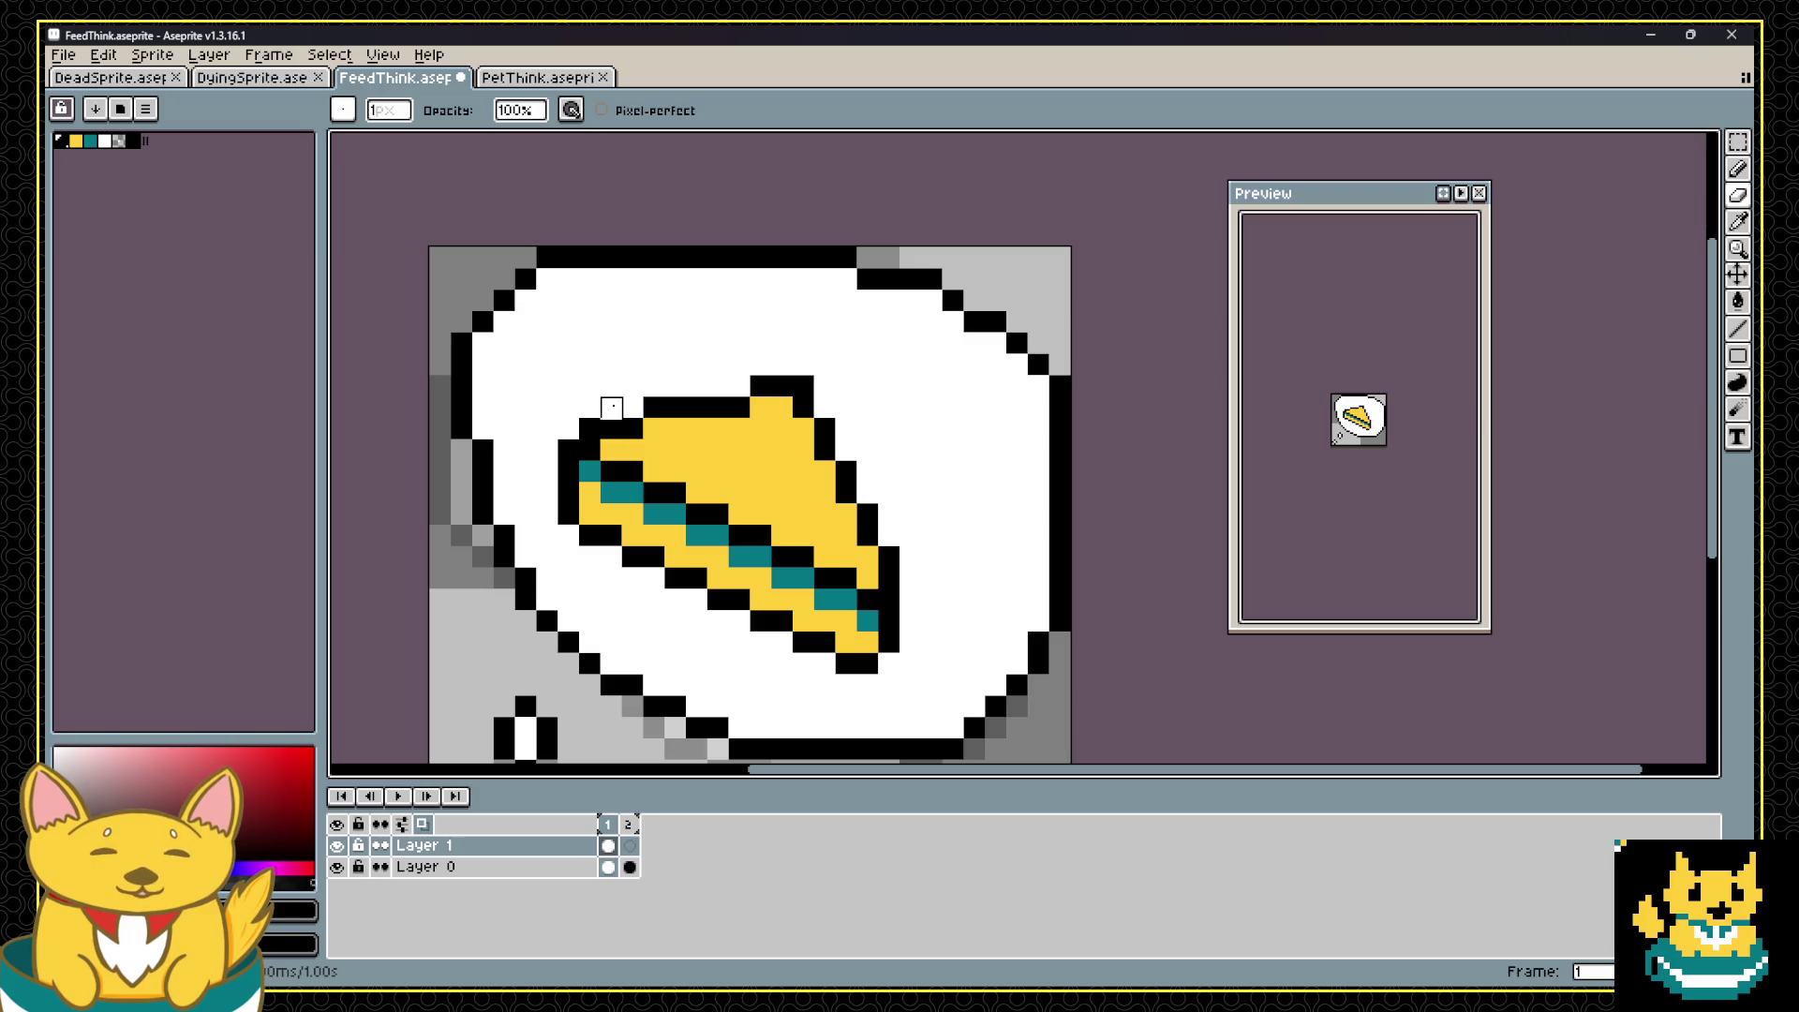
{"action": "key", "text": "m"}
{"action": "mouse_move", "coordinate": [591, 357]}
{"action": "left_mouse_down"}
{"action": "mouse_move", "coordinate": [904, 511]}
{"action": "mouse_move", "coordinate": [923, 485]}
{"action": "left_mouse_up"}
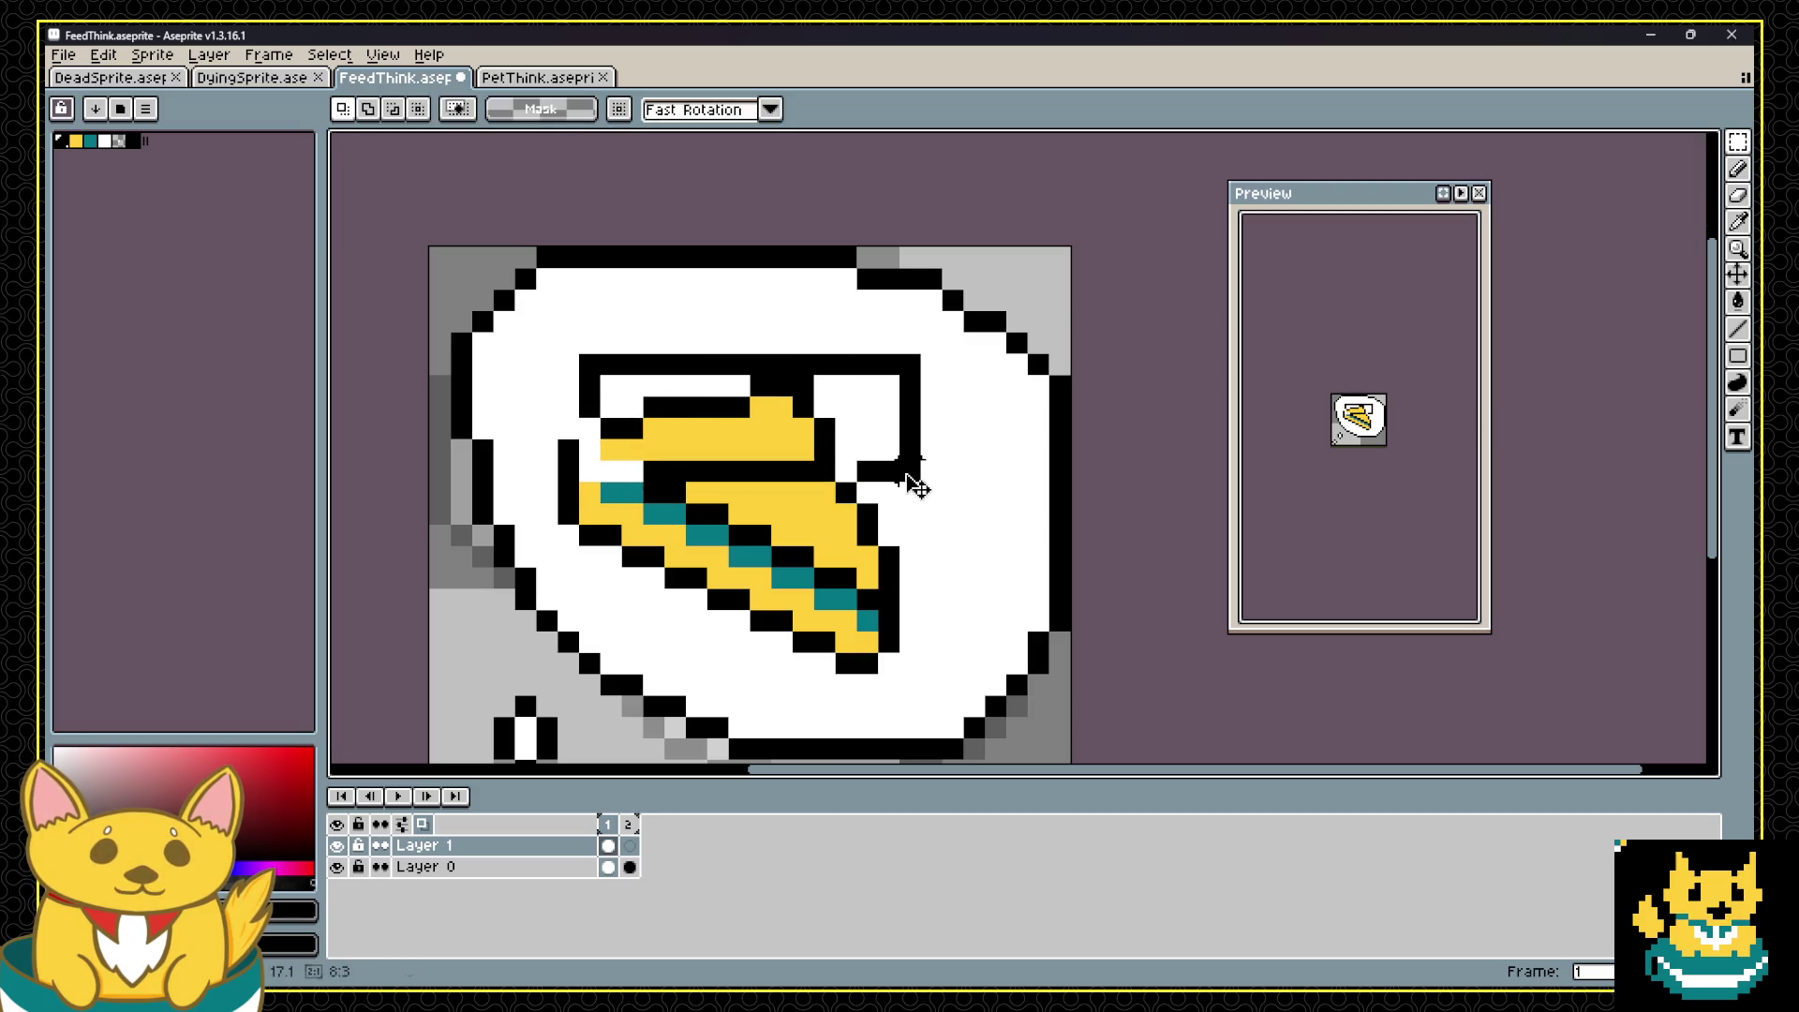
{"action": "left_click_drag", "start_coordinate": [761, 407], "coordinate": [751, 592]}
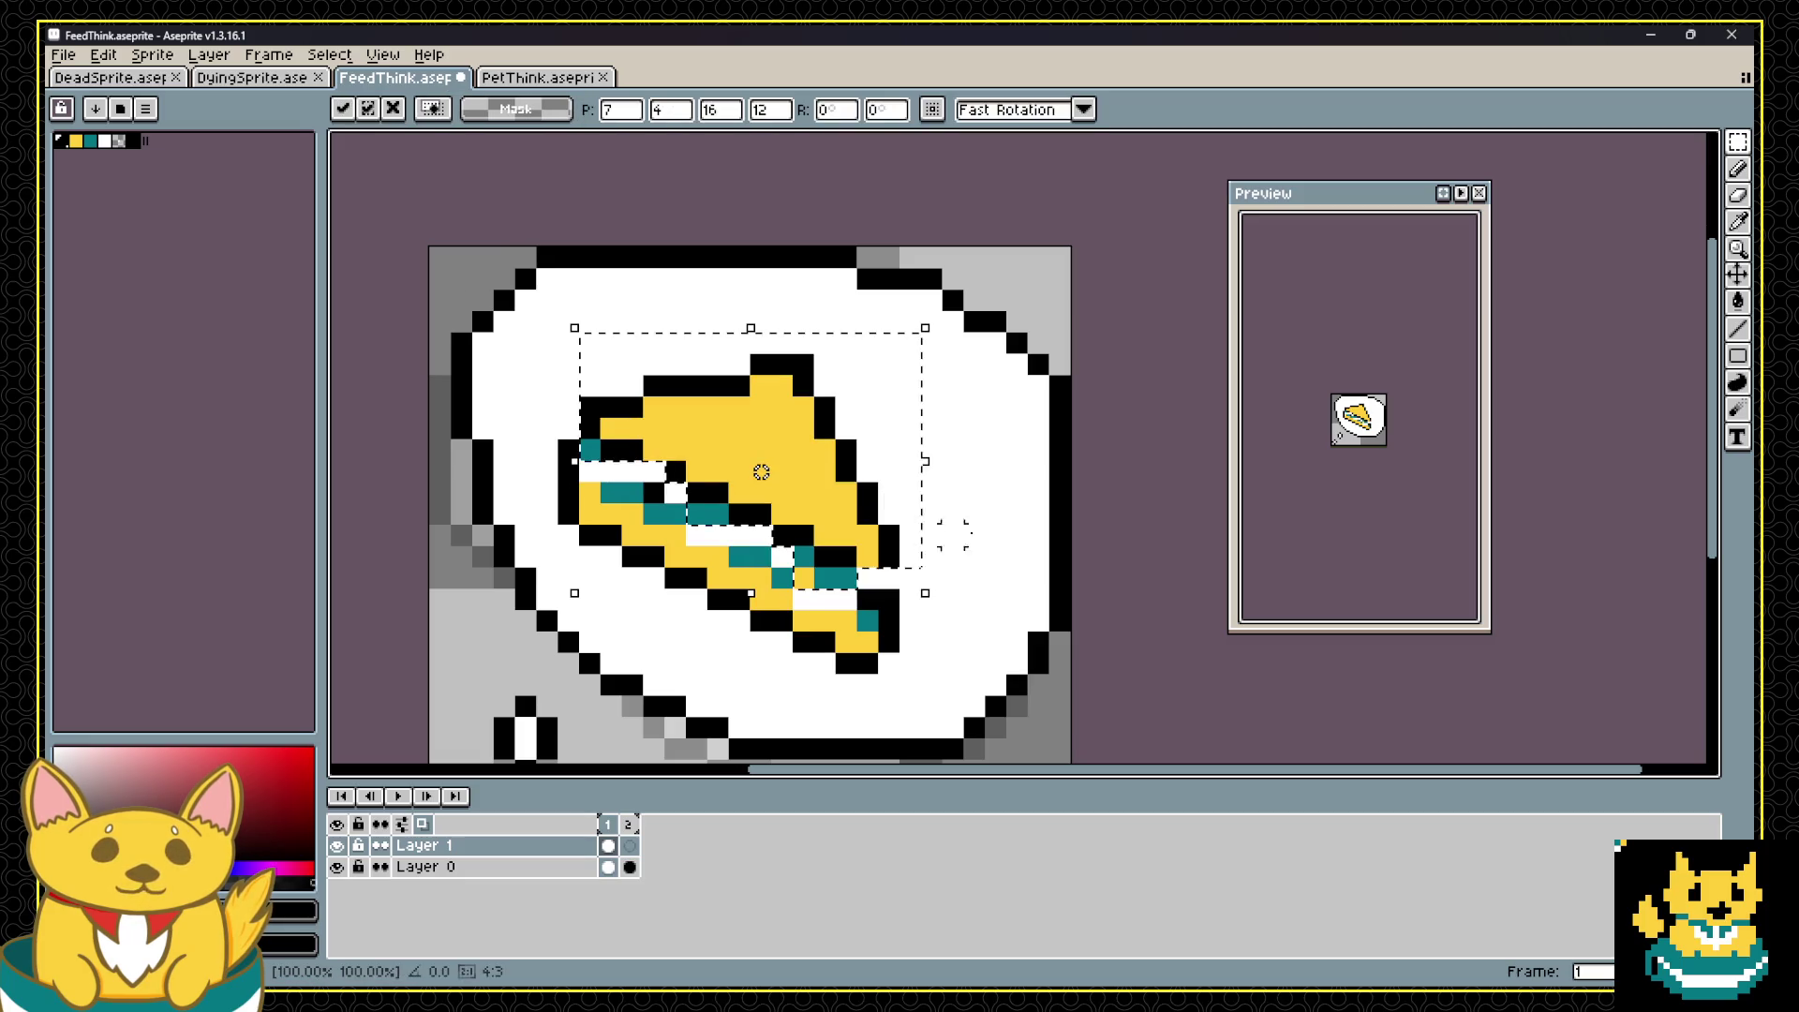
{"action": "key", "text": "Return"}
{"action": "key", "text": "b"}
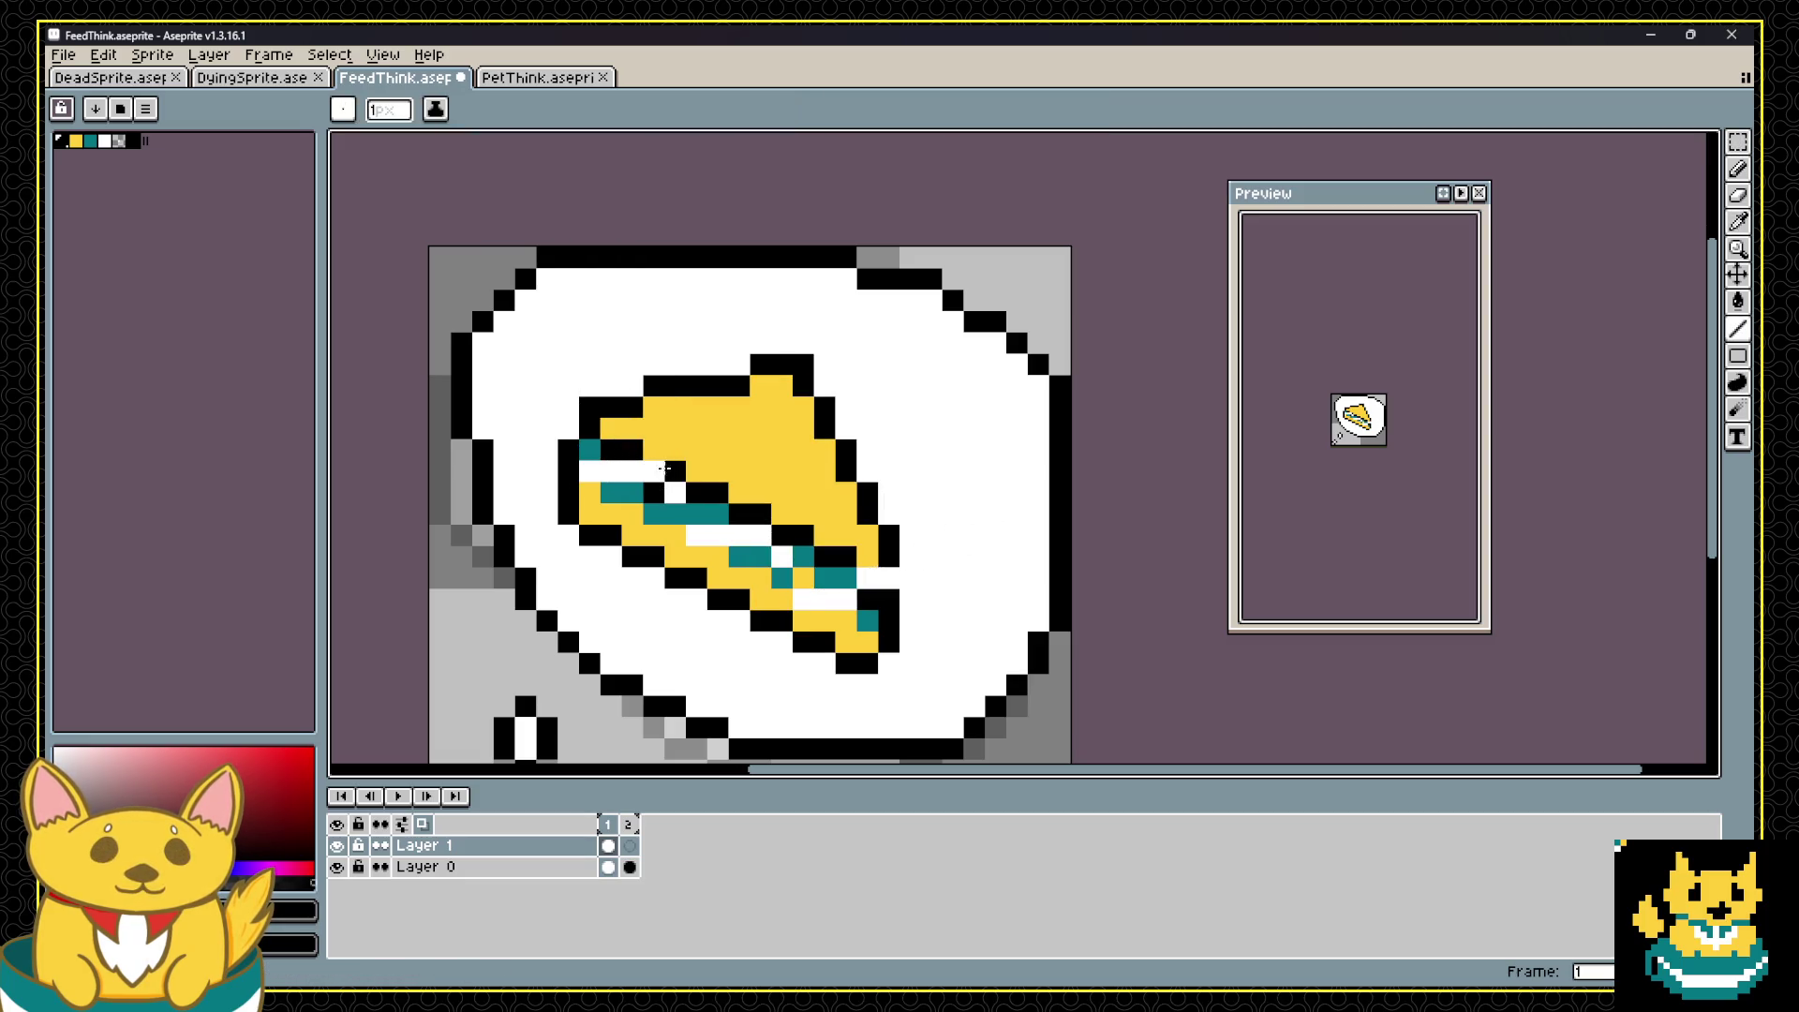
{"action": "left_click", "coordinate": [868, 573]}
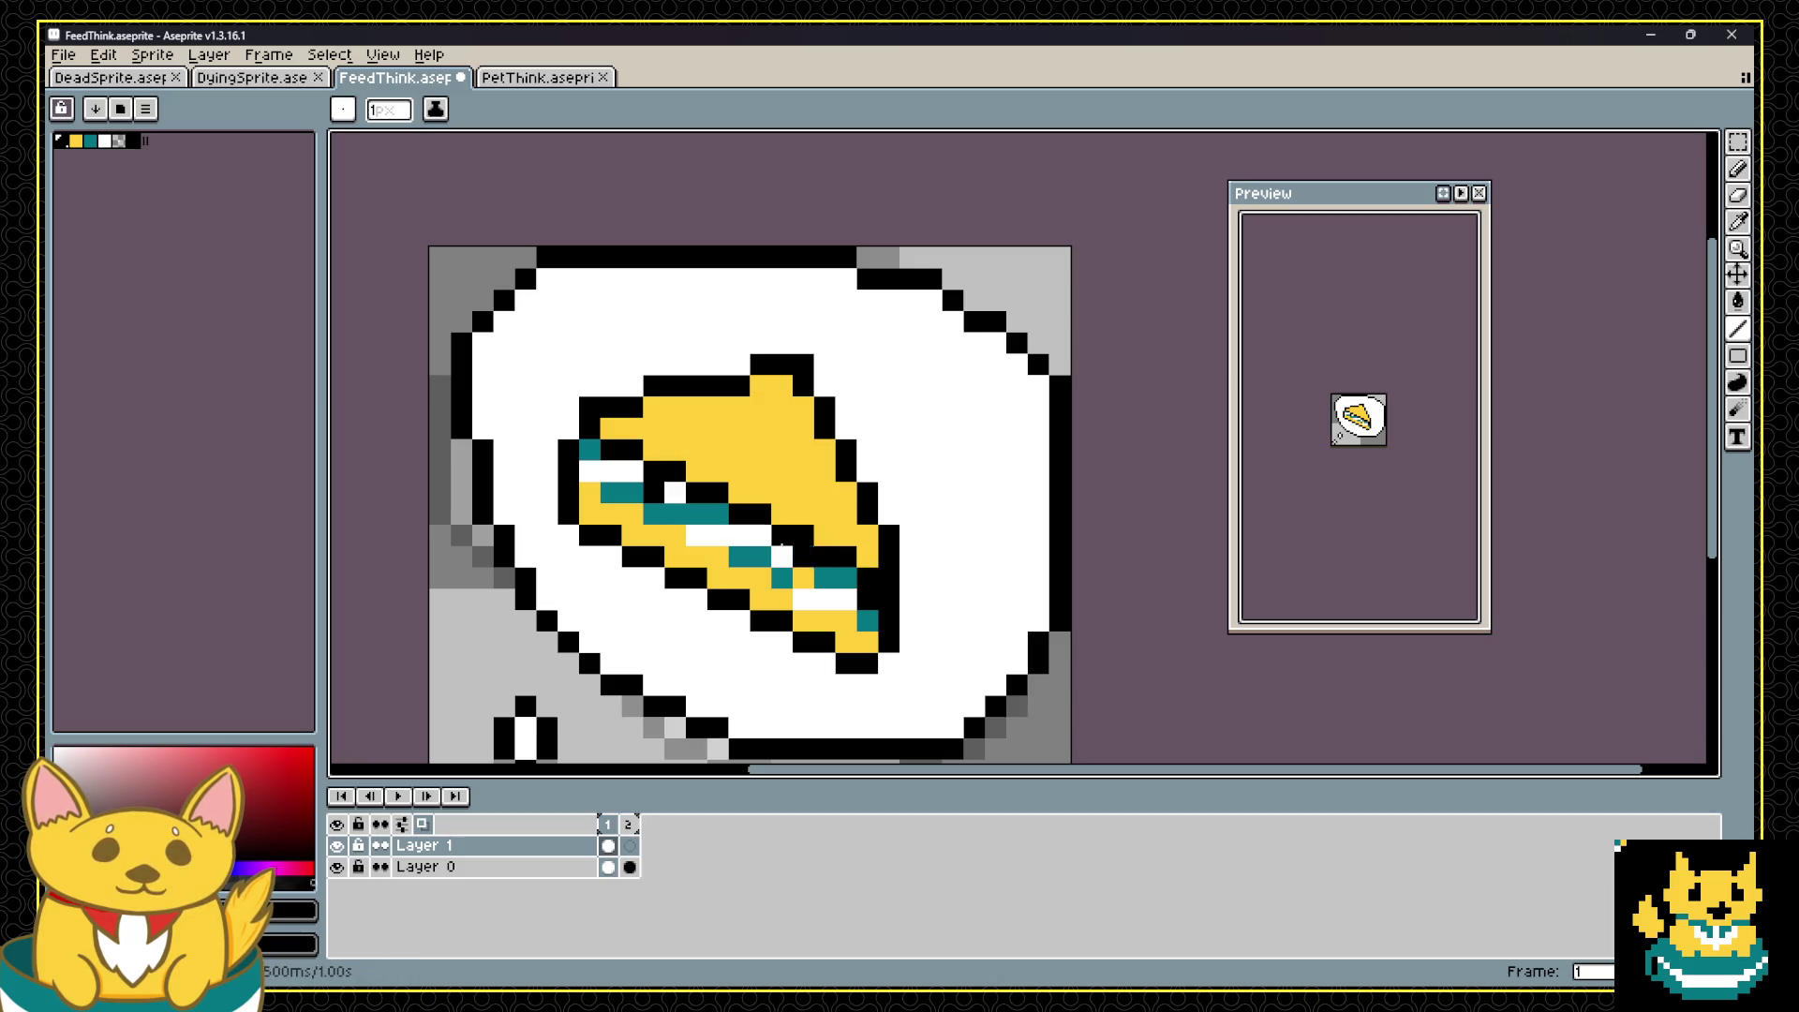
Step: Recolour the diagonal outline staircase yellow, then undo it and the misaligned slice move
{"action": "left_click", "coordinate": [690, 426], "text": "alt"}
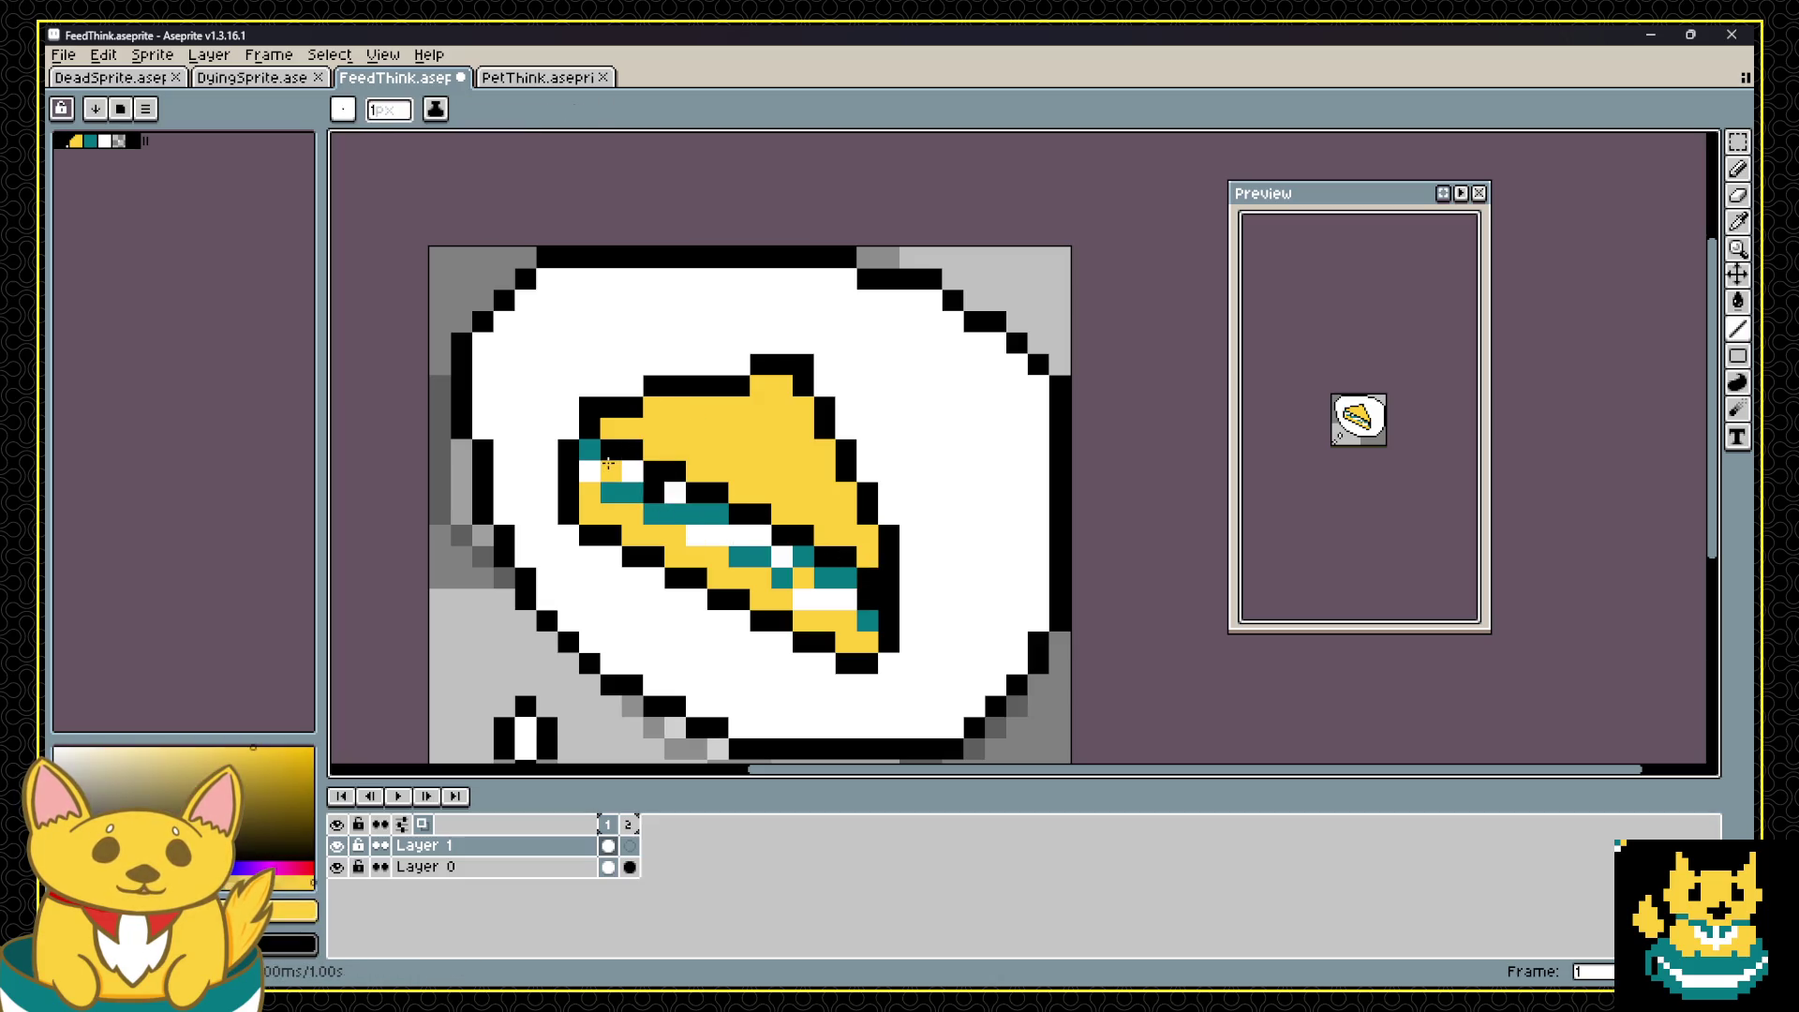
{"action": "left_click", "coordinate": [611, 446]}
{"action": "left_click", "coordinate": [632, 450]}
{"action": "left_click_drag", "start_coordinate": [633, 450], "coordinate": [805, 536]}
{"action": "left_click", "coordinate": [840, 576], "text": "alt"}
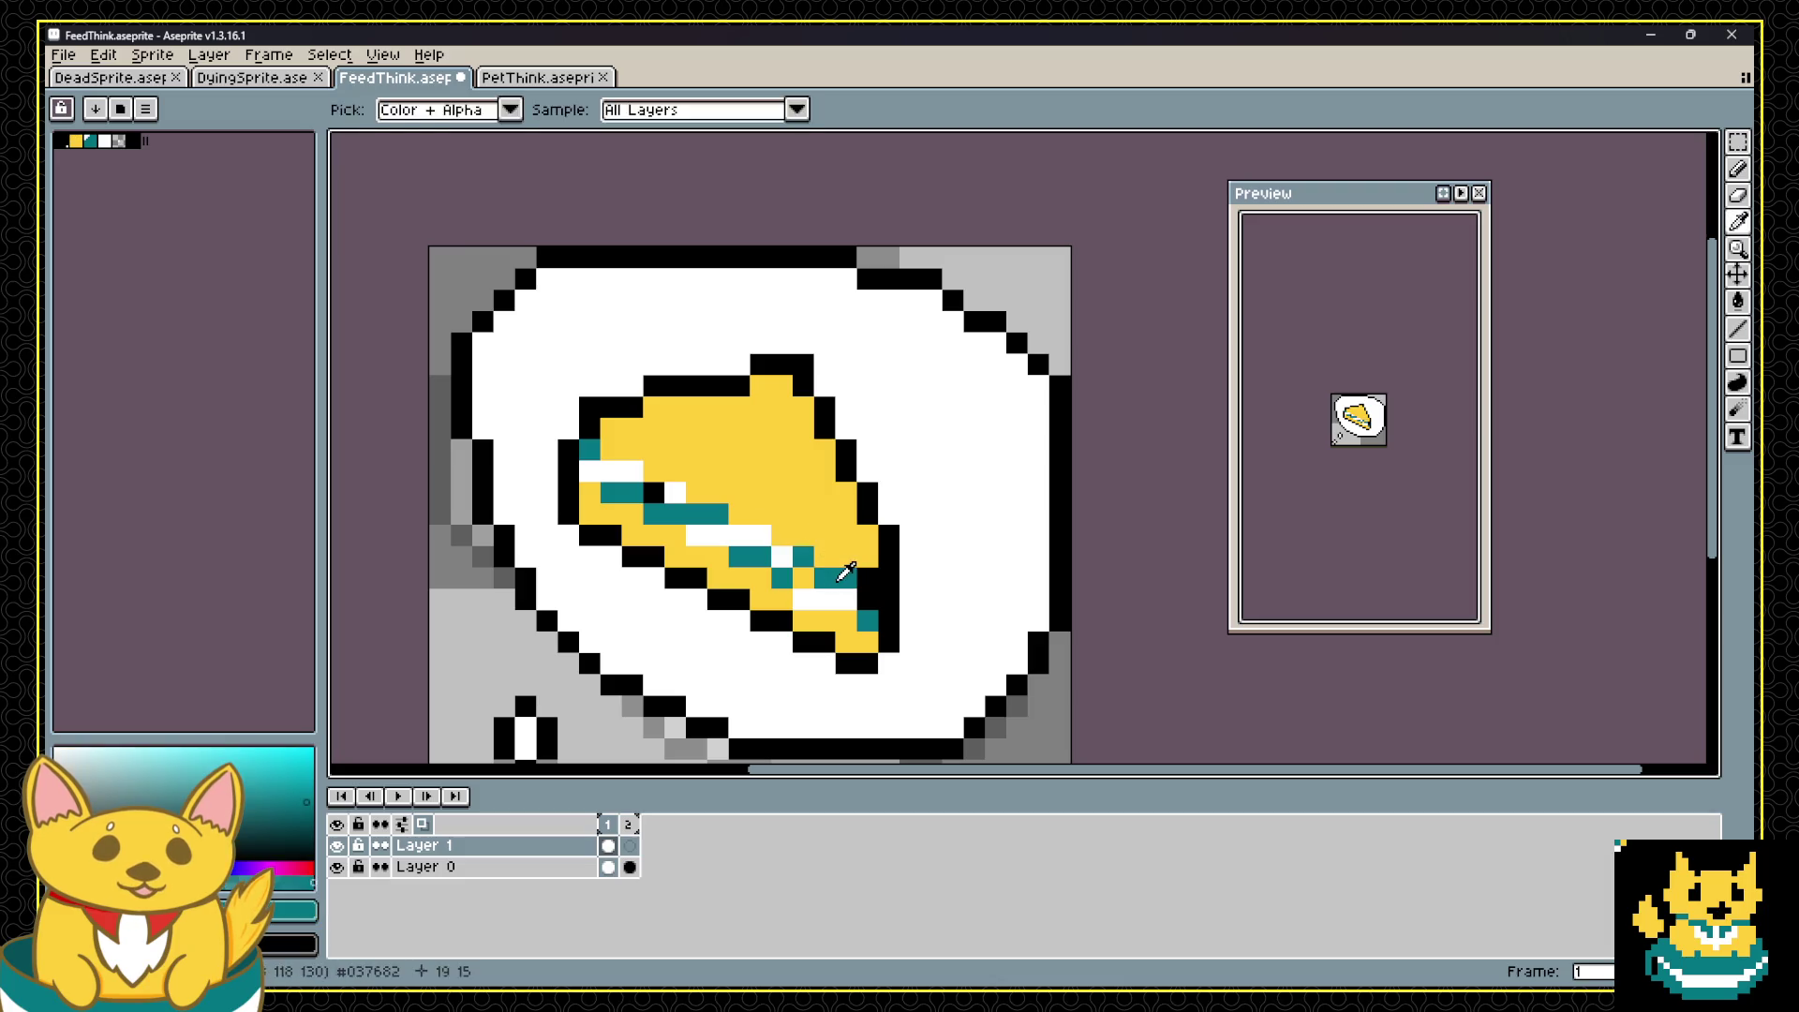
{"action": "key", "text": "ctrl"}
{"action": "key", "text": "ctrl+z"}
{"action": "key", "text": "ctrl+z"}
{"action": "key", "text": "ctrl+z"}
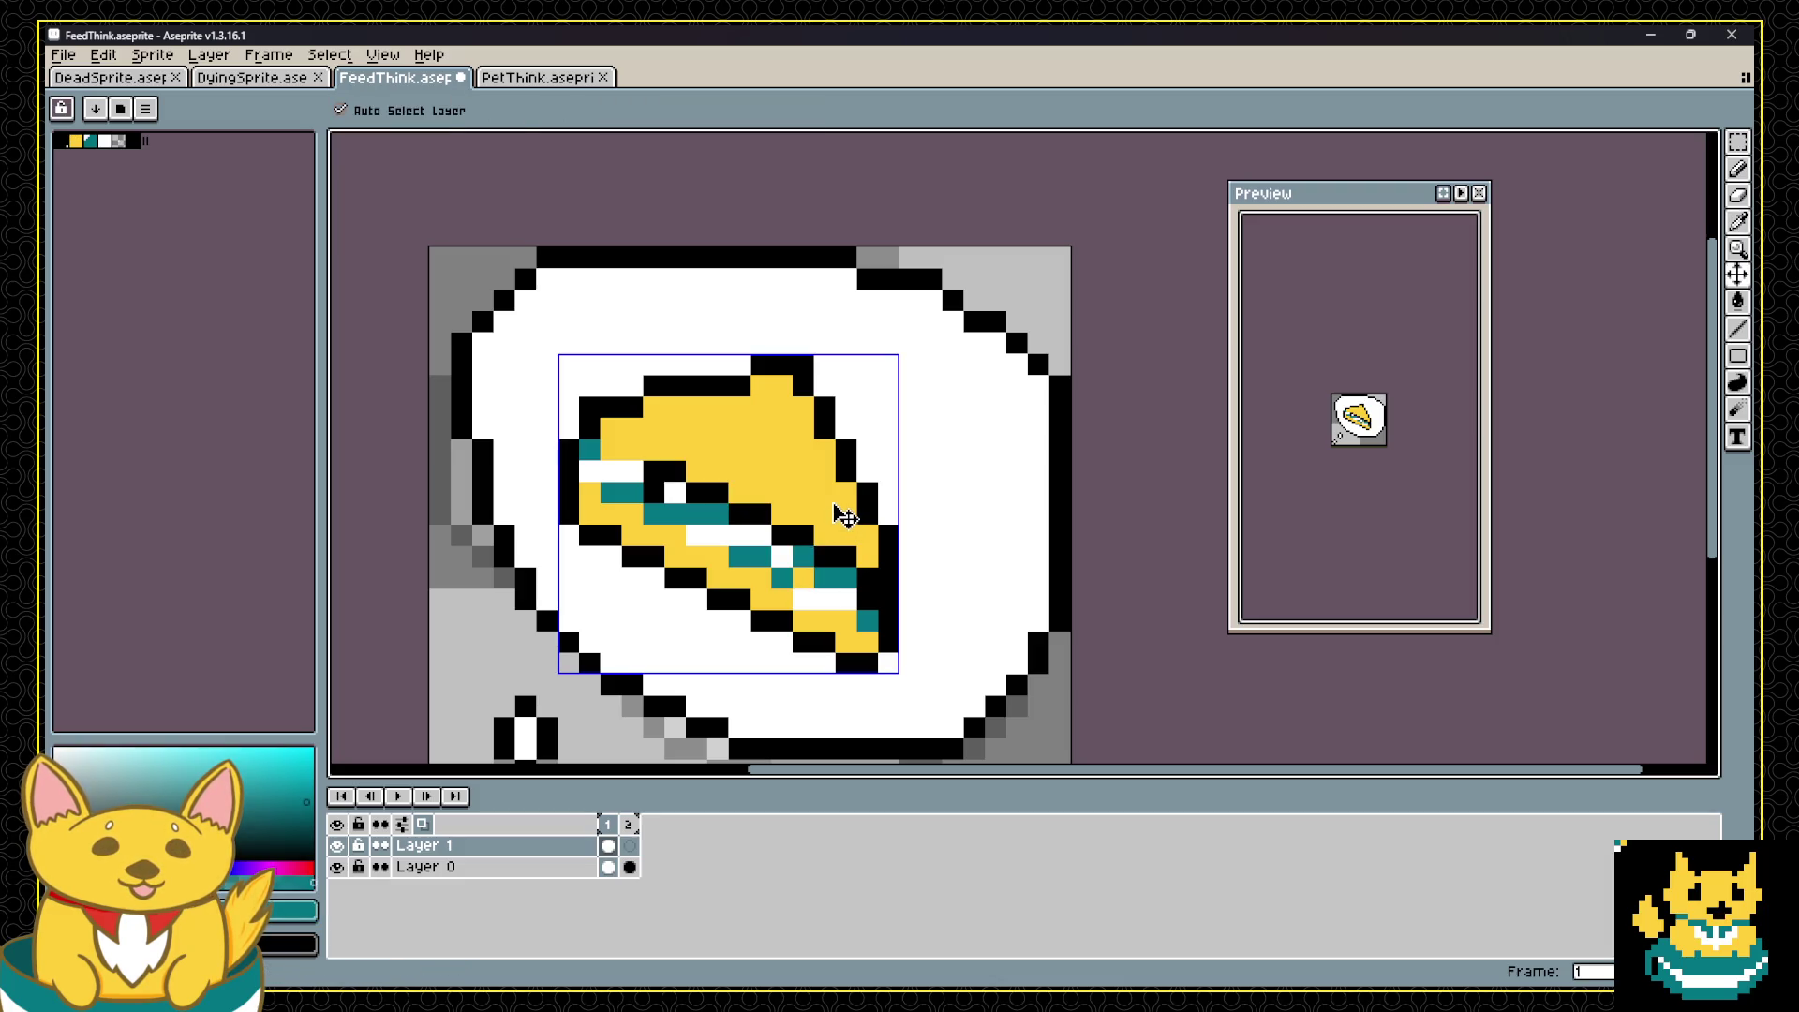
{"action": "key", "text": "ctrl+z"}
{"action": "key", "text": "ctrl+z"}
{"action": "key", "text": "ctrl+z"}
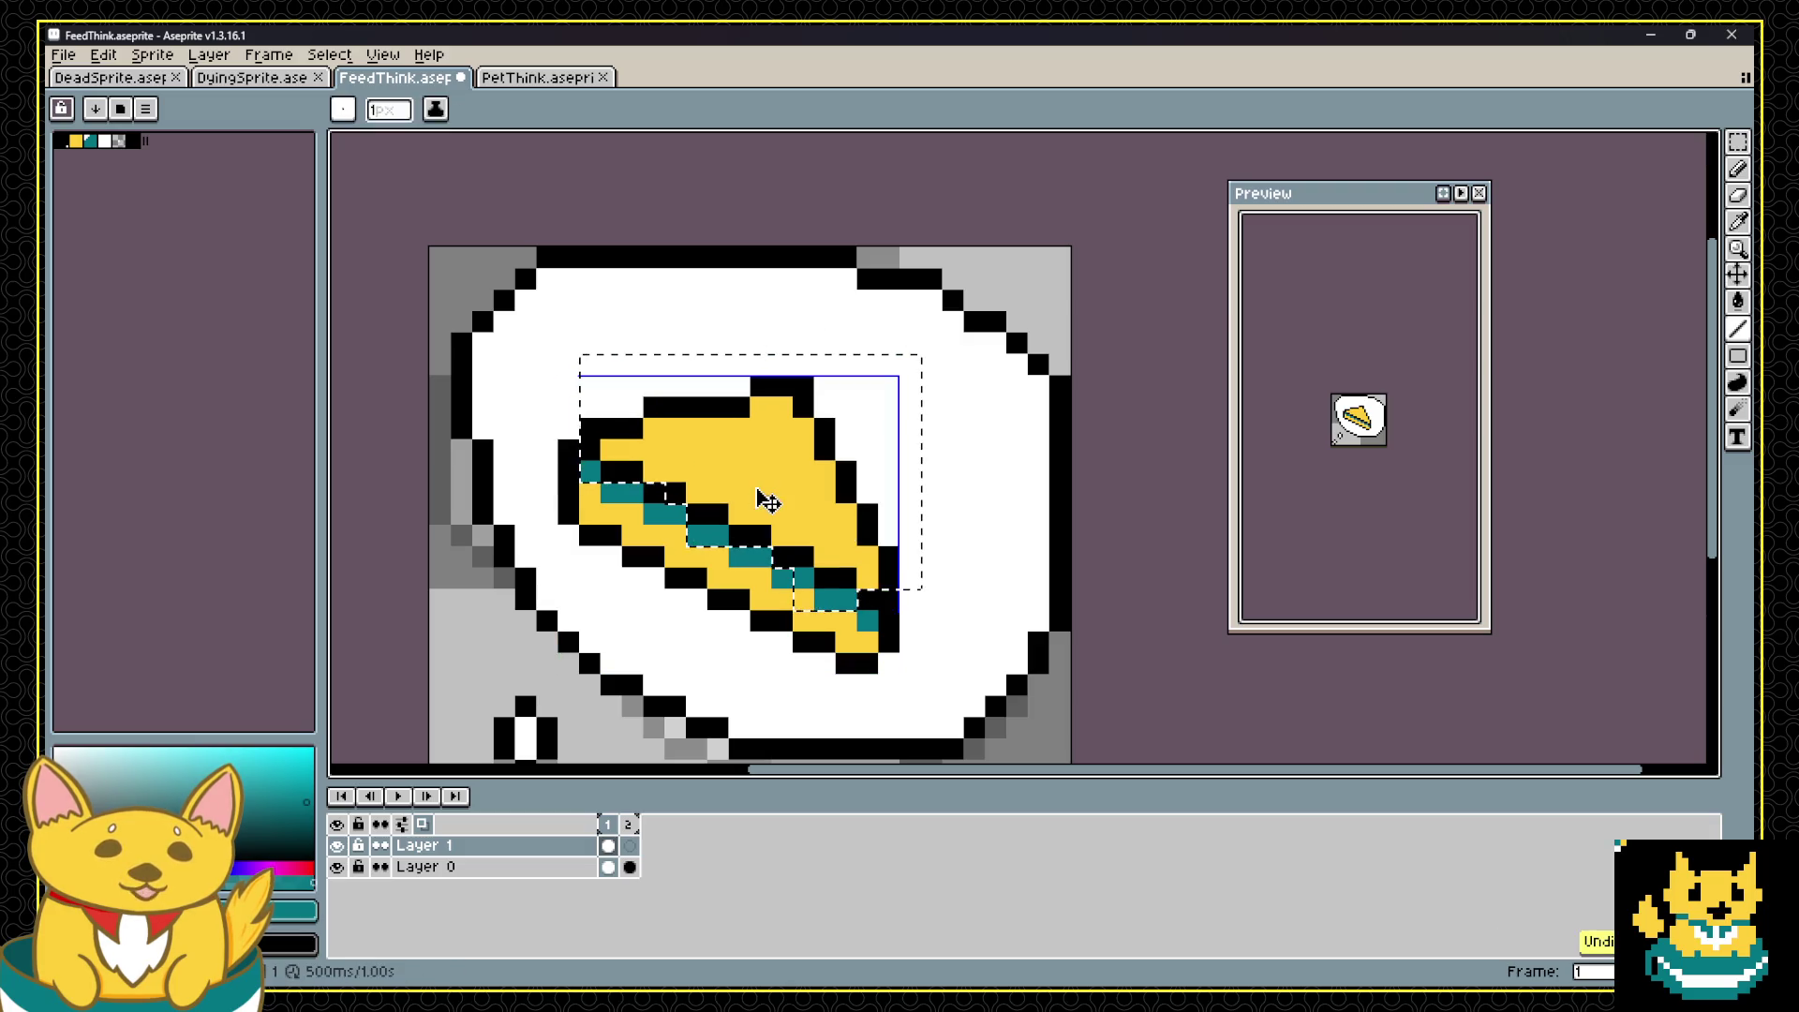
Step: Repaint the eight black stair pixels yellow and draw a black top-left outline line
{"action": "left_click", "coordinate": [674, 450], "text": "alt"}
{"action": "left_click", "coordinate": [621, 470]}
{"action": "left_click", "coordinate": [656, 492]}
{"action": "left_click", "coordinate": [705, 508]}
{"action": "left_click", "coordinate": [723, 513]}
{"action": "left_click", "coordinate": [749, 534]}
{"action": "left_click", "coordinate": [792, 555]}
{"action": "left_click", "coordinate": [867, 597]}
{"action": "left_click", "coordinate": [846, 577]}
{"action": "left_click", "coordinate": [888, 574], "text": "alt"}
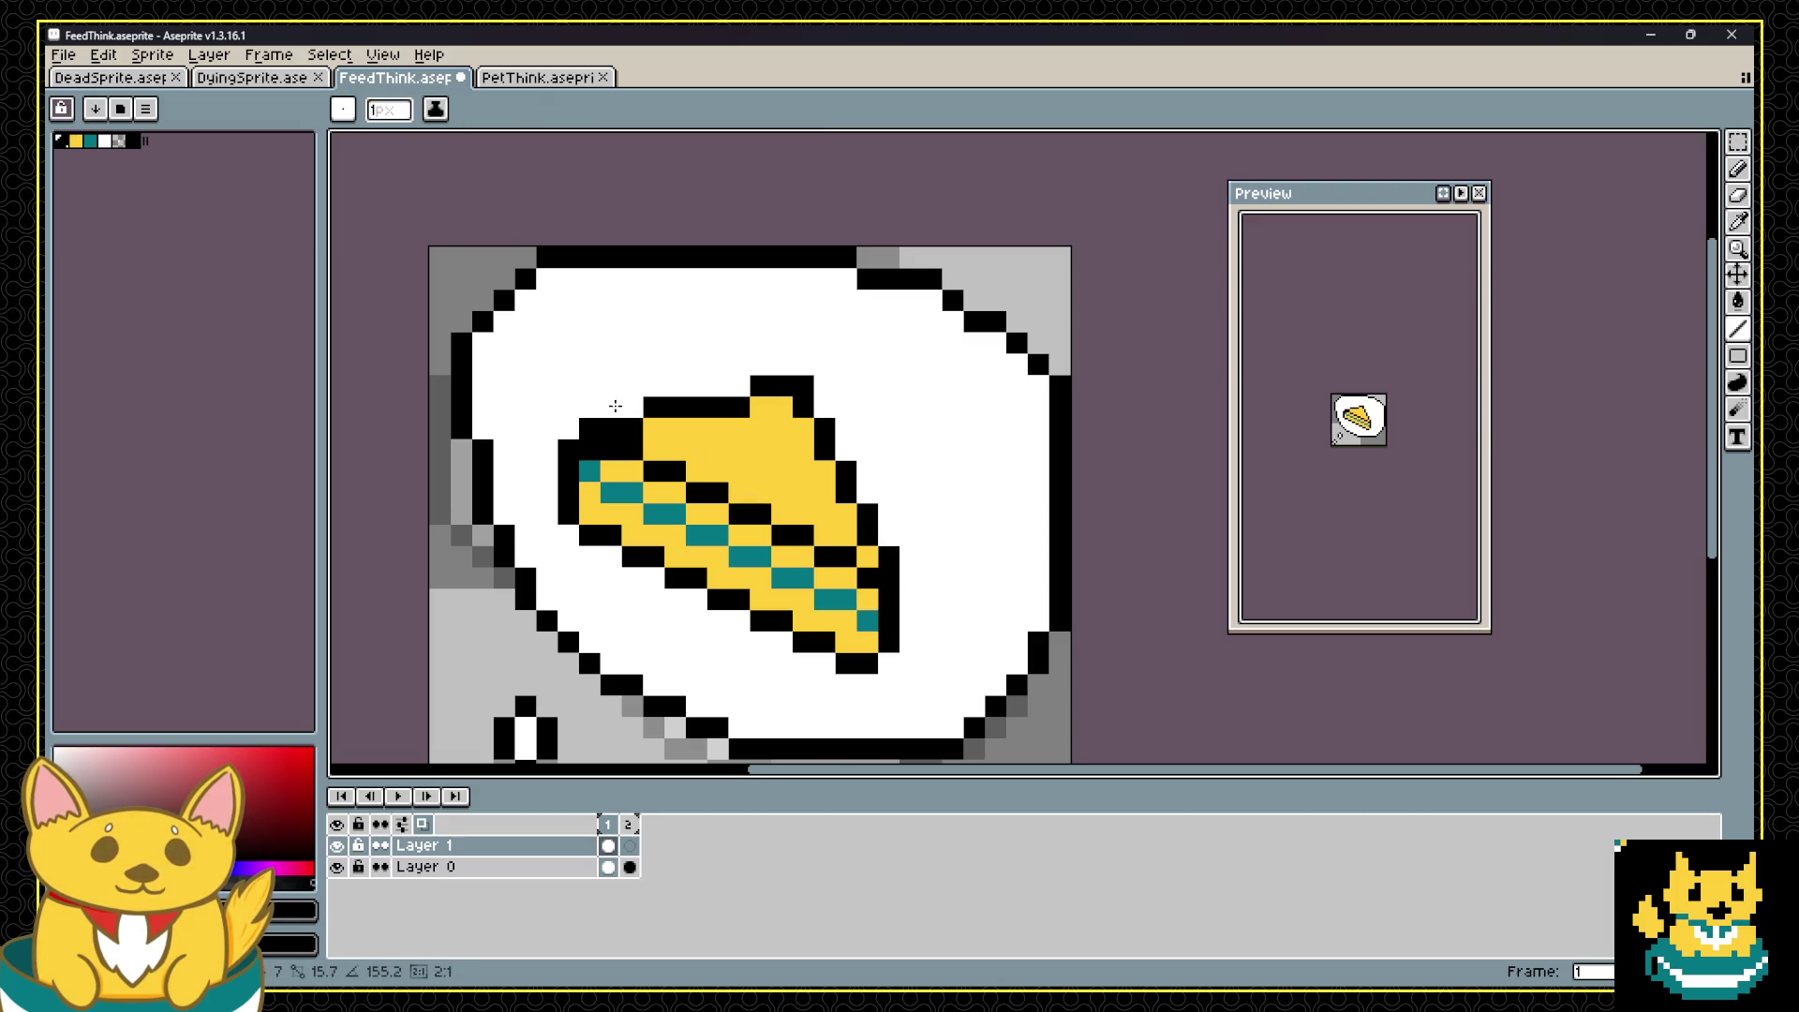
{"action": "left_click", "coordinate": [637, 427], "text": "shift"}
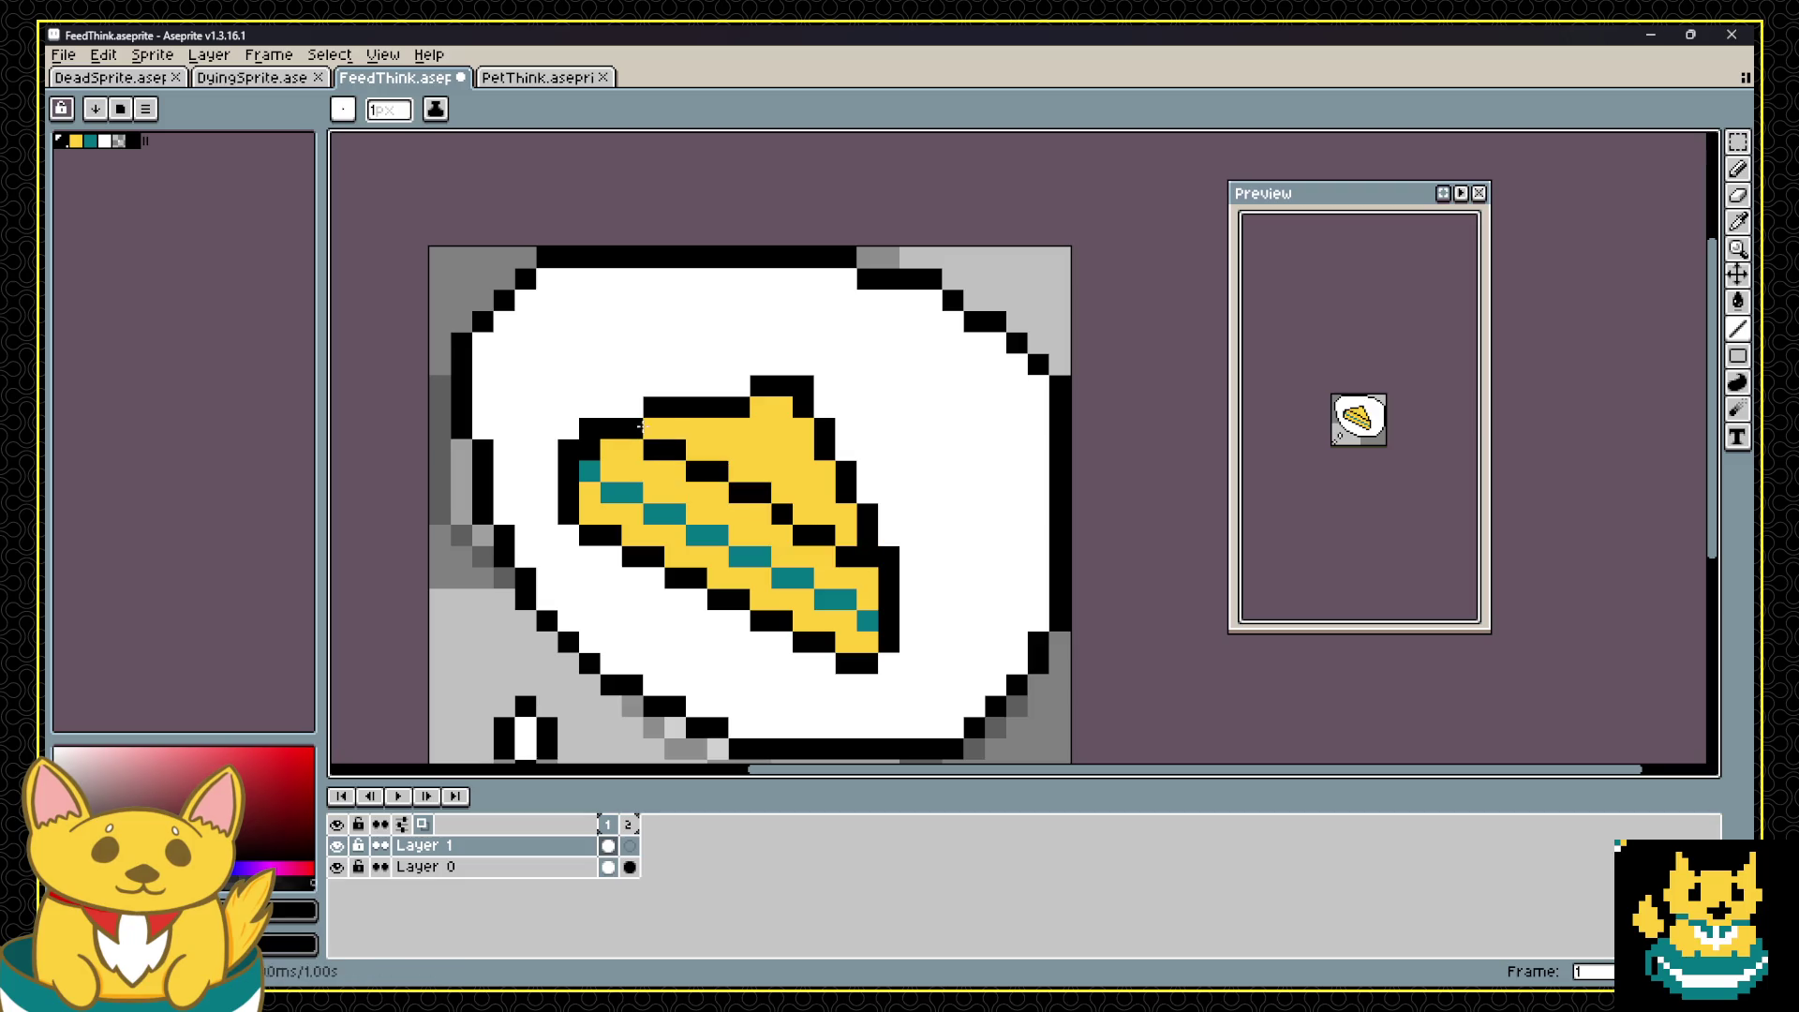
Step: Extend the pie's outline with a black pixel and paint a stray pixel white
{"action": "scroll", "coordinate": [729, 432], "scroll_direction": "down", "scroll_amount": 5}
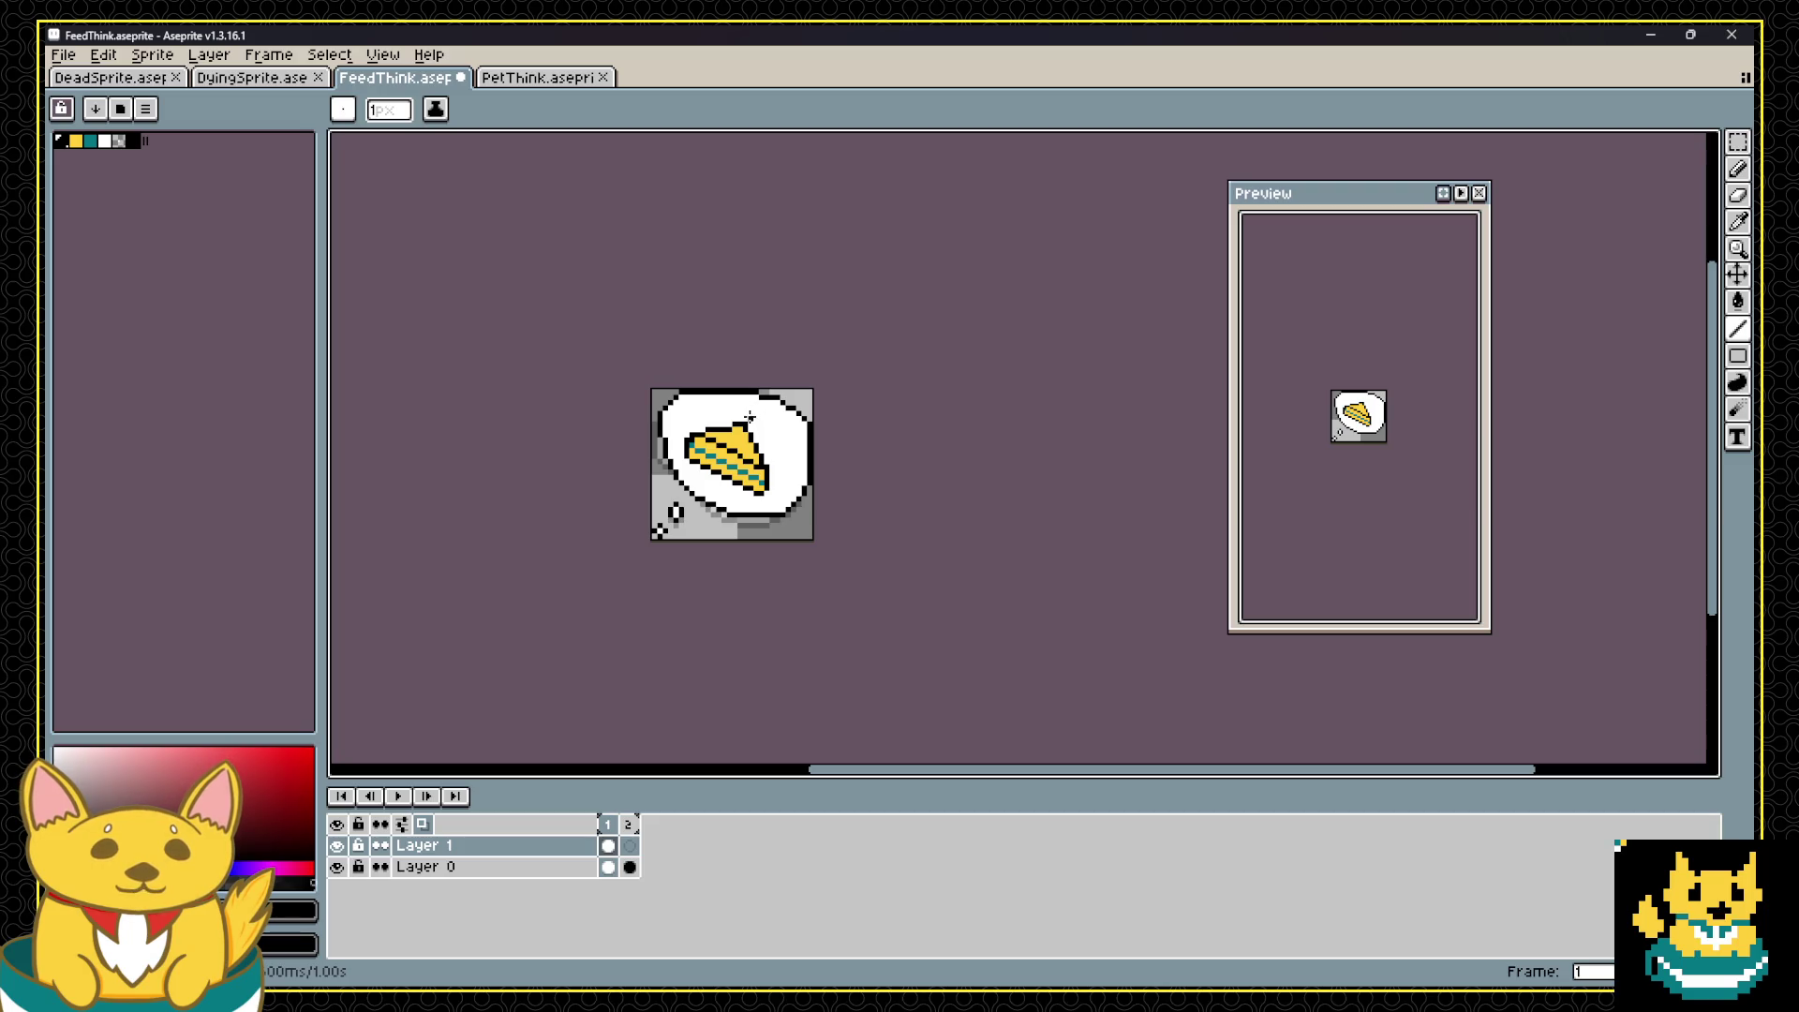
{"action": "scroll", "coordinate": [760, 420], "scroll_direction": "up", "scroll_amount": 4}
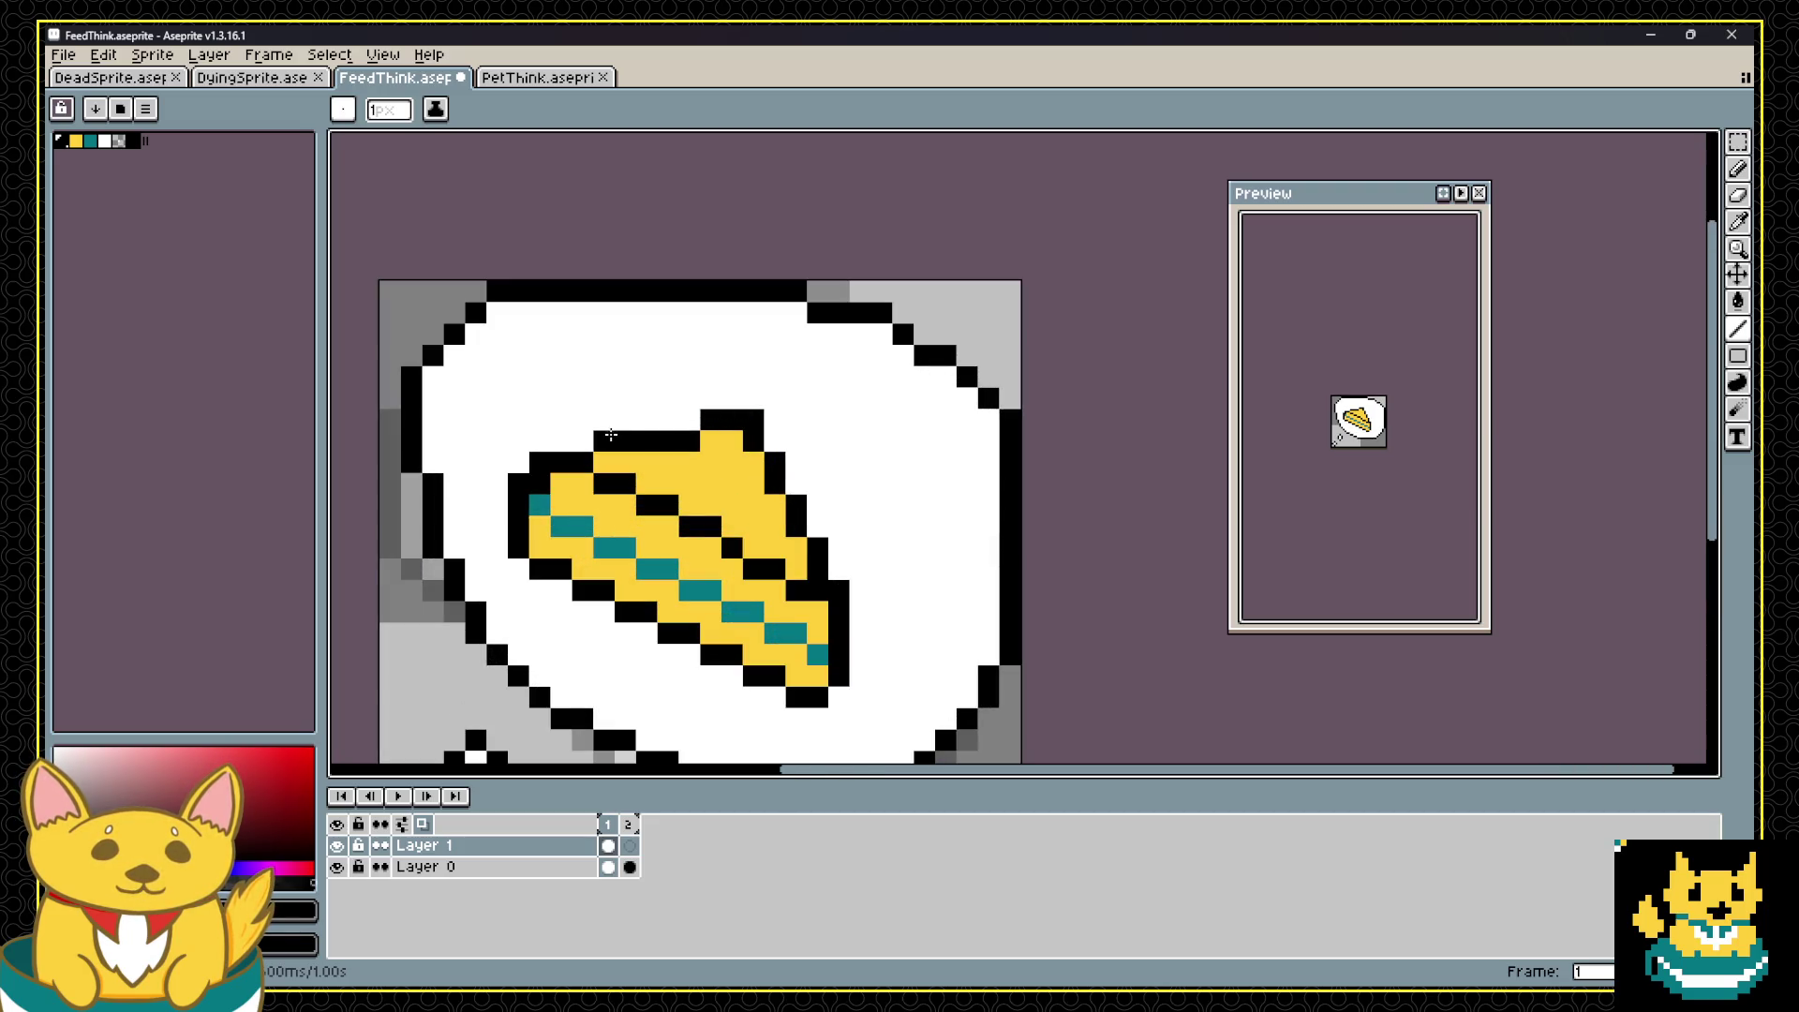
{"action": "left_click", "coordinate": [568, 476]}
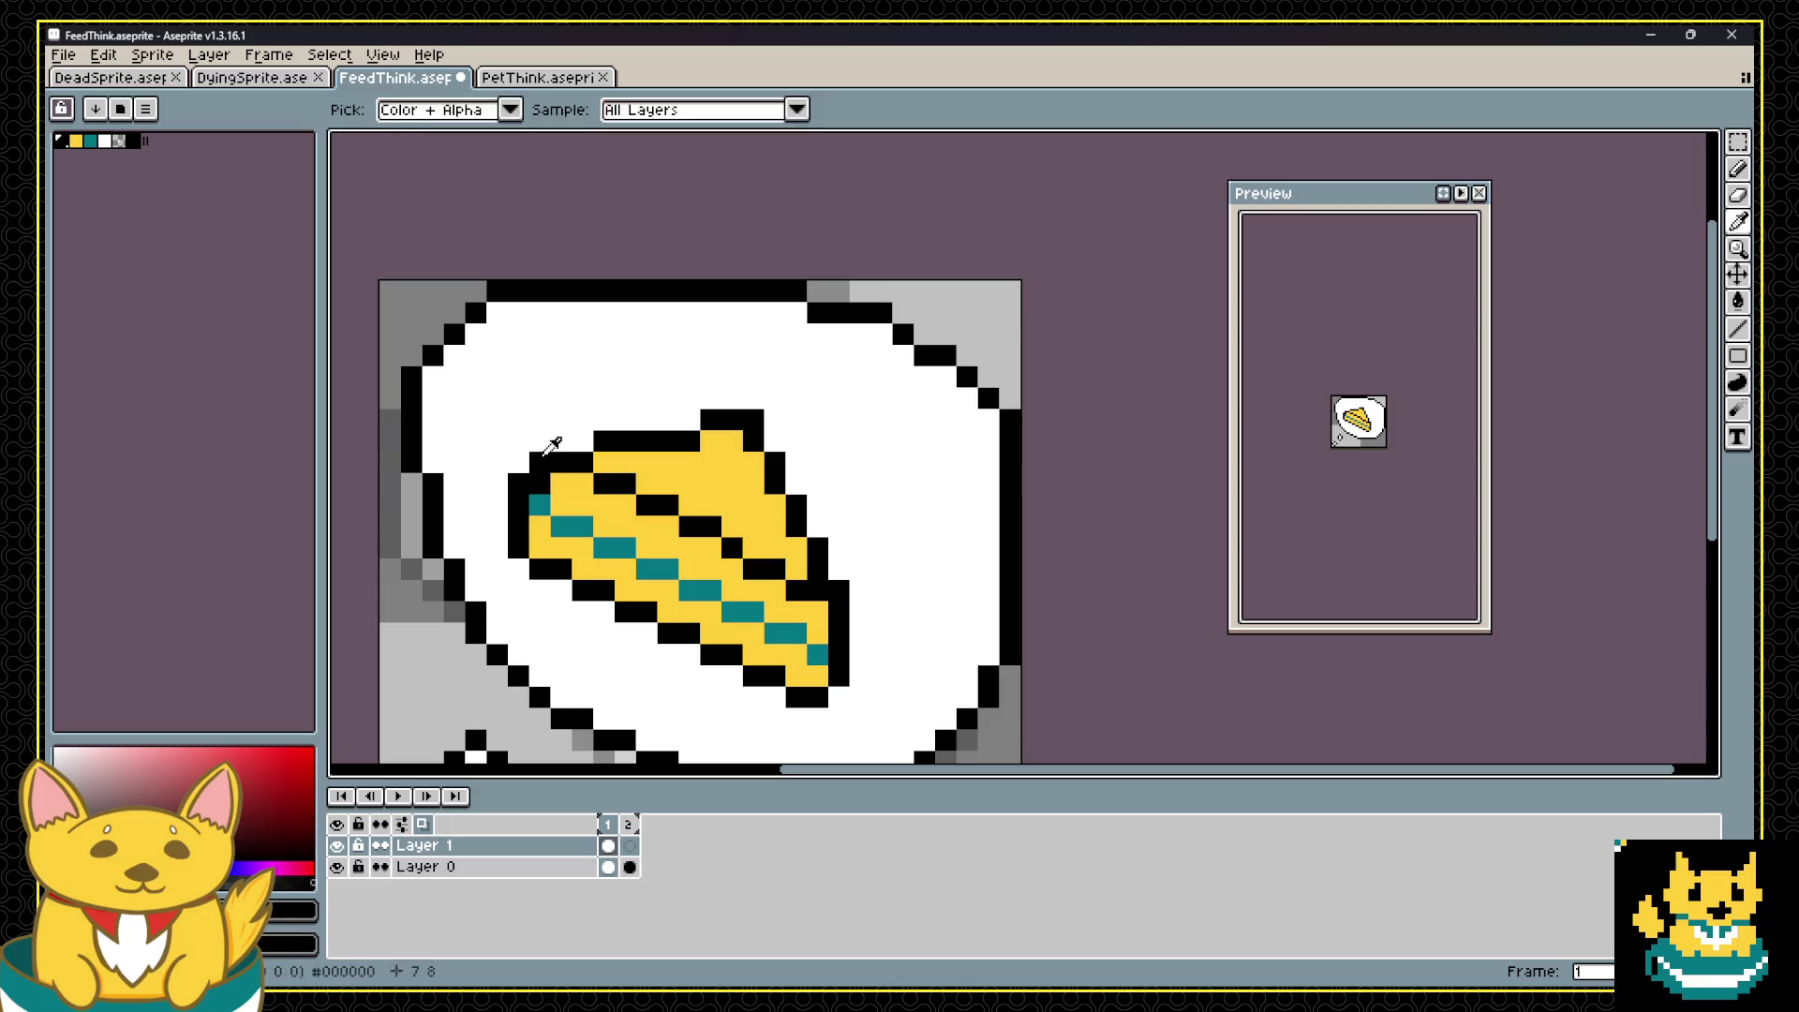
{"action": "left_click", "coordinate": [541, 464]}
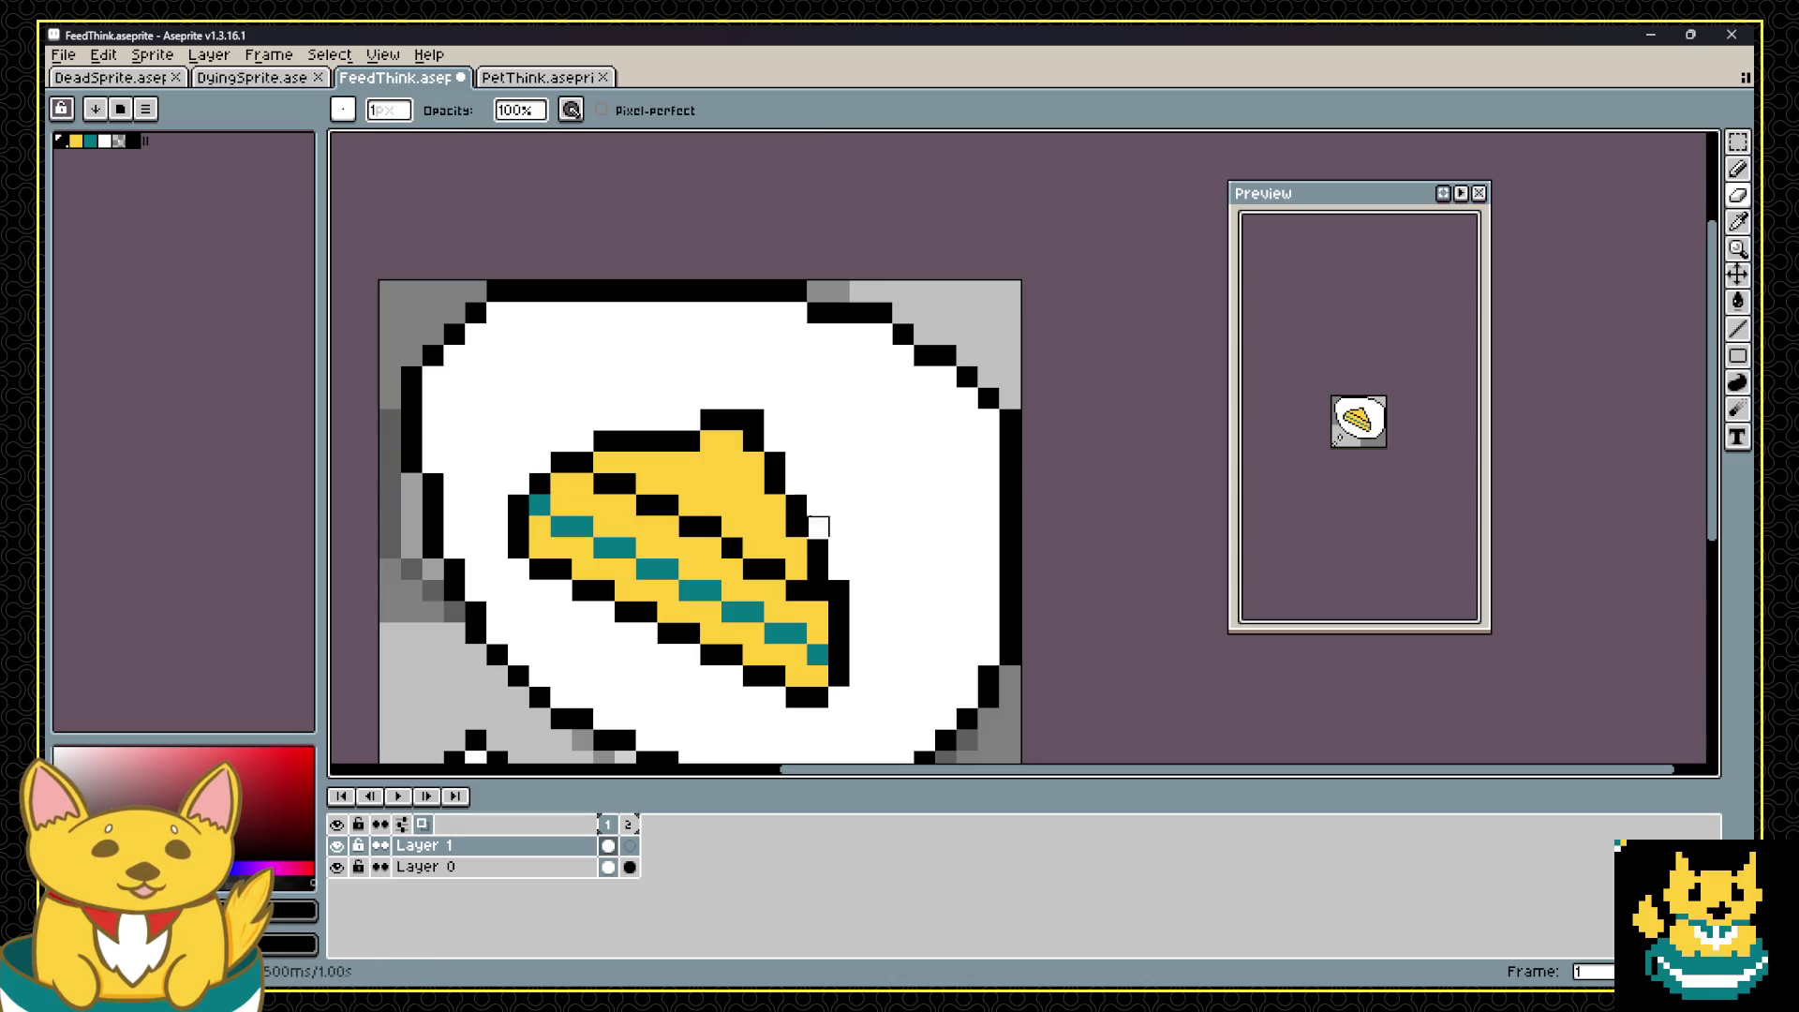
{"action": "scroll", "coordinate": [863, 594], "scroll_direction": "down", "scroll_amount": 4}
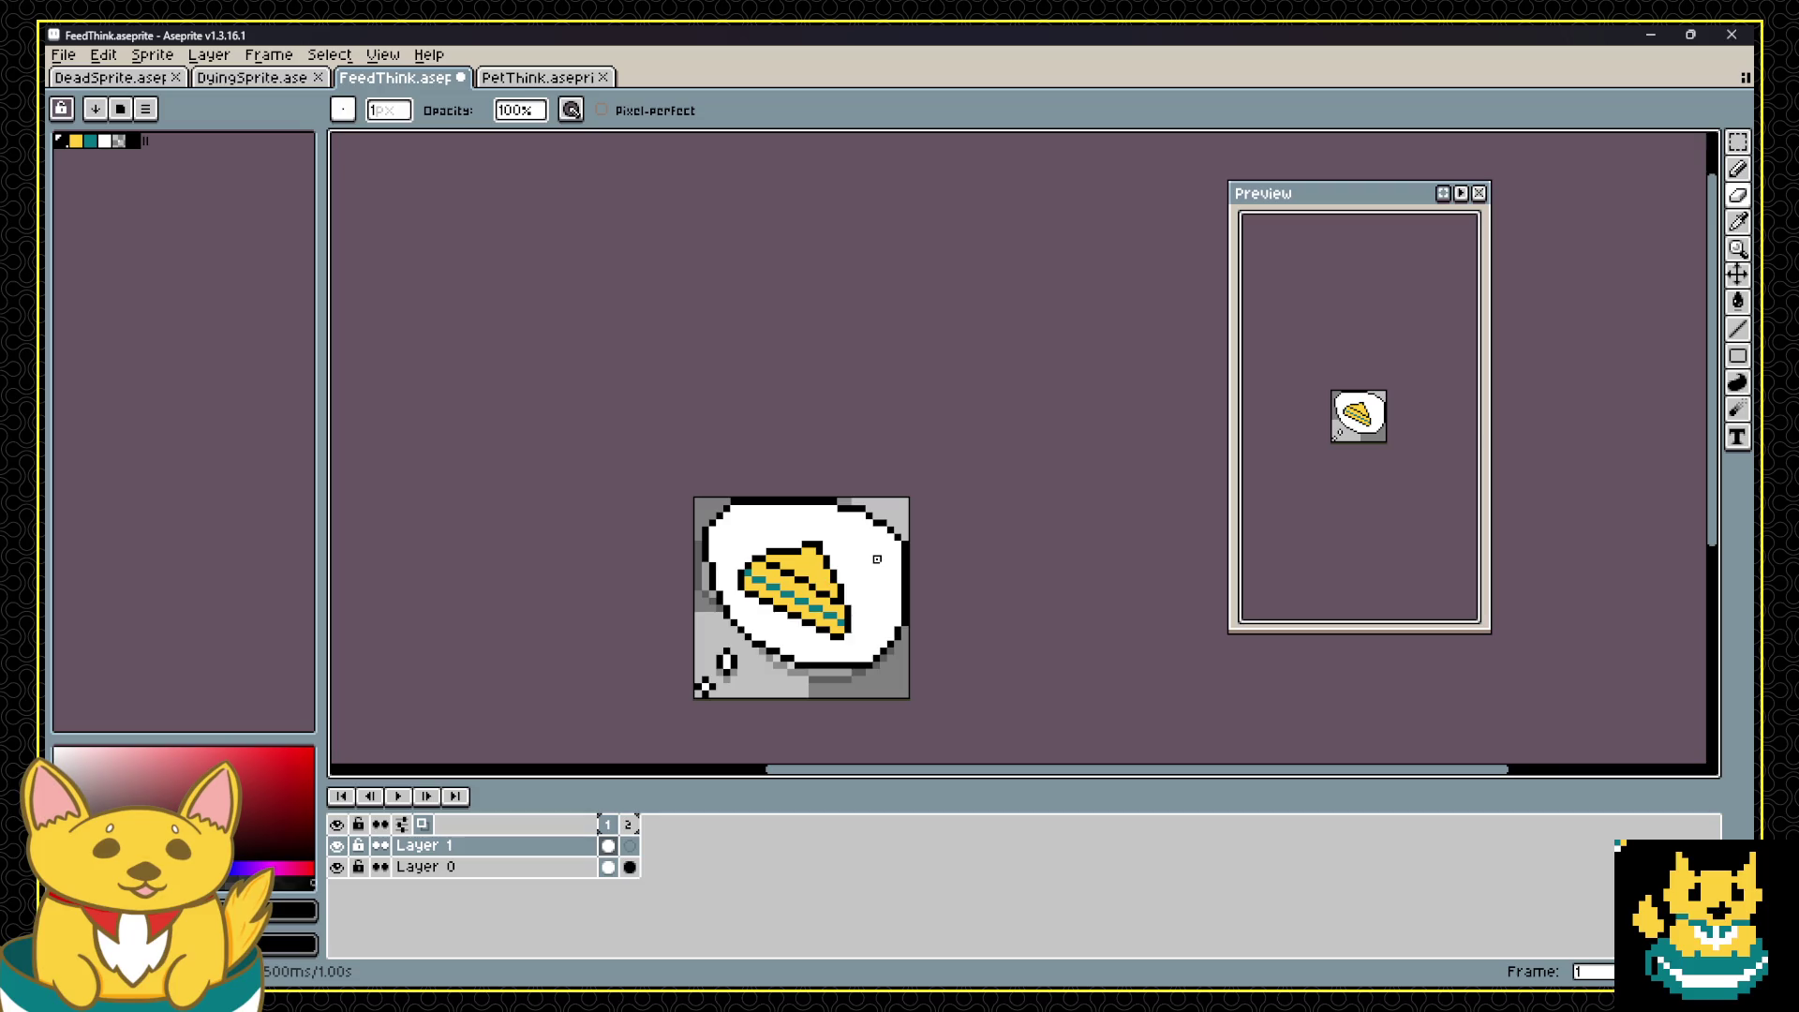
{"action": "scroll", "coordinate": [877, 556], "scroll_direction": "up", "scroll_amount": 1}
{"action": "scroll", "coordinate": [877, 555], "scroll_direction": "up", "scroll_amount": 2}
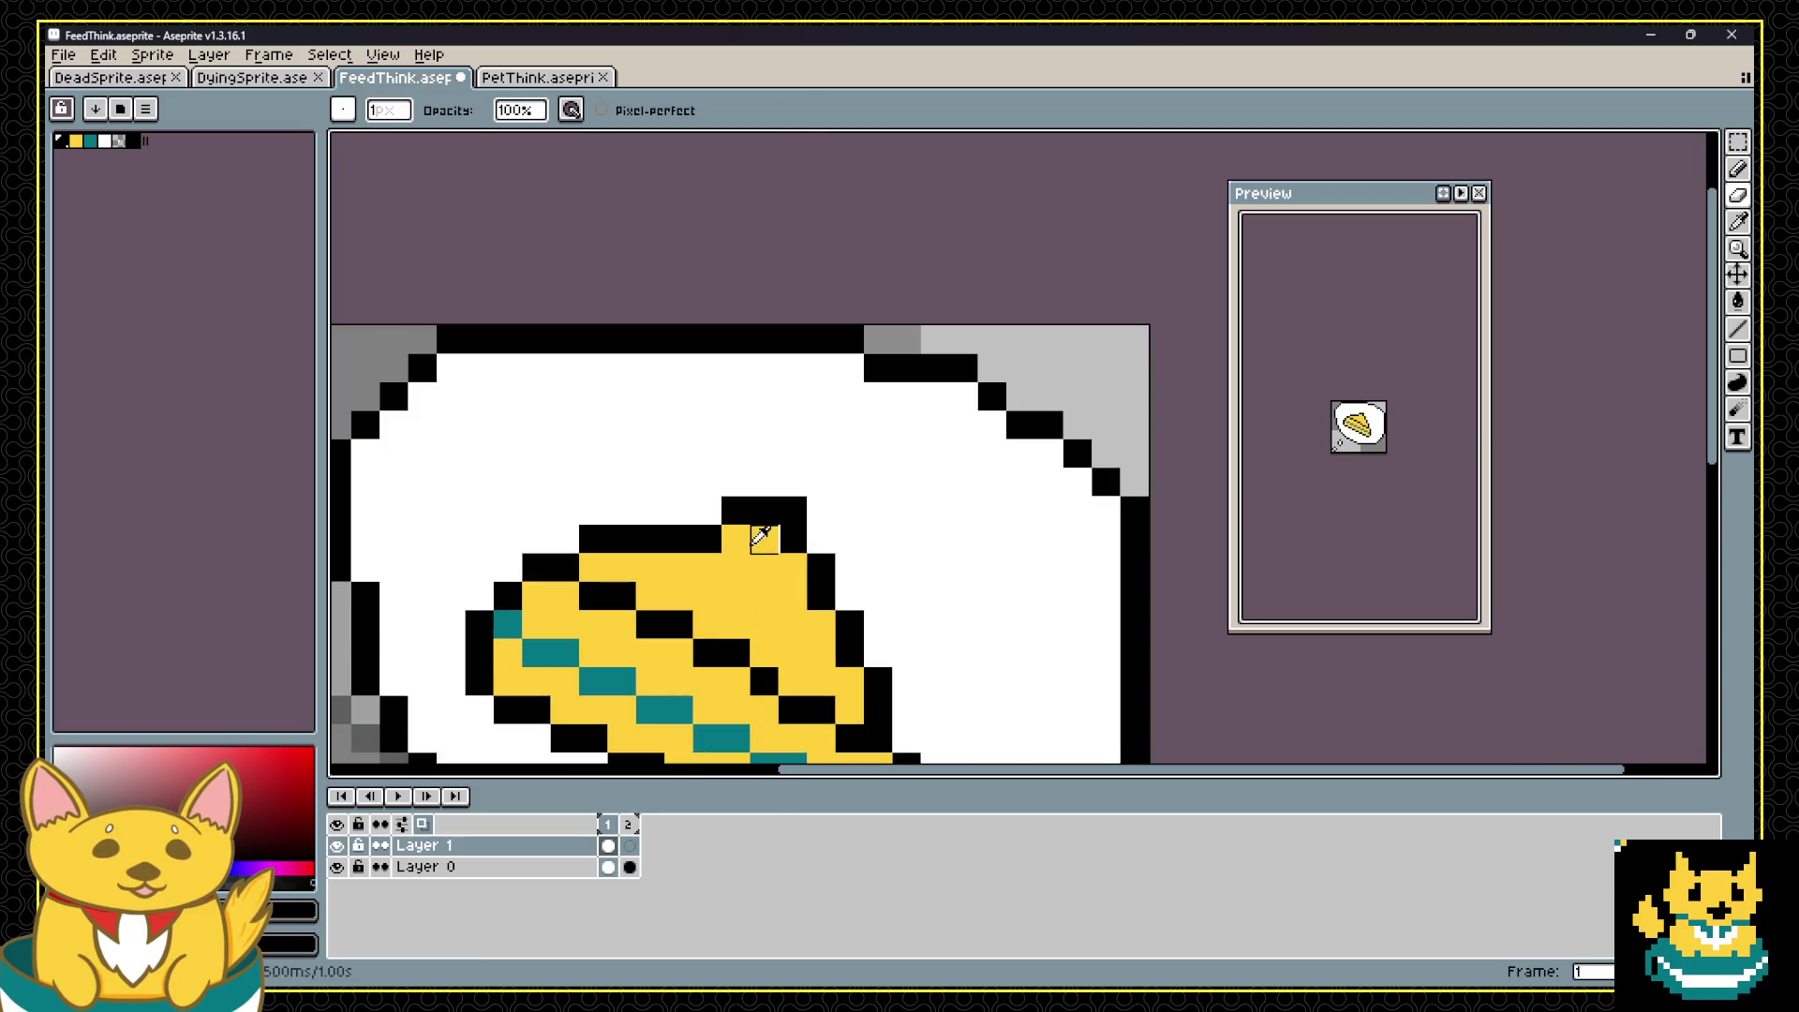
Step: Turn one outline pixel yellow, then add and undo two black pixels by the top edge
{"action": "left_click", "coordinate": [711, 541], "text": "alt"}
{"action": "left_click", "coordinate": [678, 539]}
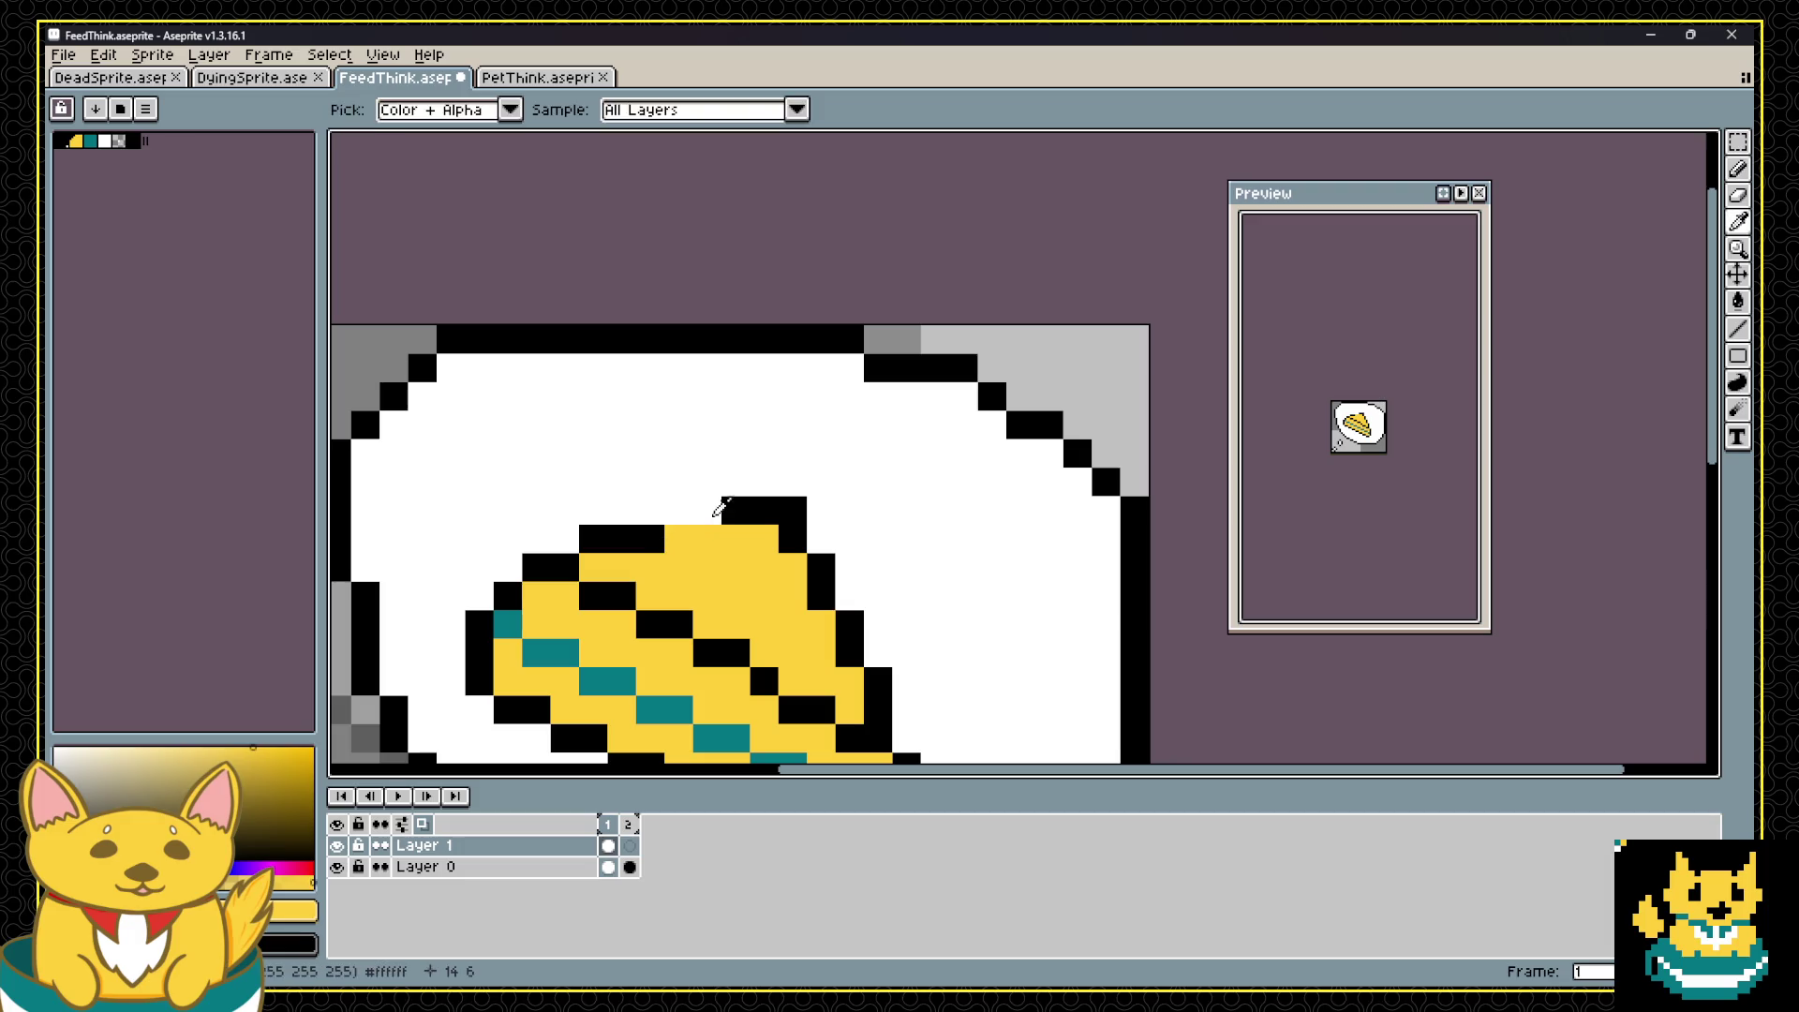
{"action": "left_click", "coordinate": [722, 502], "text": "alt"}
{"action": "left_click", "coordinate": [707, 511]}
{"action": "left_click", "coordinate": [679, 511]}
{"action": "scroll", "coordinate": [687, 506], "scroll_direction": "down", "scroll_amount": 2}
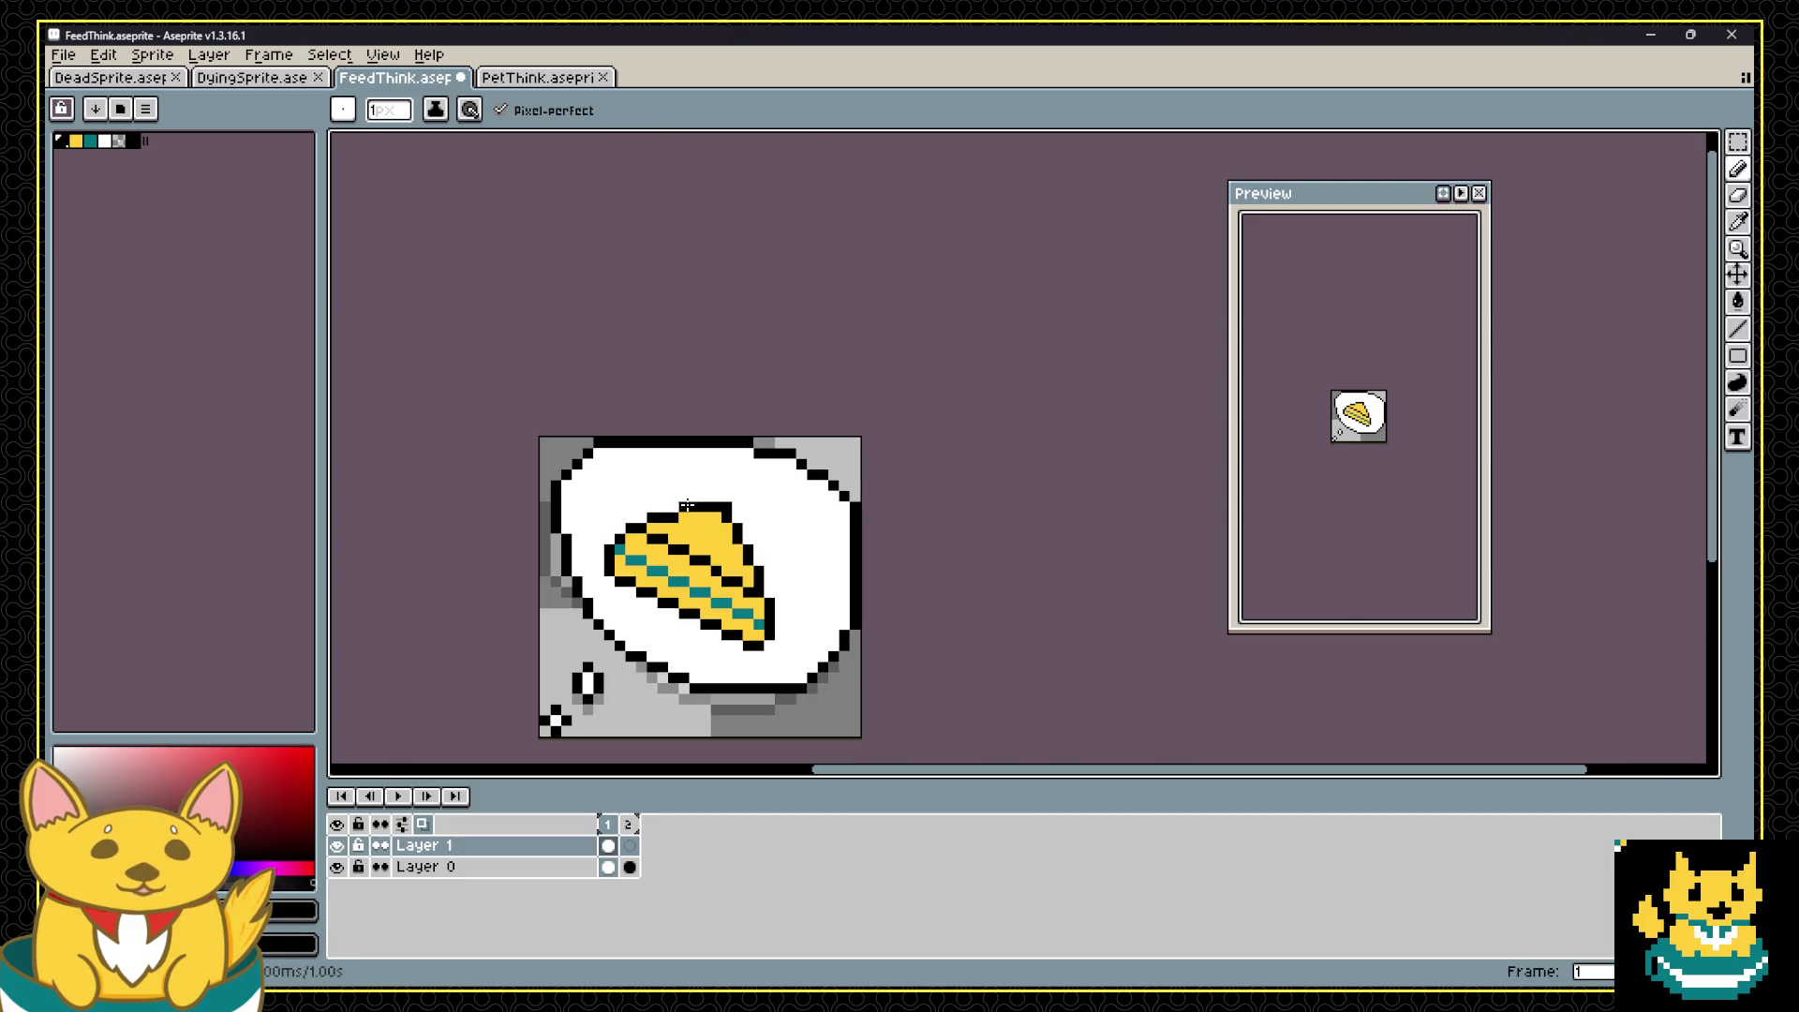
{"action": "key", "text": "ctrl+z"}
{"action": "key", "text": "ctrl+z"}
Step: Undo the white highlight pixels and add a black pixel at the pie's top-left
{"action": "scroll", "coordinate": [693, 473], "scroll_direction": "down", "scroll_amount": 1}
{"action": "scroll", "coordinate": [704, 483], "scroll_direction": "up", "scroll_amount": 1}
{"action": "scroll", "coordinate": [704, 484], "scroll_direction": "up", "scroll_amount": 1}
{"action": "scroll", "coordinate": [704, 483], "scroll_direction": "down", "scroll_amount": 1}
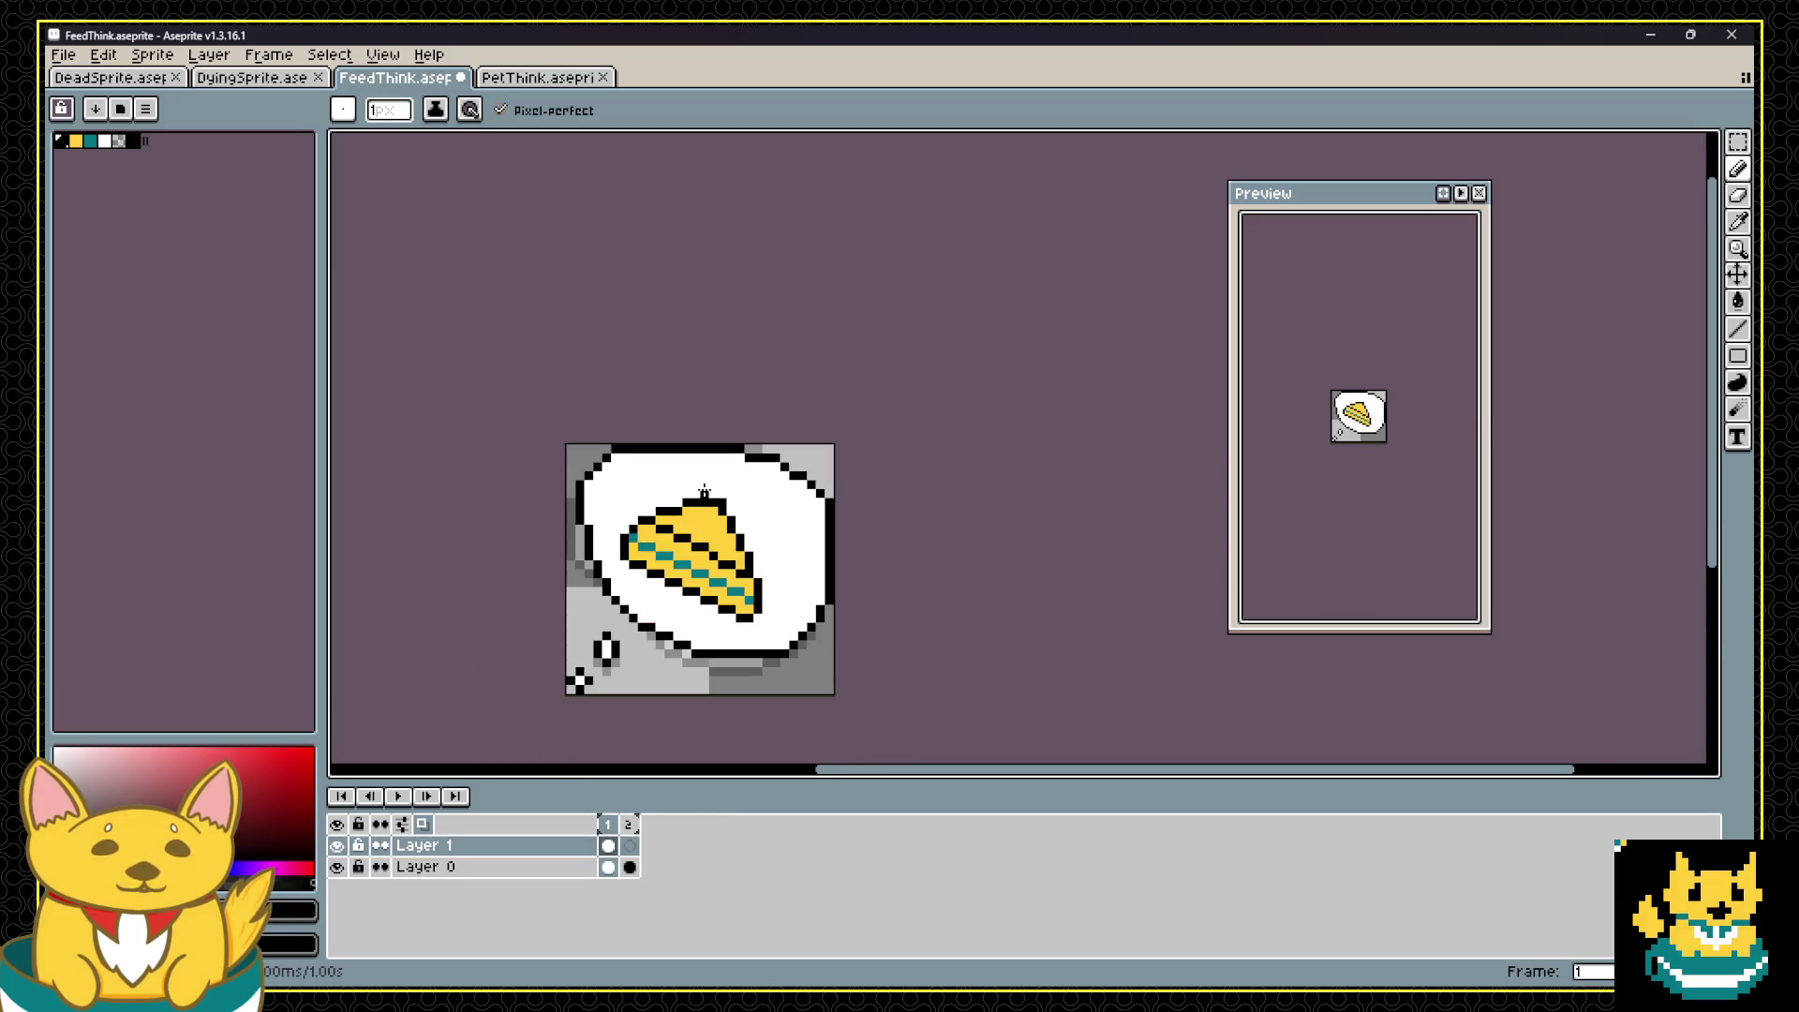
{"action": "scroll", "coordinate": [765, 504], "scroll_direction": "up", "scroll_amount": 1}
{"action": "left_click", "coordinate": [104, 140]}
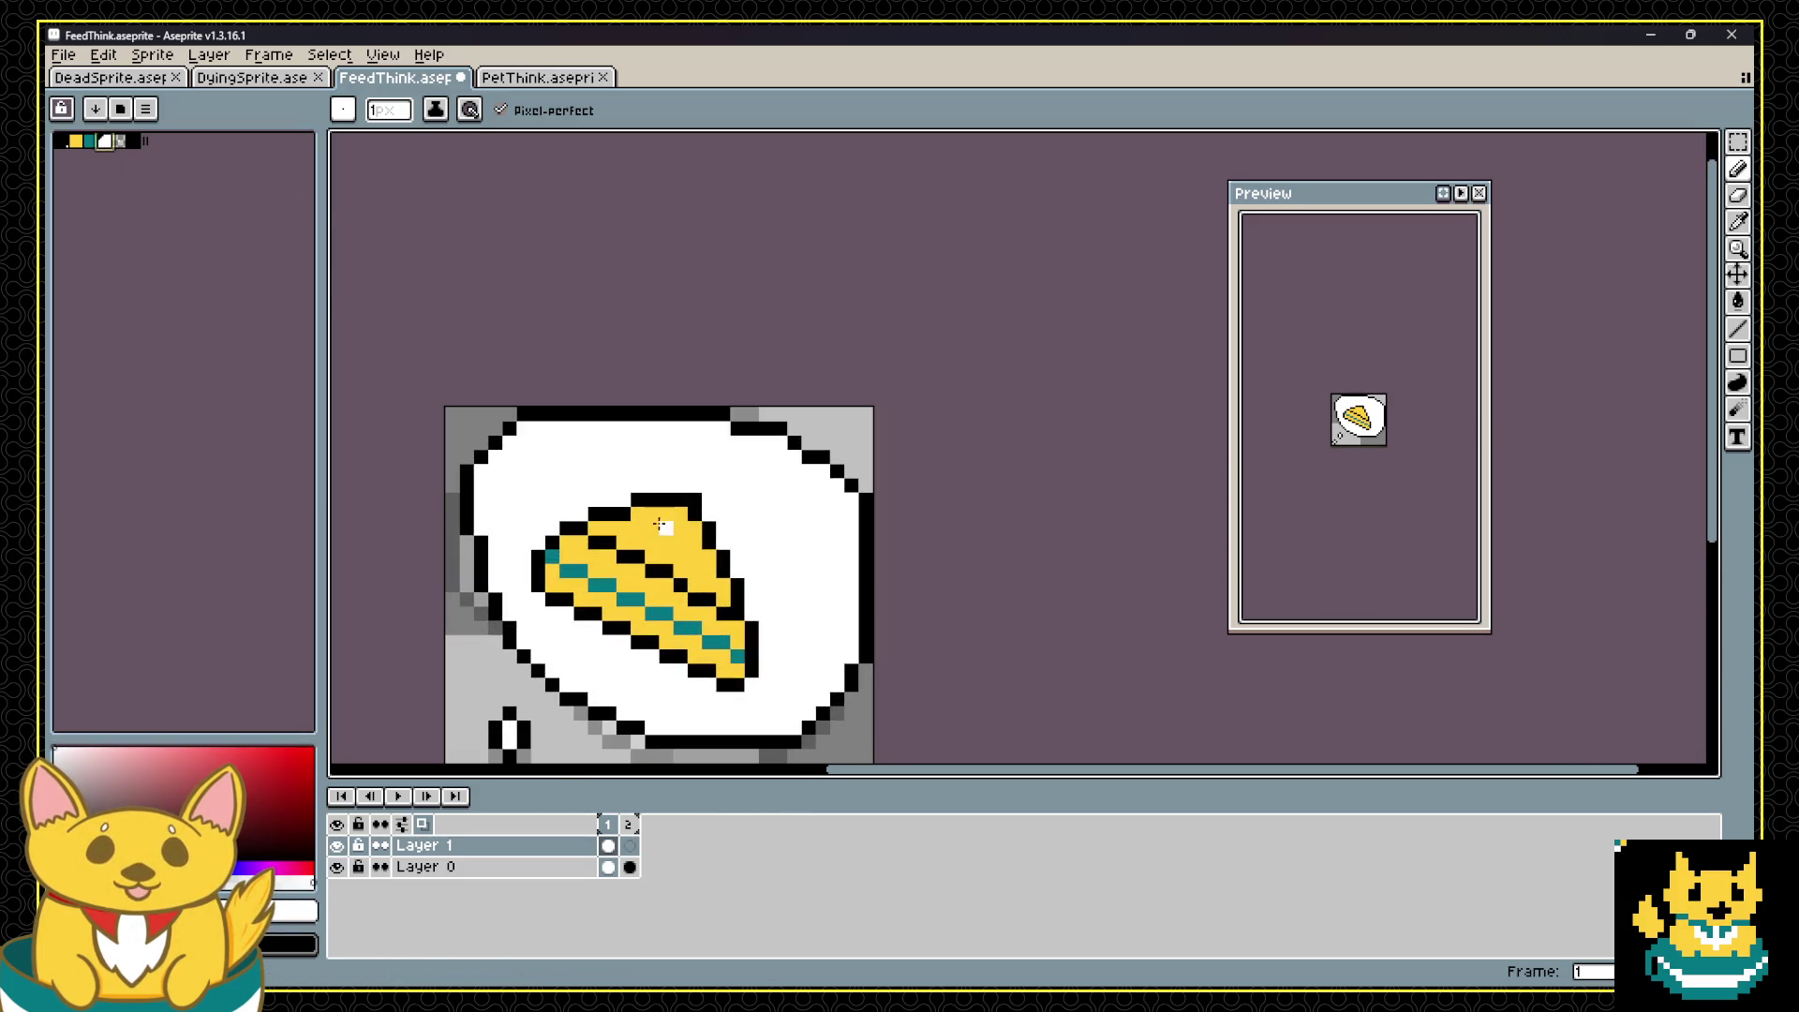
{"action": "key", "text": "ctrl+z"}
{"action": "scroll", "coordinate": [562, 515], "scroll_direction": "up", "scroll_amount": 1}
{"action": "left_click", "coordinate": [545, 517]}
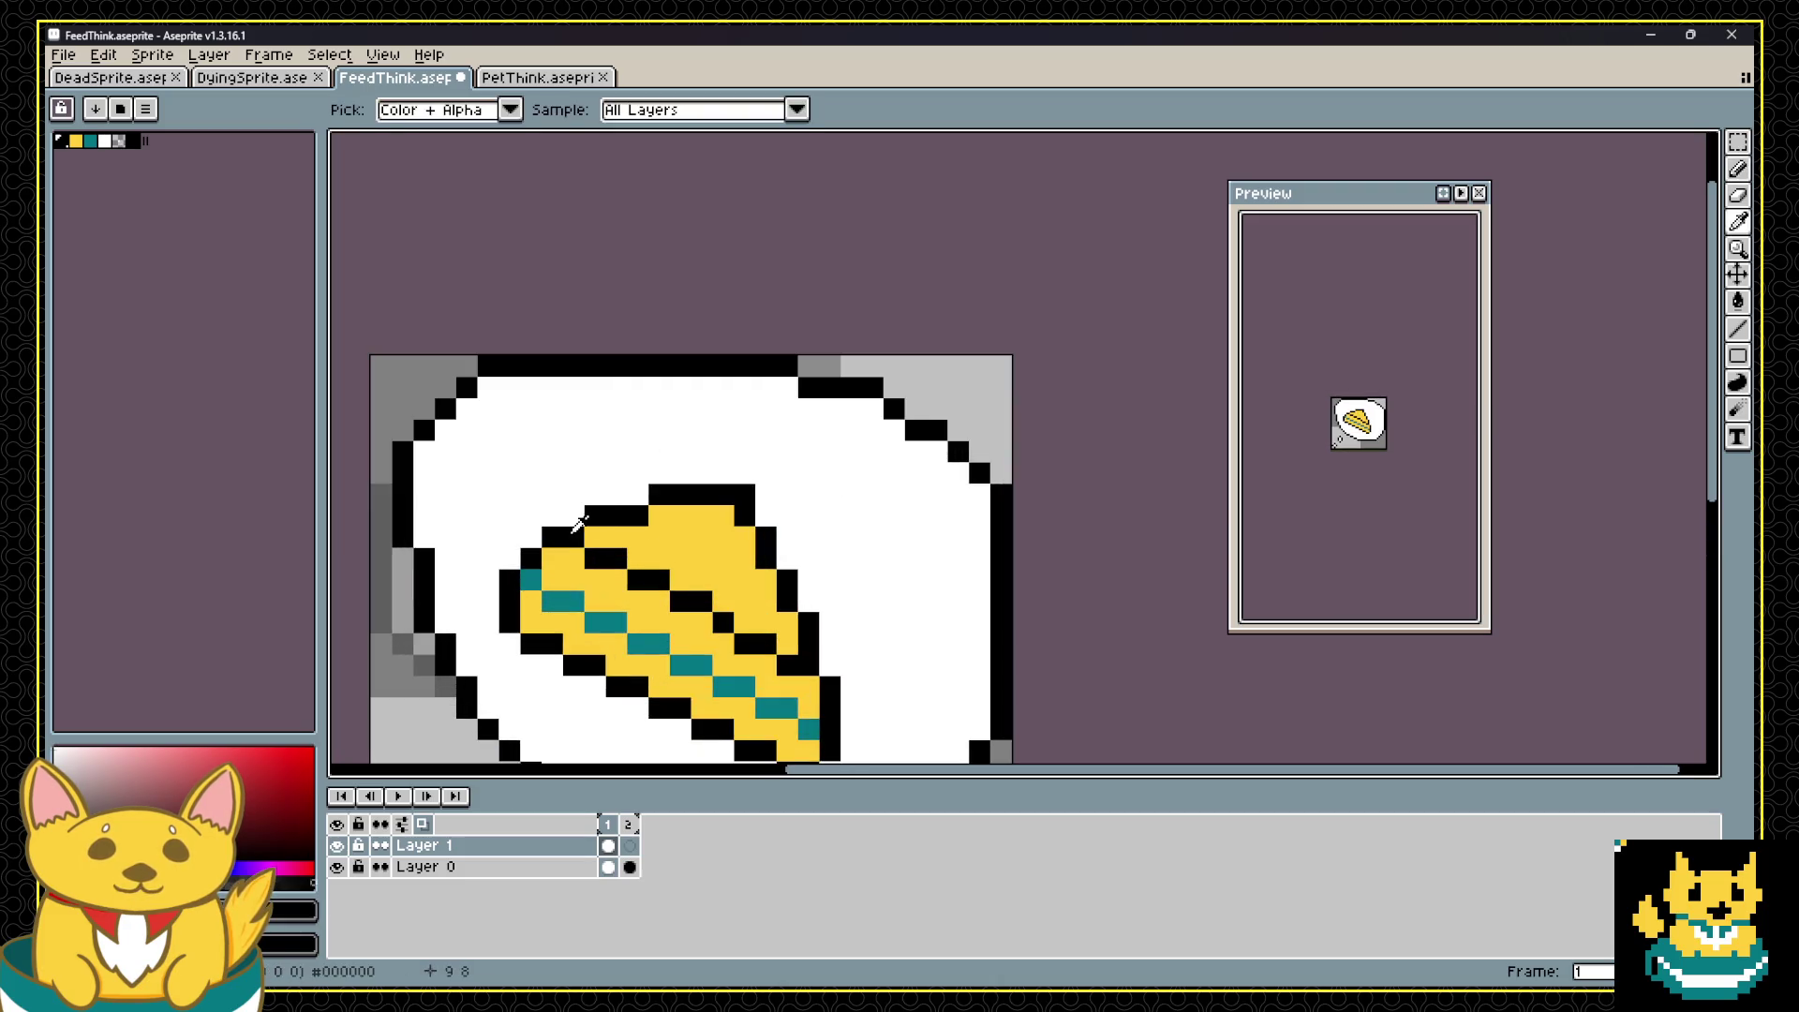
Step: Draw a black line up-right from the pie's top-left as its new top edge
{"action": "key", "text": "l"}
{"action": "mouse_move", "coordinate": [548, 535]}
{"action": "left_mouse_down"}
{"action": "mouse_move", "coordinate": [723, 457]}
{"action": "mouse_move", "coordinate": [749, 473]}
{"action": "mouse_move", "coordinate": [745, 457]}
{"action": "mouse_move", "coordinate": [768, 482]}
{"action": "mouse_move", "coordinate": [766, 693]}
{"action": "mouse_move", "coordinate": [831, 644]}
{"action": "mouse_move", "coordinate": [789, 588]}
{"action": "mouse_move", "coordinate": [785, 536]}
{"action": "mouse_move", "coordinate": [767, 583]}
{"action": "mouse_move", "coordinate": [799, 578]}
{"action": "left_mouse_up"}
{"action": "key", "text": "i"}
{"action": "left_click", "coordinate": [766, 614]}
{"action": "key", "text": "b"}
{"action": "key", "text": "v"}
{"action": "key", "text": "b"}
Step: Repaint the pie's right corner, right-edge and stem pixels yellow
{"action": "left_click", "coordinate": [787, 562], "text": "alt"}
{"action": "left_click", "coordinate": [810, 579]}
{"action": "left_click", "coordinate": [797, 609], "text": "alt"}
{"action": "left_click", "coordinate": [788, 579]}
{"action": "mouse_move", "coordinate": [765, 516]}
{"action": "left_mouse_down"}
{"action": "mouse_move", "coordinate": [765, 499]}
{"action": "mouse_move", "coordinate": [679, 472]}
{"action": "mouse_move", "coordinate": [734, 494]}
{"action": "mouse_move", "coordinate": [787, 452]}
{"action": "mouse_move", "coordinate": [787, 494]}
{"action": "left_mouse_up"}
{"action": "left_click", "coordinate": [766, 472]}
{"action": "key", "text": "ctrl+z"}
{"action": "left_click", "coordinate": [722, 473]}
{"action": "left_click", "coordinate": [717, 454]}
Step: Paint a new black right edge beside the stem and turn the old right column white
{"action": "left_click", "coordinate": [743, 452], "text": "alt"}
{"action": "left_click", "coordinate": [873, 497]}
{"action": "scroll", "coordinate": [873, 499], "scroll_direction": "down", "scroll_amount": 2}
{"action": "key", "text": "ctrl+z"}
{"action": "scroll", "coordinate": [843, 492], "scroll_direction": "up", "scroll_amount": 2}
{"action": "left_click", "coordinate": [807, 484]}
{"action": "mouse_move", "coordinate": [760, 504]}
{"action": "left_mouse_down"}
{"action": "mouse_move", "coordinate": [760, 547]}
{"action": "mouse_move", "coordinate": [783, 553]}
{"action": "left_mouse_up"}
{"action": "left_click", "coordinate": [803, 523], "text": "alt"}
Step: Add a vertical row of white highlight pixels on the pie's yellow top
{"action": "scroll", "coordinate": [820, 483], "scroll_direction": "down", "scroll_amount": 3}
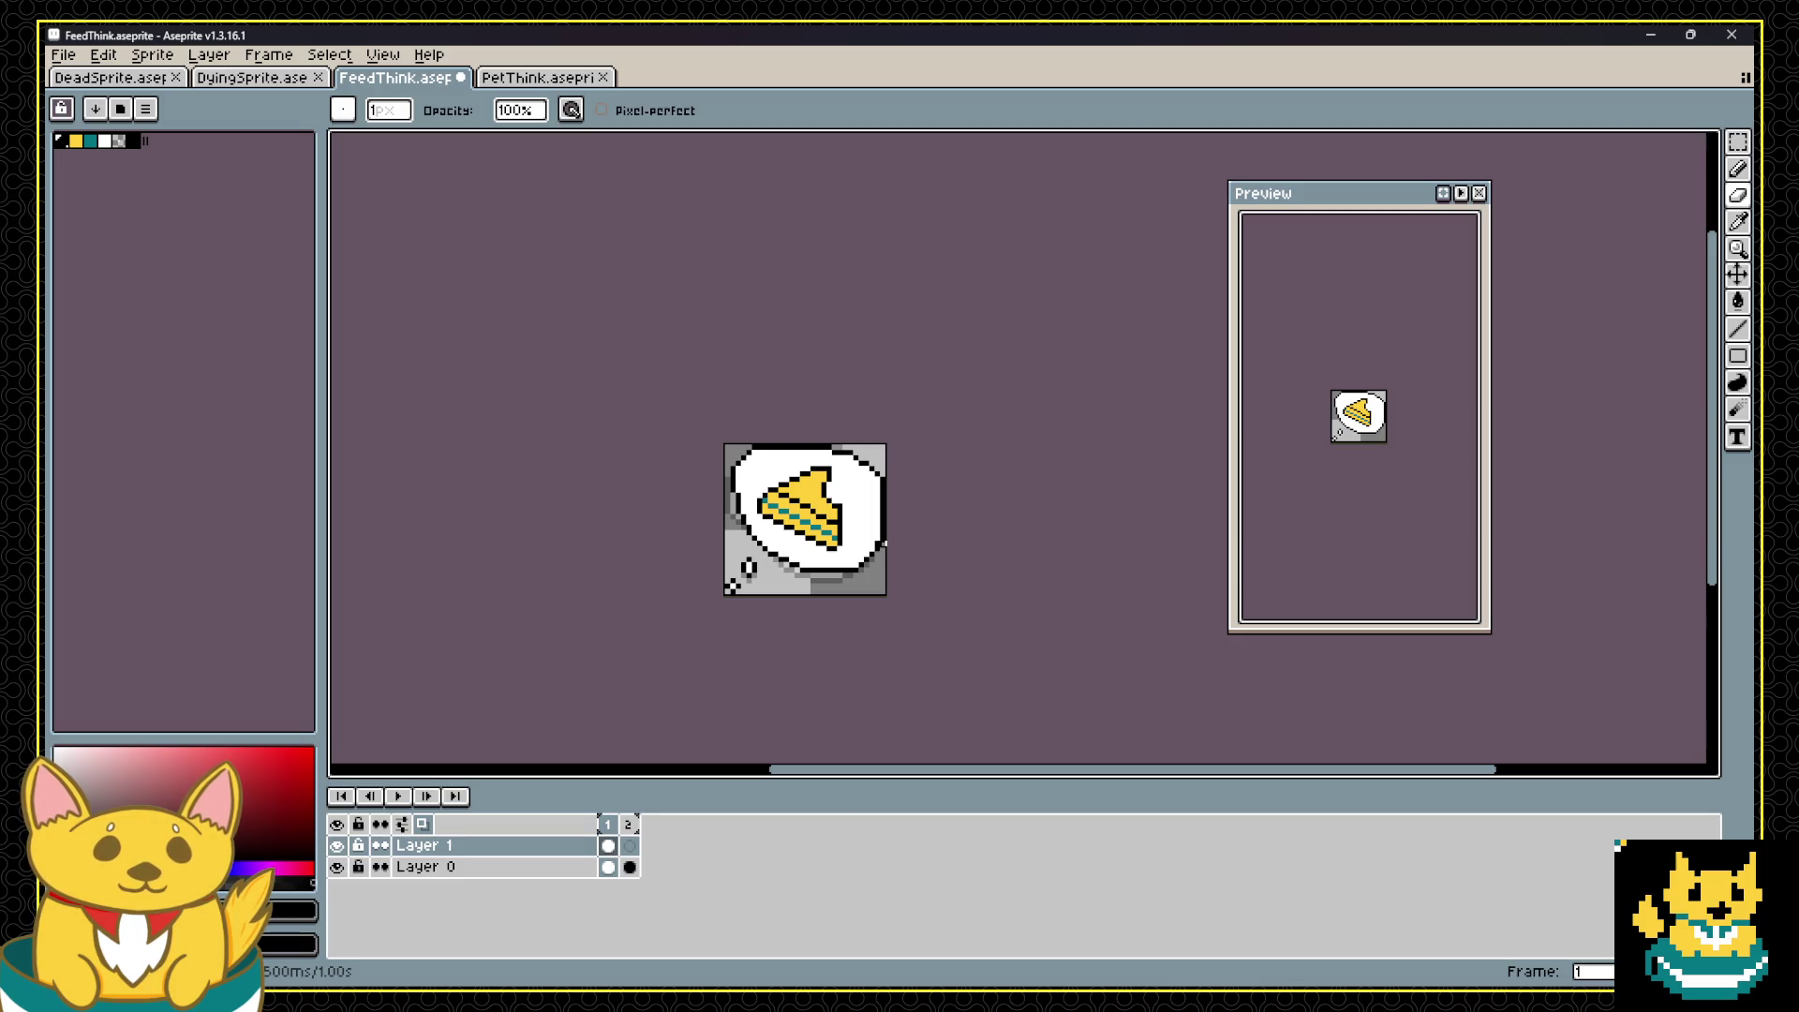
{"action": "scroll", "coordinate": [866, 493], "scroll_direction": "up", "scroll_amount": 2}
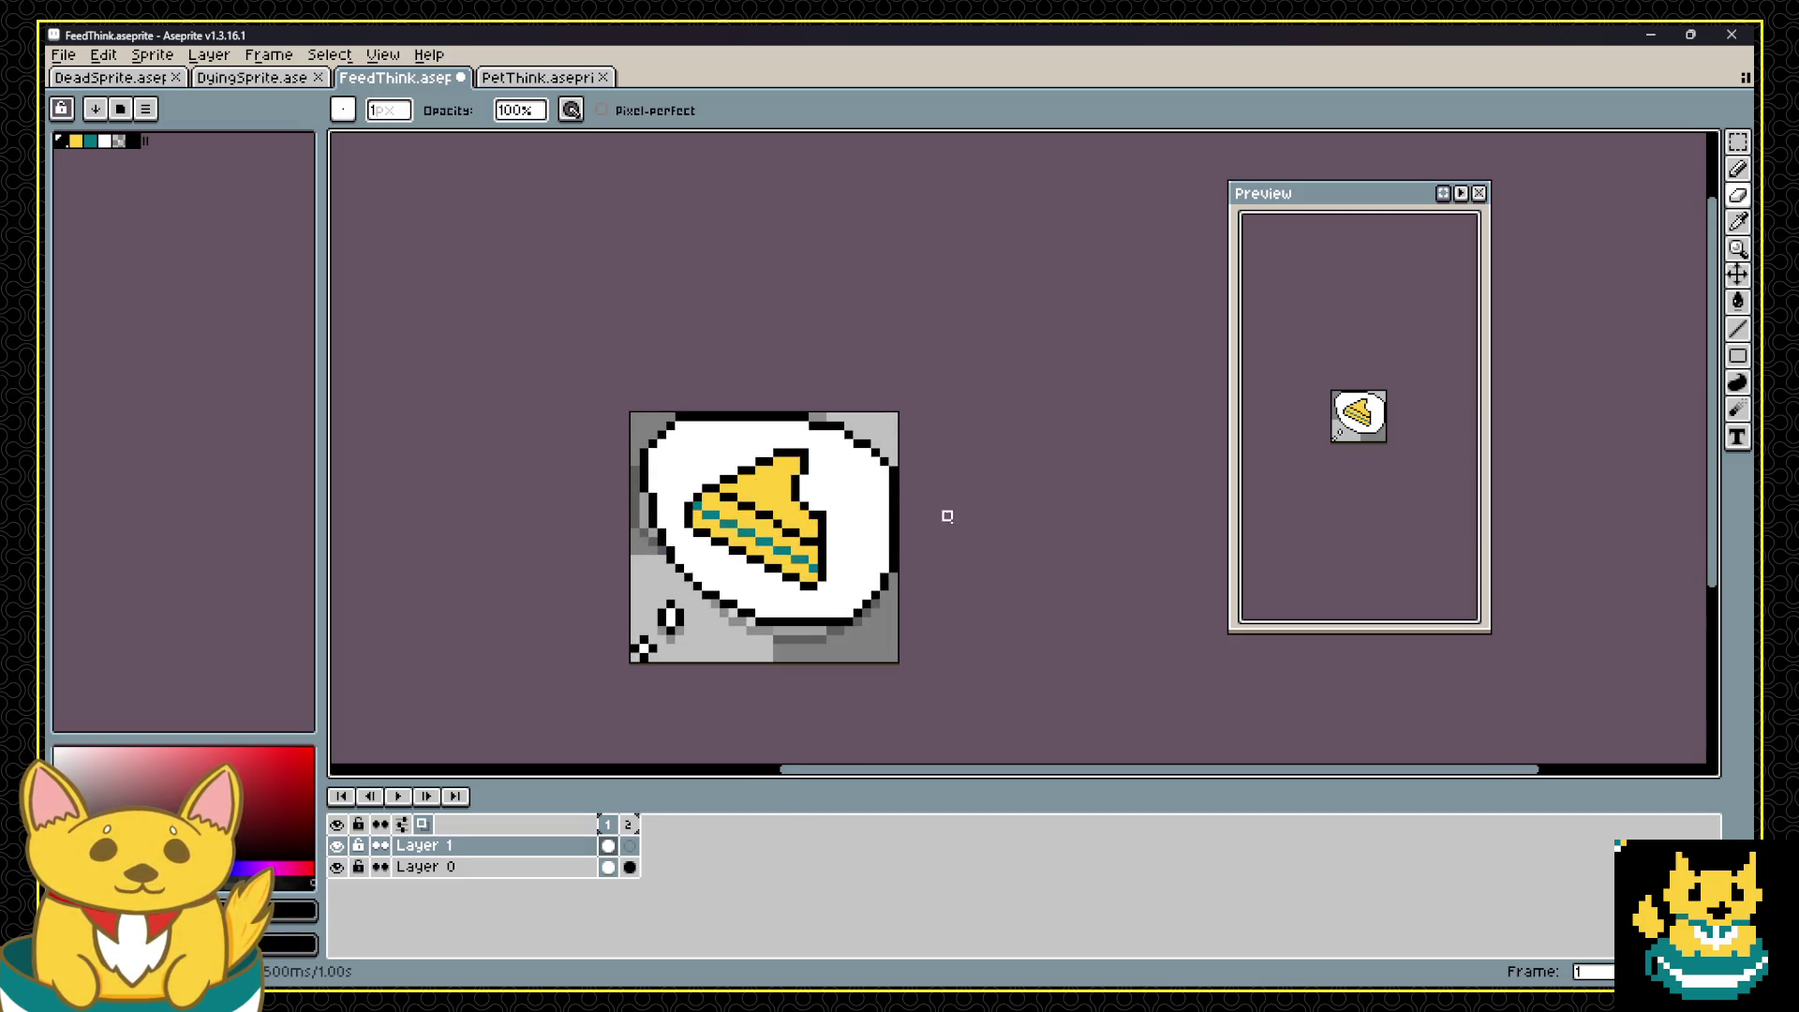
{"action": "scroll", "coordinate": [947, 514], "scroll_direction": "up", "scroll_amount": 2}
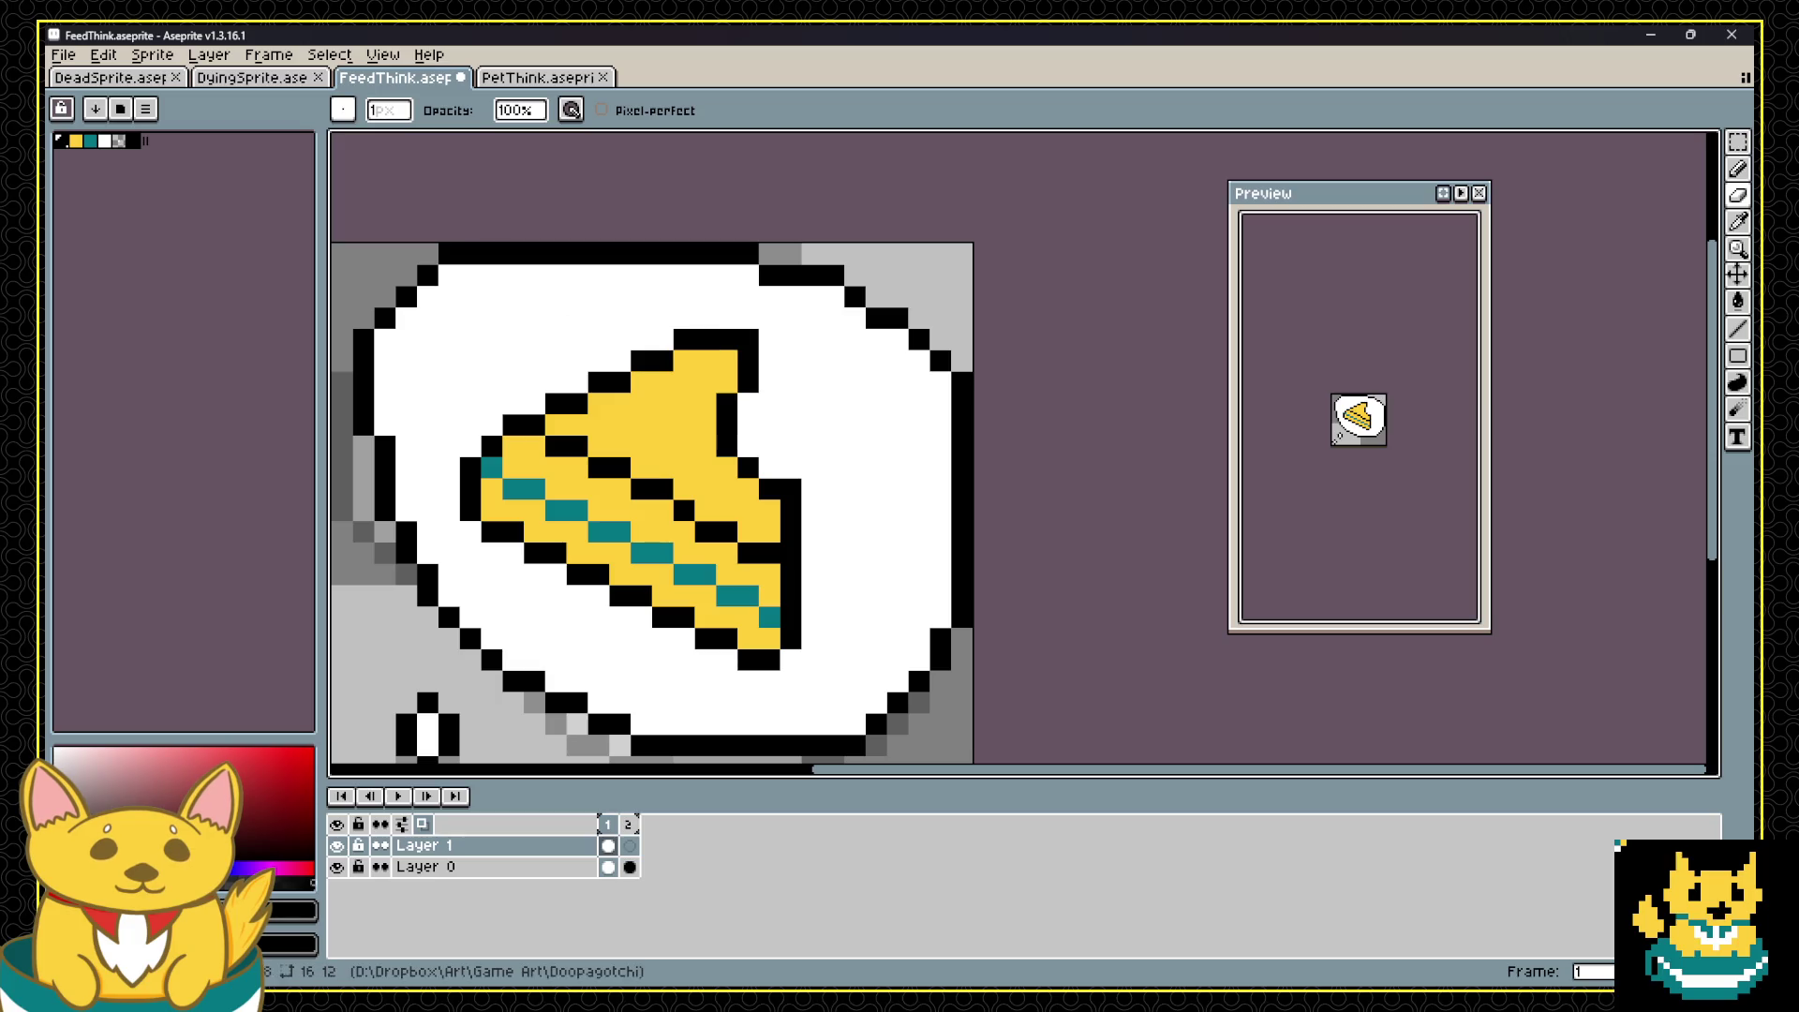
{"action": "left_click", "coordinate": [106, 140]}
{"action": "left_click_drag", "start_coordinate": [641, 403], "coordinate": [664, 402]}
{"action": "key", "text": "ctrl+z"}
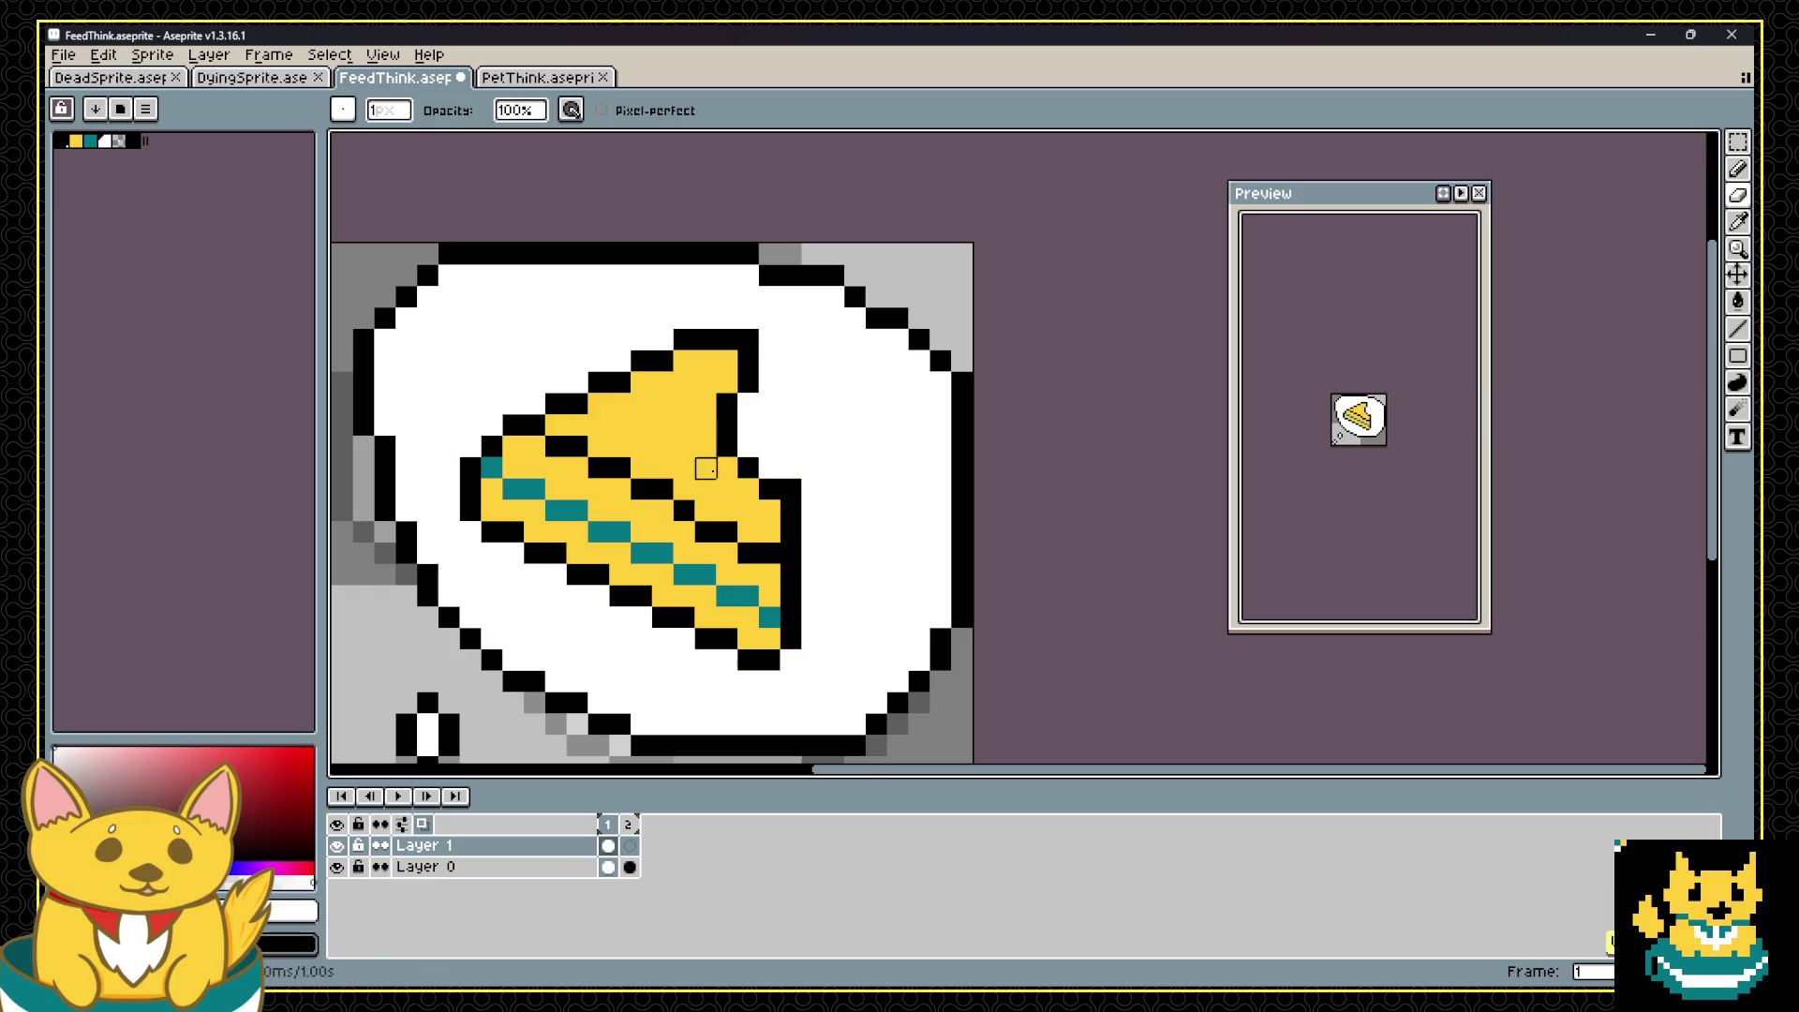
{"action": "left_click", "coordinate": [705, 468]}
{"action": "key", "text": "ctrl+z"}
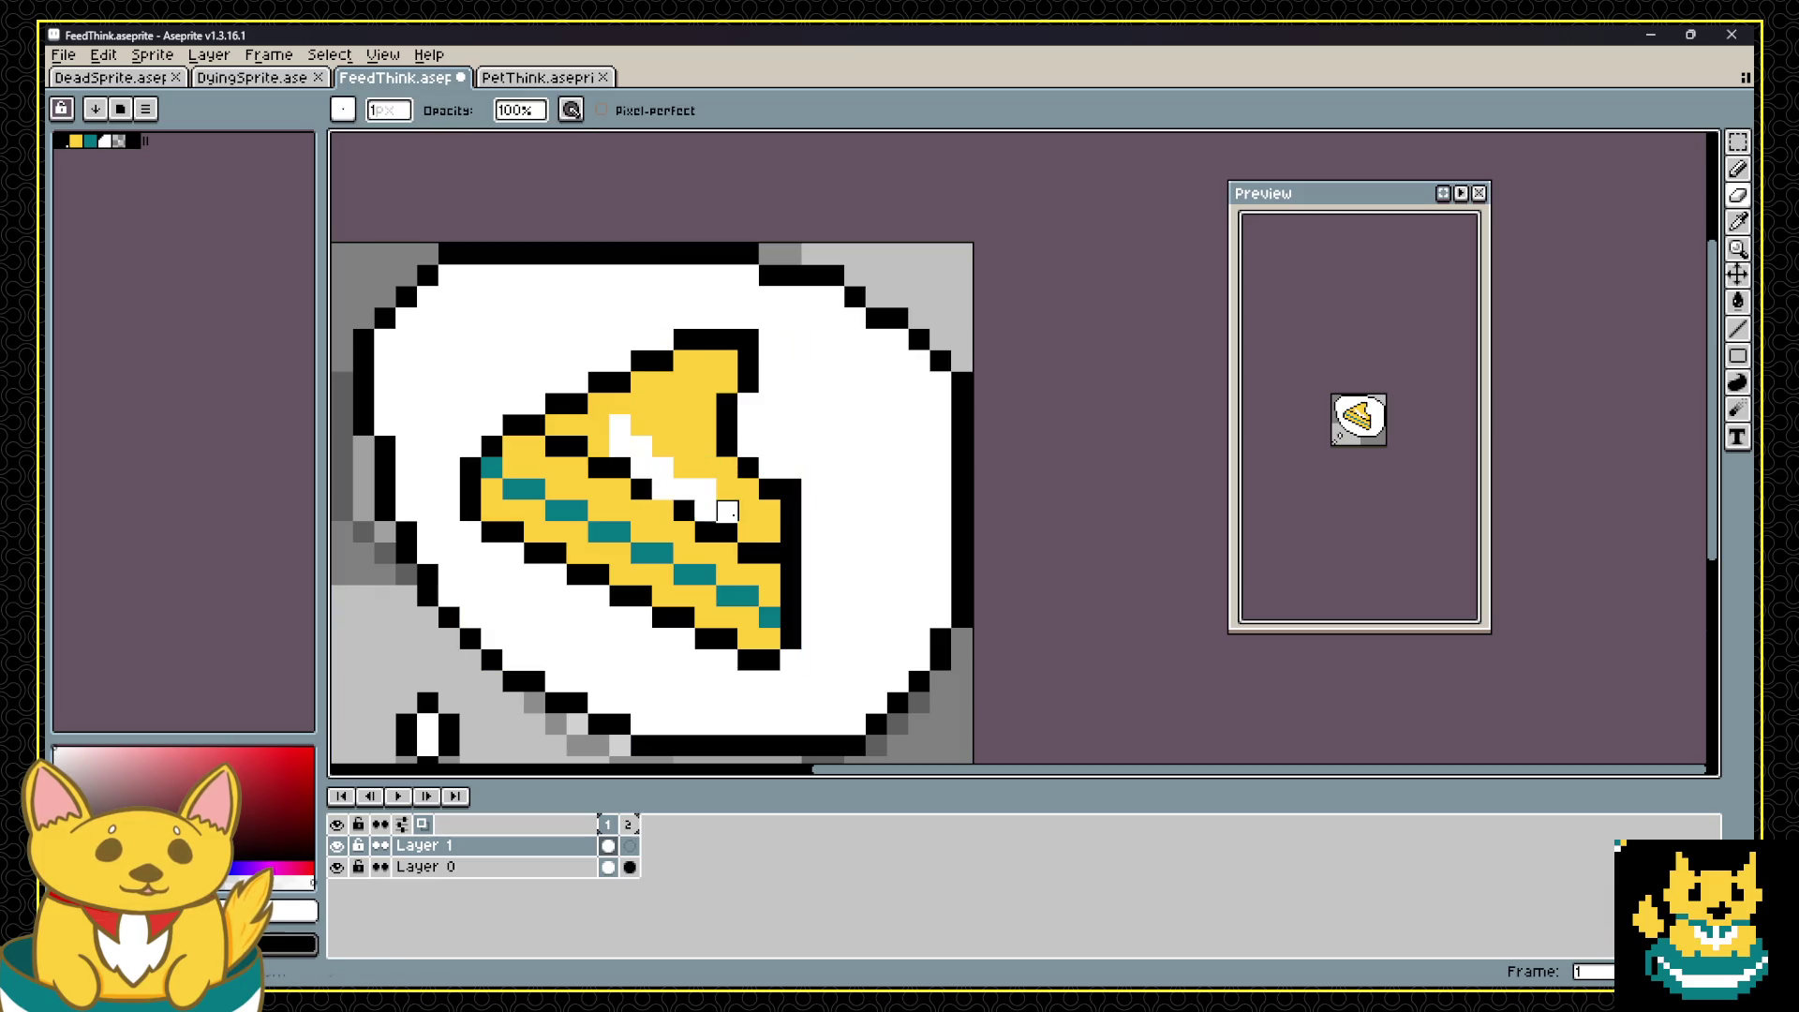
{"action": "mouse_move", "coordinate": [684, 425]}
{"action": "left_mouse_down"}
{"action": "mouse_move", "coordinate": [642, 425]}
{"action": "mouse_move", "coordinate": [685, 403]}
{"action": "left_mouse_up"}
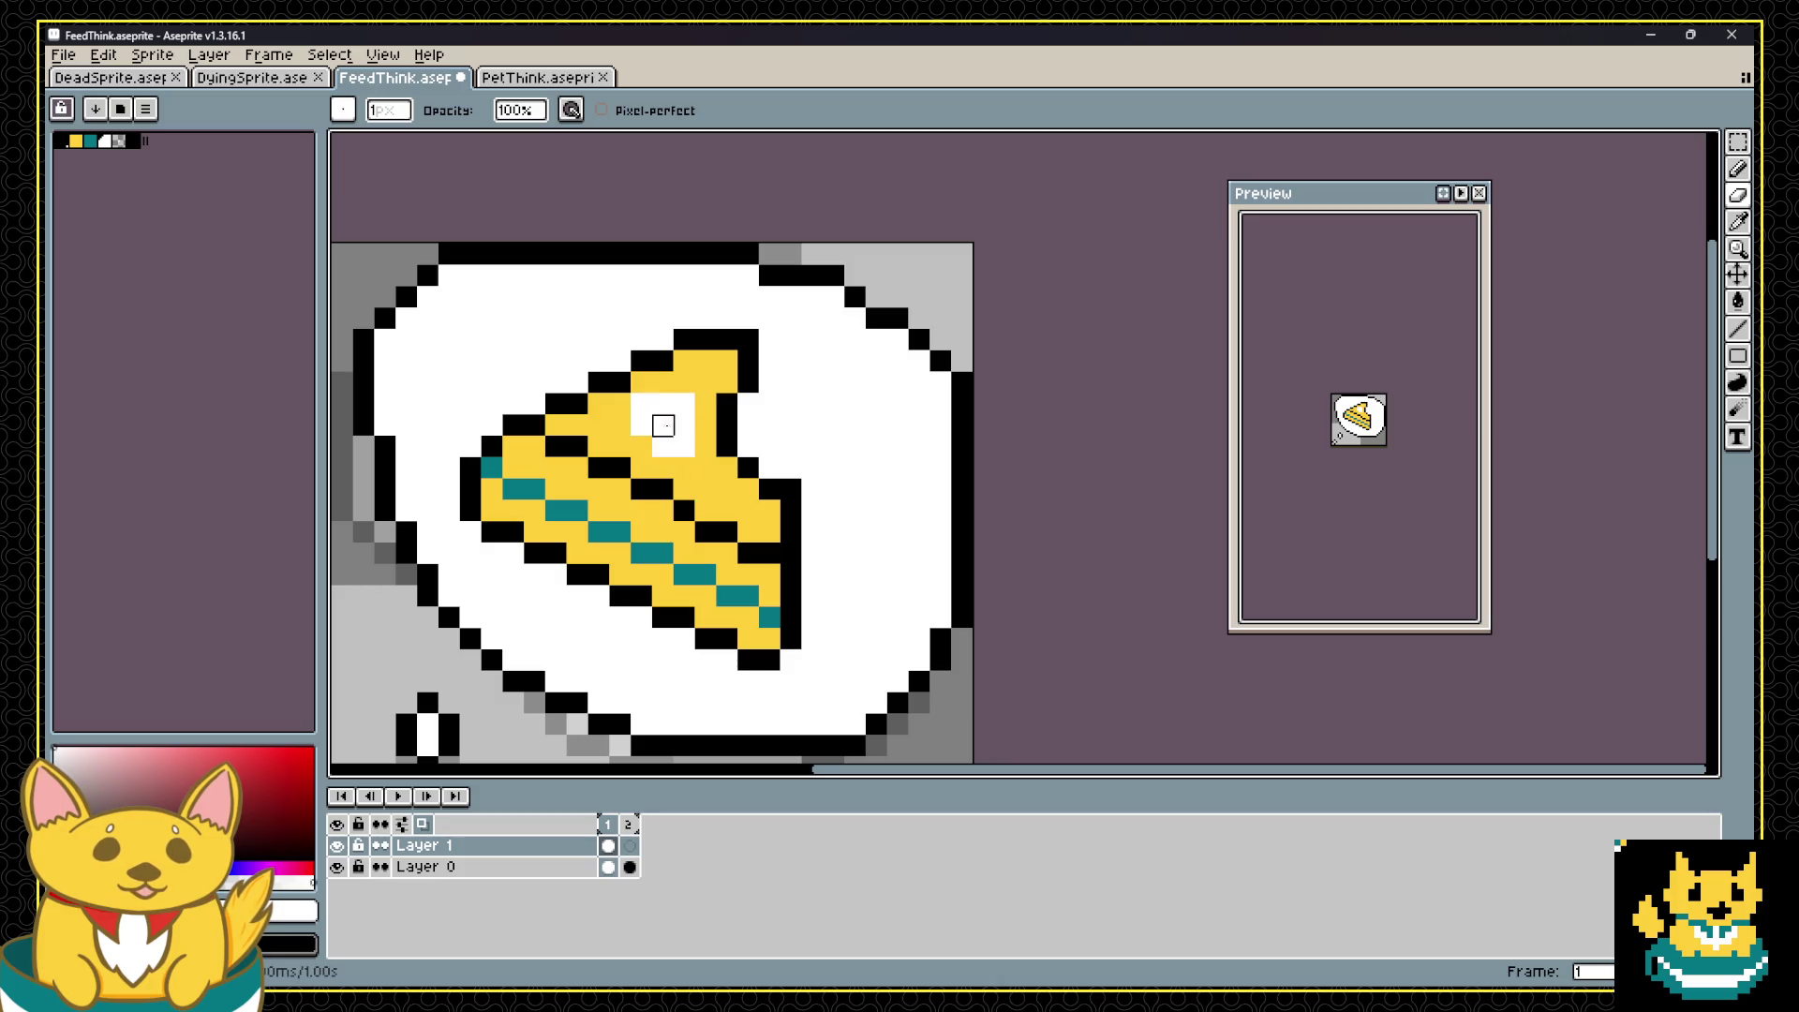
{"action": "scroll", "coordinate": [678, 333], "scroll_direction": "down", "scroll_amount": 3}
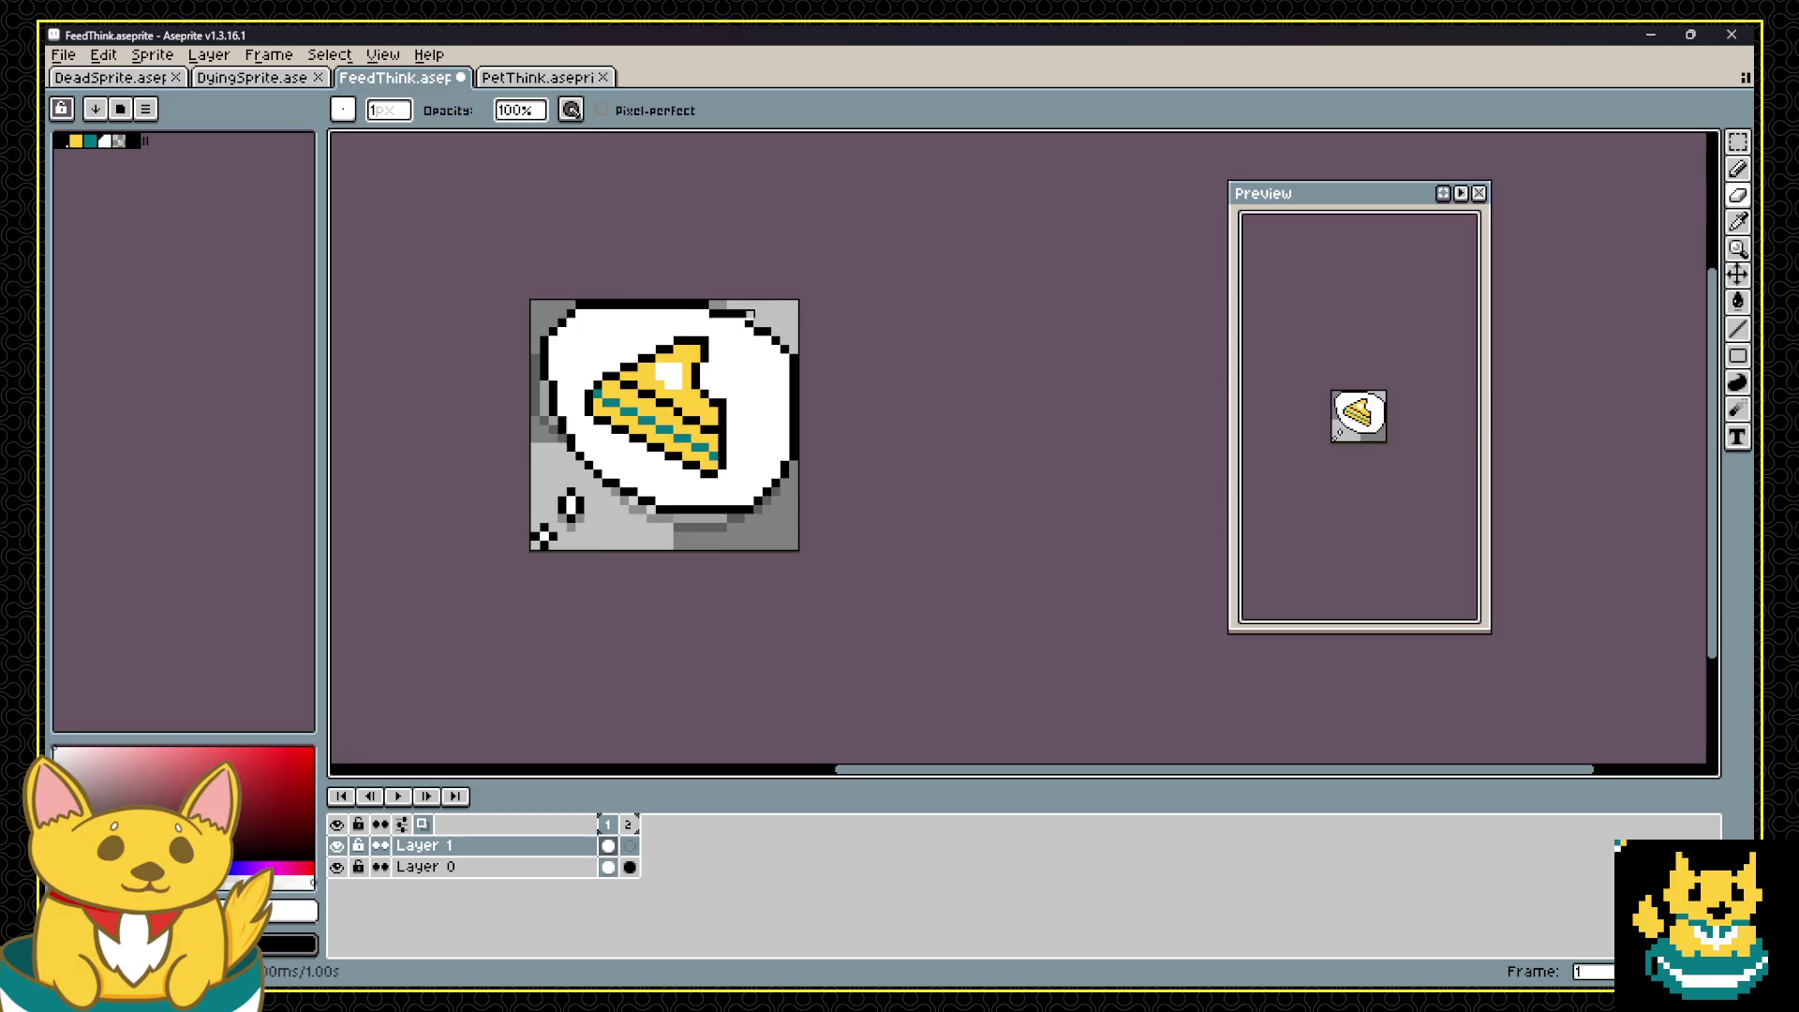
Step: Undo the white highlight block and check Layer 1 on frame 2
{"action": "scroll", "coordinate": [749, 306], "scroll_direction": "up", "scroll_amount": 2}
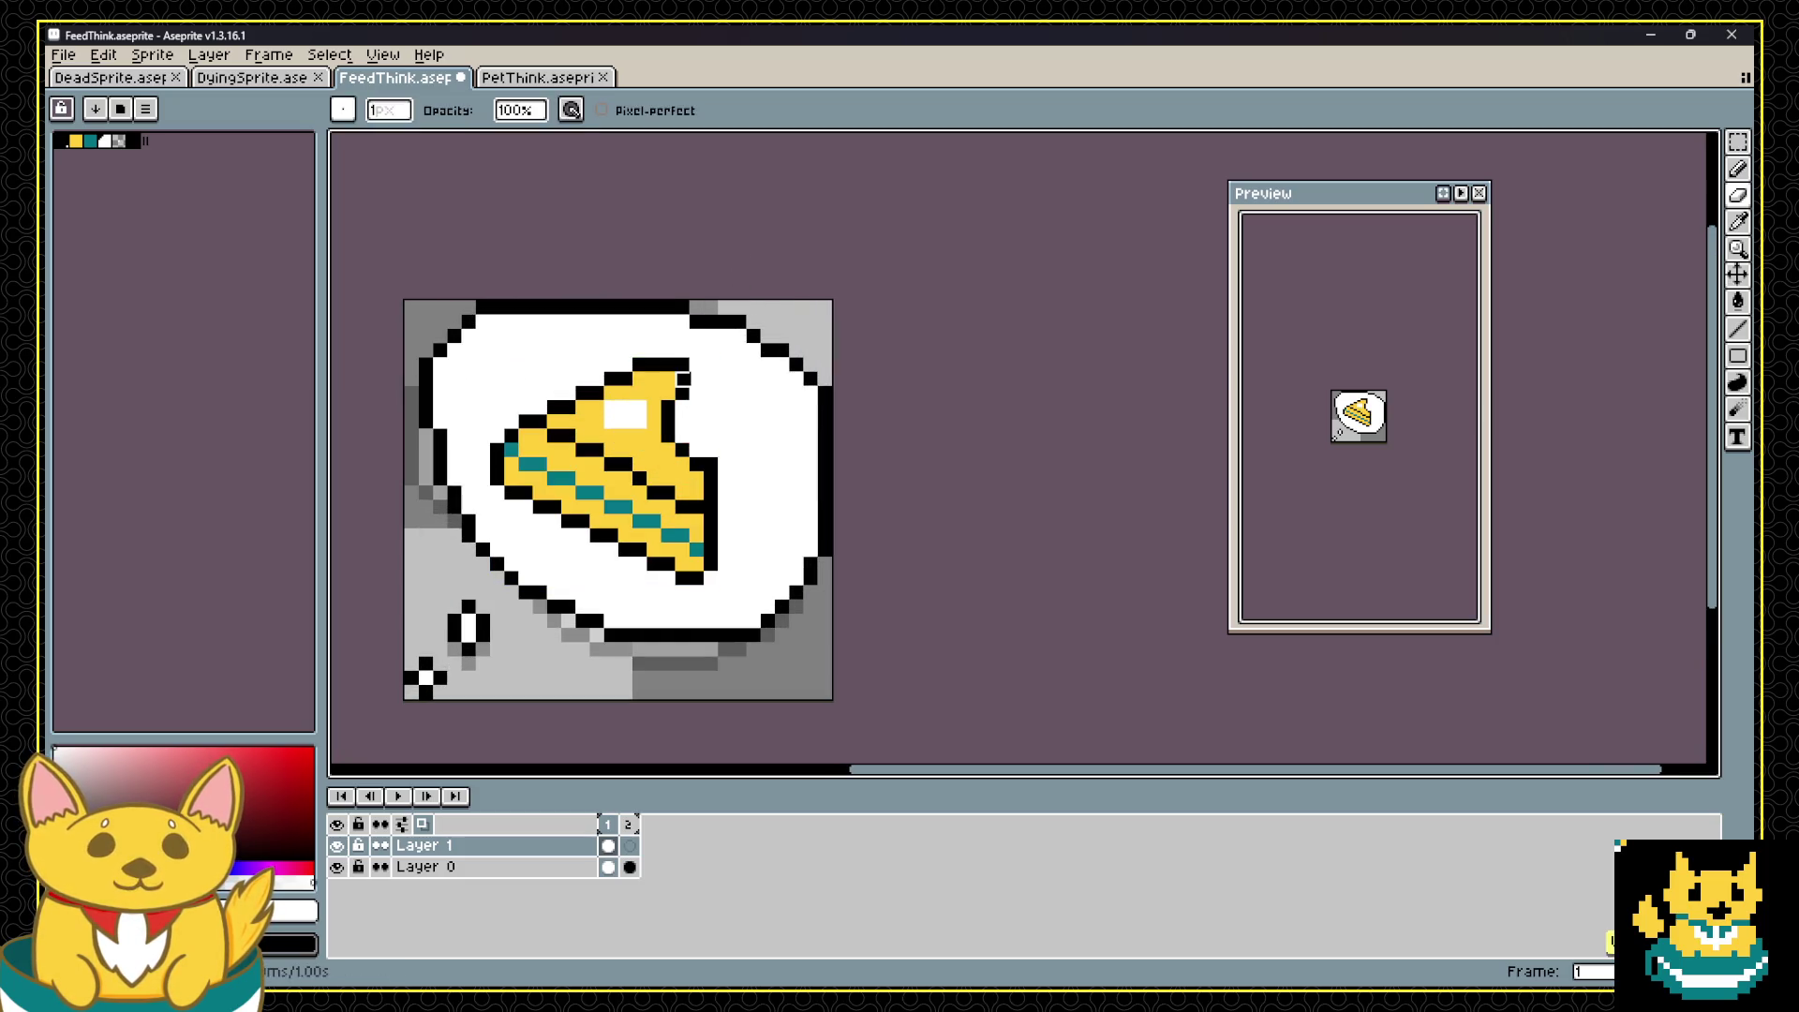
{"action": "key", "text": "ctrl+z"}
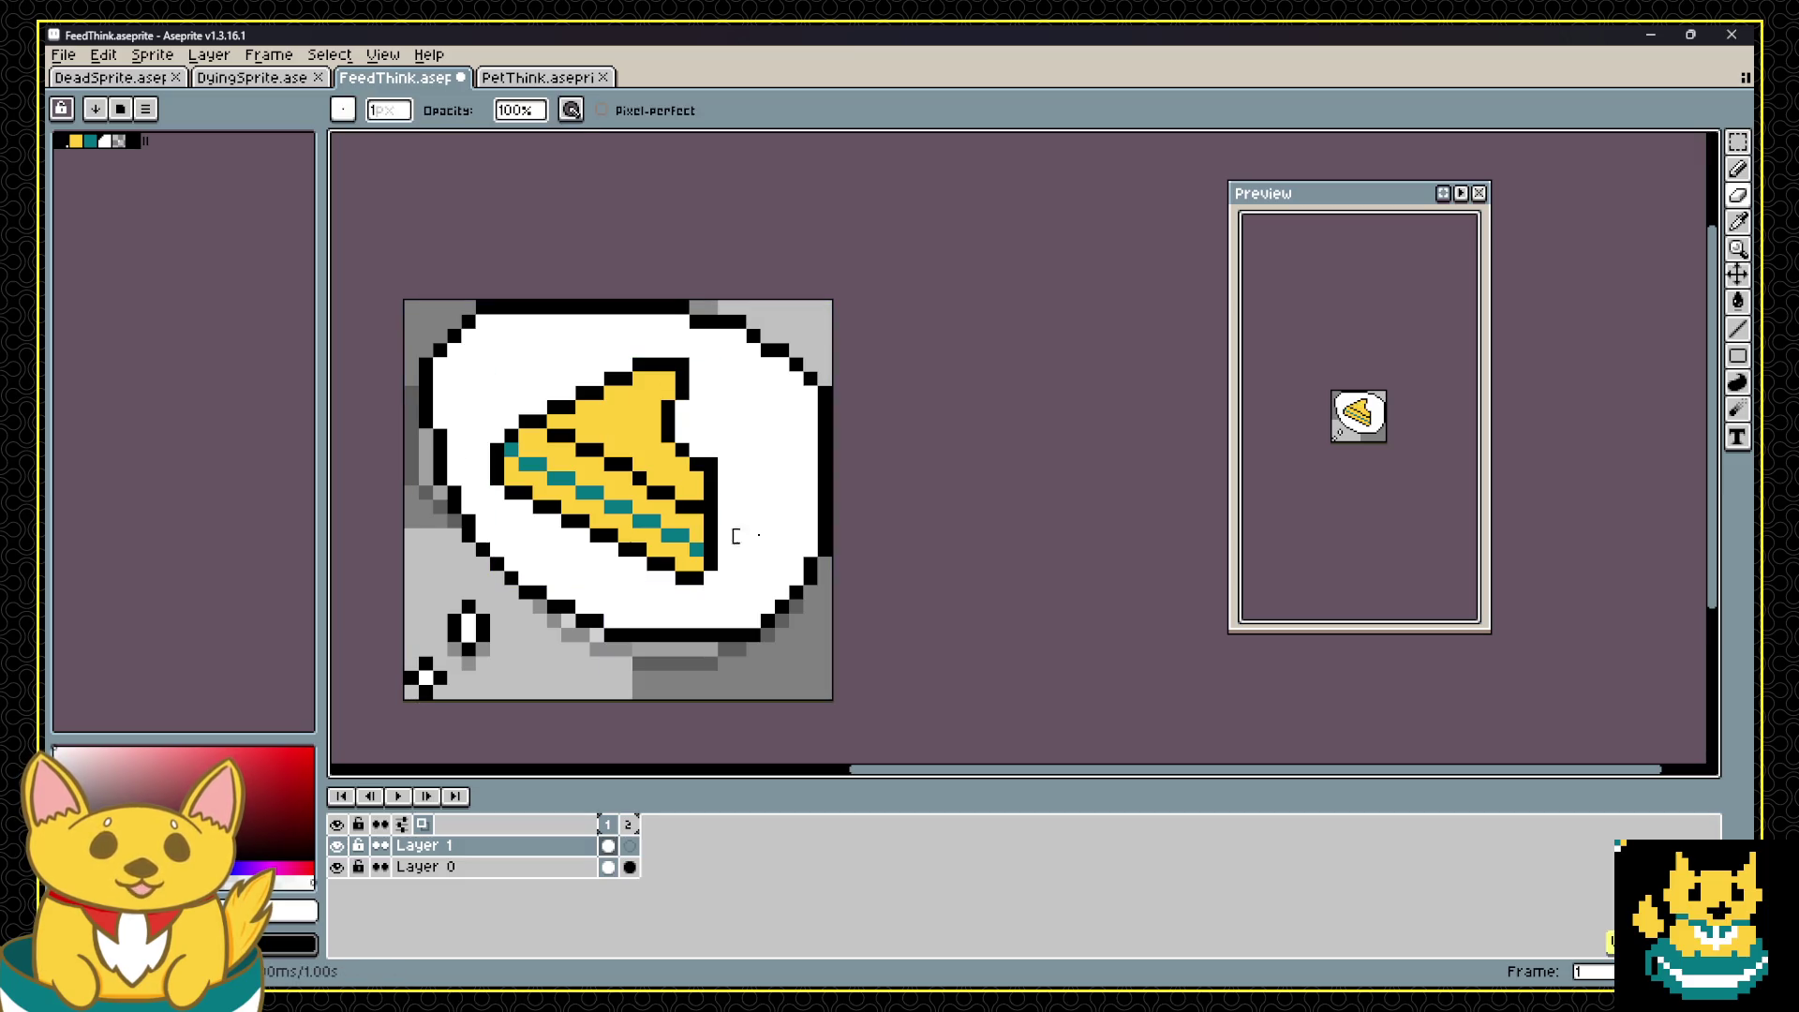
{"action": "left_click", "coordinate": [629, 844]}
{"action": "left_click", "coordinate": [568, 851]}
{"action": "left_click", "coordinate": [608, 845]}
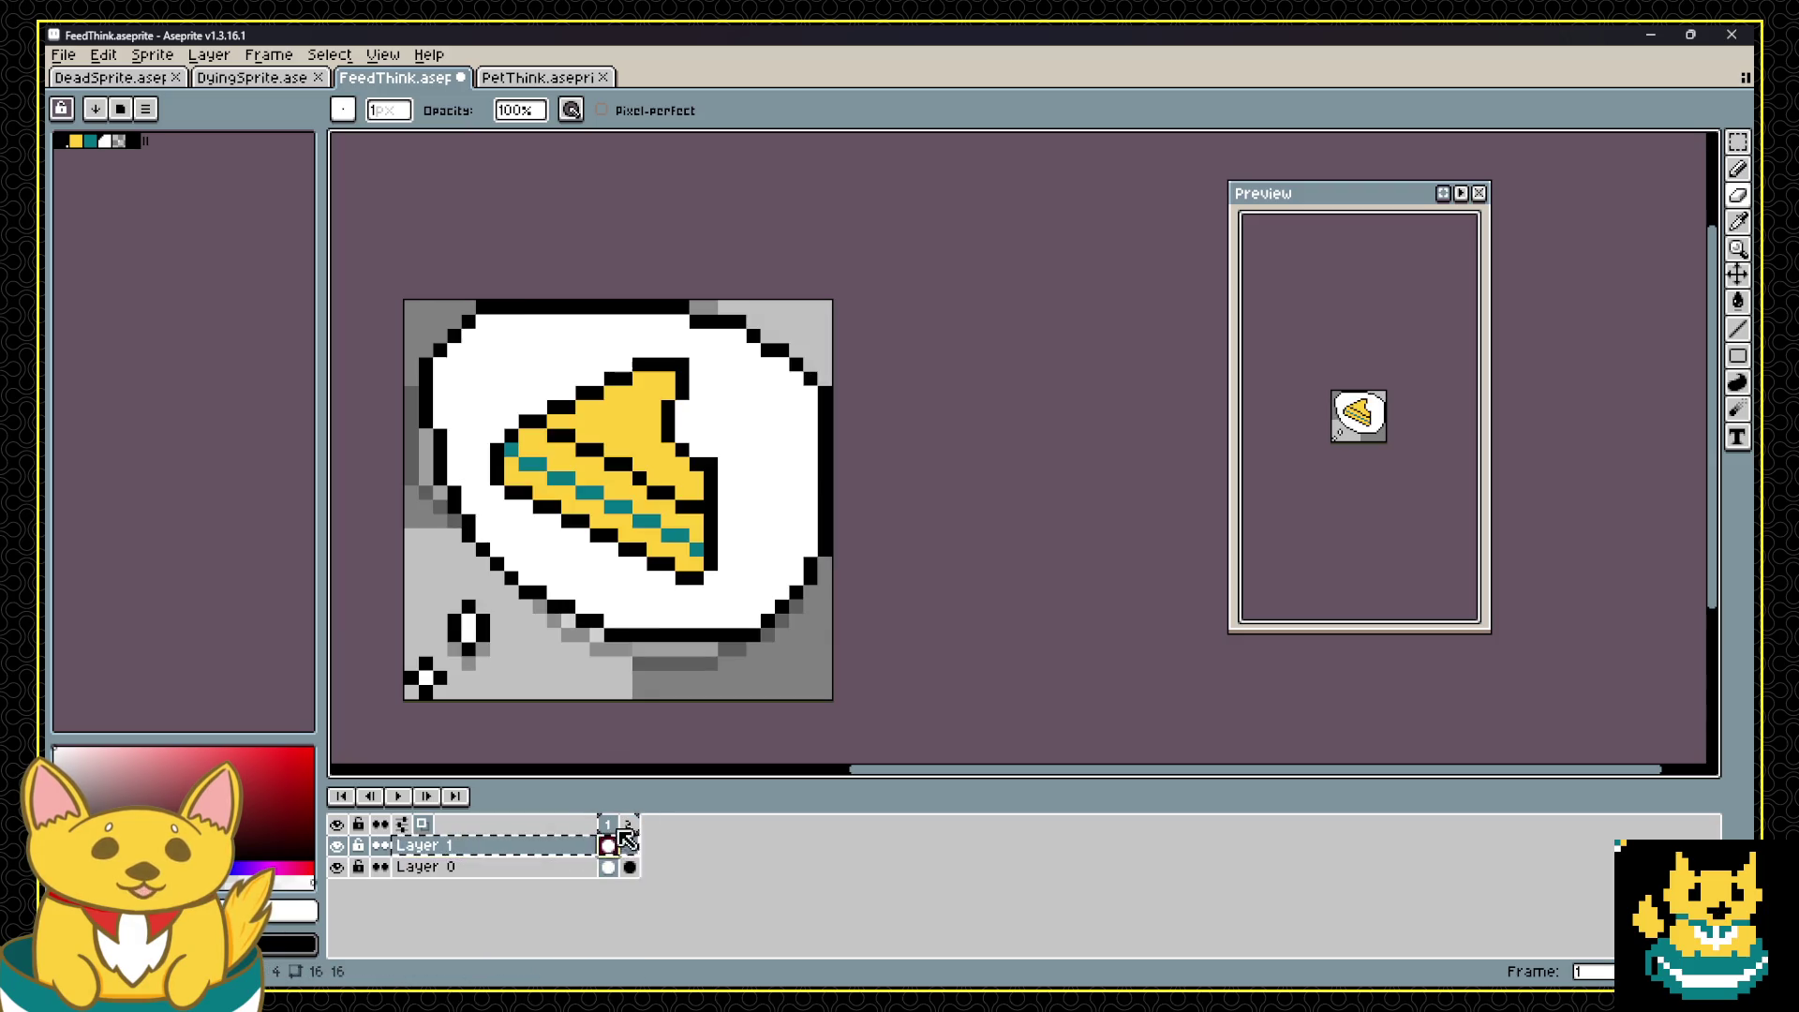
Step: Copy the pie from frame 1 and paste it into frame 2's bubble
{"action": "key", "text": "m"}
{"action": "left_click_drag", "start_coordinate": [711, 333], "coordinate": [475, 611]}
{"action": "key", "text": "ctrl+c"}
{"action": "left_click", "coordinate": [630, 845]}
{"action": "key", "text": "ctrl+v"}
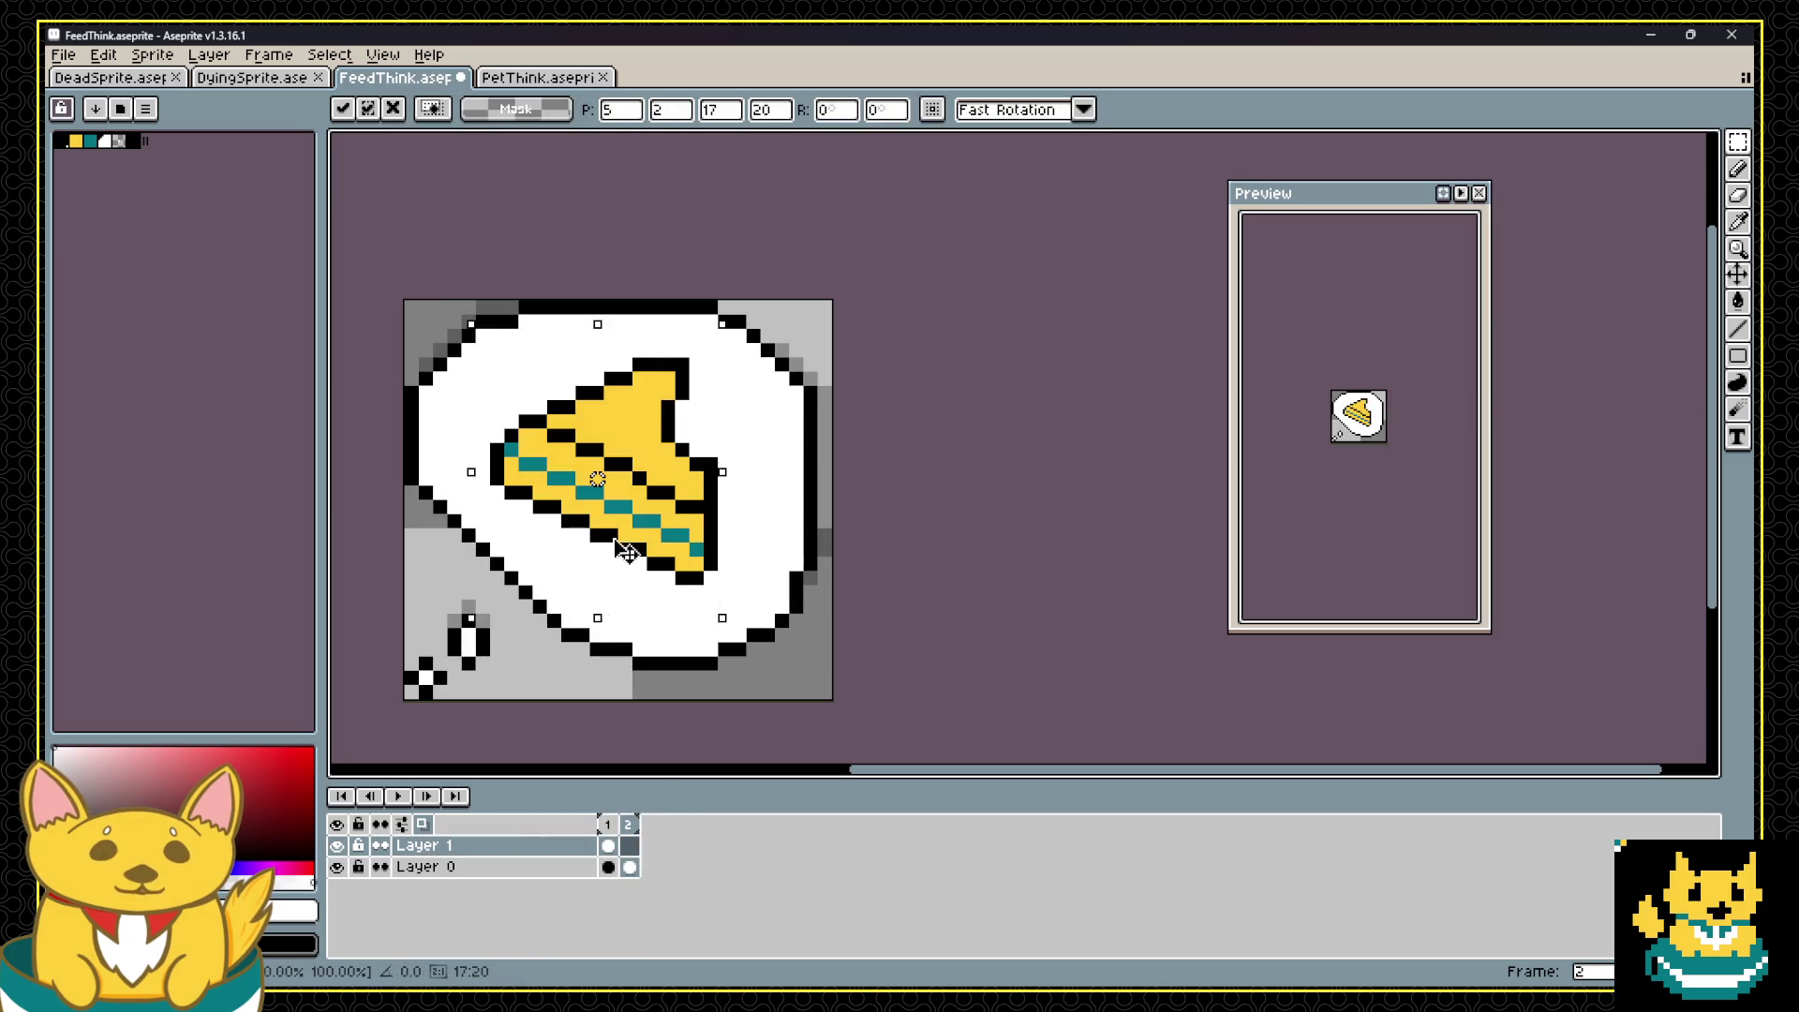
Step: Nudge the pasted pie down one pixel and repaint outline pixels right of the slice yellow
{"action": "key", "text": "Down"}
{"action": "left_click", "coordinate": [401, 796]}
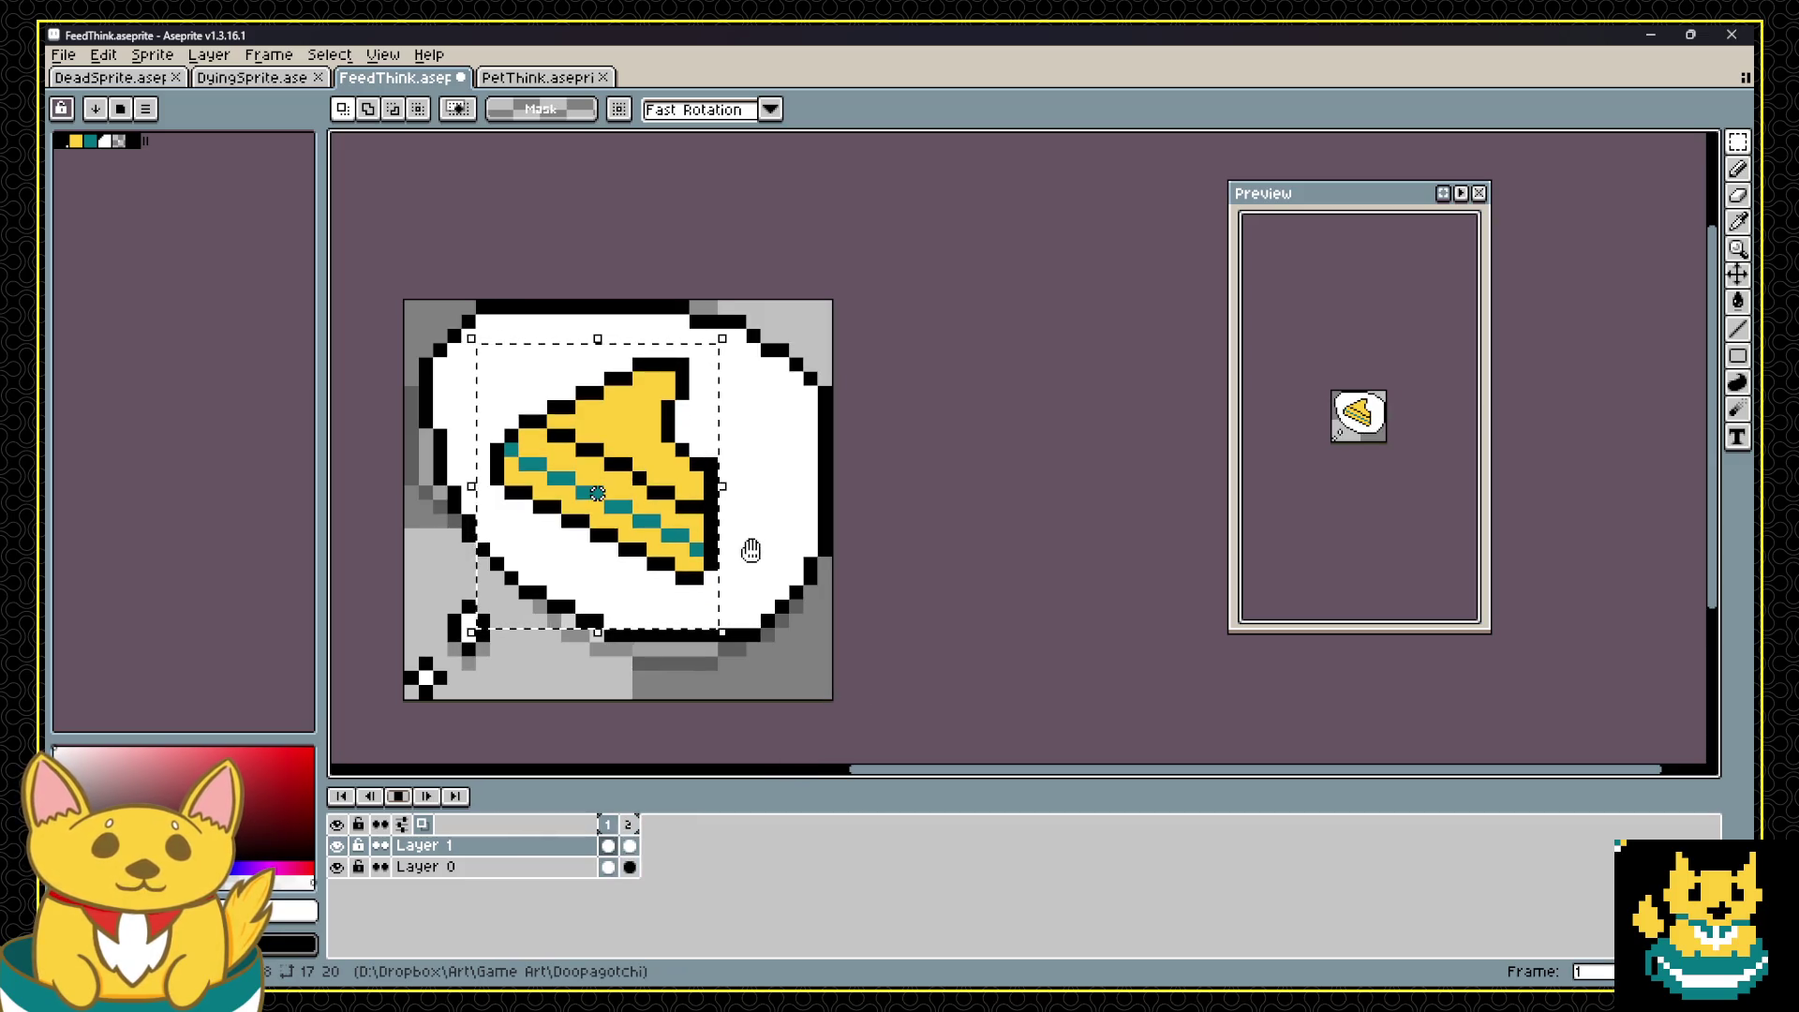
{"action": "left_click", "coordinate": [609, 837]}
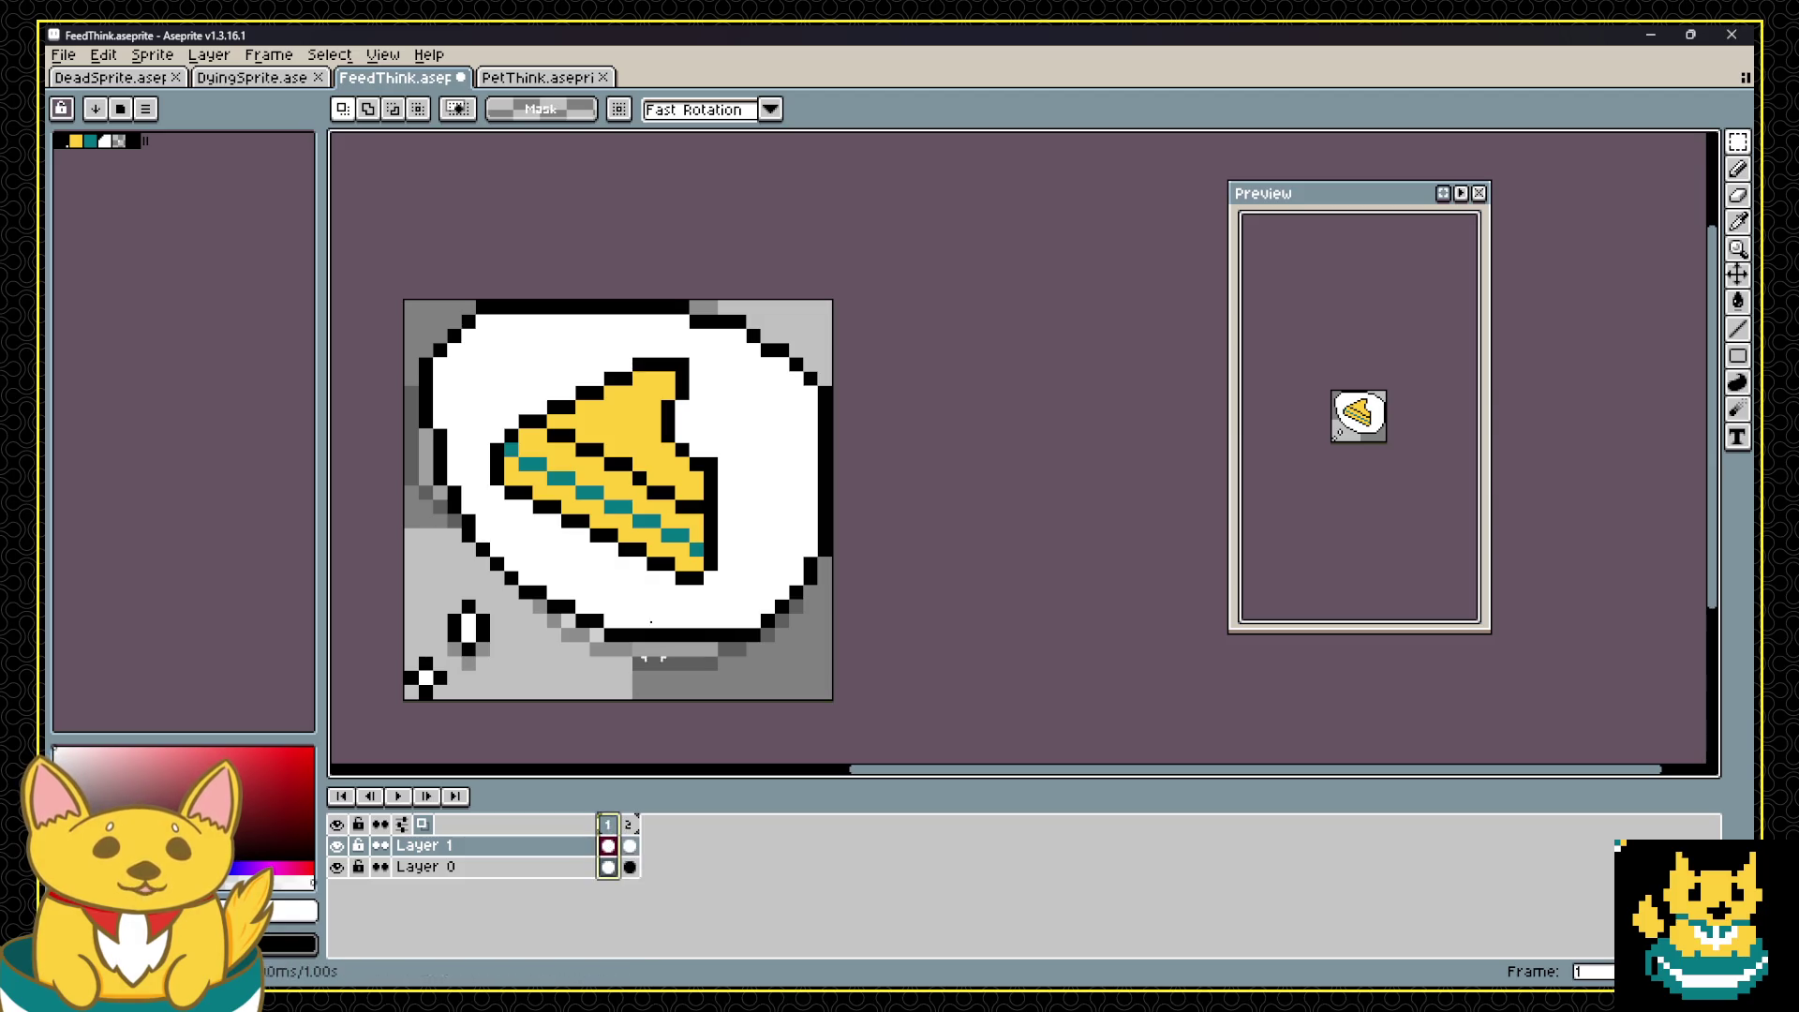
{"action": "key", "text": "b"}
{"action": "left_click", "coordinate": [682, 370], "text": "alt"}
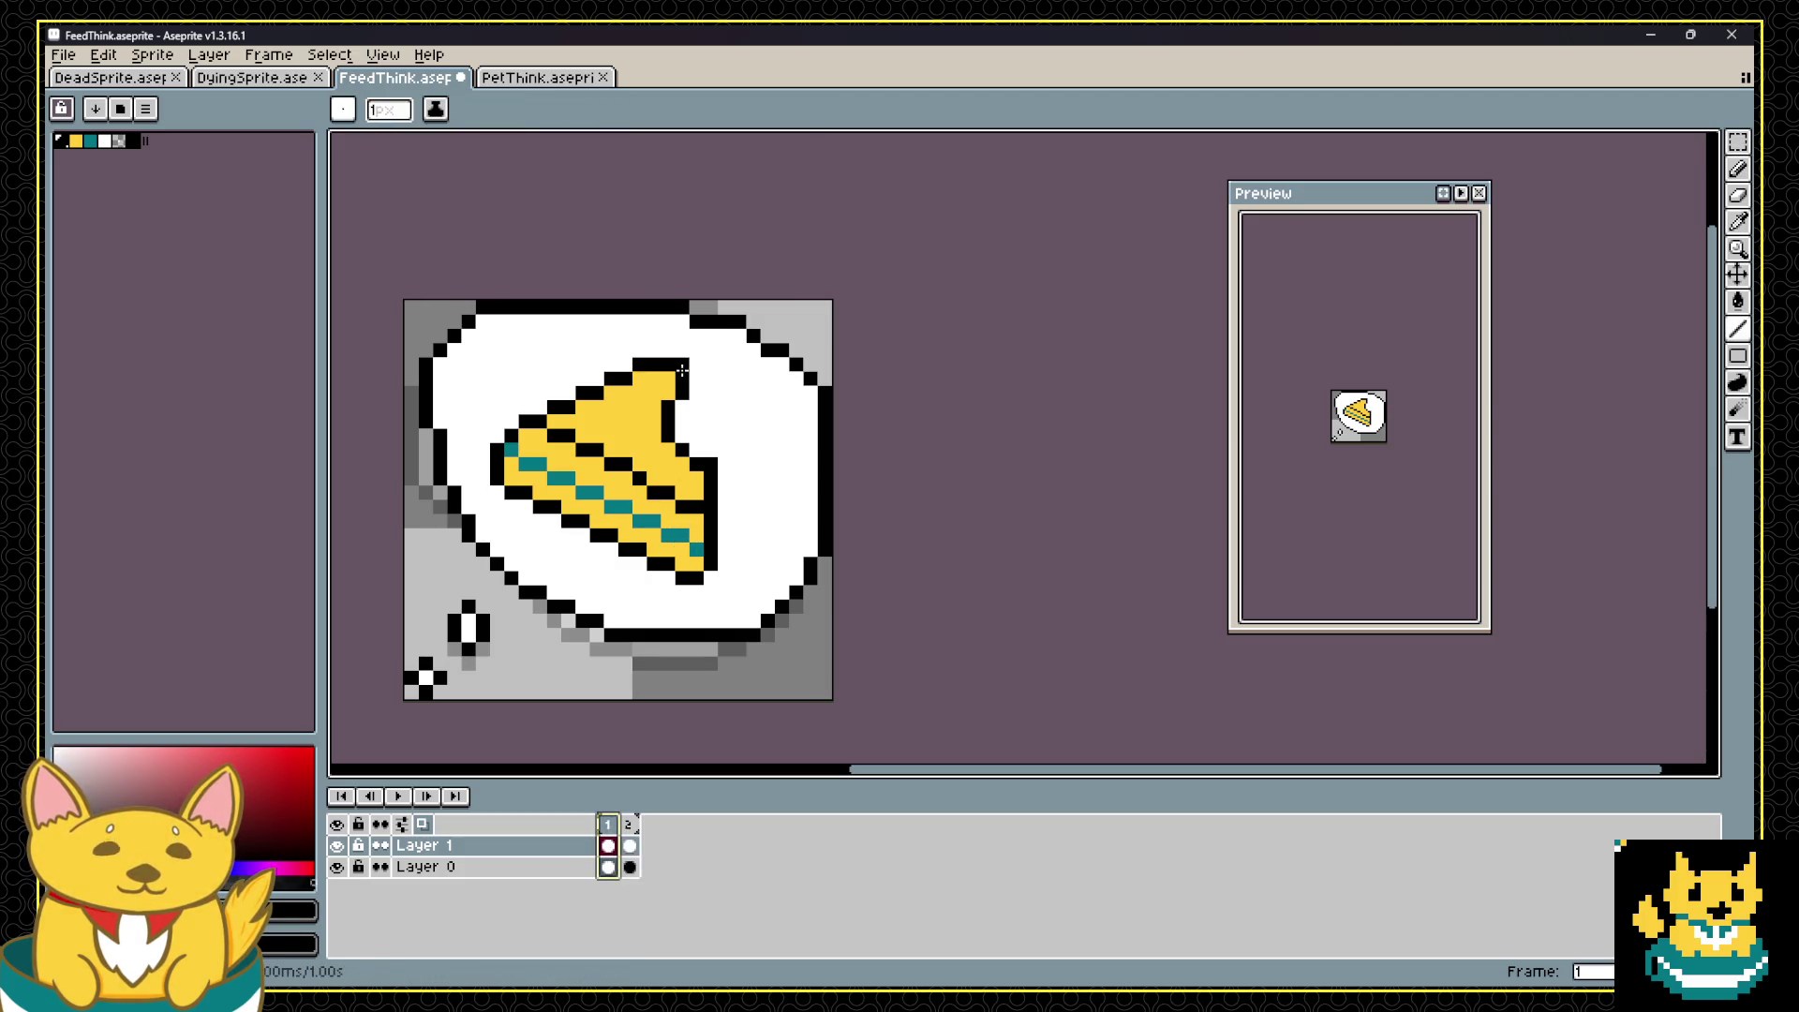
{"action": "left_click", "coordinate": [693, 468], "text": "alt"}
{"action": "left_click_drag", "start_coordinate": [697, 465], "coordinate": [697, 454]}
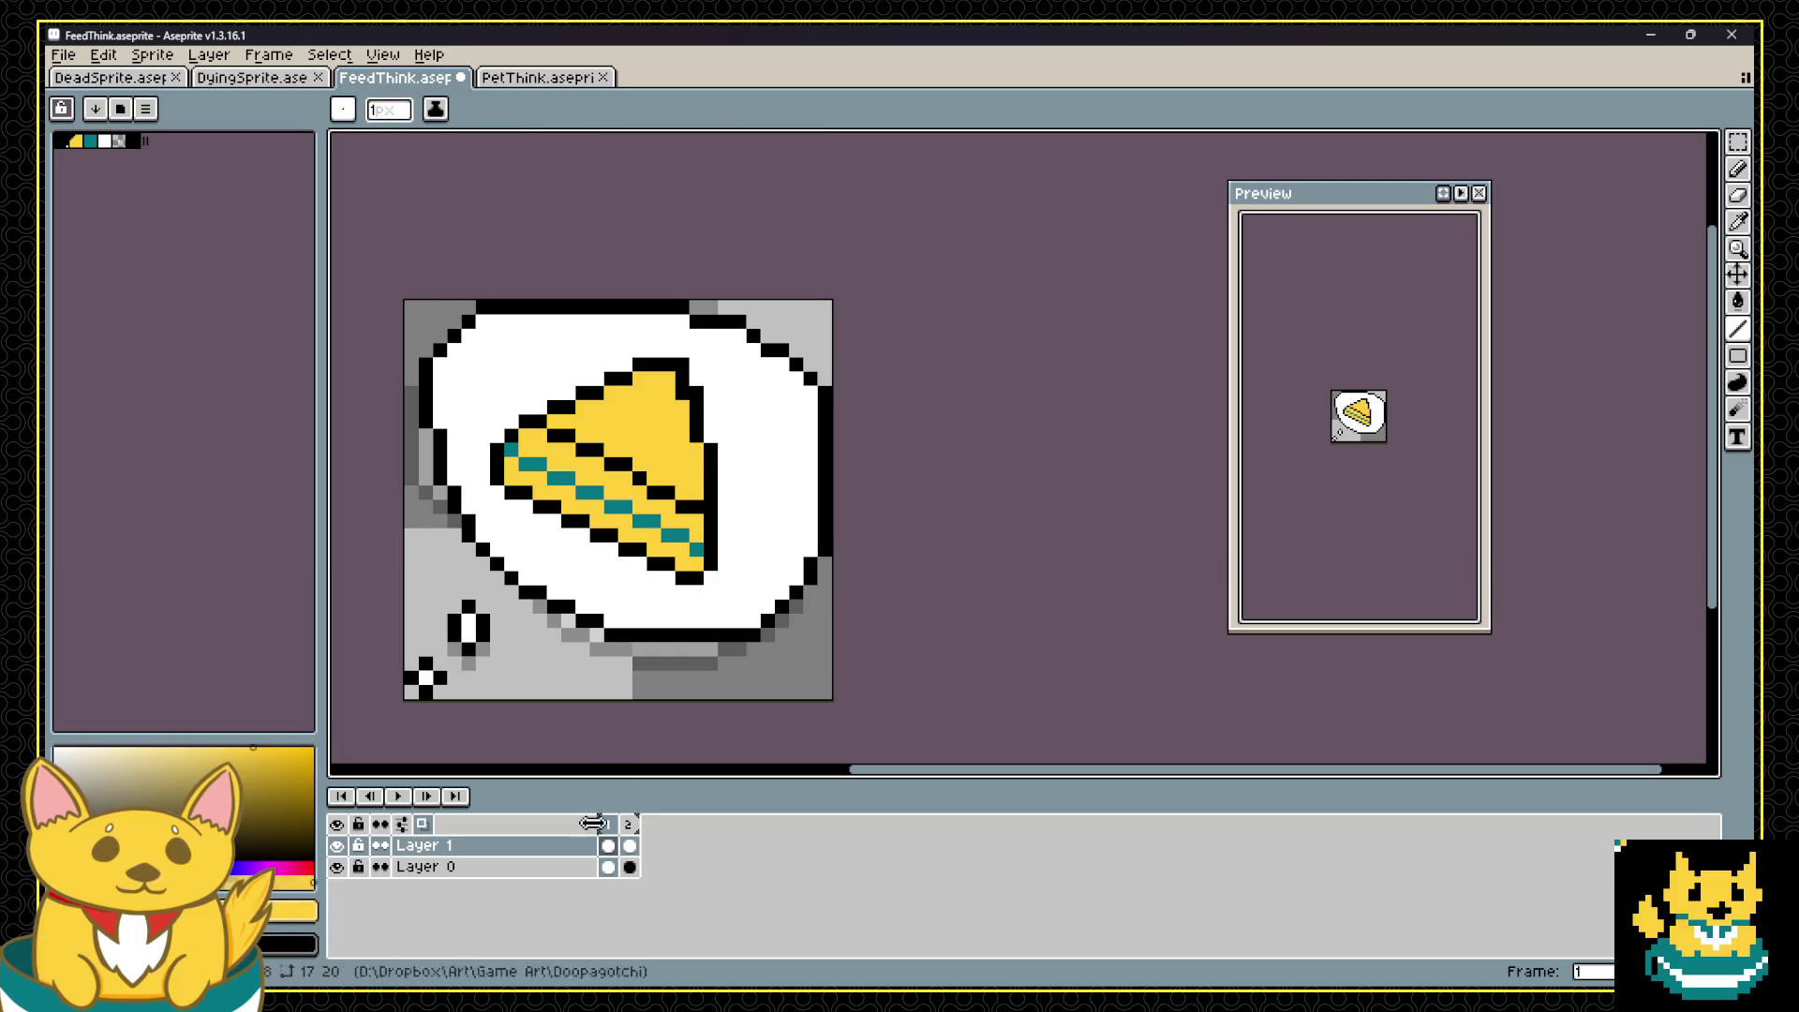
Step: Preview the two-frame cake animation in playback, picking black between runs
{"action": "left_click", "coordinate": [395, 798]}
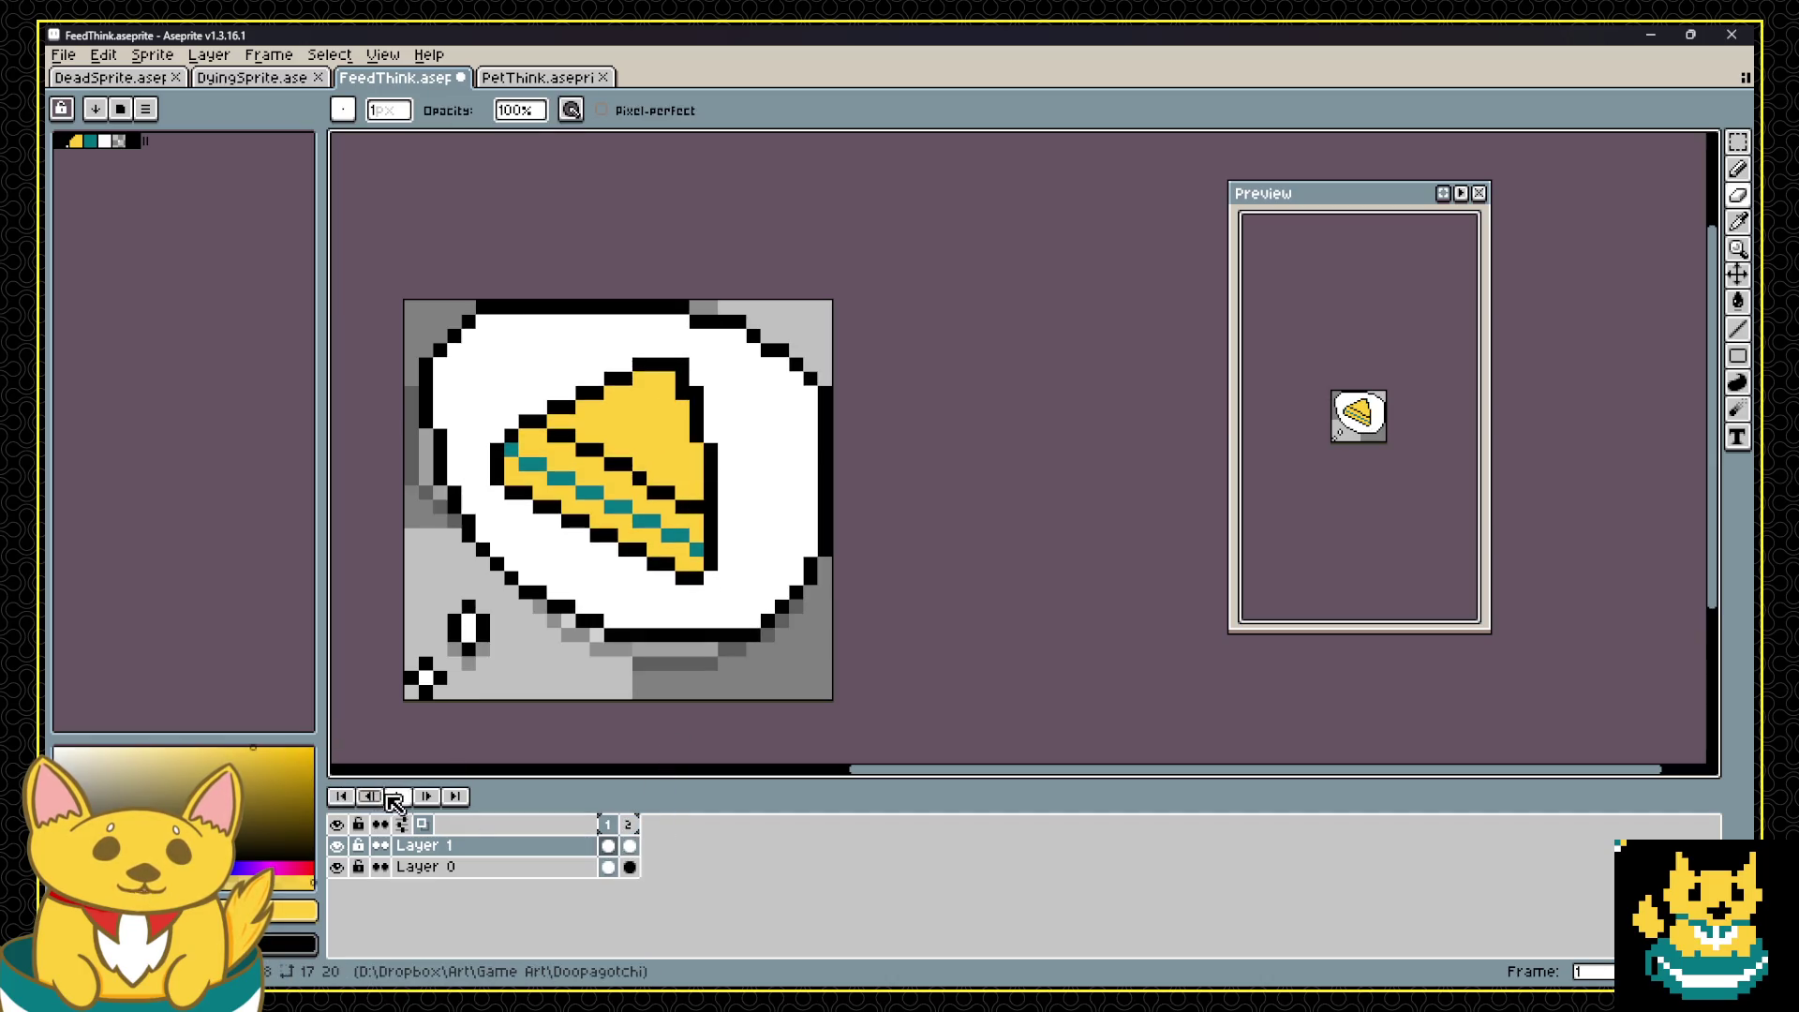
{"action": "left_click", "coordinate": [607, 845]}
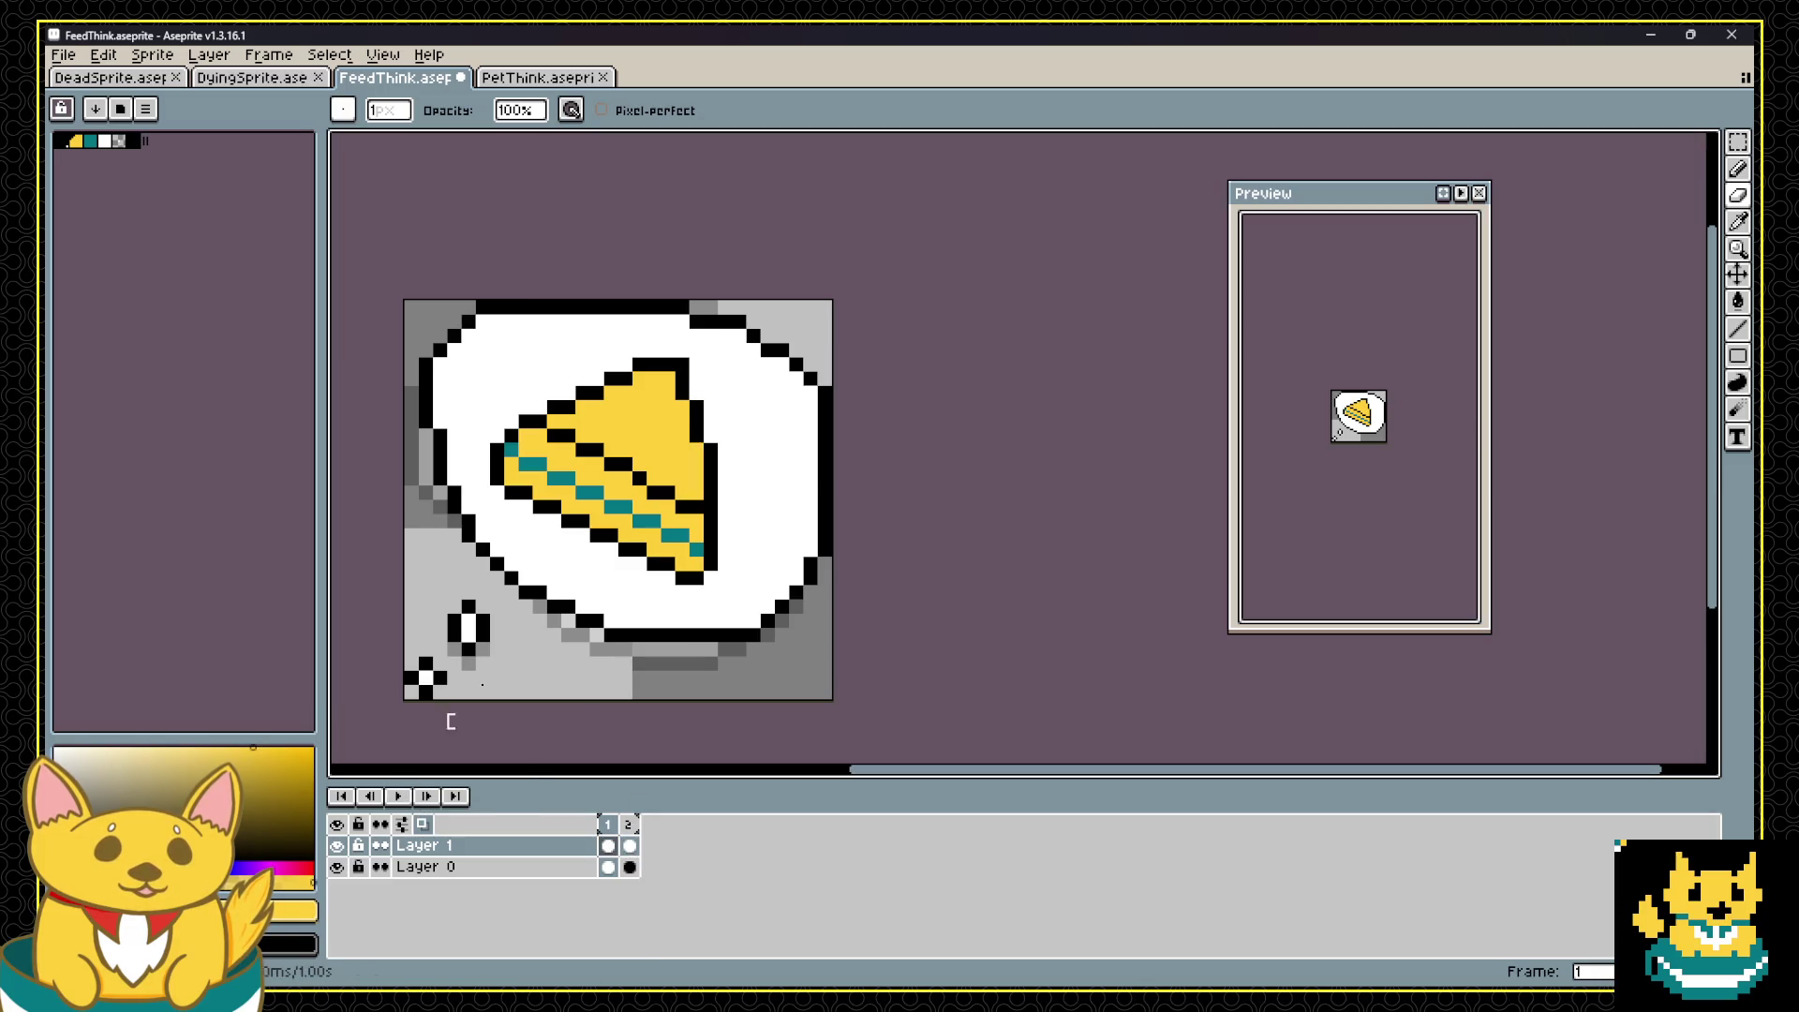
{"action": "left_click", "coordinate": [393, 798]}
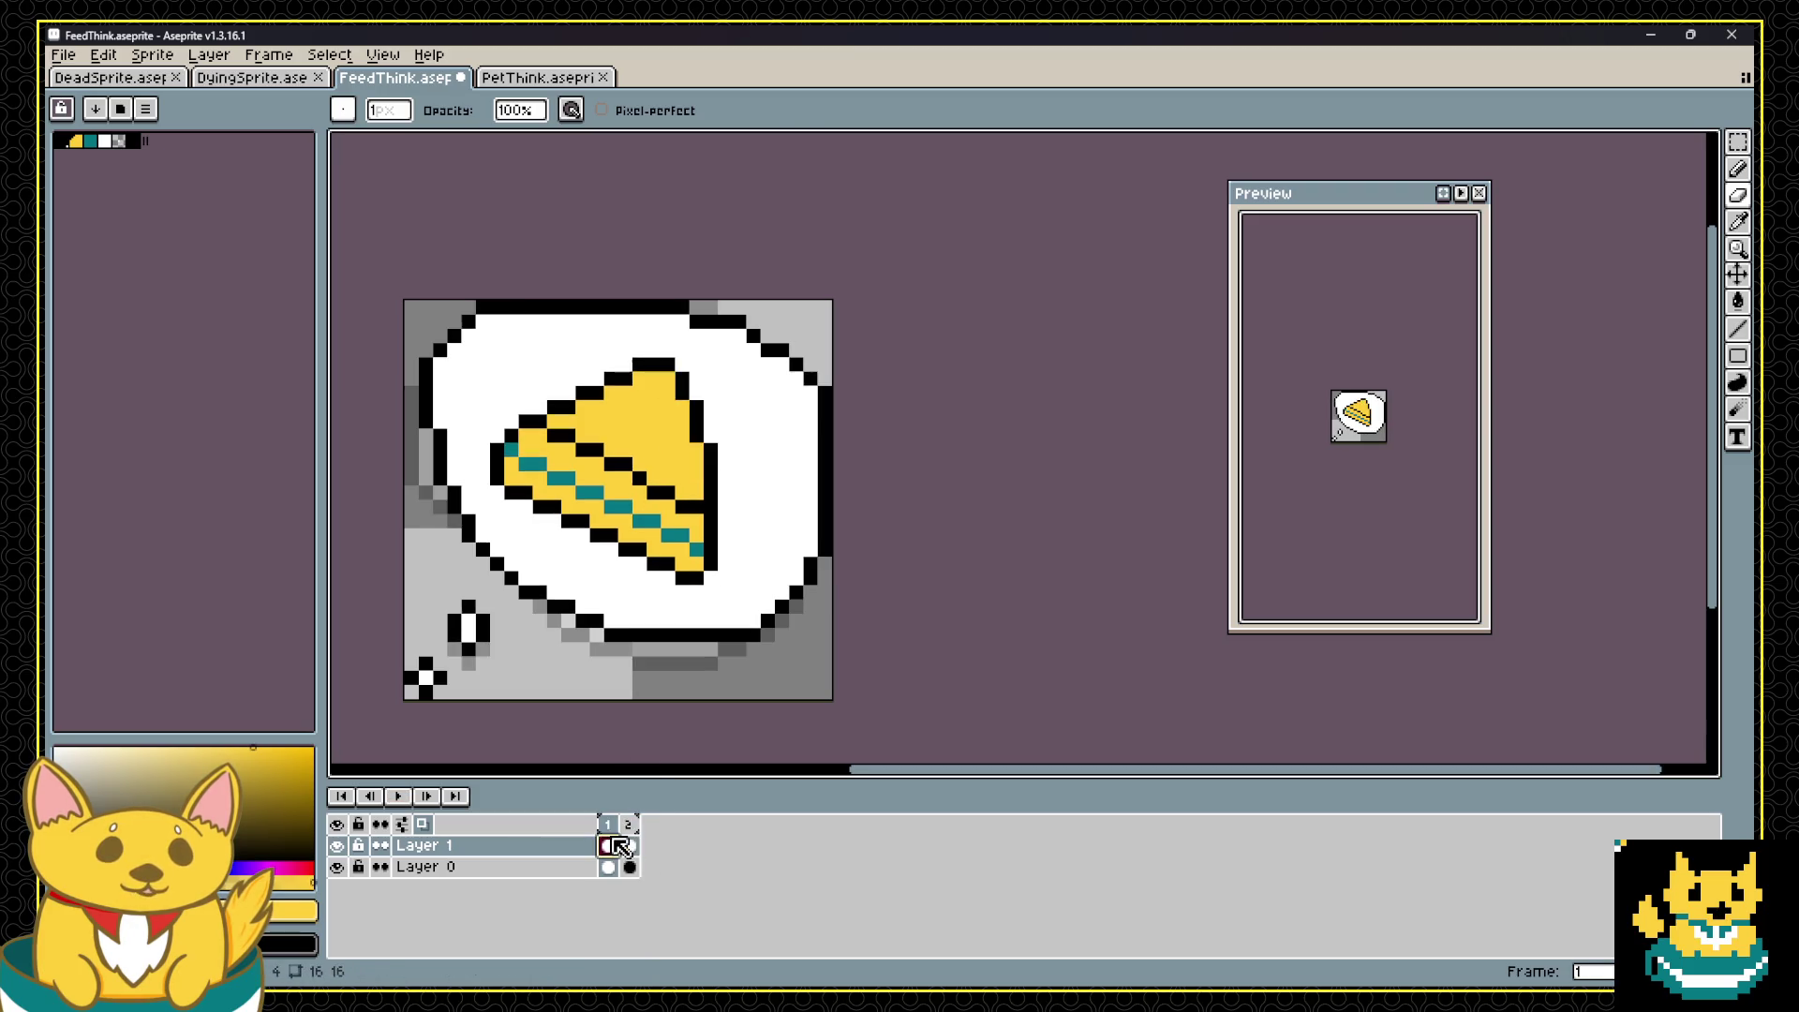
{"action": "left_click", "coordinate": [701, 393], "text": "alt"}
{"action": "left_click", "coordinate": [401, 797]}
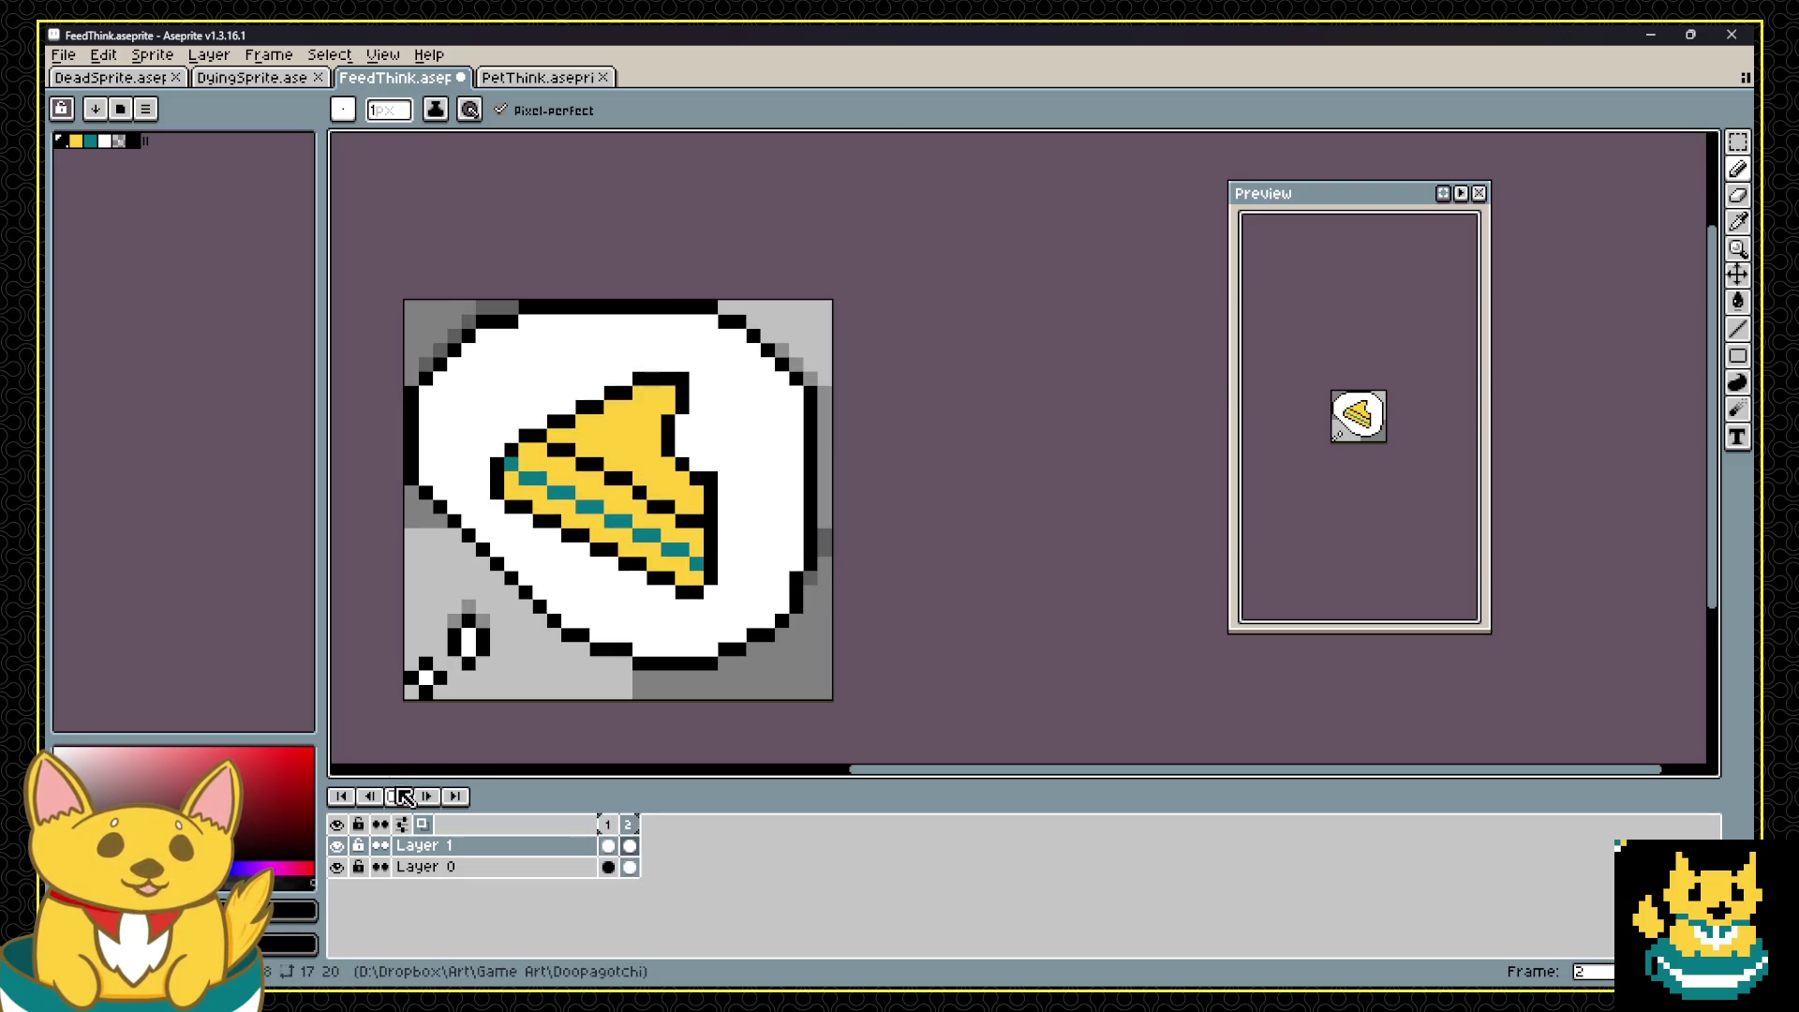
Step: Place and undo a black pixel on the cake's right outline, switching to the Eraser
{"action": "left_click", "coordinate": [401, 796]}
{"action": "left_click", "coordinate": [725, 534]}
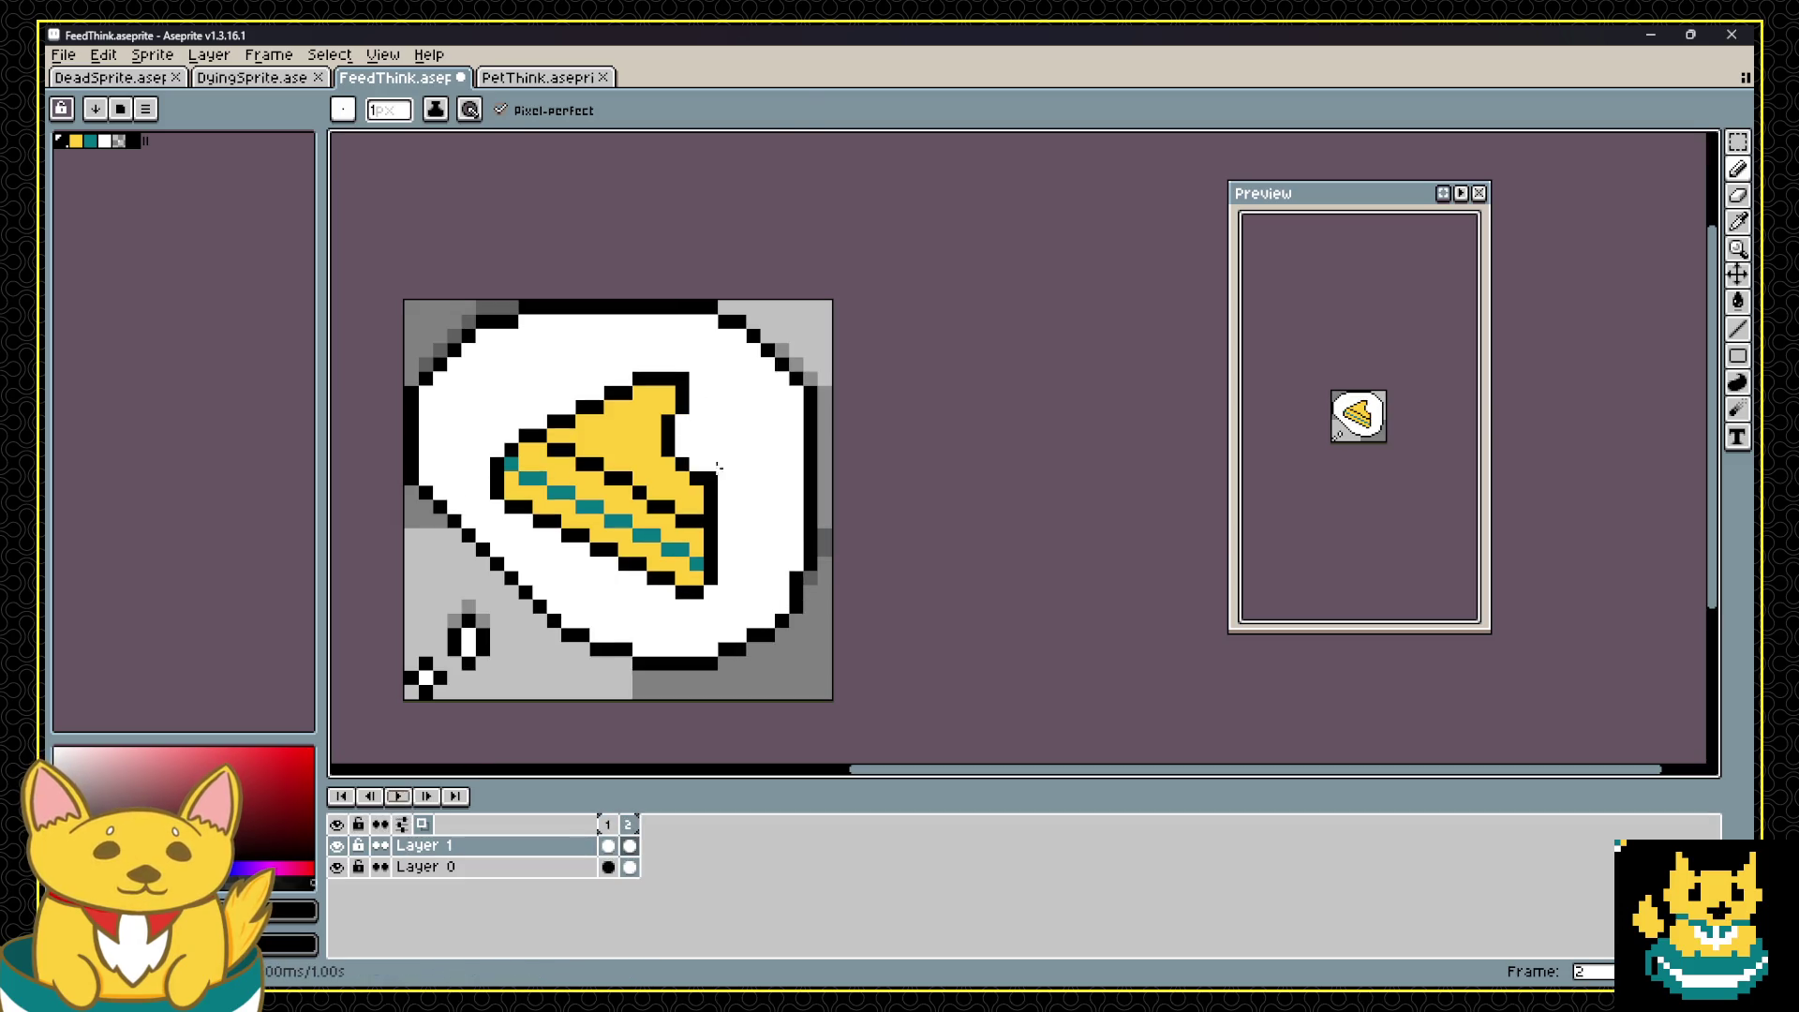
{"action": "key", "text": "ctrl+z"}
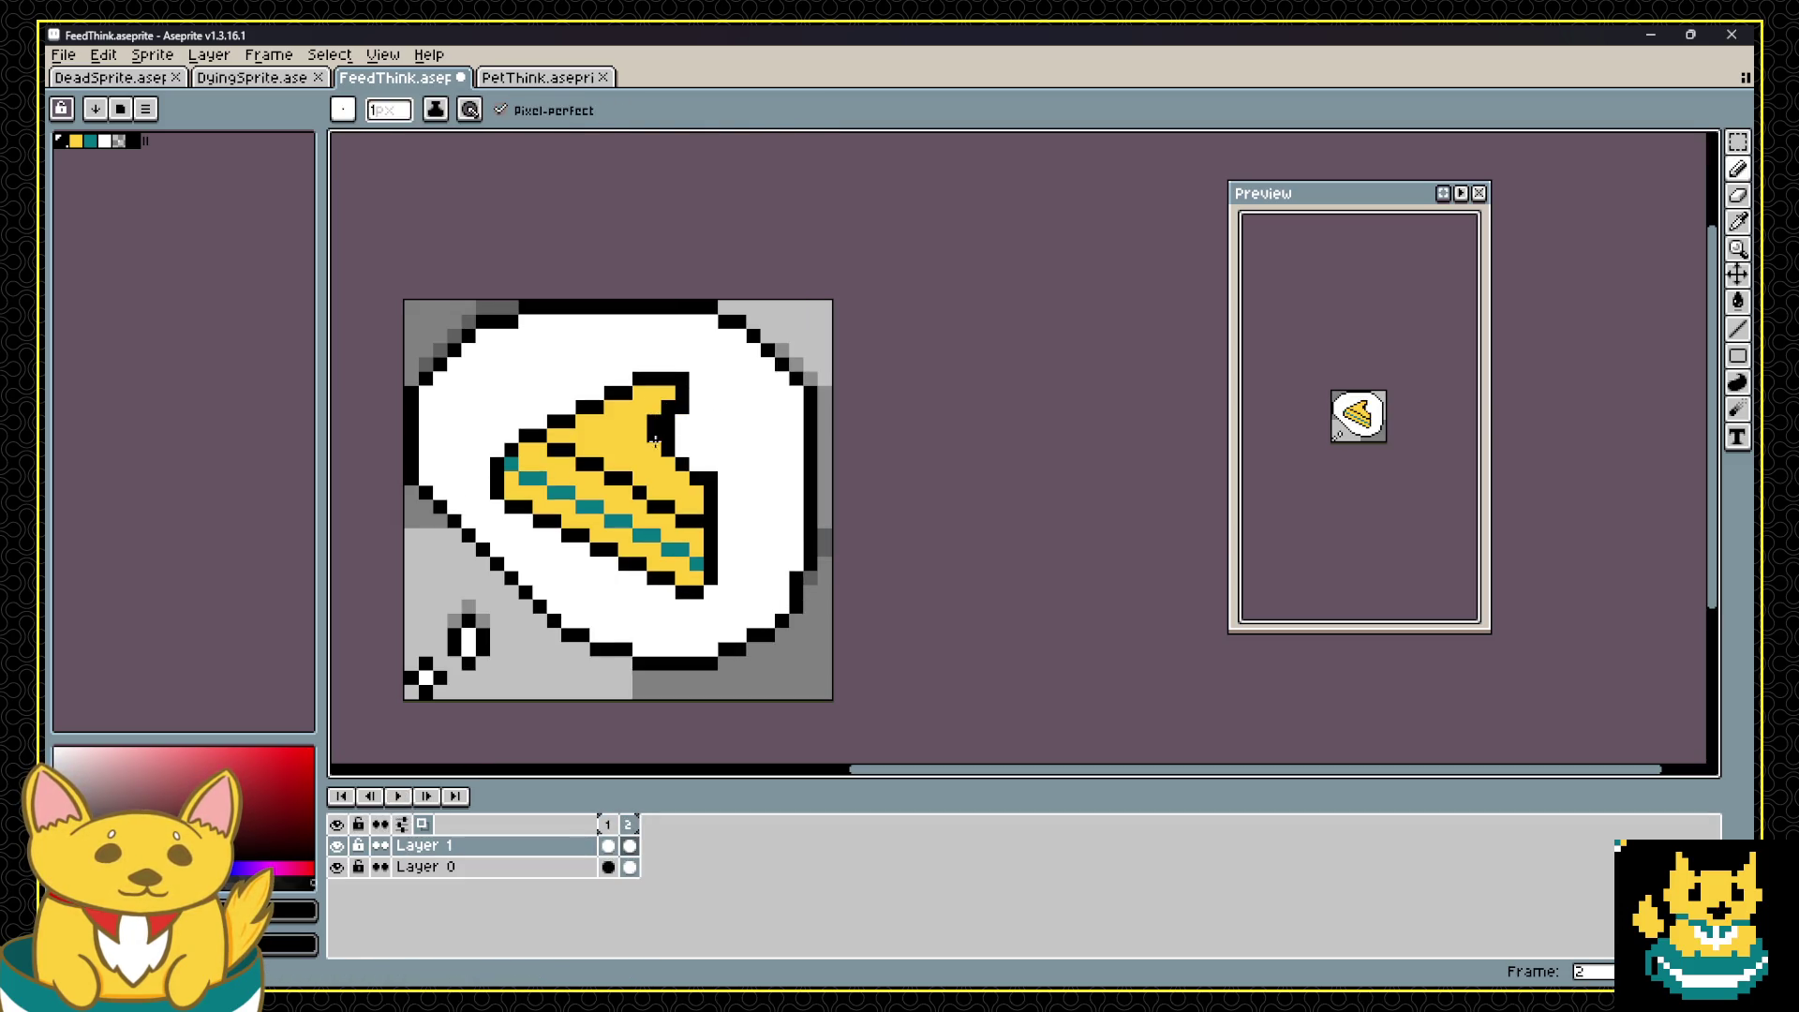
{"action": "key", "text": "e"}
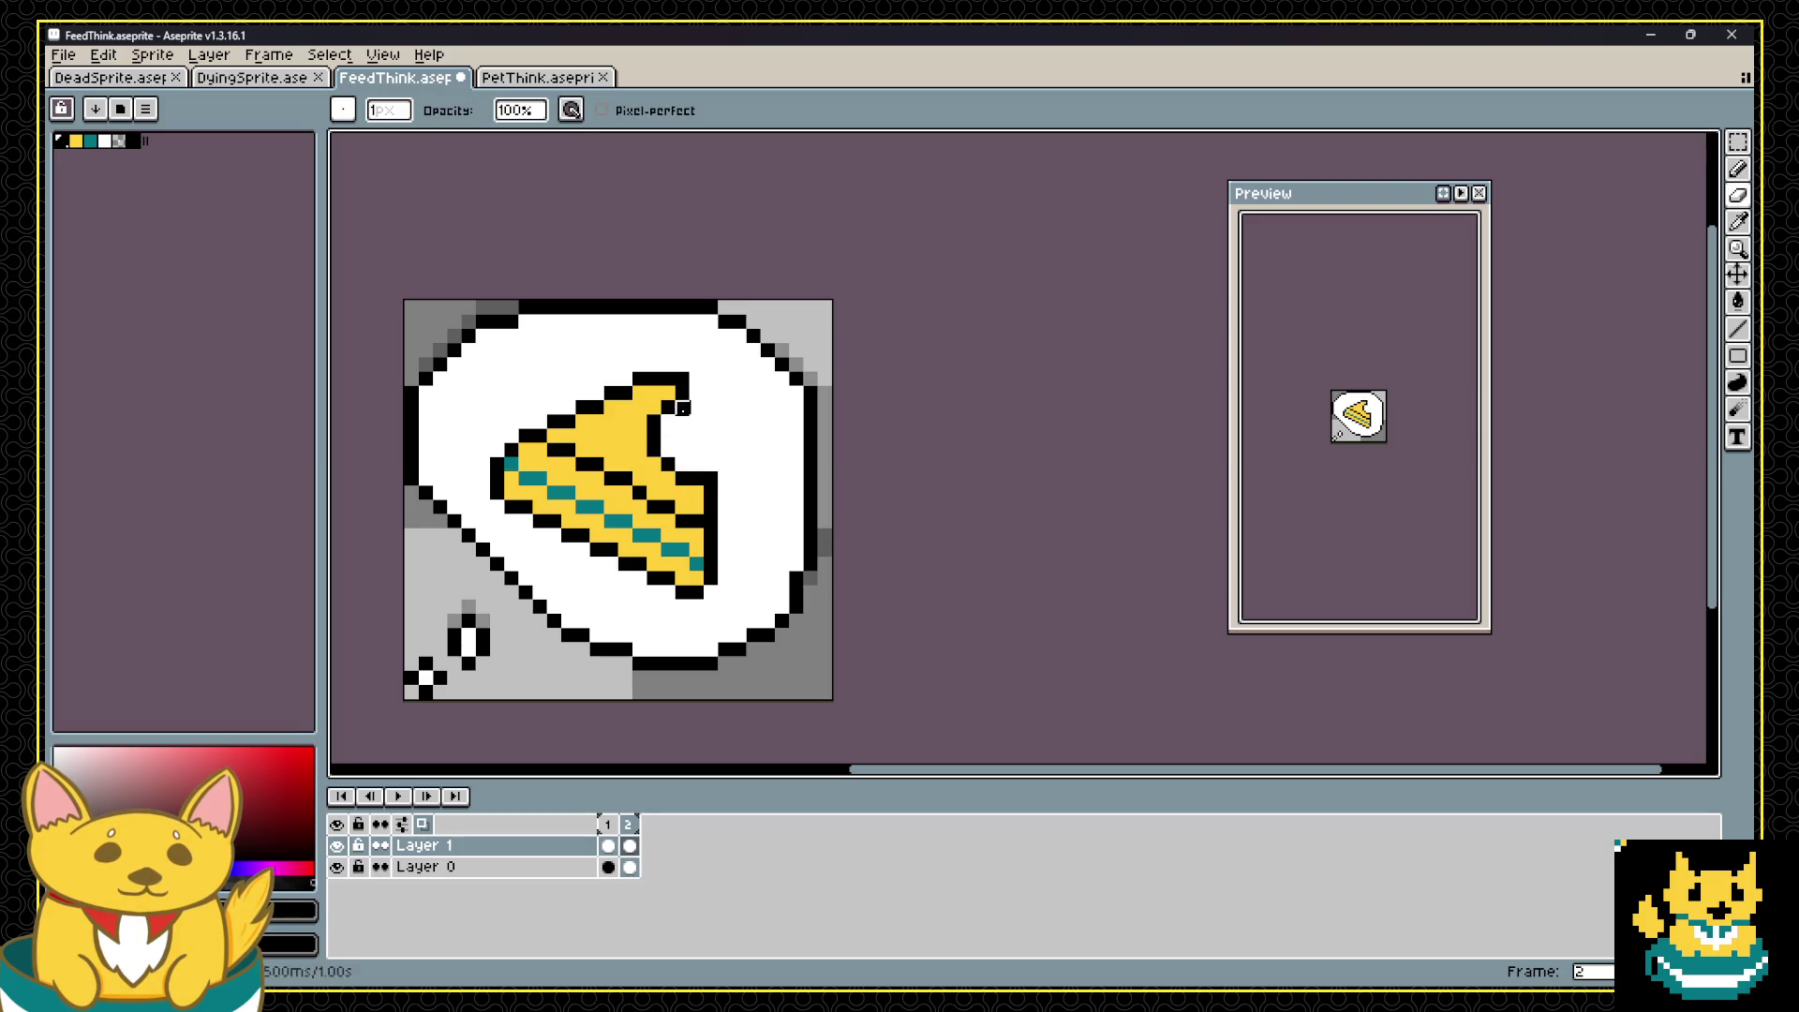
Step: Replay the cake animation and flip between frames 1 and 2 to compare
{"action": "left_click", "coordinate": [400, 795]}
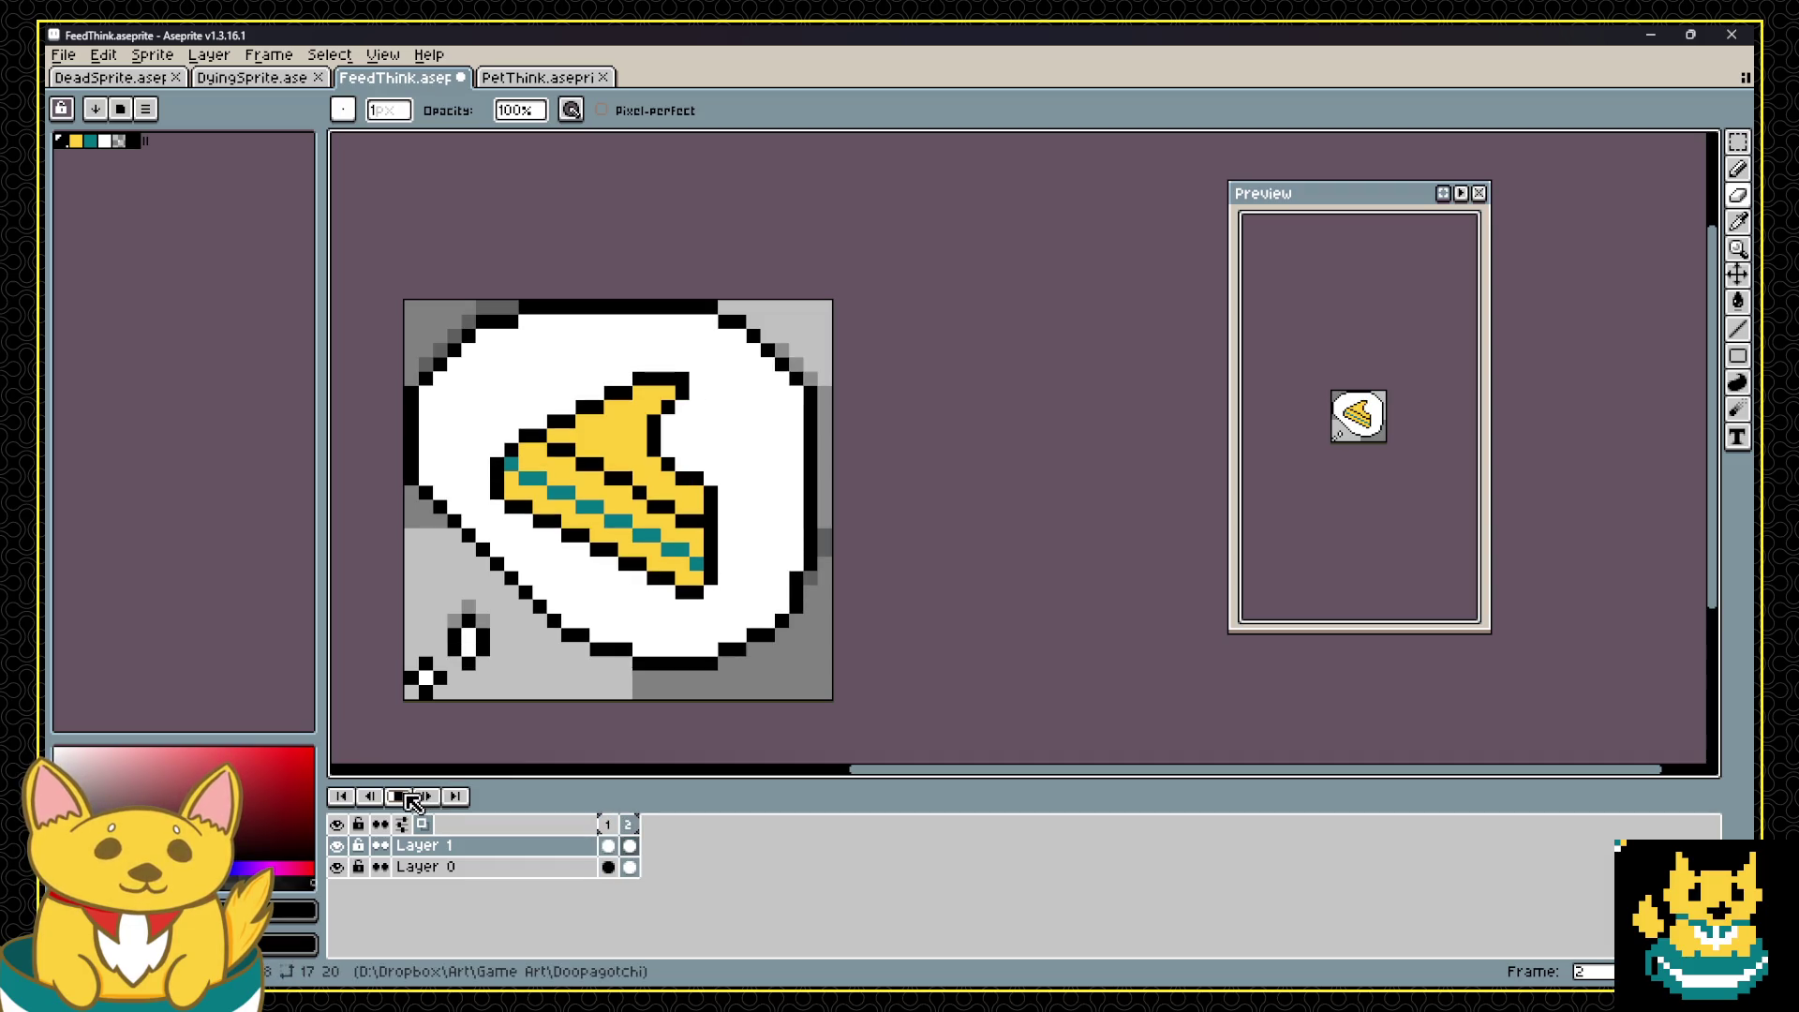
{"action": "left_click", "coordinate": [412, 801]}
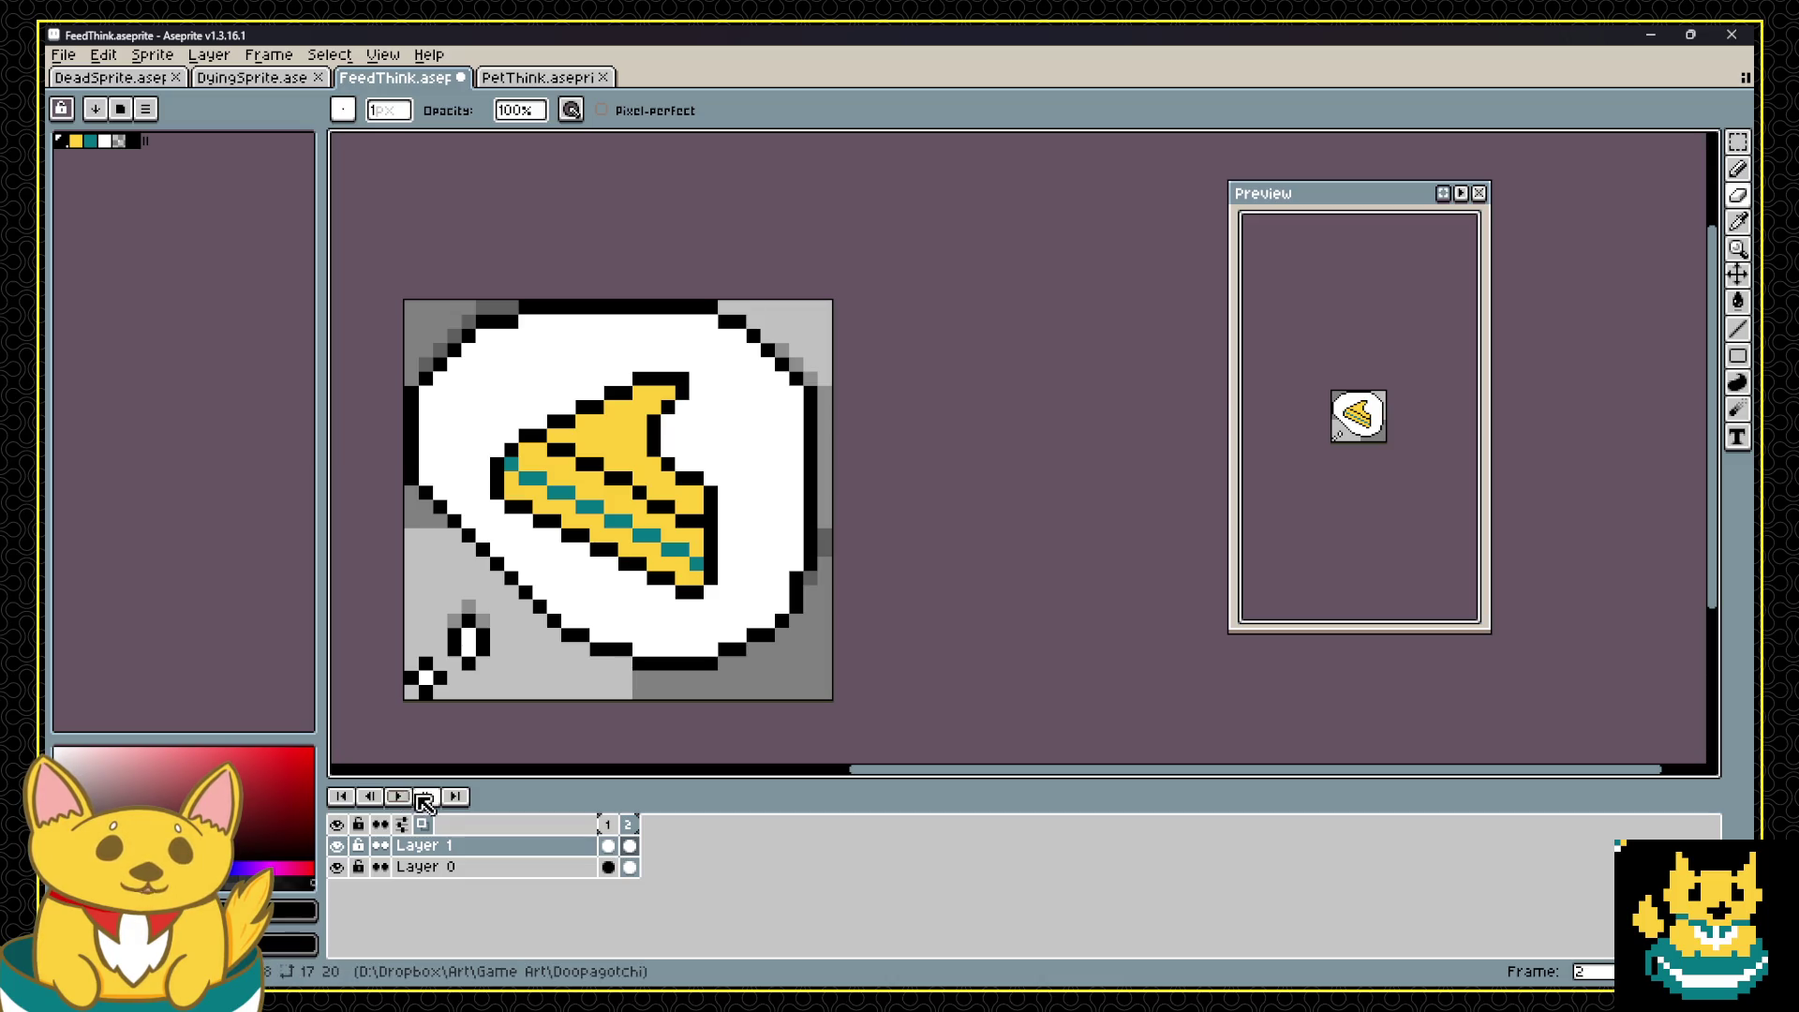
{"action": "left_click", "coordinate": [608, 846]}
{"action": "left_click", "coordinate": [630, 846]}
{"action": "left_click", "coordinate": [608, 846]}
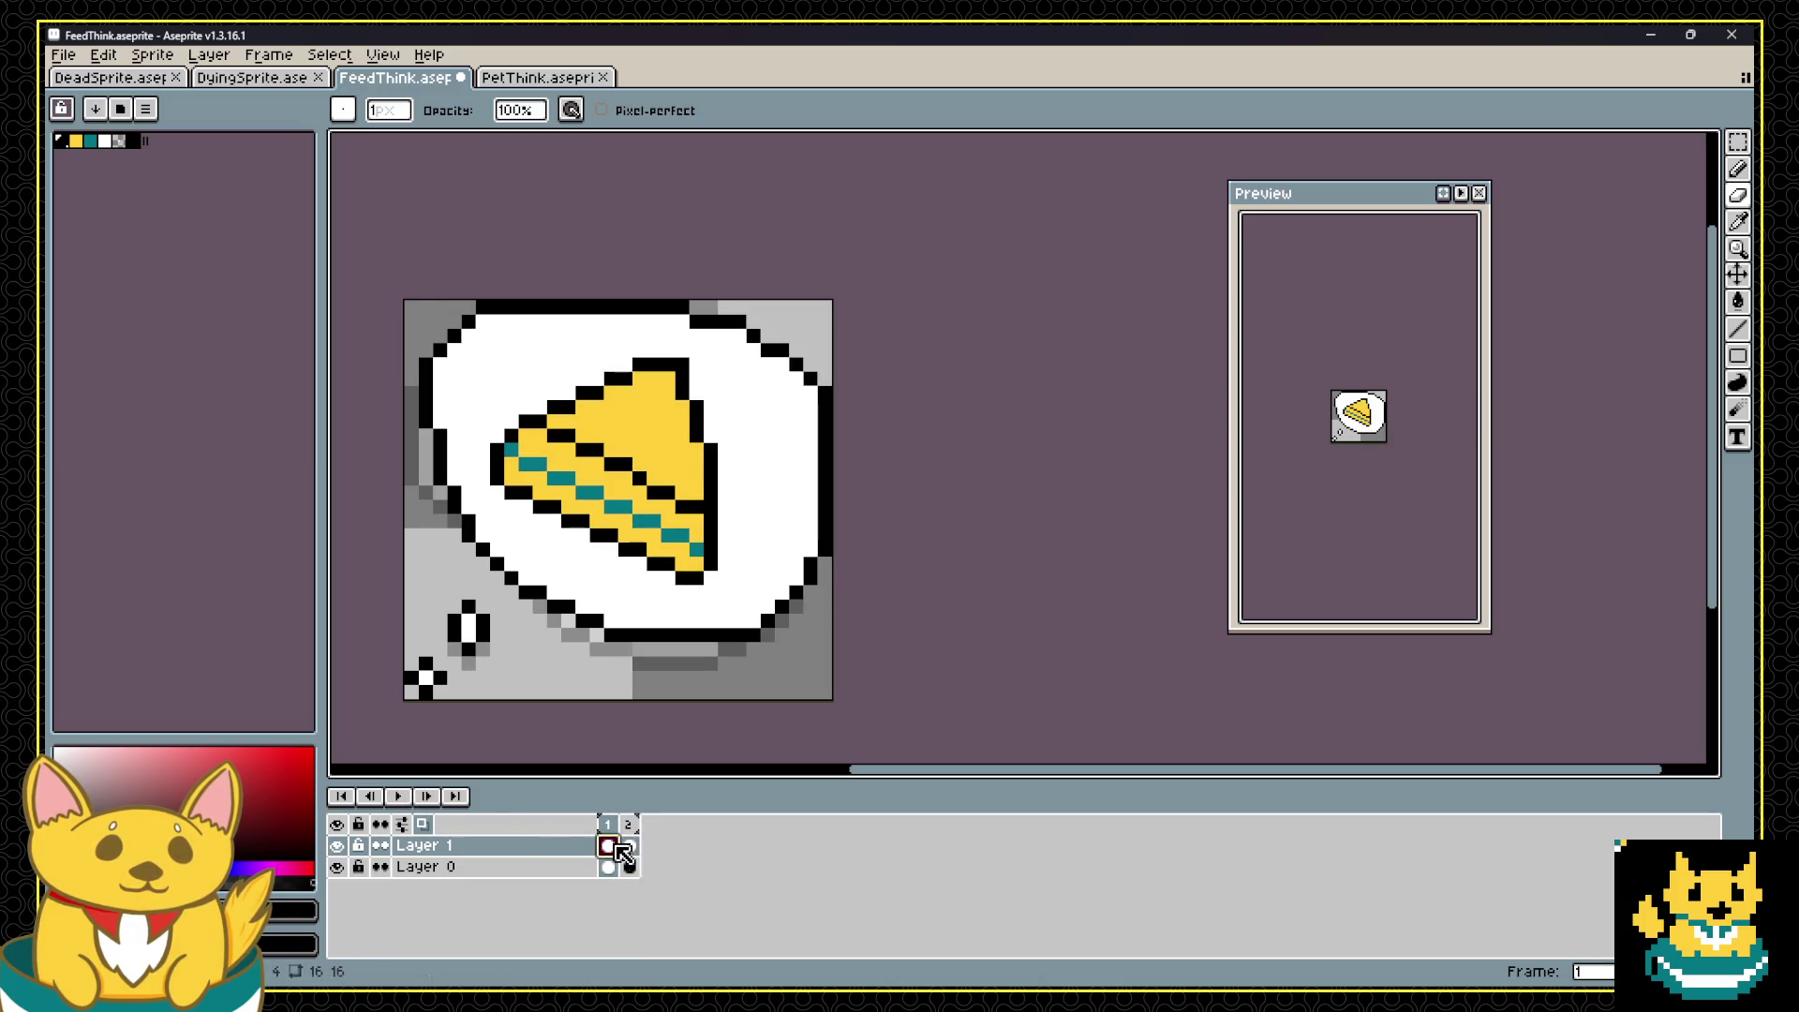
{"action": "left_click", "coordinate": [627, 846]}
Step: Compare frames 1 and 2 and save FeedThink.aseprite
{"action": "left_click", "coordinate": [609, 846]}
{"action": "left_click", "coordinate": [627, 846]}
{"action": "key", "text": "v"}
{"action": "key", "text": "ctrl+s"}
{"action": "key", "text": "b"}
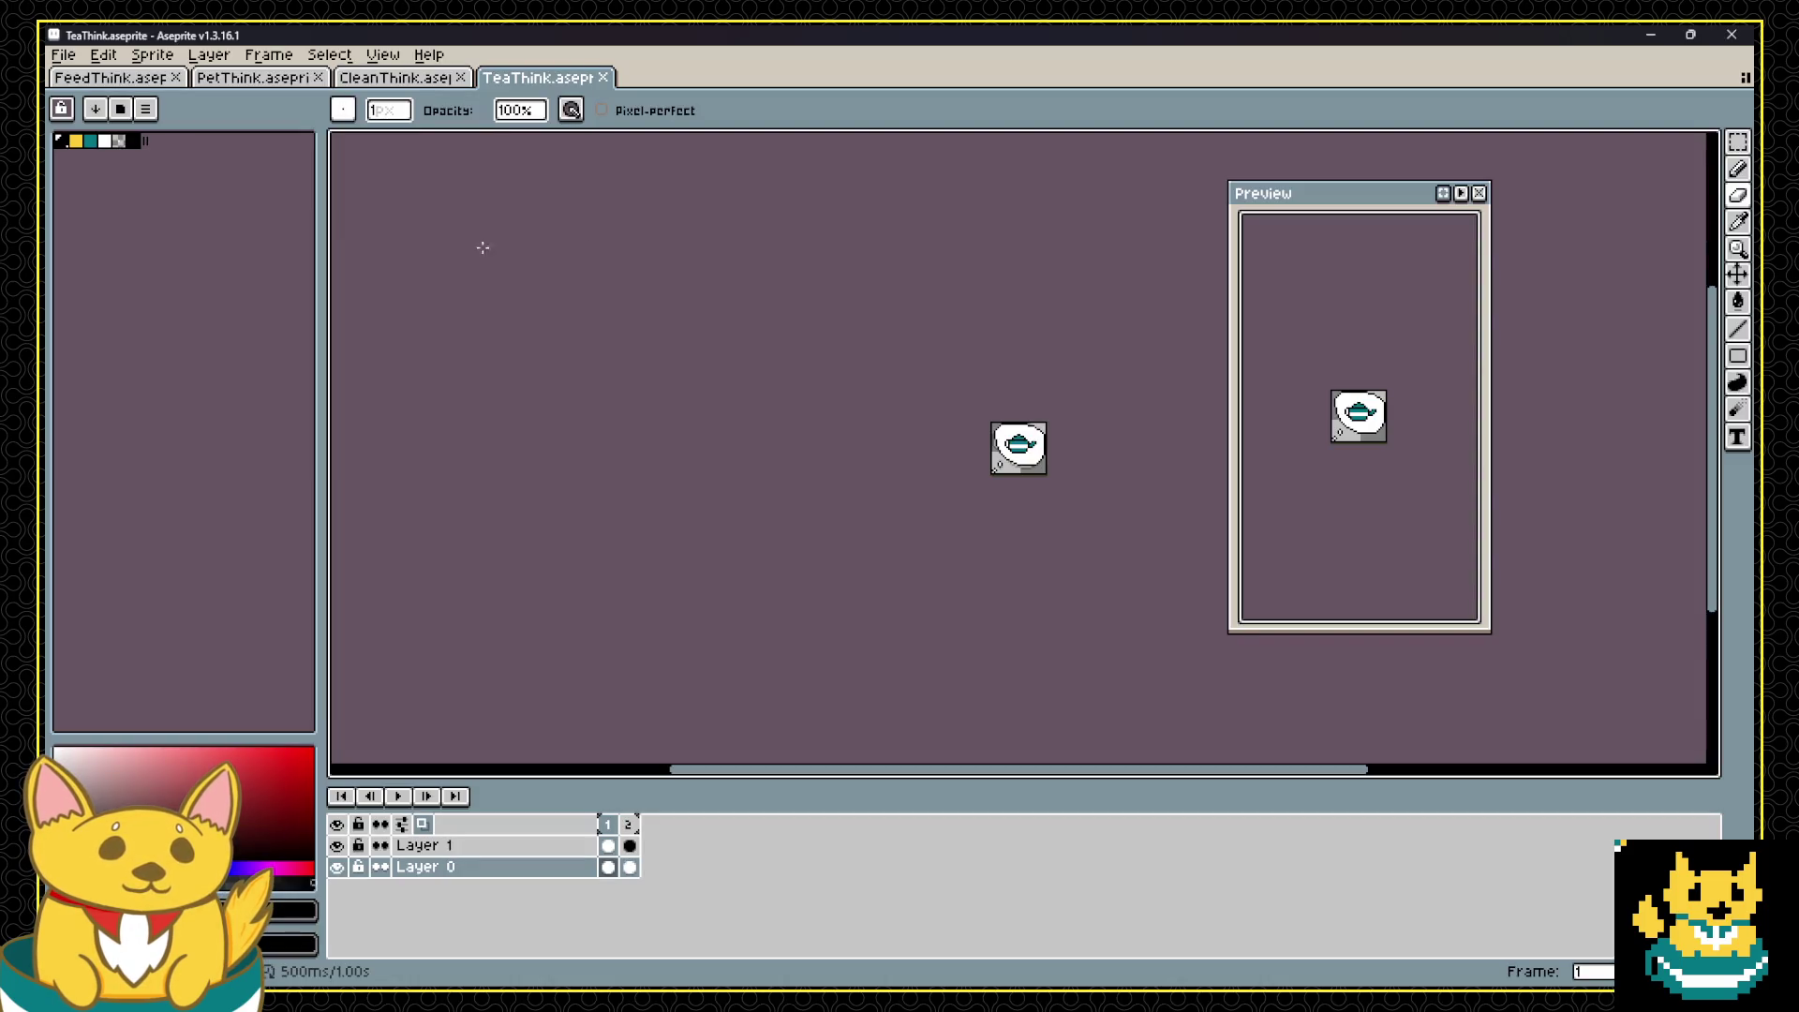
Step: Play the TeaThink teapot animation, review CleanThink and PetThink, then return to FeedThink
{"action": "scroll", "coordinate": [1105, 506], "scroll_direction": "up", "scroll_amount": 4}
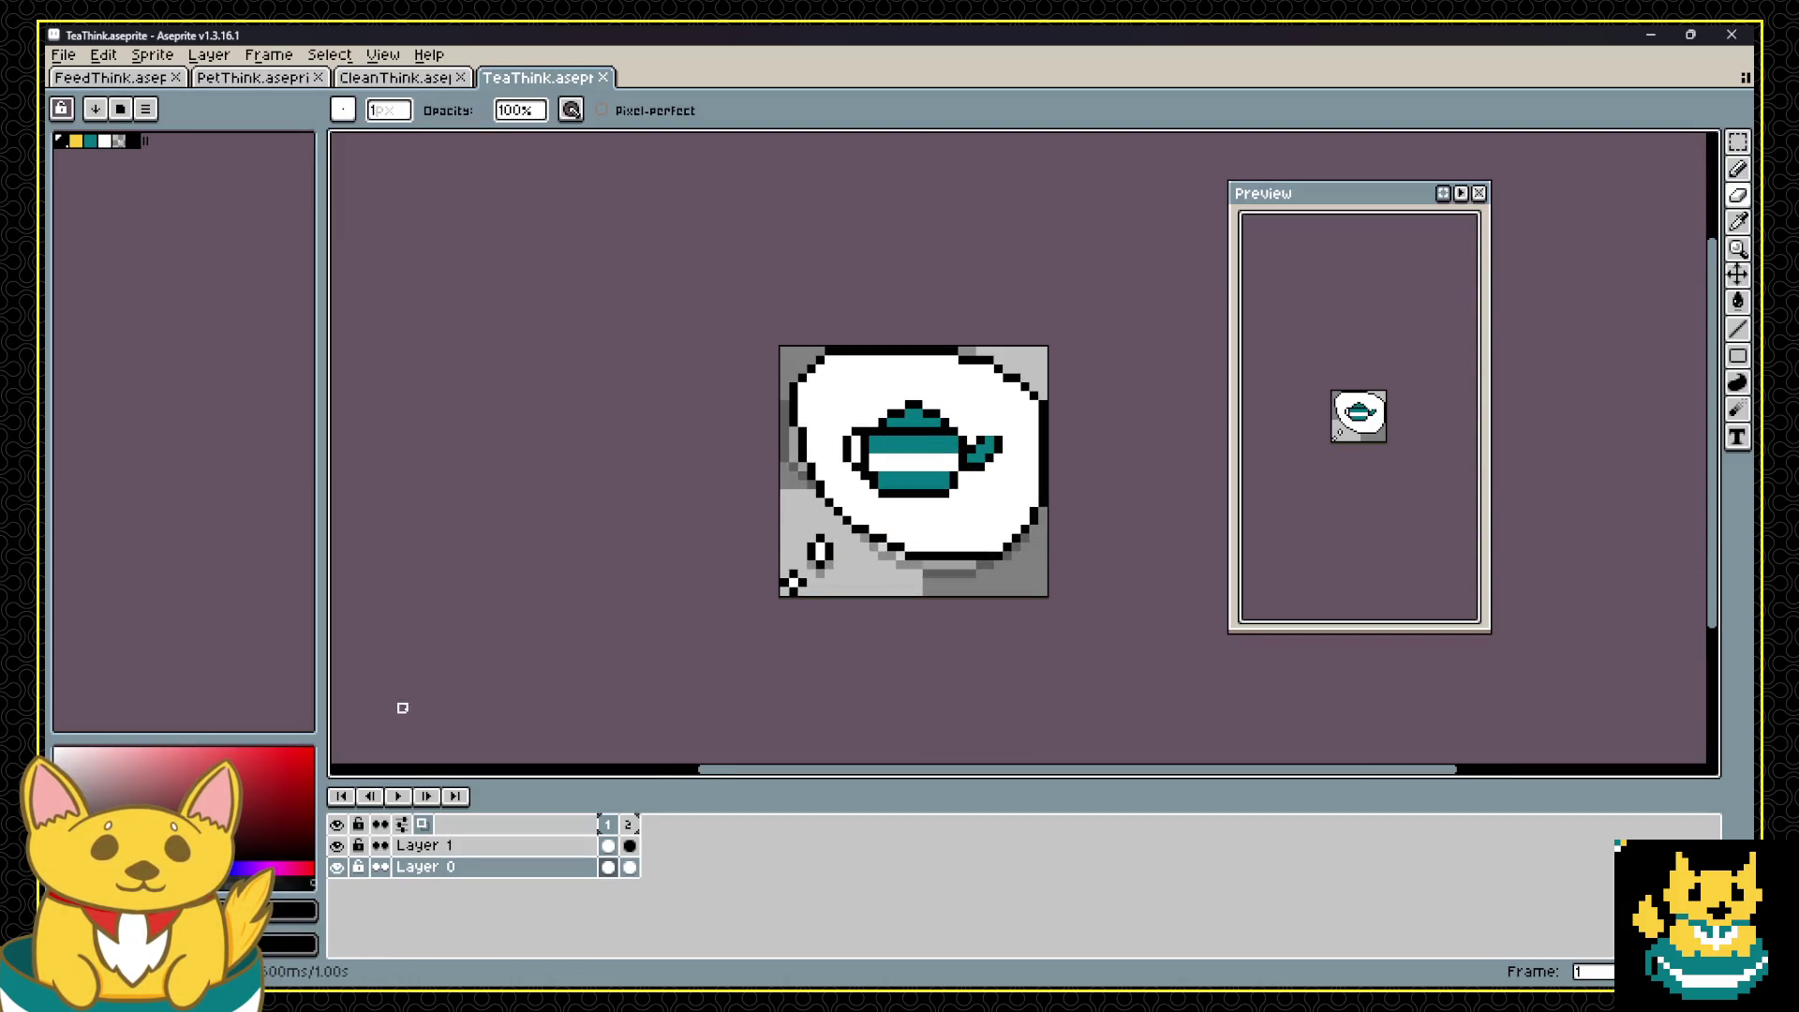
{"action": "left_click", "coordinate": [403, 797]}
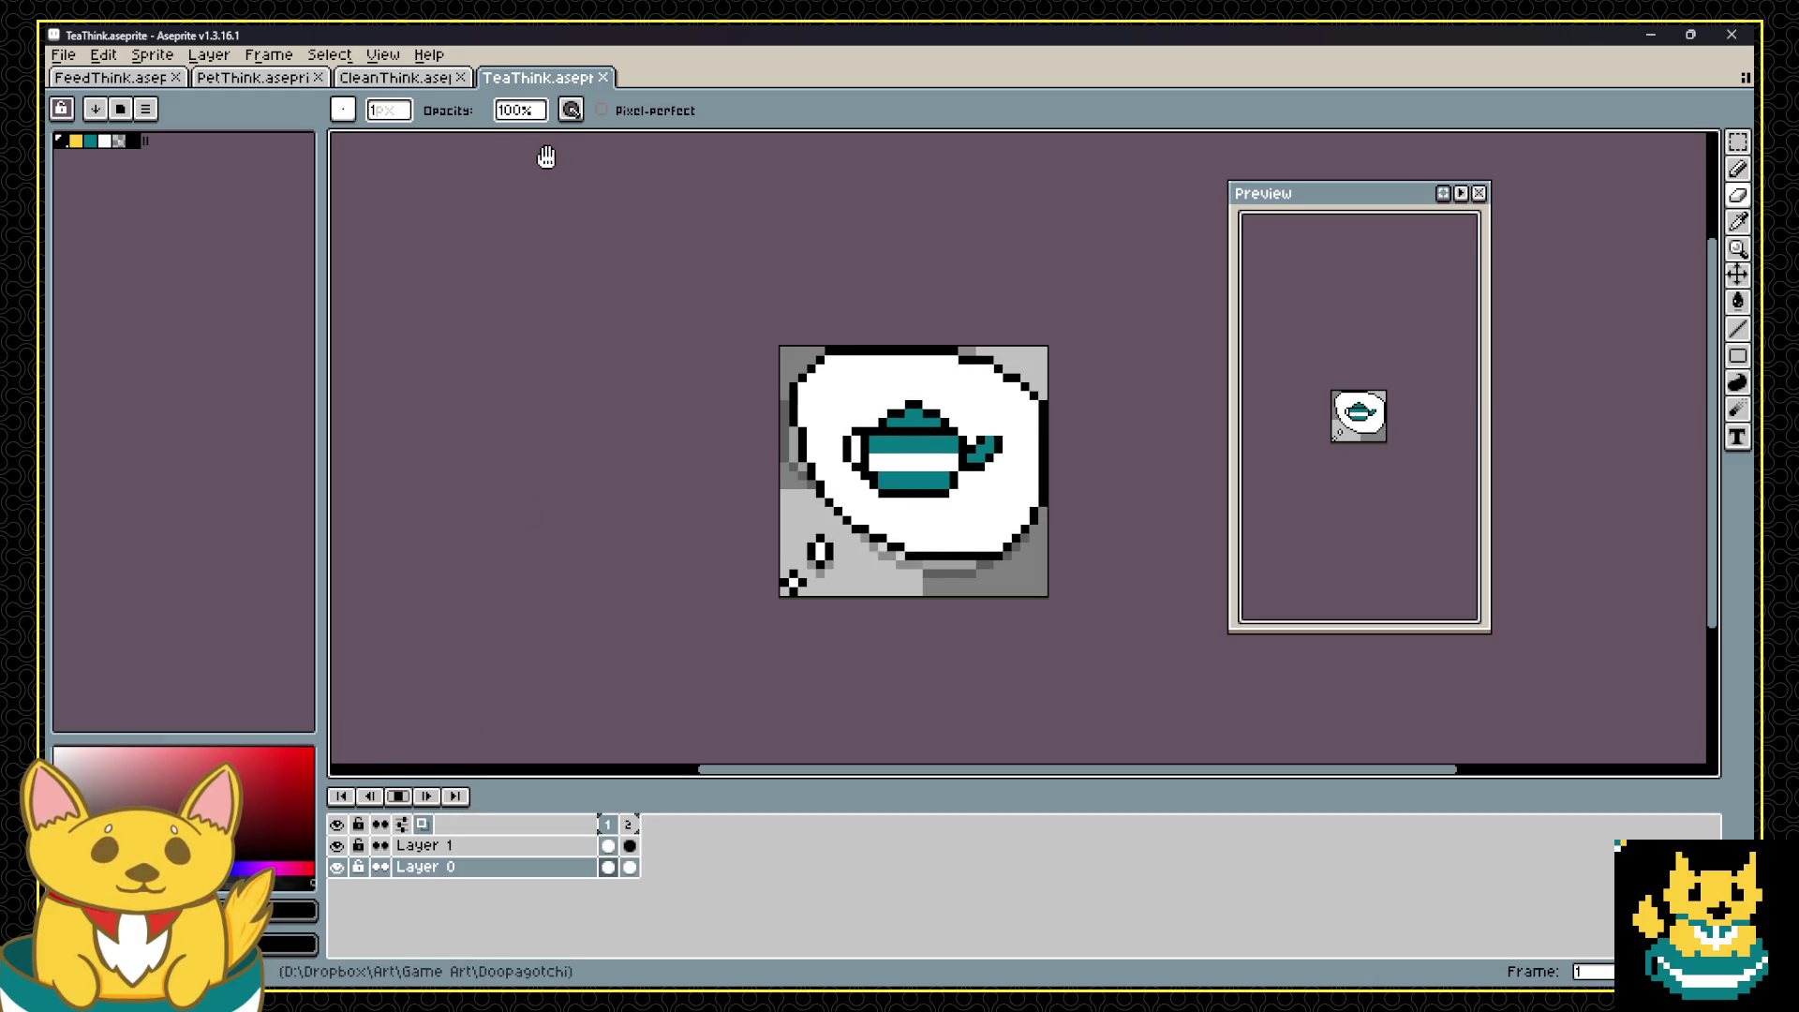
{"action": "left_click", "coordinate": [387, 79]}
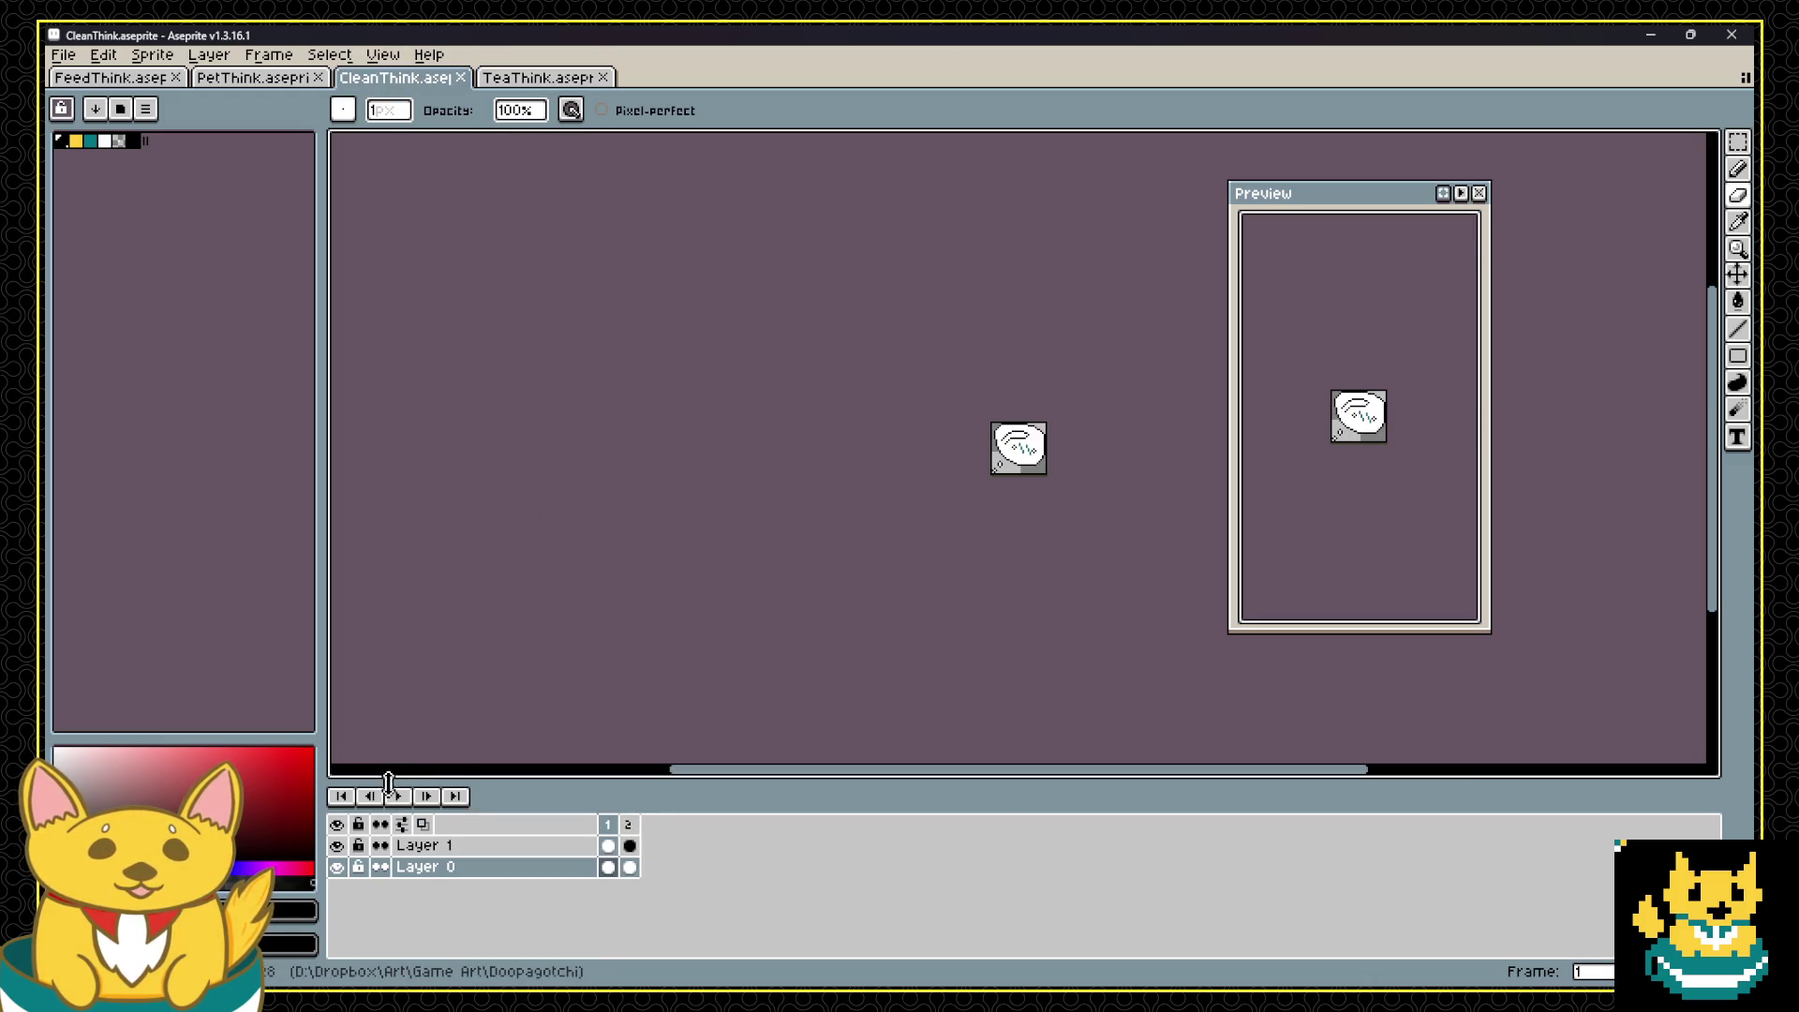
{"action": "scroll", "coordinate": [1086, 281], "scroll_direction": "up", "scroll_amount": 5}
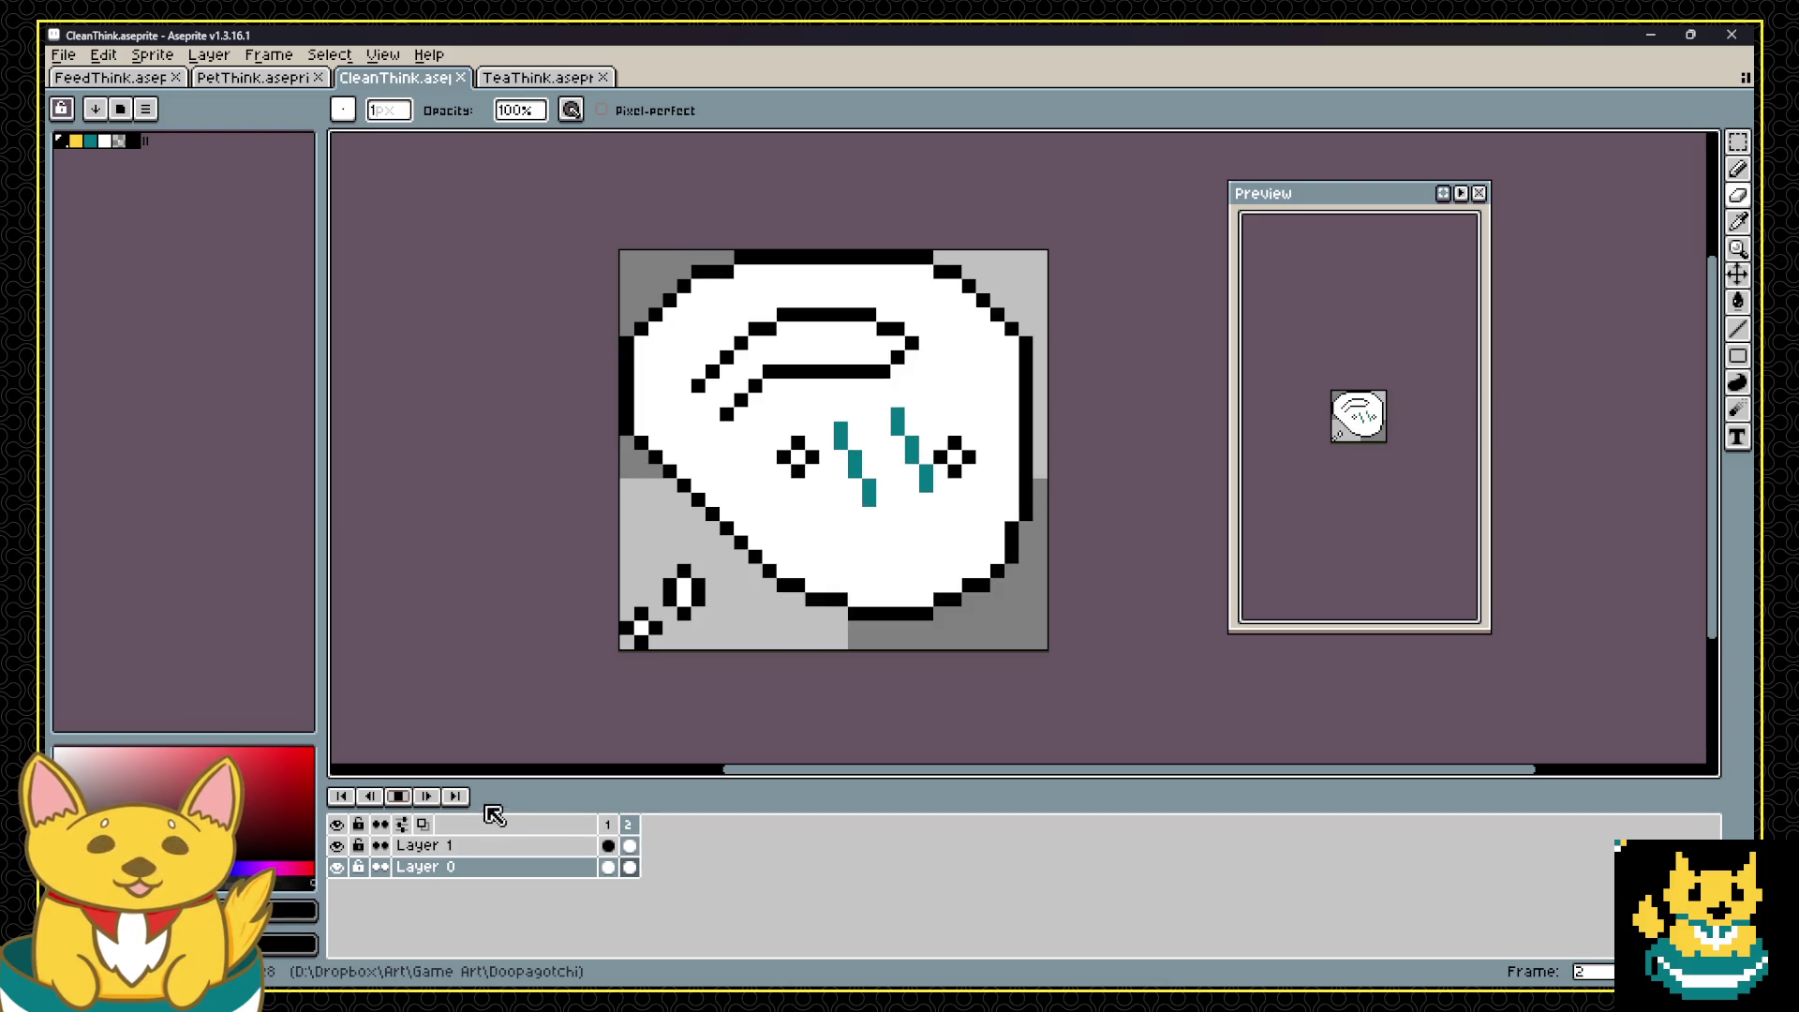
{"action": "key", "text": "ctrl+shift+Tab"}
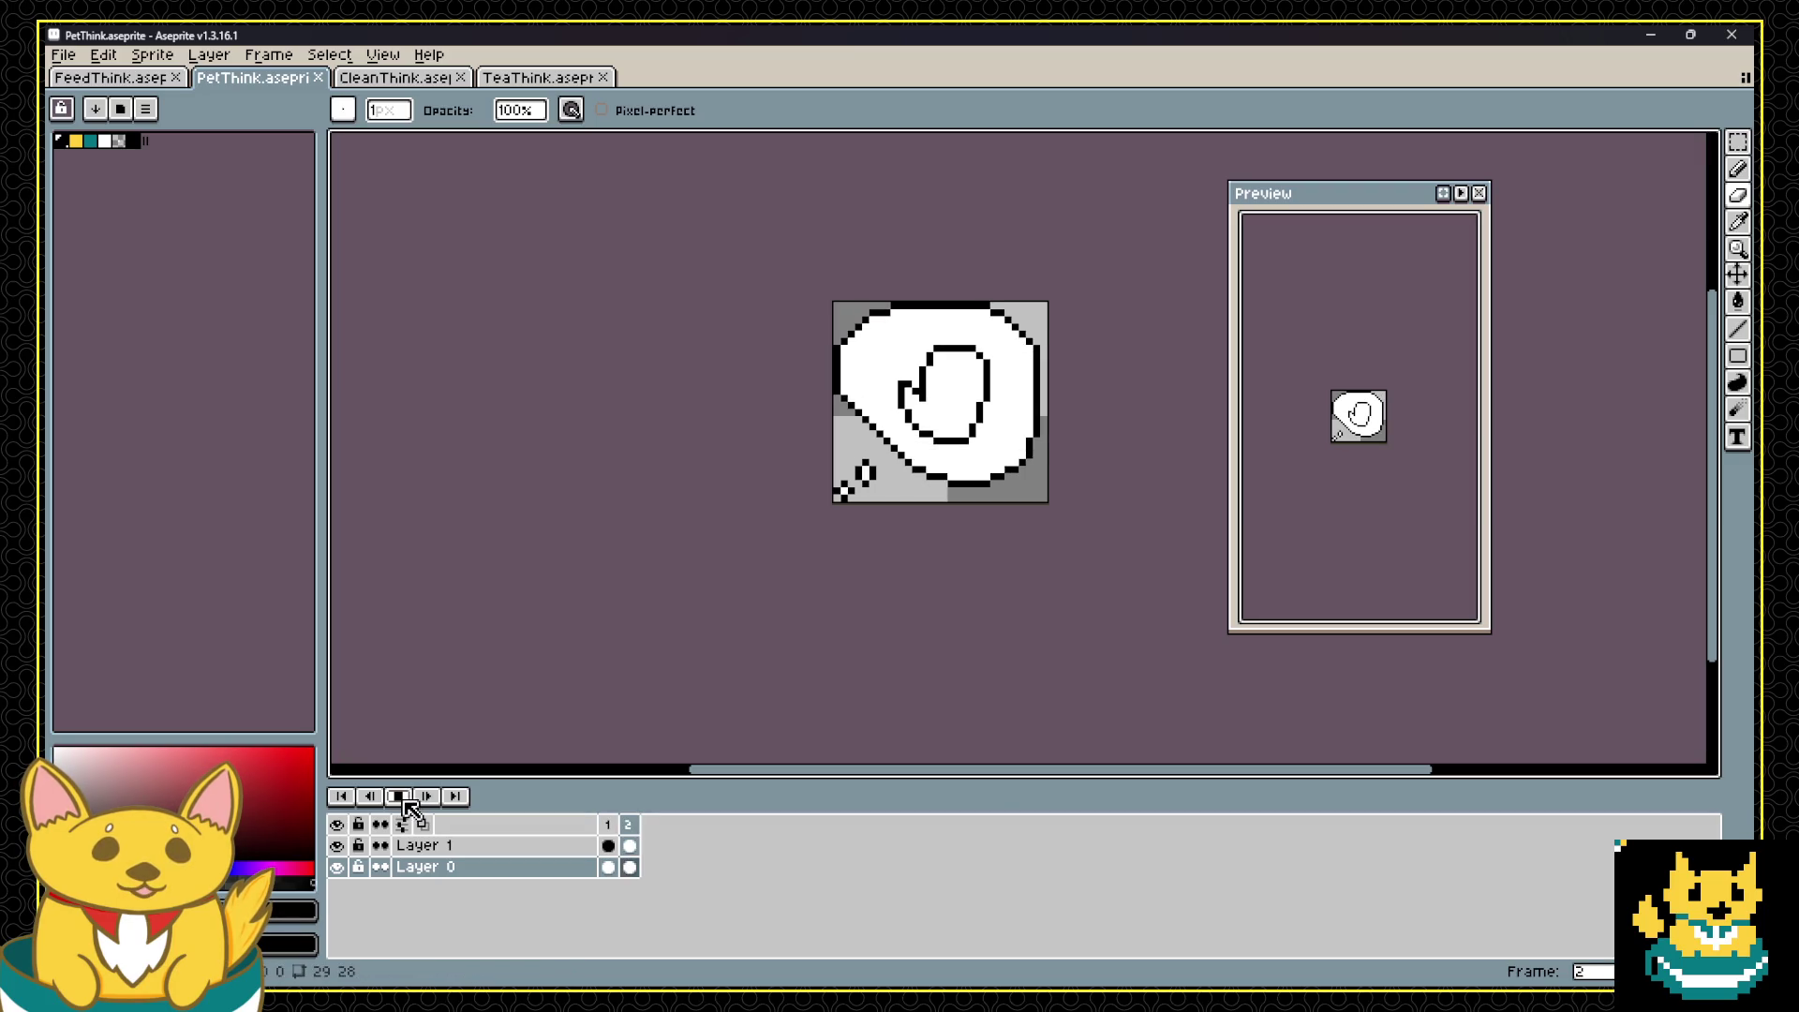
{"action": "left_click", "coordinate": [149, 80]}
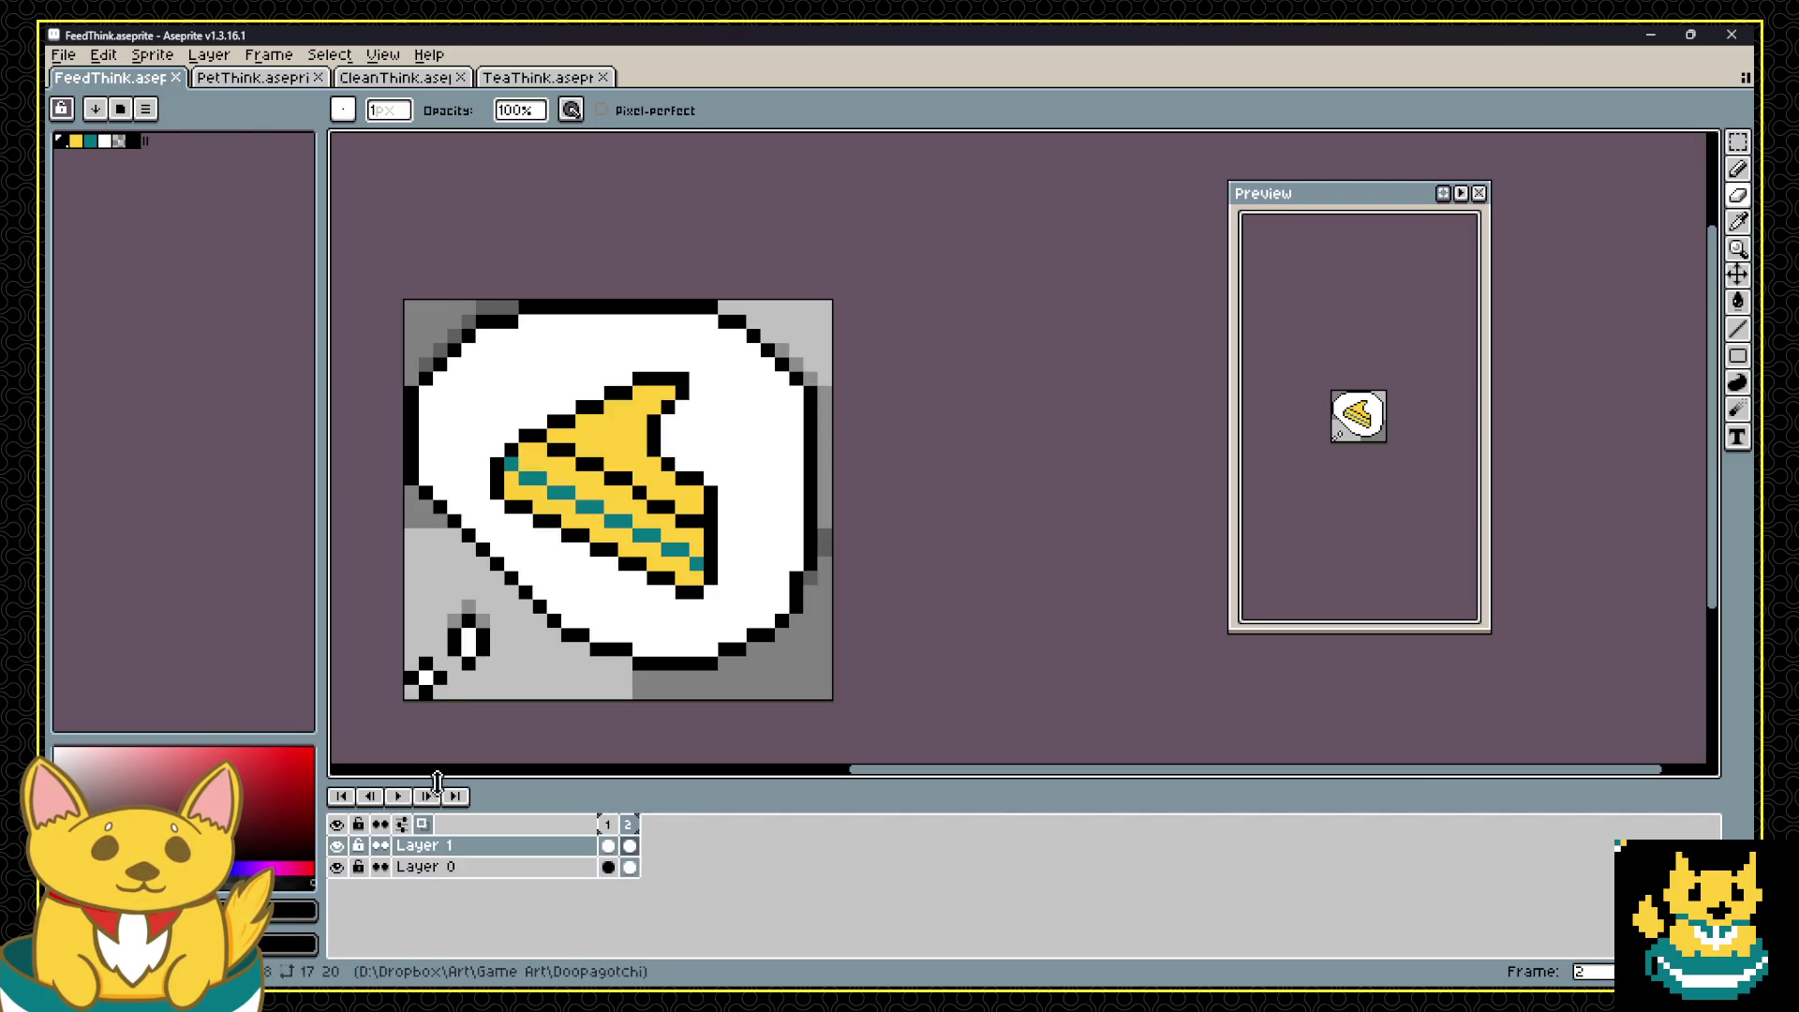
Step: Export FeedThink as a sprite sheet PNG, typing 'Tho' into the output file name
{"action": "left_click", "coordinate": [400, 796]}
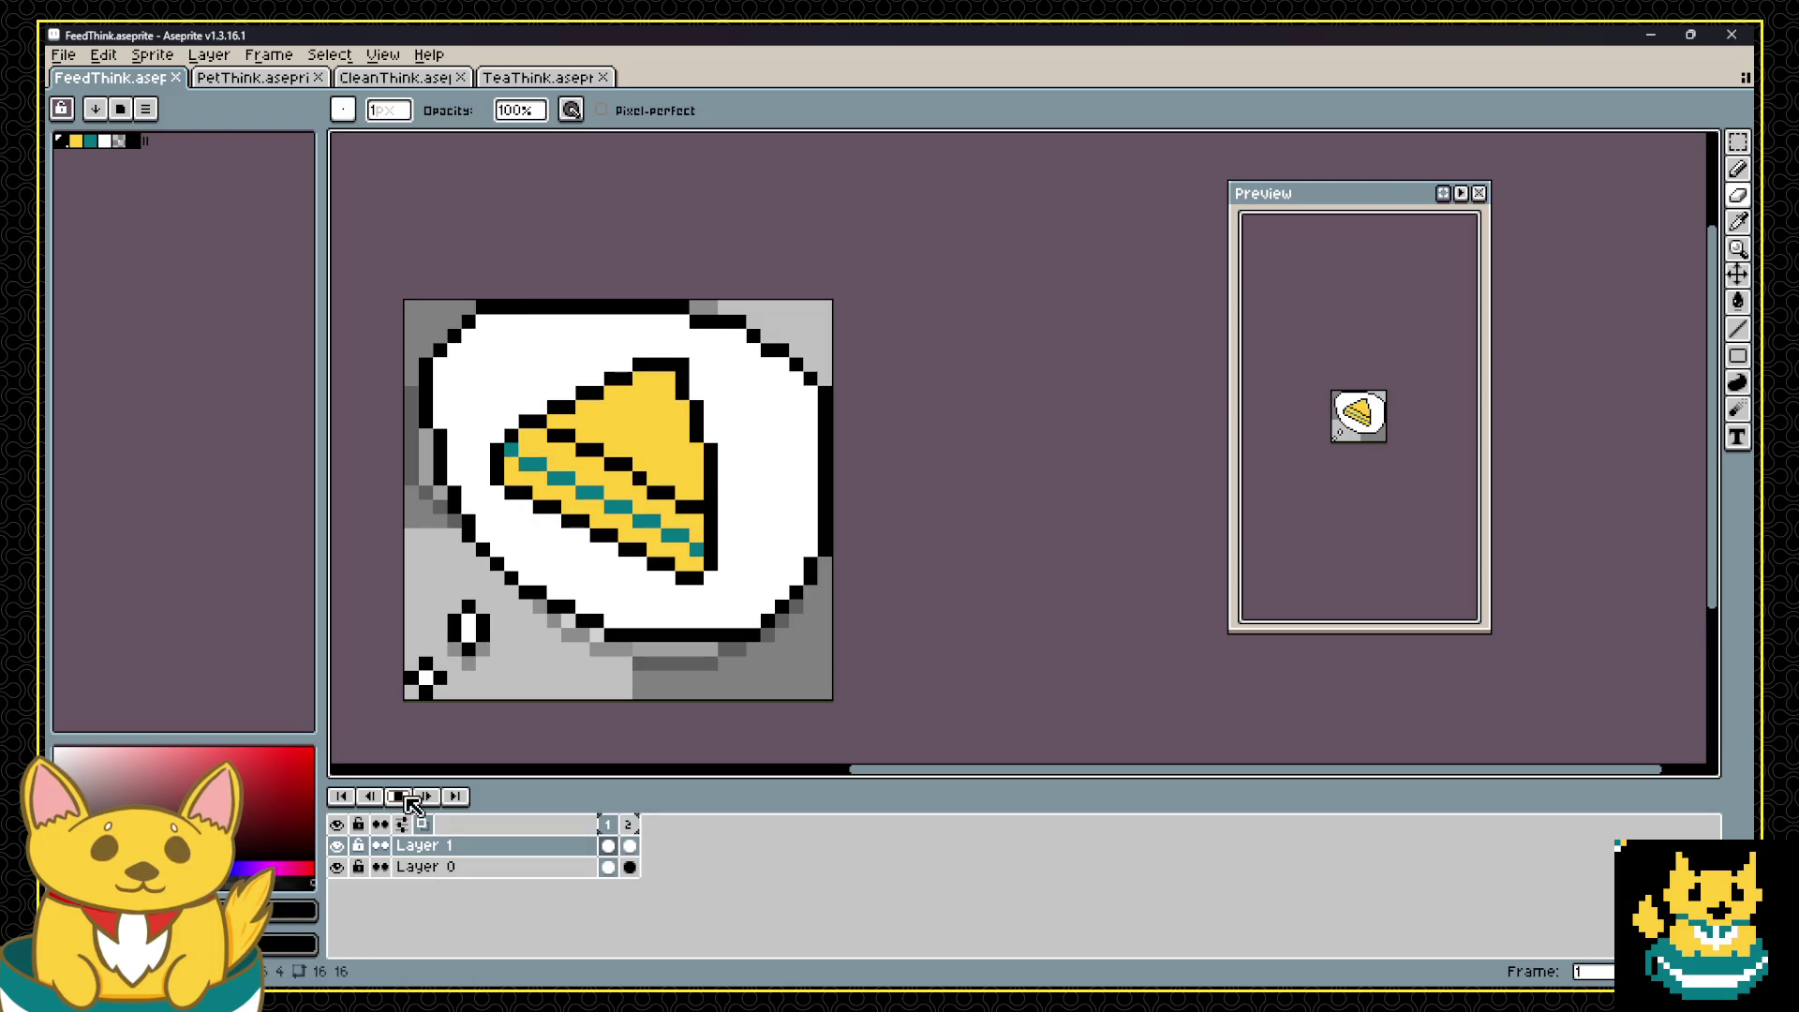
{"action": "left_click", "coordinate": [63, 54]}
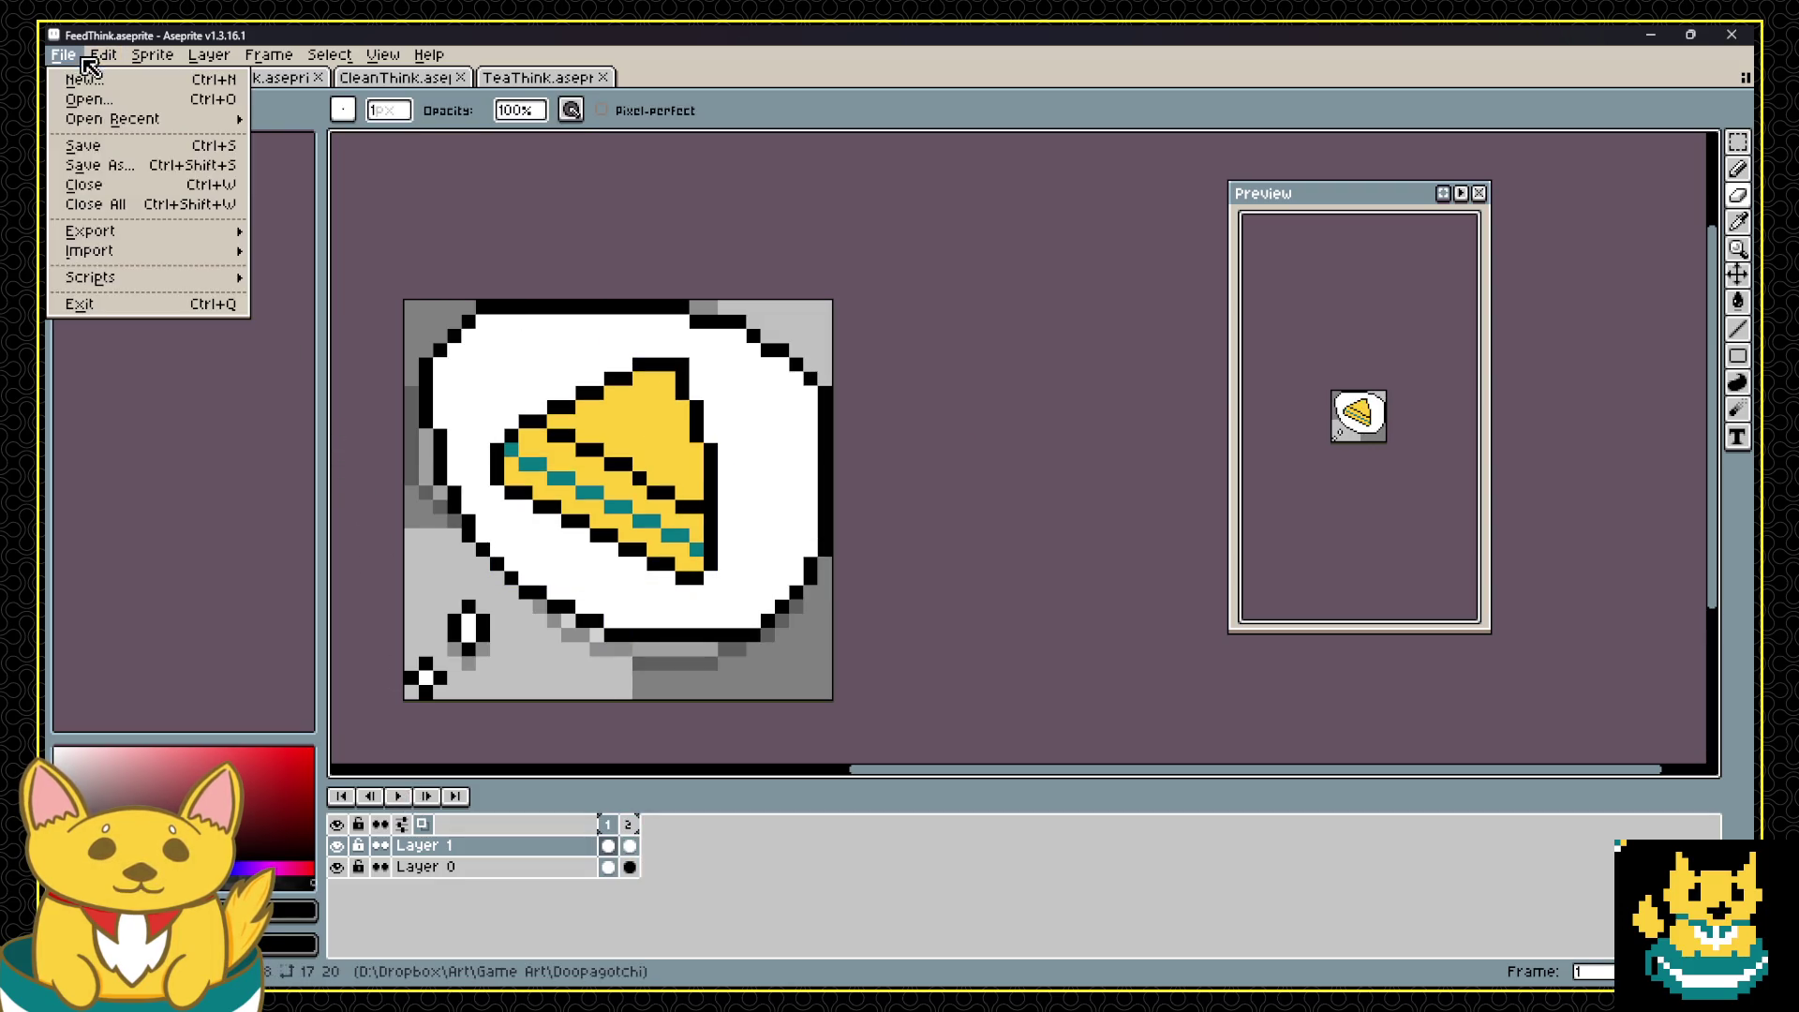
{"action": "mouse_move", "coordinate": [140, 227]}
{"action": "left_click", "coordinate": [293, 253]}
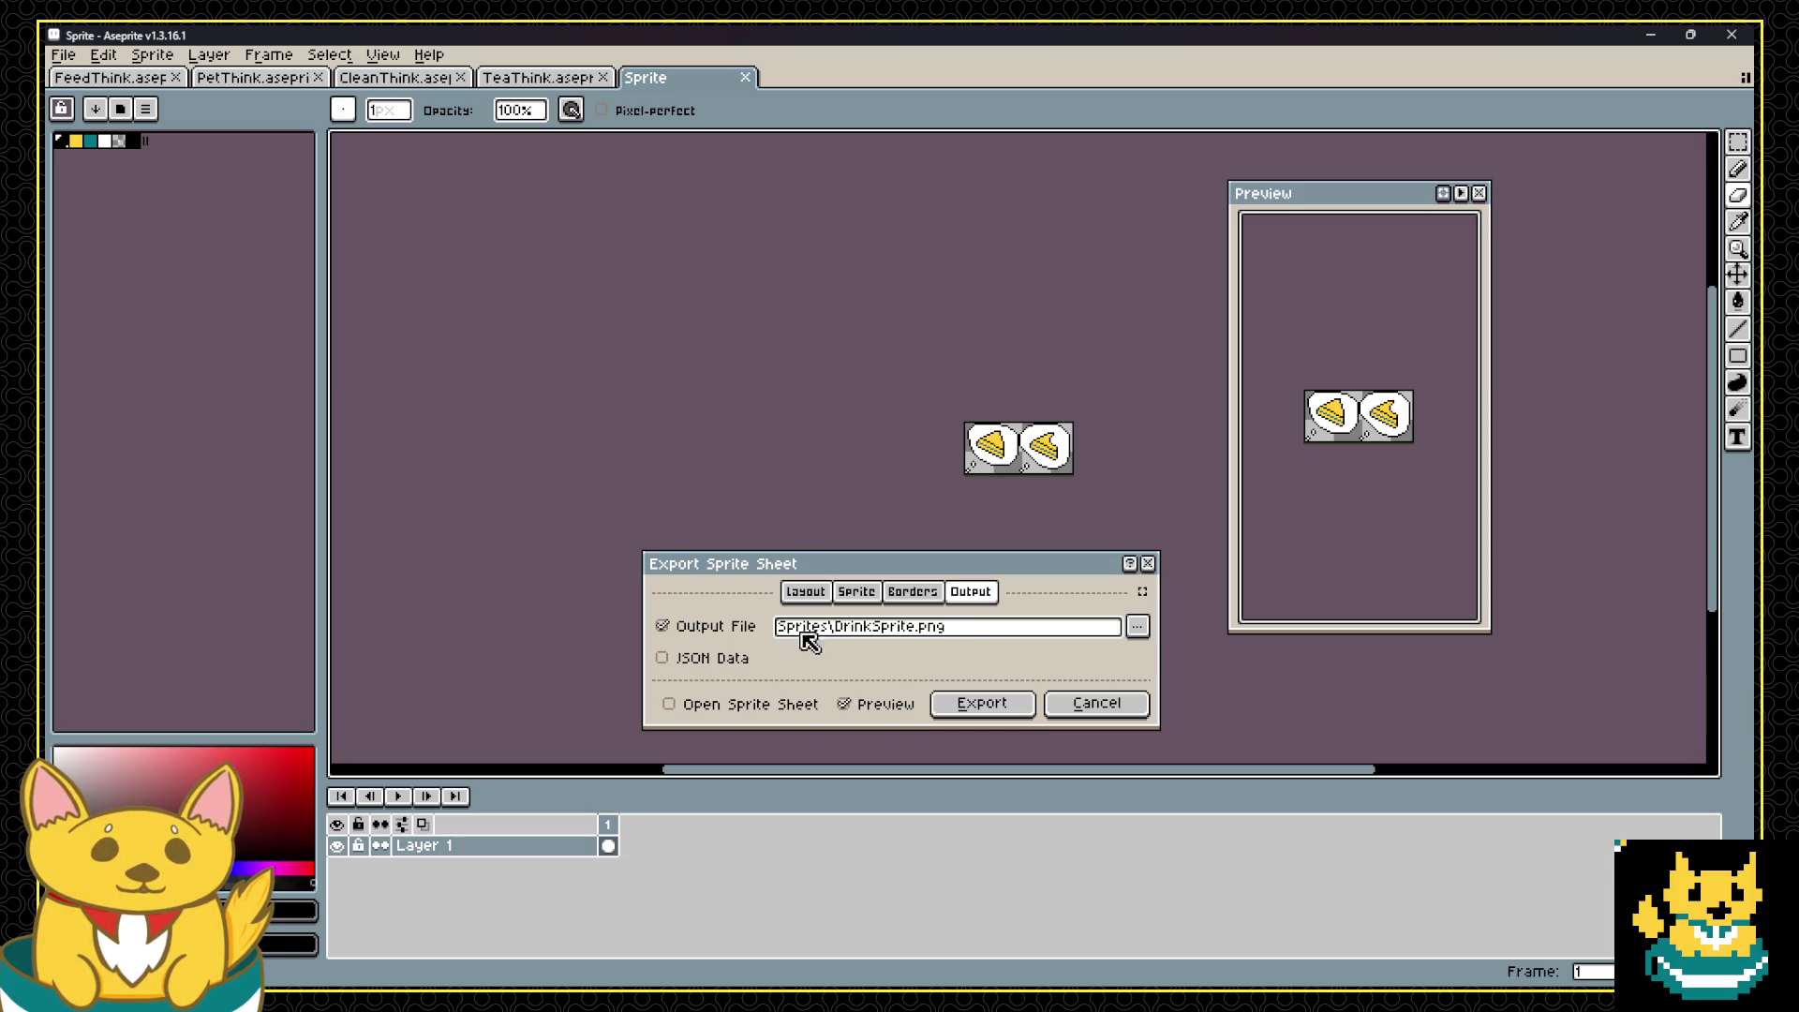
{"action": "left_click", "coordinate": [856, 627]}
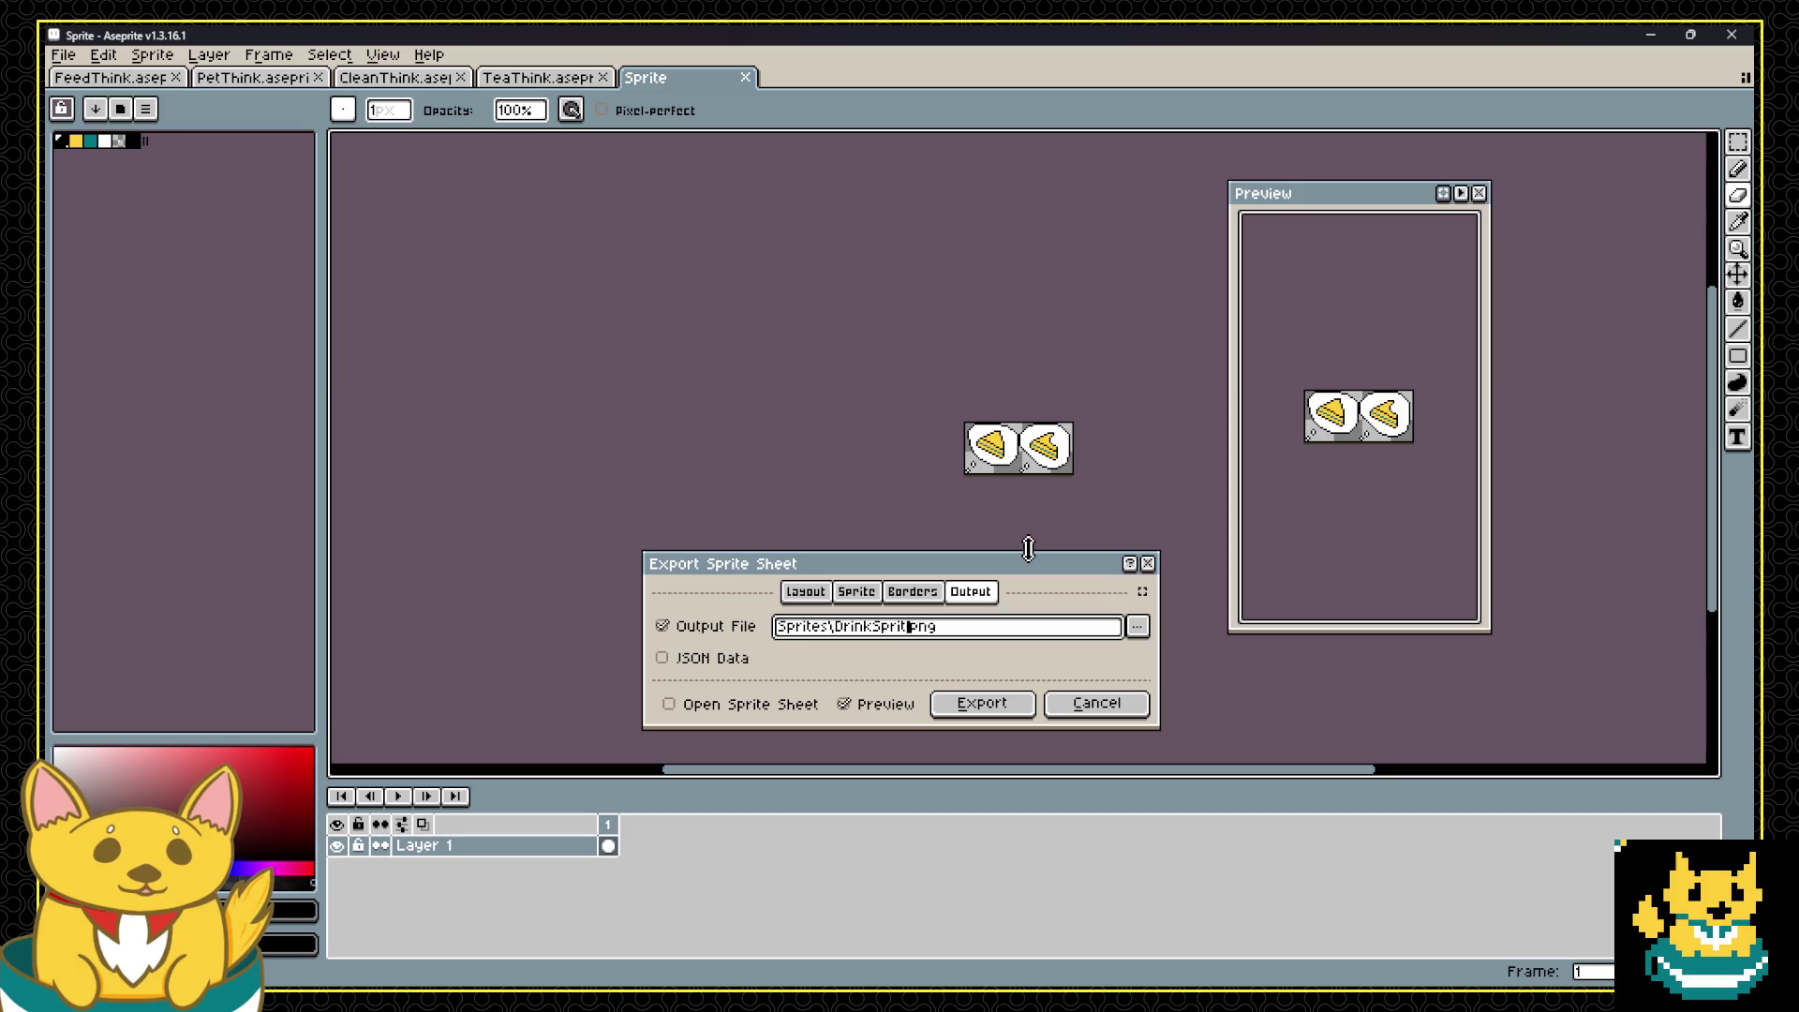
{"action": "type", "text": "FeedTho"}
{"action": "key", "text": "Return"}
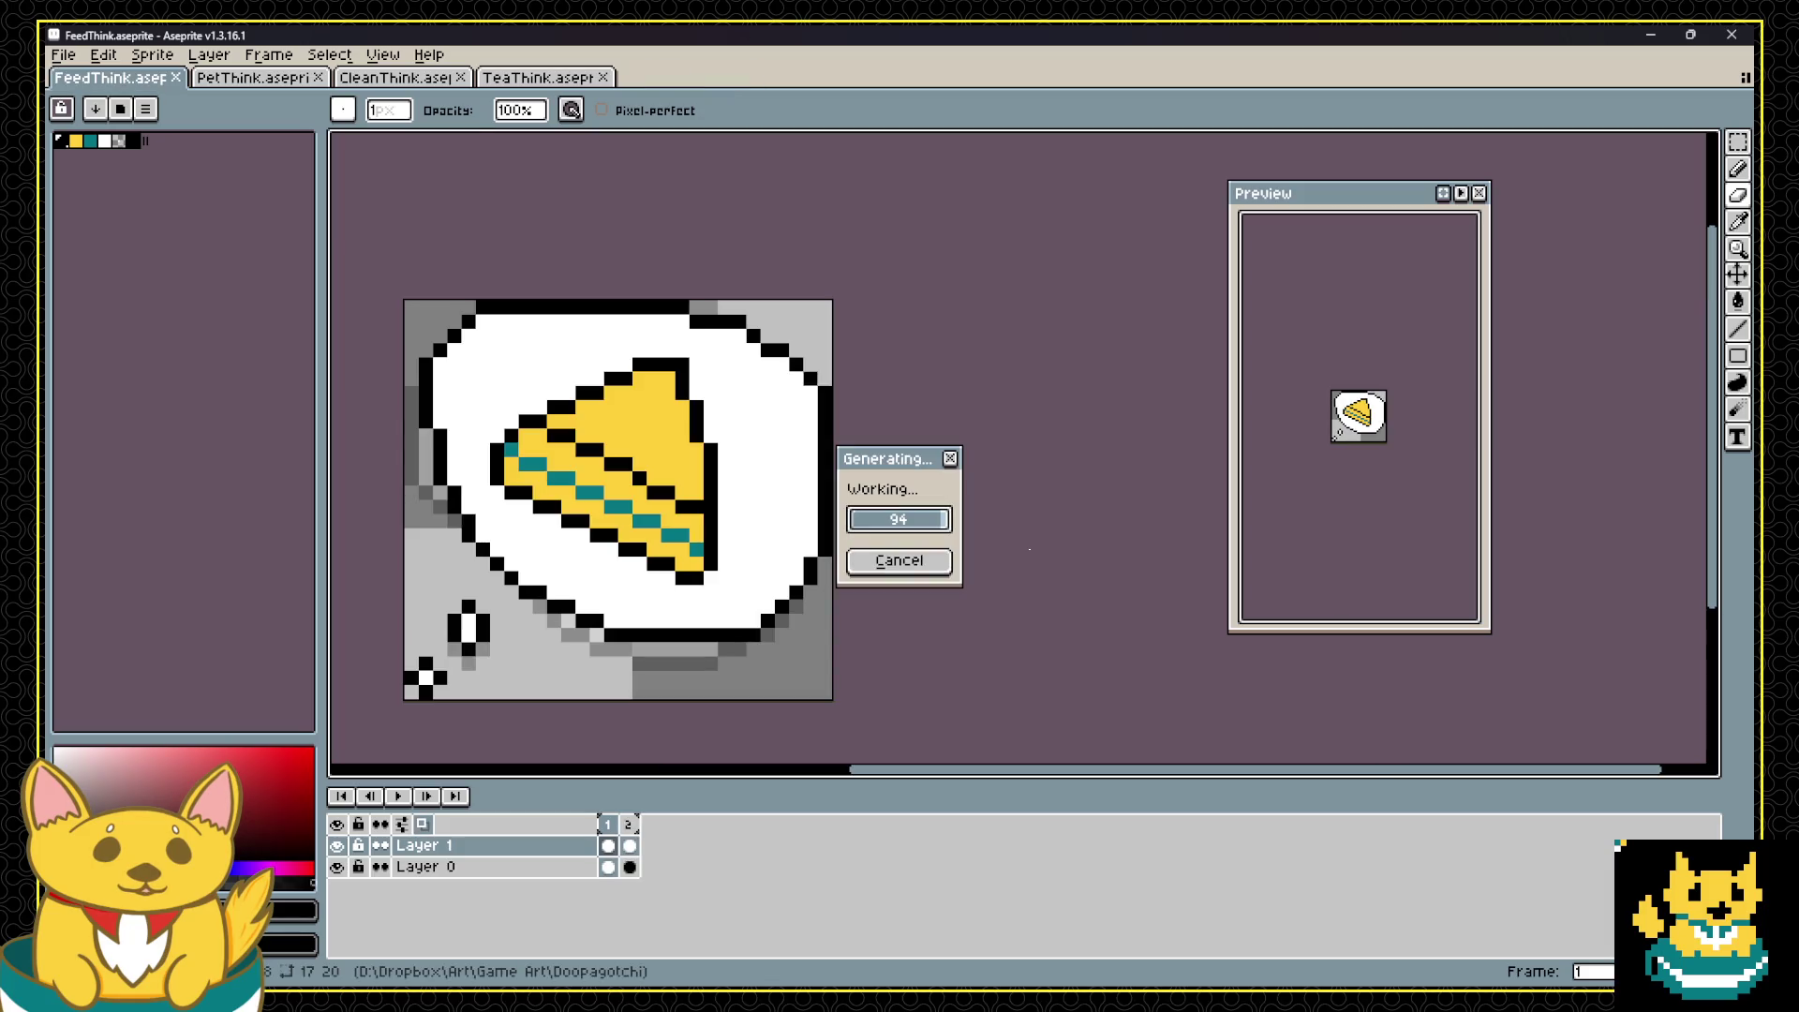
Step: Export the PetThink animation as a sprite sheet into the Sprites folder
{"action": "left_click", "coordinate": [245, 78]}
{"action": "left_click", "coordinate": [62, 54]}
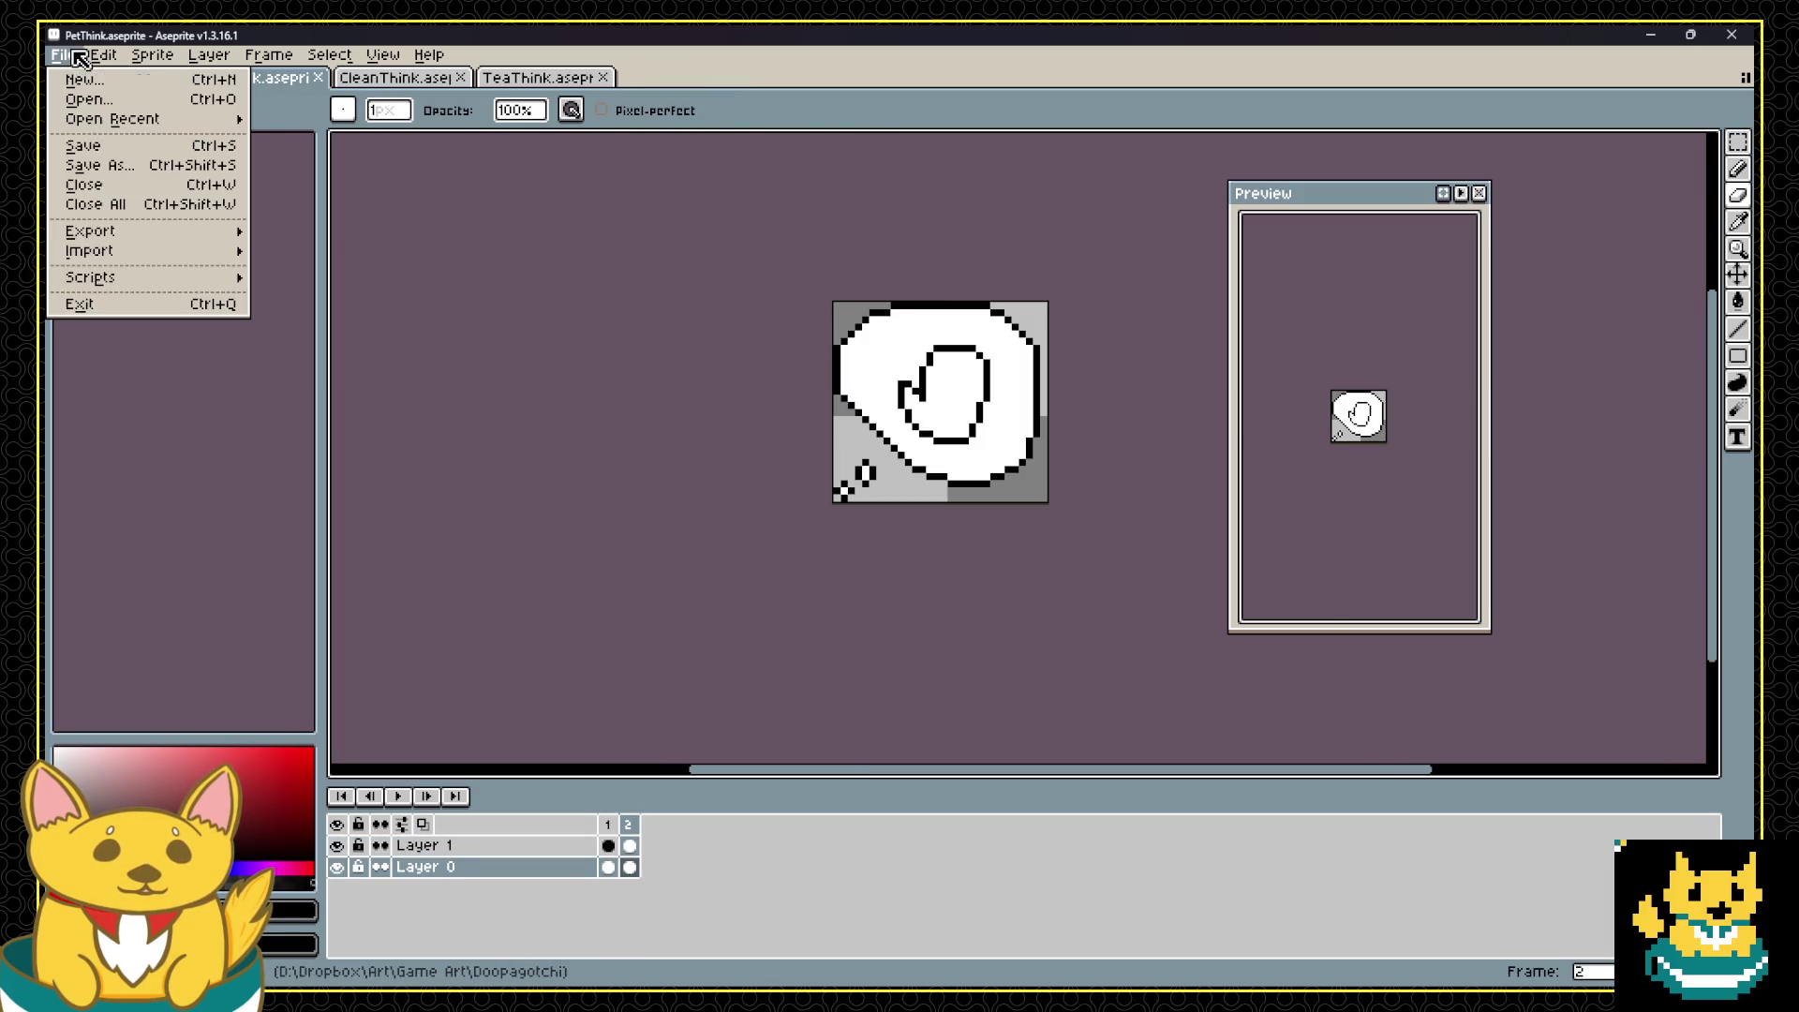
{"action": "mouse_move", "coordinate": [140, 234]}
{"action": "left_click", "coordinate": [349, 251]}
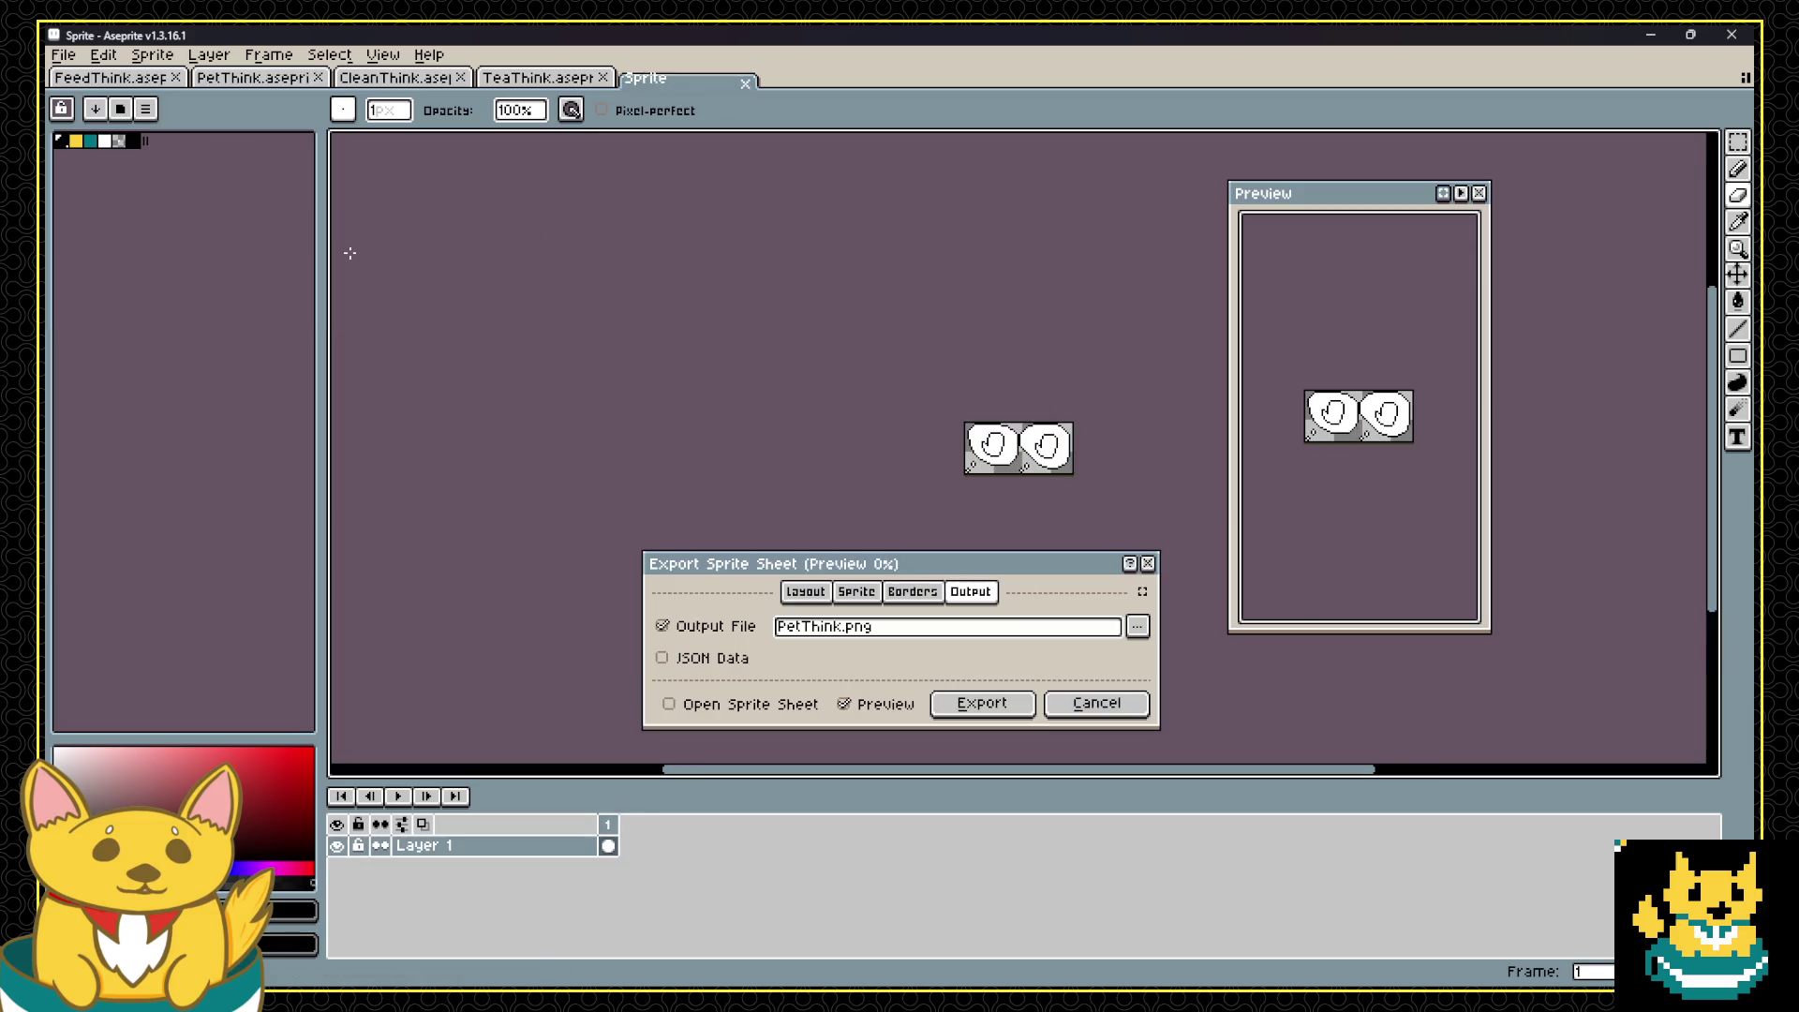
{"action": "left_click", "coordinate": [801, 627]}
{"action": "key", "text": "BackSpace"}
{"action": "key", "text": "BackSpace"}
{"action": "key", "text": "BackSpace"}
{"action": "type", "text": "SpeakPet"}
{"action": "key", "text": "shift+Home"}
{"action": "key", "text": "Return"}
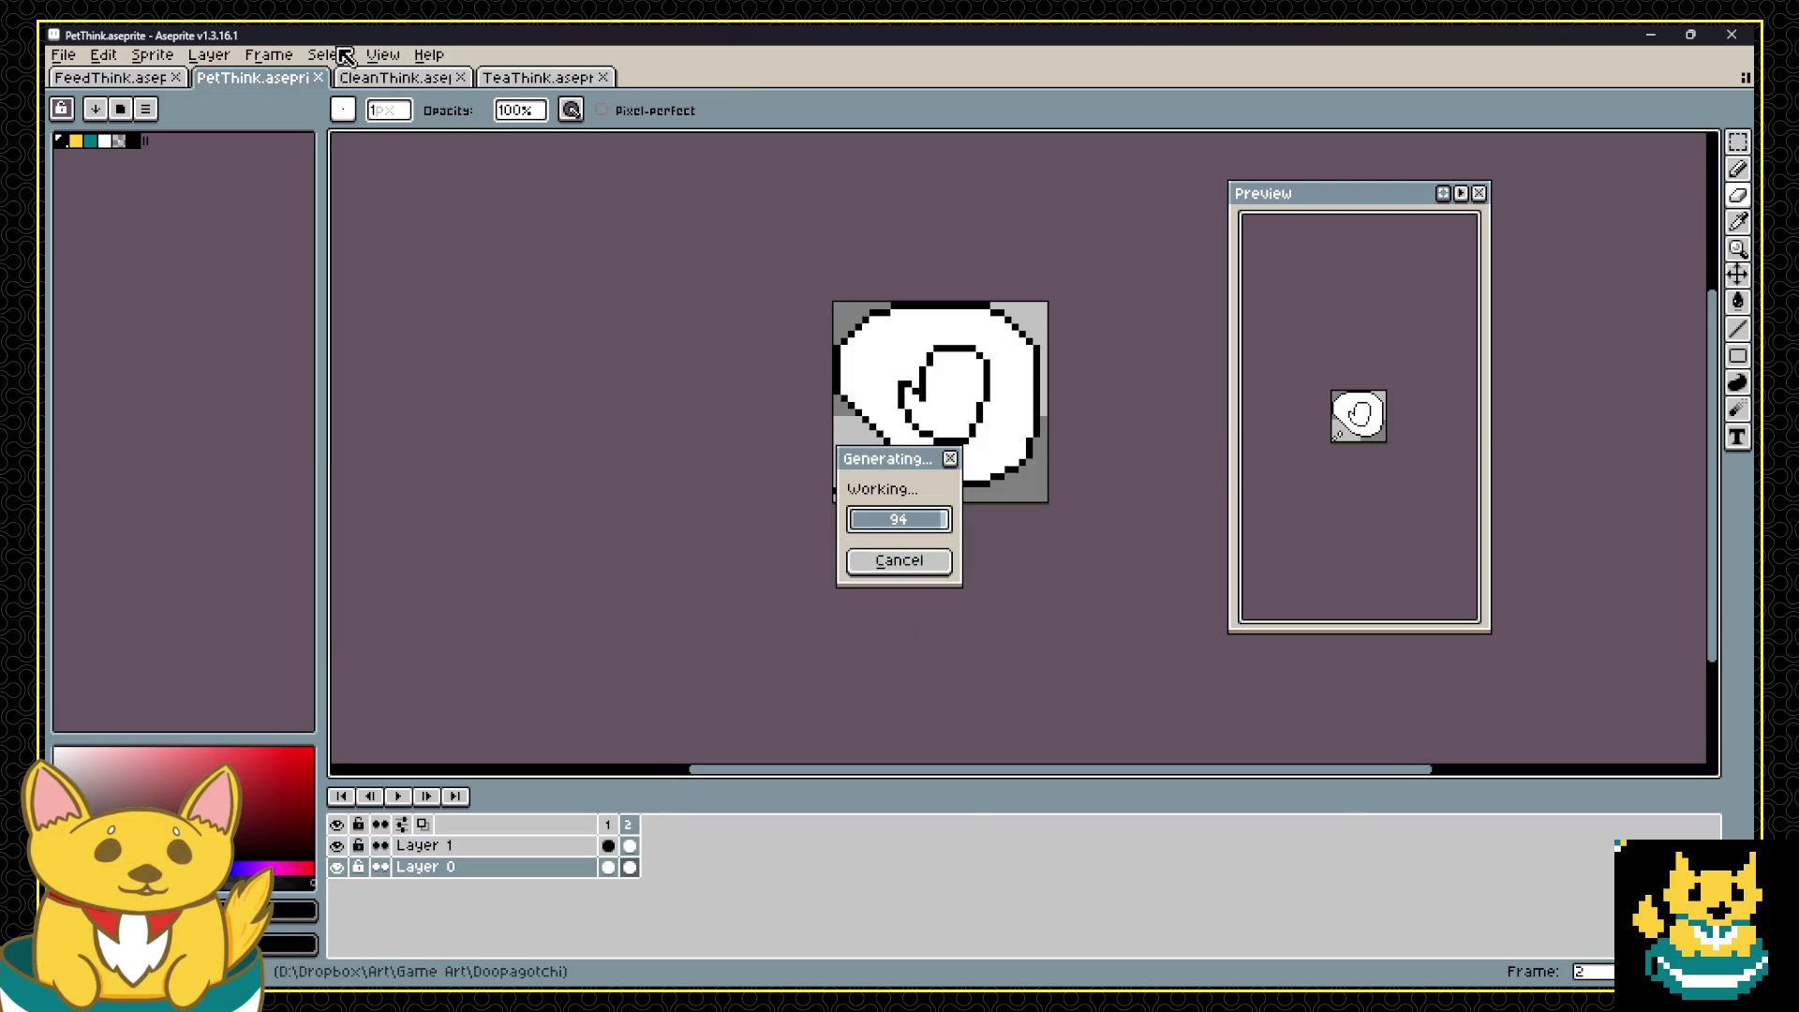
Step: Export CleanThink as a sprite sheet to Sprites\CleanThink.png, then bring up TeaThink
{"action": "key", "text": "ctrl+Tab"}
{"action": "left_click", "coordinate": [70, 56]}
{"action": "mouse_move", "coordinate": [181, 237]}
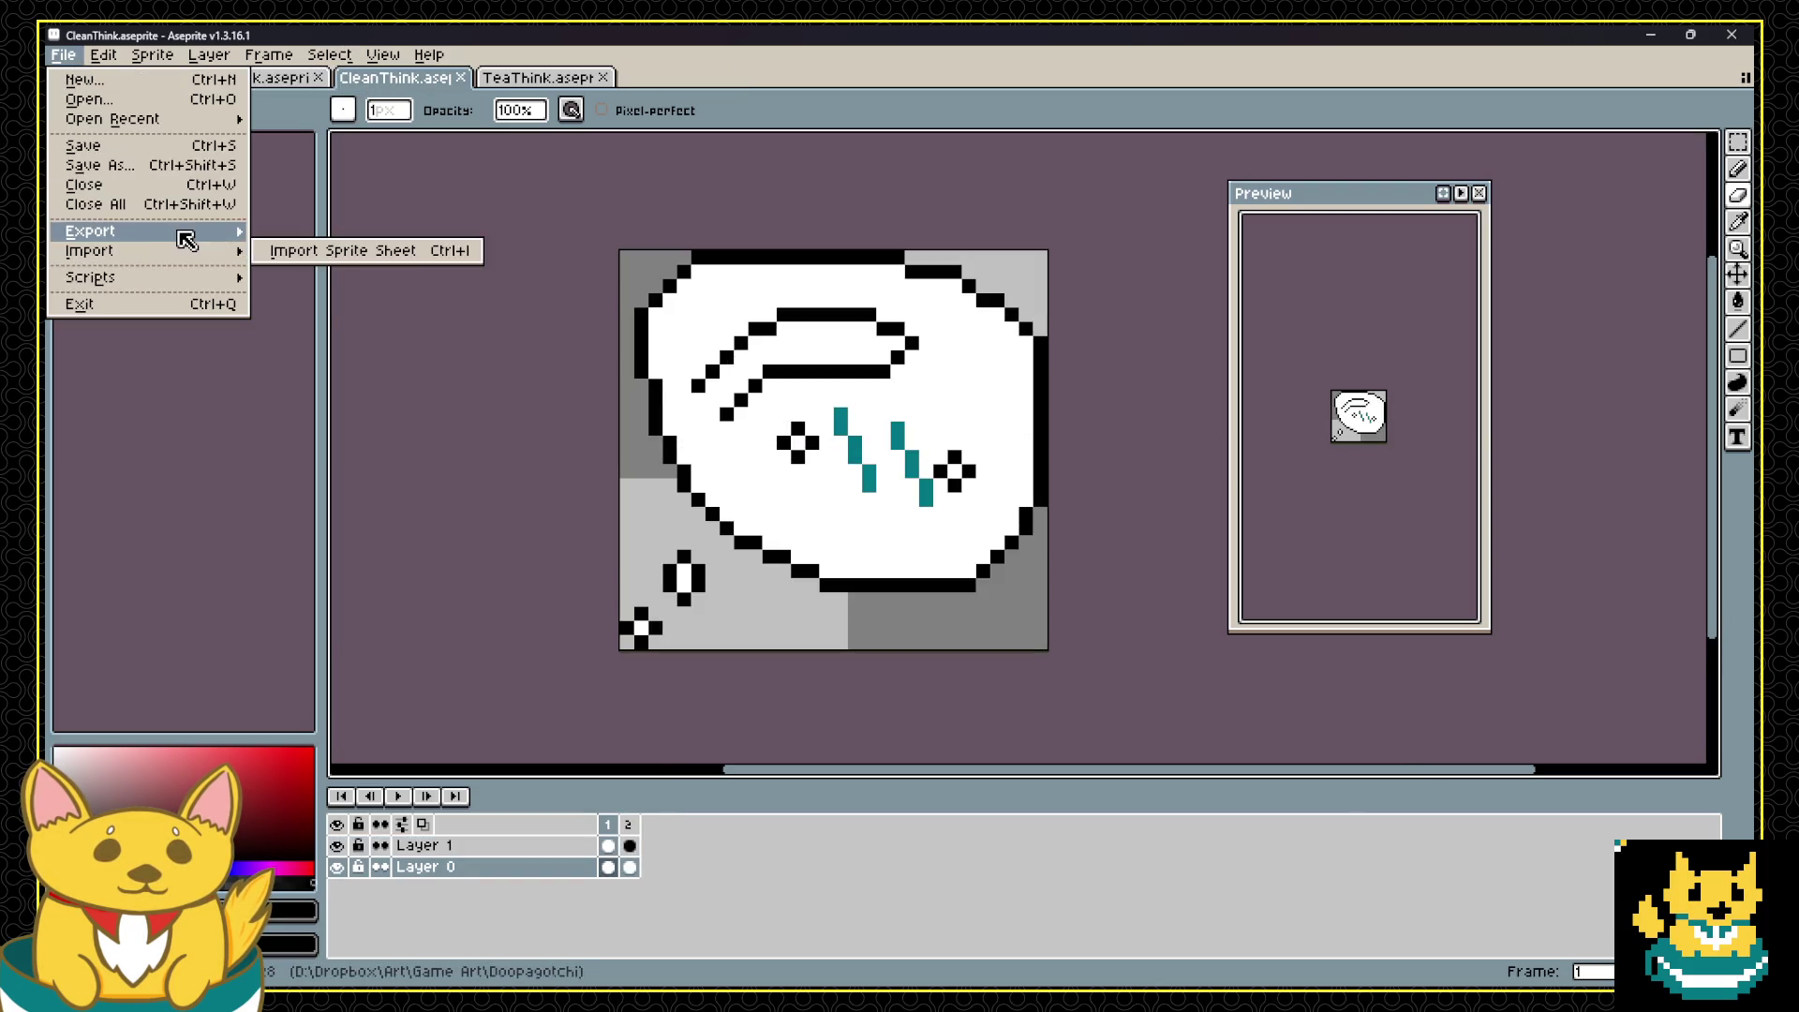
{"action": "left_click", "coordinate": [333, 251]}
{"action": "left_click", "coordinate": [899, 622]}
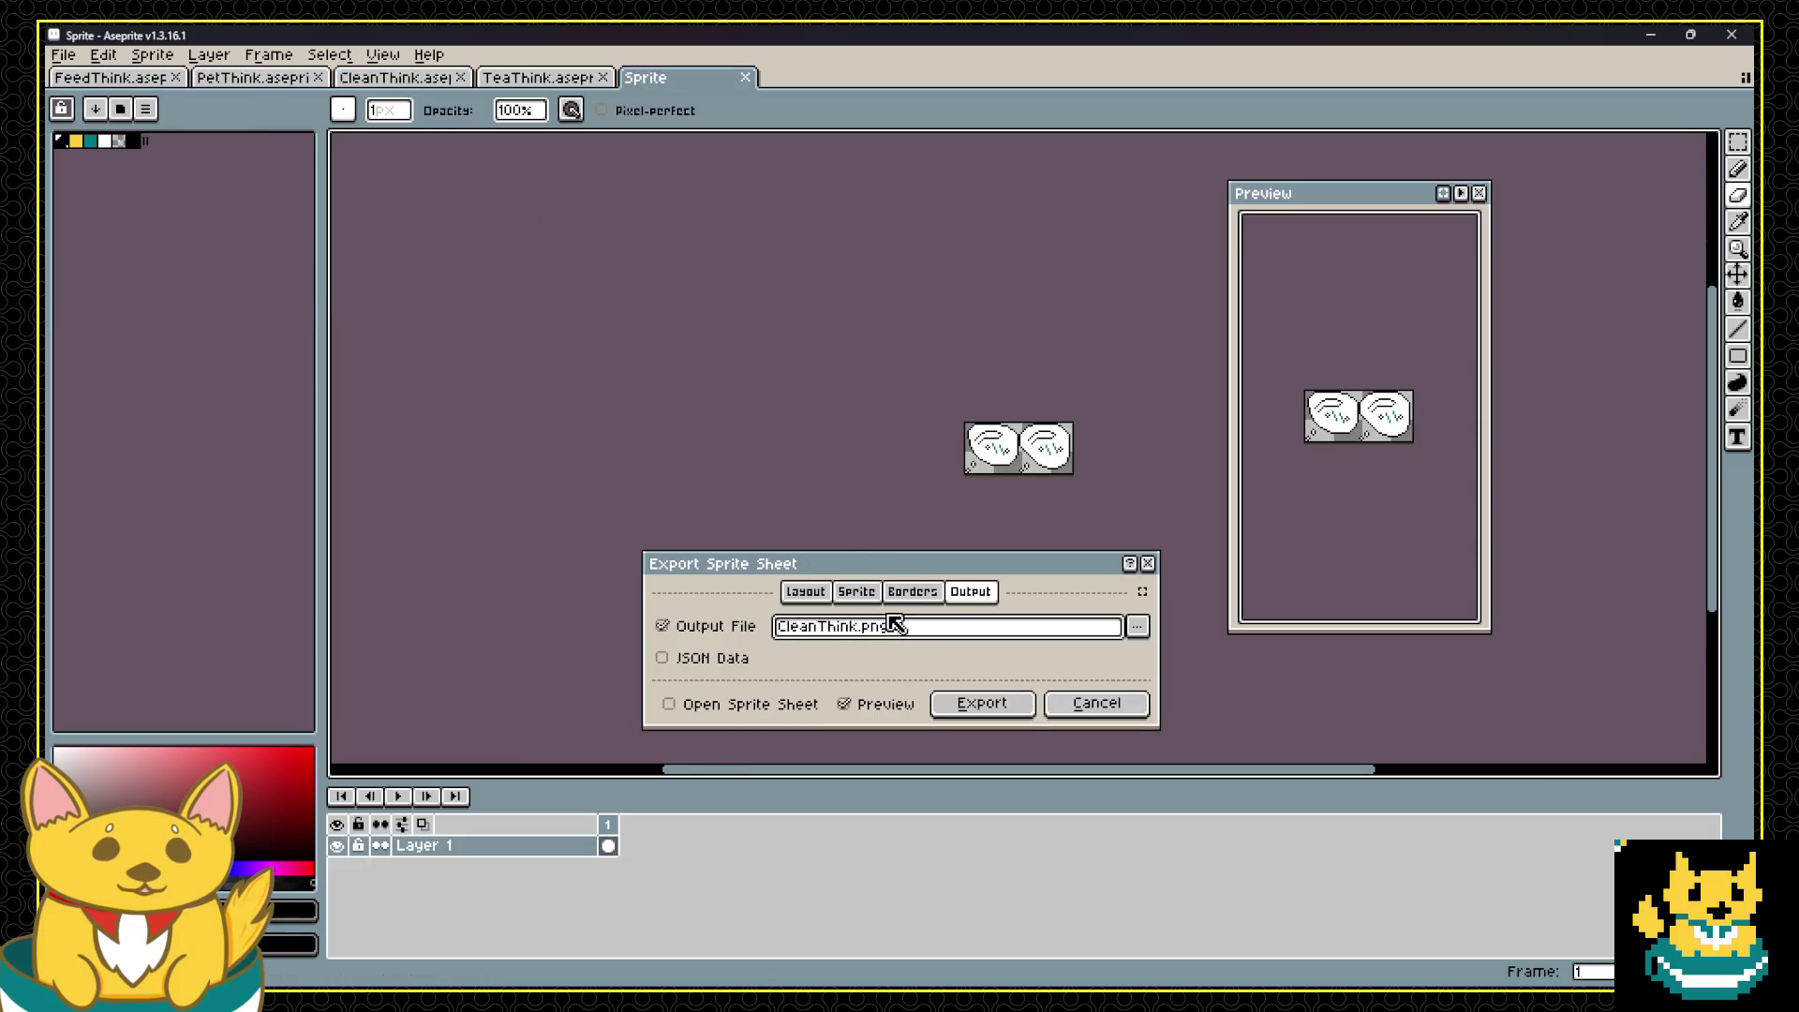
{"action": "type", "text": "Sprites\\"}
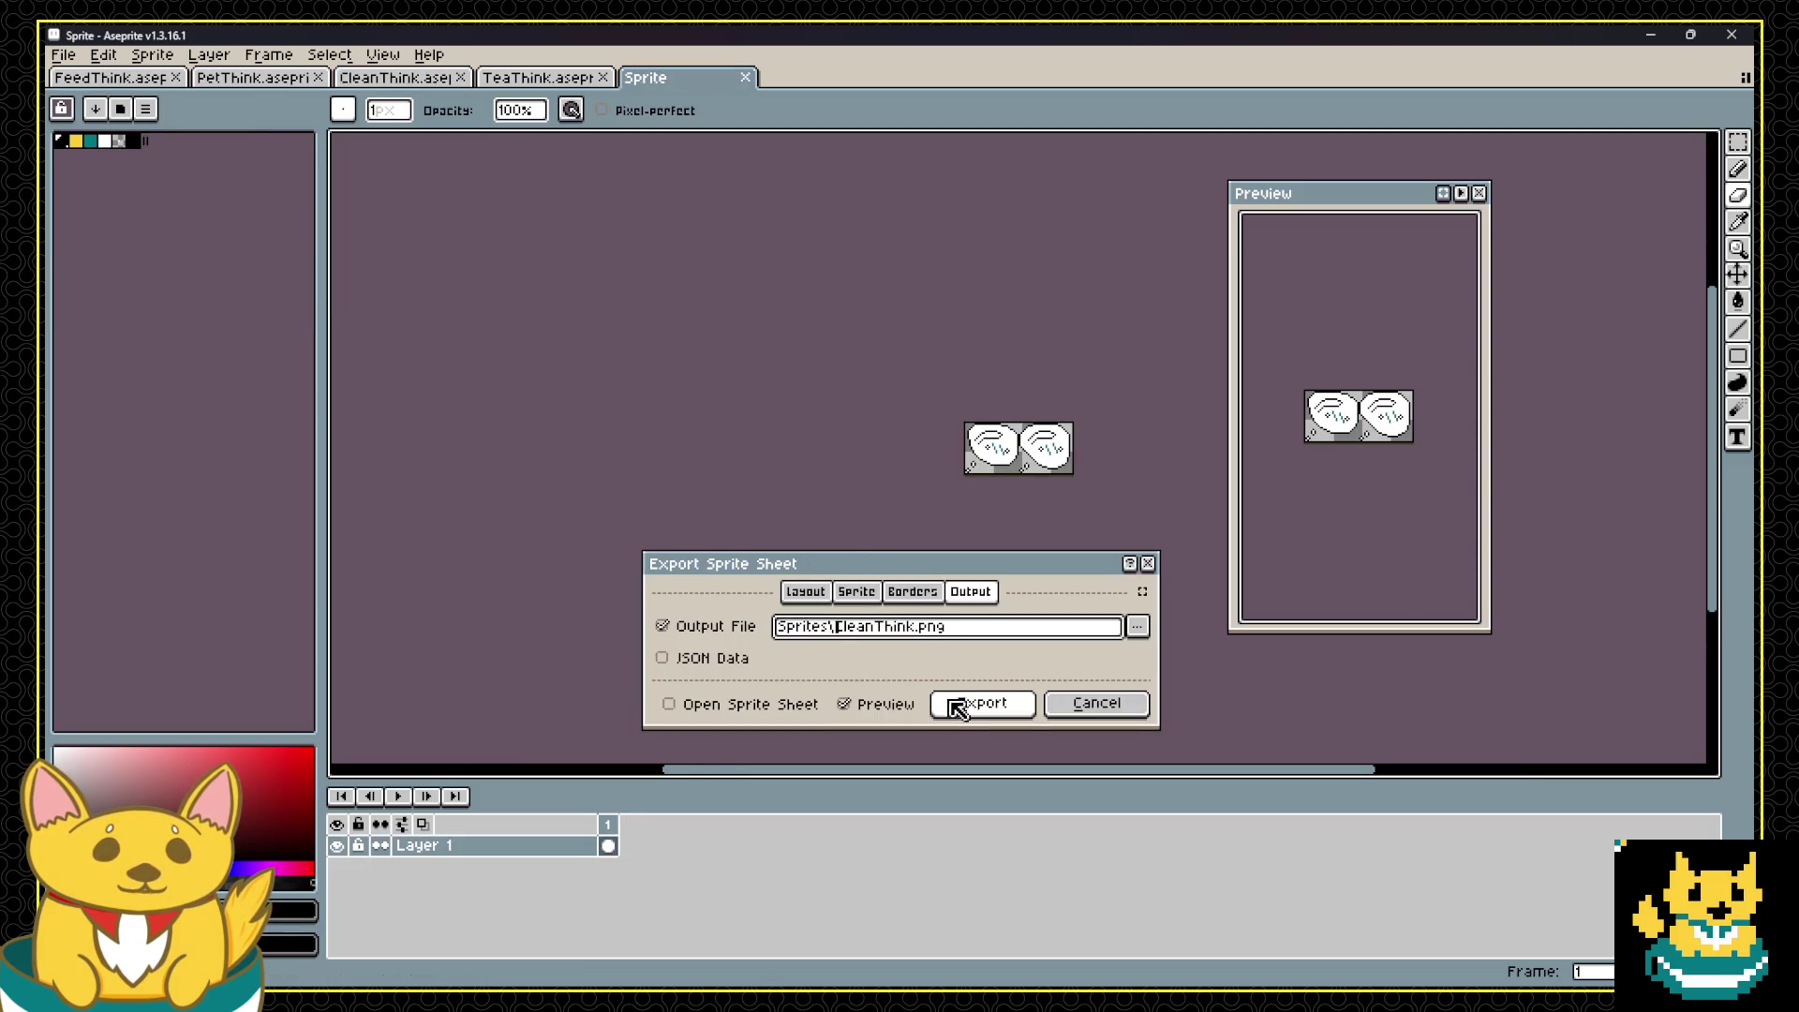
{"action": "left_click", "coordinate": [946, 703]}
{"action": "left_click", "coordinate": [525, 83]}
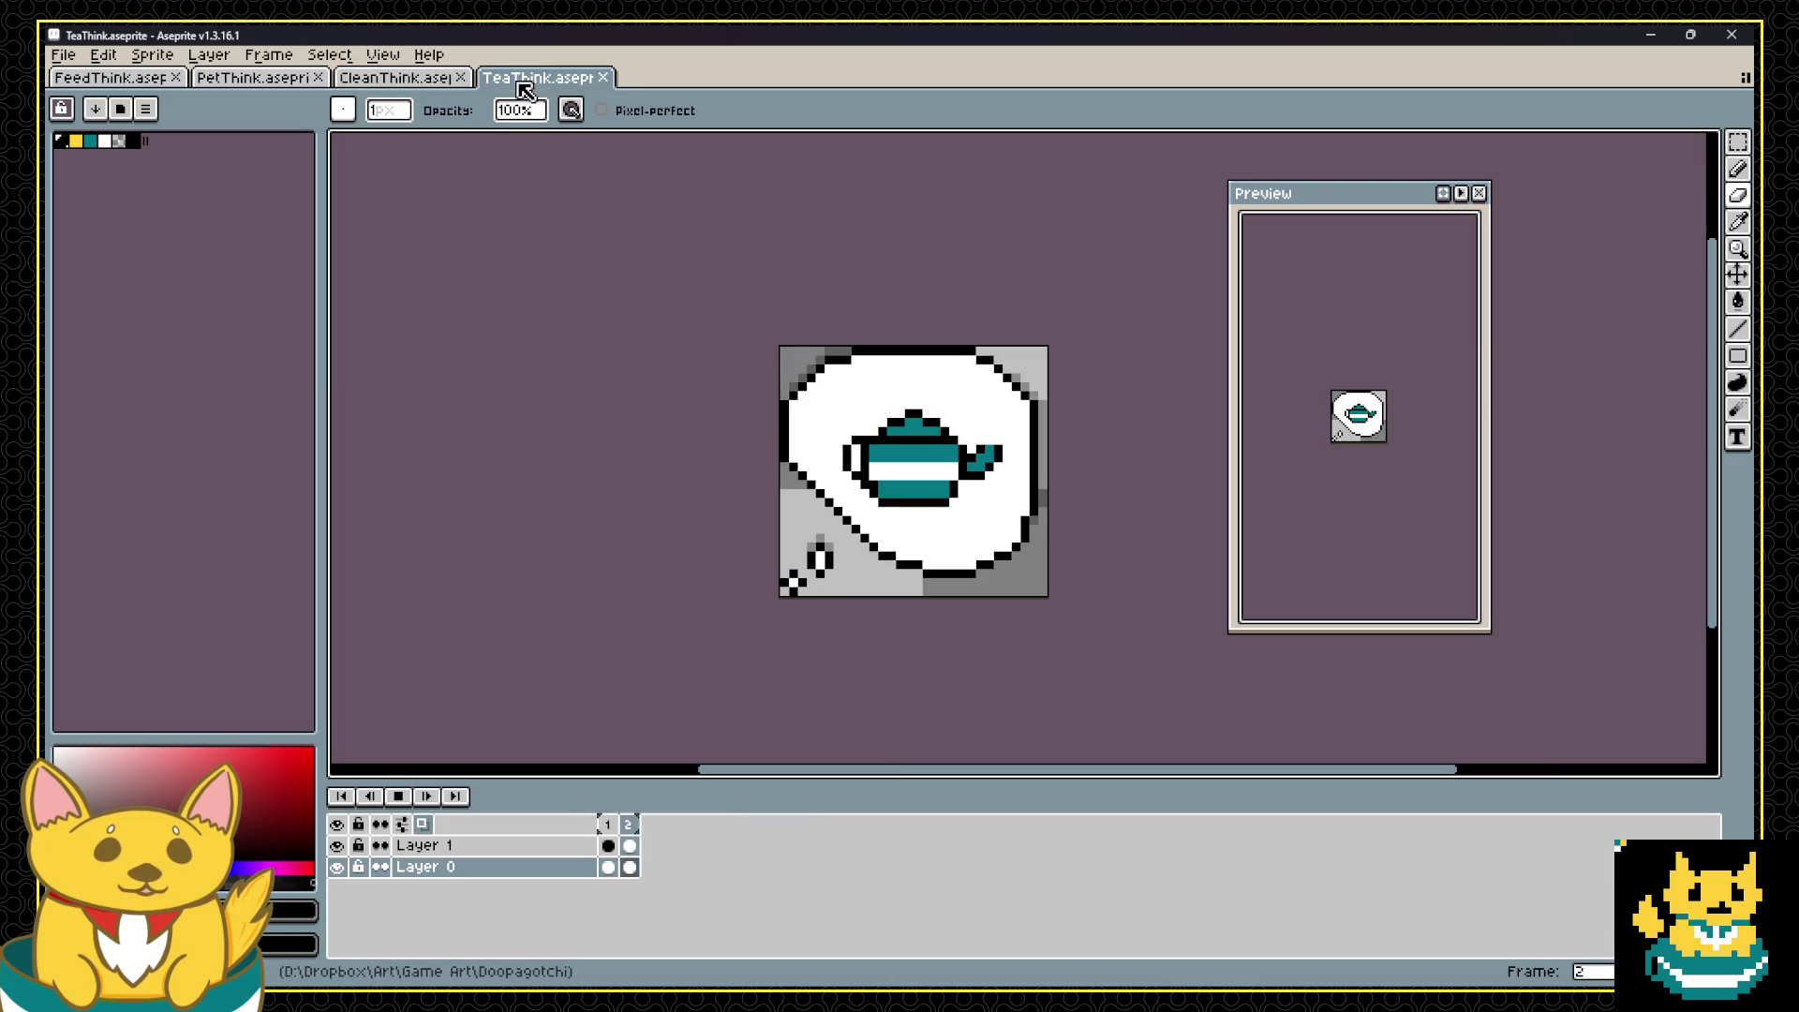
Step: Export TeaThink as a sprite sheet to Sprites/TeaThink.png, then return to Godot
{"action": "left_click", "coordinate": [62, 54]}
{"action": "mouse_move", "coordinate": [148, 239]}
{"action": "left_click", "coordinate": [491, 253]}
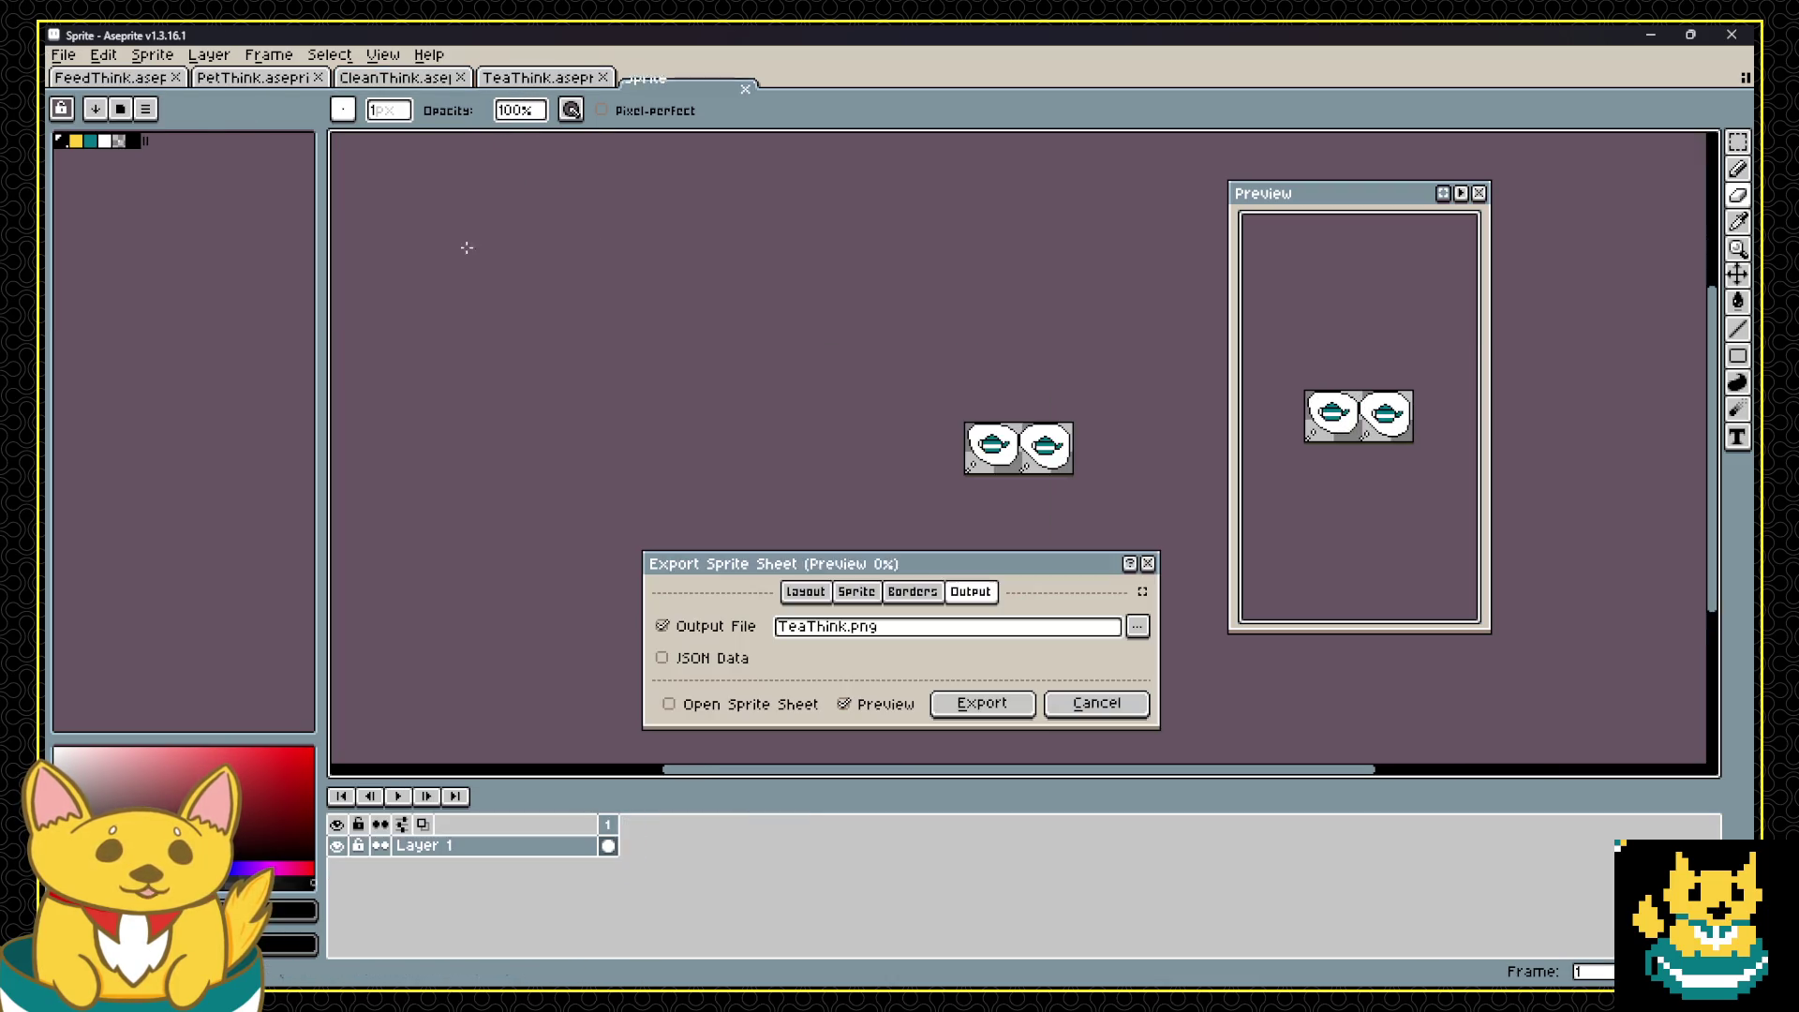
{"action": "left_click", "coordinate": [932, 630]}
{"action": "key", "text": "Home"}
{"action": "type", "text": "Sprites/"}
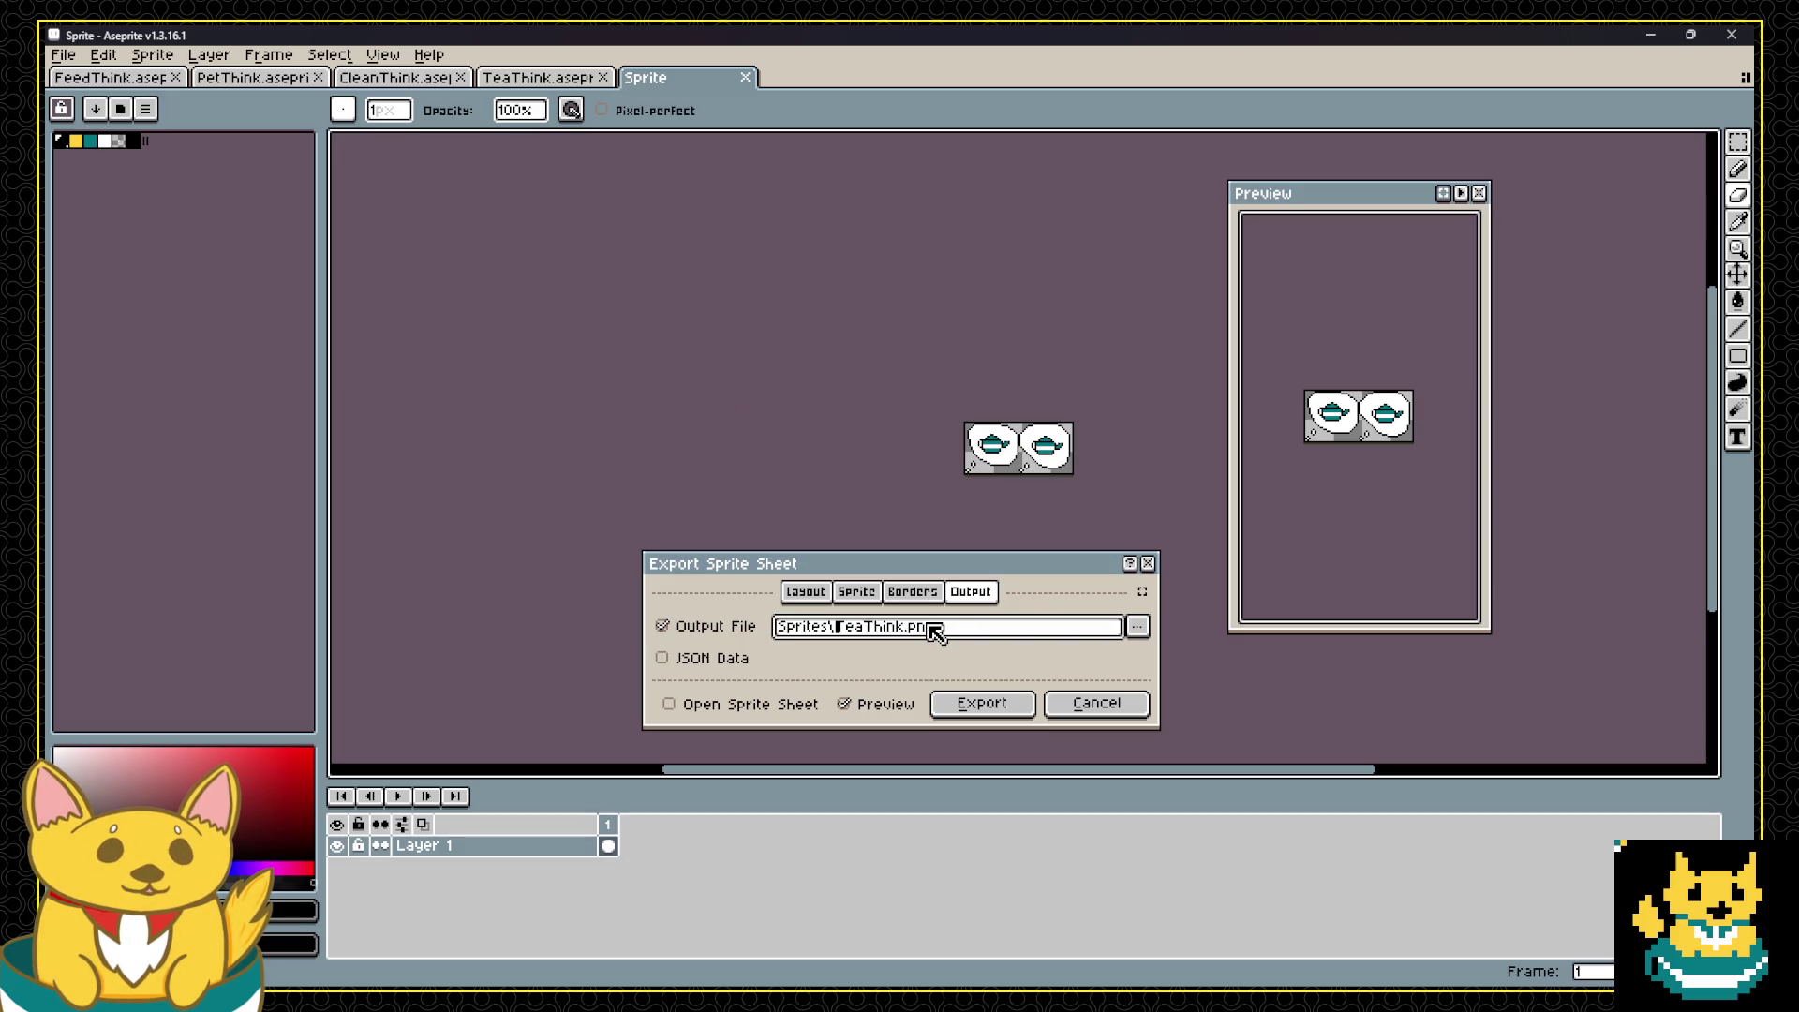
{"action": "left_click", "coordinate": [983, 704]}
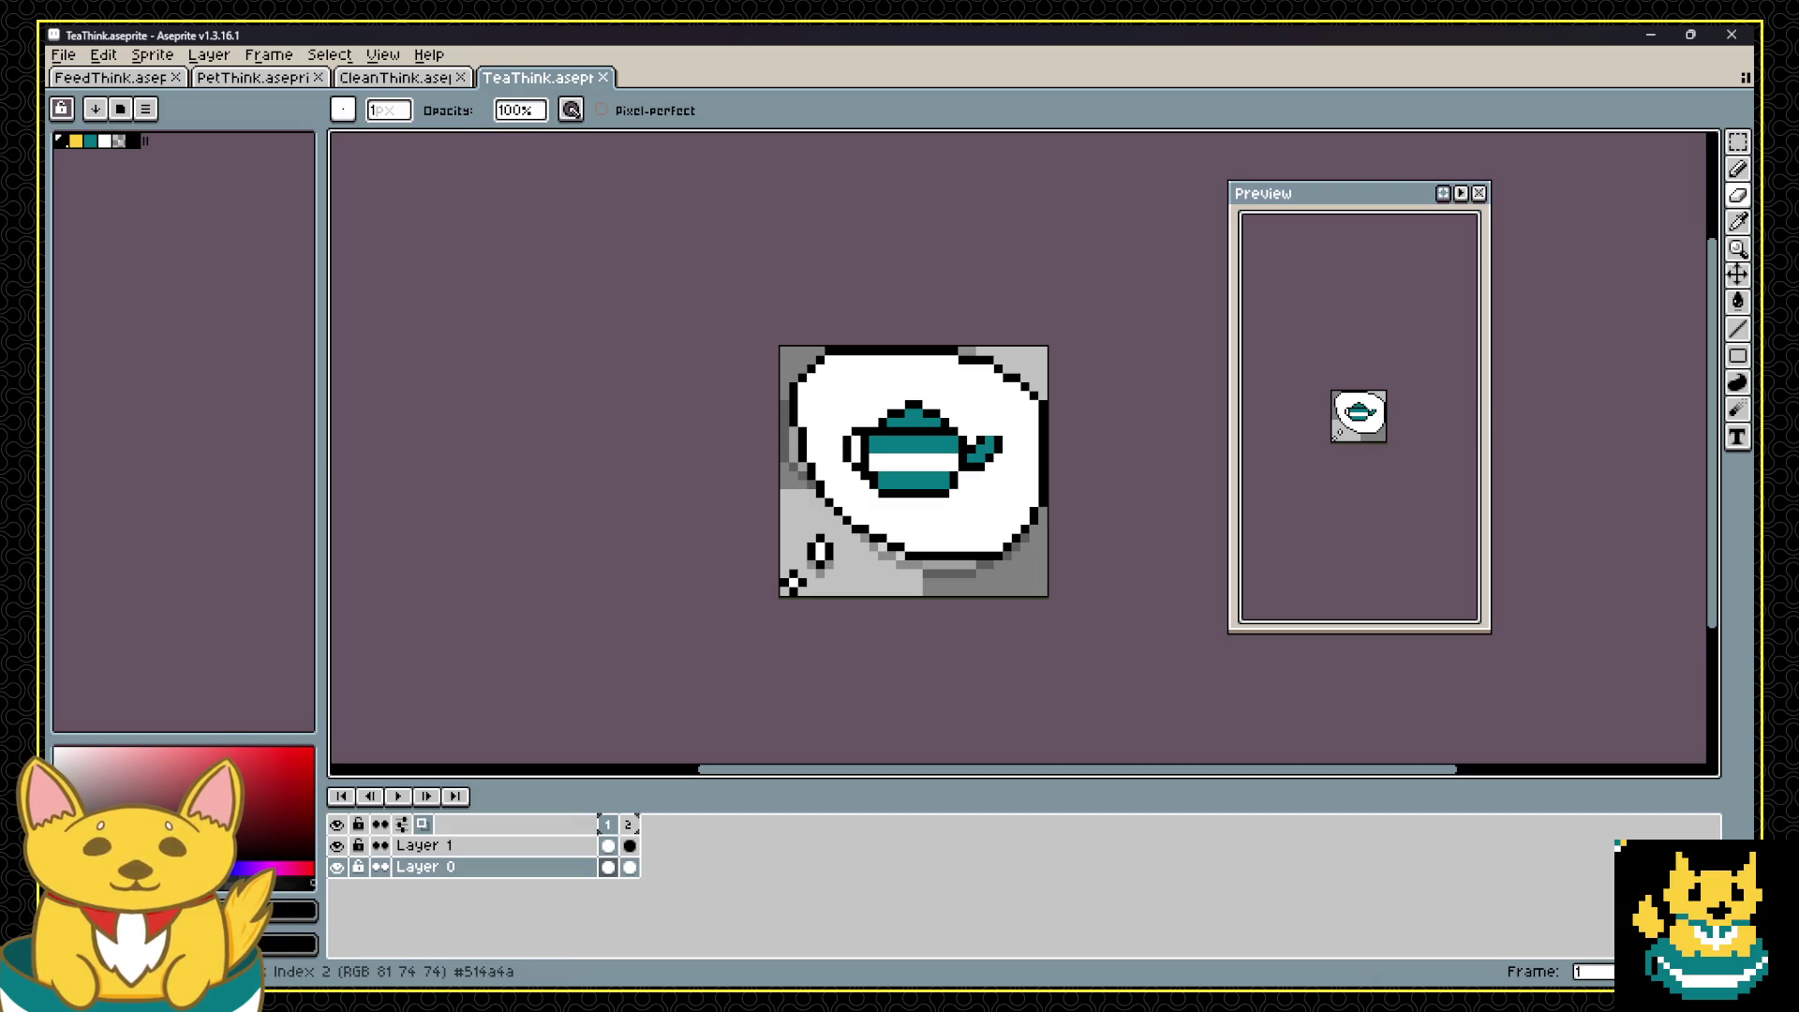
{"action": "key", "text": "alt+Tab"}
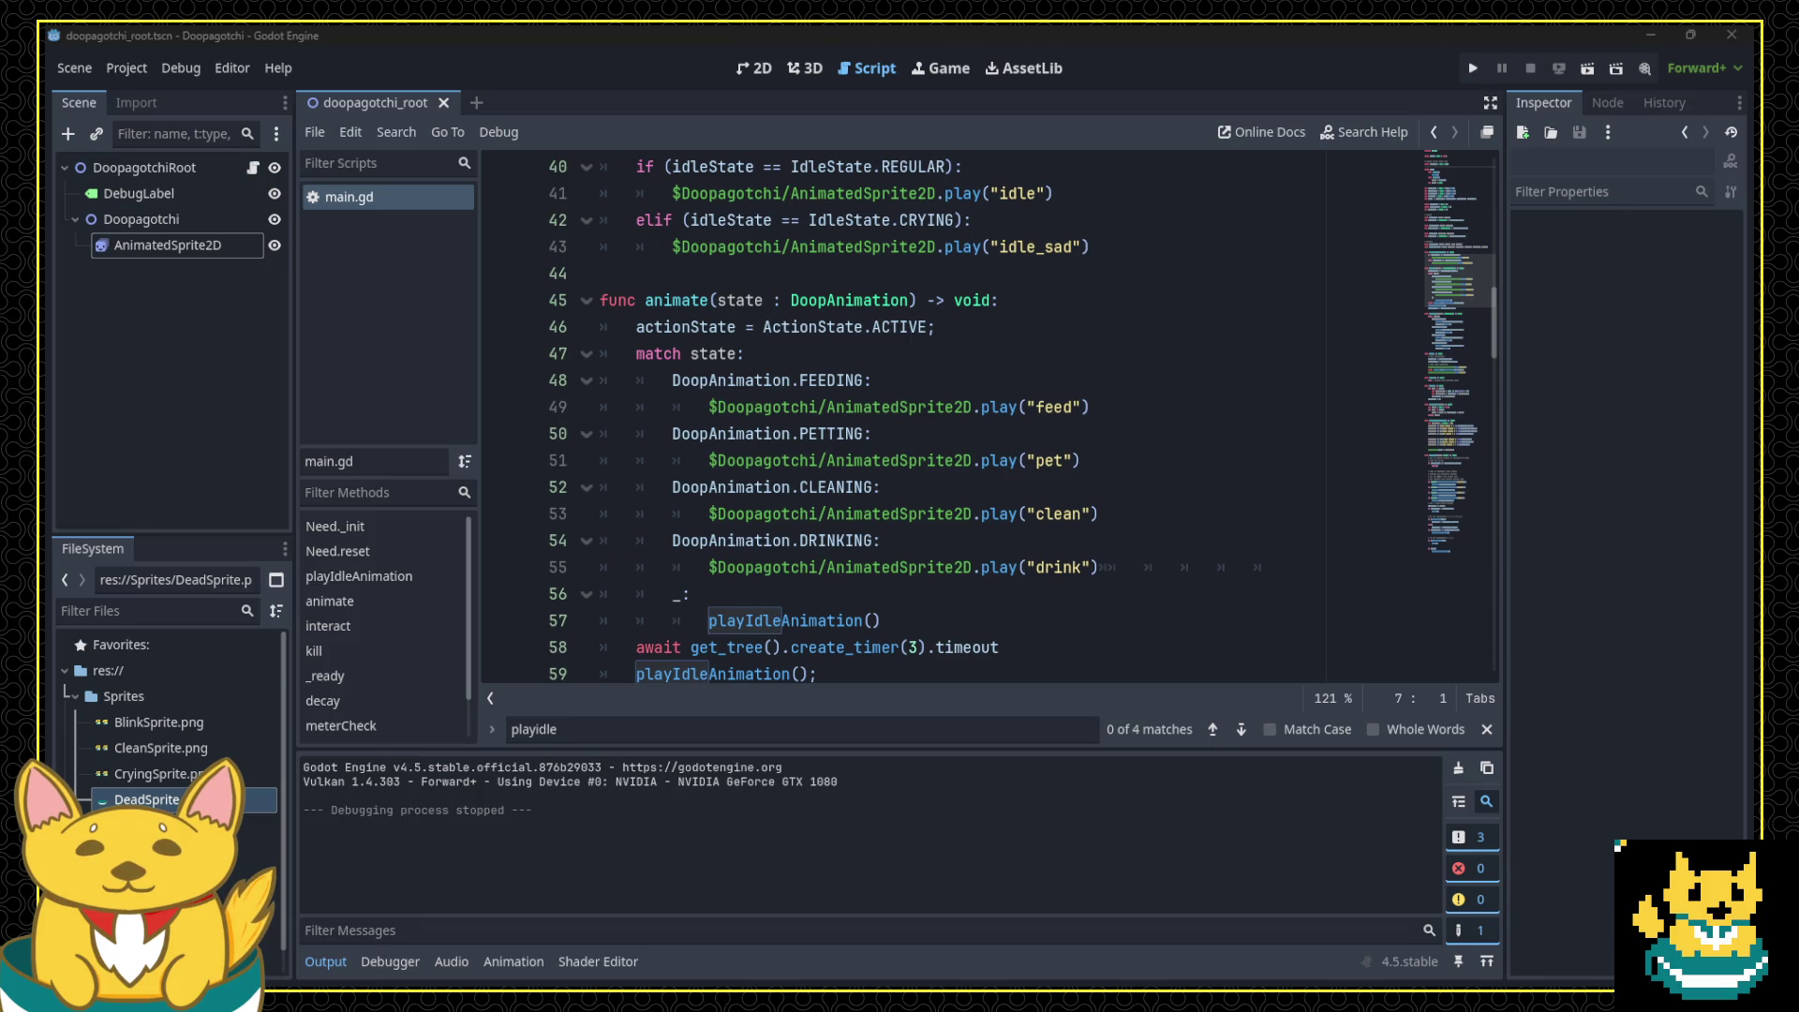
Step: Add an AnimatedSprite2D child under Doopagotchi and name it ThinkSprite
{"action": "left_click", "coordinate": [131, 695]}
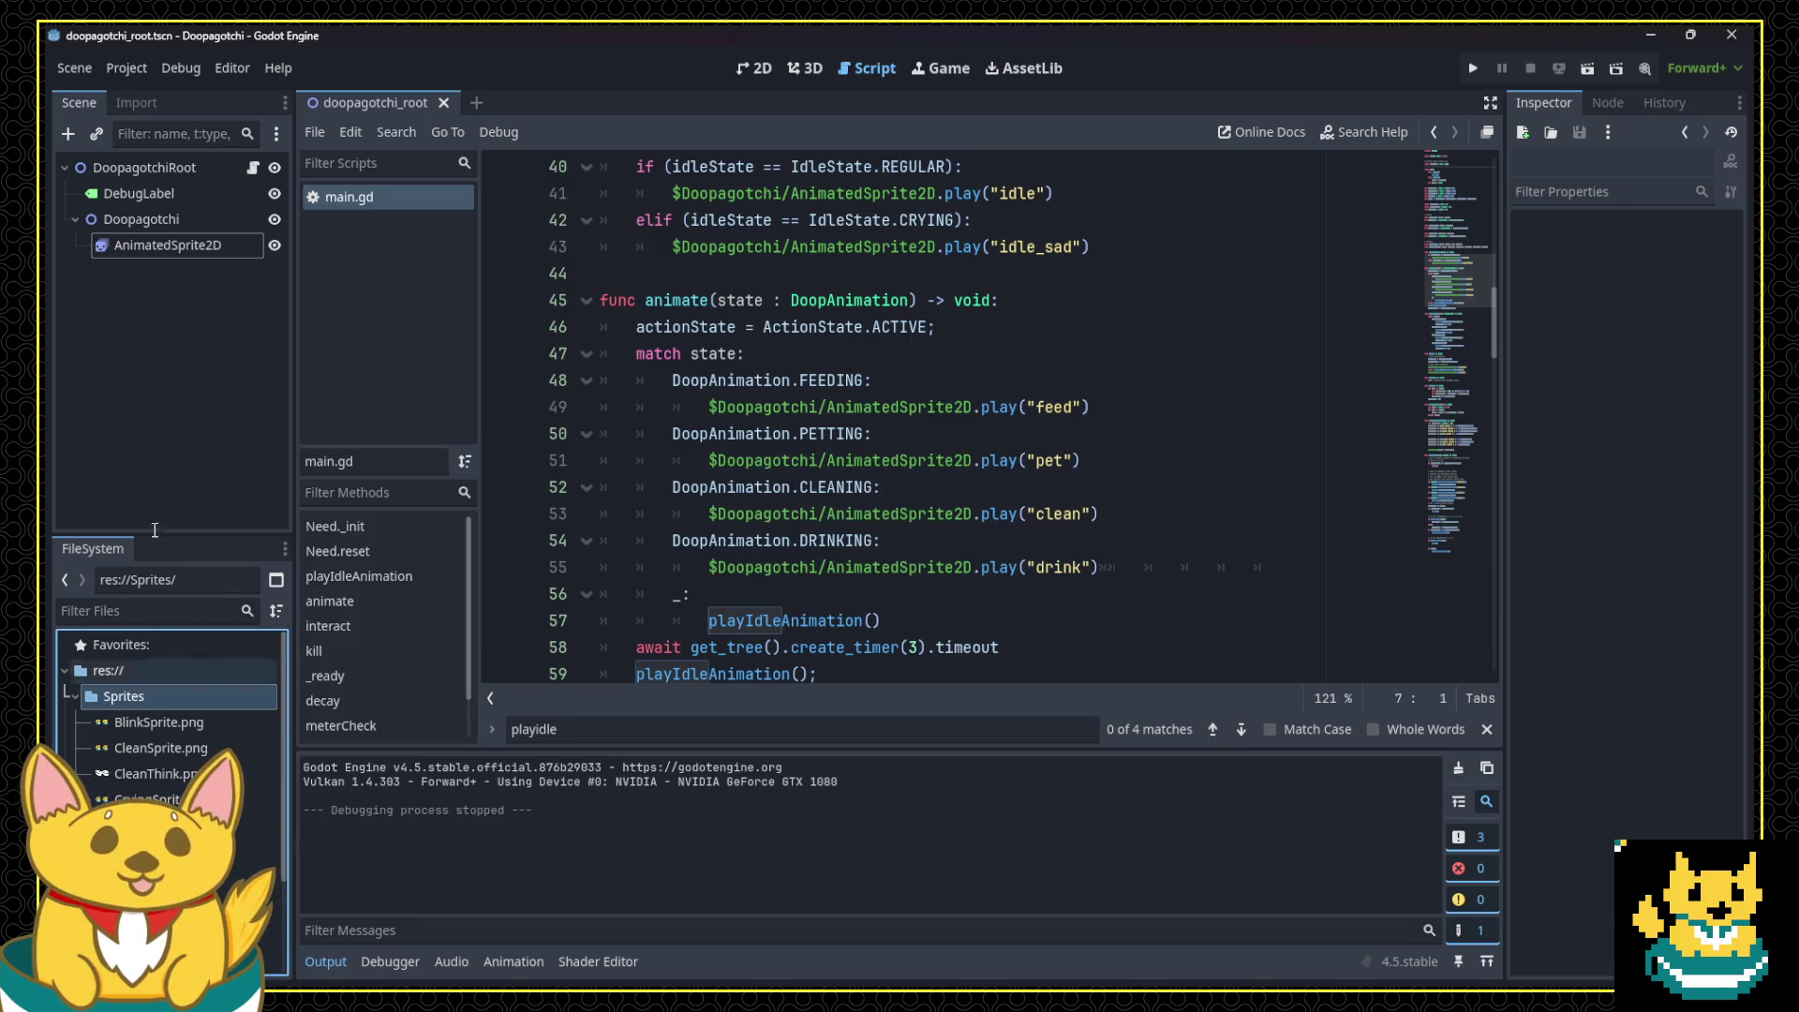
{"action": "left_click", "coordinate": [149, 221]}
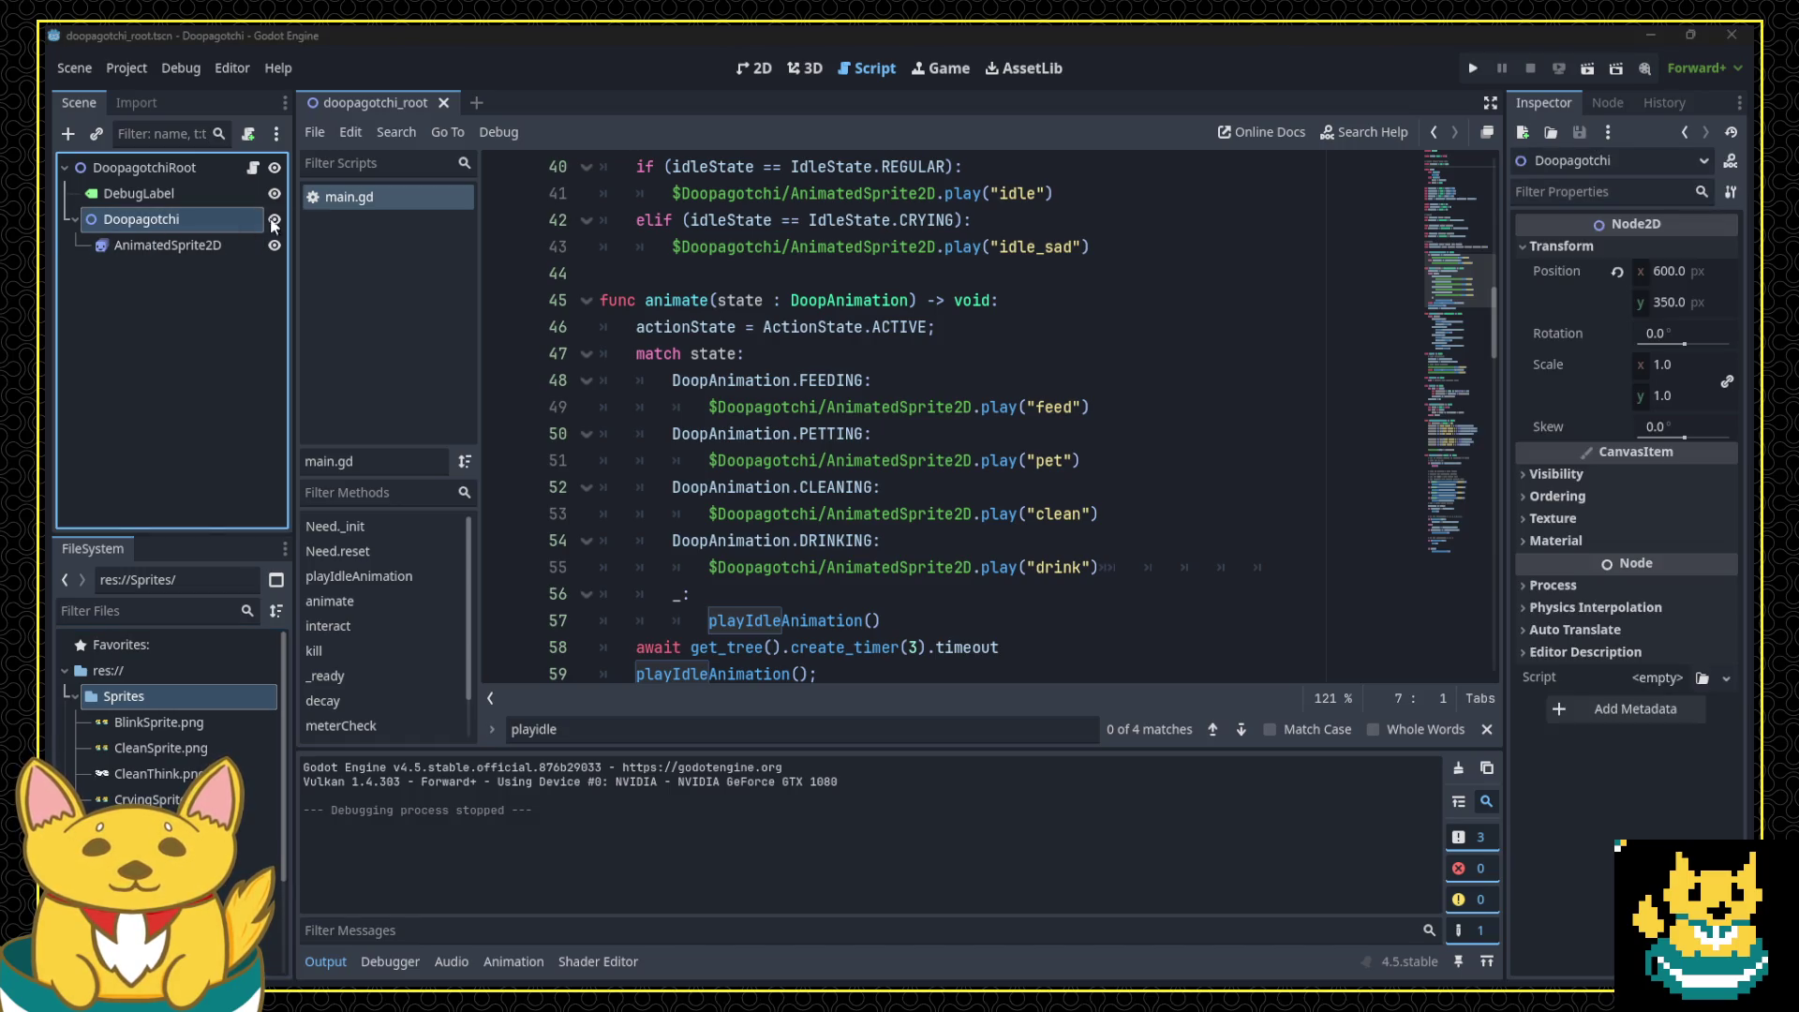
{"action": "left_click", "coordinate": [171, 219]}
{"action": "right_click", "coordinate": [171, 219]}
{"action": "left_click", "coordinate": [300, 242]}
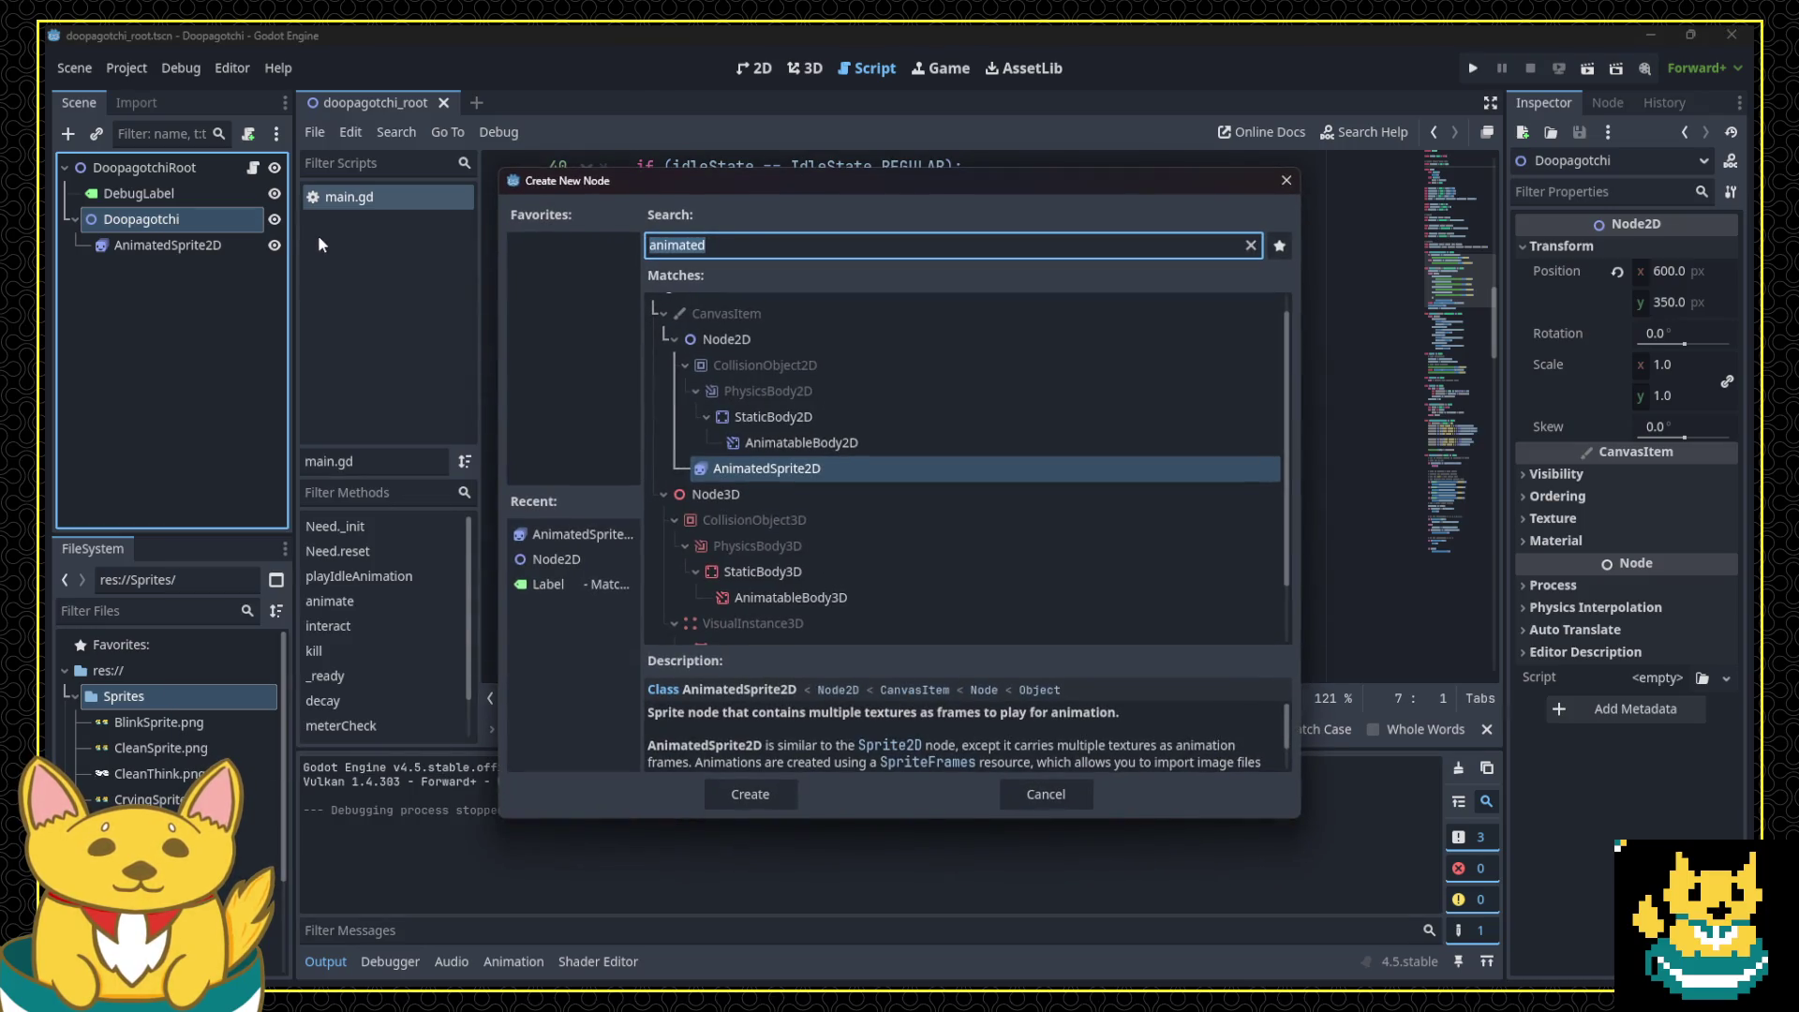
{"action": "left_click", "coordinate": [745, 792]}
{"action": "double_click", "coordinate": [205, 273]}
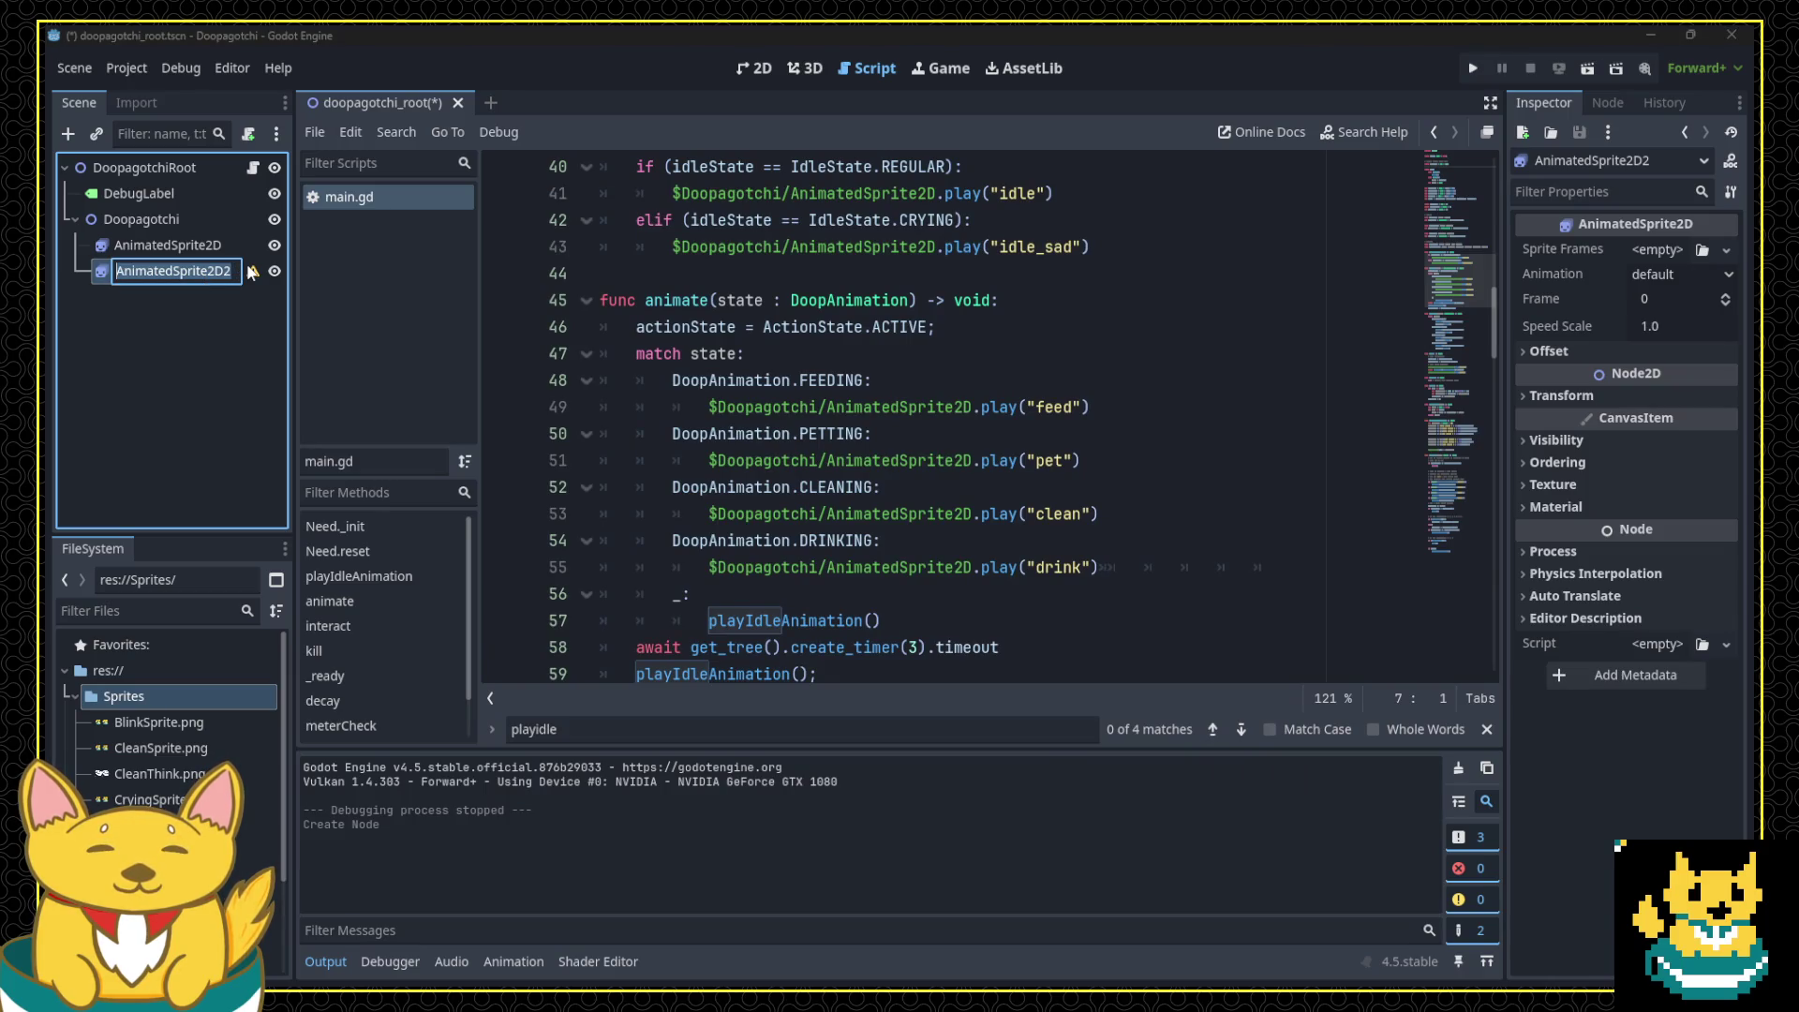
{"action": "type", "text": "ThinkS"}
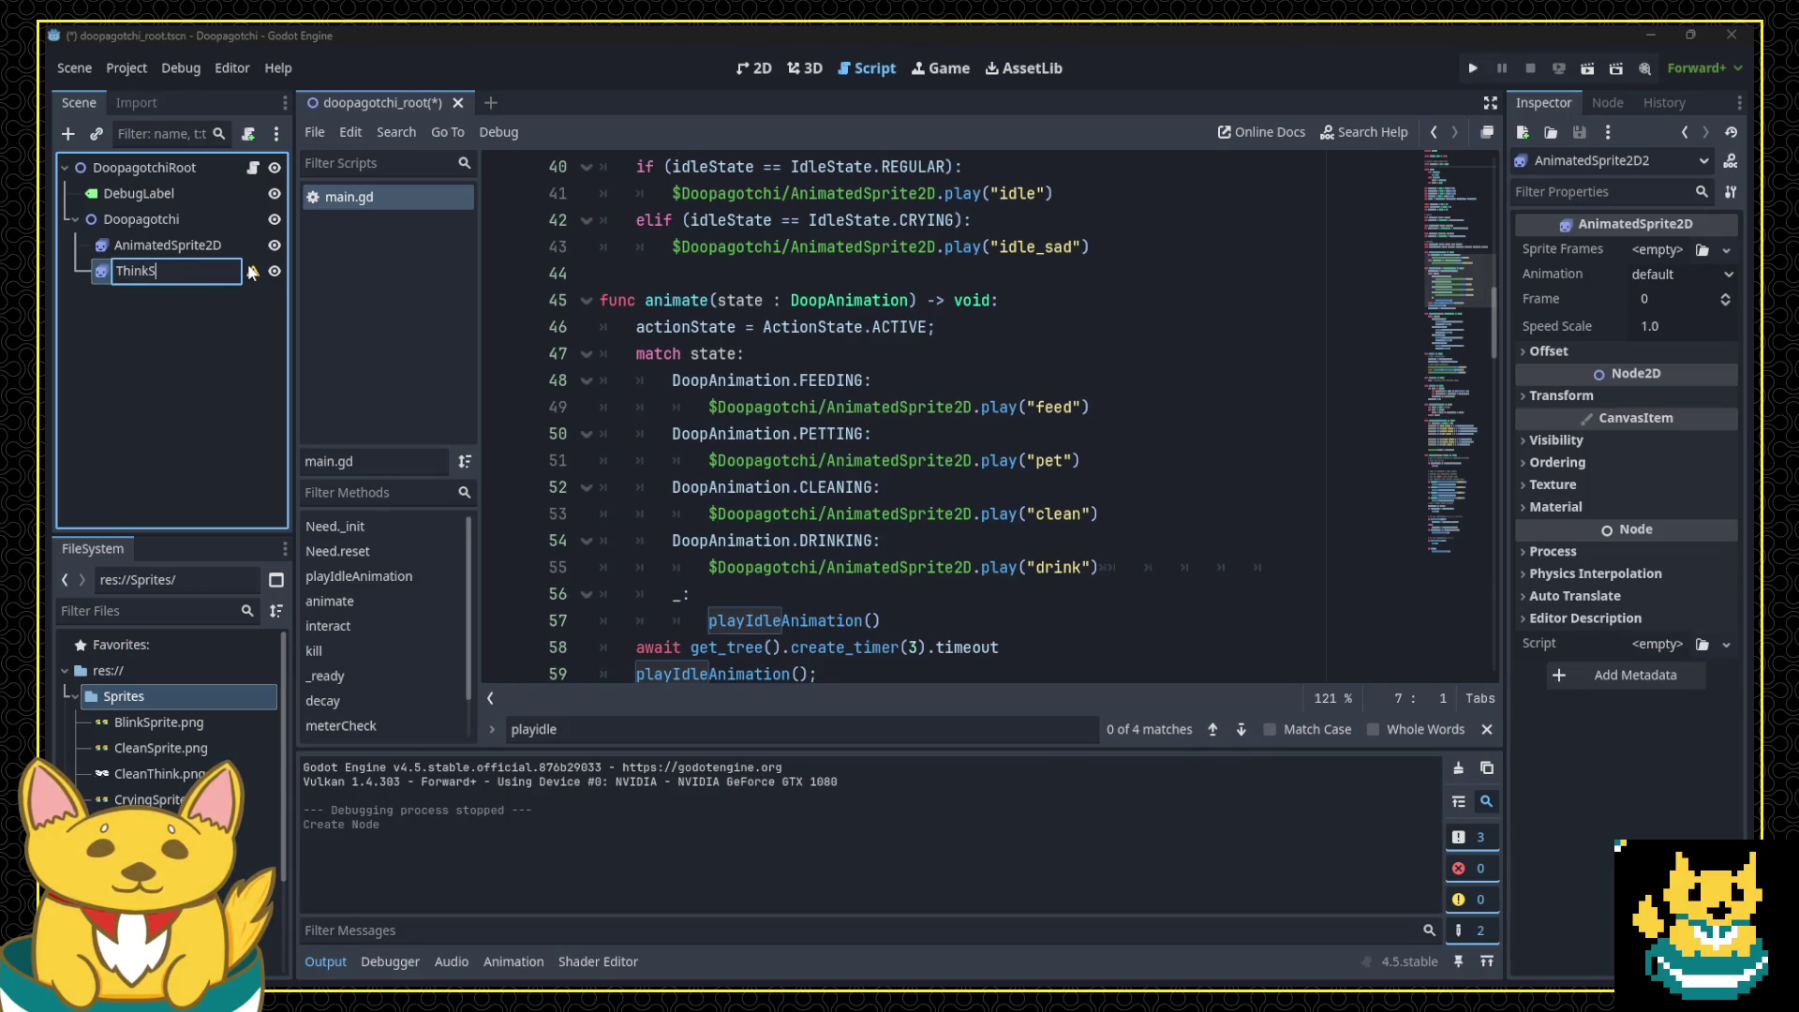
{"action": "type", "text": "prite"}
{"action": "key", "text": "Return"}
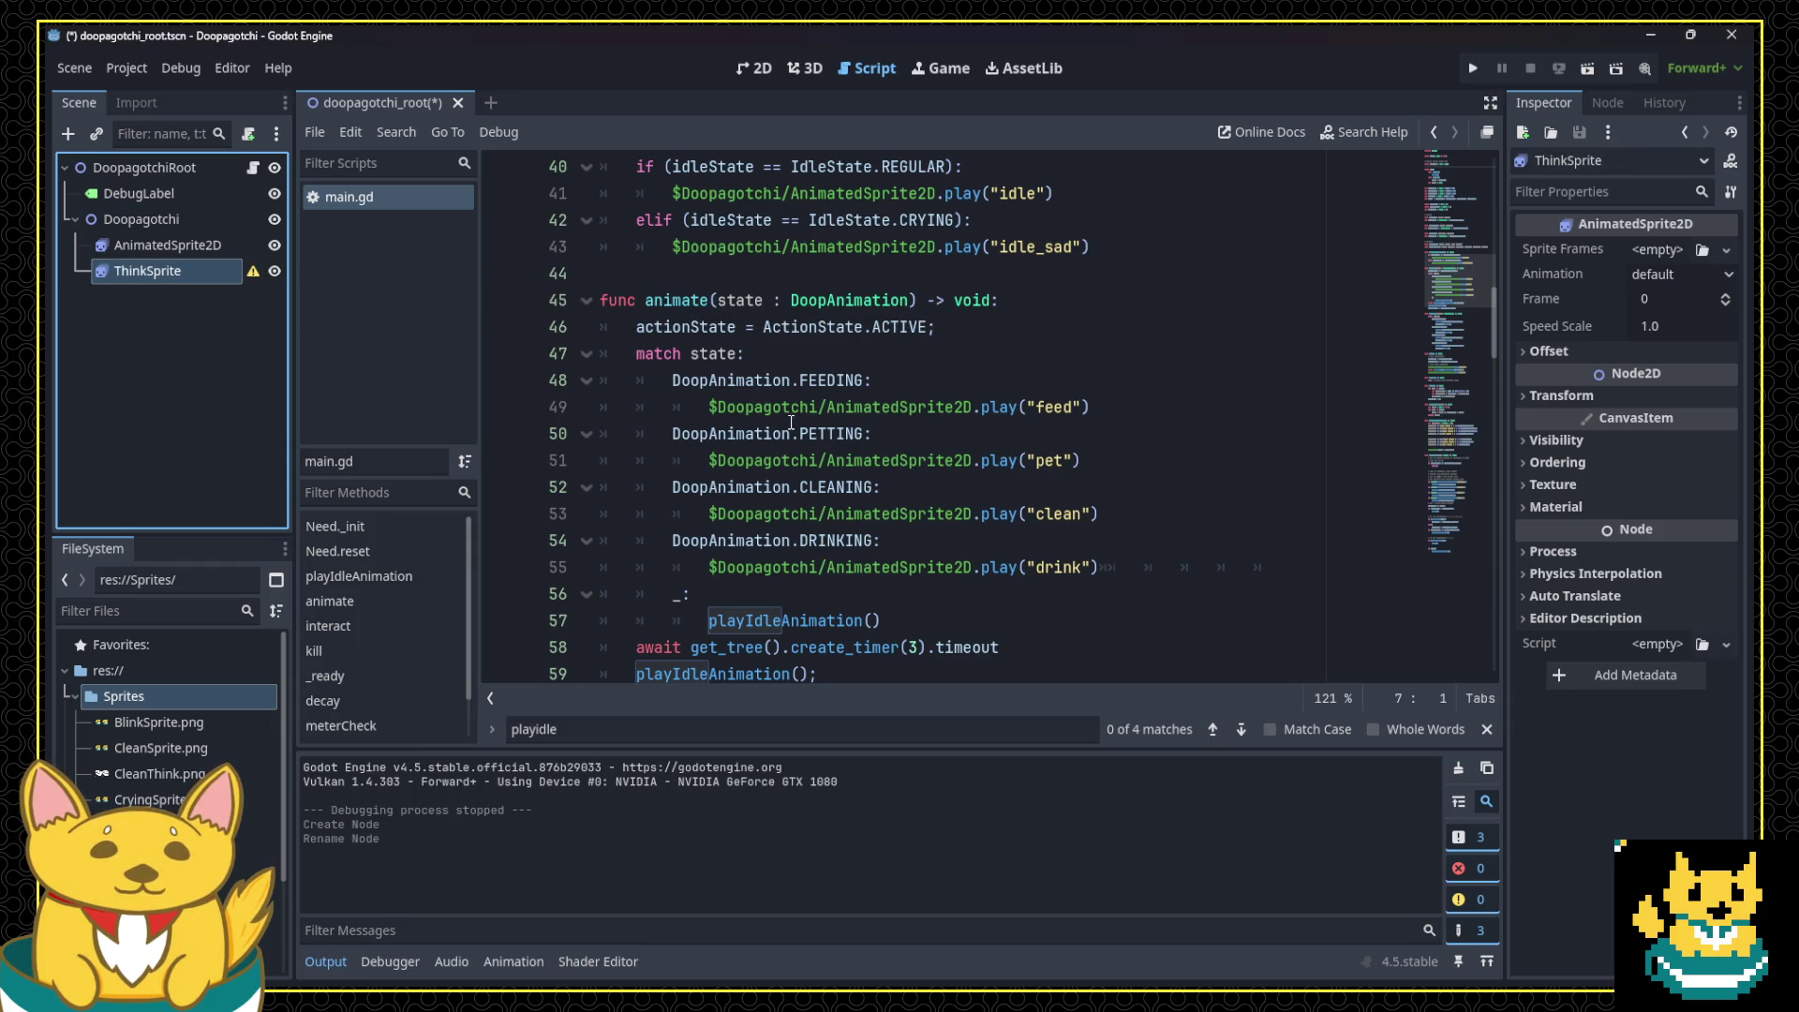
{"action": "double_click", "coordinate": [174, 274]}
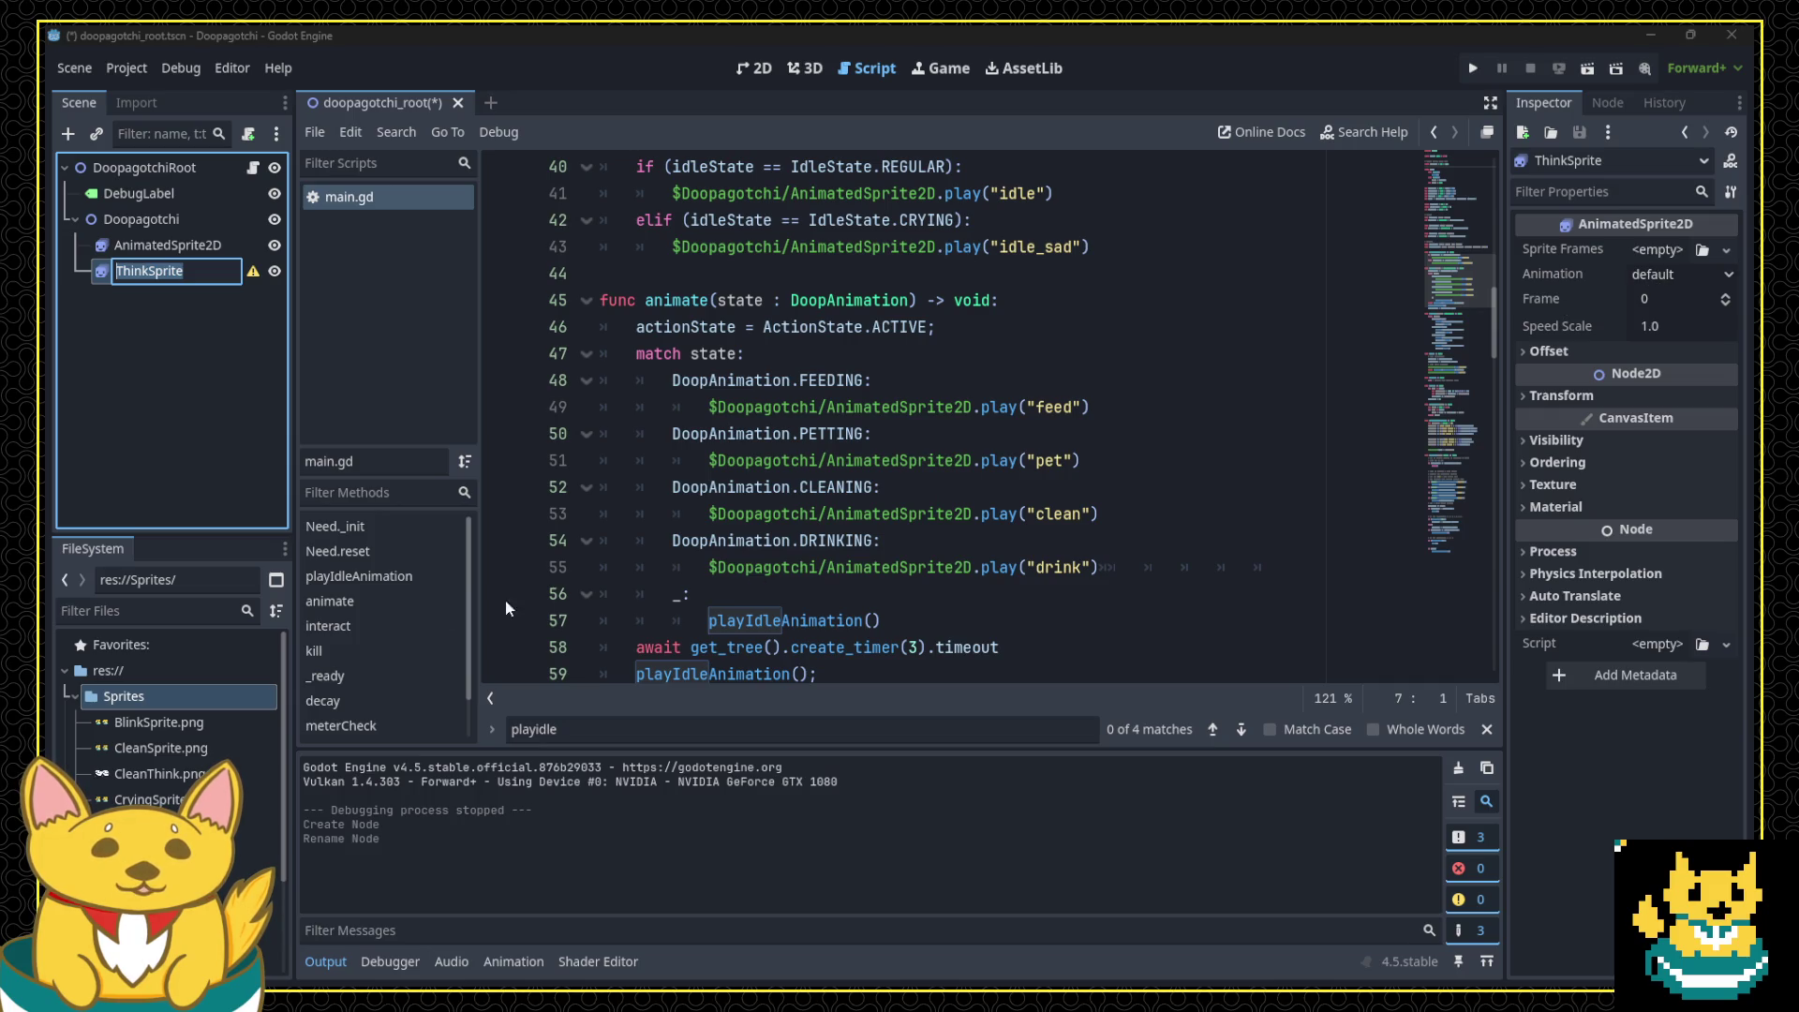
Step: Give ThinkSprite a new SpriteFrames resource, renaming default to clean and adding a pet animation
{"action": "left_click", "coordinate": [1679, 250]}
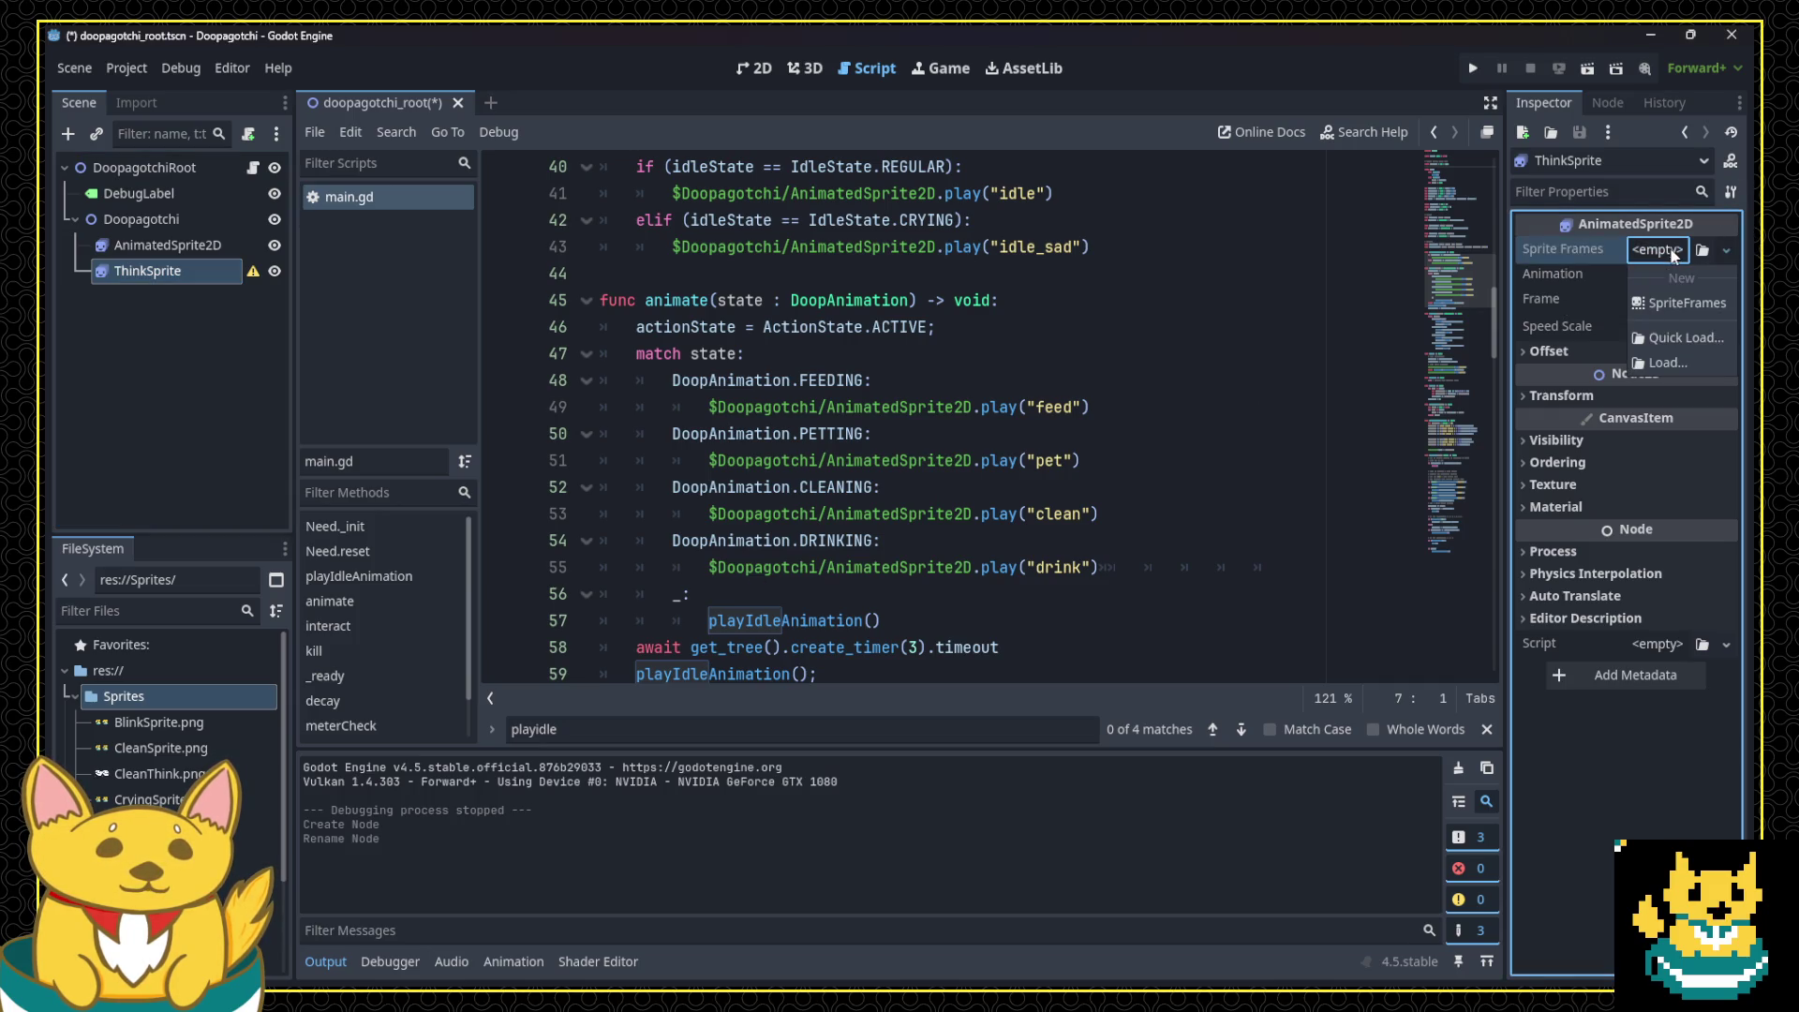
{"action": "left_click", "coordinate": [1682, 298]}
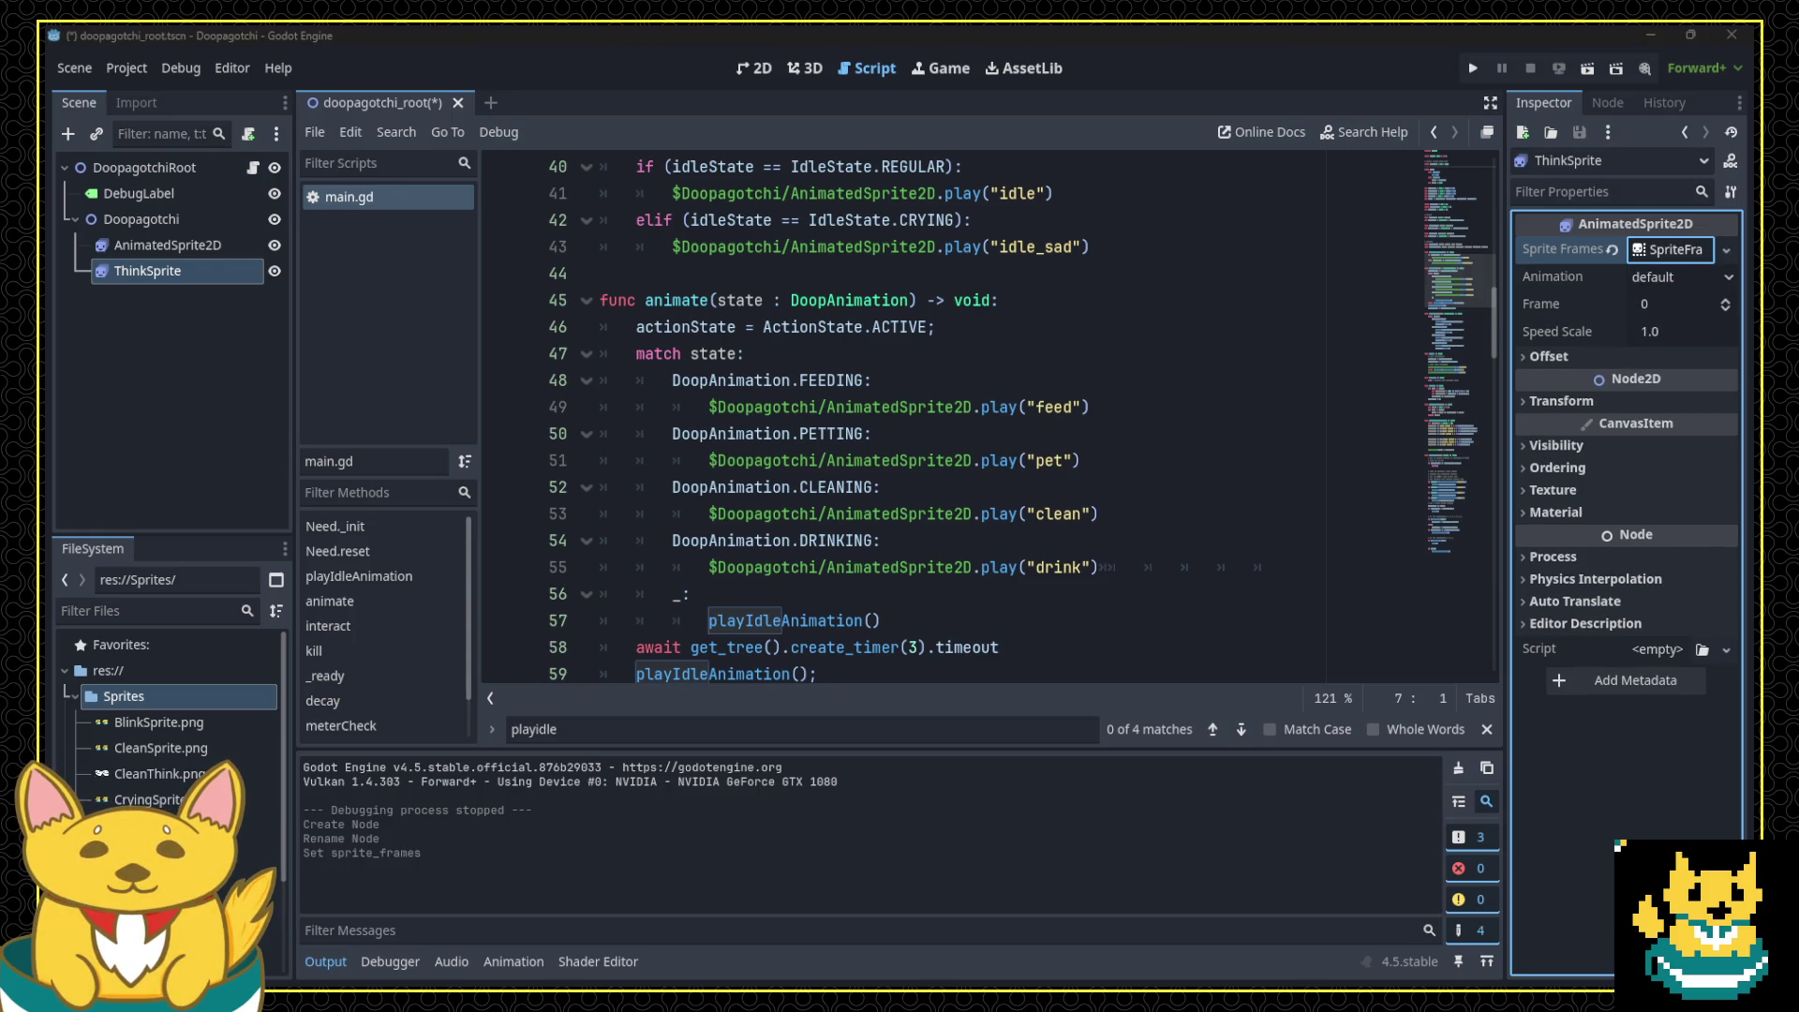
{"action": "left_click", "coordinate": [1670, 251]}
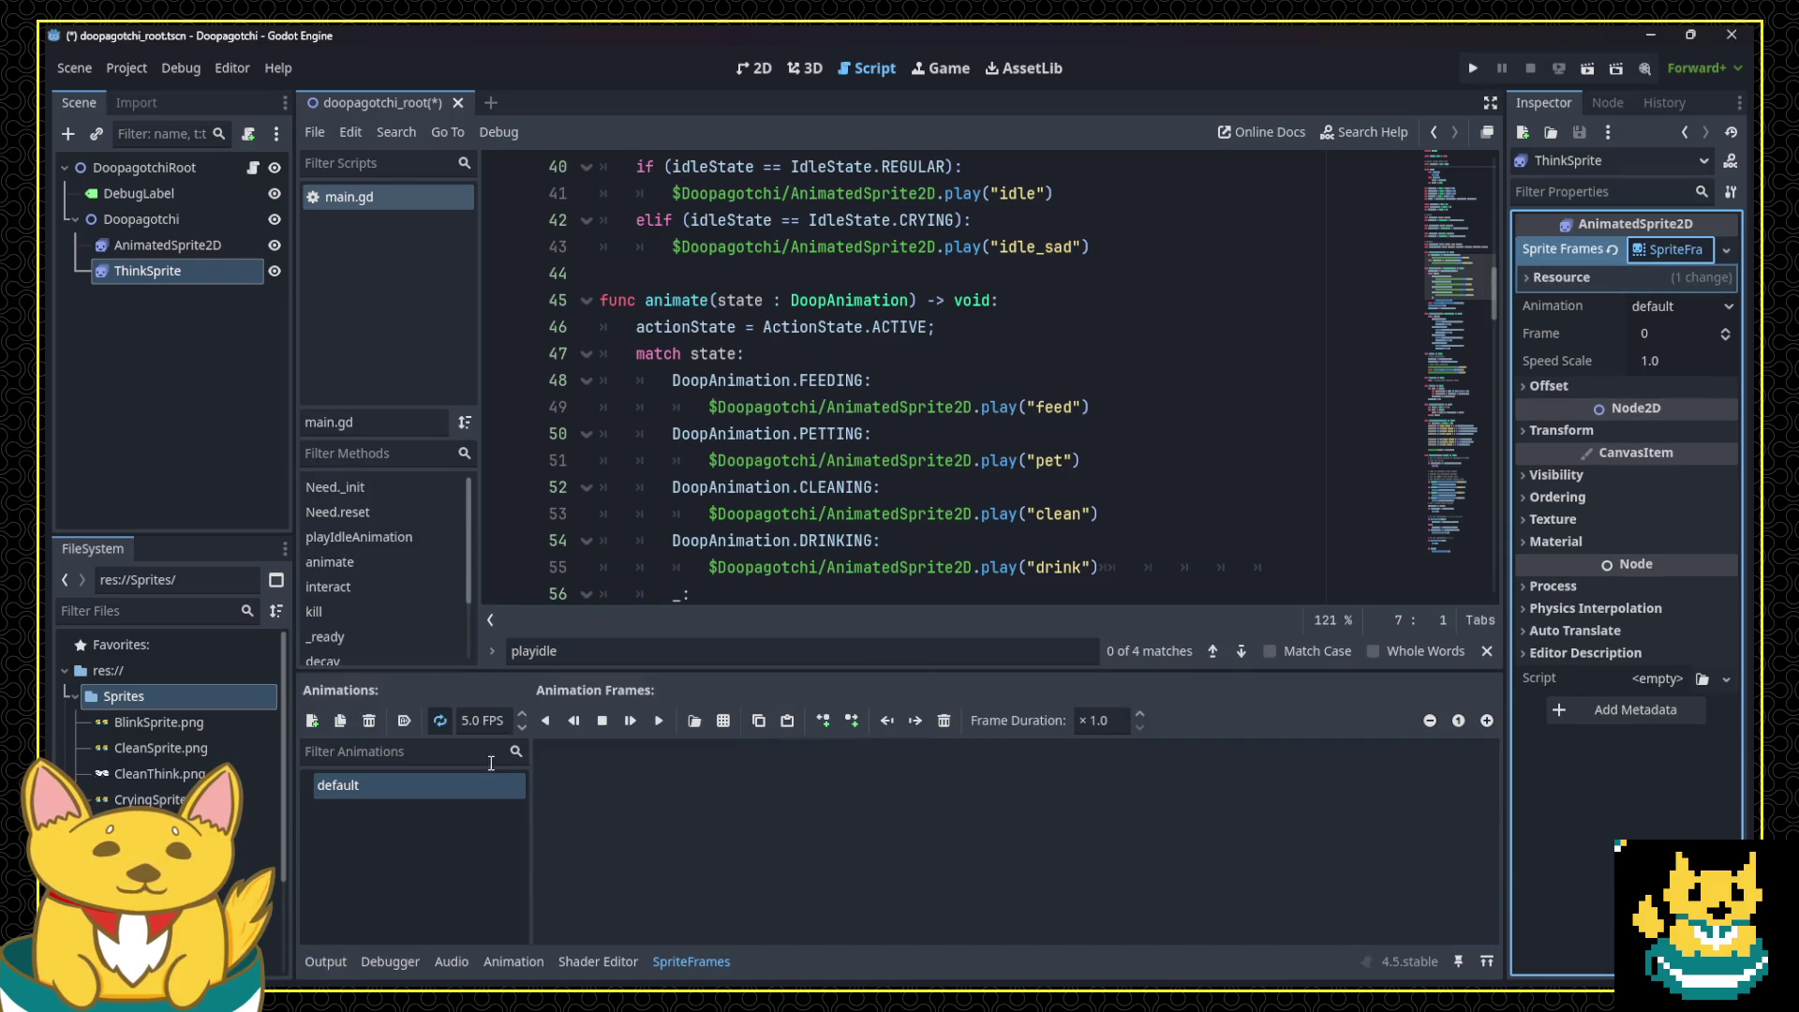
{"action": "left_click", "coordinate": [379, 775]}
{"action": "type", "text": "clean"}
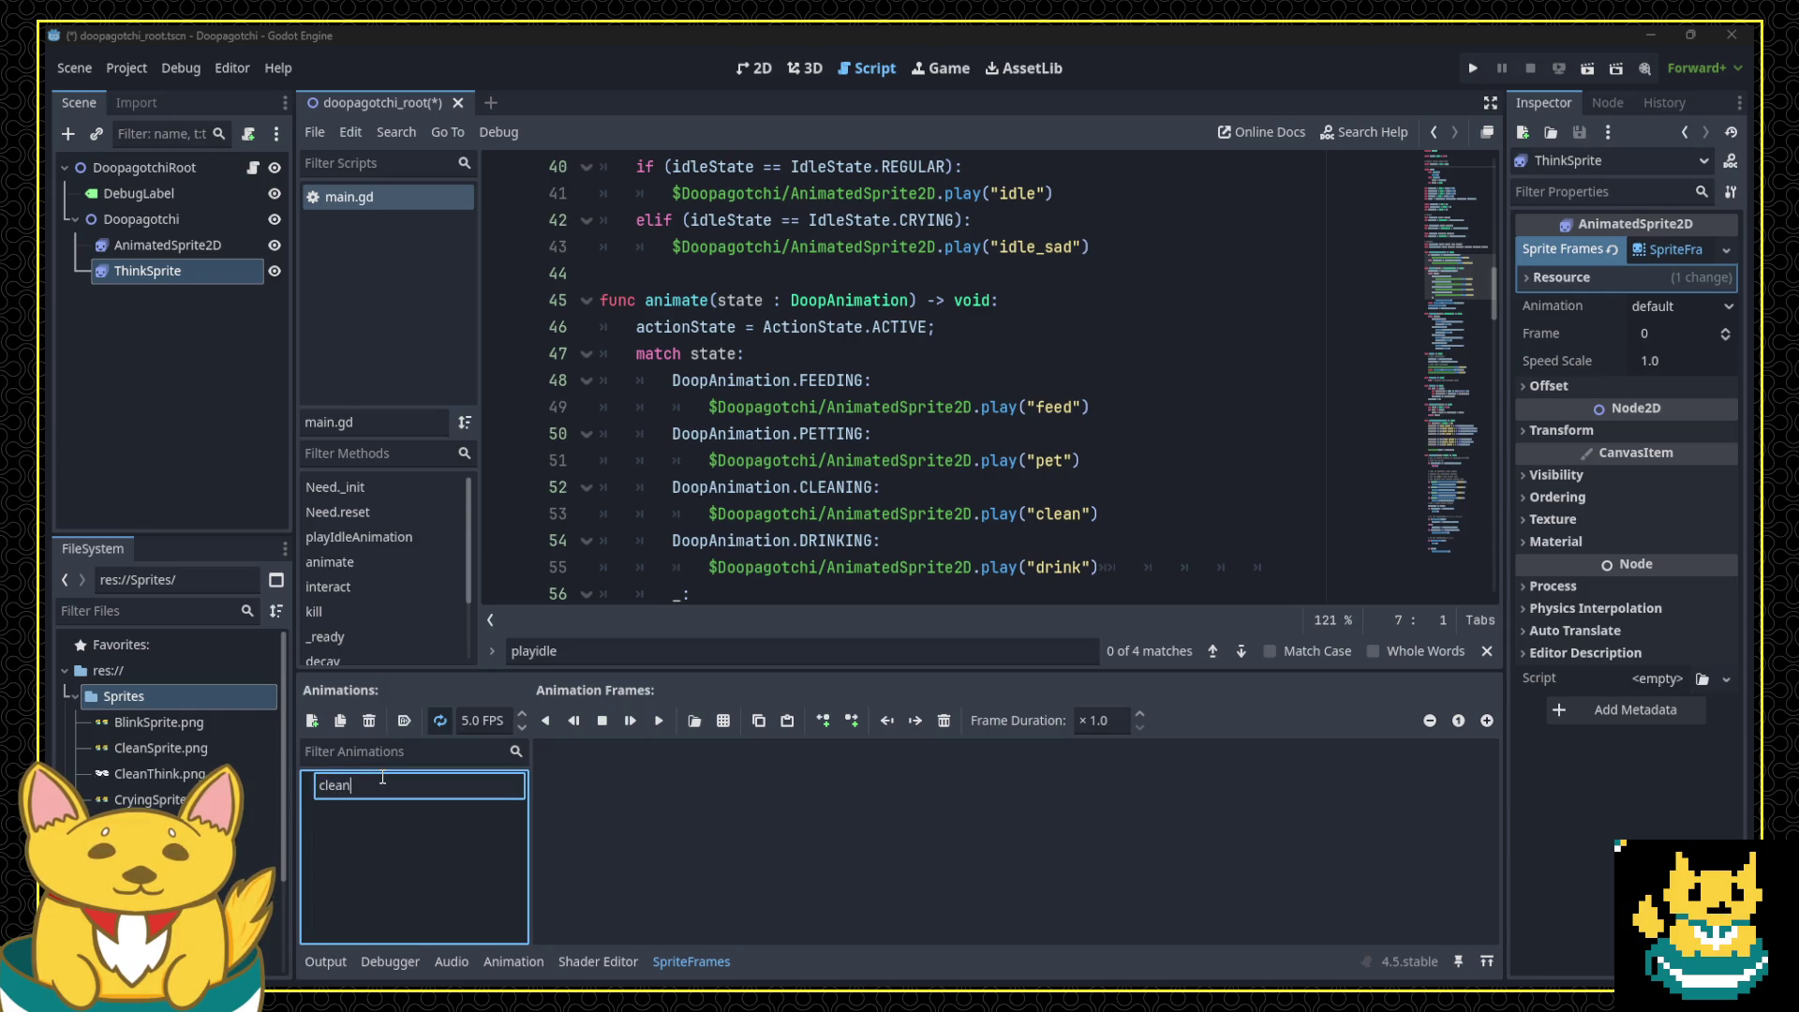
{"action": "key", "text": "Return"}
{"action": "left_click", "coordinate": [312, 720]}
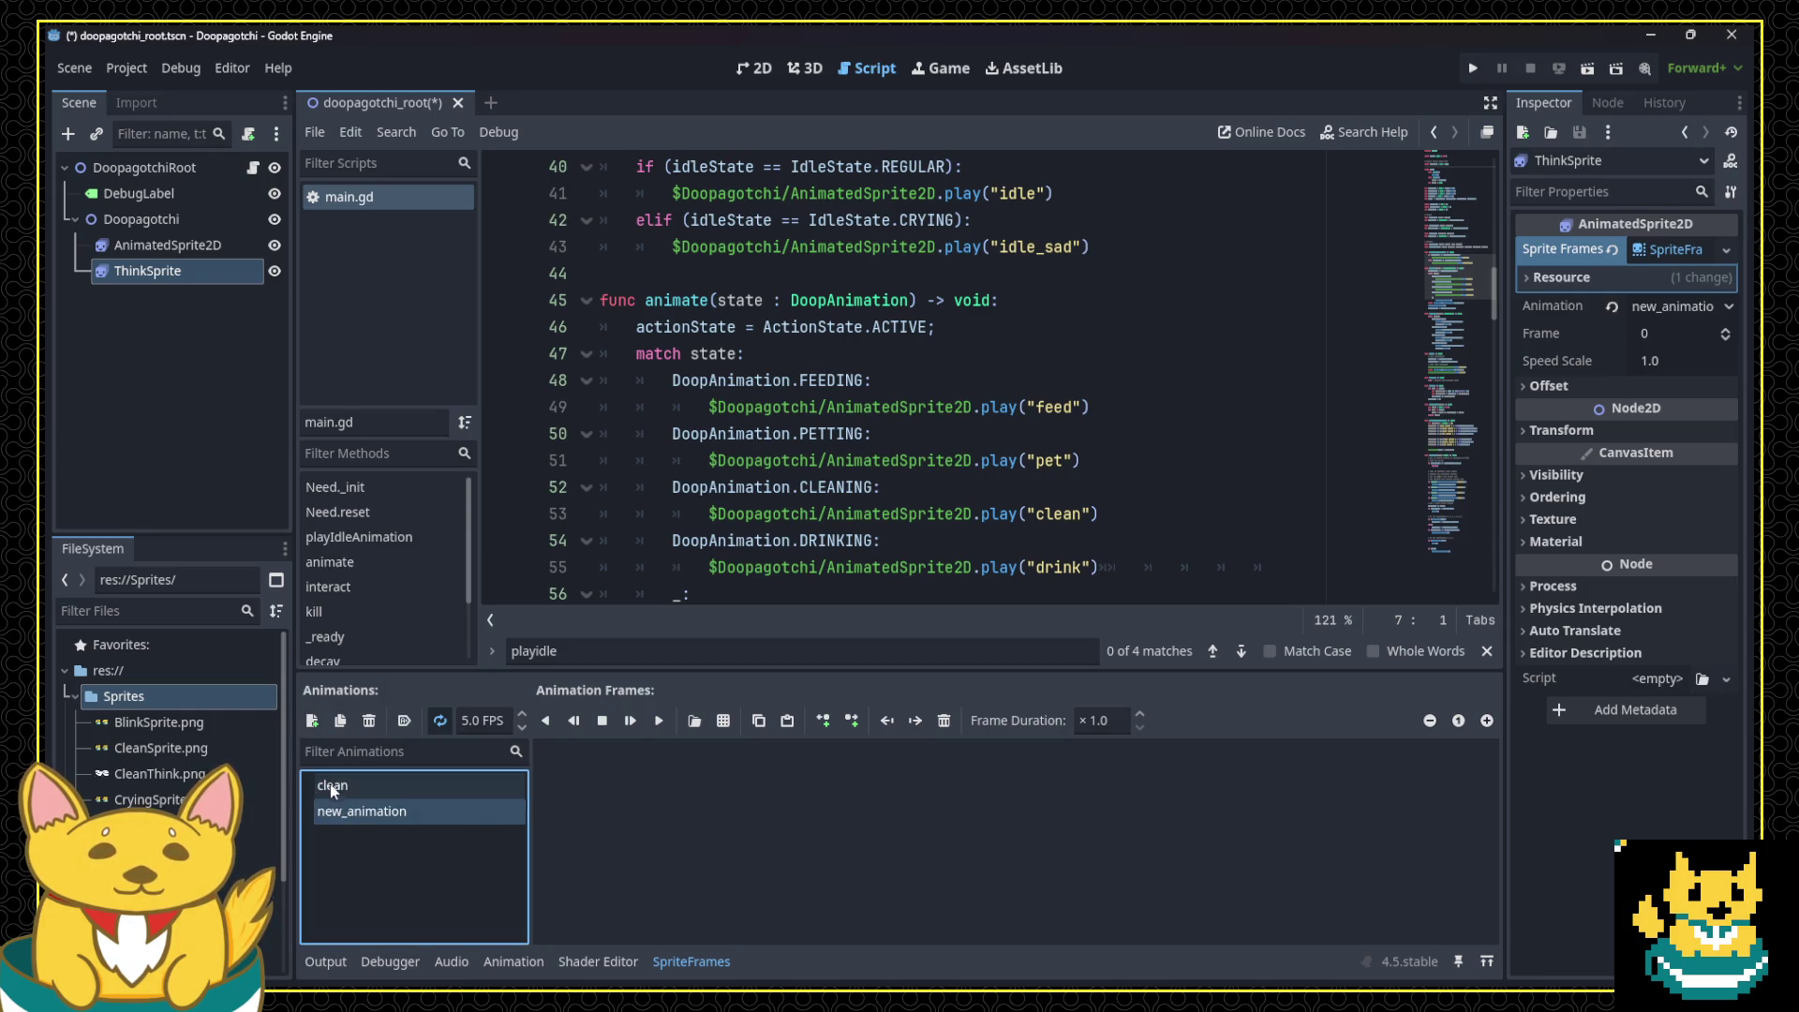
{"action": "type", "text": "pet"}
{"action": "key", "text": "Return"}
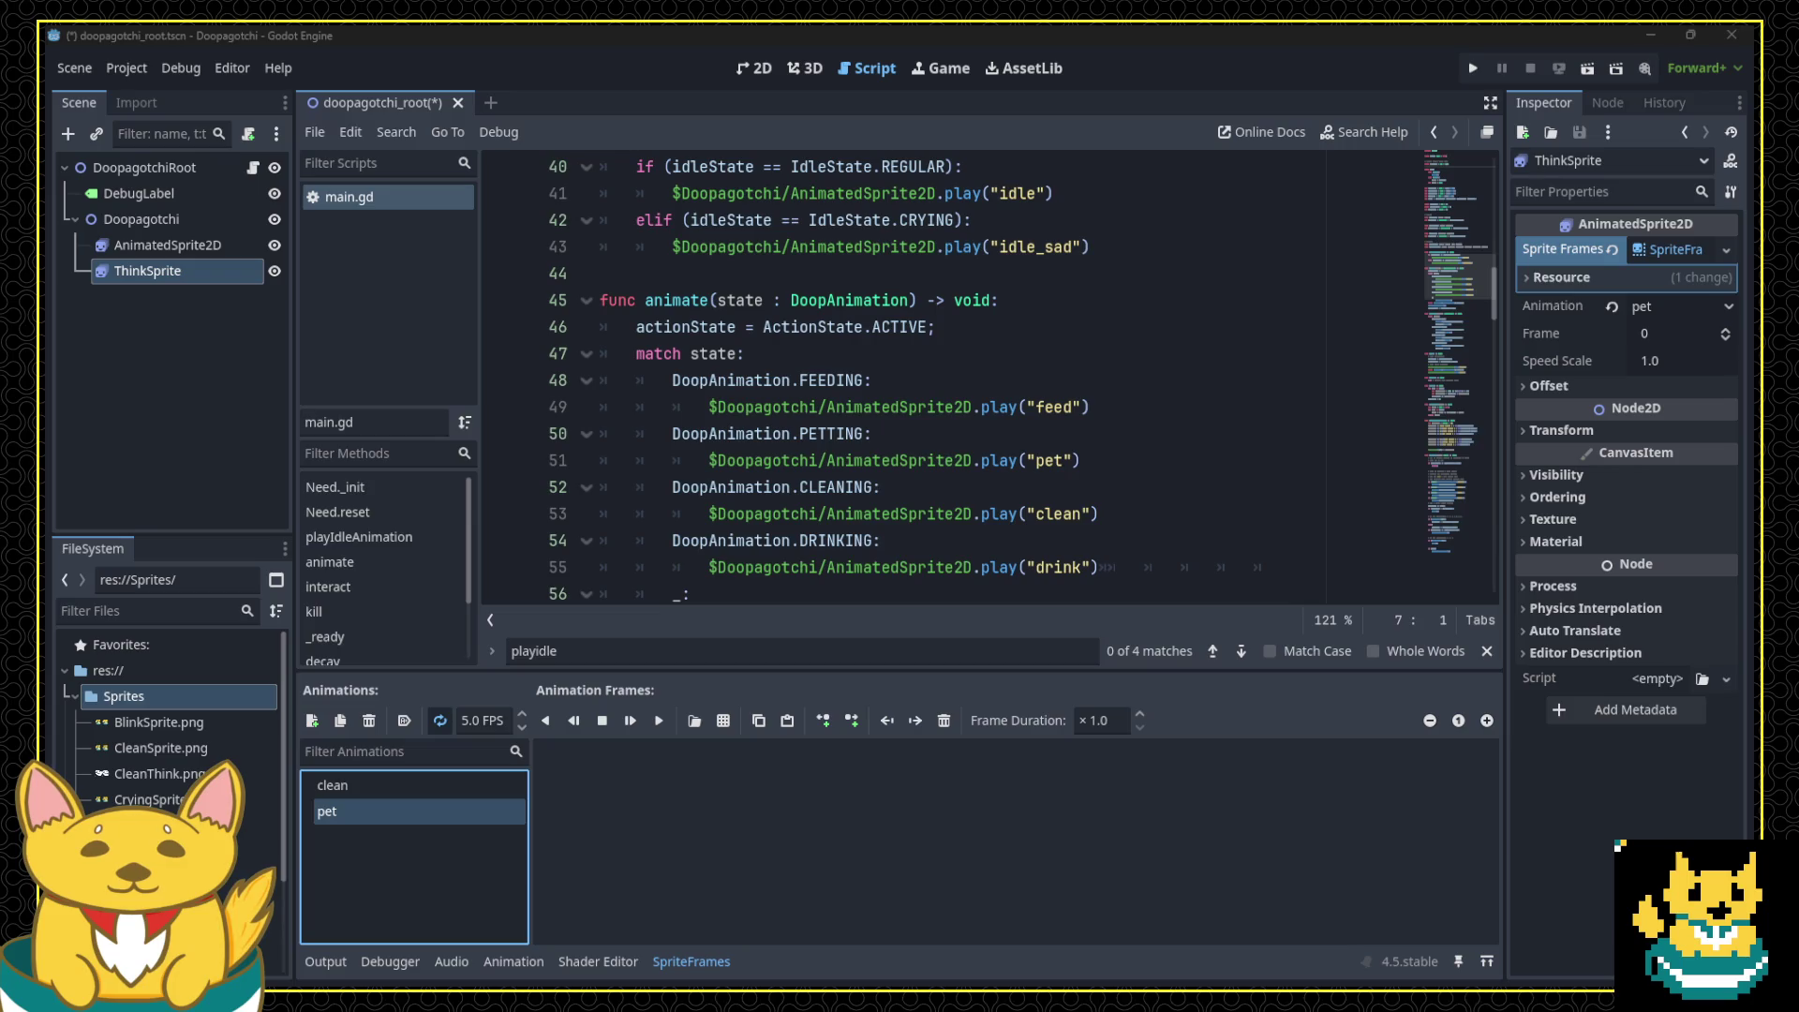
Step: Add tea and feed animations to ThinkSprite's sprite frames
{"action": "left_click", "coordinate": [313, 721]}
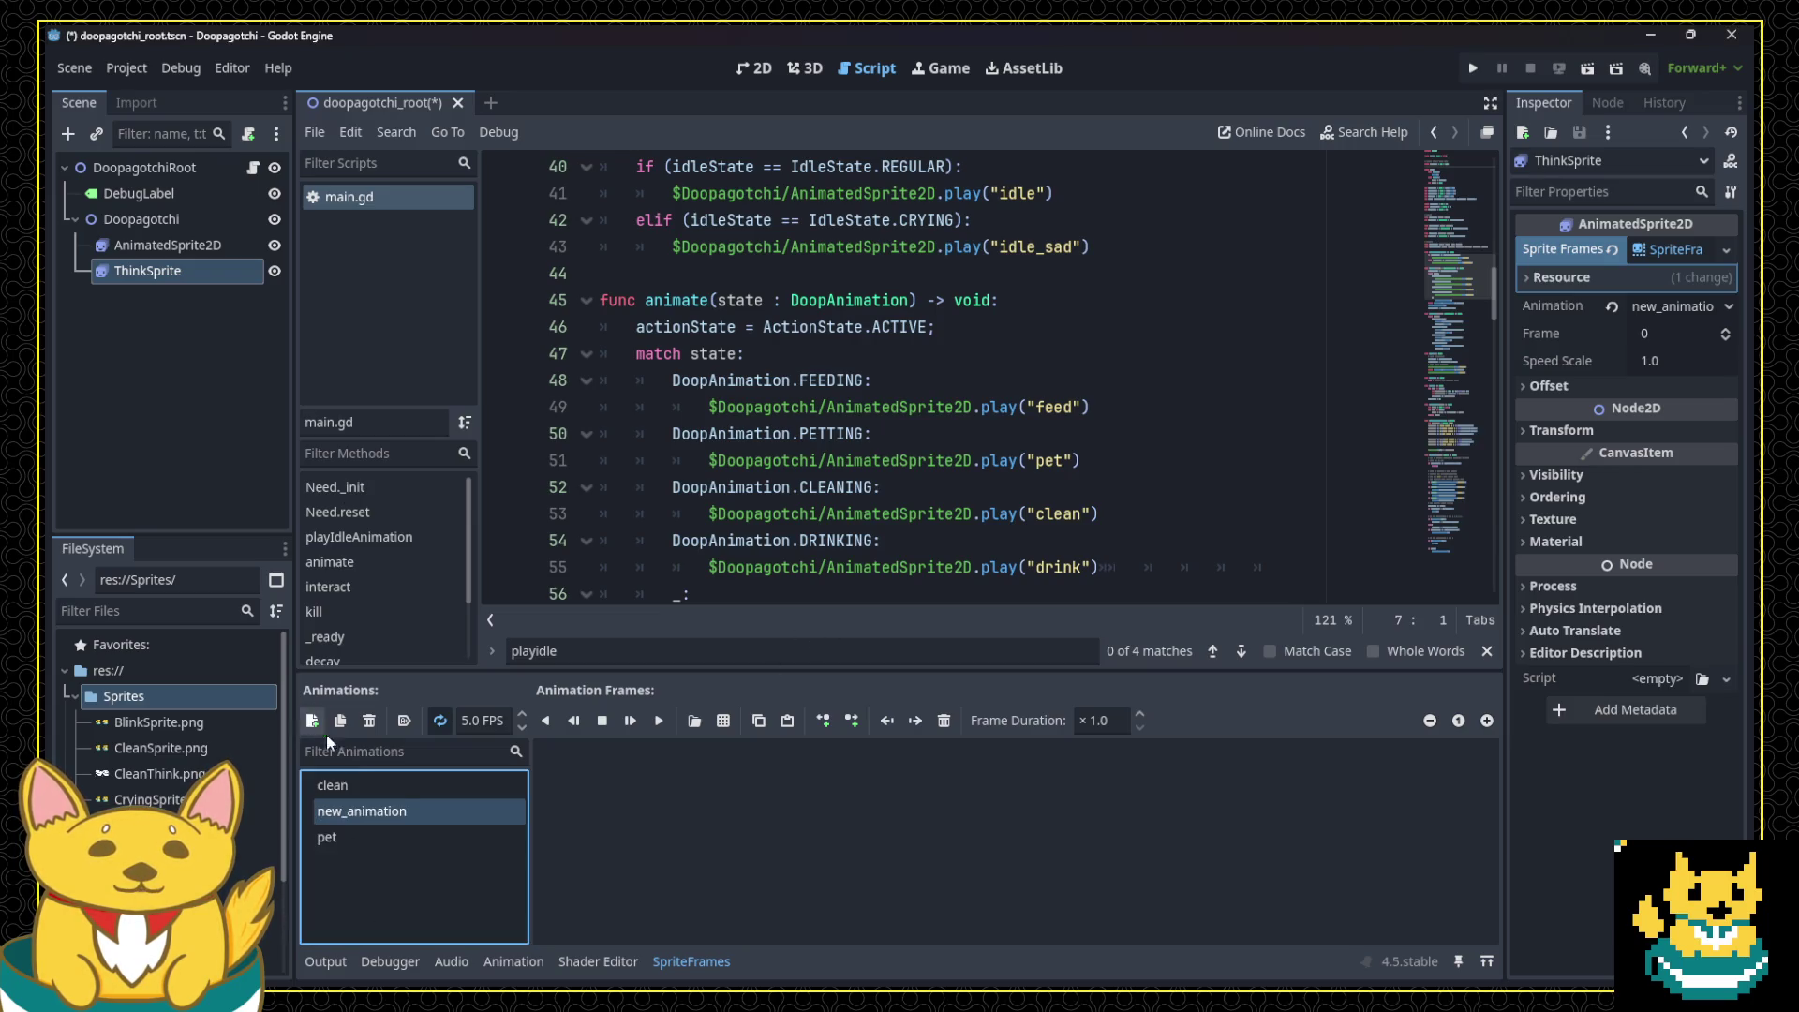
{"action": "double_click", "coordinate": [368, 813]}
{"action": "type", "text": "tea"}
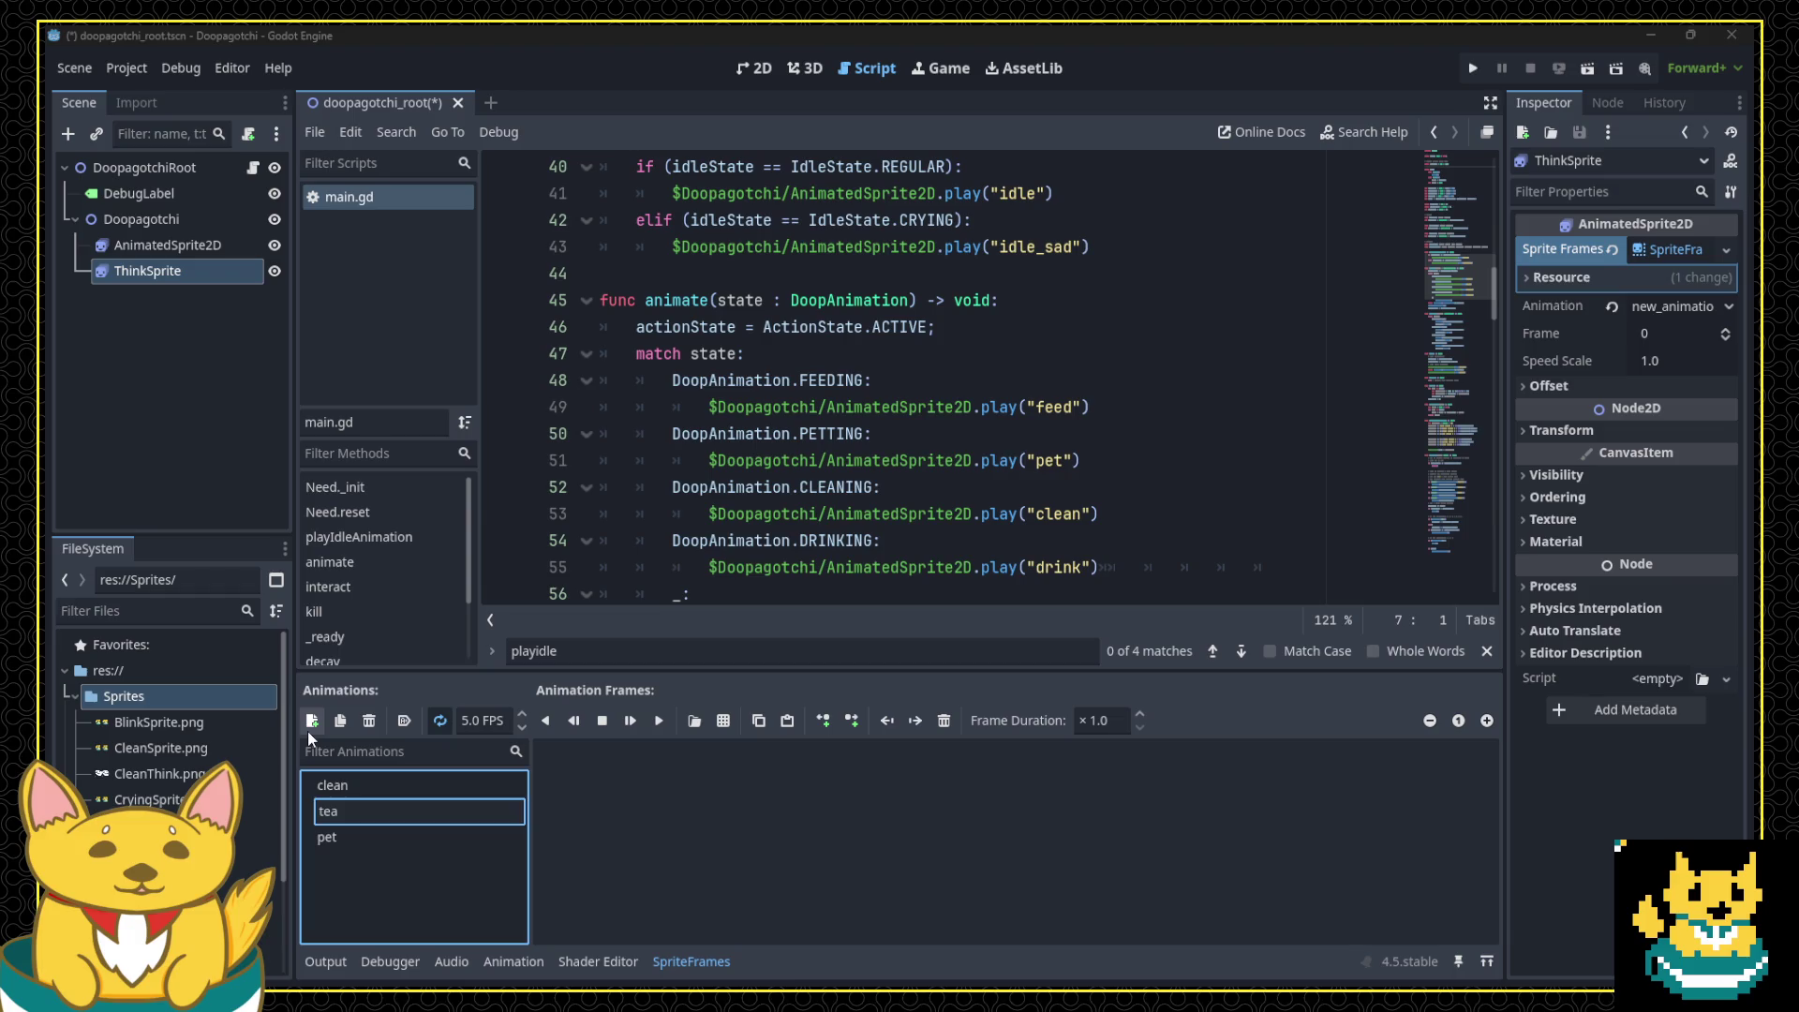
{"action": "key", "text": "Return"}
{"action": "left_click", "coordinate": [313, 720]}
{"action": "double_click", "coordinate": [361, 813]}
{"action": "type", "text": "feed"}
{"action": "key", "text": "Return"}
{"action": "left_click", "coordinate": [355, 787]}
{"action": "left_click", "coordinate": [727, 813]}
{"action": "double_click", "coordinate": [433, 785]}
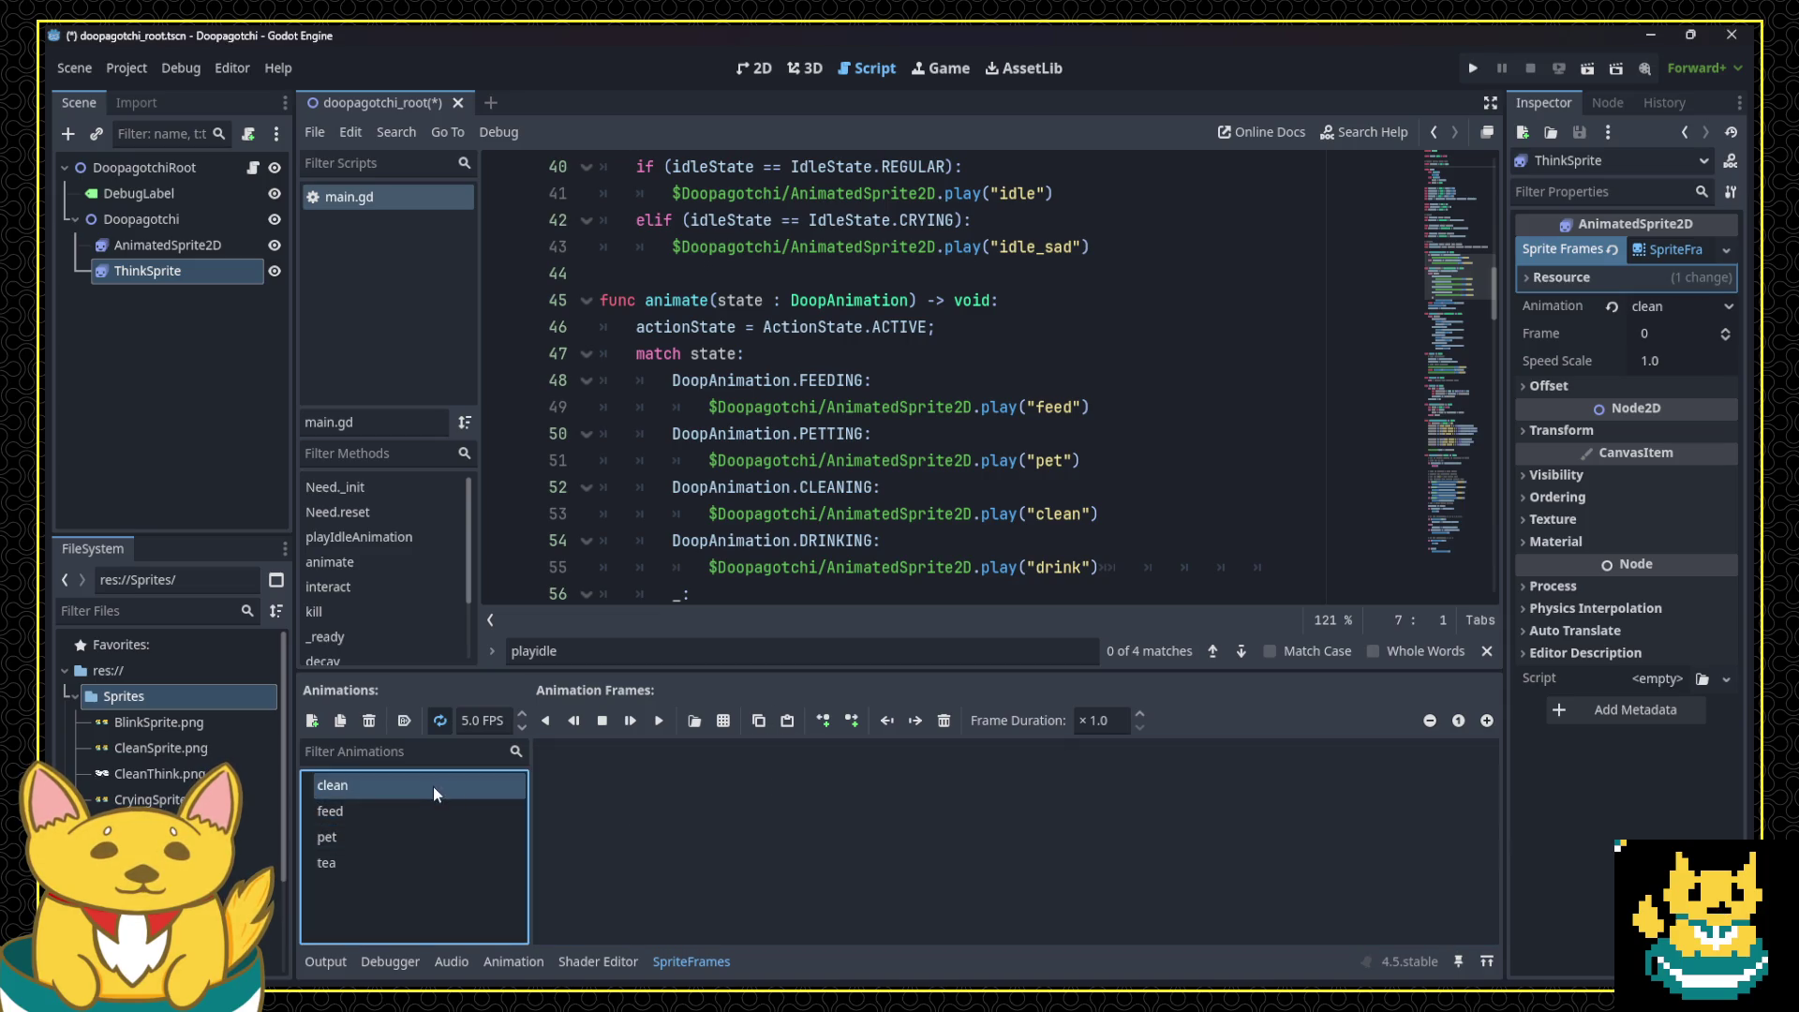
Step: Open CleanThink.png in the sprite sheet slicer for the clean animation and enlarge the preview
{"action": "left_click", "coordinate": [724, 731]}
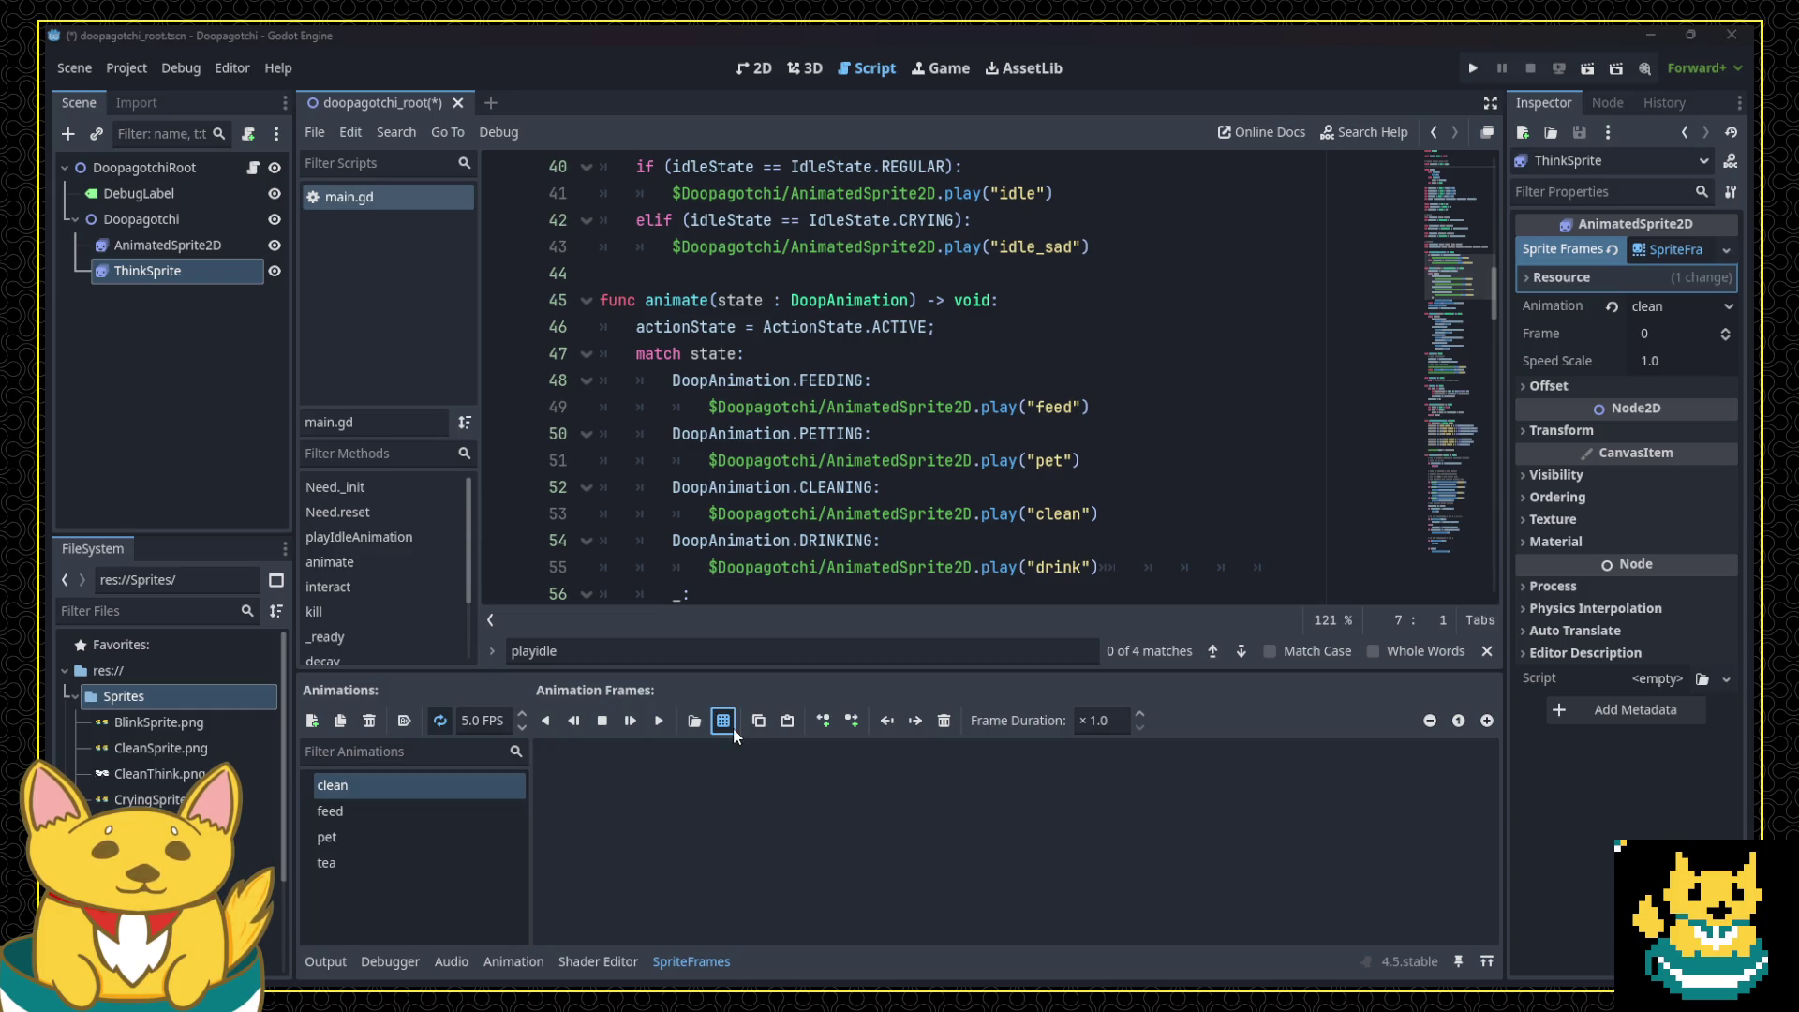
{"action": "left_click", "coordinate": [731, 723]}
{"action": "double_click", "coordinate": [819, 314]}
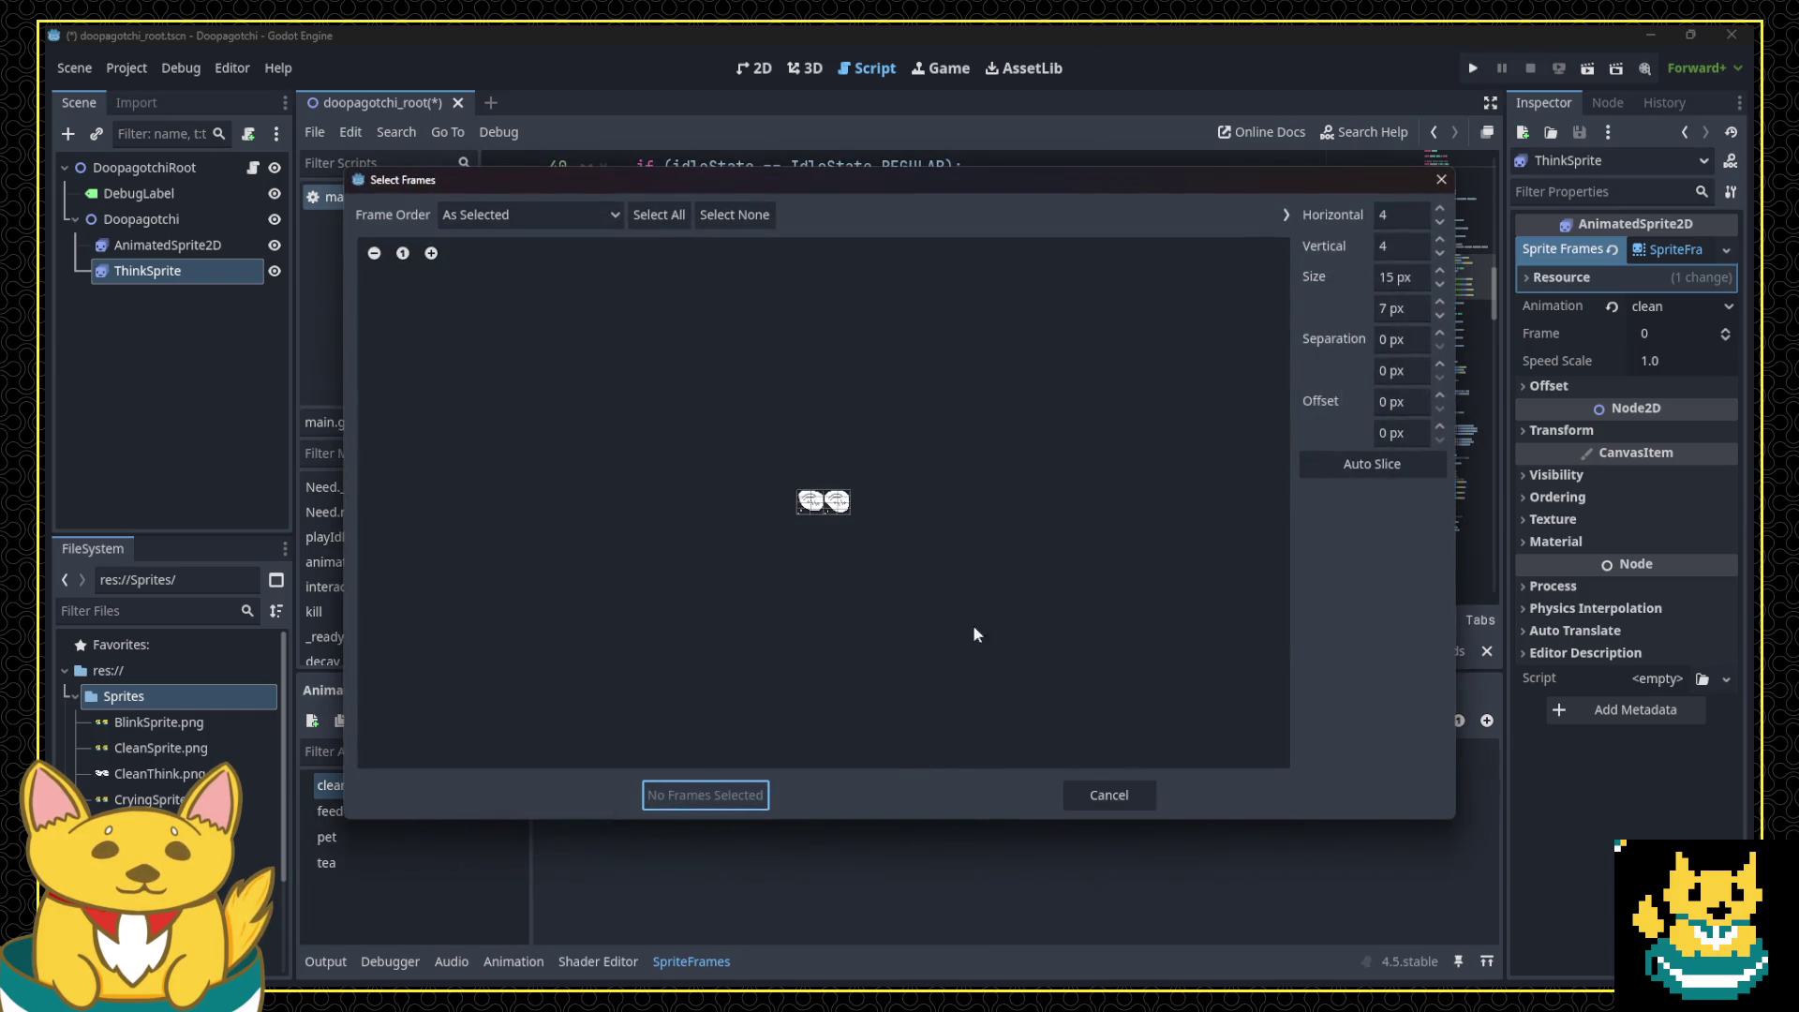
{"action": "left_click", "coordinate": [1372, 464]}
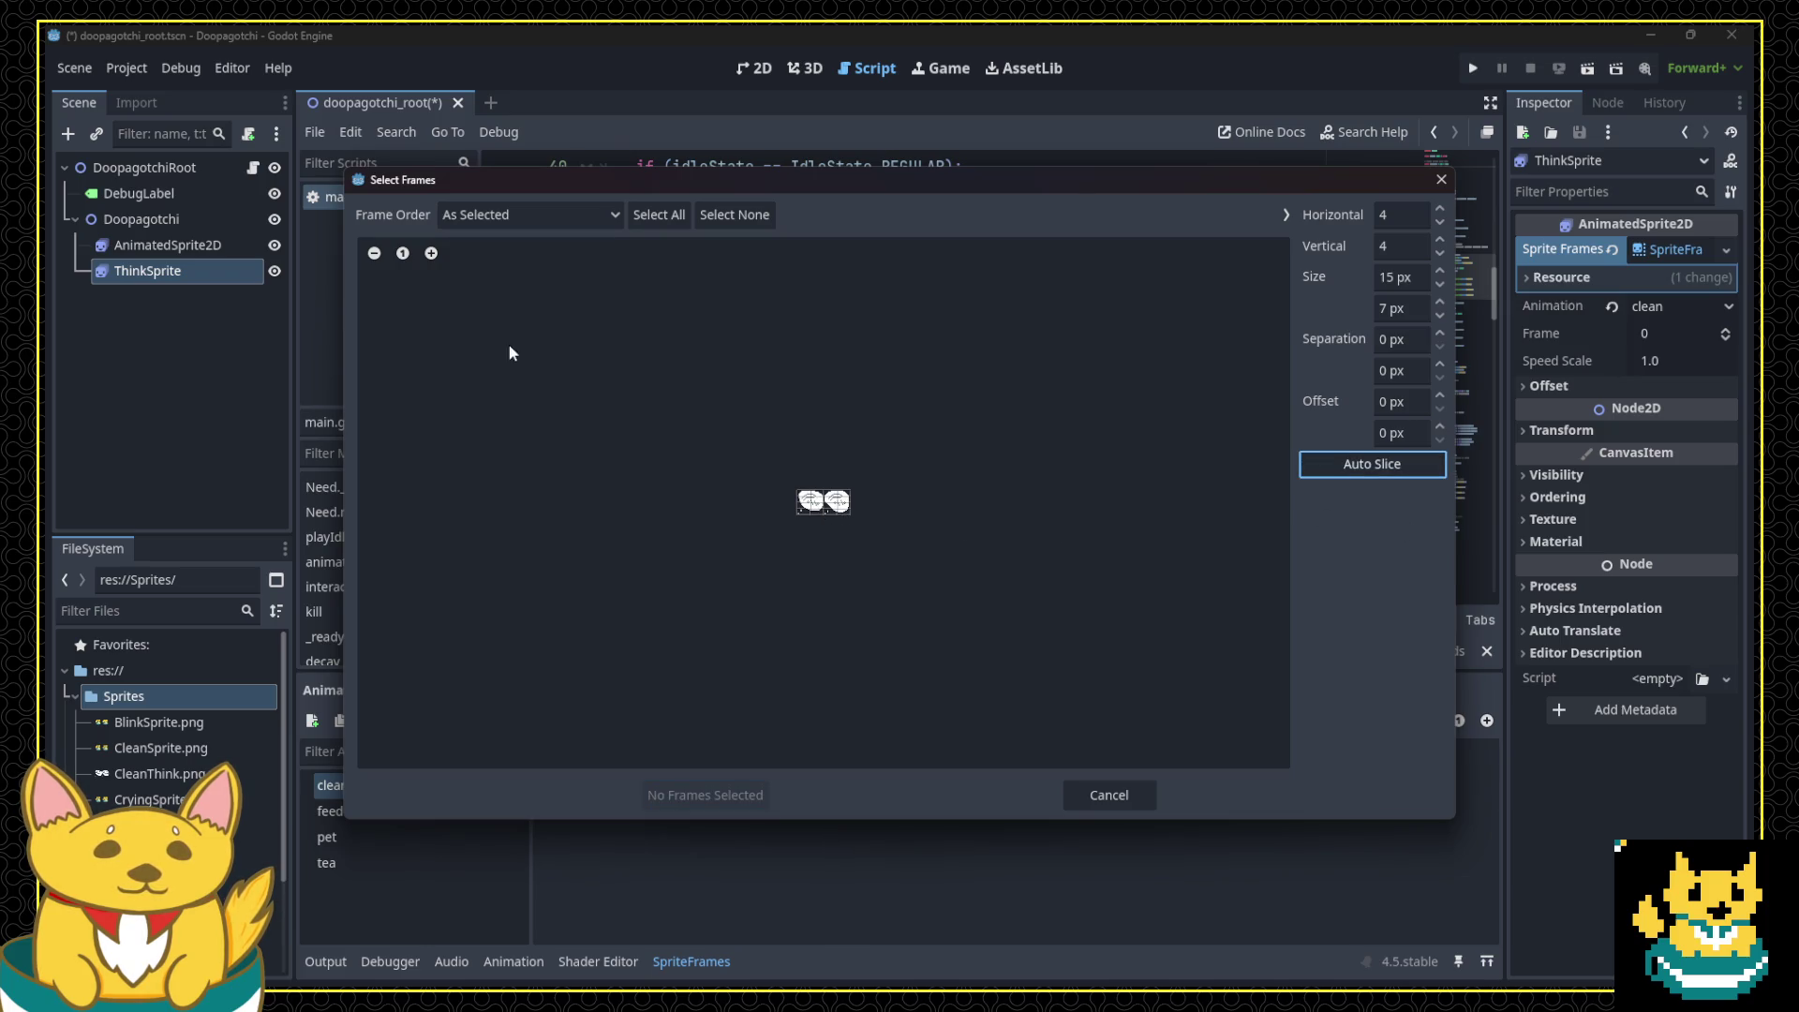
{"action": "left_click", "coordinate": [436, 256]}
{"action": "left_click", "coordinate": [436, 256]}
{"action": "left_click", "coordinate": [436, 256]}
{"action": "left_click", "coordinate": [436, 255]}
{"action": "left_click", "coordinate": [437, 256]}
{"action": "left_click", "coordinate": [436, 256]}
{"action": "left_click", "coordinate": [436, 256]}
{"action": "left_click", "coordinate": [436, 256]}
{"action": "left_click", "coordinate": [437, 256]}
{"action": "left_click", "coordinate": [437, 256]}
{"action": "left_click", "coordinate": [436, 256]}
Step: Slice the sheet as a 2×1 grid and add both thought-bubble frames to clean
{"action": "left_click", "coordinate": [1440, 210]}
{"action": "left_click", "coordinate": [1440, 225]}
{"action": "left_click", "coordinate": [1440, 225]}
{"action": "left_click", "coordinate": [1440, 224]}
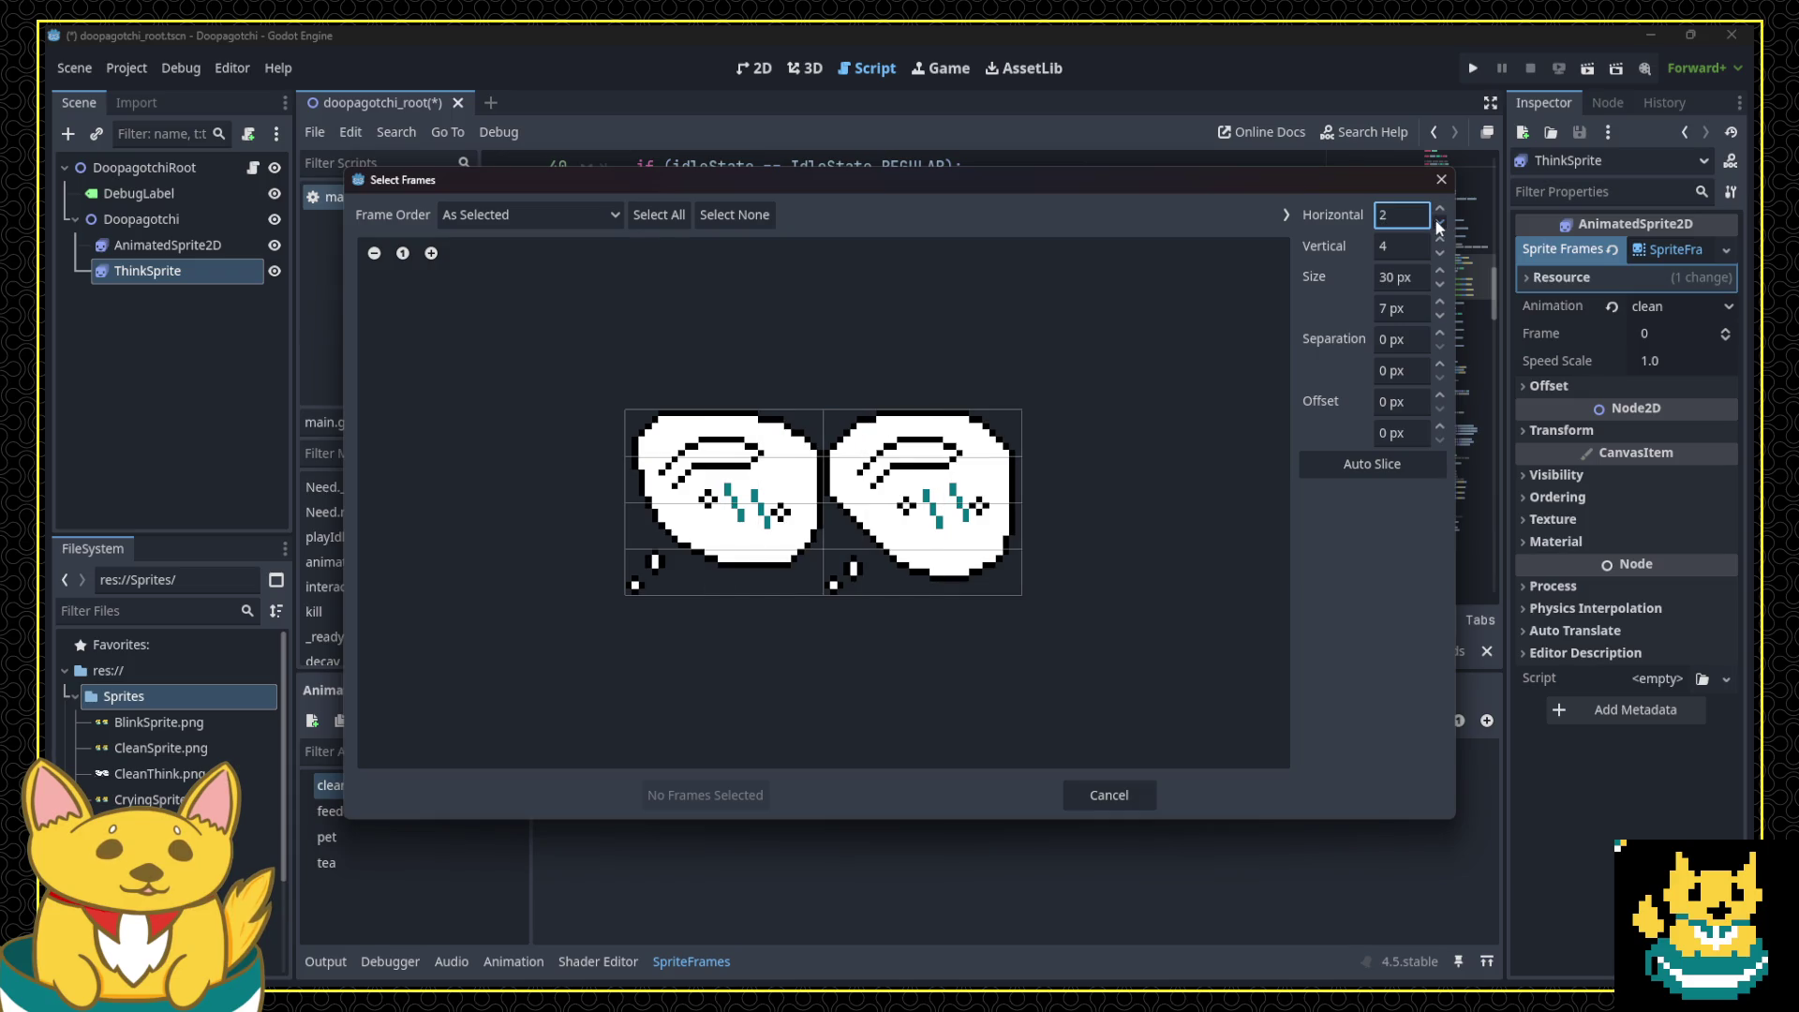
{"action": "left_click", "coordinate": [1440, 255]}
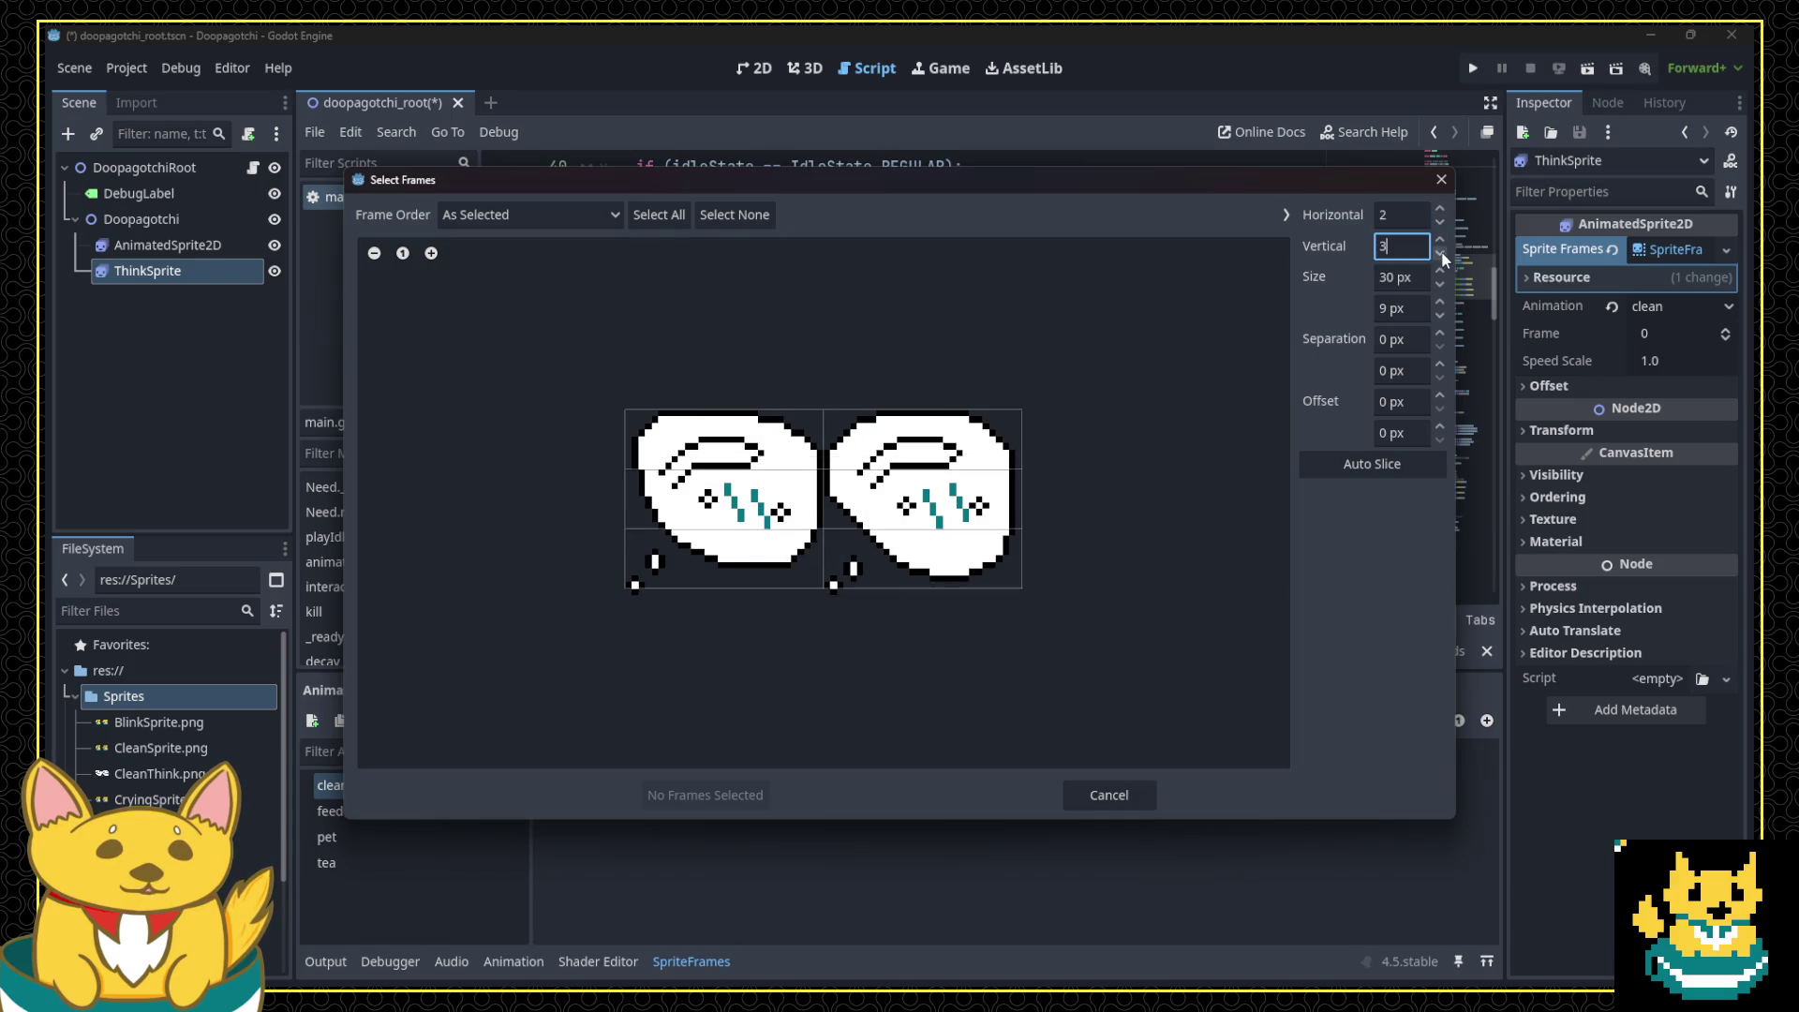
{"action": "left_click", "coordinate": [1441, 253]}
{"action": "left_click", "coordinate": [1441, 253]}
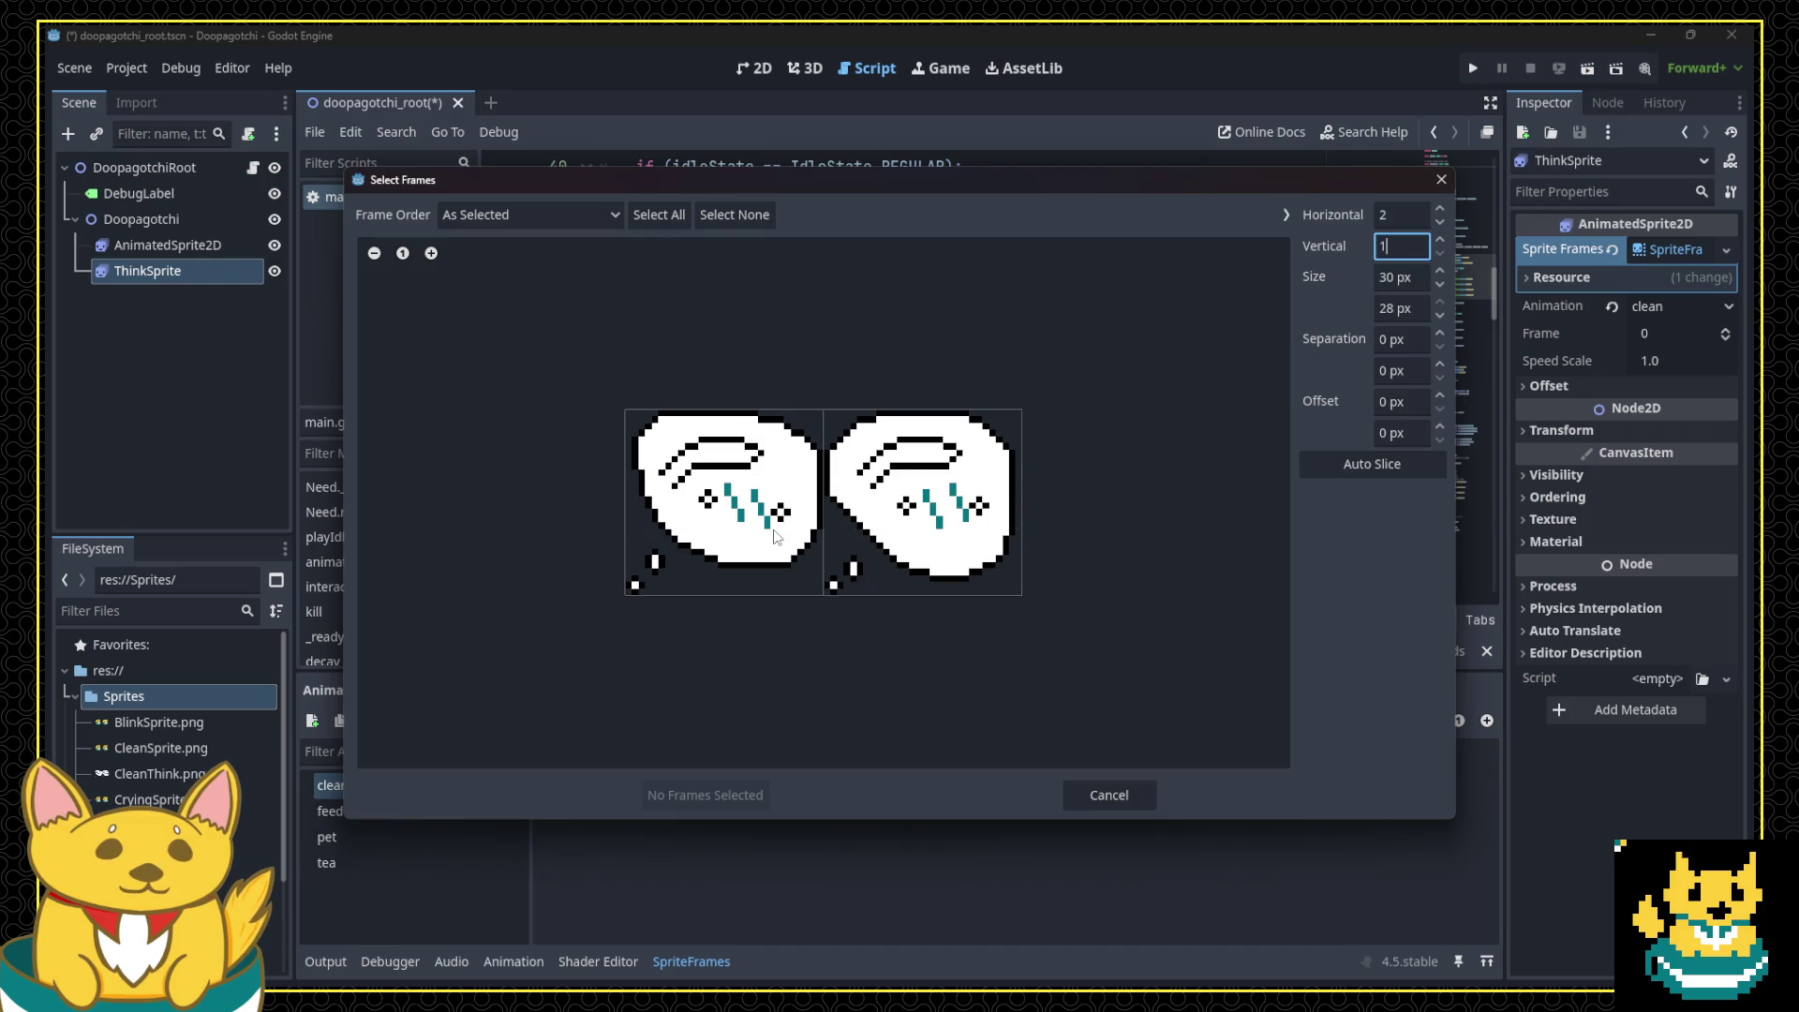
{"action": "left_click_drag", "start_coordinate": [776, 536], "coordinate": [840, 529]}
{"action": "left_click", "coordinate": [703, 795]}
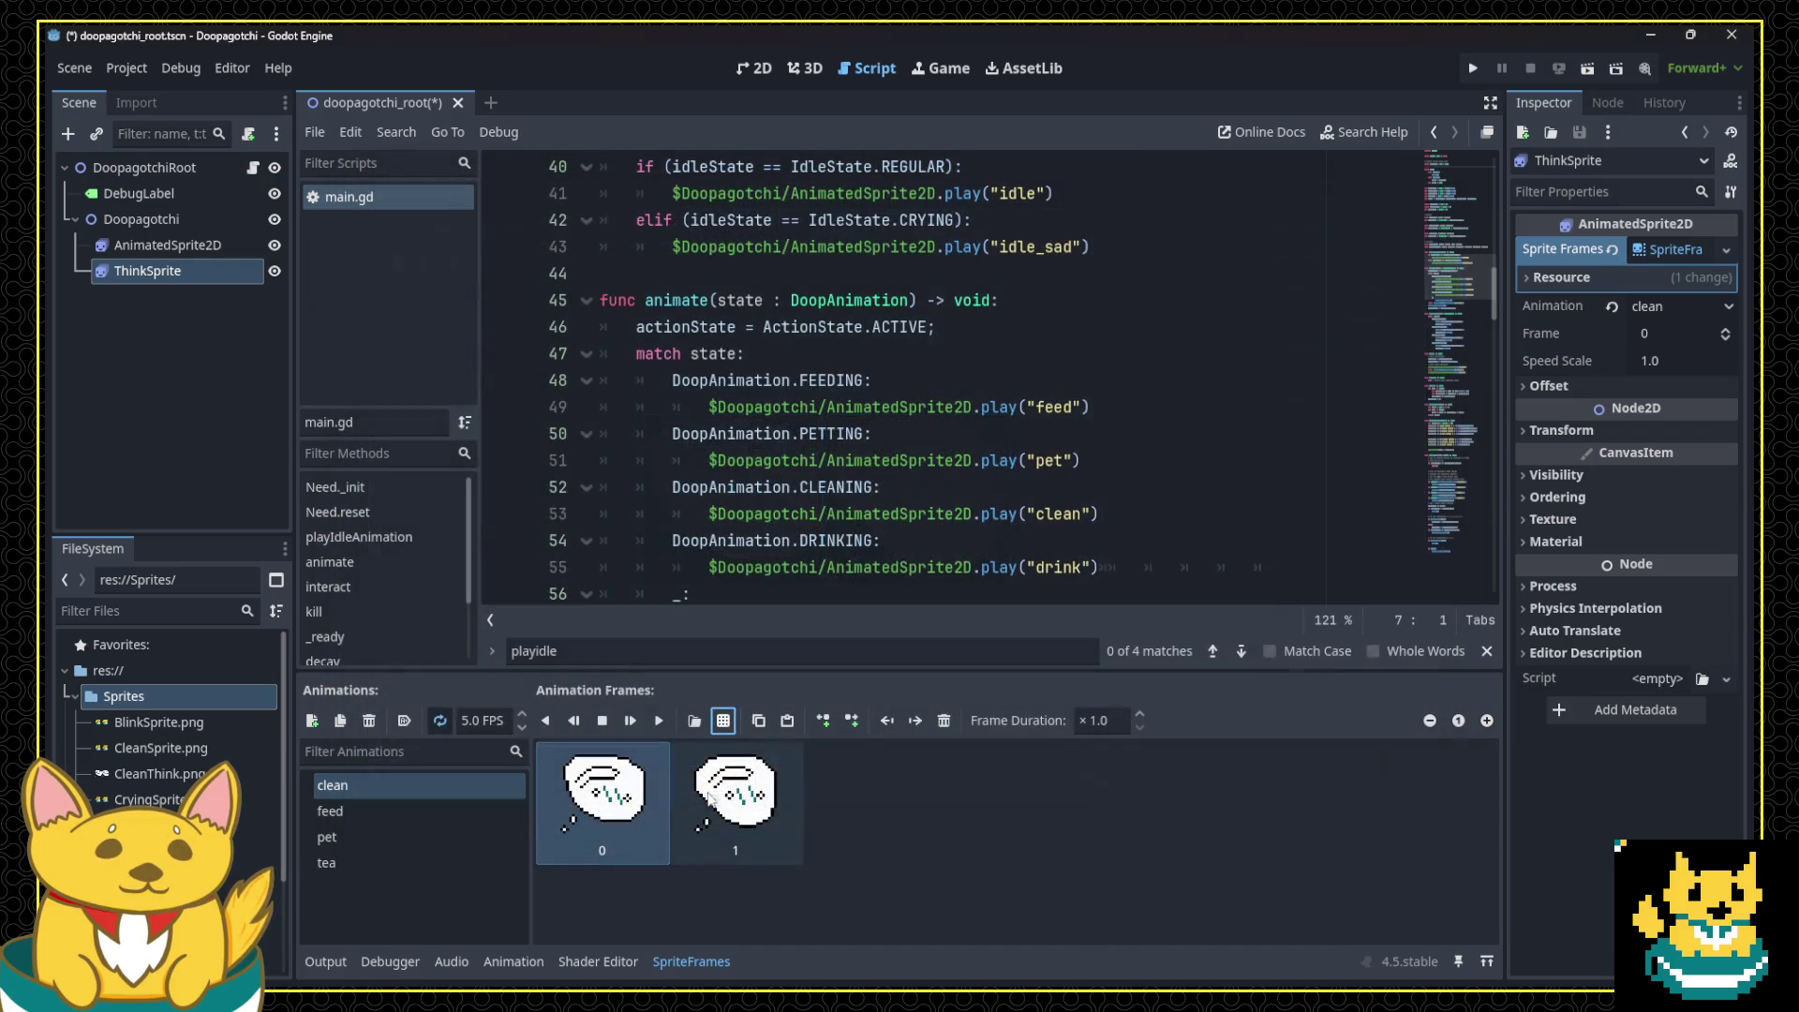
{"action": "left_click", "coordinate": [639, 785]}
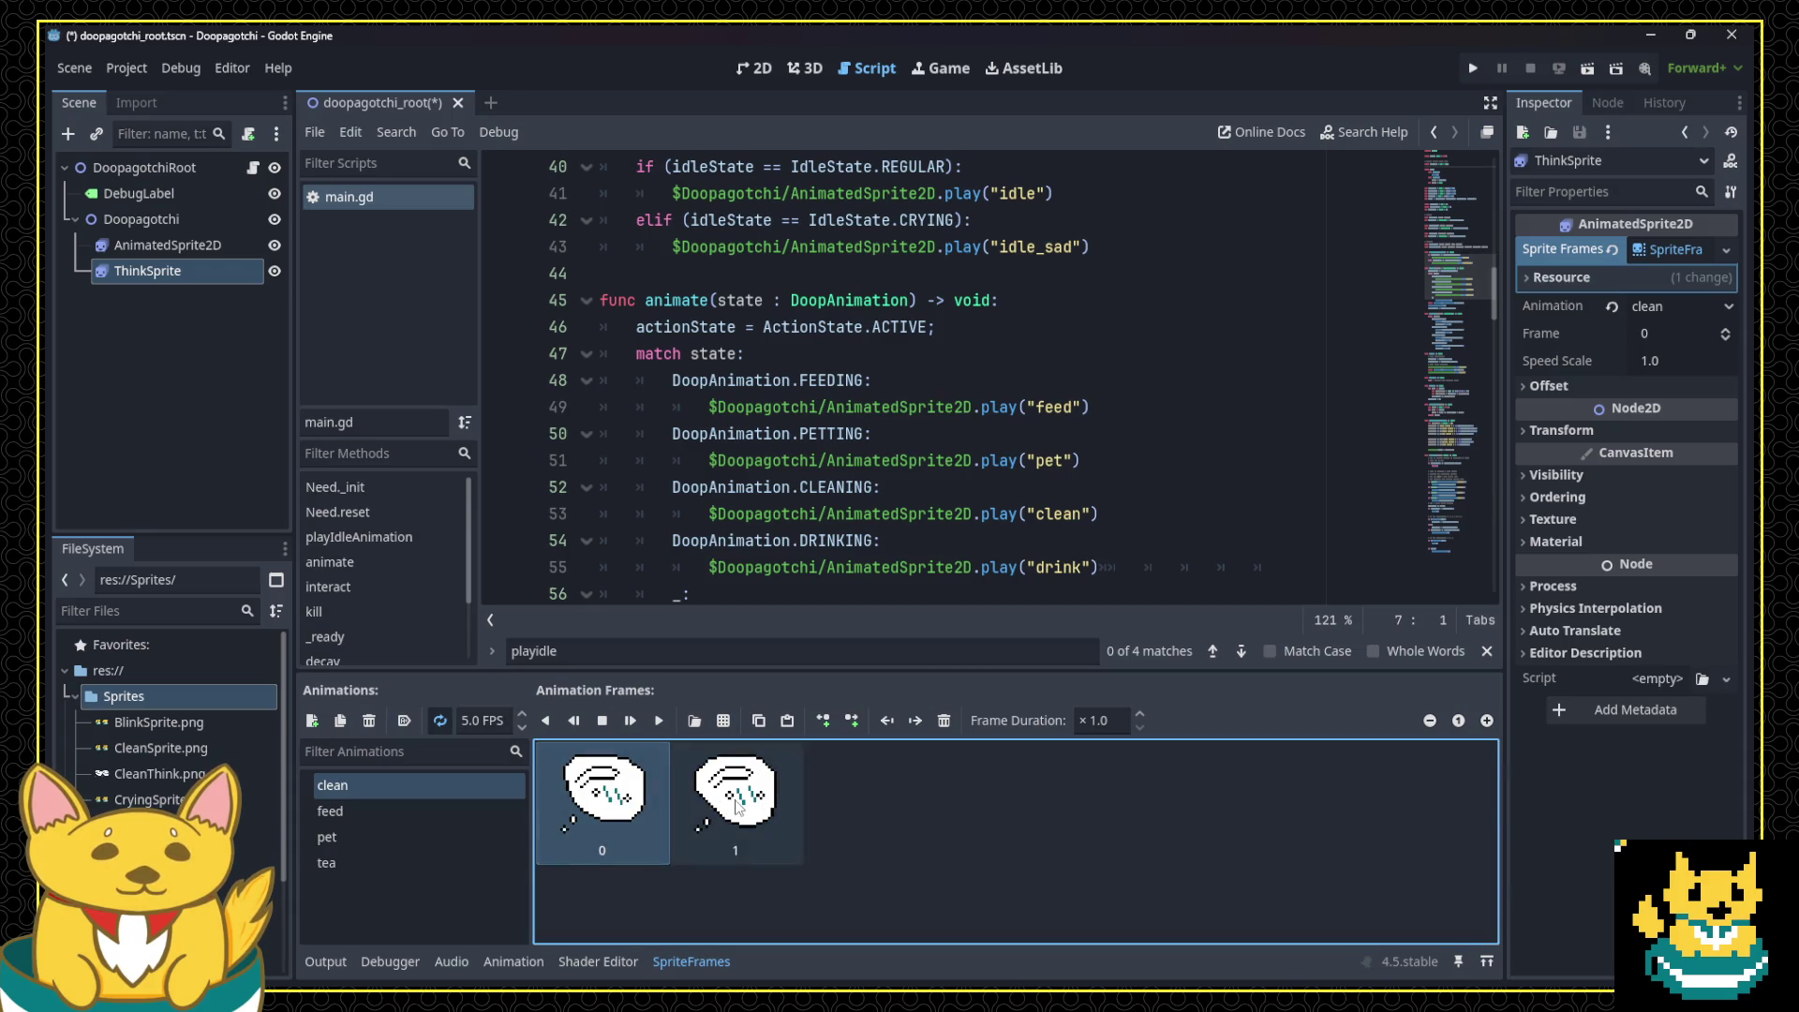
{"action": "left_click", "coordinate": [367, 813]}
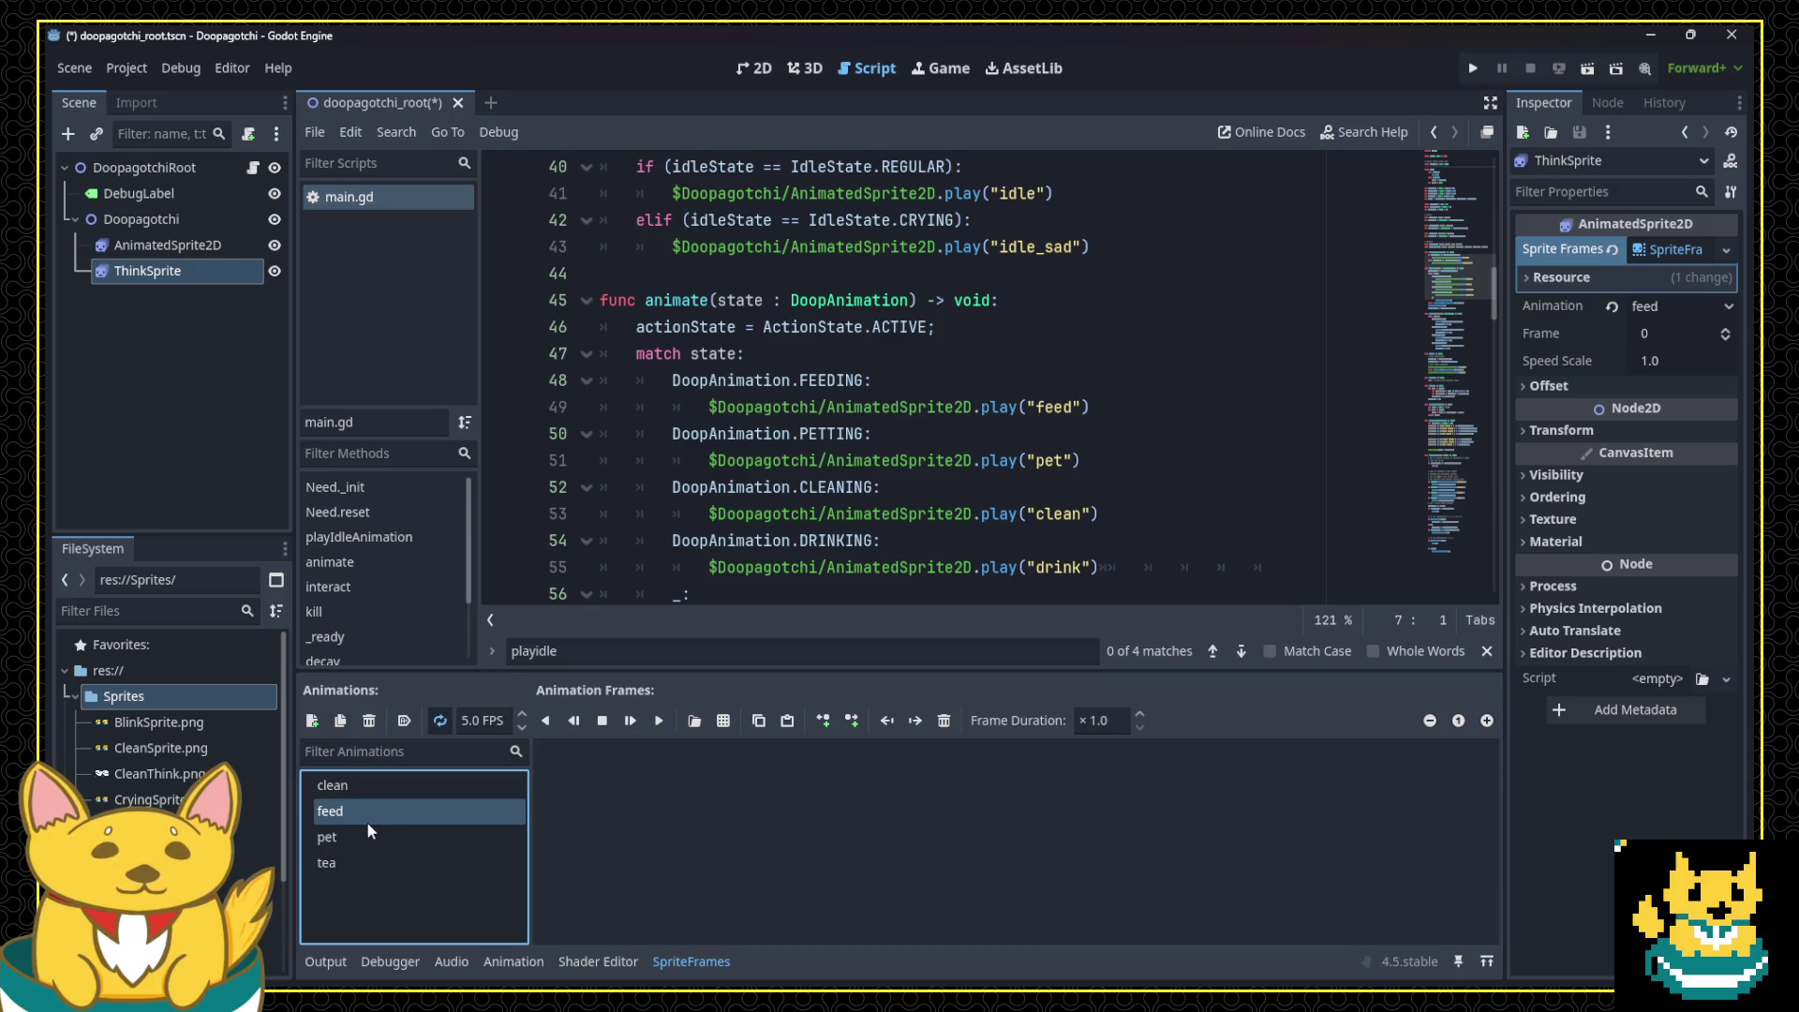
Step: Fill the feed animation with both frames from FeedThink.png
{"action": "left_click", "coordinate": [723, 721]}
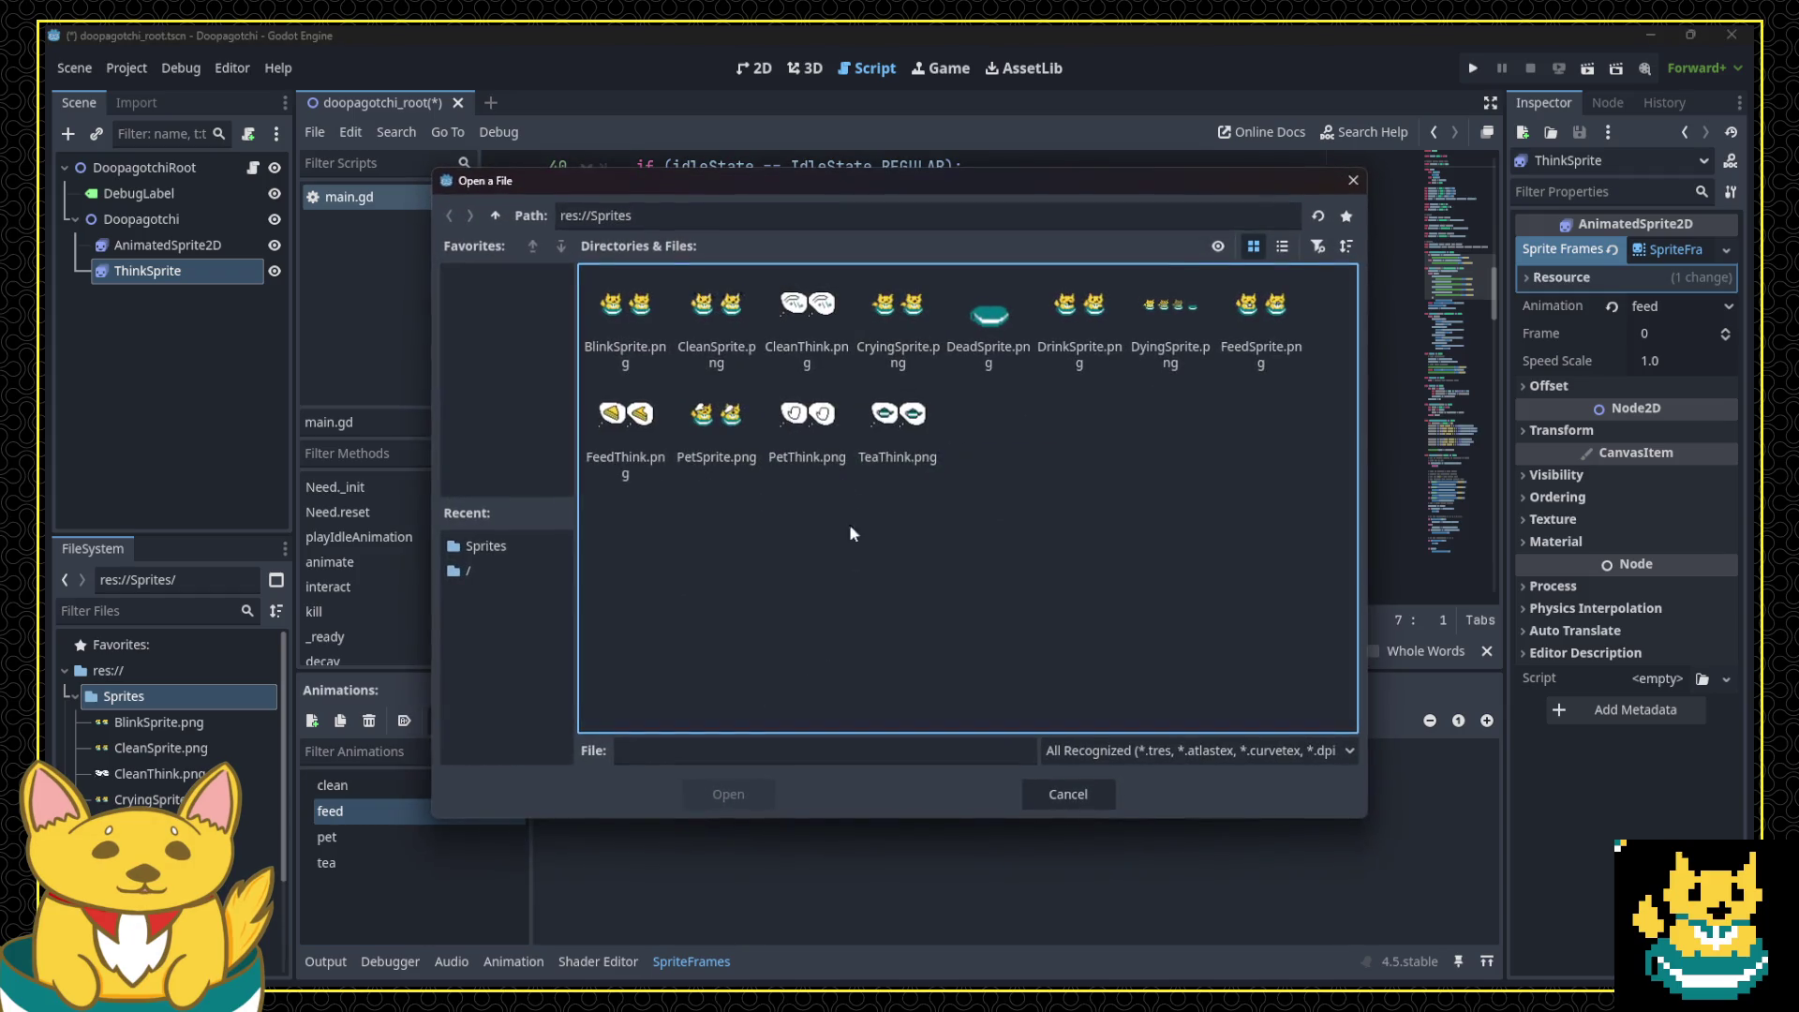
{"action": "double_click", "coordinate": [625, 430]}
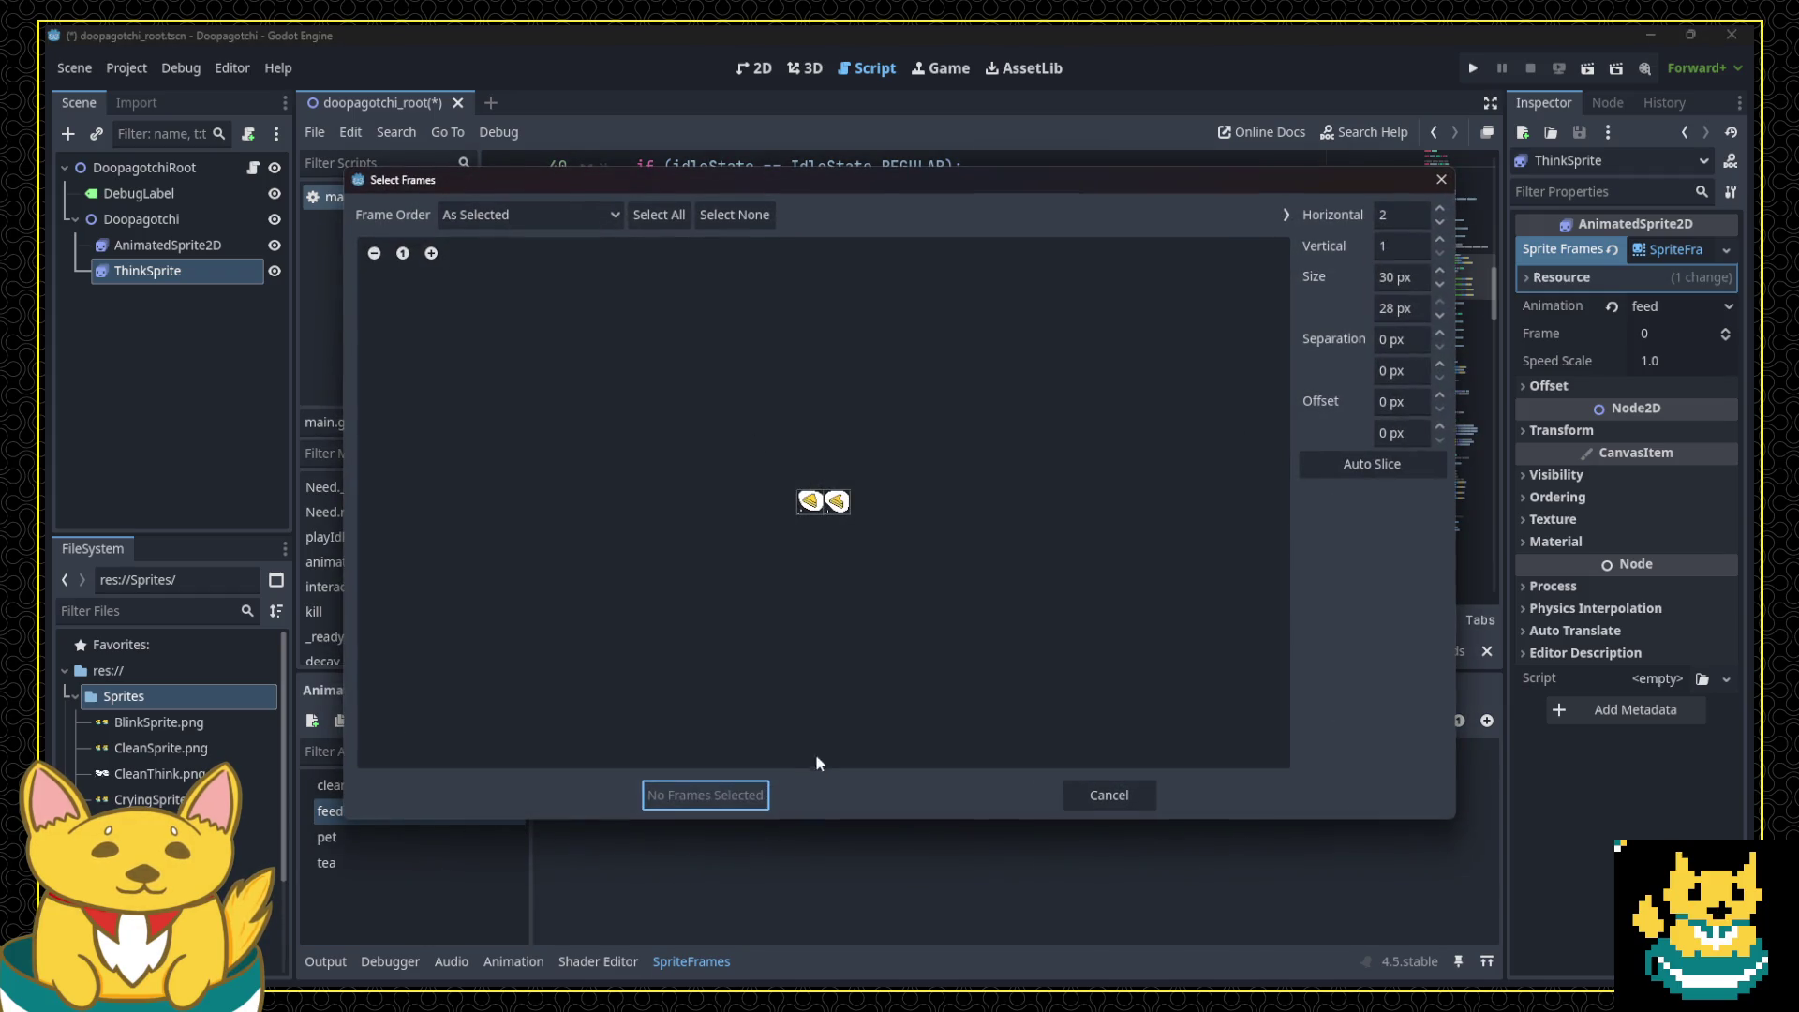
{"action": "left_click_drag", "start_coordinate": [804, 503], "coordinate": [840, 501]}
{"action": "left_click", "coordinate": [721, 793]}
{"action": "left_click", "coordinate": [374, 833]}
Step: Fill the pet animation with both frames from PetThink.png
{"action": "left_click", "coordinate": [731, 720]}
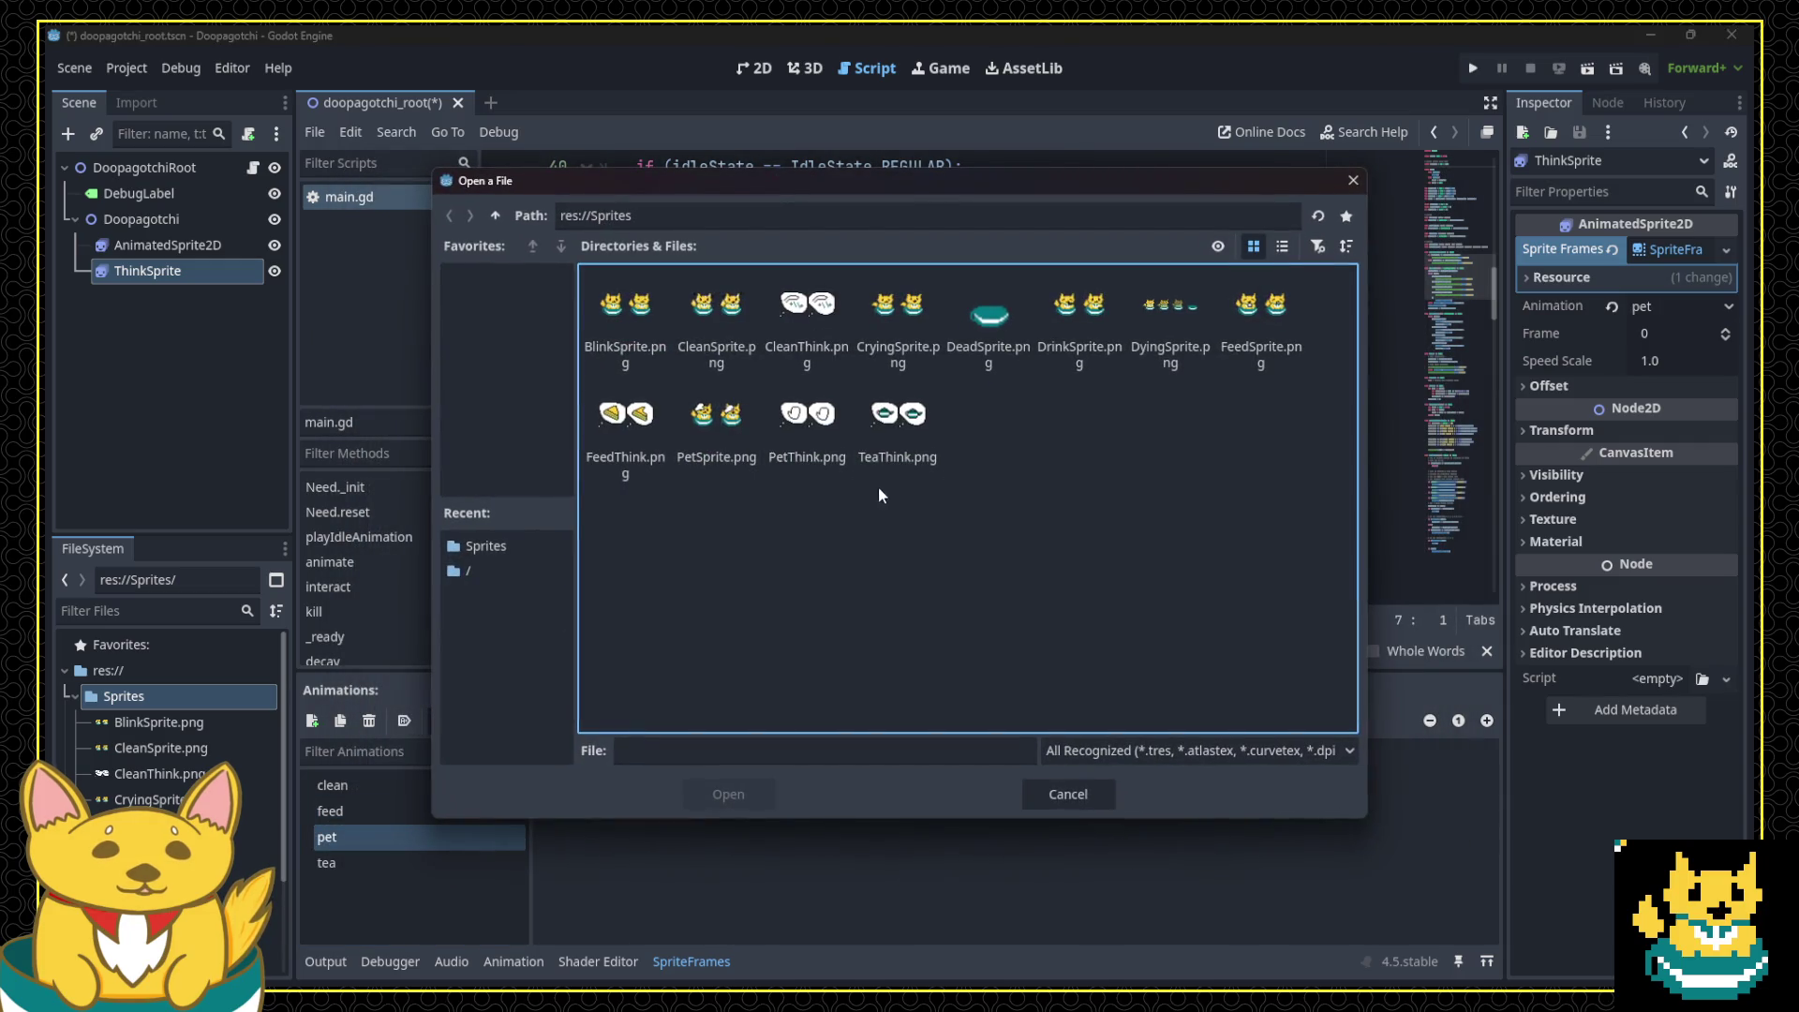
{"action": "double_click", "coordinate": [843, 451]}
{"action": "left_click_drag", "start_coordinate": [804, 501], "coordinate": [840, 501]}
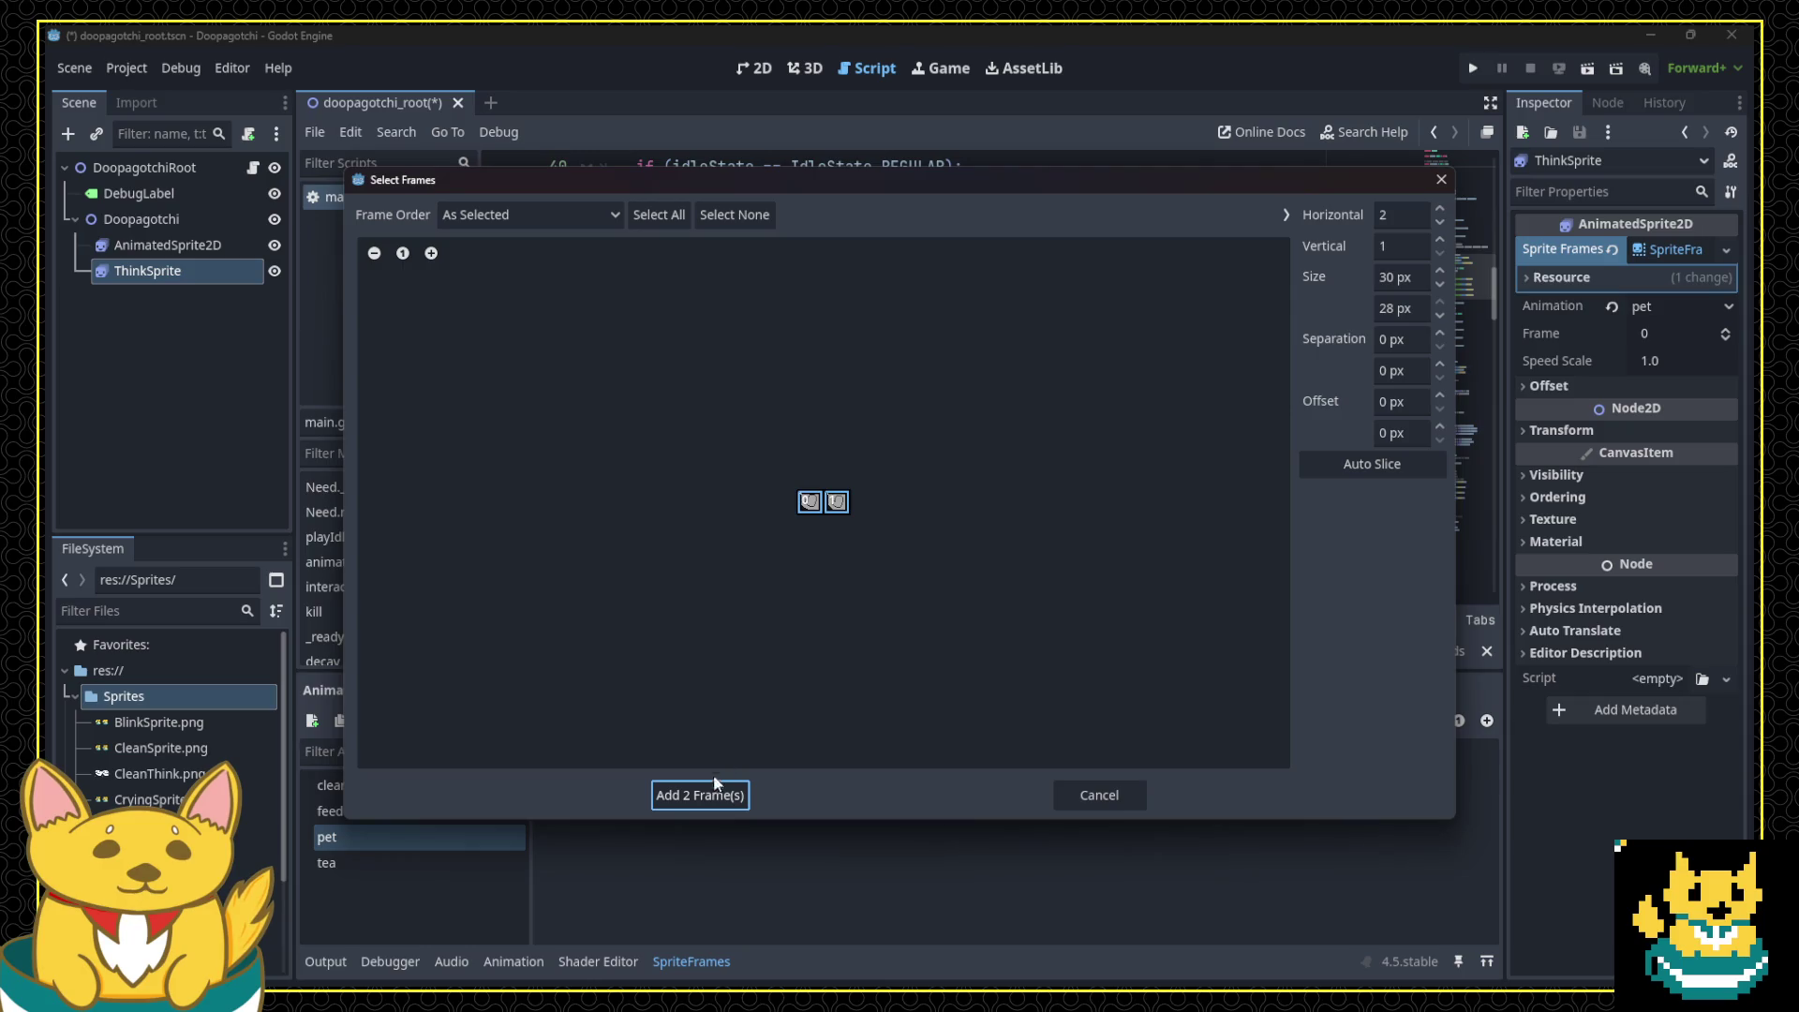
{"action": "left_click", "coordinate": [688, 795]}
{"action": "left_click", "coordinate": [340, 861]}
Step: Fill the tea animation with both teapot frames from TeaThink.png
{"action": "left_click", "coordinate": [723, 720]}
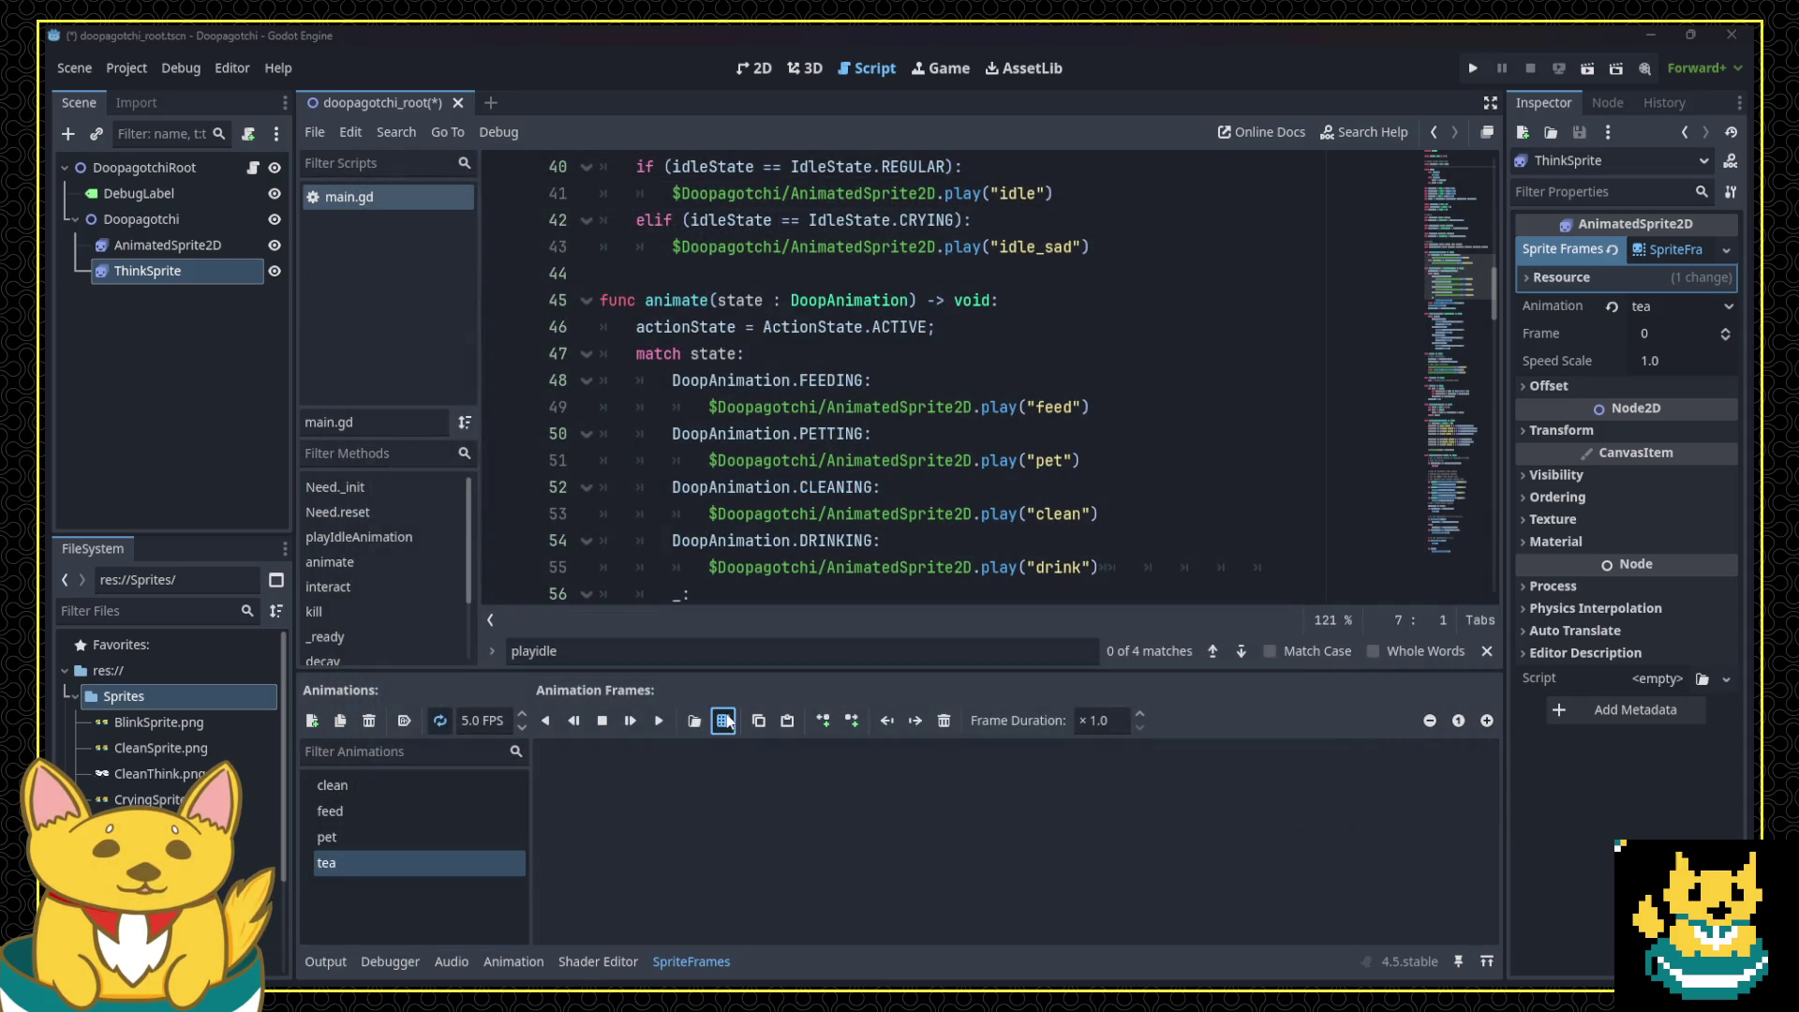
{"action": "left_click", "coordinate": [879, 456]}
{"action": "double_click", "coordinate": [879, 456]}
{"action": "left_click", "coordinate": [807, 503]}
{"action": "left_click", "coordinate": [710, 792]}
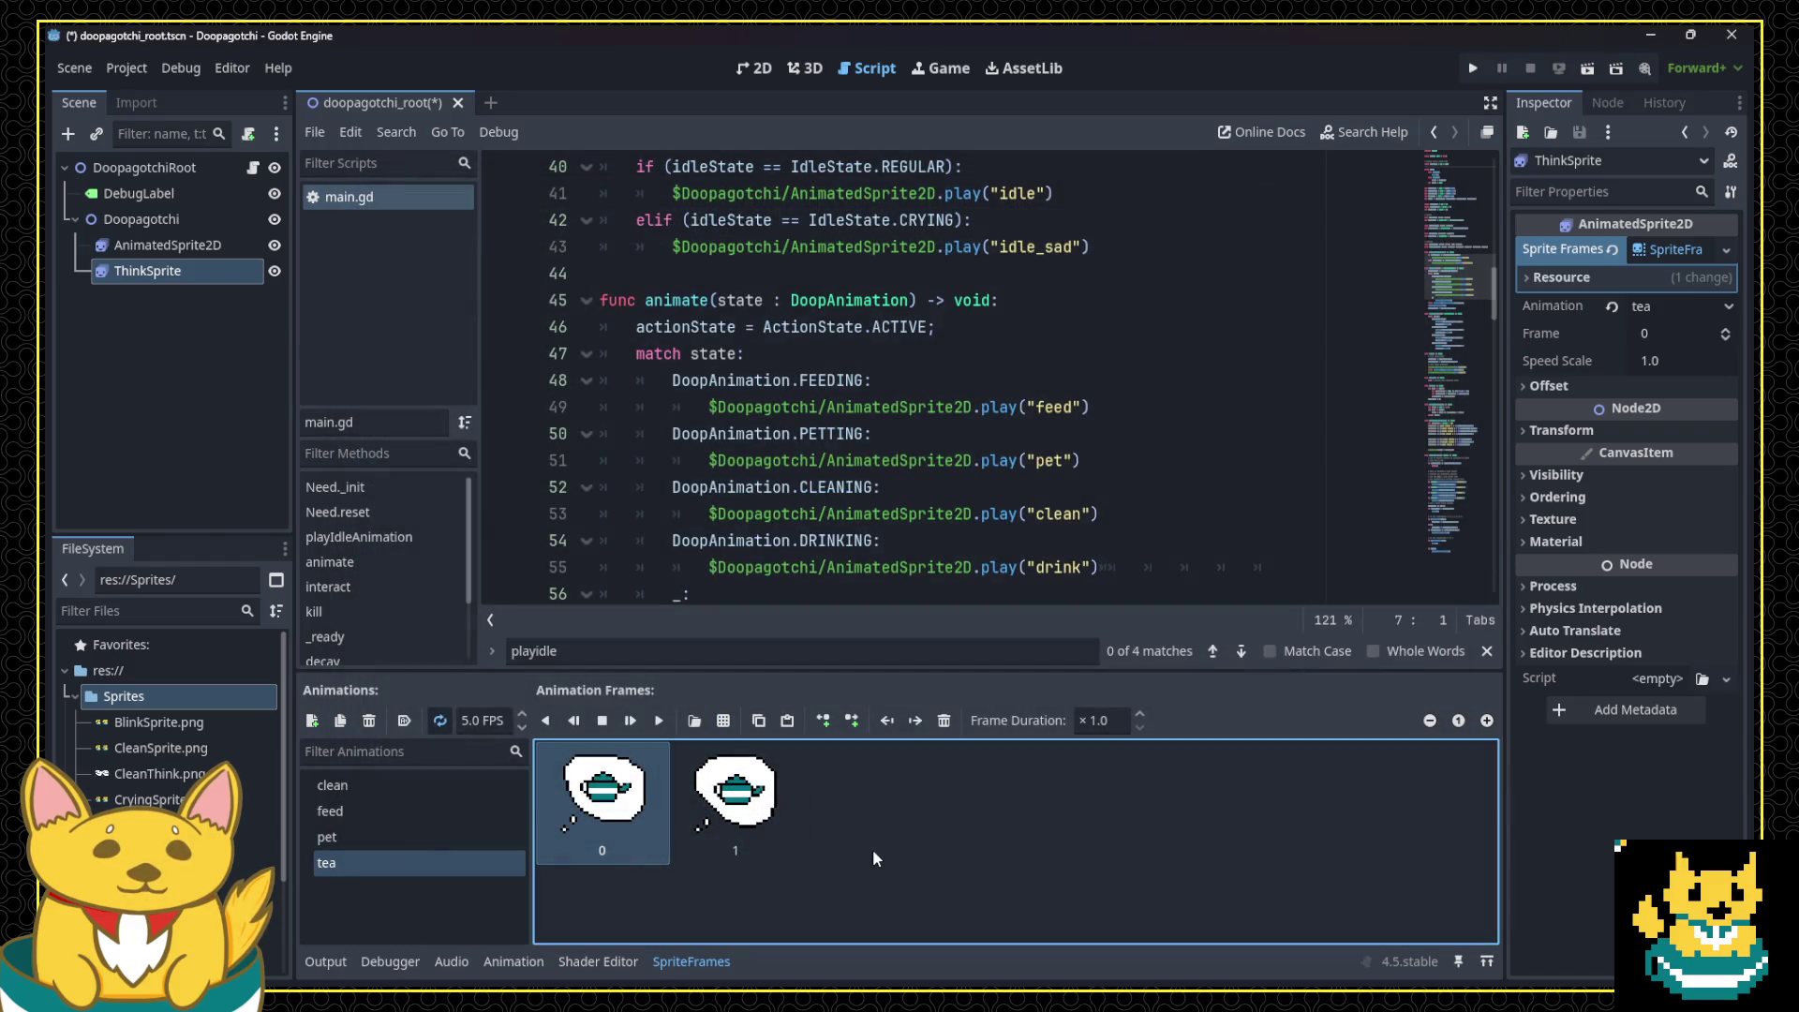
{"action": "scroll", "coordinate": [757, 506], "scroll_direction": "down", "scroll_amount": 2}
Step: In the 2D view, try Linear filtering on the cat sprite, then undo to keep Nearest
{"action": "scroll", "coordinate": [757, 506], "scroll_direction": "down", "scroll_amount": 7}
{"action": "scroll", "coordinate": [717, 481], "scroll_direction": "up", "scroll_amount": 5}
{"action": "scroll", "coordinate": [724, 479], "scroll_direction": "down", "scroll_amount": 5}
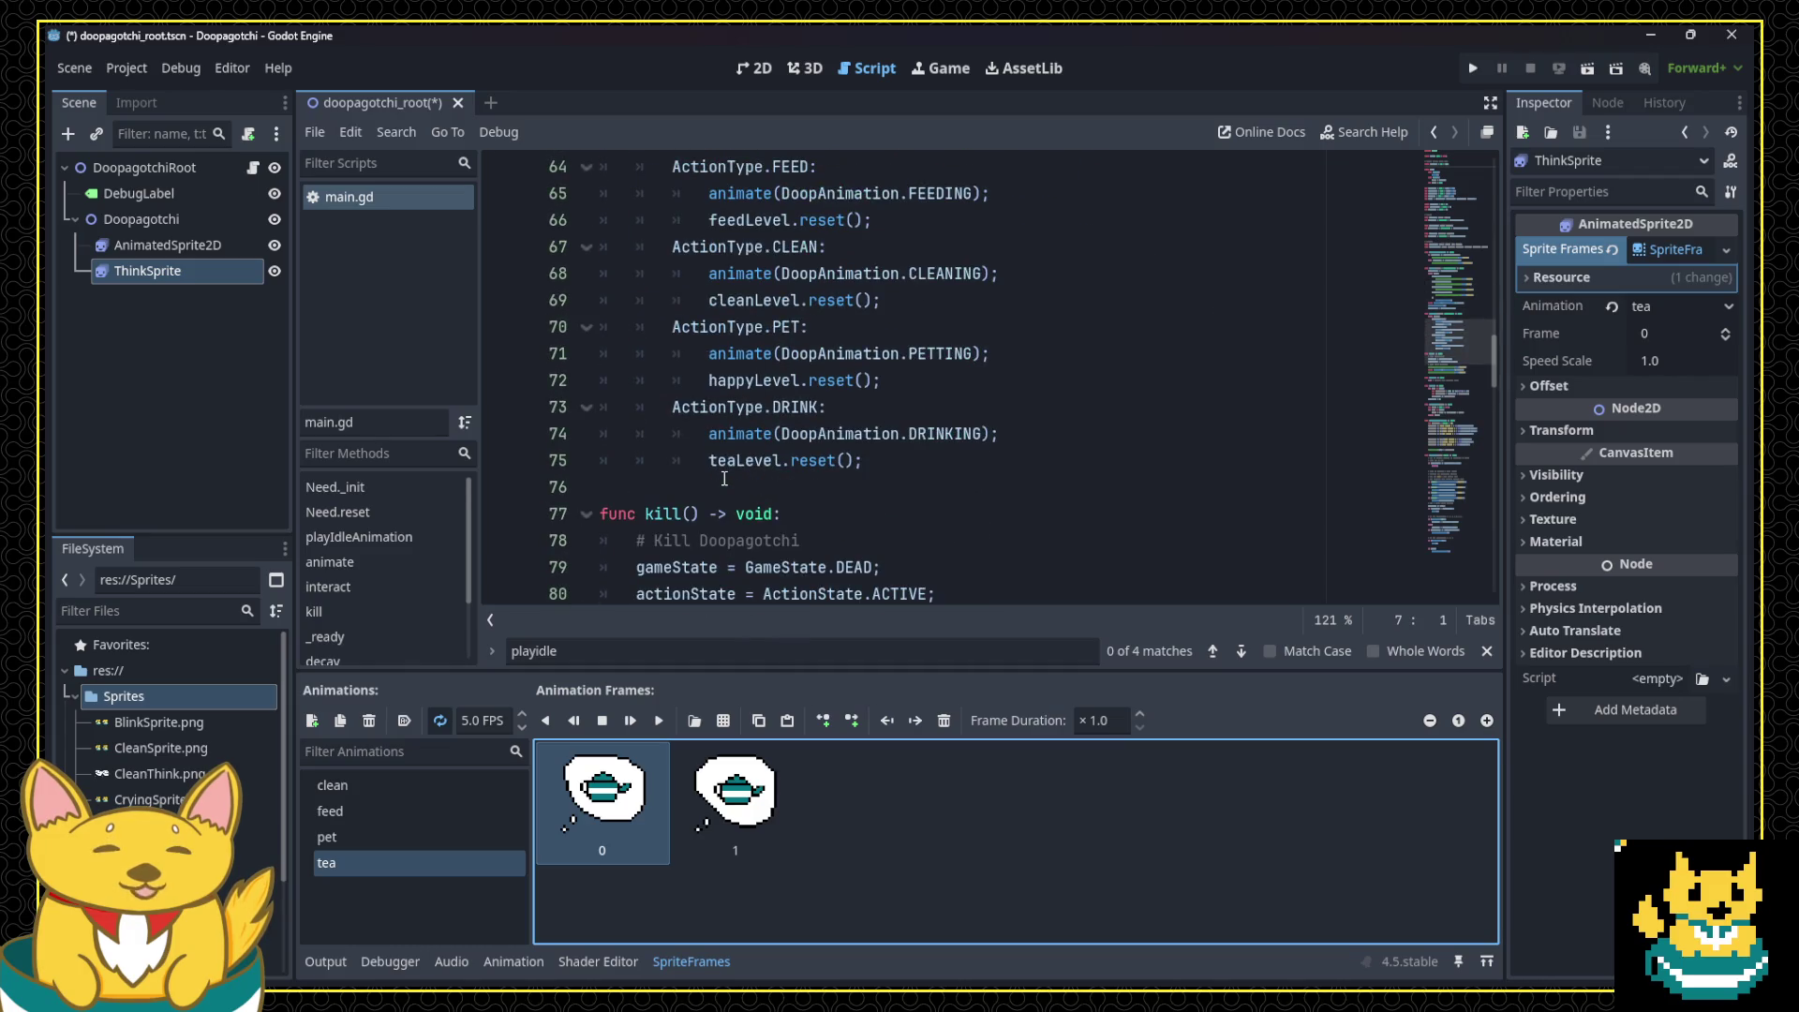
{"action": "scroll", "coordinate": [724, 479], "scroll_direction": "down", "scroll_amount": 3}
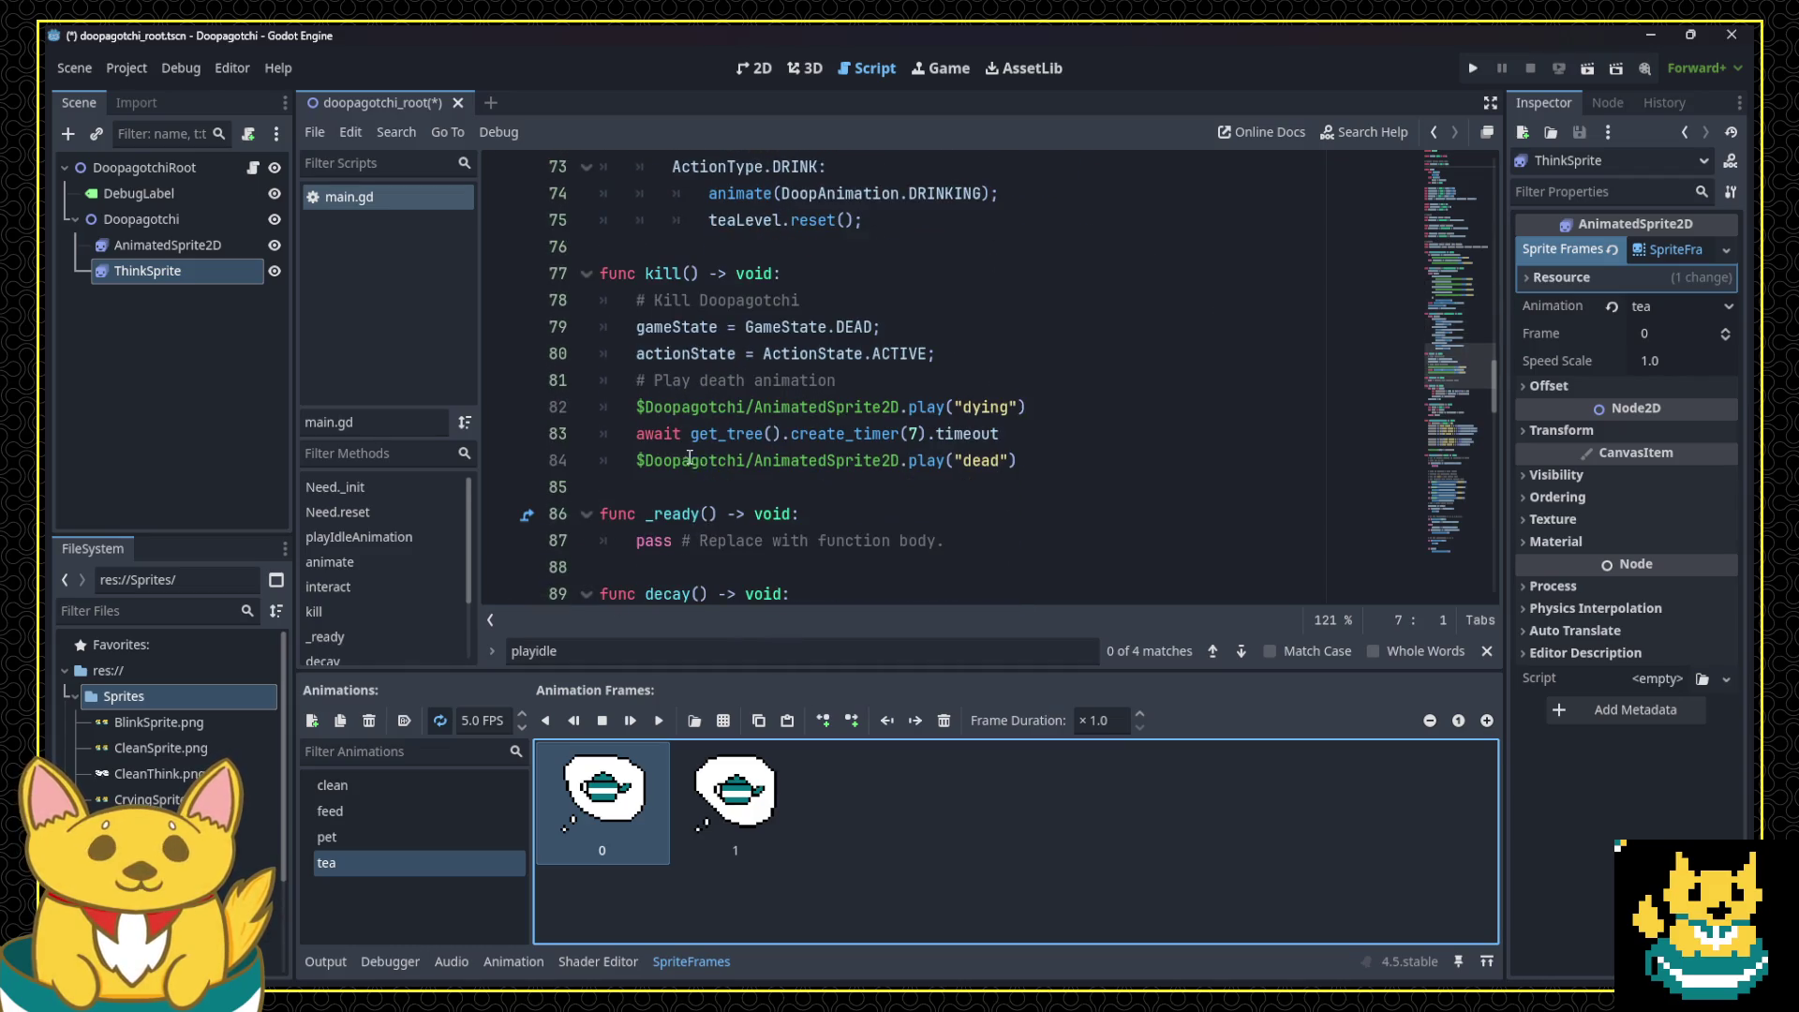
{"action": "scroll", "coordinate": [689, 456], "scroll_direction": "up", "scroll_amount": 14}
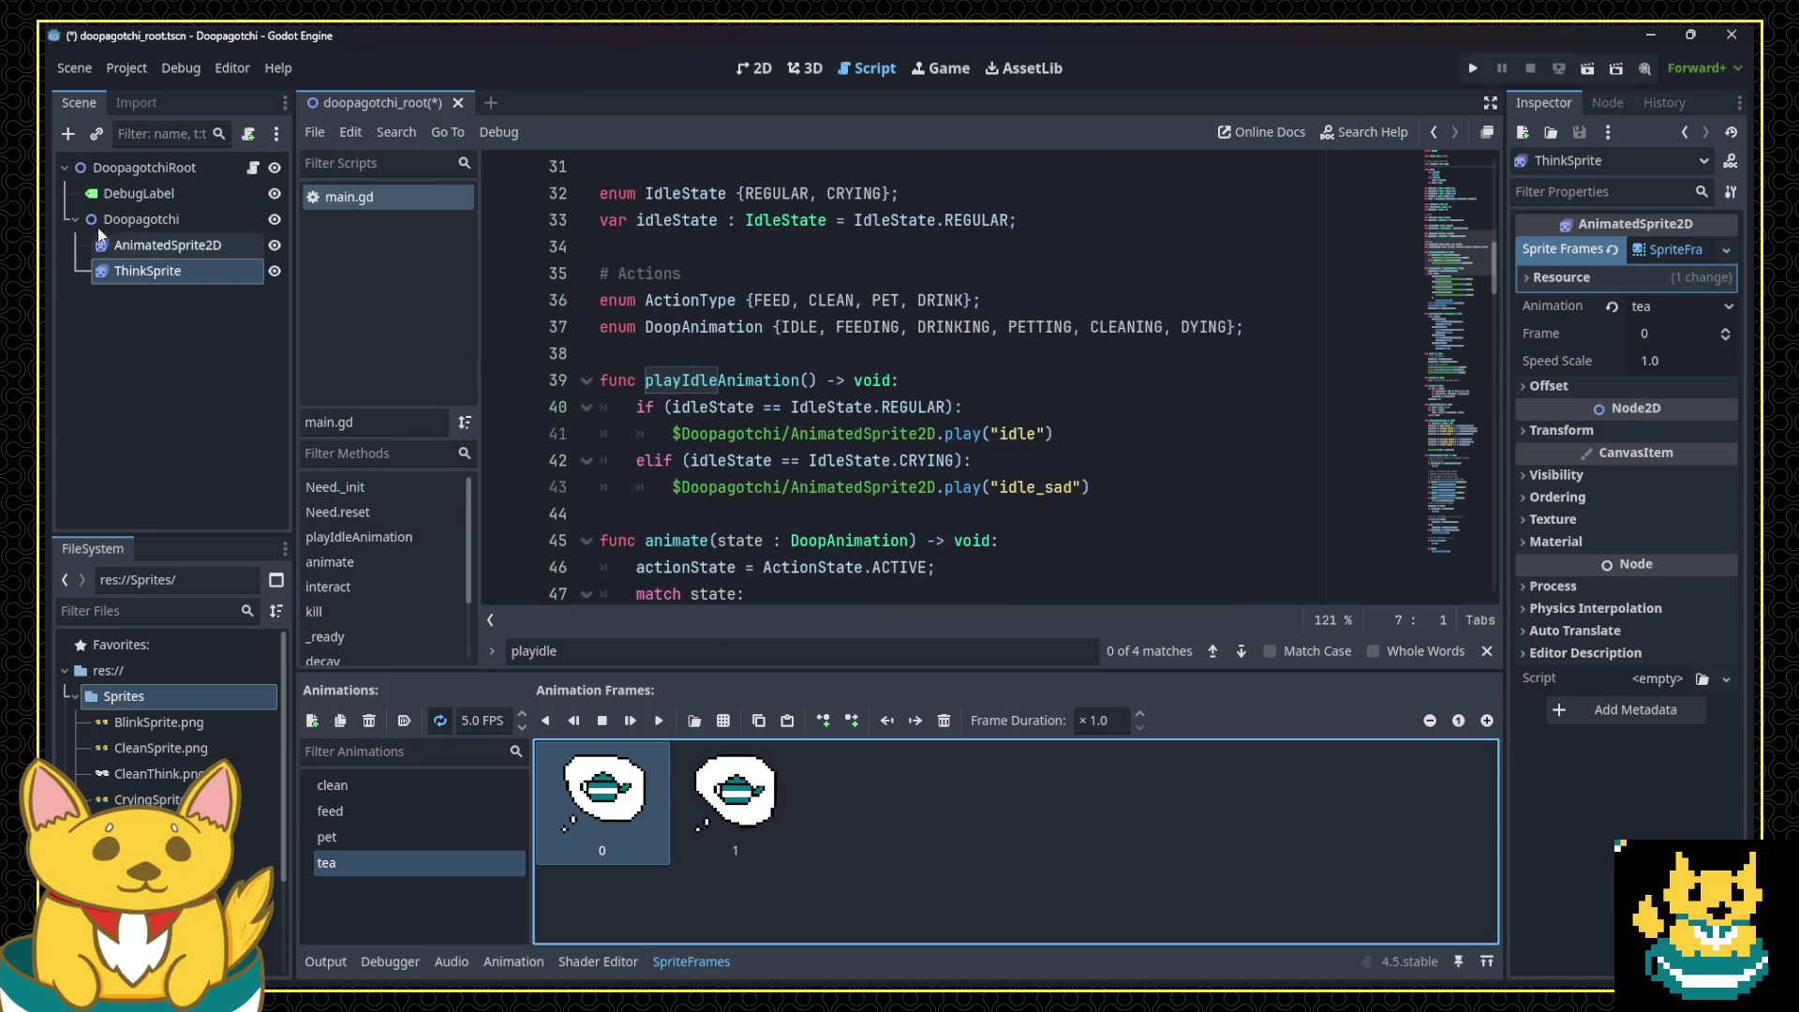
{"action": "left_click", "coordinate": [754, 68]}
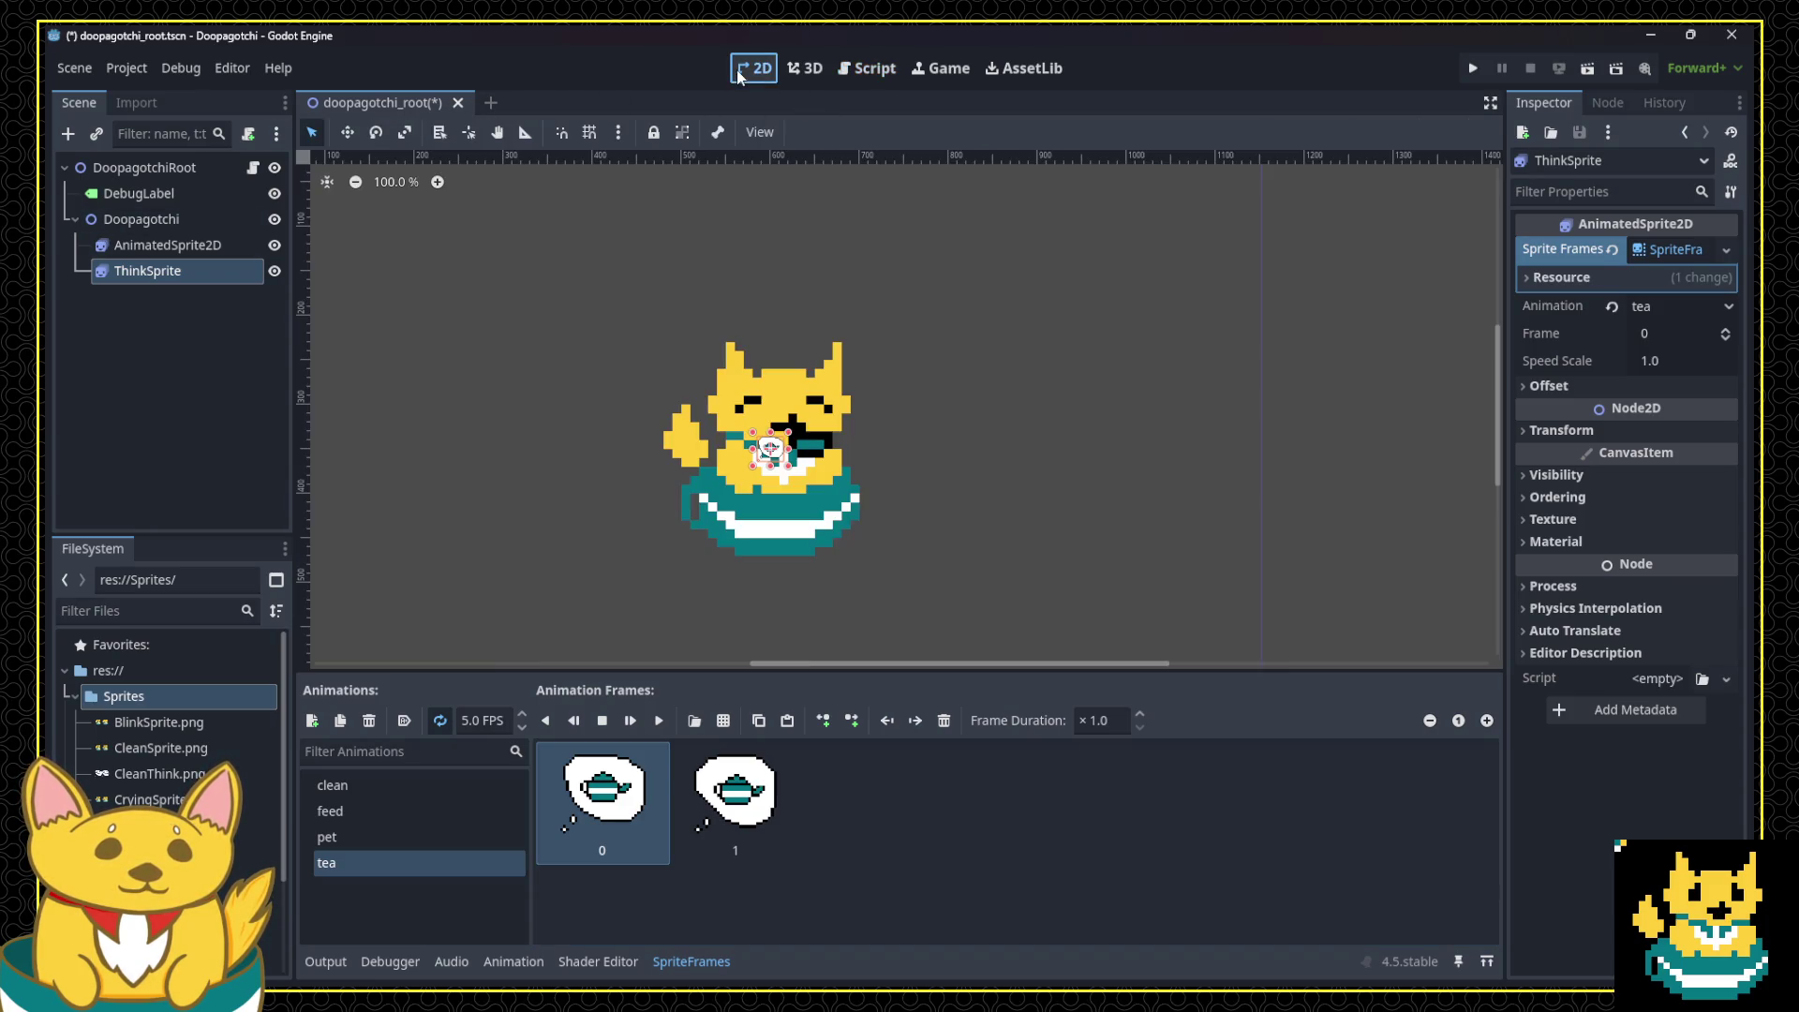
{"action": "left_click", "coordinate": [166, 244]}
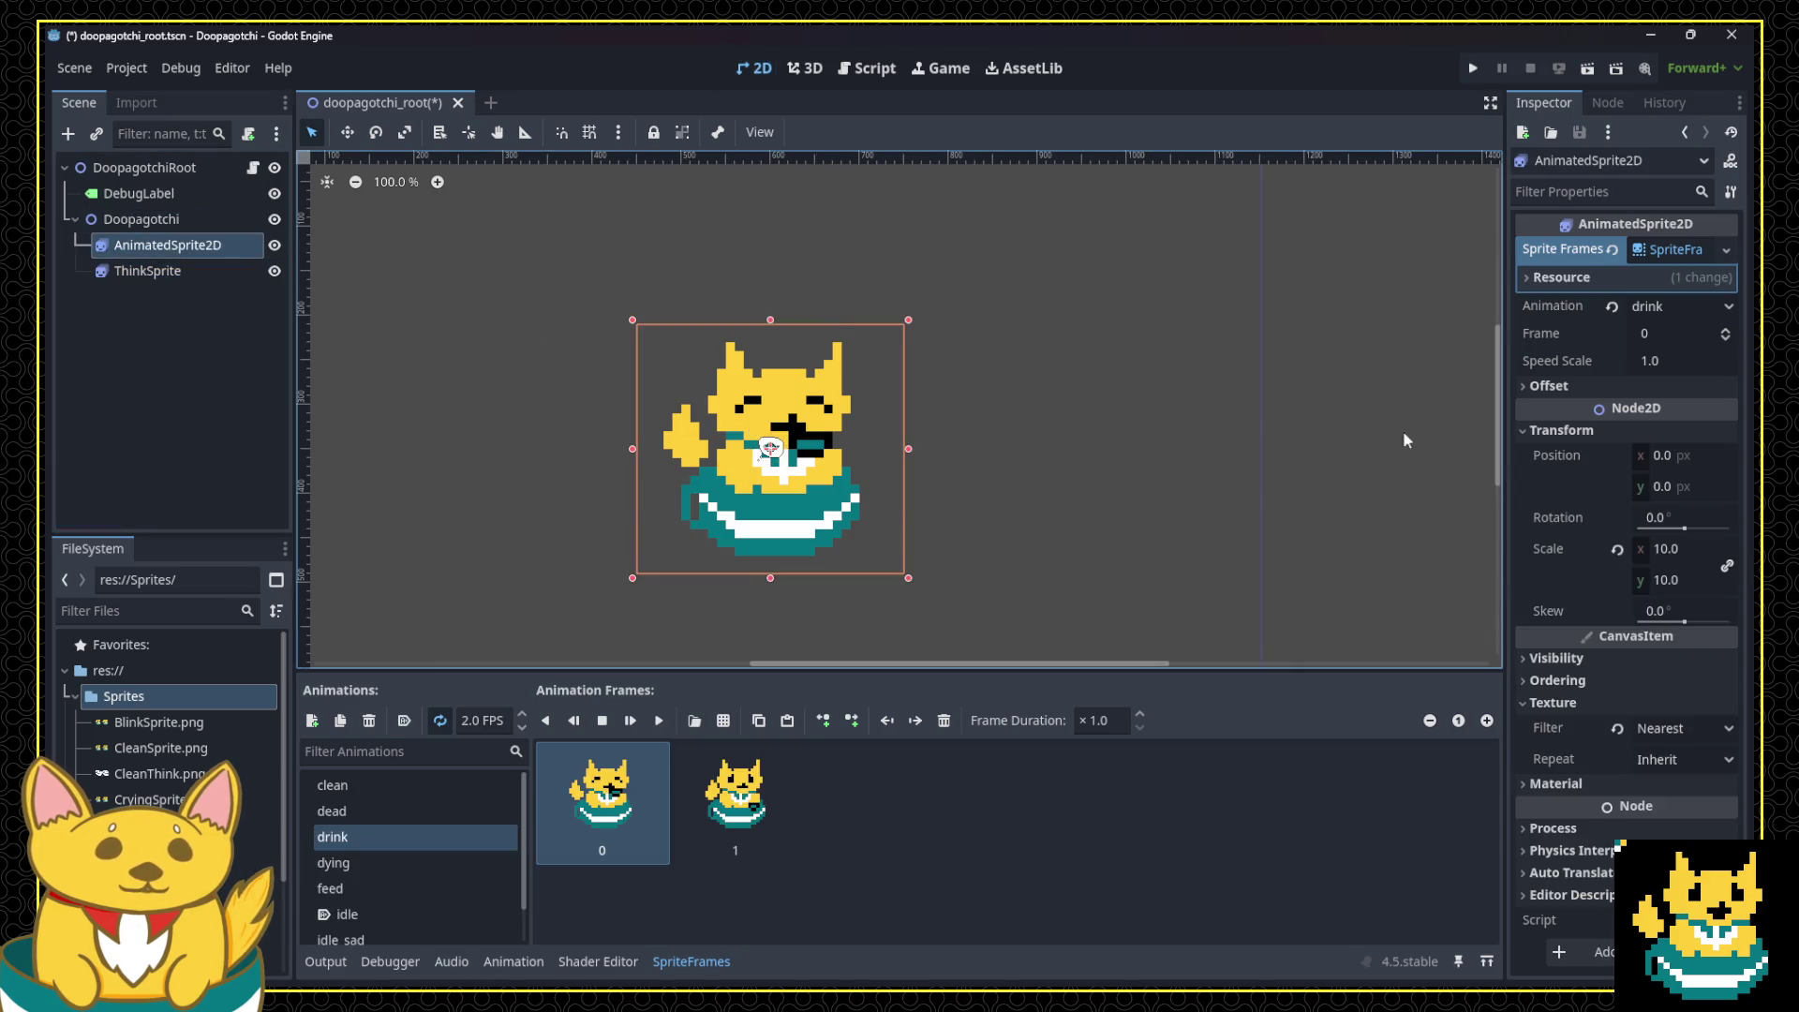
{"action": "left_click", "coordinate": [1560, 430]}
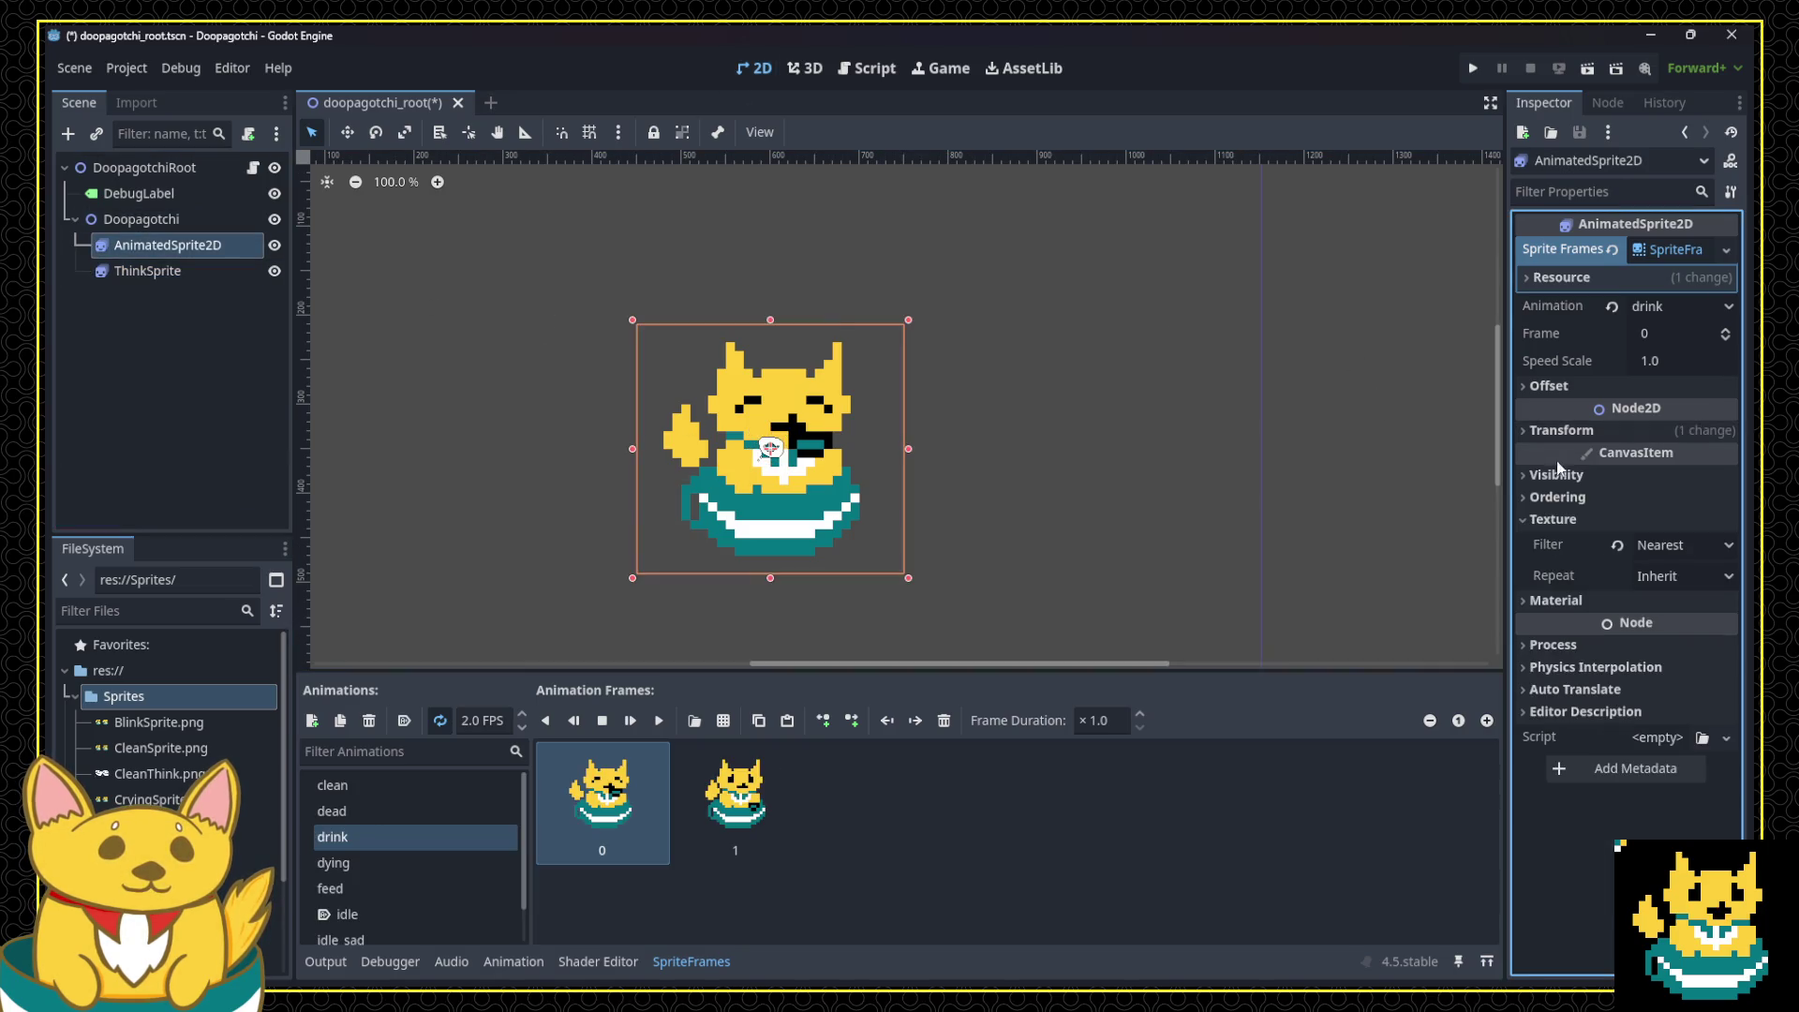
{"action": "left_click", "coordinate": [1665, 544]}
{"action": "left_click", "coordinate": [1630, 622]}
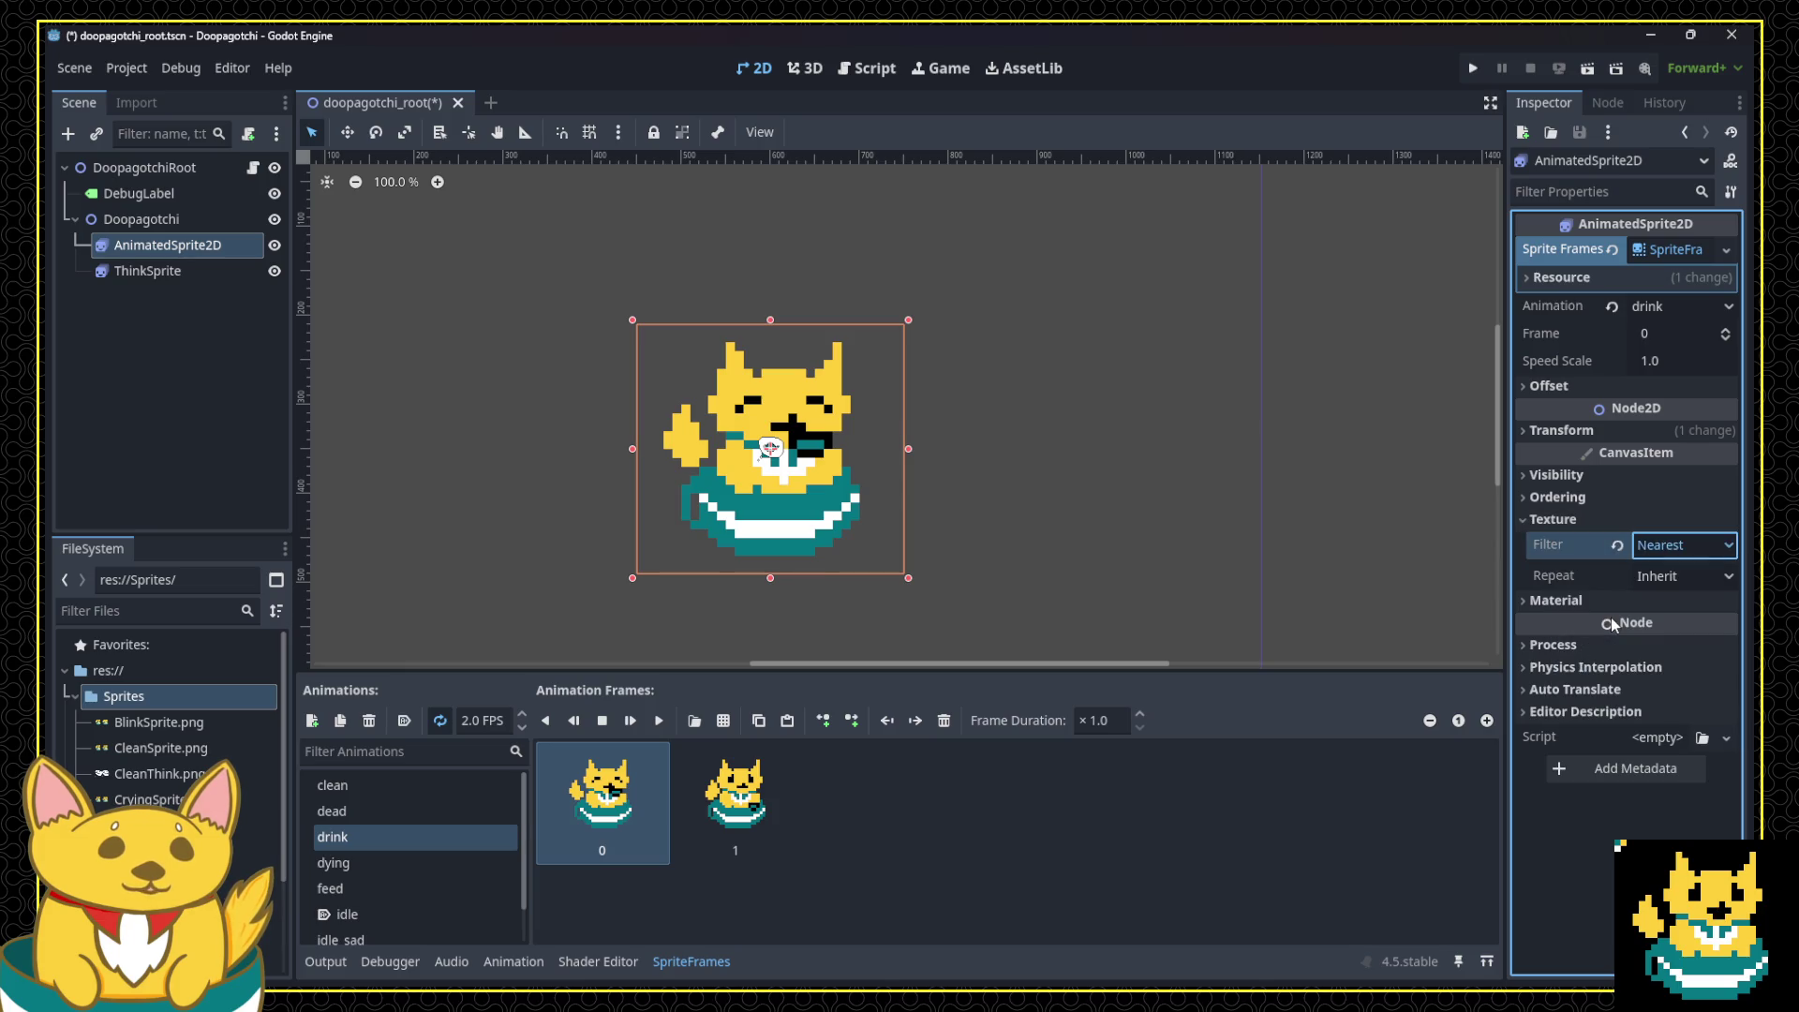
{"action": "key", "text": "ctrl+z"}
Step: Select ThinkSprite and expand its Texture properties in the Inspector
{"action": "left_click", "coordinate": [184, 292]}
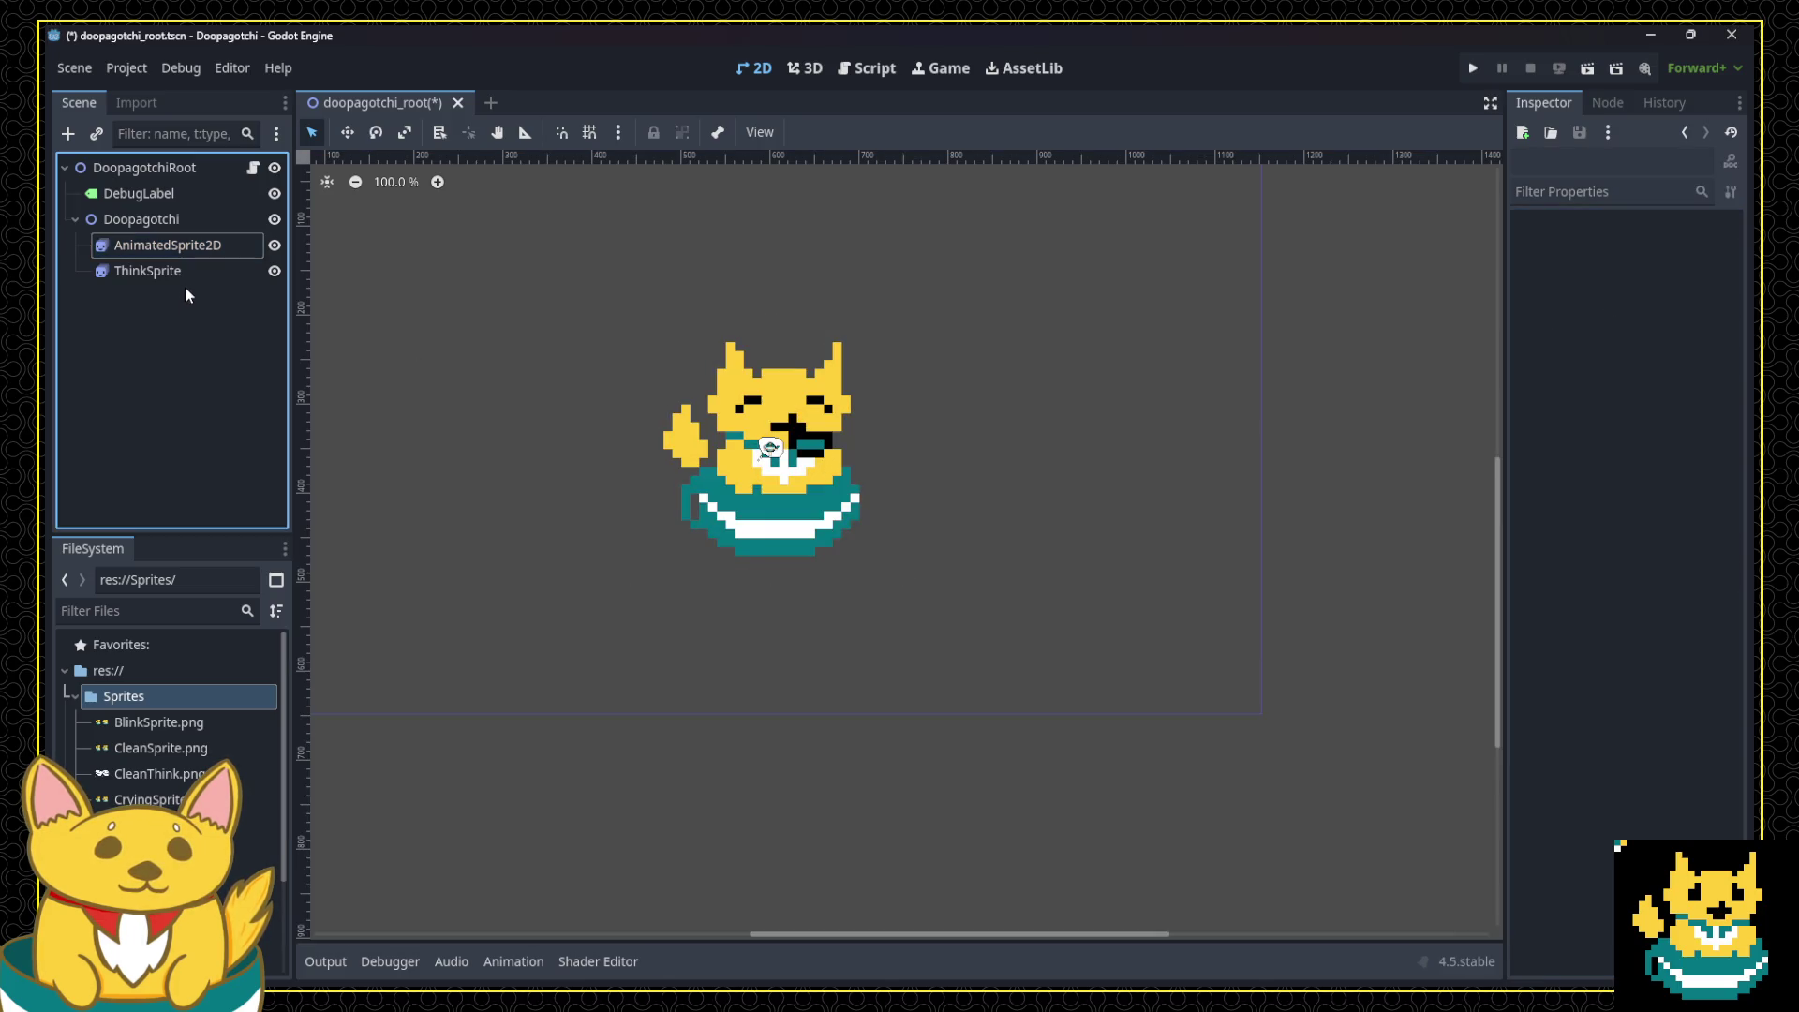
{"action": "left_click", "coordinate": [217, 273]}
{"action": "left_click", "coordinate": [1593, 450]}
{"action": "left_click", "coordinate": [1593, 455]}
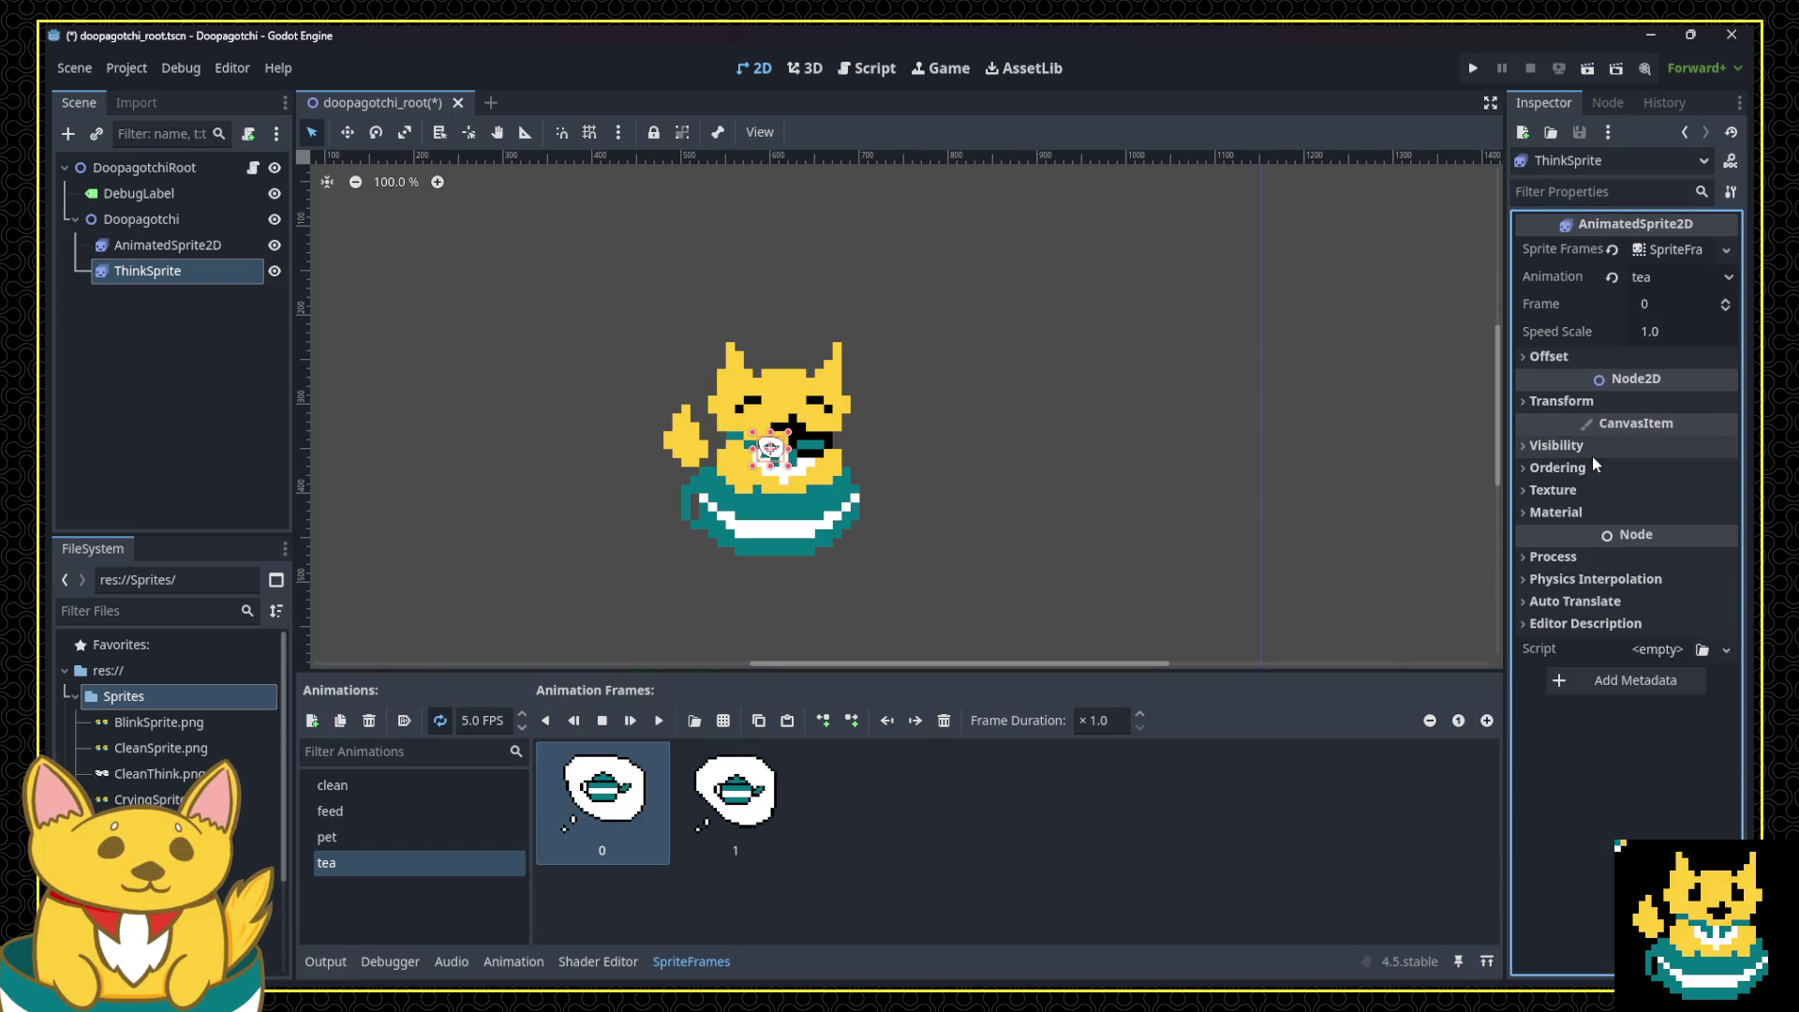
{"action": "left_click", "coordinate": [1584, 470]}
{"action": "left_click", "coordinate": [1581, 471]}
{"action": "left_click", "coordinate": [1578, 491]}
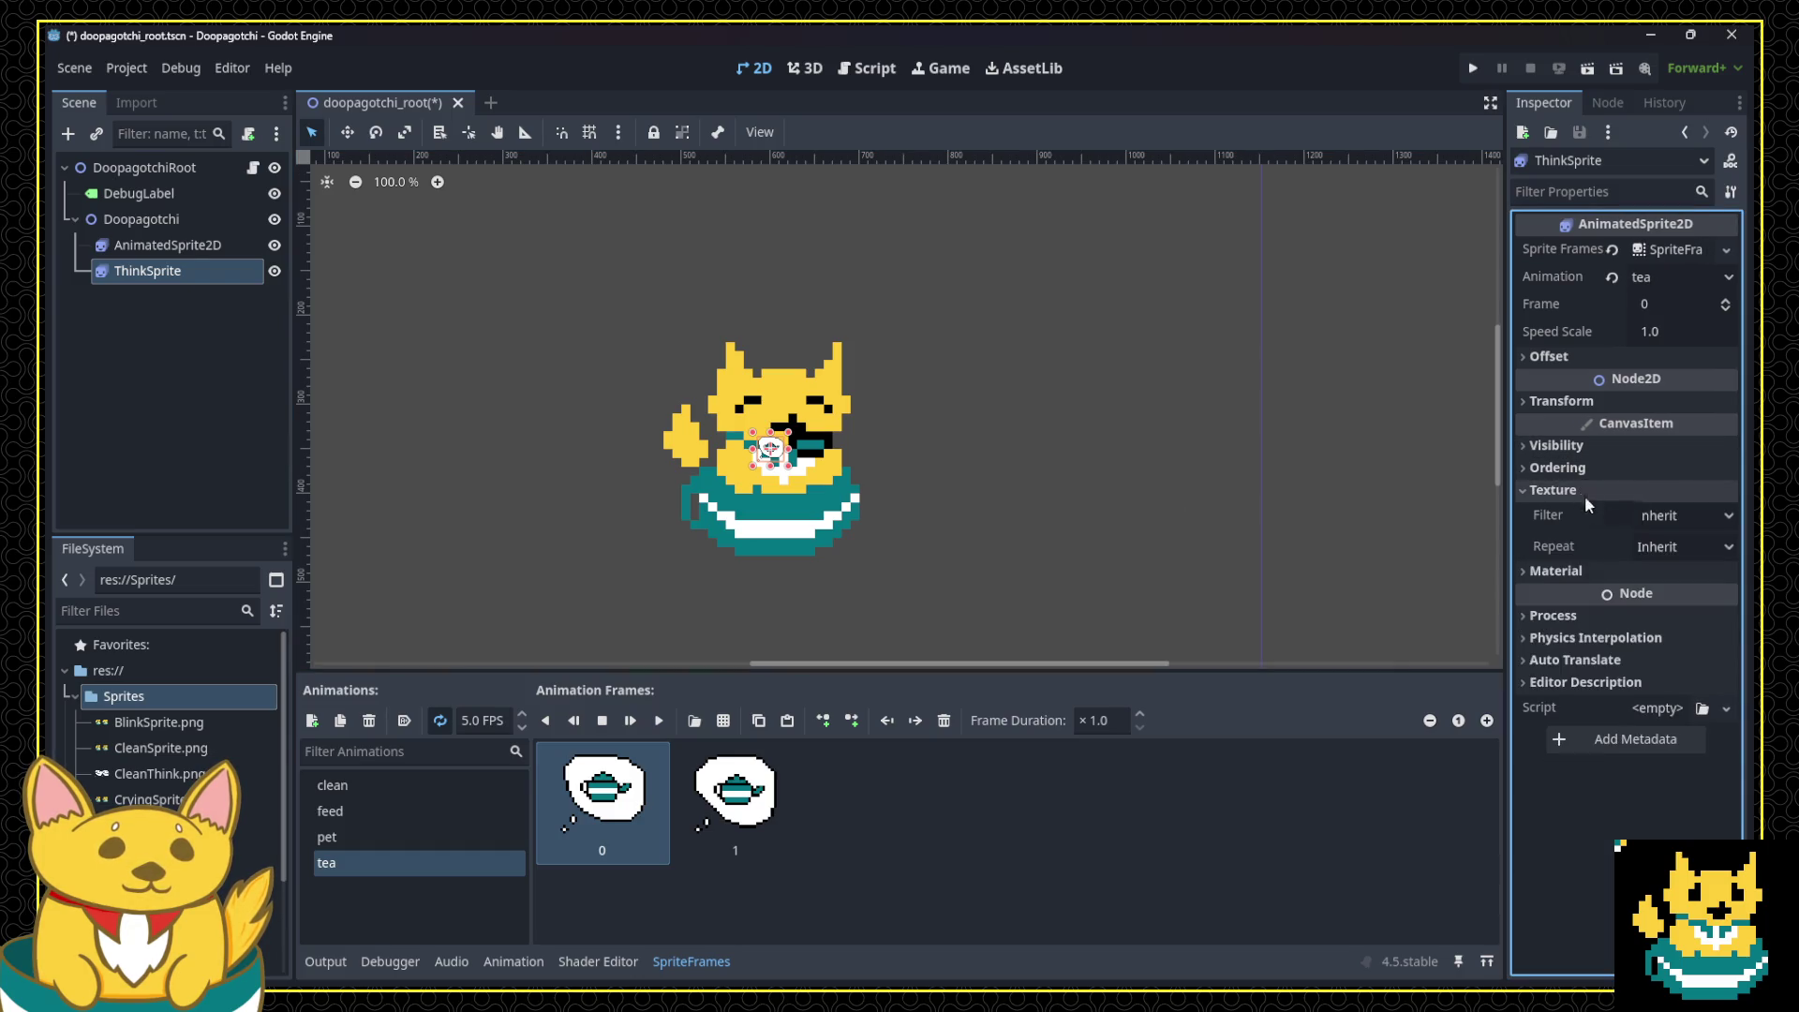
Step: Set ThinkSprite's texture filter to Nearest and its scale to 10 on both axes
{"action": "left_click", "coordinate": [1666, 516]}
{"action": "left_click", "coordinate": [1639, 569]}
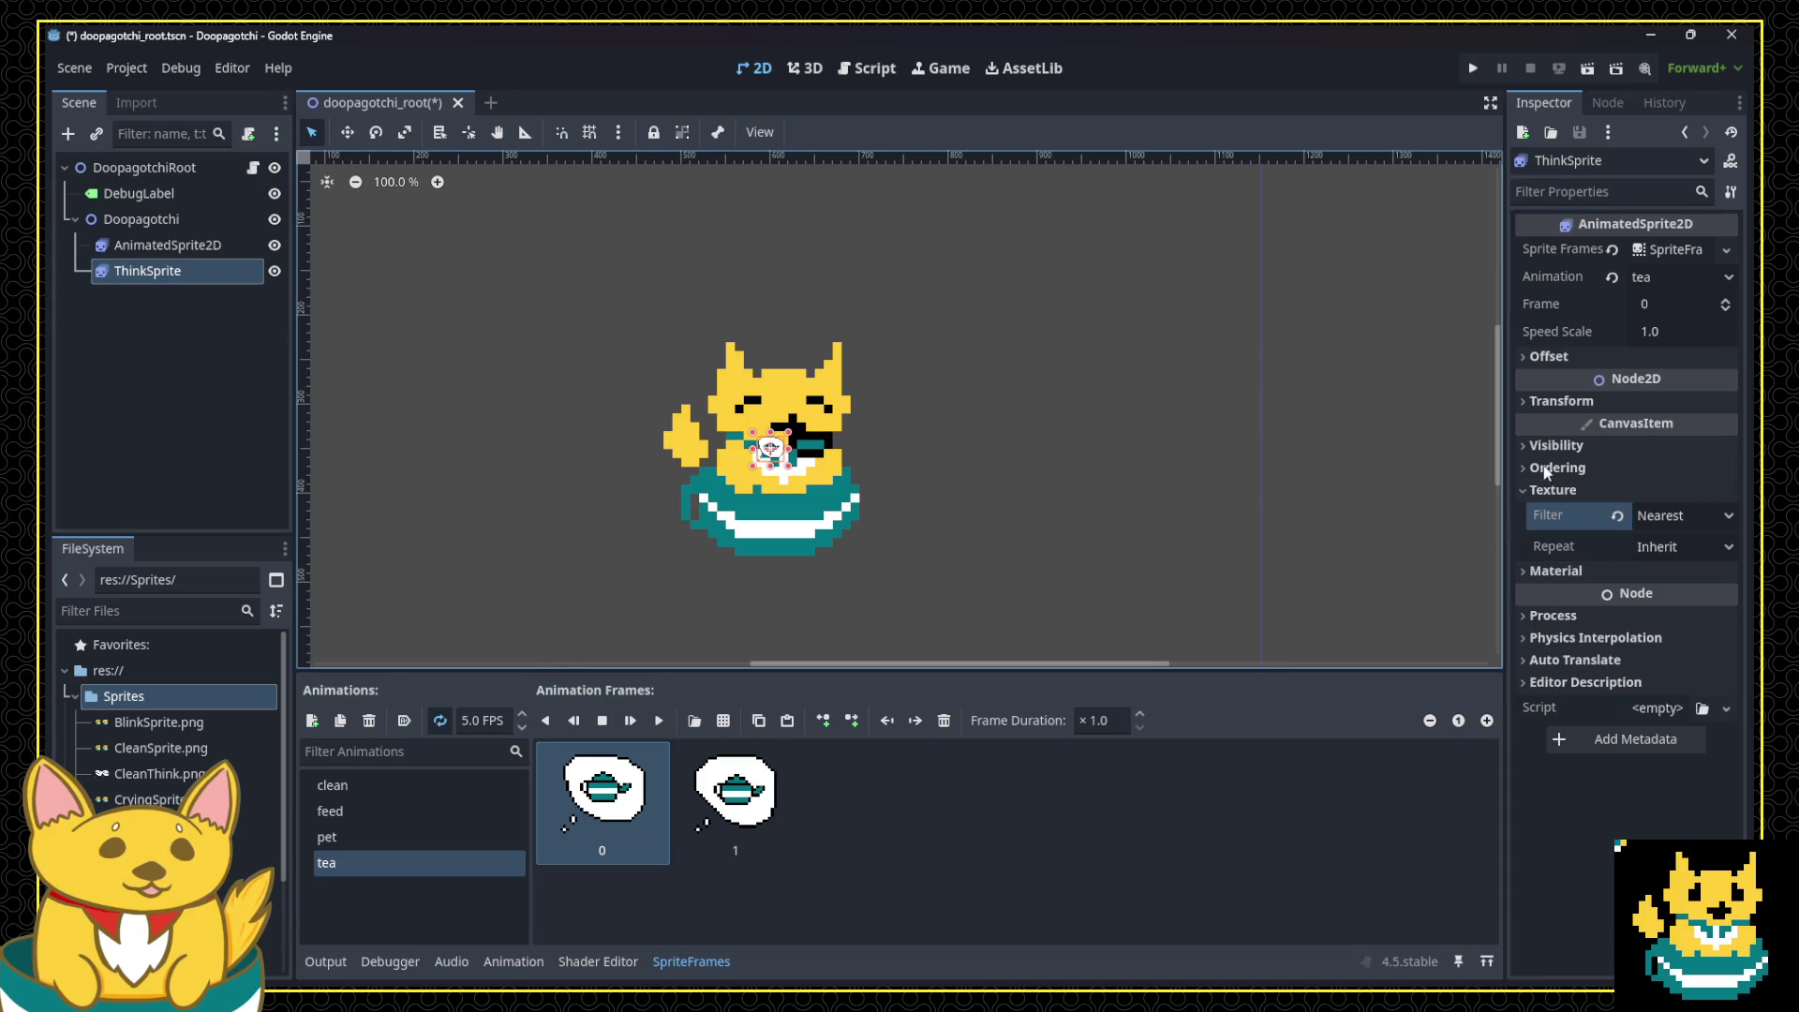
{"action": "left_click", "coordinate": [1621, 400]}
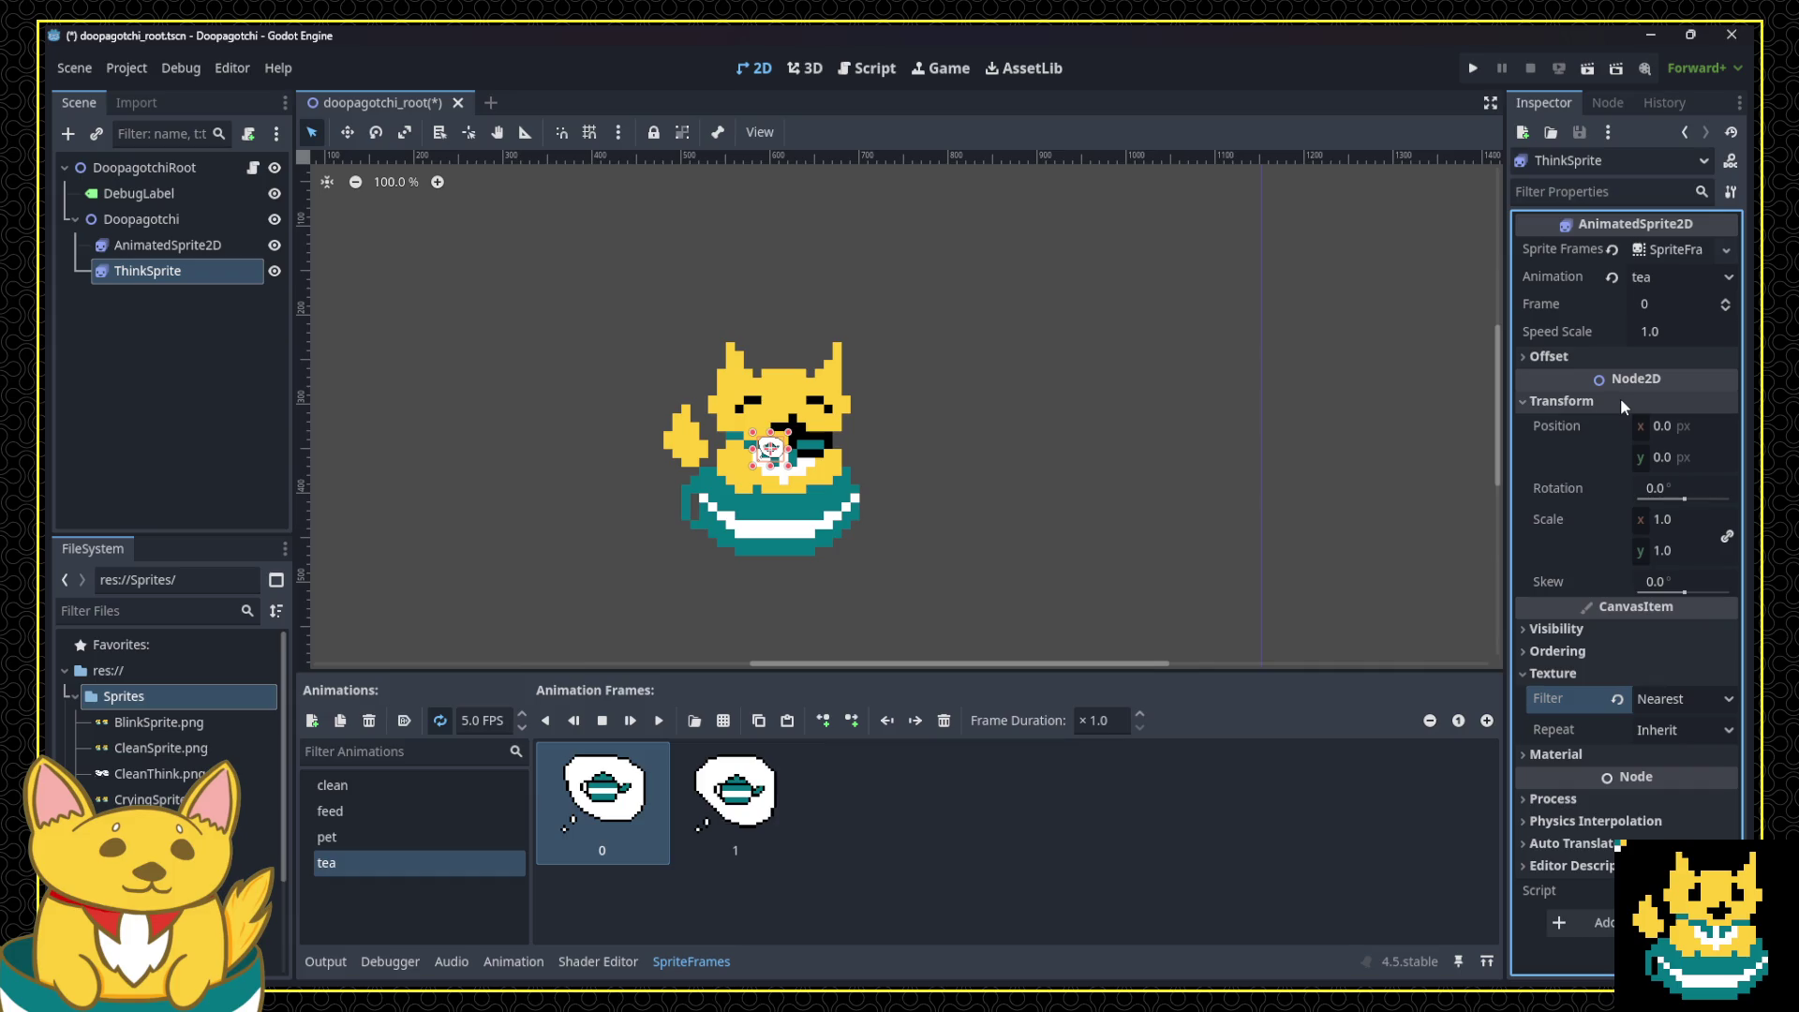
{"action": "left_click", "coordinate": [1662, 520]}
{"action": "type", "text": "10"}
{"action": "key", "text": "Return"}
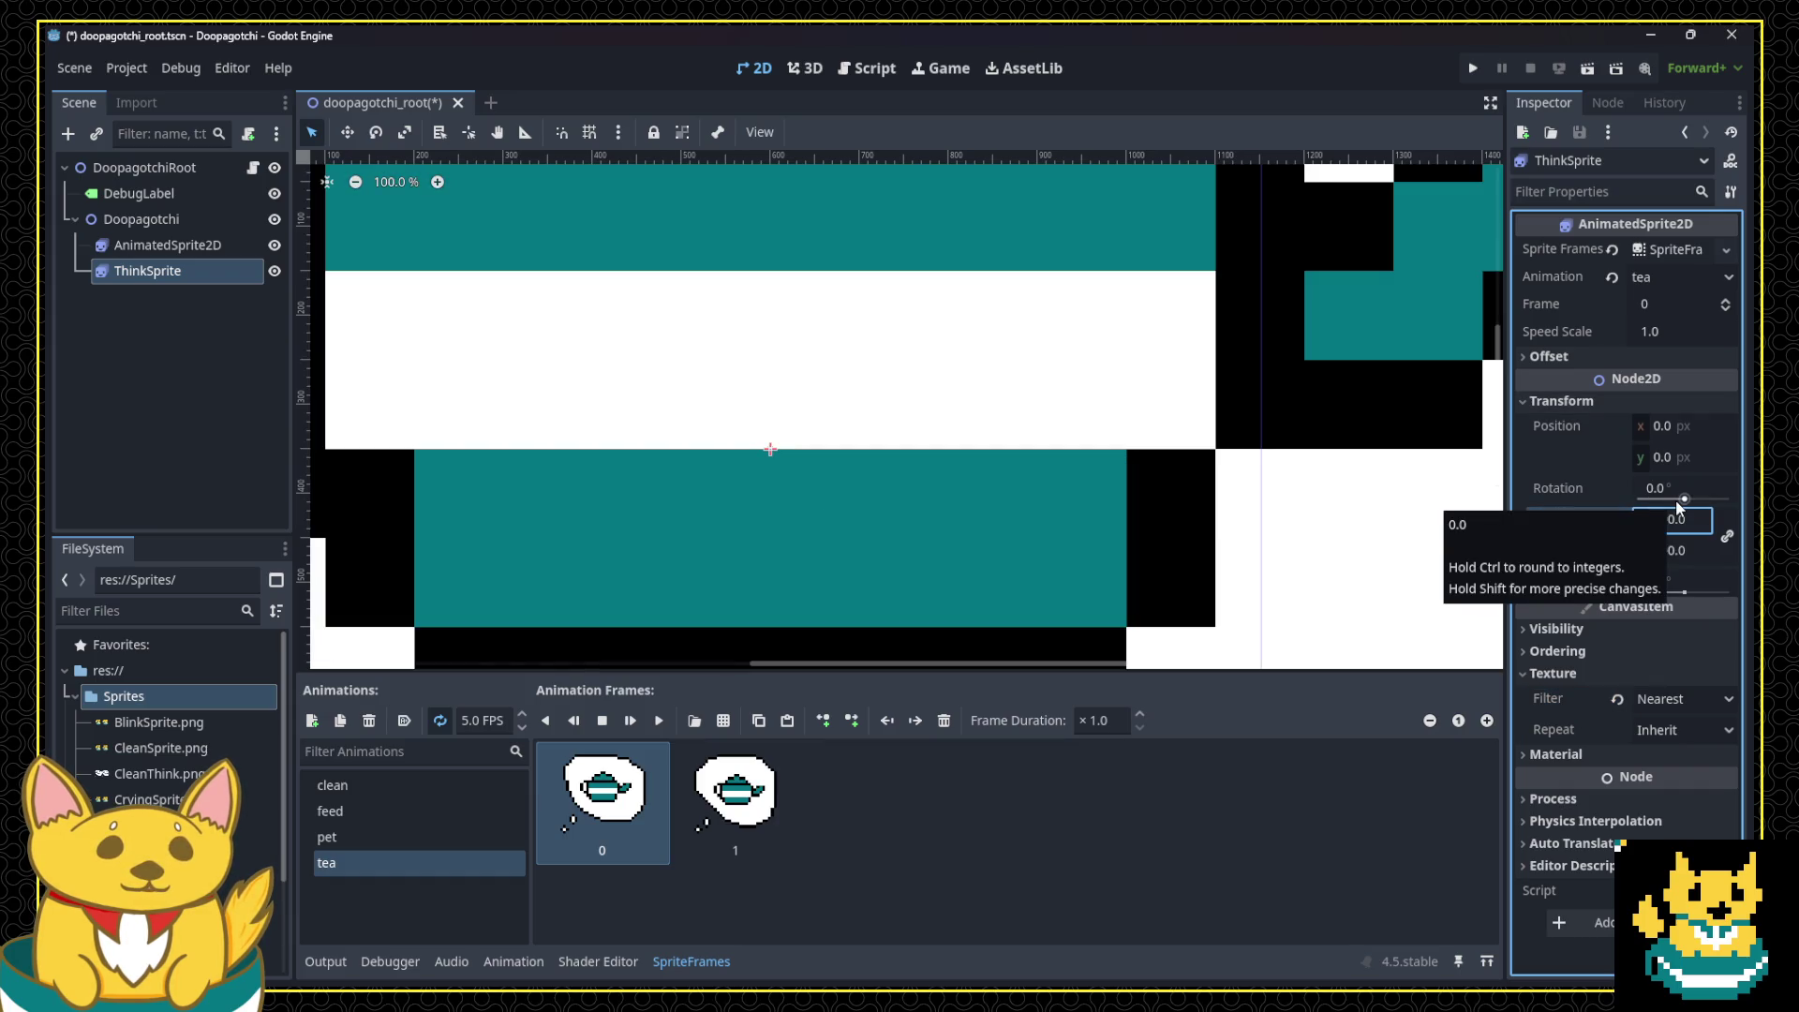
{"action": "left_click", "coordinate": [1693, 531]}
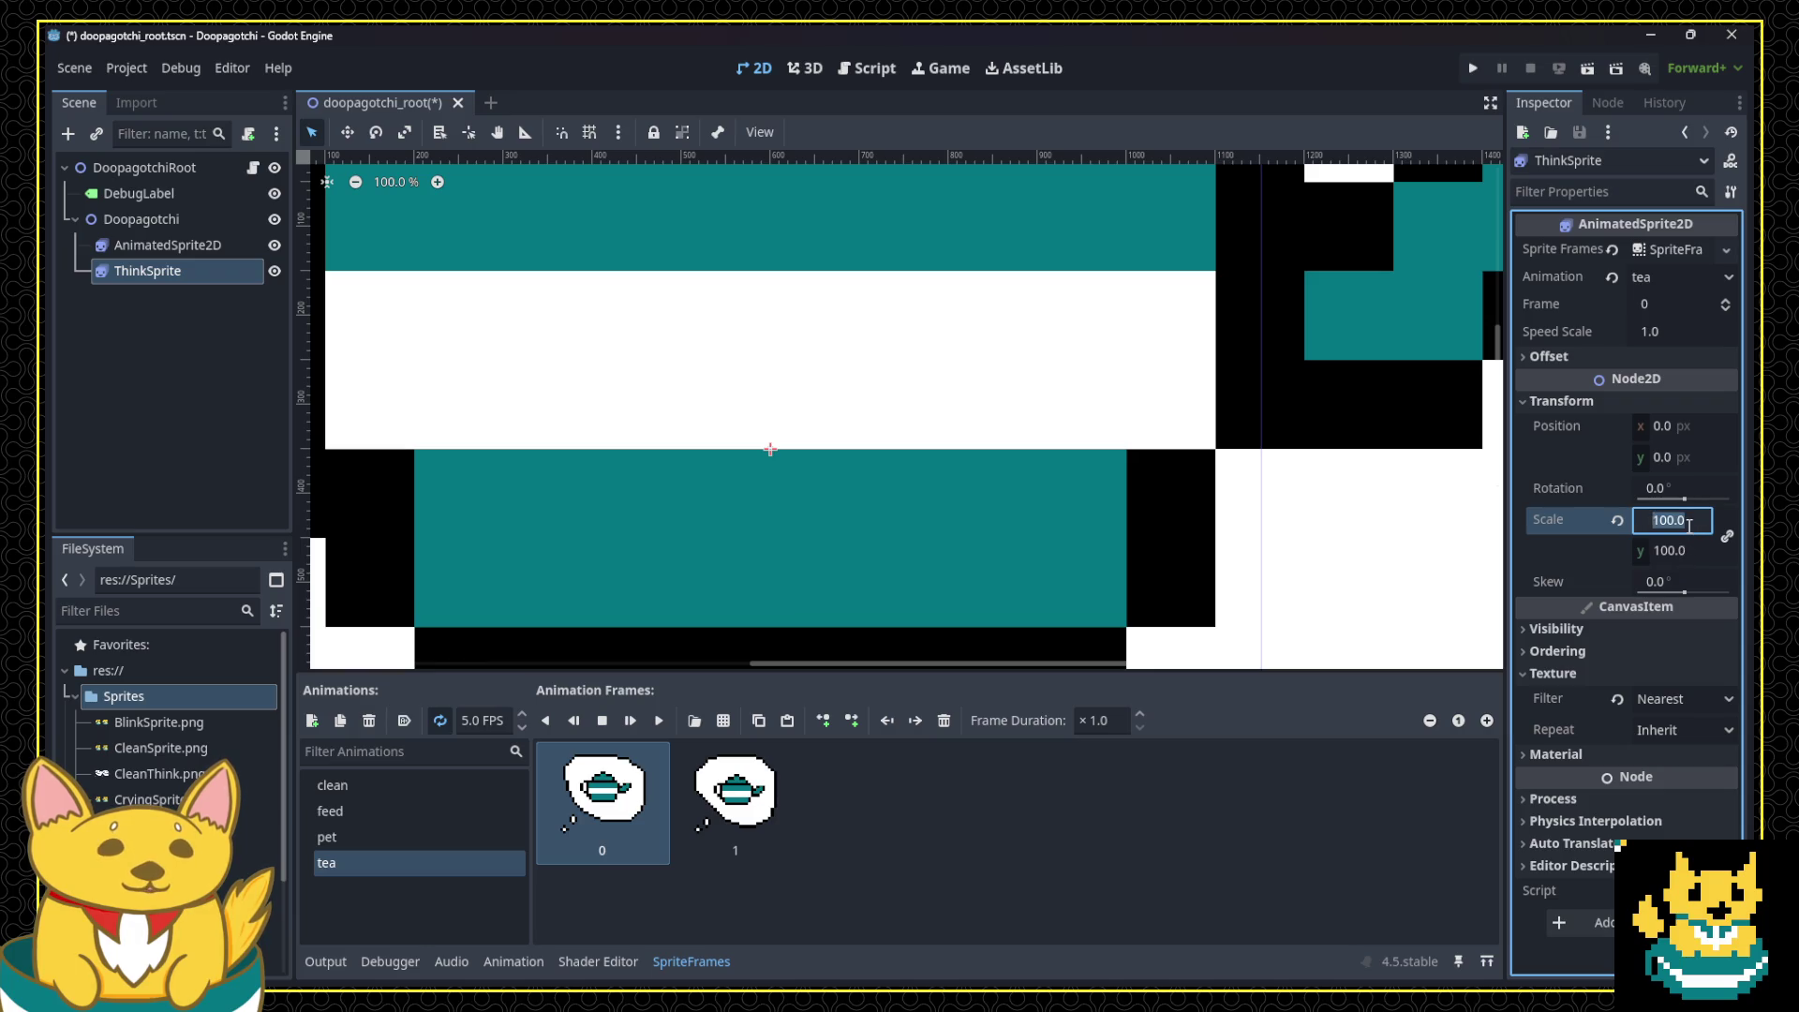
{"action": "type", "text": "10"}
{"action": "key", "text": "Return"}
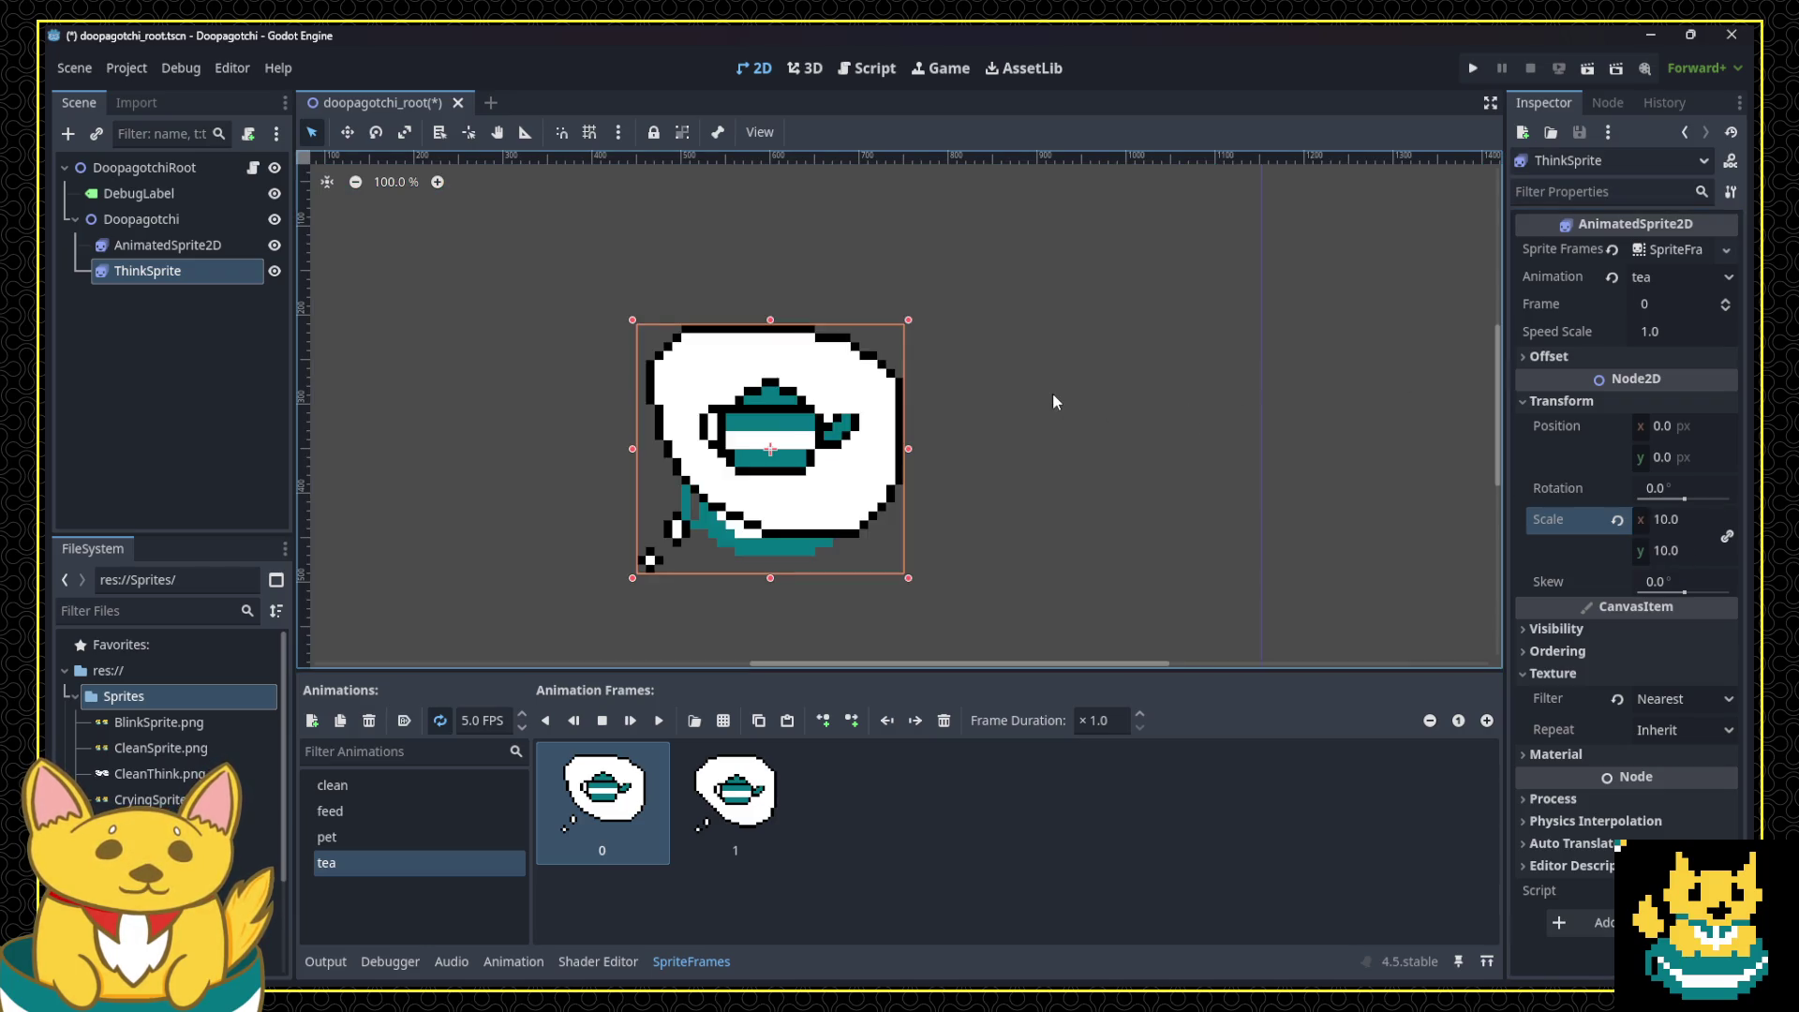
Step: Try a scale of 5, settle back on 10, and drag the bubble up-right of the cat
{"action": "left_click", "coordinate": [1656, 518]}
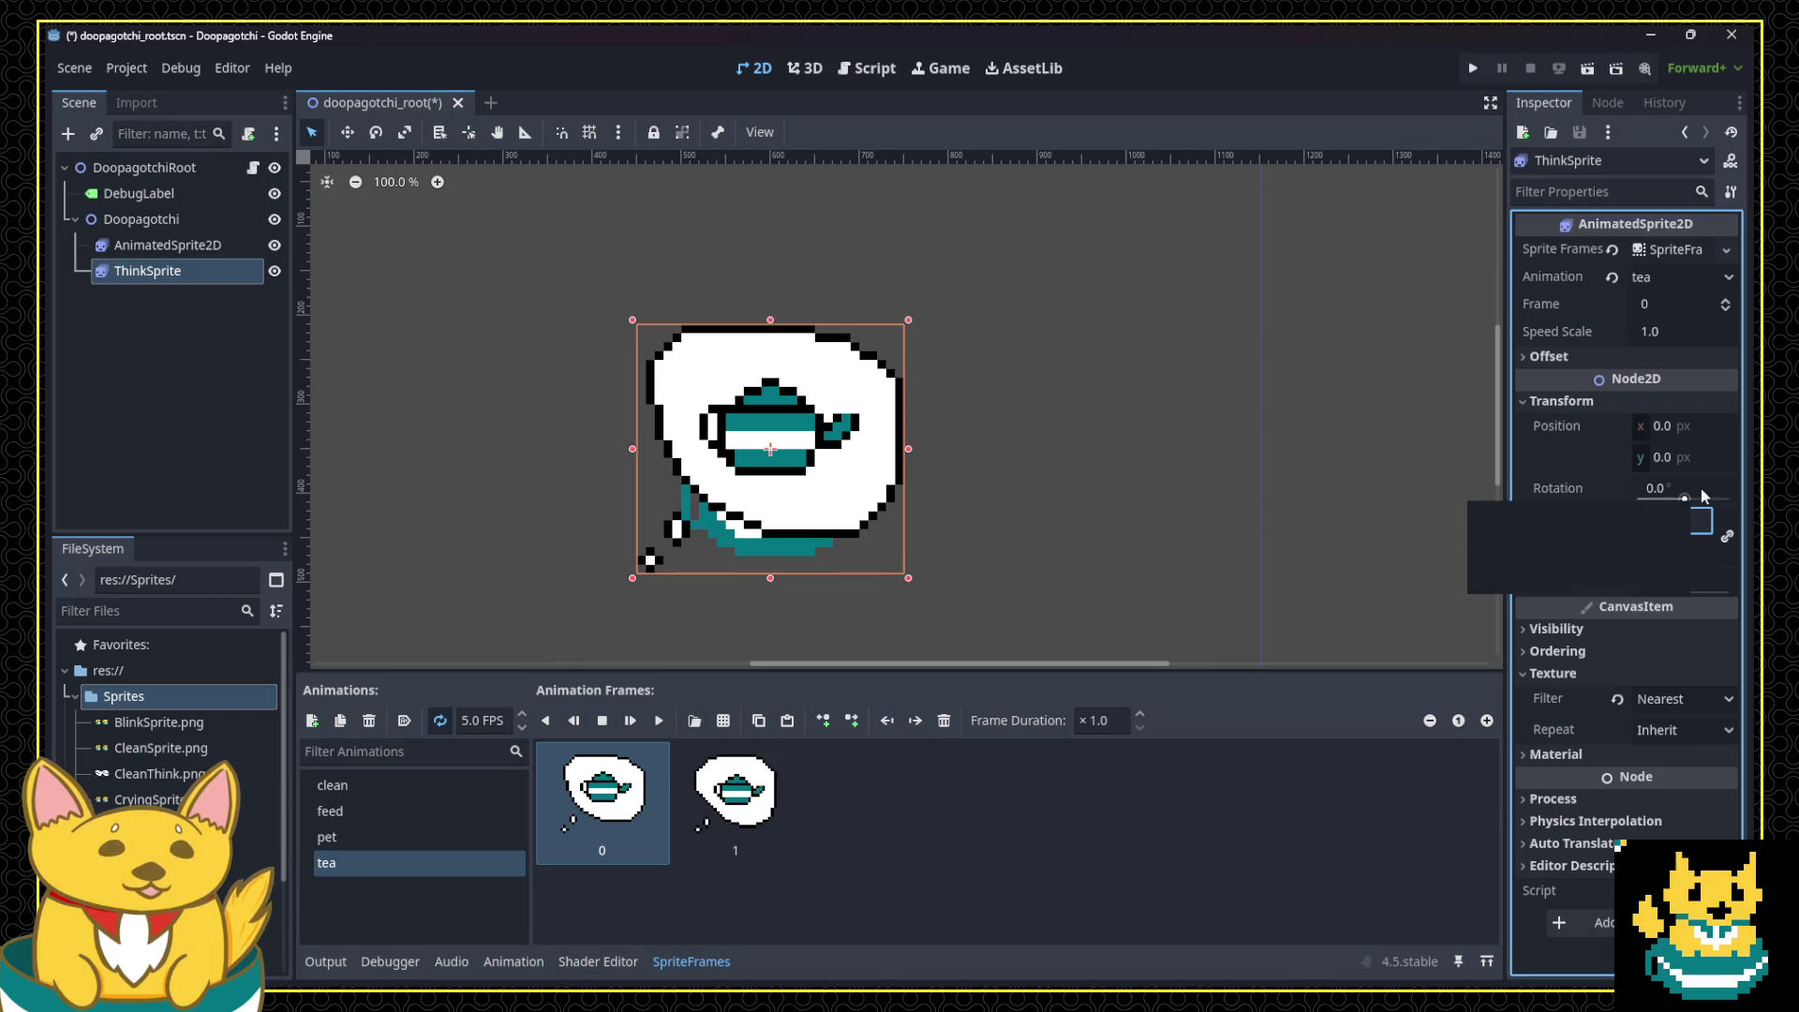
{"action": "type", "text": "5"}
{"action": "key", "text": "Return"}
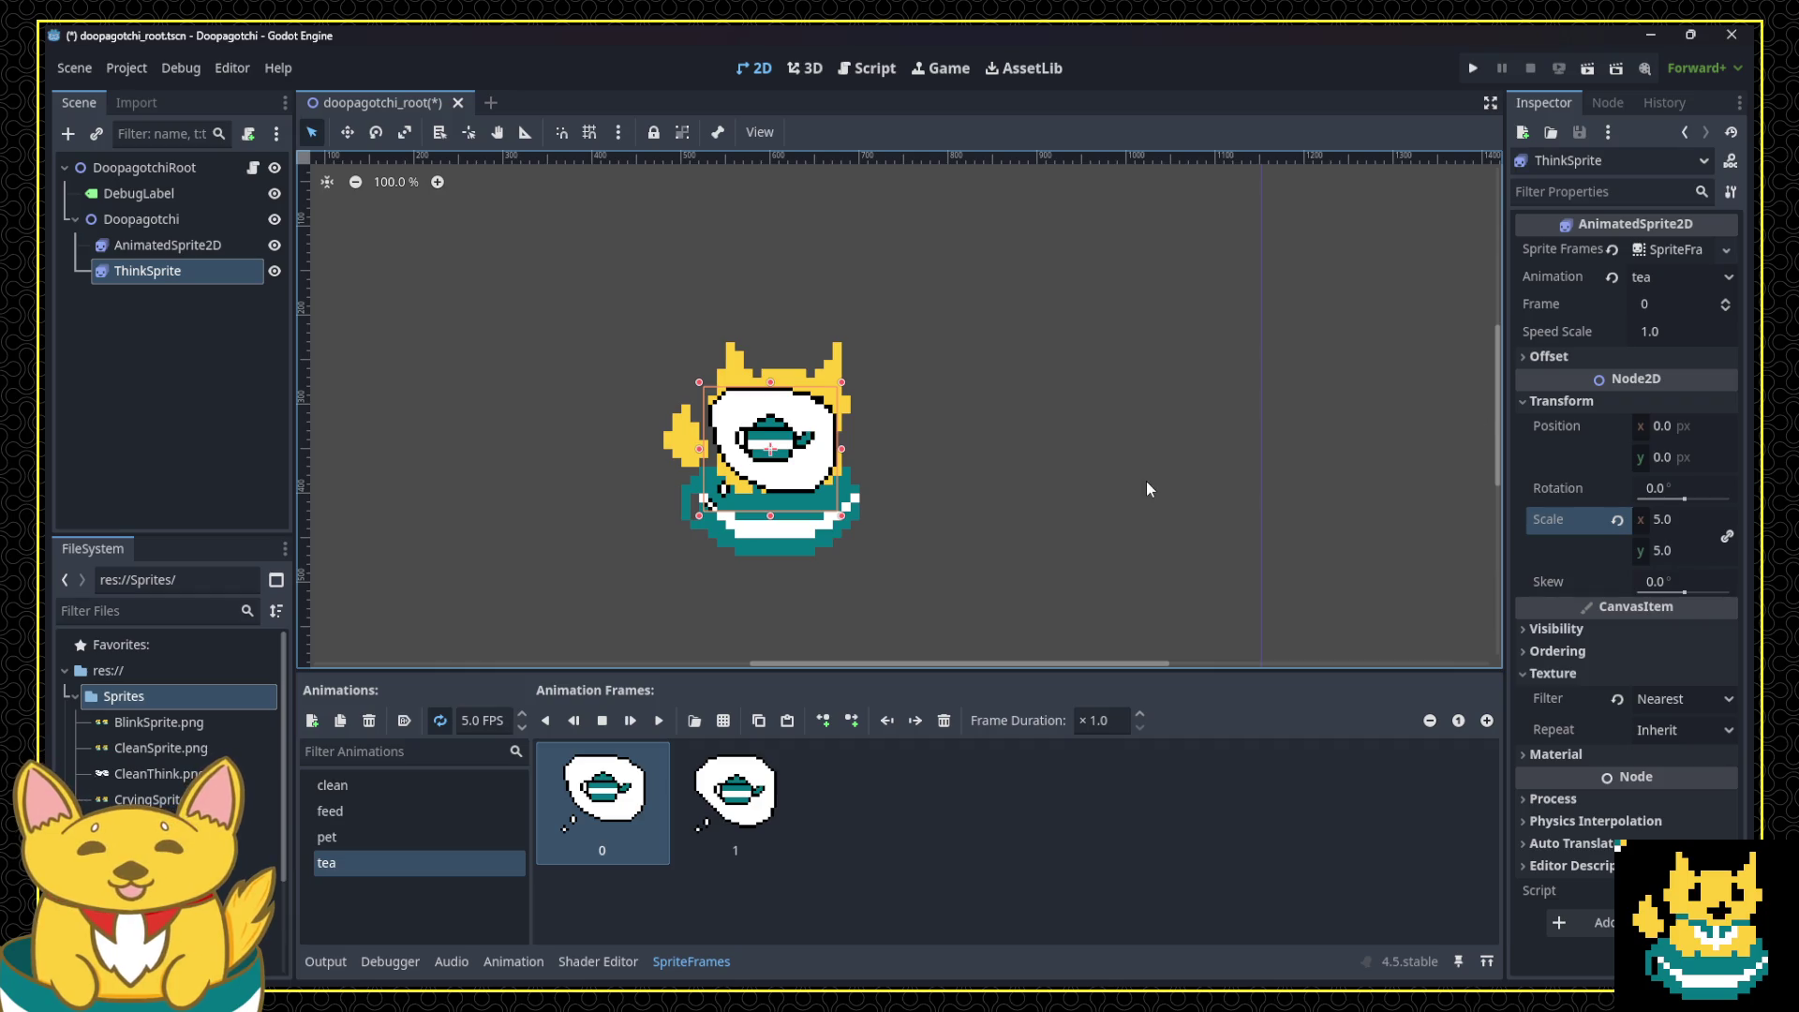
{"action": "left_click", "coordinate": [1677, 522]}
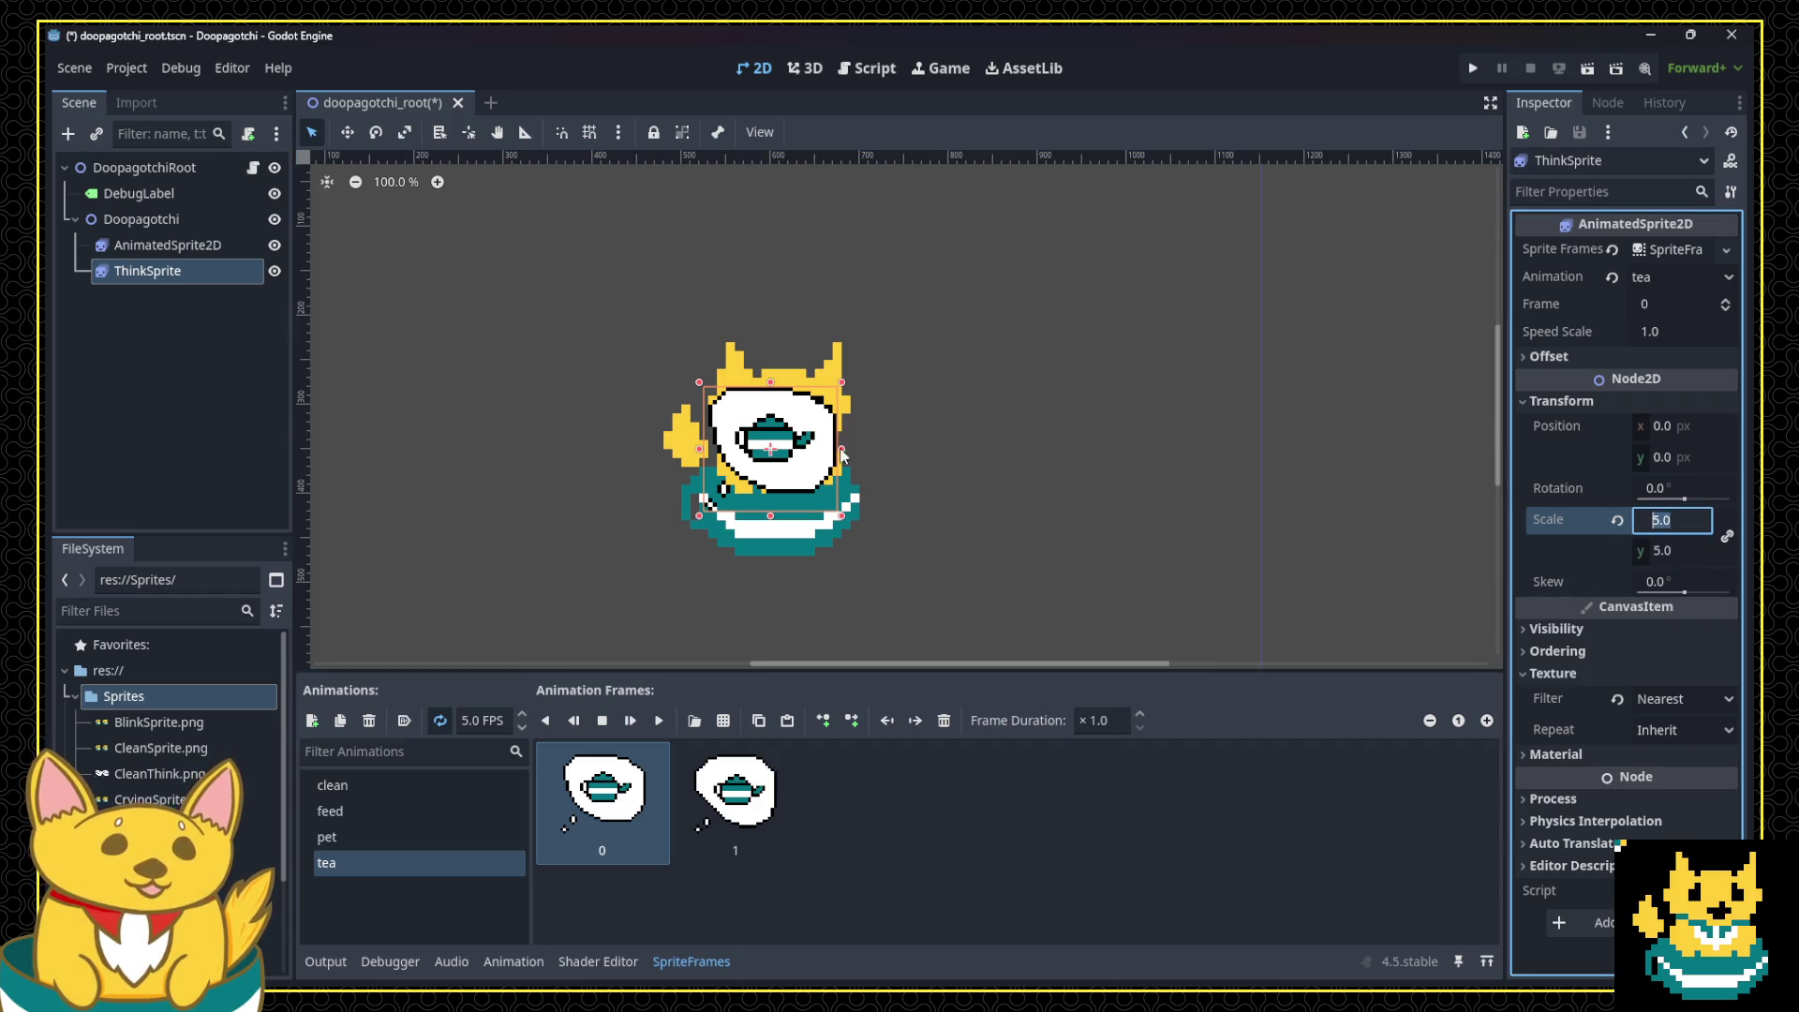
{"action": "type", "text": "10"}
{"action": "key", "text": "Return"}
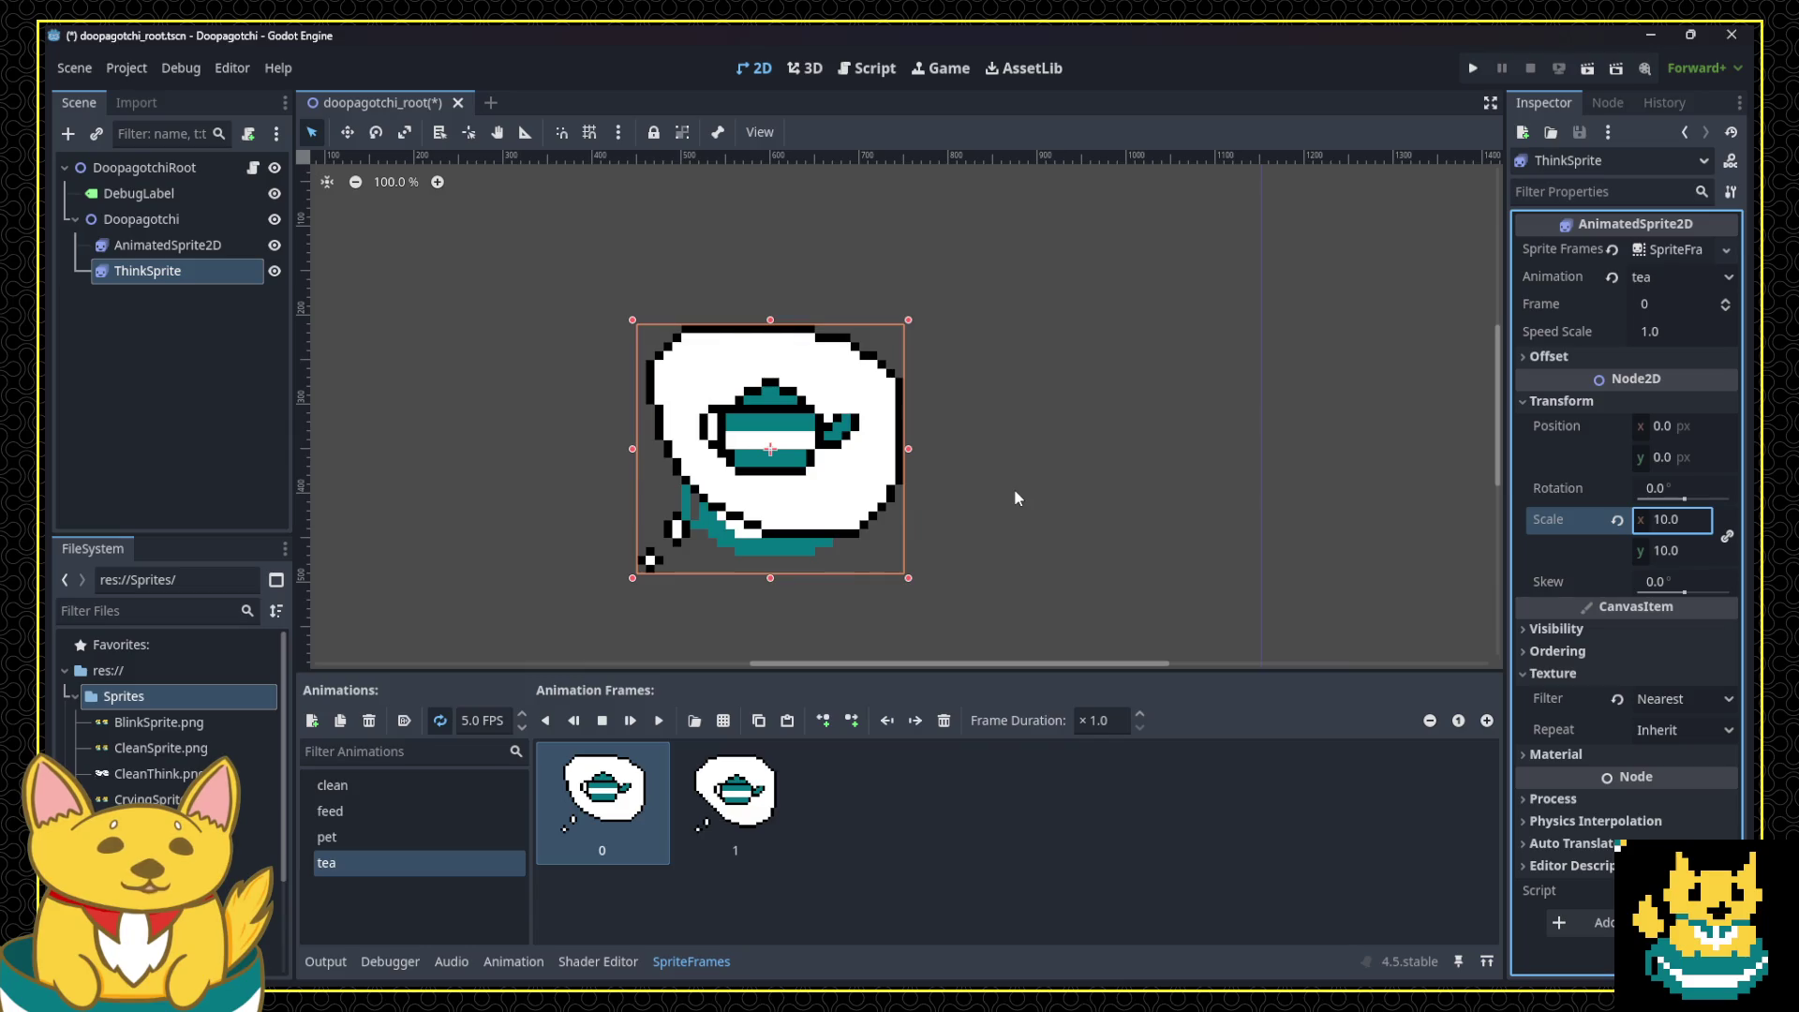
{"action": "left_click_drag", "start_coordinate": [811, 457], "coordinate": [988, 253]}
Step: Position the thought bubble at (250, -190) beside the cat's head and save the scene
{"action": "mouse_move", "coordinate": [985, 296]}
{"action": "left_mouse_down"}
{"action": "mouse_move", "coordinate": [941, 315]}
{"action": "mouse_move", "coordinate": [1087, 320]}
{"action": "mouse_move", "coordinate": [1021, 280]}
{"action": "left_mouse_up"}
{"action": "scroll", "coordinate": [932, 290], "scroll_direction": "down", "scroll_amount": 5}
{"action": "scroll", "coordinate": [890, 217], "scroll_direction": "up", "scroll_amount": 5}
{"action": "scroll", "coordinate": [1008, 426], "scroll_direction": "up", "scroll_amount": 7}
{"action": "scroll", "coordinate": [802, 463], "scroll_direction": "up", "scroll_amount": 10}
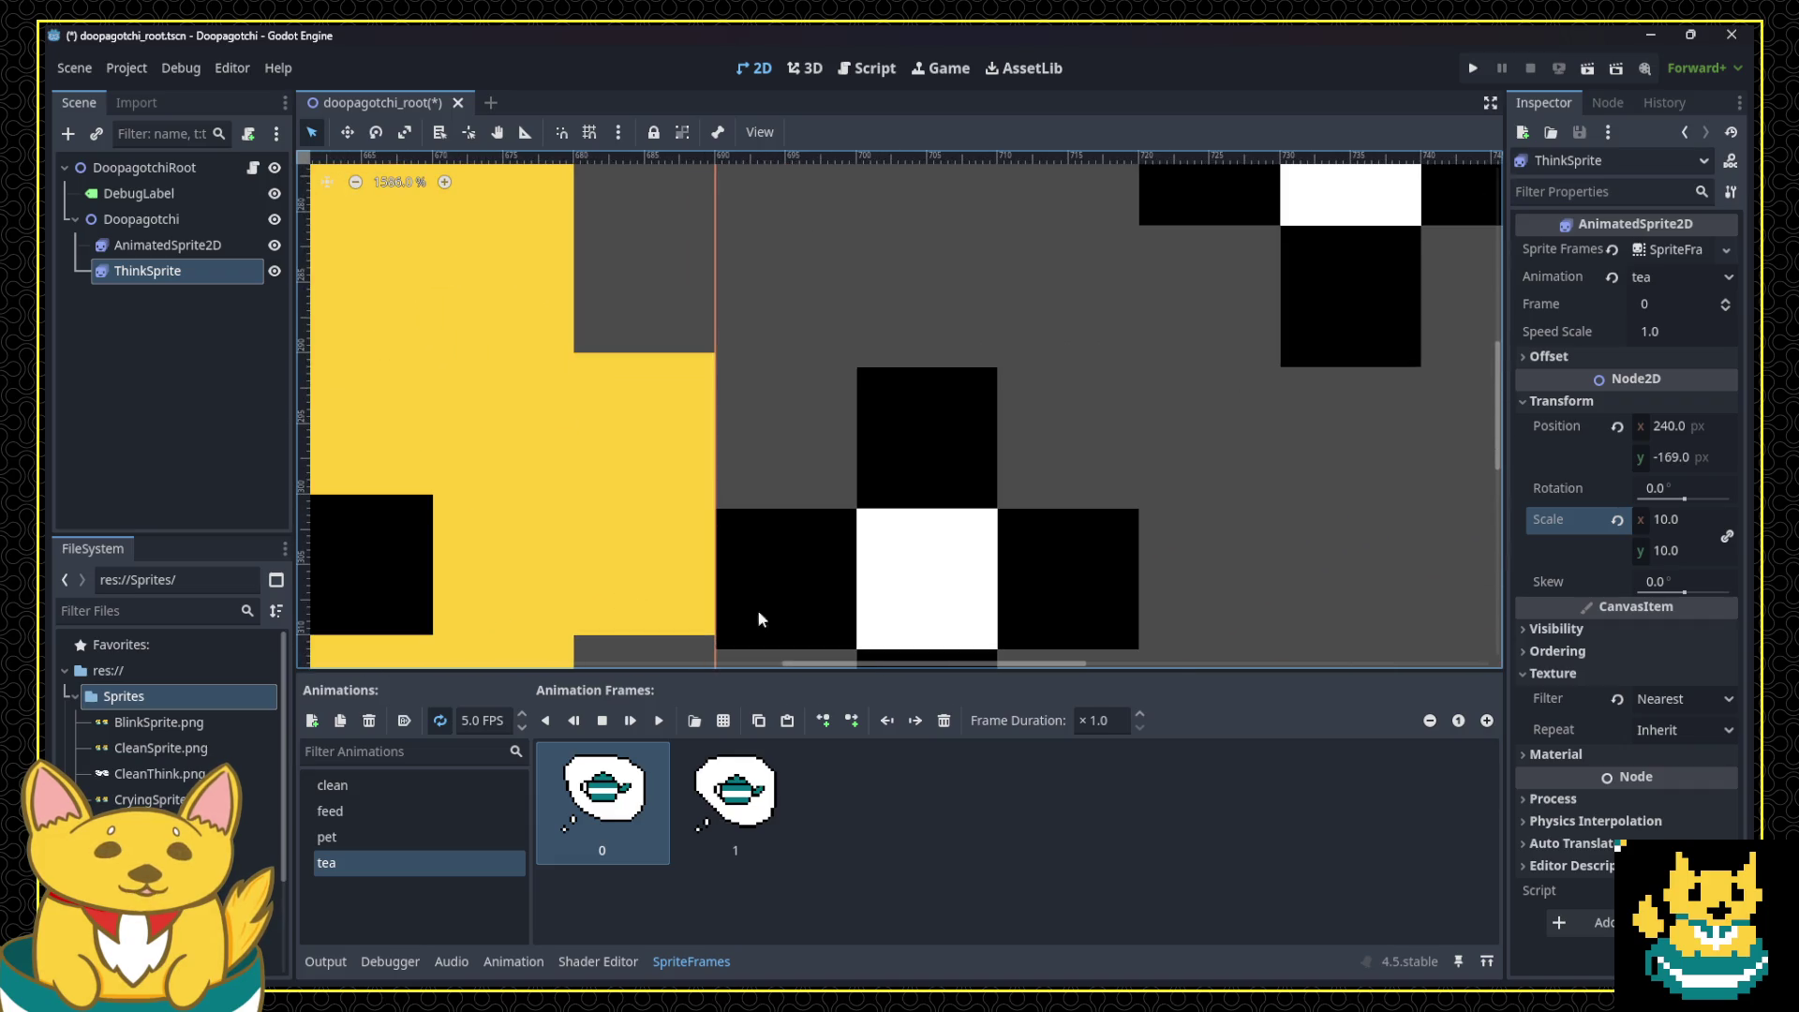
{"action": "key", "text": "Up"}
{"action": "mouse_move", "coordinate": [824, 553]}
{"action": "left_mouse_down"}
{"action": "mouse_move", "coordinate": [844, 543]}
{"action": "mouse_move", "coordinate": [691, 329]}
{"action": "mouse_move", "coordinate": [690, 253]}
{"action": "mouse_move", "coordinate": [750, 263]}
{"action": "mouse_move", "coordinate": [687, 256]}
{"action": "mouse_move", "coordinate": [960, 270]}
{"action": "left_mouse_up"}
{"action": "scroll", "coordinate": [960, 270], "scroll_direction": "down", "scroll_amount": 15}
{"action": "scroll", "coordinate": [1218, 356], "scroll_direction": "down", "scroll_amount": 3}
{"action": "scroll", "coordinate": [1176, 304], "scroll_direction": "up", "scroll_amount": 3}
{"action": "key", "text": "ctrl+s"}
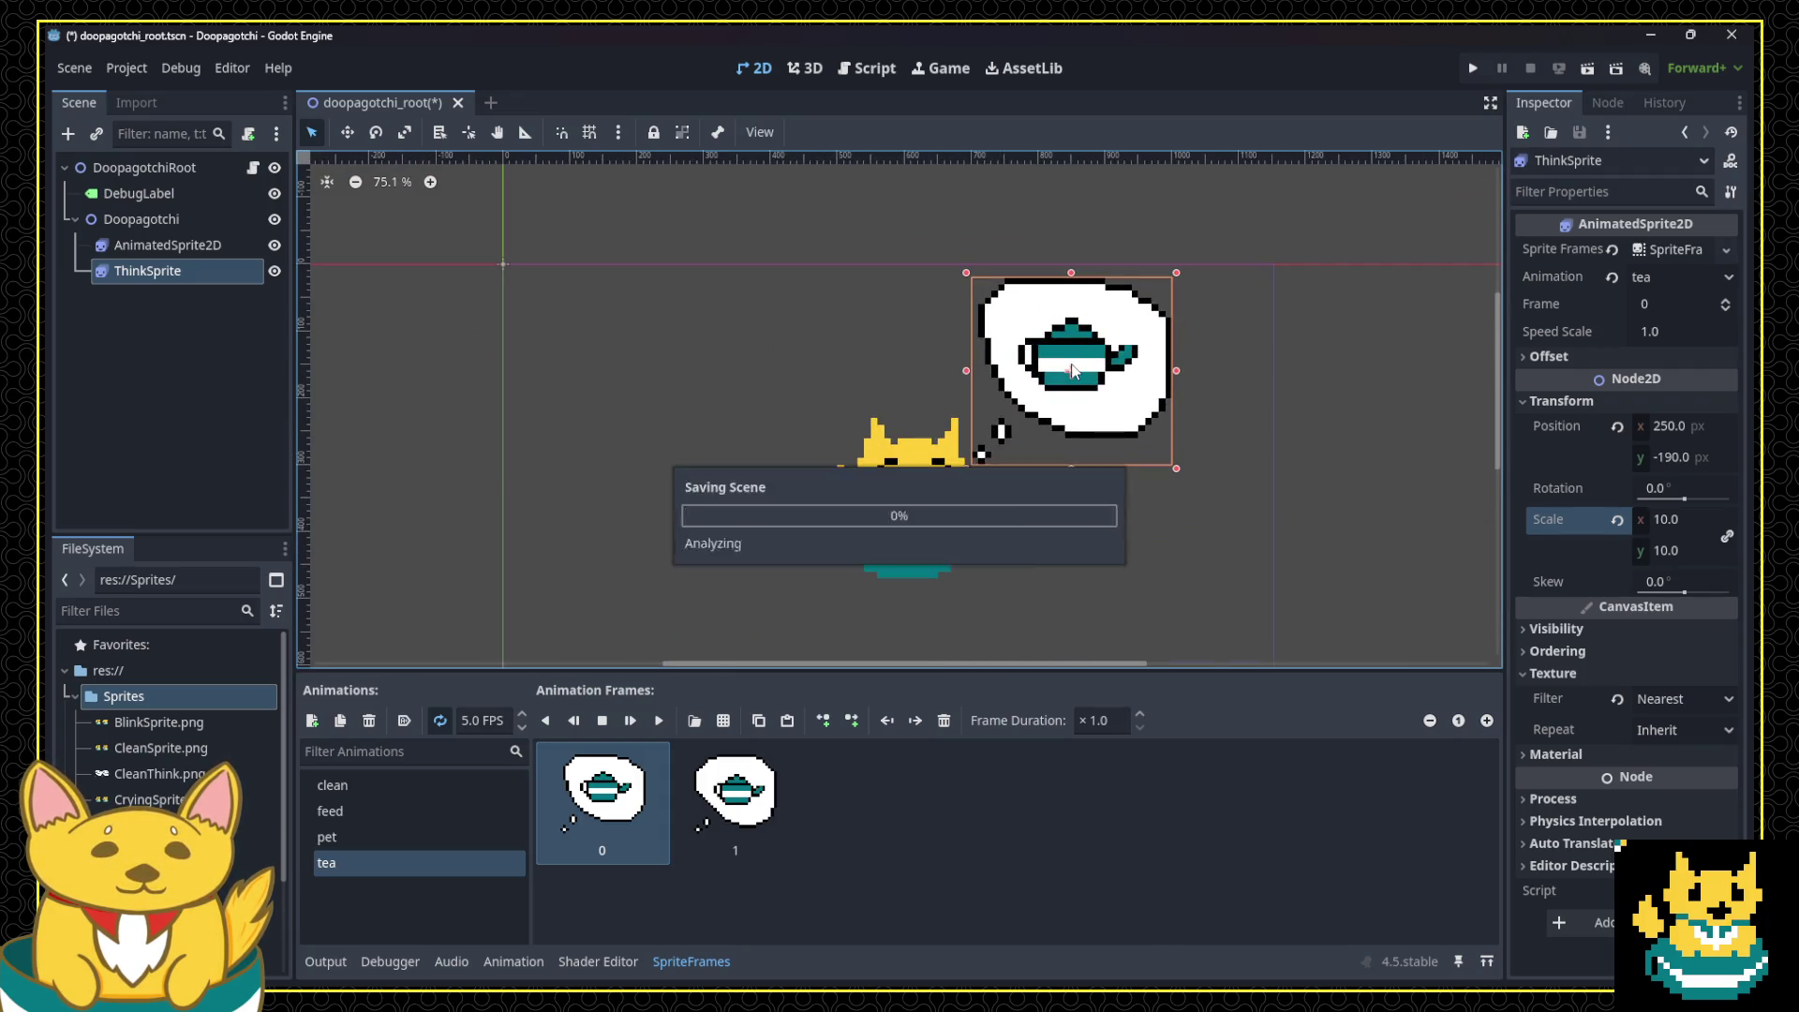
Step: Turn off ThinkSprite's Visible property and save the scene again
{"action": "left_click", "coordinate": [1547, 632]}
{"action": "left_click", "coordinate": [1636, 654]}
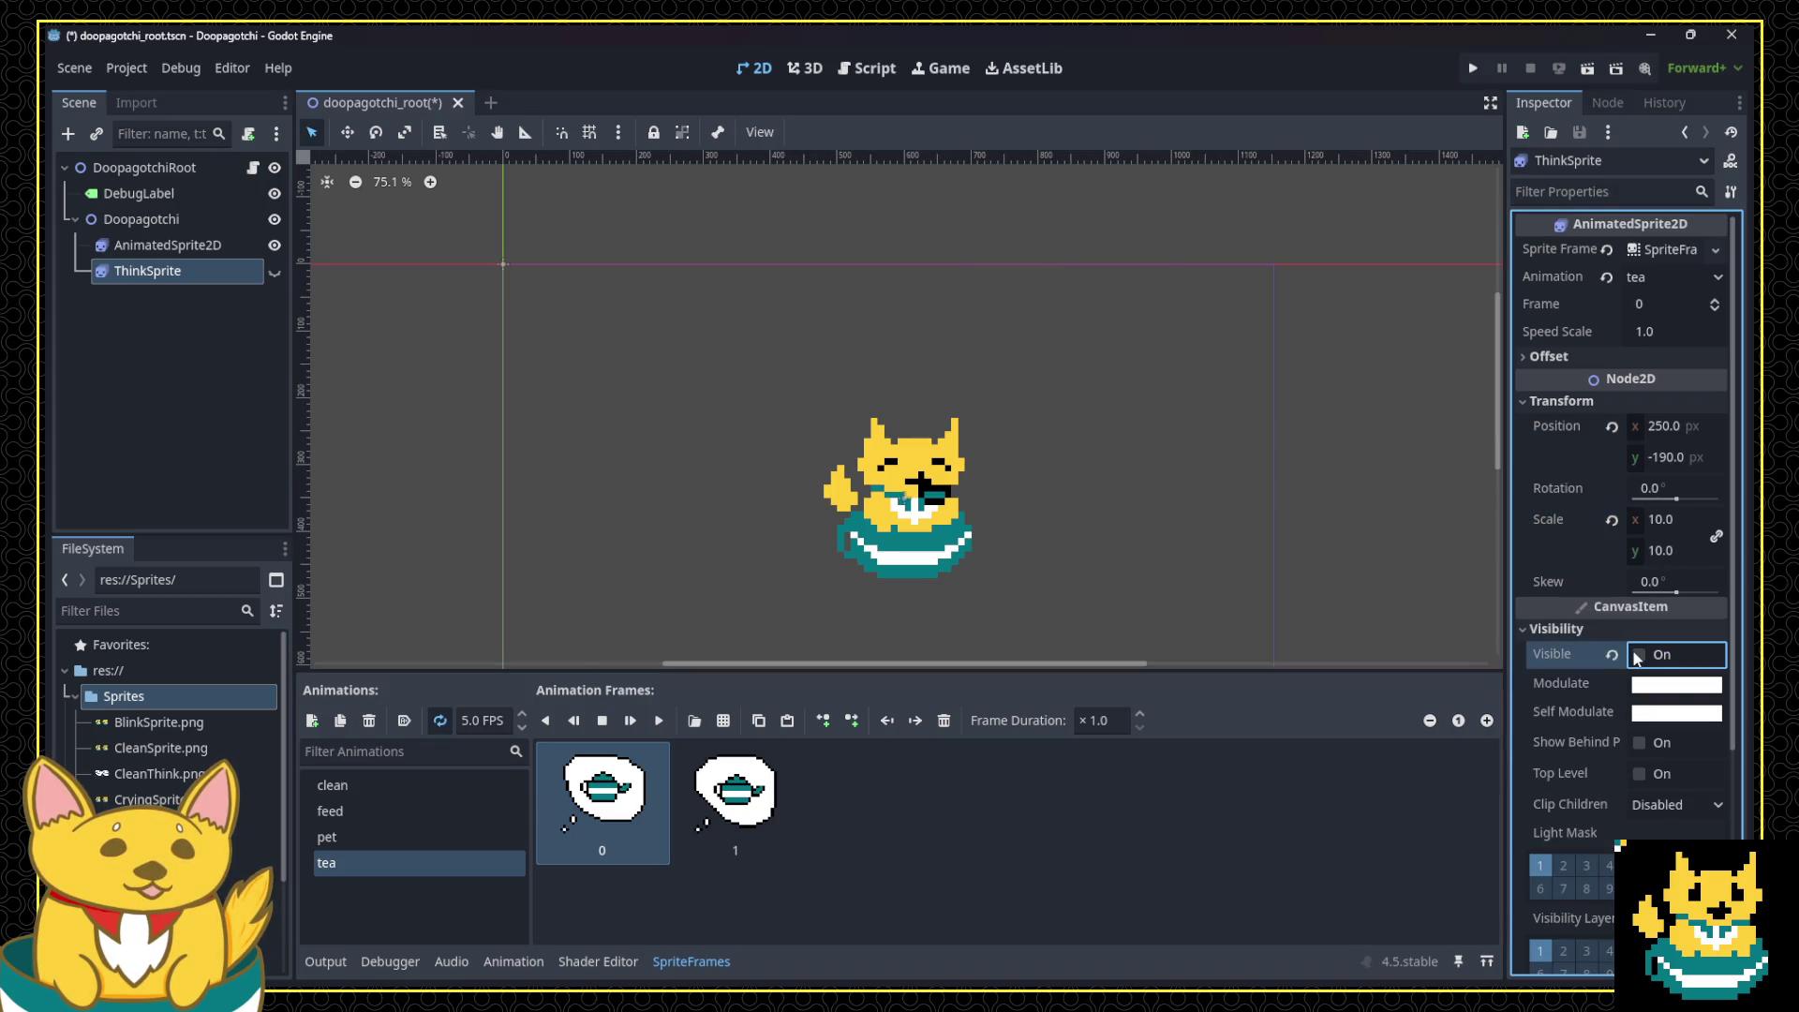
{"action": "key", "text": "ctrl+s"}
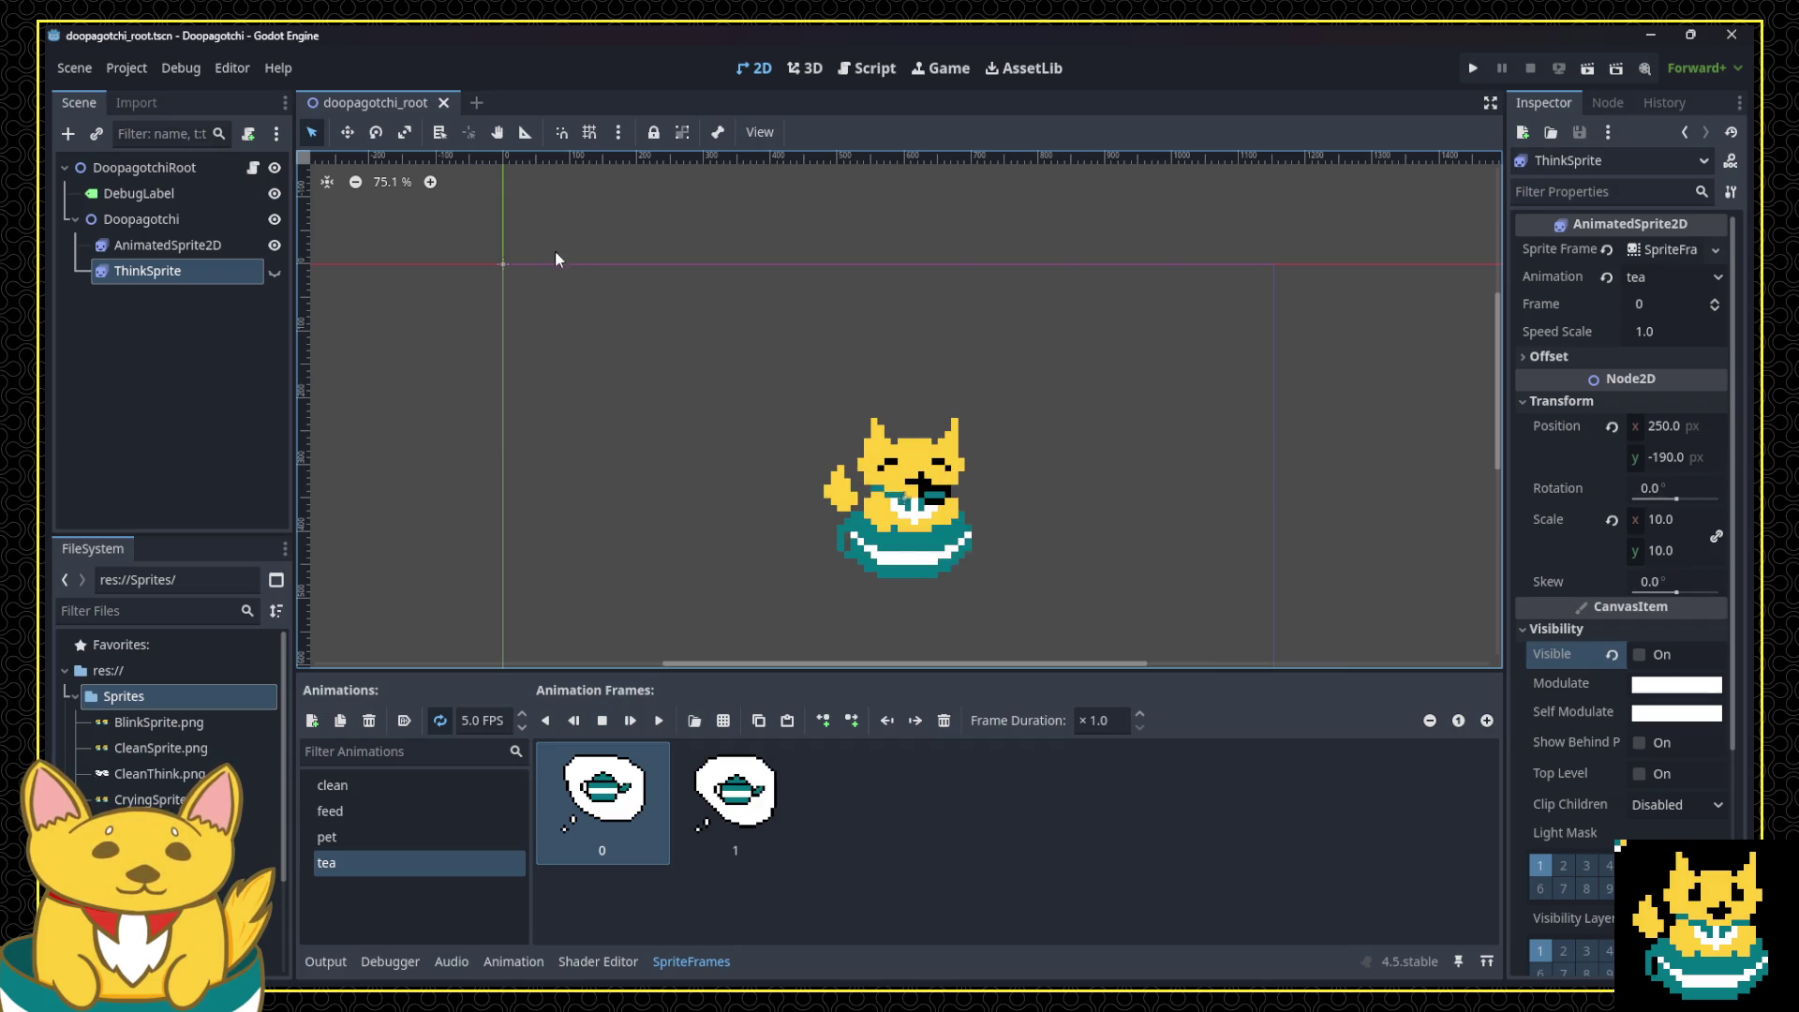
{"action": "left_click", "coordinate": [136, 245]}
{"action": "left_click", "coordinate": [141, 219]}
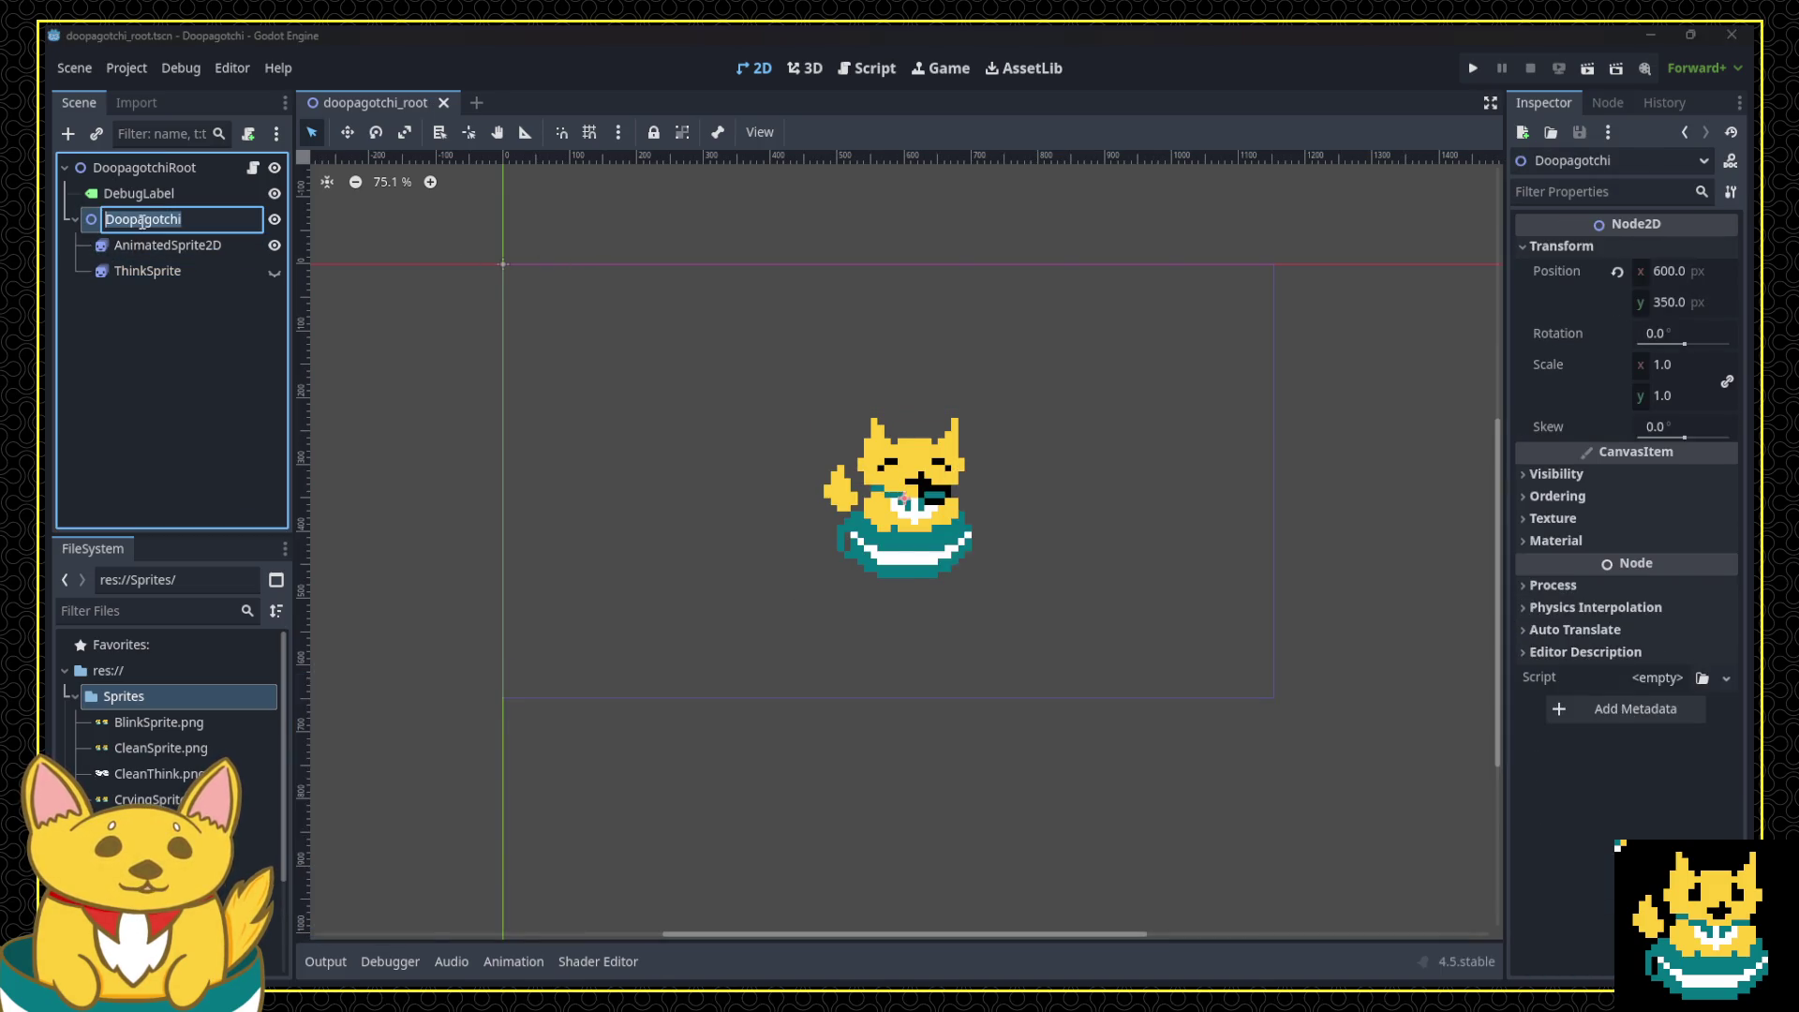
Step: Return from the AnimatedSprite2D node to main.gd and scroll to playIdleAnimation
{"action": "left_click", "coordinate": [145, 245]}
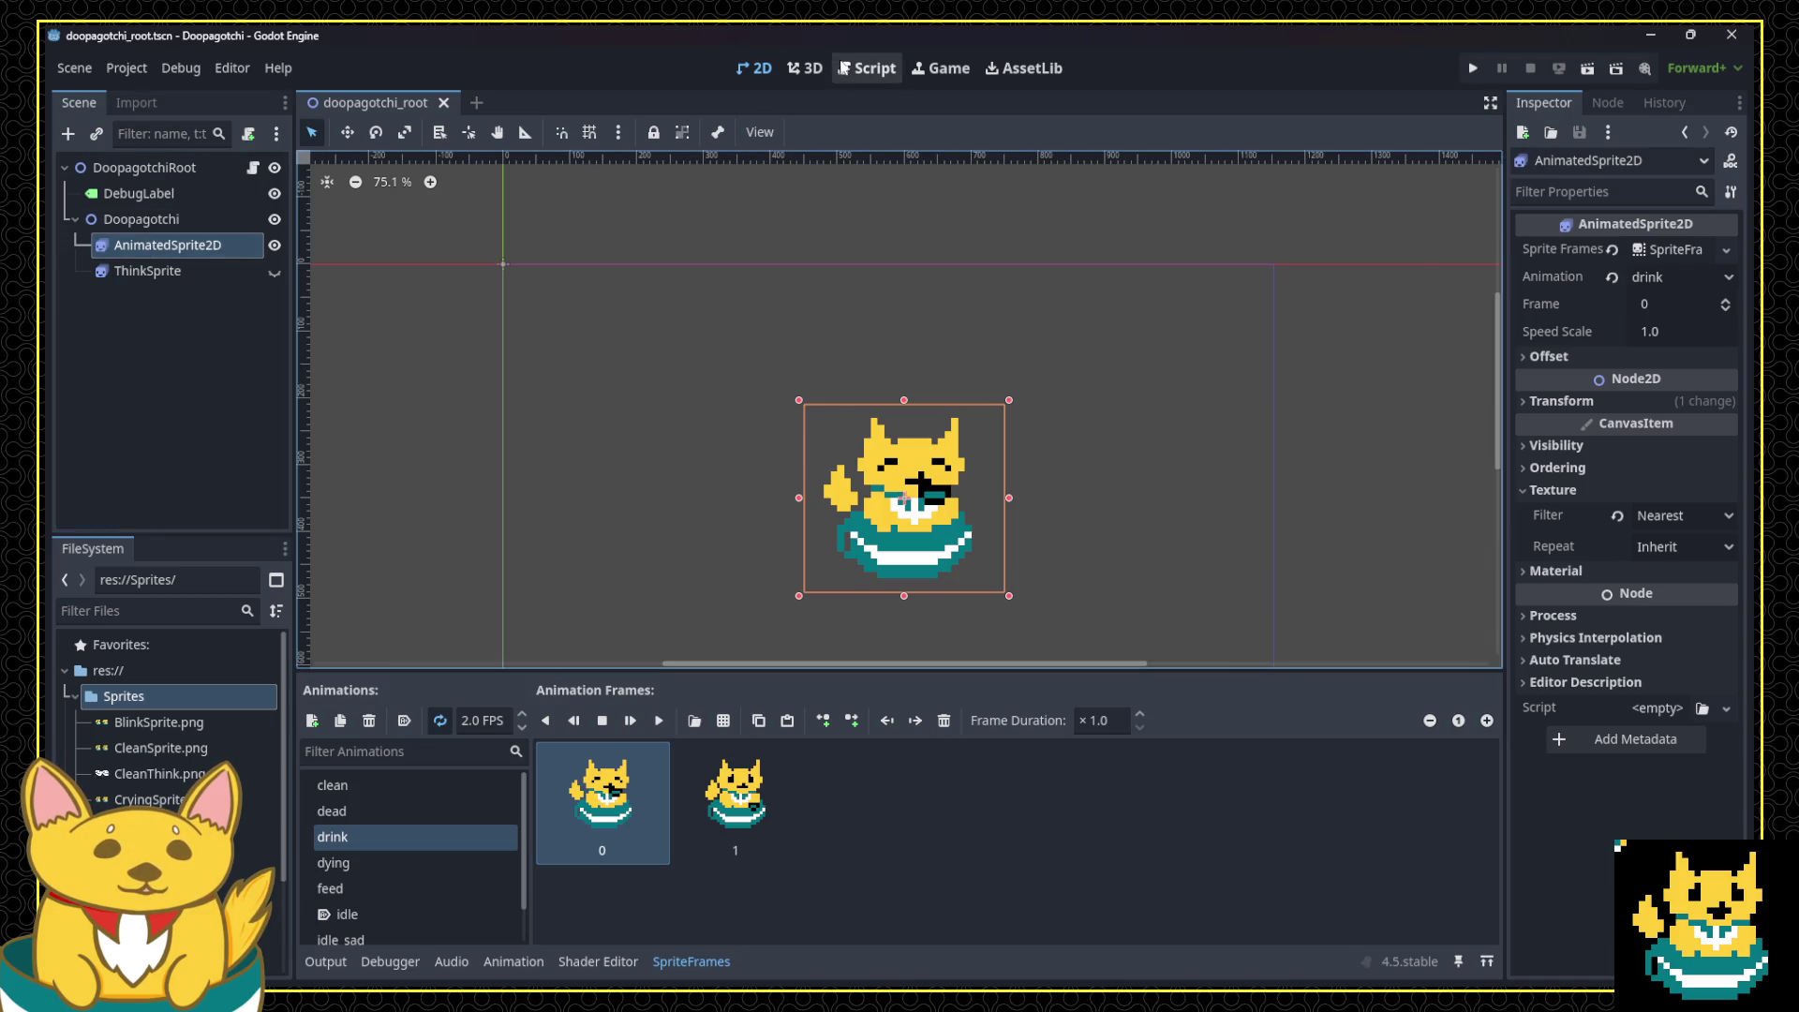
{"action": "left_click", "coordinate": [866, 67]}
{"action": "scroll", "coordinate": [822, 477], "scroll_direction": "down", "scroll_amount": 5}
{"action": "scroll", "coordinate": [823, 478], "scroll_direction": "down", "scroll_amount": 8}
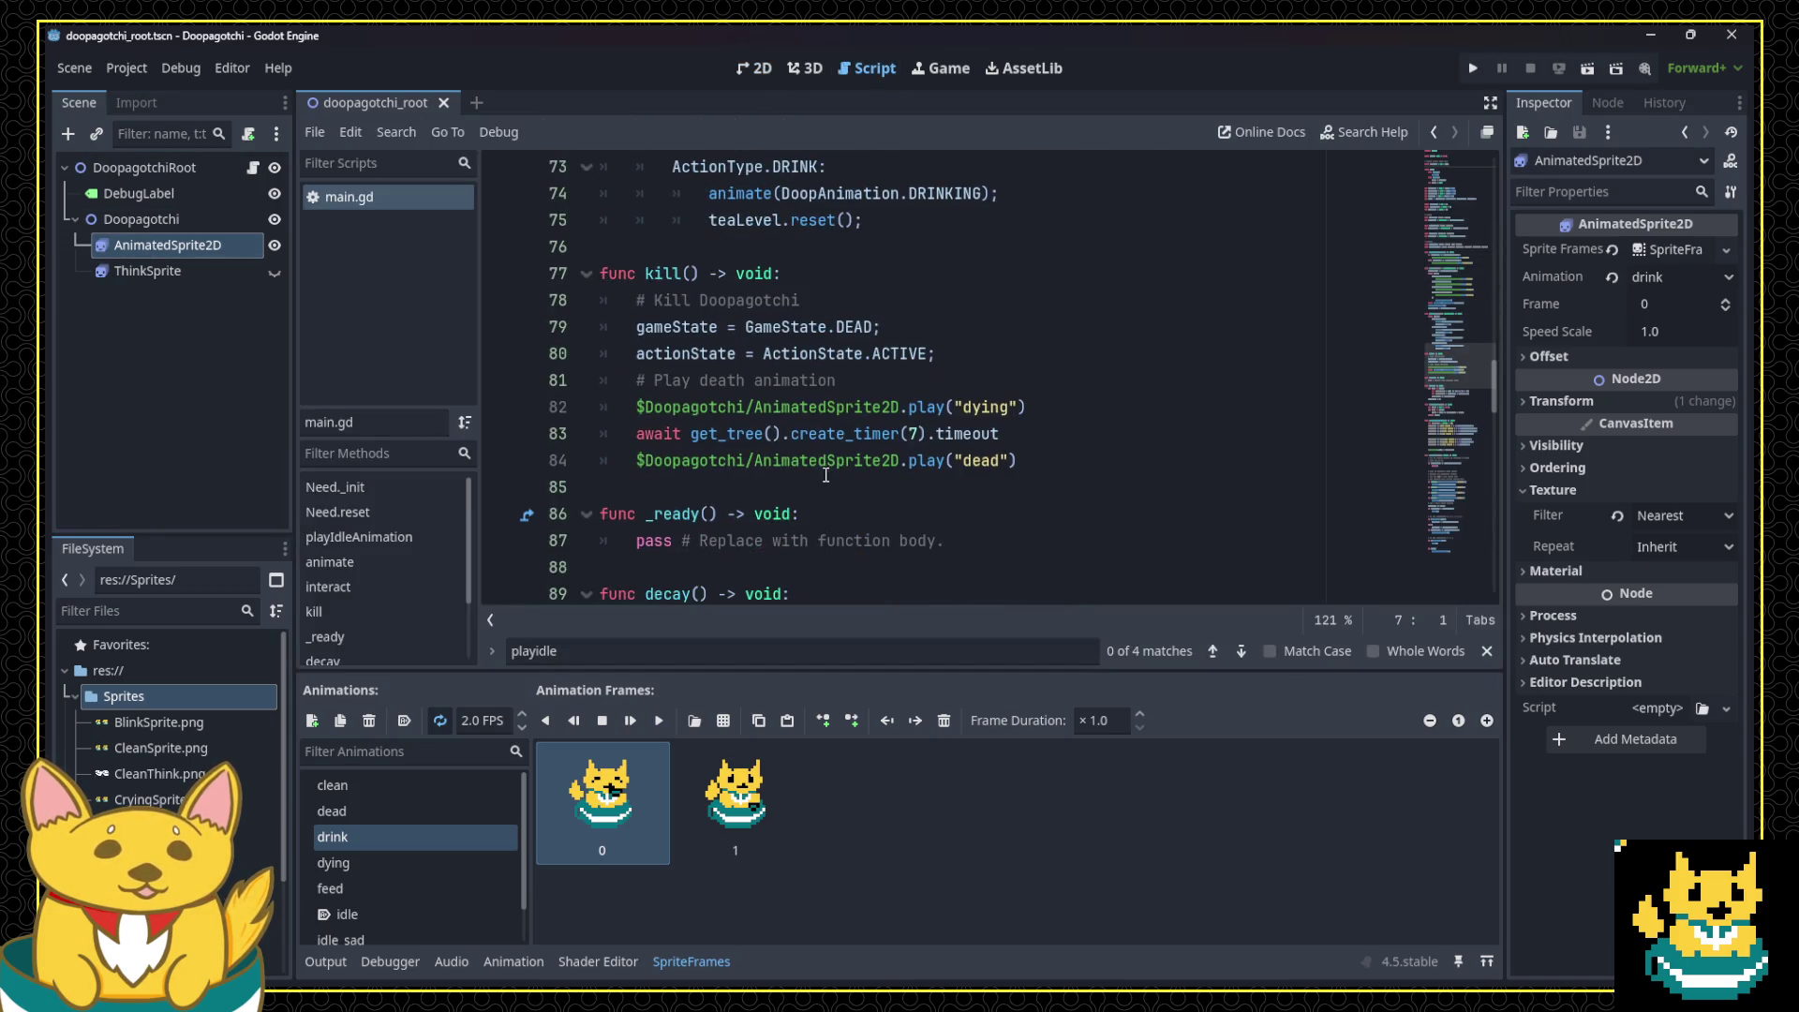
{"action": "scroll", "coordinate": [901, 441], "scroll_direction": "down", "scroll_amount": 14}
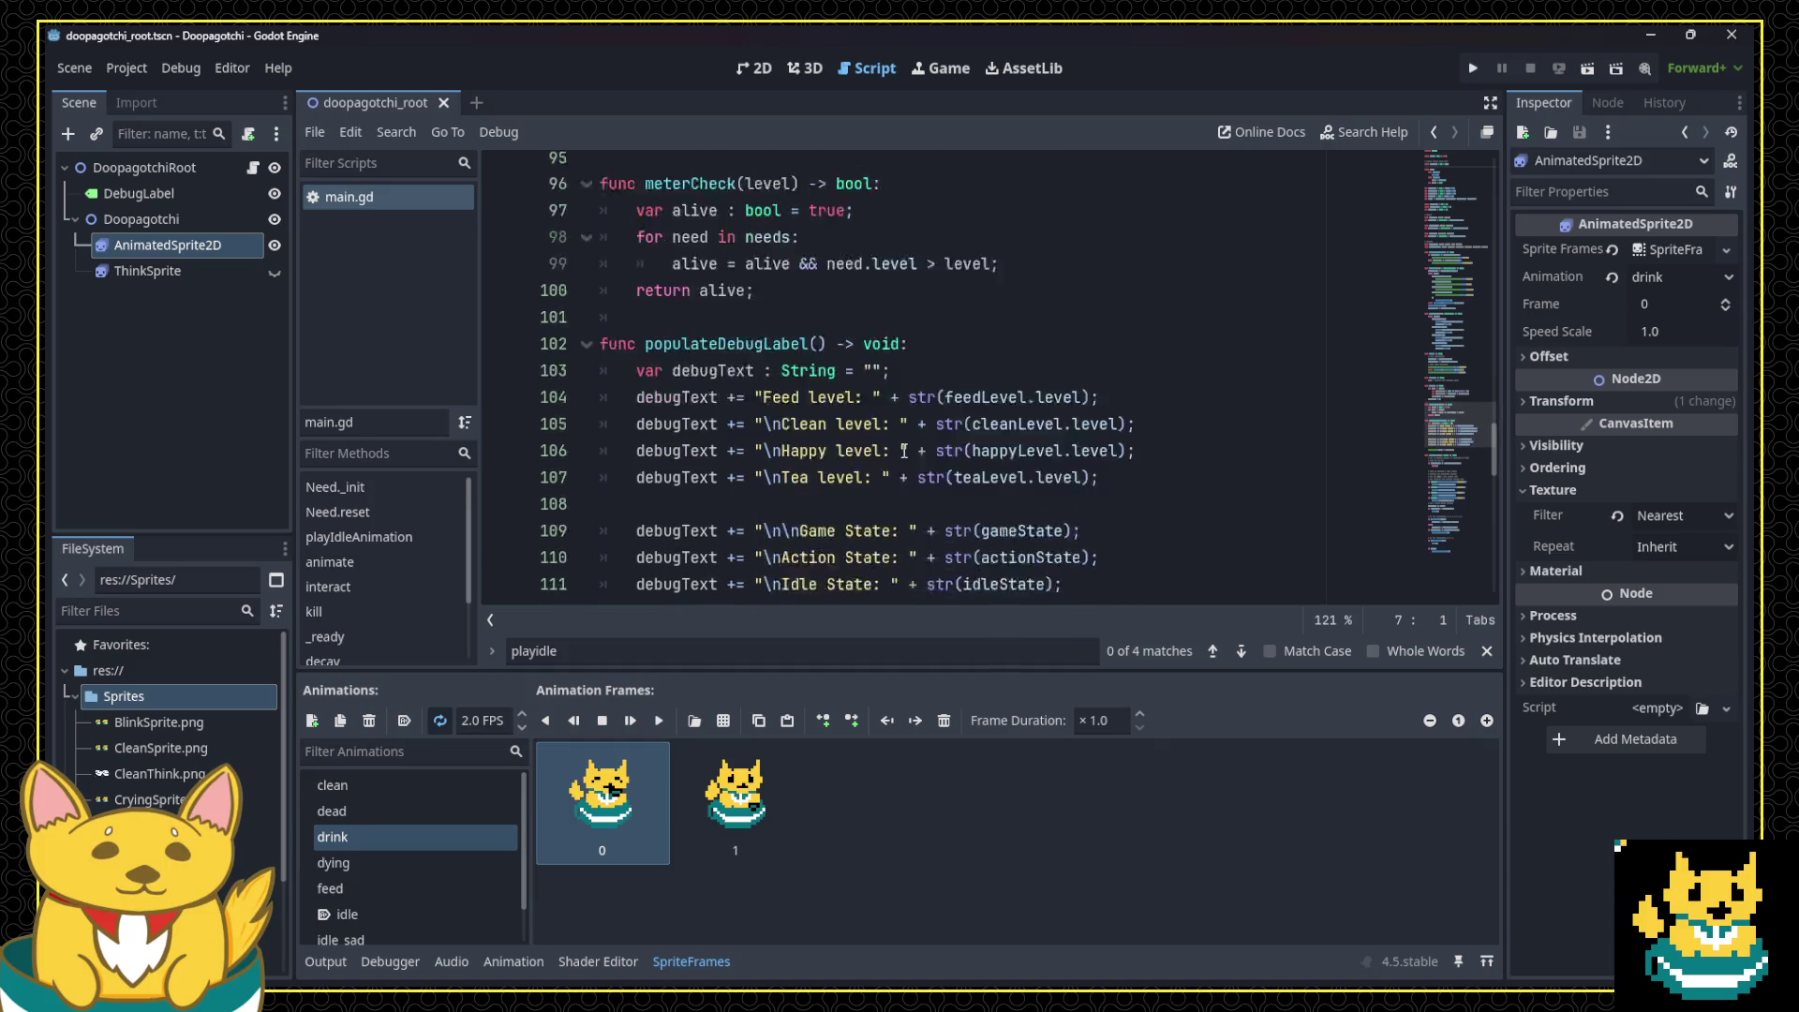
{"action": "scroll", "coordinate": [904, 452], "scroll_direction": "down", "scroll_amount": 7}
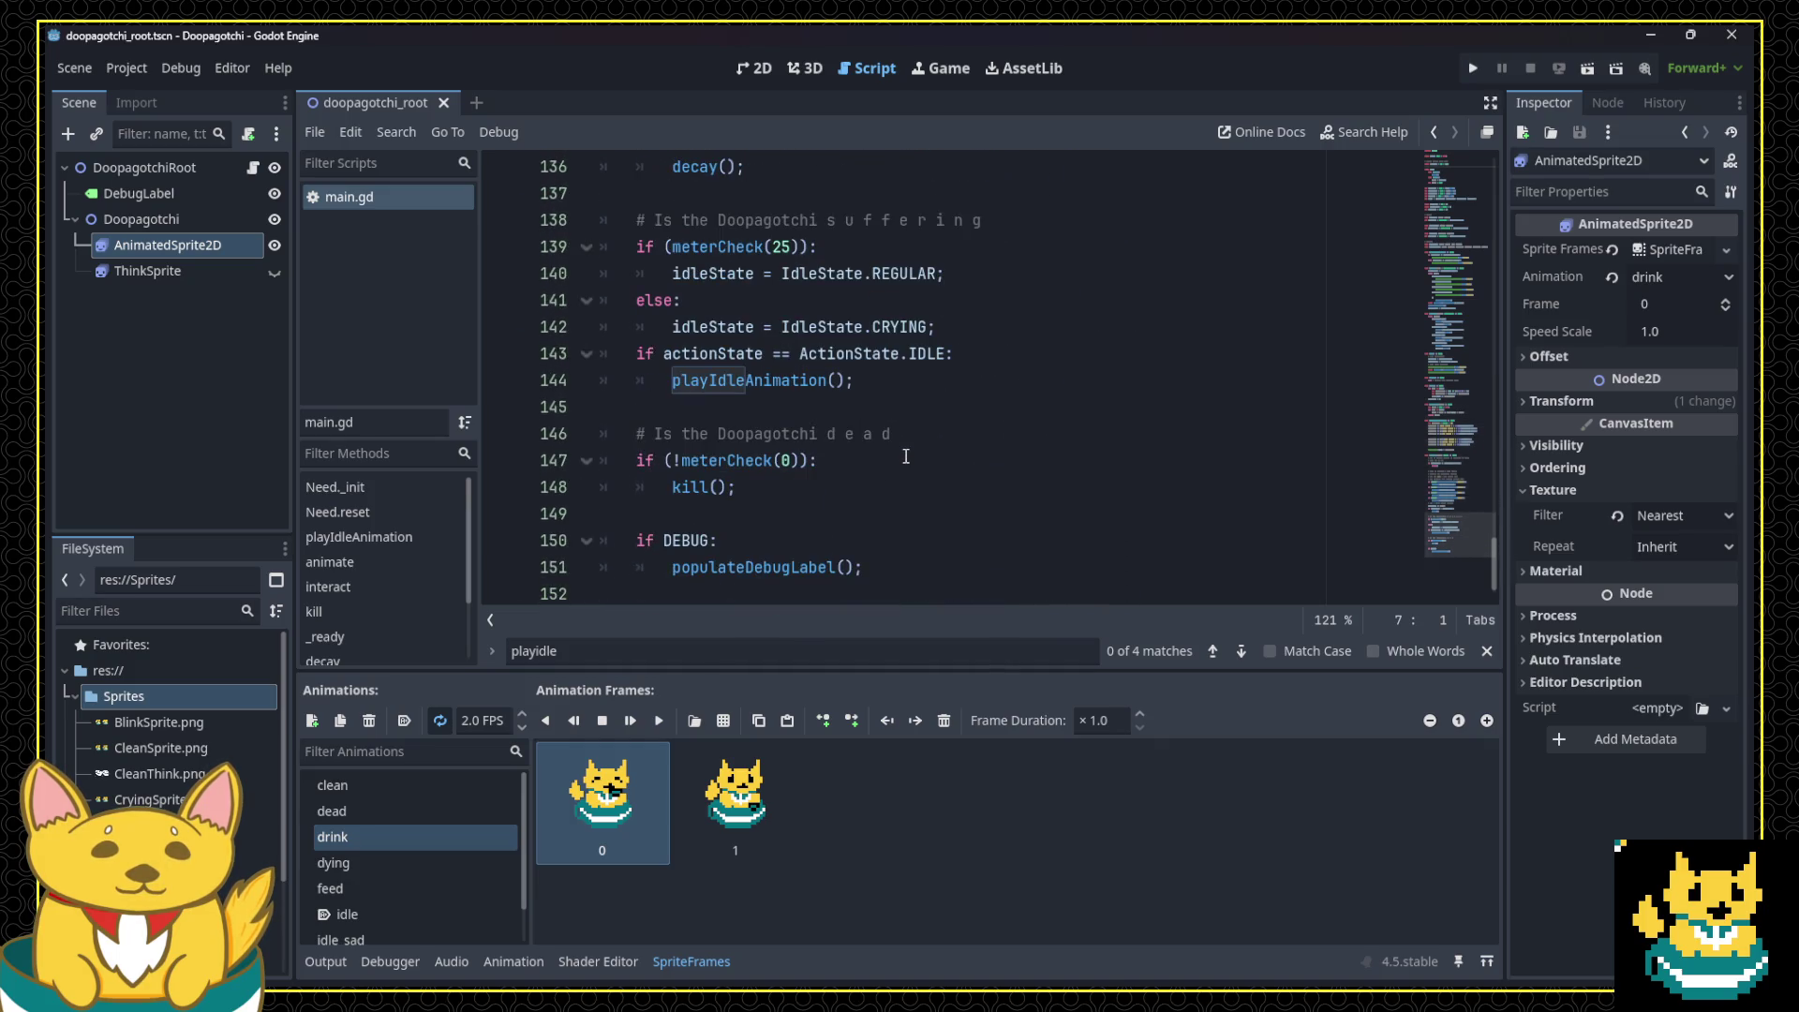
{"action": "left_click", "coordinate": [977, 332]}
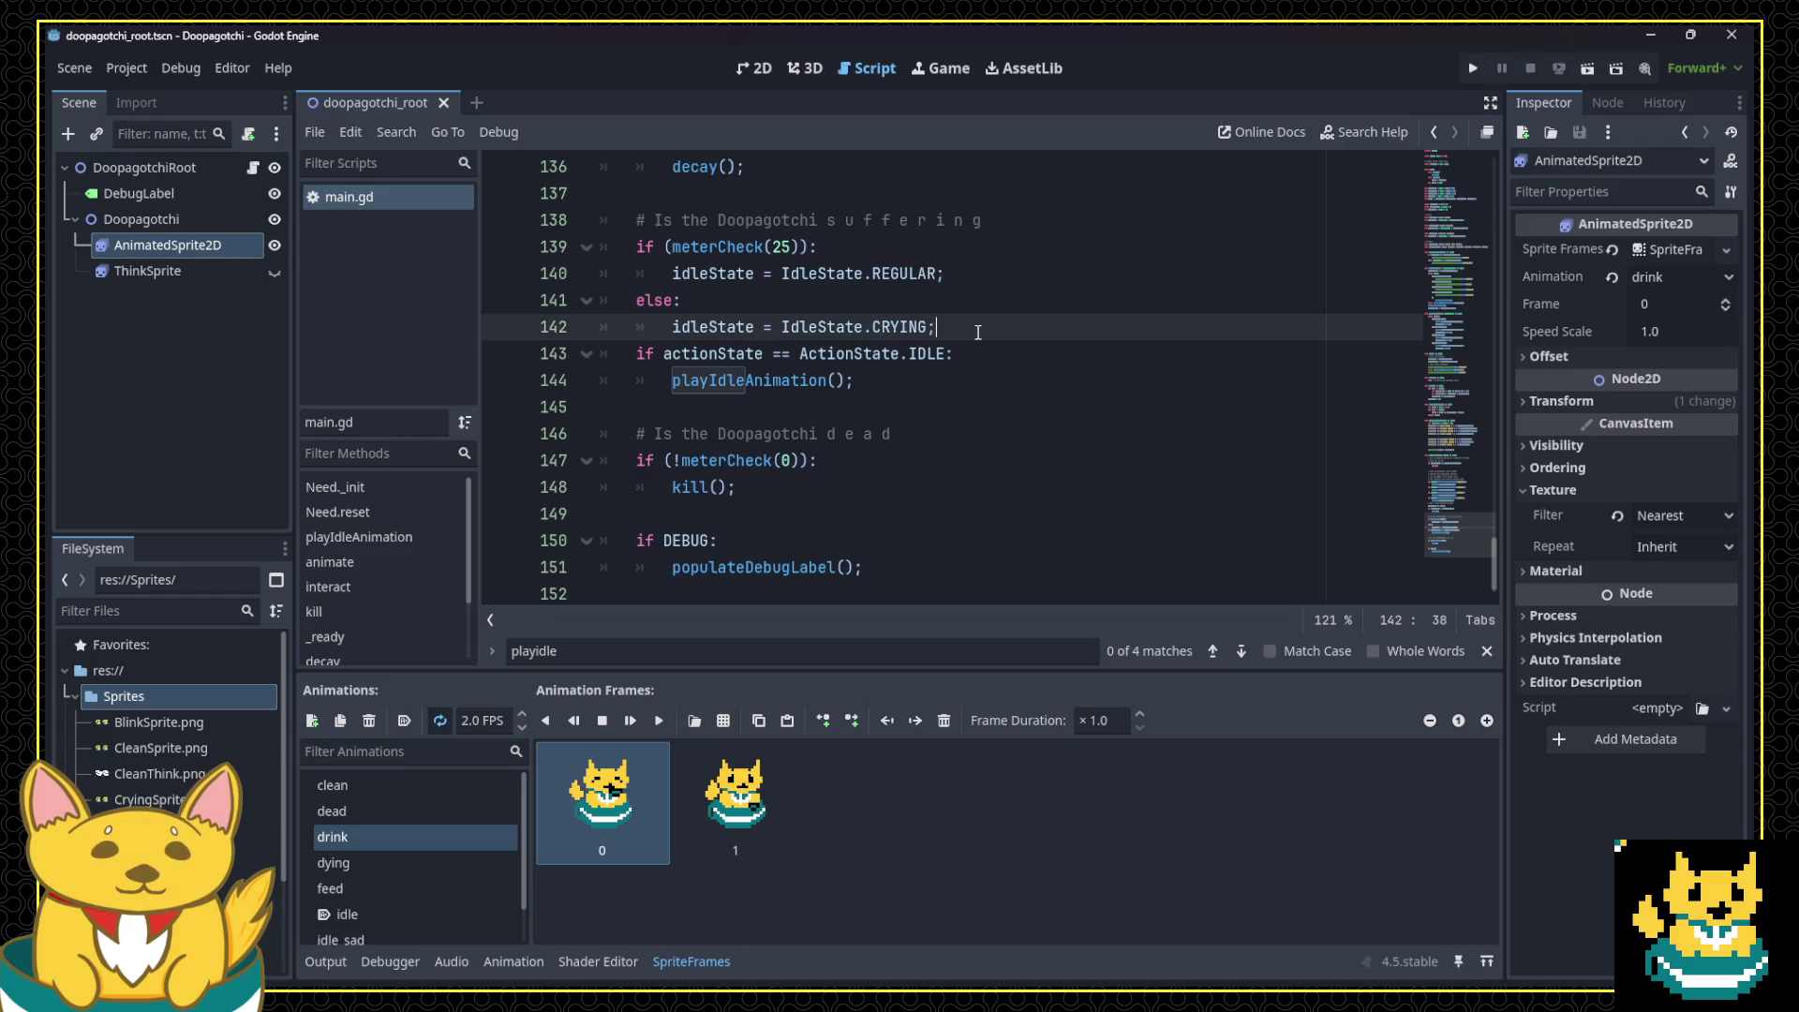
{"action": "scroll", "coordinate": [824, 391], "scroll_direction": "up", "scroll_amount": 20}
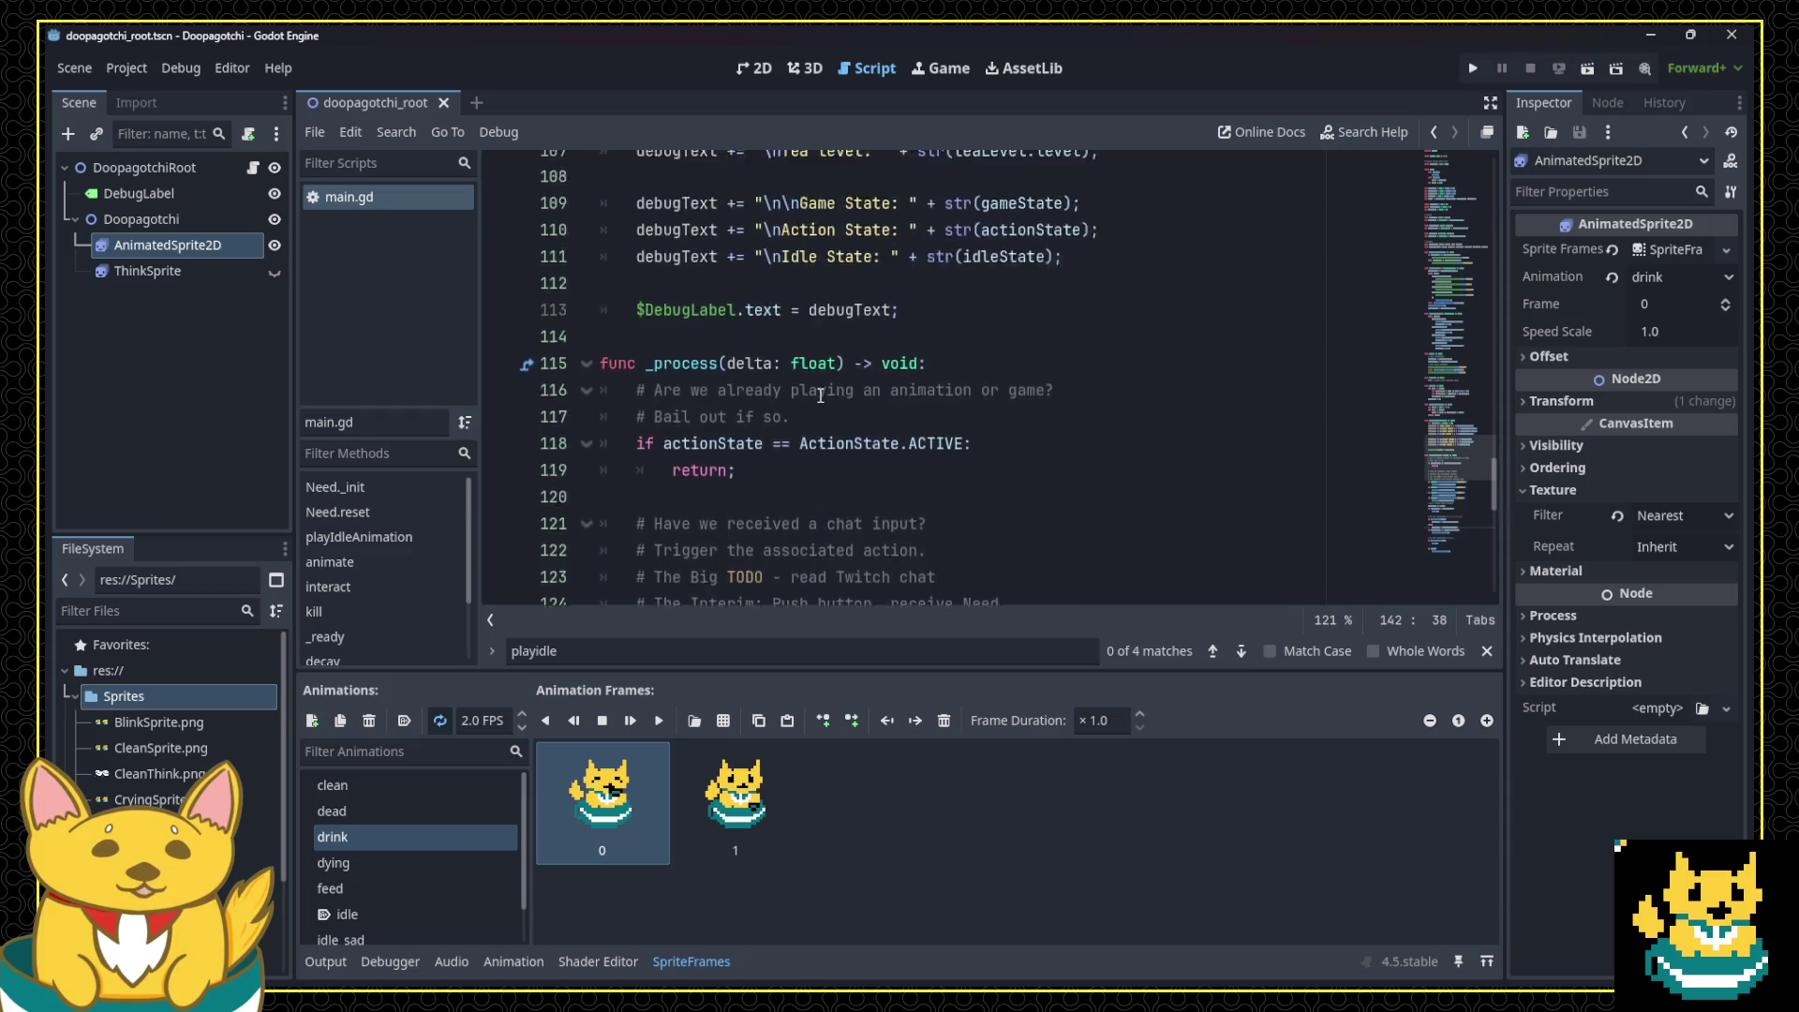
{"action": "scroll", "coordinate": [821, 397], "scroll_direction": "up", "scroll_amount": 14}
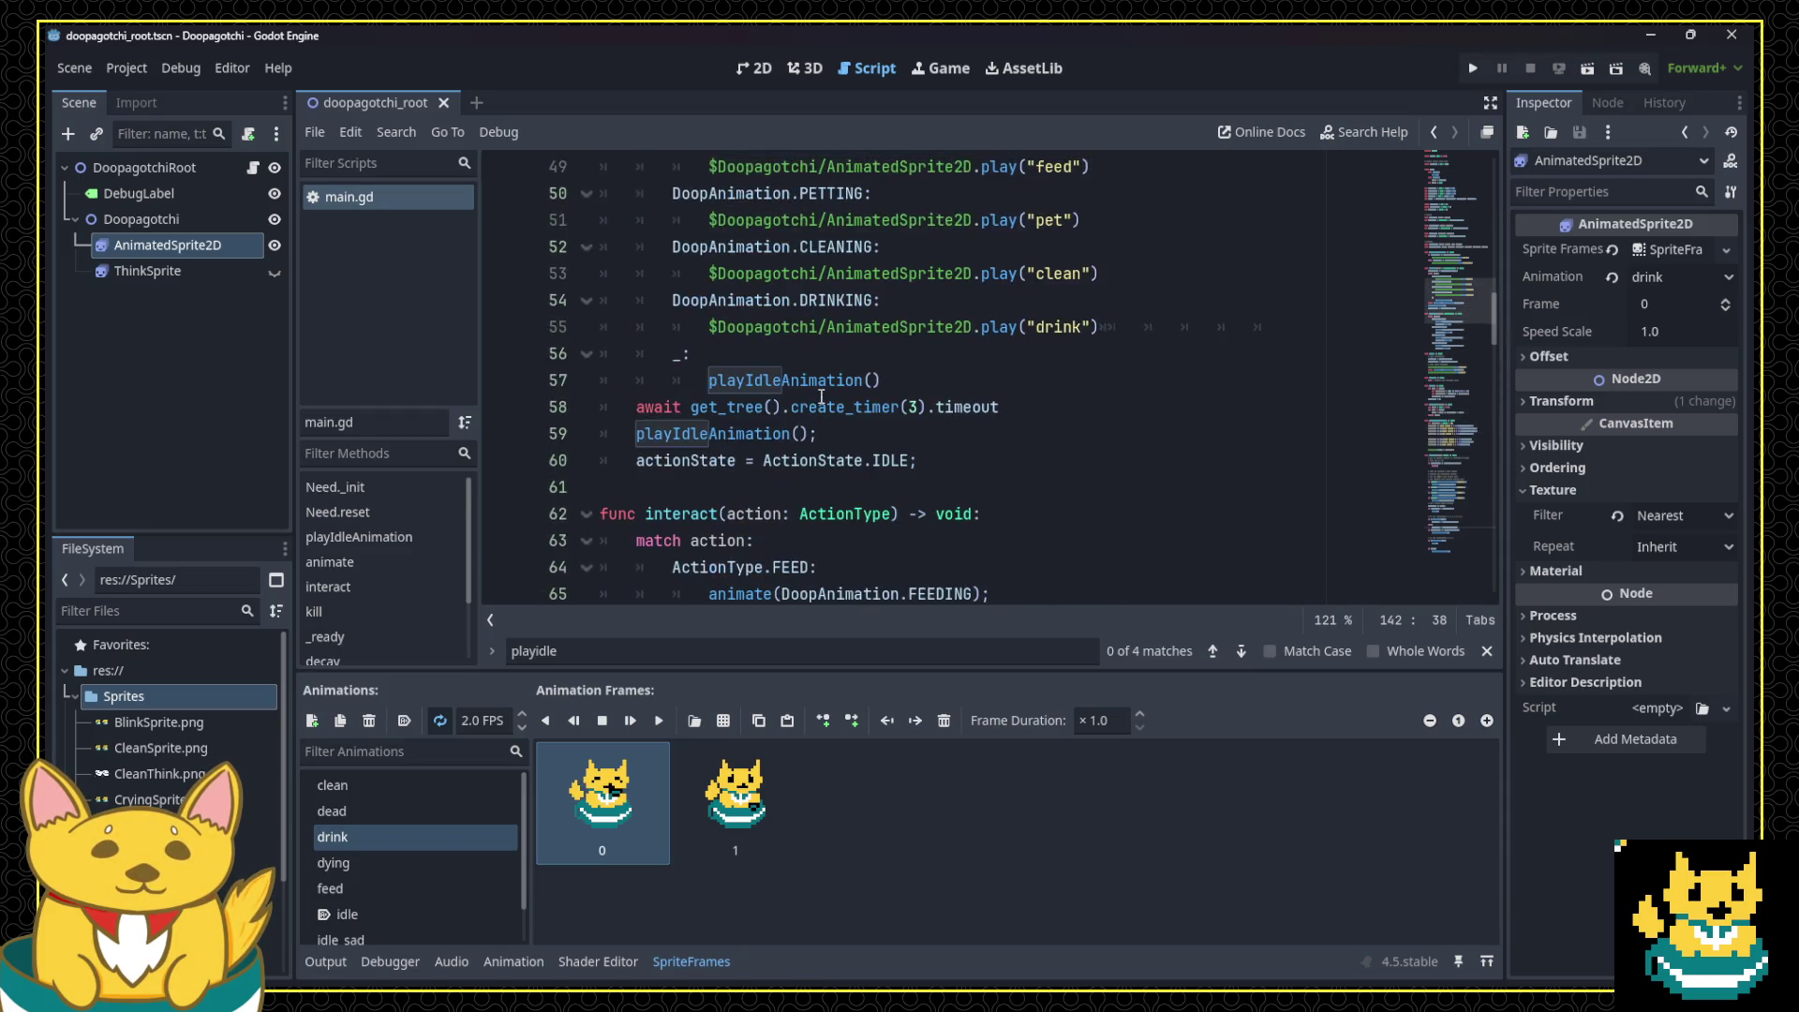
{"action": "scroll", "coordinate": [821, 396], "scroll_direction": "up", "scroll_amount": 2}
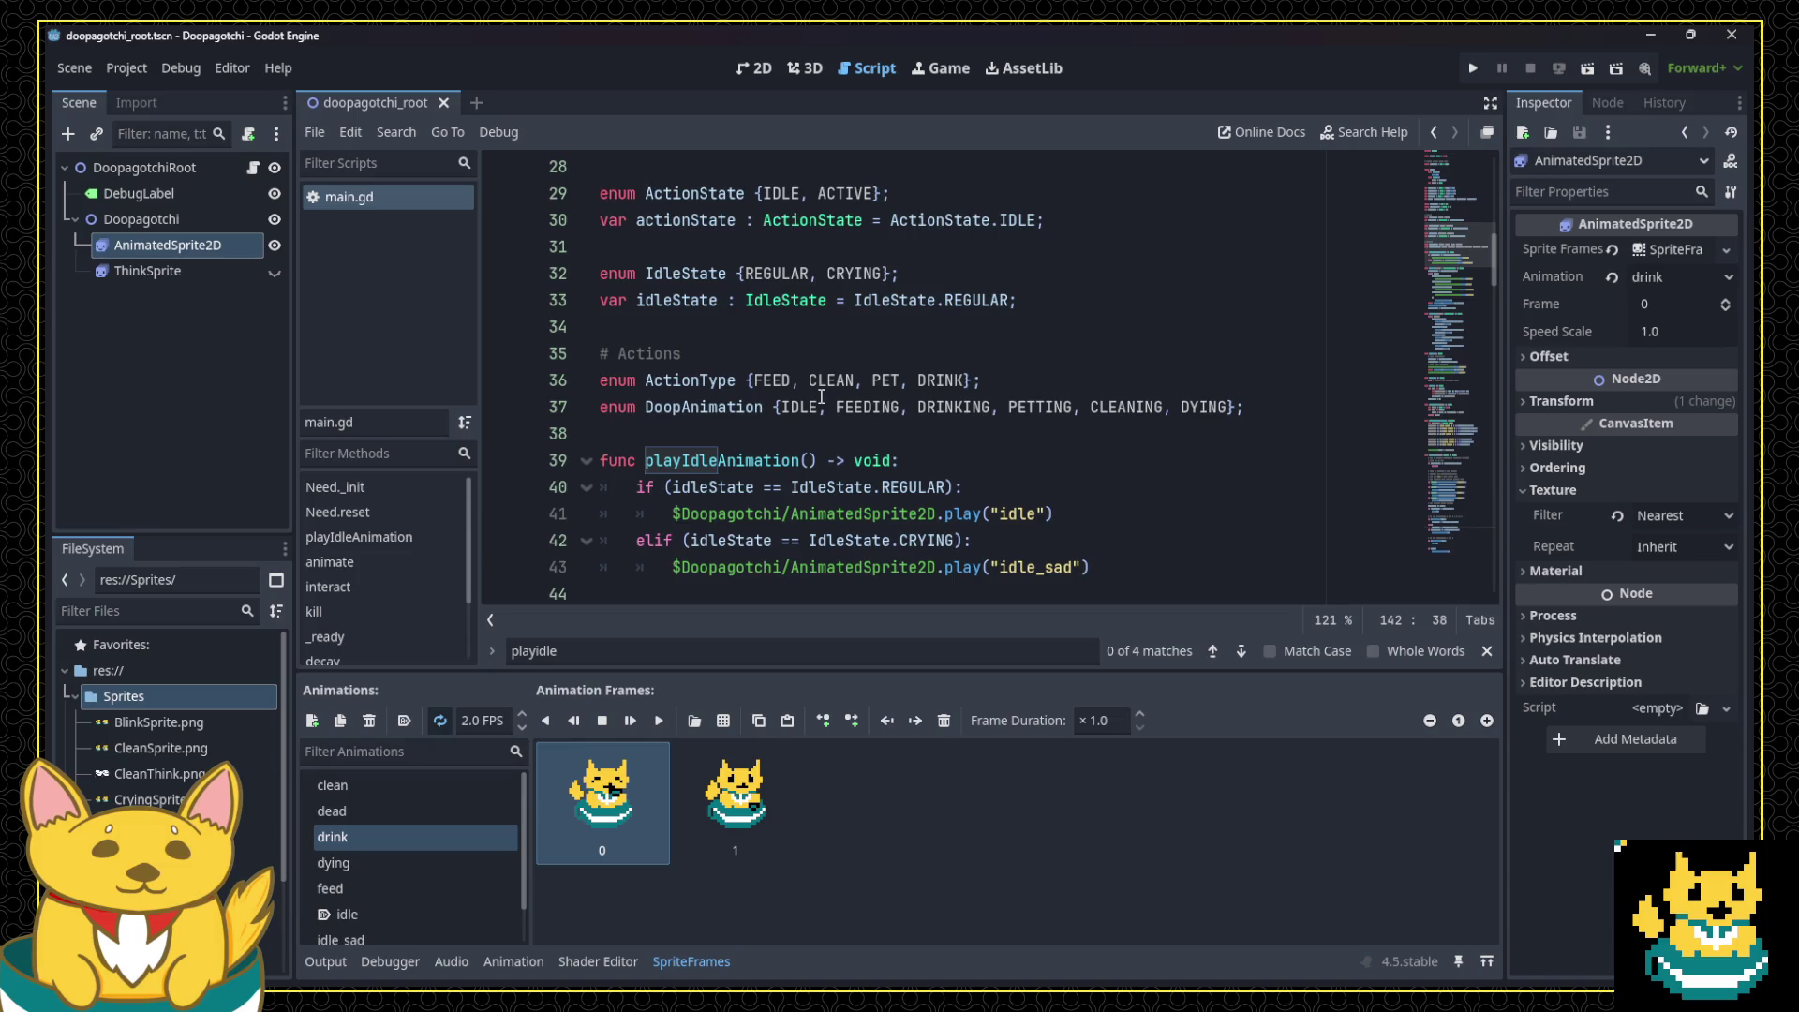
{"action": "scroll", "coordinate": [820, 397], "scroll_direction": "down", "scroll_amount": 2}
Step: Add an empty indented line after the idle_sad play call, then review the script
{"action": "left_click", "coordinate": [1132, 410]}
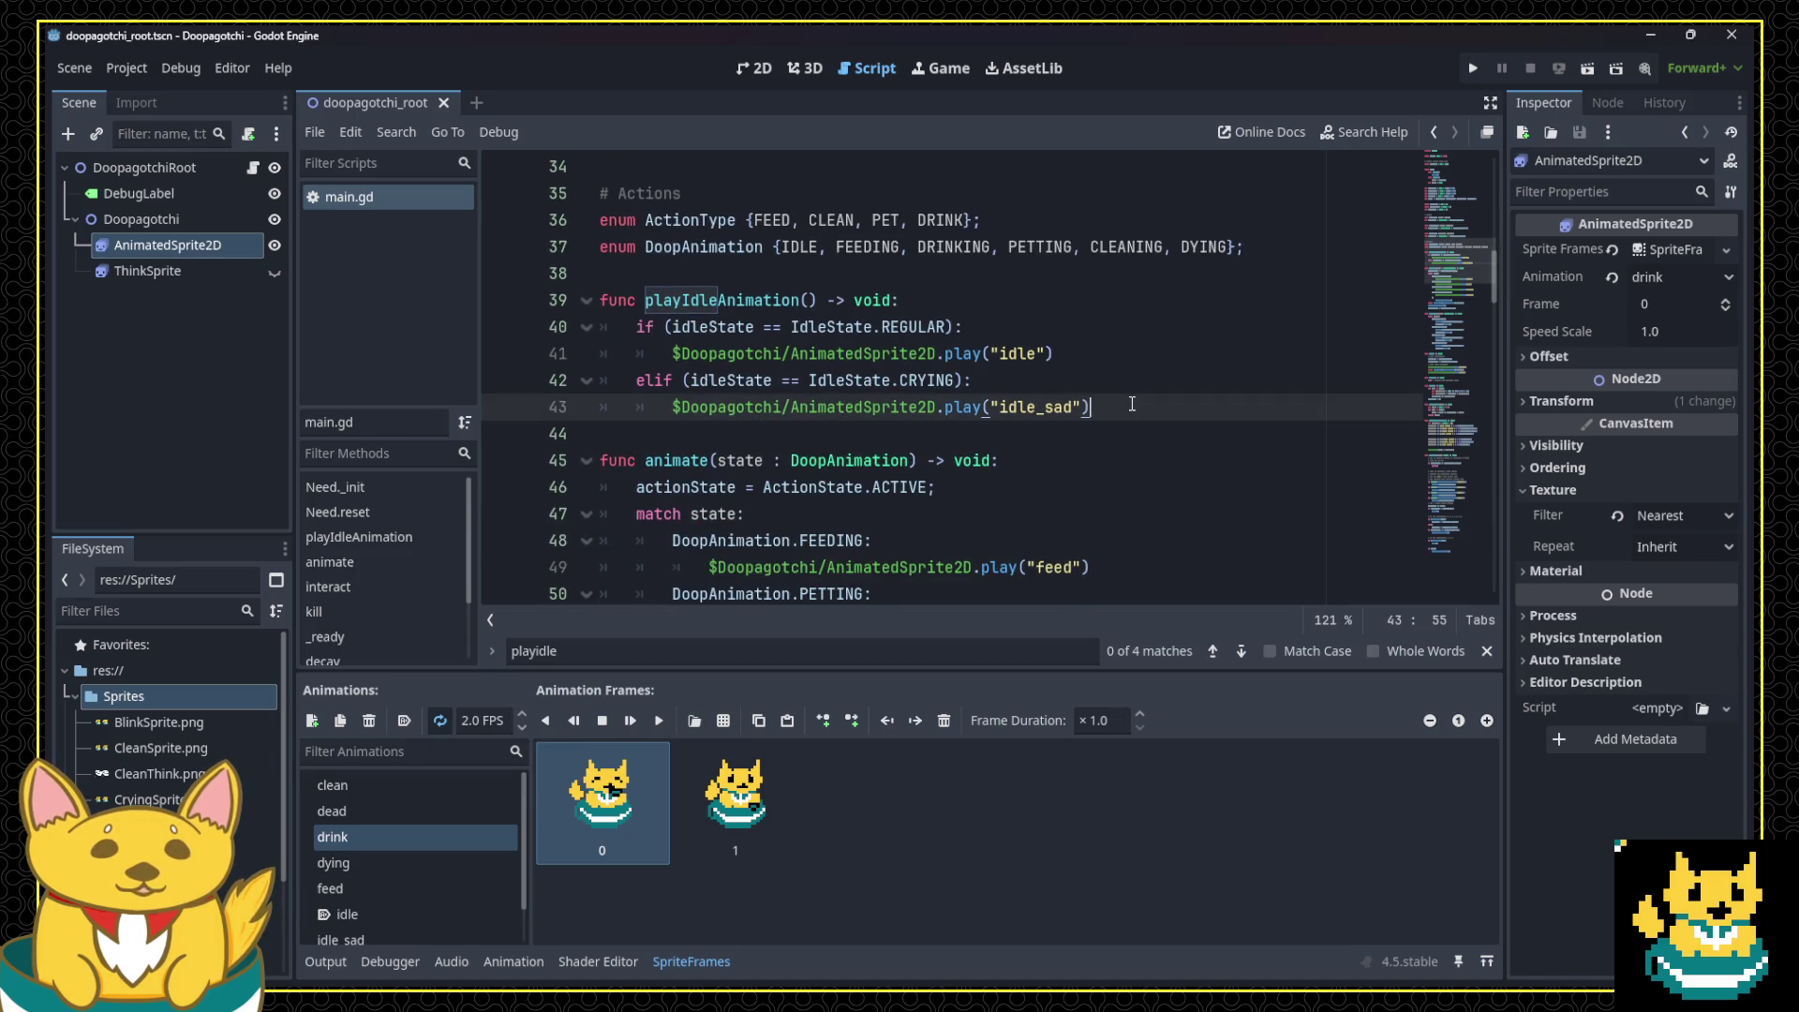
{"action": "key", "text": "Return"}
{"action": "key", "text": "BackSpace"}
{"action": "key", "text": "BackSpace"}
{"action": "key", "text": "BackSpace"}
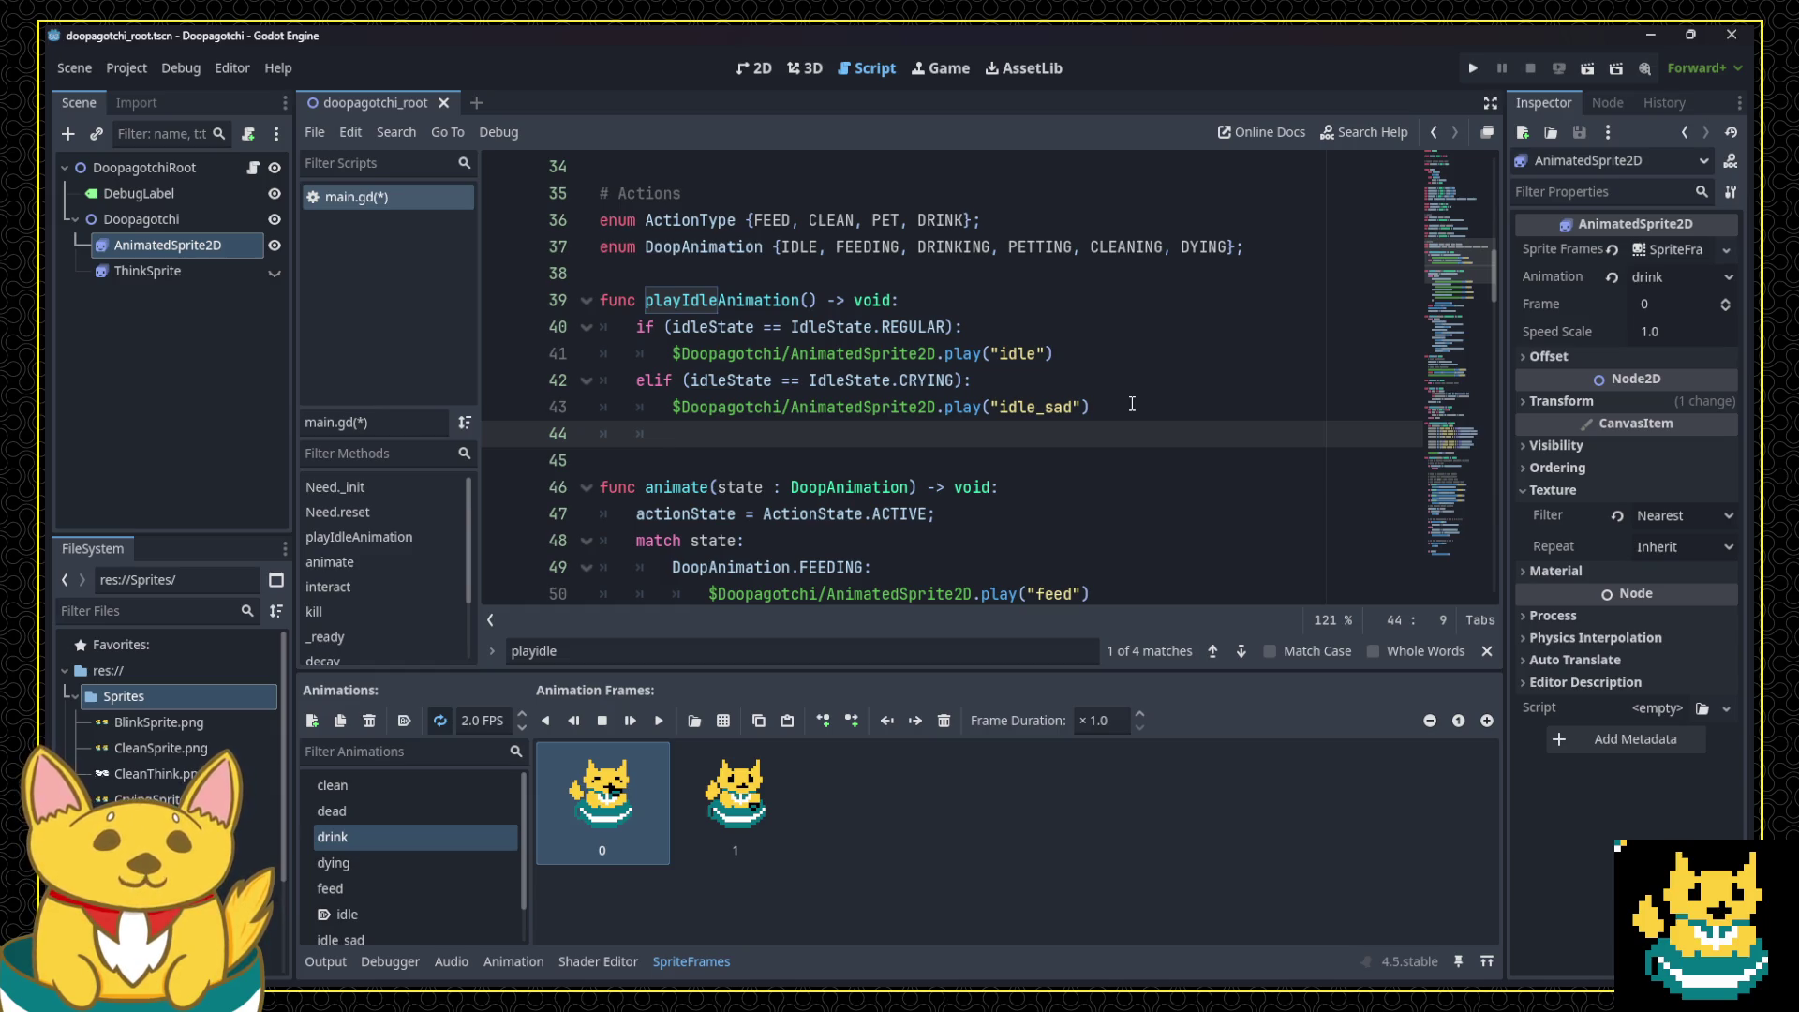
{"action": "scroll", "coordinate": [1102, 408], "scroll_direction": "down", "scroll_amount": 1}
{"action": "scroll", "coordinate": [841, 392], "scroll_direction": "up", "scroll_amount": 6}
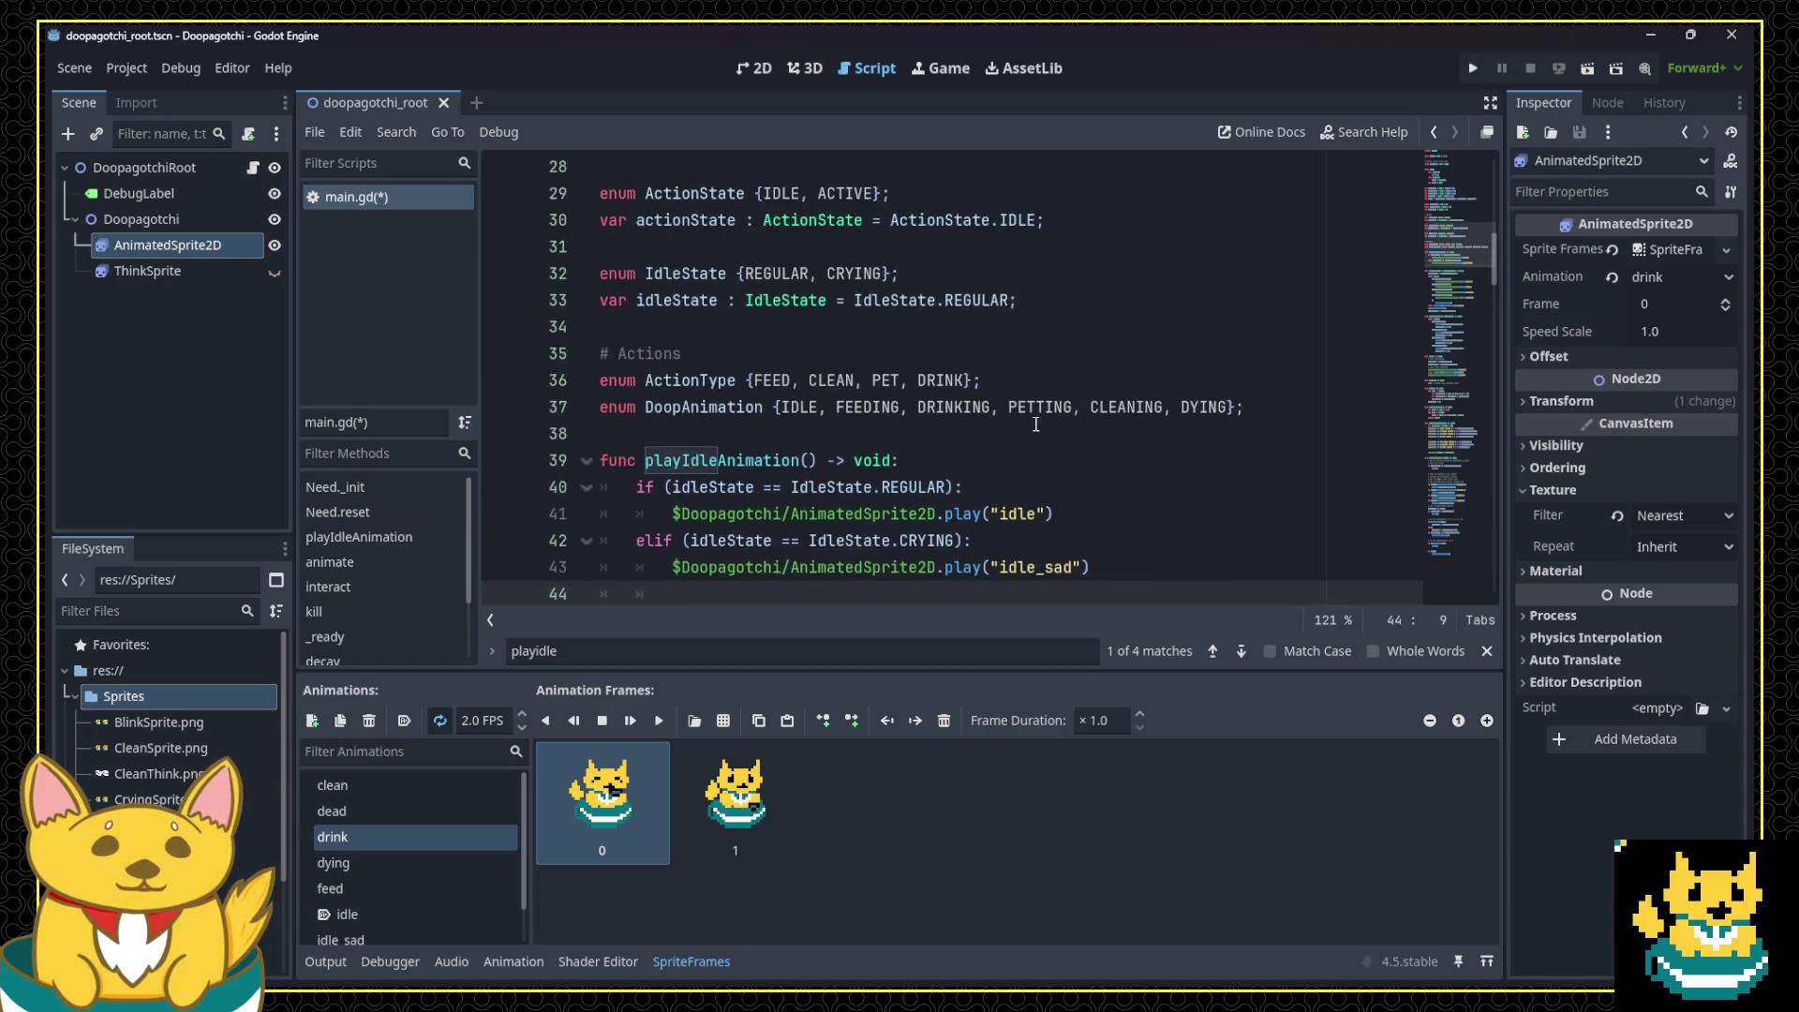
{"action": "scroll", "coordinate": [838, 392], "scroll_direction": "down", "scroll_amount": 20}
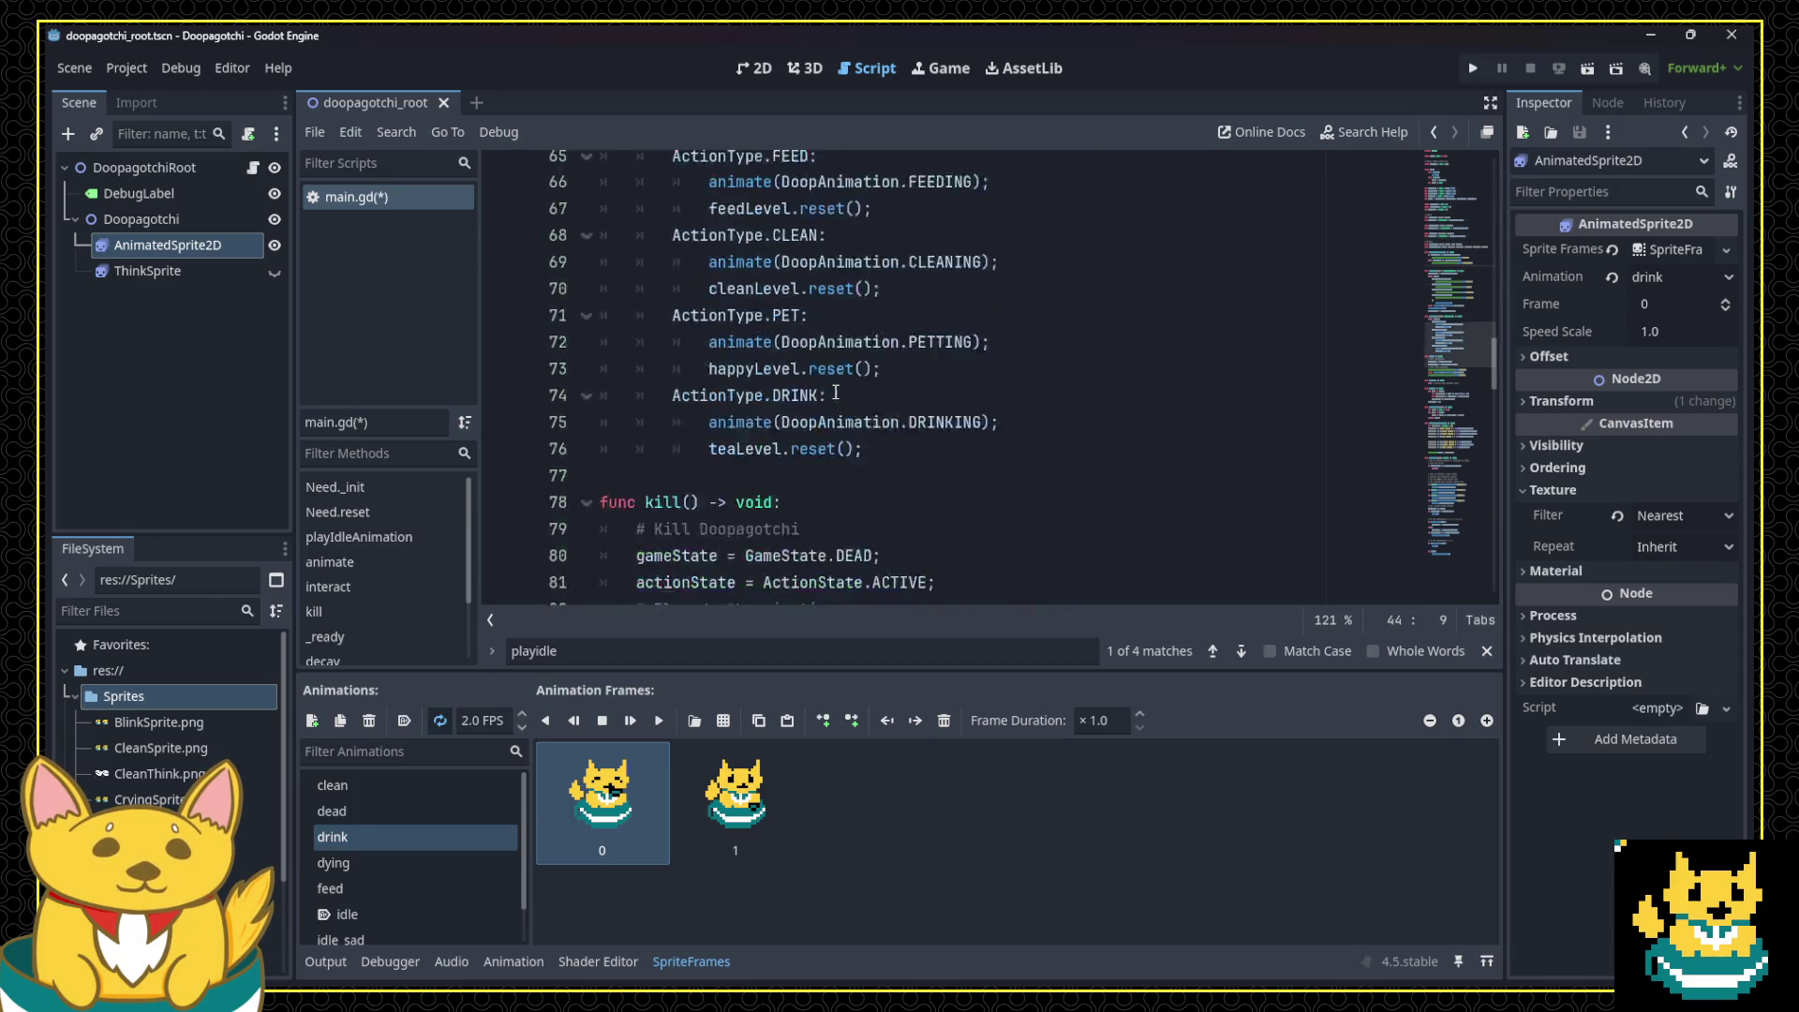
{"action": "scroll", "coordinate": [834, 392], "scroll_direction": "down", "scroll_amount": 15}
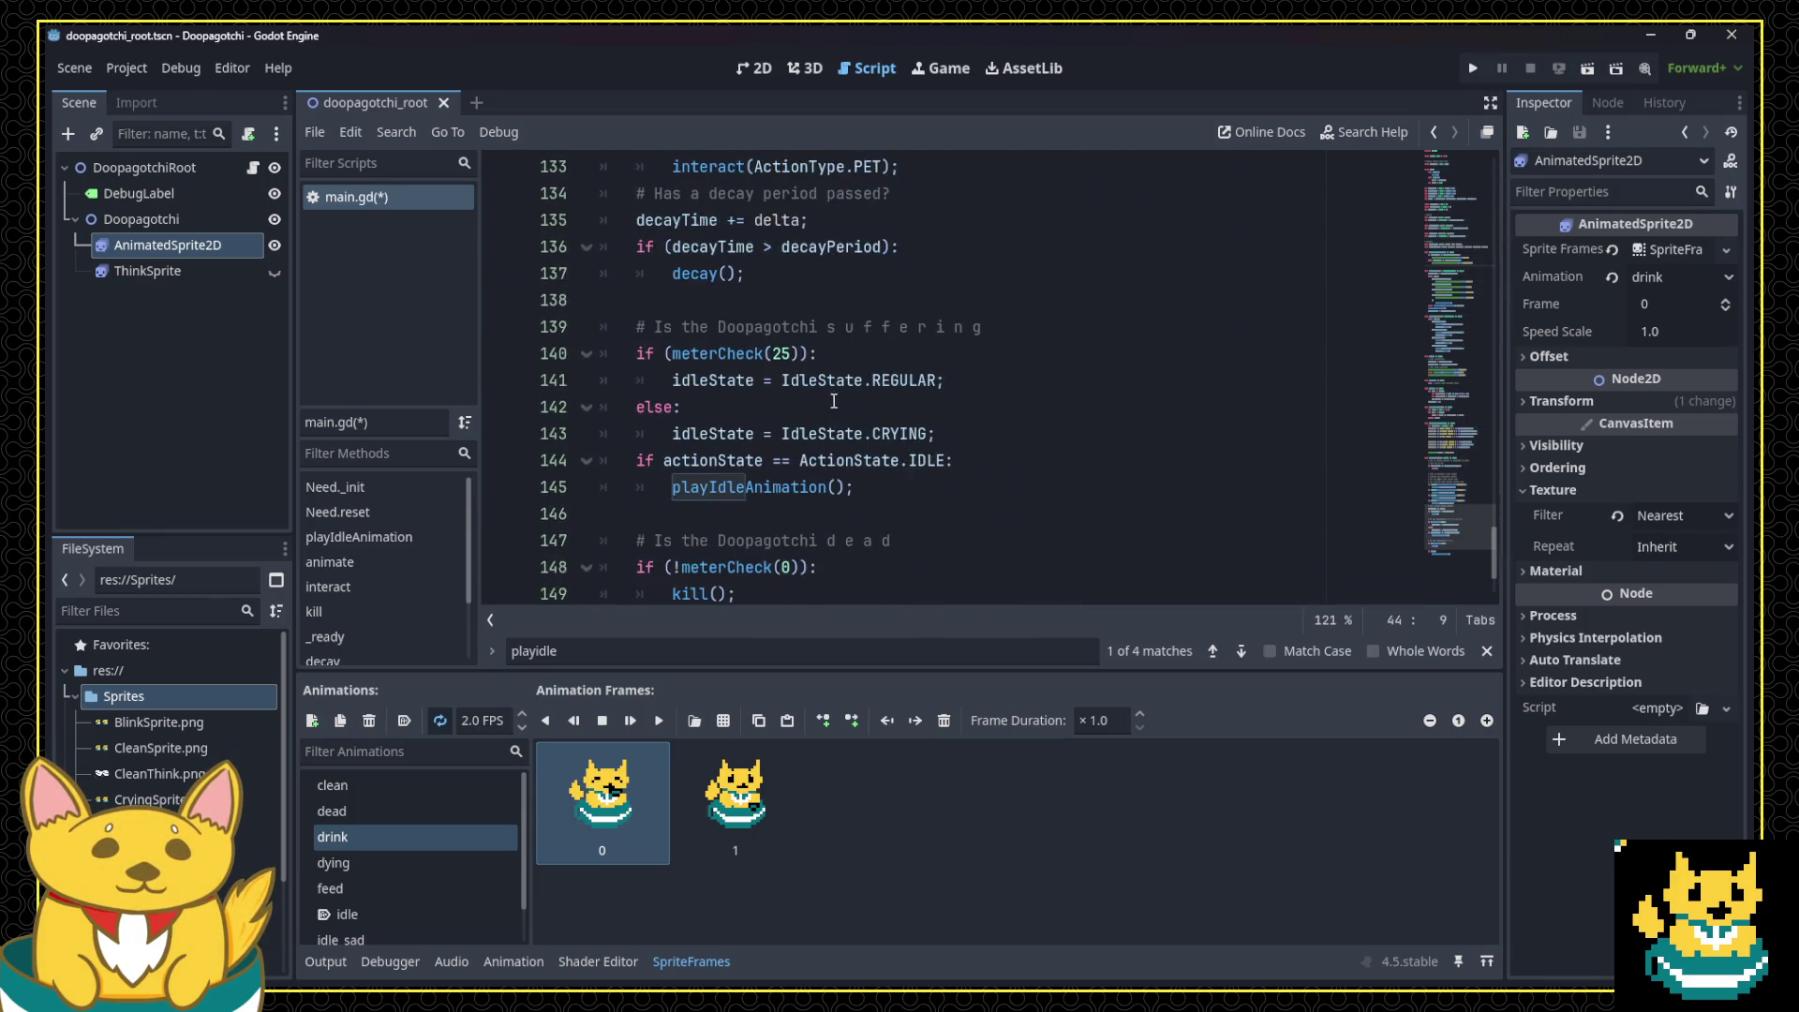
{"action": "scroll", "coordinate": [832, 401], "scroll_direction": "up", "scroll_amount": 12}
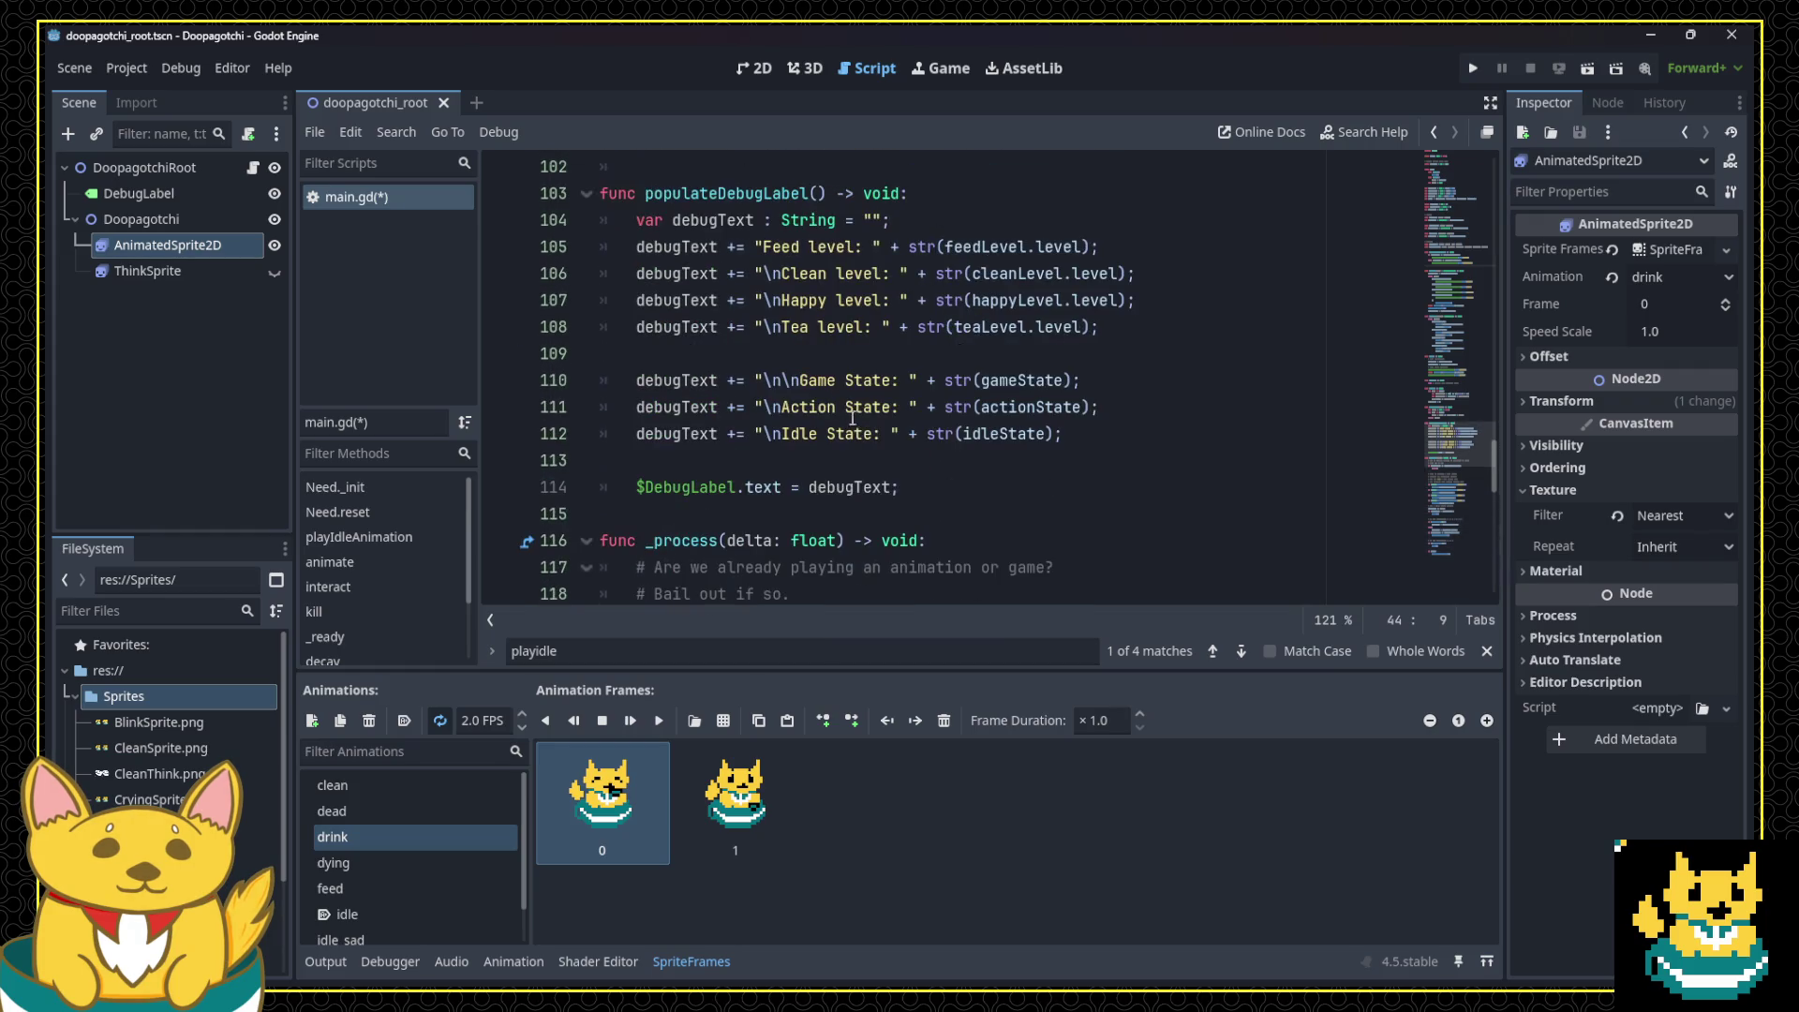
{"action": "left_click_drag", "start_coordinate": [1495, 452], "coordinate": [1469, 183]}
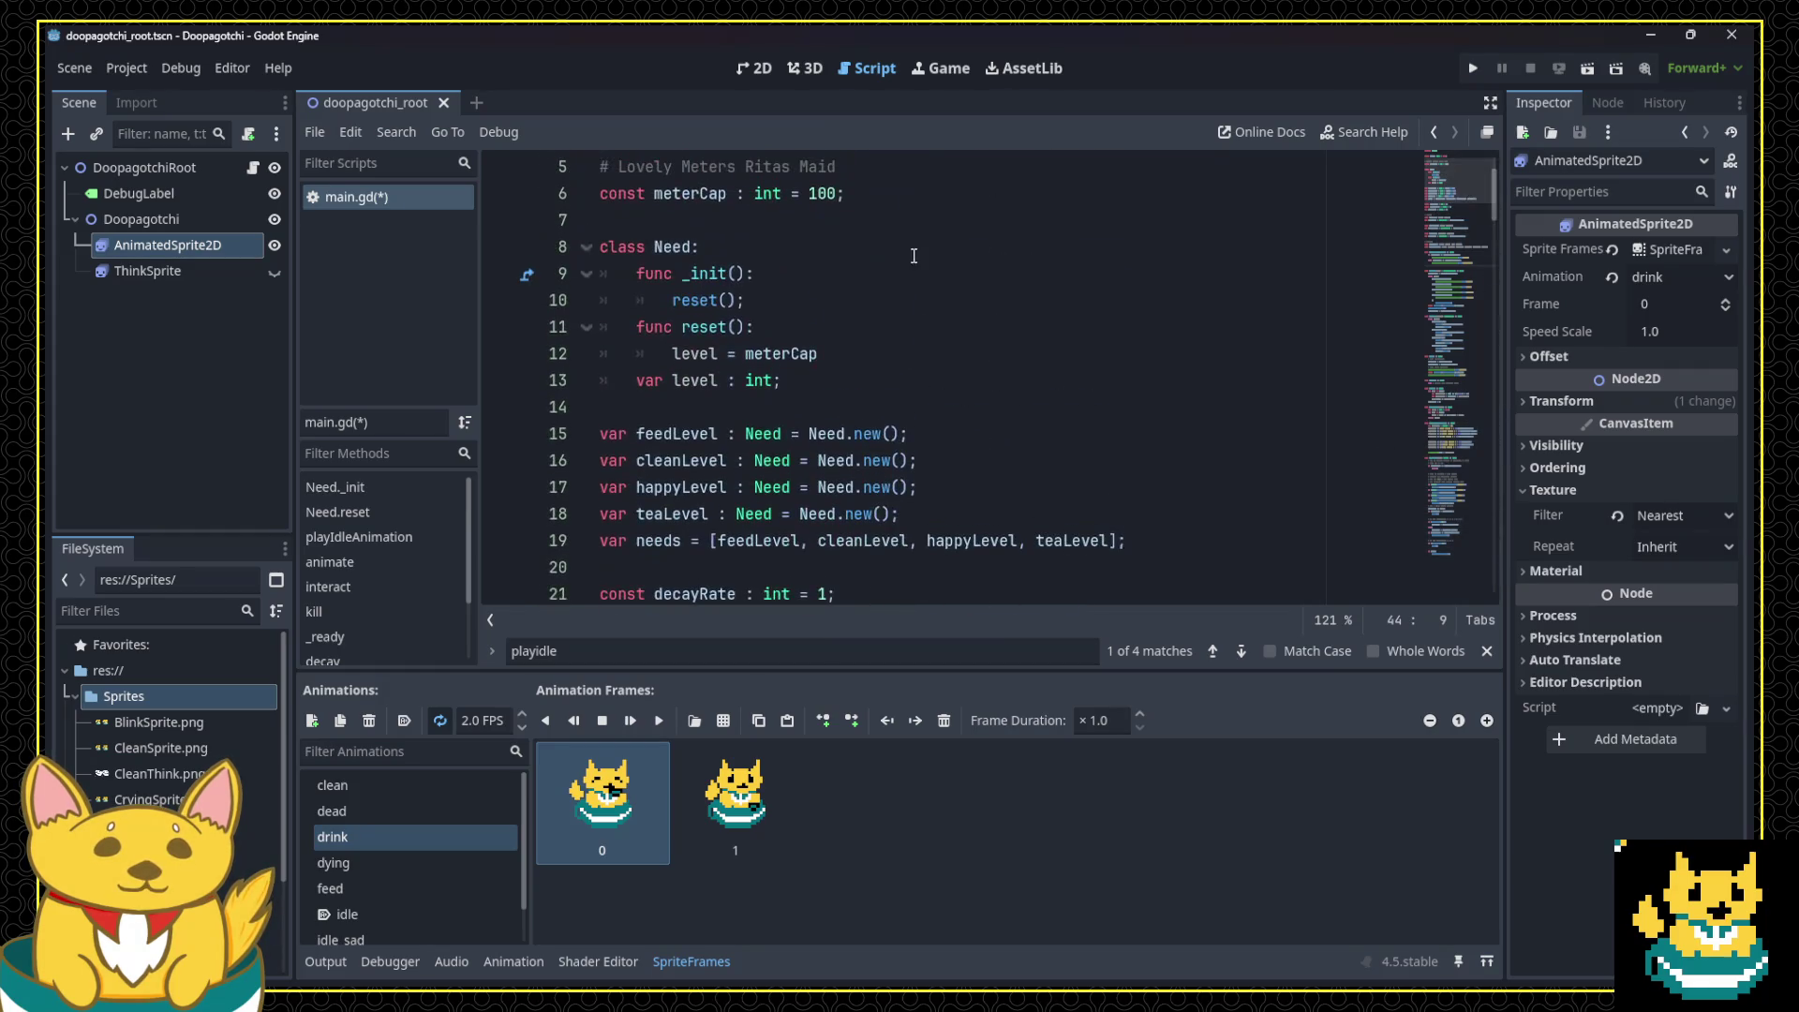
Step: Declare const sadThreshold : int = 25 below meterCap and use it in meterCheck(sadThreshold)
{"action": "left_click", "coordinate": [915, 302]}
{"action": "key", "text": "Return"}
{"action": "type", "text": "const sadThreshold : int = 25;"}
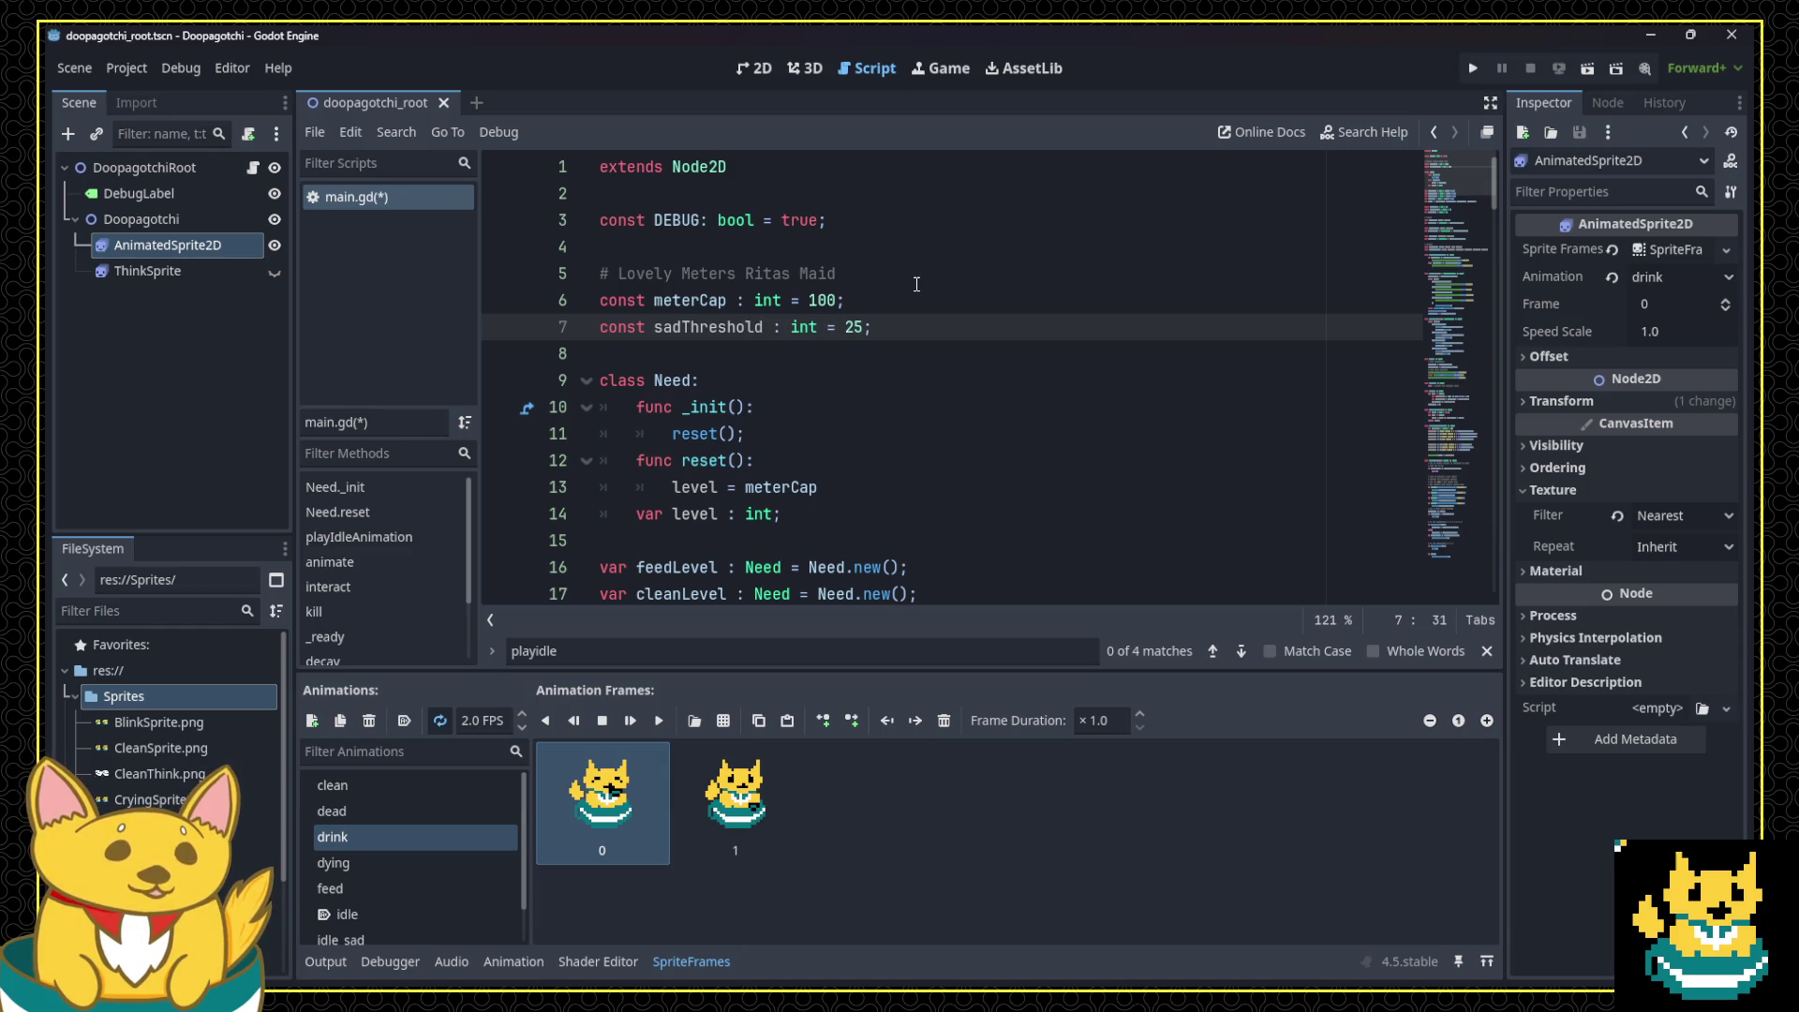
{"action": "double_click", "coordinate": [708, 327]}
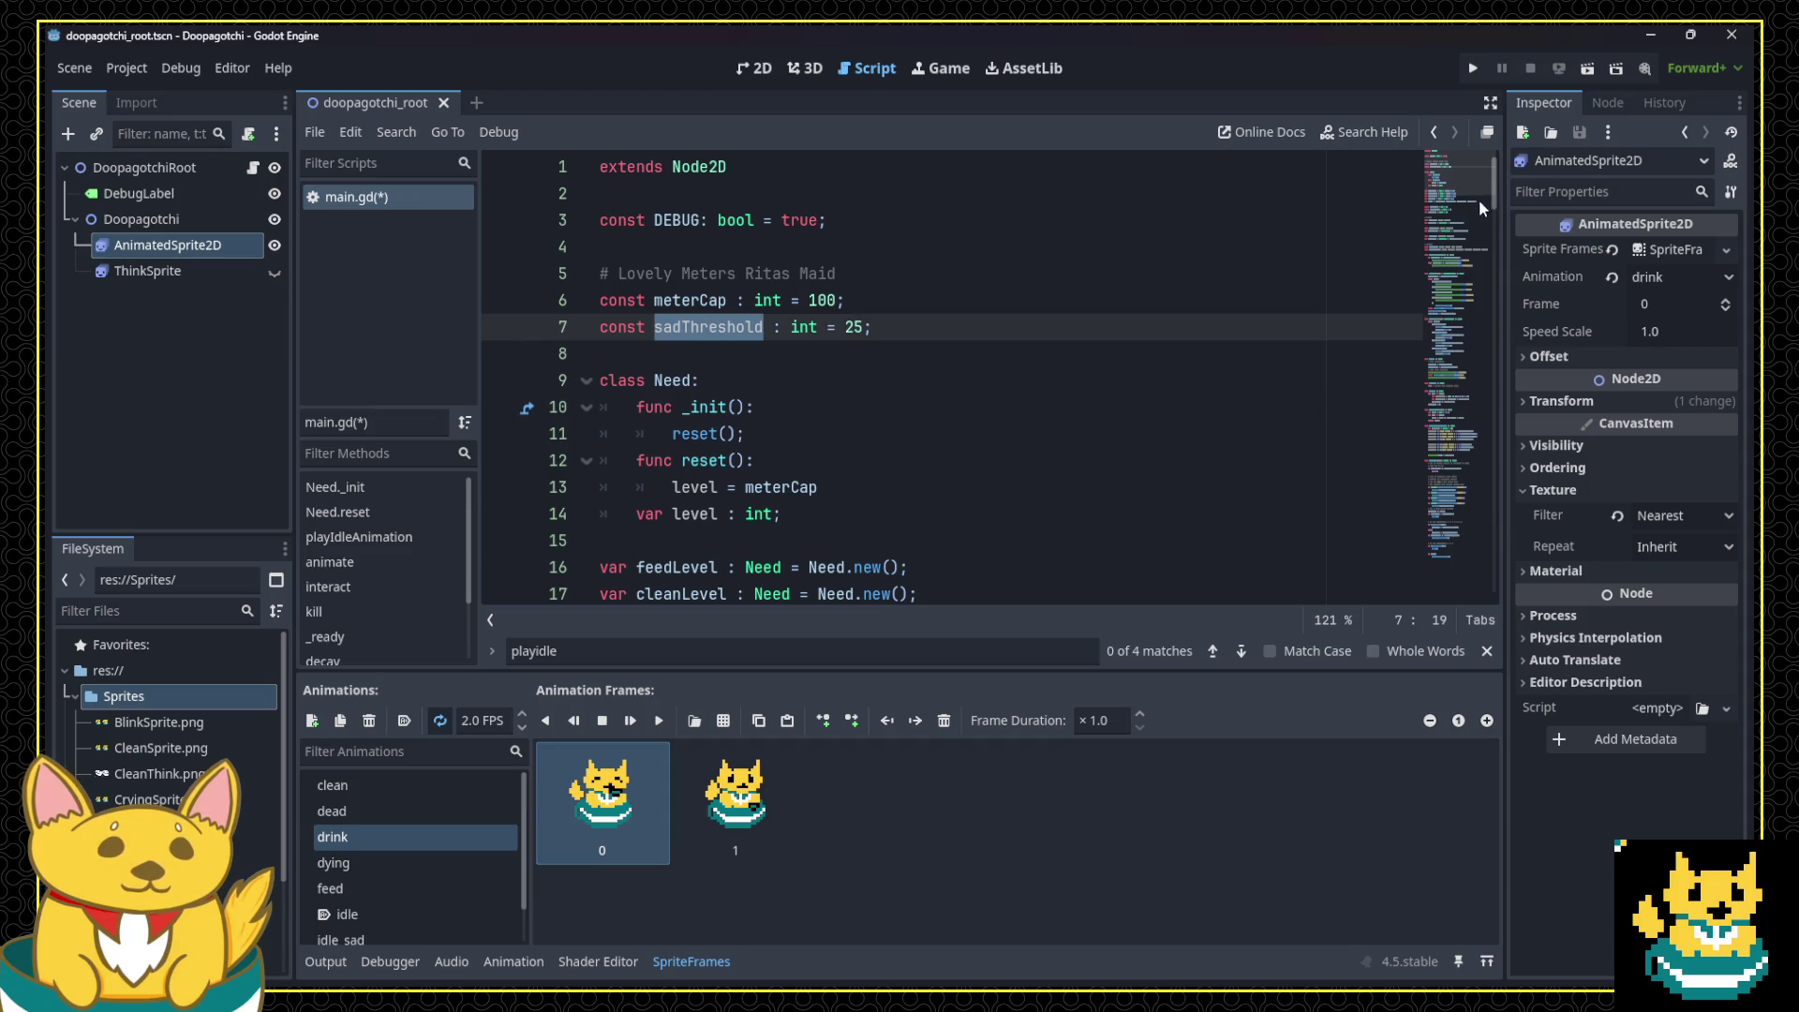
{"action": "left_click_drag", "start_coordinate": [1496, 191], "coordinate": [1514, 583]}
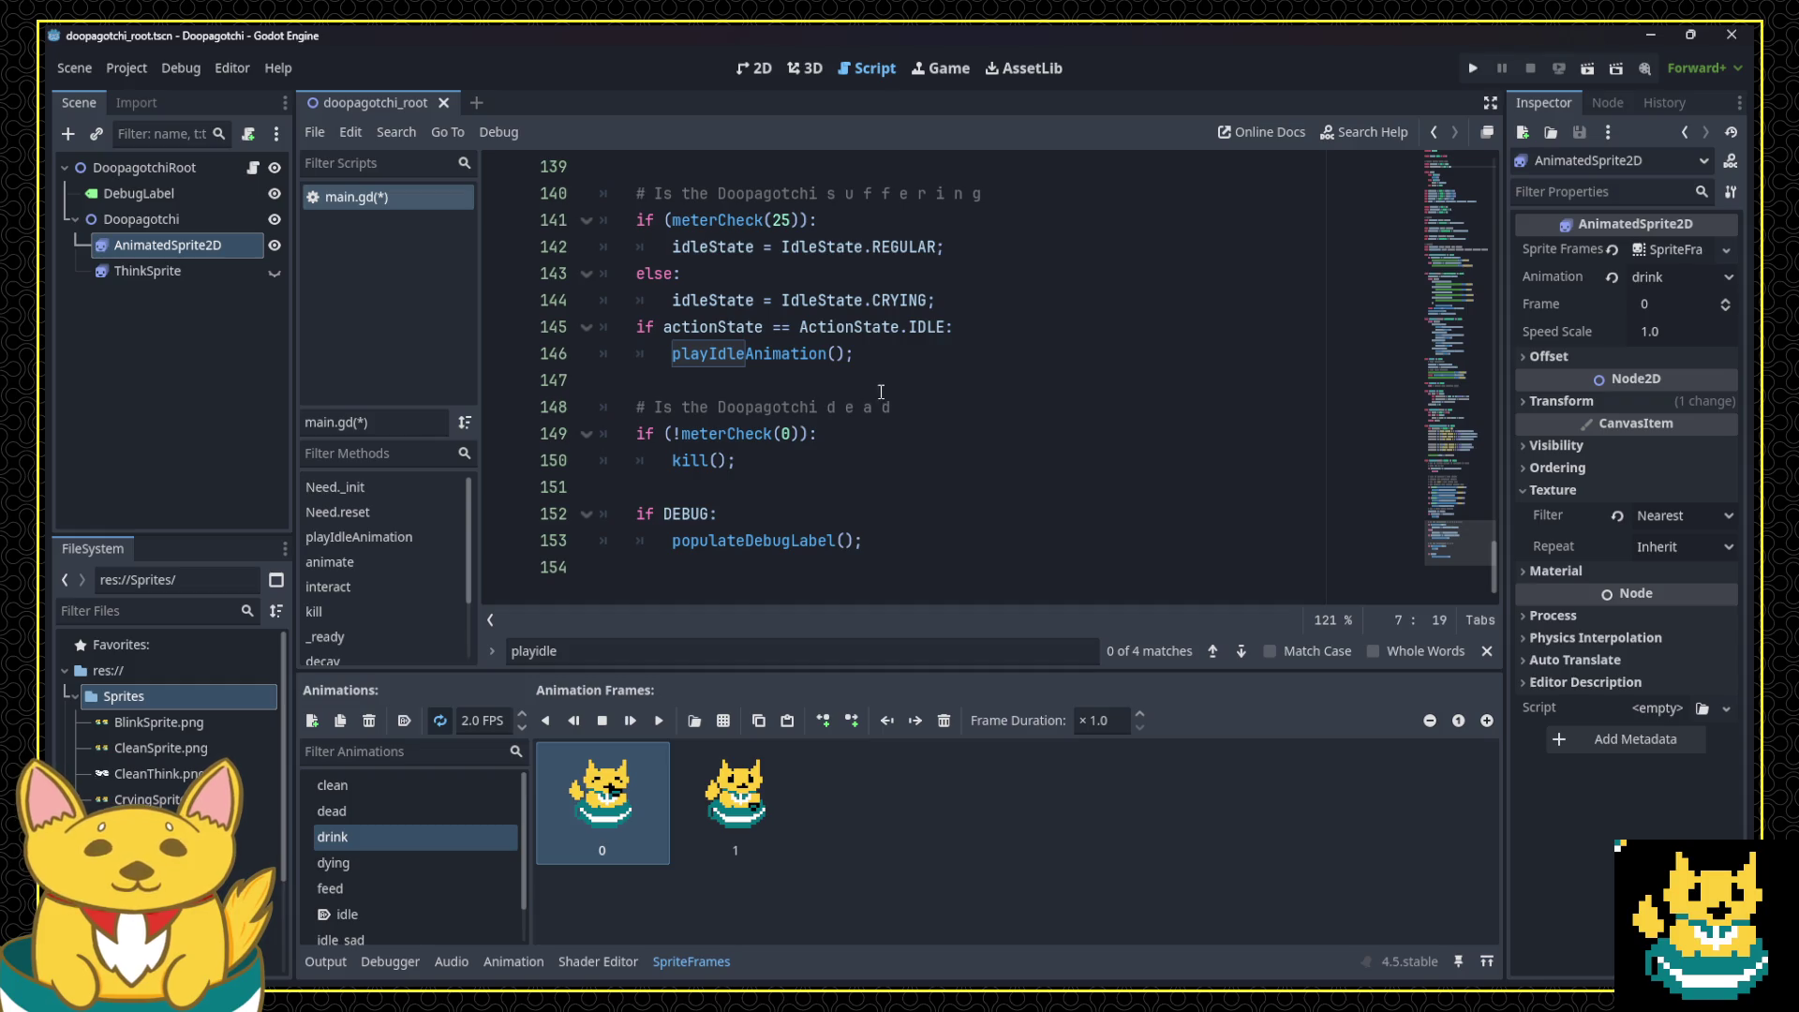
{"action": "scroll", "coordinate": [848, 393], "scroll_direction": "up", "scroll_amount": 2}
{"action": "double_click", "coordinate": [779, 380]}
{"action": "type", "text": "sadThreshold"}
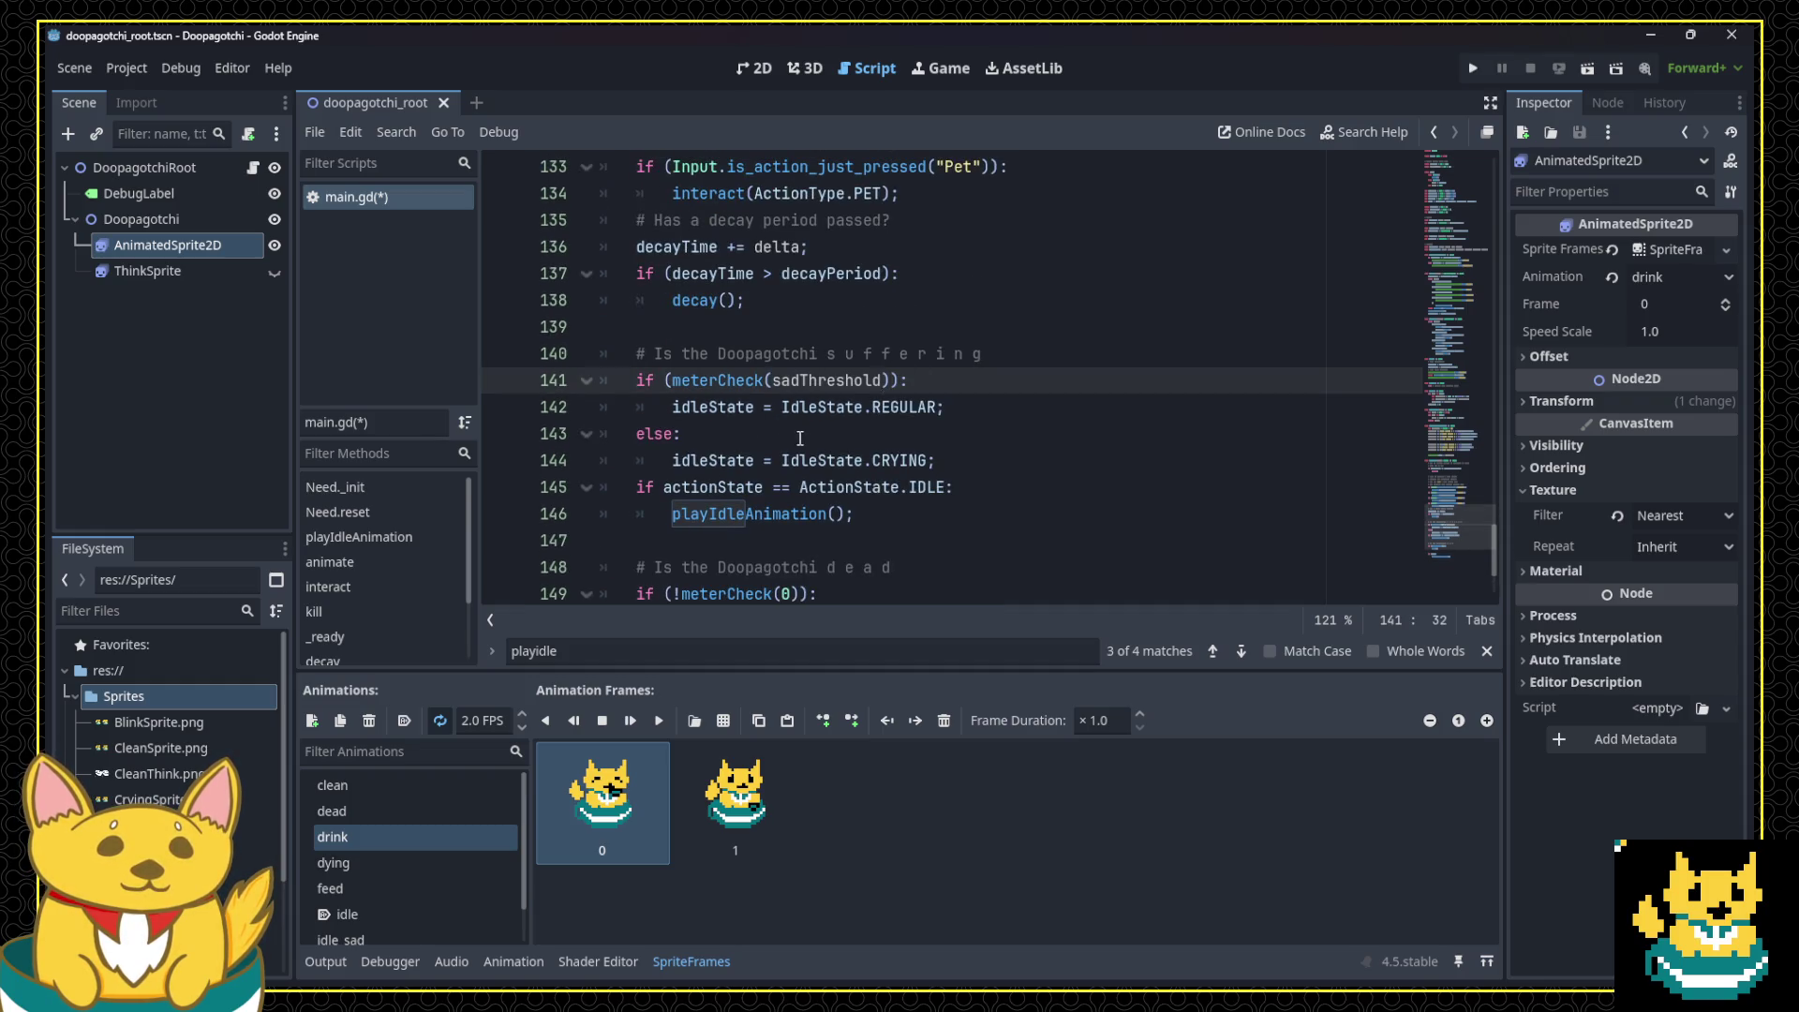
Step: Find the meterCheck function and copy its for-loop over needs
{"action": "scroll", "coordinate": [799, 439], "scroll_direction": "up", "scroll_amount": 1}
{"action": "double_click", "coordinate": [716, 460]}
{"action": "key", "text": "ctrl+f"}
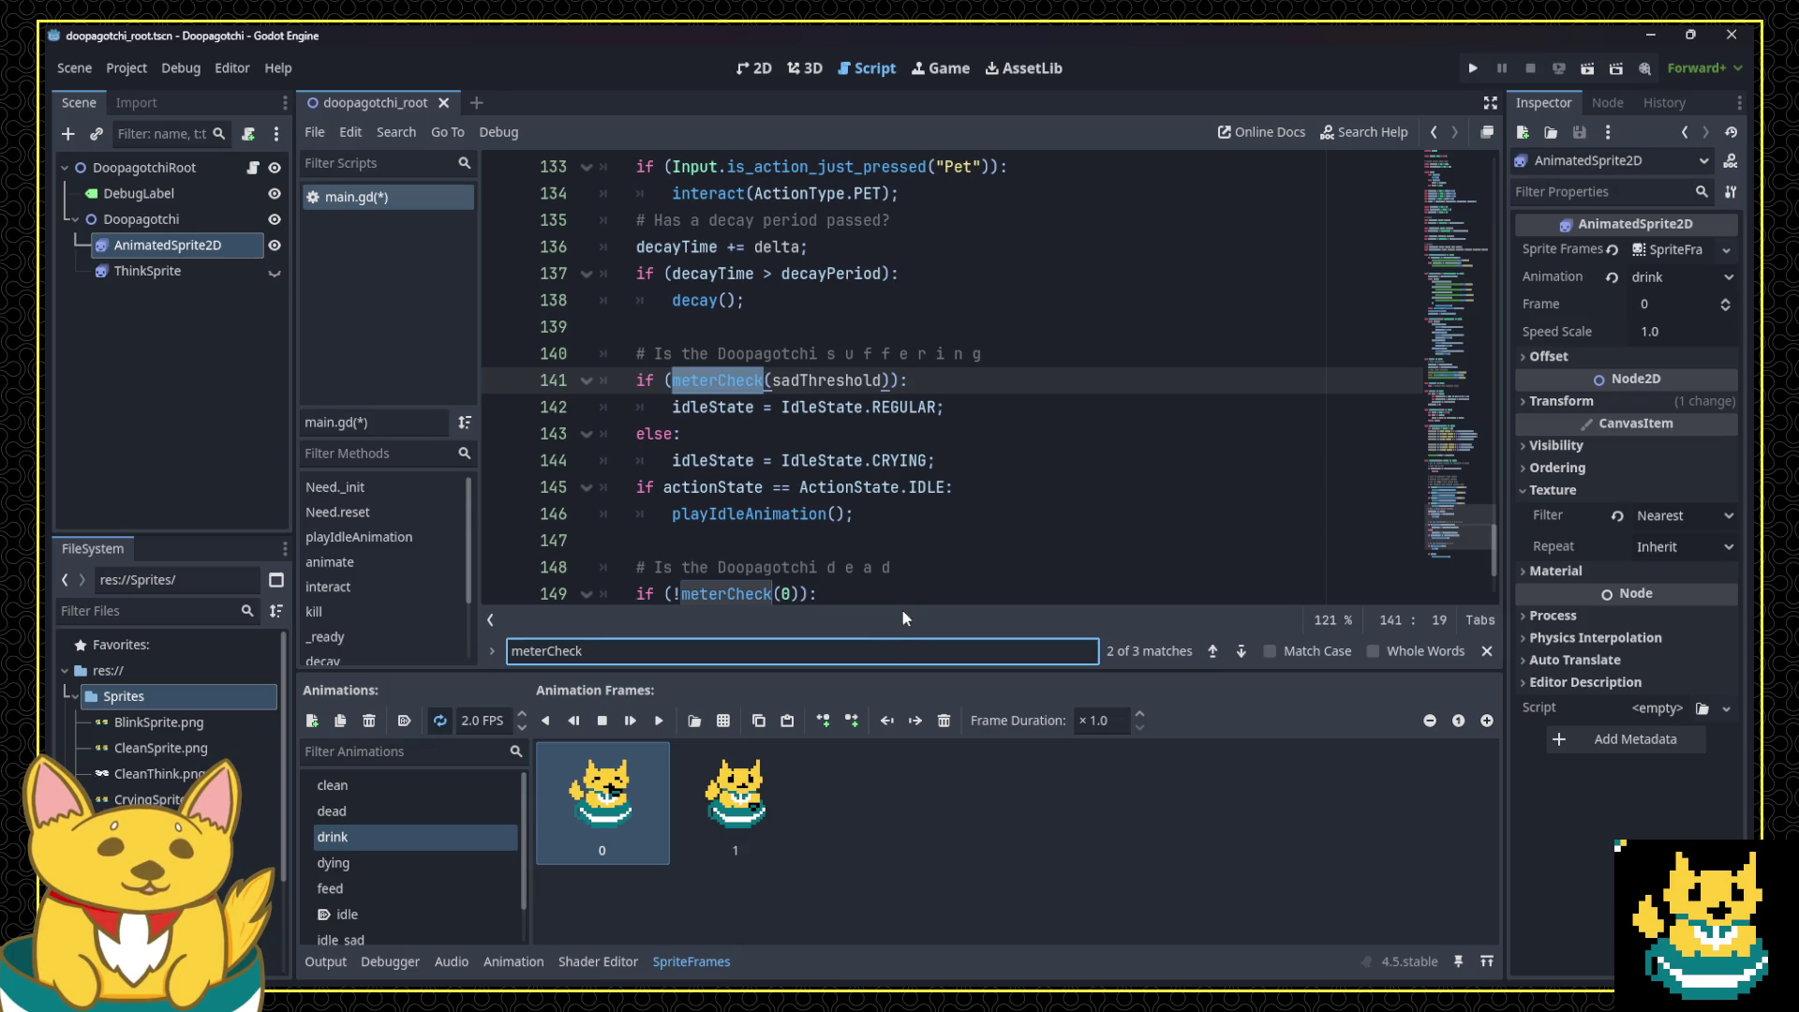
{"action": "key", "text": "Return"}
{"action": "key", "text": "Return"}
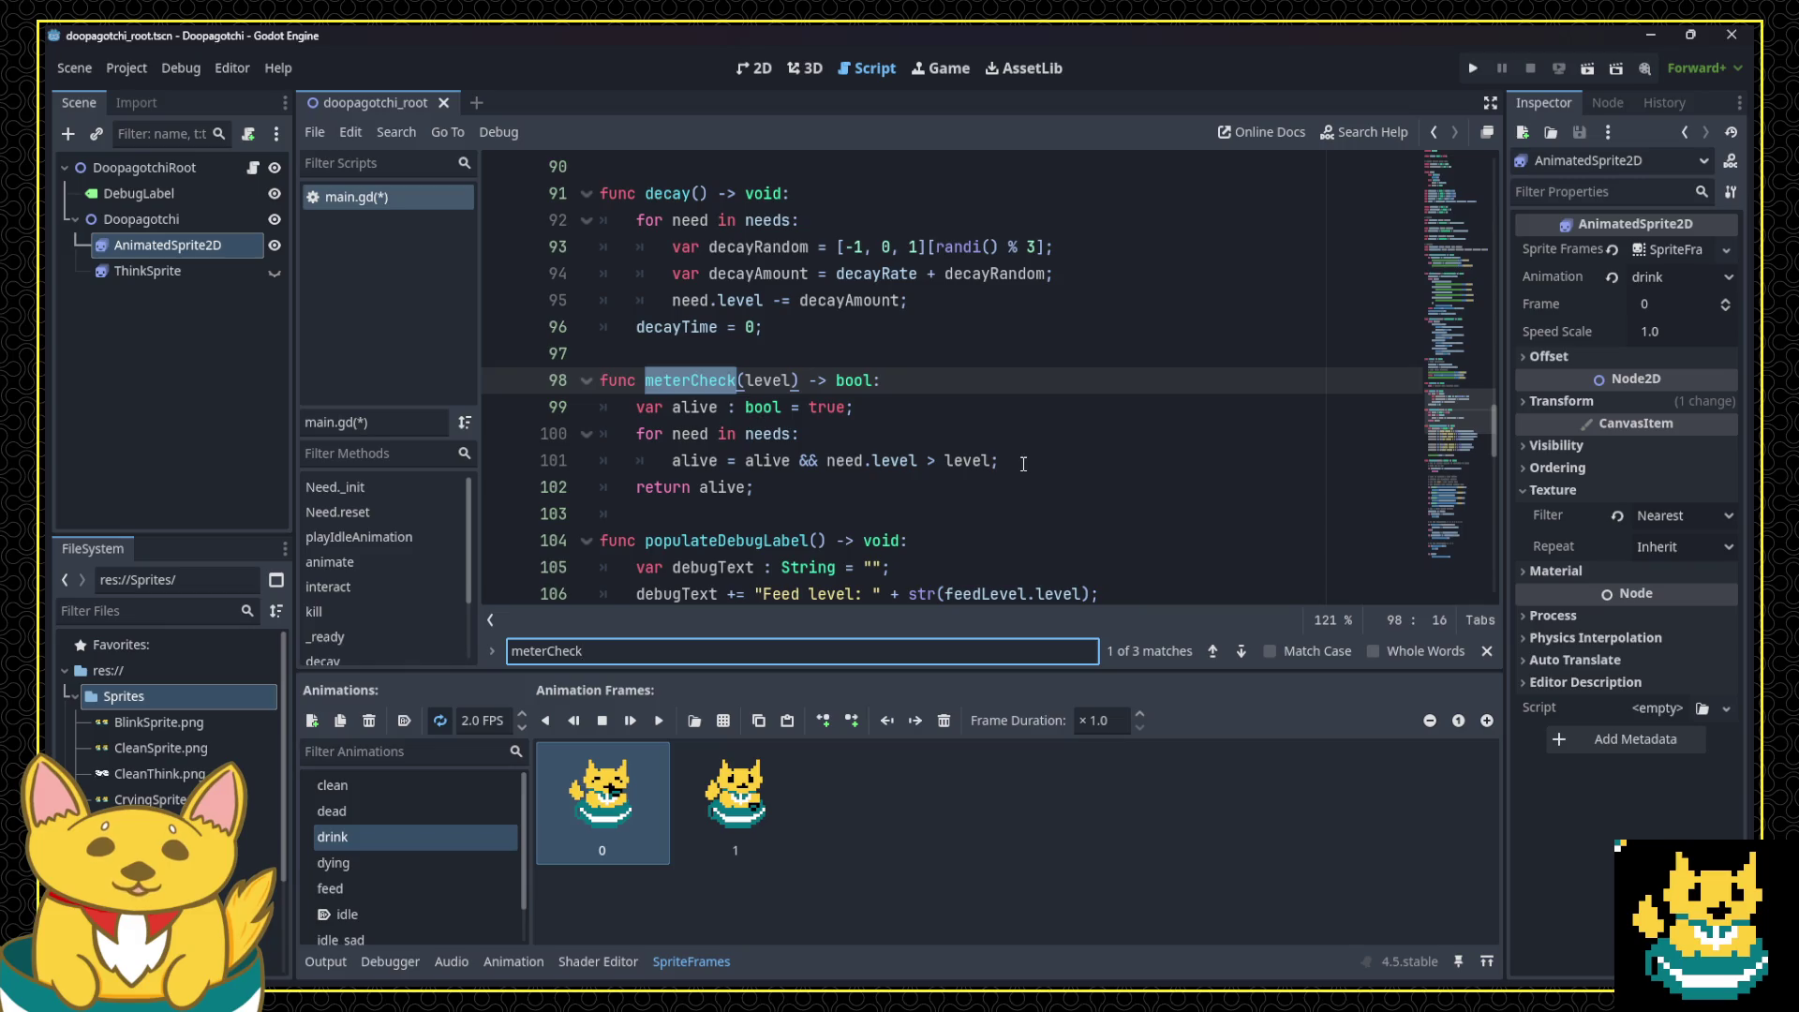
{"action": "left_click_drag", "start_coordinate": [1023, 463], "coordinate": [565, 423]}
{"action": "key", "text": "ctrl+c"}
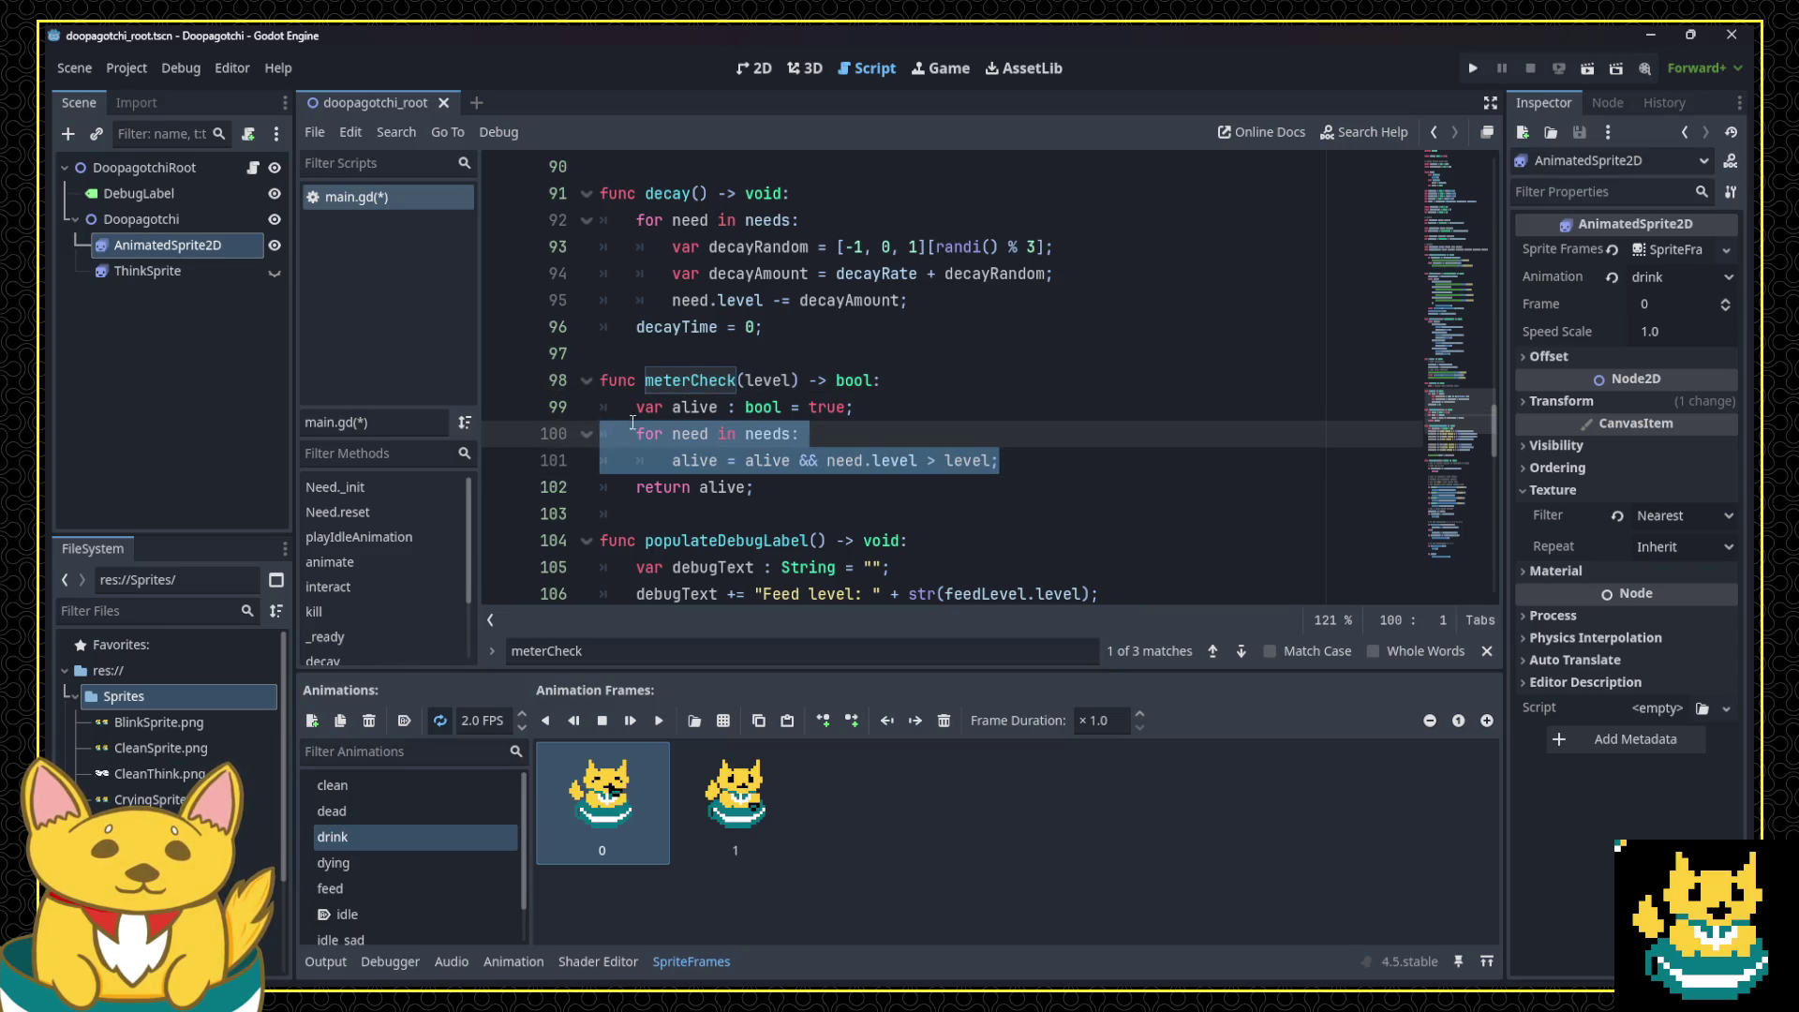
{"action": "scroll", "coordinate": [807, 487], "scroll_direction": "up", "scroll_amount": 19}
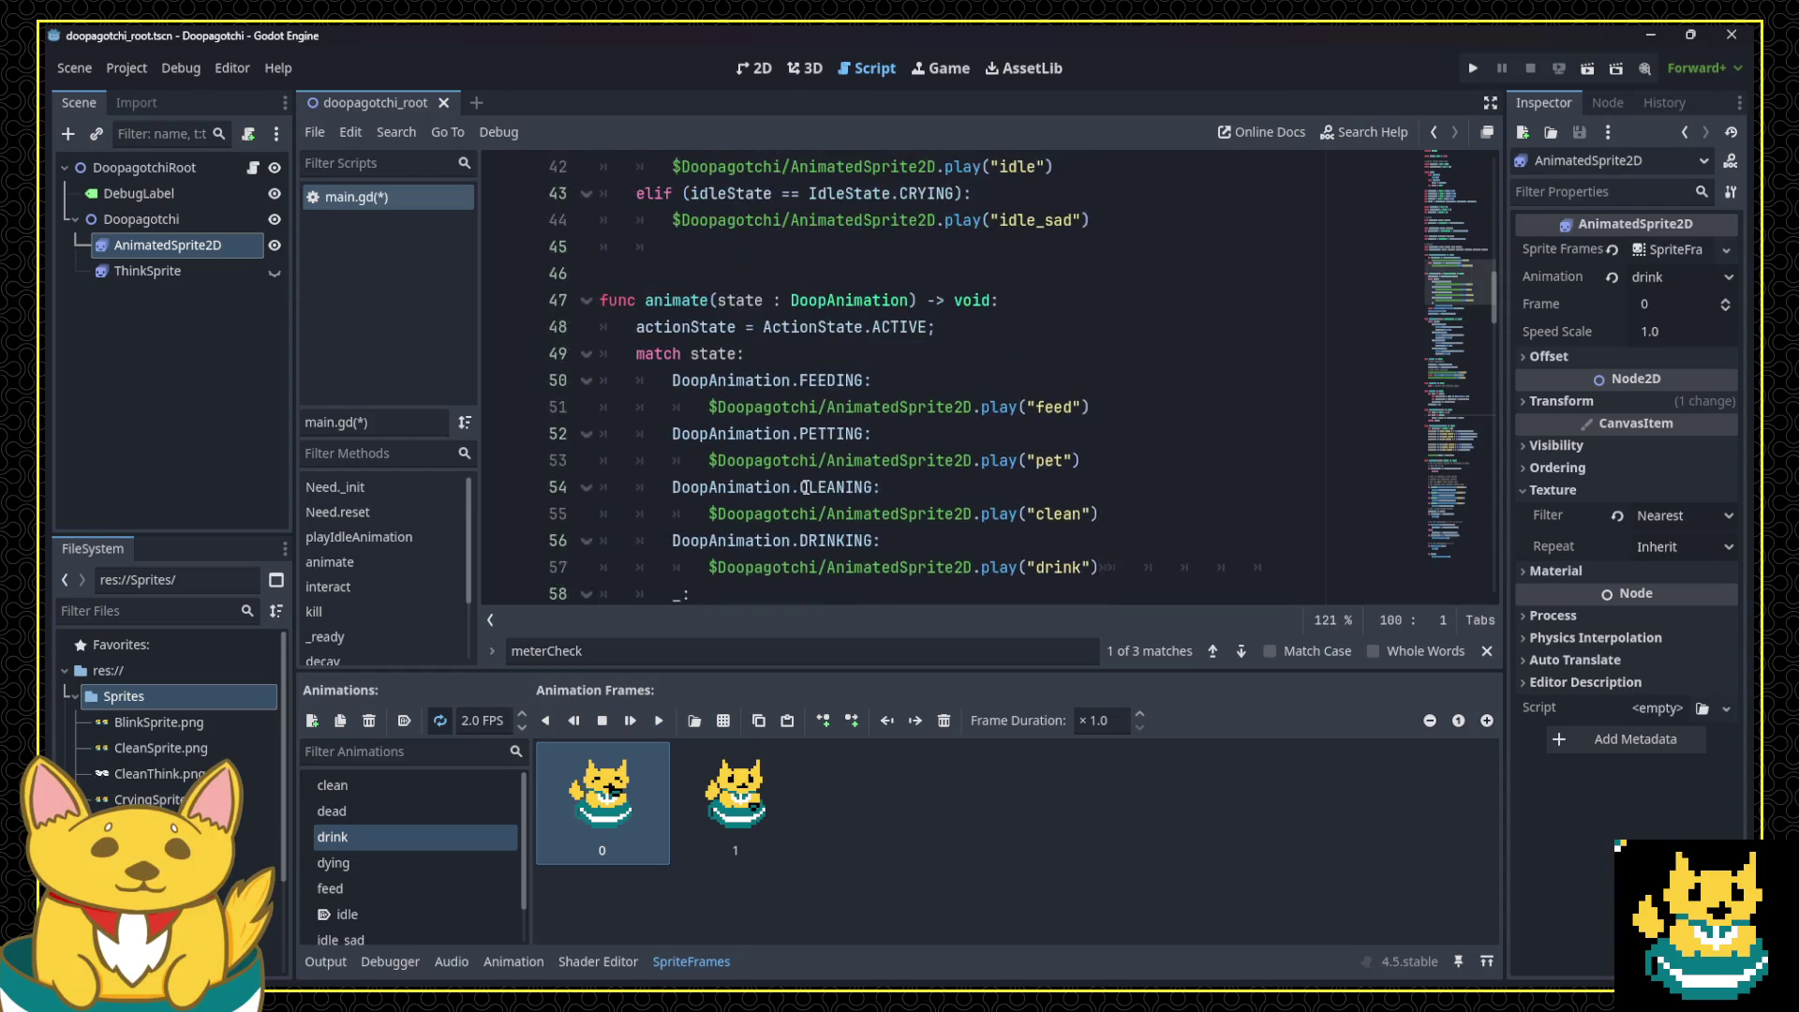
{"action": "scroll", "coordinate": [807, 487], "scroll_direction": "down", "scroll_amount": 1}
Step: Paste the needs loop into playIdleAnimation and fix its indentation
{"action": "left_click", "coordinate": [1171, 401]}
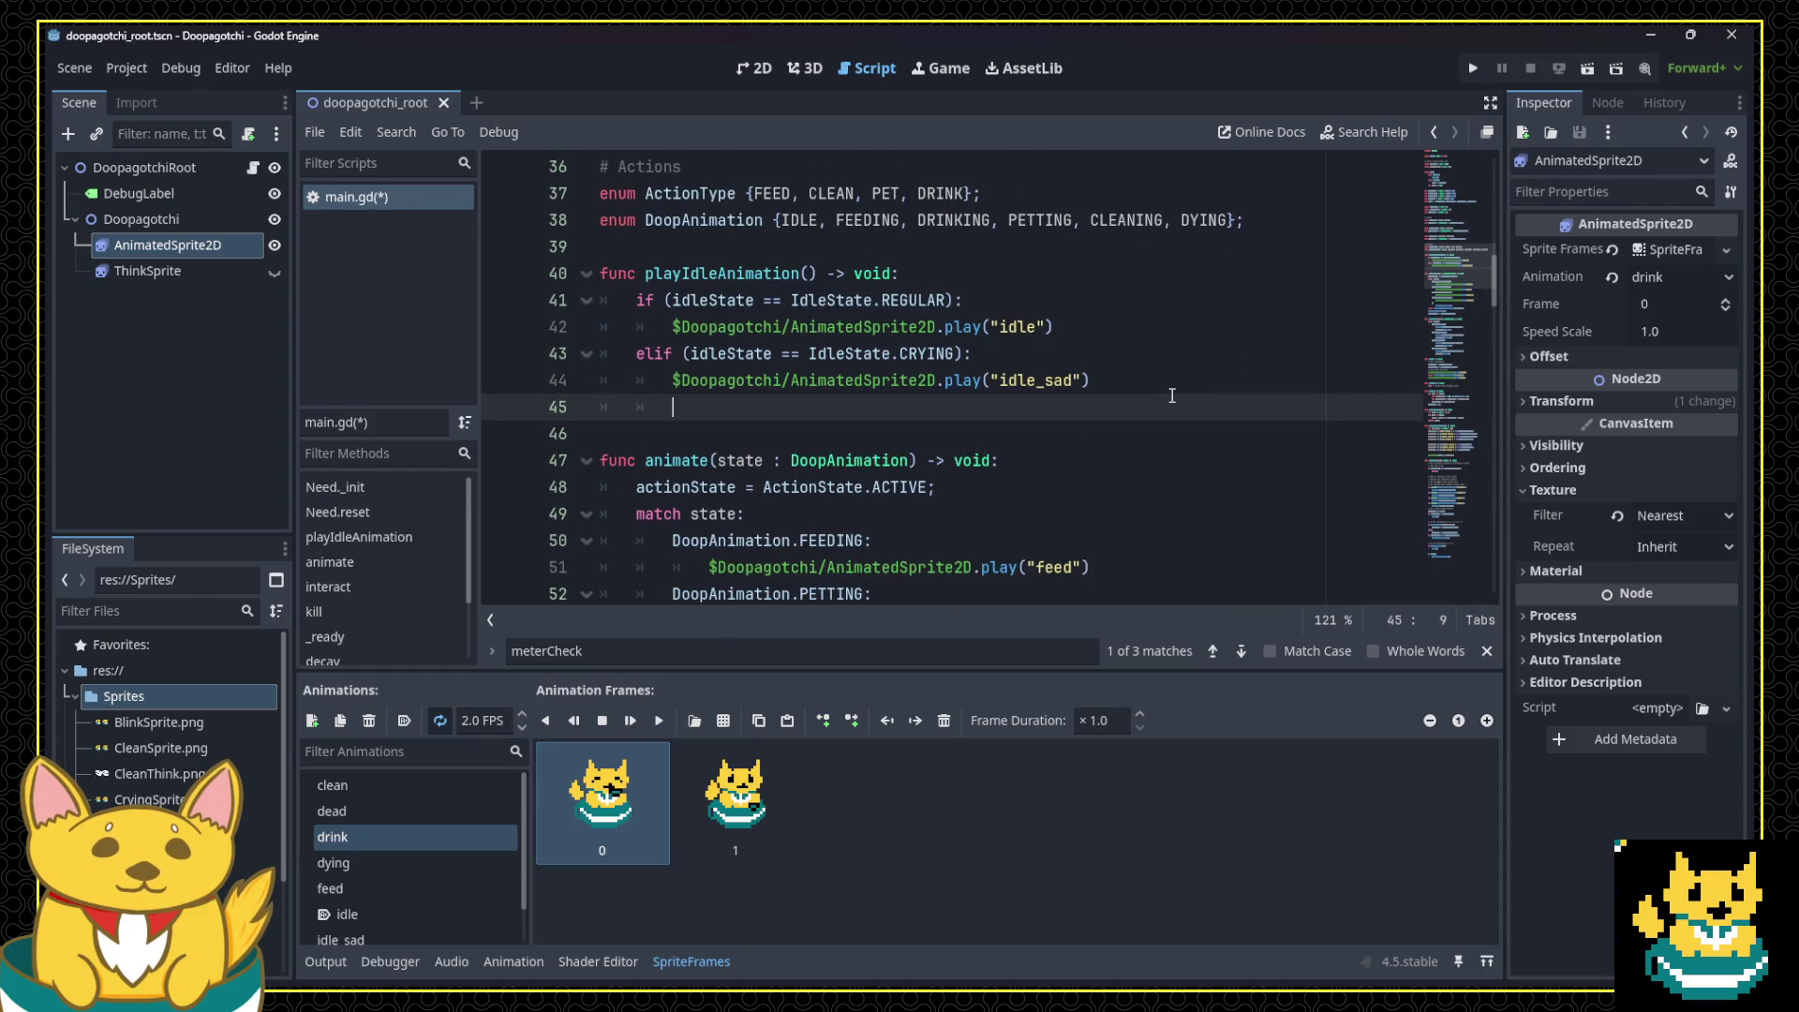
{"action": "key", "text": "ctrl+v"}
{"action": "key", "text": "Up"}
{"action": "key", "text": "shift+Tab"}
{"action": "key", "text": "Down"}
{"action": "key", "text": "Home"}
{"action": "key", "text": "Tab"}
{"action": "key", "text": "Up"}
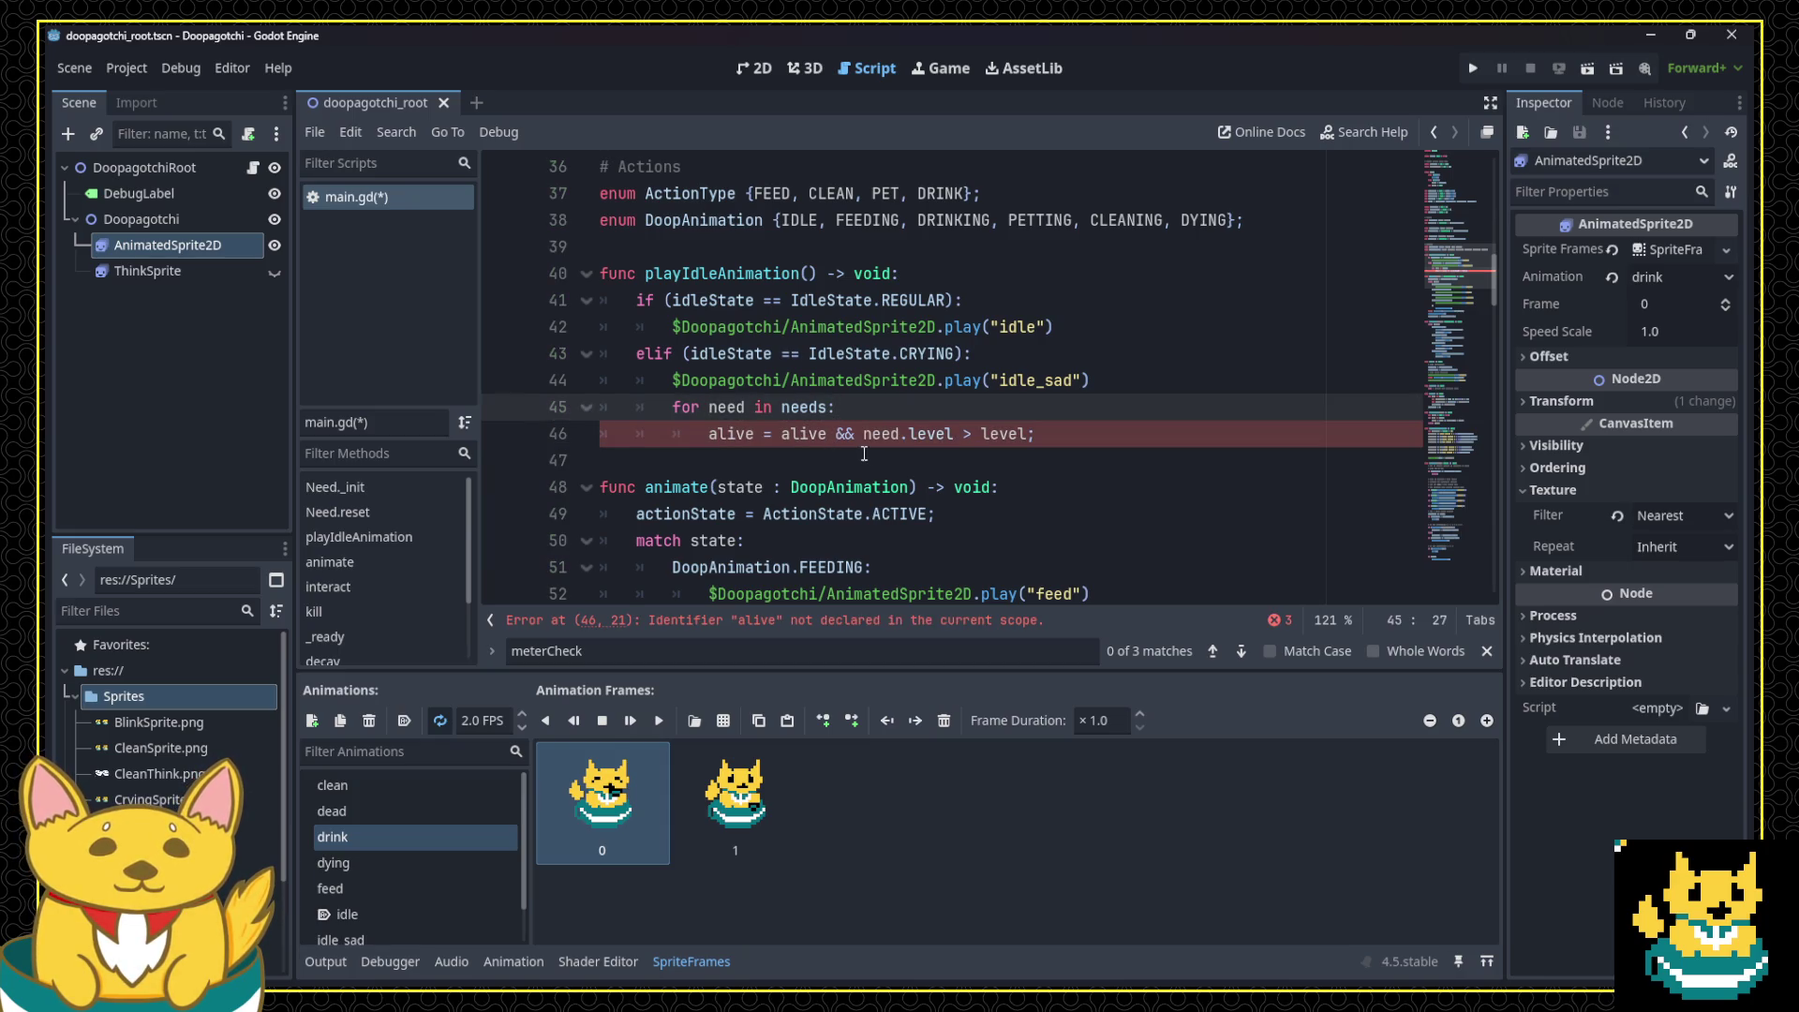
{"action": "scroll", "coordinate": [856, 473], "scroll_direction": "up", "scroll_amount": 10}
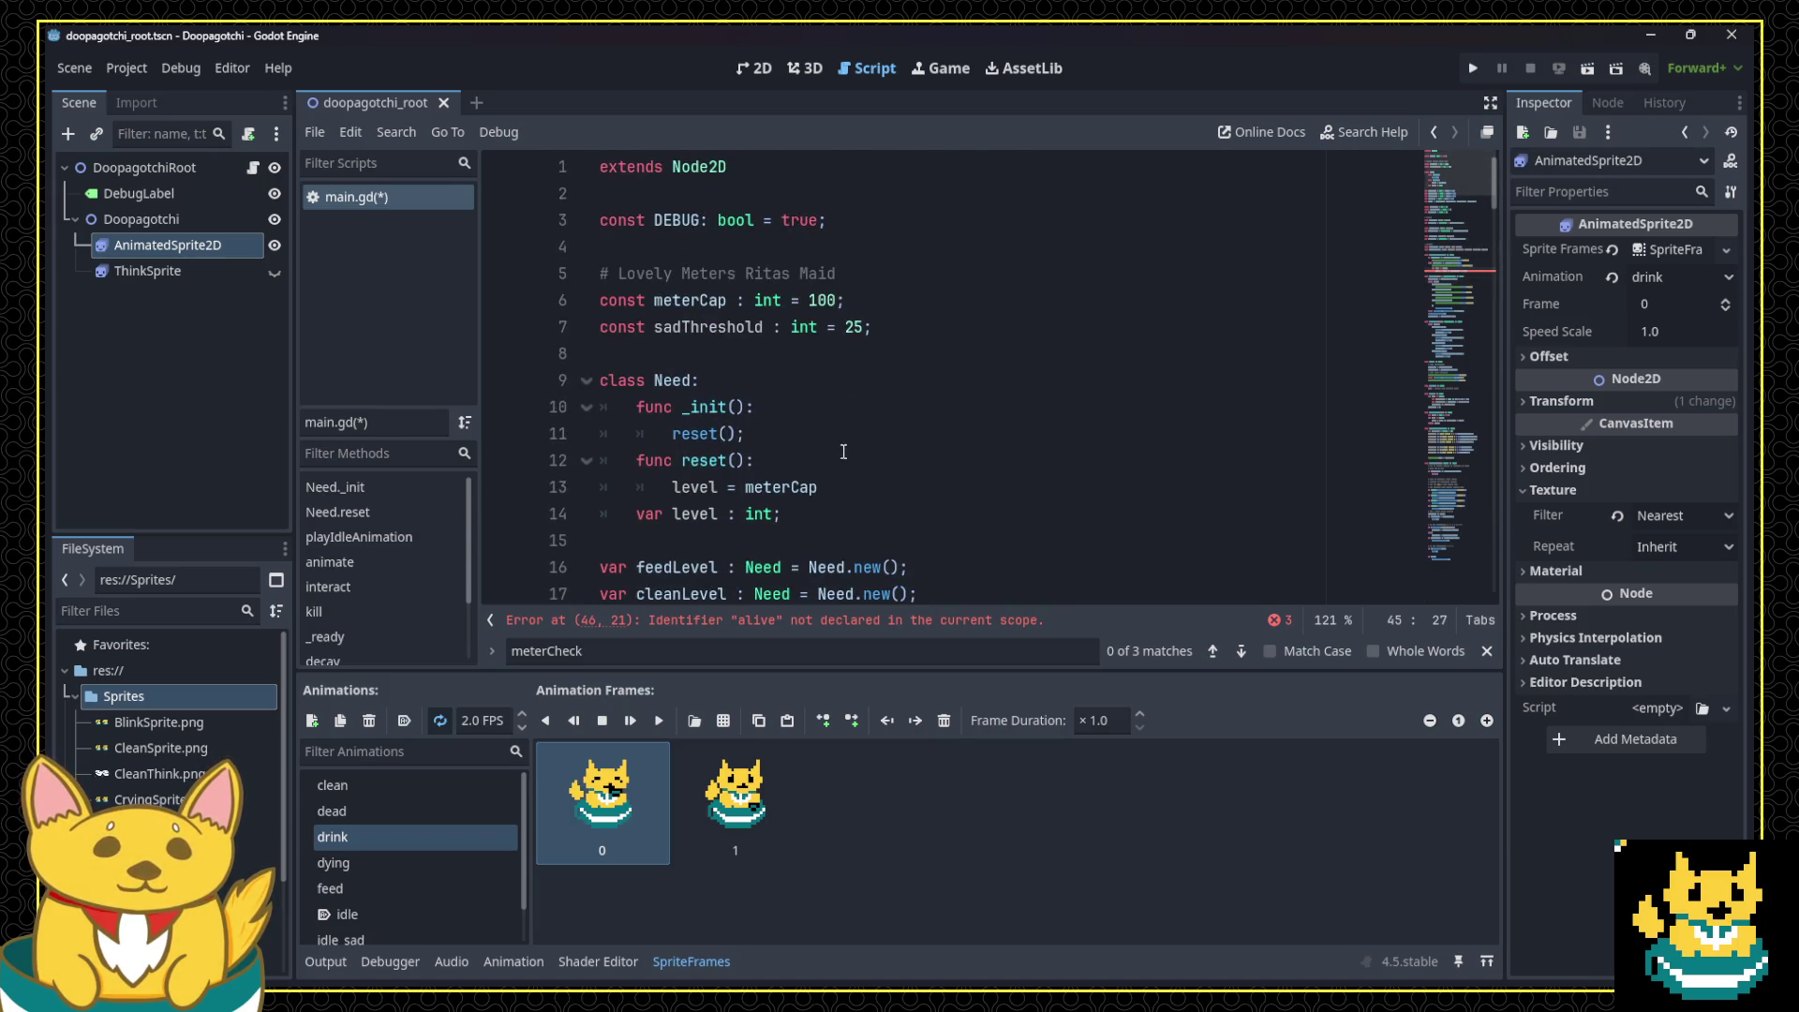
{"action": "left_click", "coordinate": [845, 537]}
{"action": "left_click", "coordinate": [857, 514]}
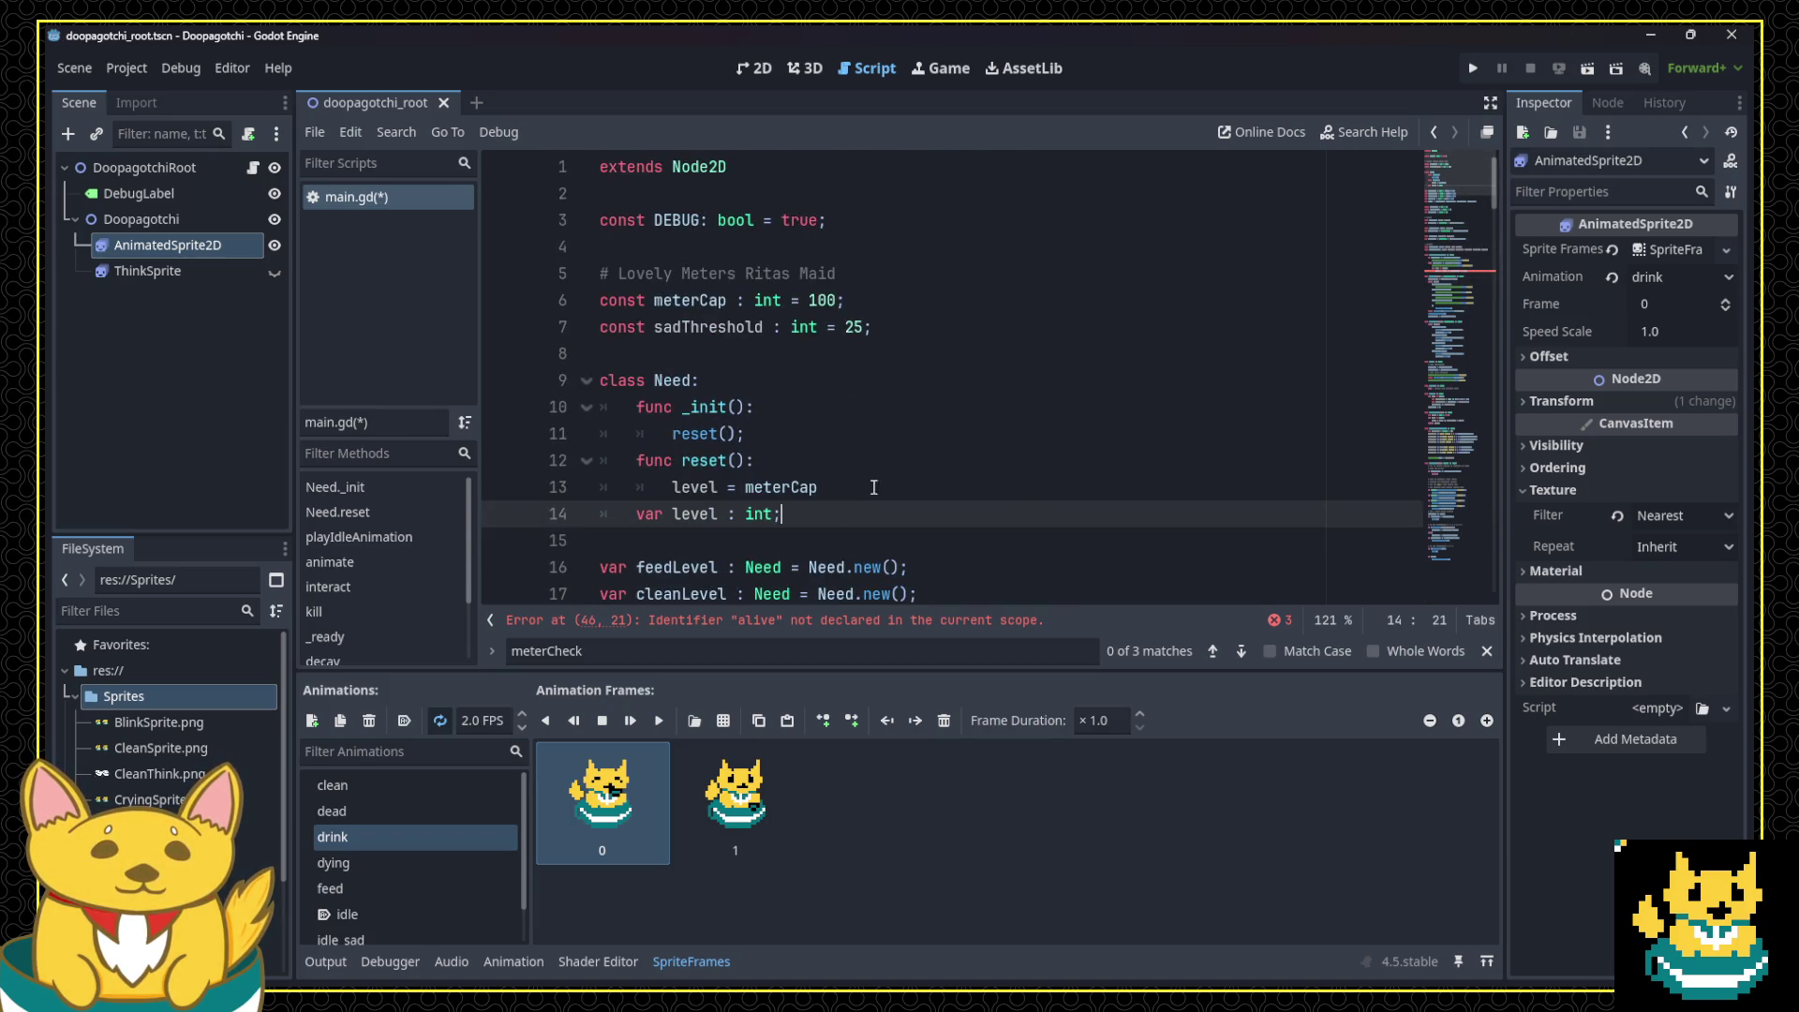
Step: Add a name parameter to Need._init and declare var name : String in the class
{"action": "key", "text": "Up"}
{"action": "key", "text": "Up"}
{"action": "key", "text": "Up"}
{"action": "key", "text": "Left"}
{"action": "key", "text": "Left"}
{"action": "type", "text": "na"}
{"action": "key", "text": "Down"}
{"action": "key", "text": "Down"}
{"action": "key", "text": "Down"}
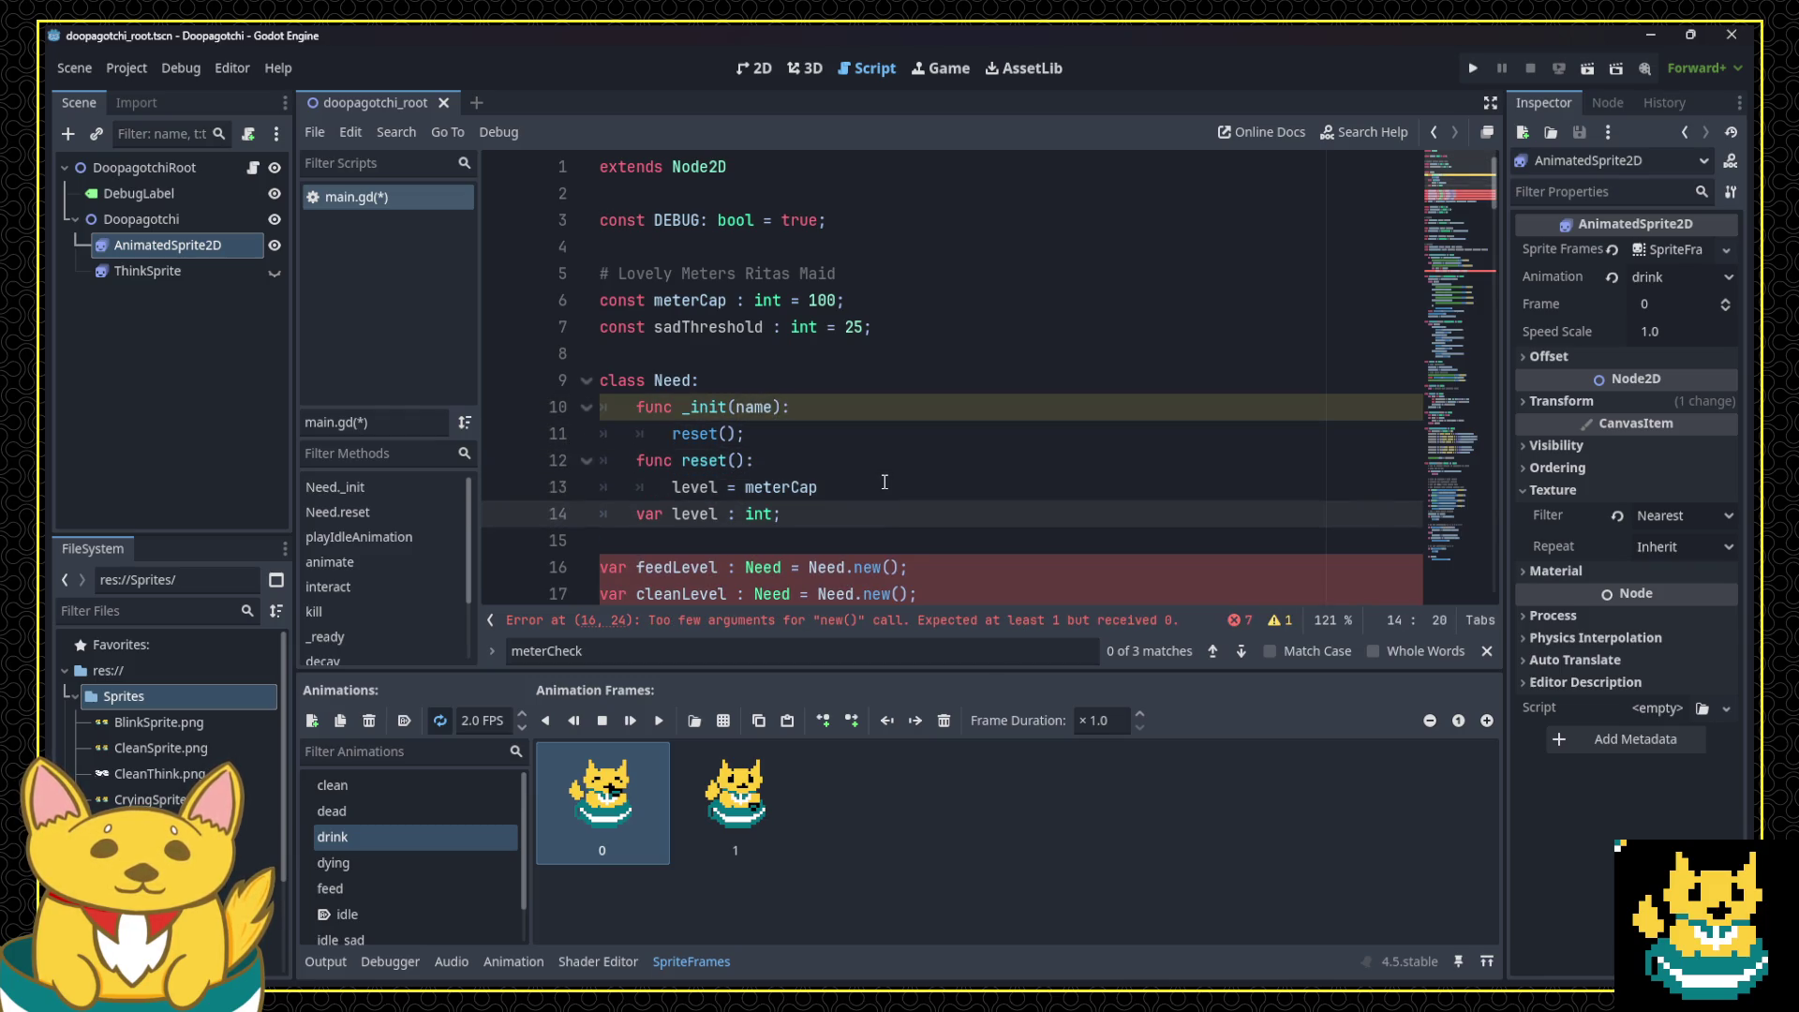
{"action": "key", "text": "ctrl+shift+Return"}
{"action": "type", "text": "var name ="}
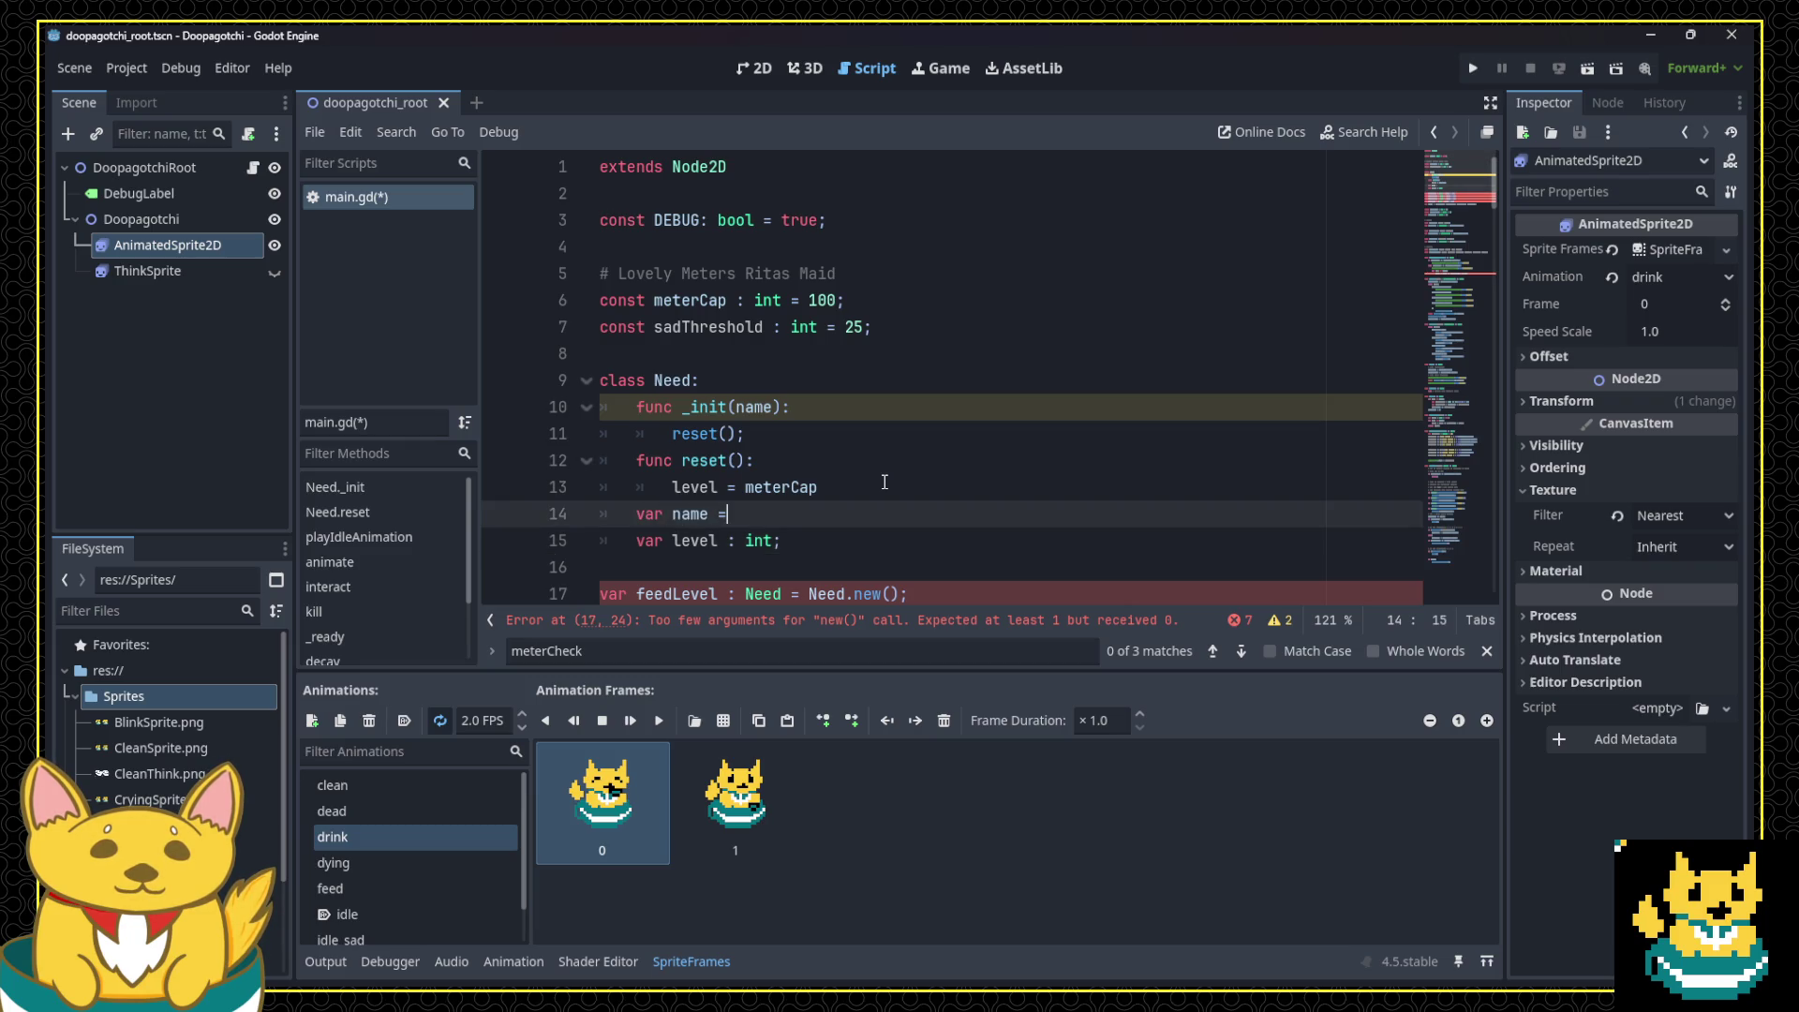
{"action": "key", "text": "BackSpace"}
{"action": "type", "text": ": "}
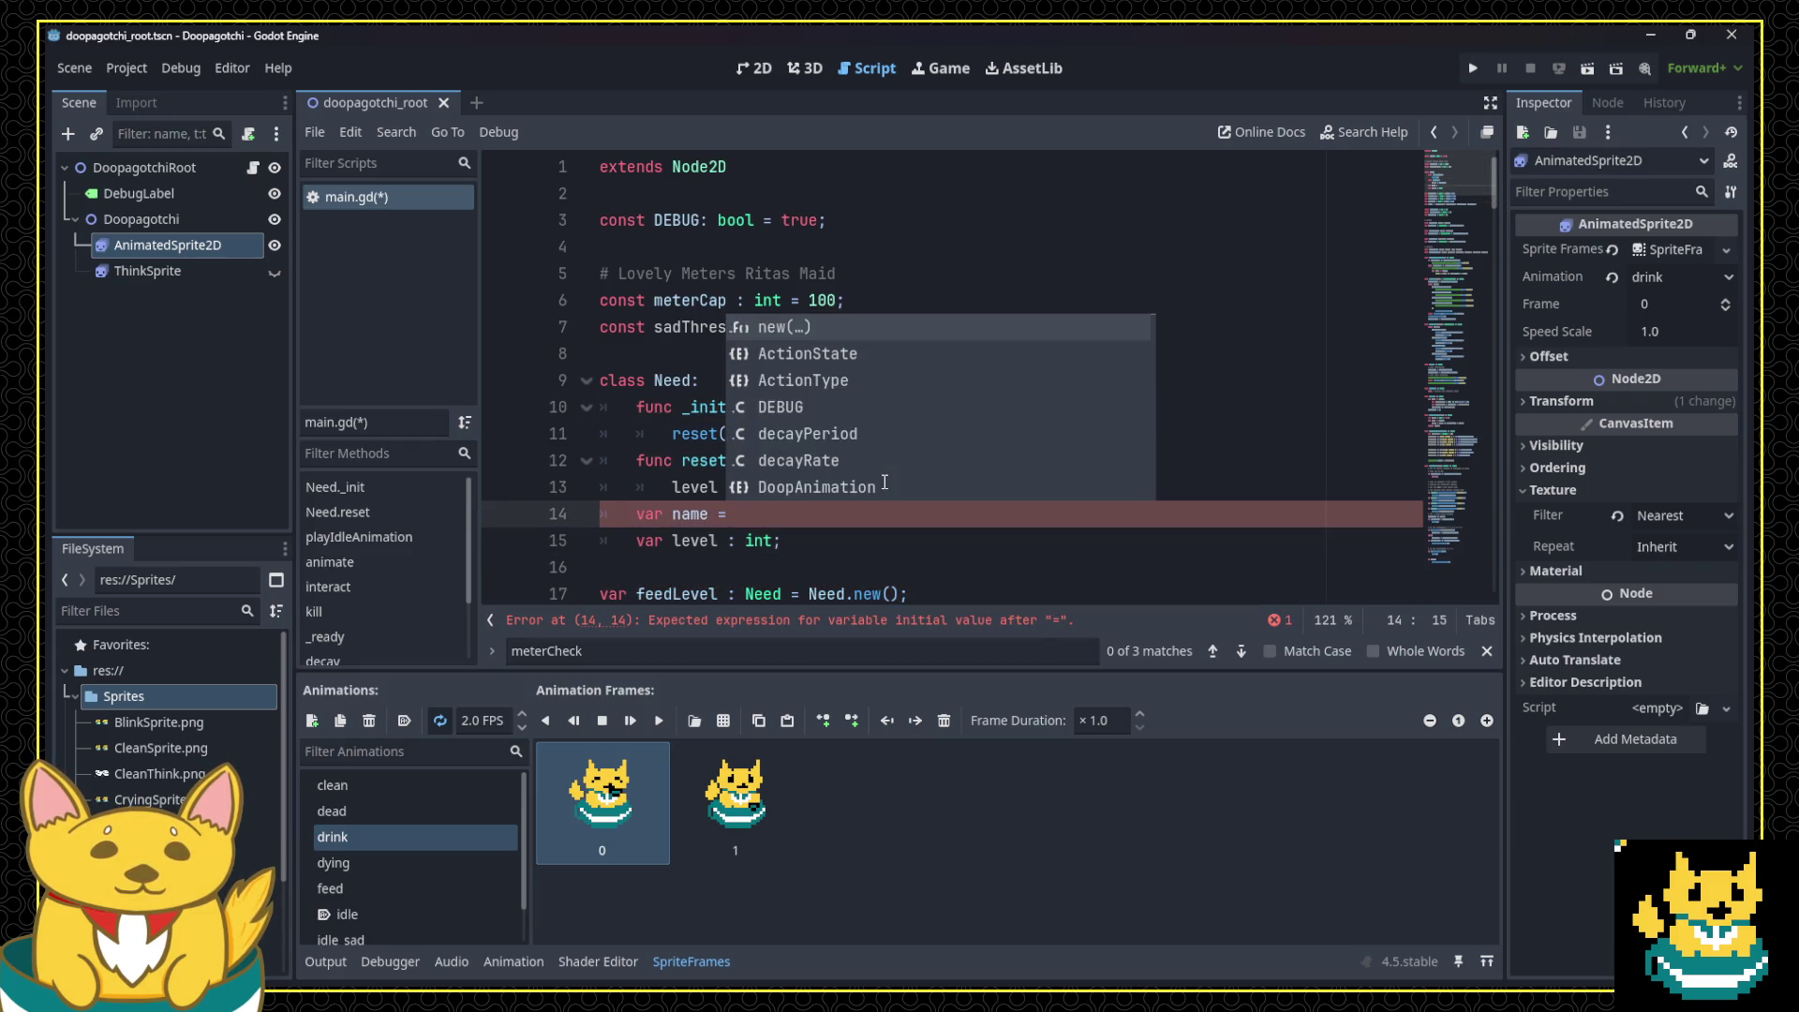
{"action": "type", "text": "s"}
{"action": "type", "text": ";"}
{"action": "key", "text": "Up"}
{"action": "key", "text": "Up"}
{"action": "key", "text": "Up"}
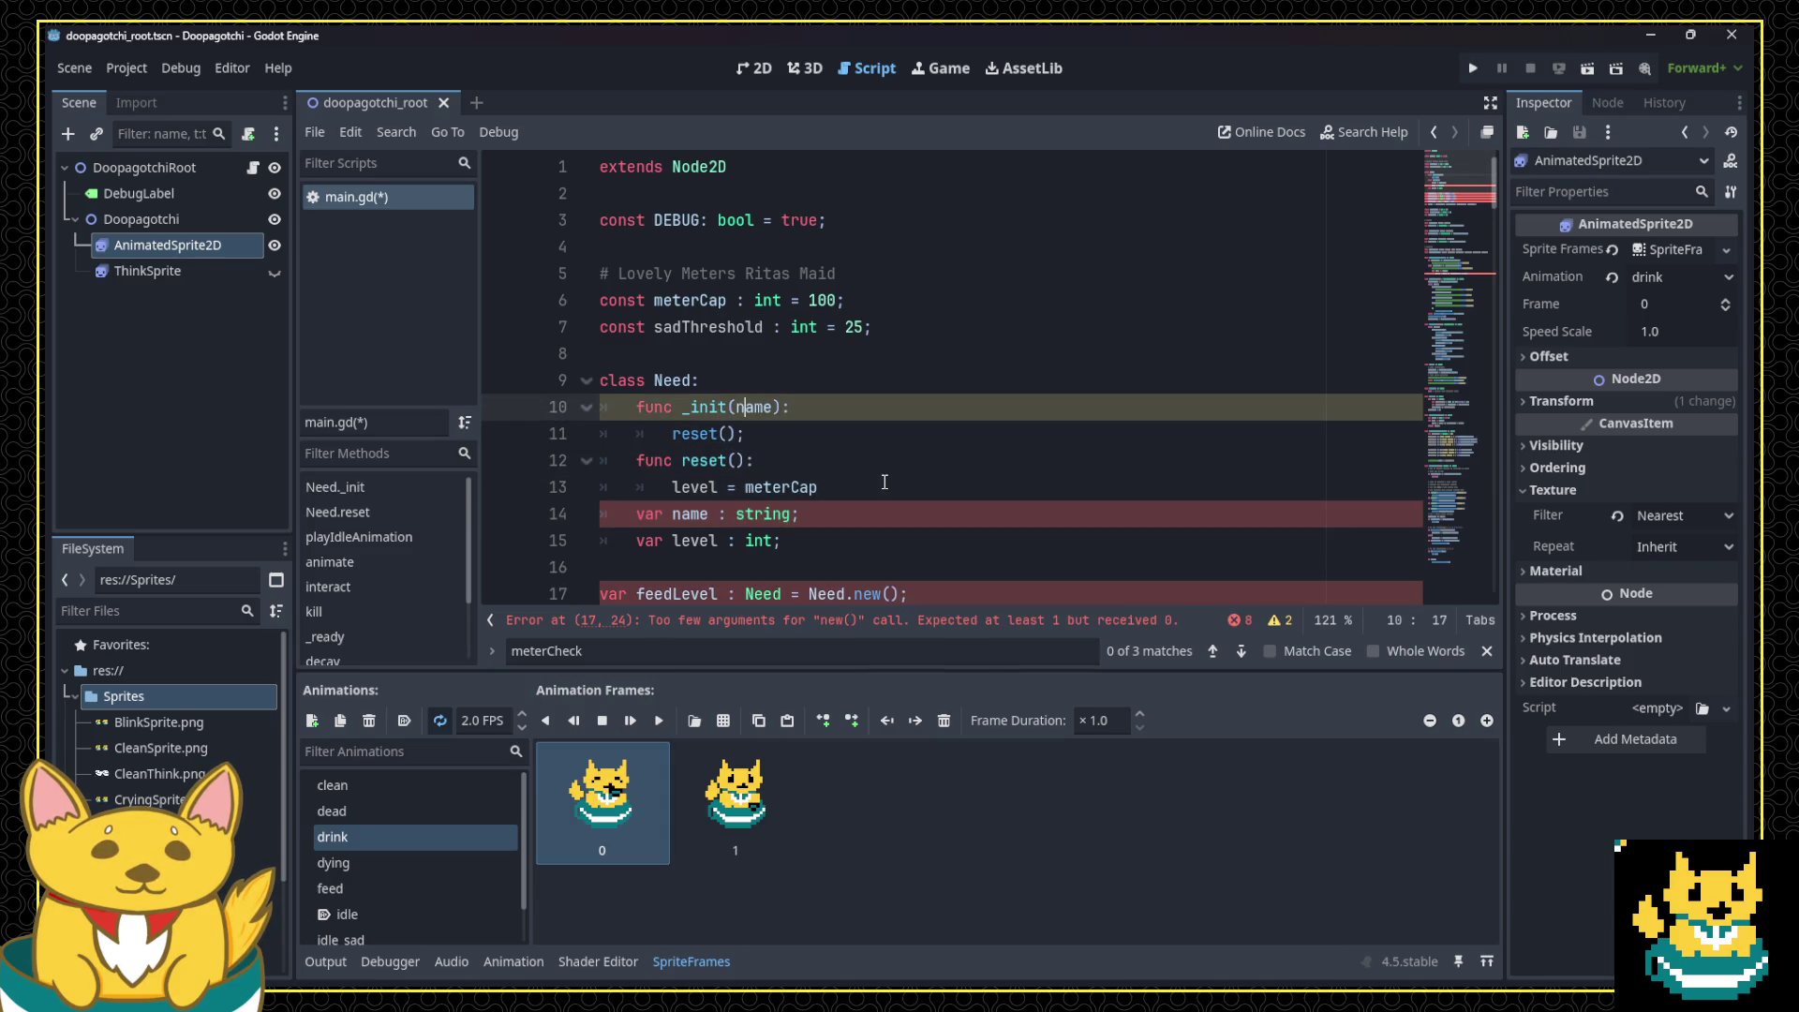
{"action": "key", "text": "Down"}
{"action": "key", "text": "Down"}
{"action": "key", "text": "Down"}
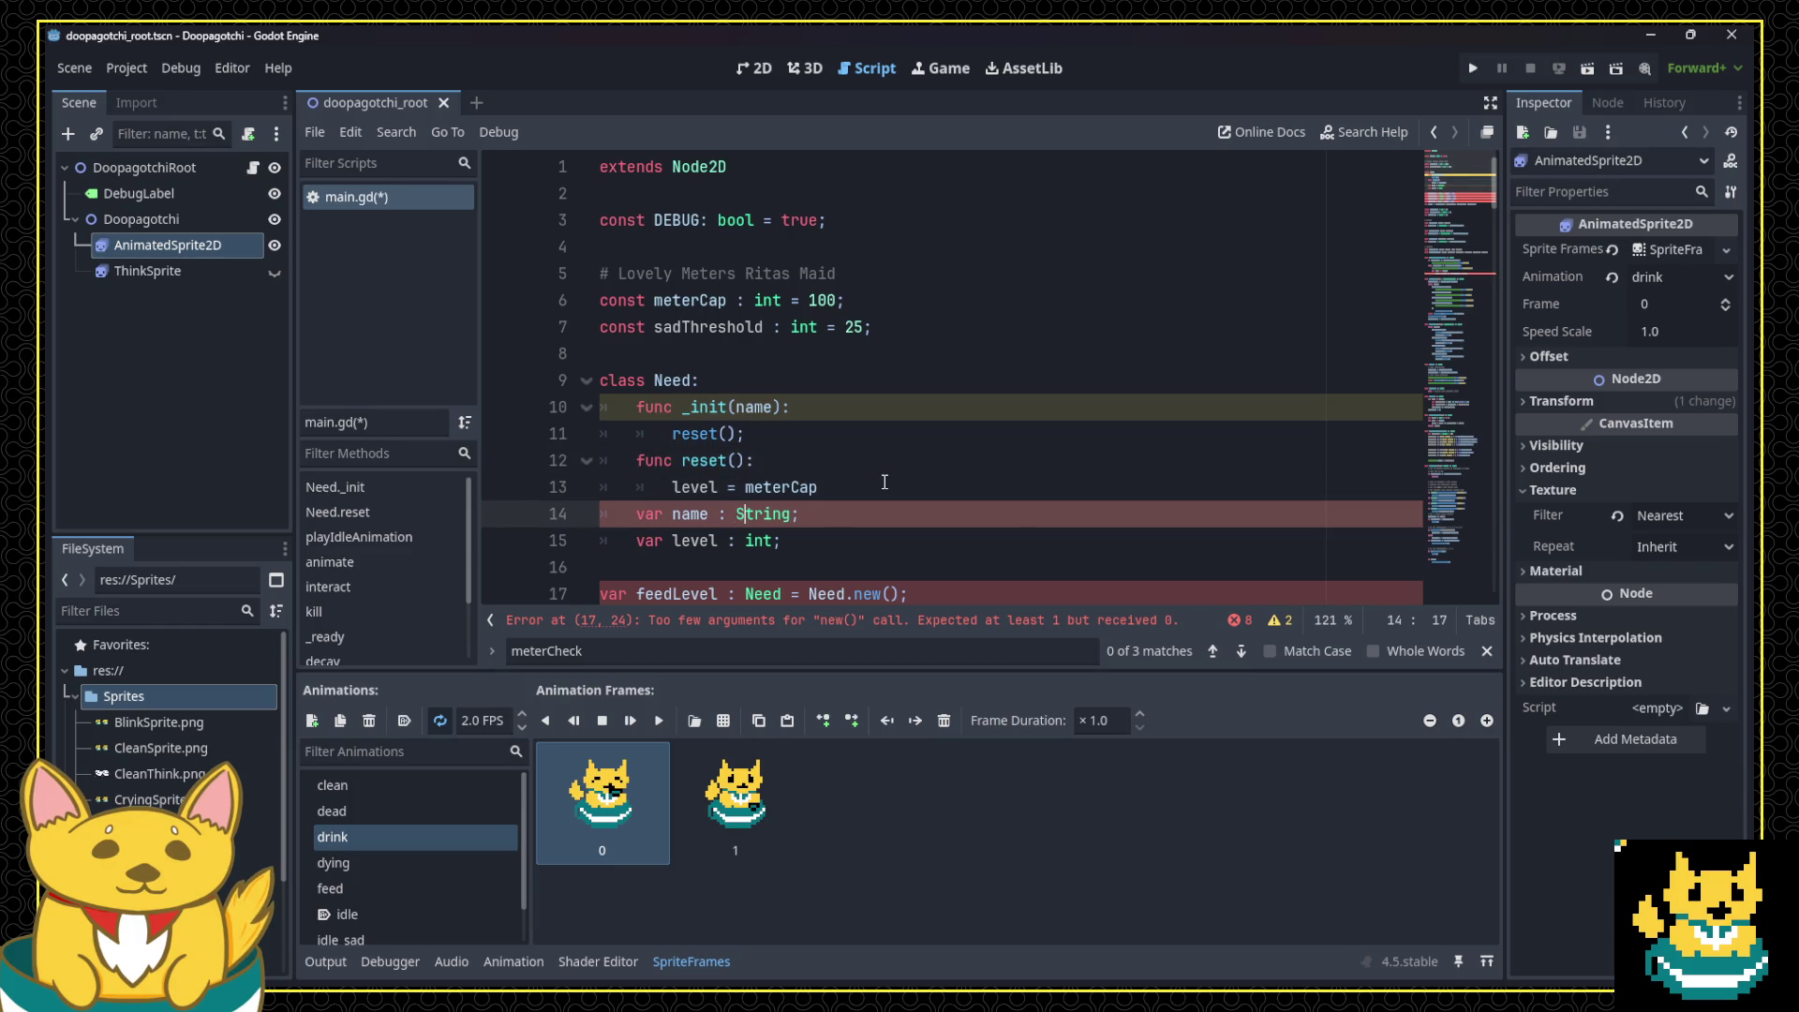
{"action": "key", "text": "End"}
{"action": "key", "text": "Escape"}
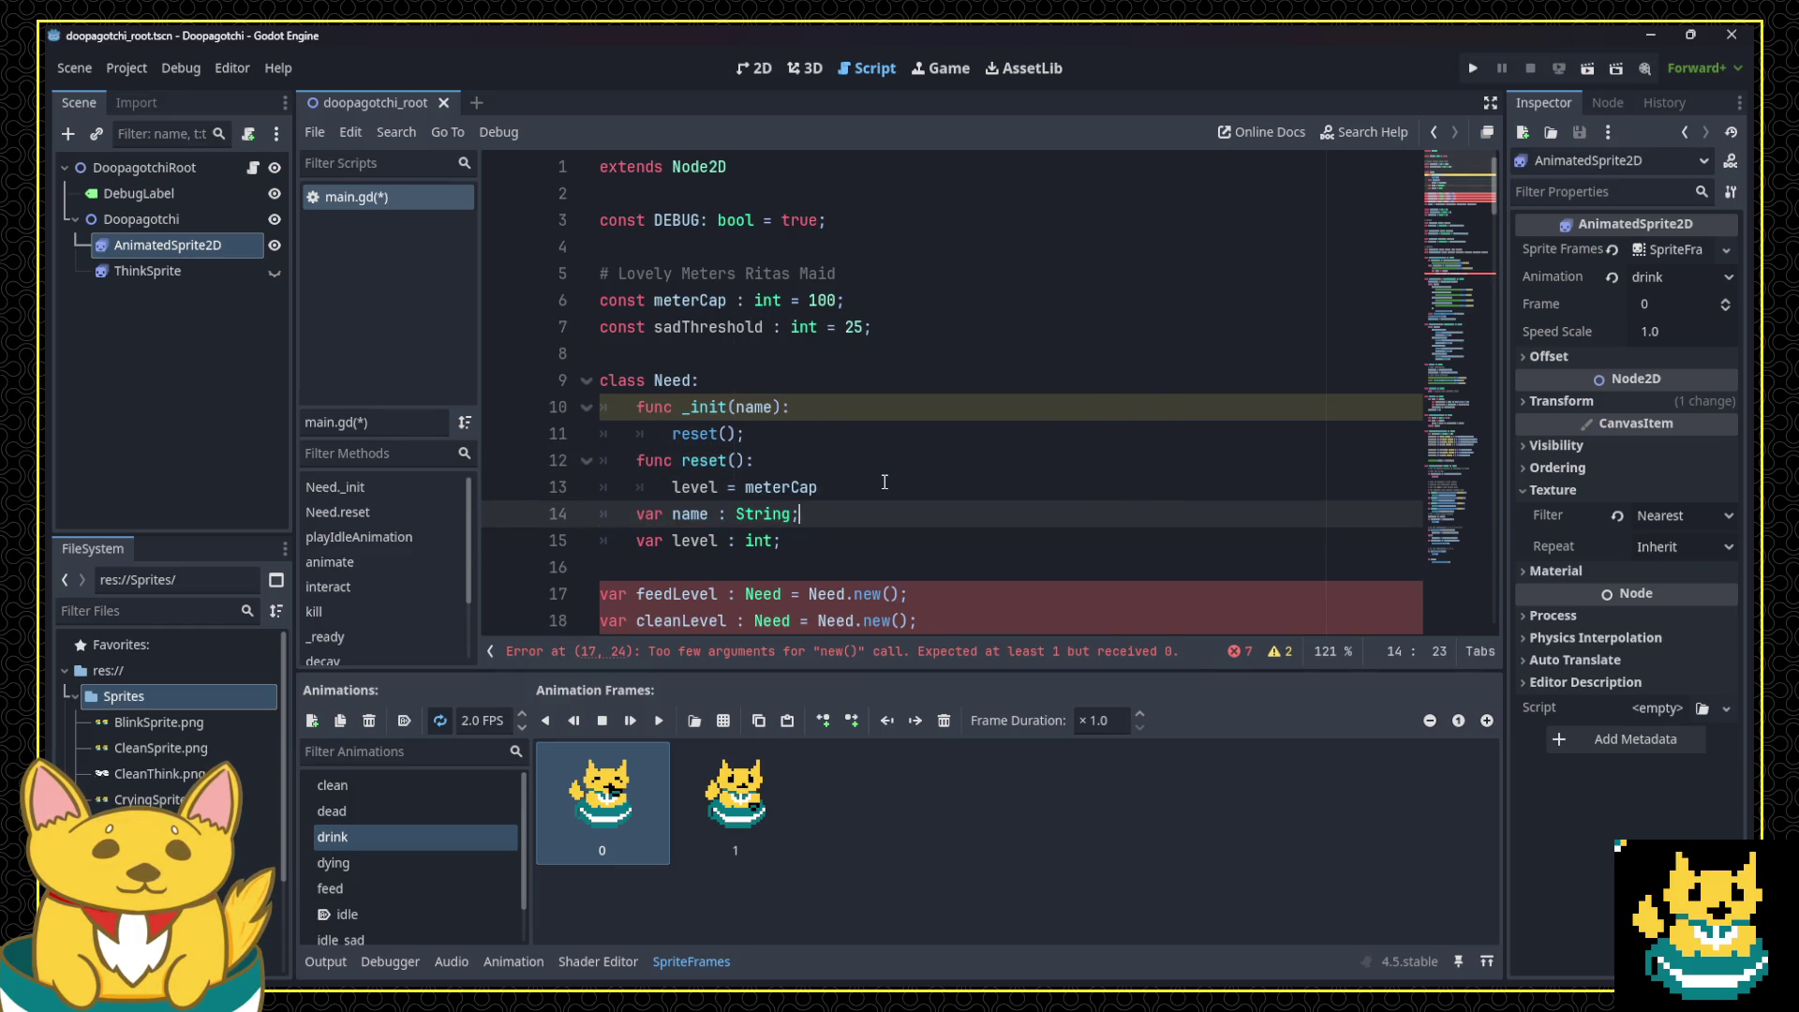
Step: Assign name = name inside the Need _init body
{"action": "key", "text": "Down"}
{"action": "key", "text": "Up"}
{"action": "key", "text": "Up"}
{"action": "key", "text": "Up"}
{"action": "key", "text": "Return"}
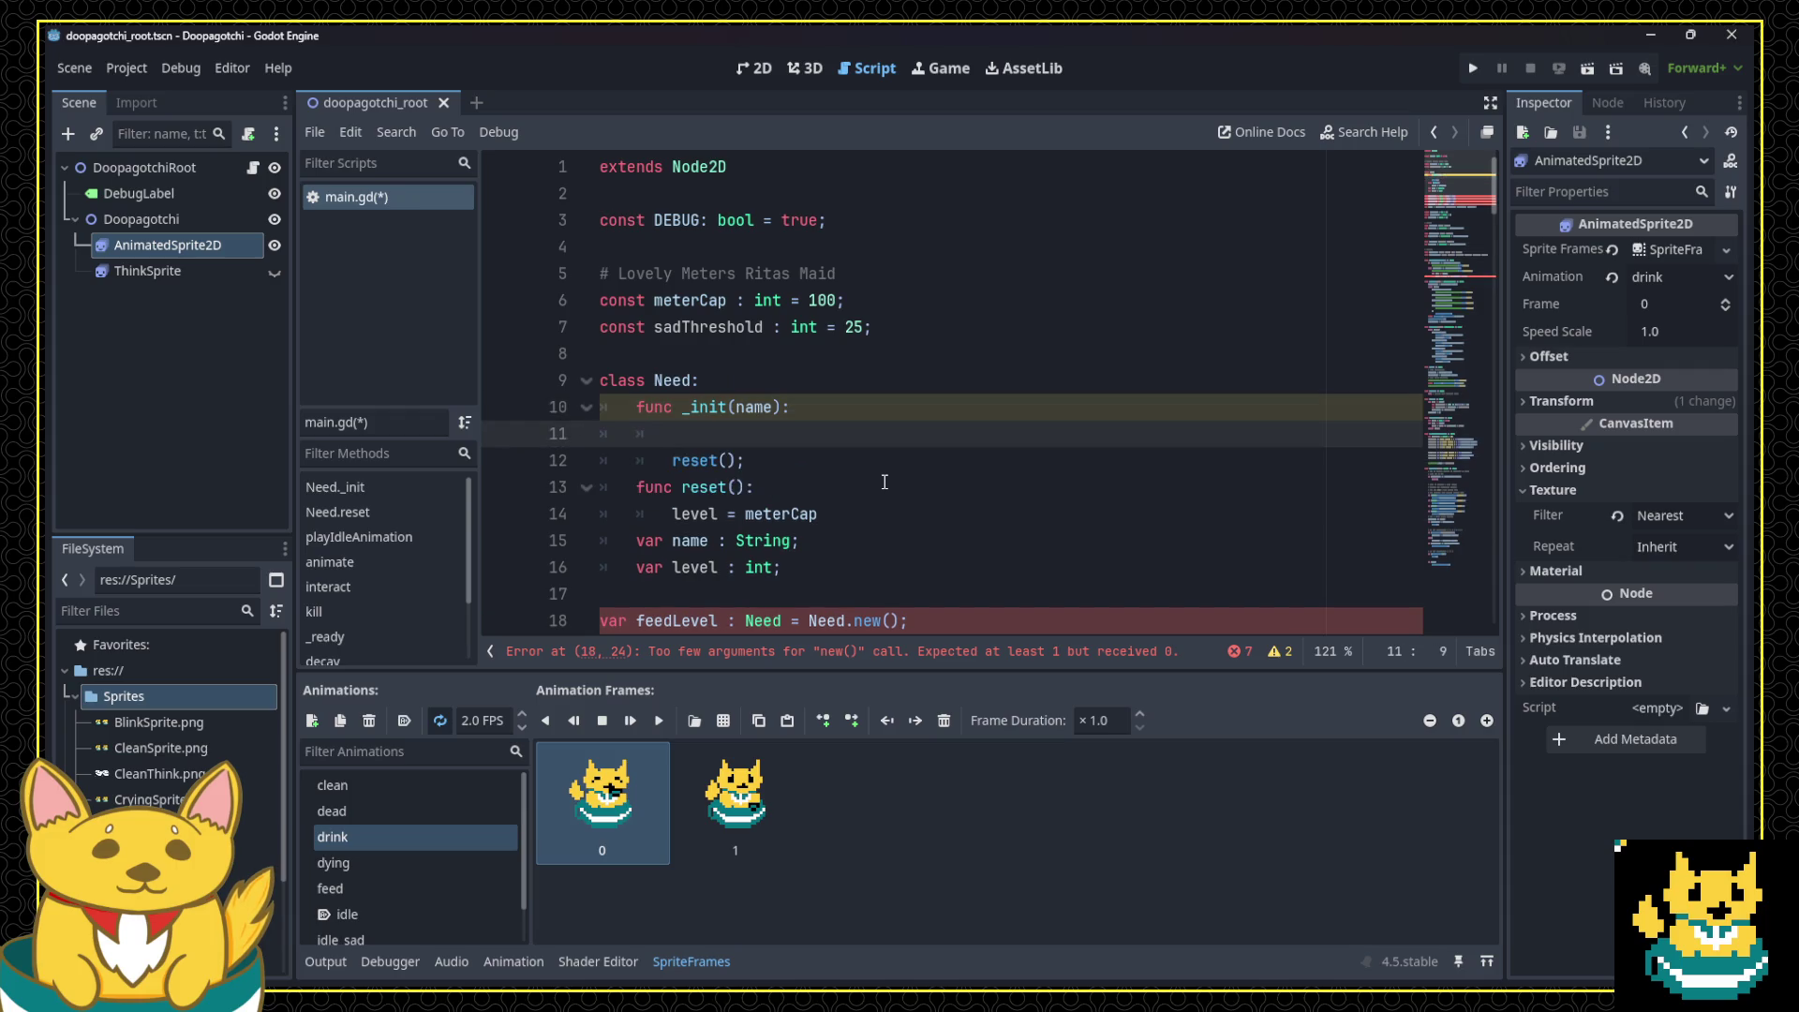
{"action": "key", "text": "BackSpace"}
{"action": "key", "text": "BackSpace"}
{"action": "key", "text": "BackSpace"}
{"action": "type", "text": "name = name;"}
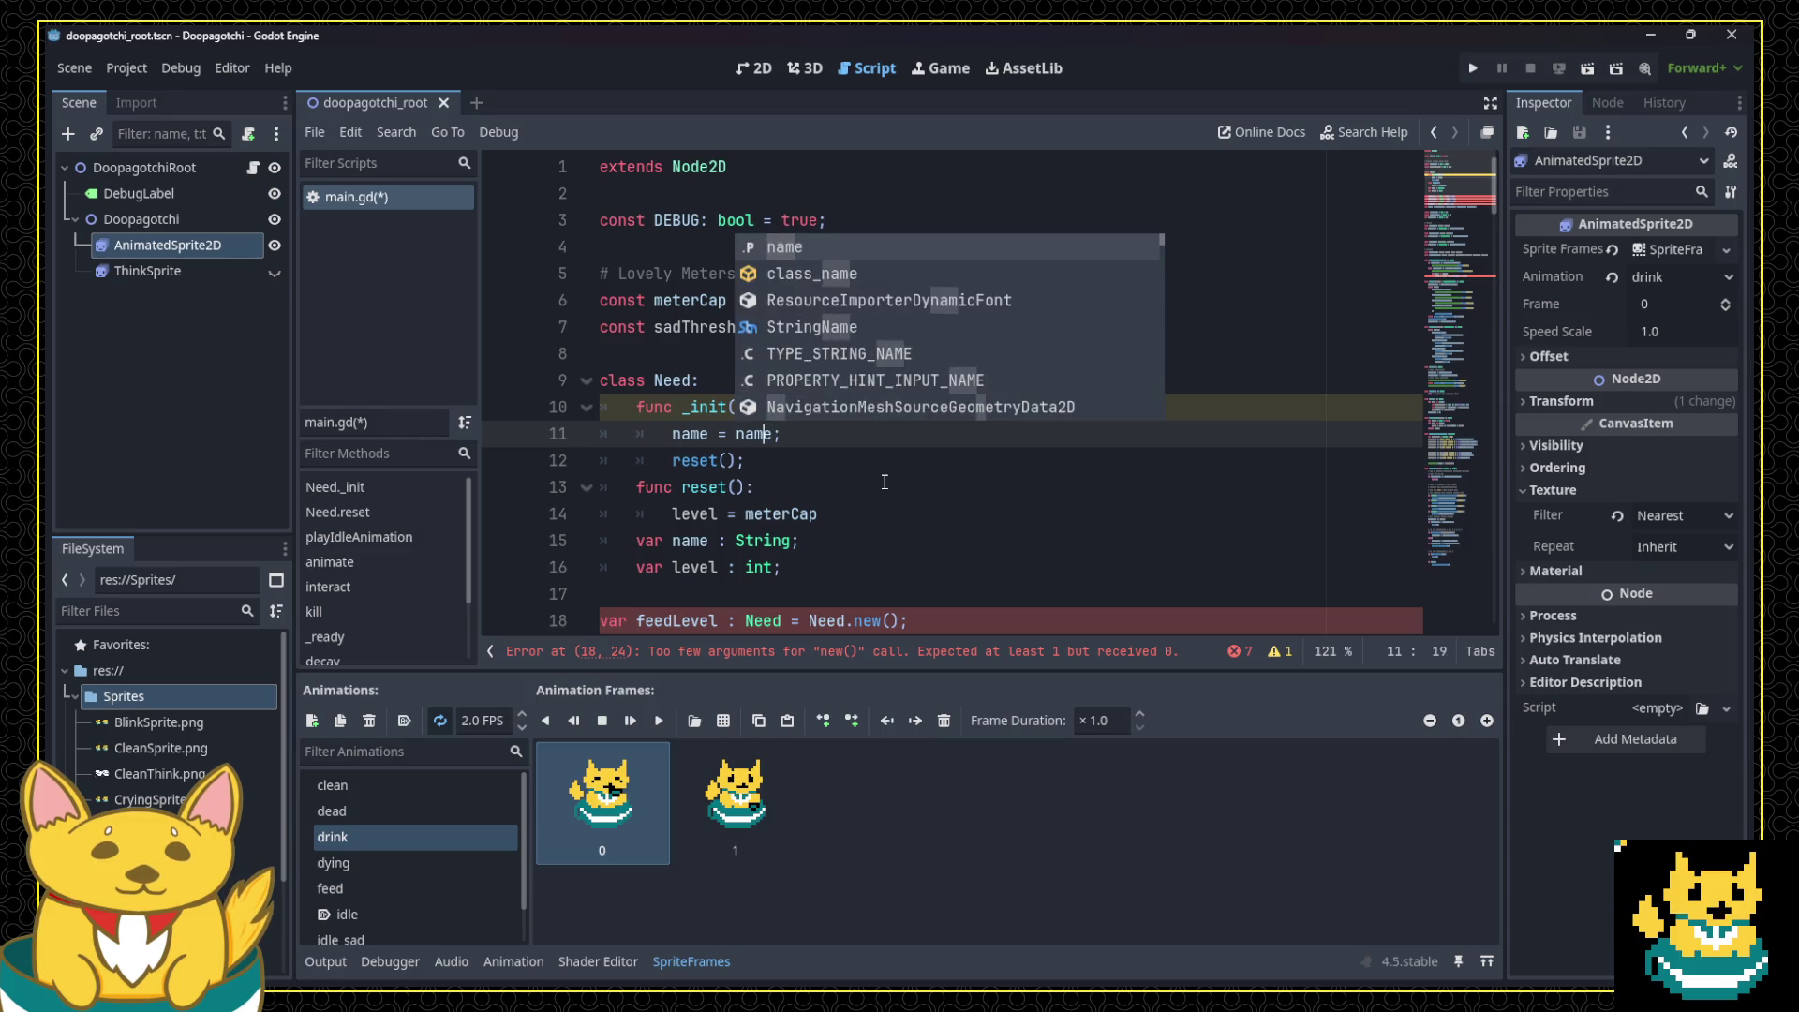
{"action": "key", "text": "Escape"}
{"action": "key", "text": "Up"}
{"action": "key", "text": "Home"}
{"action": "key", "text": "Home"}
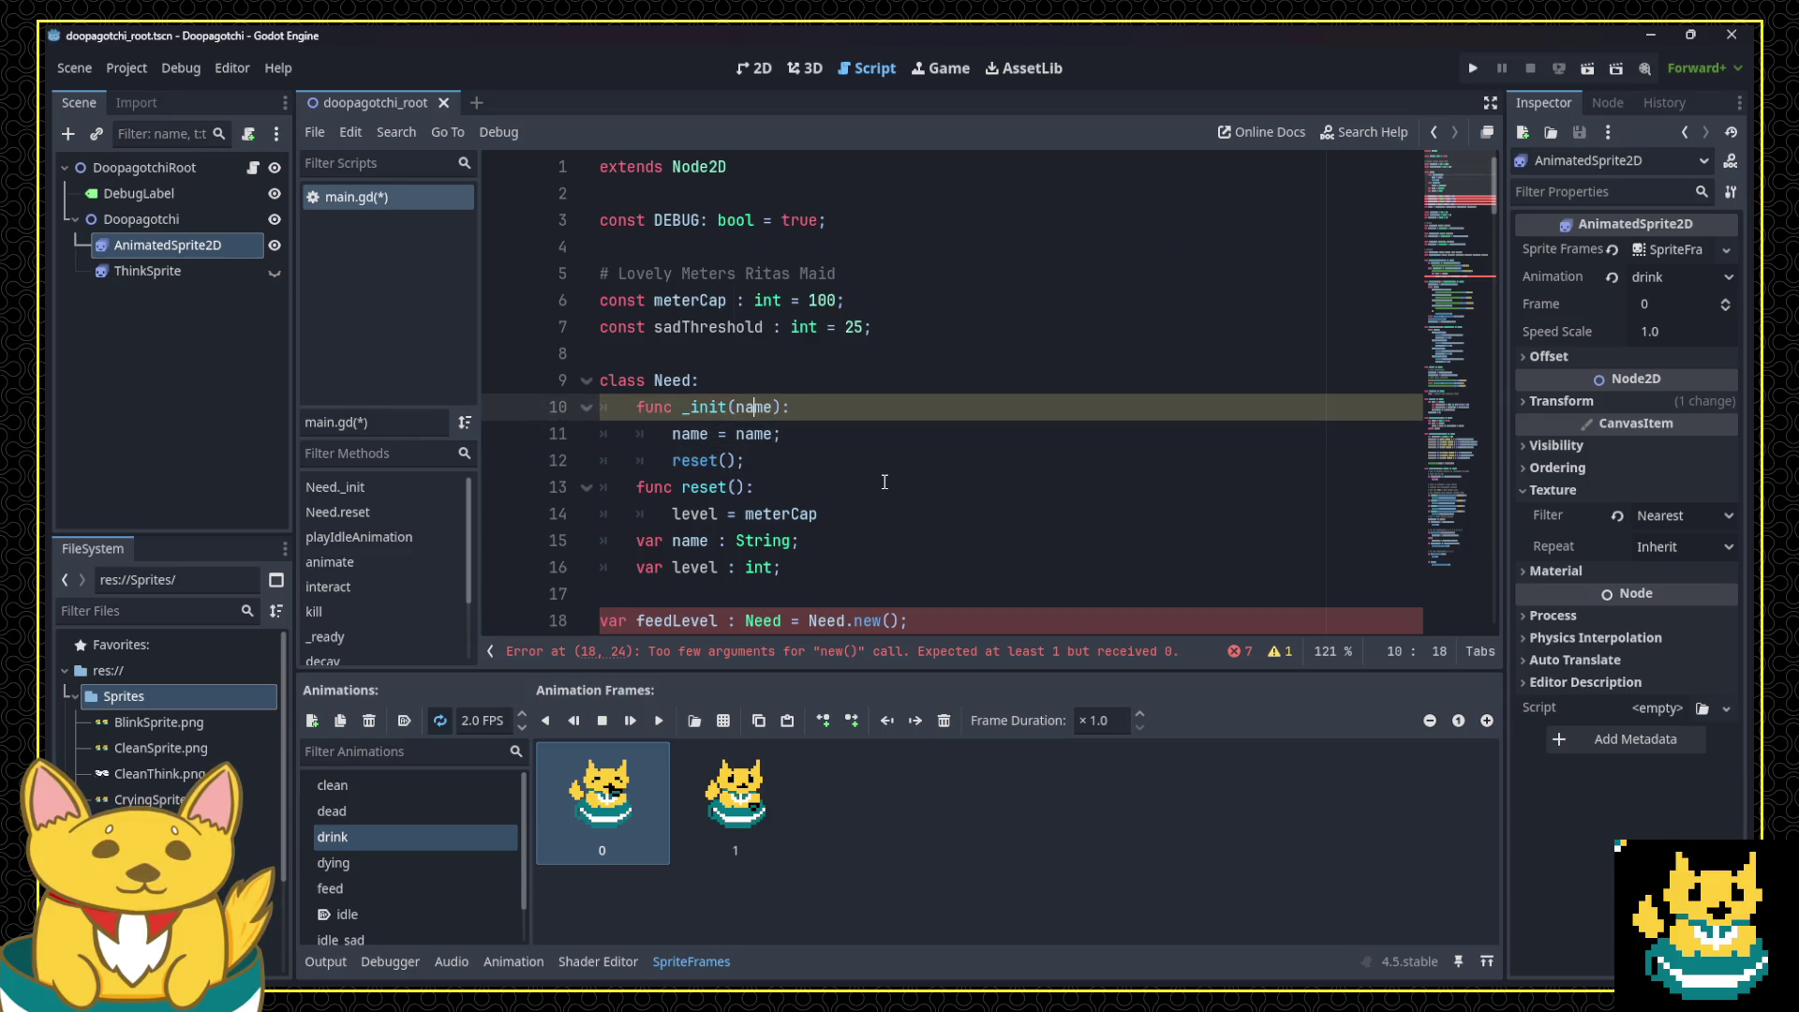
Step: Pass need names to the Need.new calls: "feed", "clean" and "pet"
{"action": "type", "text": "eedN"}
{"action": "left_click", "coordinate": [884, 481]}
{"action": "scroll", "coordinate": [885, 468], "scroll_direction": "down", "scroll_amount": 2}
{"action": "left_click", "coordinate": [889, 460]}
{"action": "type", "text": "\"feed\""}
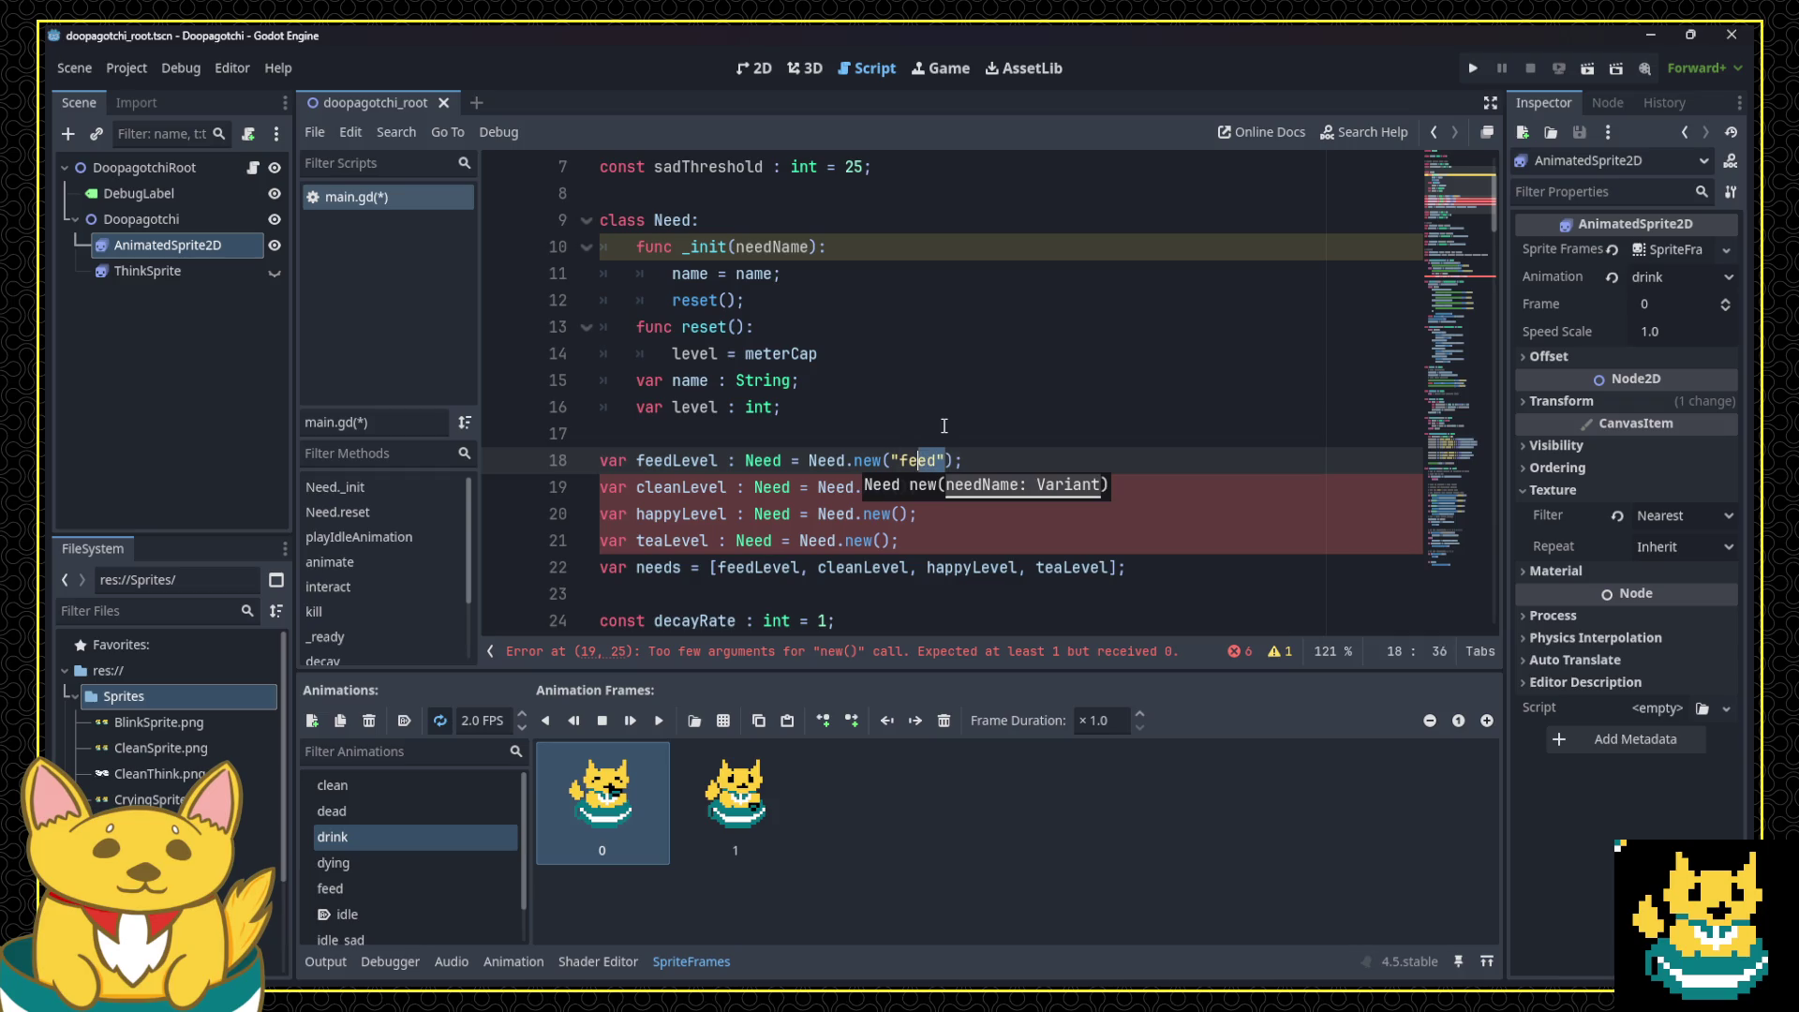
{"action": "key", "text": "Down"}
{"action": "key", "text": "Down"}
{"action": "key", "text": "Up"}
{"action": "key", "text": "Up"}
{"action": "key", "text": "Left"}
{"action": "type", "text": "\"feed\""}
{"action": "key", "text": "Down"}
{"action": "key", "text": "ctrl+shift+Left"}
{"action": "type", "text": "pet"}
{"action": "key", "text": "Up"}
{"action": "type", "text": "clean"}
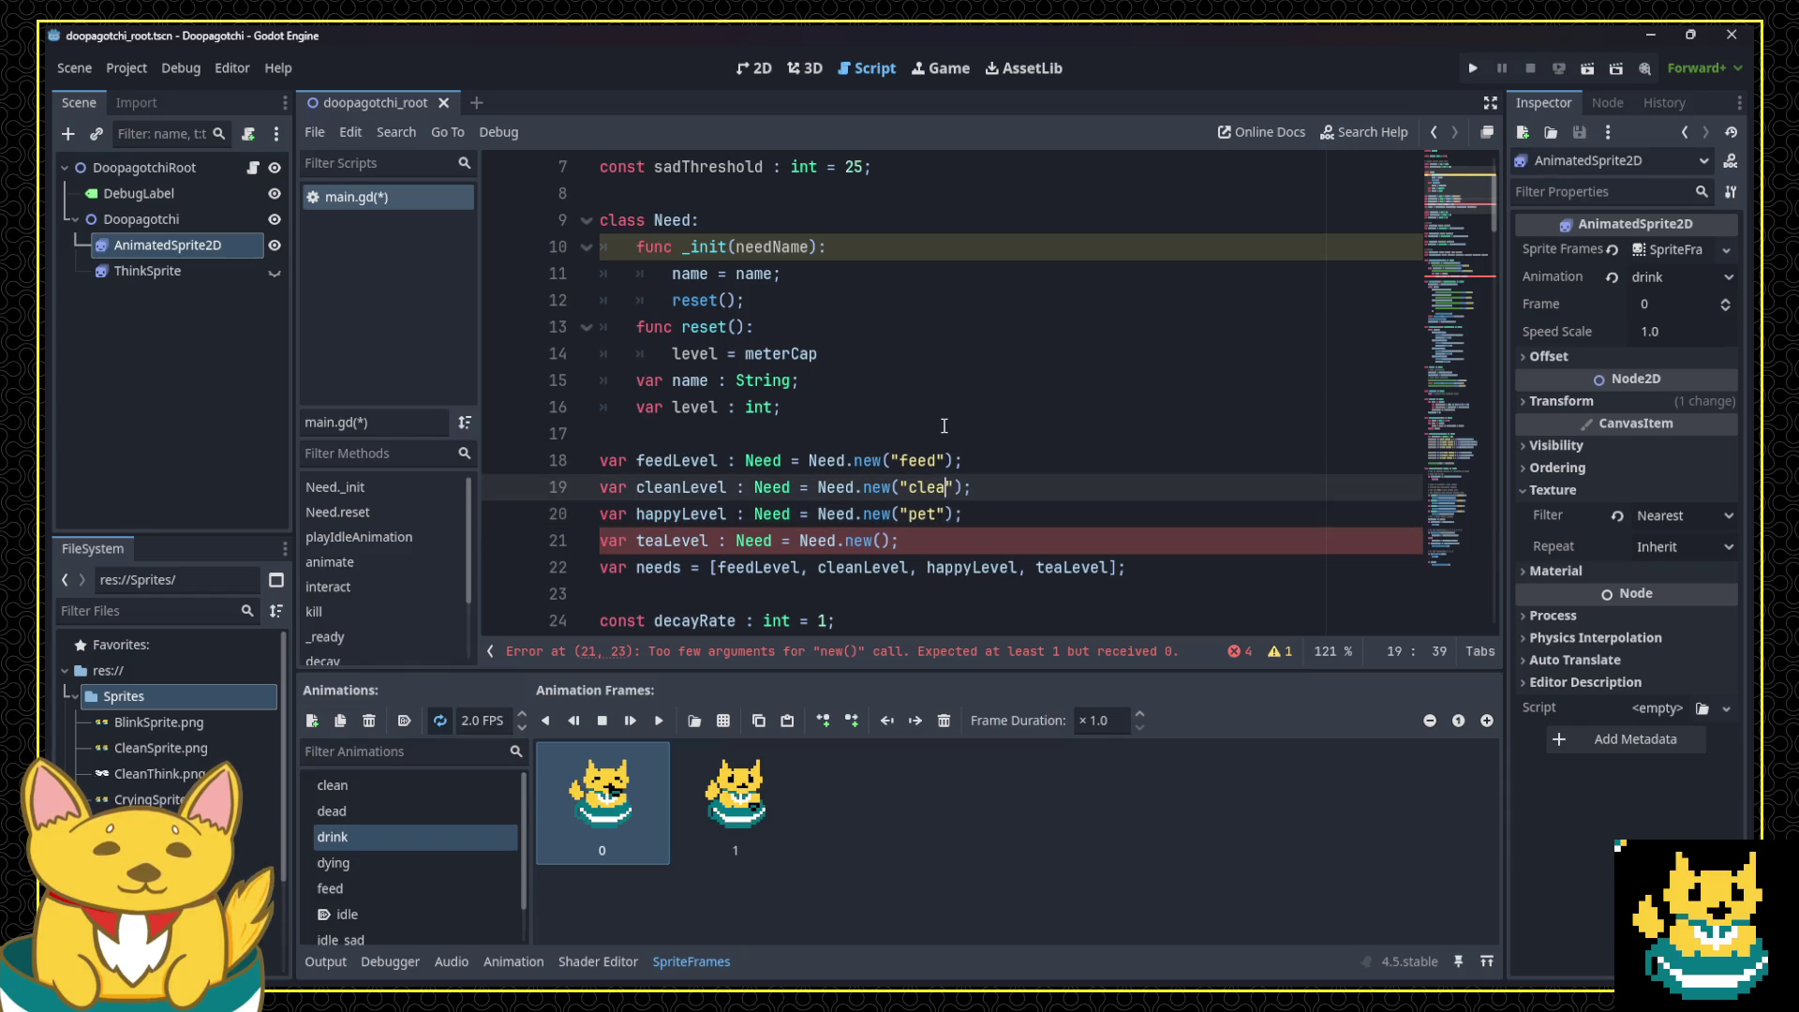
{"action": "key", "text": "Down"}
{"action": "key", "text": "Down"}
{"action": "key", "text": "Down"}
{"action": "key", "text": "Up"}
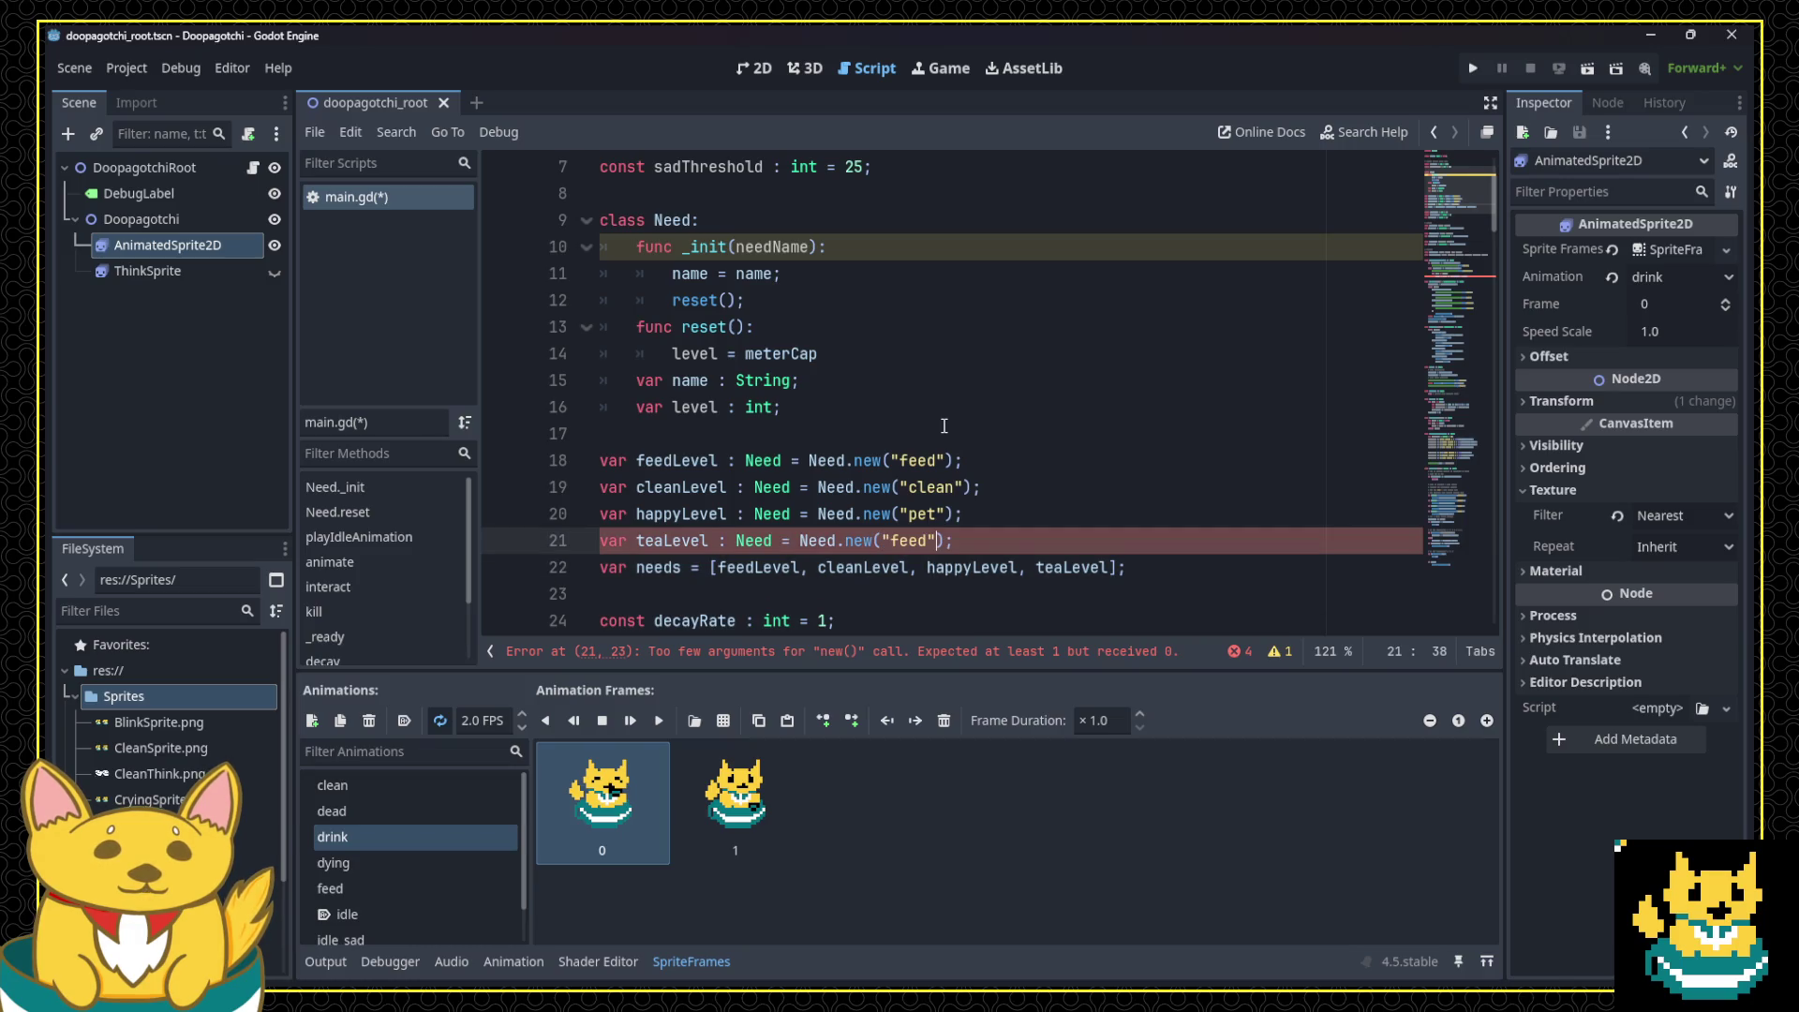
{"action": "key", "text": "Left"}
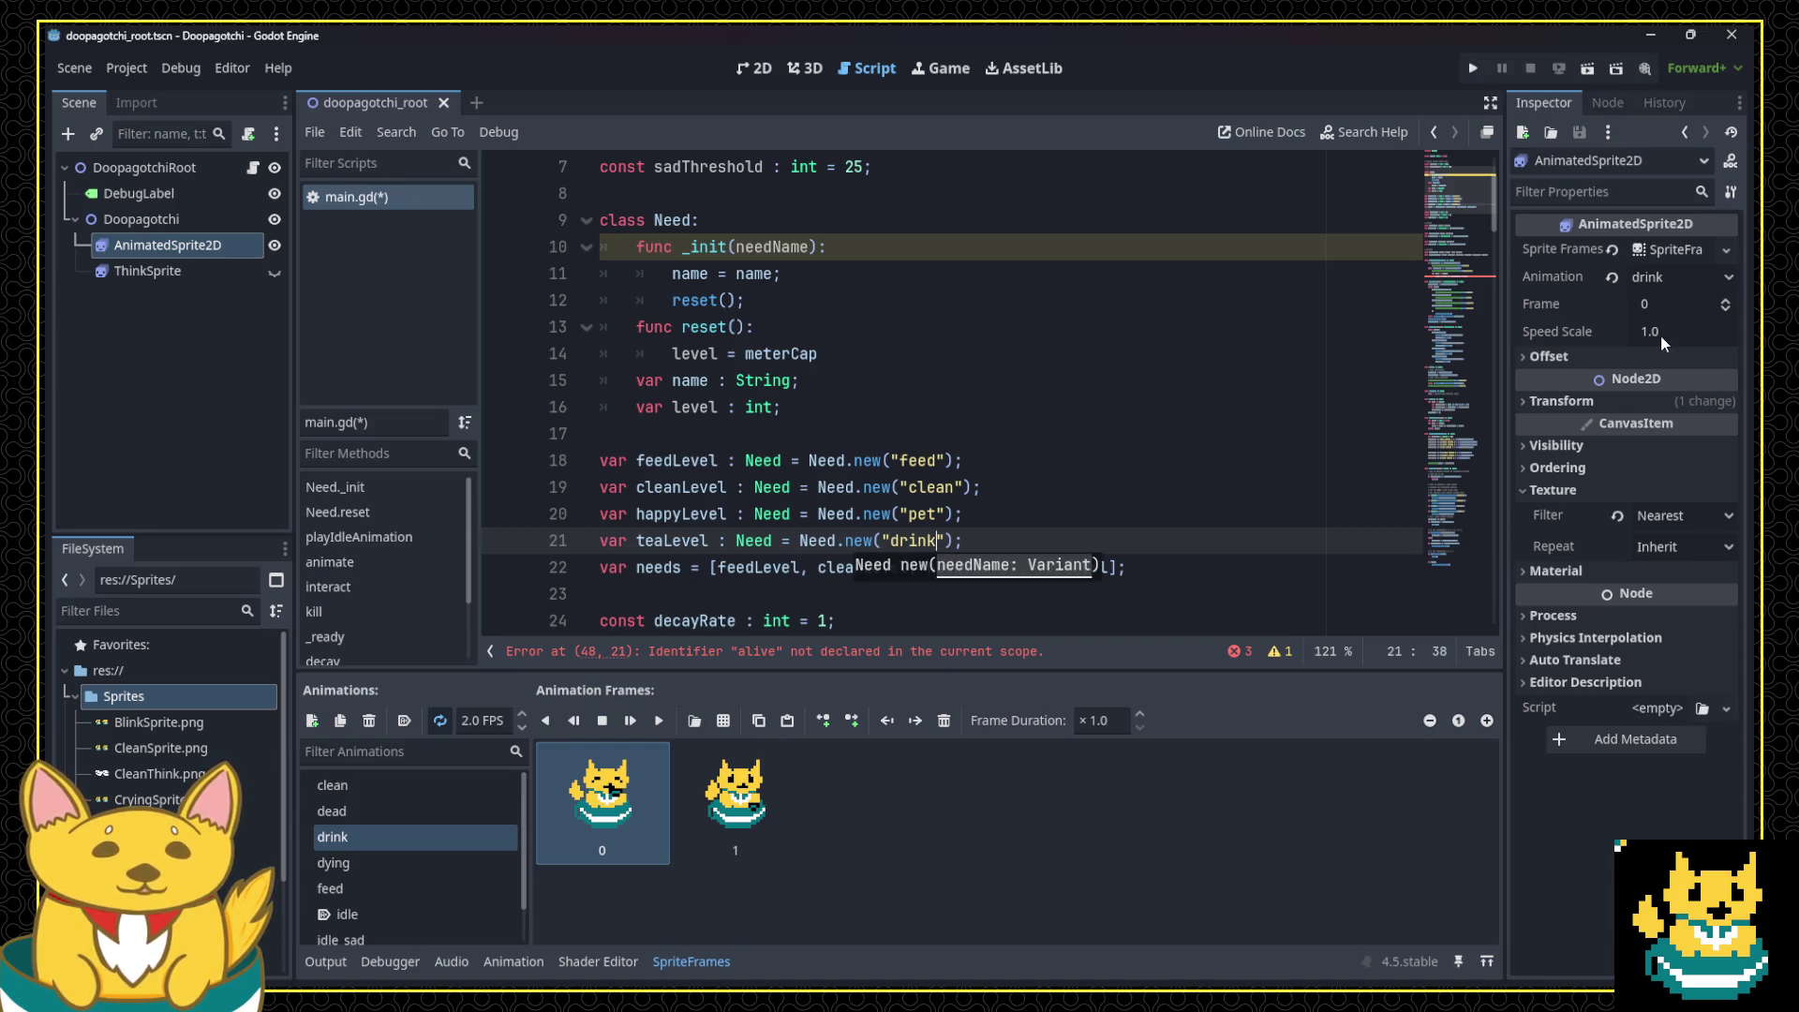
Step: Check ThinkSprite's animation names, change line 21's "drink" to "tea", and save main.gd
{"action": "left_click", "coordinate": [165, 273]}
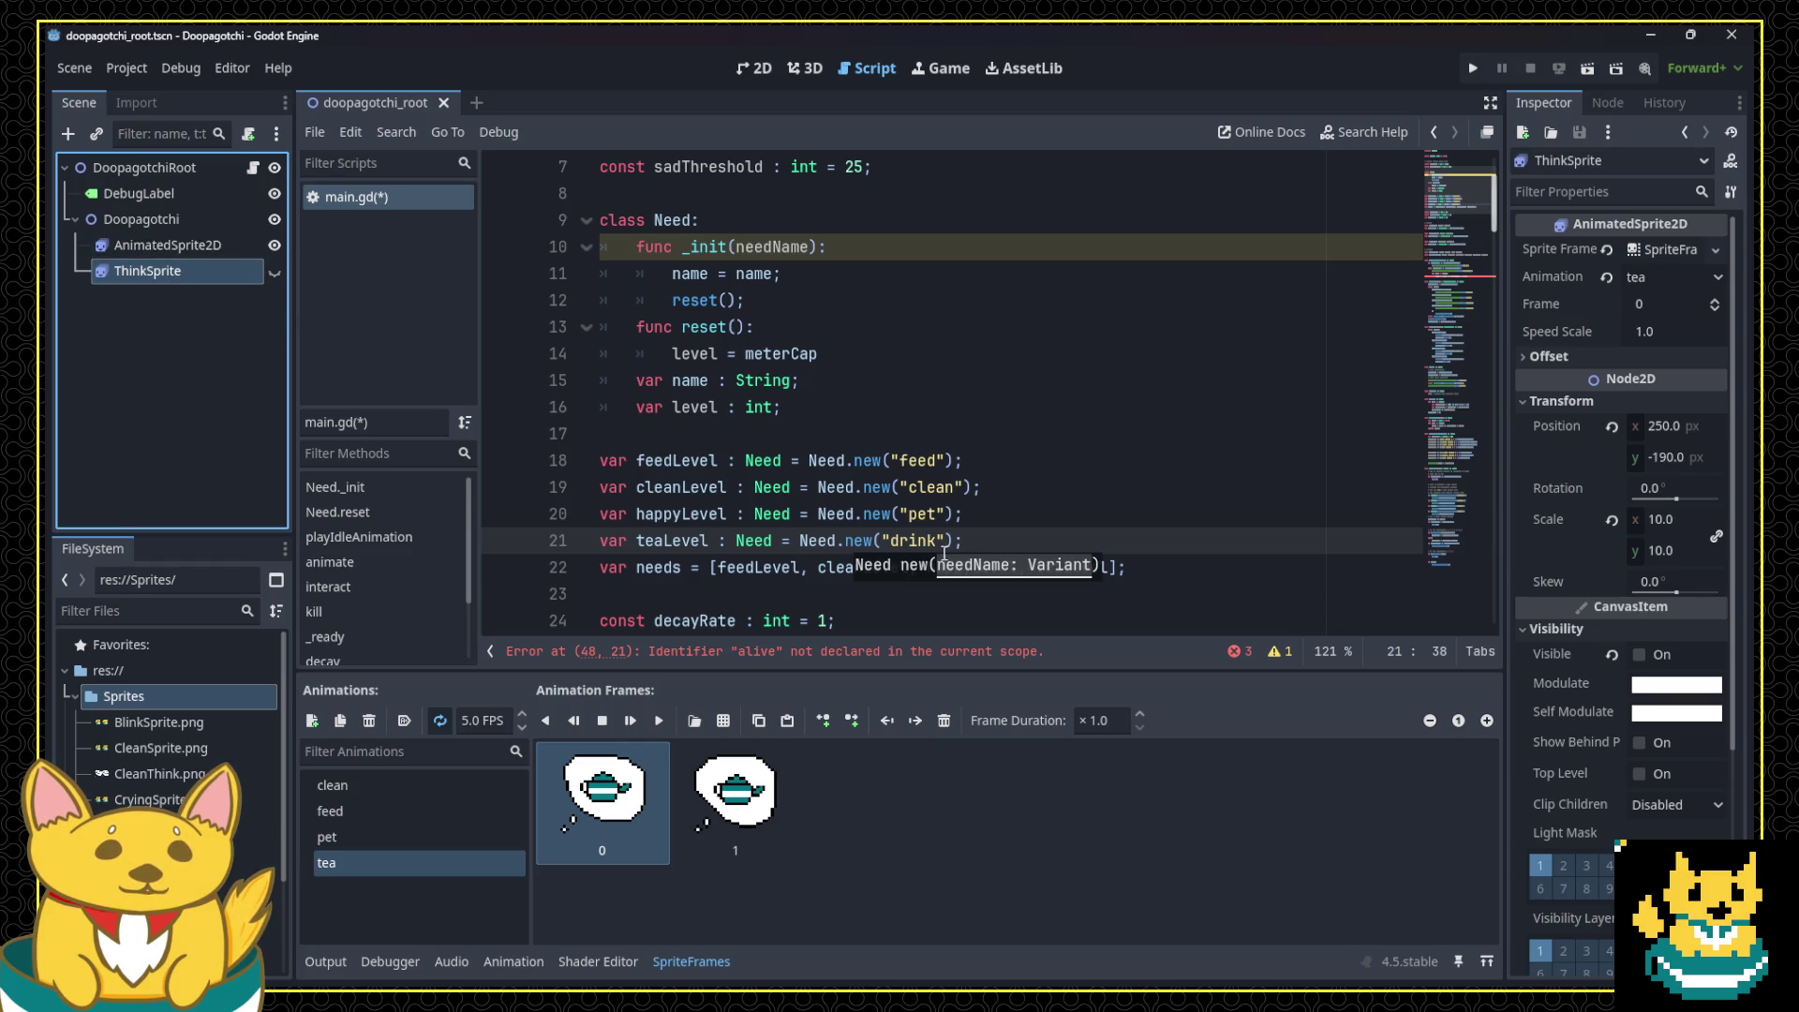
{"action": "double_click", "coordinate": [924, 542]}
{"action": "type", "text": "tea"}
{"action": "left_click", "coordinate": [952, 513]}
{"action": "key", "text": "ctrl+s"}
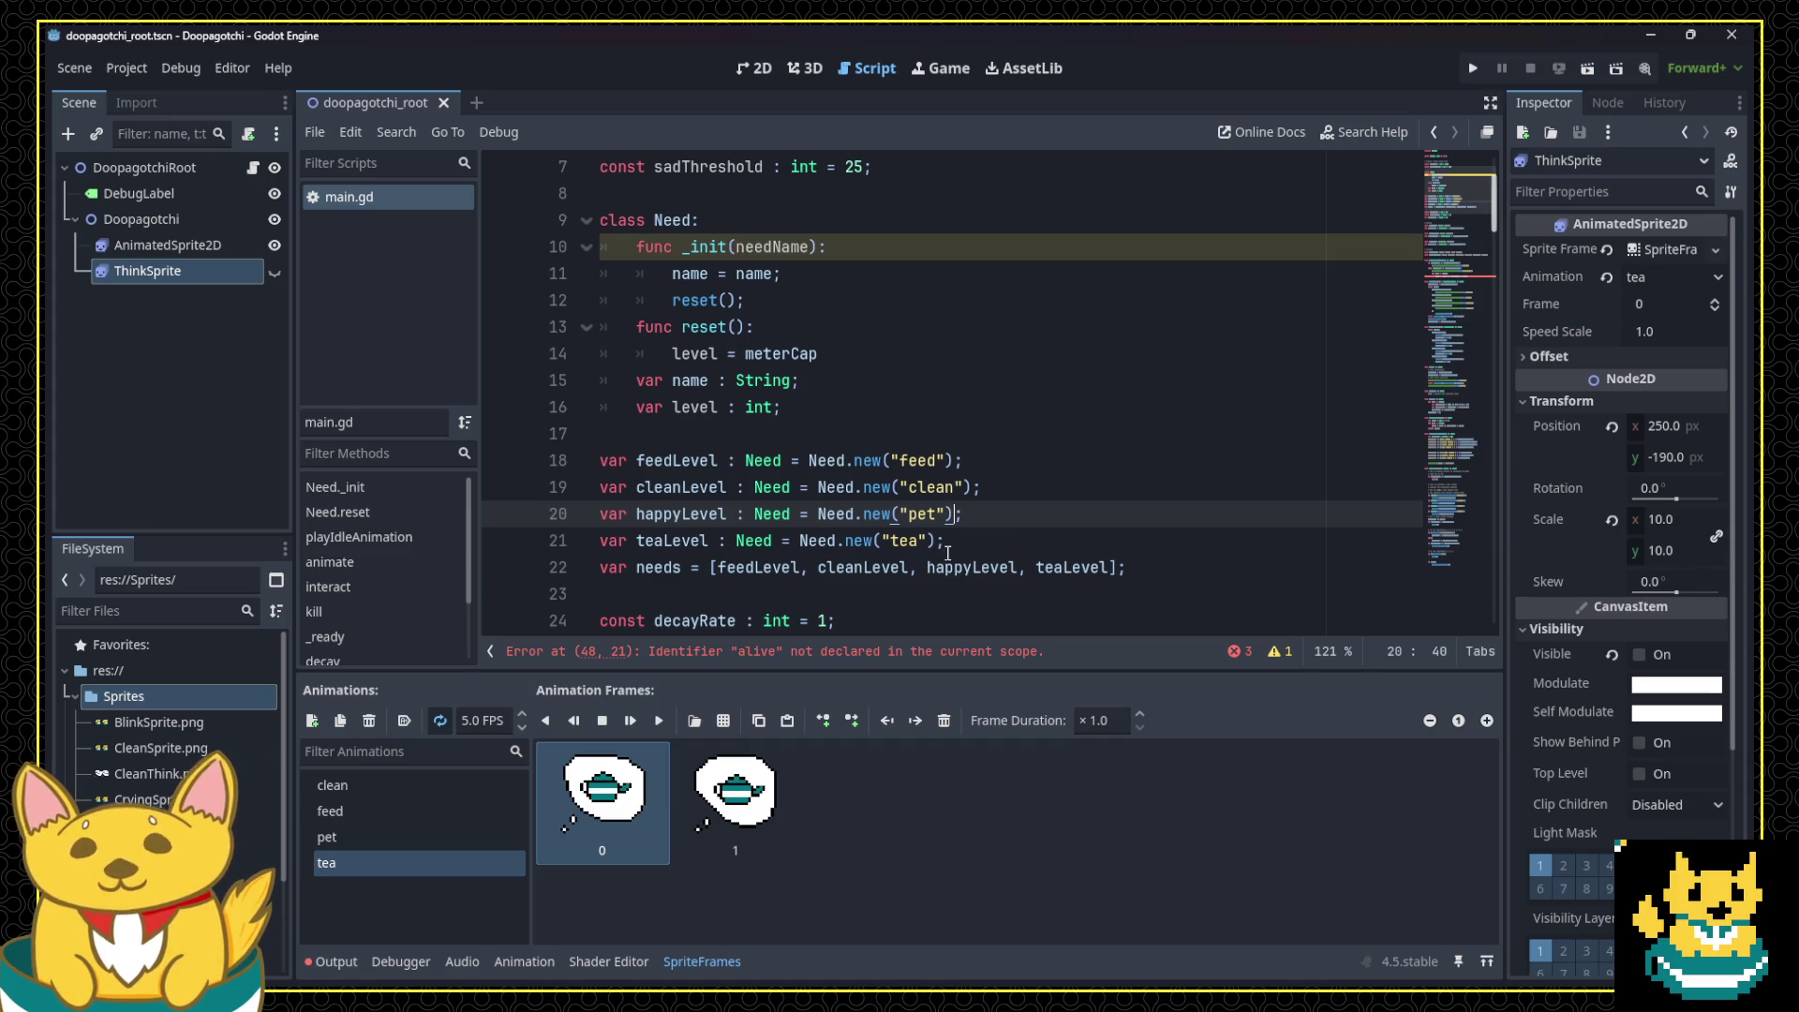
{"action": "mouse_move", "coordinate": [946, 564]}
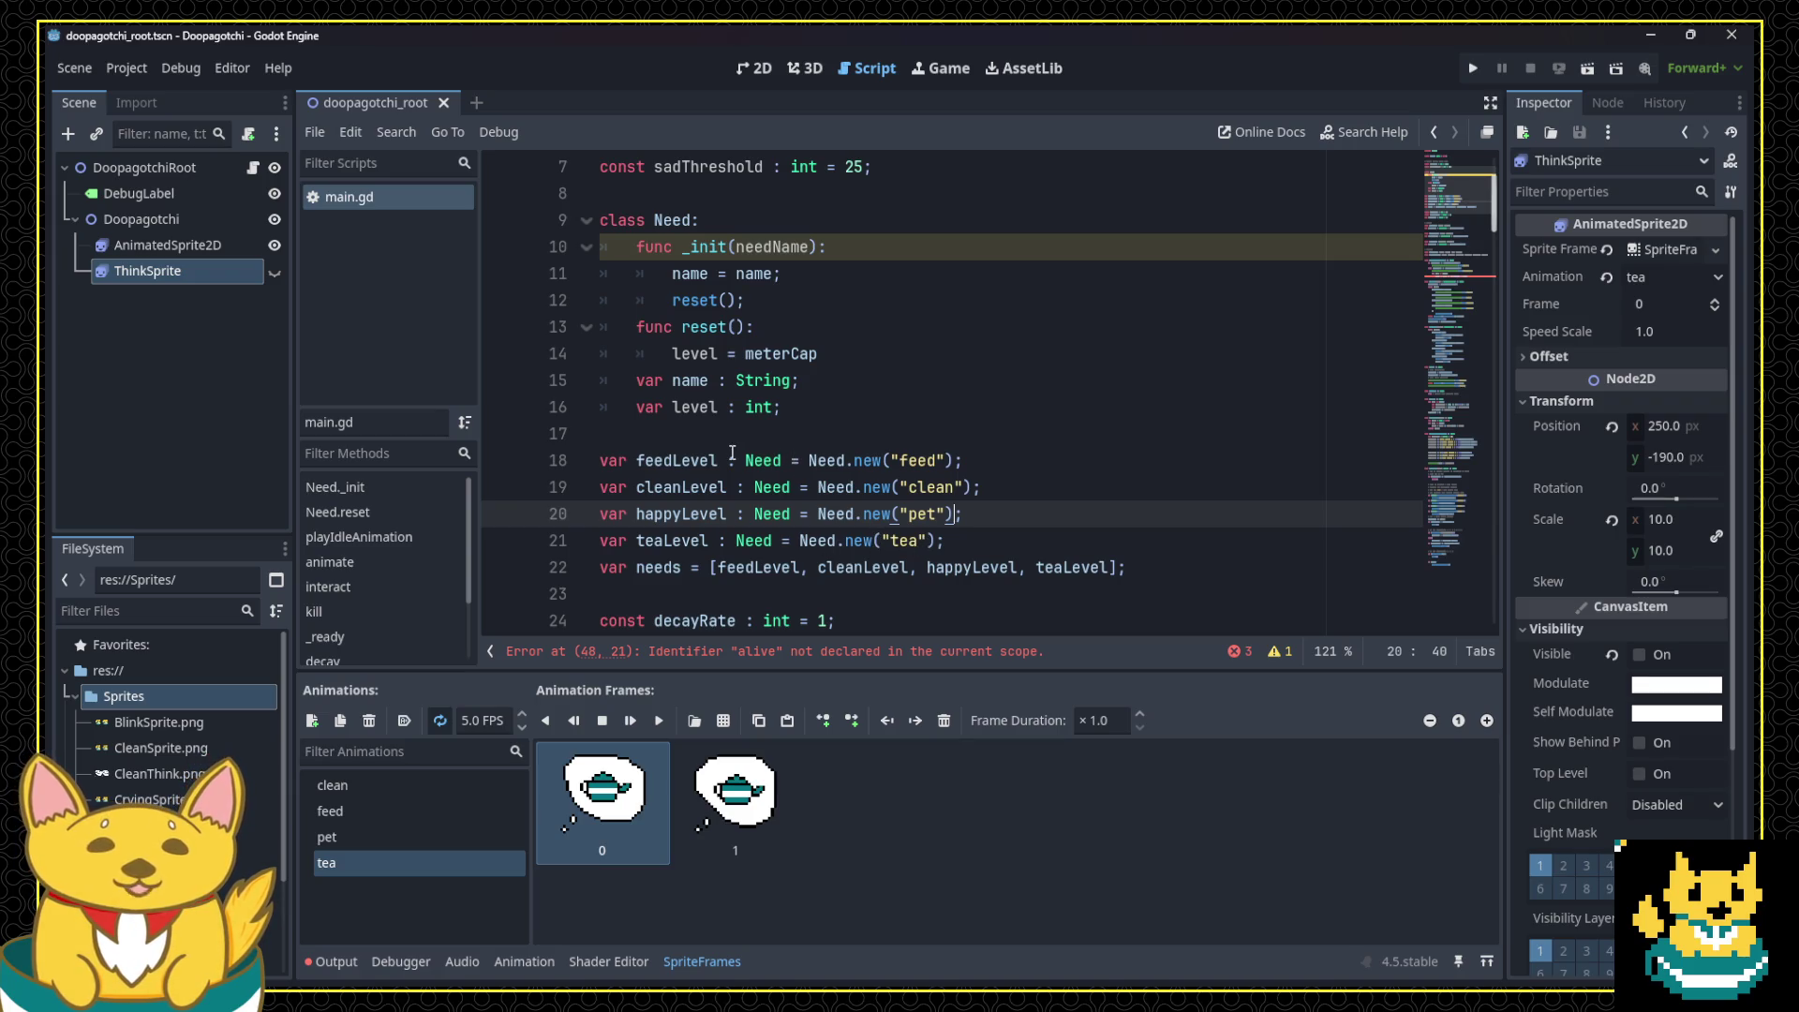
{"action": "scroll", "coordinate": [733, 452], "scroll_direction": "down", "scroll_amount": 15}
{"action": "scroll", "coordinate": [840, 463], "scroll_direction": "up", "scroll_amount": 5}
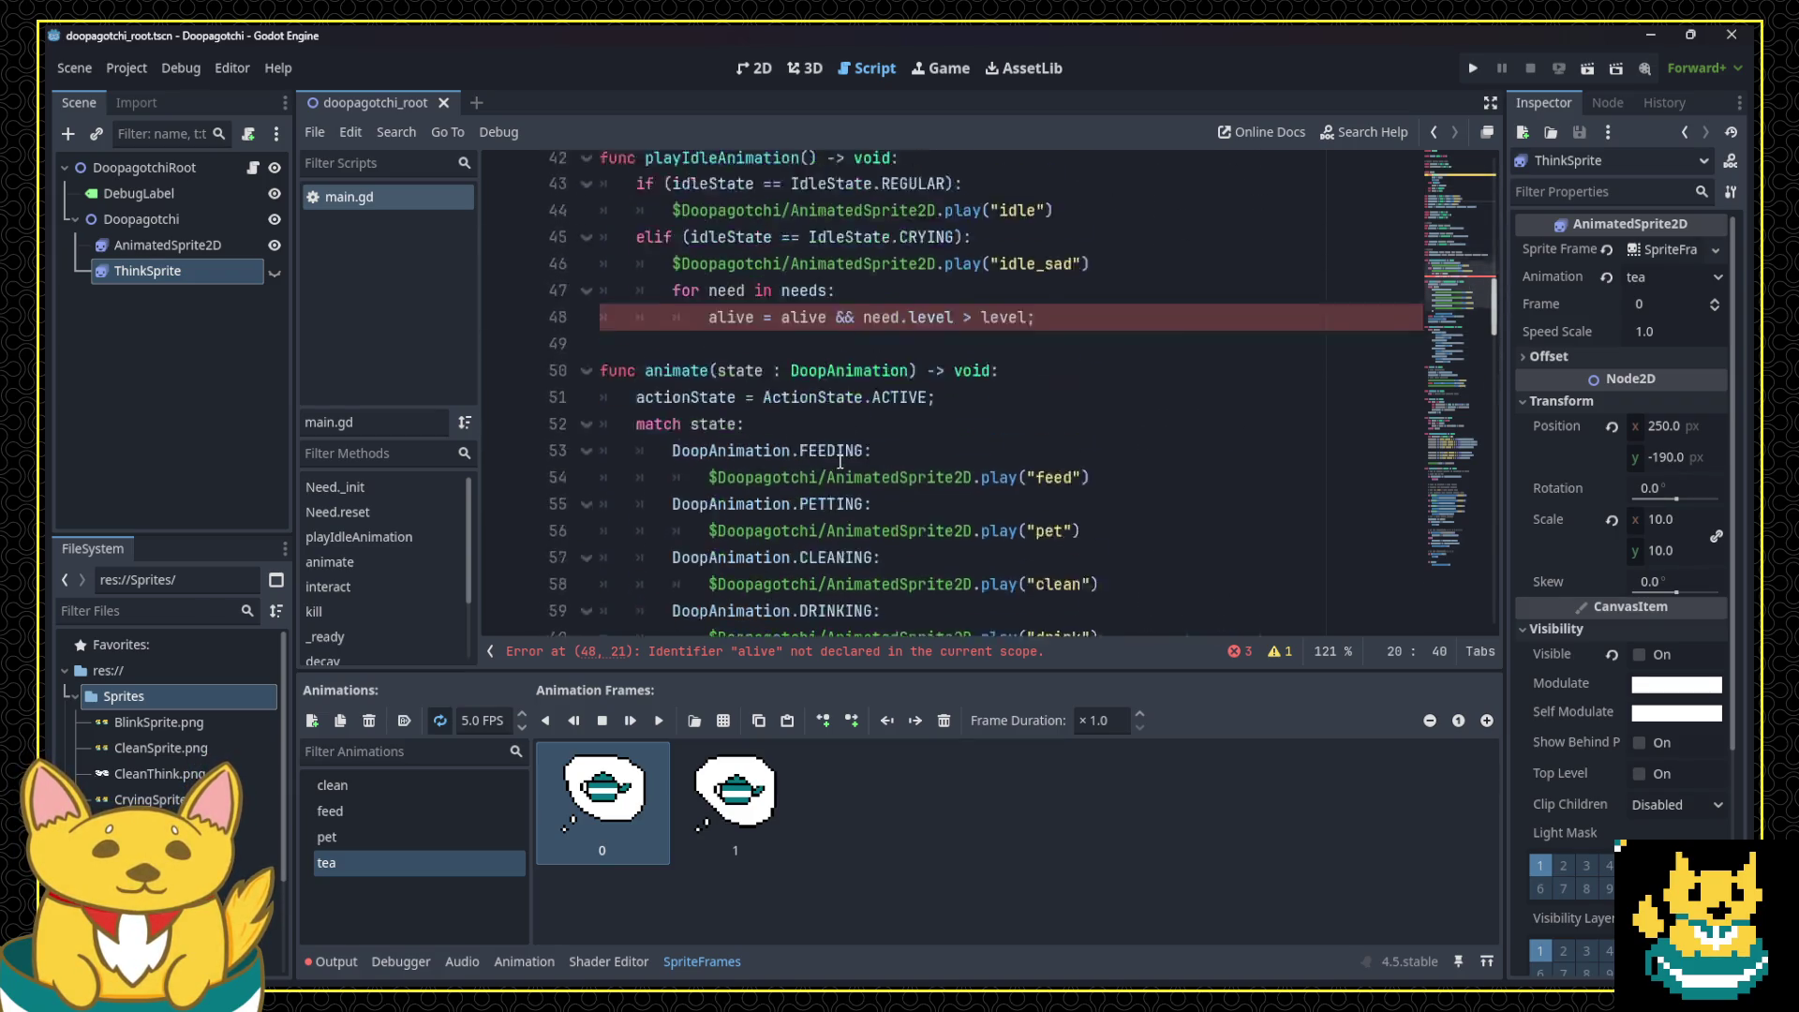
Step: Add 'if need.level <= sadThreshold:' with a break inside the needs loop, deleting the leftover alive line
{"action": "scroll", "coordinate": [839, 463], "scroll_direction": "up", "scroll_amount": 2}
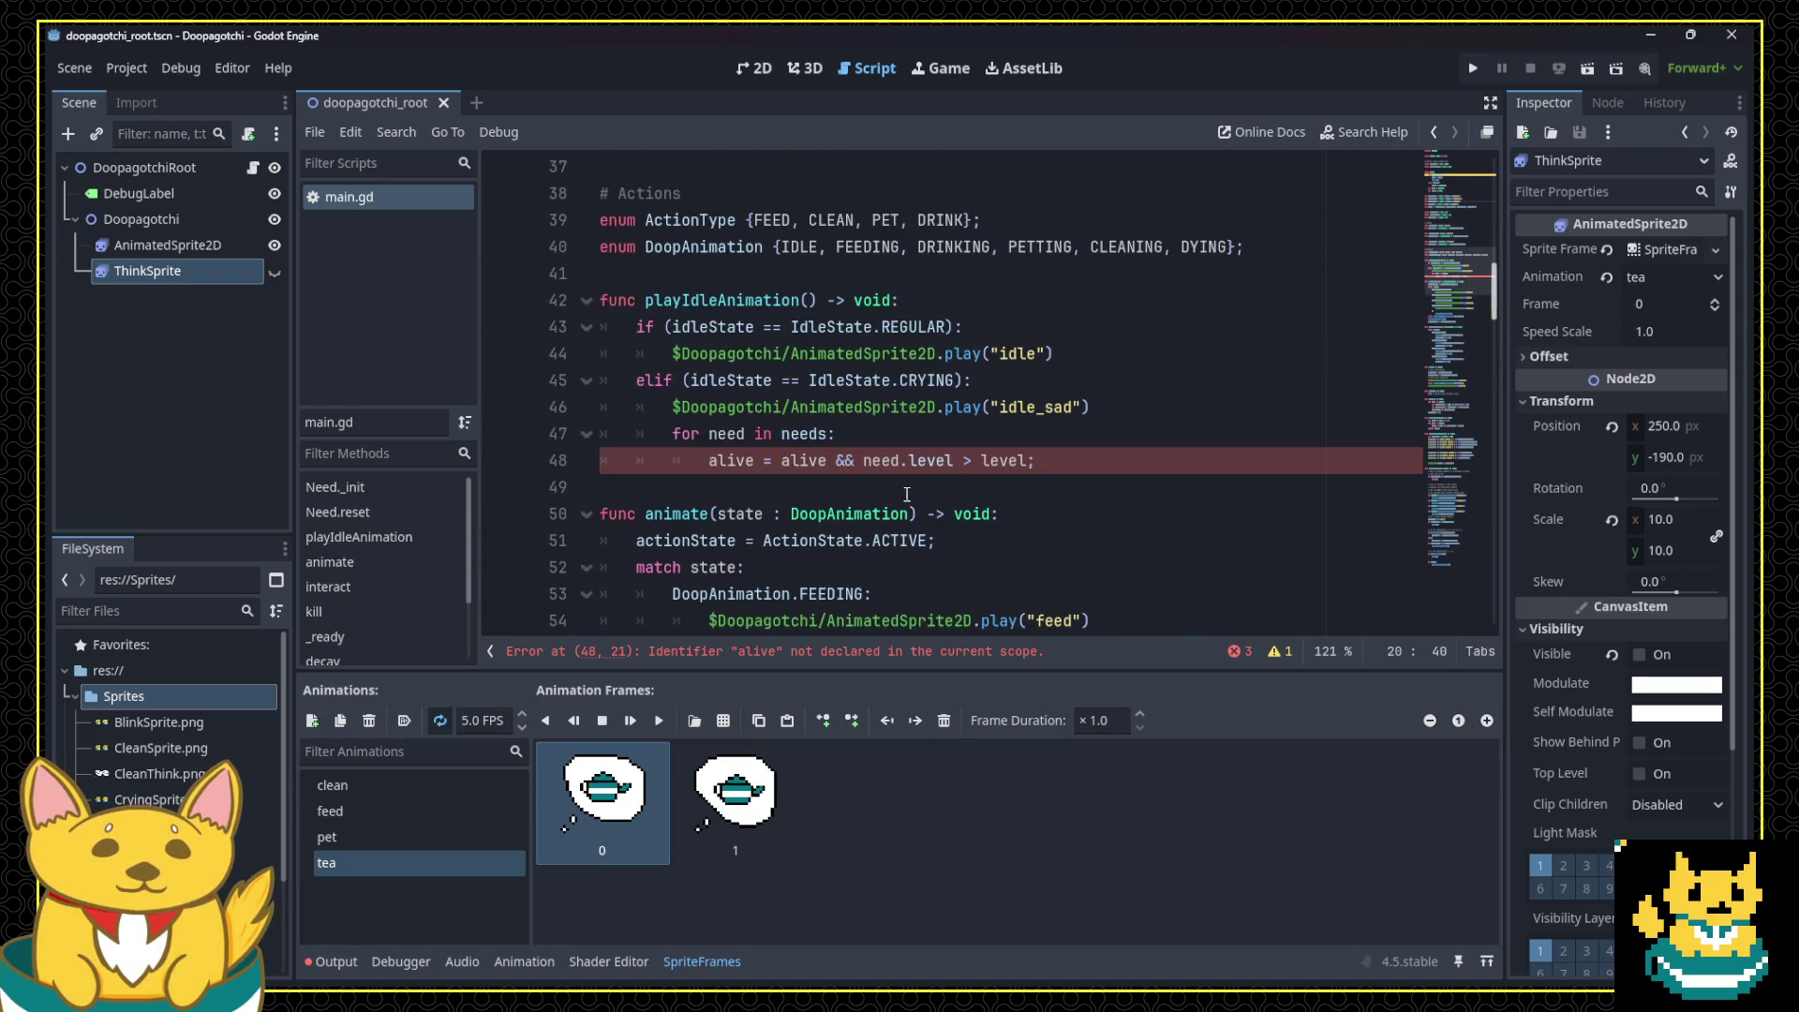
{"action": "left_click", "coordinate": [857, 459]}
{"action": "key", "text": "Up"}
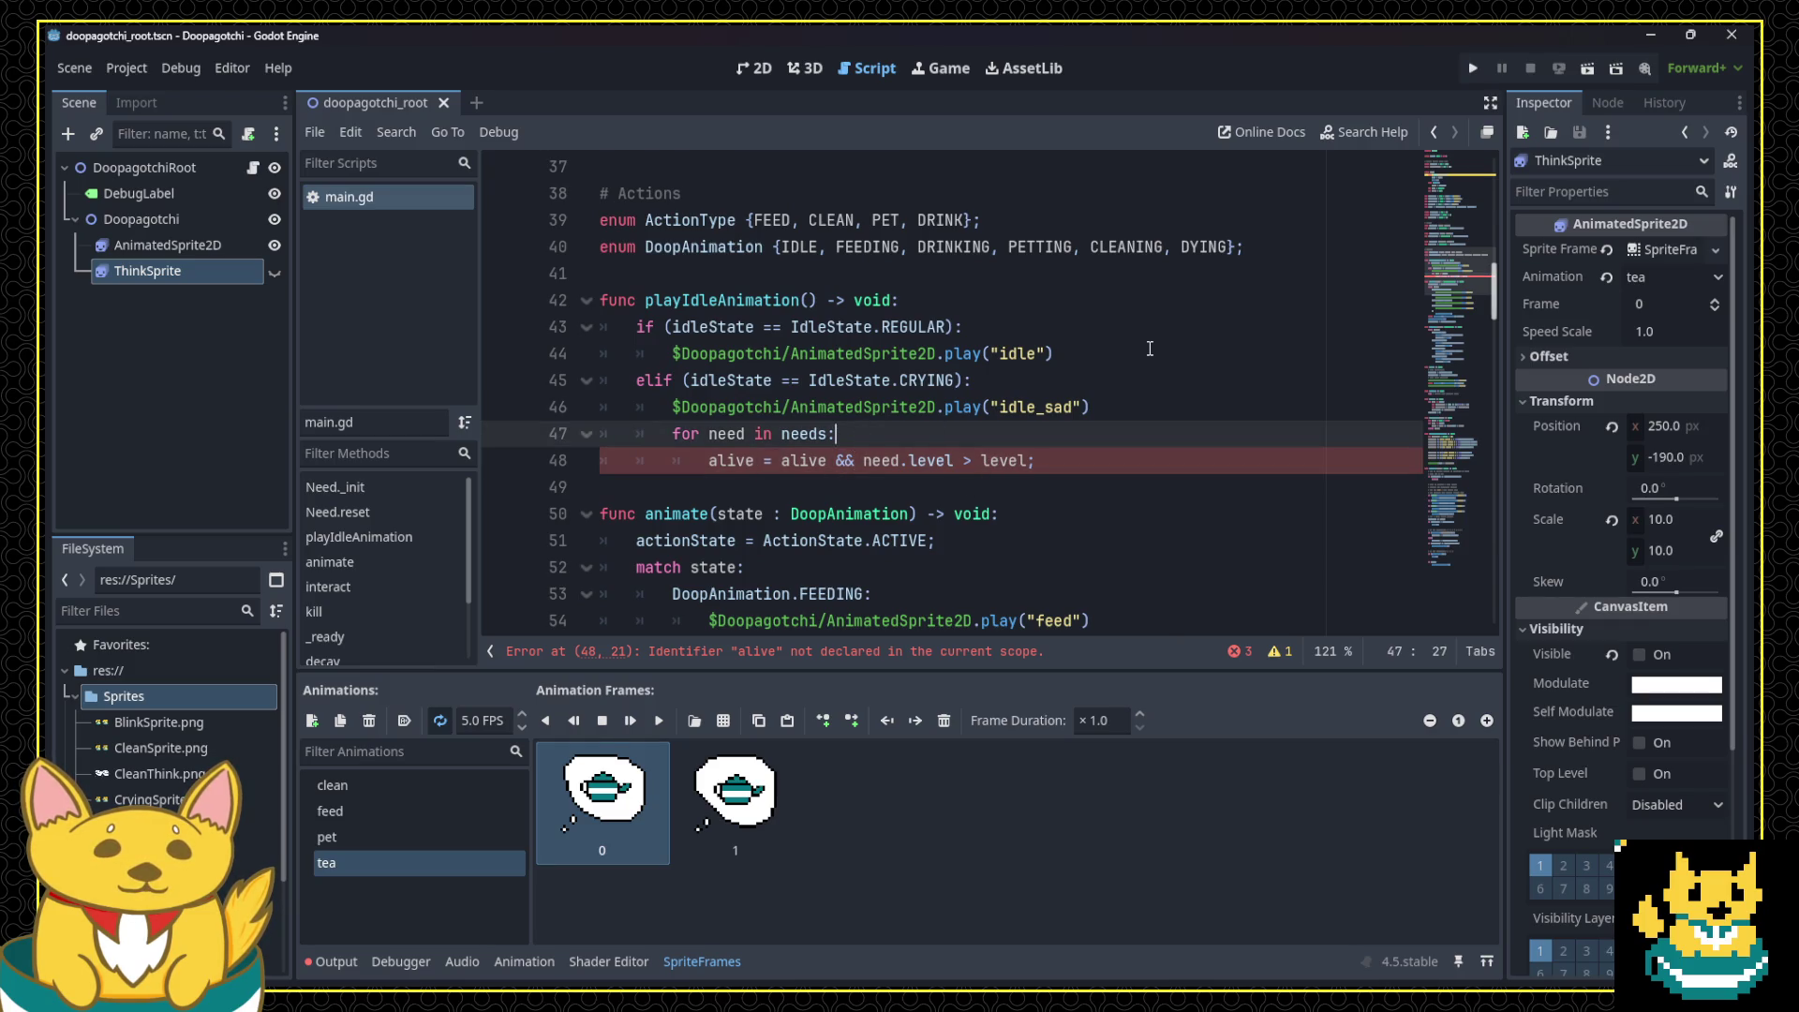
{"action": "key", "text": "Home"}
{"action": "key", "text": "Home"}
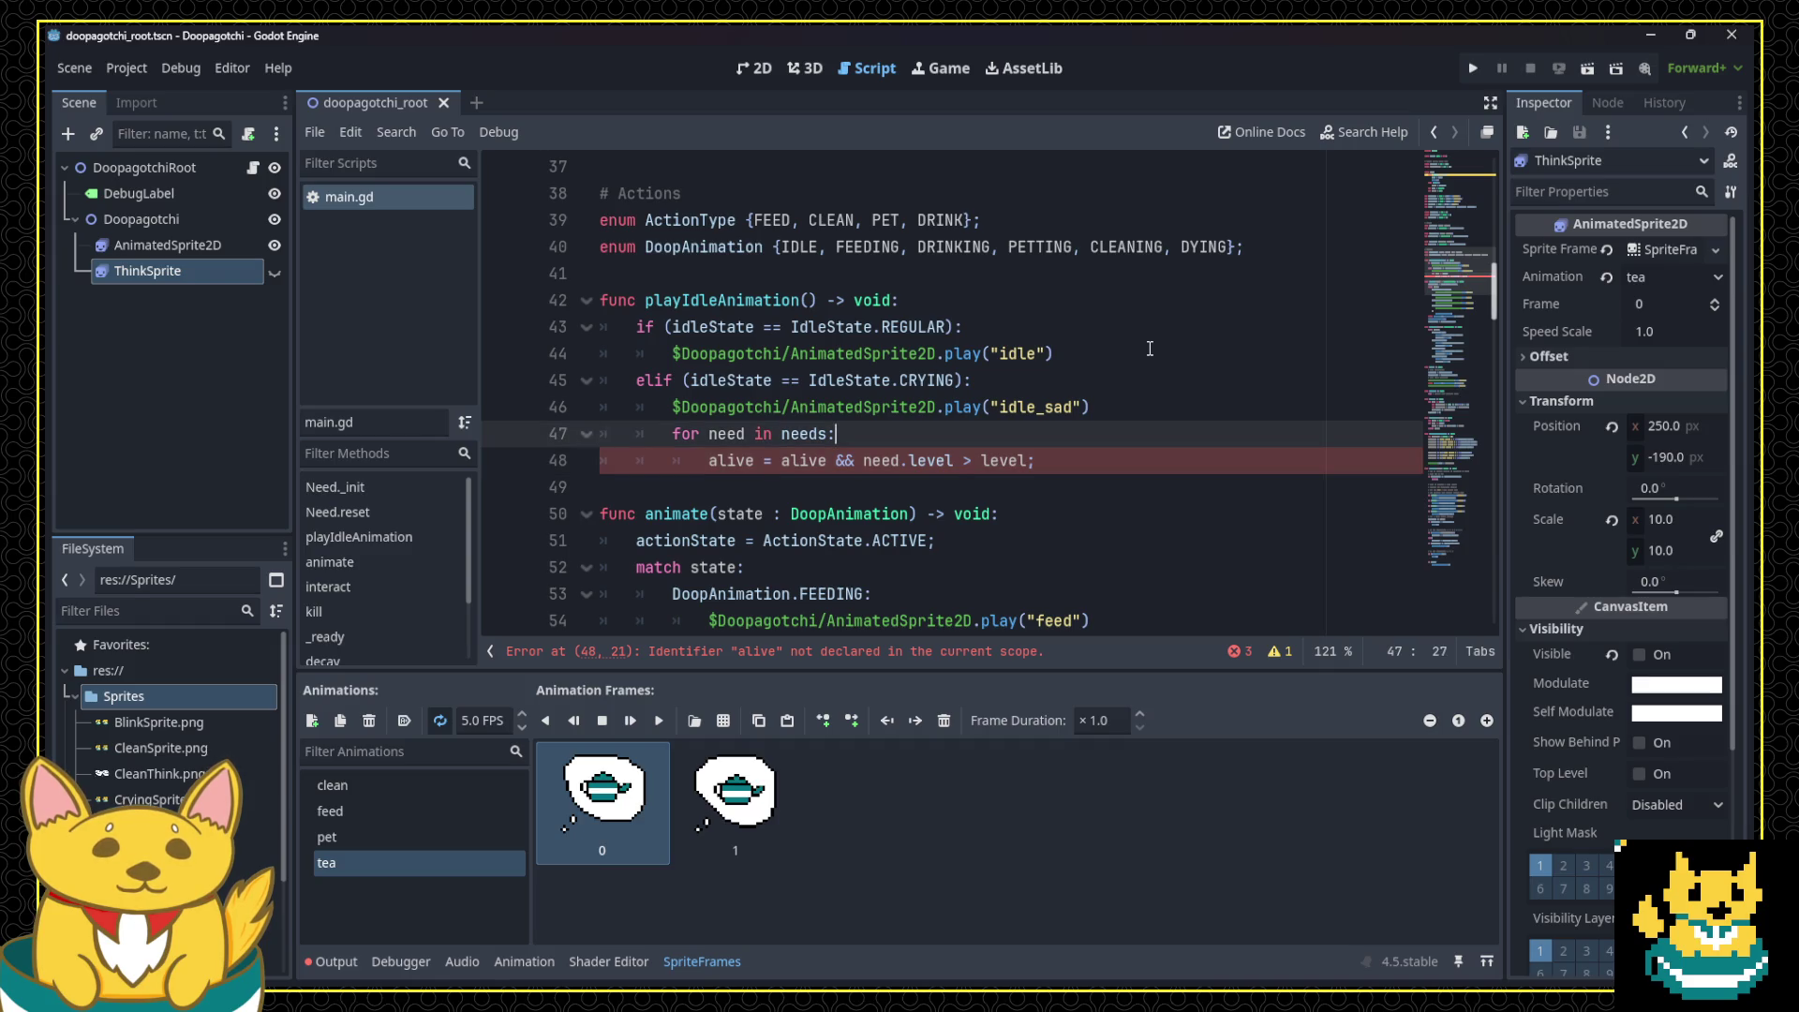
{"action": "key", "text": "Return"}
{"action": "type", "text": "if neee"}
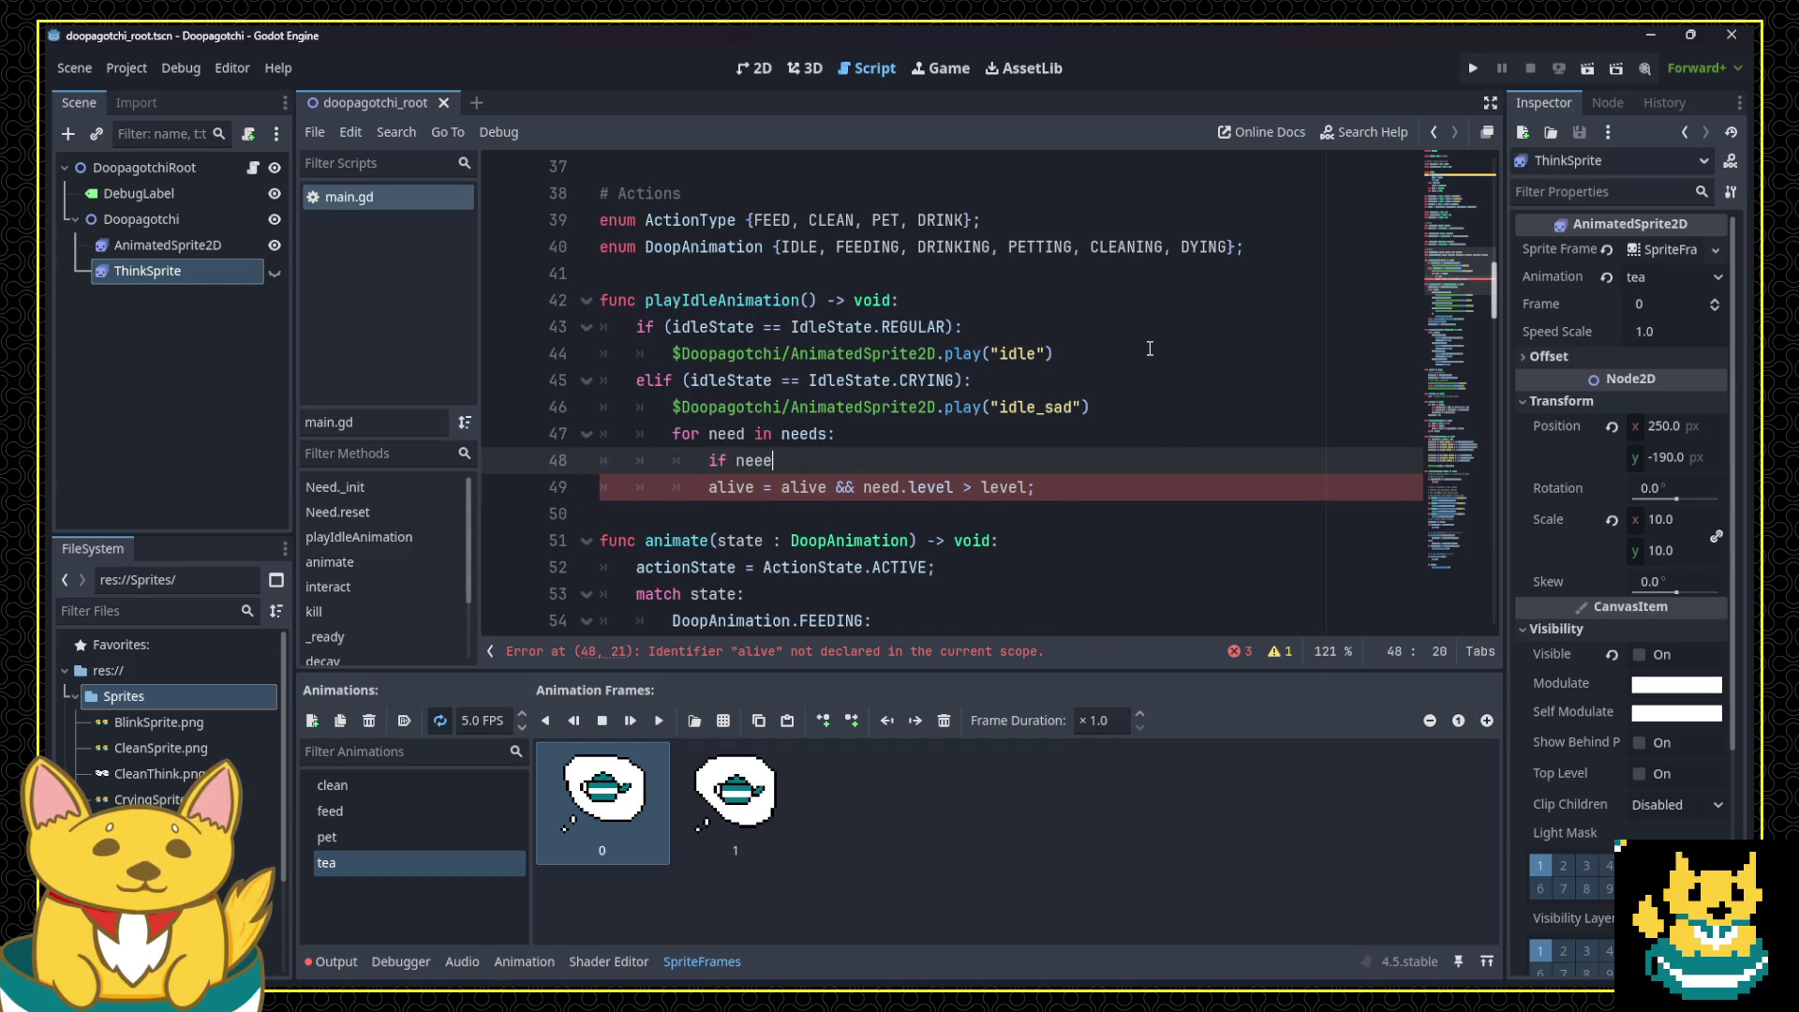
{"action": "key", "text": "BackSpace"}
{"action": "type", "text": "d.level <="}
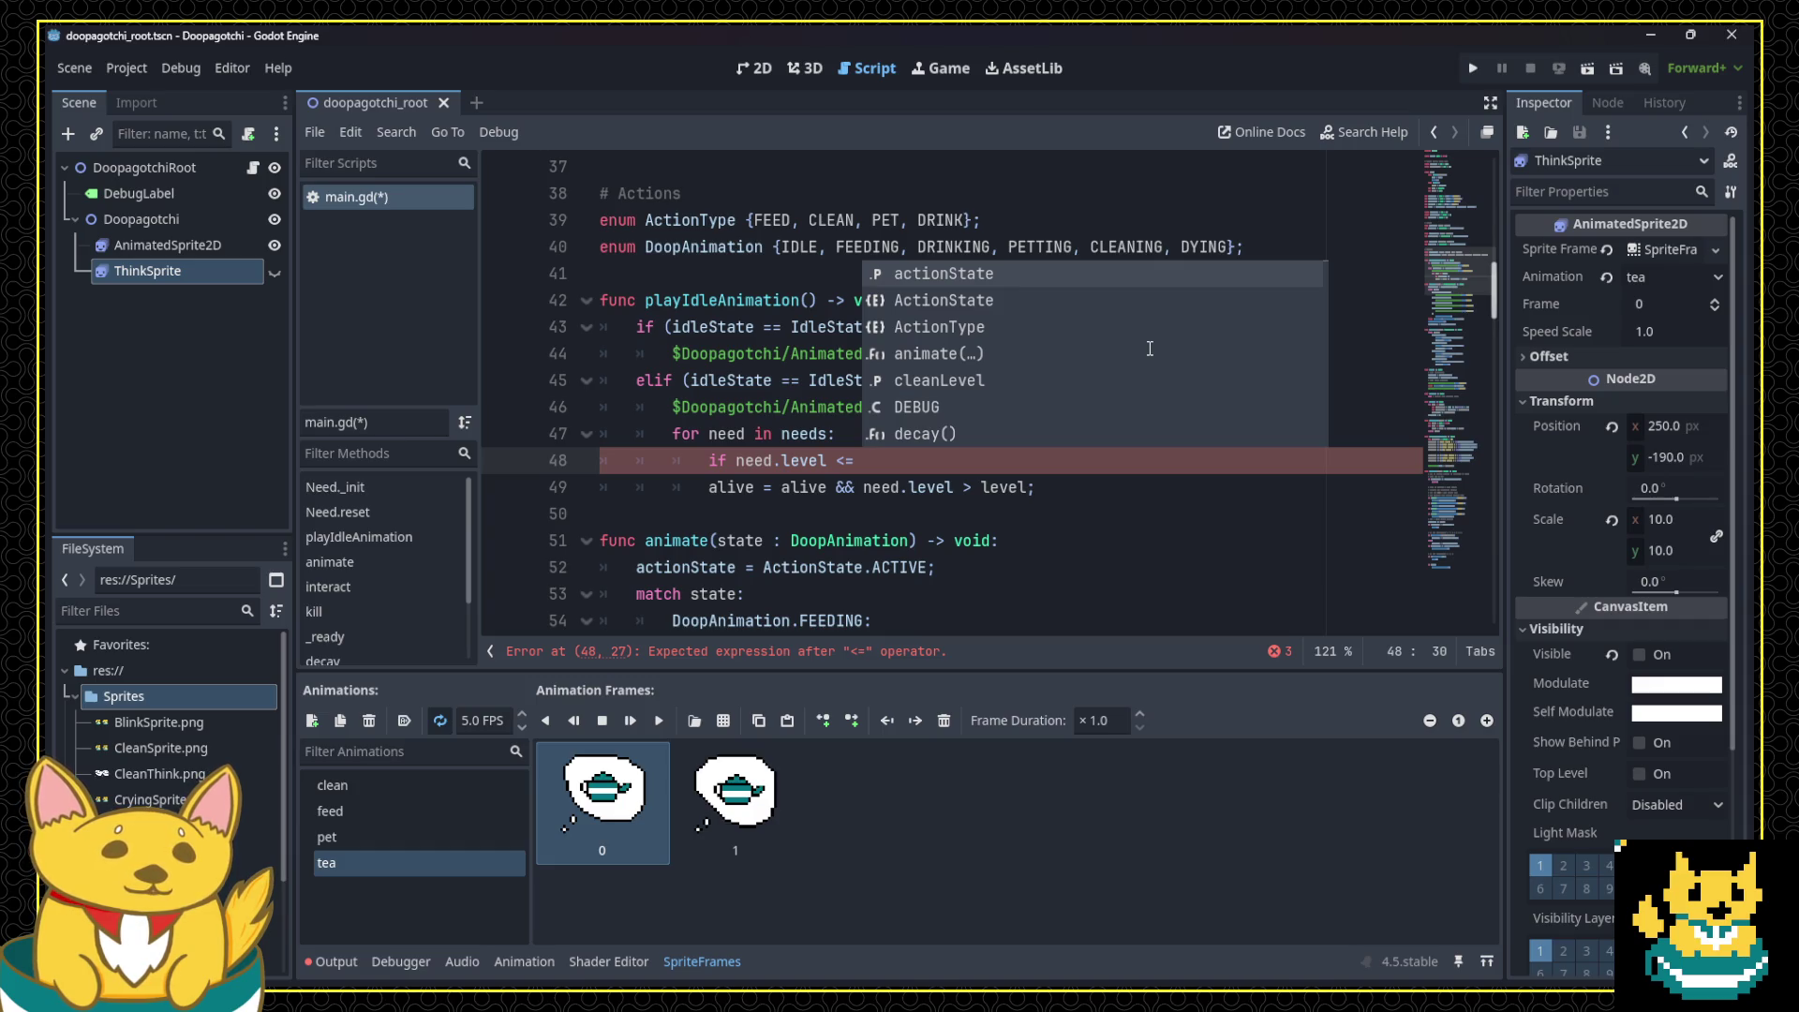
{"action": "type", "text": "sadThreshold"}
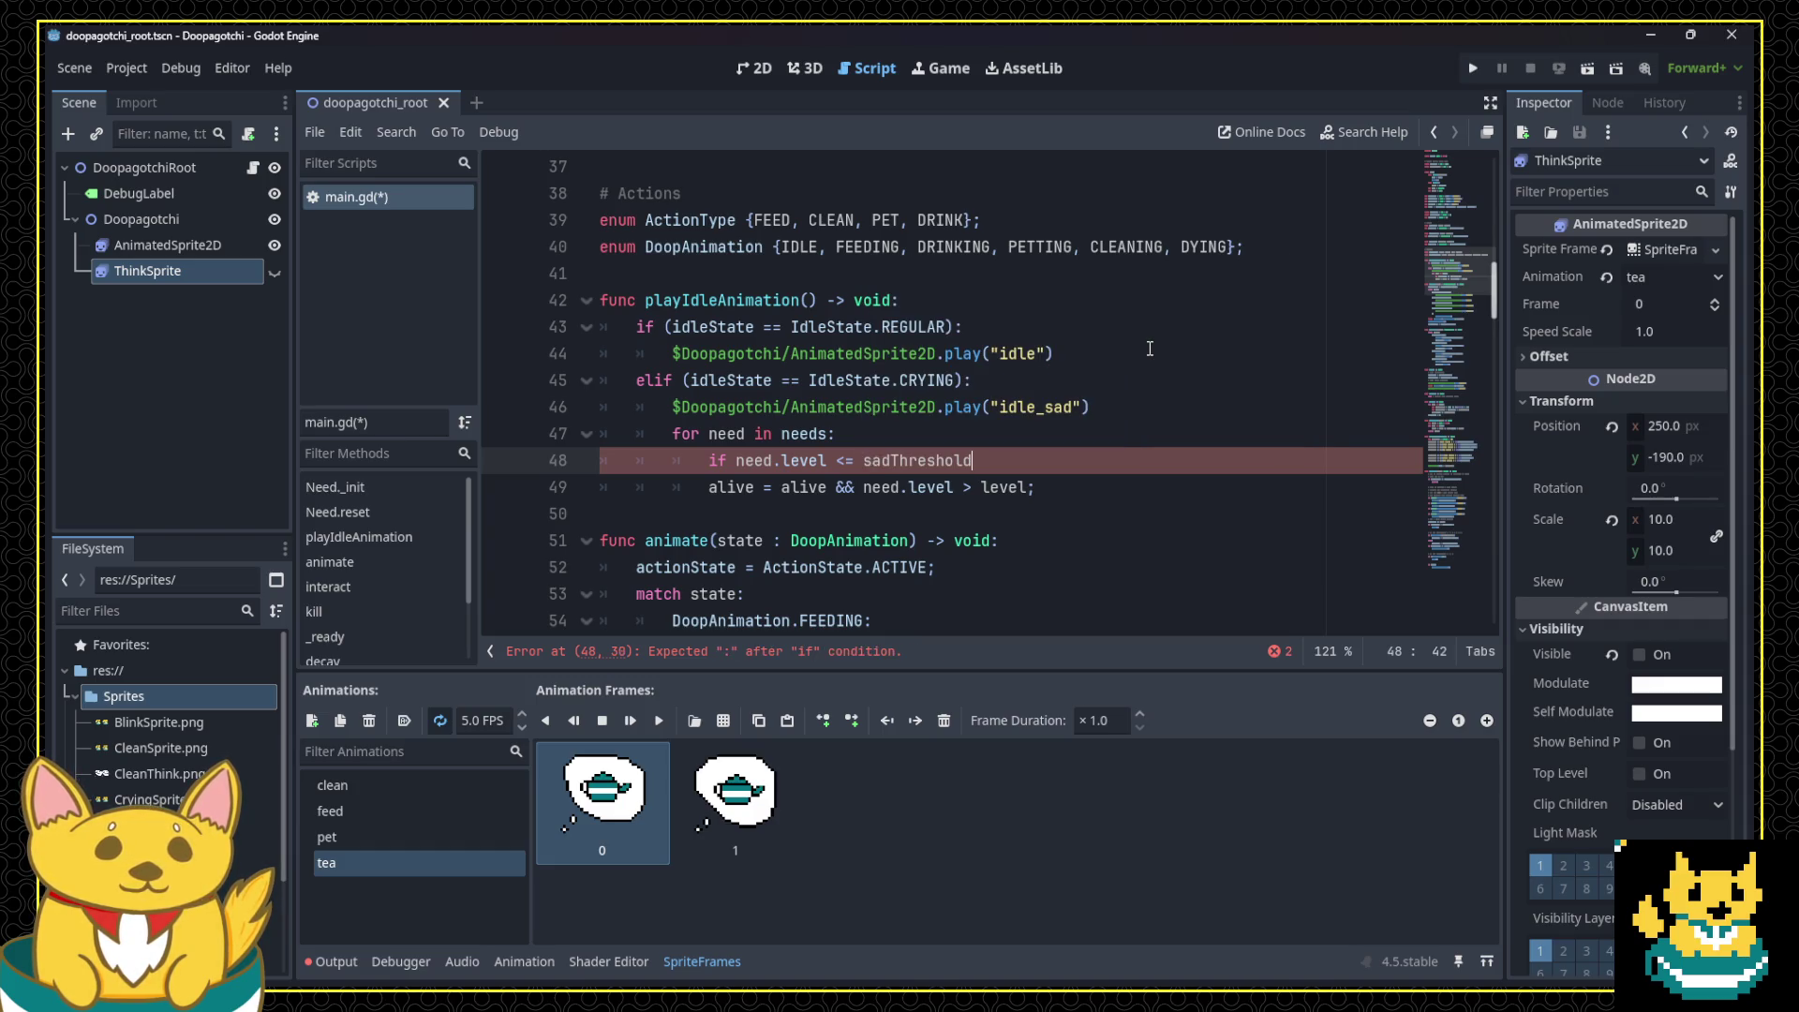
{"action": "type", "text": ":"}
{"action": "key", "text": "Return"}
{"action": "type", "text": "break"}
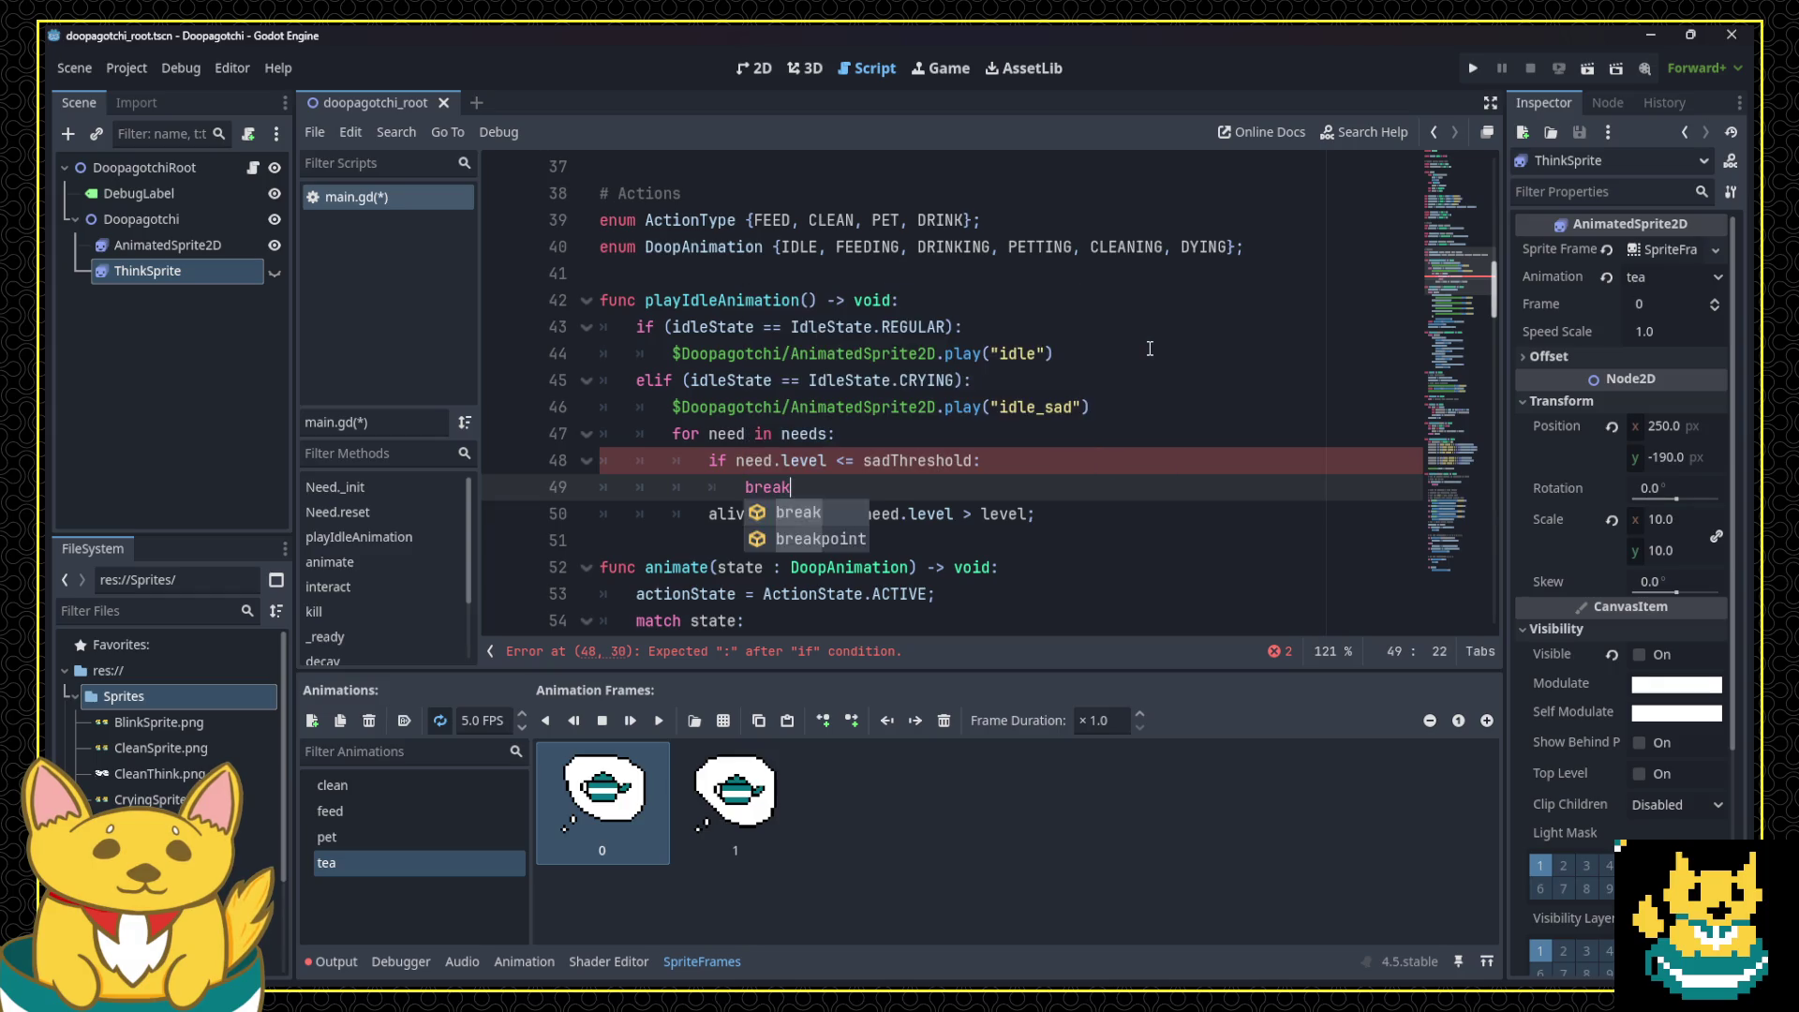
{"action": "key", "text": "Escape"}
{"action": "type", "text": ";"}
{"action": "key", "text": "Down"}
{"action": "key", "text": "Home"}
{"action": "key", "text": "shift+Down"}
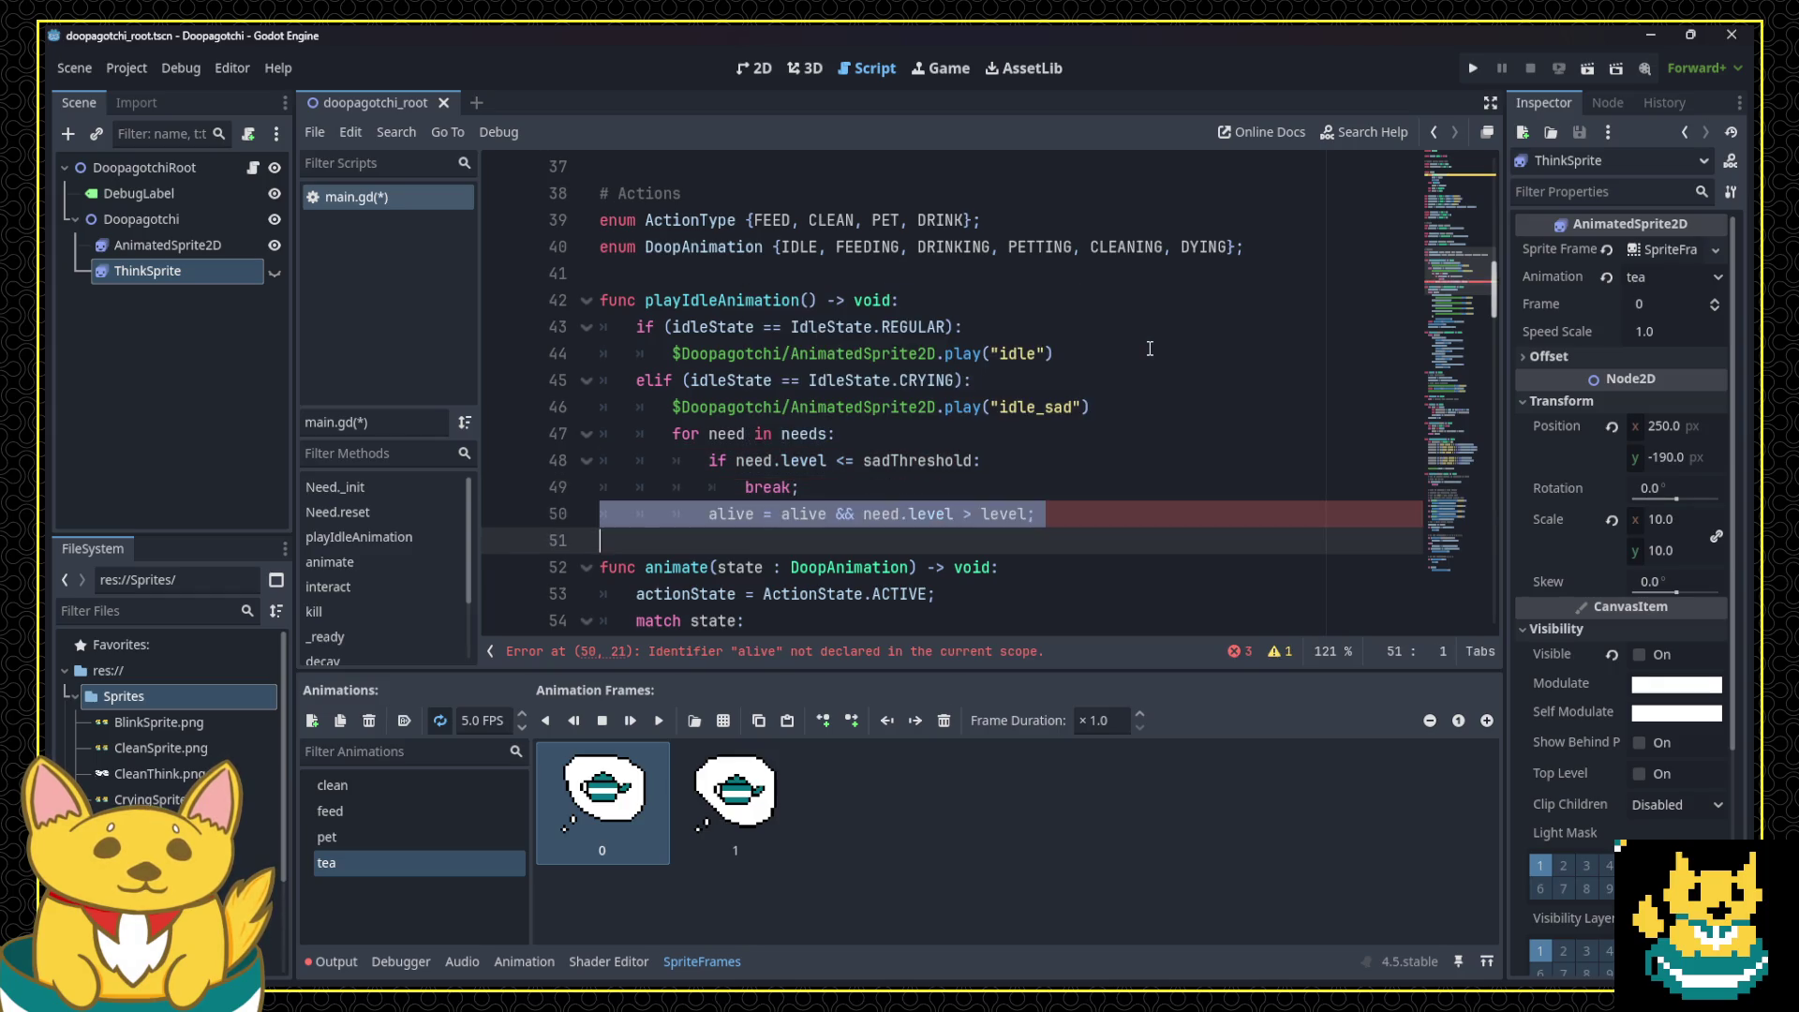
{"action": "key", "text": "Delete"}
{"action": "key", "text": "Up"}
{"action": "key", "text": "Up"}
{"action": "key", "text": "End"}
{"action": "key", "text": "Return"}
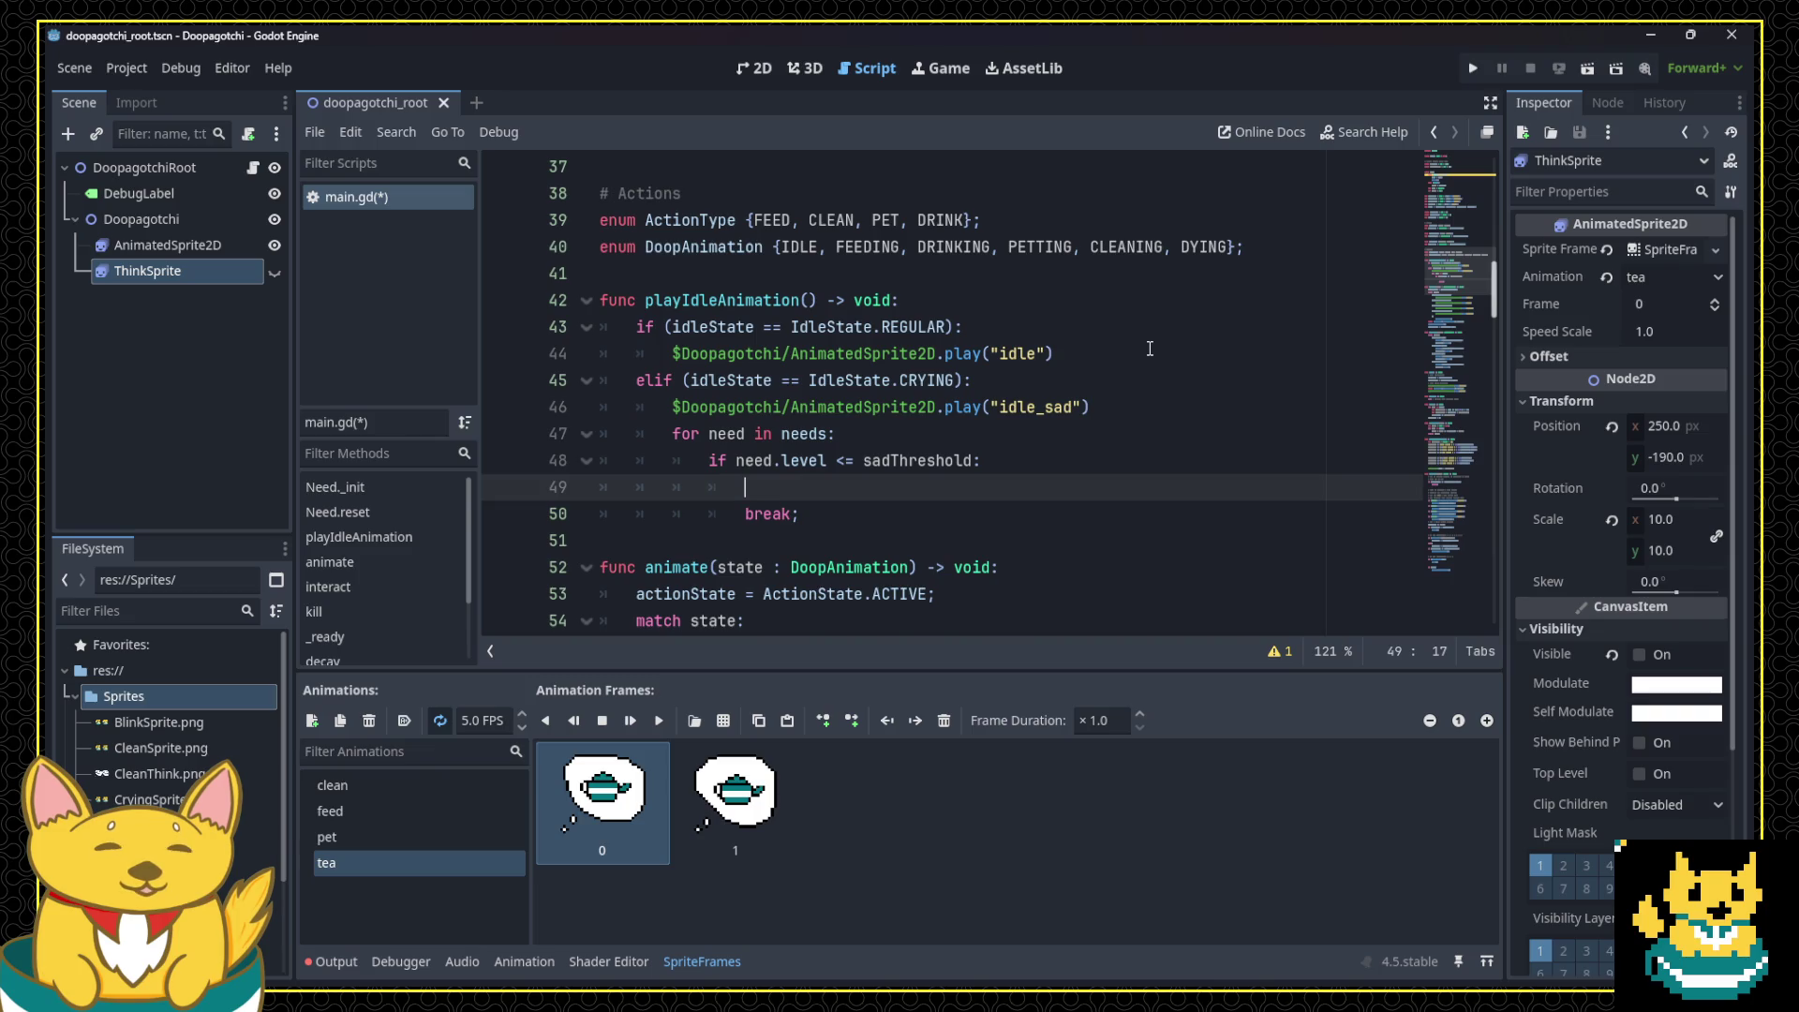
Step: Make ThinkSprite visible and play the need's animation inside the if, then save
{"action": "type", "text": "Doopagotchi/ThinkSprite.visible = truel"}
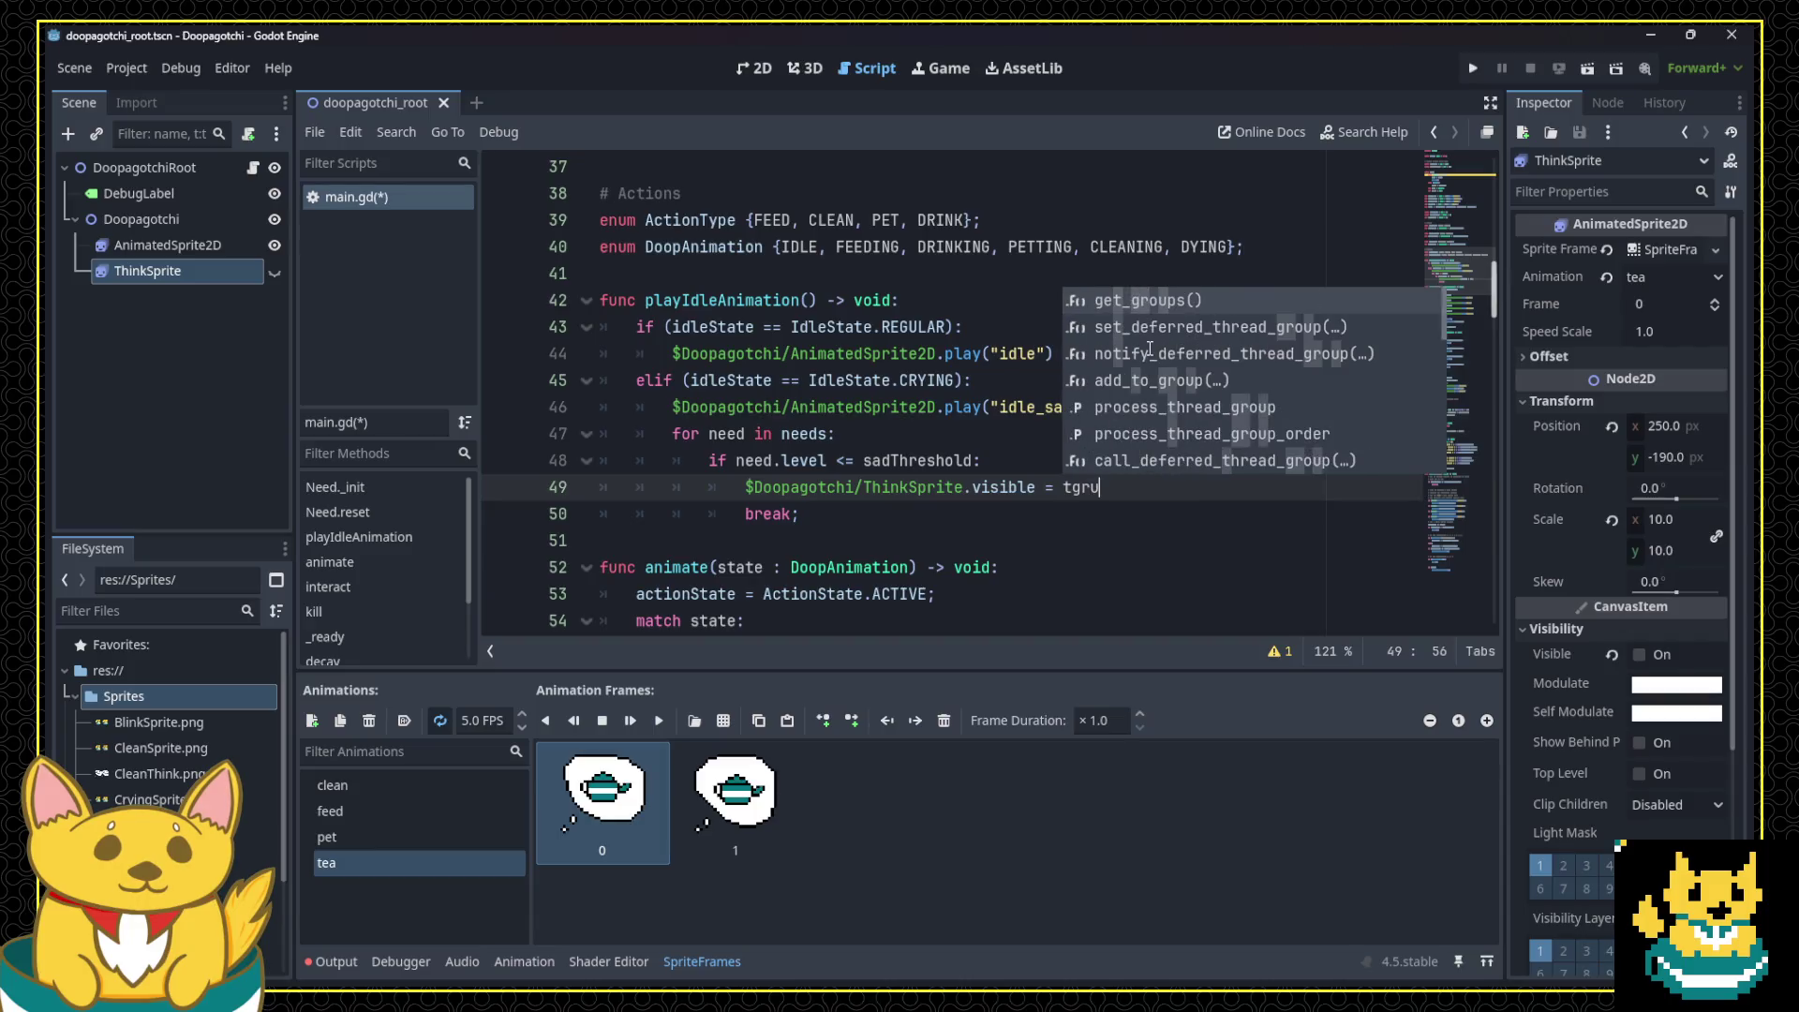
{"action": "key", "text": "Up"}
{"action": "key", "text": "End"}
{"action": "key", "text": "BackSpace"}
{"action": "type", "text": ";"}
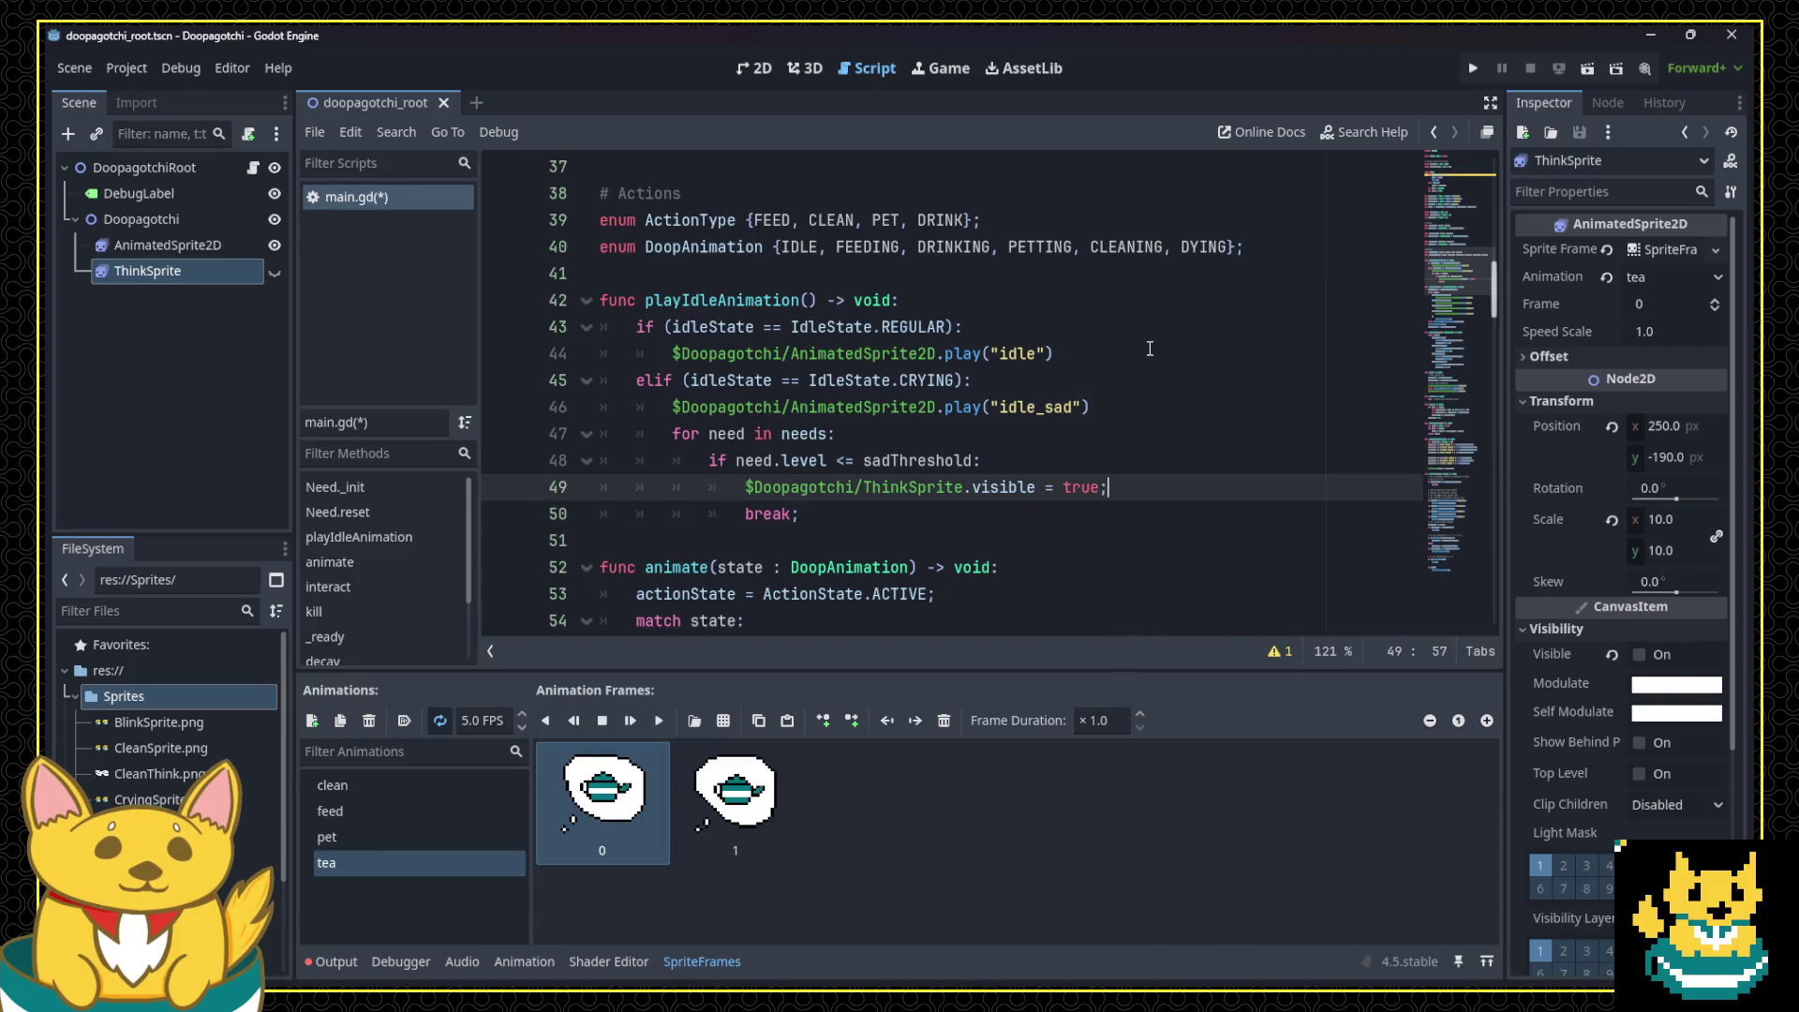
{"action": "key", "text": "Home"}
{"action": "key", "text": "Home"}
{"action": "key", "text": "shift+Down"}
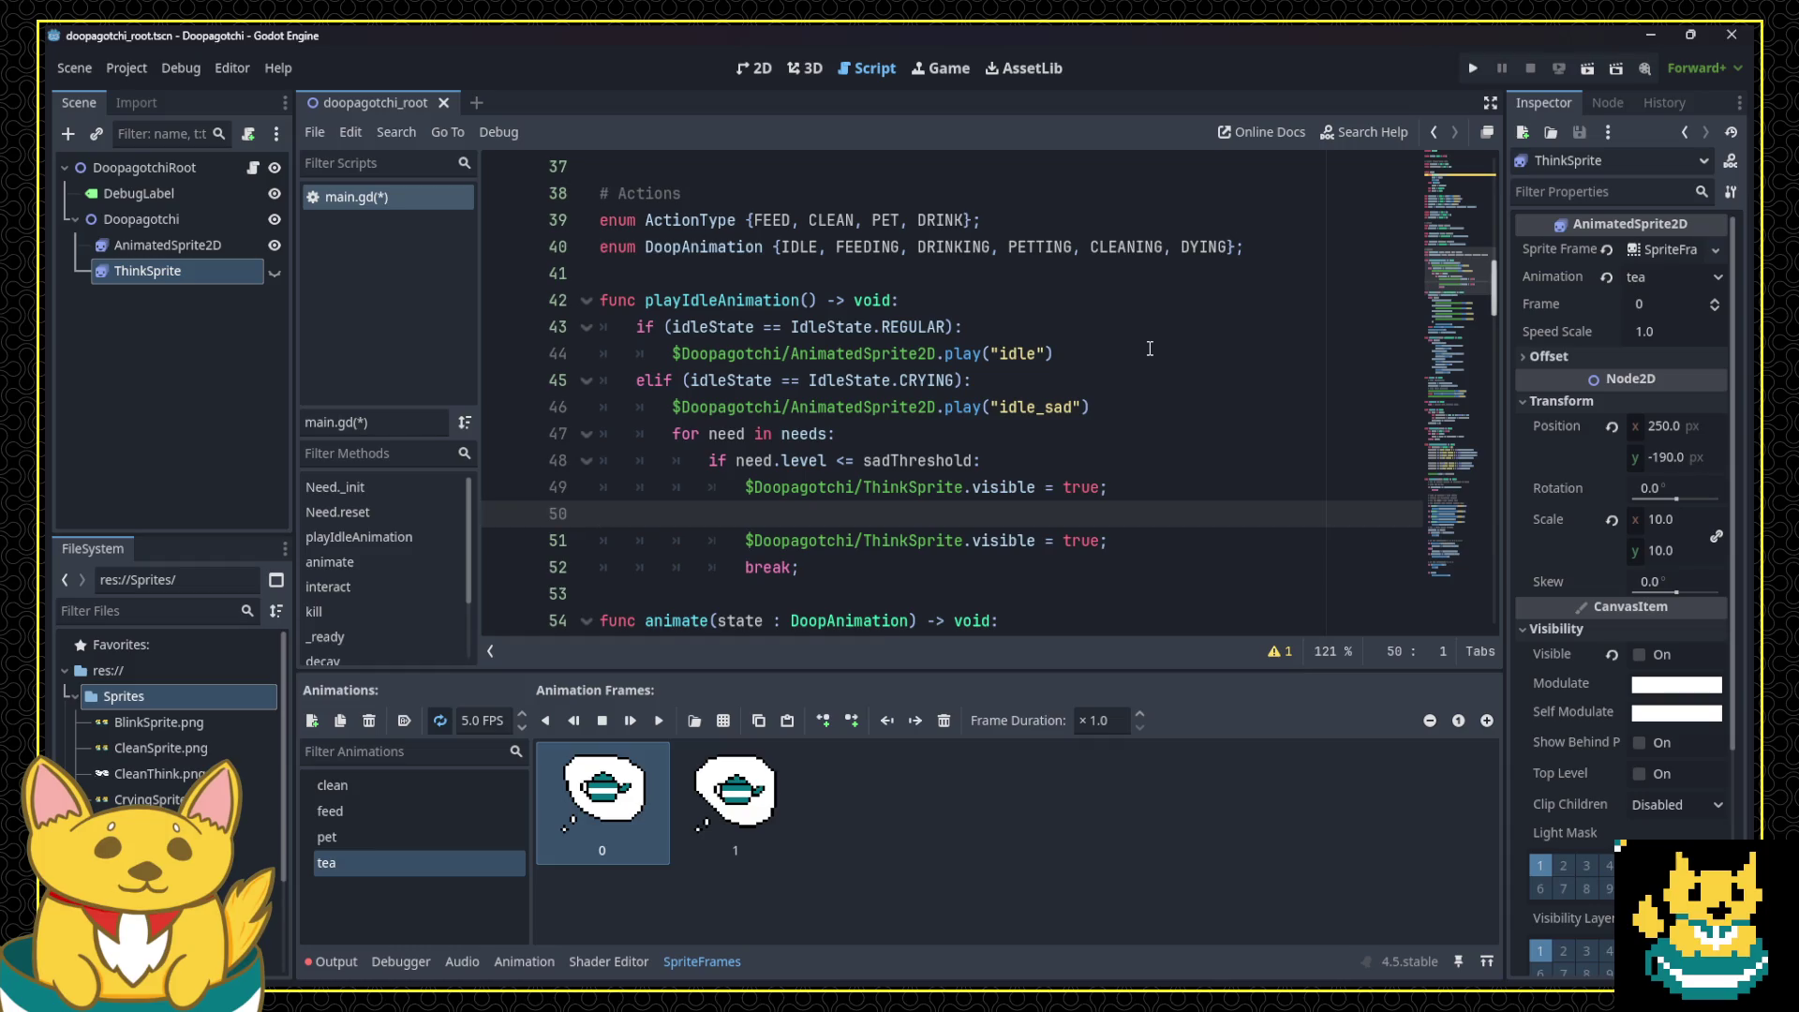
{"action": "key", "text": "BackSpace"}
{"action": "key", "text": "BackSpace"}
{"action": "key", "text": "BackSpace"}
{"action": "type", "text": "(need"}
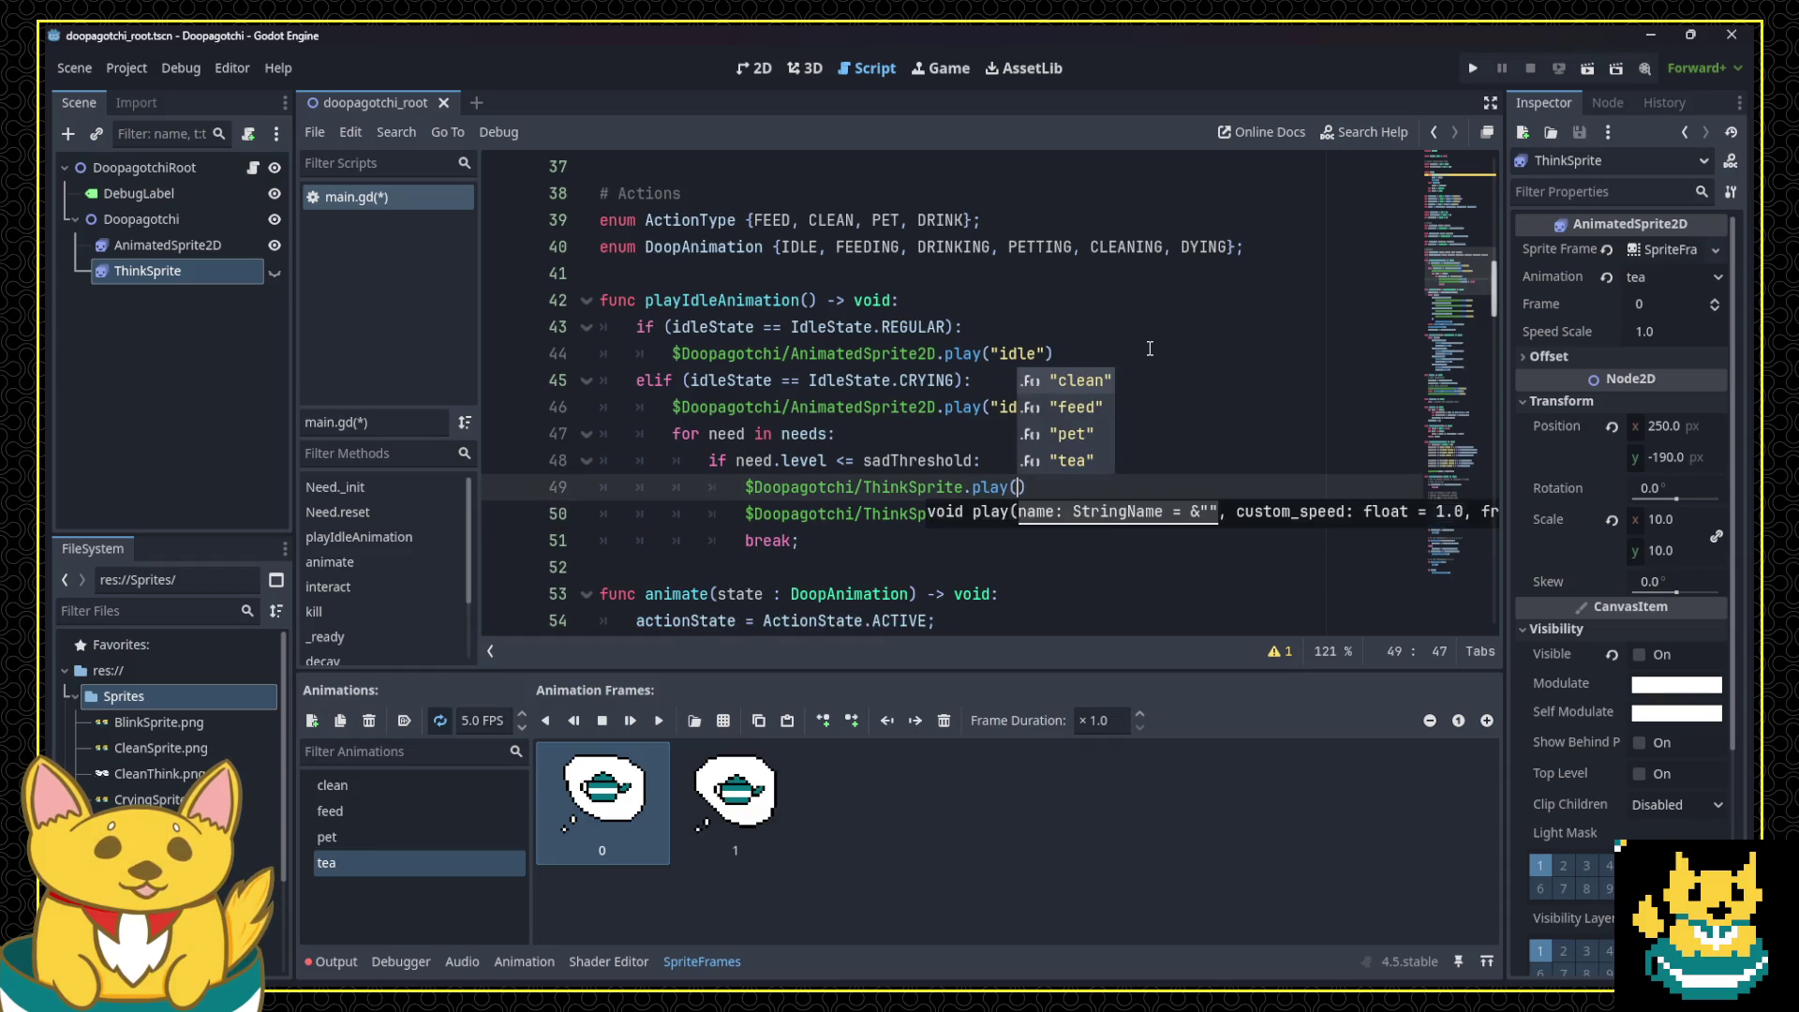
{"action": "key", "text": "Escape"}
{"action": "type", "text": ";"}
{"action": "key", "text": "ctrl+s"}
Step: Add a ThinkSprite visible = false line to the regular idle branch and run the game
{"action": "left_click", "coordinate": [1080, 361]}
{"action": "left_click", "coordinate": [1152, 510]}
{"action": "triple_click", "coordinate": [1152, 510]}
{"action": "key", "text": "ctrl+c"}
{"action": "key", "text": "Up"}
{"action": "key", "text": "Up"}
{"action": "key", "text": "Up"}
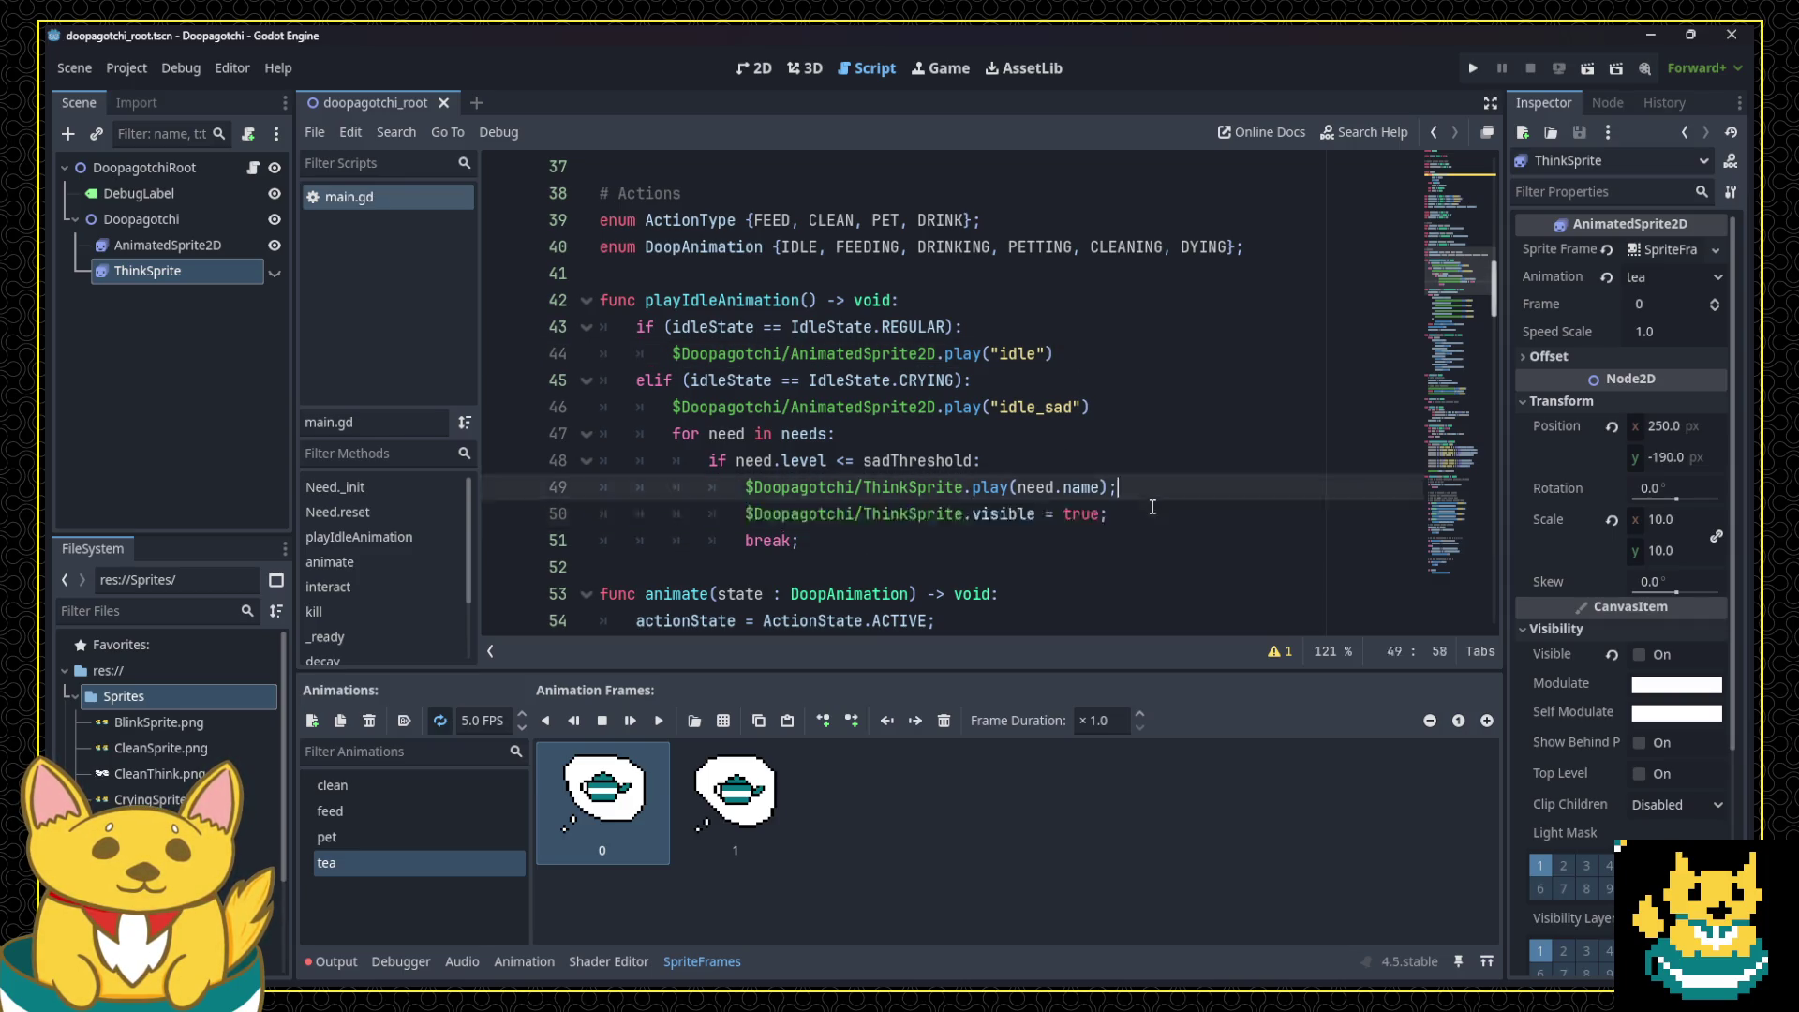
{"action": "key", "text": "Return"}
{"action": "key", "text": "ctrl+v"}
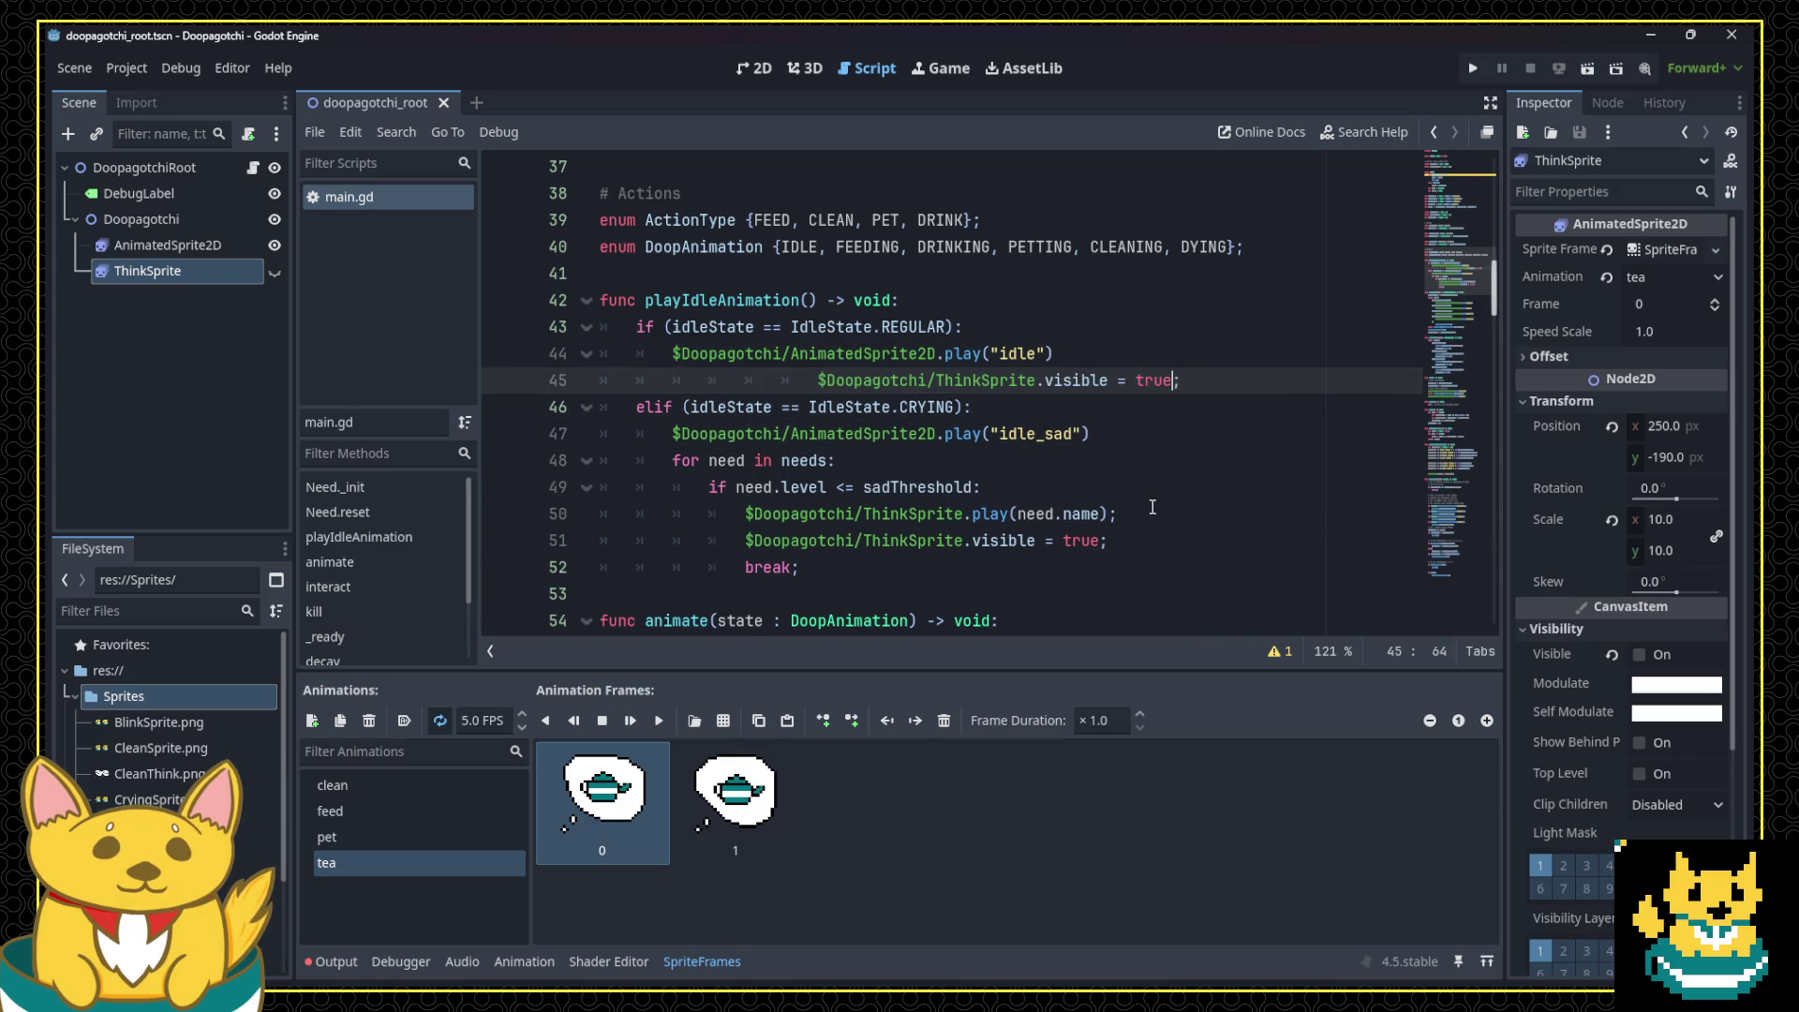
{"action": "key", "text": "BackSpace"}
{"action": "key", "text": "BackSpace"}
{"action": "key", "text": "BackSpace"}
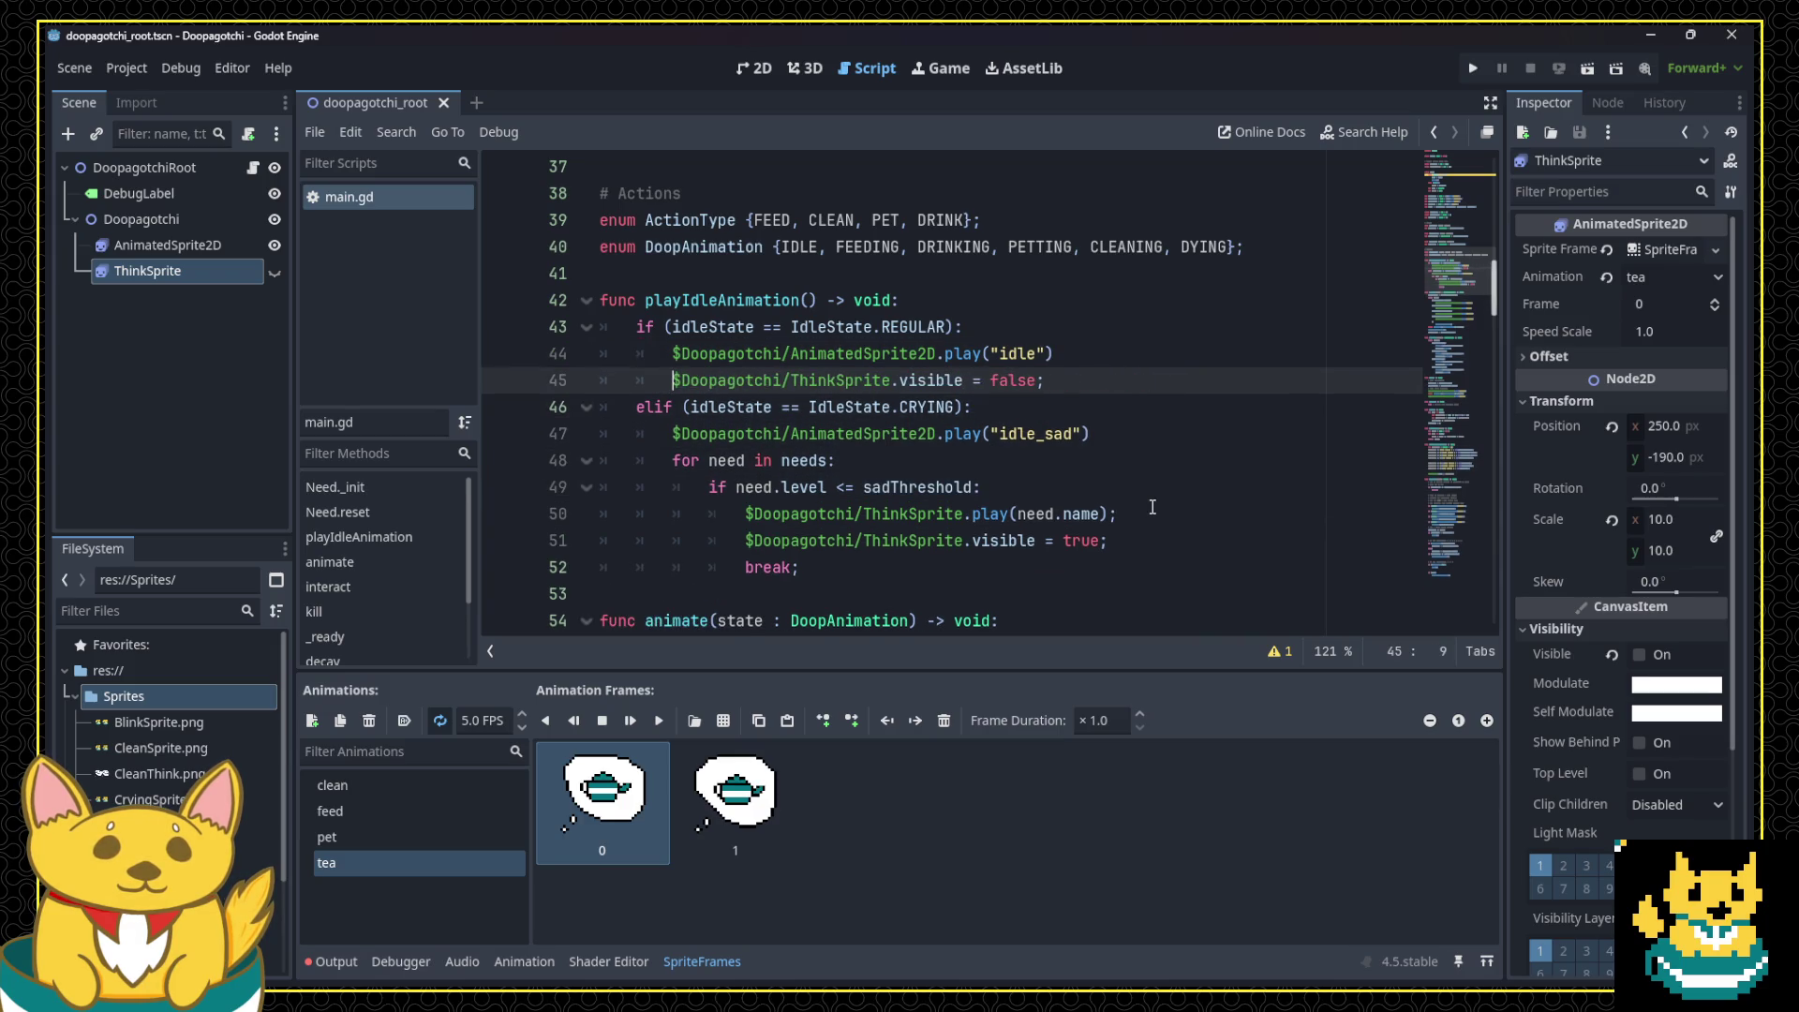
{"action": "left_click", "coordinate": [1474, 68]}
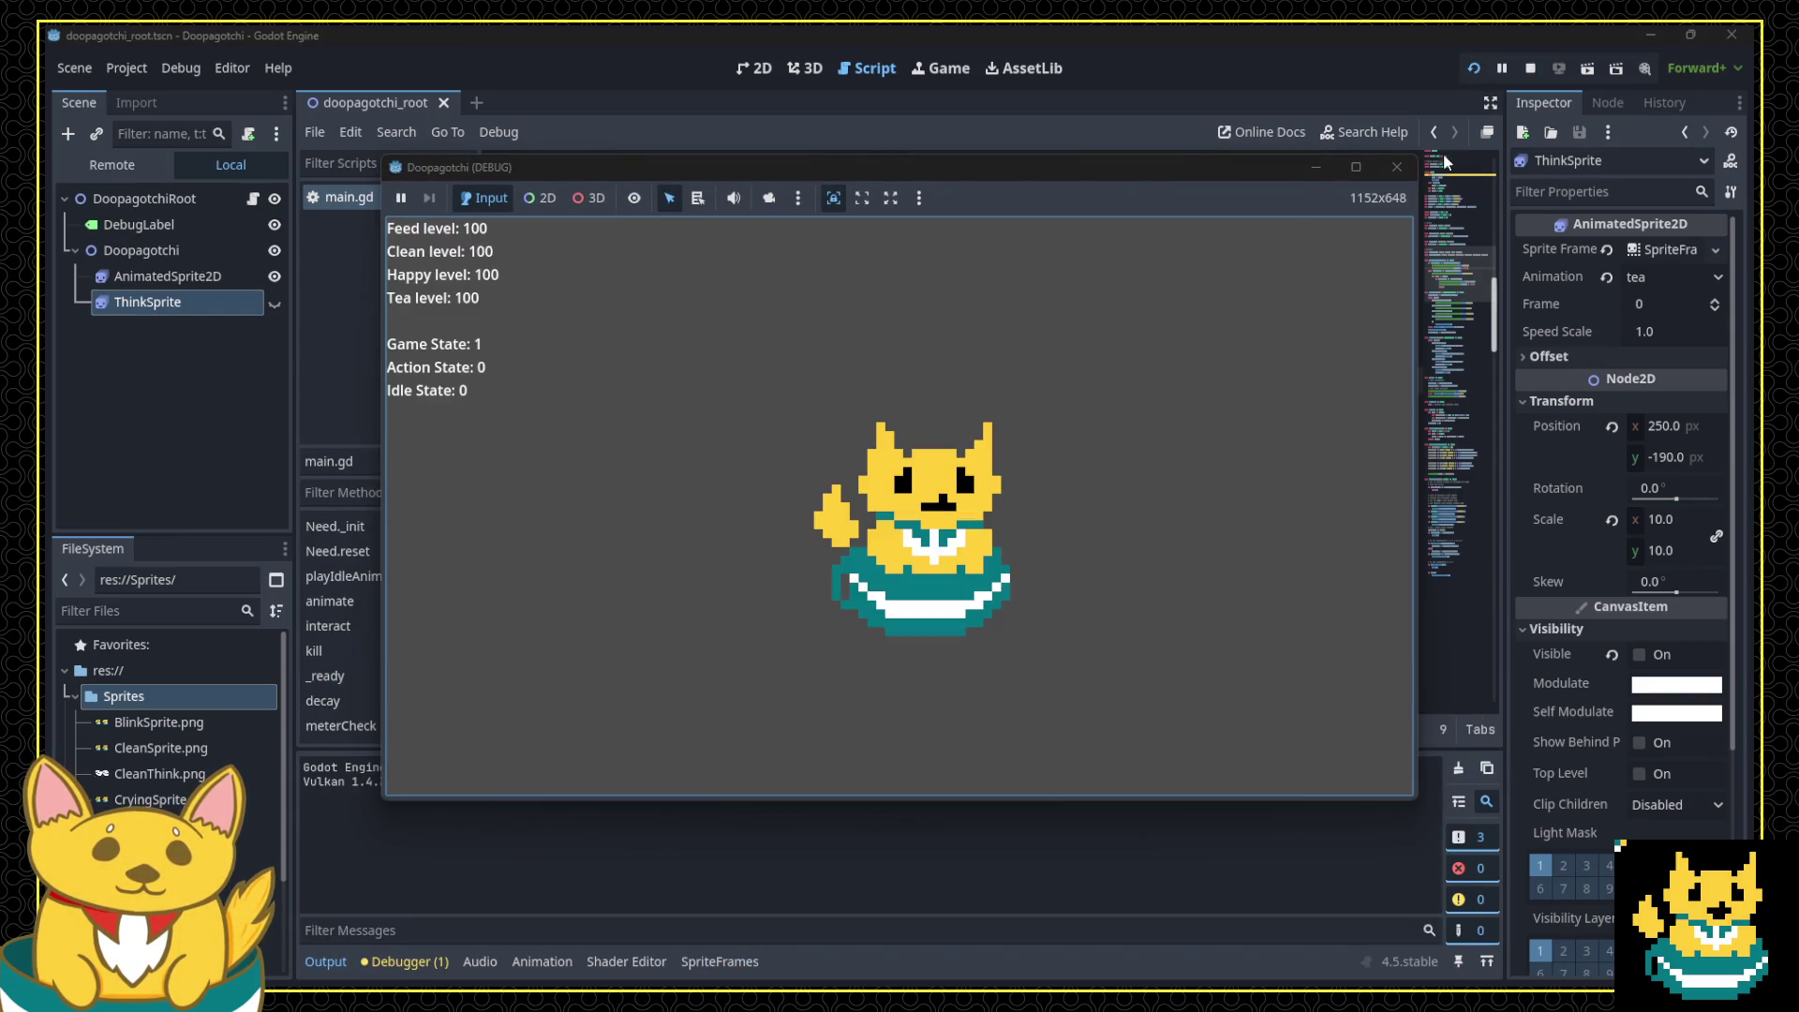
Step: Stop the game, change meterCap from 100 to 27, and run it again with F5
{"action": "left_click", "coordinate": [1411, 167]}
{"action": "scroll", "coordinate": [950, 337], "scroll_direction": "up", "scroll_amount": 10}
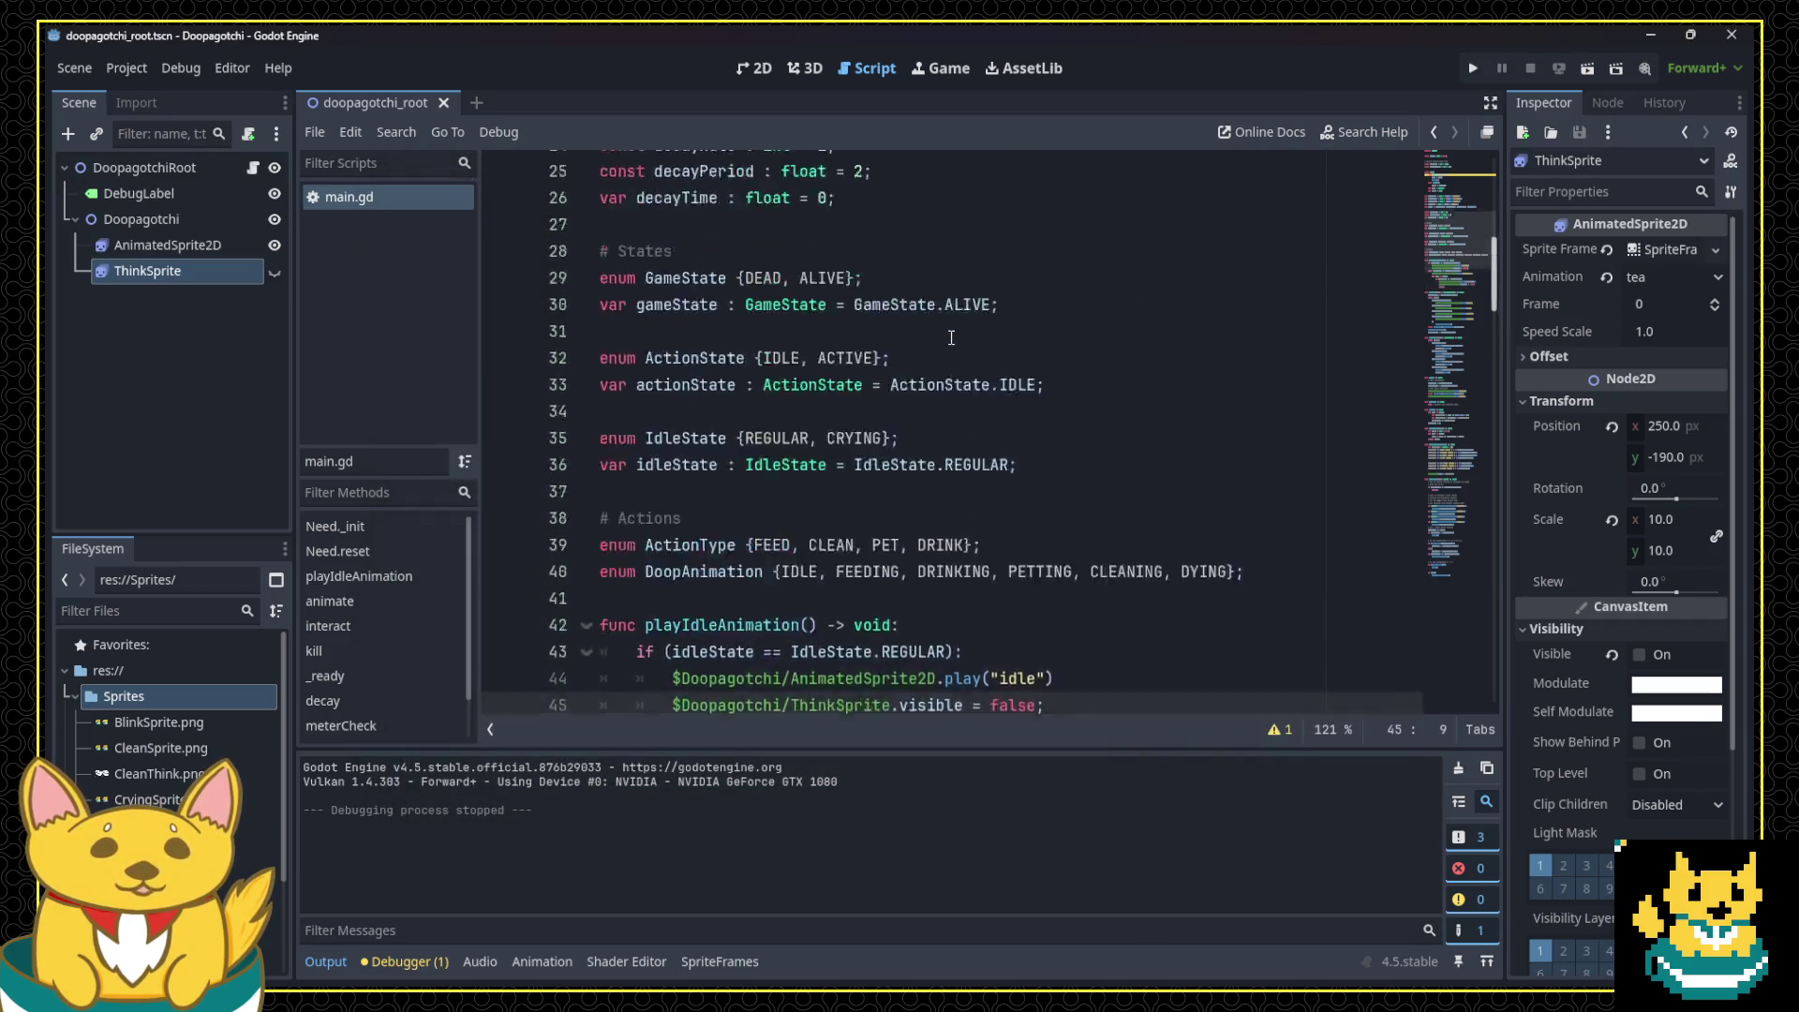
{"action": "left_click", "coordinate": [829, 299]}
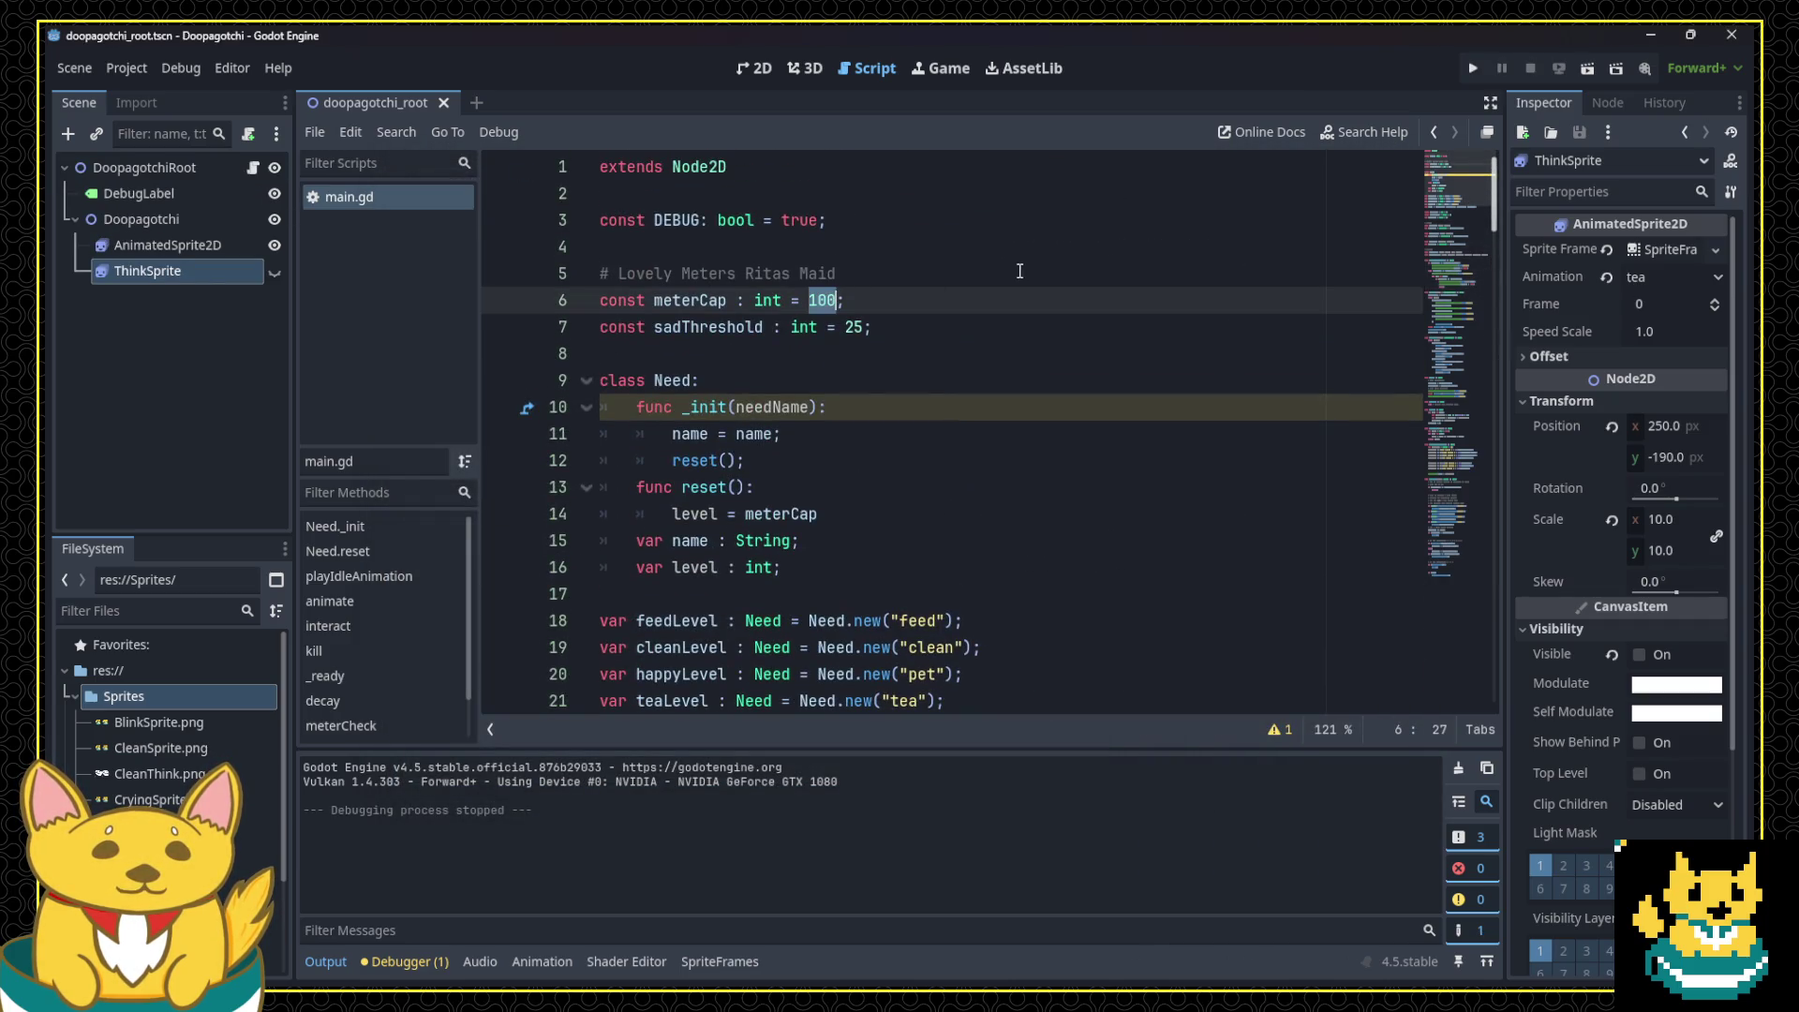
{"action": "type", "text": "27"}
{"action": "key", "text": "F5"}
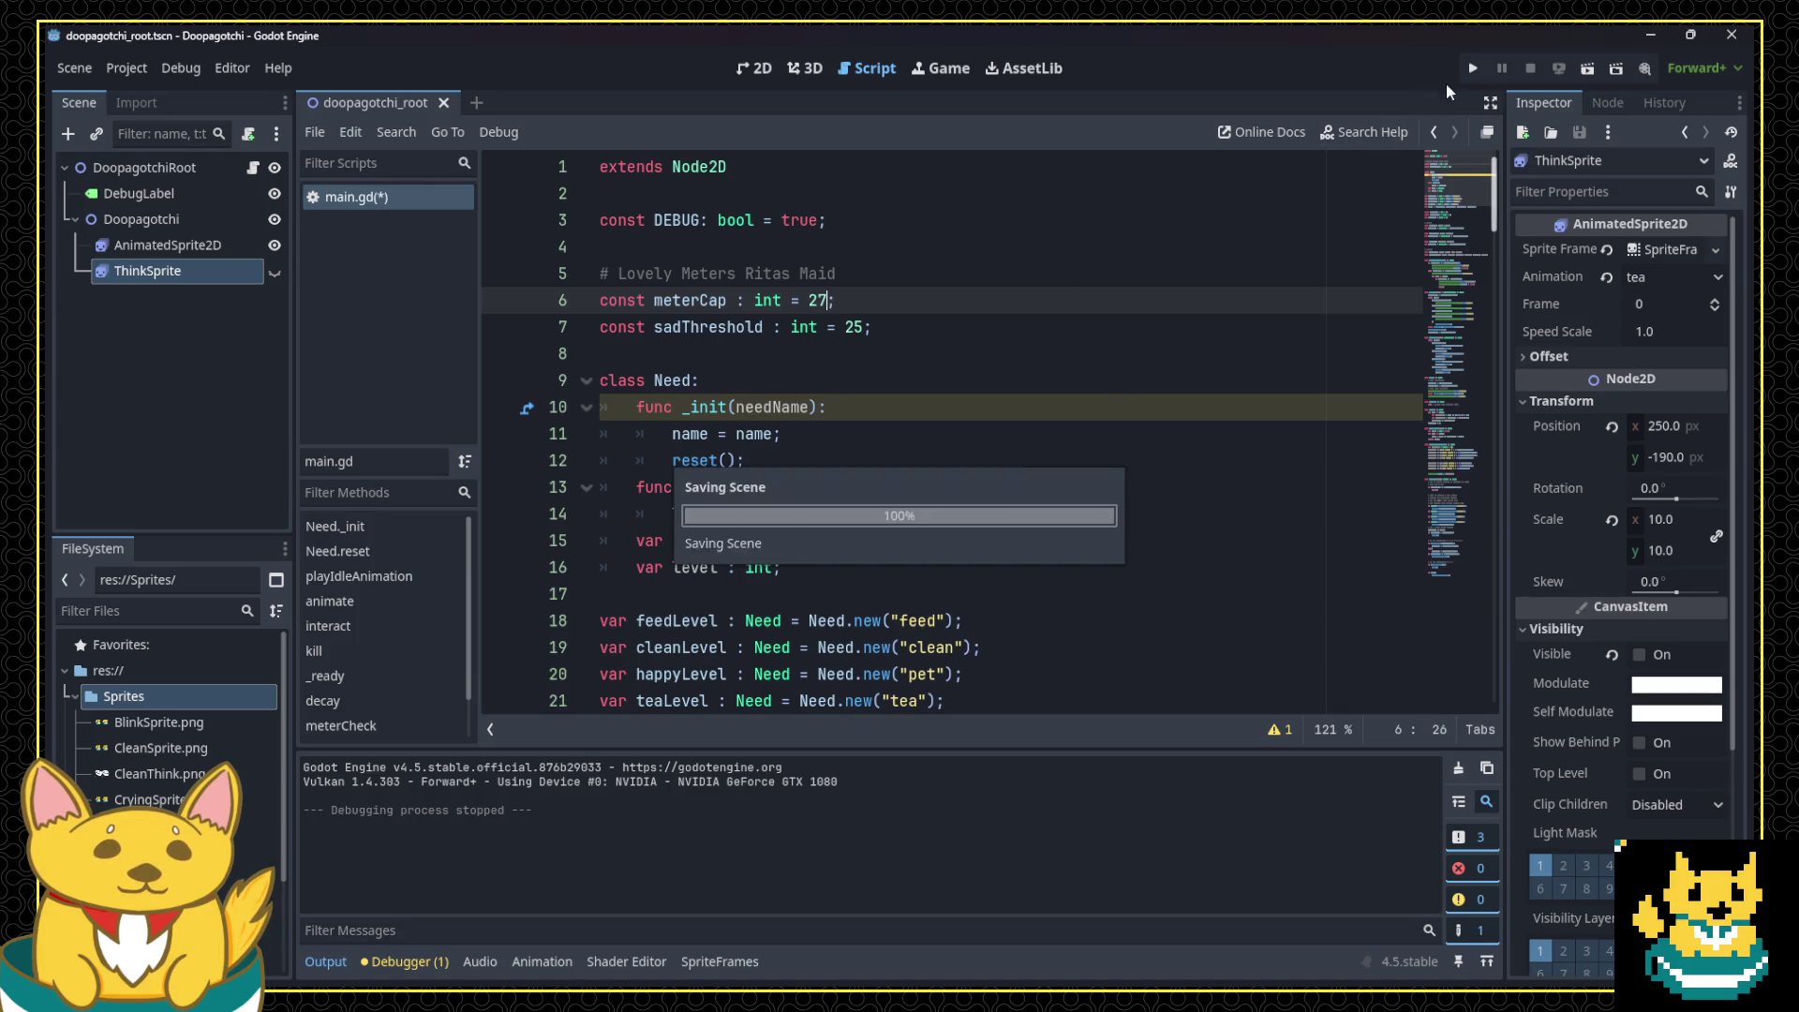
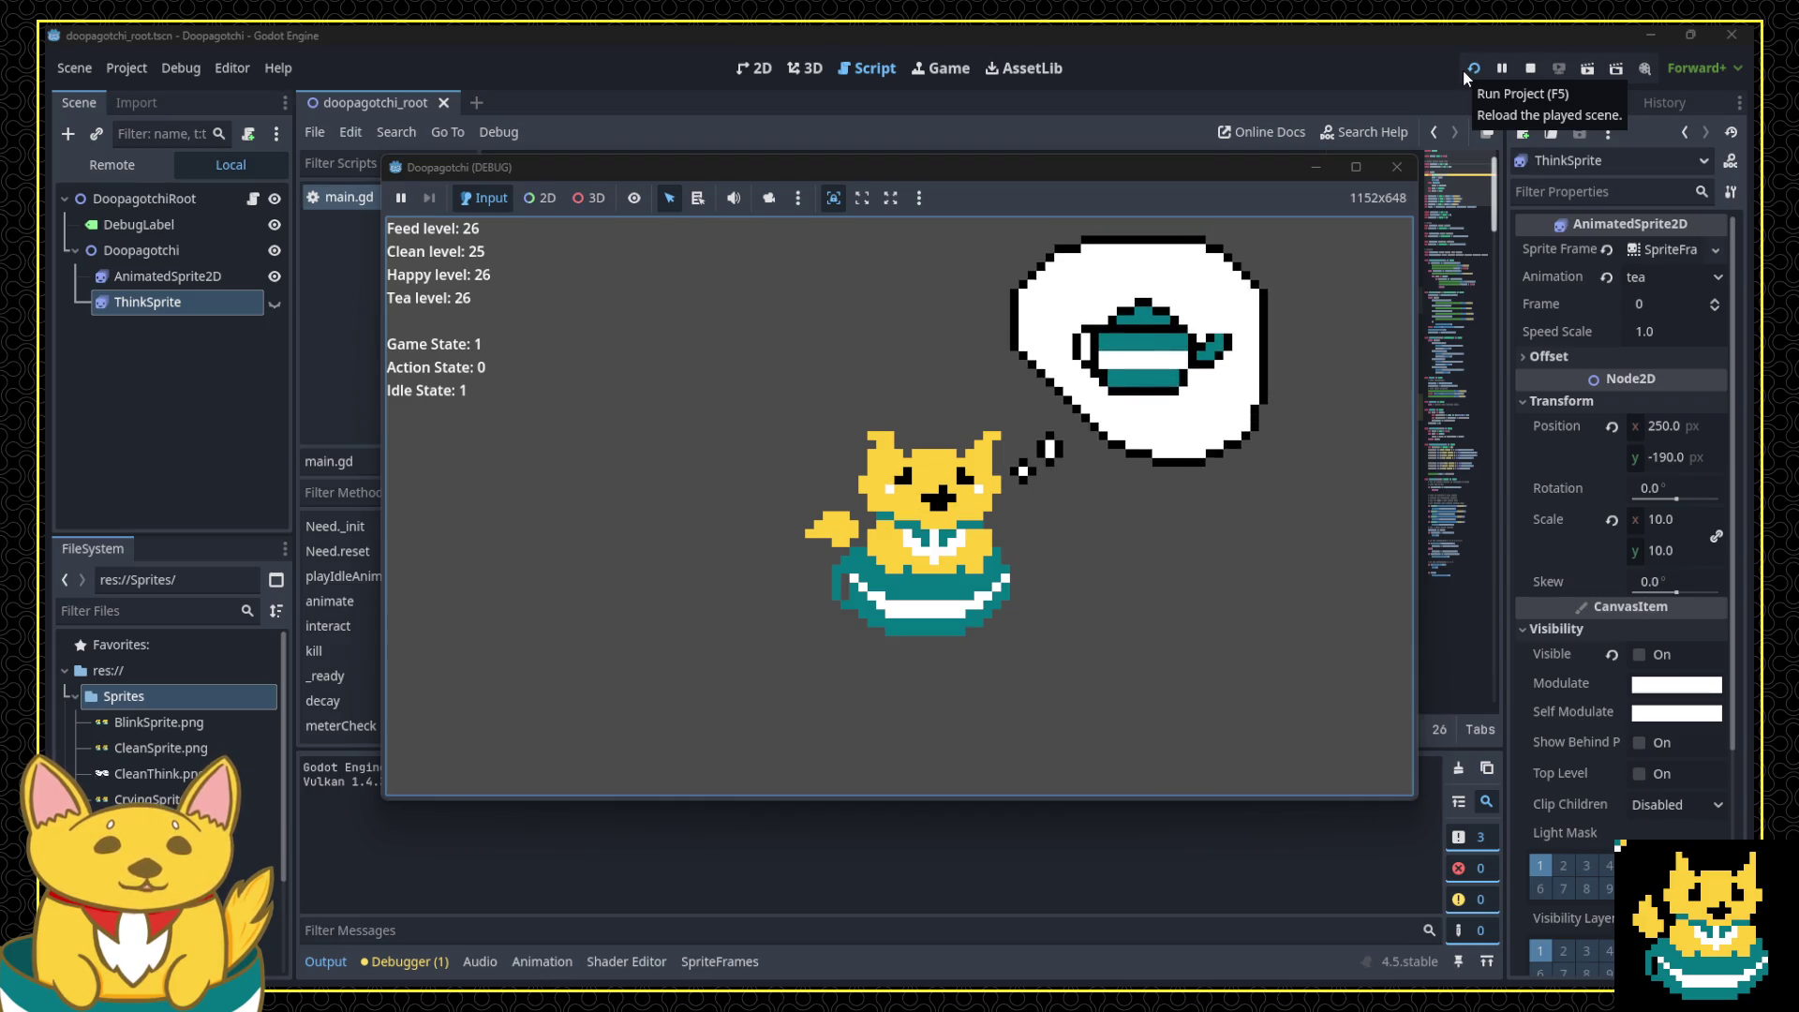
Step: Give the pet tea twice in the running game, then stop the test run
{"action": "left_click", "coordinate": [1157, 497]}
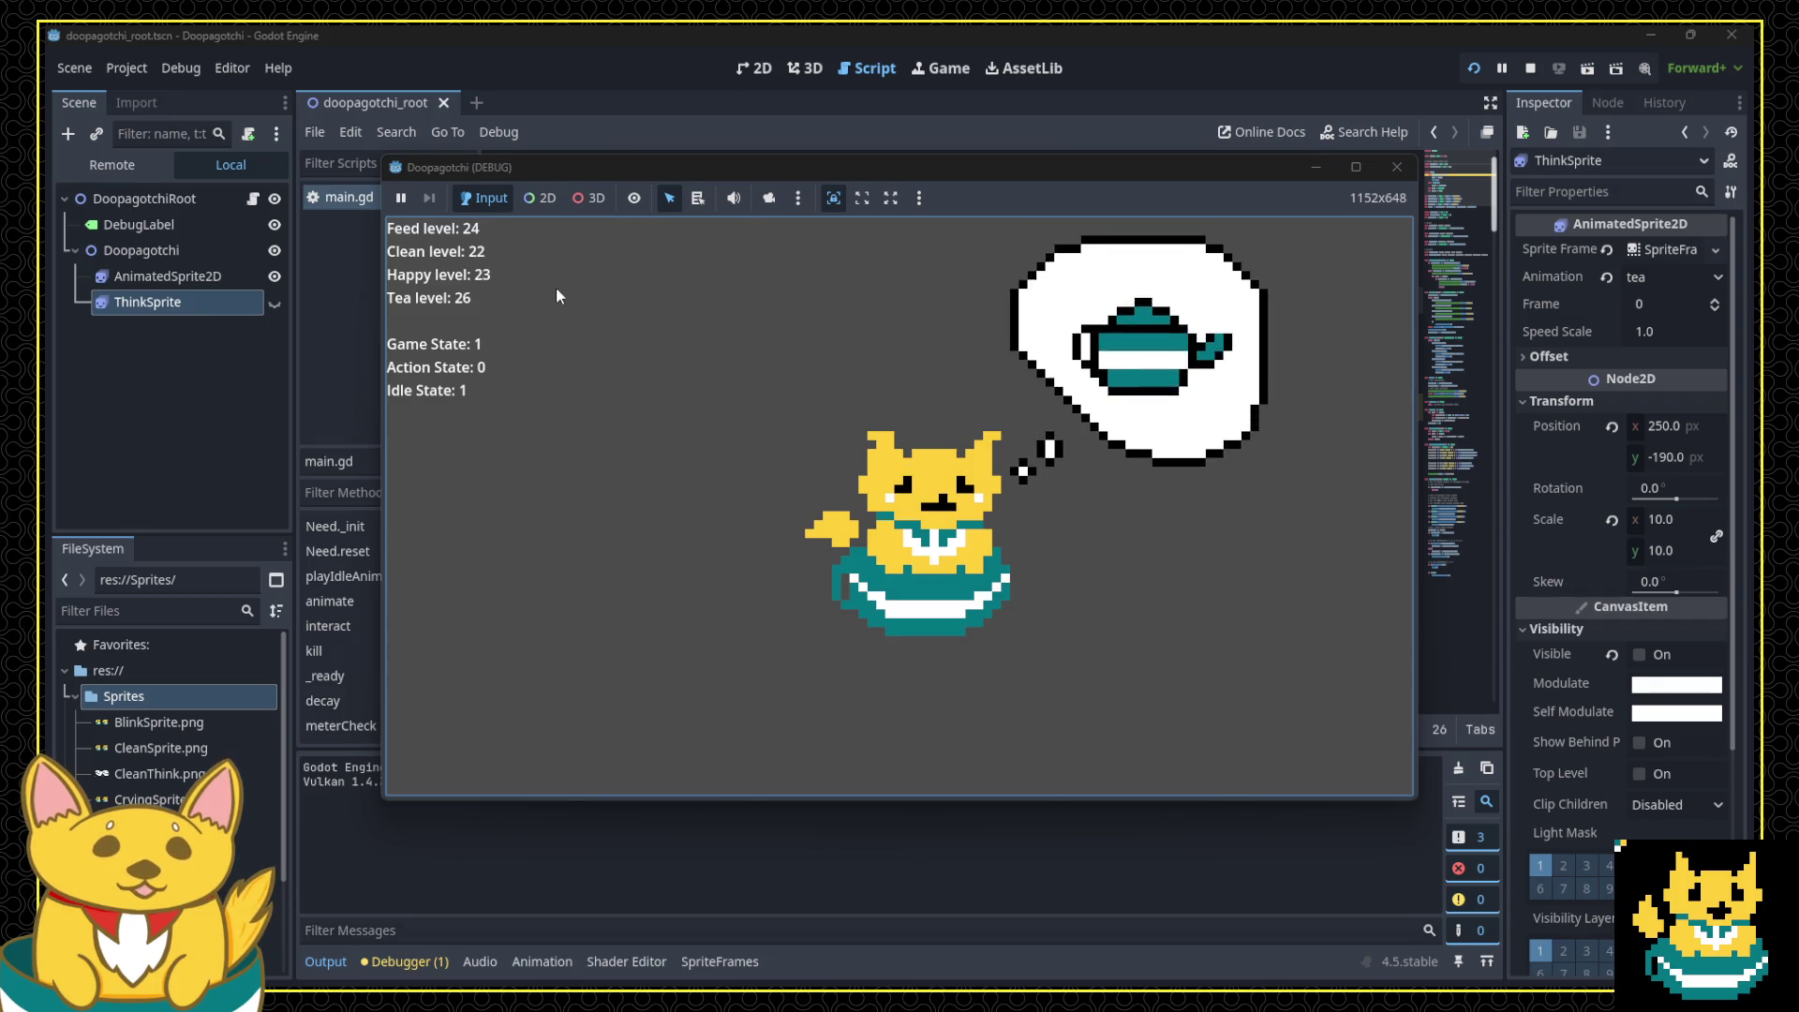
{"action": "left_click", "coordinate": [481, 287]}
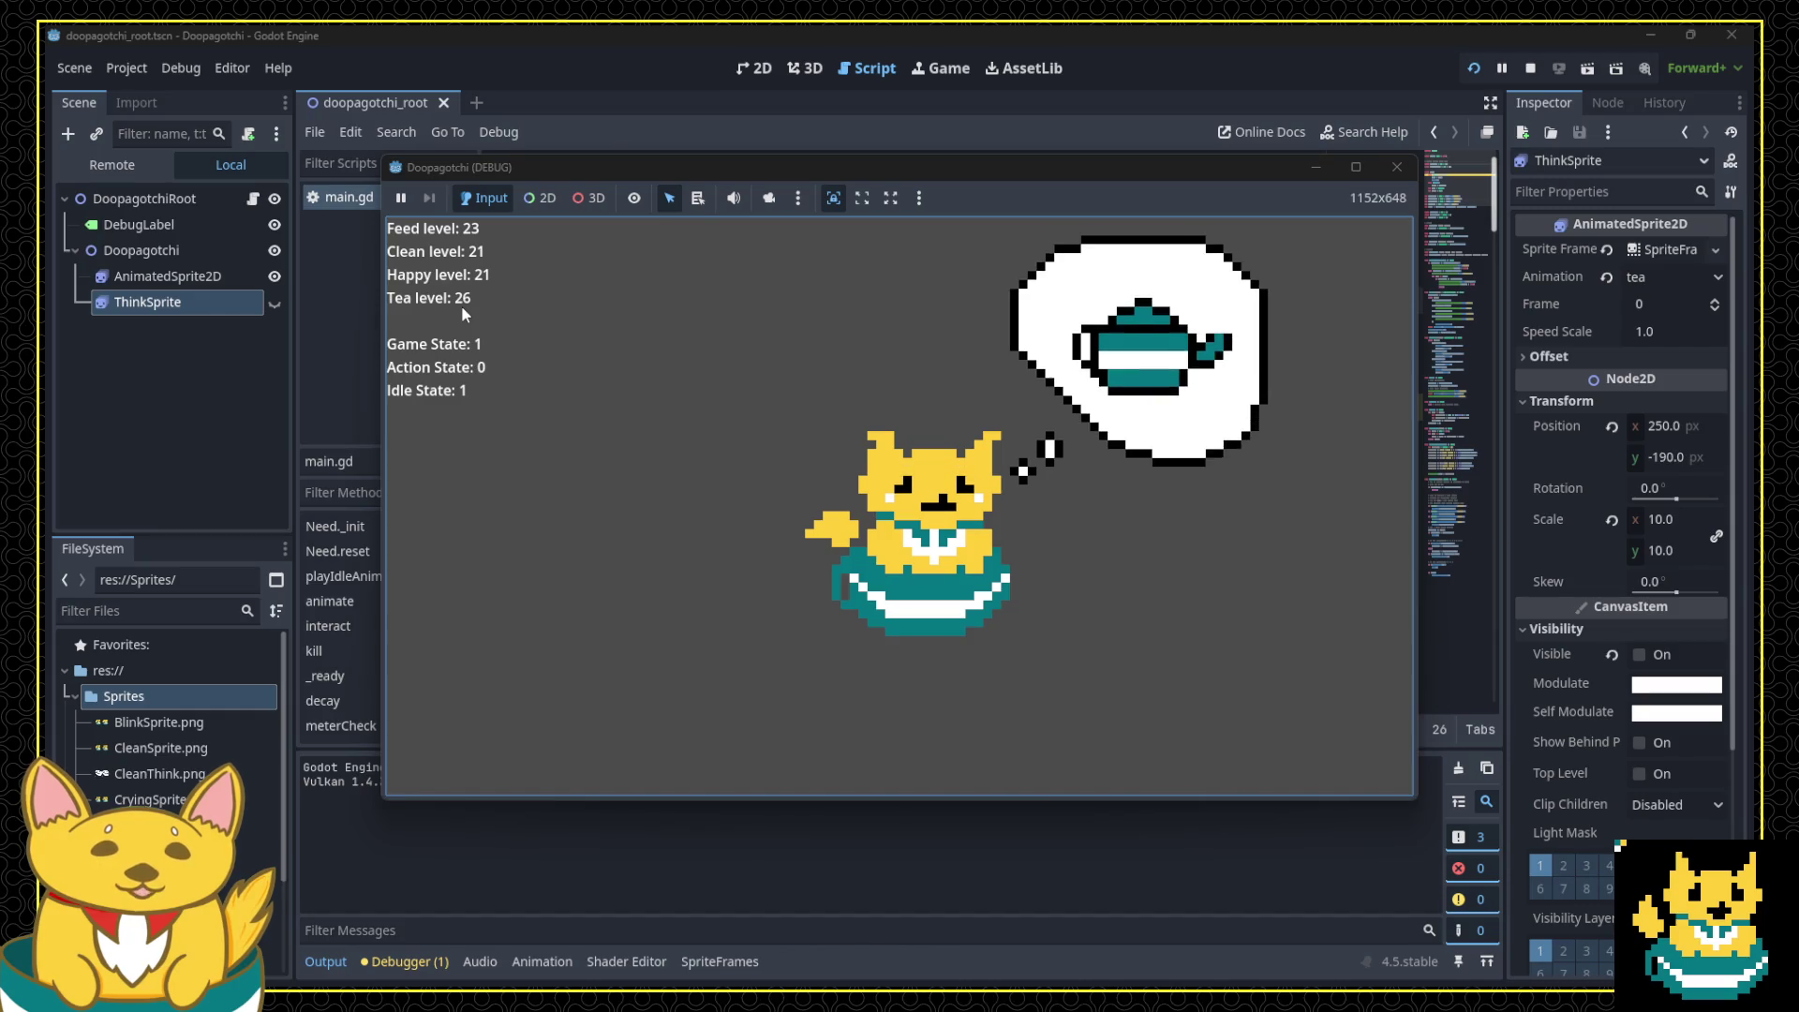
{"action": "left_click", "coordinate": [1394, 171]}
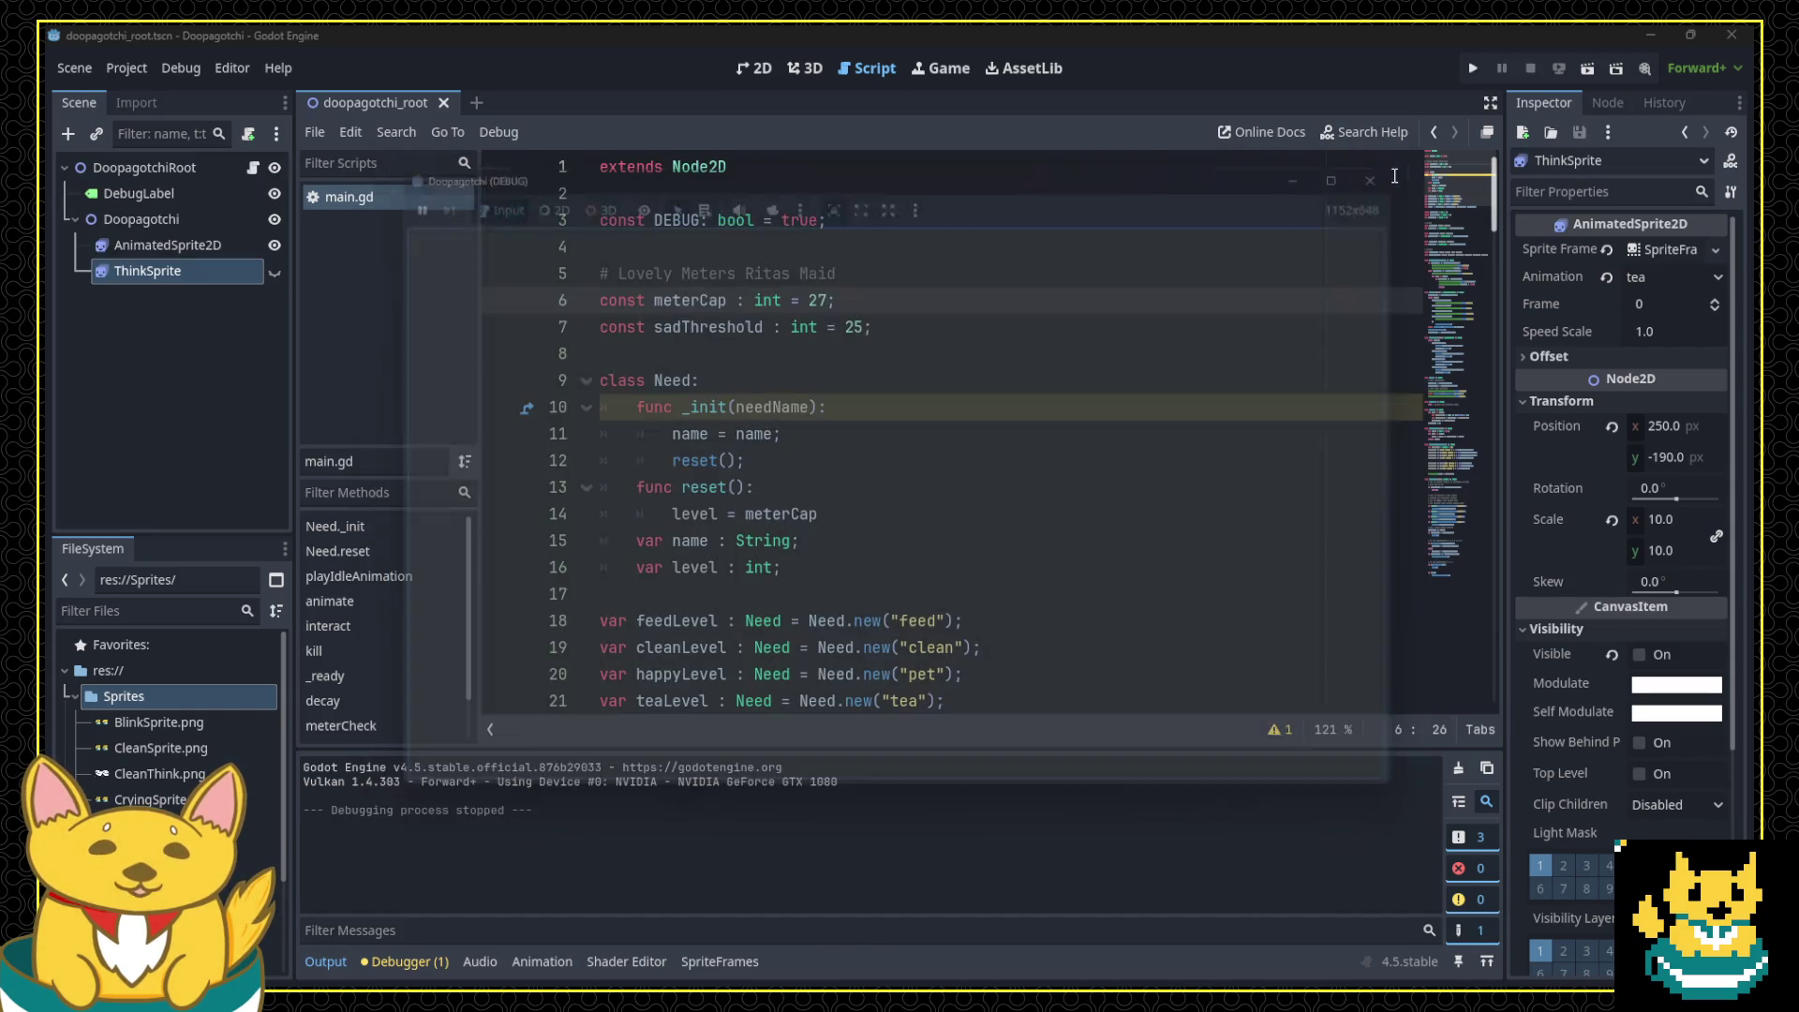
{"action": "scroll", "coordinate": [741, 367], "scroll_direction": "down", "scroll_amount": 12}
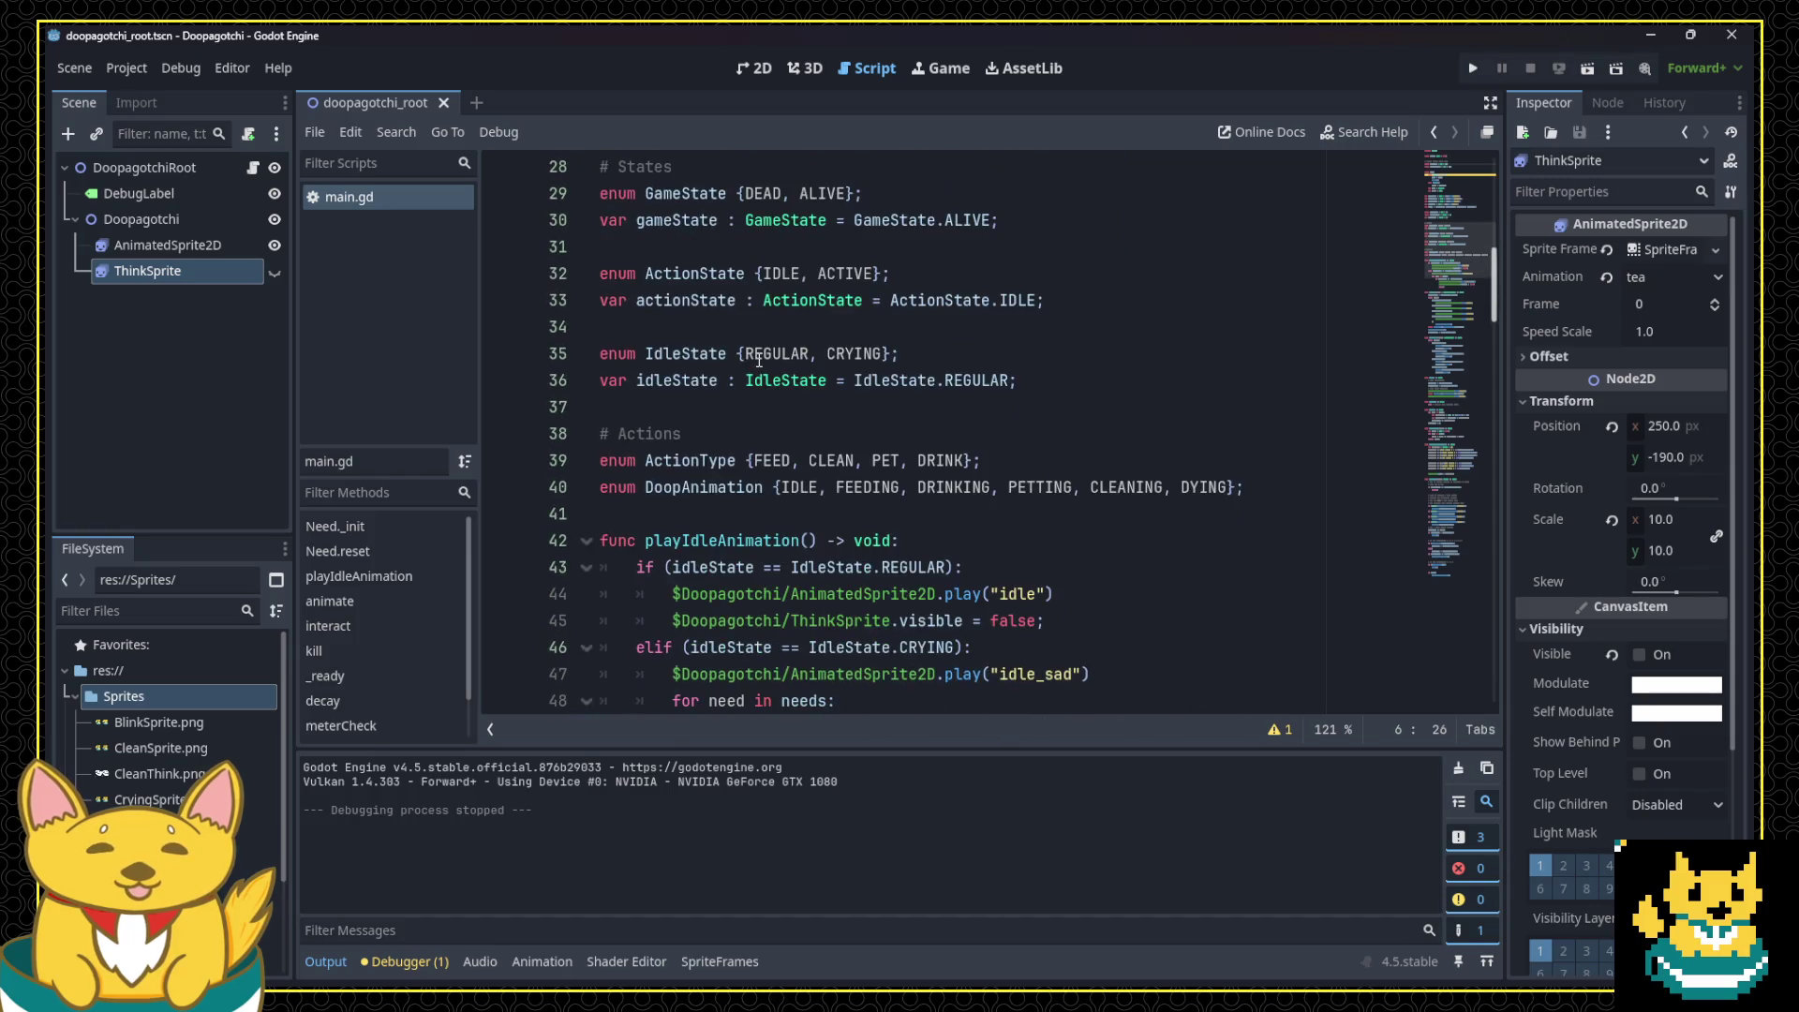
{"action": "scroll", "coordinate": [760, 361], "scroll_direction": "down", "scroll_amount": 15}
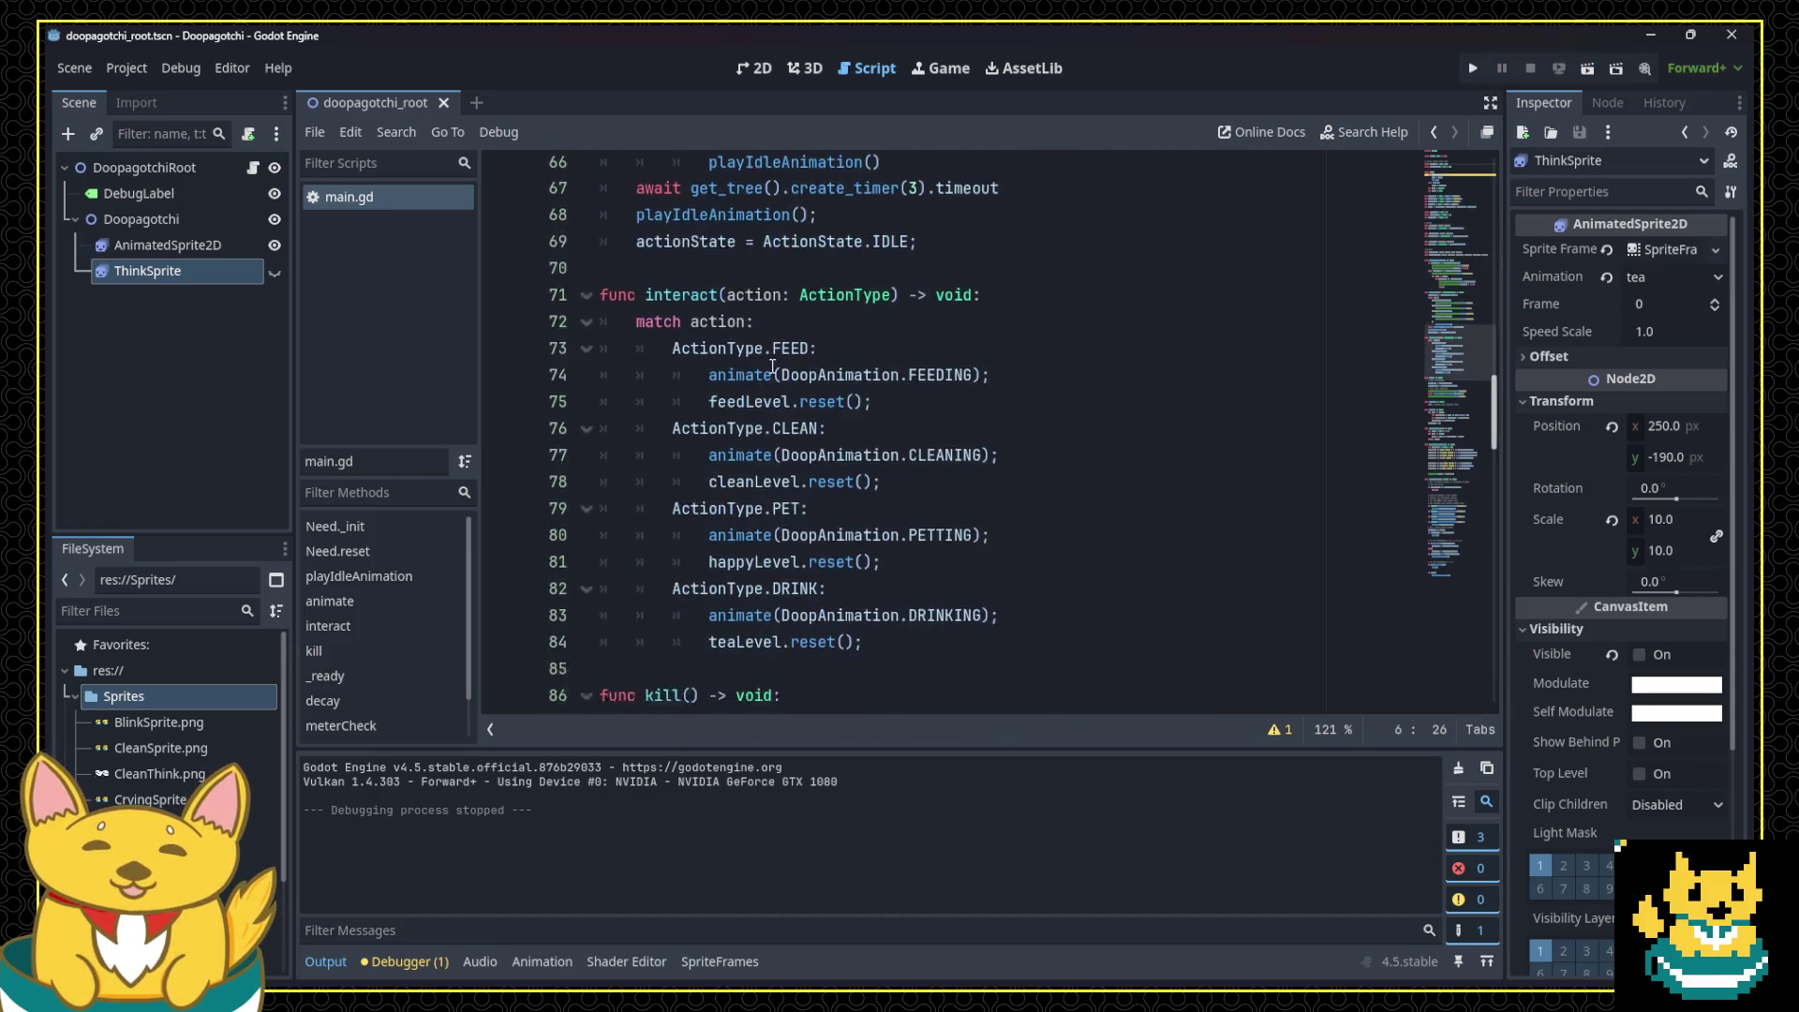
{"action": "scroll", "coordinate": [772, 365], "scroll_direction": "down", "scroll_amount": 12}
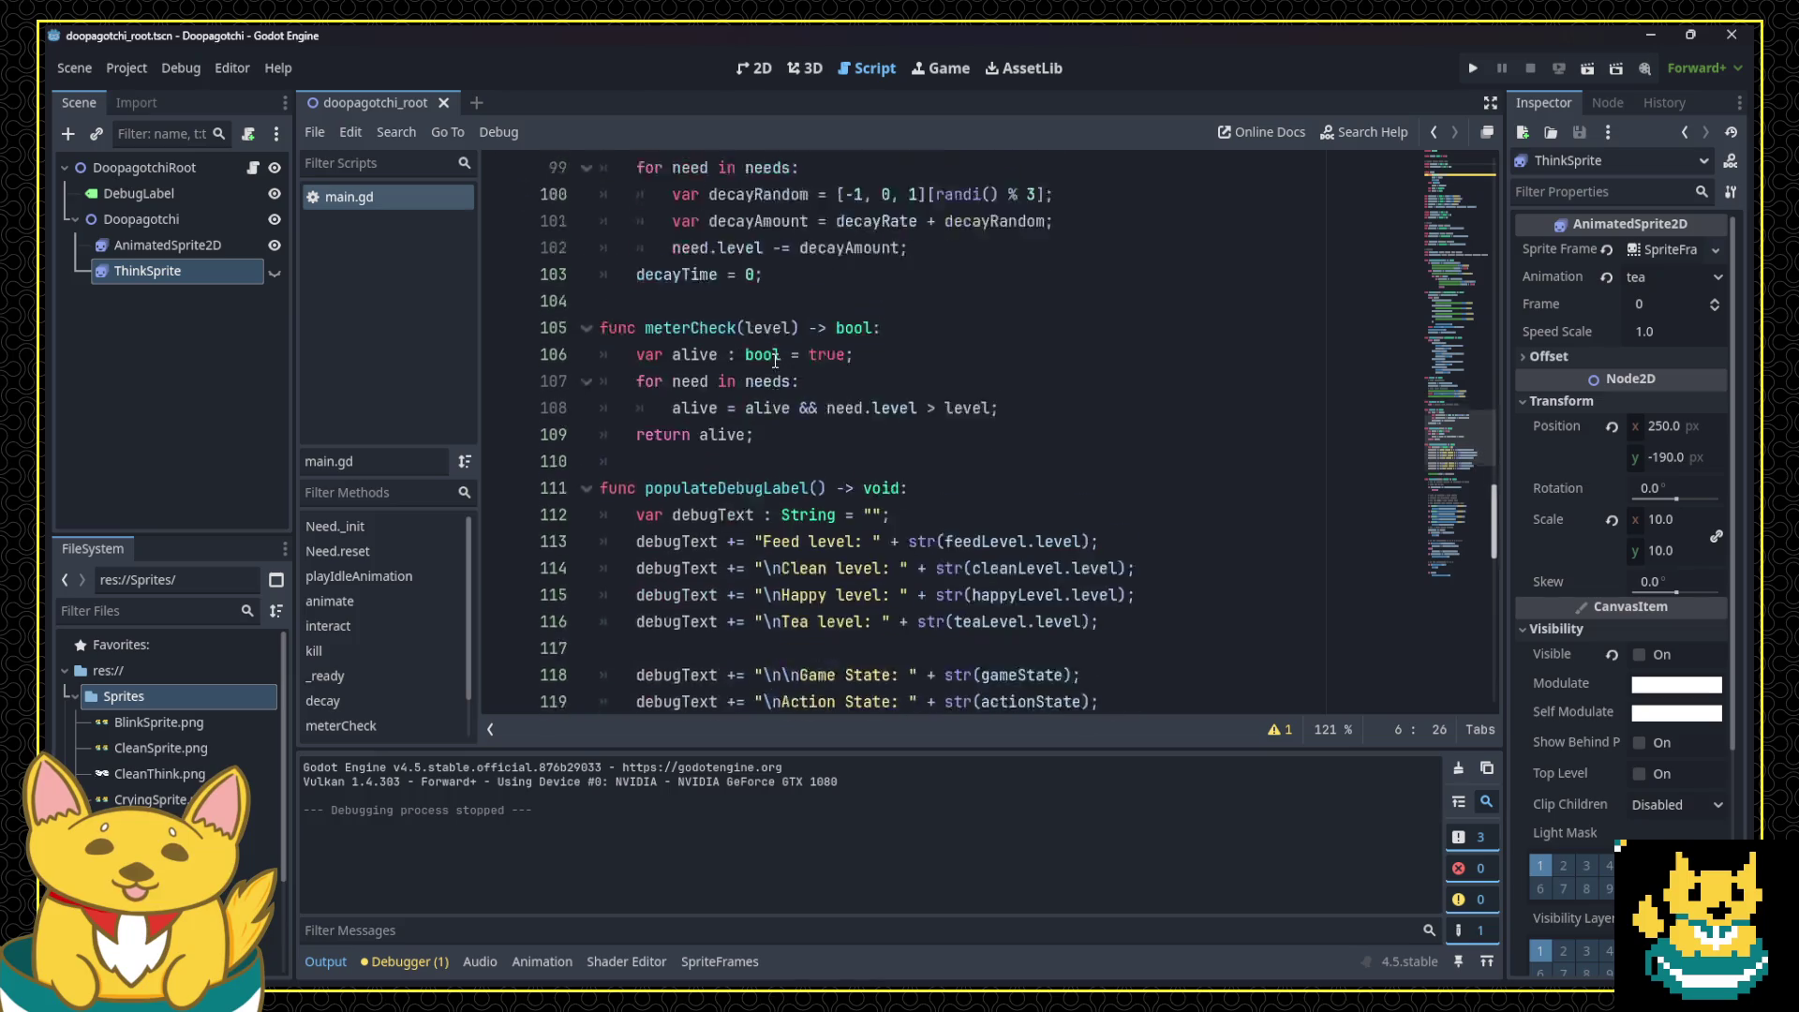
{"action": "scroll", "coordinate": [759, 367], "scroll_direction": "down", "scroll_amount": 8}
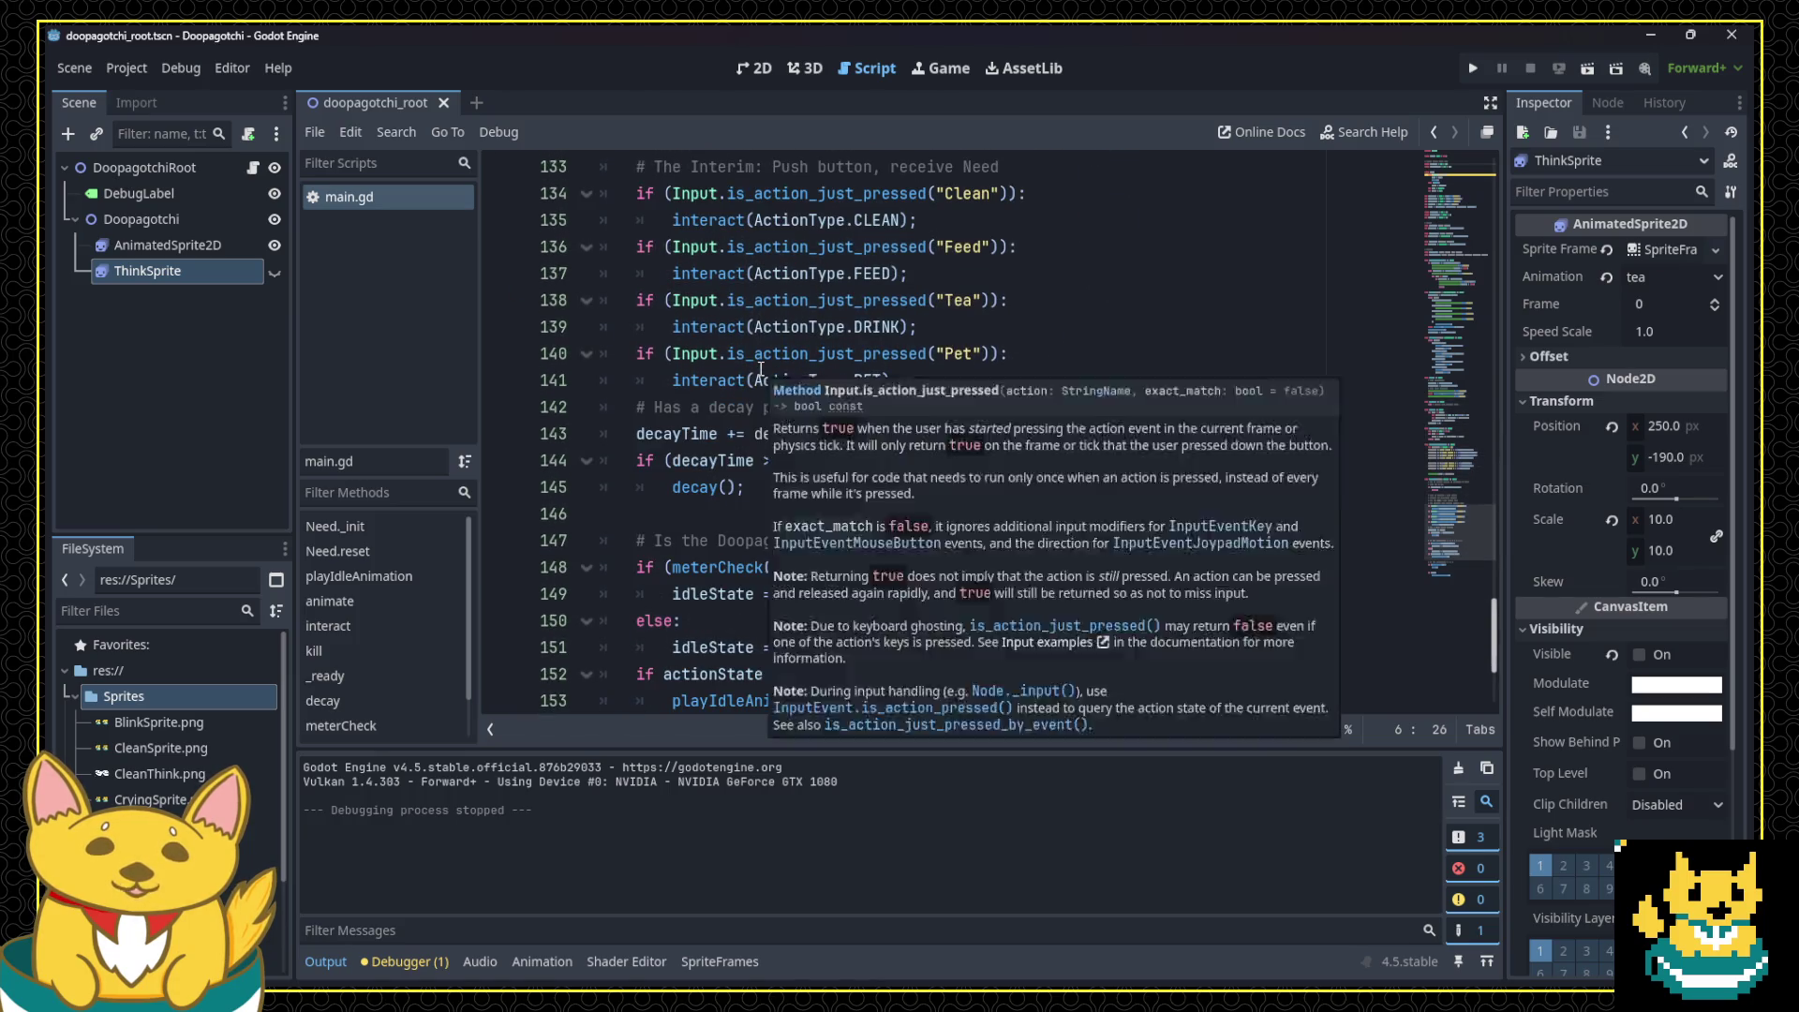
{"action": "scroll", "coordinate": [928, 426], "scroll_direction": "up", "scroll_amount": 6}
{"action": "scroll", "coordinate": [927, 427], "scroll_direction": "up", "scroll_amount": 18}
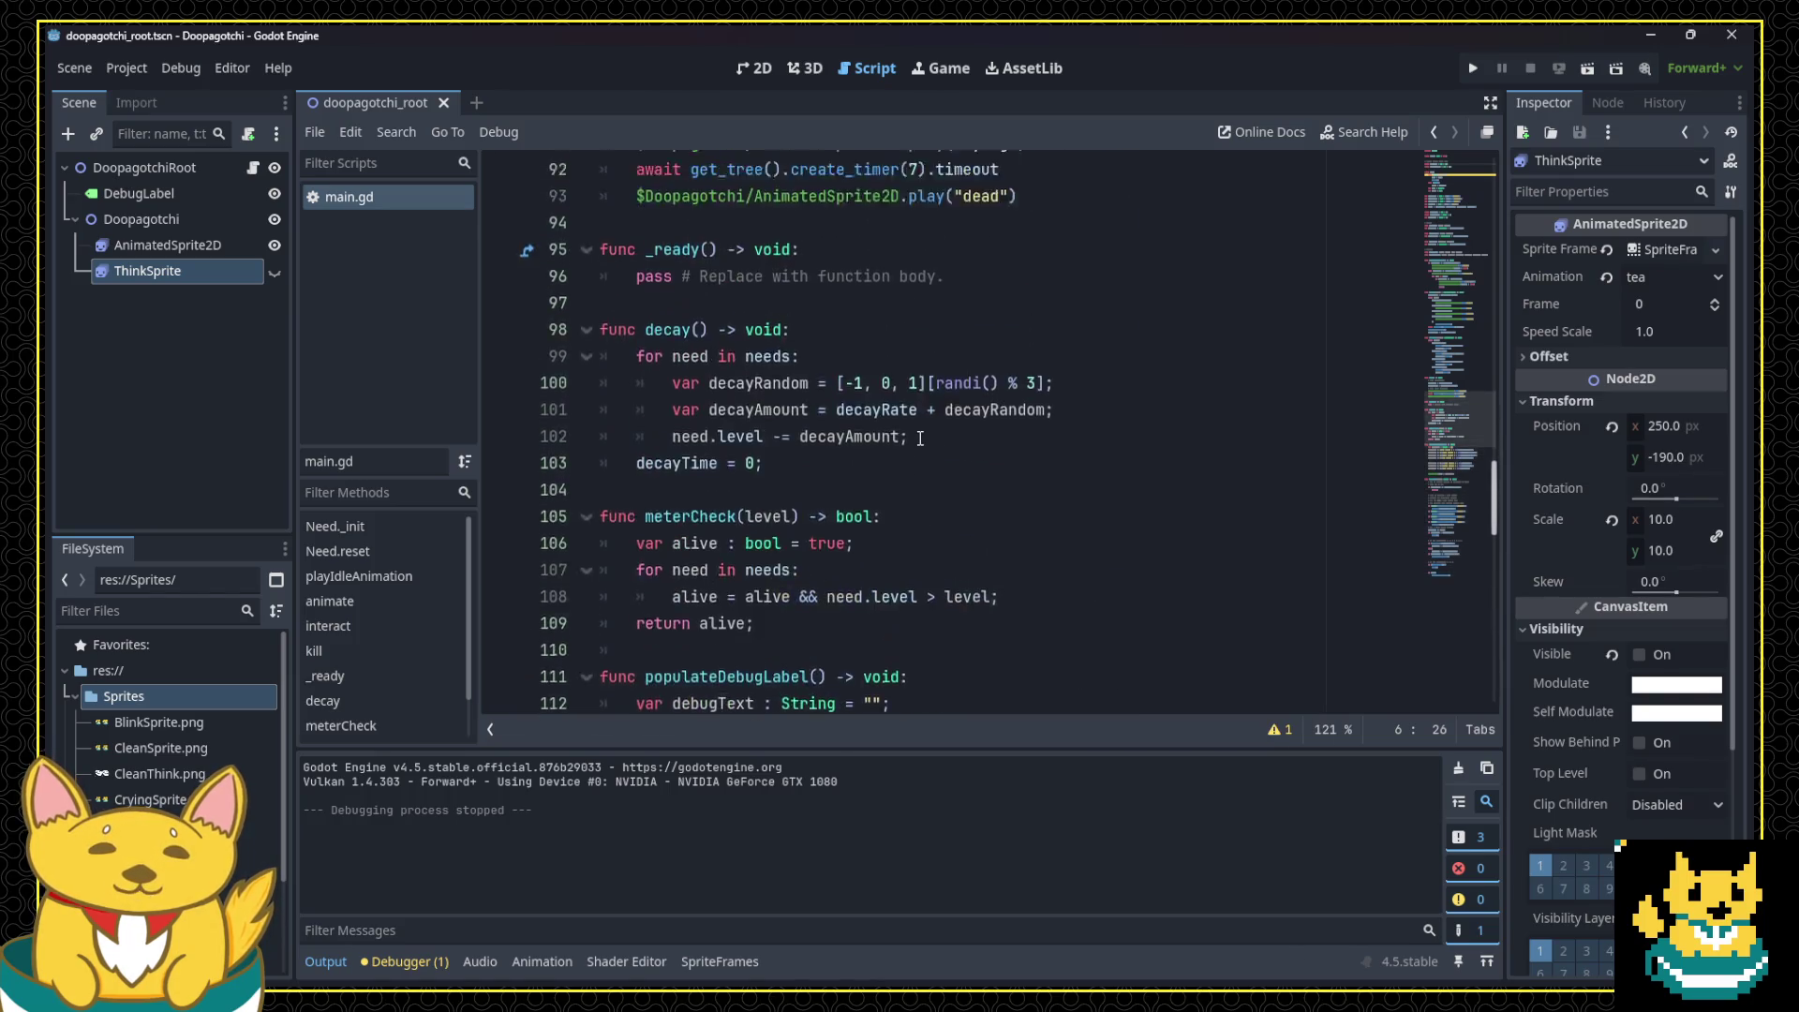
{"action": "scroll", "coordinate": [916, 475], "scroll_direction": "up", "scroll_amount": 10}
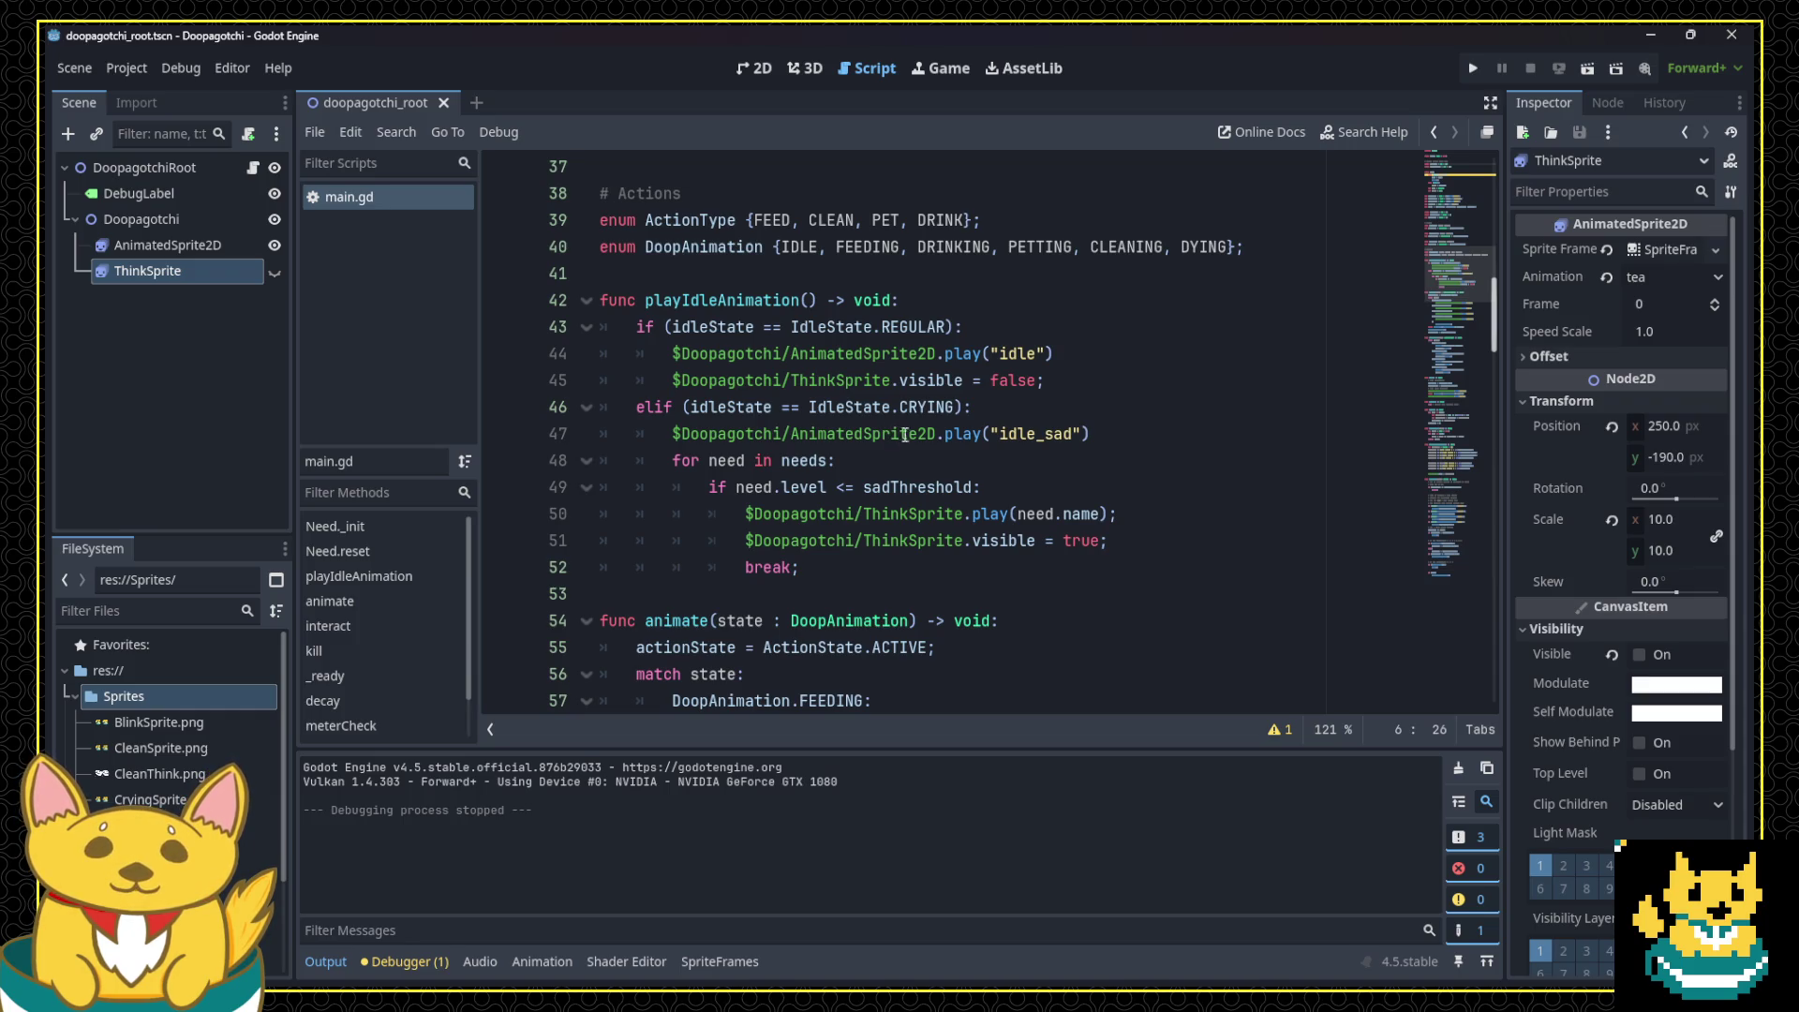
{"action": "mouse_move", "coordinate": [928, 433]}
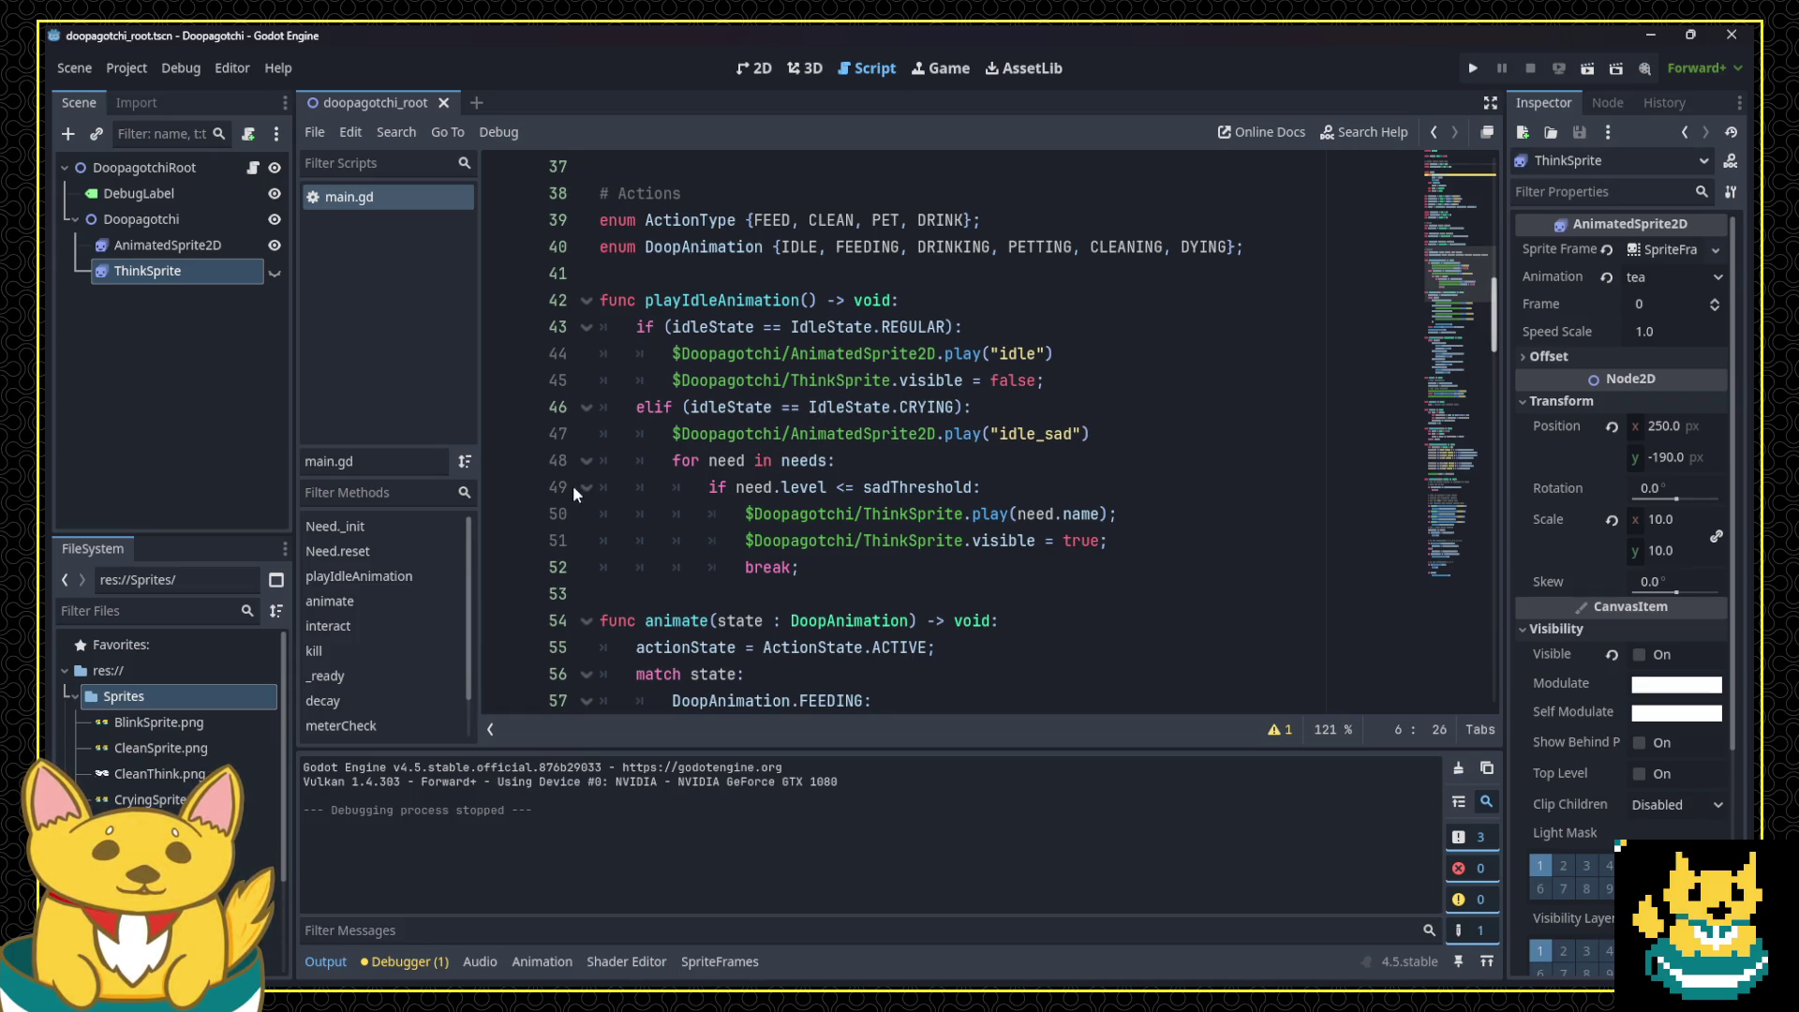
{"action": "left_click", "coordinate": [641, 553]}
{"action": "scroll", "coordinate": [661, 492], "scroll_direction": "down", "scroll_amount": 10}
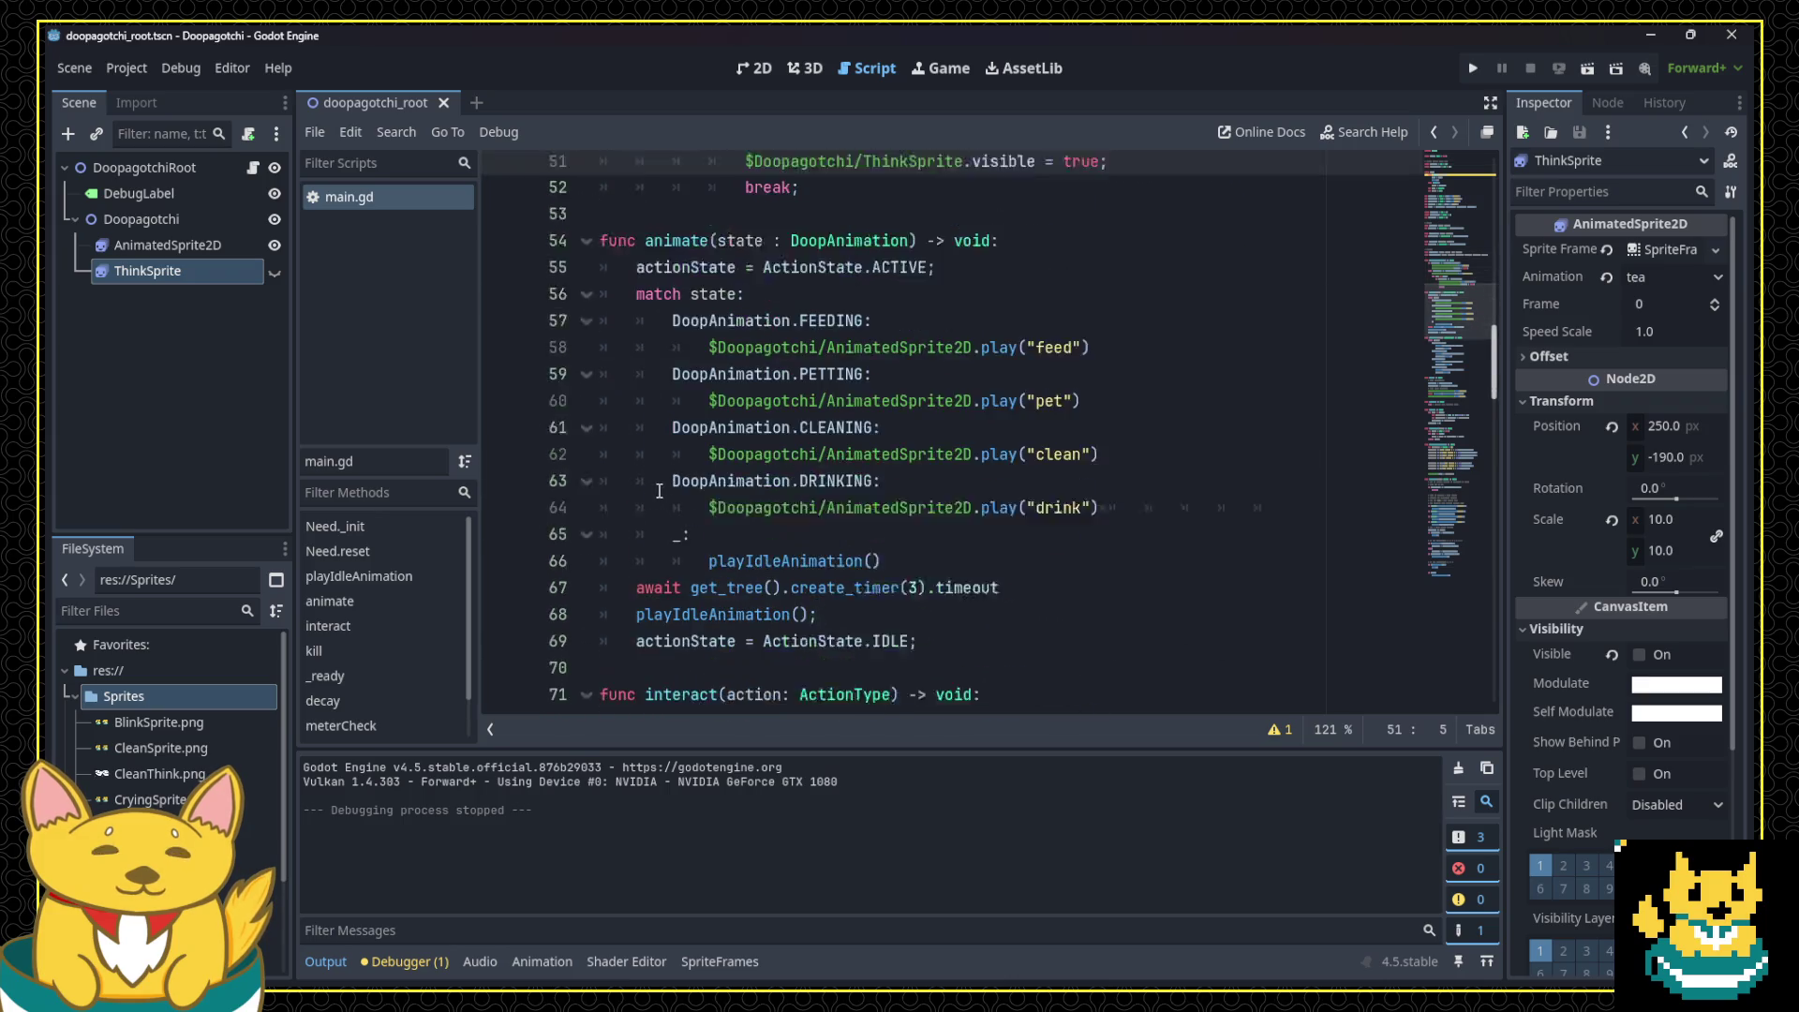
{"action": "scroll", "coordinate": [660, 496], "scroll_direction": "up", "scroll_amount": 14}
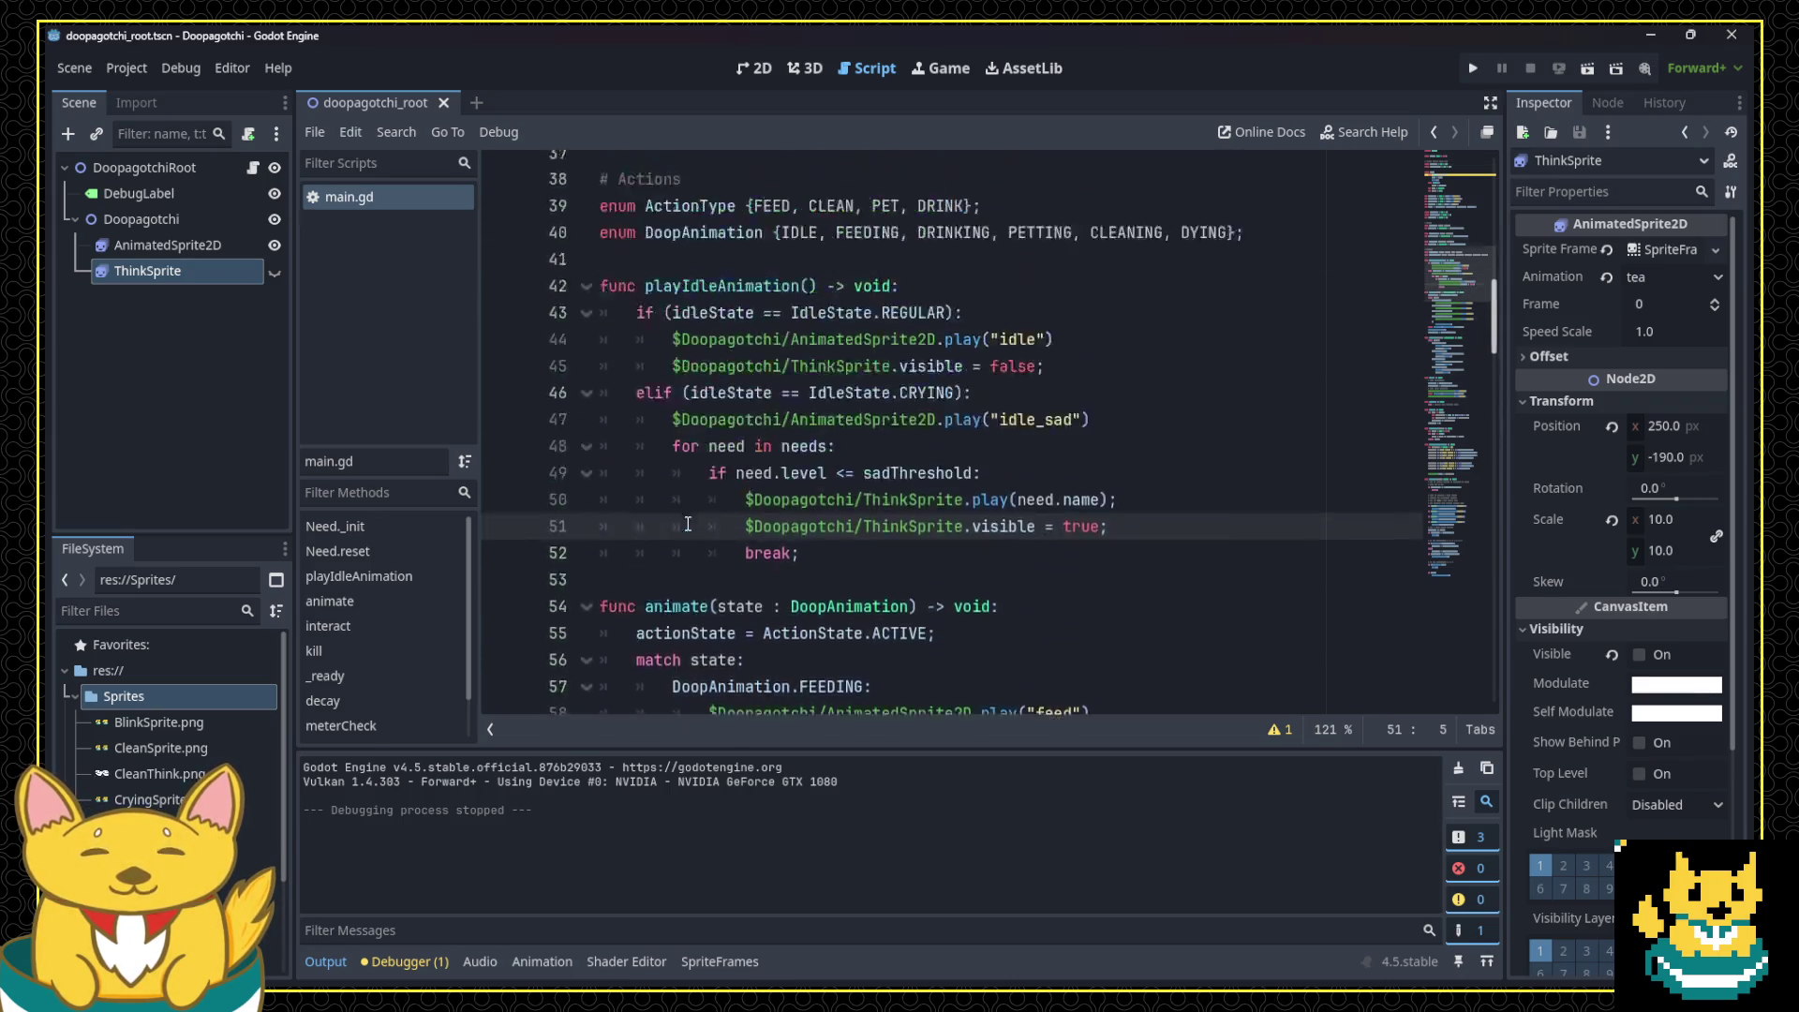
{"action": "scroll", "coordinate": [726, 541], "scroll_direction": "down", "scroll_amount": 11}
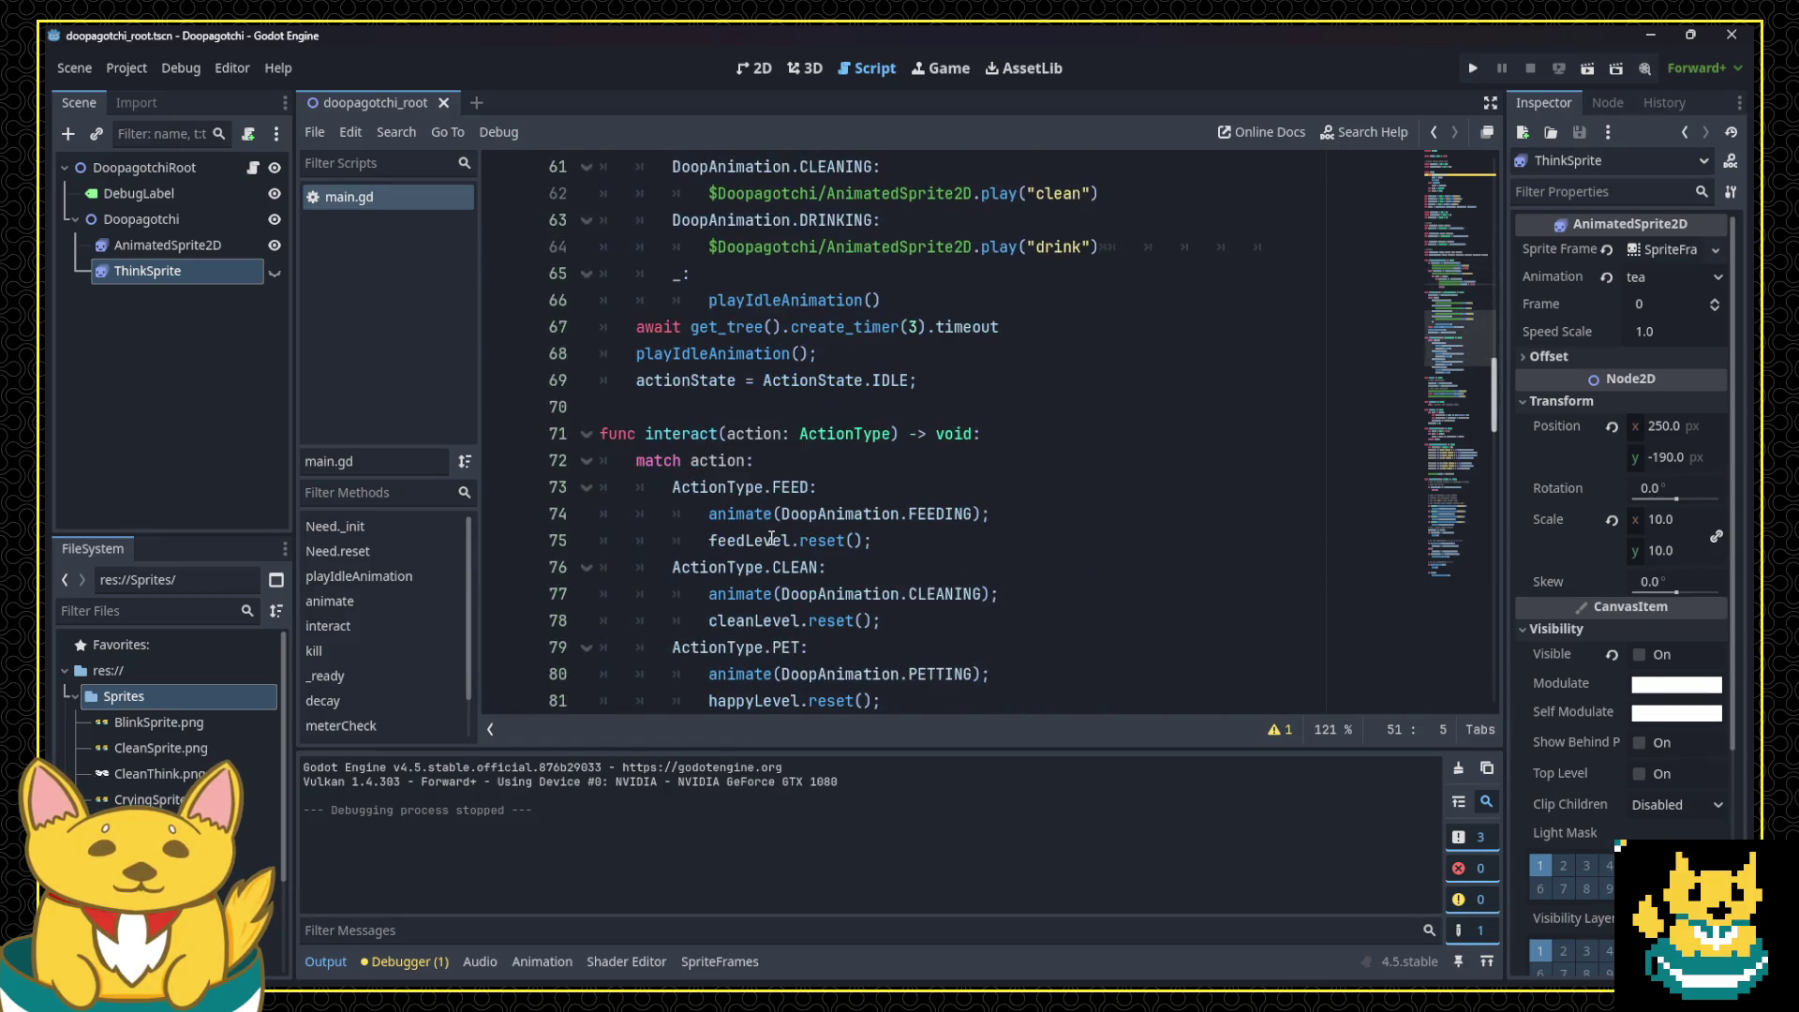
{"action": "scroll", "coordinate": [771, 538], "scroll_direction": "down", "scroll_amount": 4}
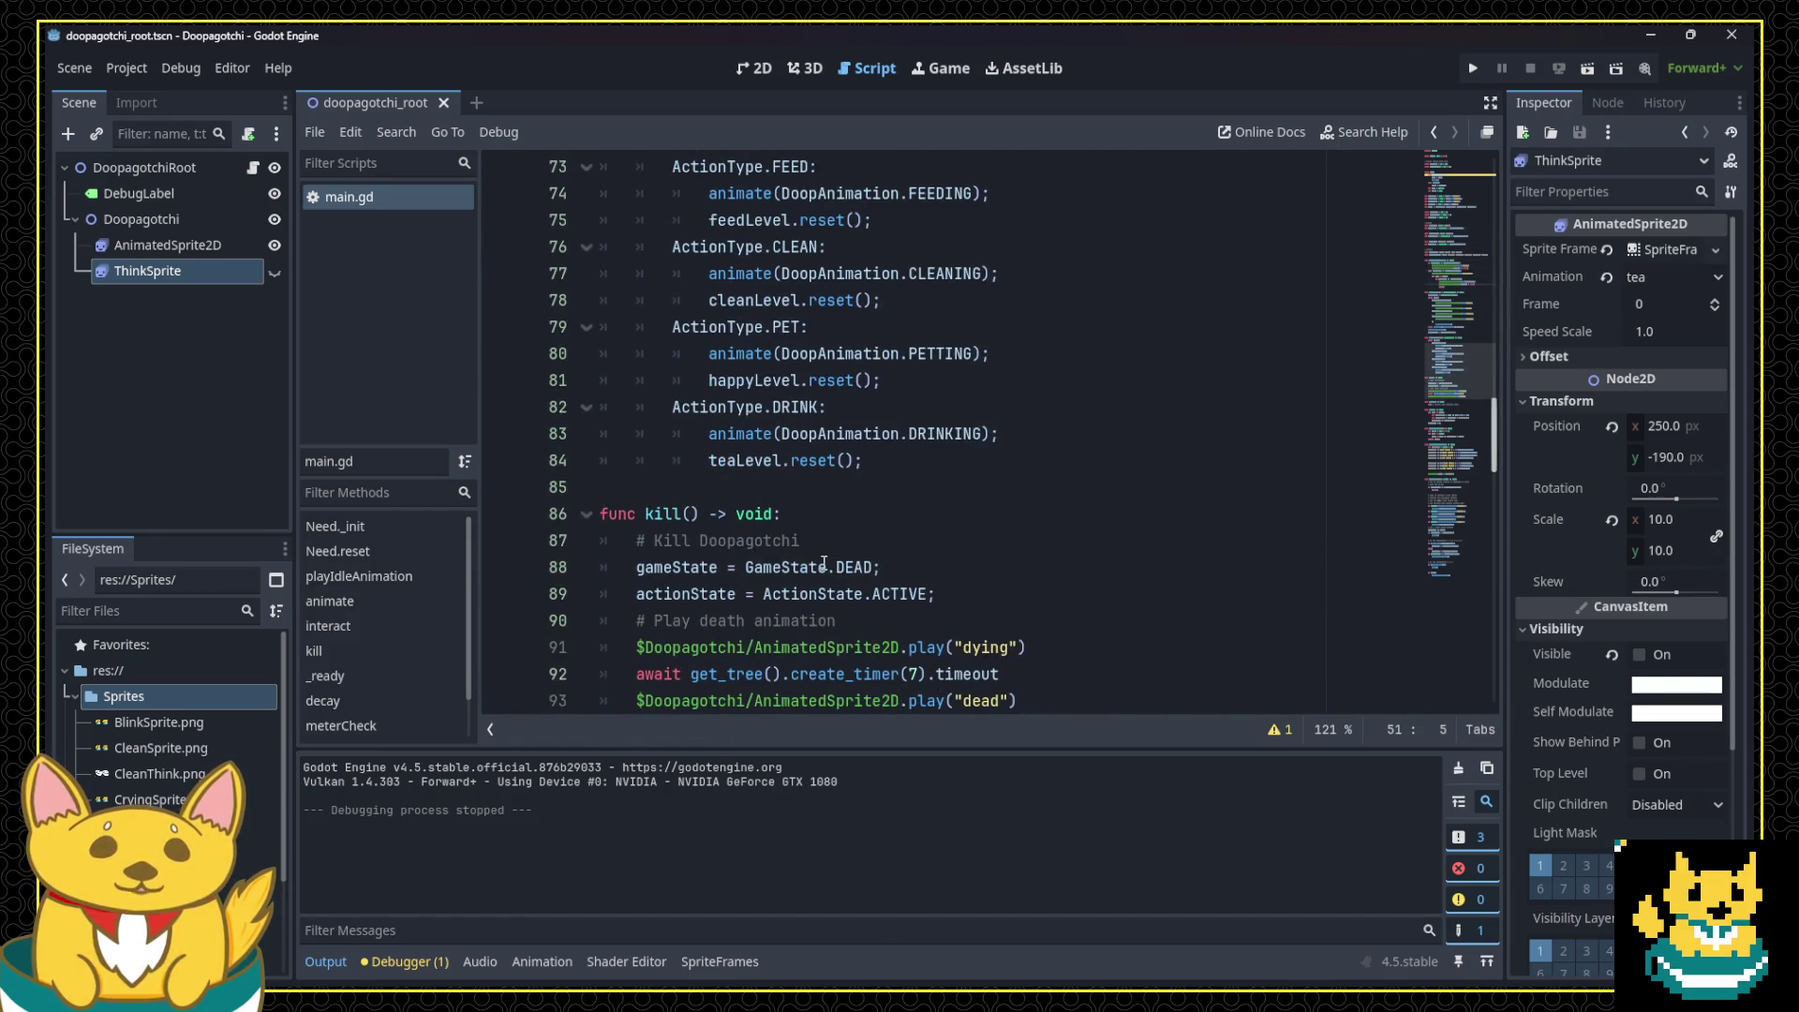
{"action": "scroll", "coordinate": [837, 570], "scroll_direction": "down", "scroll_amount": 6}
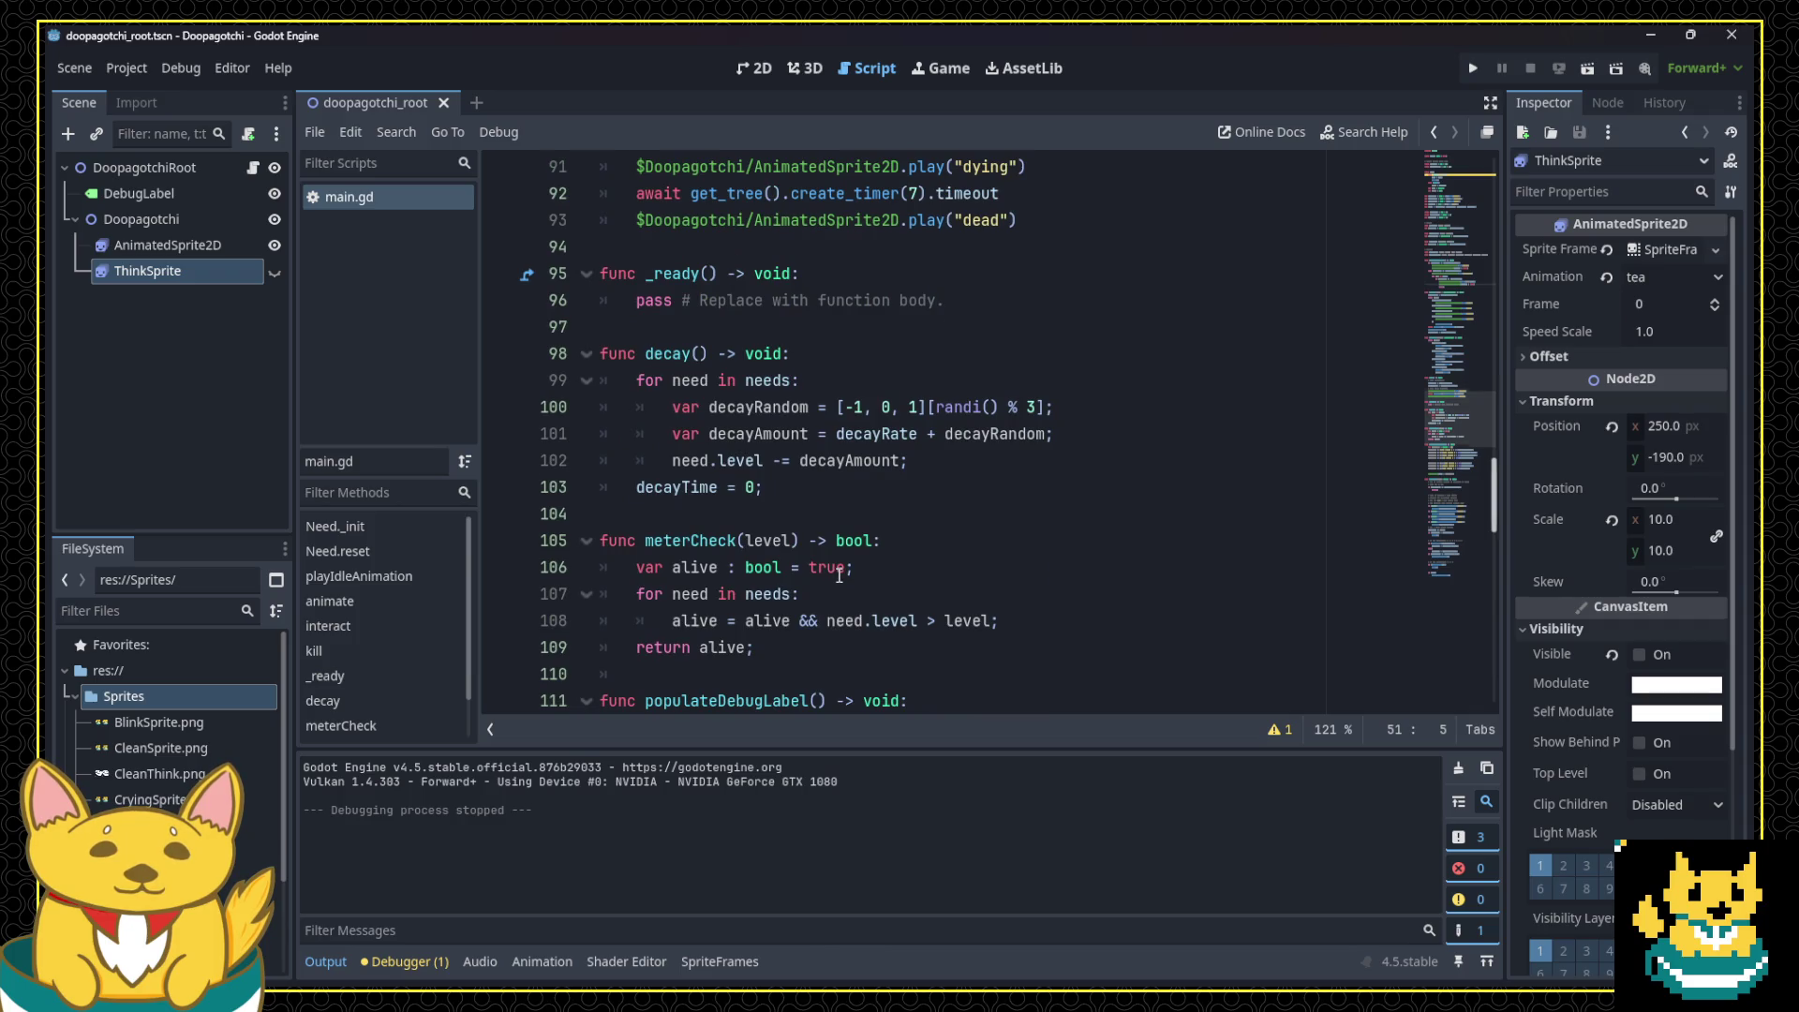
{"action": "scroll", "coordinate": [838, 575], "scroll_direction": "up", "scroll_amount": 17}
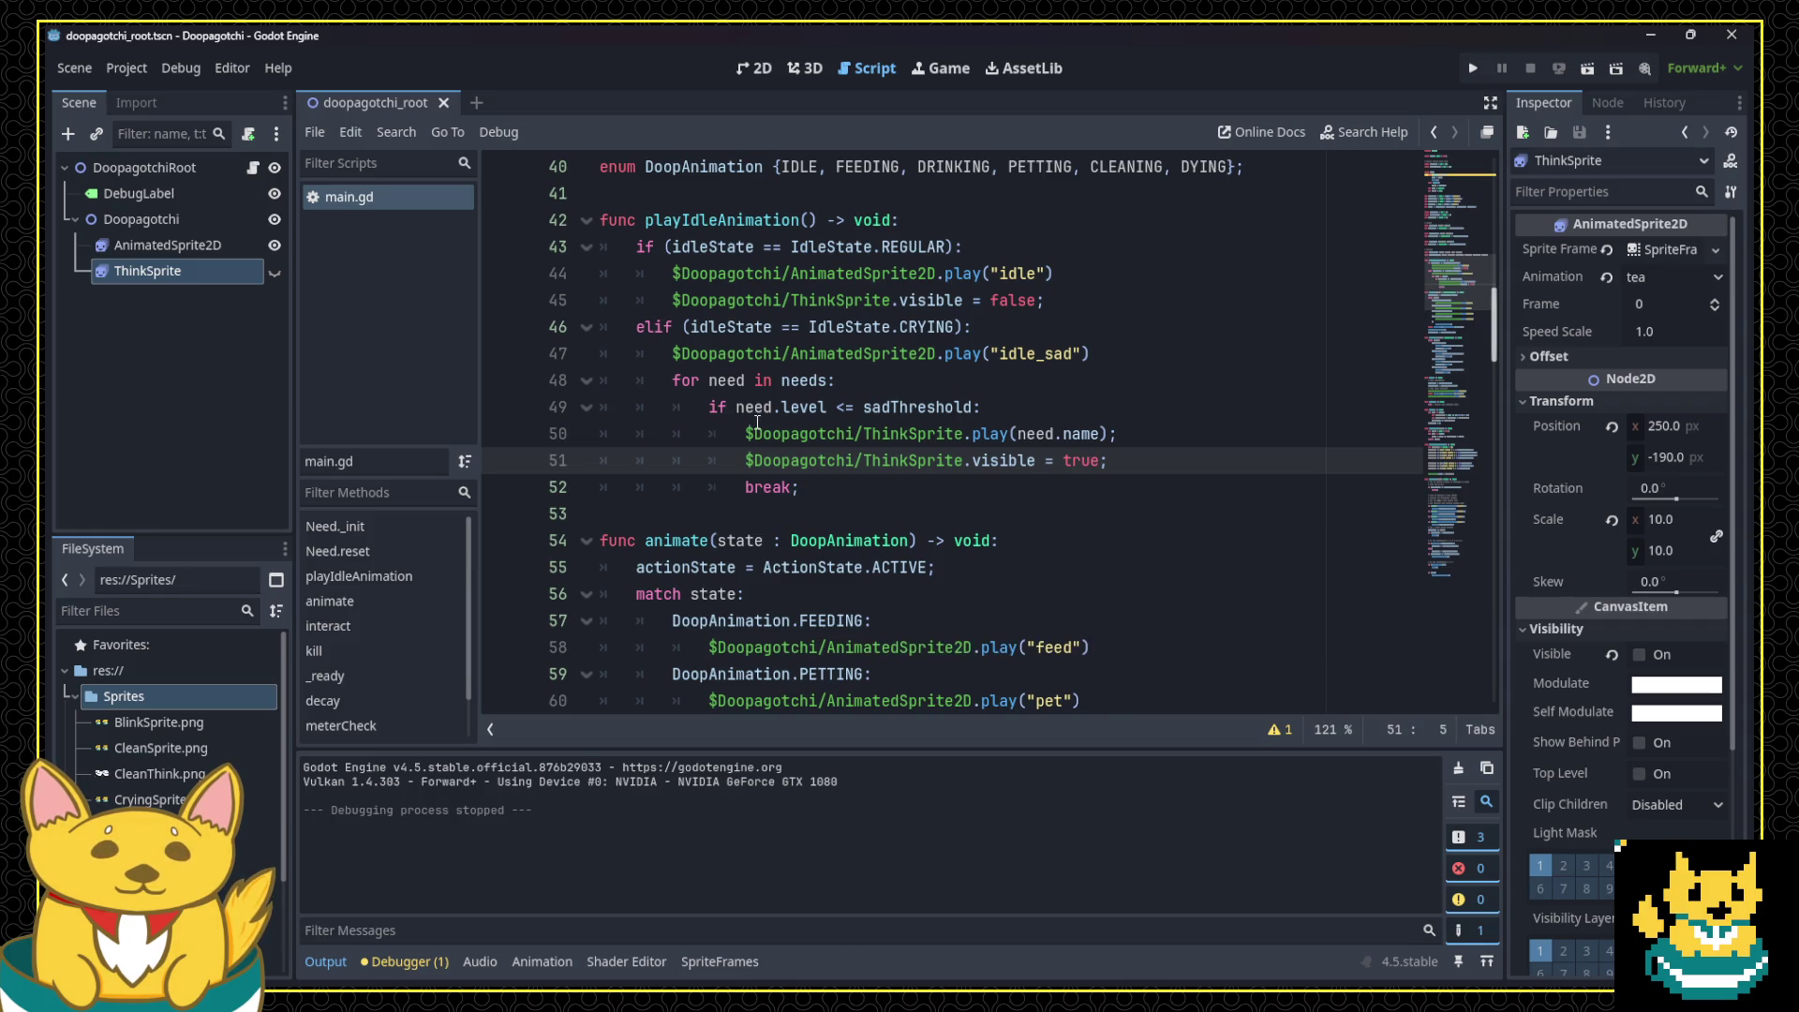
{"action": "scroll", "coordinate": [1002, 450], "scroll_direction": "up", "scroll_amount": 6}
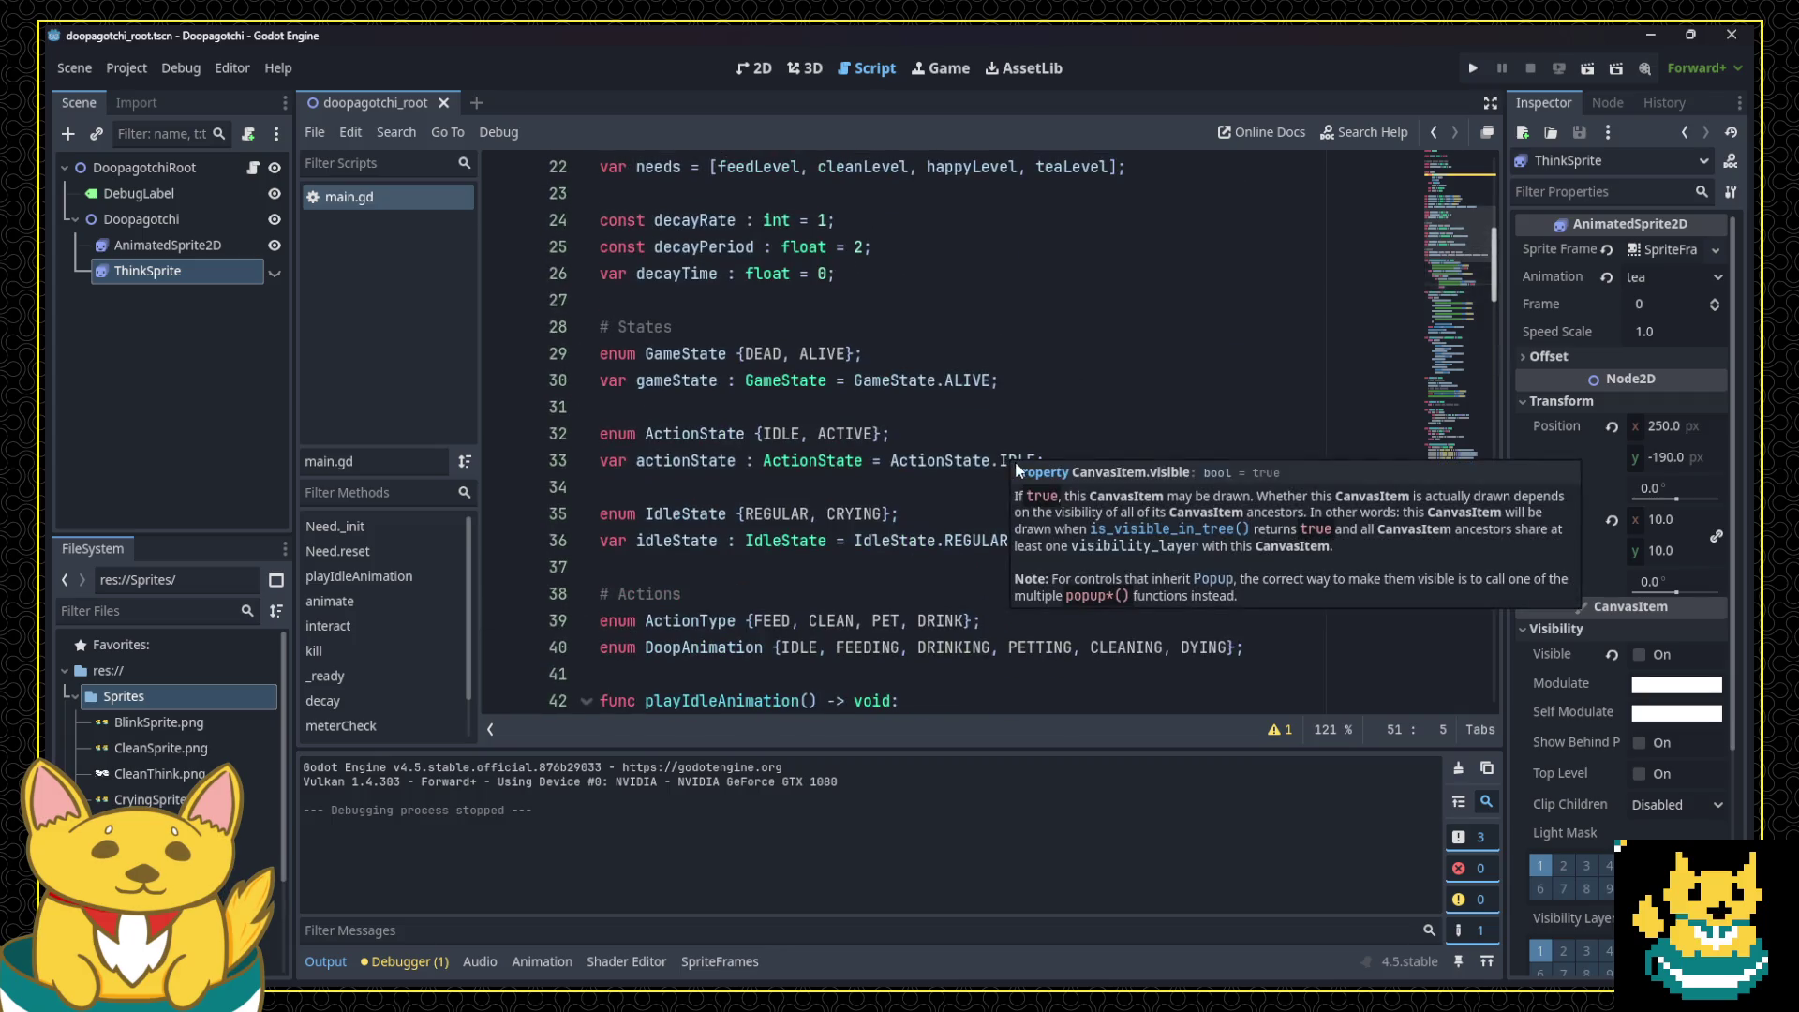
{"action": "scroll", "coordinate": [855, 468], "scroll_direction": "down", "scroll_amount": 2}
{"action": "scroll", "coordinate": [862, 467], "scroll_direction": "down", "scroll_amount": 6}
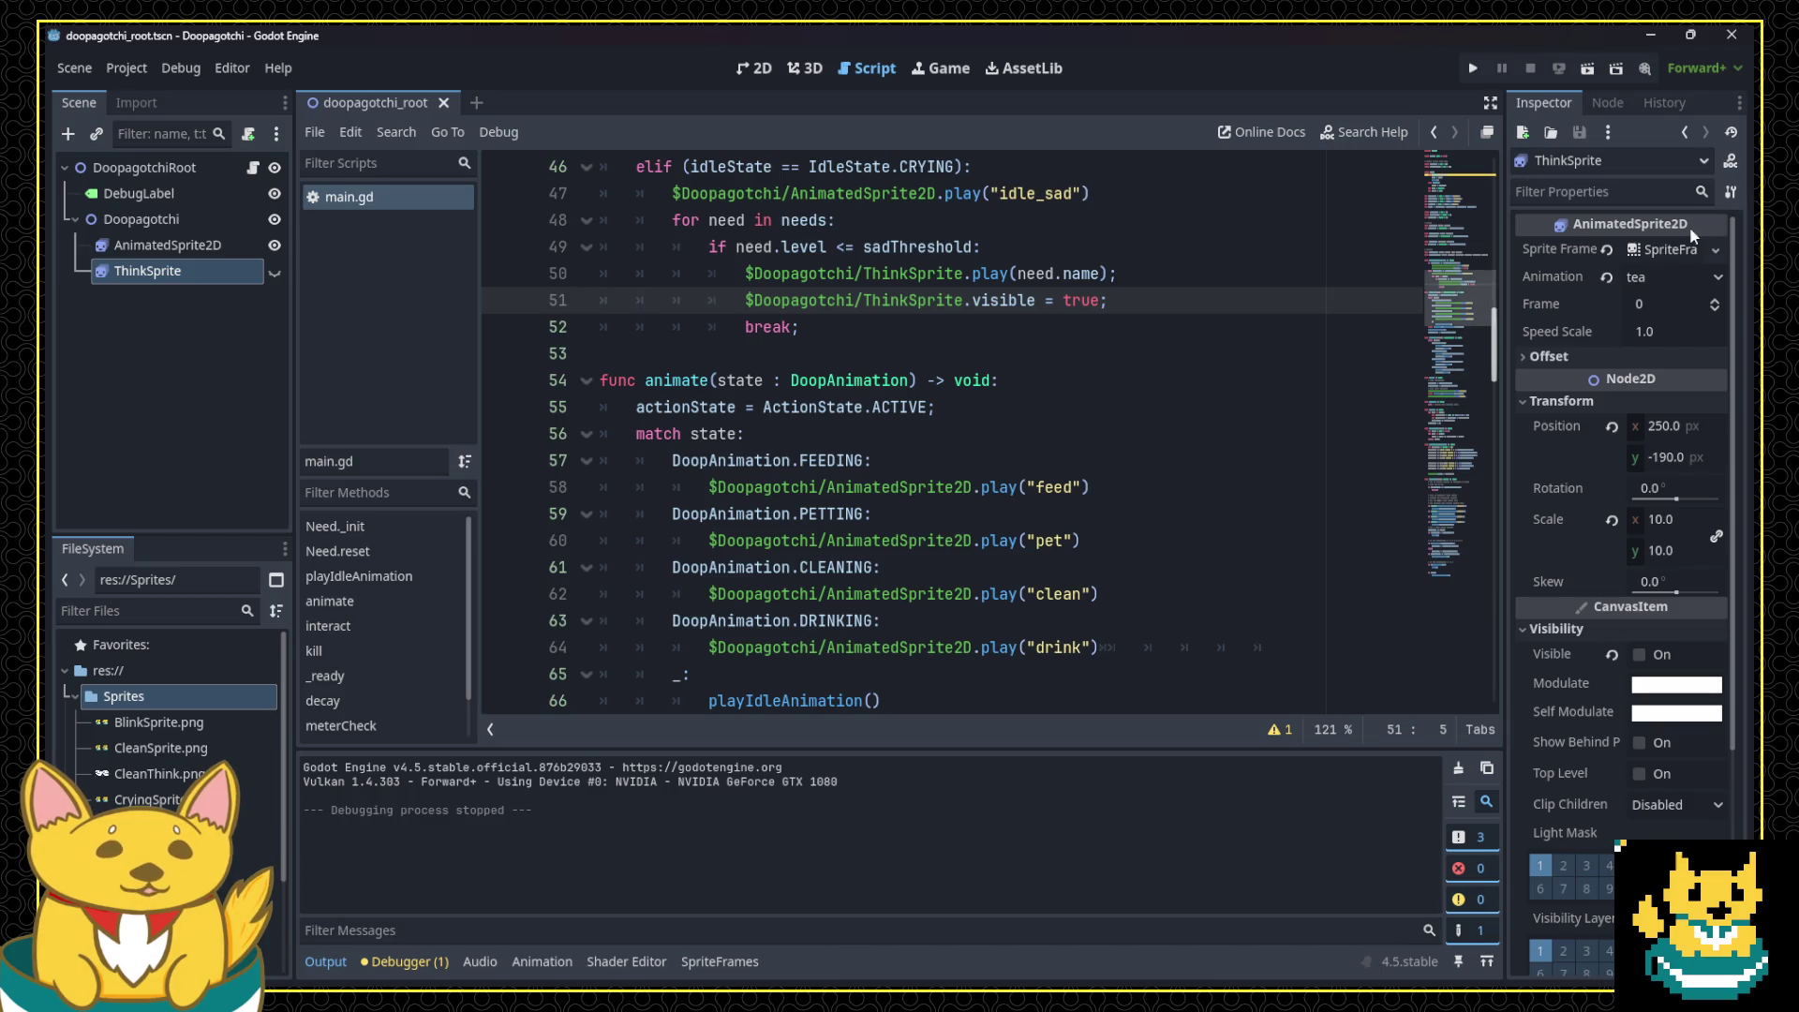
{"action": "scroll", "coordinate": [993, 477], "scroll_direction": "down", "scroll_amount": 7}
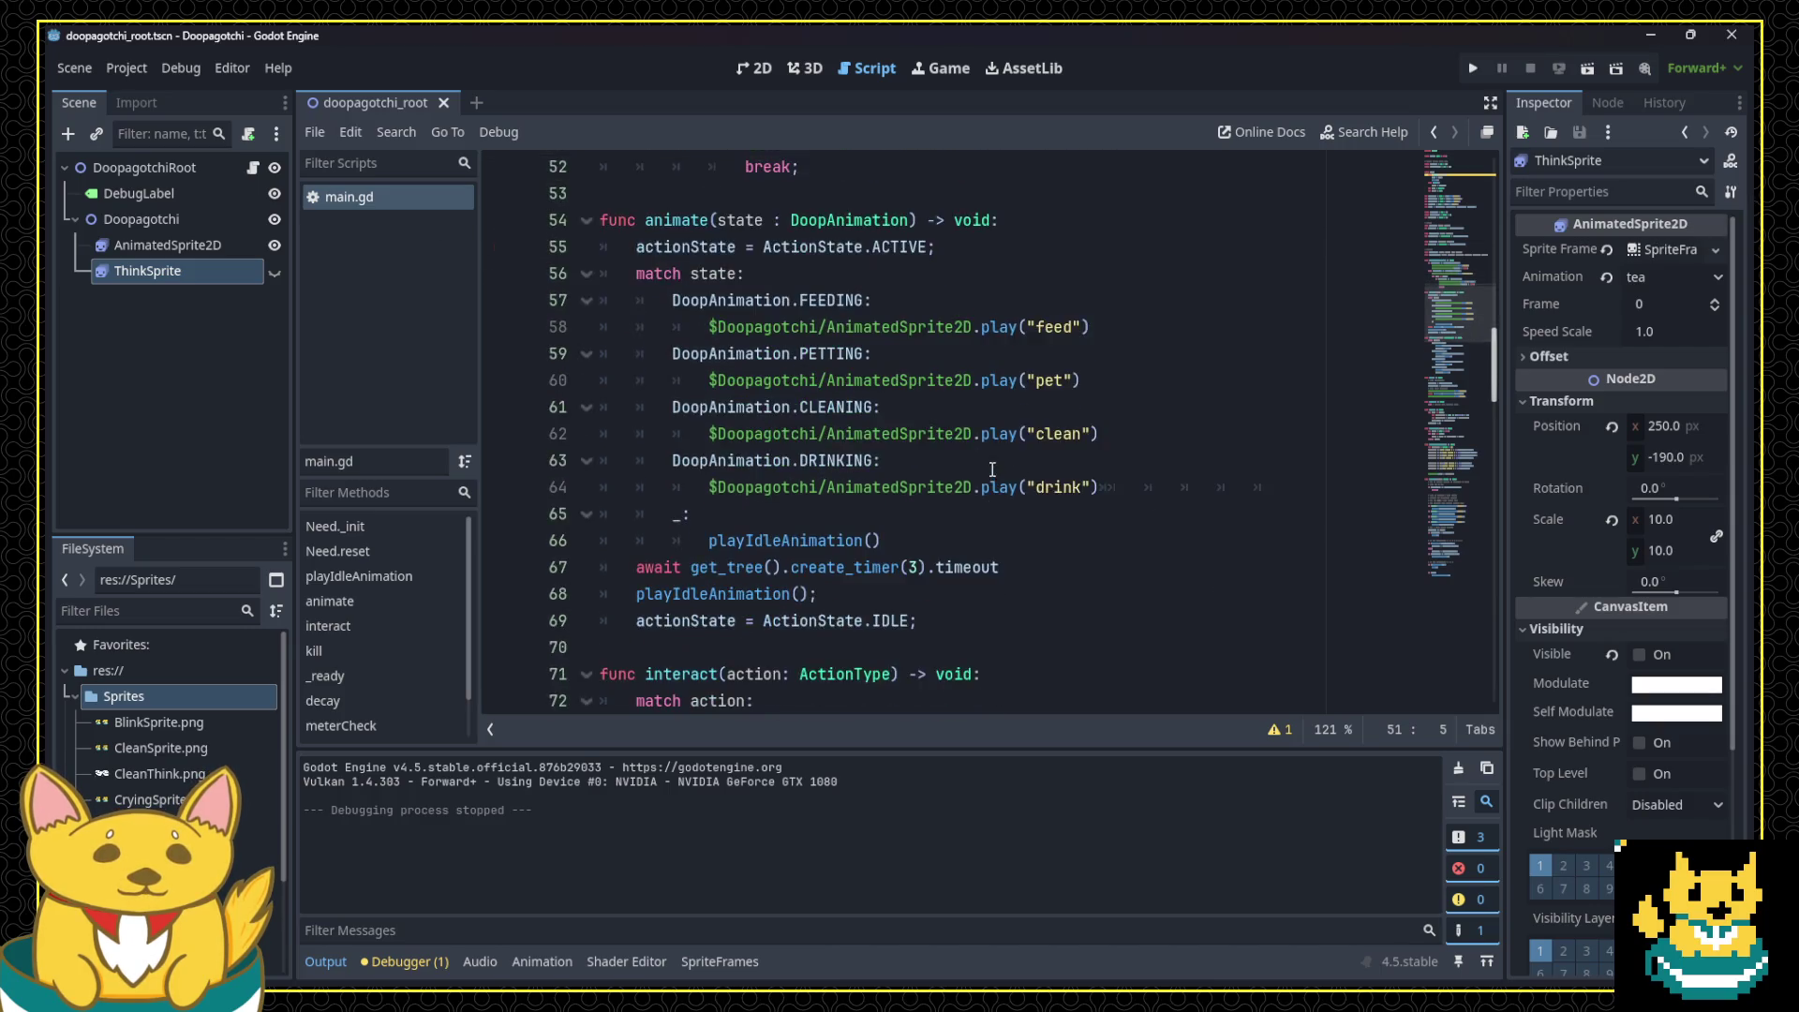
{"action": "scroll", "coordinate": [993, 468], "scroll_direction": "up", "scroll_amount": 6}
{"action": "scroll", "coordinate": [993, 469], "scroll_direction": "up", "scroll_amount": 5}
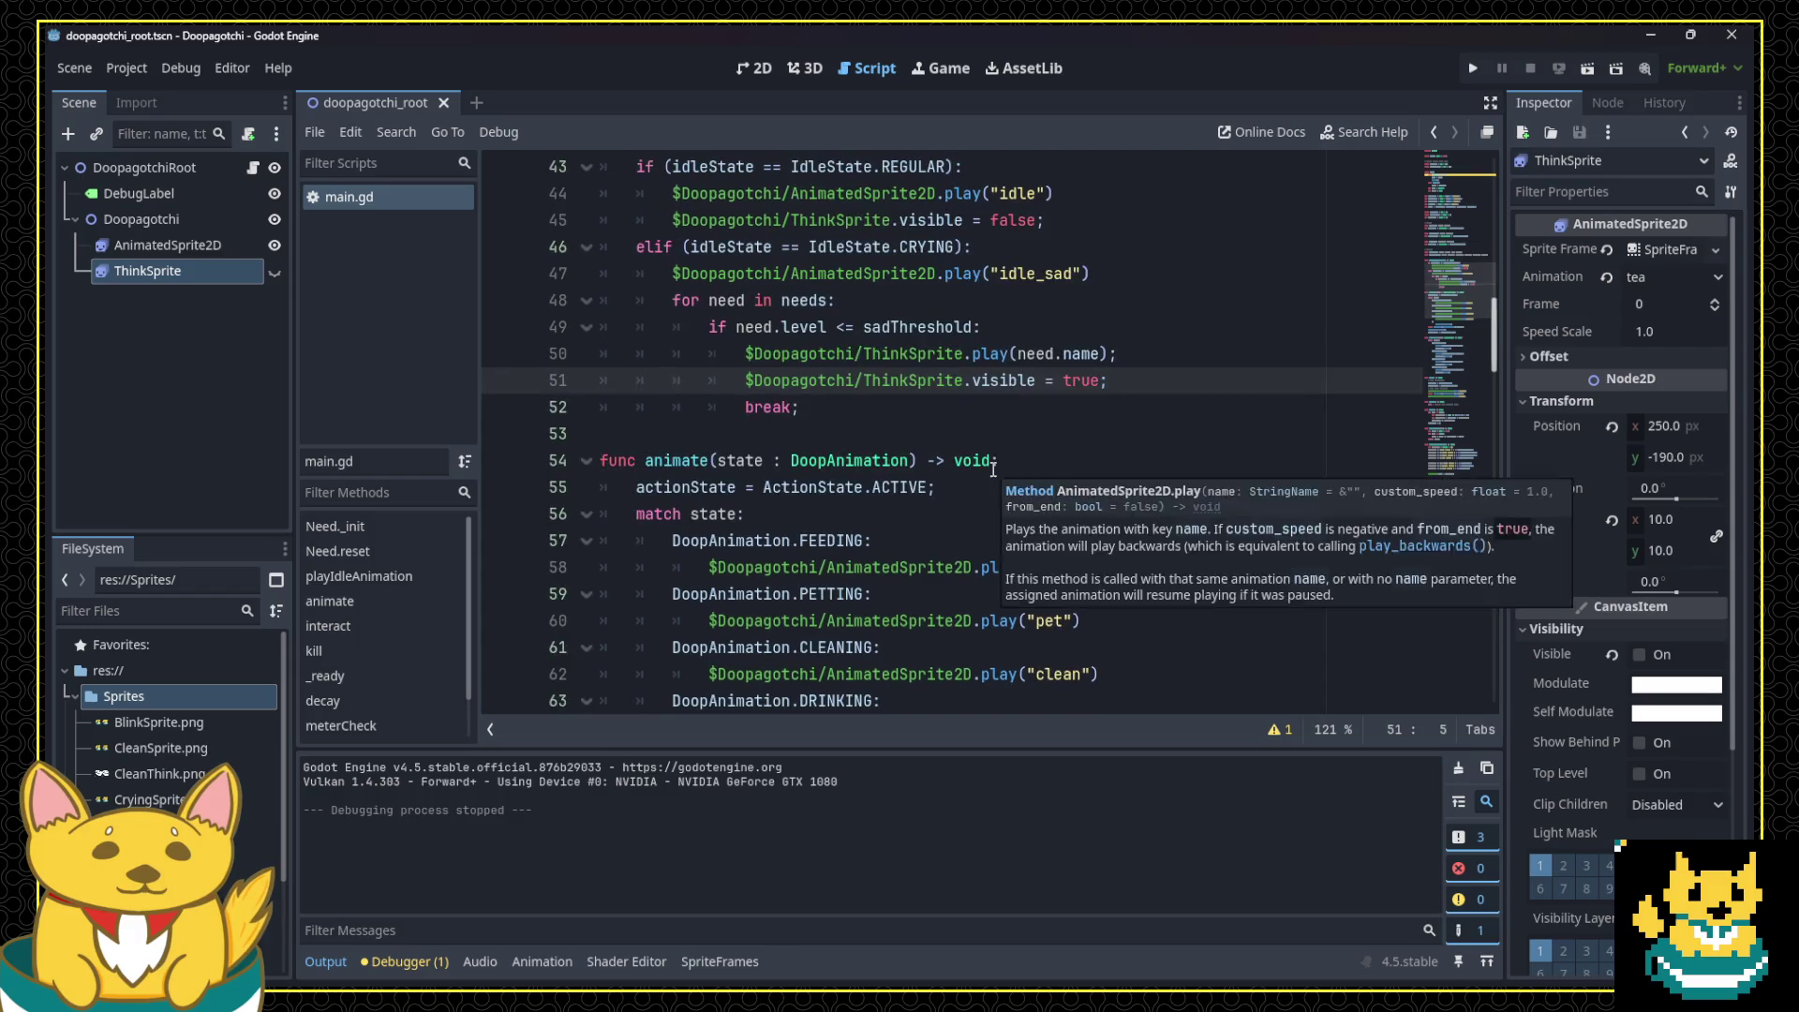
{"action": "scroll", "coordinate": [995, 474], "scroll_direction": "down", "scroll_amount": 3}
{"action": "scroll", "coordinate": [995, 474], "scroll_direction": "down", "scroll_amount": 17}
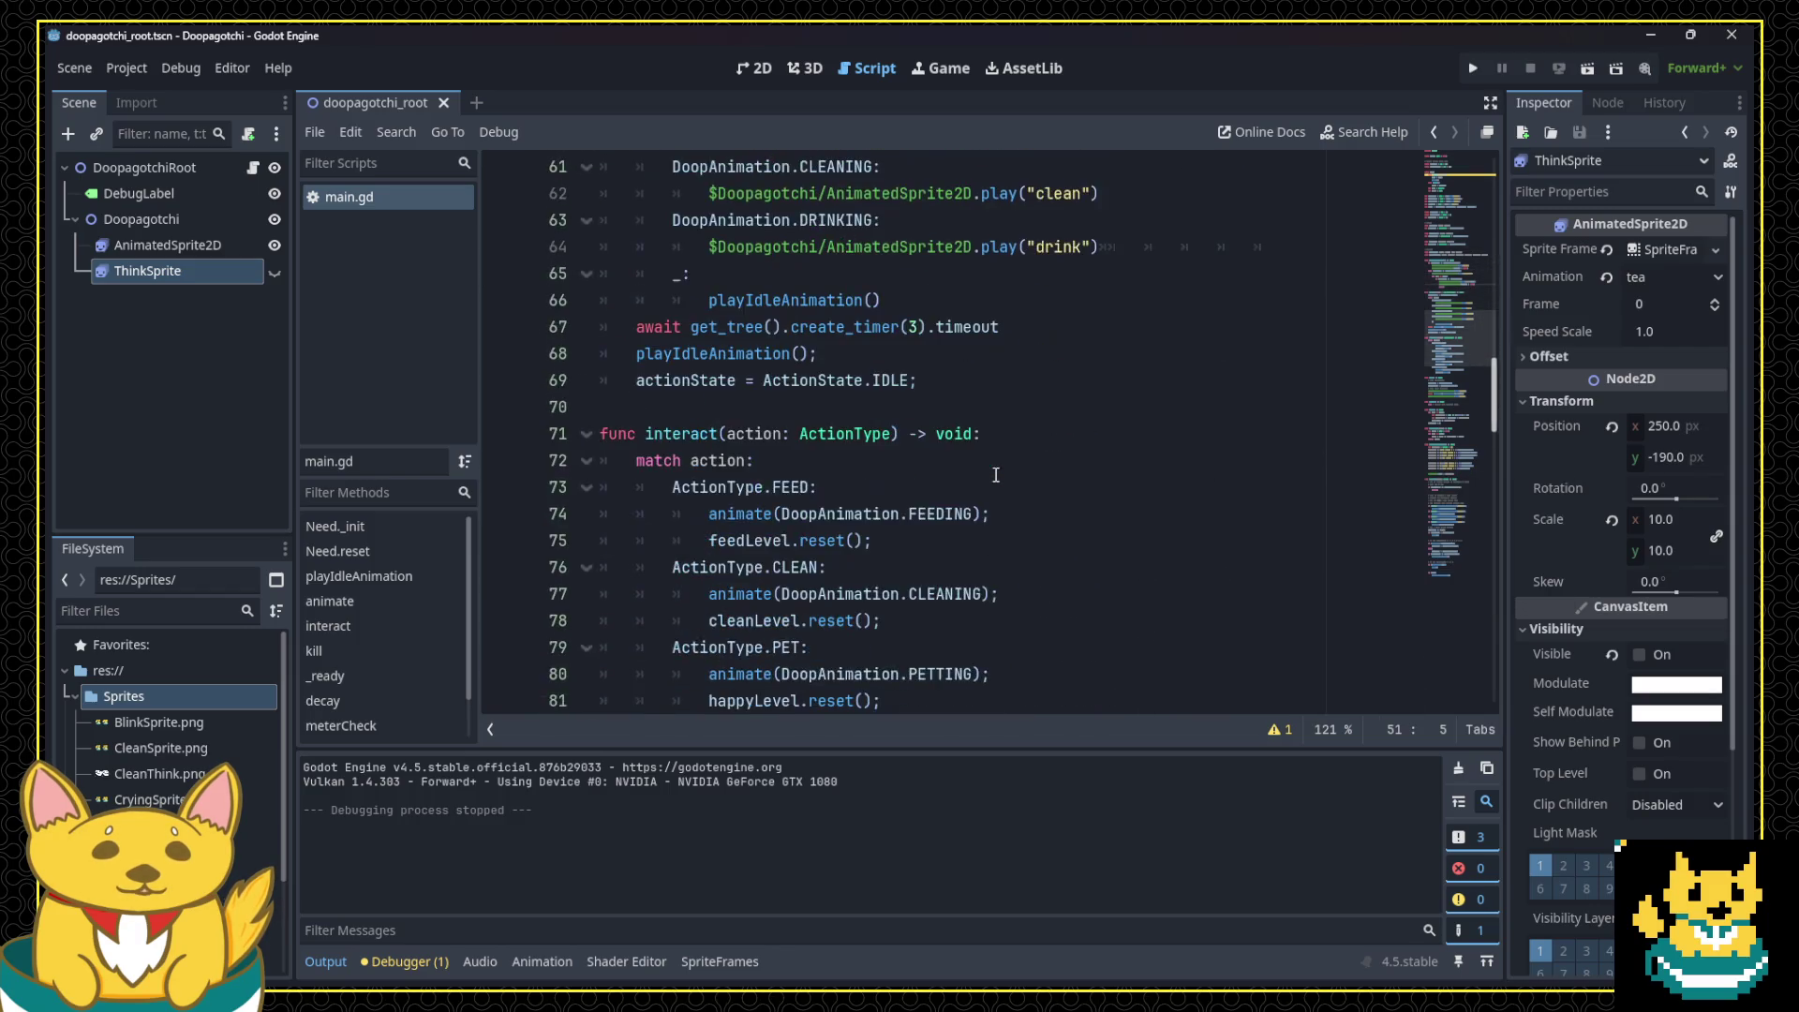
{"action": "scroll", "coordinate": [996, 475], "scroll_direction": "down", "scroll_amount": 6}
{"action": "scroll", "coordinate": [1002, 478], "scroll_direction": "up", "scroll_amount": 18}
{"action": "scroll", "coordinate": [1040, 477], "scroll_direction": "up", "scroll_amount": 20}
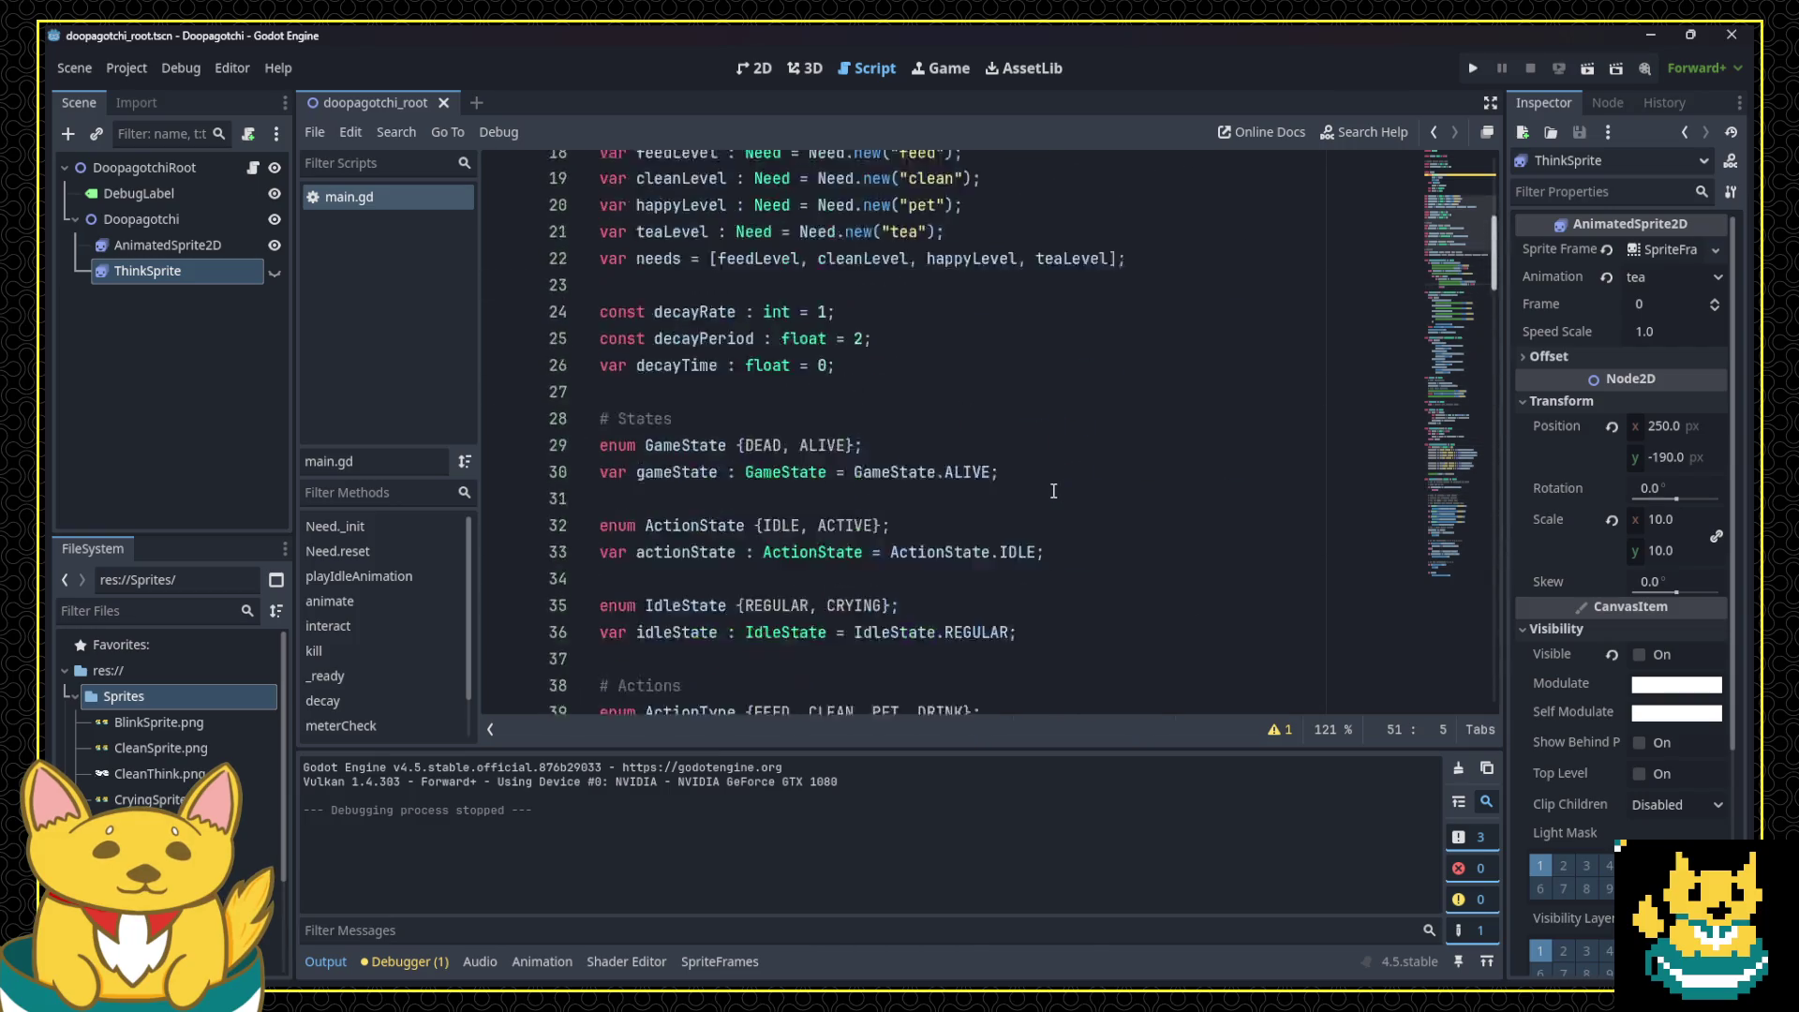
{"action": "scroll", "coordinate": [1025, 466], "scroll_direction": "down", "scroll_amount": 2}
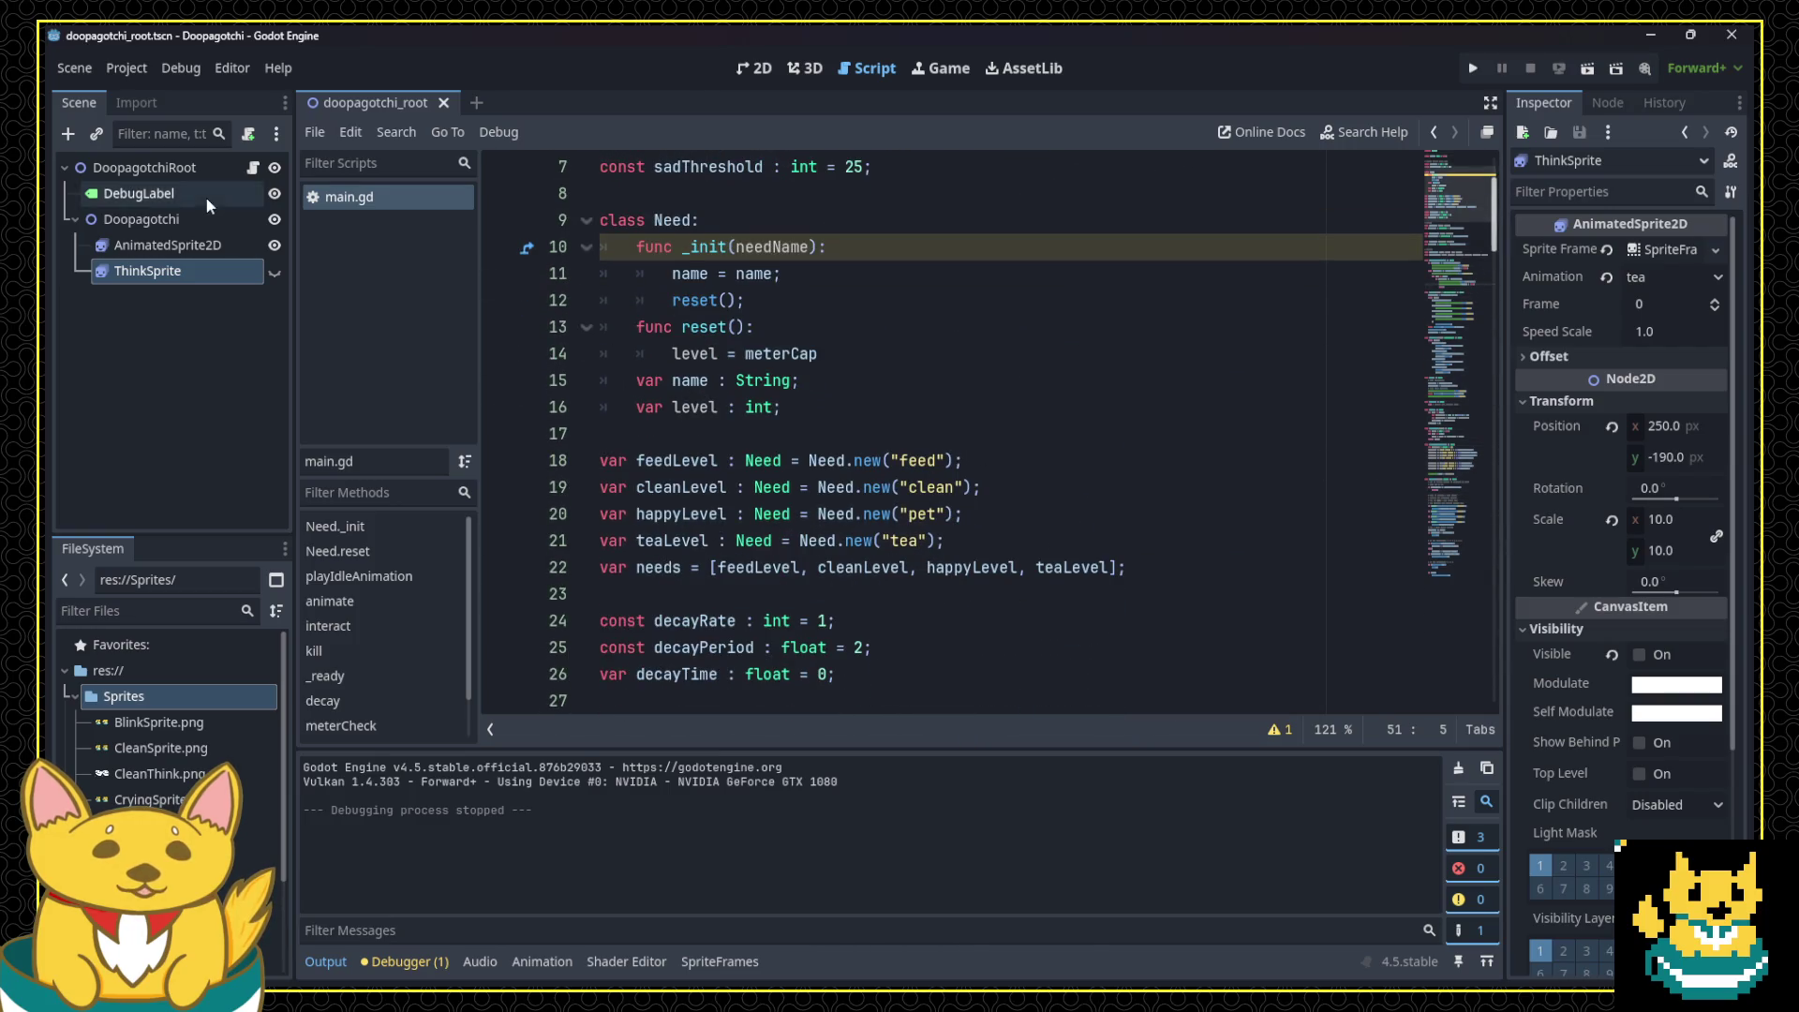
{"action": "left_click", "coordinate": [206, 268]}
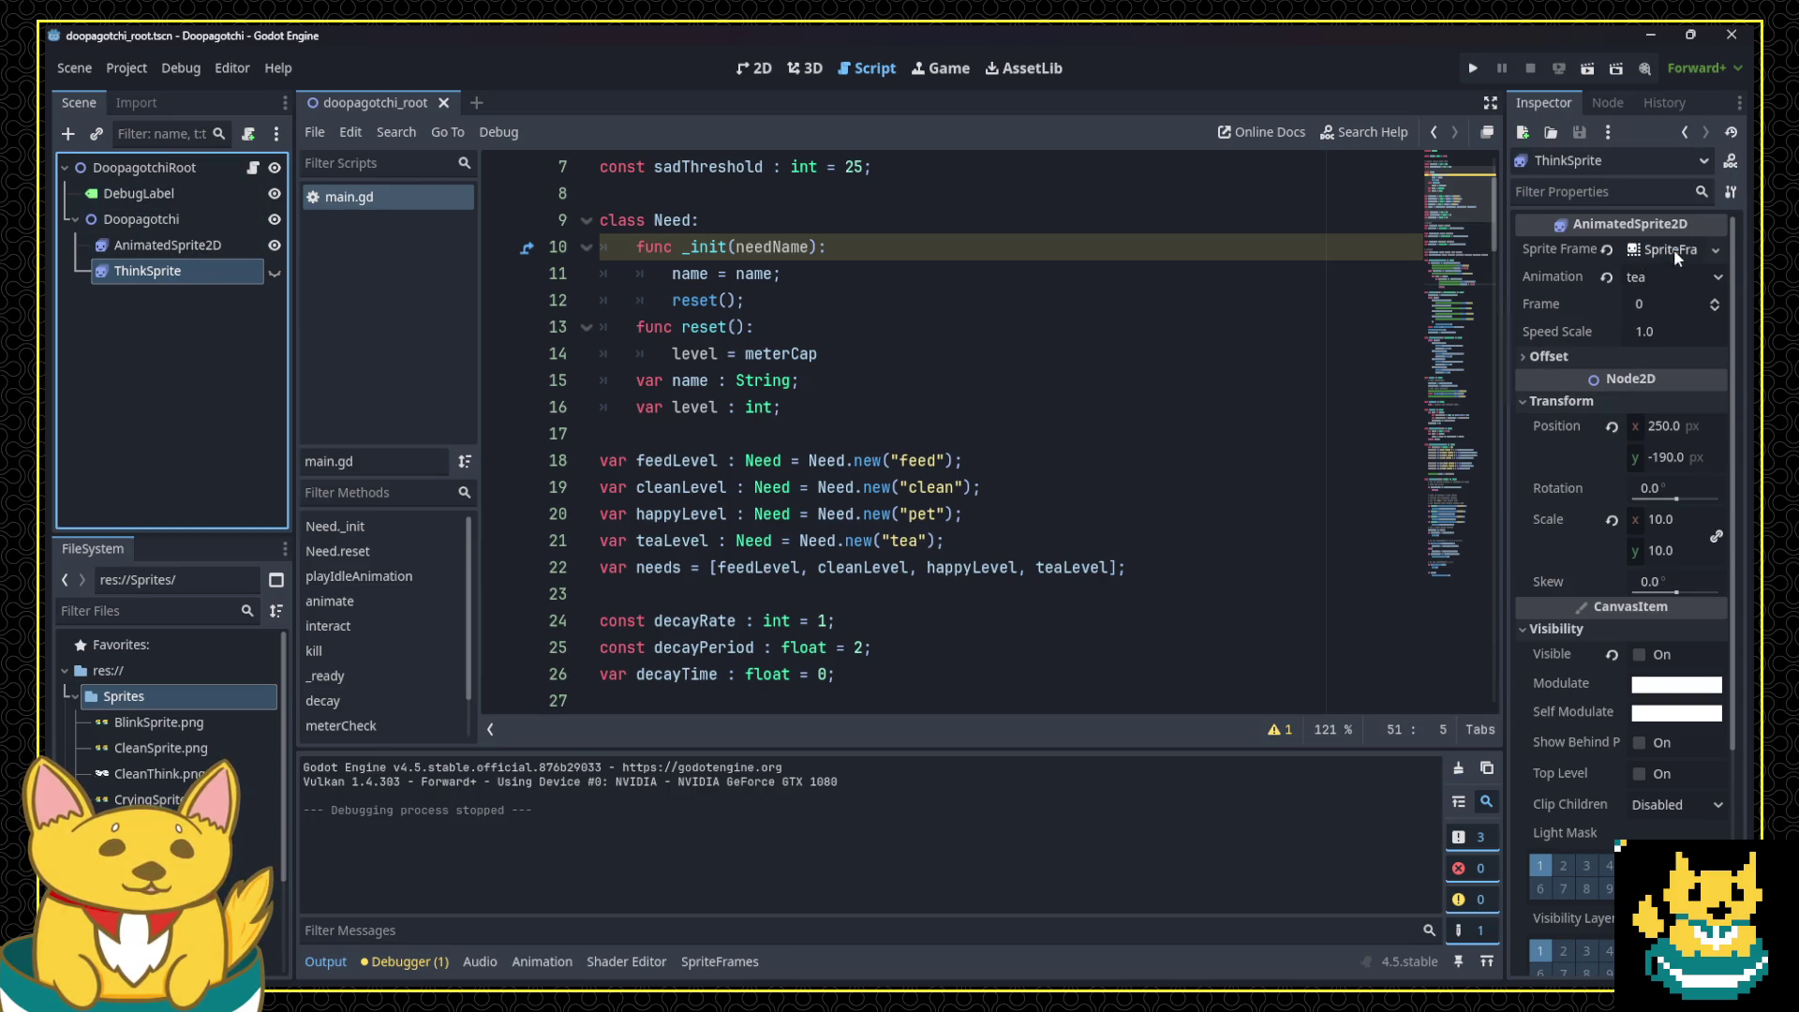
Step: Open ThinkSprite's SpriteFrames editor and place the caret on the tea need in main.gd
{"action": "left_click", "coordinate": [1673, 249]}
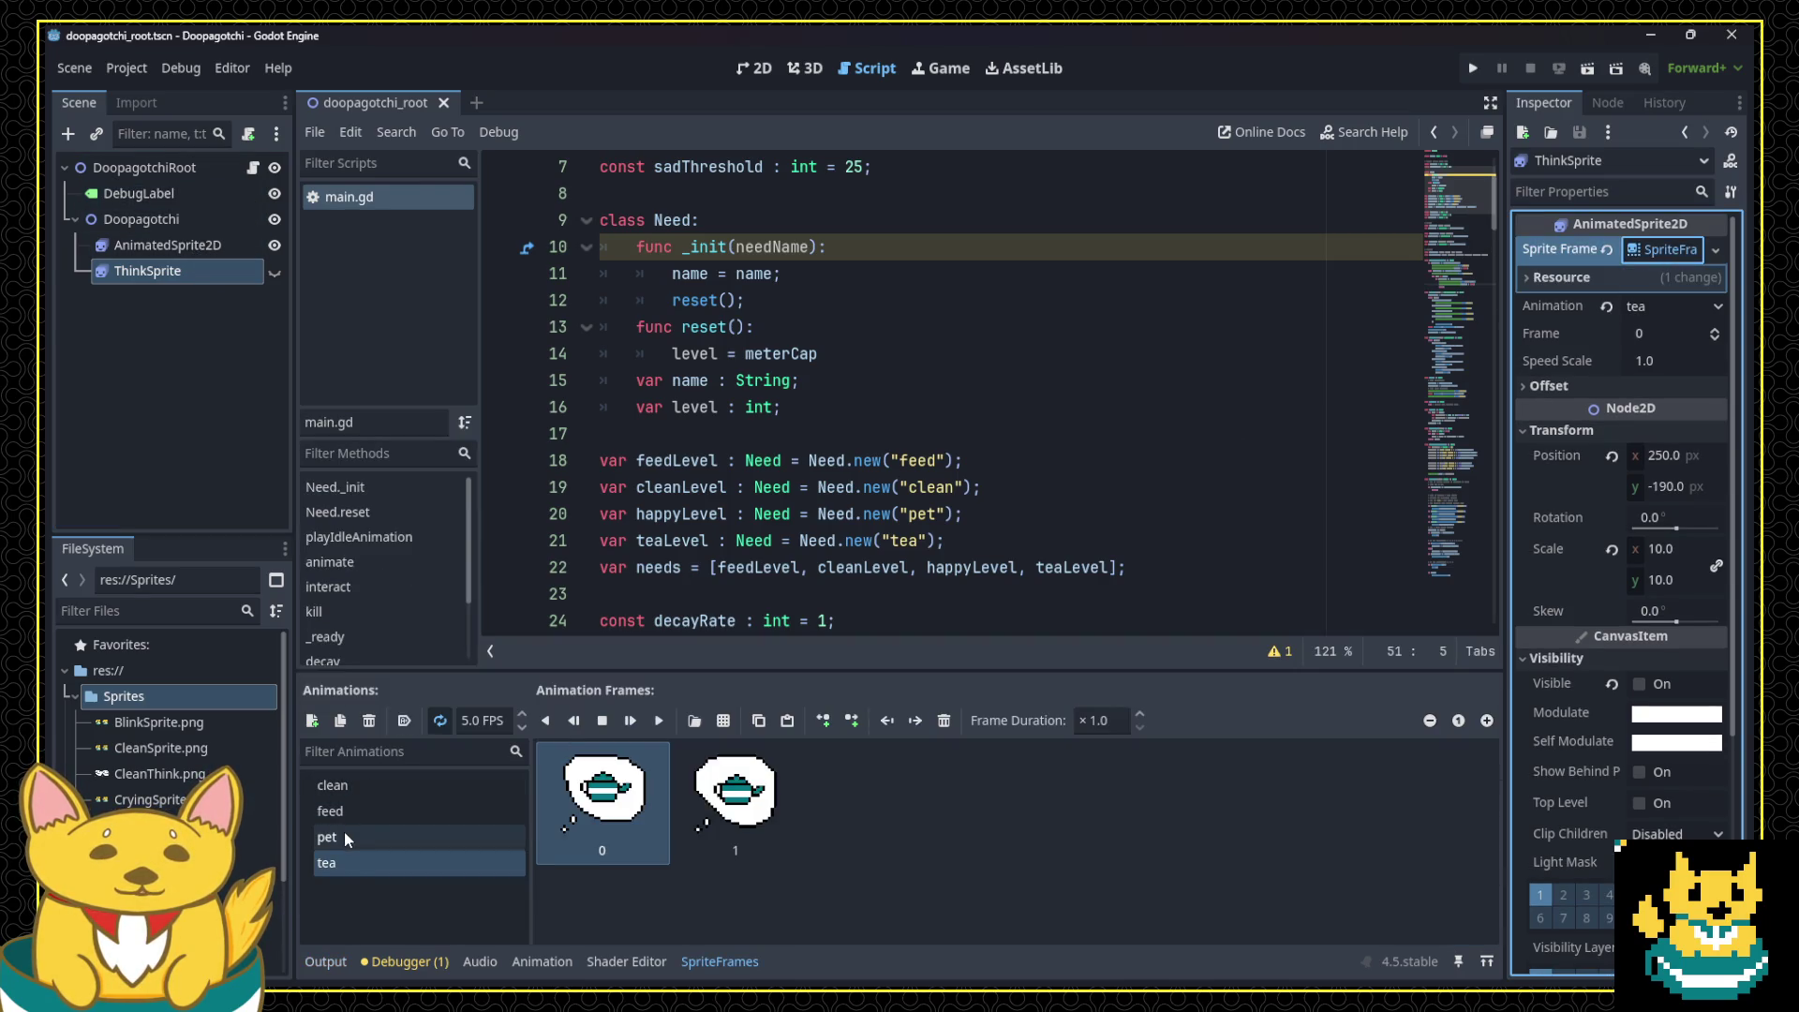
{"action": "left_click", "coordinate": [656, 540]}
{"action": "left_click", "coordinate": [943, 513]}
{"action": "left_click", "coordinate": [940, 460]}
{"action": "left_click", "coordinate": [914, 540]}
Step: Scroll down the script and launch the game to play-test the need bubbles
{"action": "scroll", "coordinate": [985, 511], "scroll_direction": "down", "scroll_amount": 2}
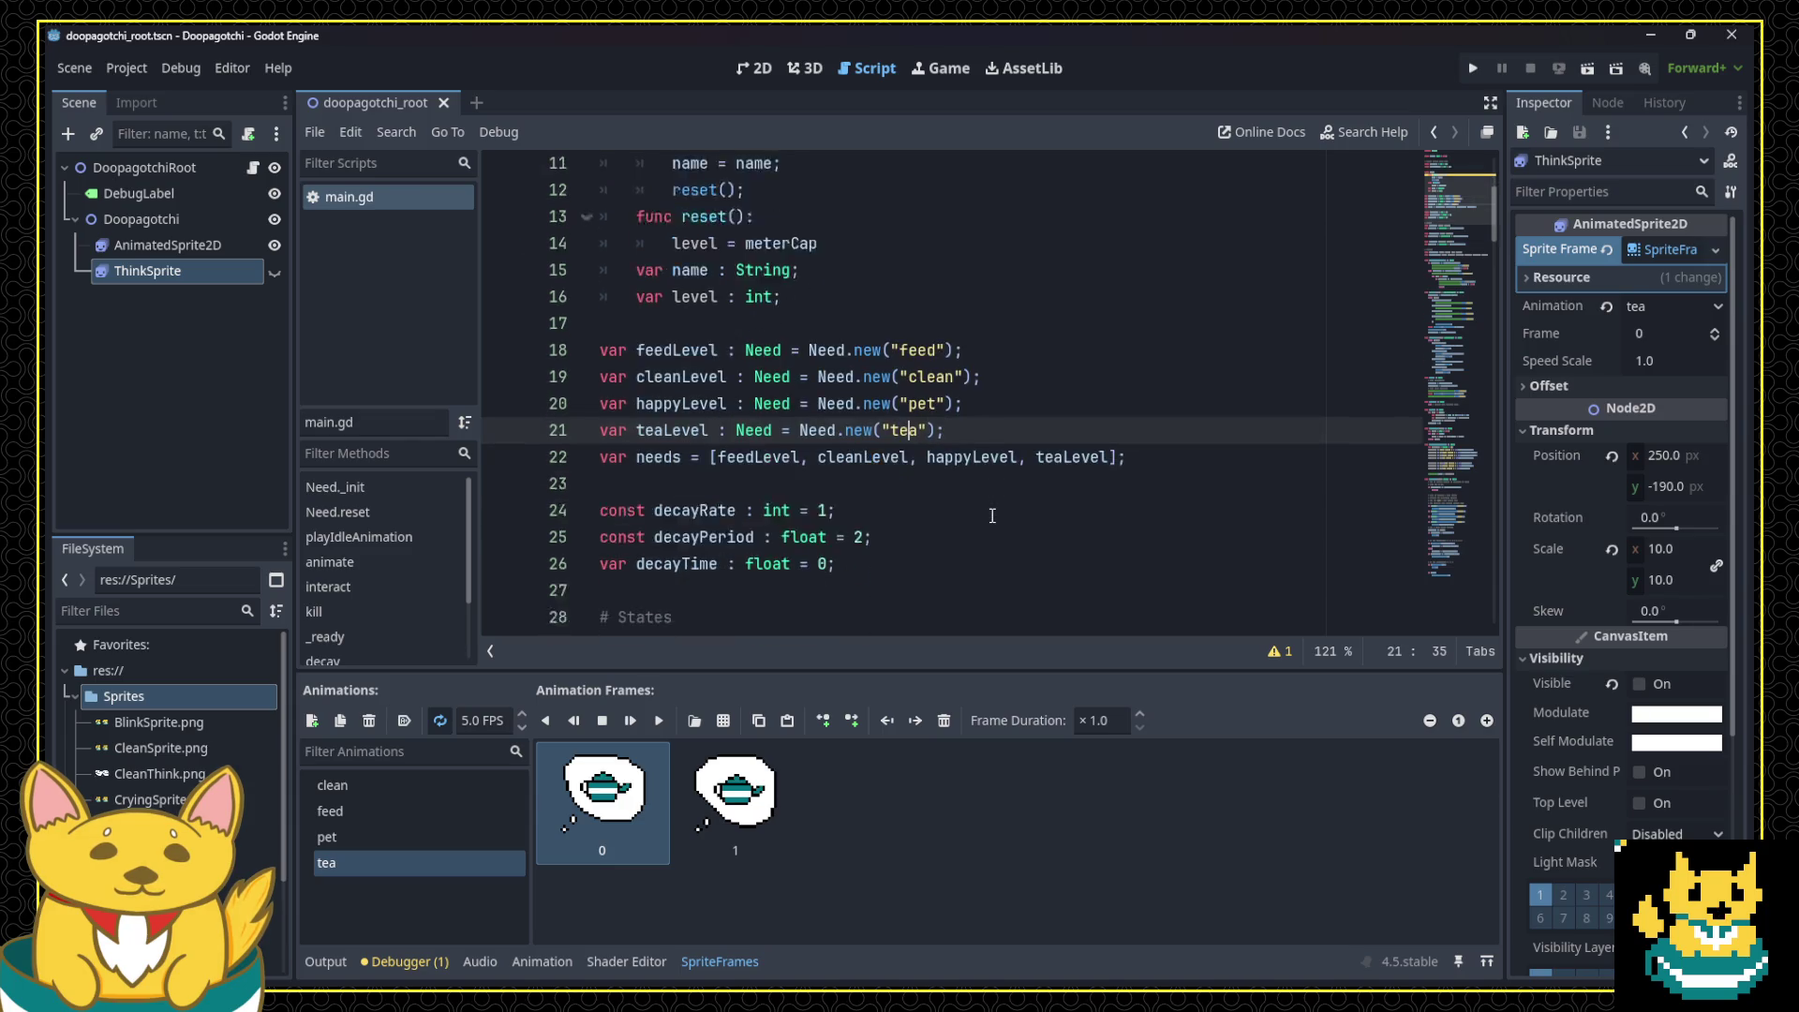
{"action": "scroll", "coordinate": [994, 509], "scroll_direction": "down", "scroll_amount": 1}
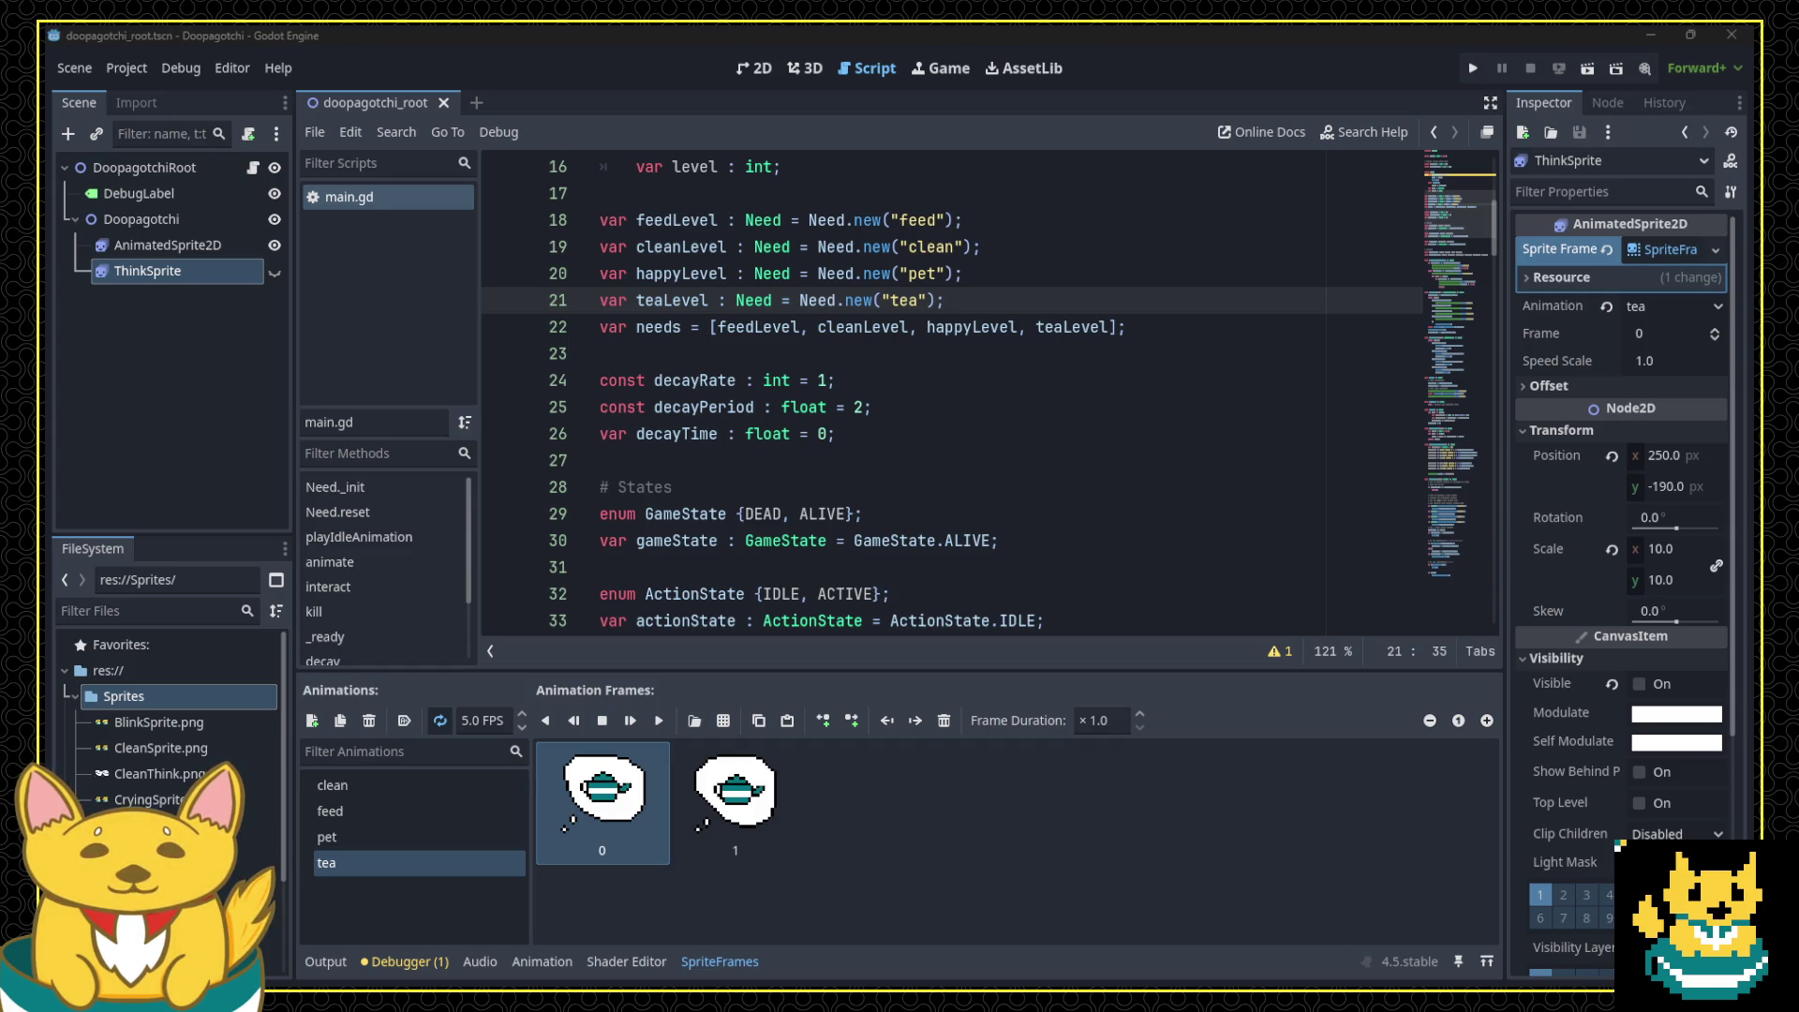
{"action": "left_click", "coordinate": [1472, 68]}
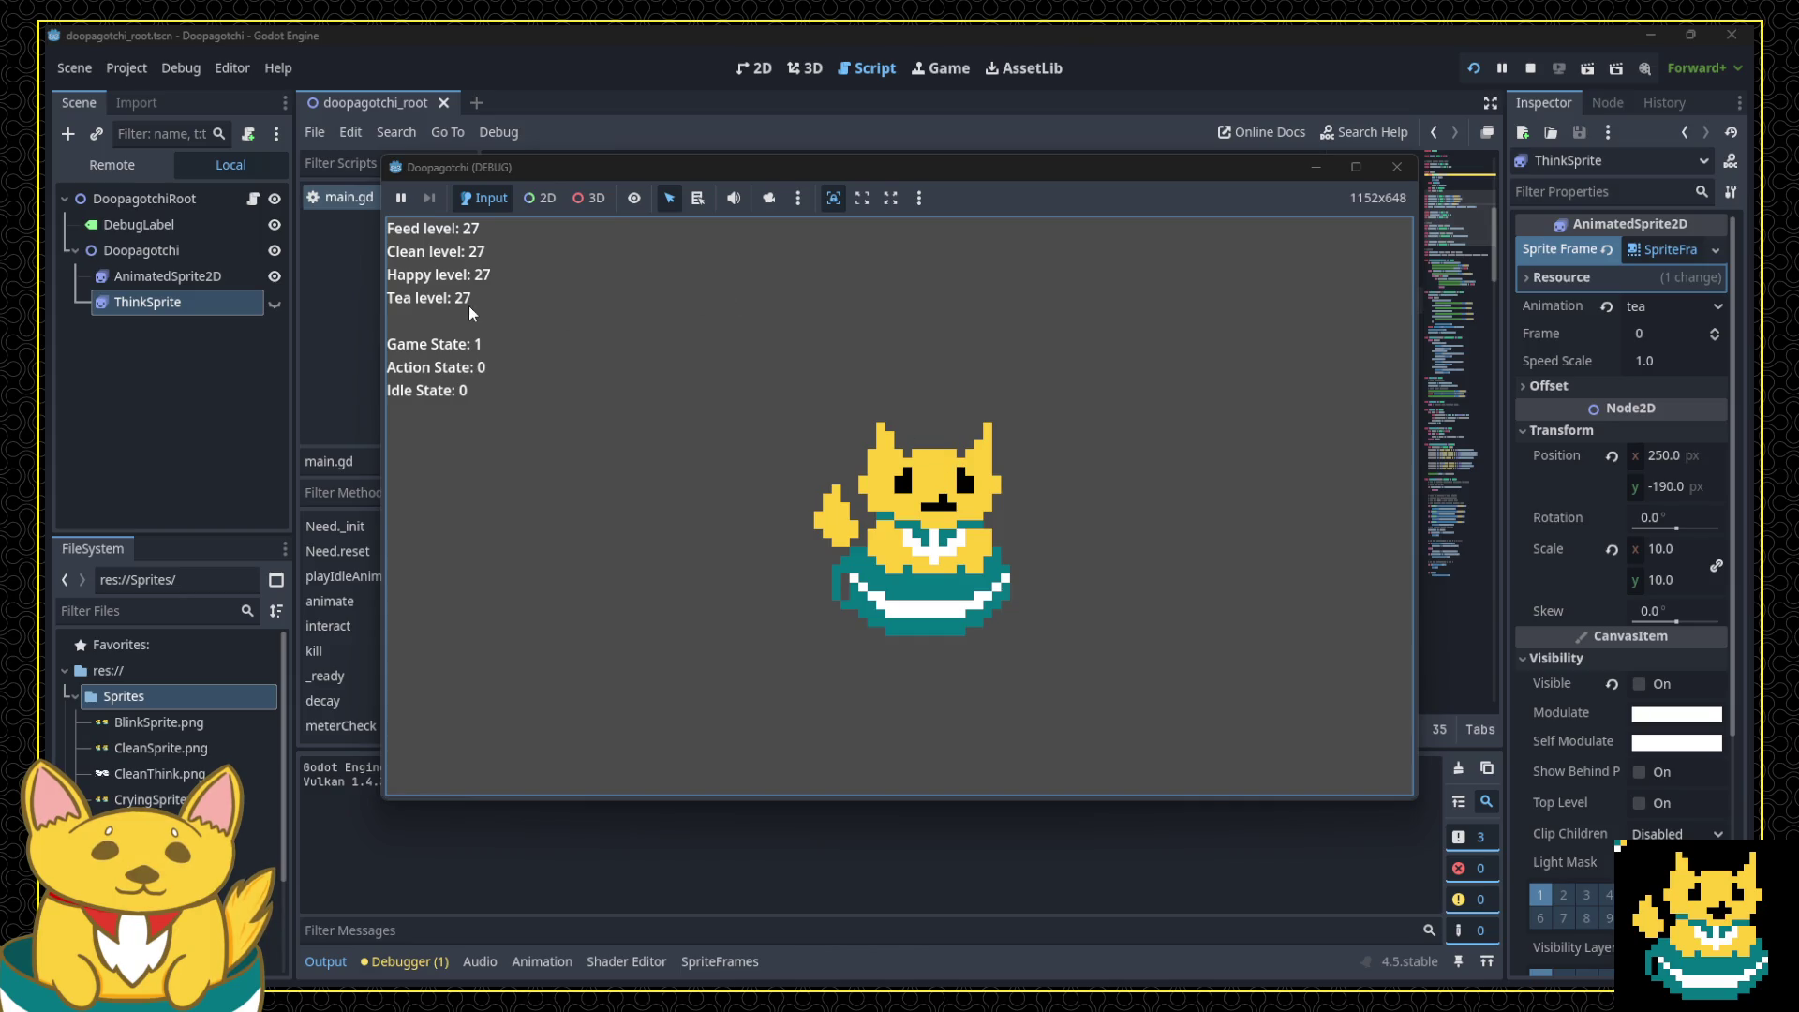
Step: Give the cat tea through the teapot thought bubble, then stop the debug game
{"action": "left_click", "coordinate": [1149, 543]}
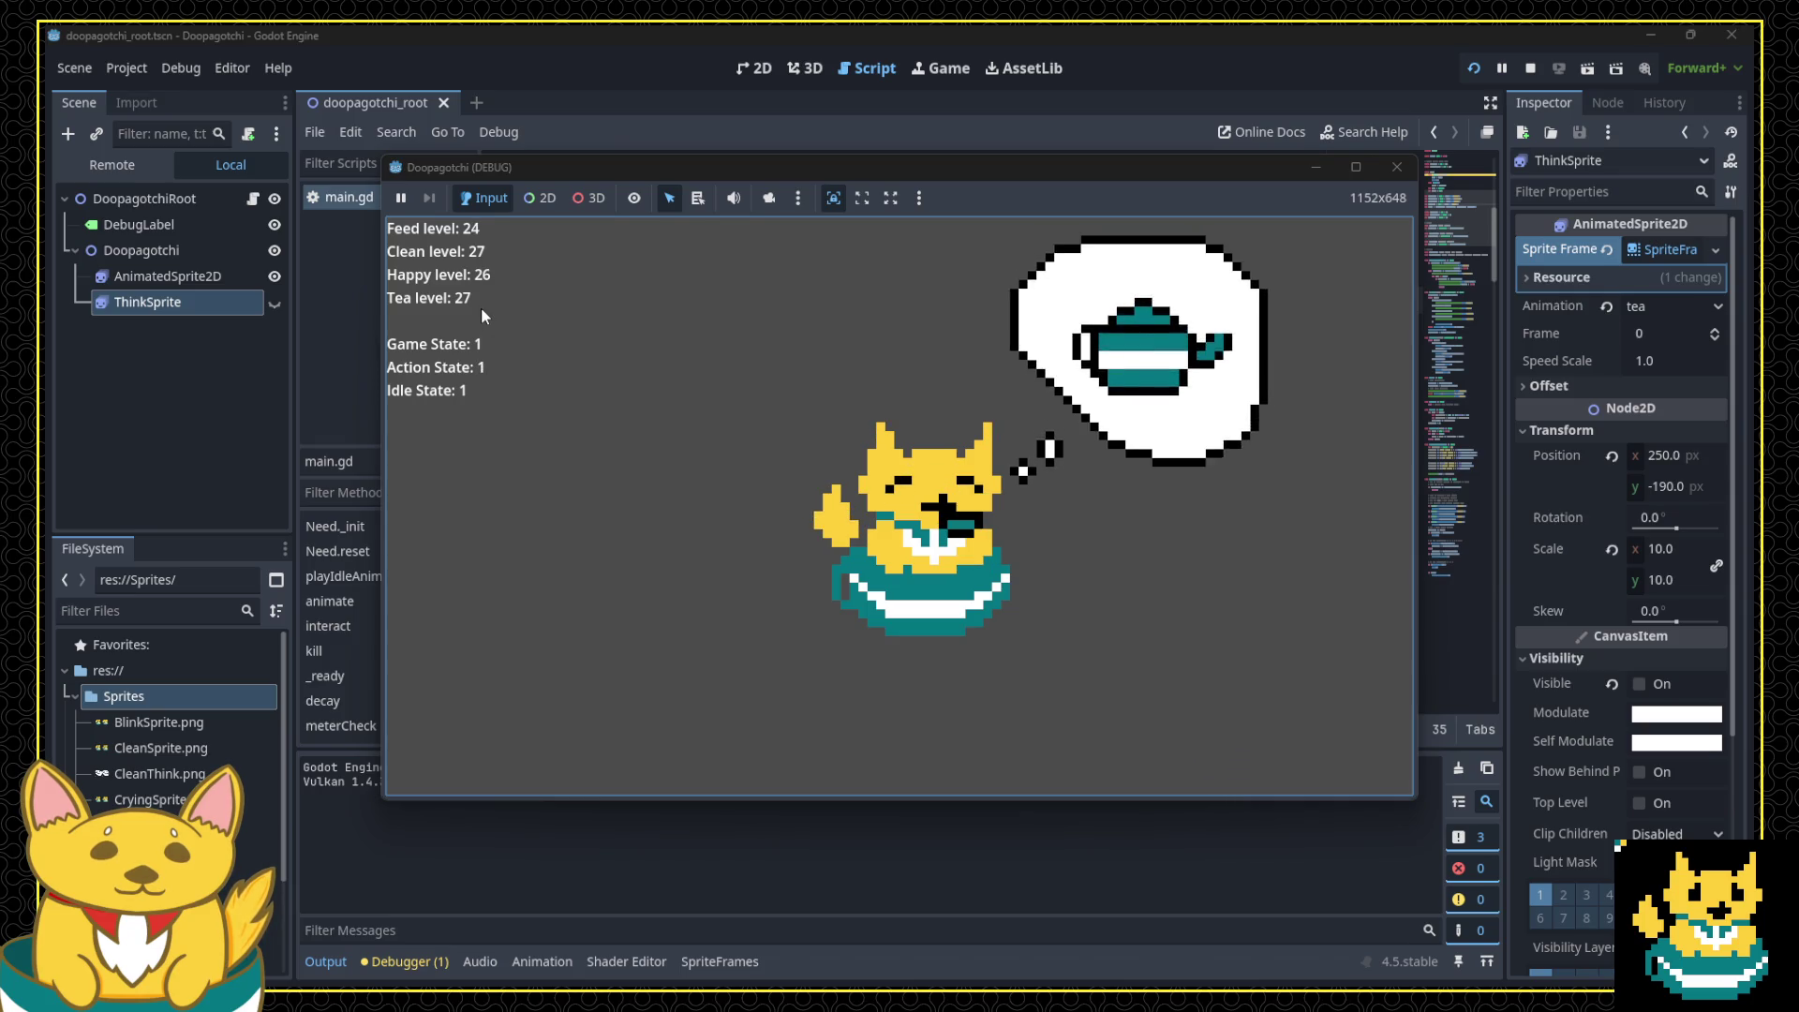
{"action": "left_click", "coordinate": [1171, 374]}
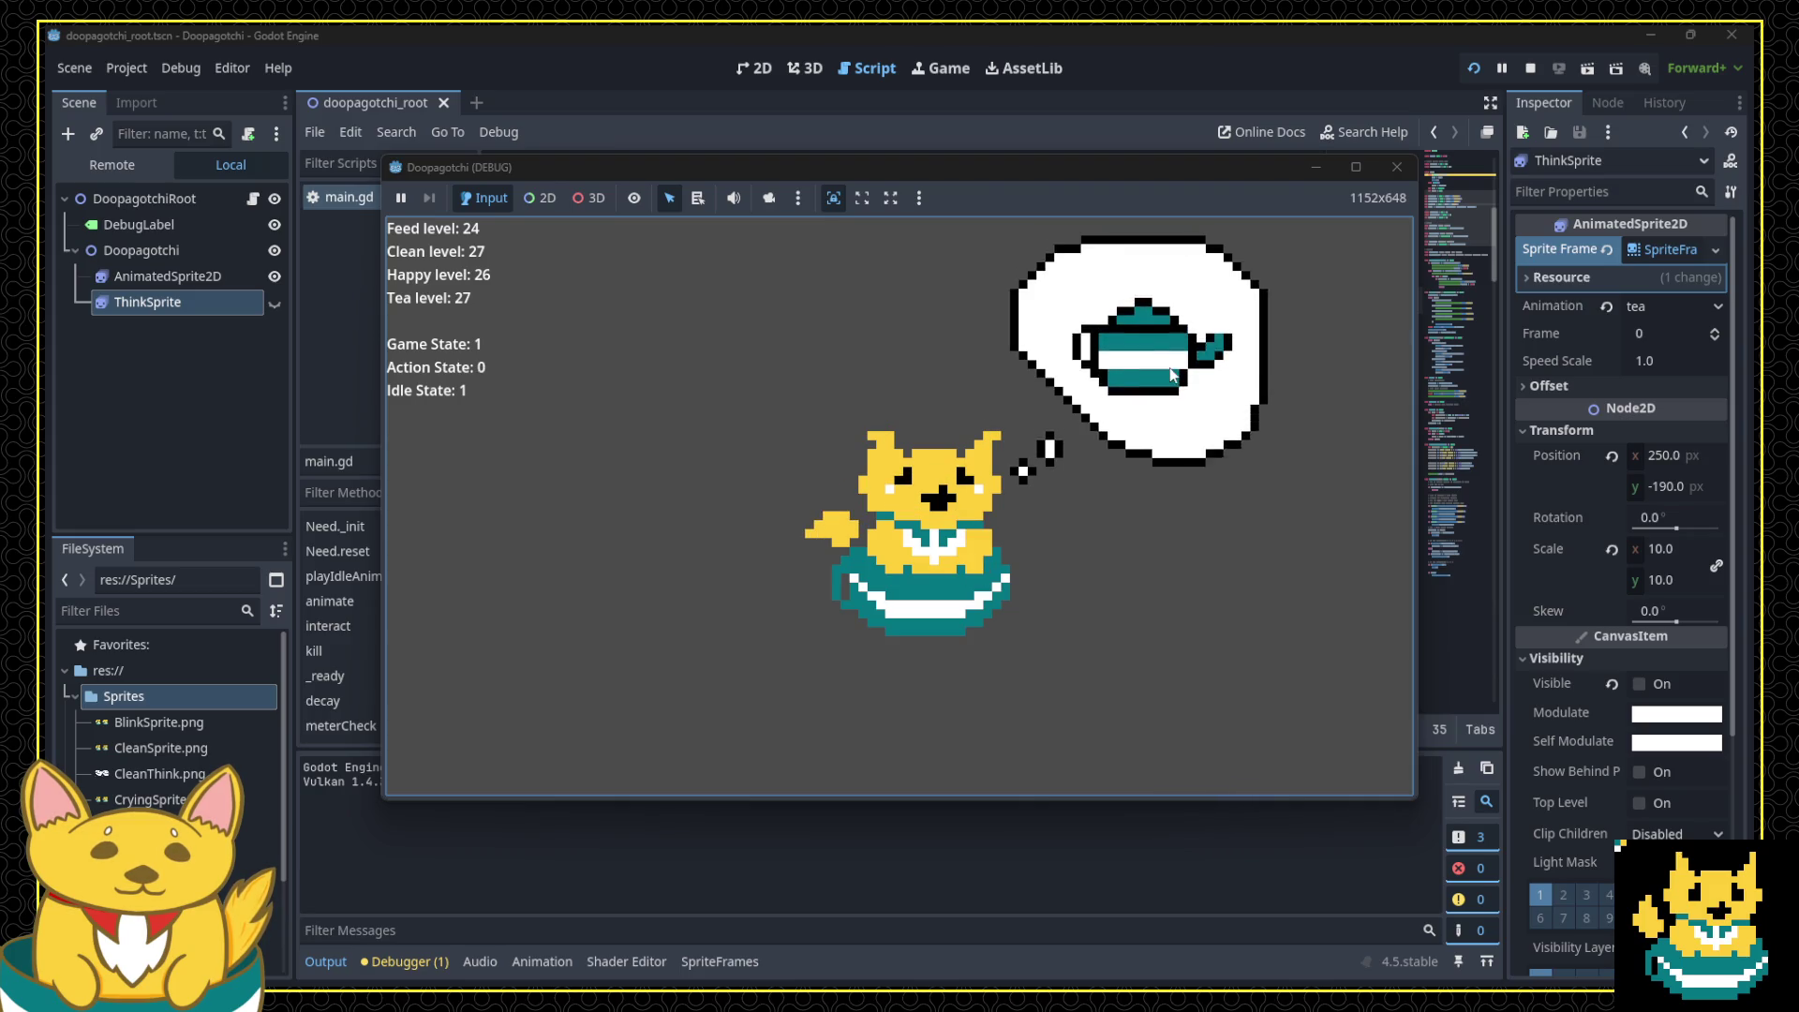
{"action": "left_click", "coordinate": [1397, 170]}
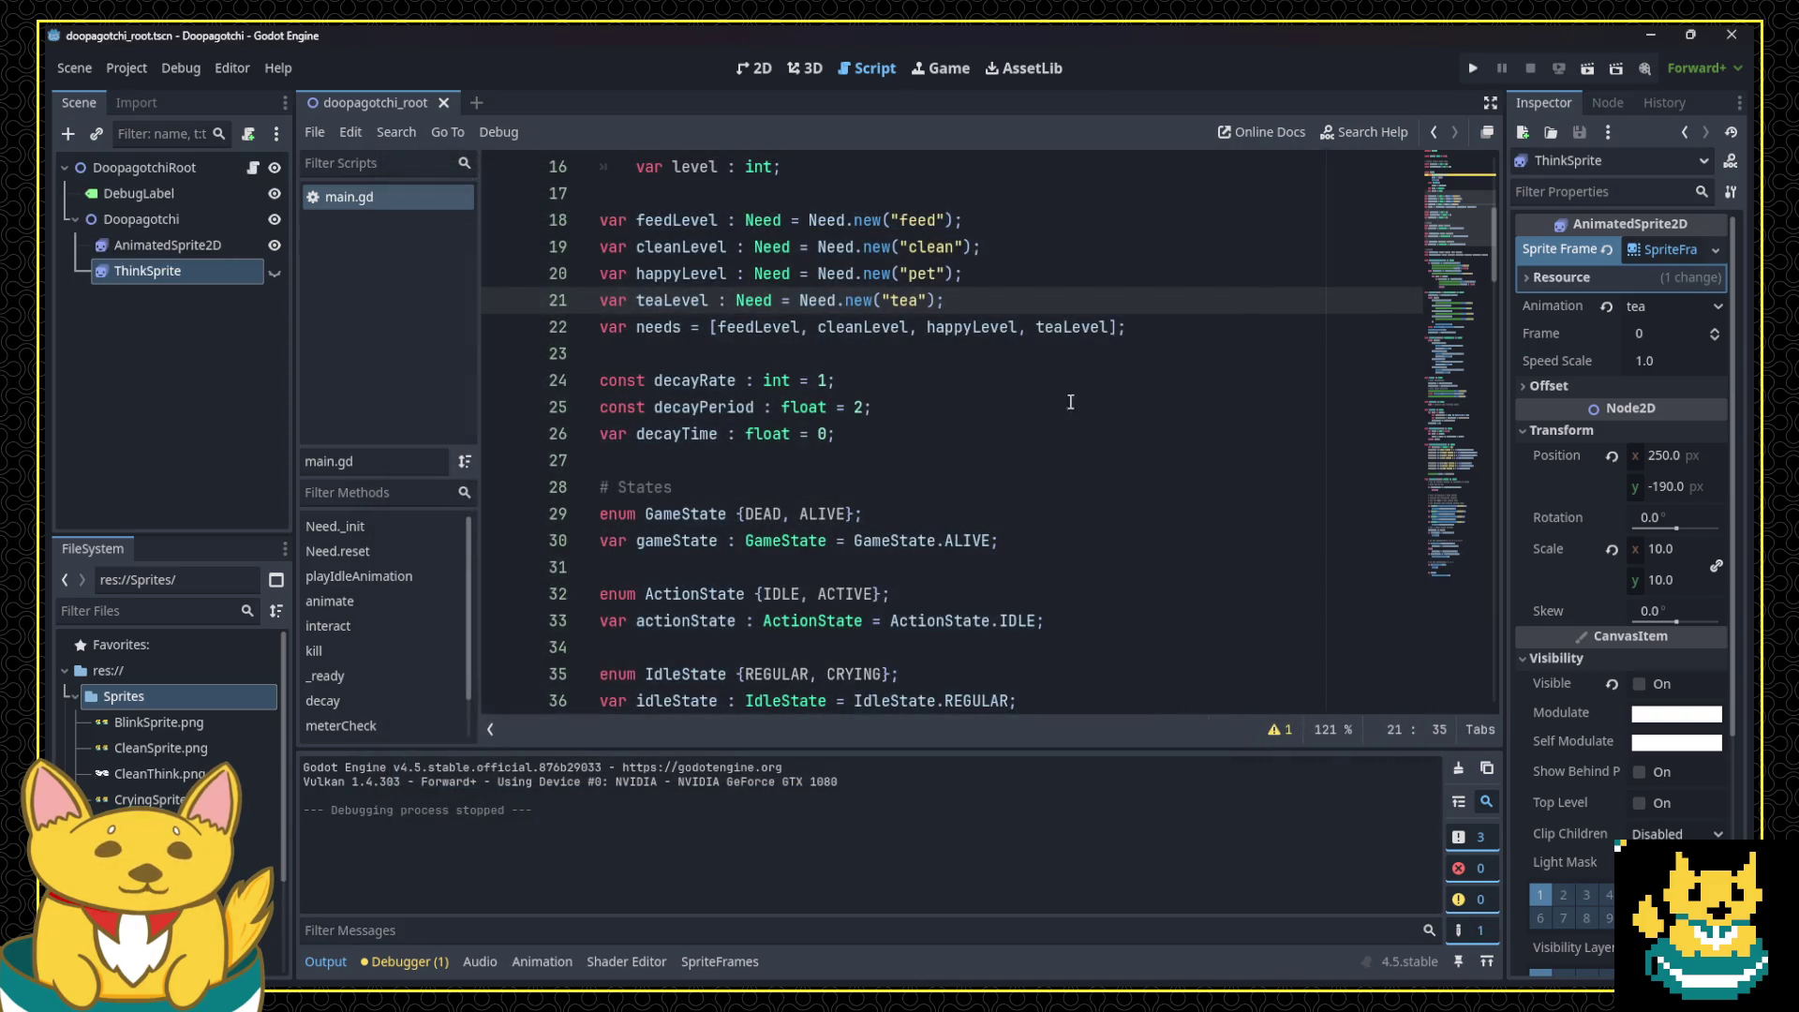
Step: Move the ThinkSprite.visible = true line out of the needs loop and paste it above
{"action": "scroll", "coordinate": [1074, 444], "scroll_direction": "down", "scroll_amount": 5}
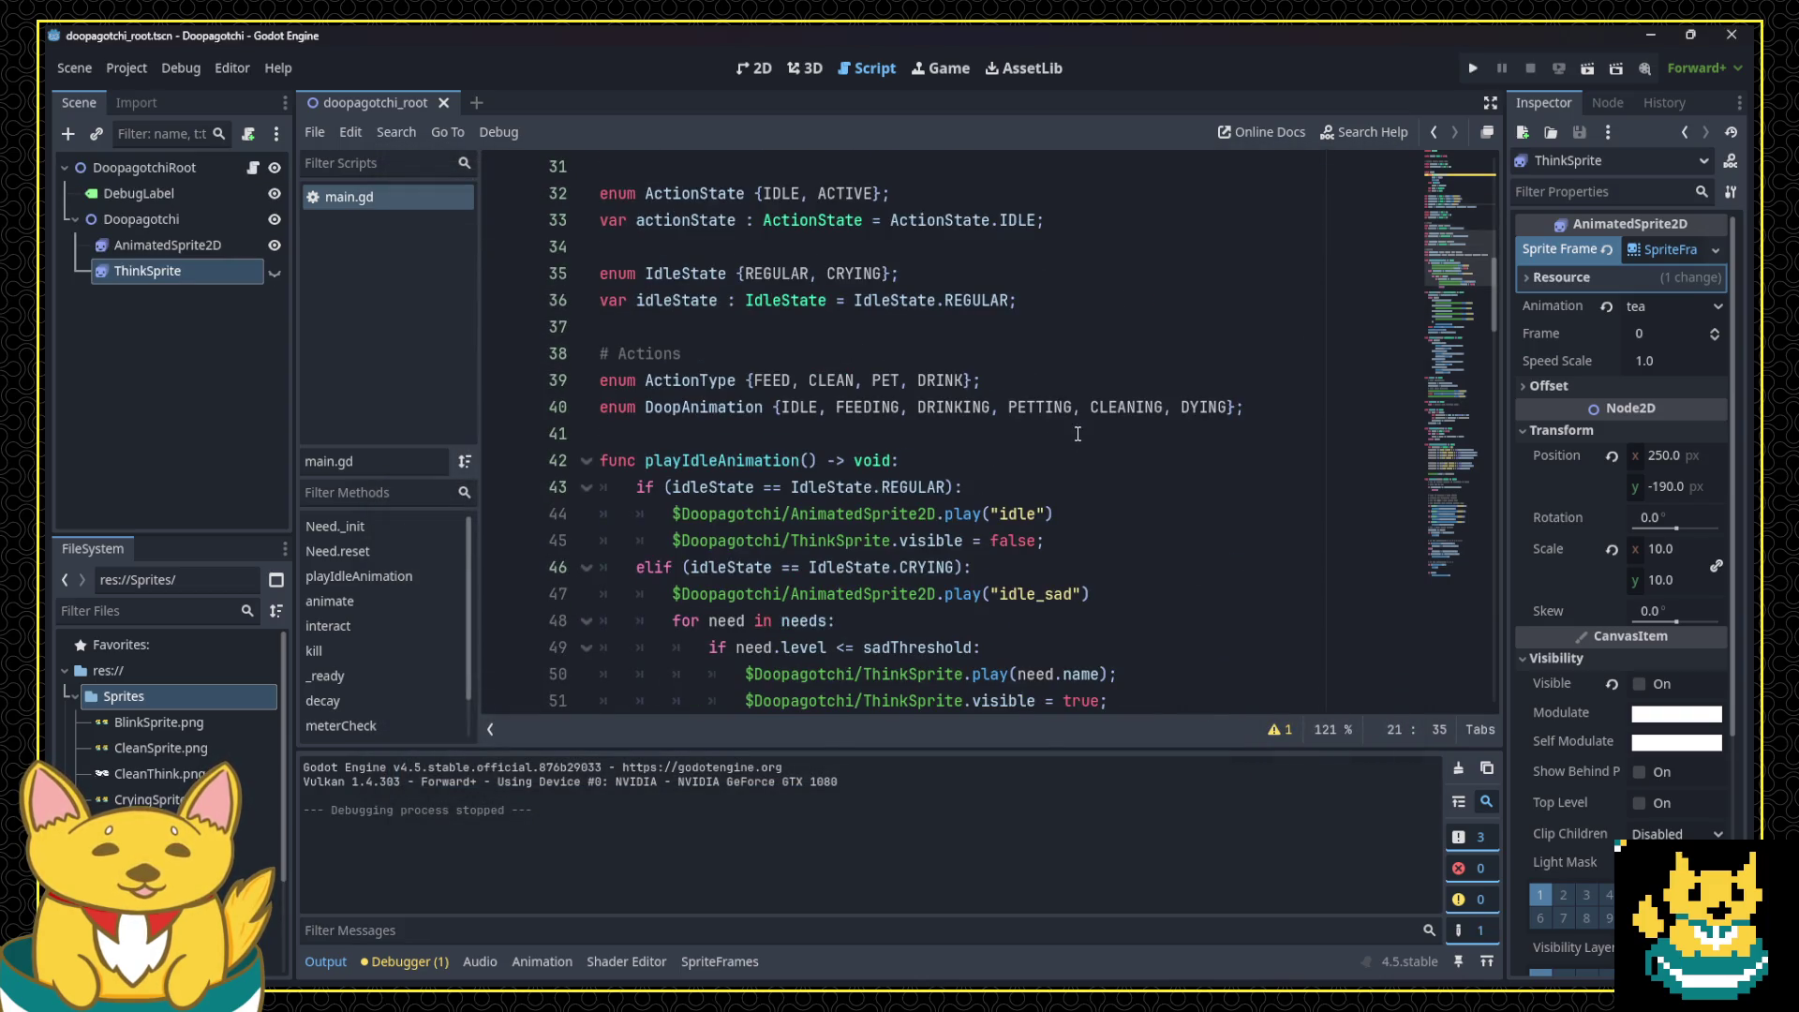
{"action": "scroll", "coordinate": [1073, 444], "scroll_direction": "down", "scroll_amount": 5}
{"action": "scroll", "coordinate": [1155, 432], "scroll_direction": "up", "scroll_amount": 2}
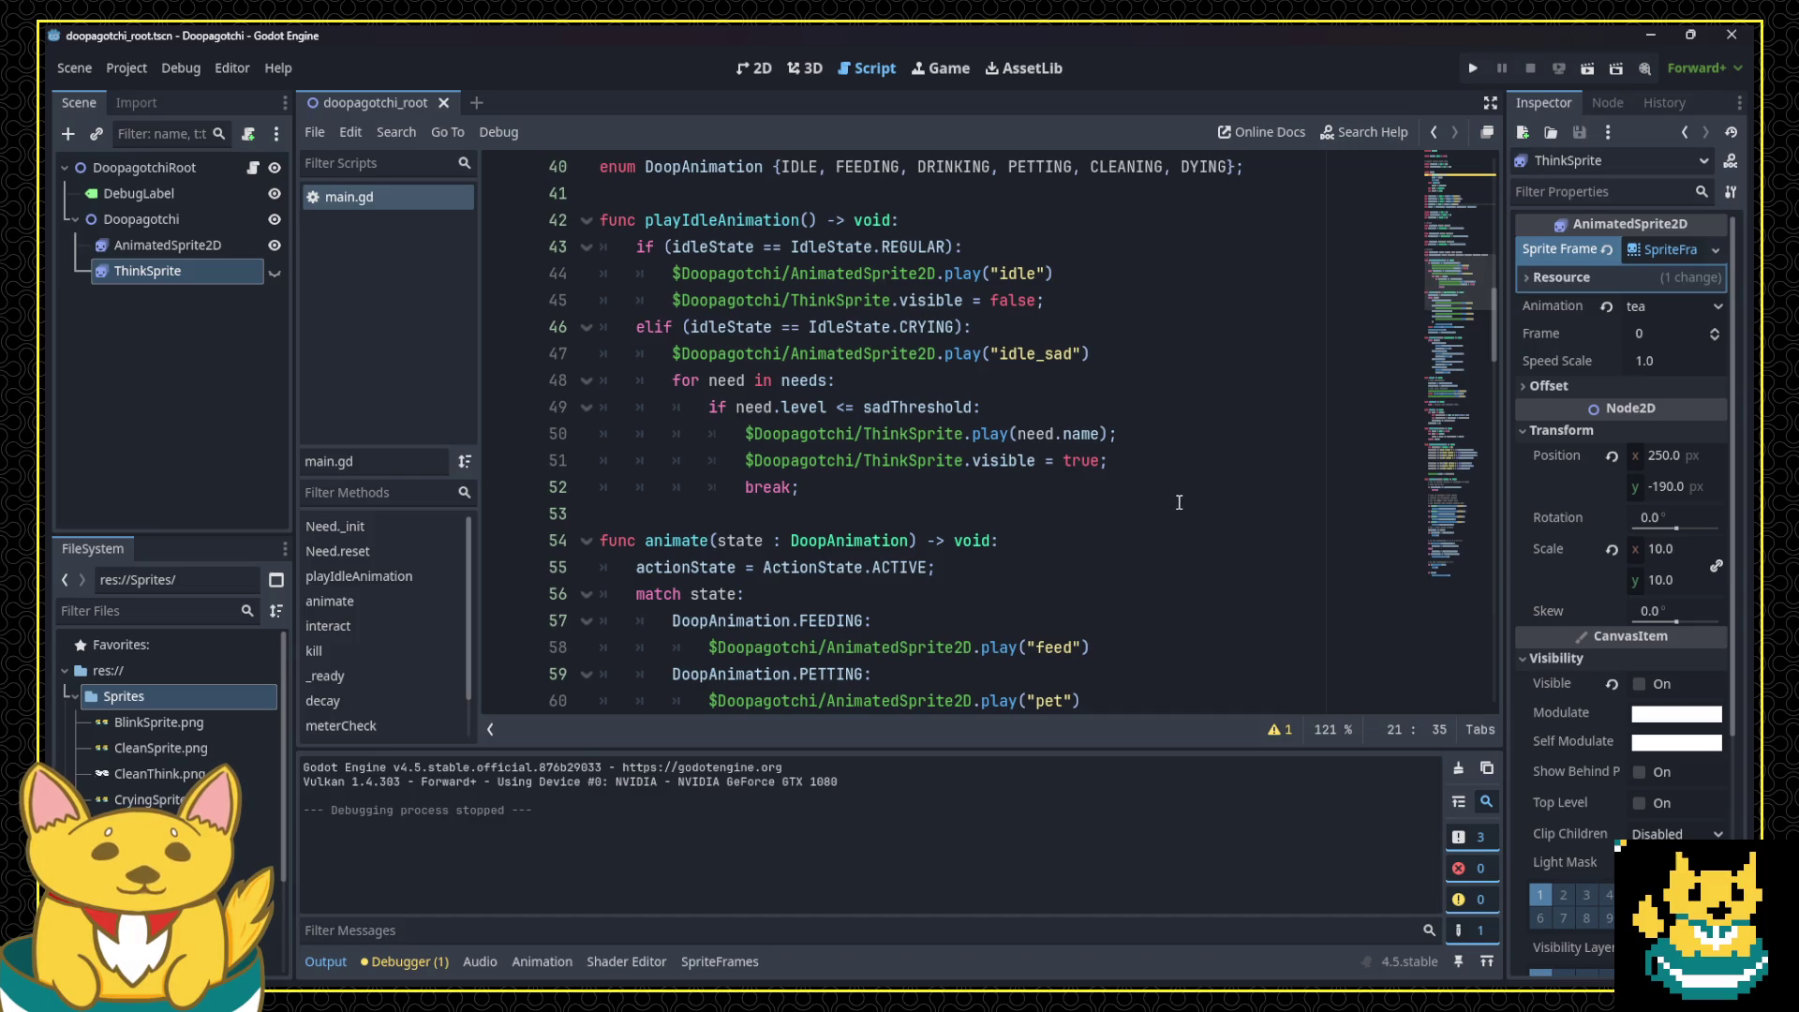
{"action": "left_click", "coordinate": [1112, 461]}
{"action": "key", "text": "shift+Home"}
{"action": "key", "text": "ctrl+c"}
{"action": "key", "text": "shift+Home"}
{"action": "key", "text": "BackSpace"}
{"action": "key", "text": "Up"}
{"action": "key", "text": "Up"}
{"action": "key", "text": "Up"}
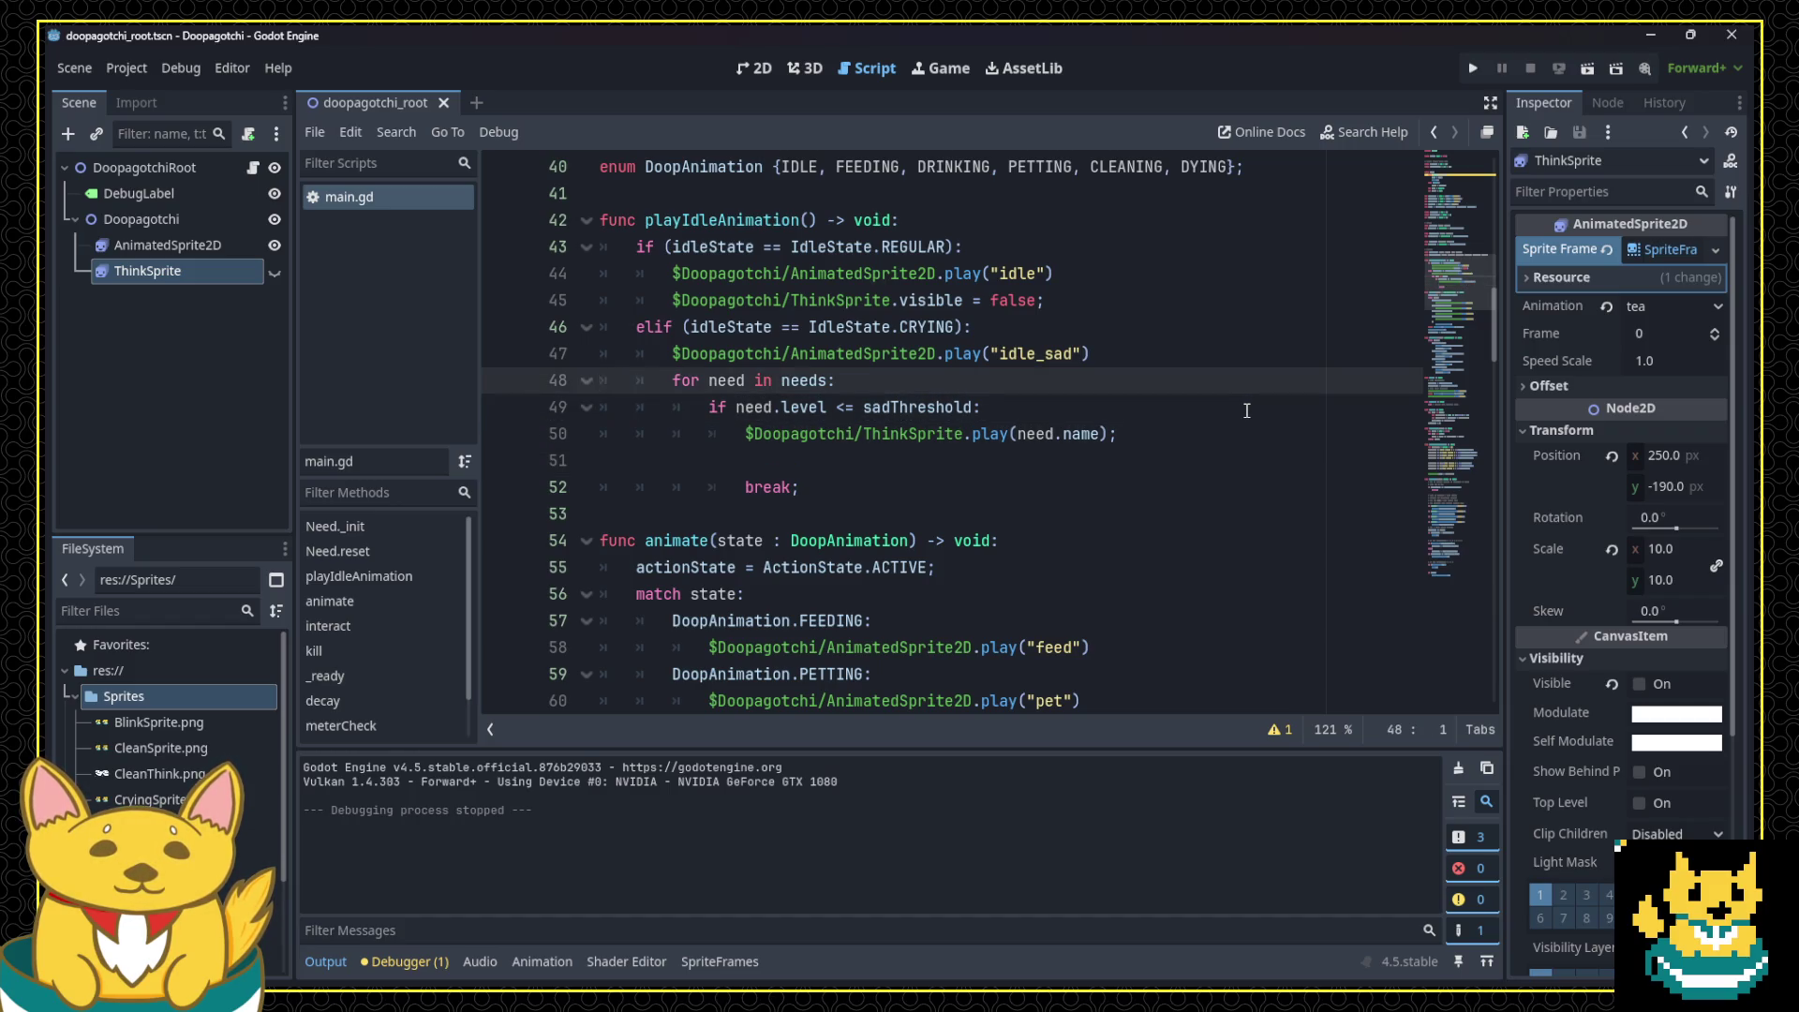
{"action": "key", "text": "Down"}
{"action": "key", "text": "ctrl+v"}
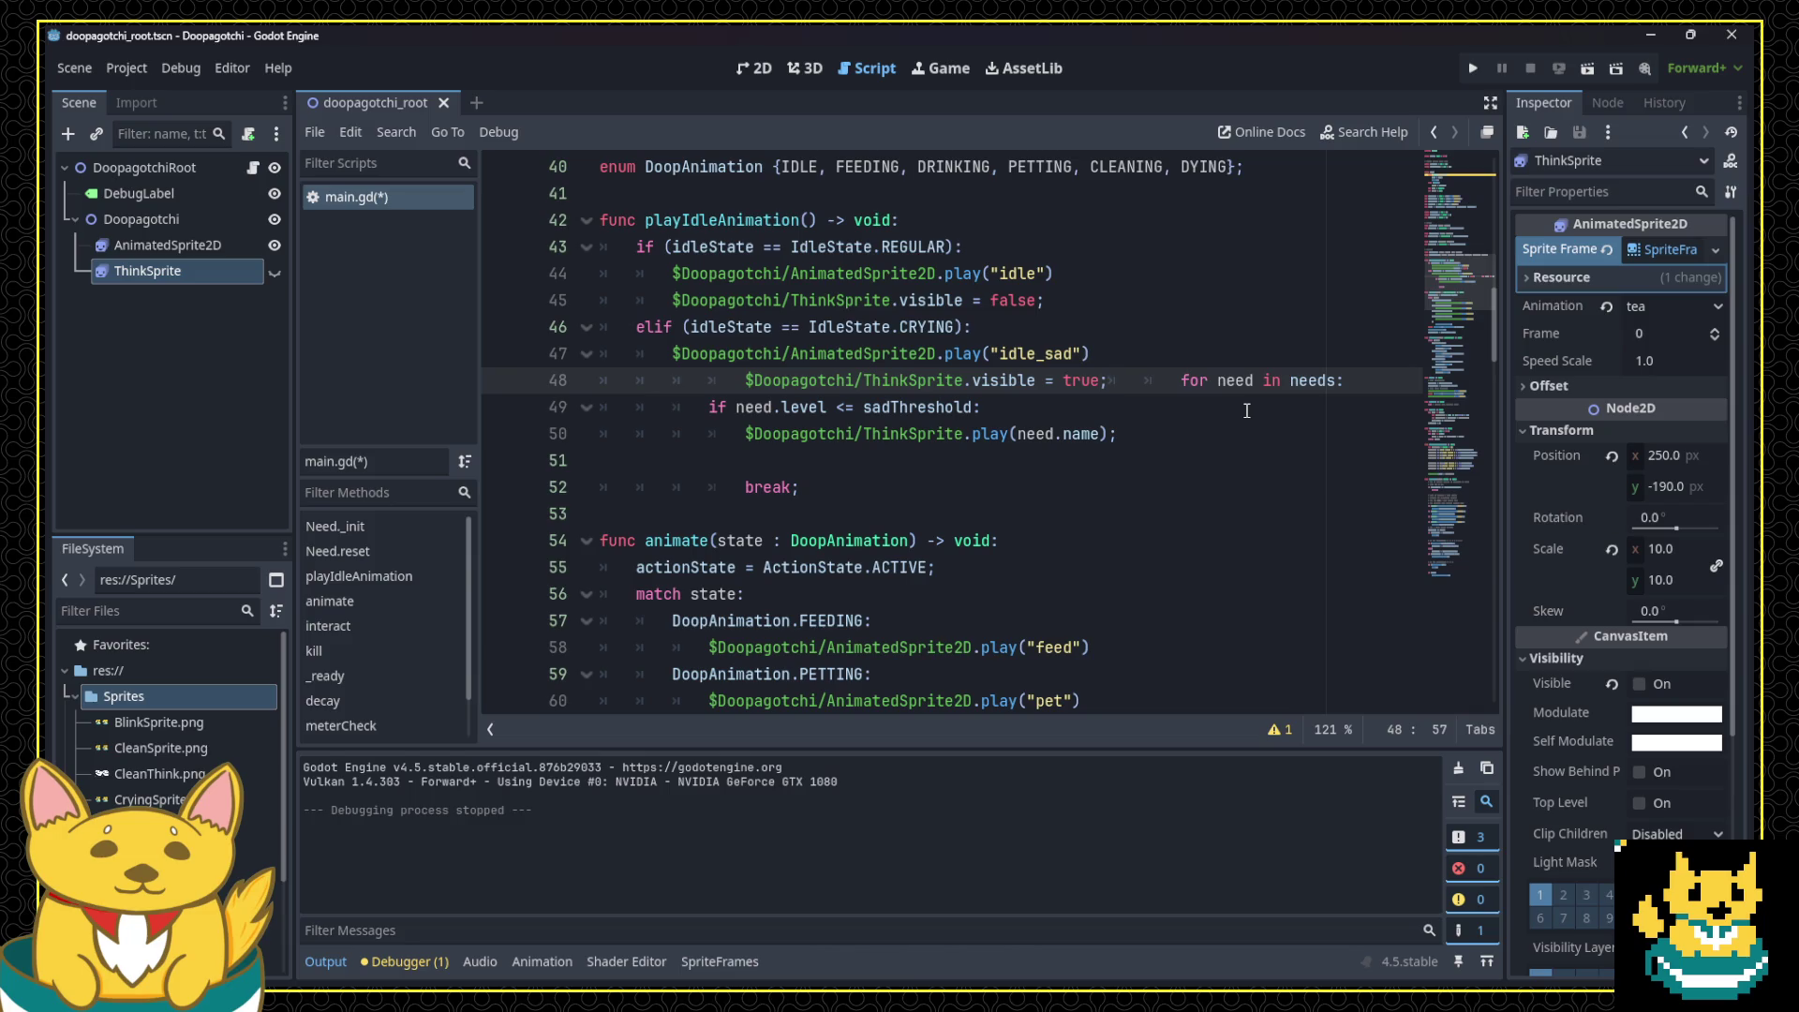
Step: Dedent the needs loop and visibility line to branch level and delete the leftover blank line
{"action": "key", "text": "Return"}
{"action": "key", "text": "shift+Tab"}
{"action": "key", "text": "shift+Tab"}
{"action": "key", "text": "shift+Tab"}
{"action": "key", "text": "Up"}
{"action": "key", "text": "shift+Tab"}
{"action": "key", "text": "shift+Tab"}
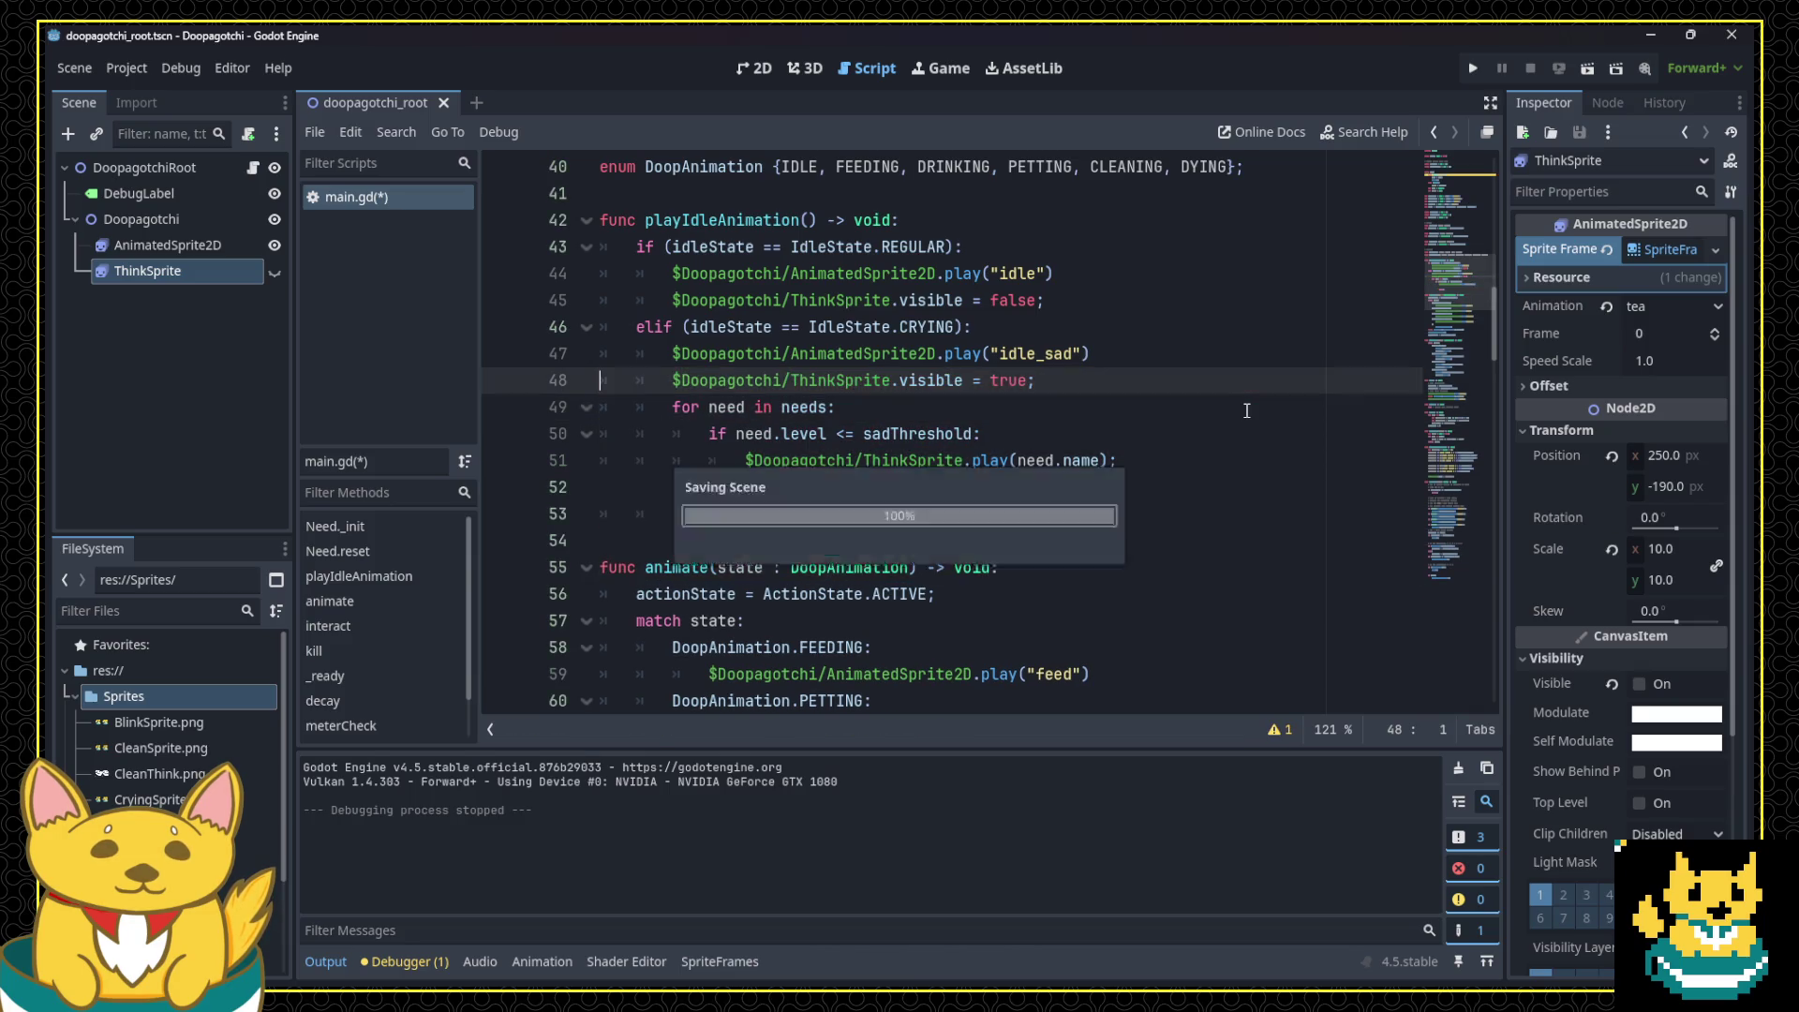
{"action": "left_click", "coordinate": [1192, 512]}
{"action": "key", "text": "Up"}
{"action": "key", "text": "BackSpace"}
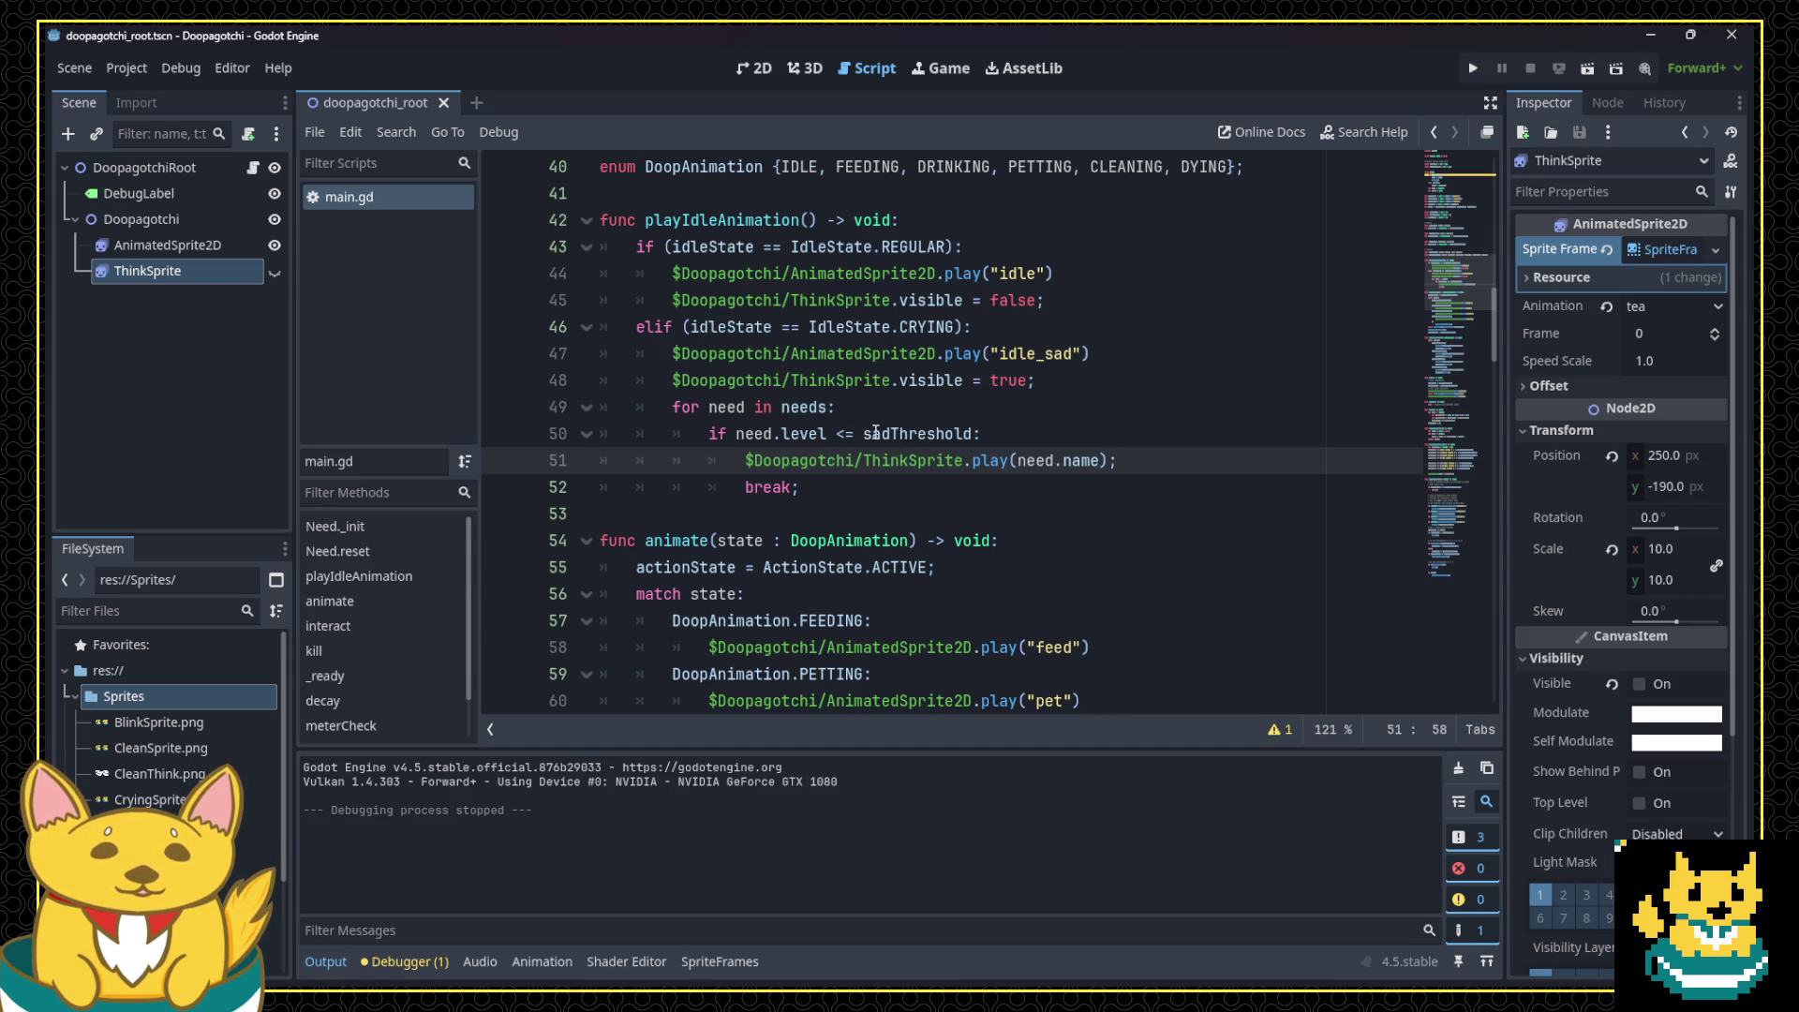
Step: Scroll through main.gd to review the needs array and decay settings
{"action": "mouse_move", "coordinate": [879, 433]}
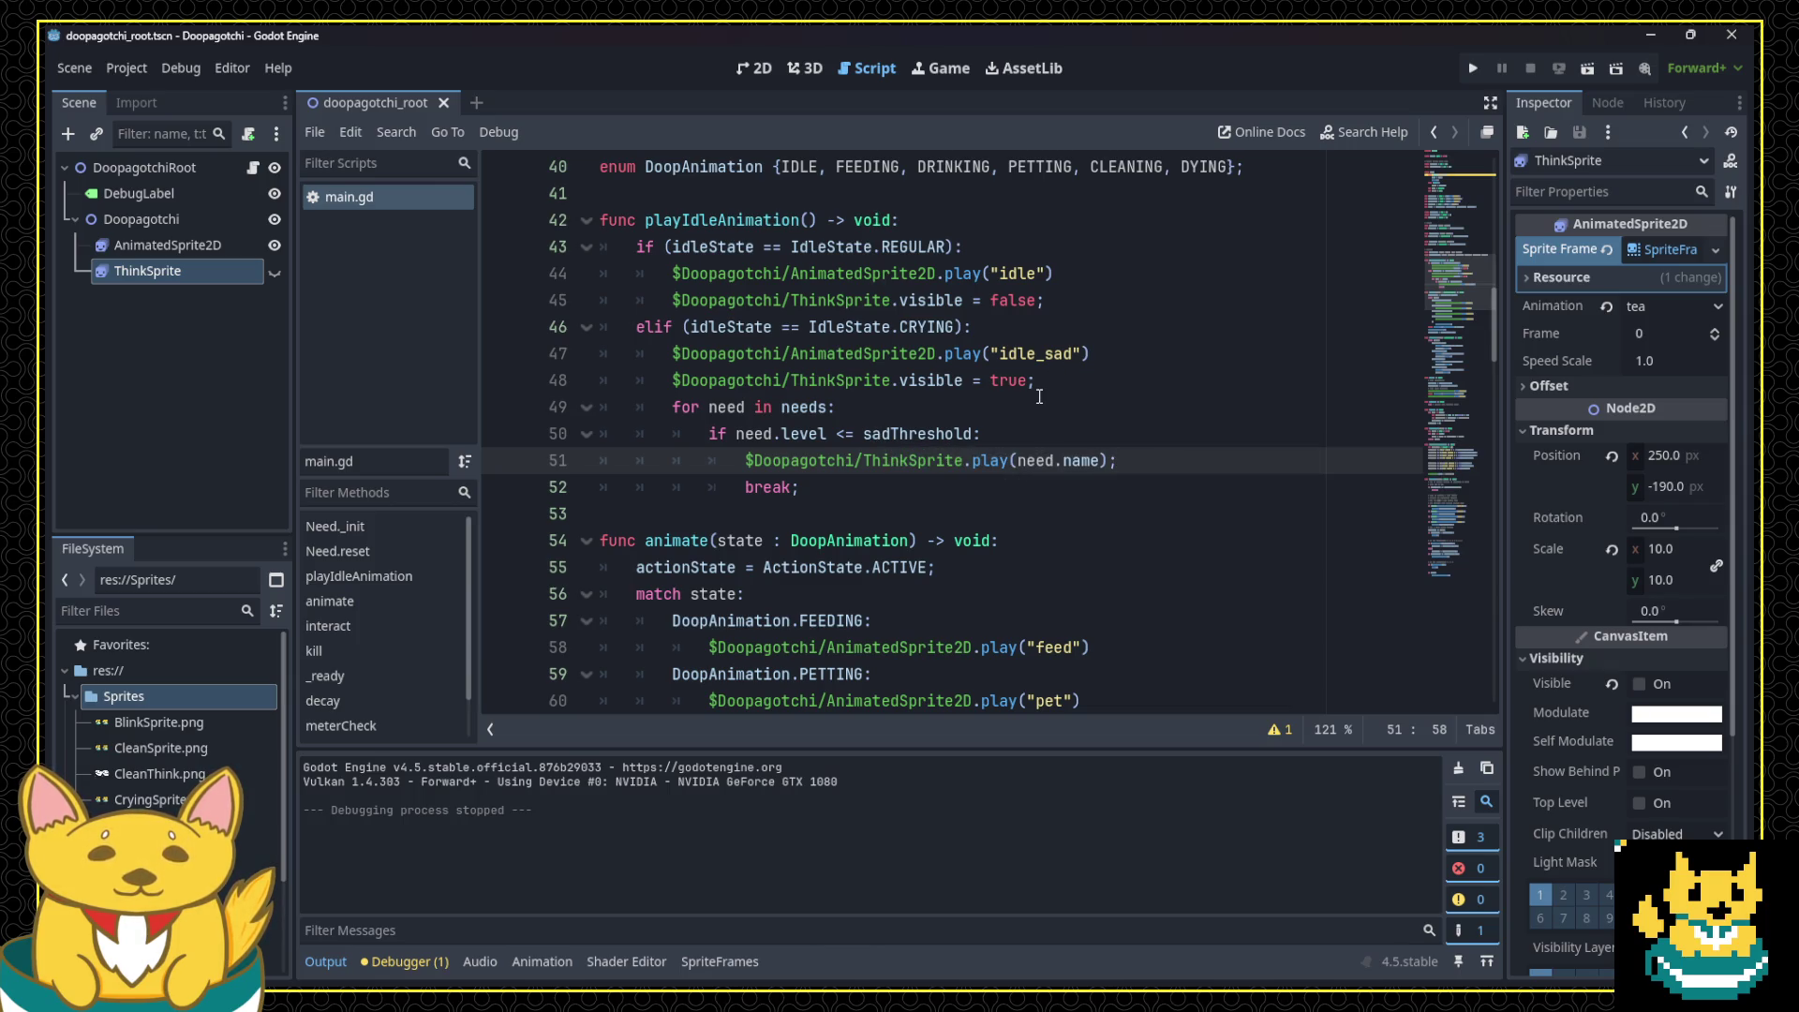
{"action": "scroll", "coordinate": [996, 494], "scroll_direction": "up", "scroll_amount": 13}
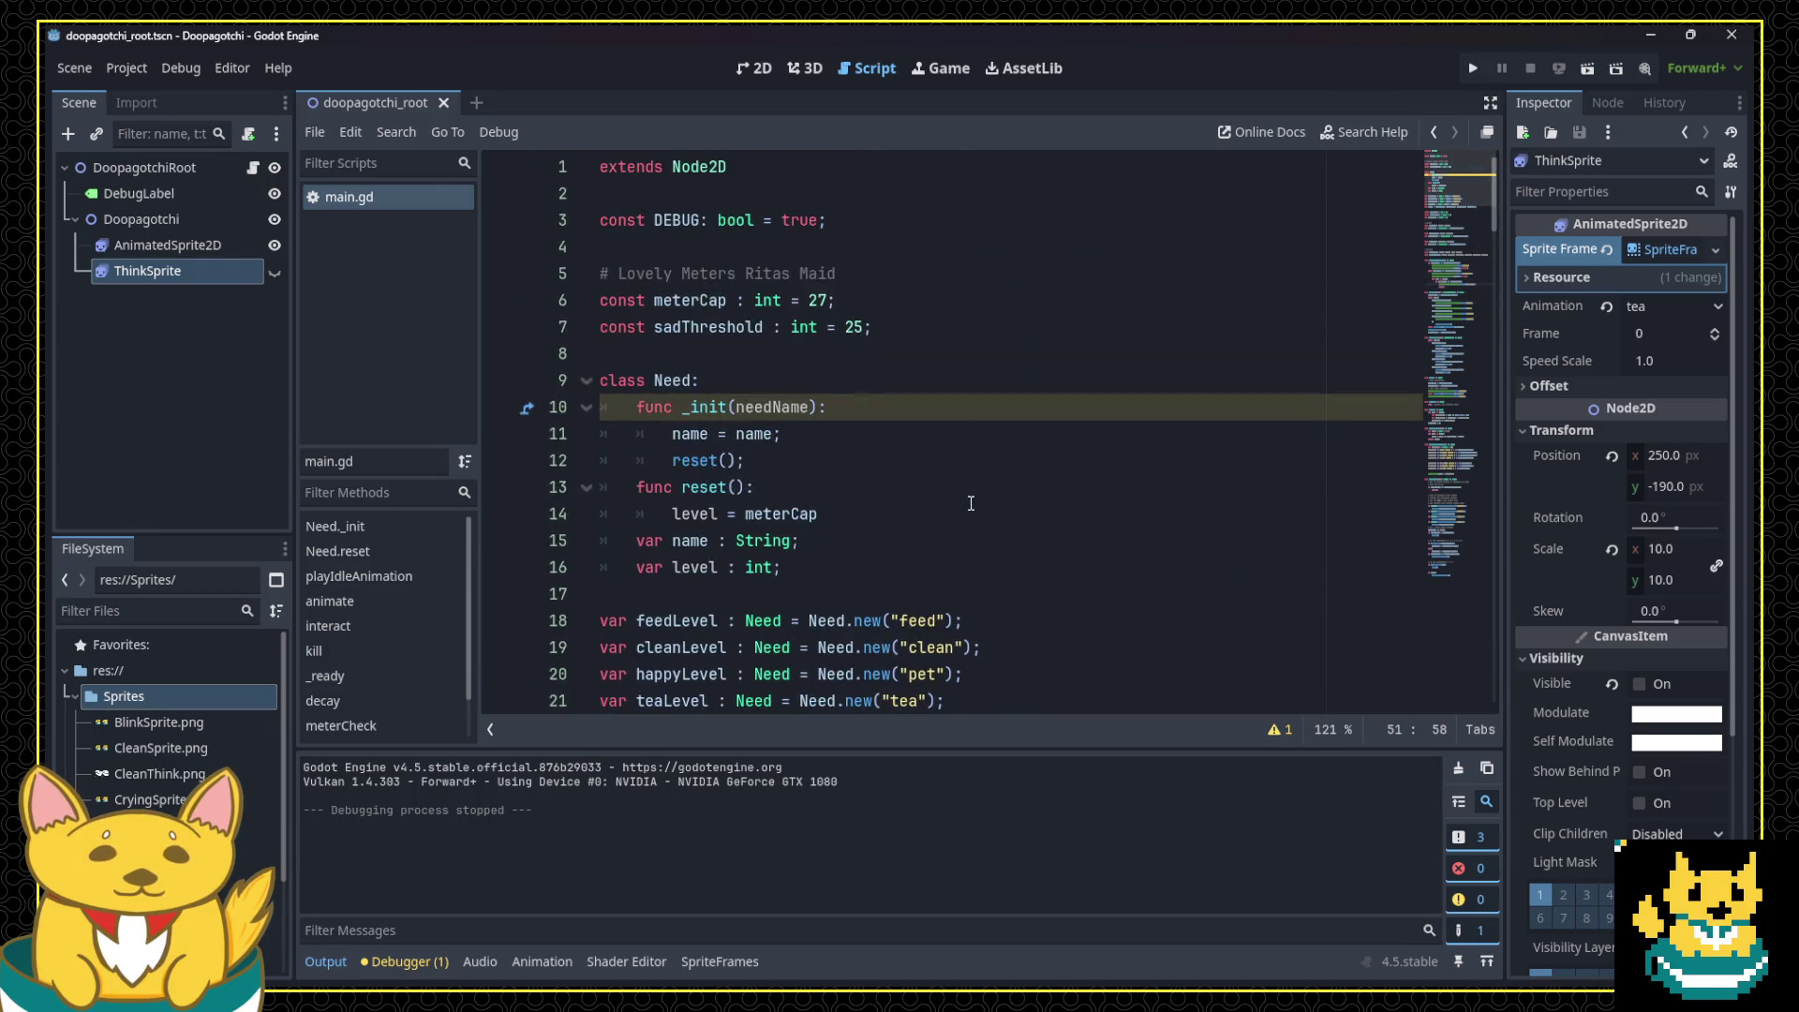
{"action": "scroll", "coordinate": [855, 332], "scroll_direction": "down", "scroll_amount": 12}
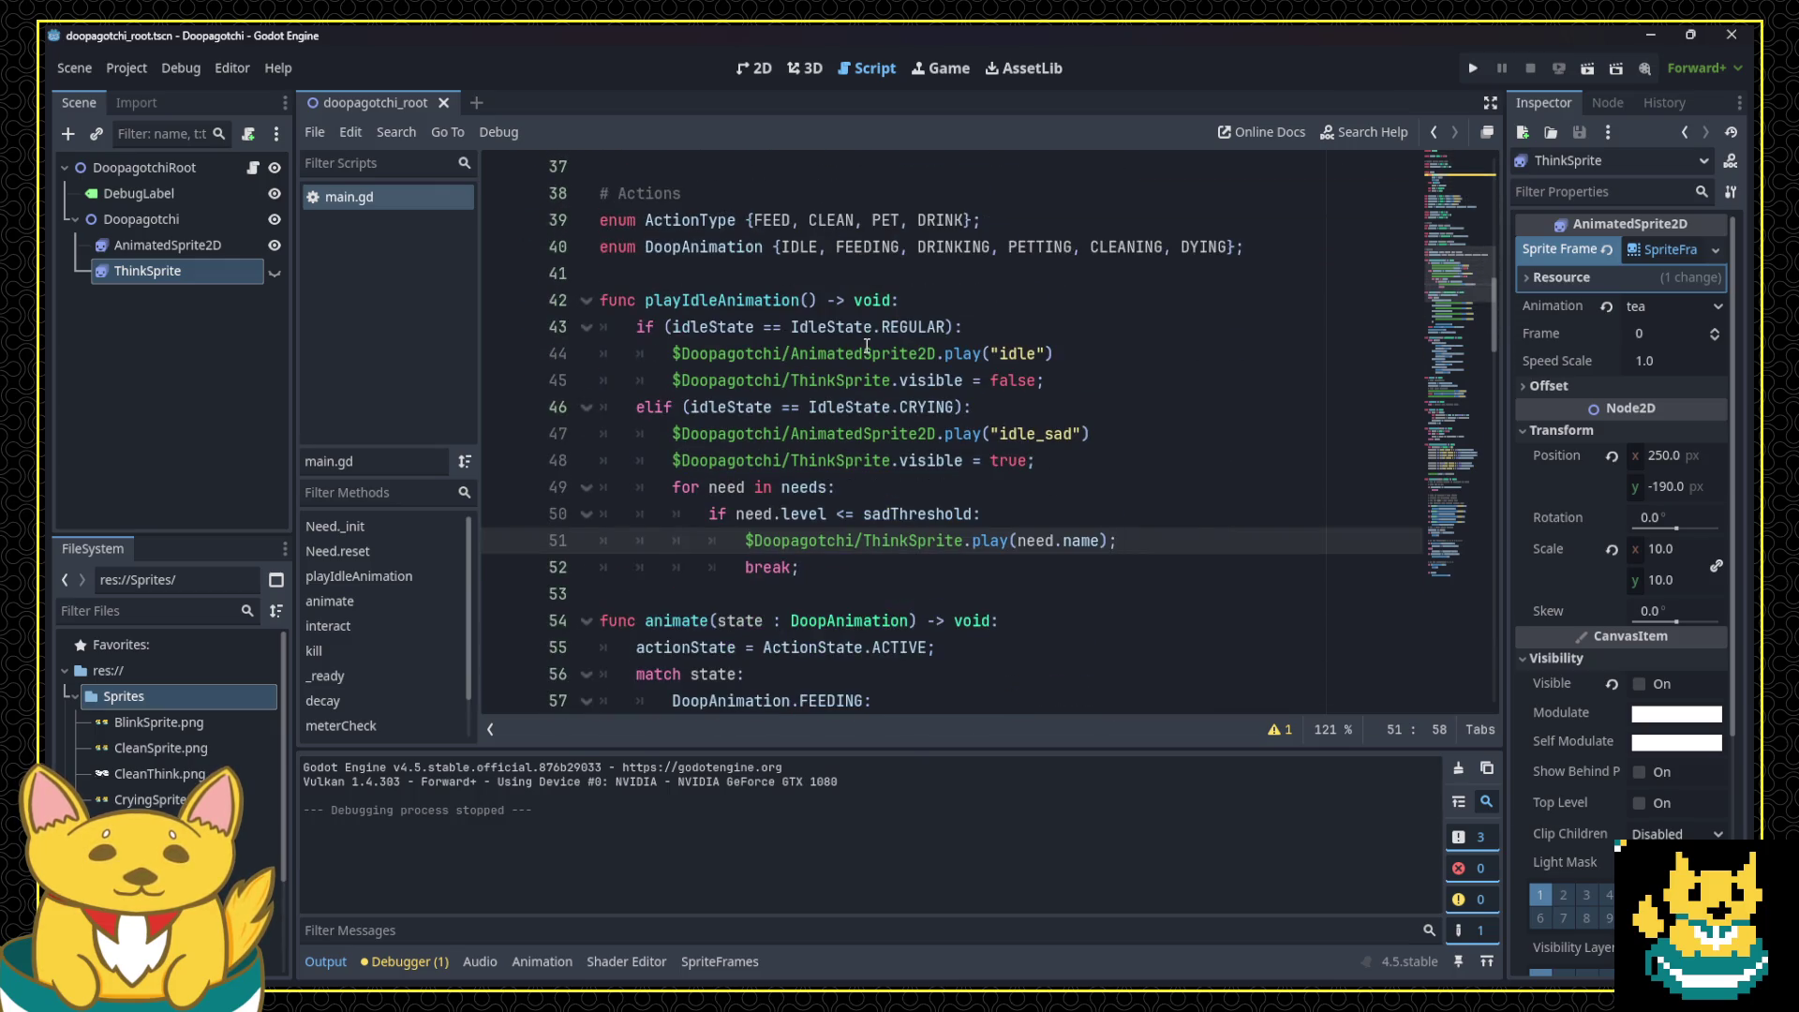
{"action": "scroll", "coordinate": [868, 346], "scroll_direction": "down", "scroll_amount": 2}
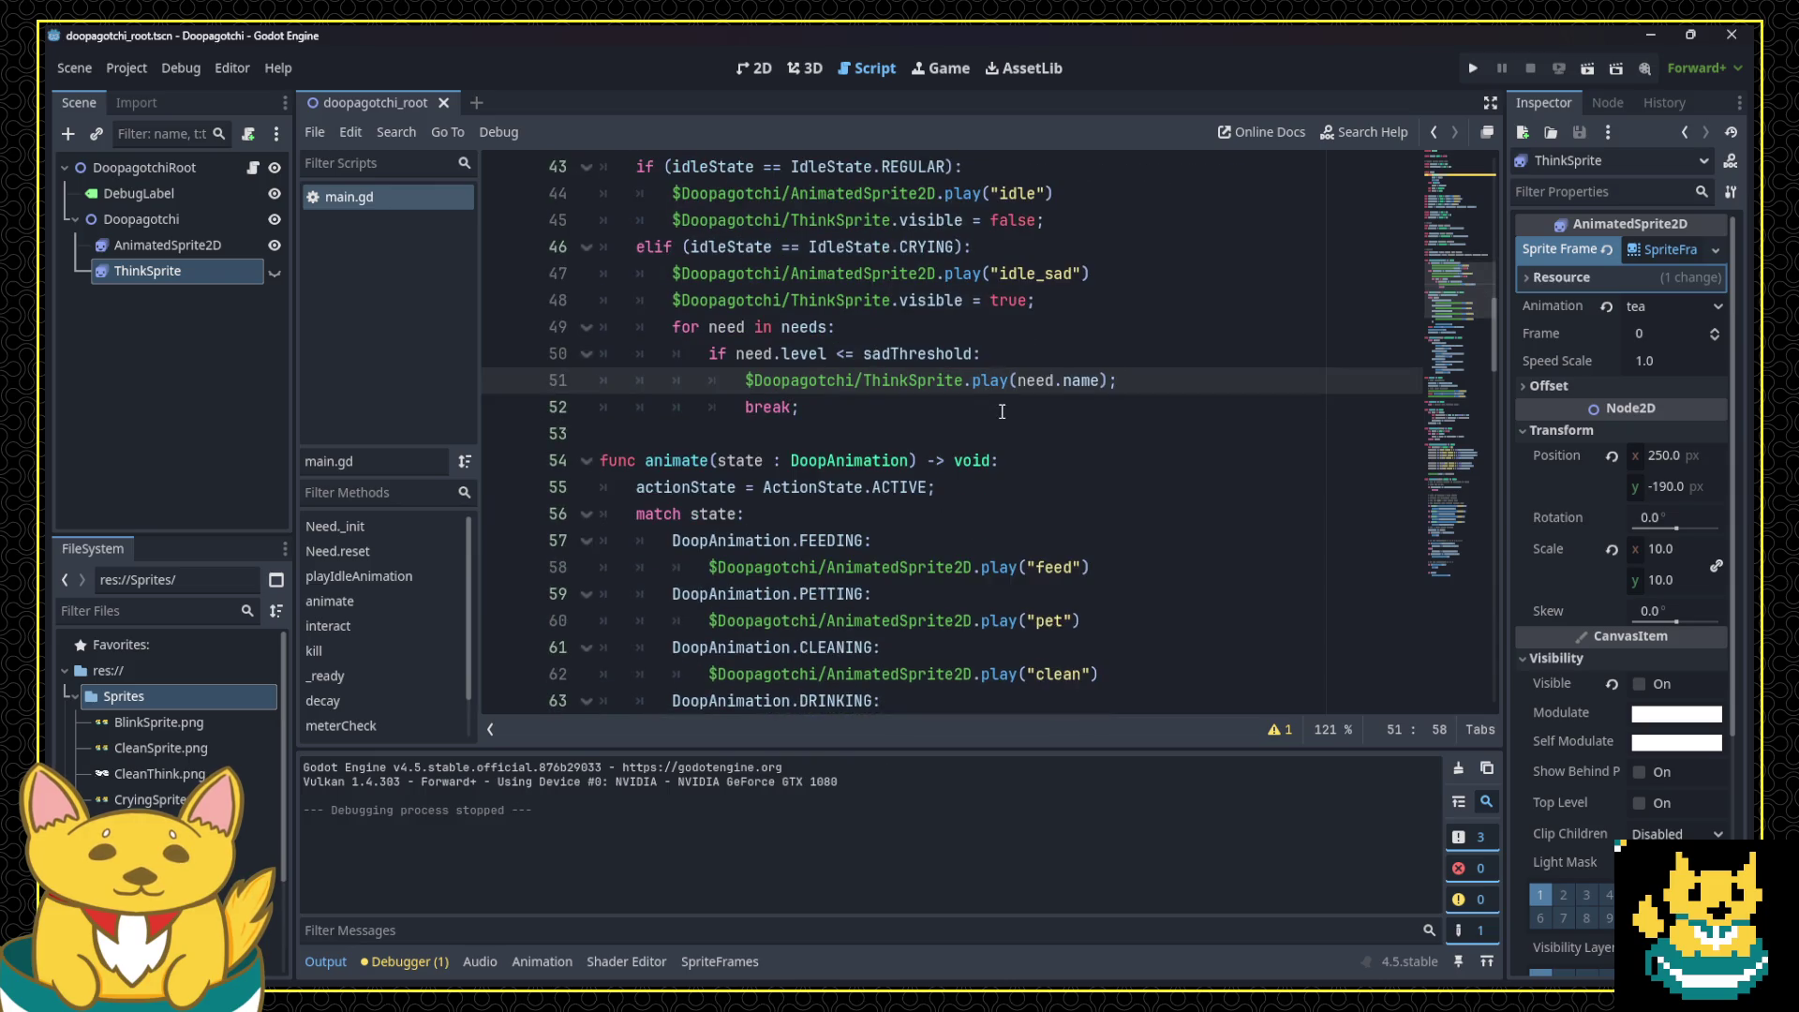
{"action": "scroll", "coordinate": [1003, 418], "scroll_direction": "up", "scroll_amount": 1}
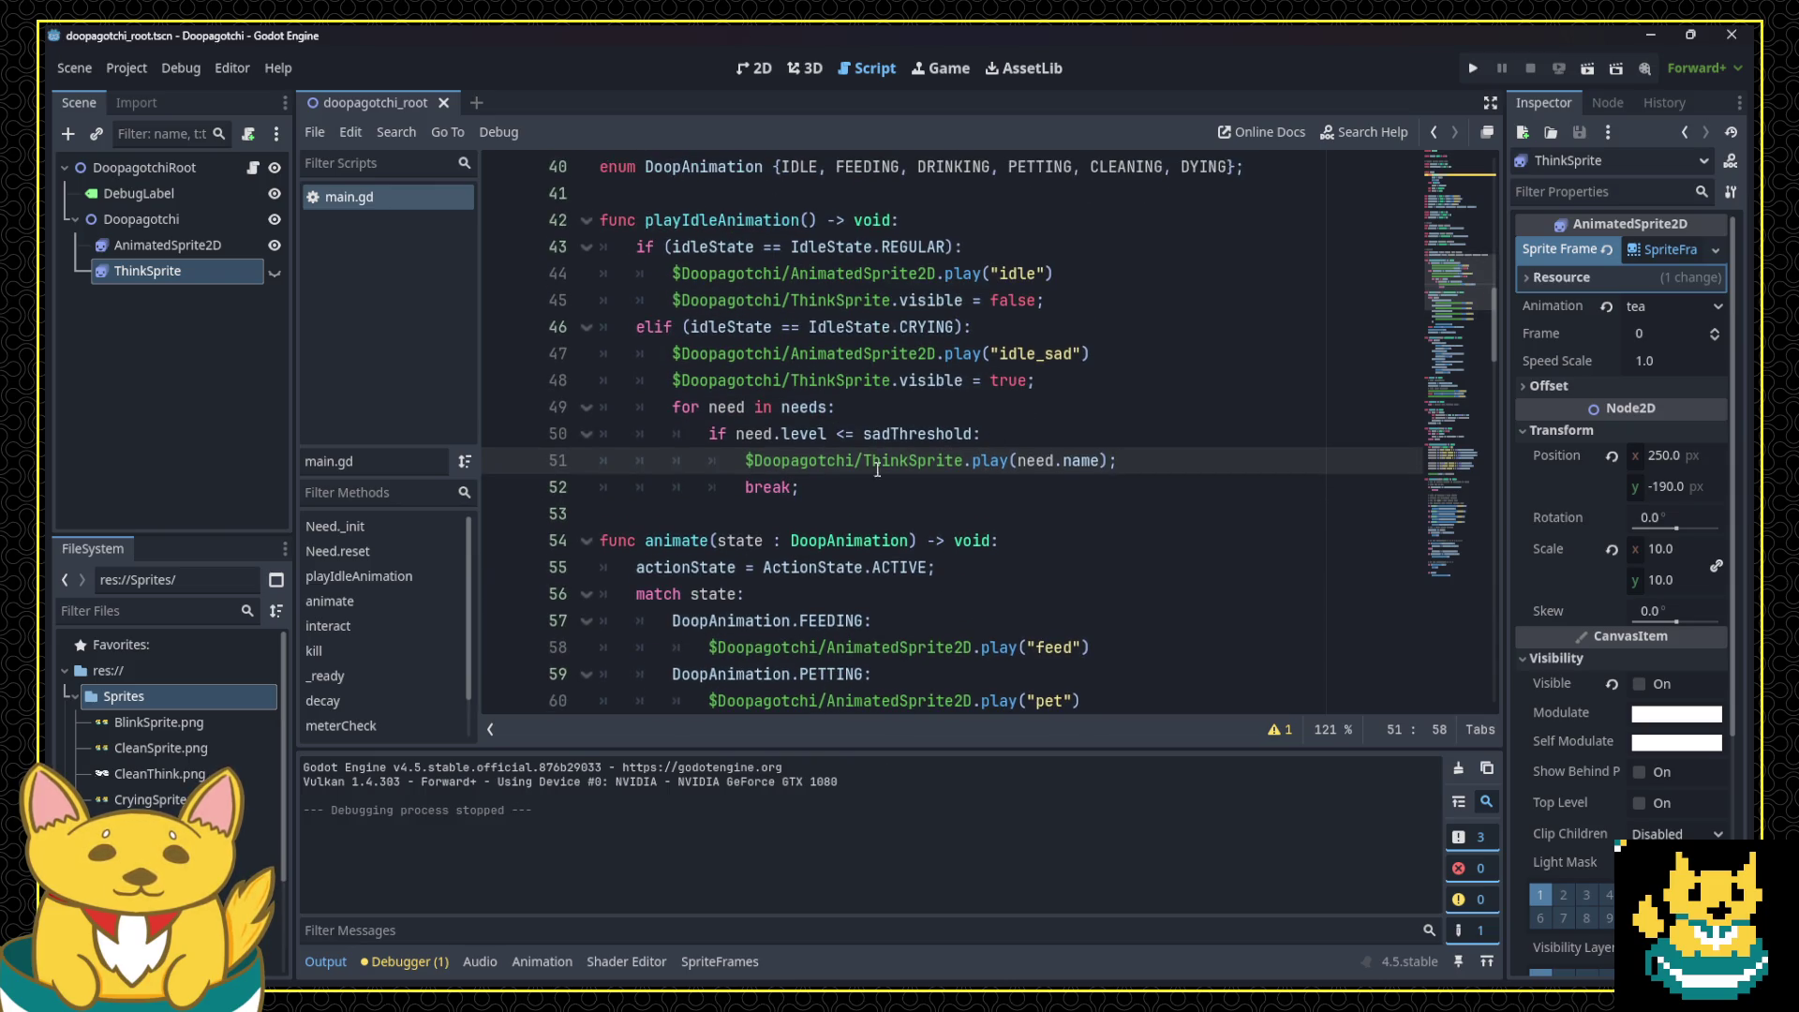
{"action": "scroll", "coordinate": [863, 471], "scroll_direction": "up", "scroll_amount": 5}
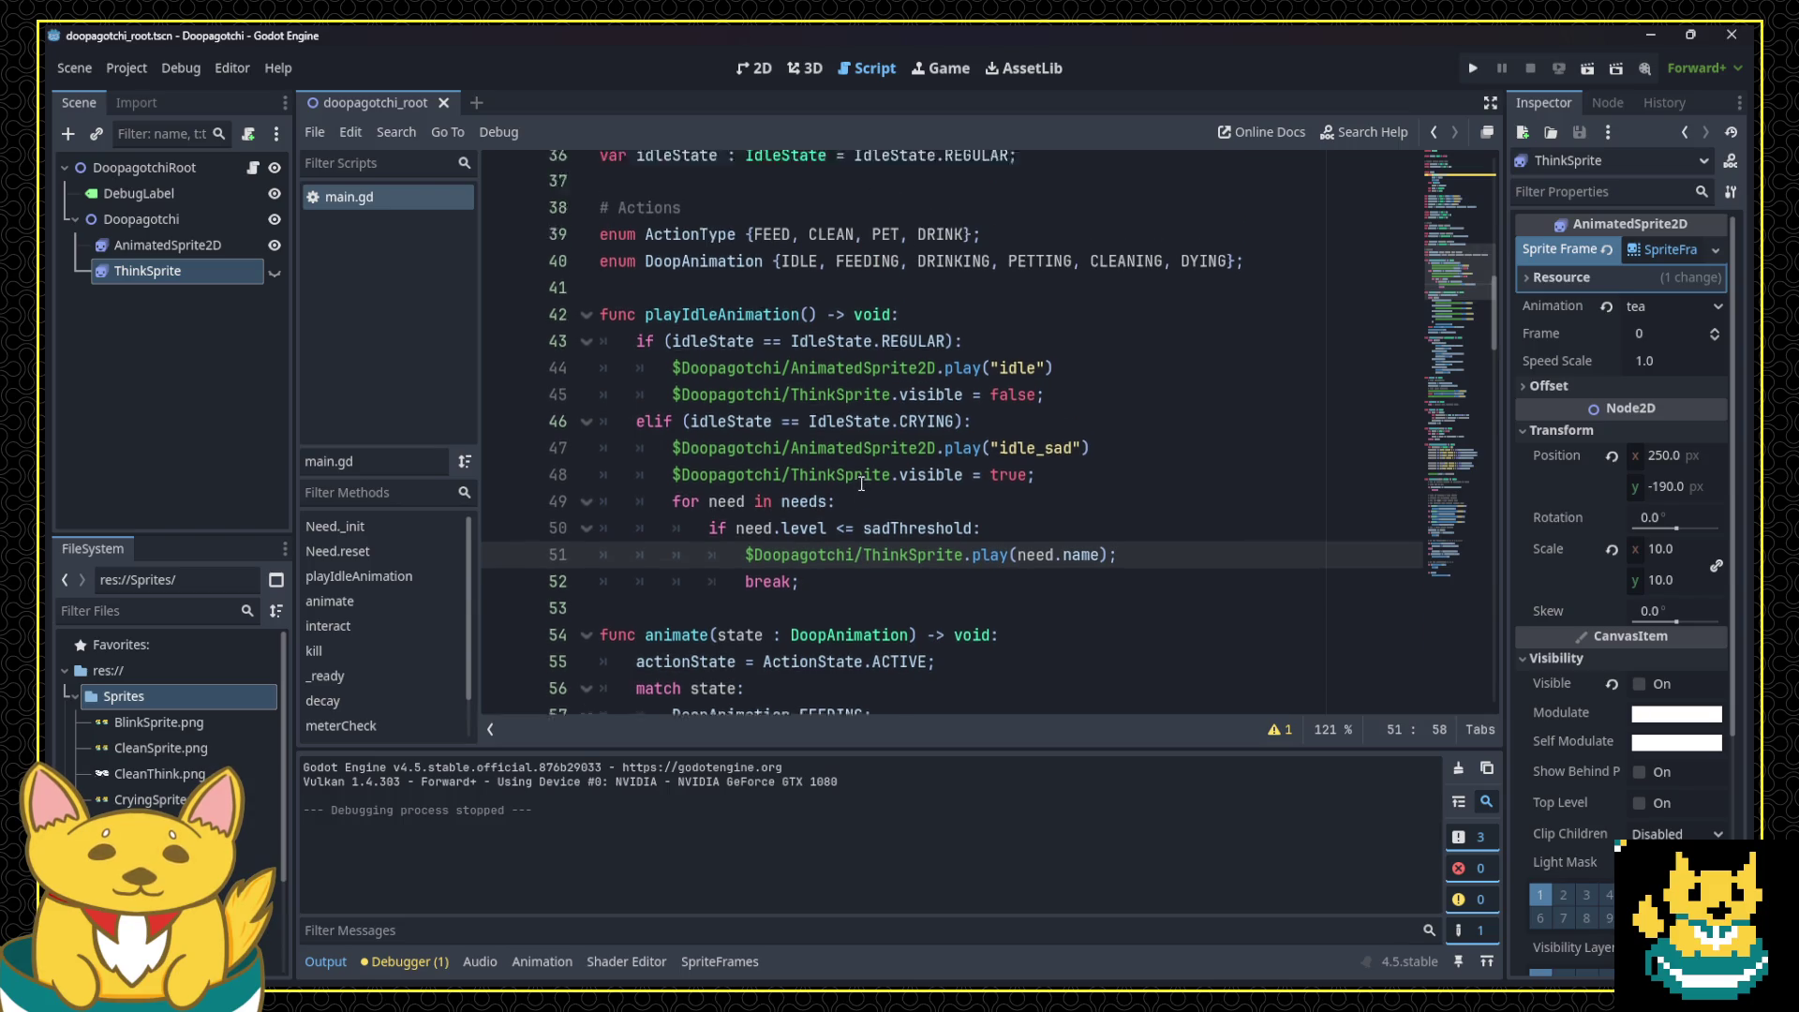
{"action": "scroll", "coordinate": [861, 483], "scroll_direction": "up", "scroll_amount": 3}
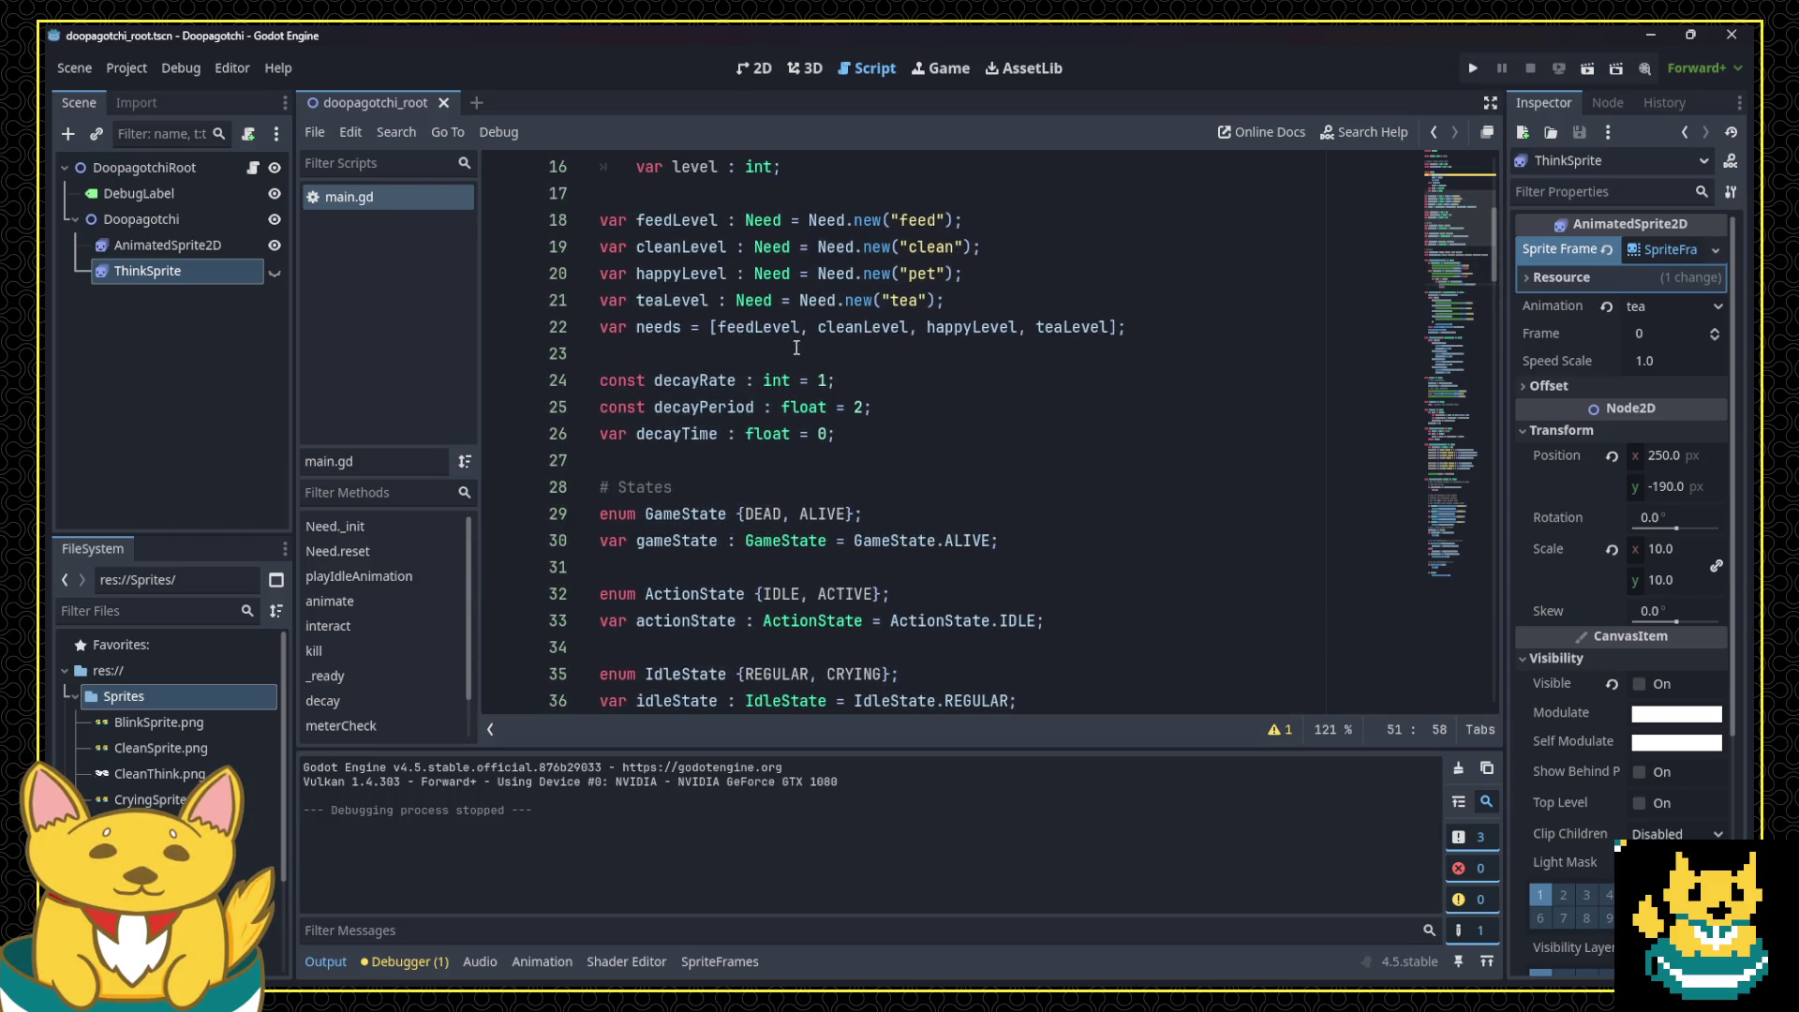
Step: Review the needs array, then set ThinkSprite's animation to clean in the SpriteFrames panel
{"action": "left_click", "coordinate": [782, 328]}
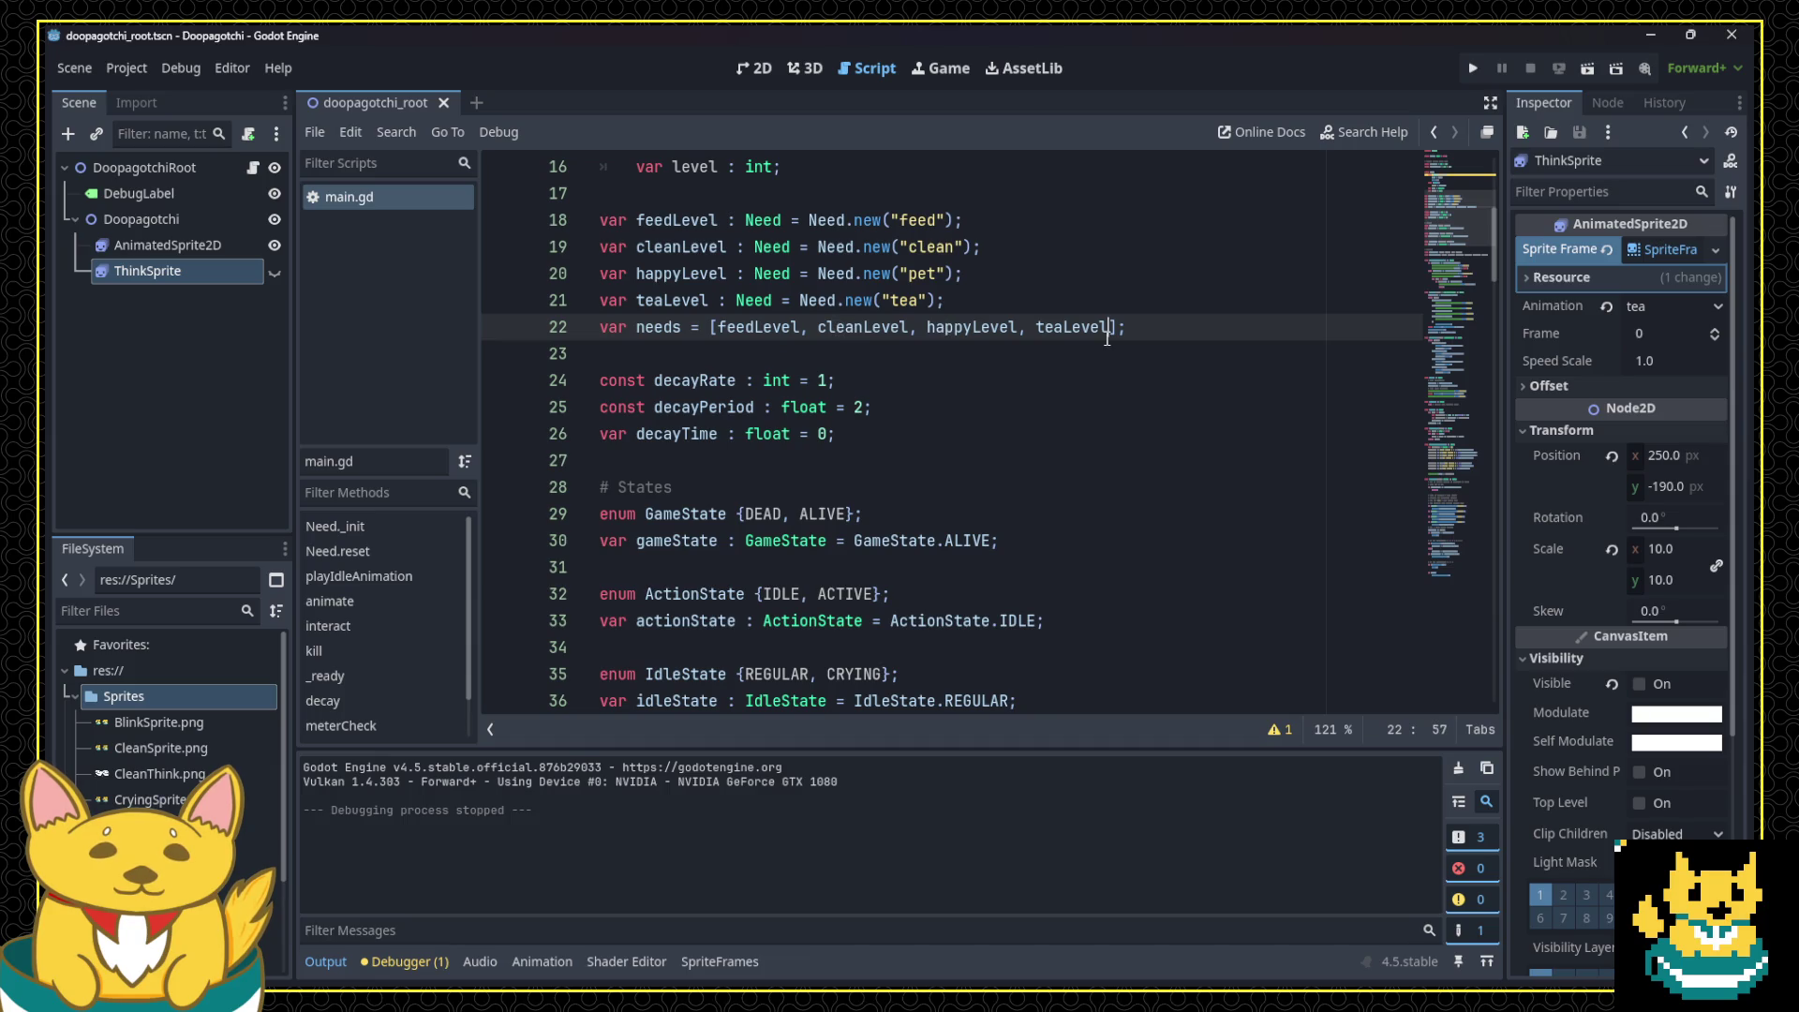
{"action": "scroll", "coordinate": [871, 453], "scroll_direction": "down", "scroll_amount": 7}
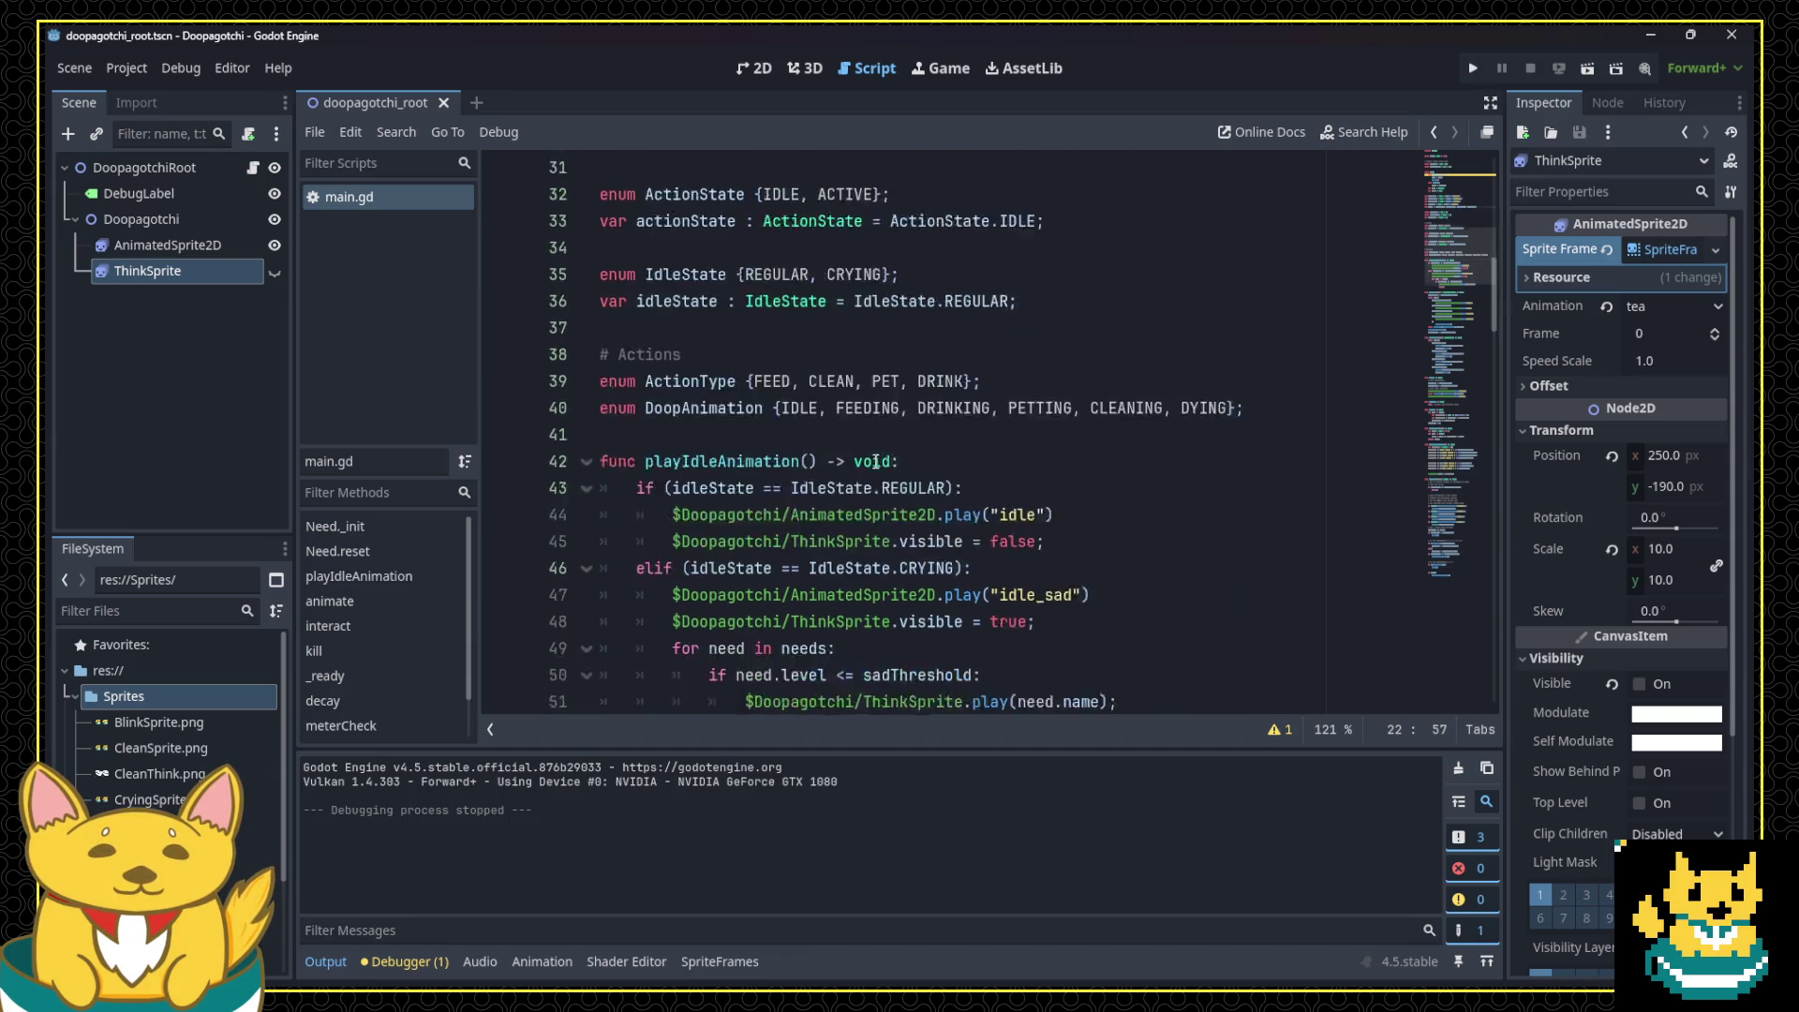
{"action": "scroll", "coordinate": [881, 463], "scroll_direction": "up", "scroll_amount": 5}
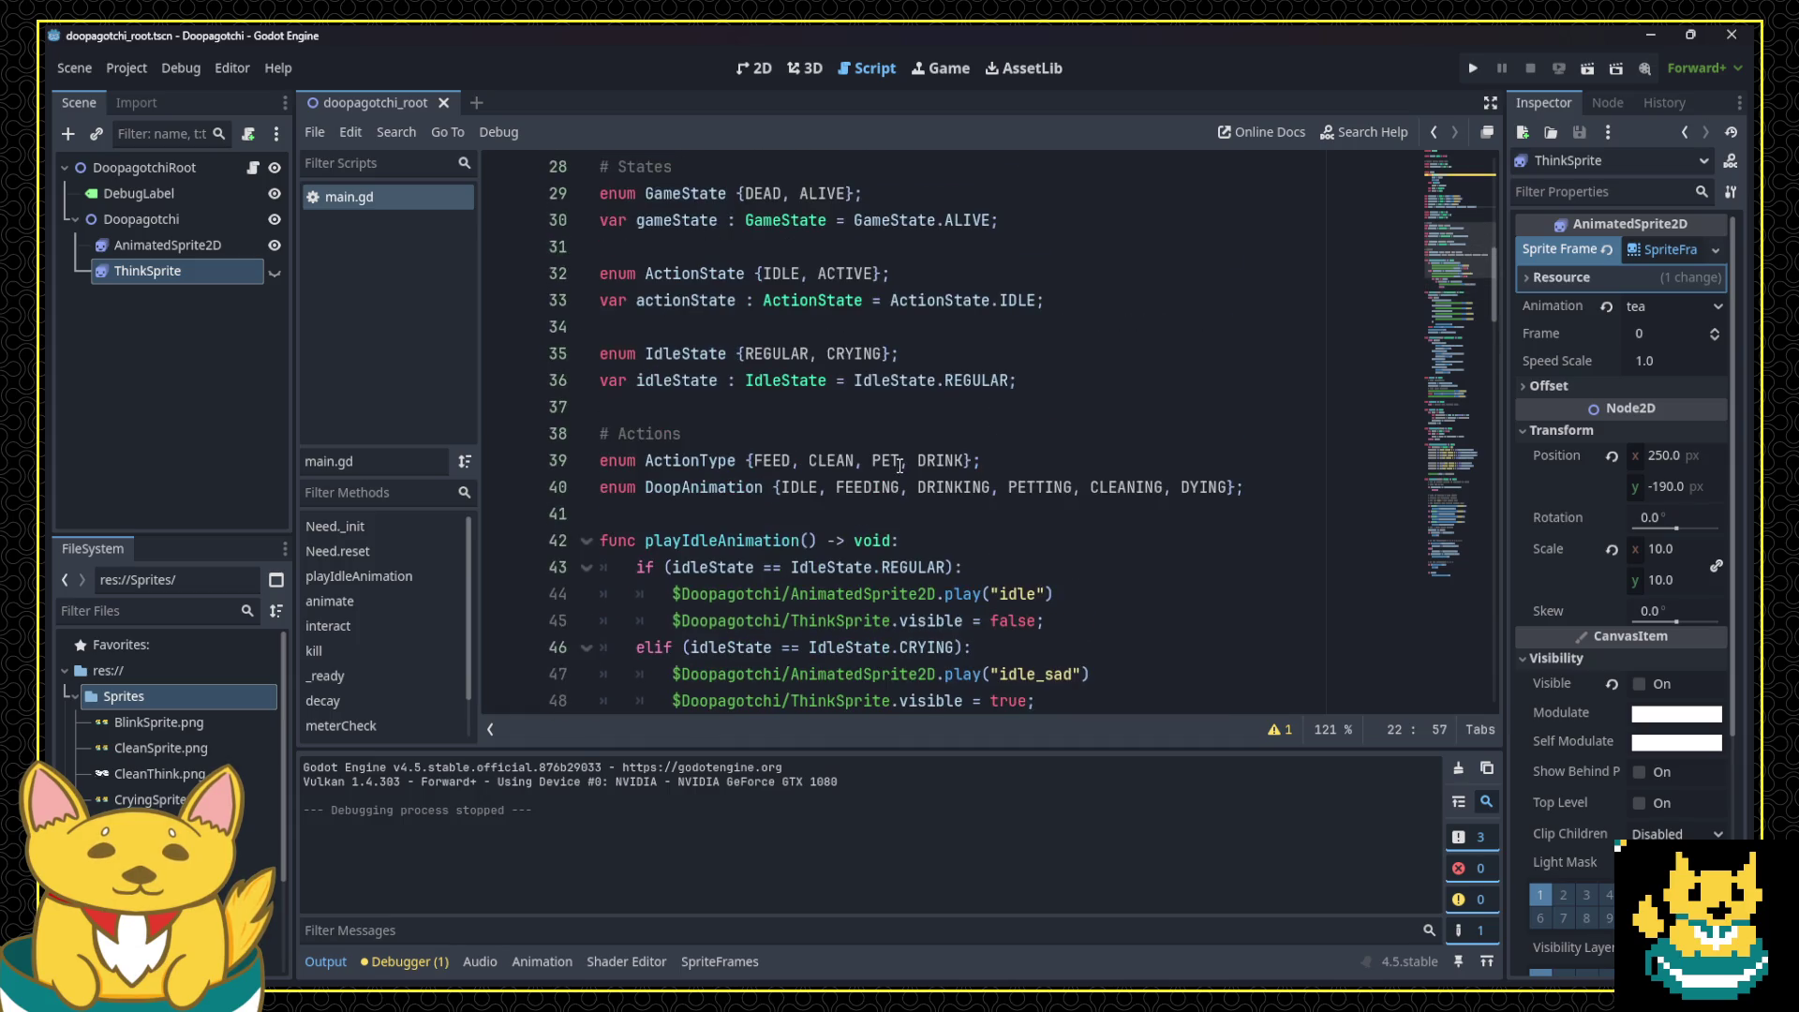
{"action": "left_click", "coordinate": [1653, 251]}
{"action": "left_click", "coordinate": [1656, 251]}
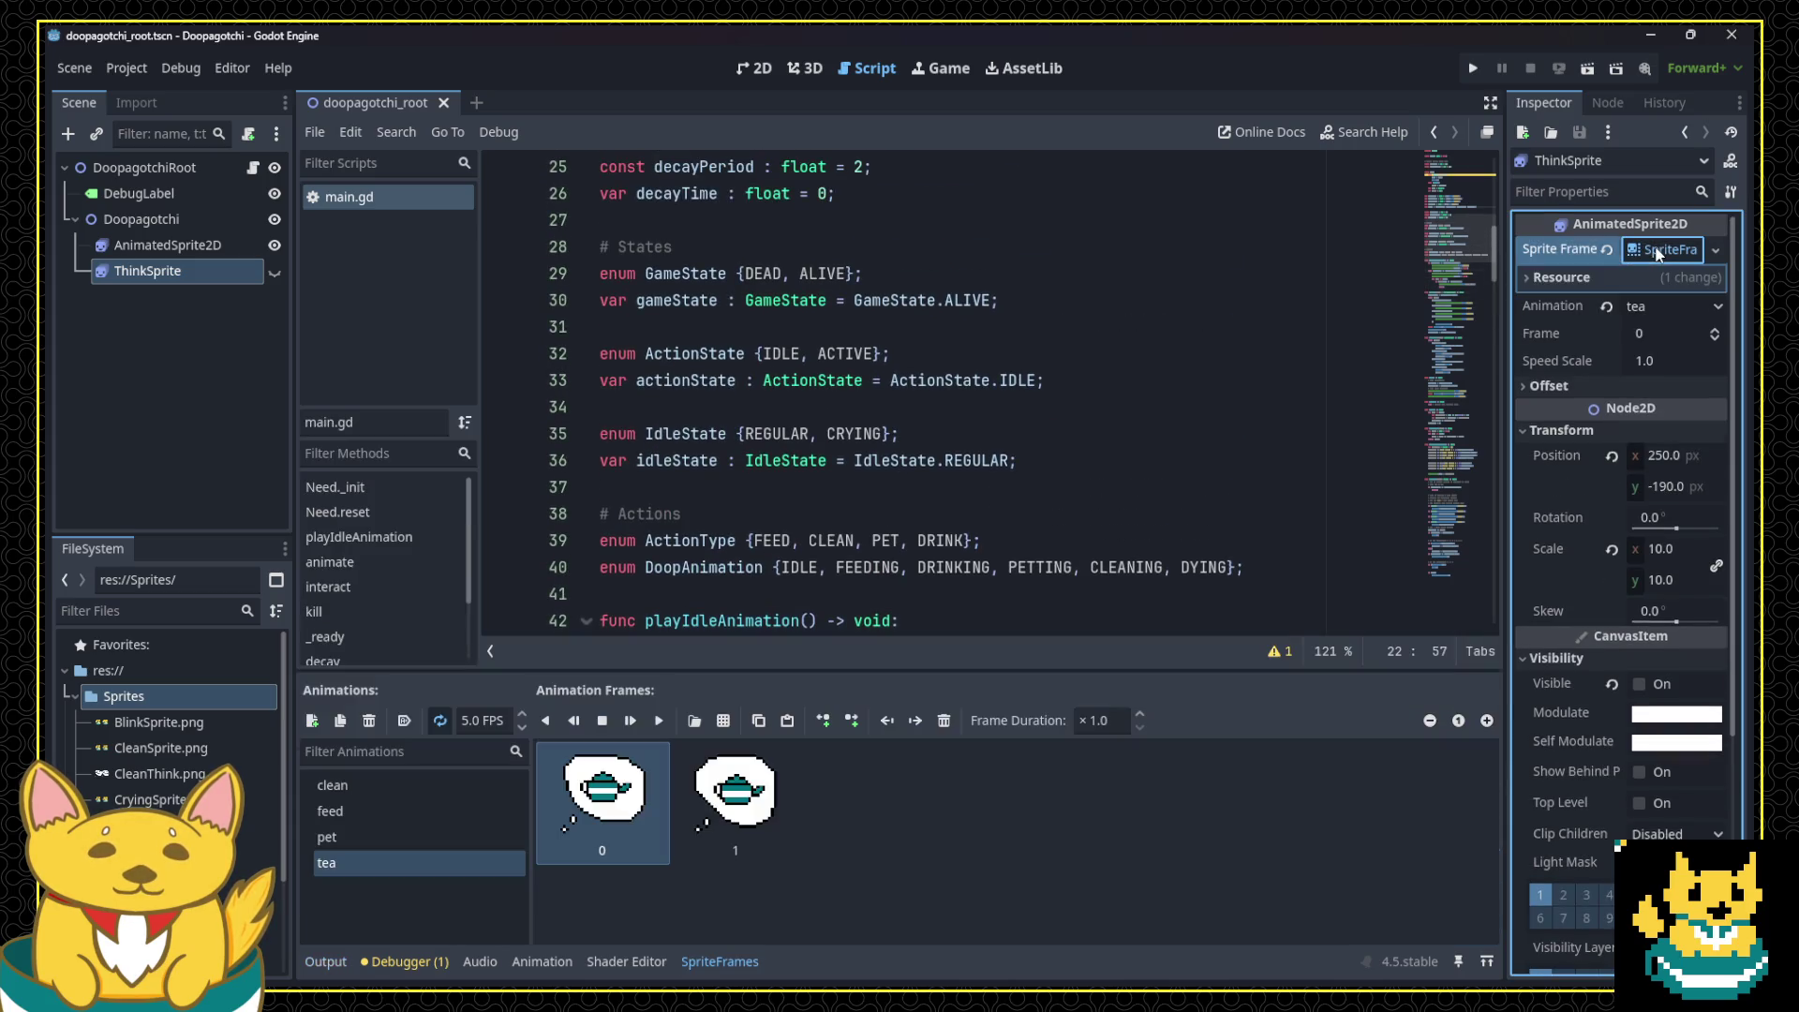
{"action": "left_click", "coordinate": [422, 784]}
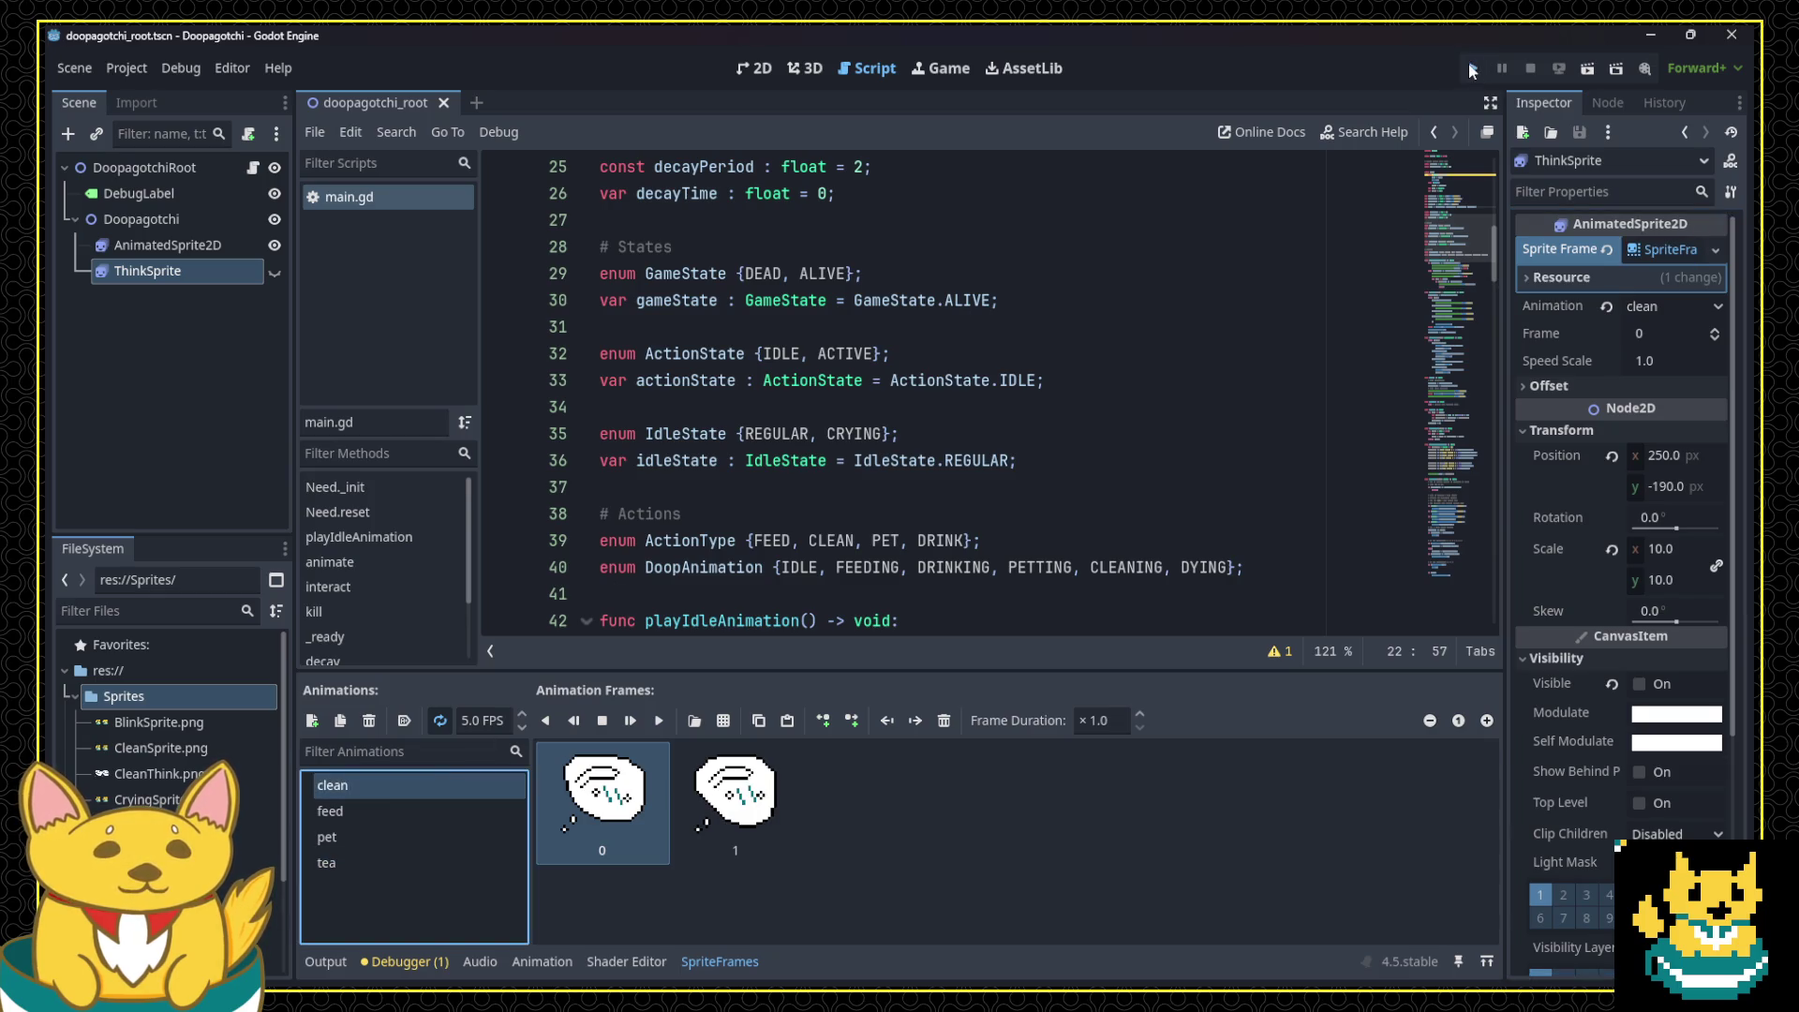
Step: Run a brief play-test, close the game window, and collapse the frames resource
{"action": "left_click", "coordinate": [1472, 70]}
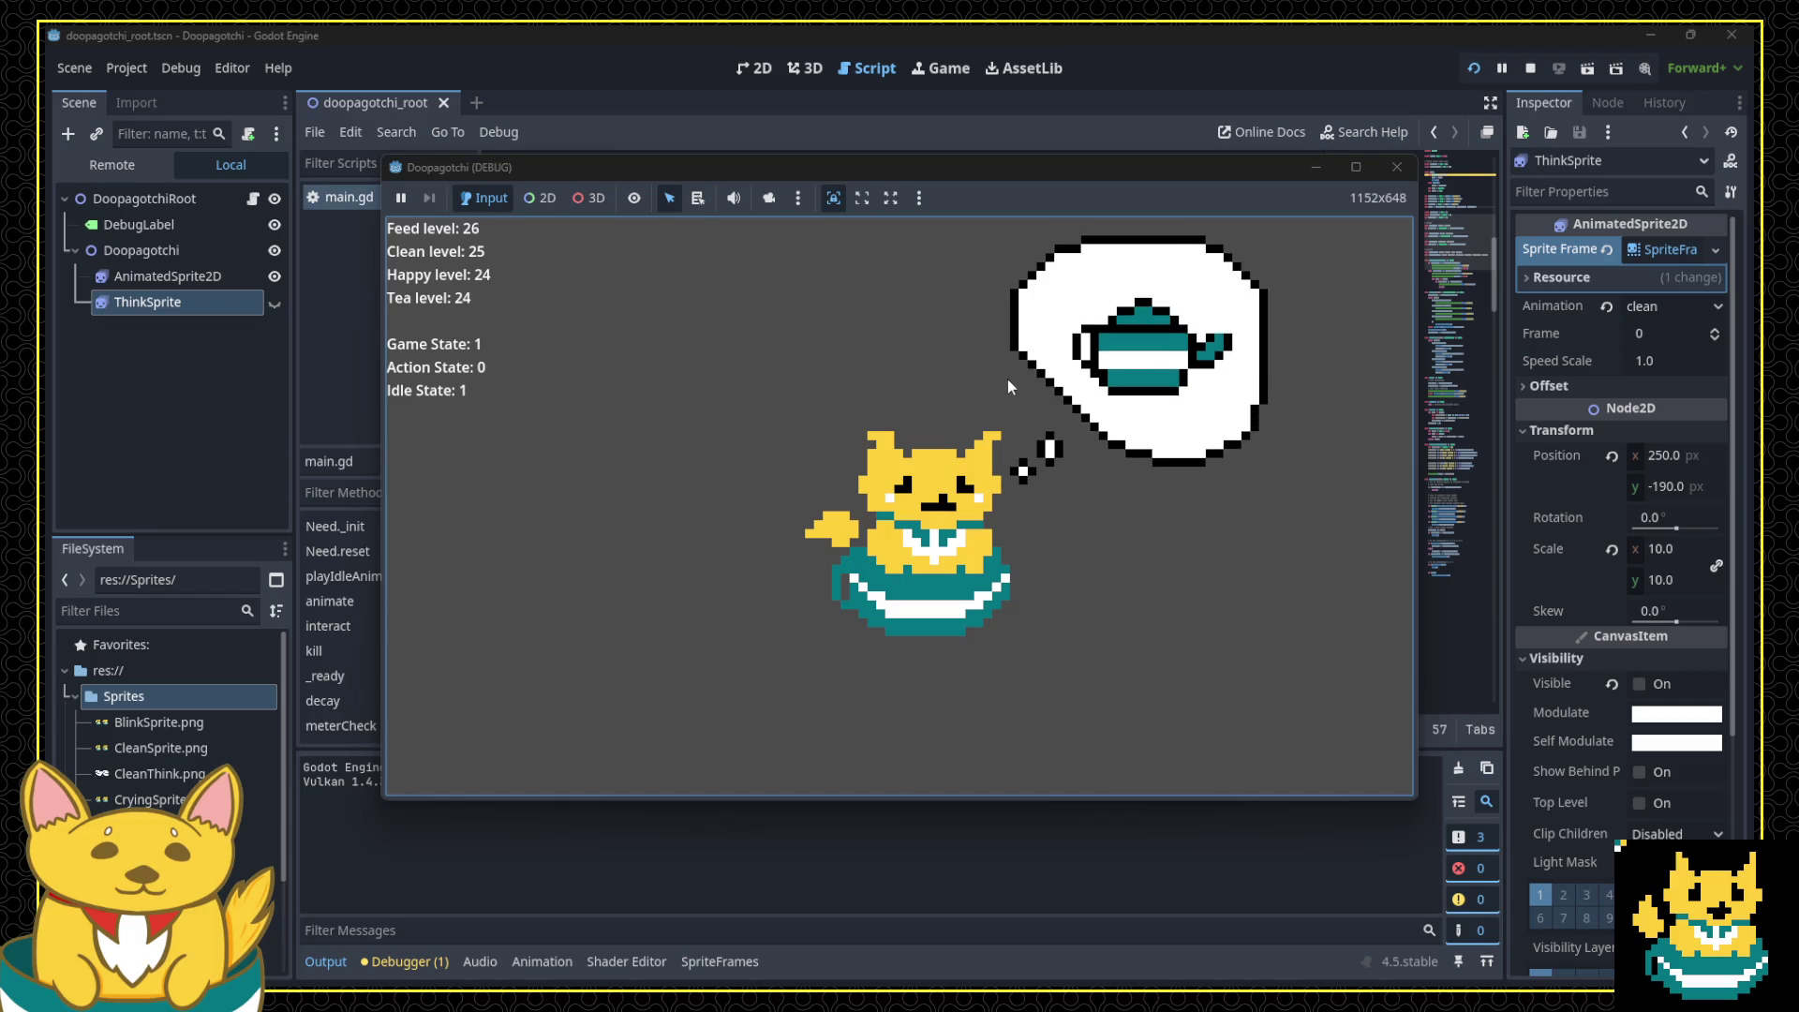
{"action": "left_click", "coordinate": [1399, 167]}
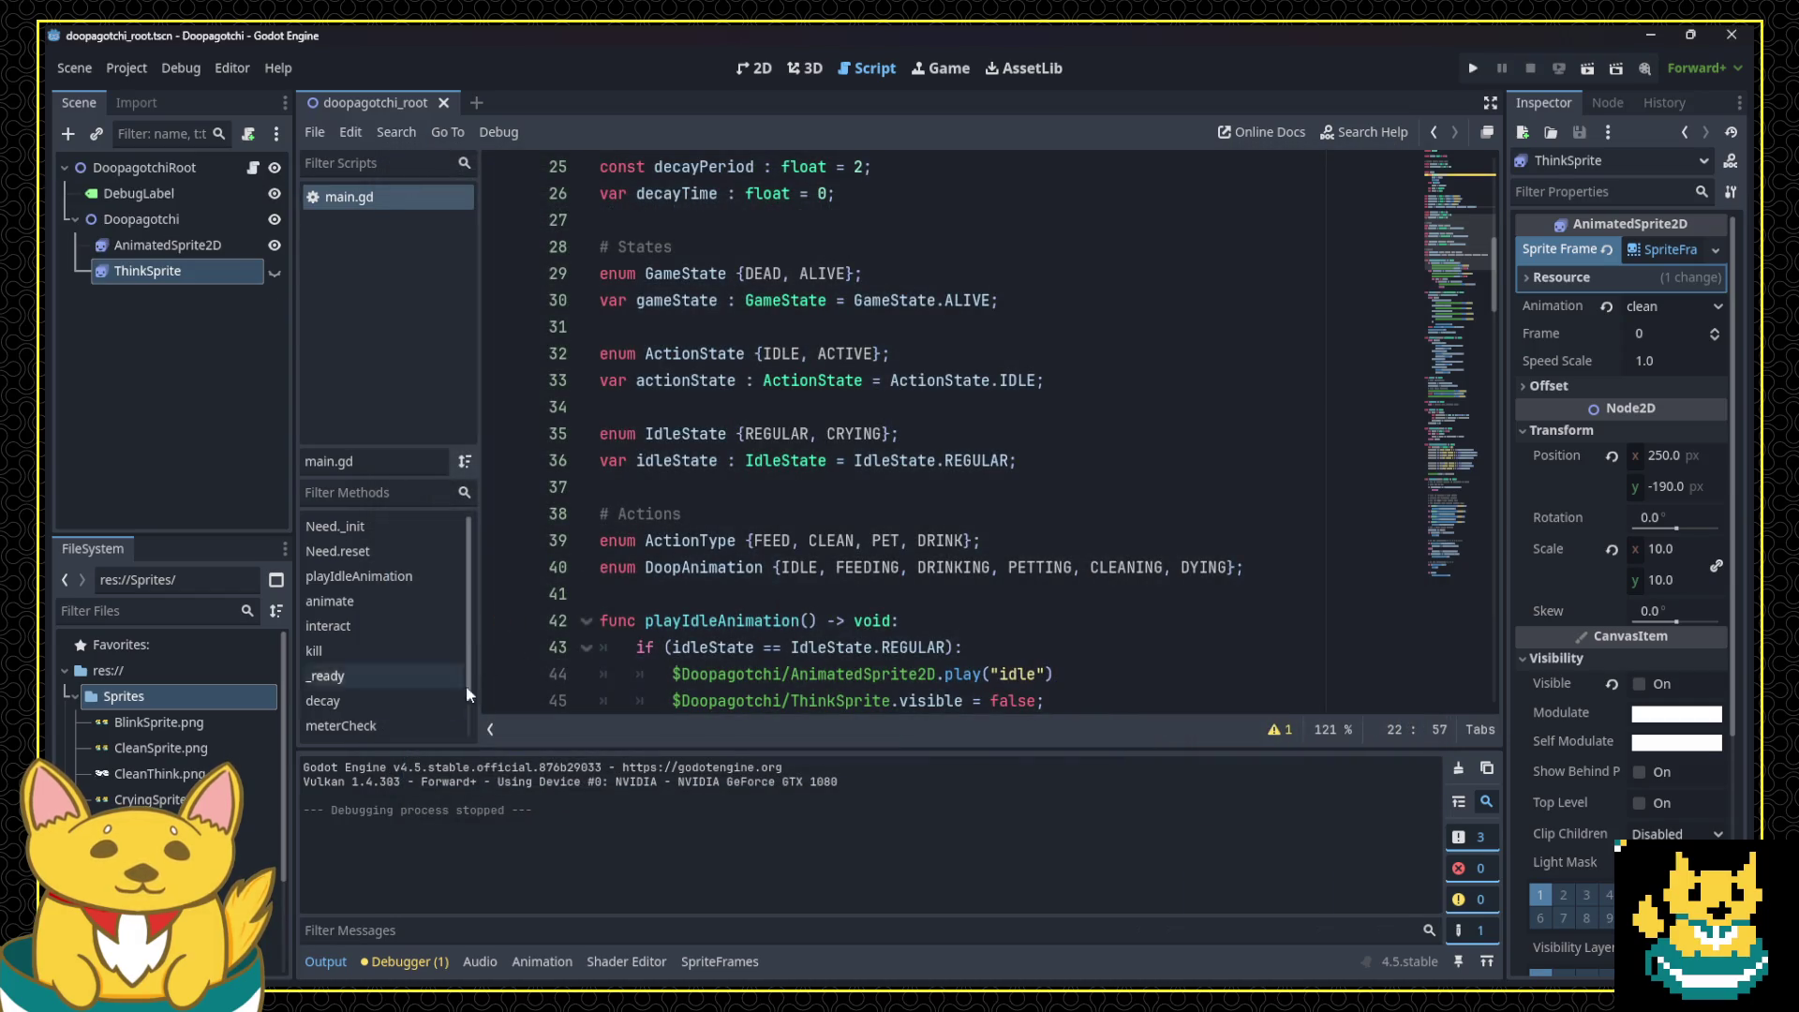
{"action": "left_click", "coordinate": [1658, 250]}
Step: Set the clean and pet thought animations to 2 FPS
{"action": "left_click", "coordinate": [1670, 250]}
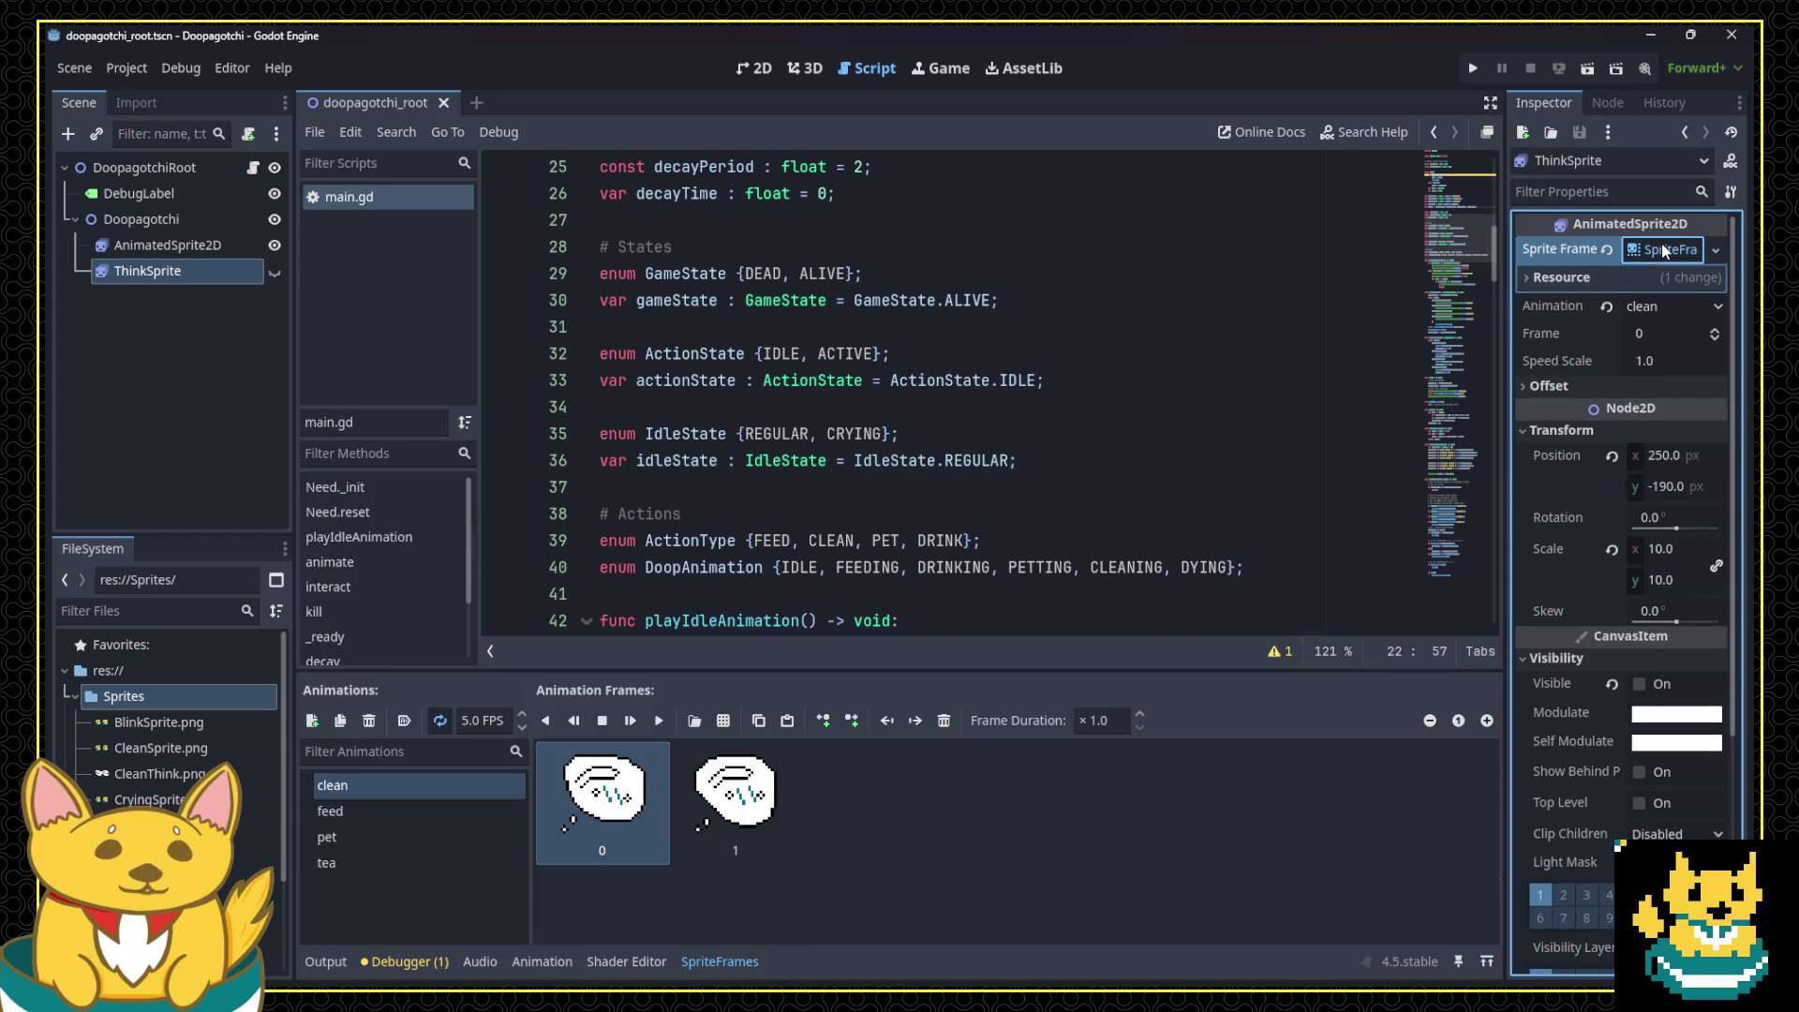
{"action": "left_click", "coordinate": [469, 719]}
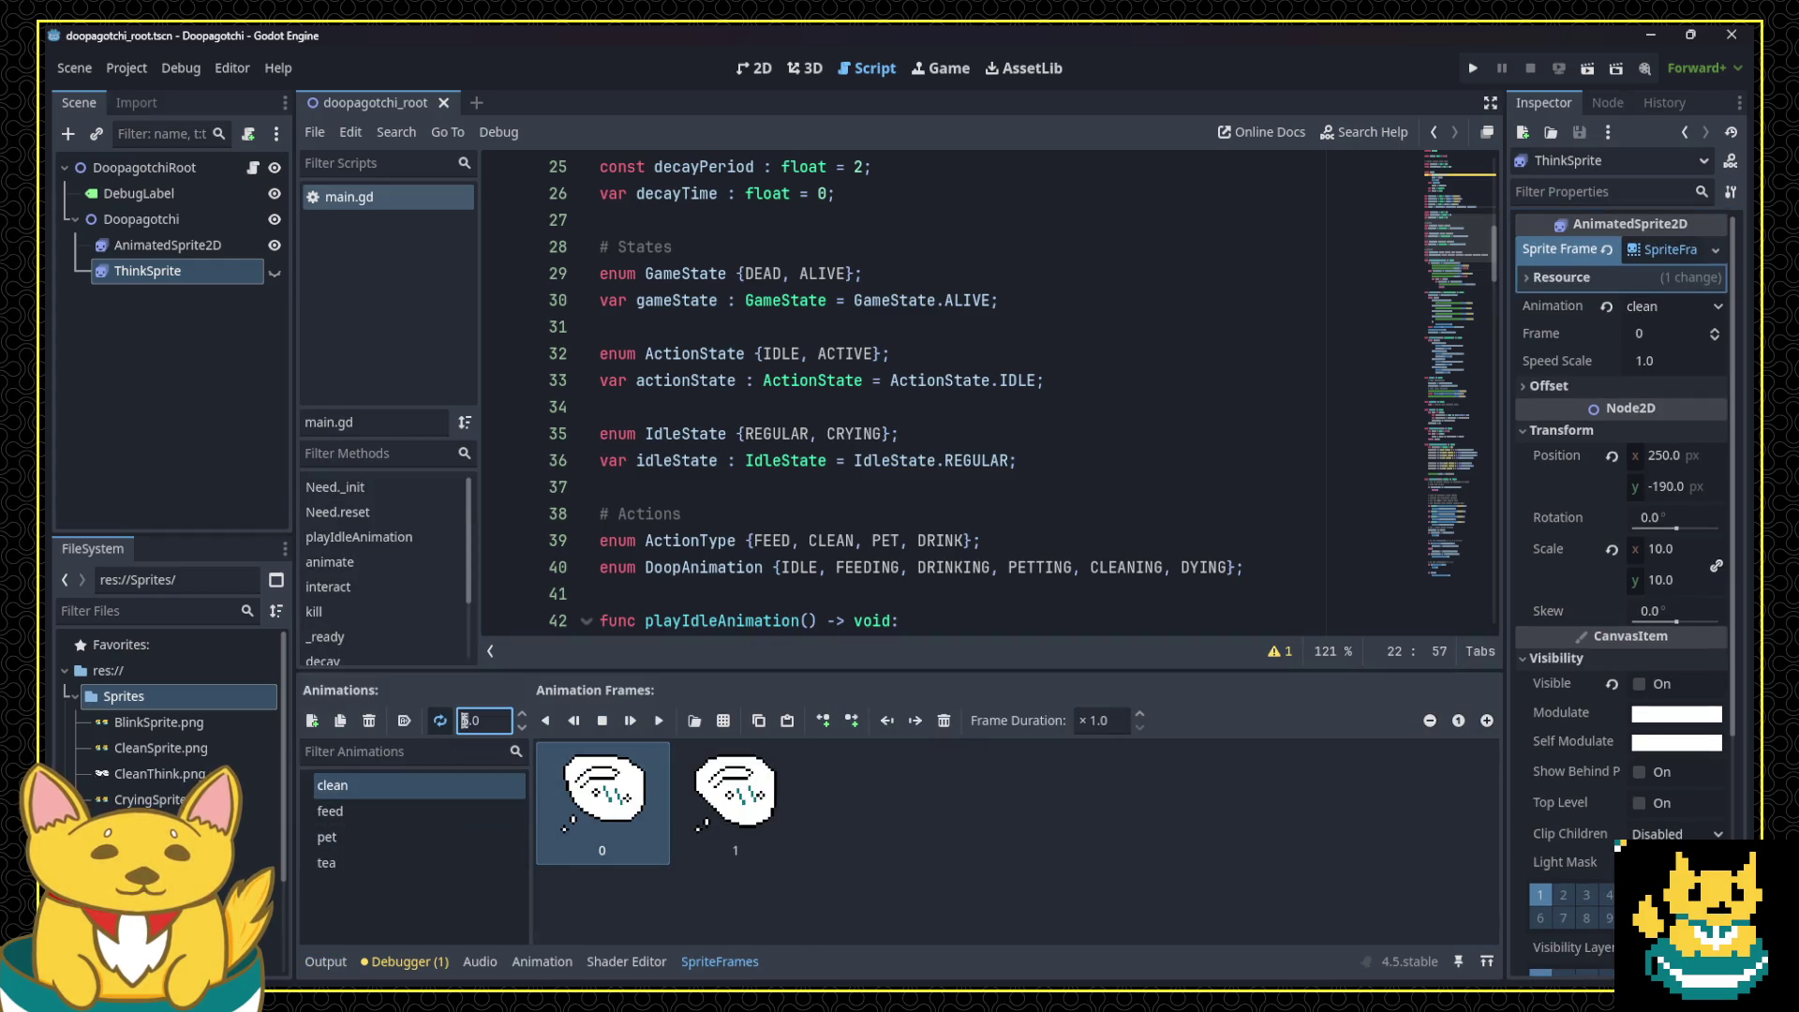
{"action": "type", "text": "2"}
{"action": "left_click", "coordinate": [424, 787]}
{"action": "left_click", "coordinate": [416, 810]}
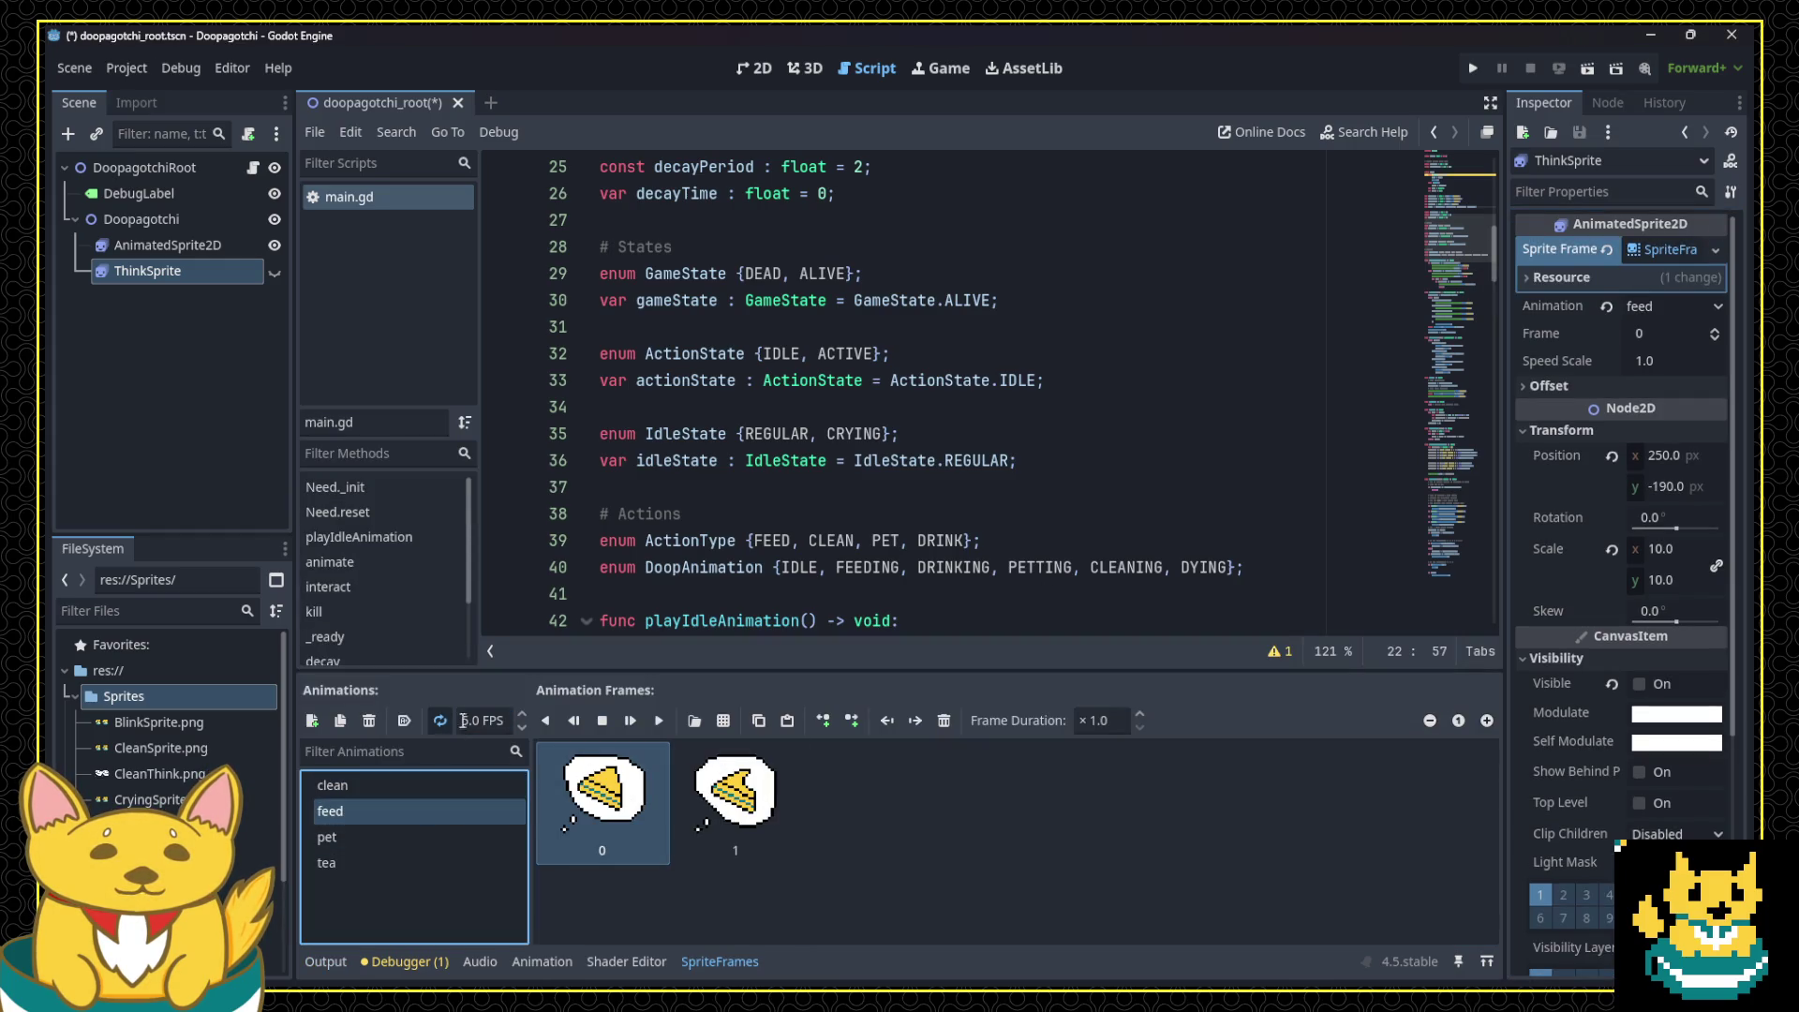
{"action": "left_click", "coordinate": [396, 843]}
{"action": "left_click", "coordinate": [457, 721]}
{"action": "type", "text": "2"}
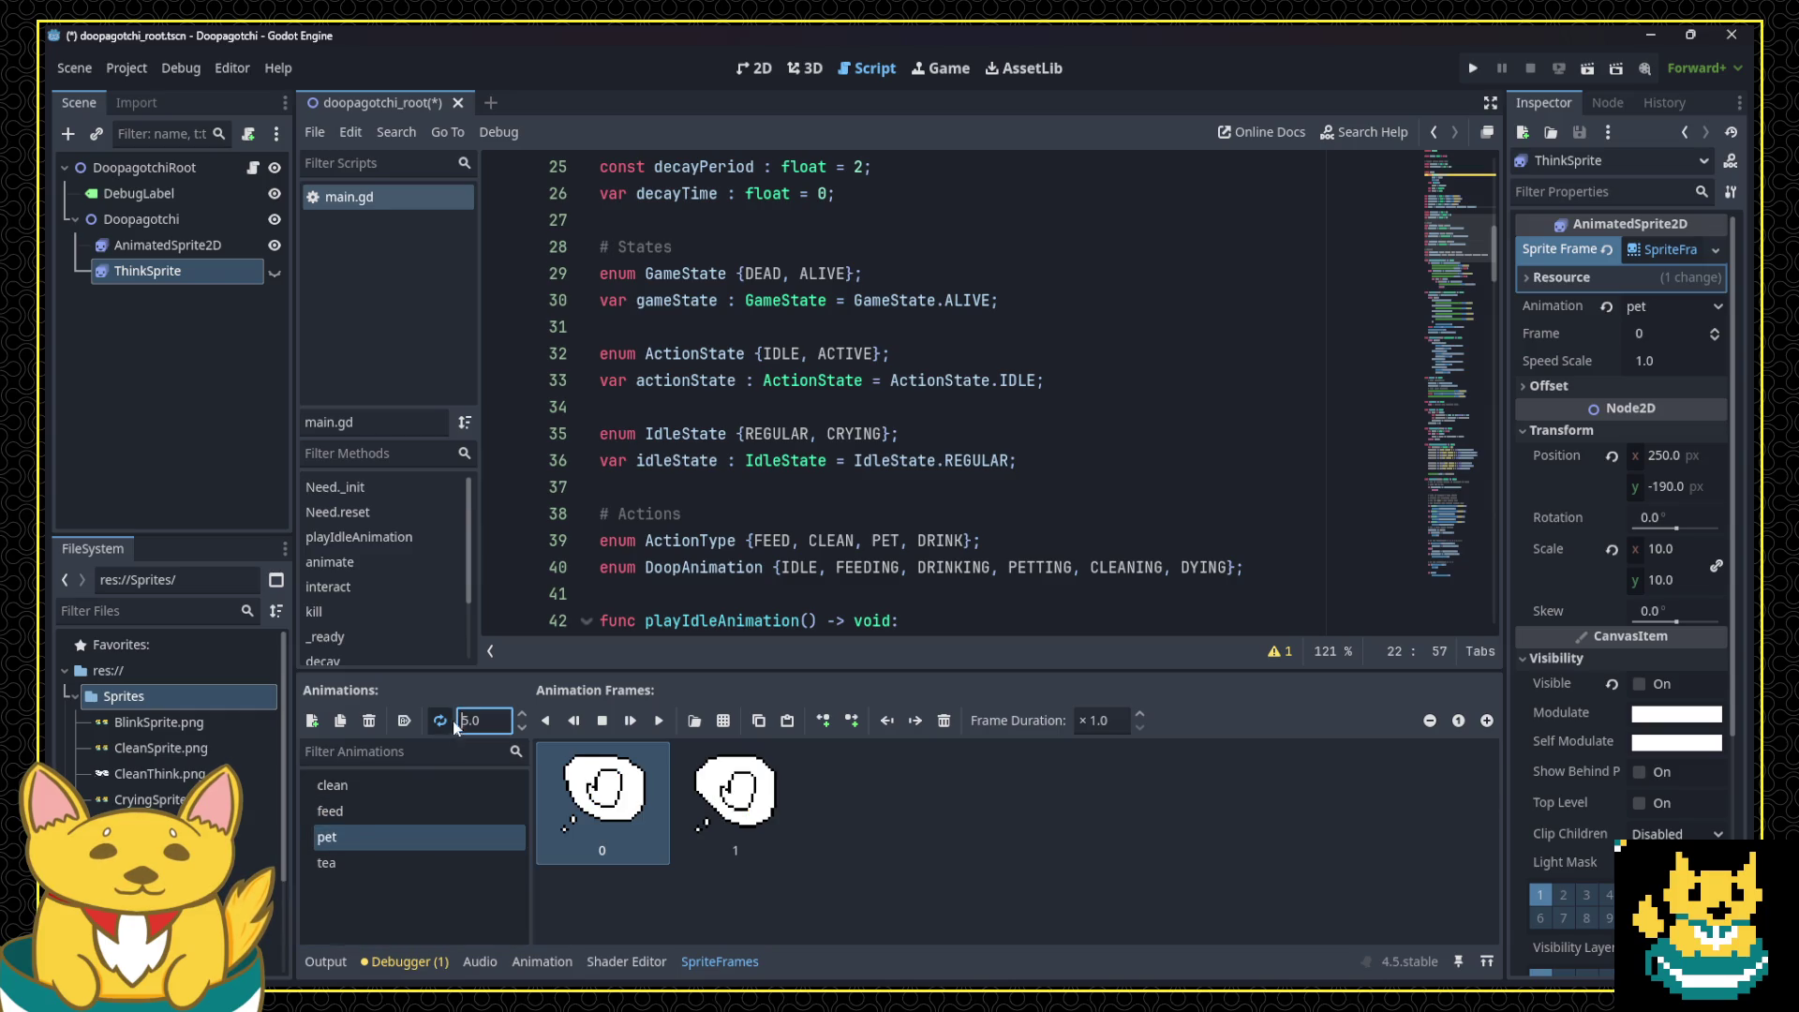
Step: Set the tea animation to 2 FPS and save the scene
{"action": "left_click", "coordinate": [420, 863]}
{"action": "left_click", "coordinate": [460, 720]}
{"action": "key", "text": "Delete"}
{"action": "type", "text": "2"}
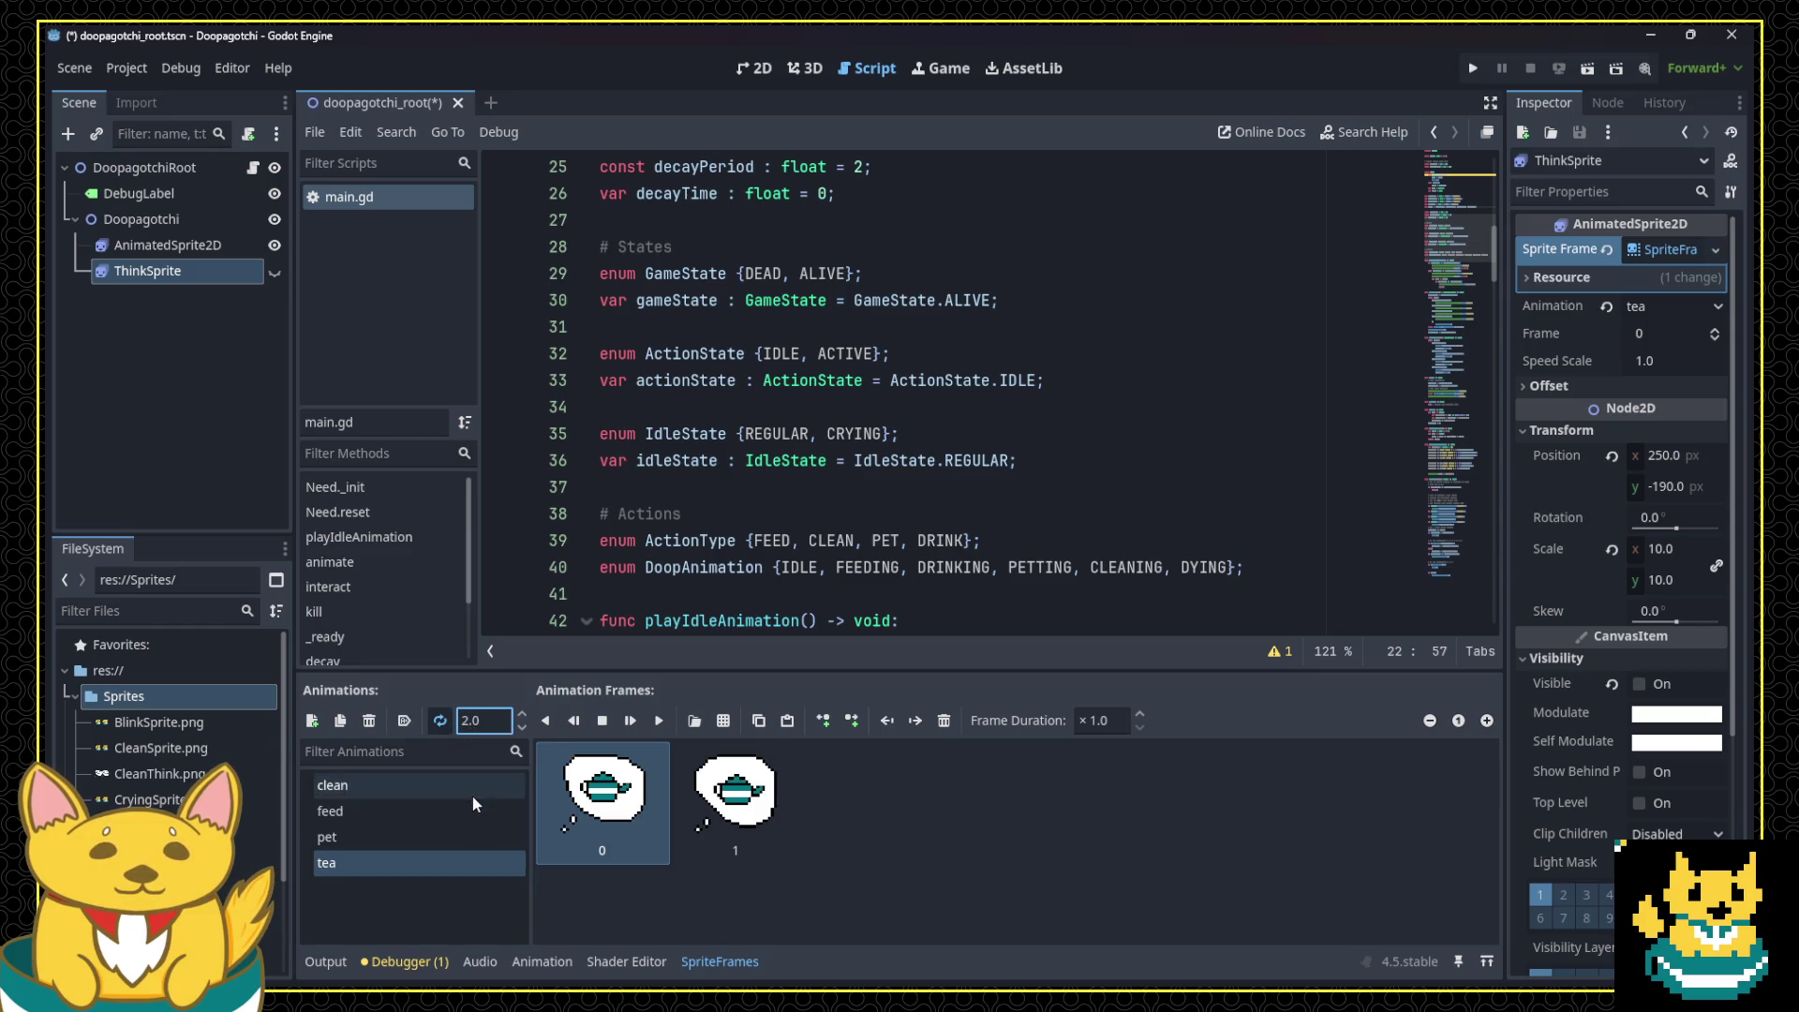
{"action": "left_click", "coordinate": [473, 787]}
{"action": "left_click", "coordinate": [787, 514]}
{"action": "key", "text": "ctrl+s"}
{"action": "scroll", "coordinate": [1058, 412], "scroll_direction": "down", "scroll_amount": 15}
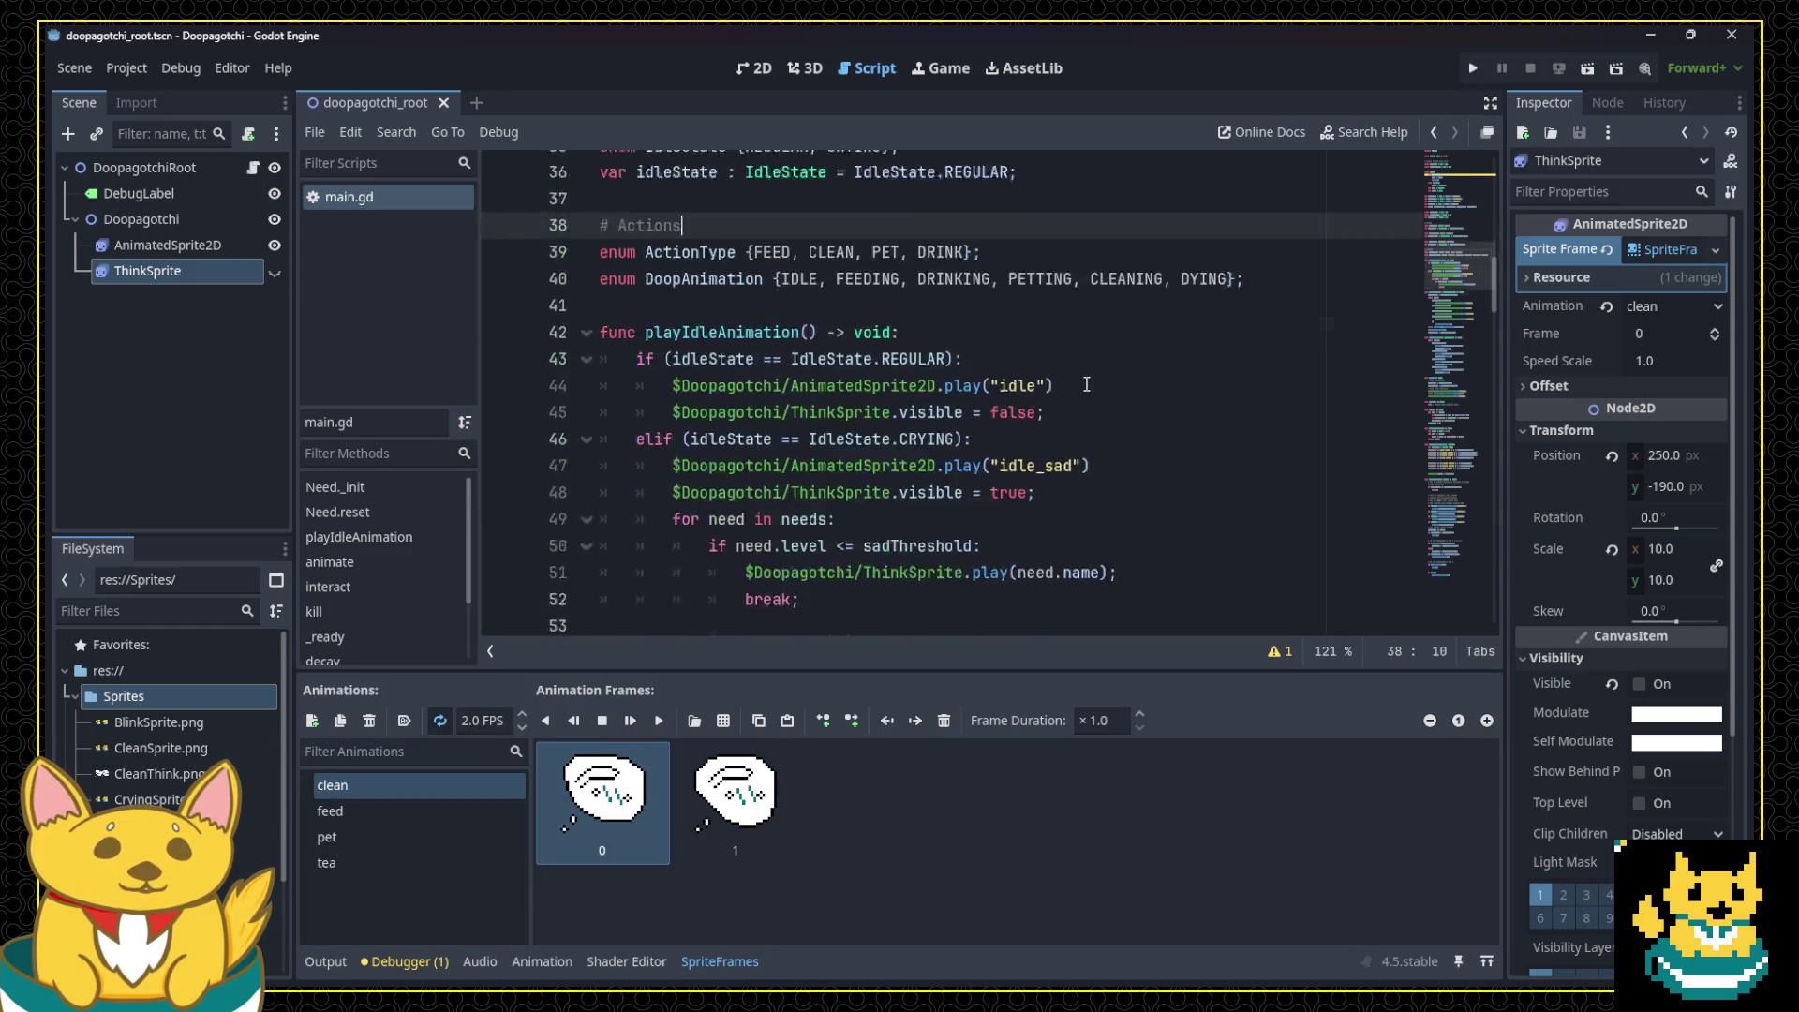
Step: Scroll through main.gd to the Need constructor and dismiss the documentation popup
{"action": "scroll", "coordinate": [1058, 413], "scroll_direction": "down", "scroll_amount": 5}
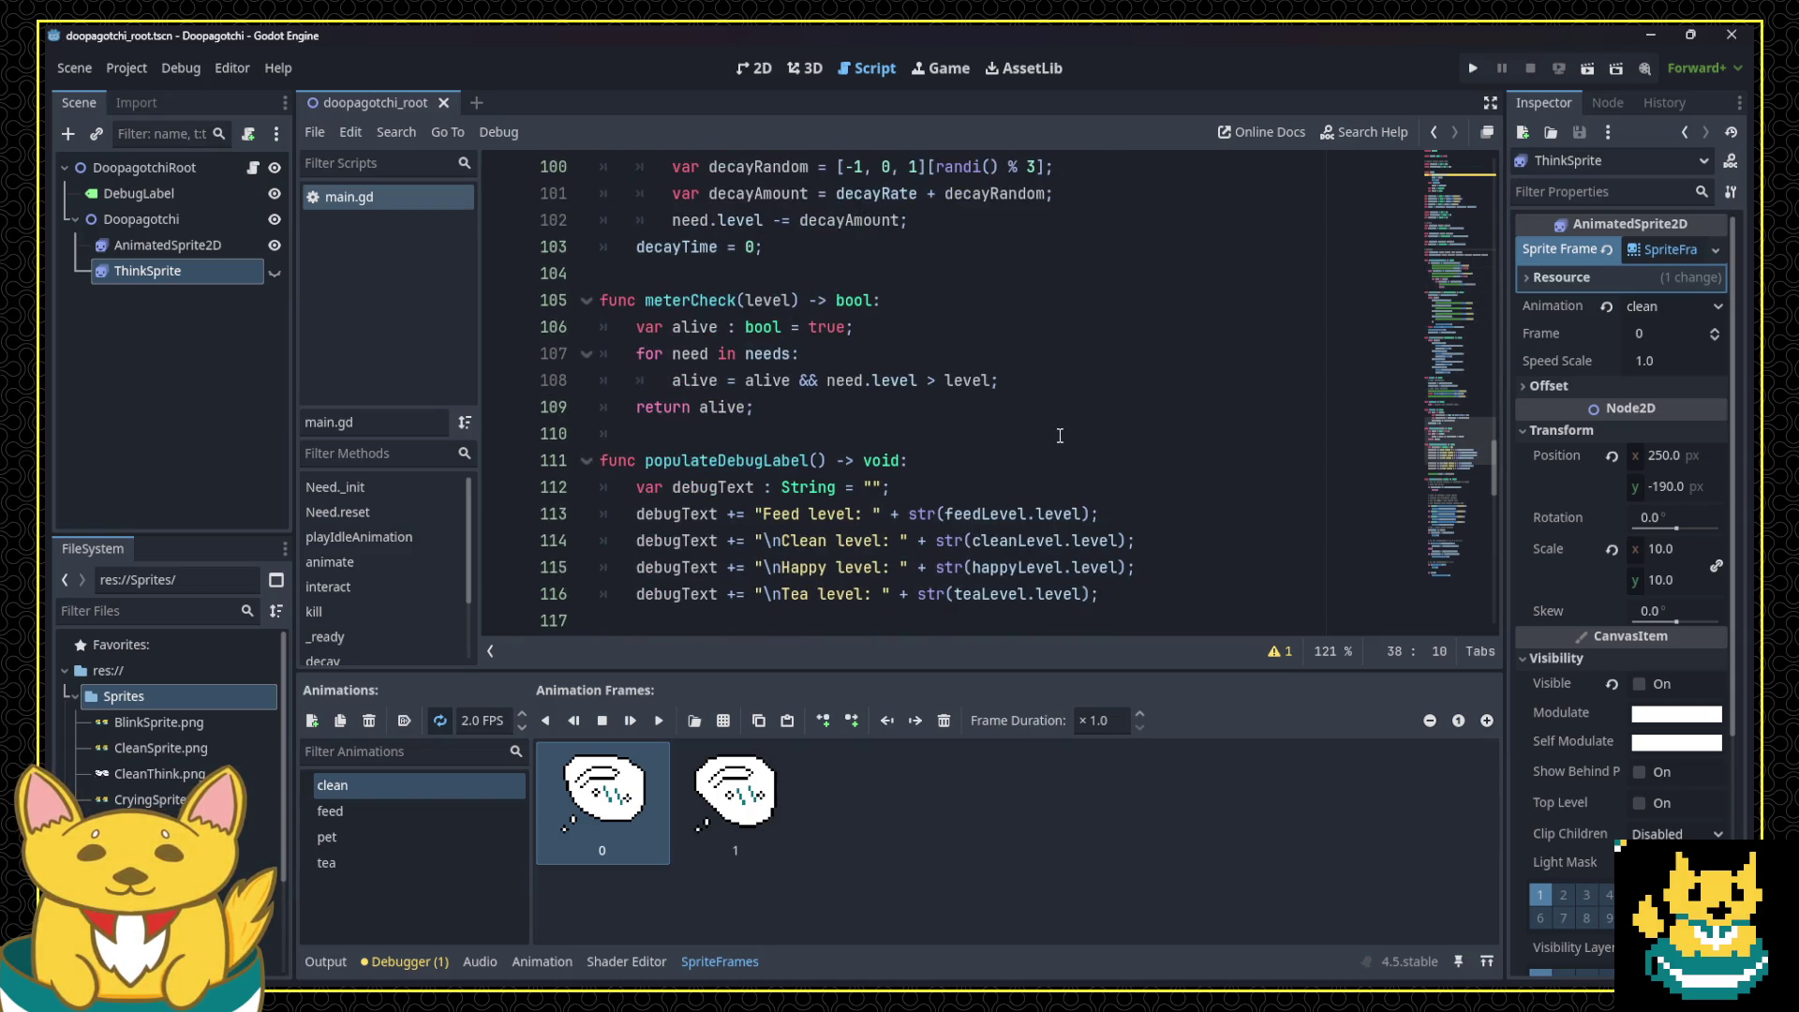
{"action": "scroll", "coordinate": [1055, 444], "scroll_direction": "up", "scroll_amount": 4}
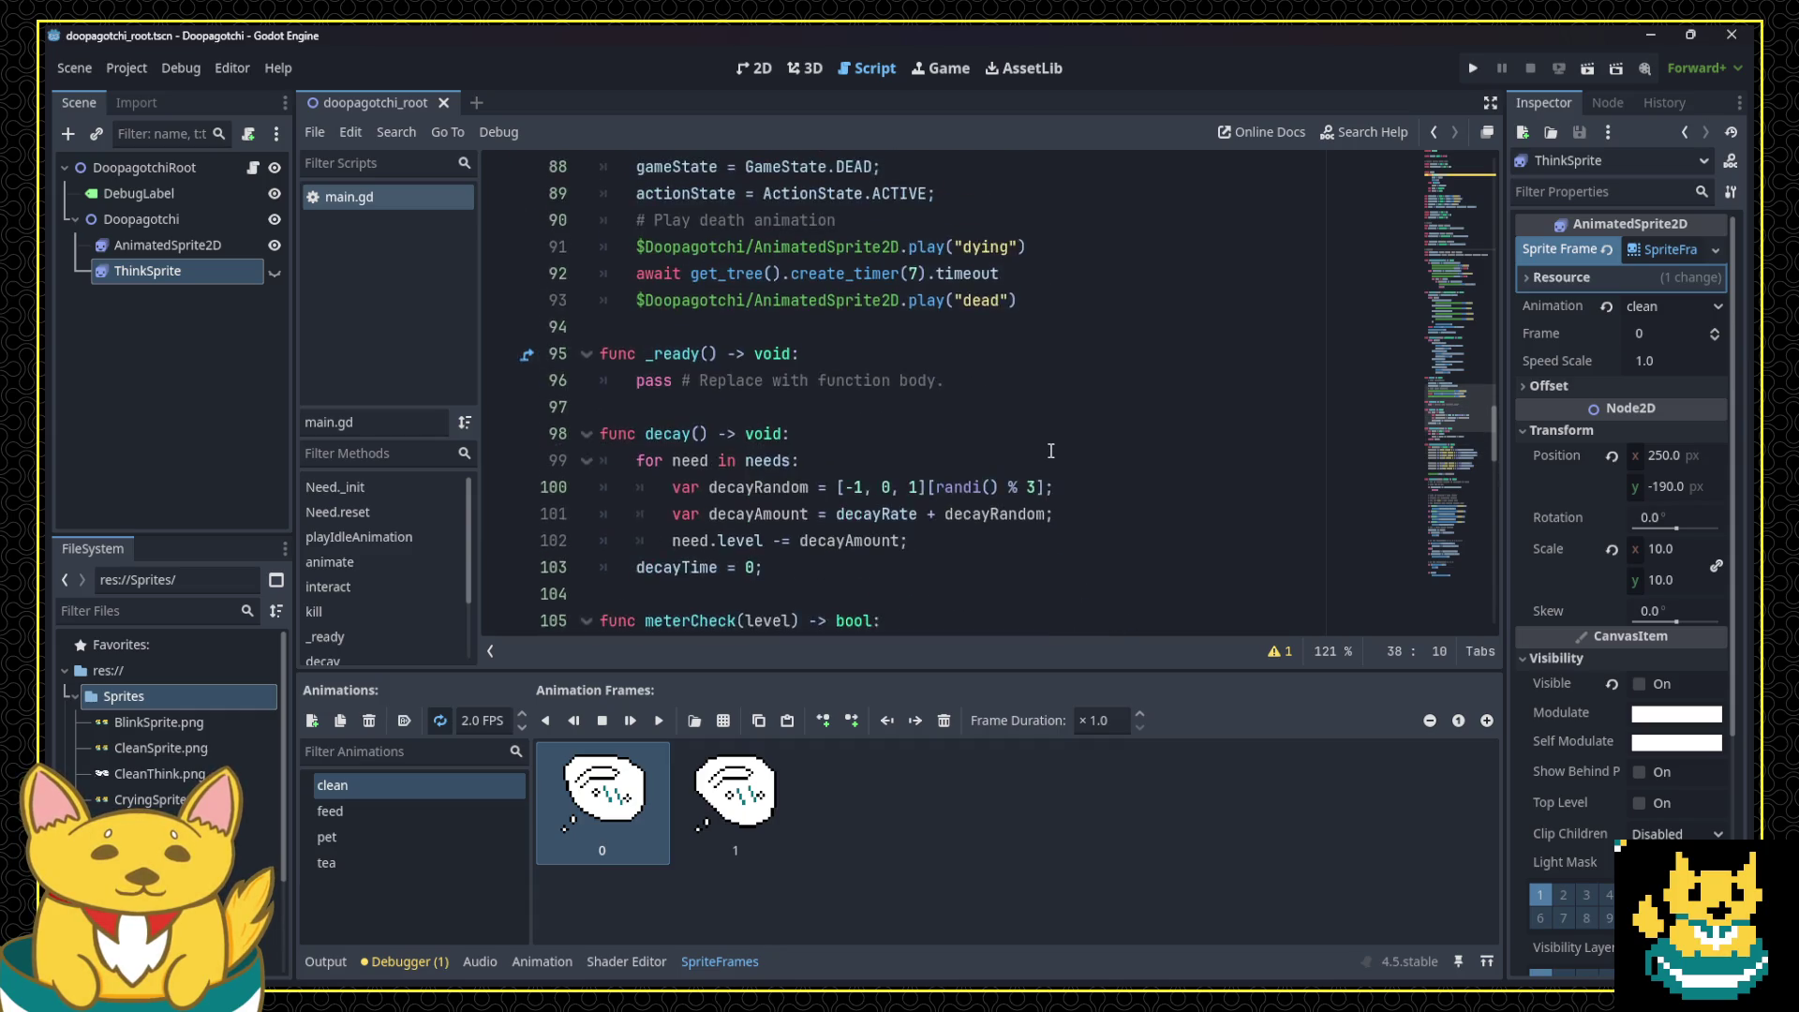
{"action": "scroll", "coordinate": [1050, 451], "scroll_direction": "up", "scroll_amount": 9}
{"action": "scroll", "coordinate": [1047, 465], "scroll_direction": "up", "scroll_amount": 10}
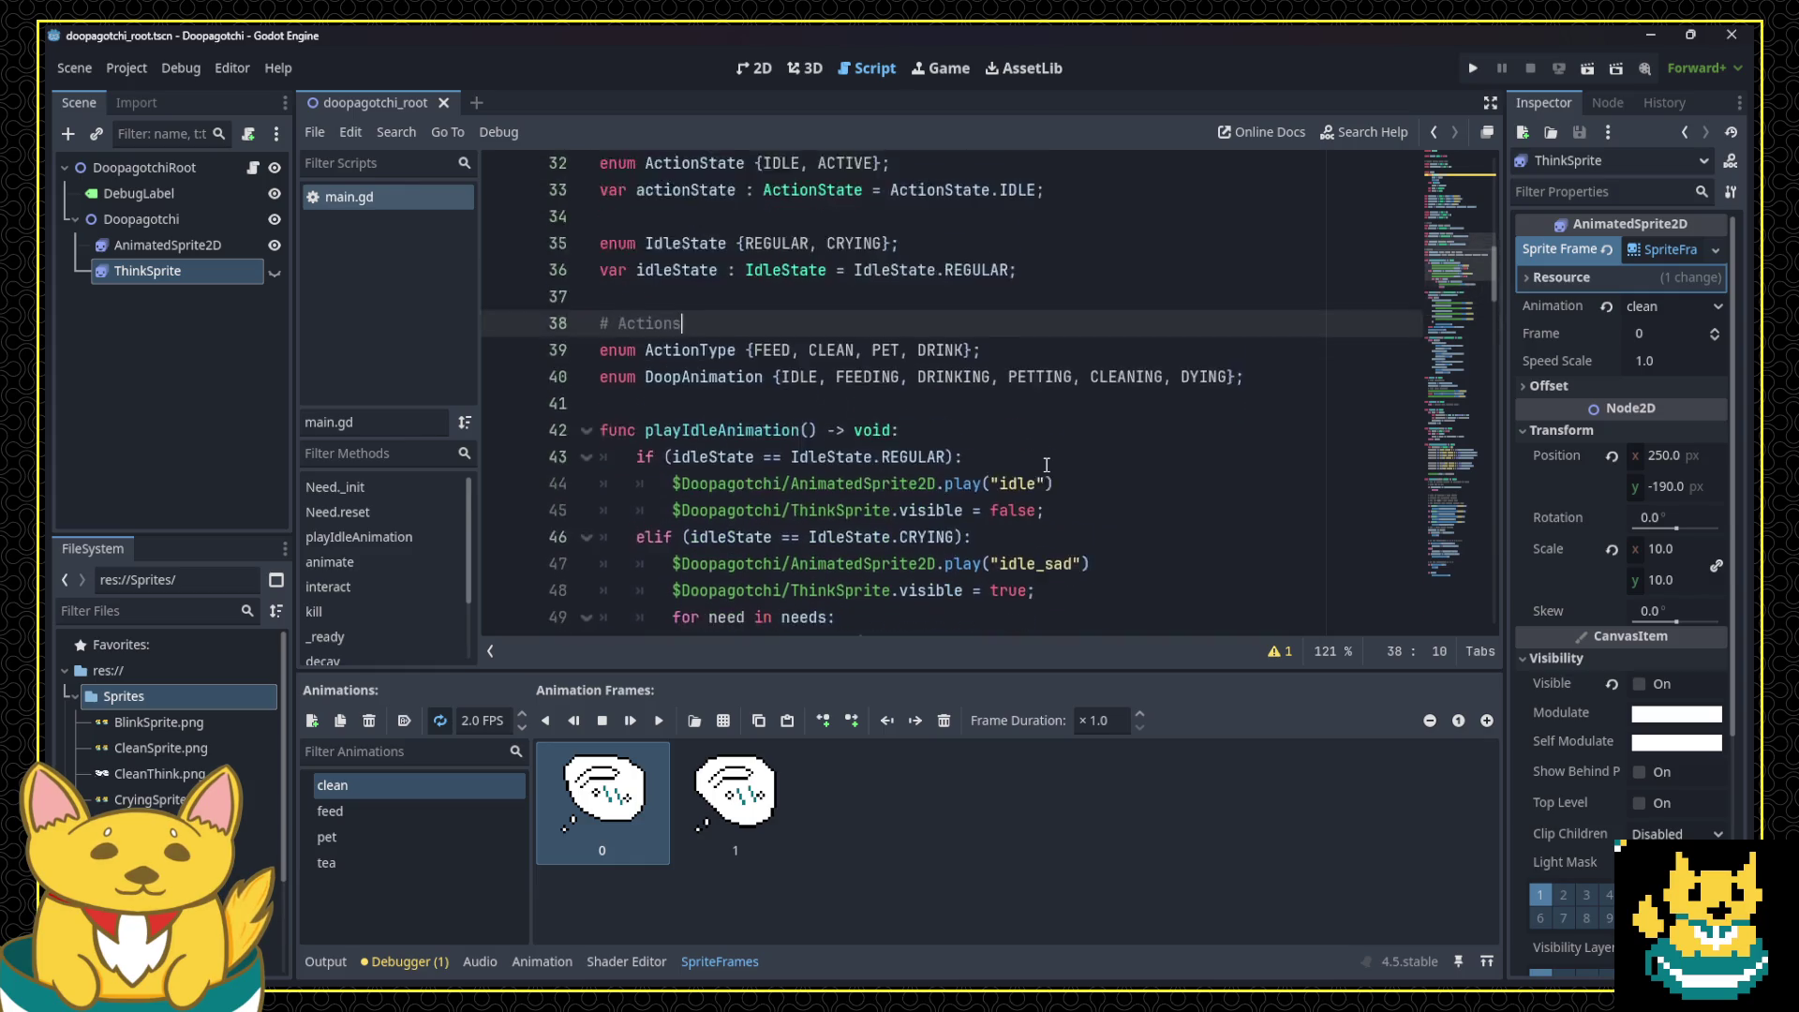
{"action": "scroll", "coordinate": [1046, 465], "scroll_direction": "down", "scroll_amount": 3}
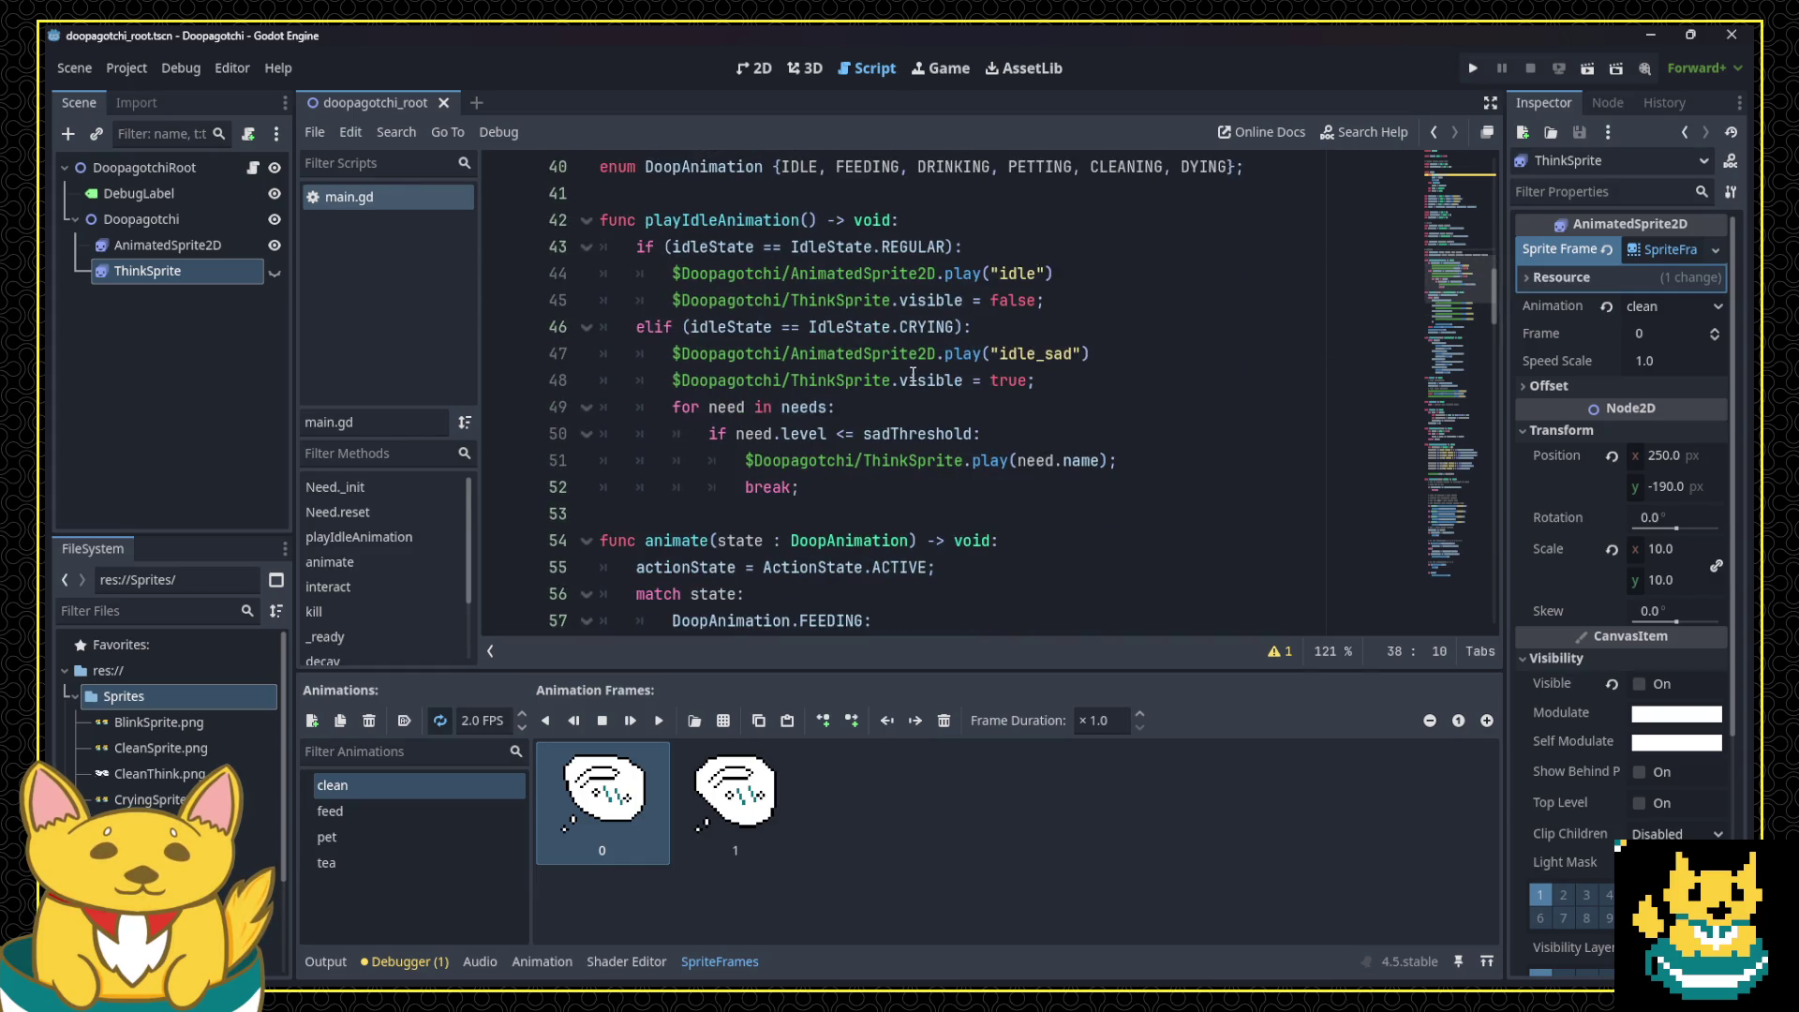
{"action": "mouse_move", "coordinate": [912, 374]}
{"action": "left_click", "coordinate": [897, 519]}
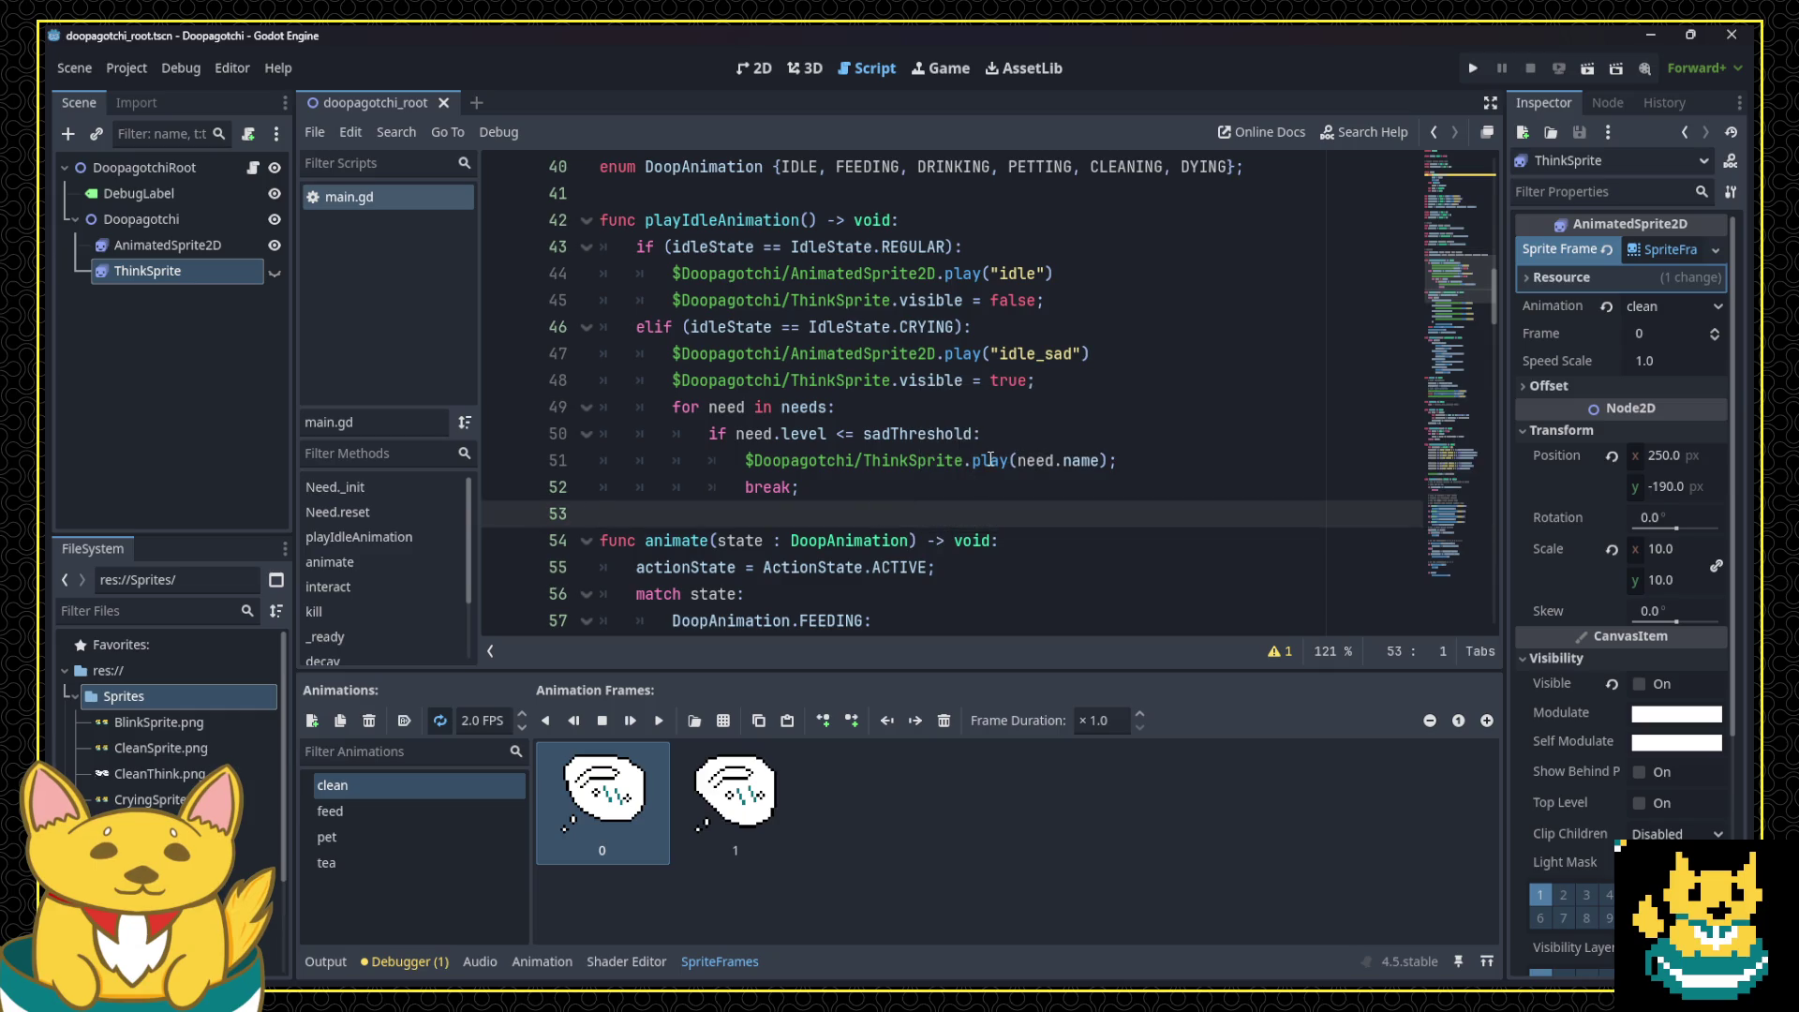
{"action": "mouse_move", "coordinate": [990, 459]}
{"action": "scroll", "coordinate": [591, 469], "scroll_direction": "up", "scroll_amount": 11}
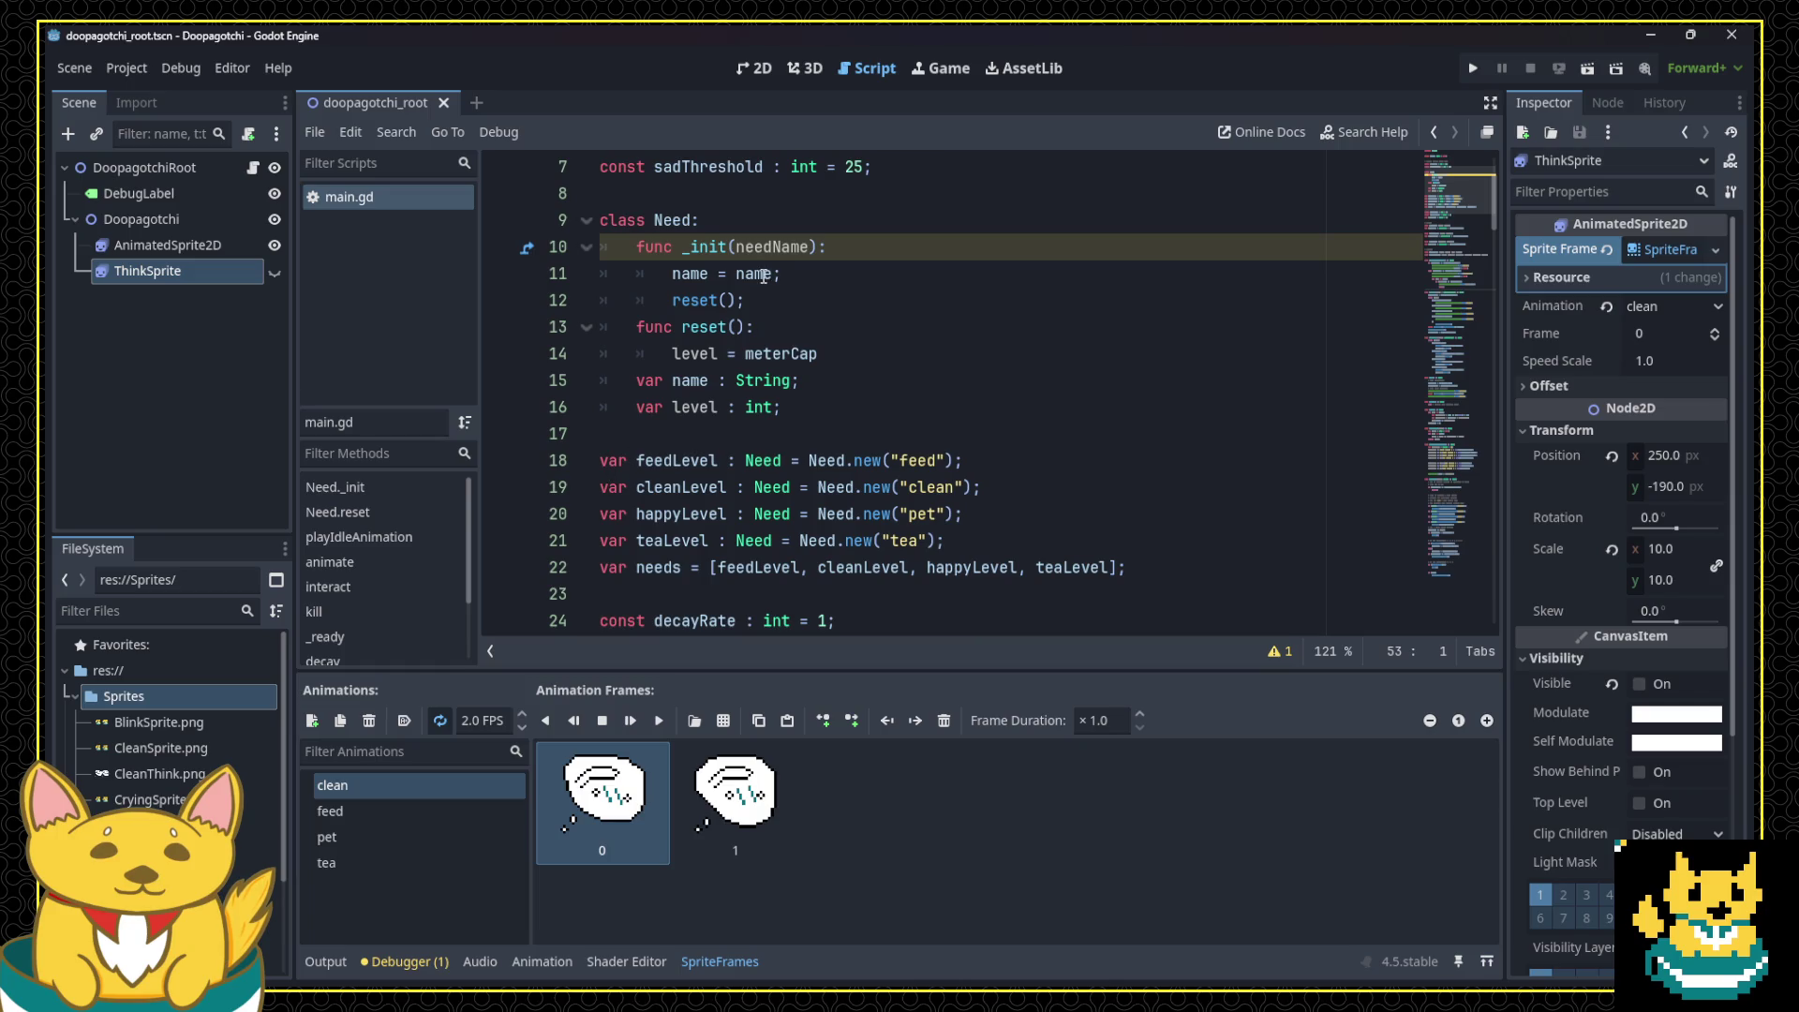
Step: Change line 11 to assign name = needName and save with Ctrl+S
{"action": "double_click", "coordinate": [773, 246]}
{"action": "key", "text": "ctrl+c"}
{"action": "double_click", "coordinate": [689, 273]}
{"action": "key", "text": "ctrl+v"}
{"action": "key", "text": "ctrl+s"}
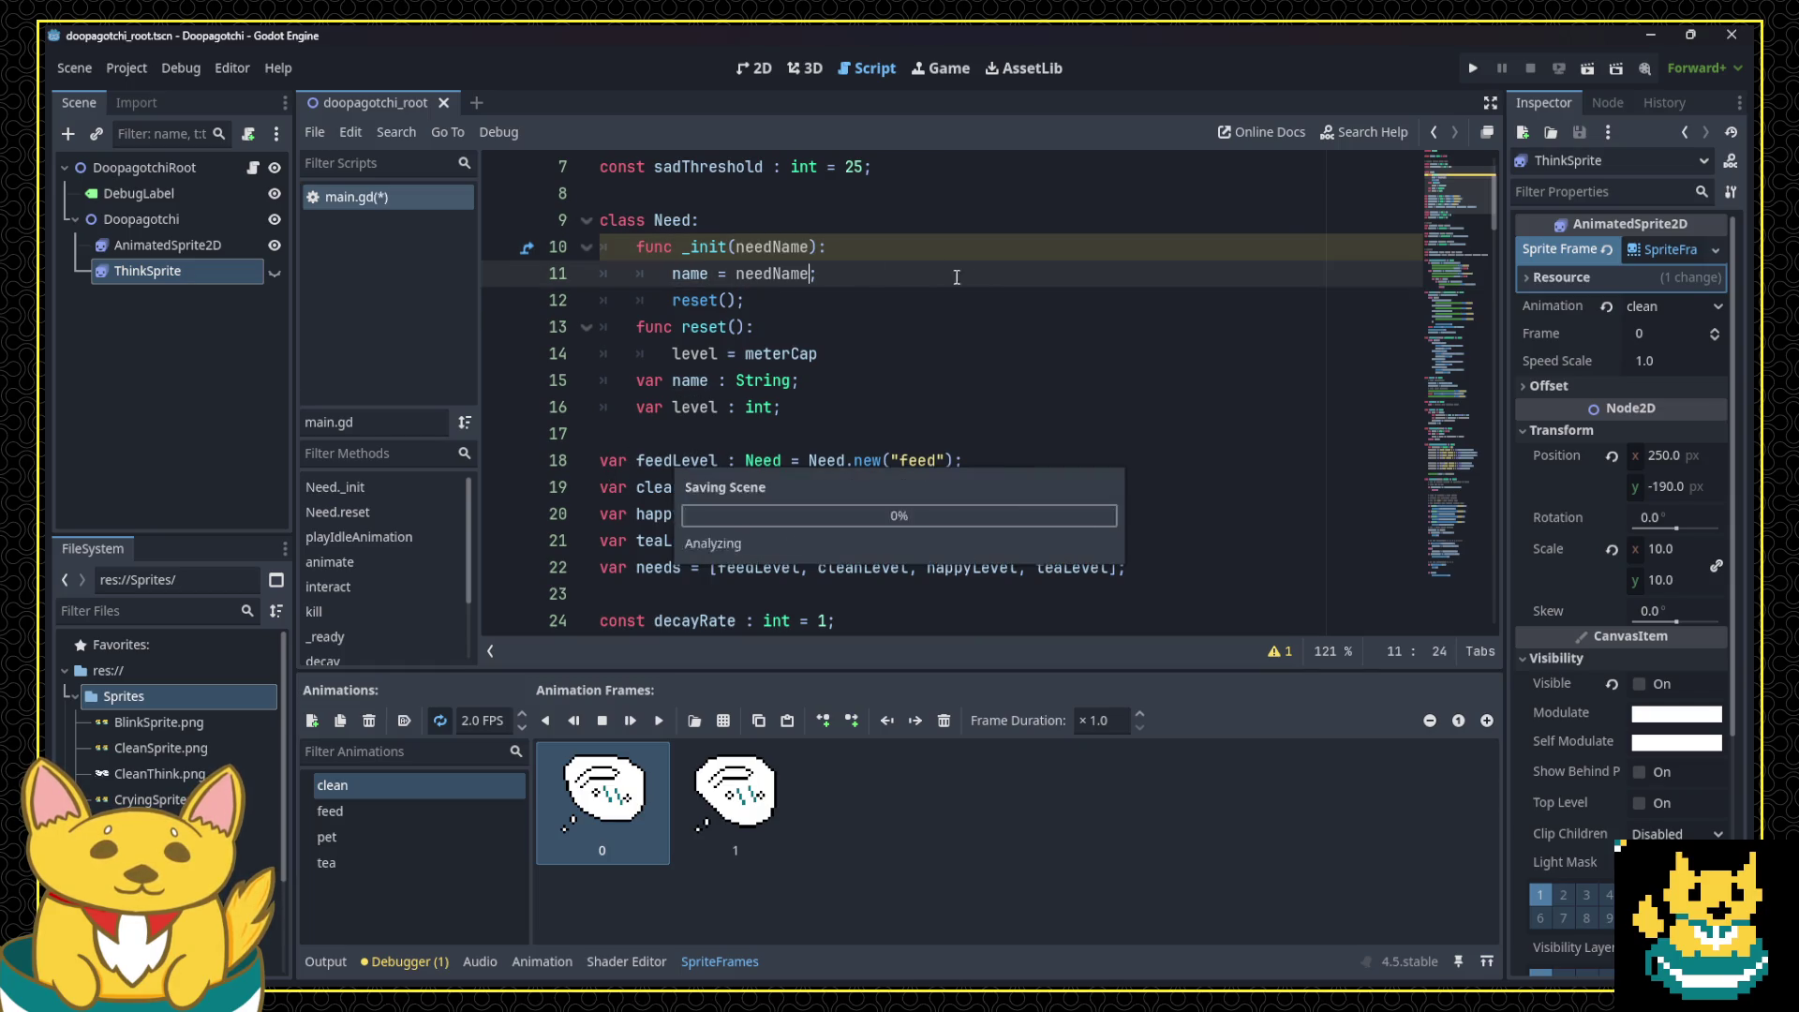
Step: Run the game, feed, clean, pet and feed the cat again, then close the debug window
{"action": "left_click", "coordinate": [1471, 69]}
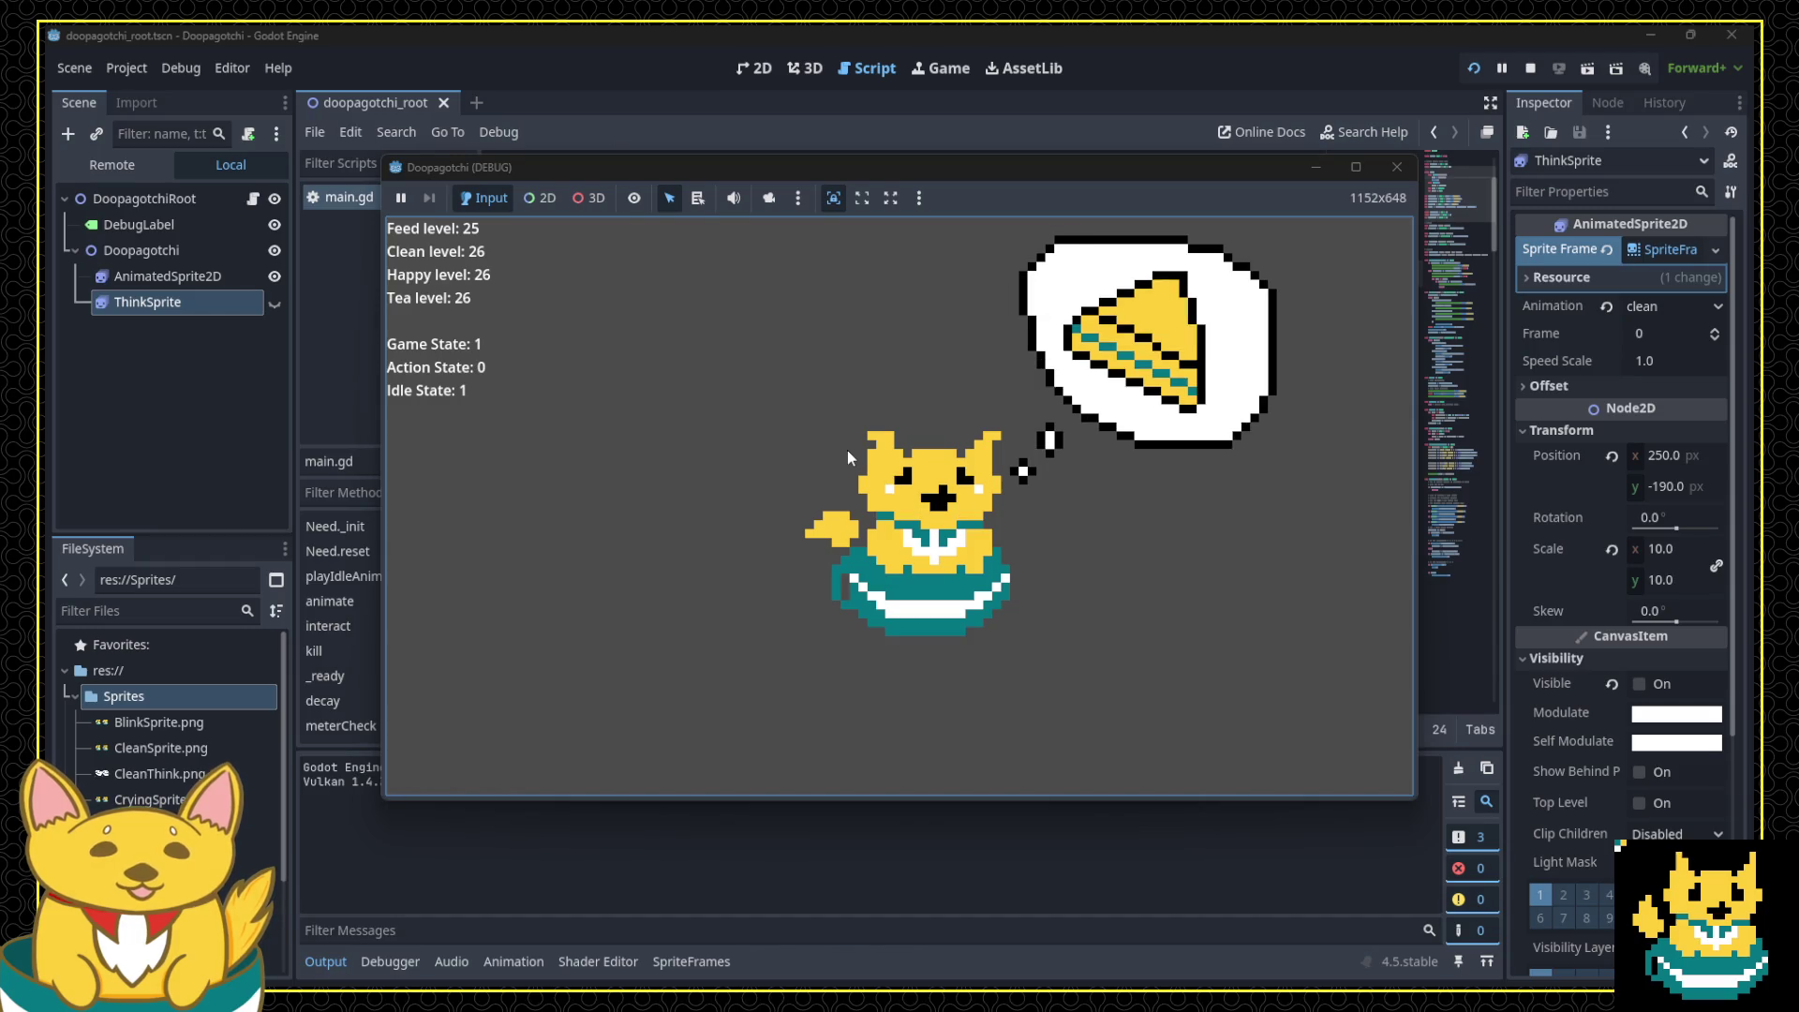
{"action": "left_click", "coordinate": [838, 520]}
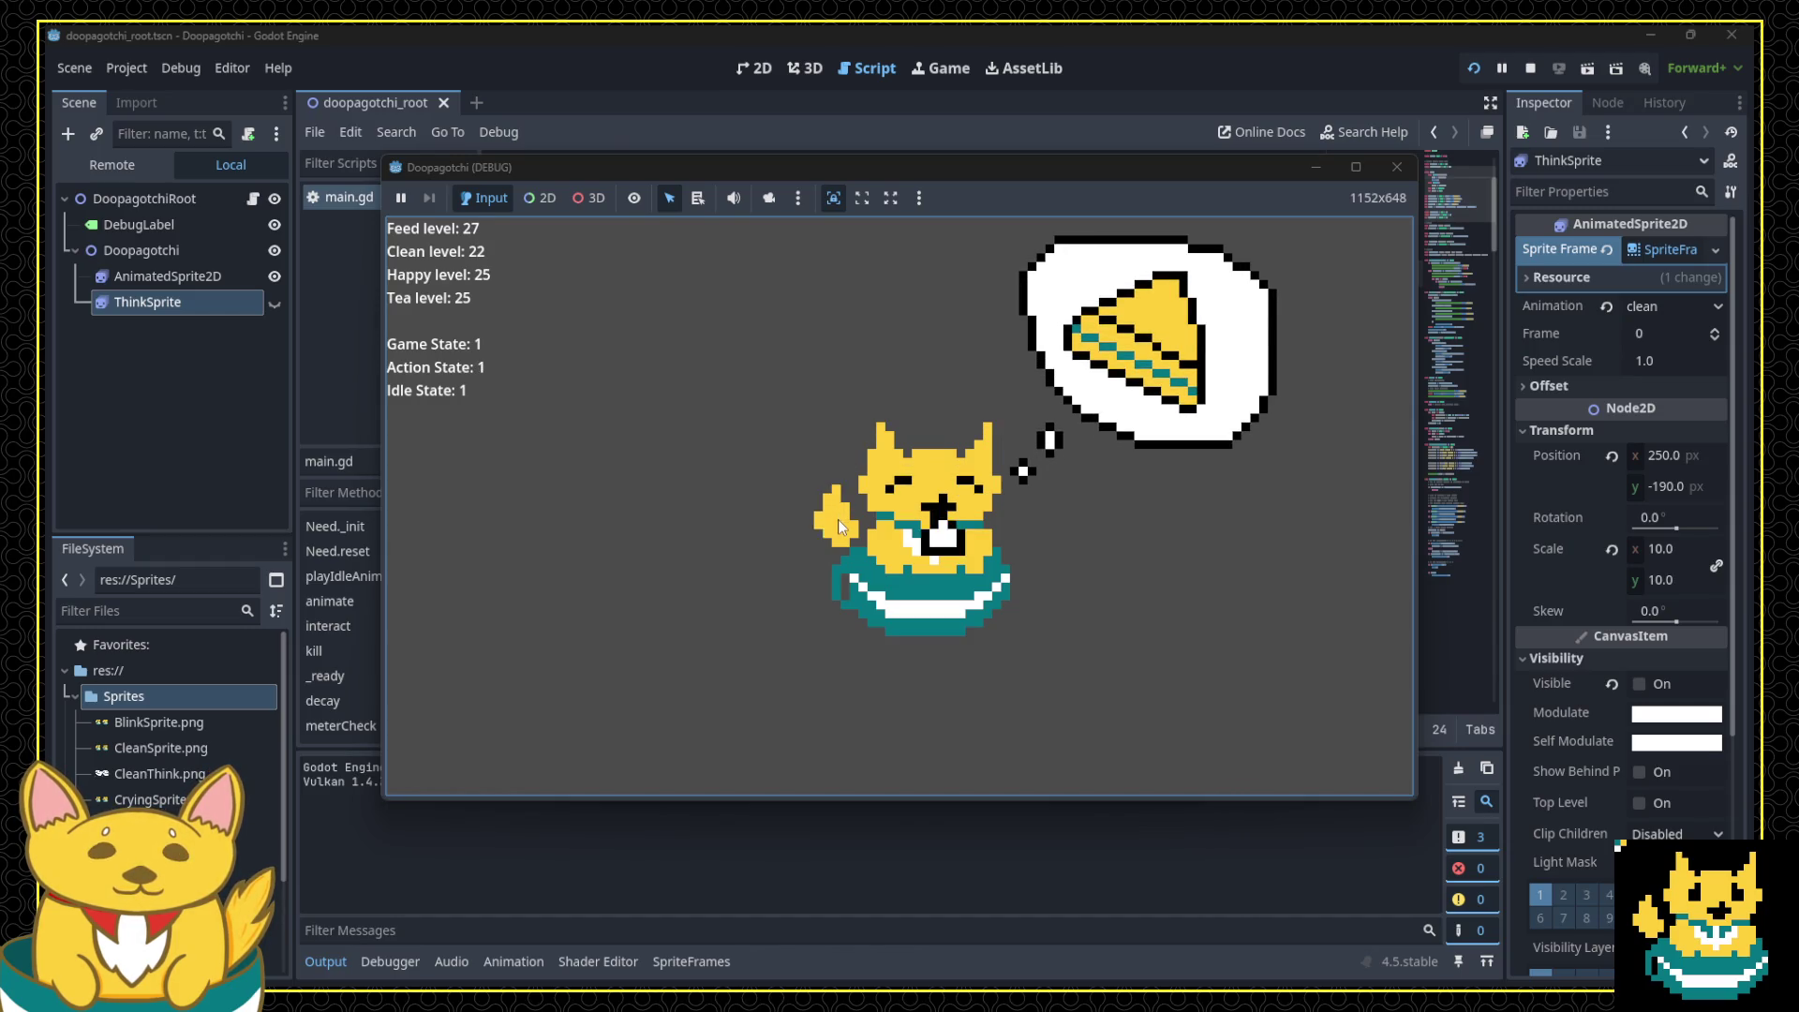
{"action": "left_click", "coordinate": [802, 467]}
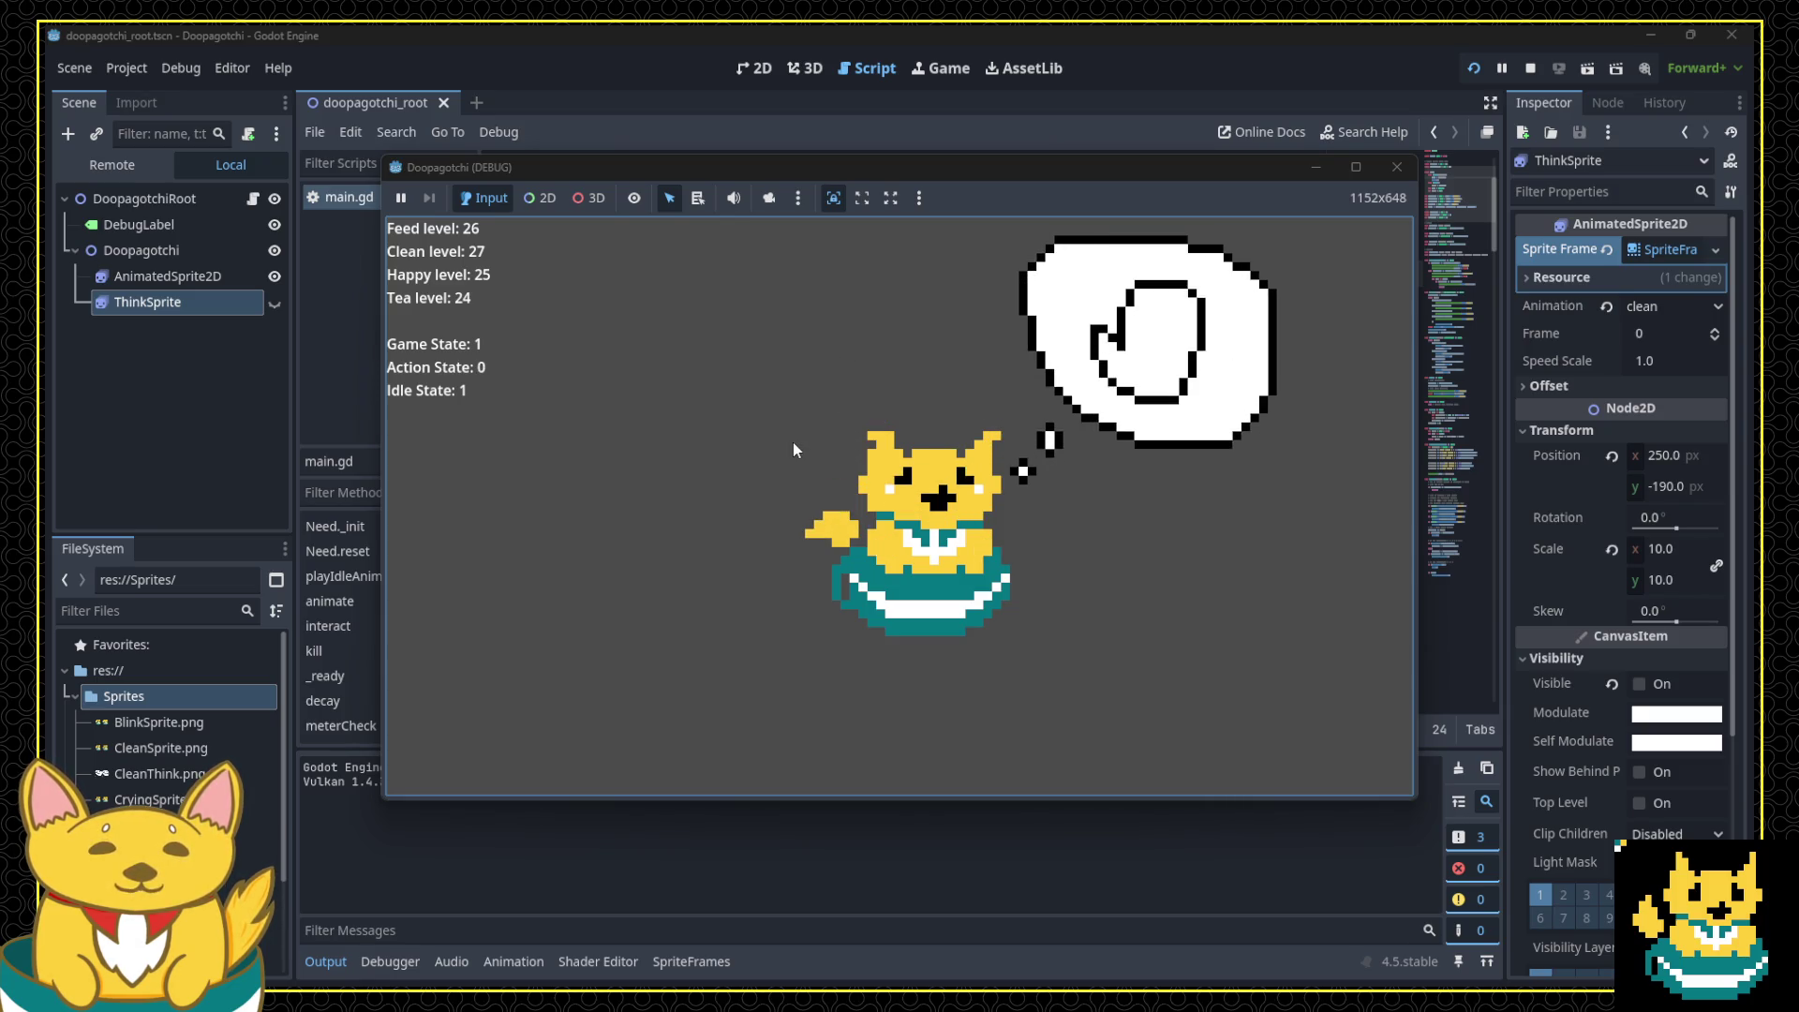
{"action": "left_click", "coordinate": [792, 444]}
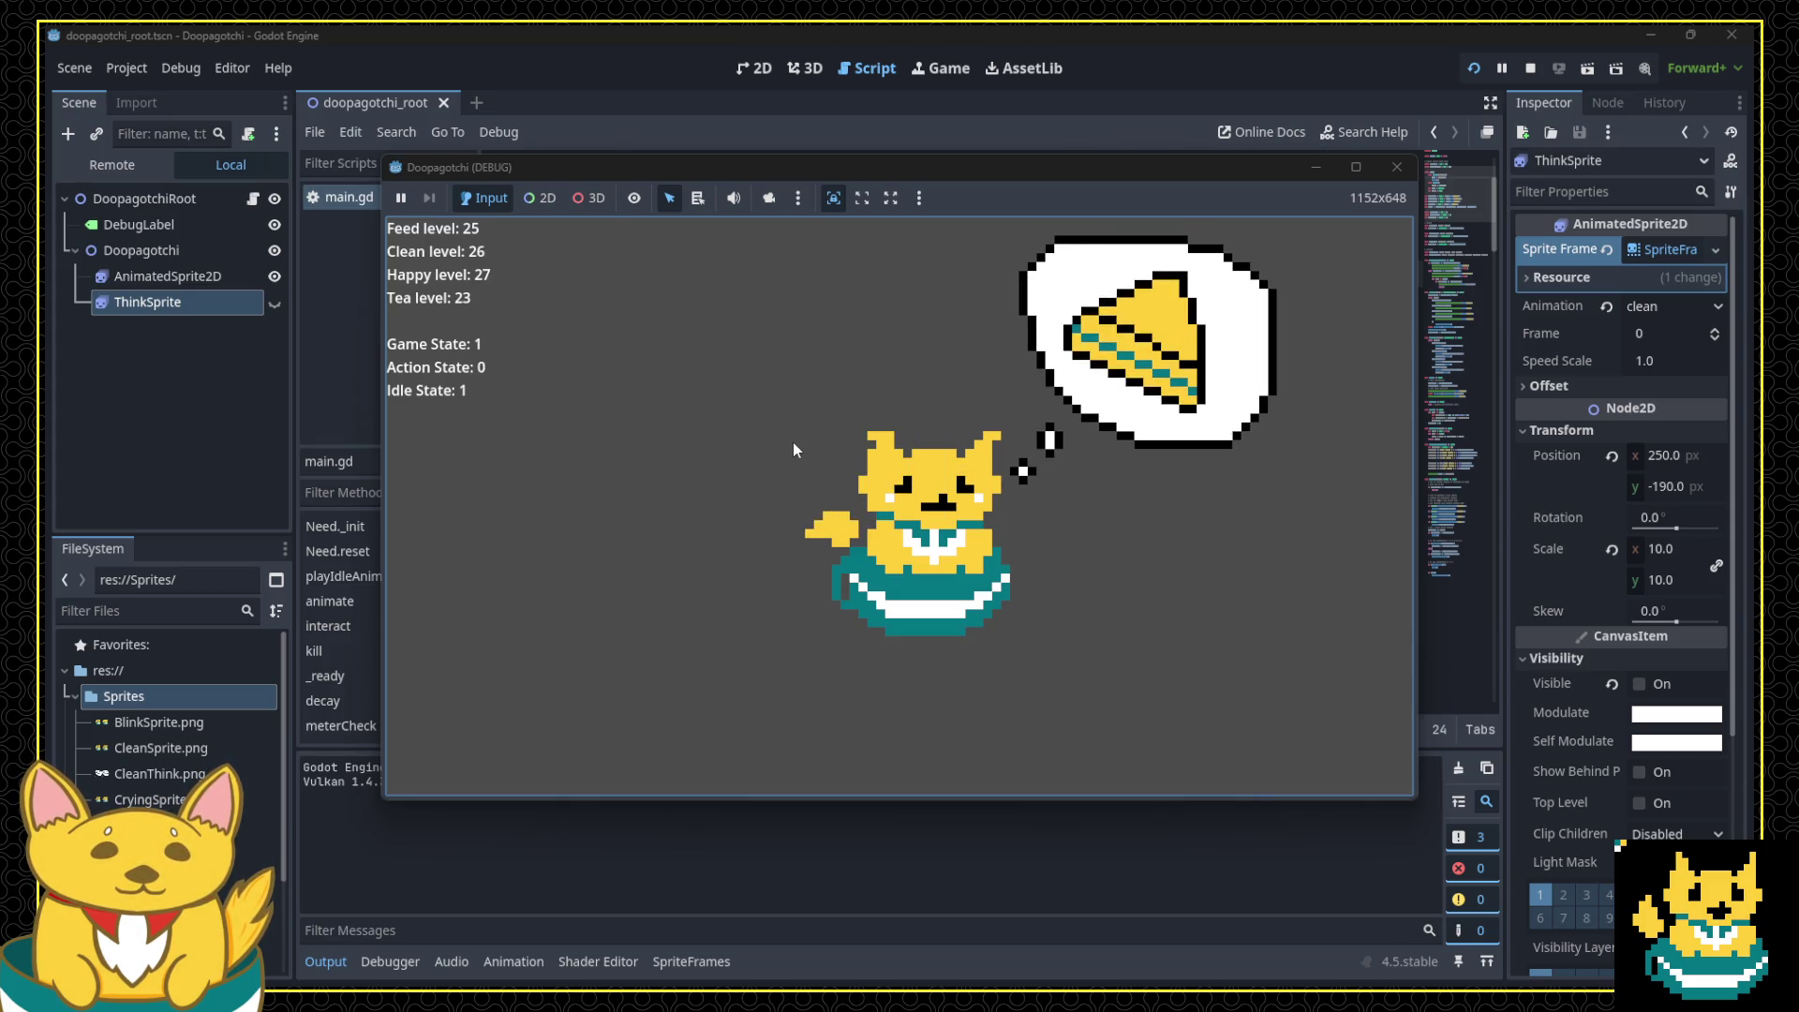
{"action": "left_click", "coordinate": [793, 442]}
{"action": "left_click", "coordinate": [1392, 167]}
{"action": "scroll", "coordinate": [997, 503], "scroll_direction": "down", "scroll_amount": 15}
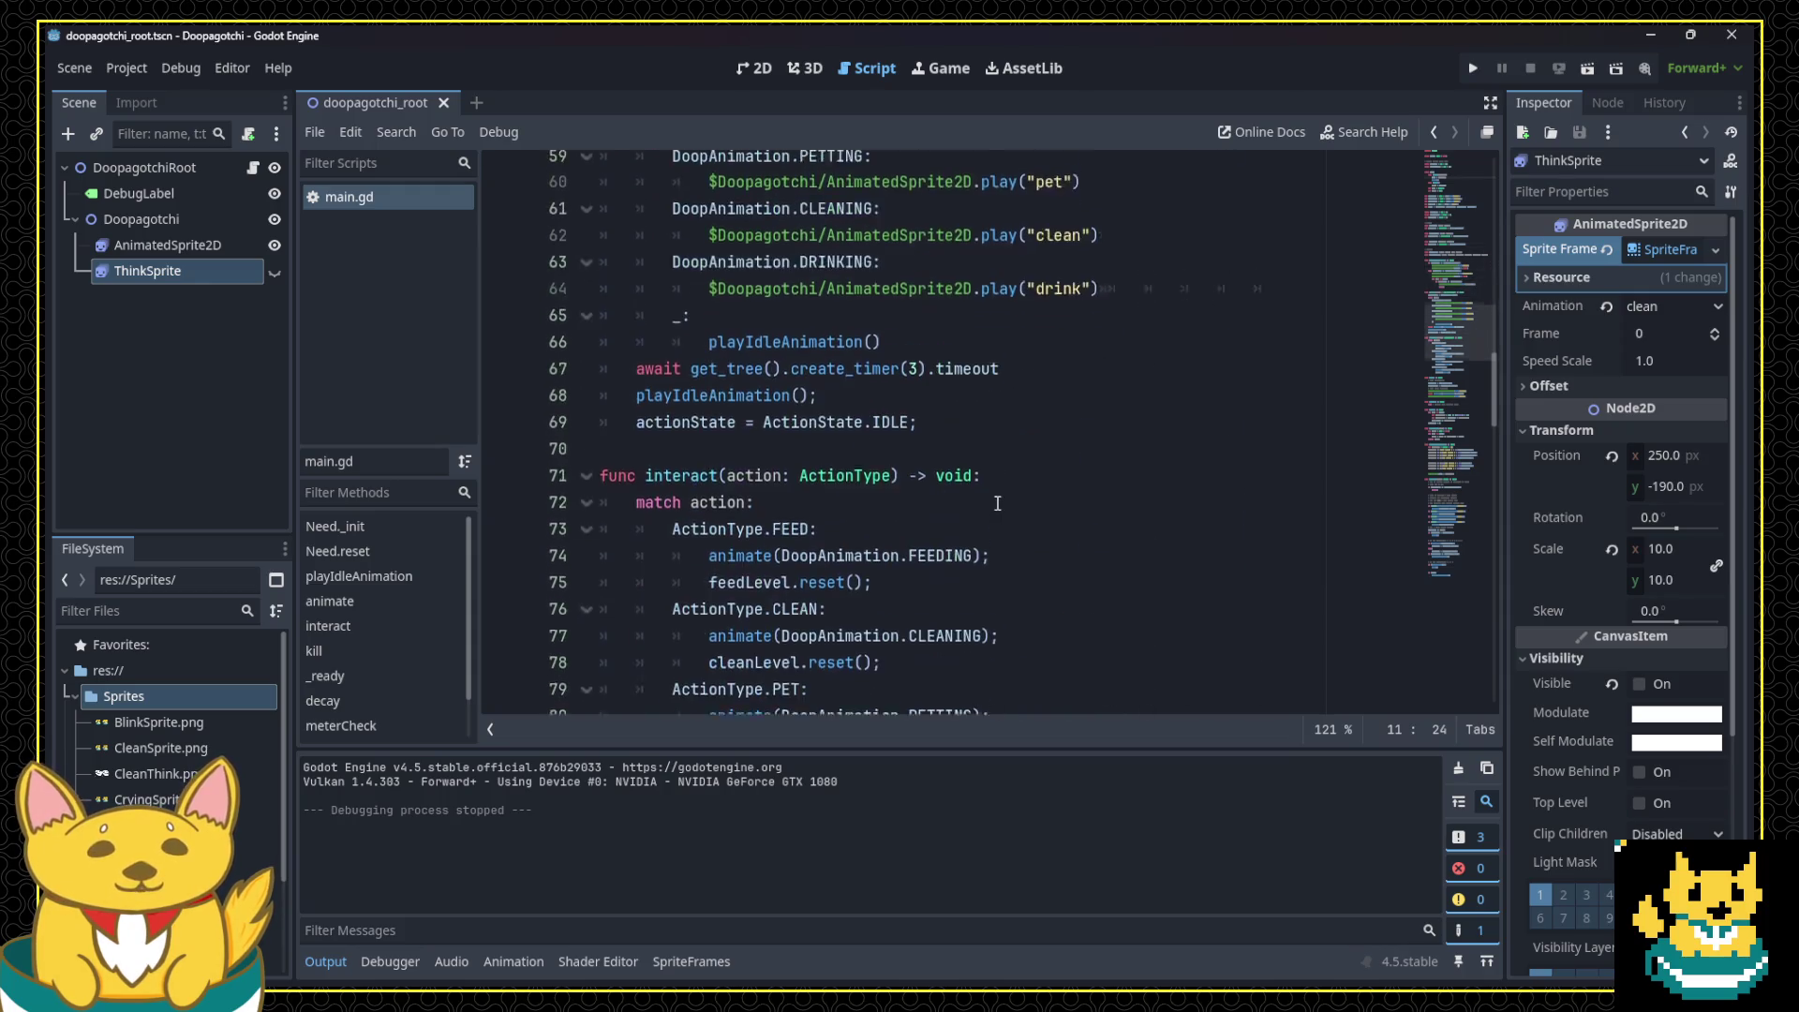
Step: Select the $Doopagotchi/ThinkSprite.visible = true line in playIdleAnimation
{"action": "scroll", "coordinate": [997, 503], "scroll_direction": "up", "scroll_amount": 8}
{"action": "left_click", "coordinate": [1119, 431]}
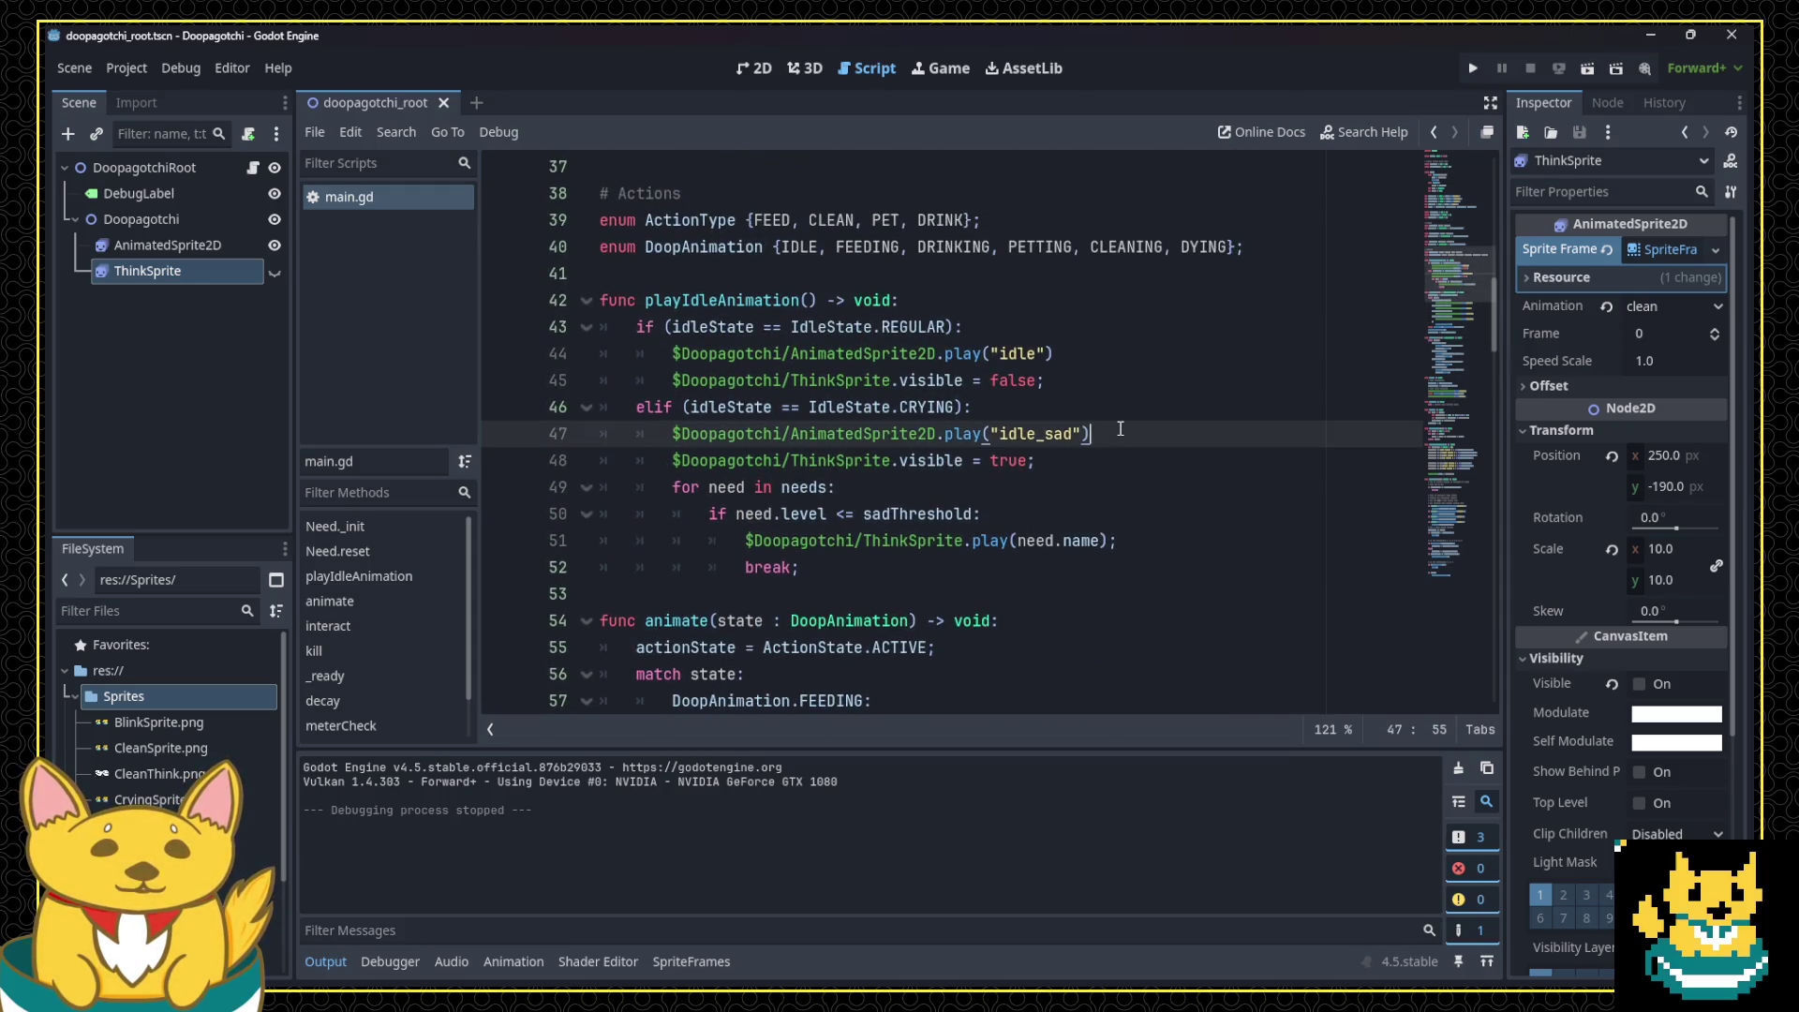
{"action": "triple_click", "coordinate": [1115, 459]}
{"action": "scroll", "coordinate": [1113, 440], "scroll_direction": "down", "scroll_amount": 8}
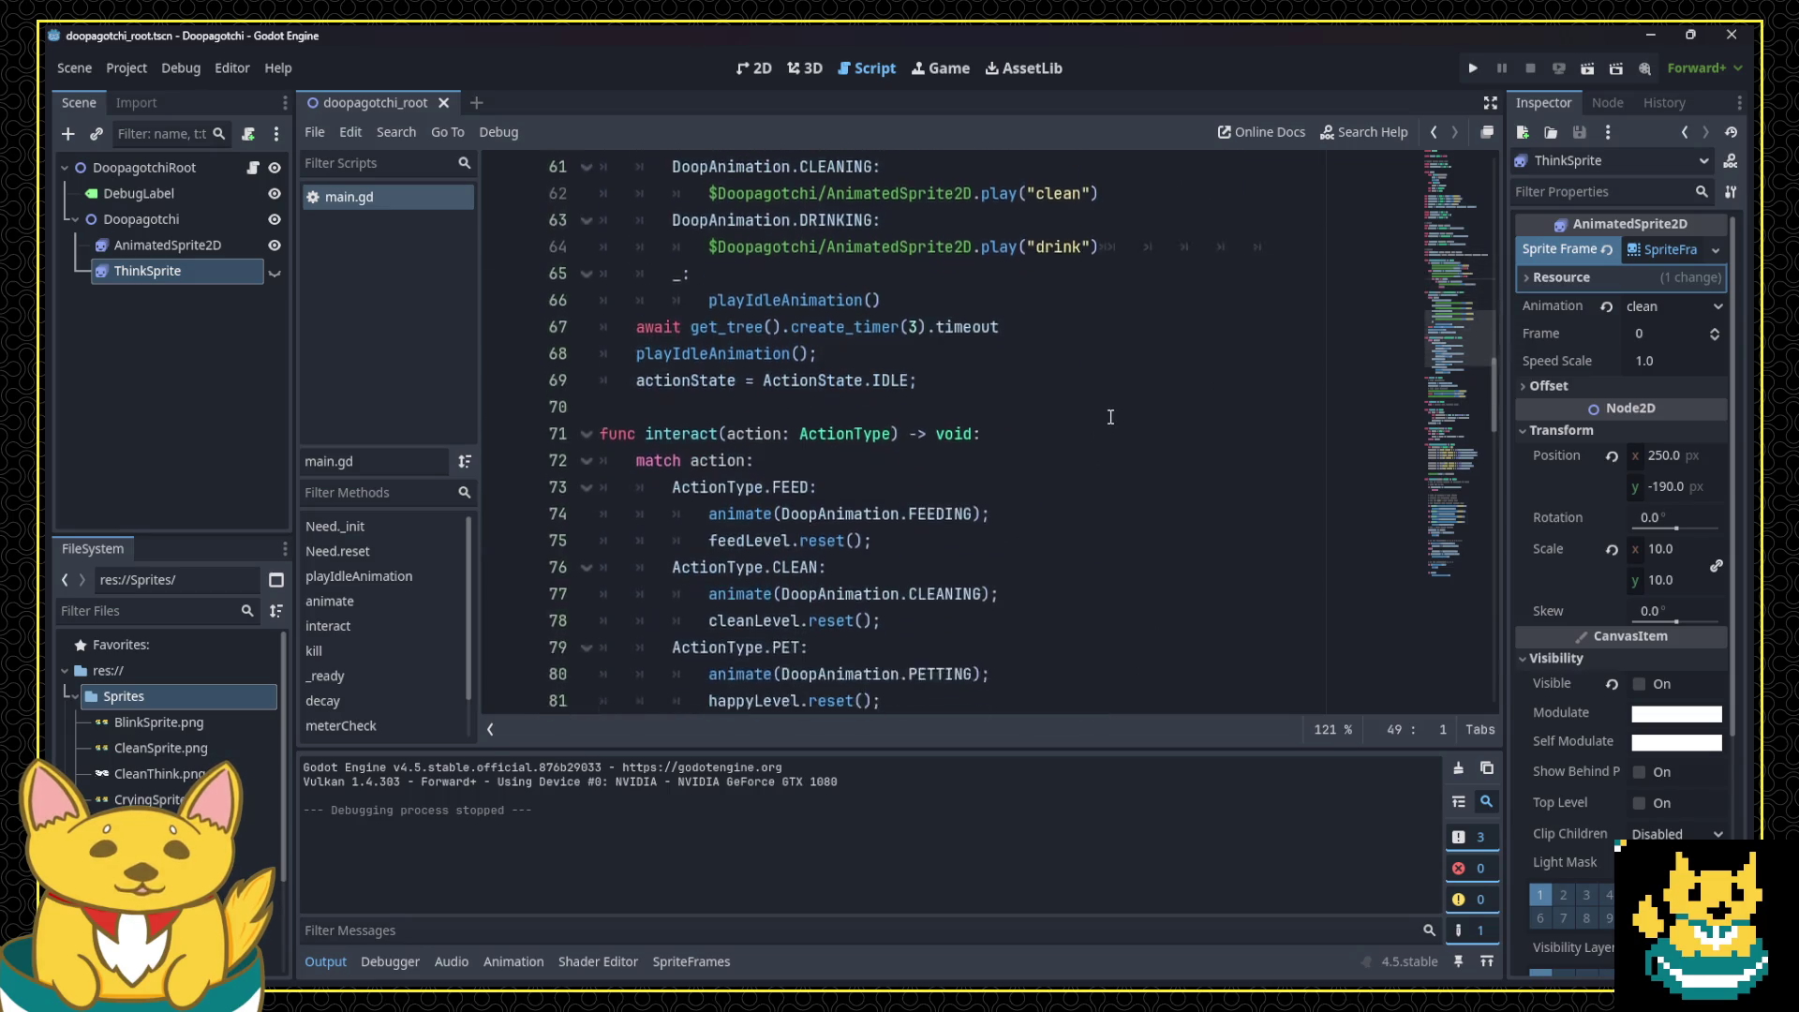
{"action": "scroll", "coordinate": [1110, 416], "scroll_direction": "down", "scroll_amount": 12}
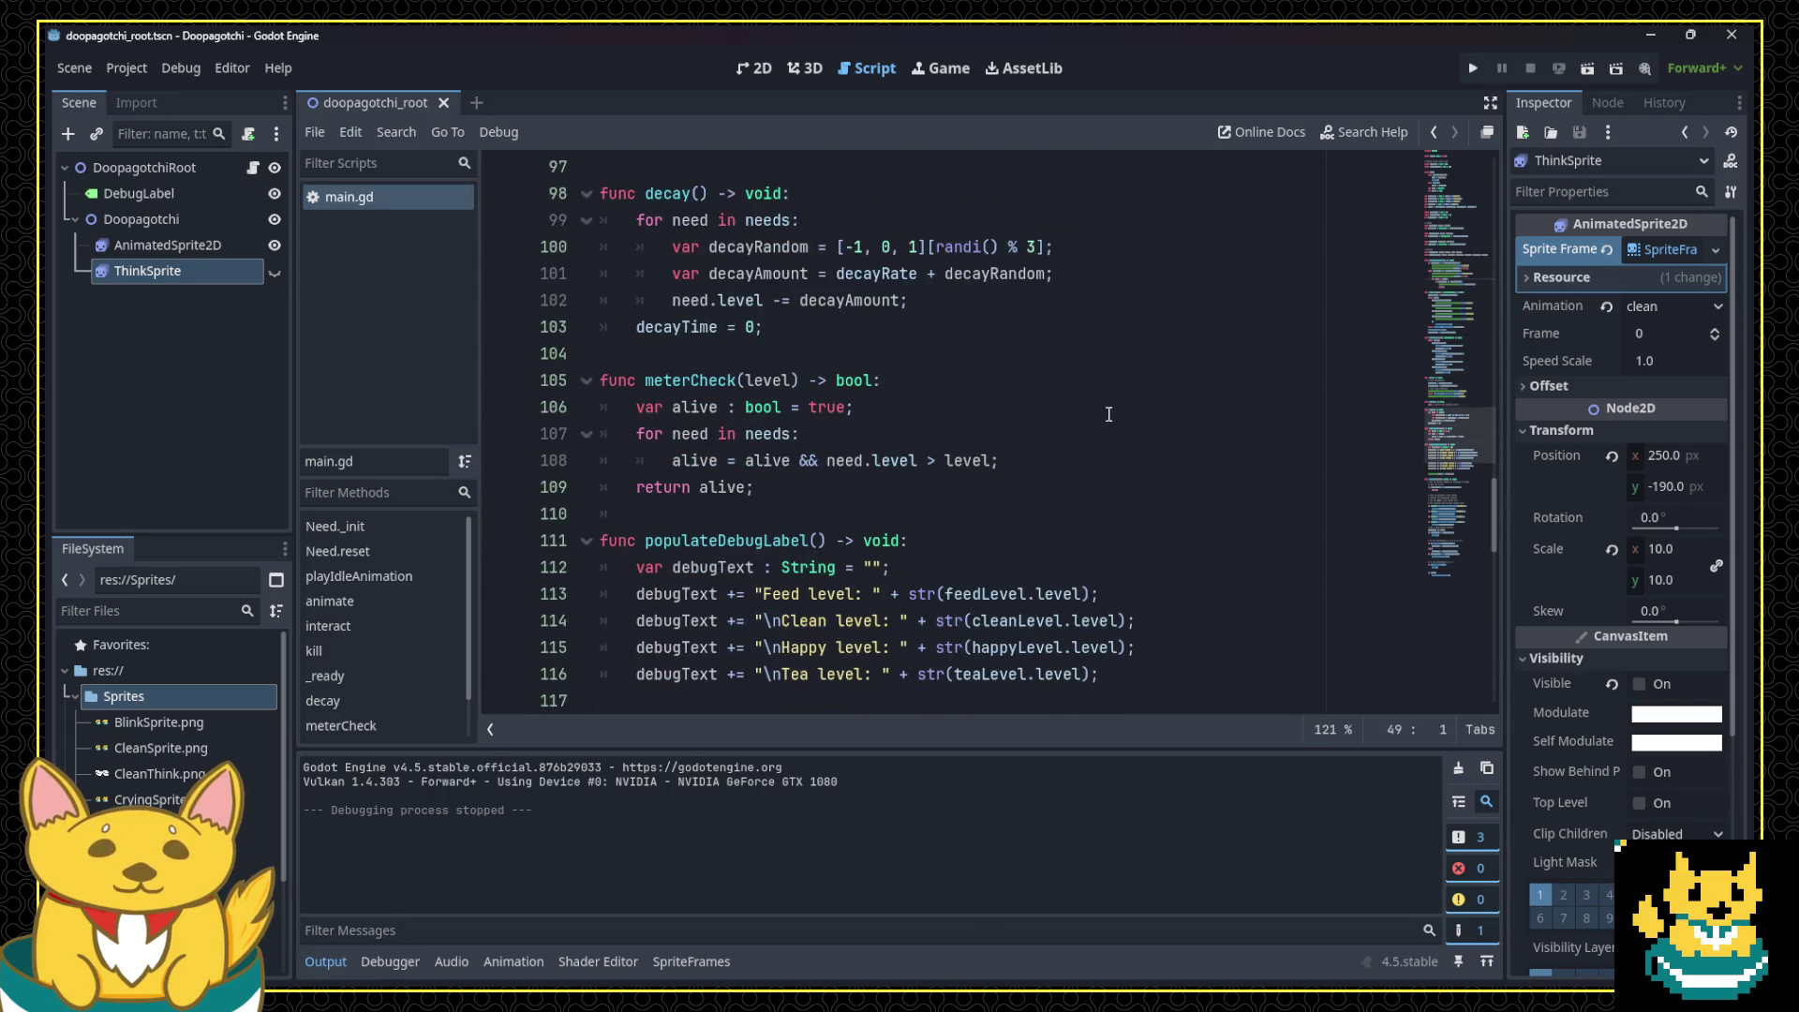
{"action": "scroll", "coordinate": [1108, 414], "scroll_direction": "down", "scroll_amount": 2}
{"action": "scroll", "coordinate": [1094, 418], "scroll_direction": "down", "scroll_amount": 5}
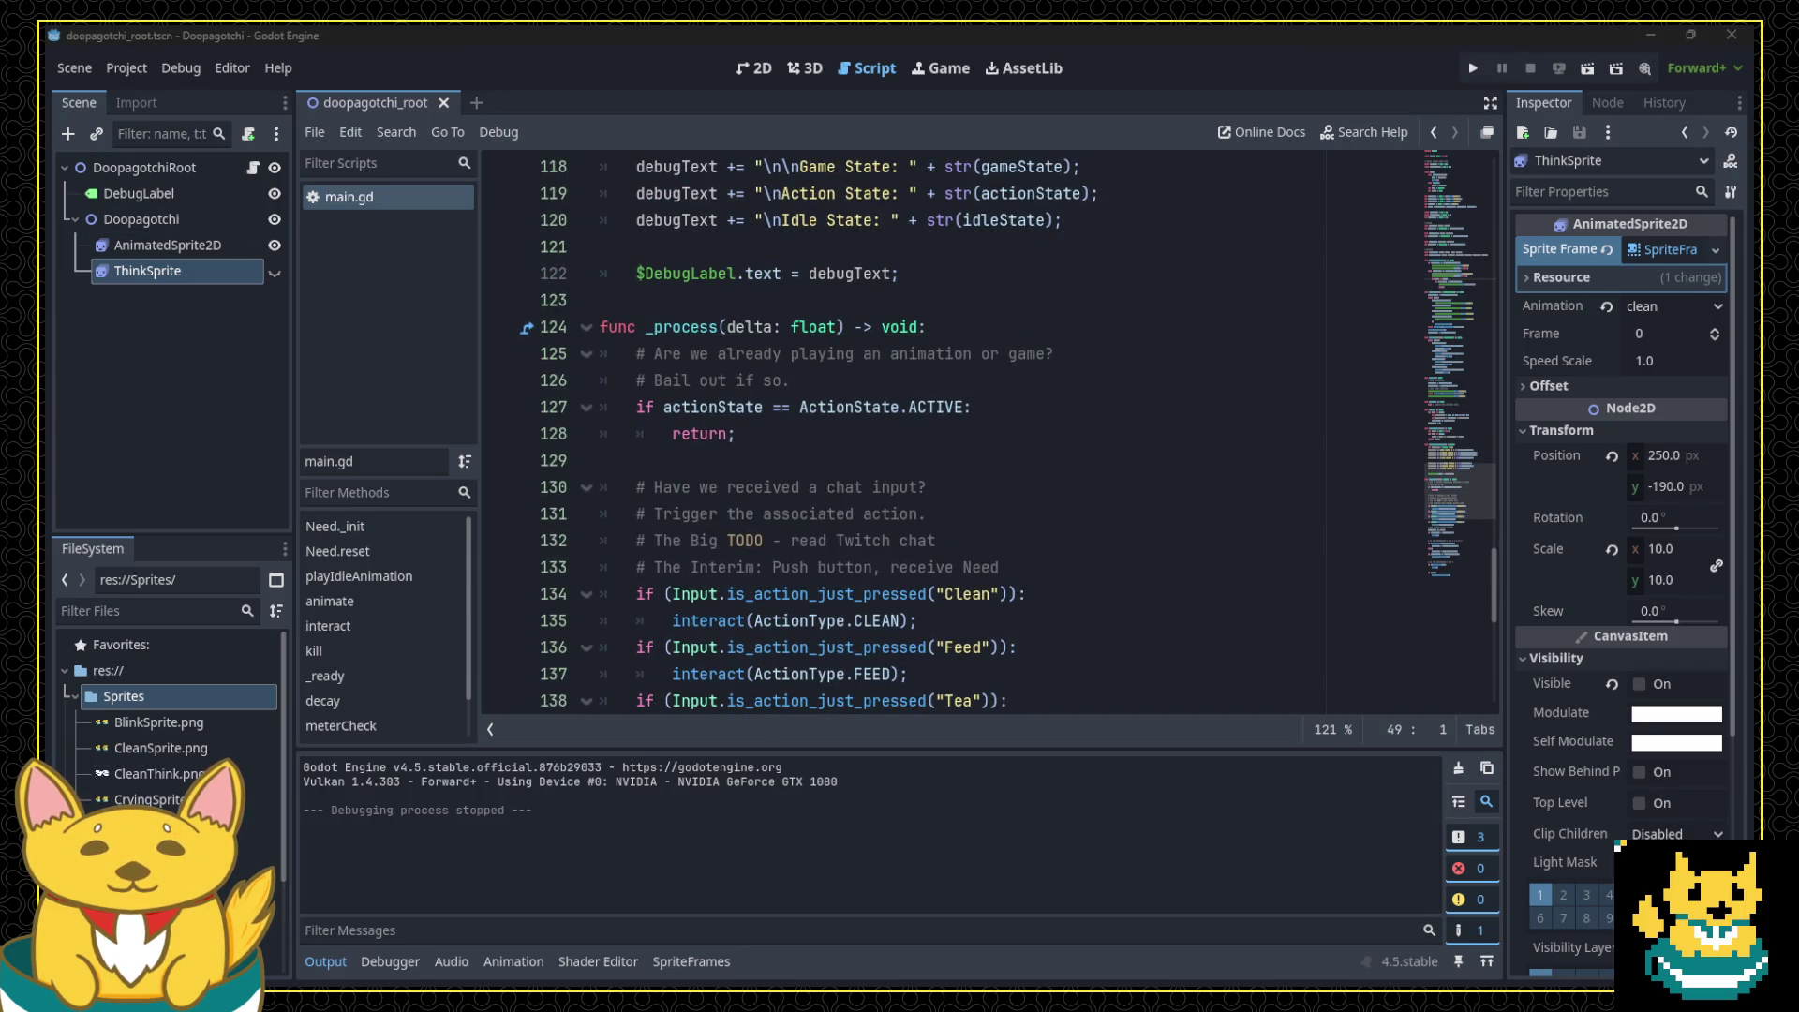
{"action": "scroll", "coordinate": [1314, 534], "scroll_direction": "up", "scroll_amount": 10}
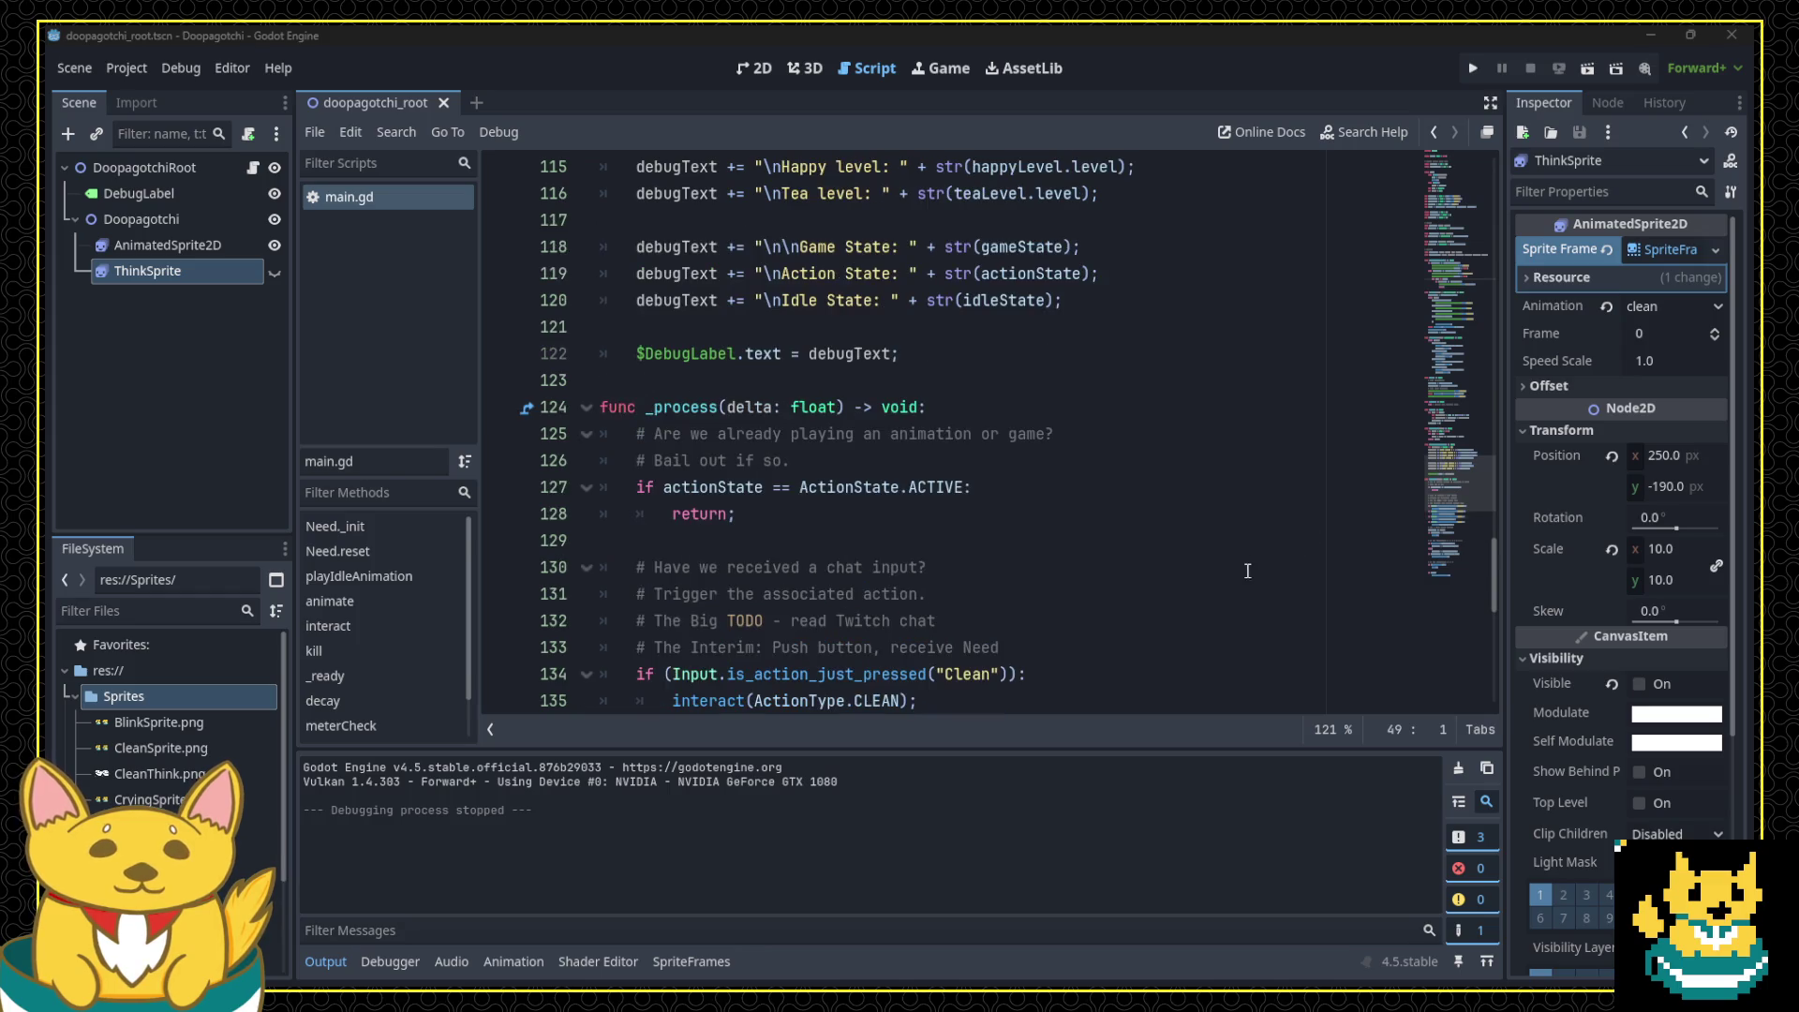
{"action": "scroll", "coordinate": [1103, 553], "scroll_direction": "up", "scroll_amount": 12}
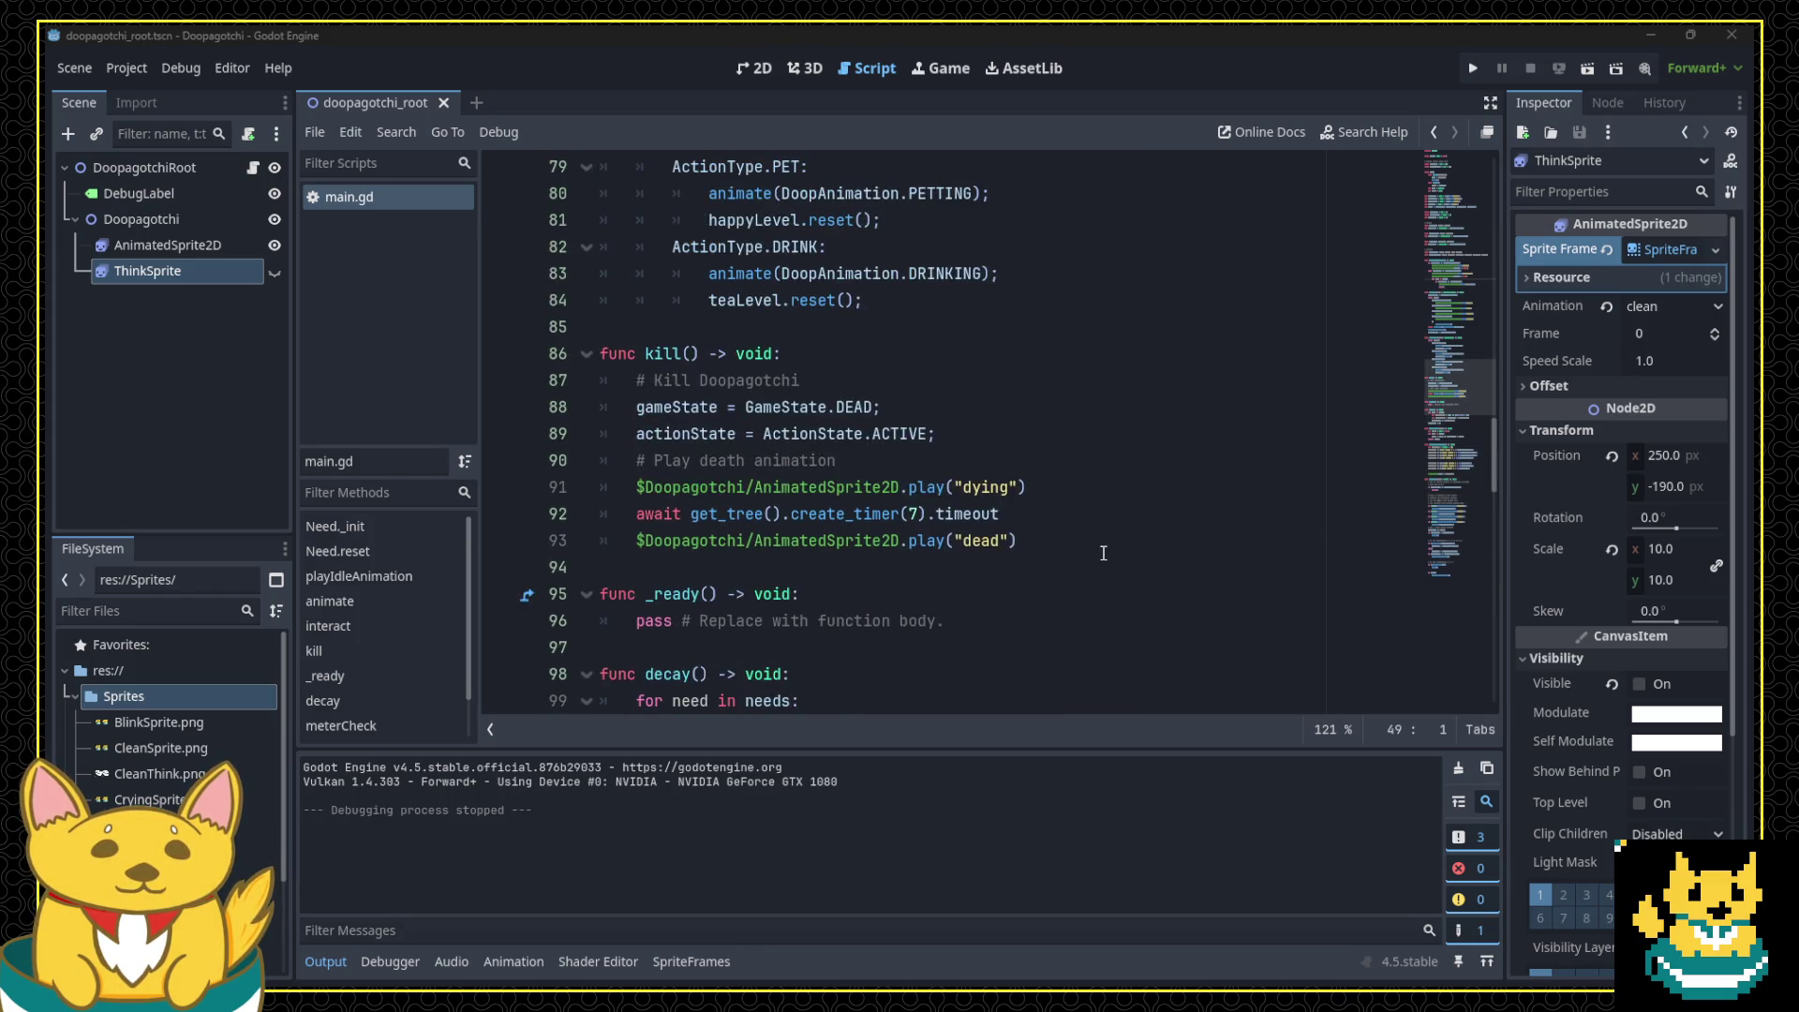
{"action": "scroll", "coordinate": [1103, 555], "scroll_direction": "down", "scroll_amount": 3}
{"action": "scroll", "coordinate": [993, 514], "scroll_direction": "up", "scroll_amount": 3}
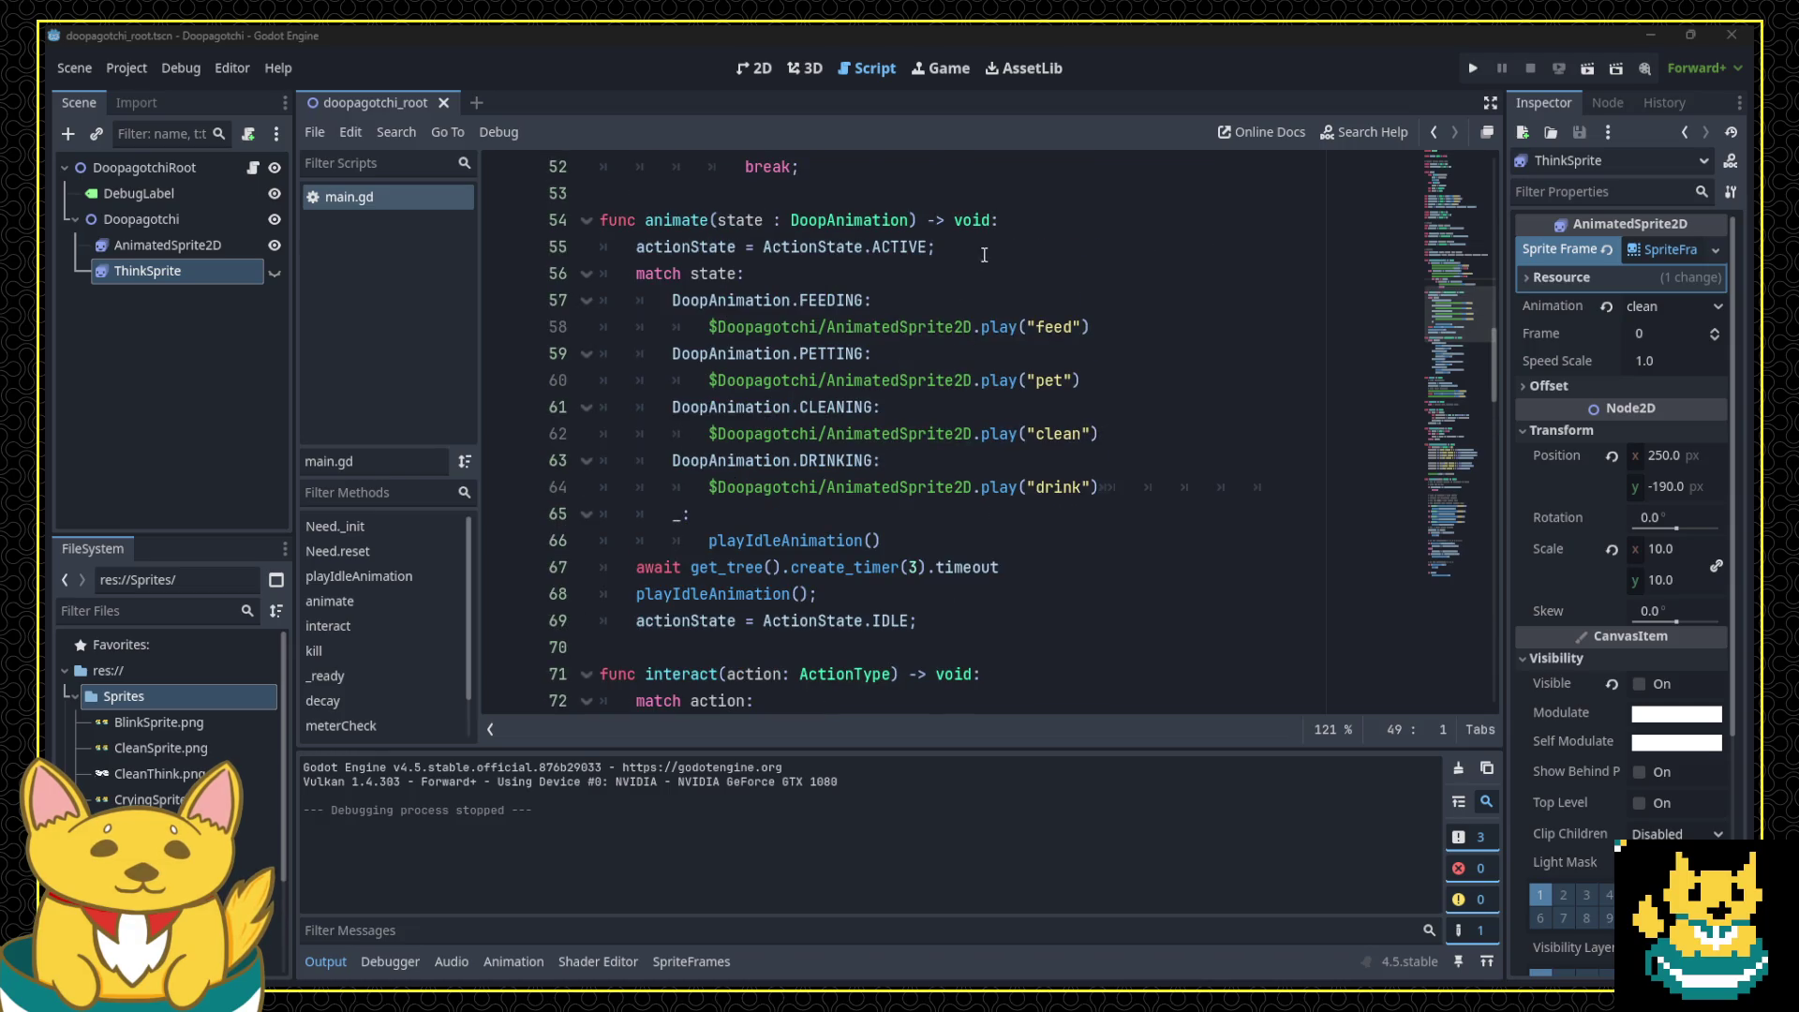
Step: Paste the visibility line under line 55 in animate, change true to false, and run
{"action": "left_click", "coordinate": [998, 243]}
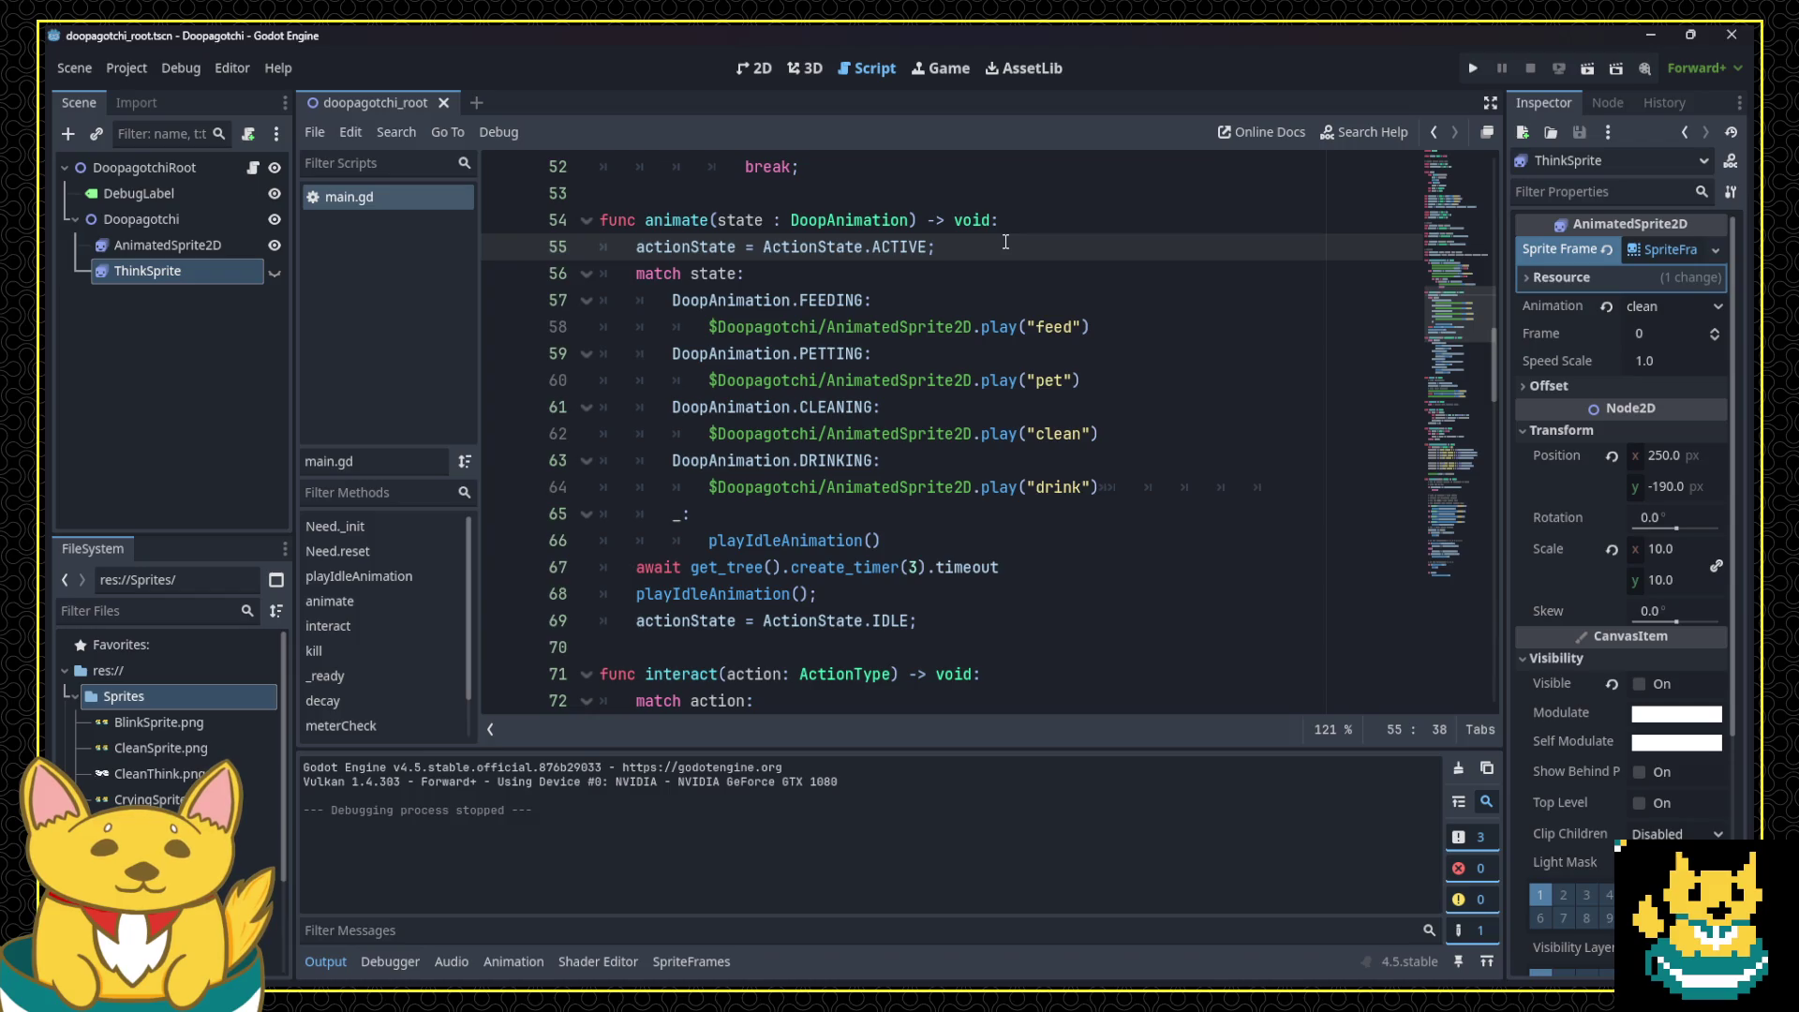
{"action": "key", "text": "Return"}
{"action": "type", "text": "$Doopagotchi/ThinkSprite.visible = true;"}
{"action": "key", "text": "Left"}
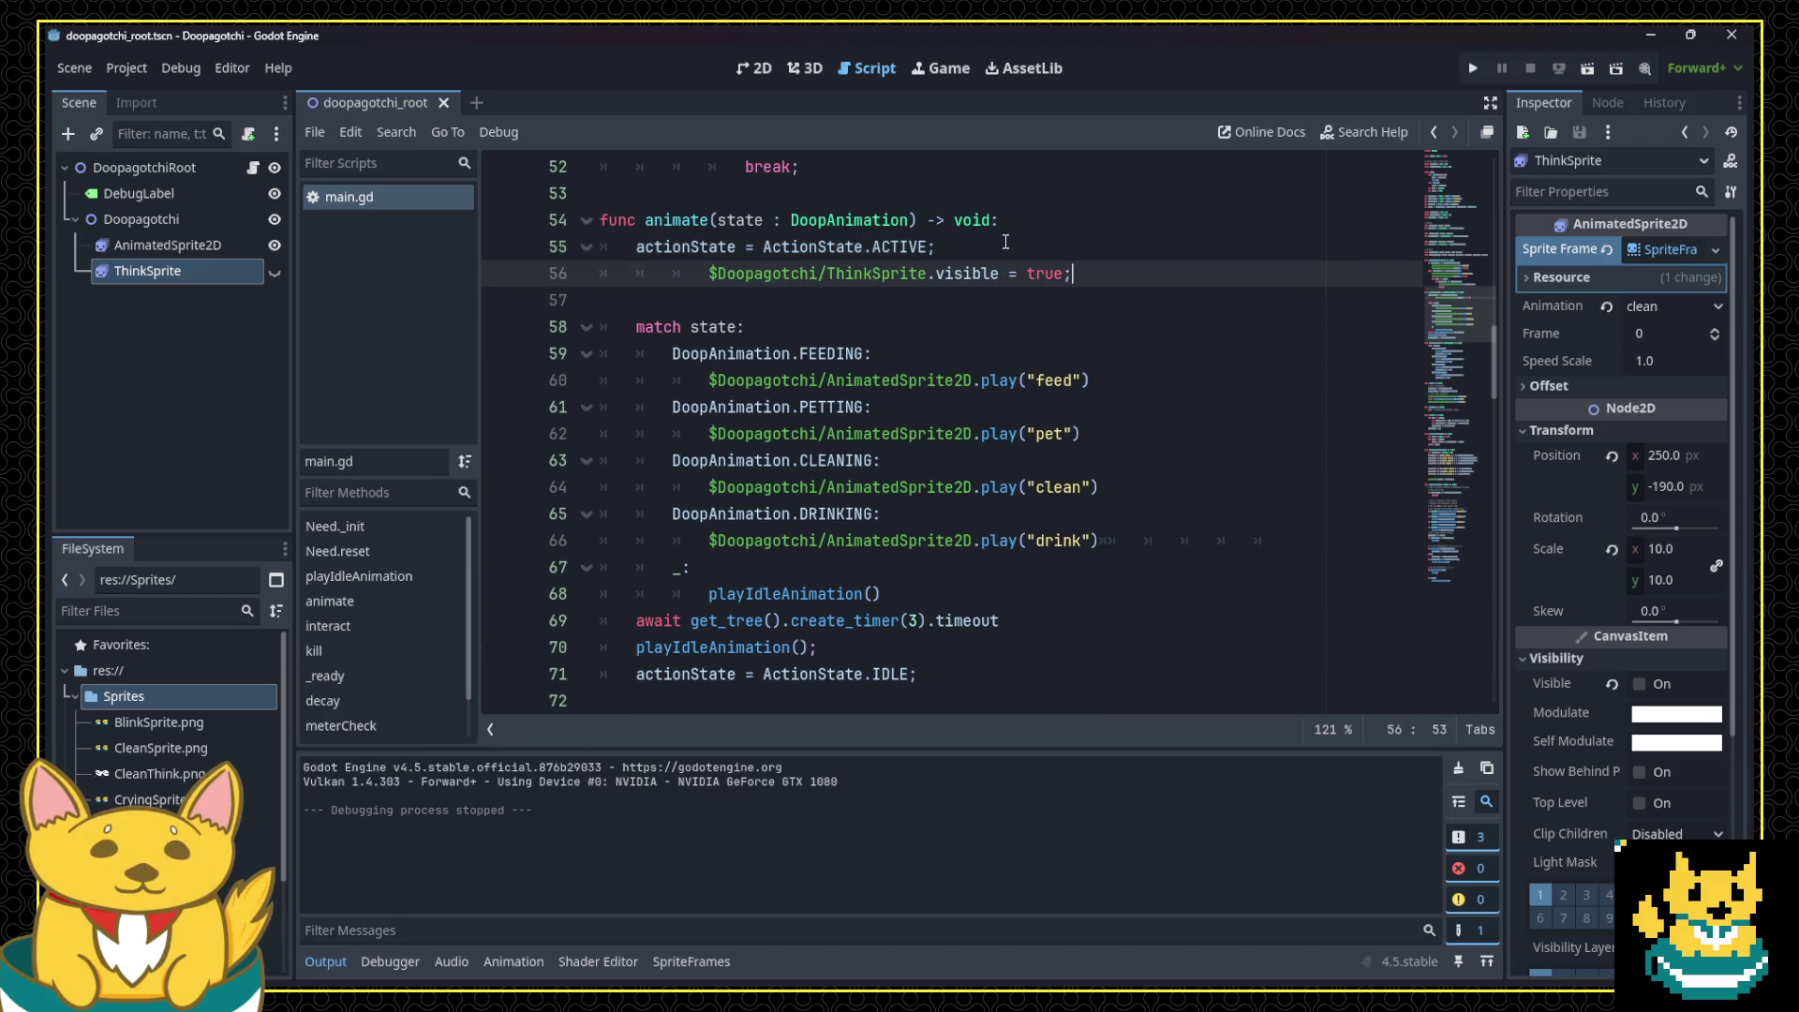
{"action": "key", "text": "Delete"}
{"action": "key", "text": "Delete"}
{"action": "left_click", "coordinate": [1477, 65]}
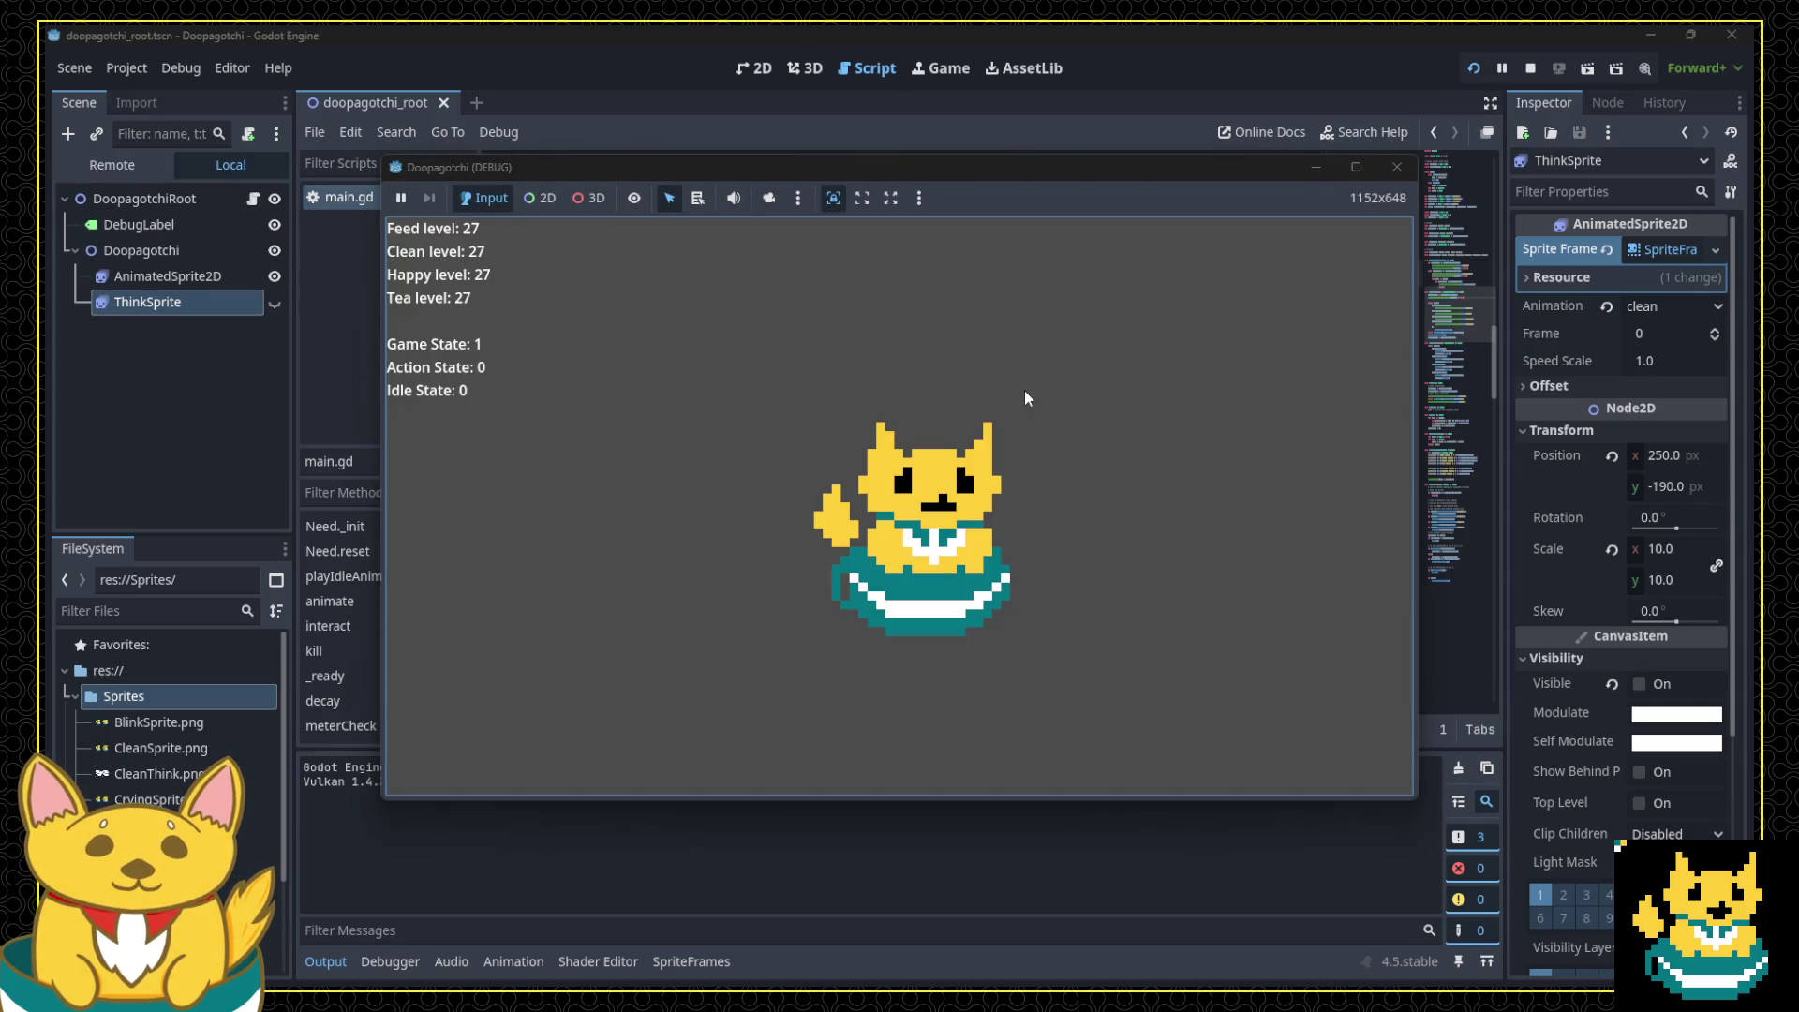
Step: Feed, clean and give tea to the cat in the running game, then close it
{"action": "left_click", "coordinate": [1015, 602]}
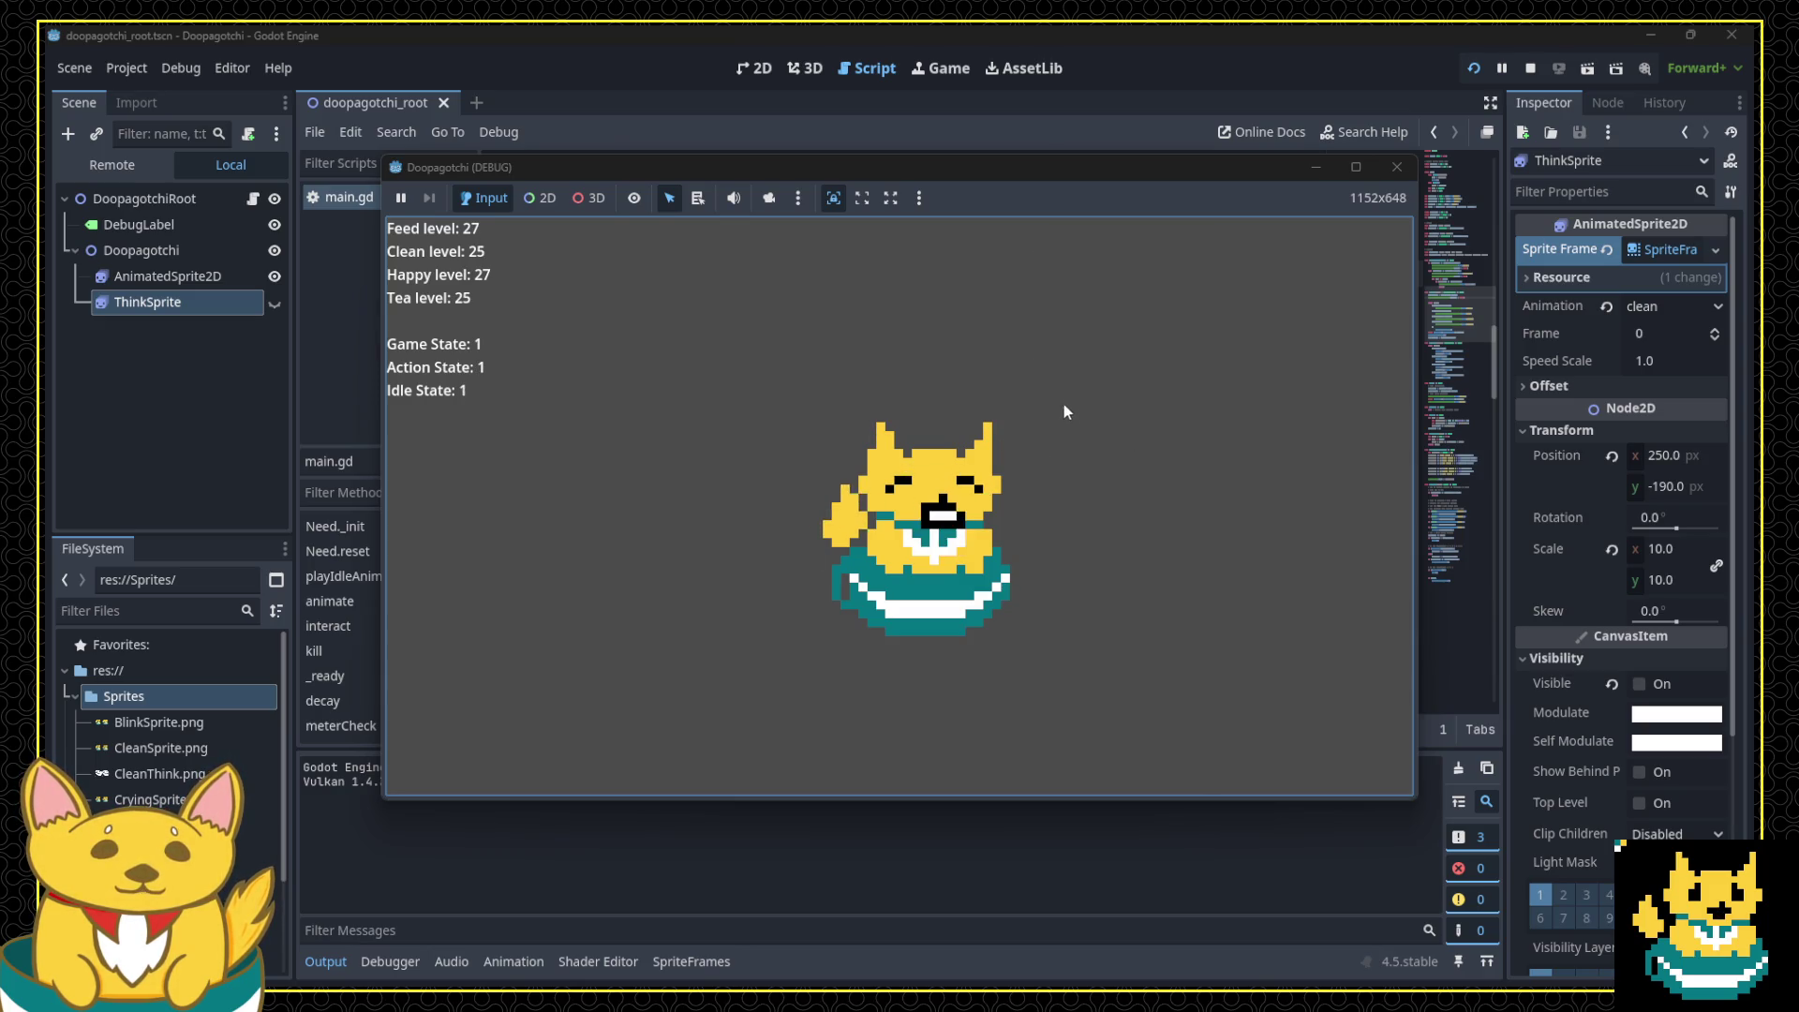
{"action": "left_click", "coordinate": [1002, 444]}
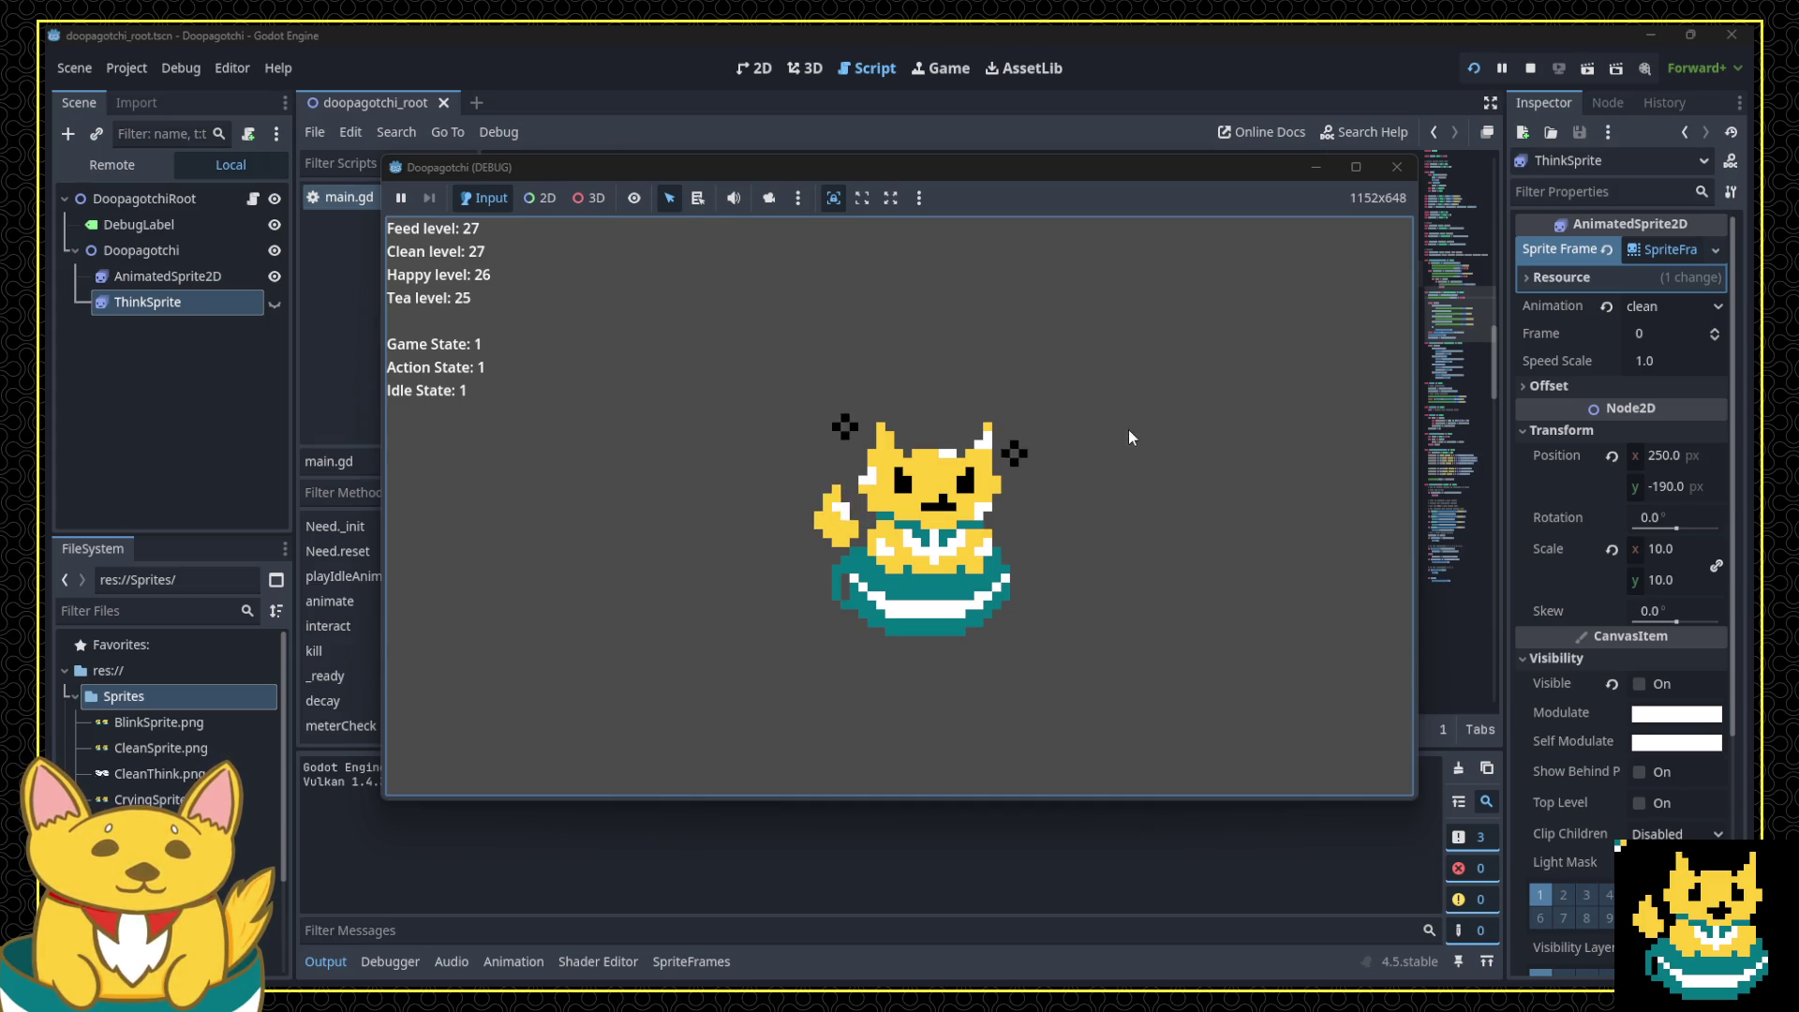
{"action": "left_click", "coordinate": [1160, 433]}
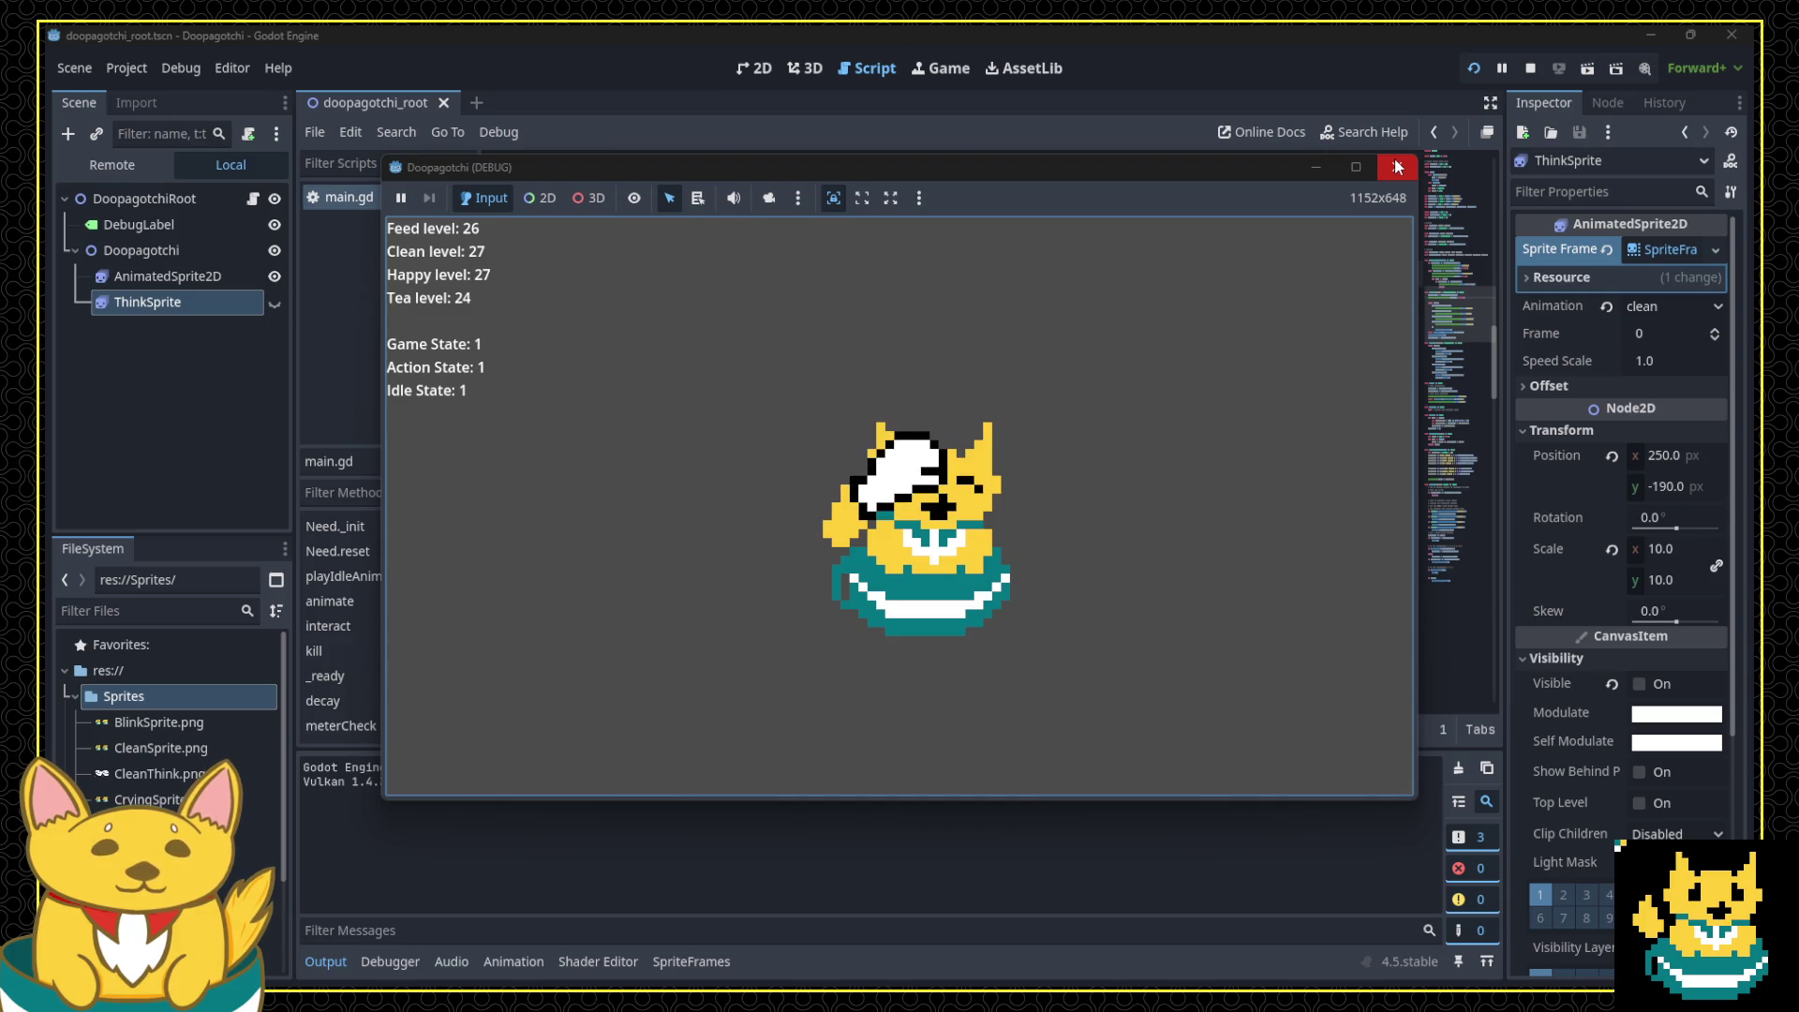
{"action": "left_click", "coordinate": [1397, 167]}
Step: Change the meterCap value on line 6 of main.gd to 3
{"action": "scroll", "coordinate": [1078, 401], "scroll_direction": "up", "scroll_amount": 7}
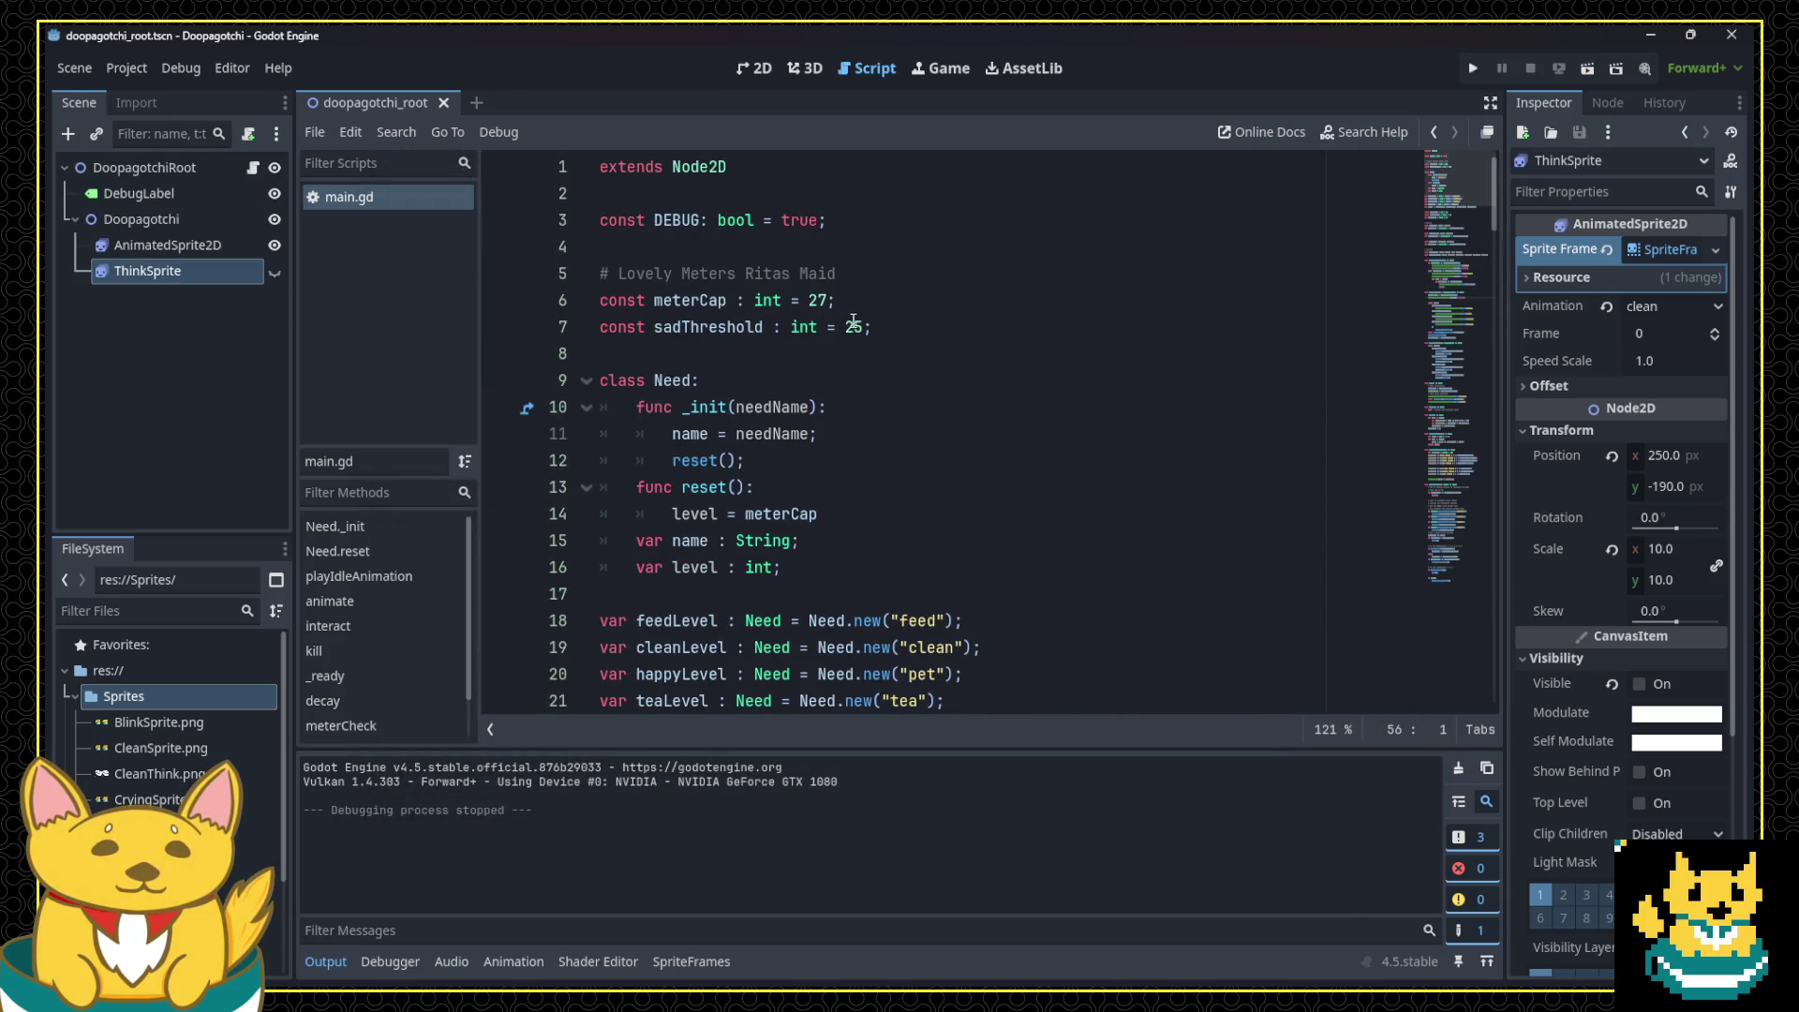
{"action": "left_click", "coordinate": [820, 301]}
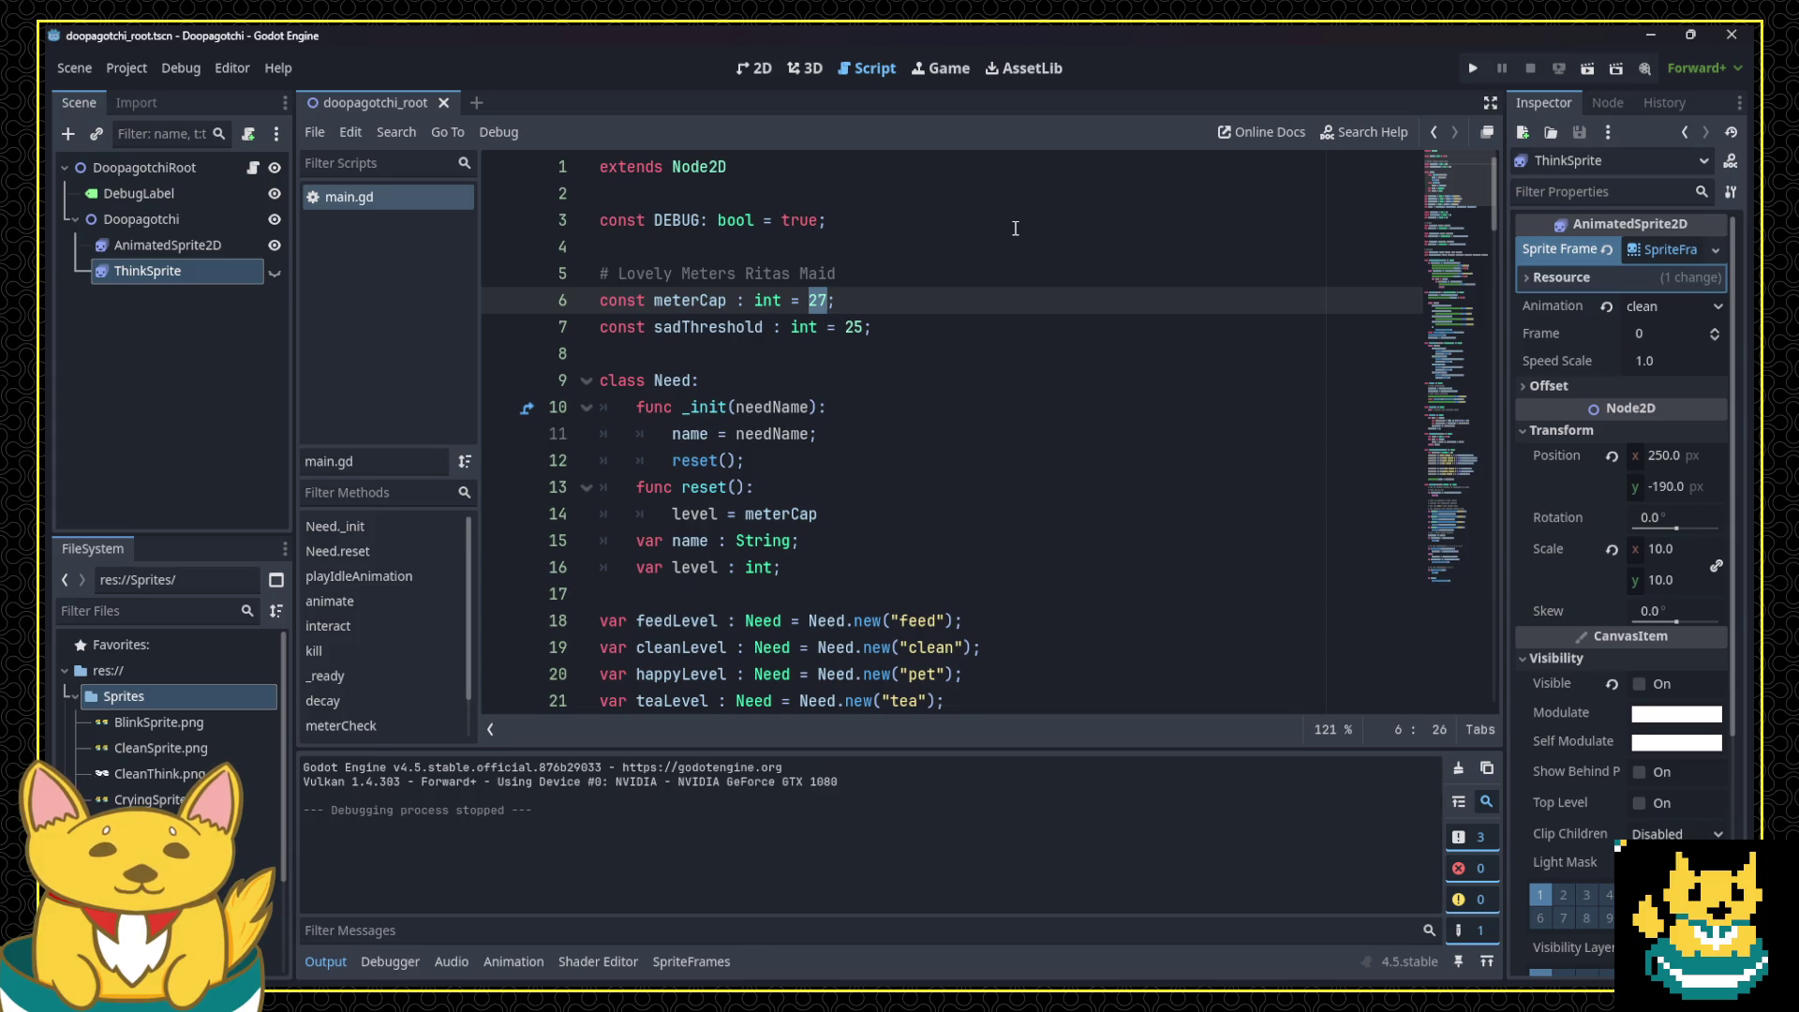
{"action": "type", "text": "35"}
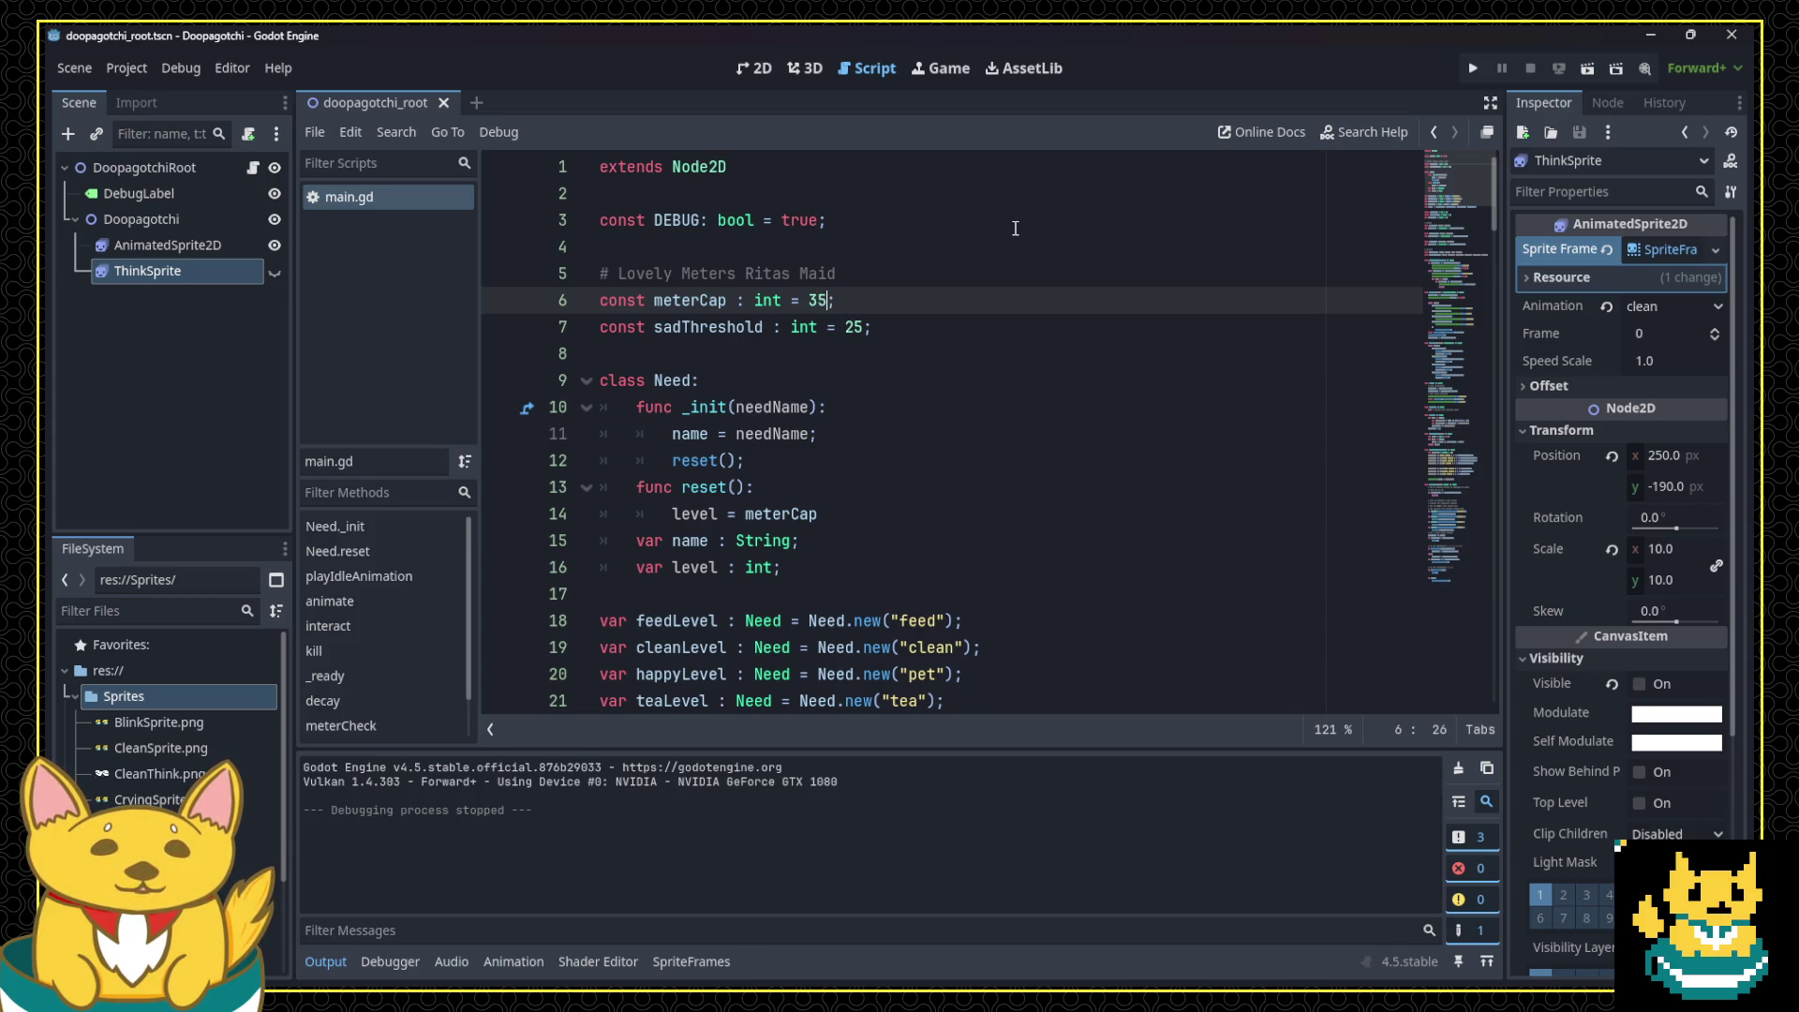
{"action": "left_click", "coordinate": [1015, 227]}
Step: Run the game, answer the feed, cleaning and teapot bubbles, and watch the pet die
{"action": "left_click", "coordinate": [1469, 75]}
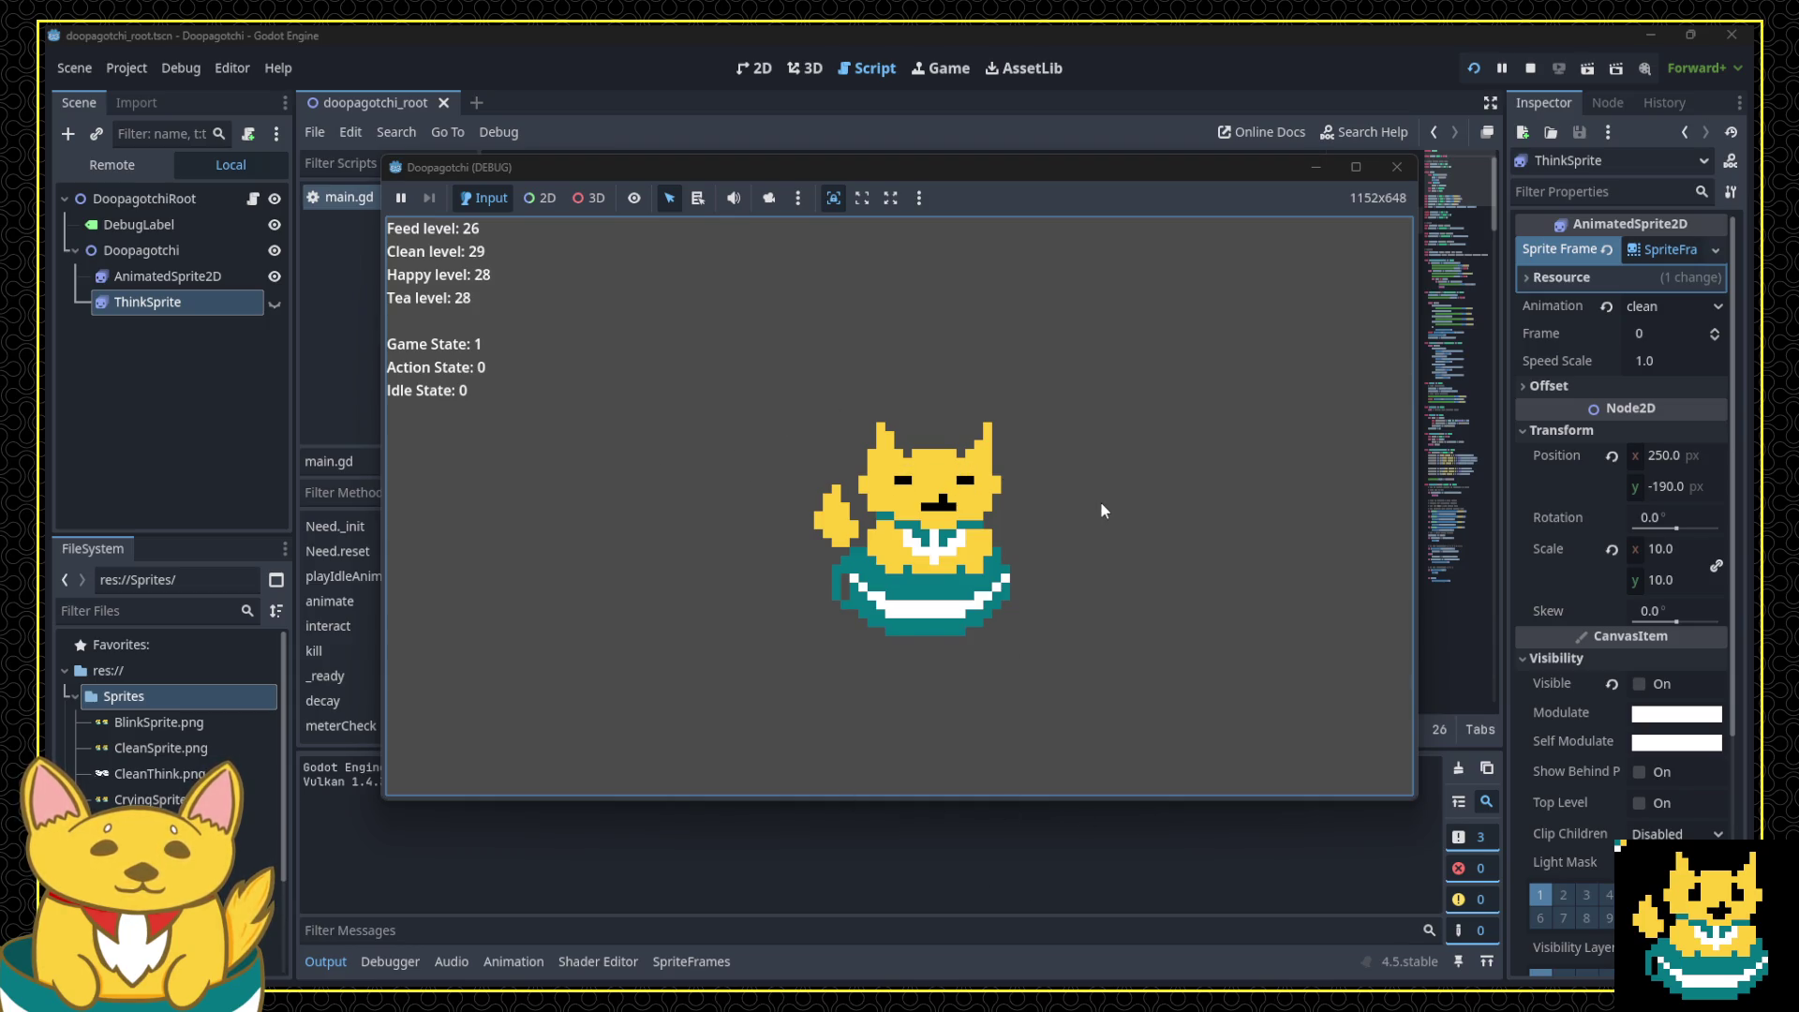
{"action": "key", "text": "1"}
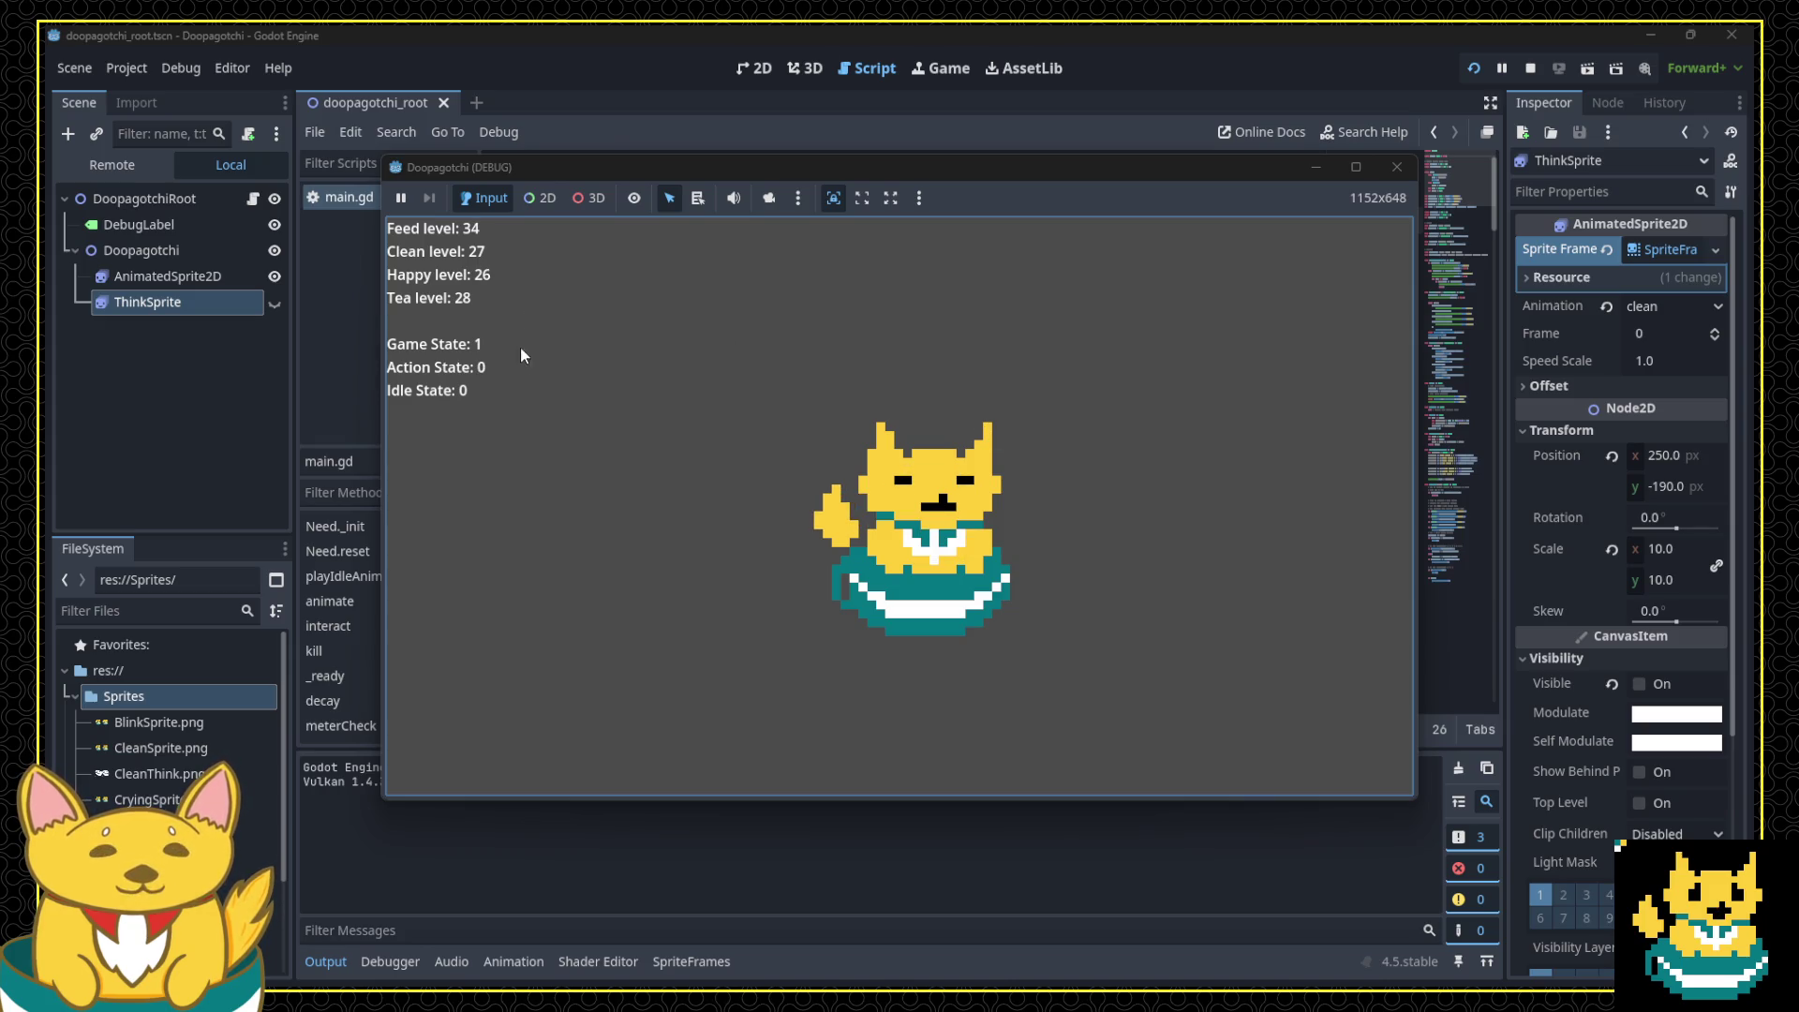
{"action": "left_click", "coordinate": [876, 473]}
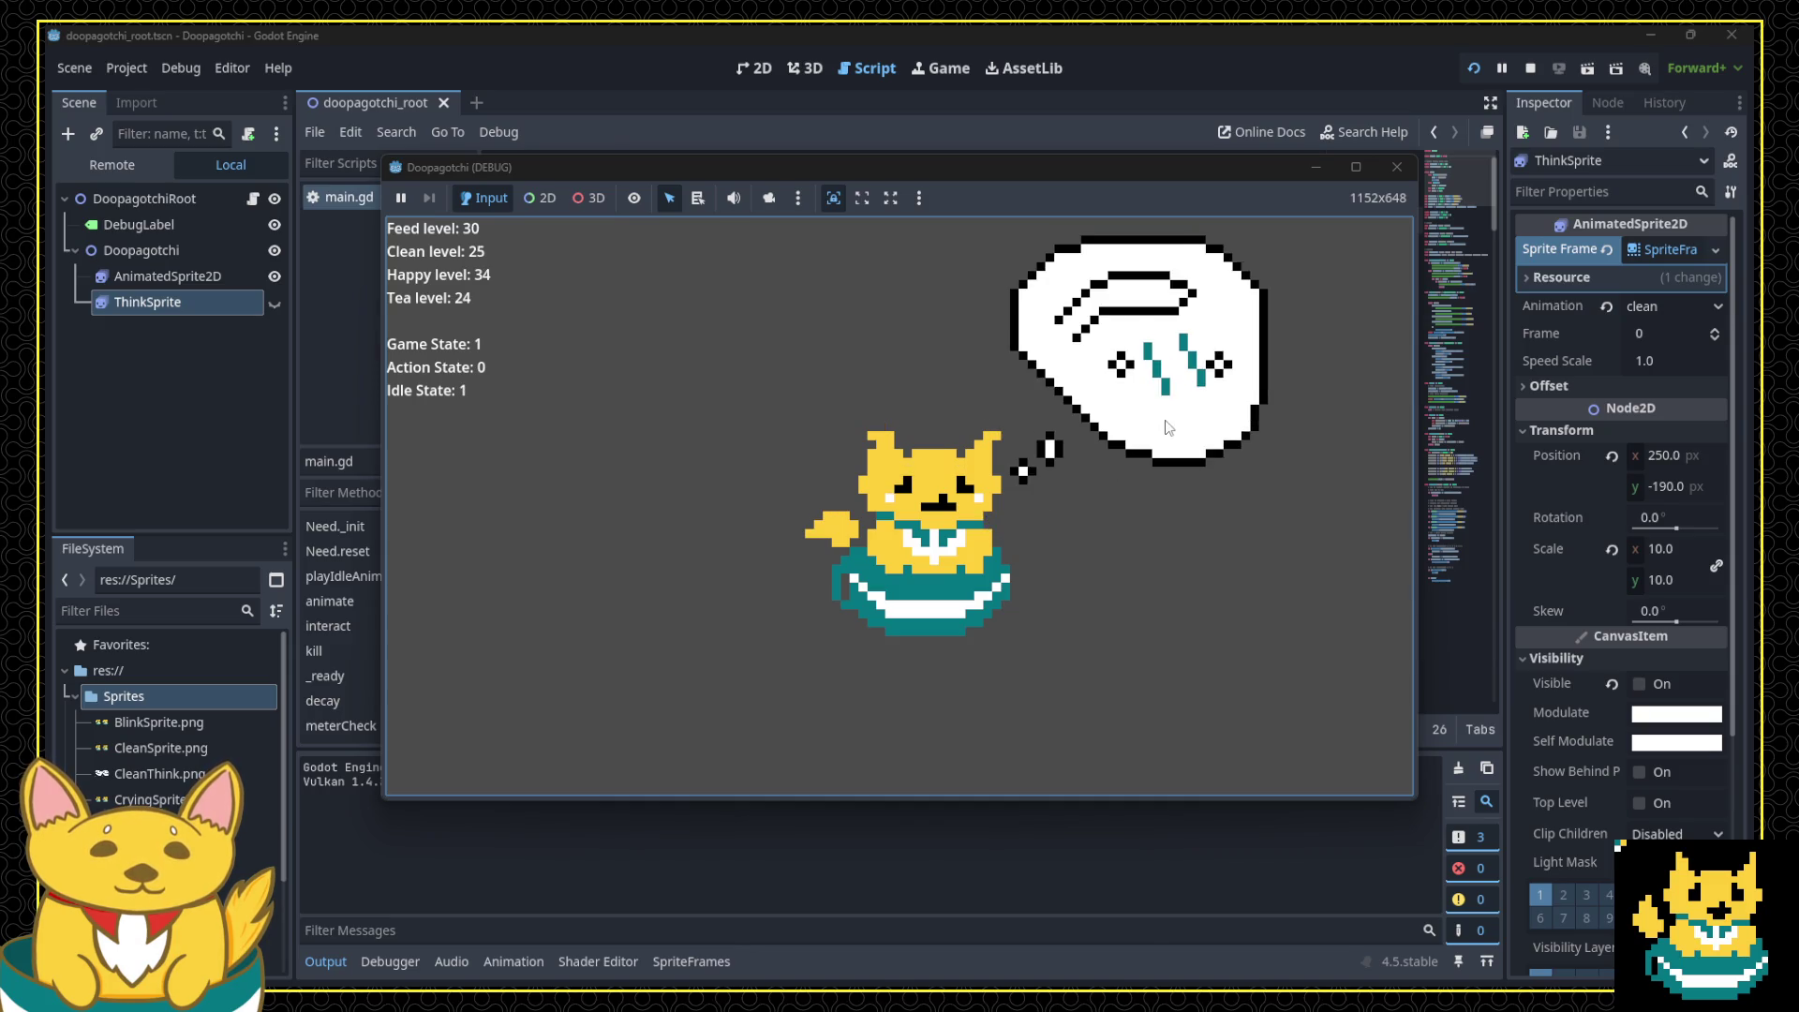
{"action": "left_click", "coordinate": [1167, 426]}
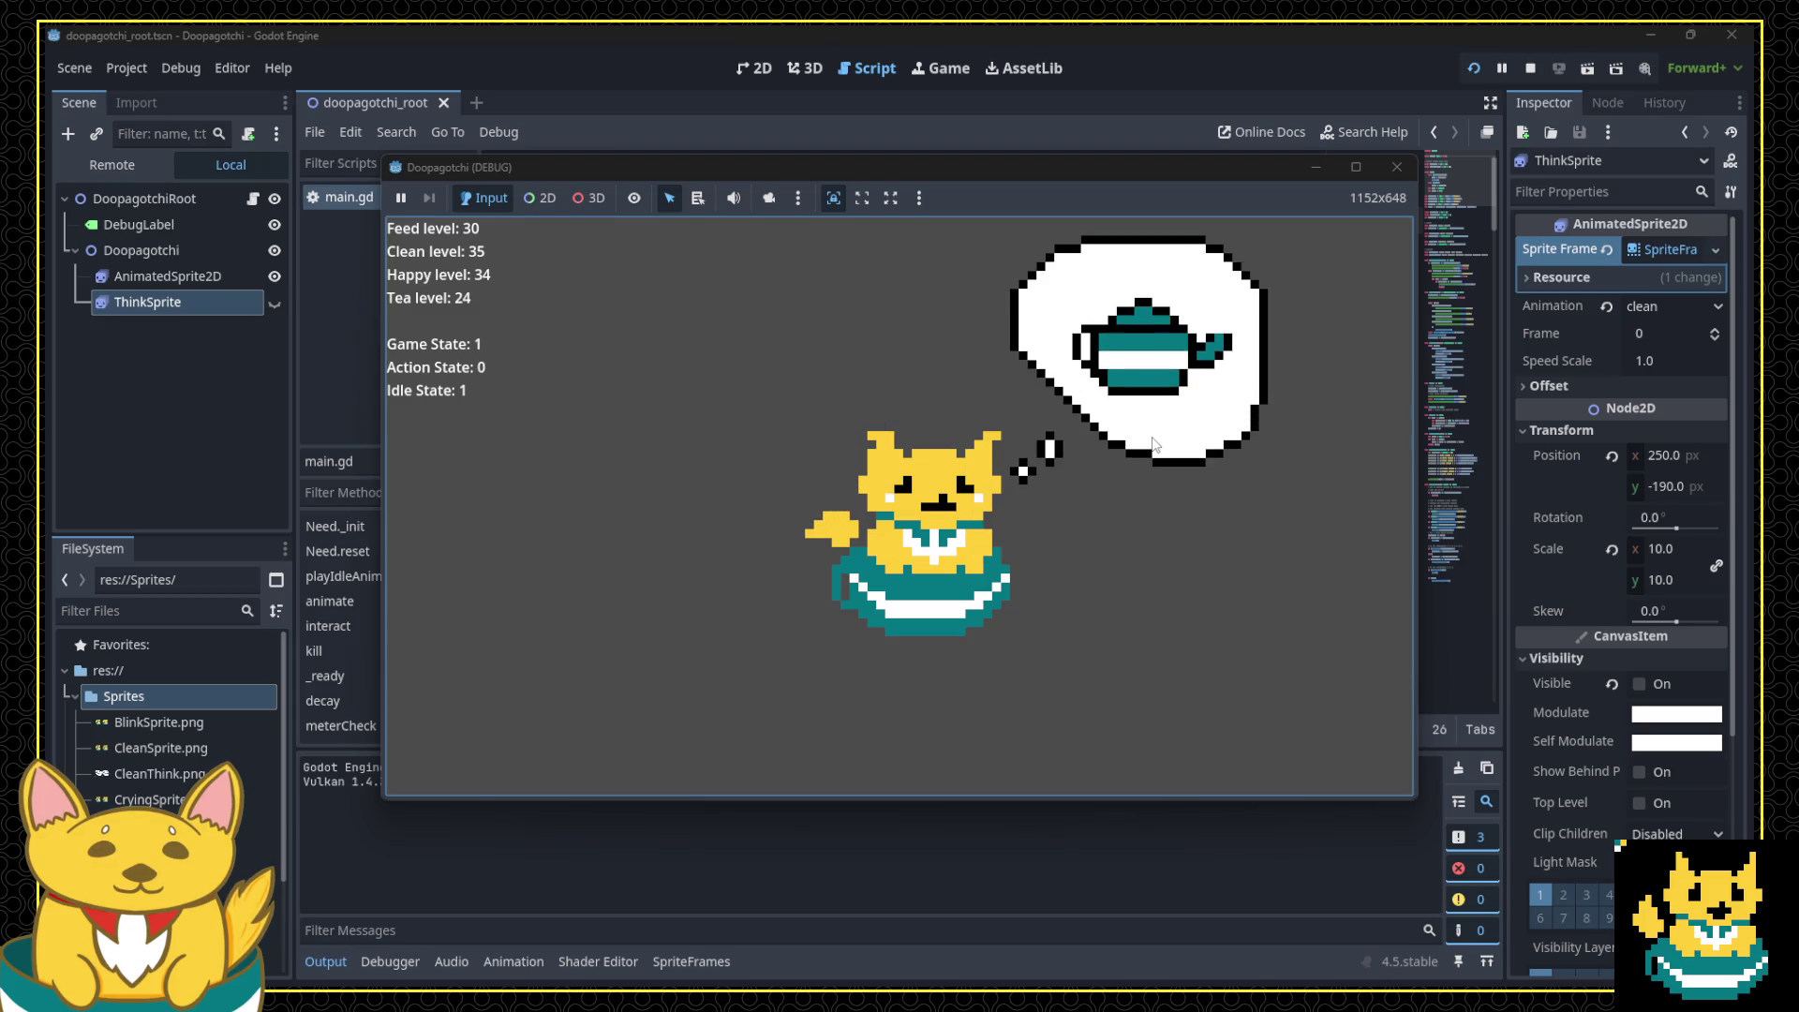
{"action": "left_click", "coordinate": [1153, 439]}
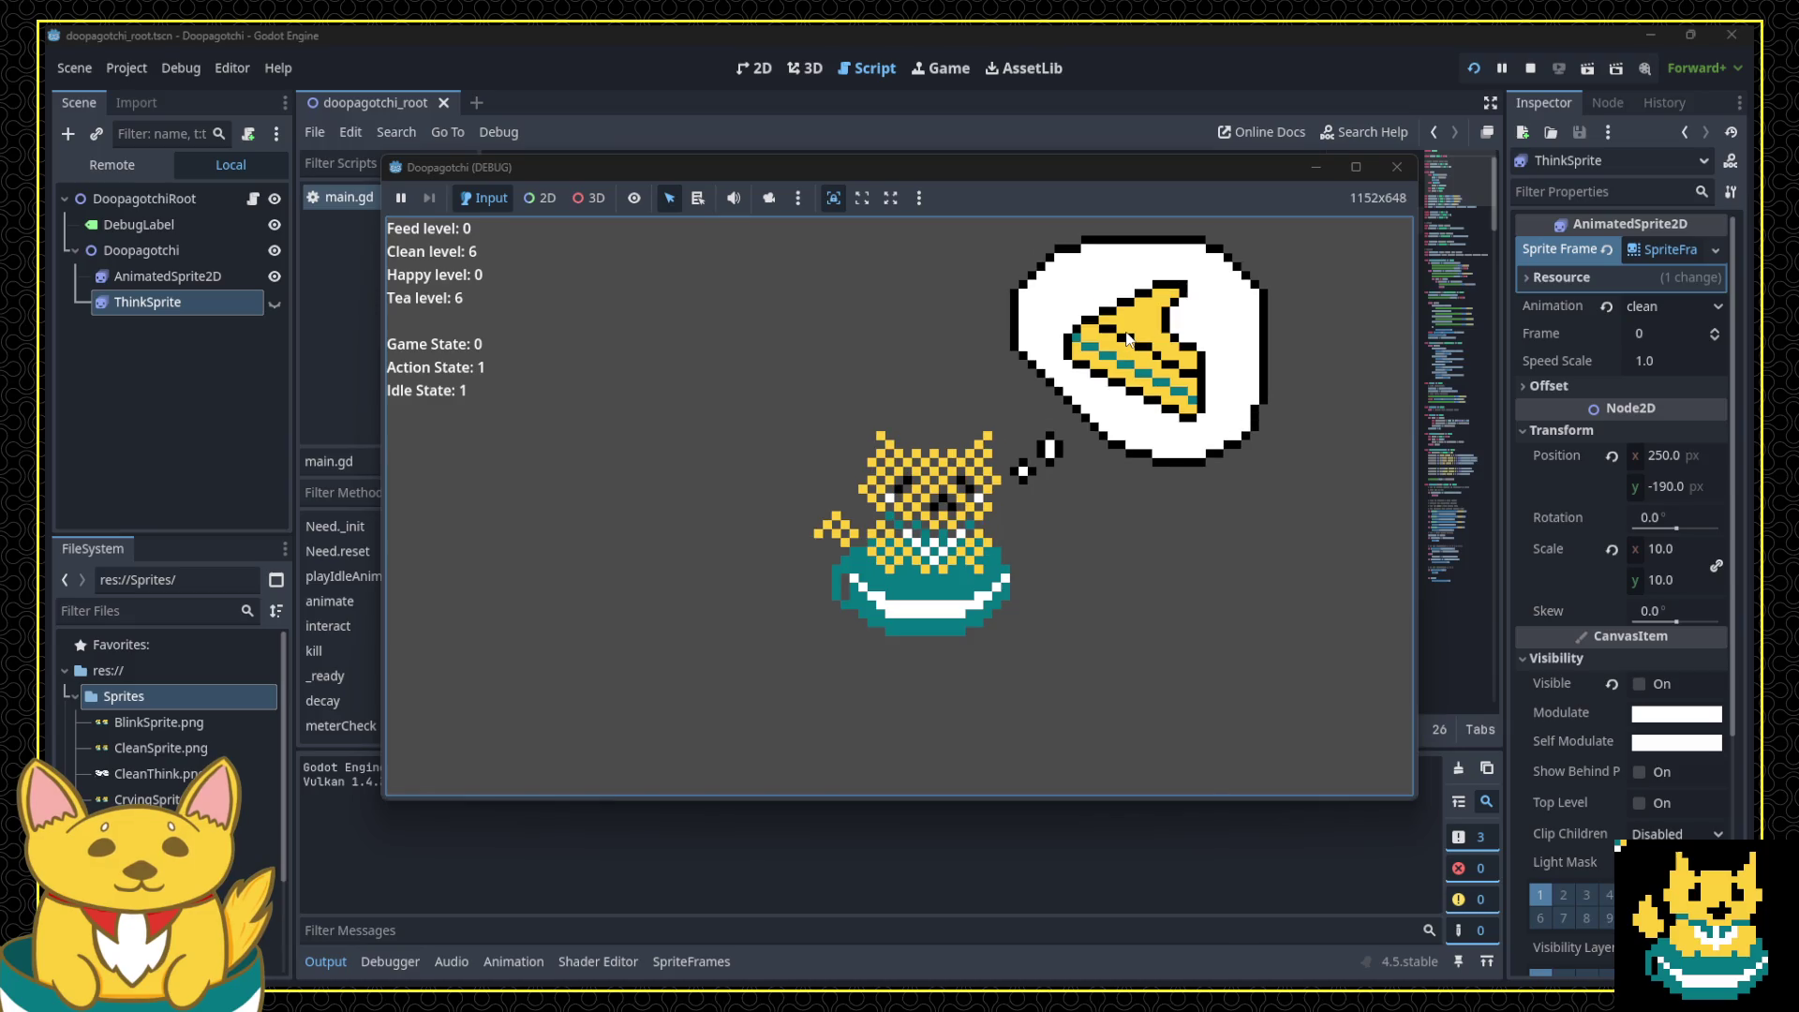
{"action": "left_click", "coordinate": [1397, 168]}
Step: Search main.gd for the kill function
{"action": "scroll", "coordinate": [801, 412], "scroll_direction": "down", "scroll_amount": 5}
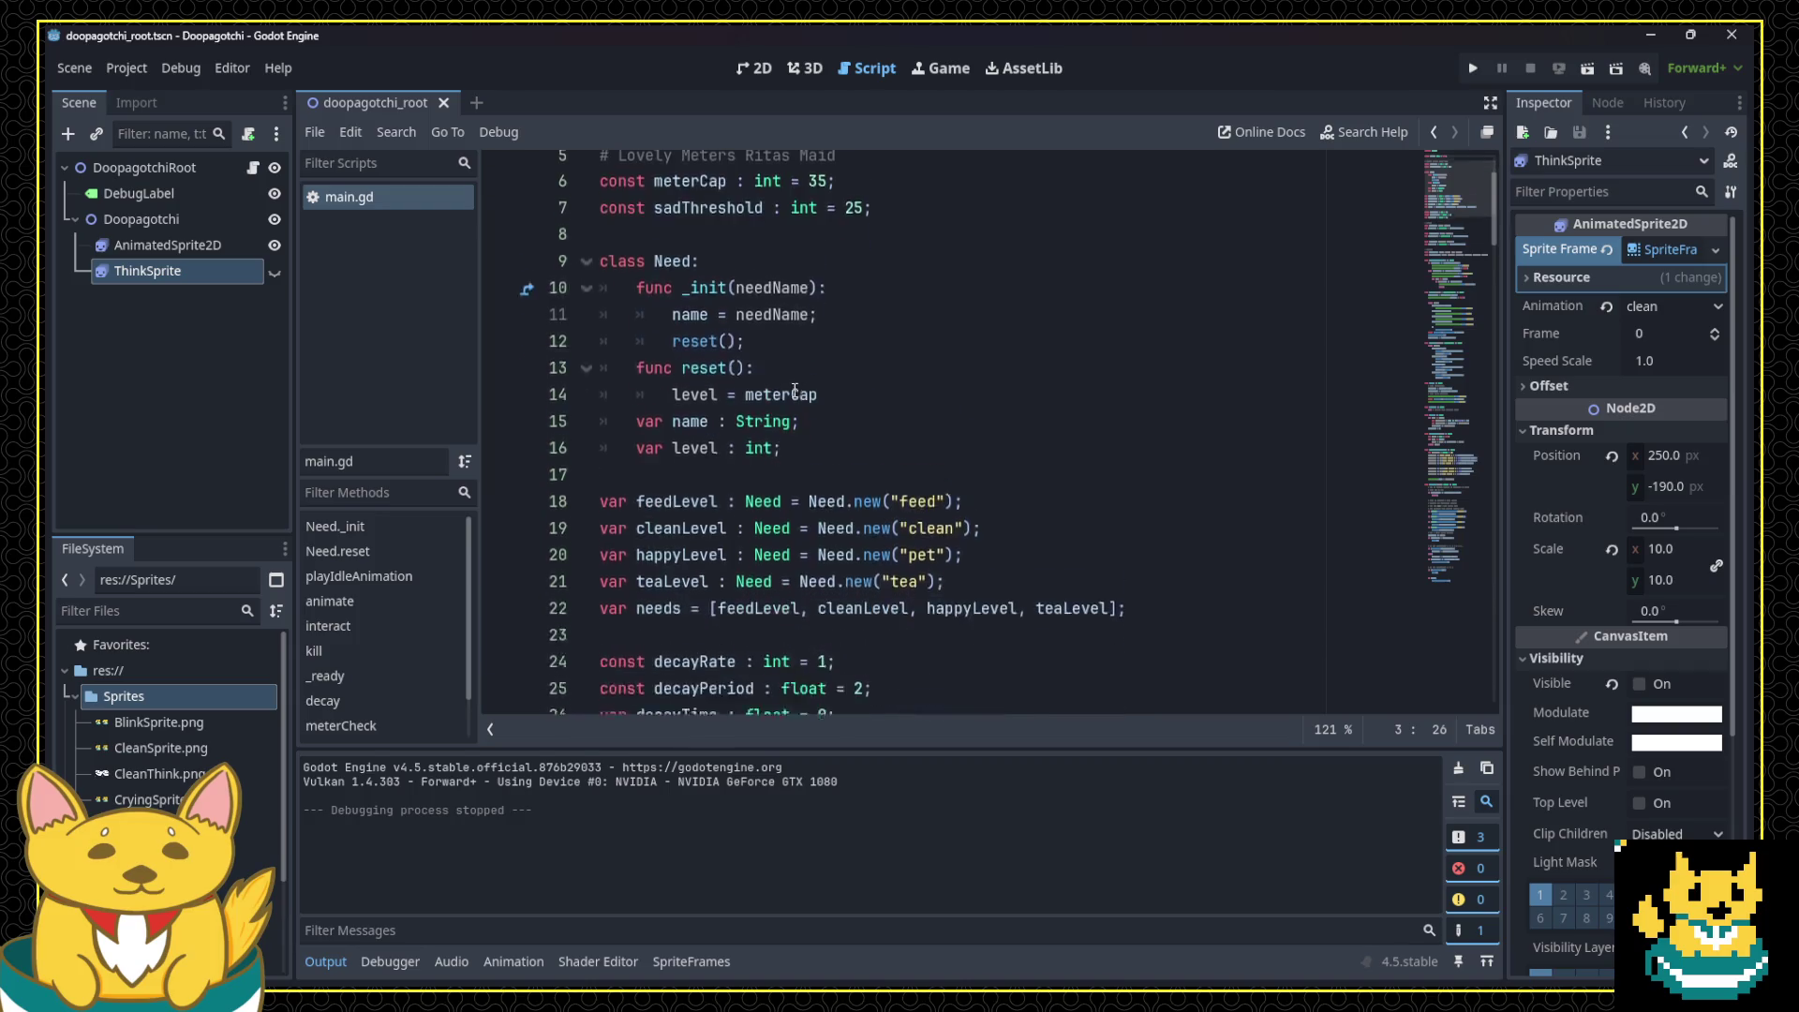
{"action": "scroll", "coordinate": [802, 412], "scroll_direction": "down", "scroll_amount": 10}
{"action": "left_click", "coordinate": [803, 413]}
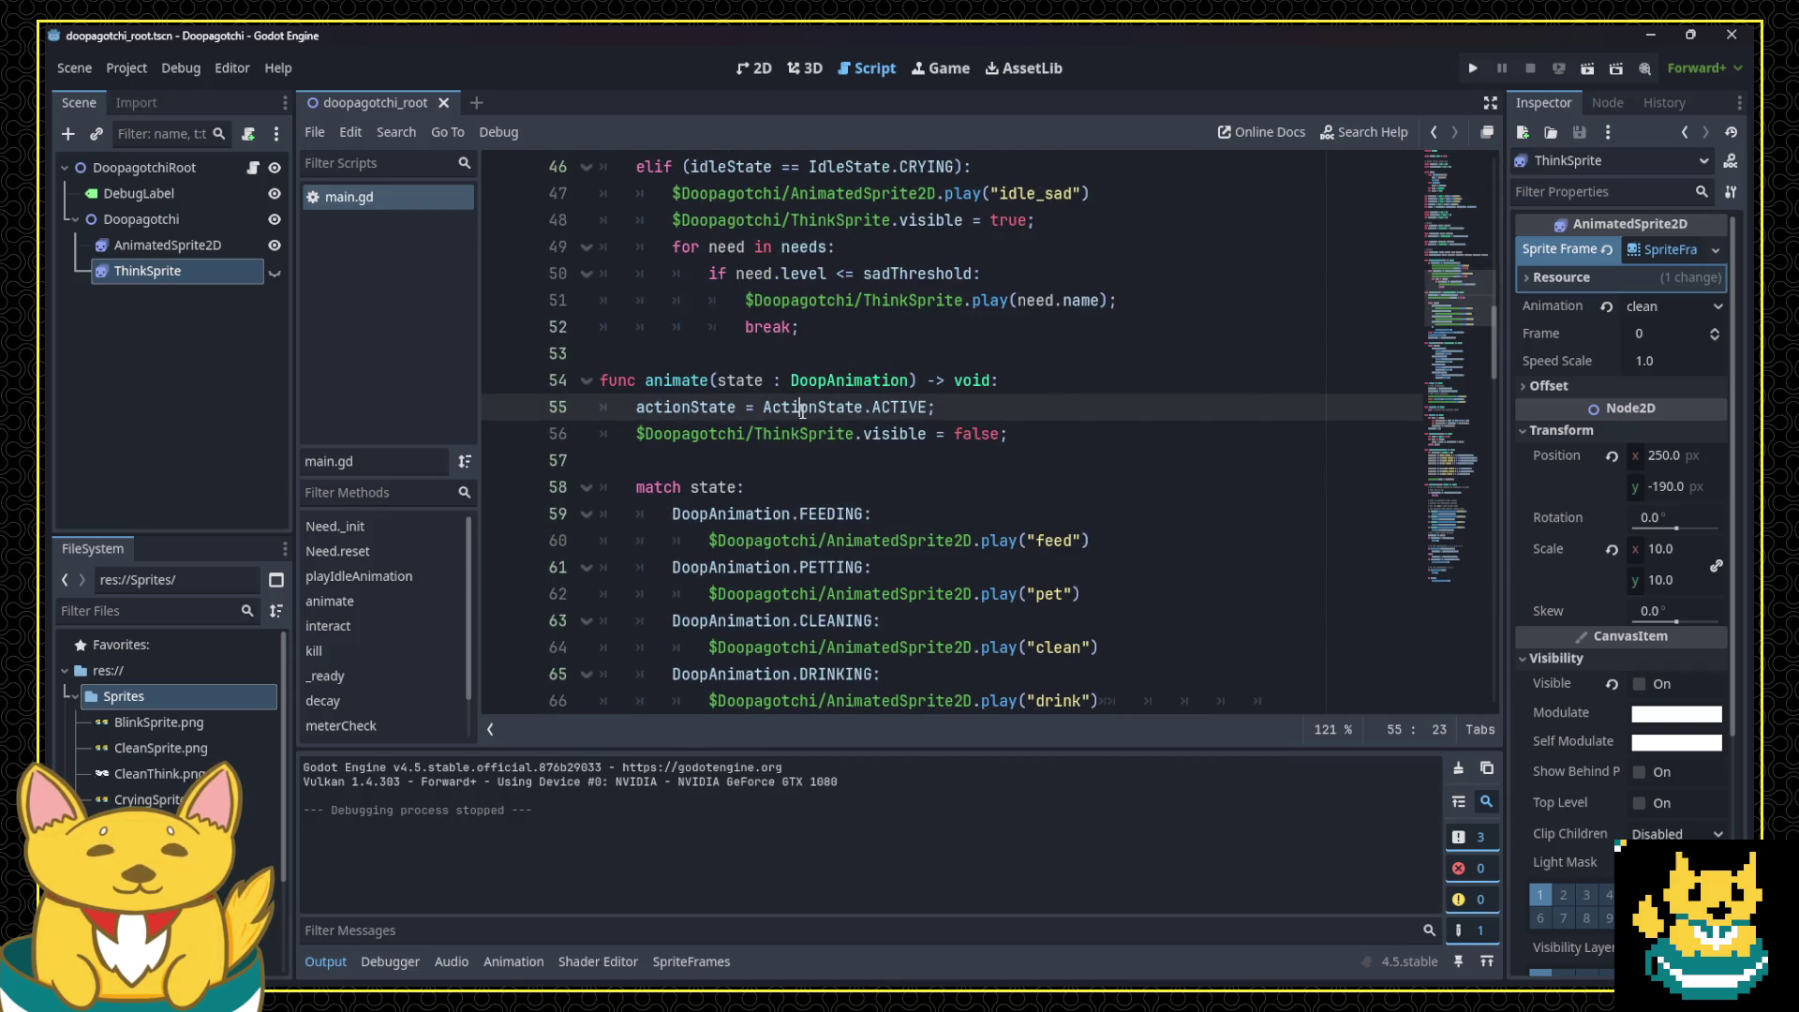
{"action": "key", "text": "ctrl+f"}
{"action": "type", "text": "d"}
{"action": "key", "text": "Return"}
{"action": "key", "text": "Return"}
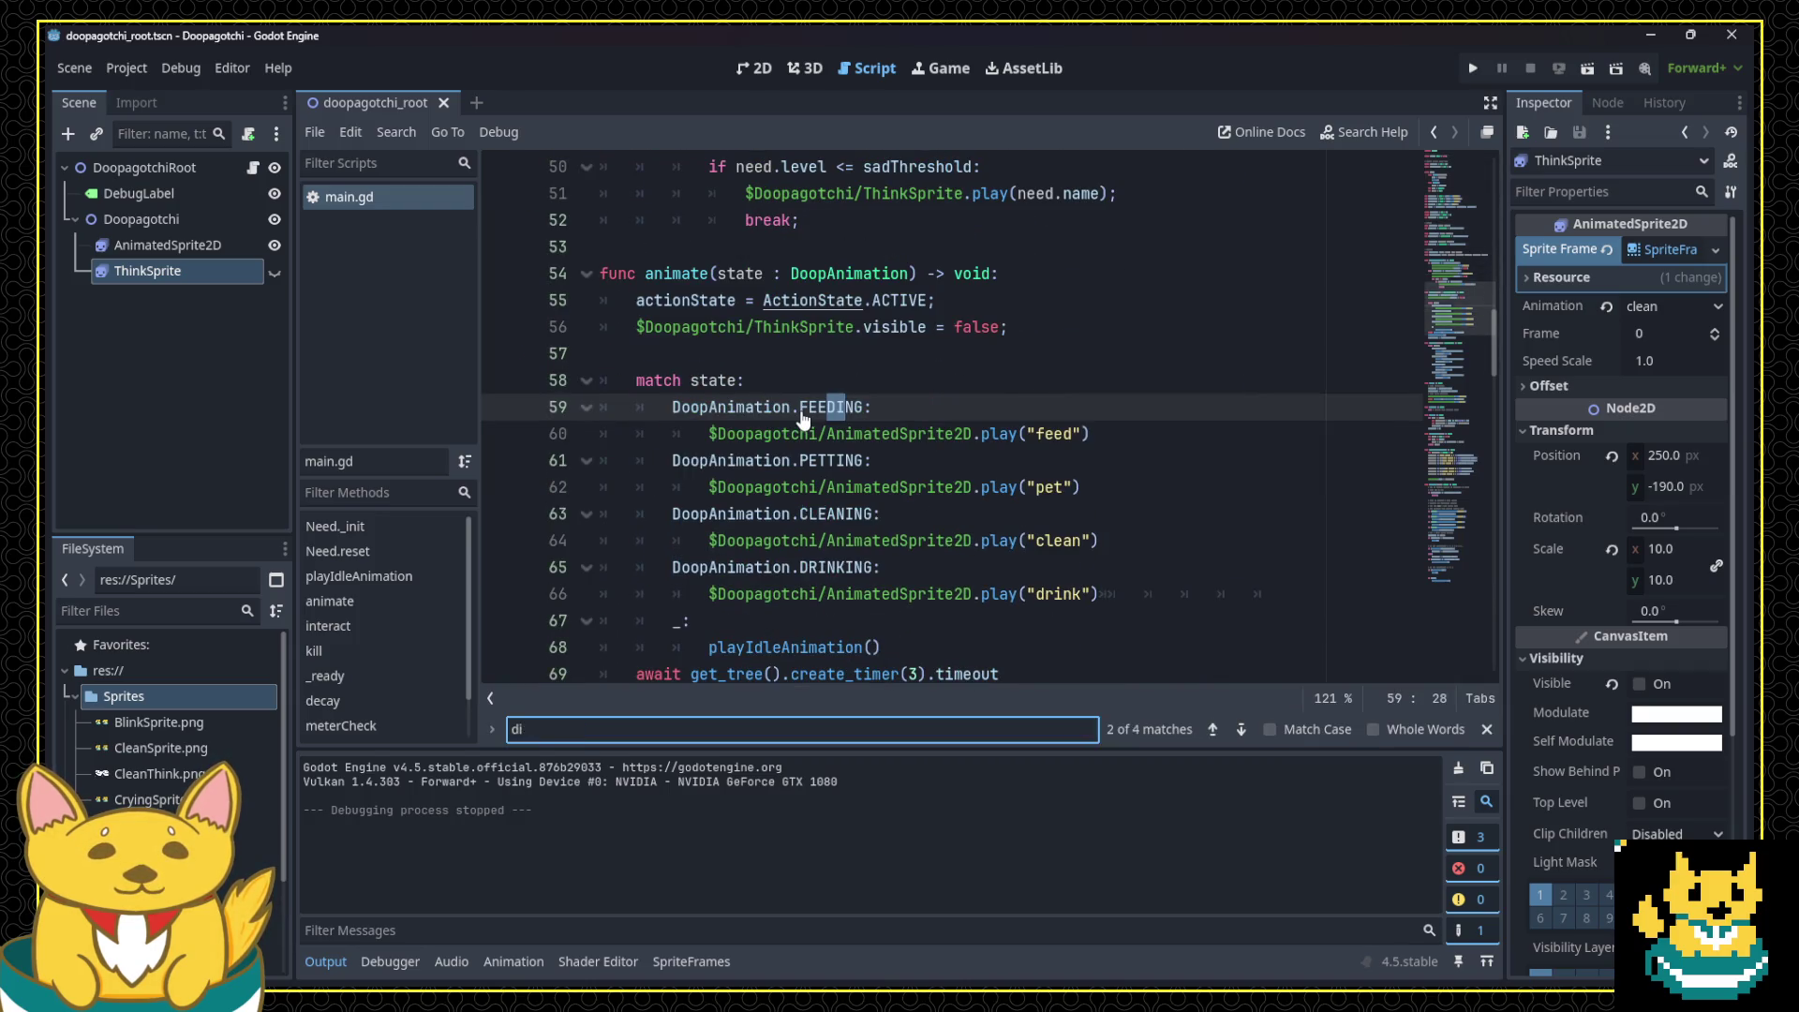
{"action": "key", "text": "BackSpace"}
{"action": "type", "text": "kill"}
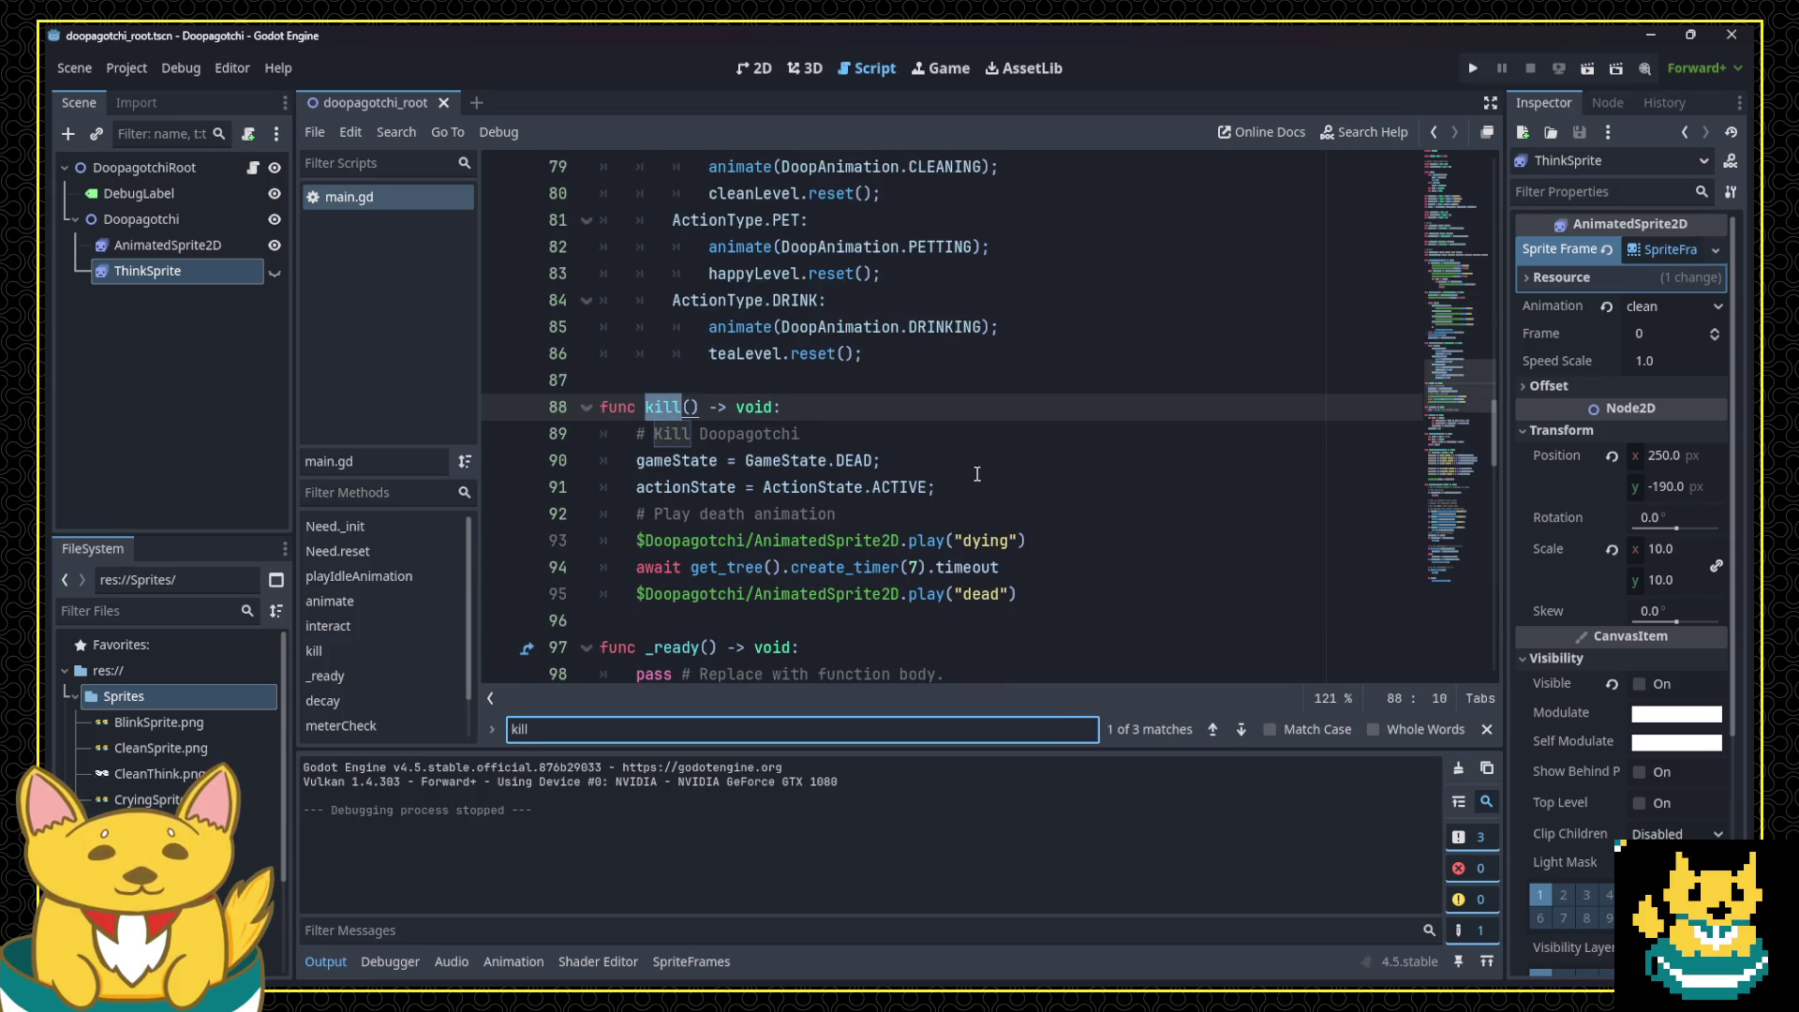
Step: Add ThinkSprite.visible = false; after the ActionState line in kill()
{"action": "left_click", "coordinate": [980, 486]}
{"action": "type", "text": "$Doopagotchi/ThinkSprite.visible = true;"}
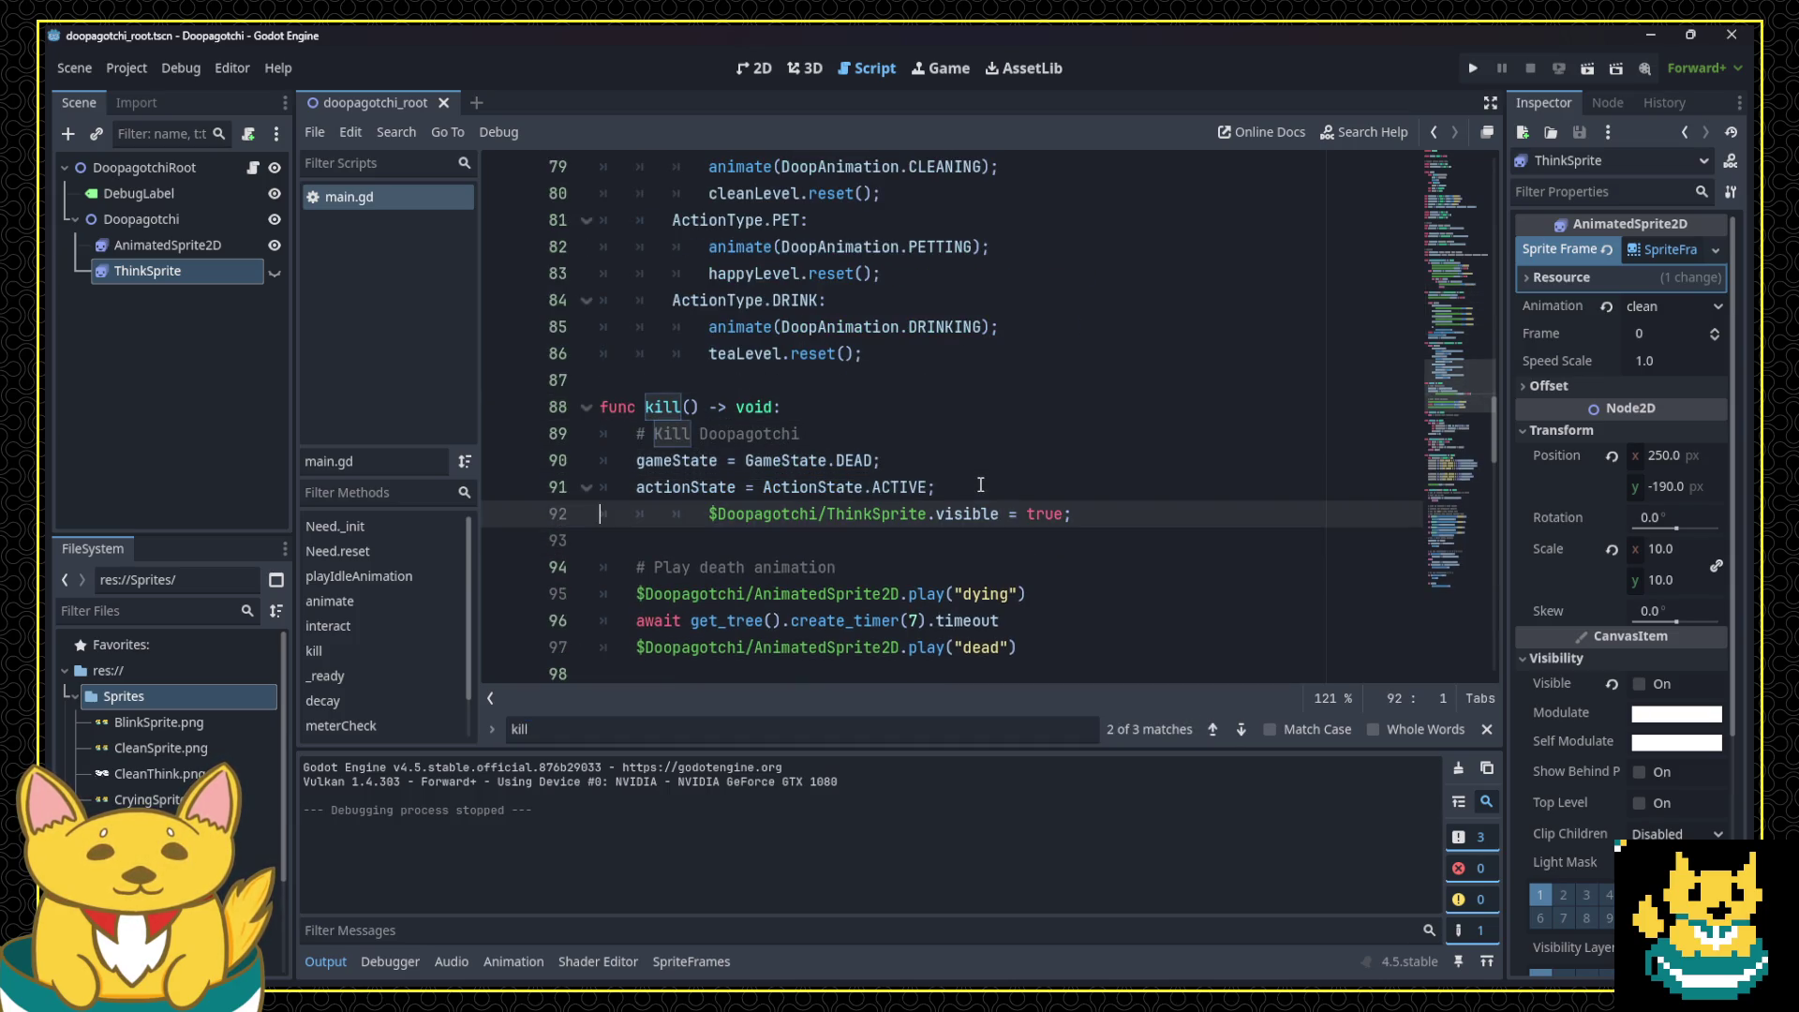
{"action": "key", "text": "End"}
{"action": "key", "text": "BackSpace"}
{"action": "key", "text": "BackSpace"}
{"action": "key", "text": "BackSpace"}
{"action": "type", "text": "false;"}
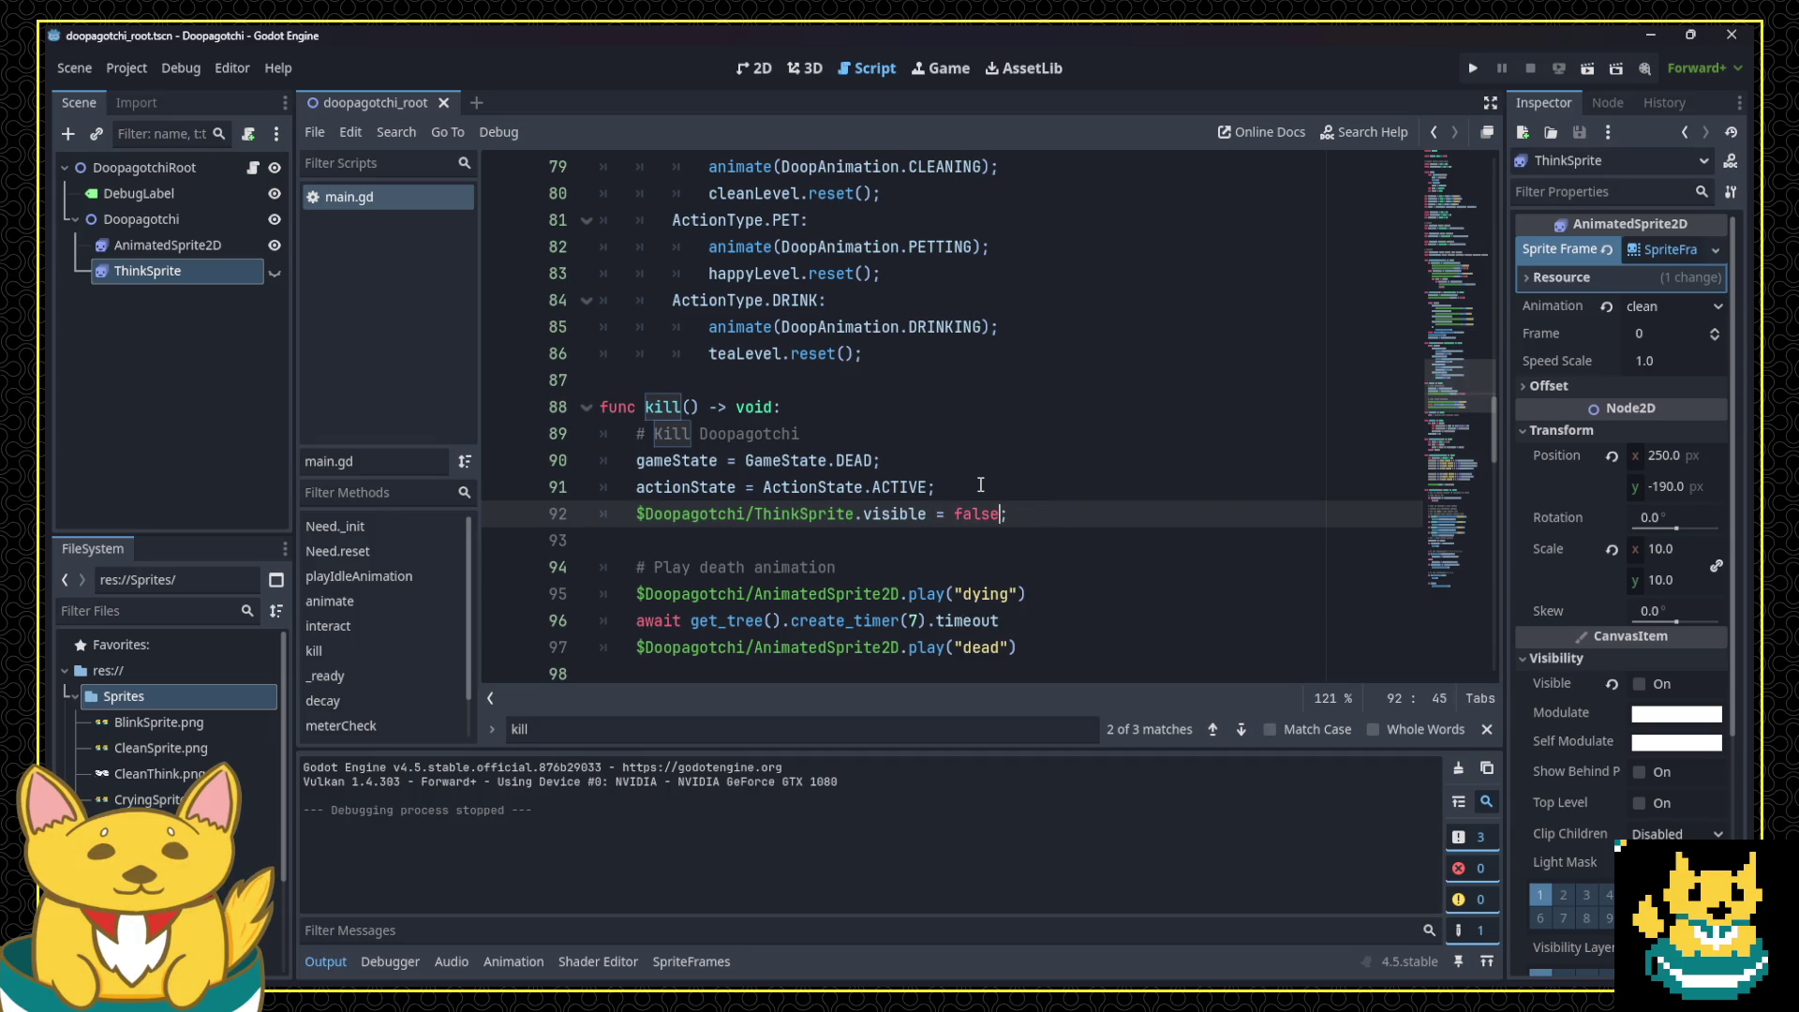
Step: Add the comment '# Hide any active thoughts' above it, preceded by a blank line
{"action": "key", "text": "Home"}
{"action": "key", "text": "Return"}
{"action": "key", "text": "Up"}
{"action": "type", "text": "# Hidea"}
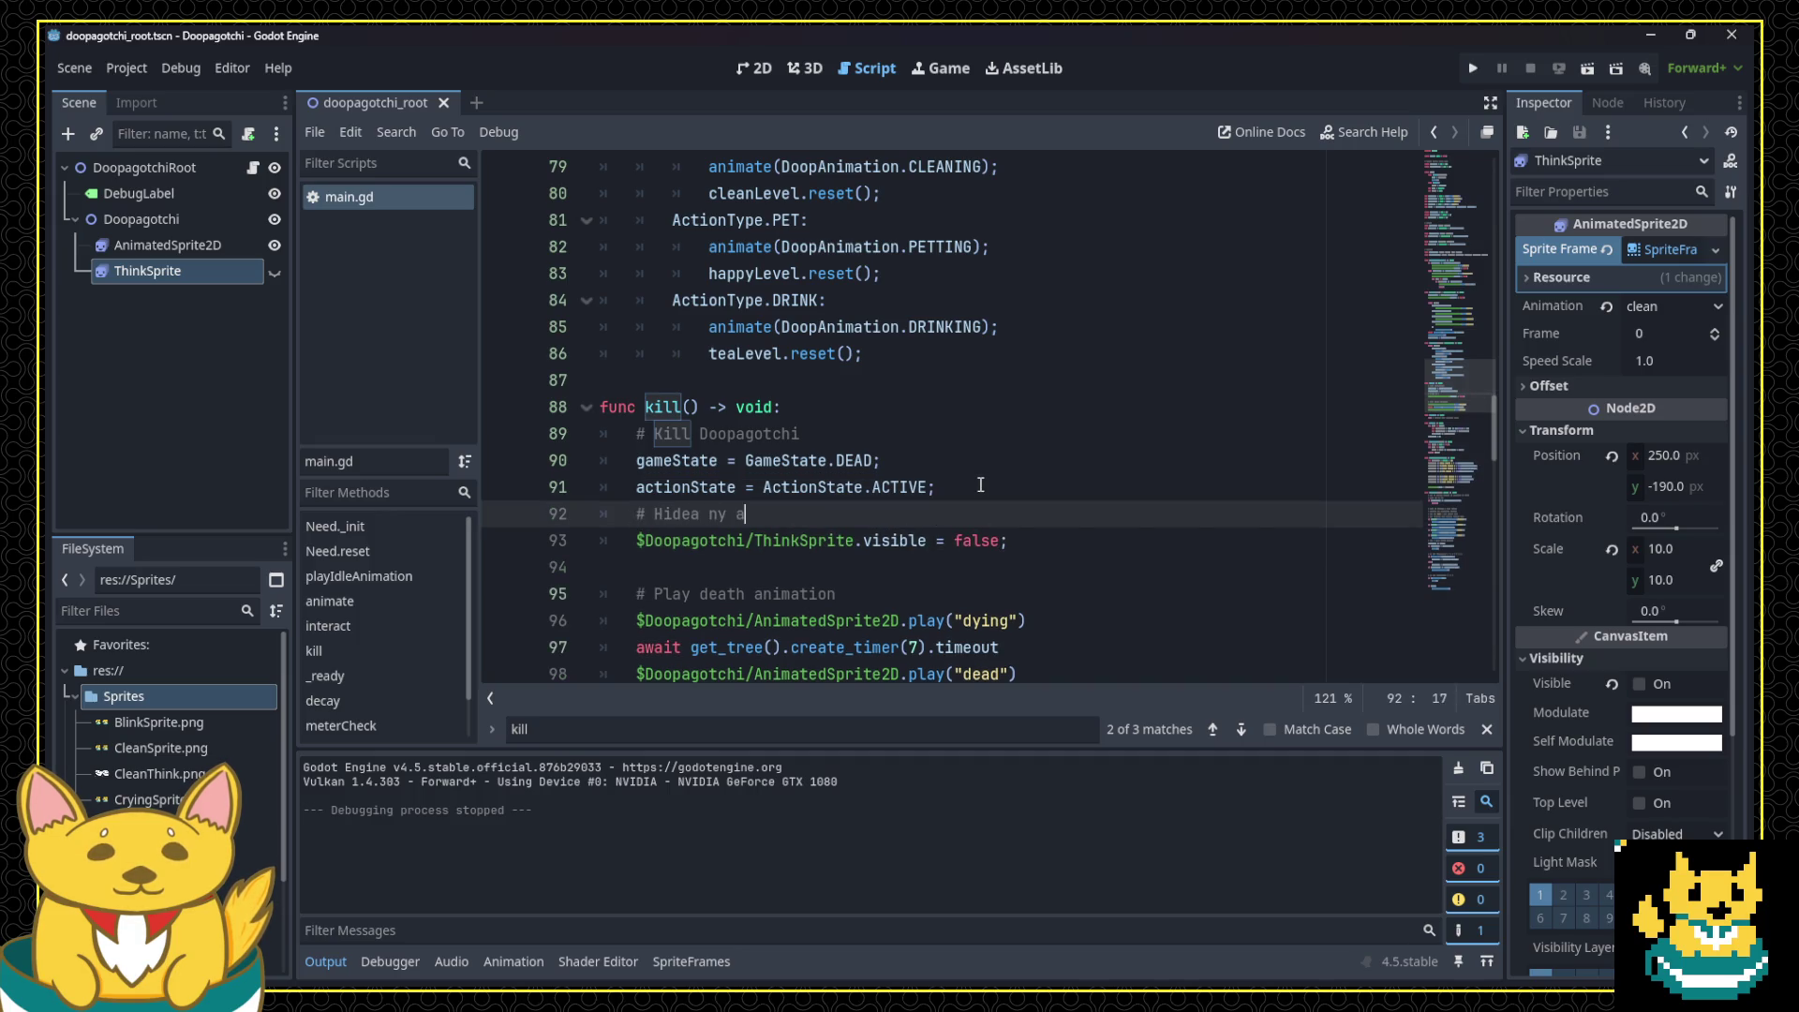
{"action": "key", "text": "BackSpace"}
{"action": "type", "text": "any active thoughts"}
{"action": "key", "text": "Home"}
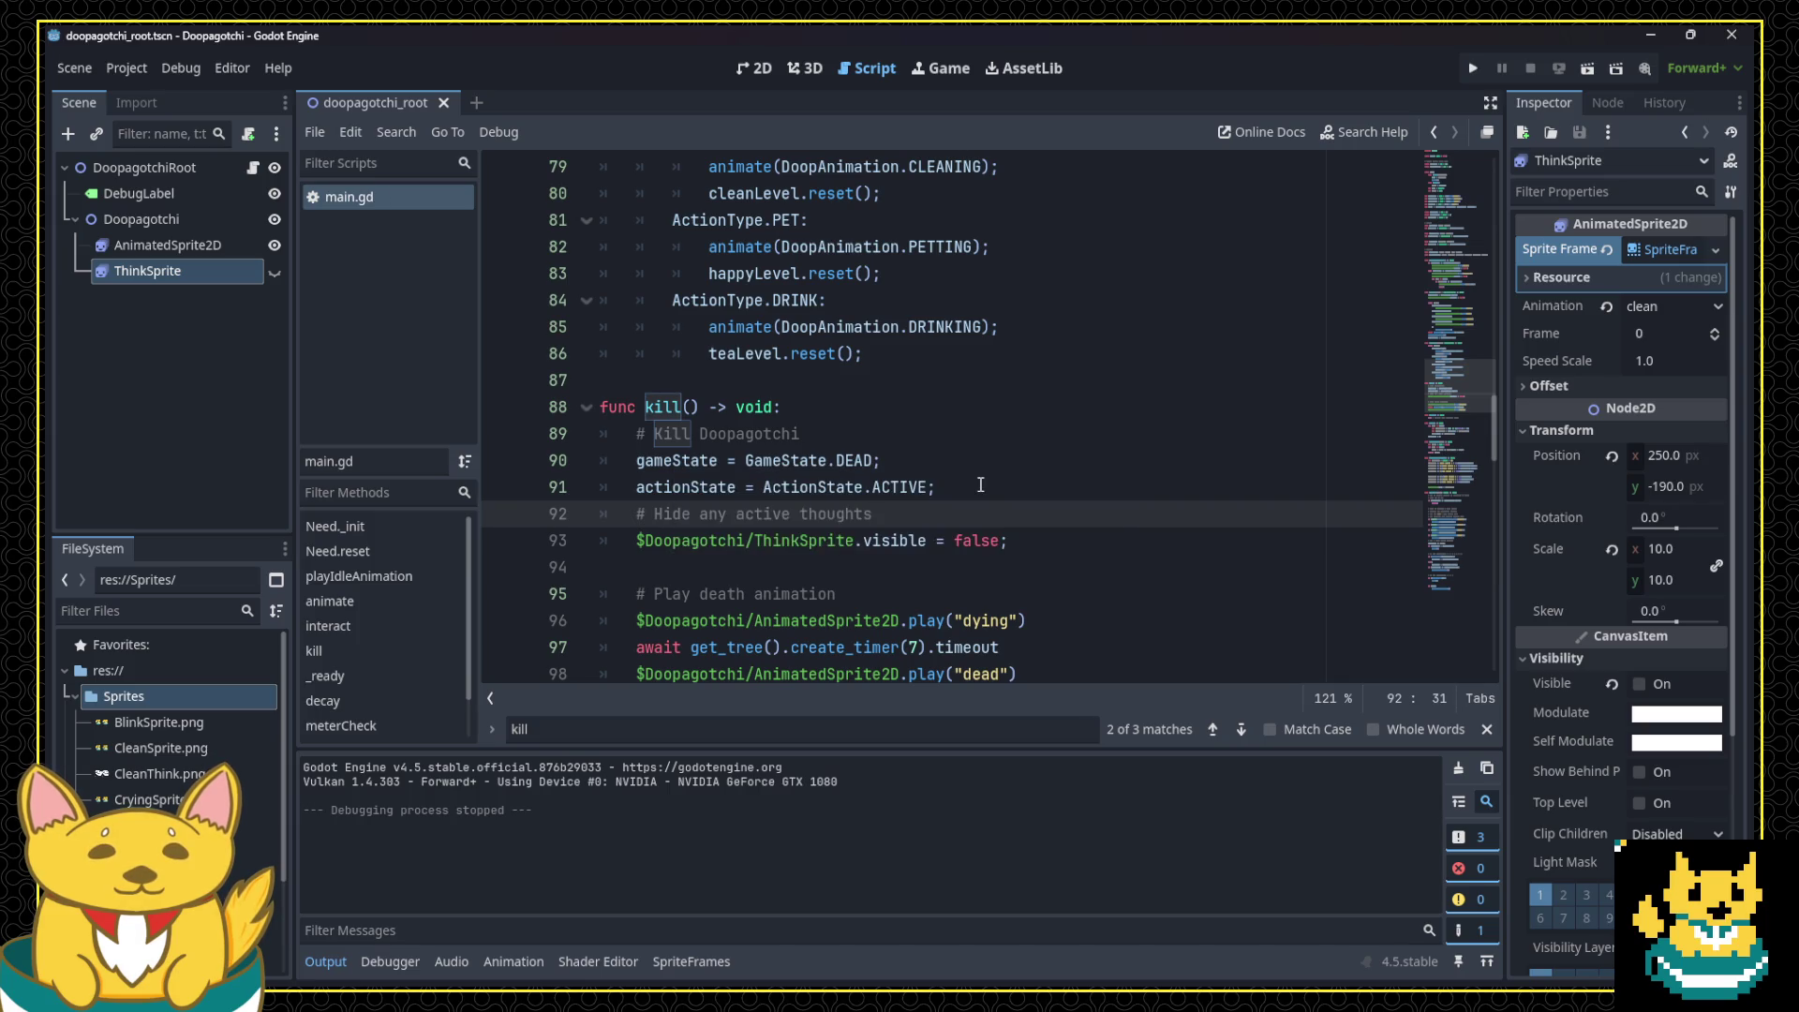
{"action": "key", "text": "Return"}
Step: Change meterCap from 35 to 2 and rerun the game to check the dead pet
{"action": "left_click_drag", "start_coordinate": [1461, 403], "coordinate": [1463, 155]}
{"action": "double_click", "coordinate": [818, 300]}
{"action": "type", "text": "2"}
{"action": "left_click", "coordinate": [1465, 71]}
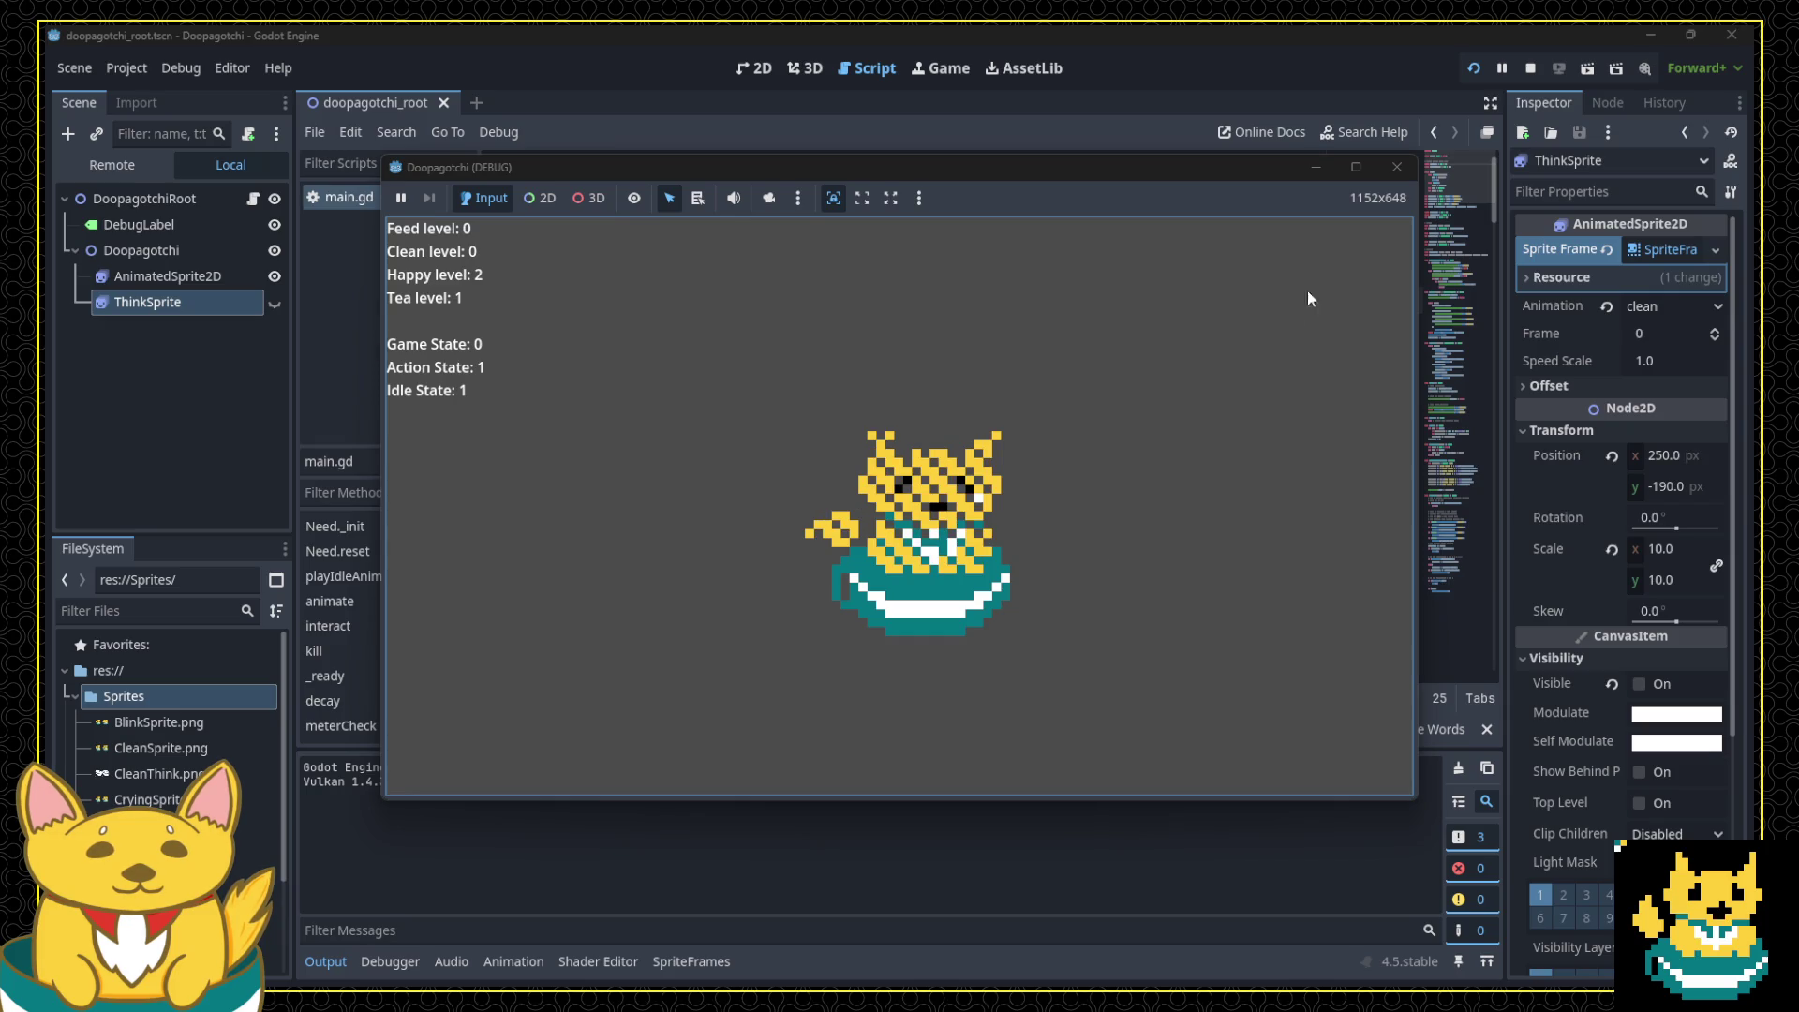
{"action": "left_click", "coordinate": [1400, 167]}
Step: Change meterCap to 100 and save main.gd
{"action": "key", "text": "BackSpace"}
{"action": "key", "text": "BackSpace"}
{"action": "type", "text": "10.0"}
{"action": "key", "text": "ctrl+s"}
Step: Replace the decayPeriod value 2 with 60 and save the script again
{"action": "scroll", "coordinate": [860, 480], "scroll_direction": "down", "scroll_amount": 5}
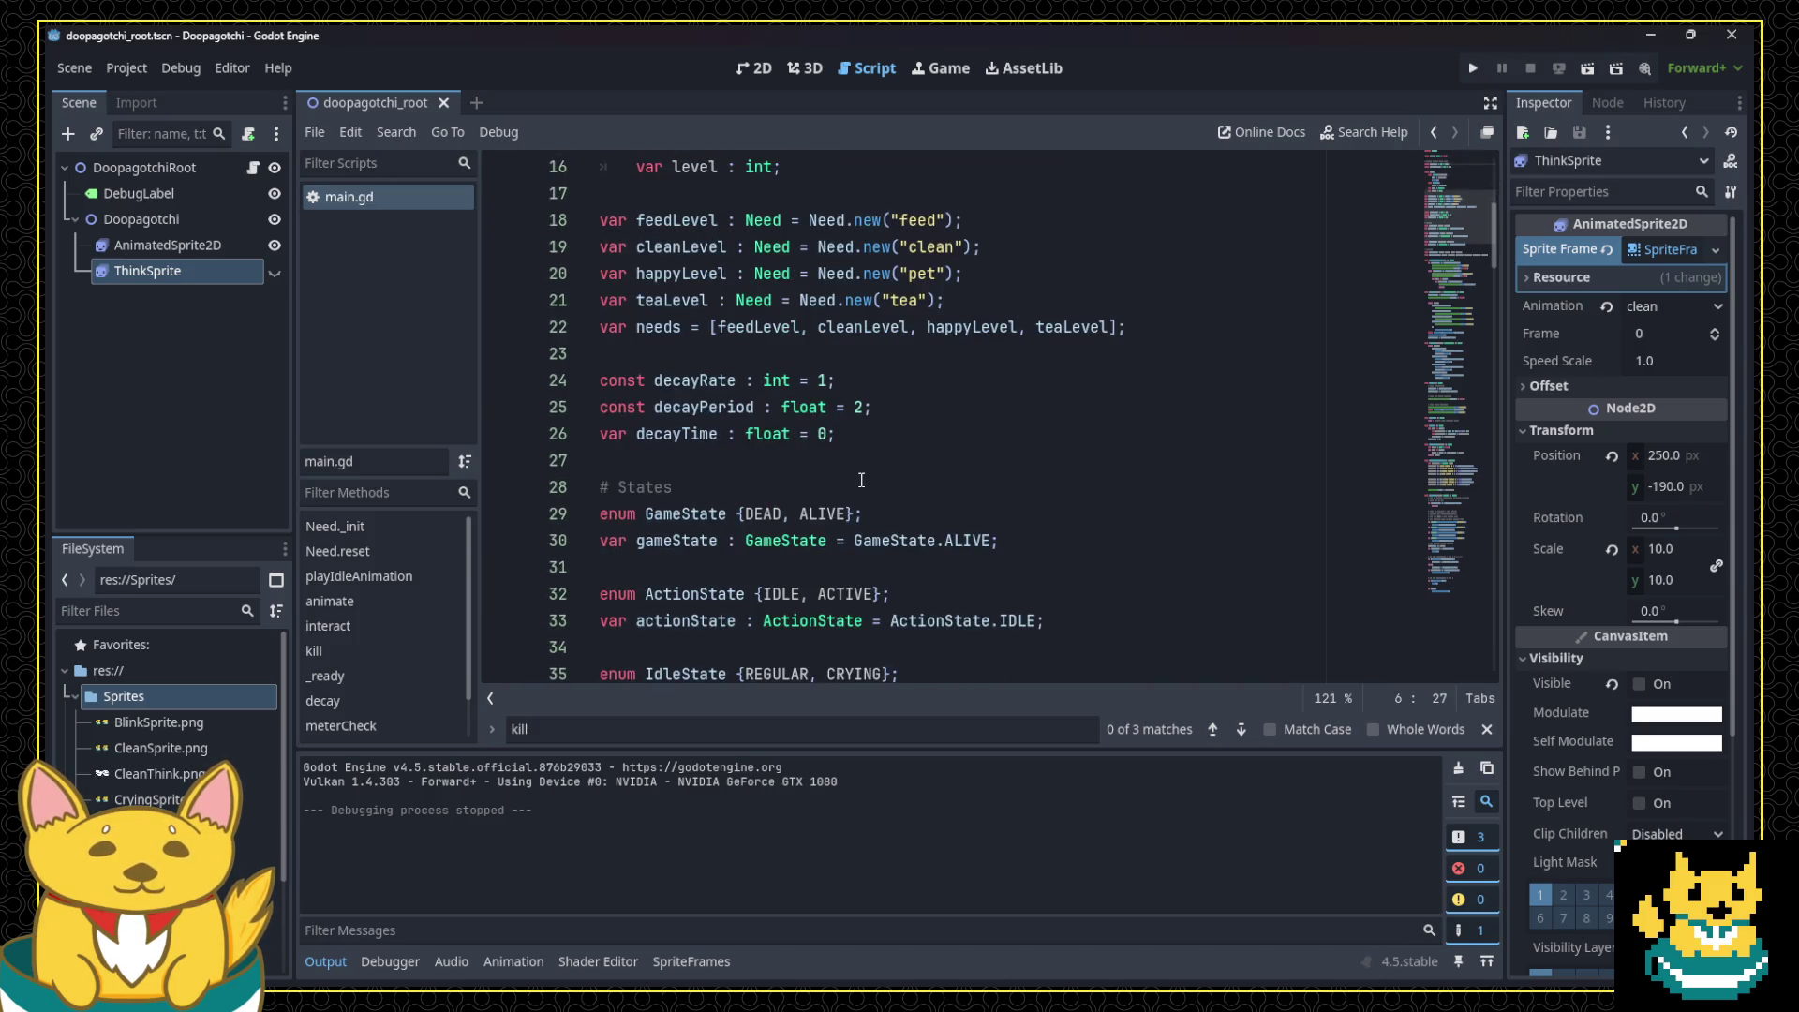
{"action": "left_click", "coordinate": [871, 412]}
{"action": "key", "text": "BackSpace"}
{"action": "type", "text": "60"}
{"action": "key", "text": "ctrl+s"}
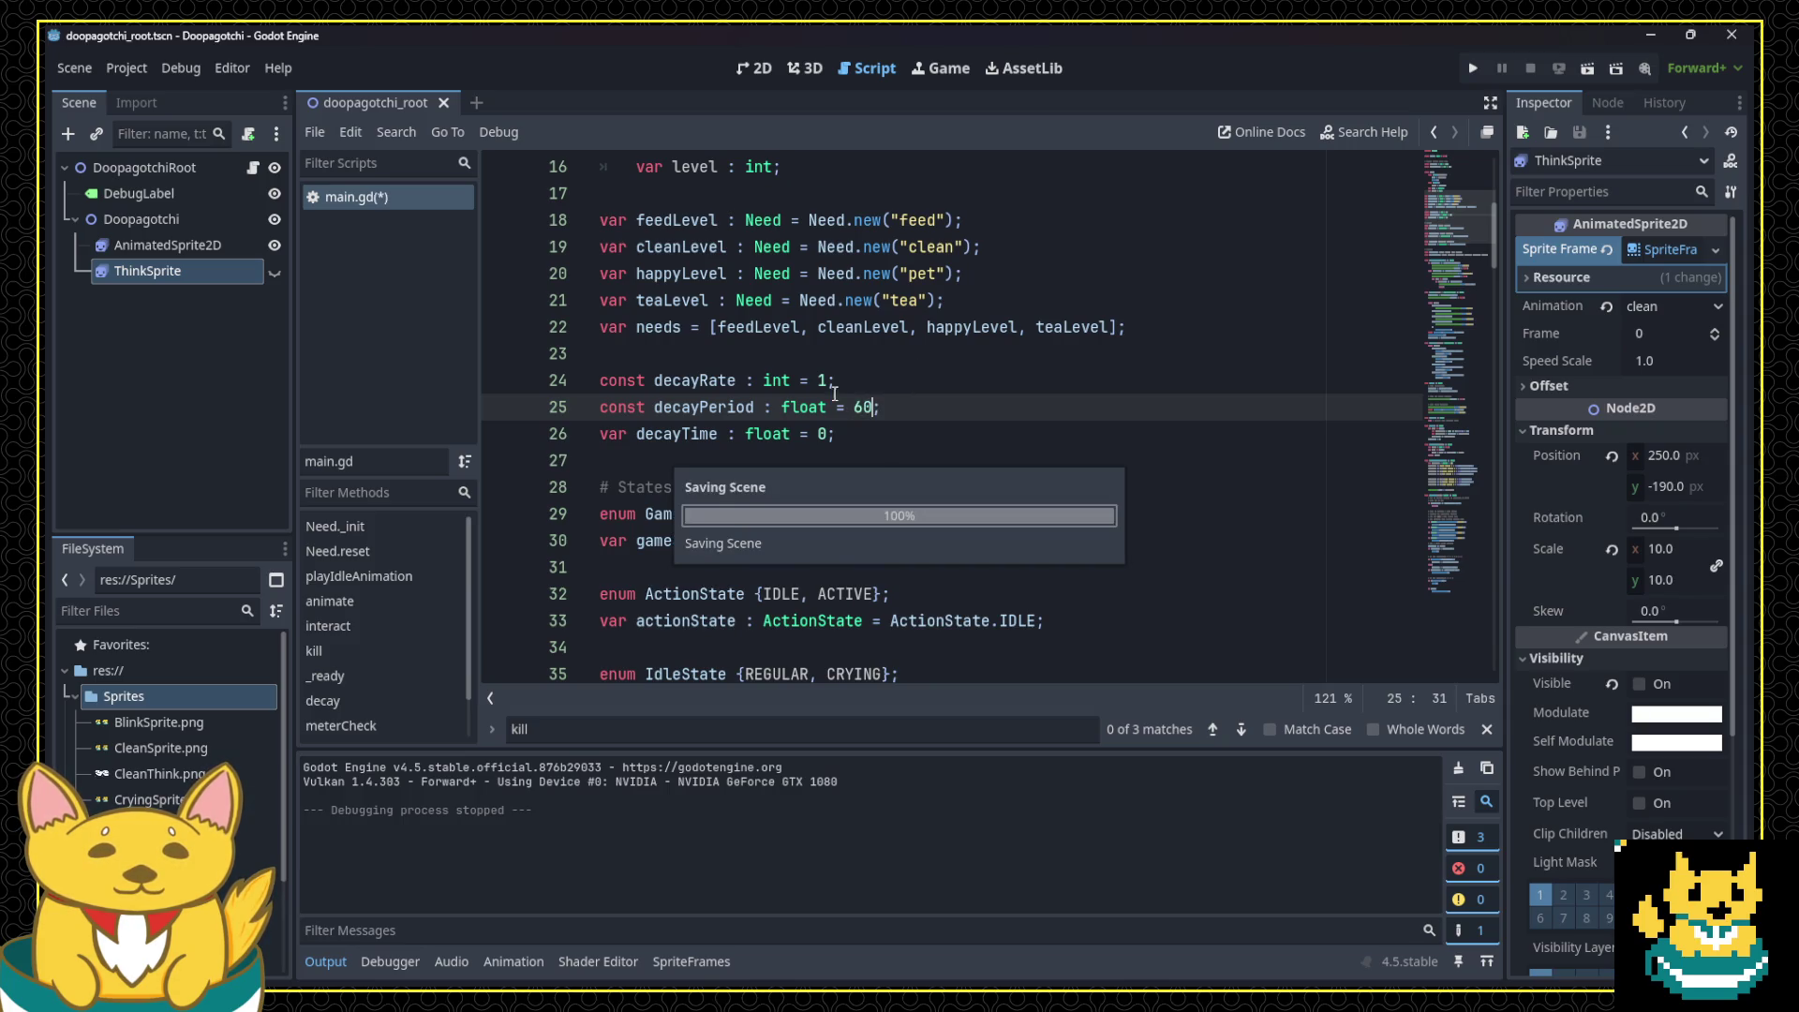
{"action": "left_click", "coordinate": [932, 408]}
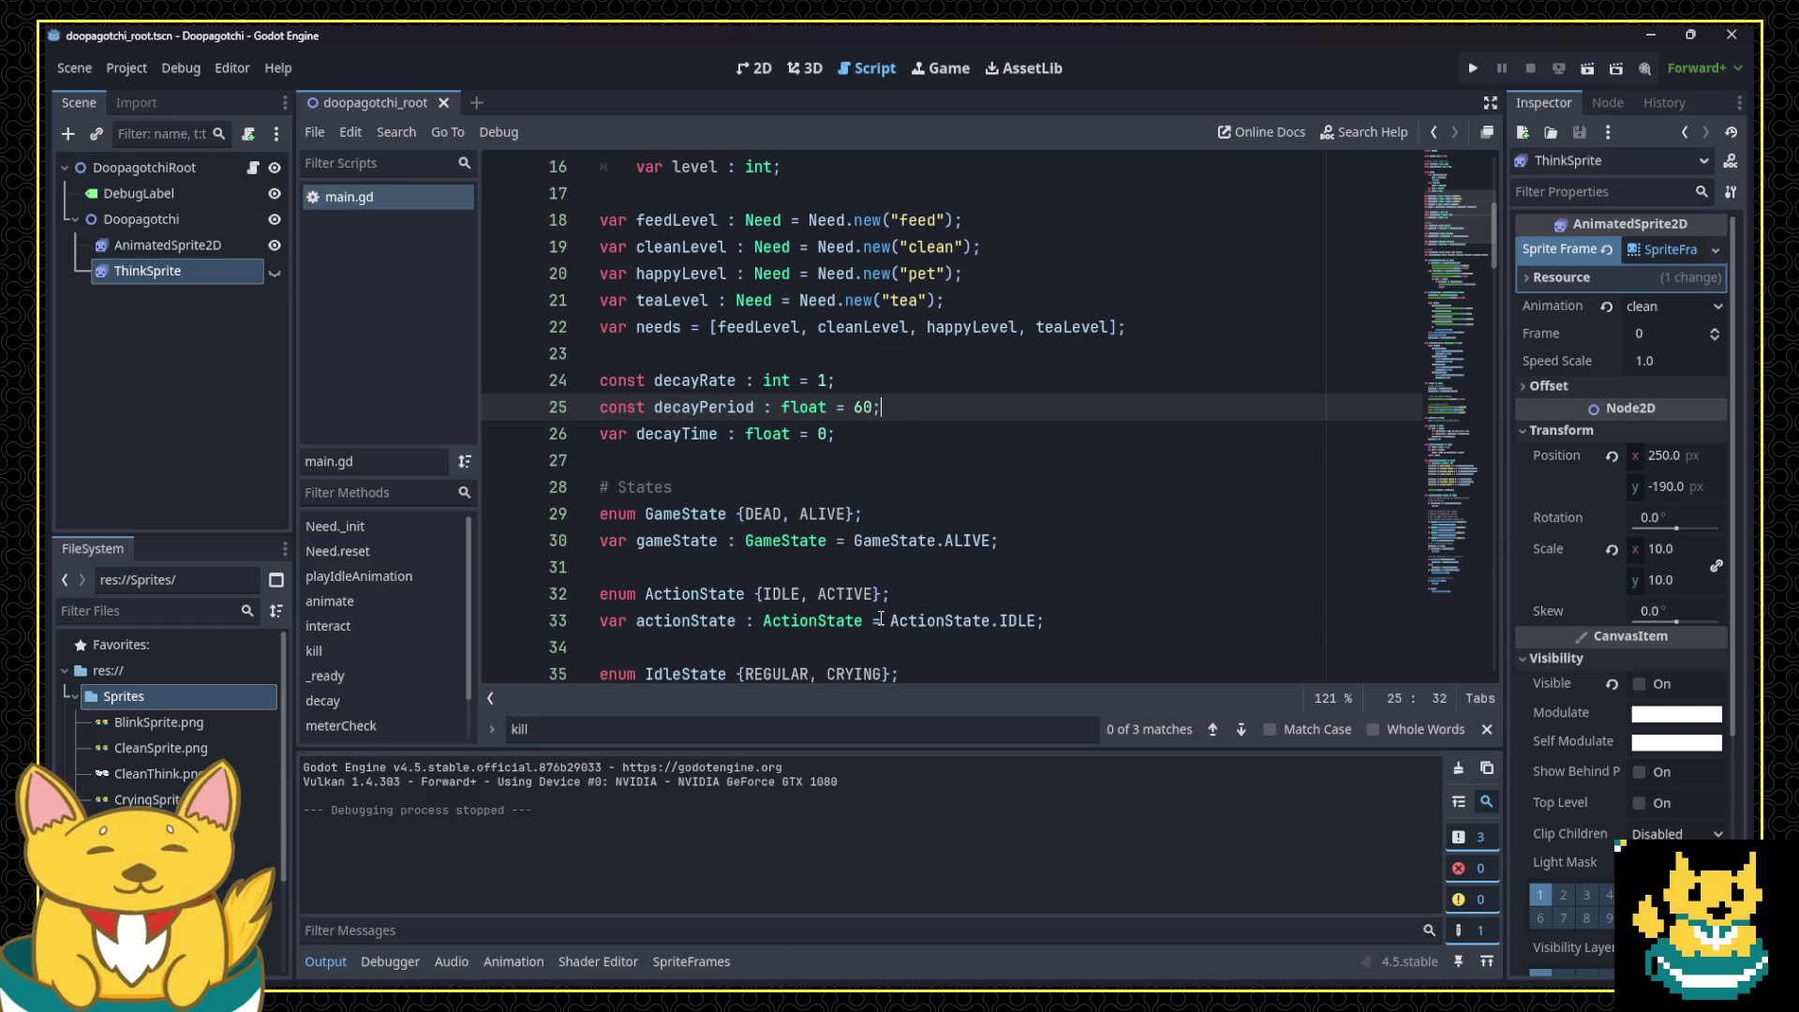
{"action": "scroll", "coordinate": [894, 562], "scroll_direction": "down", "scroll_amount": 8}
{"action": "scroll", "coordinate": [904, 525], "scroll_direction": "down", "scroll_amount": 13}
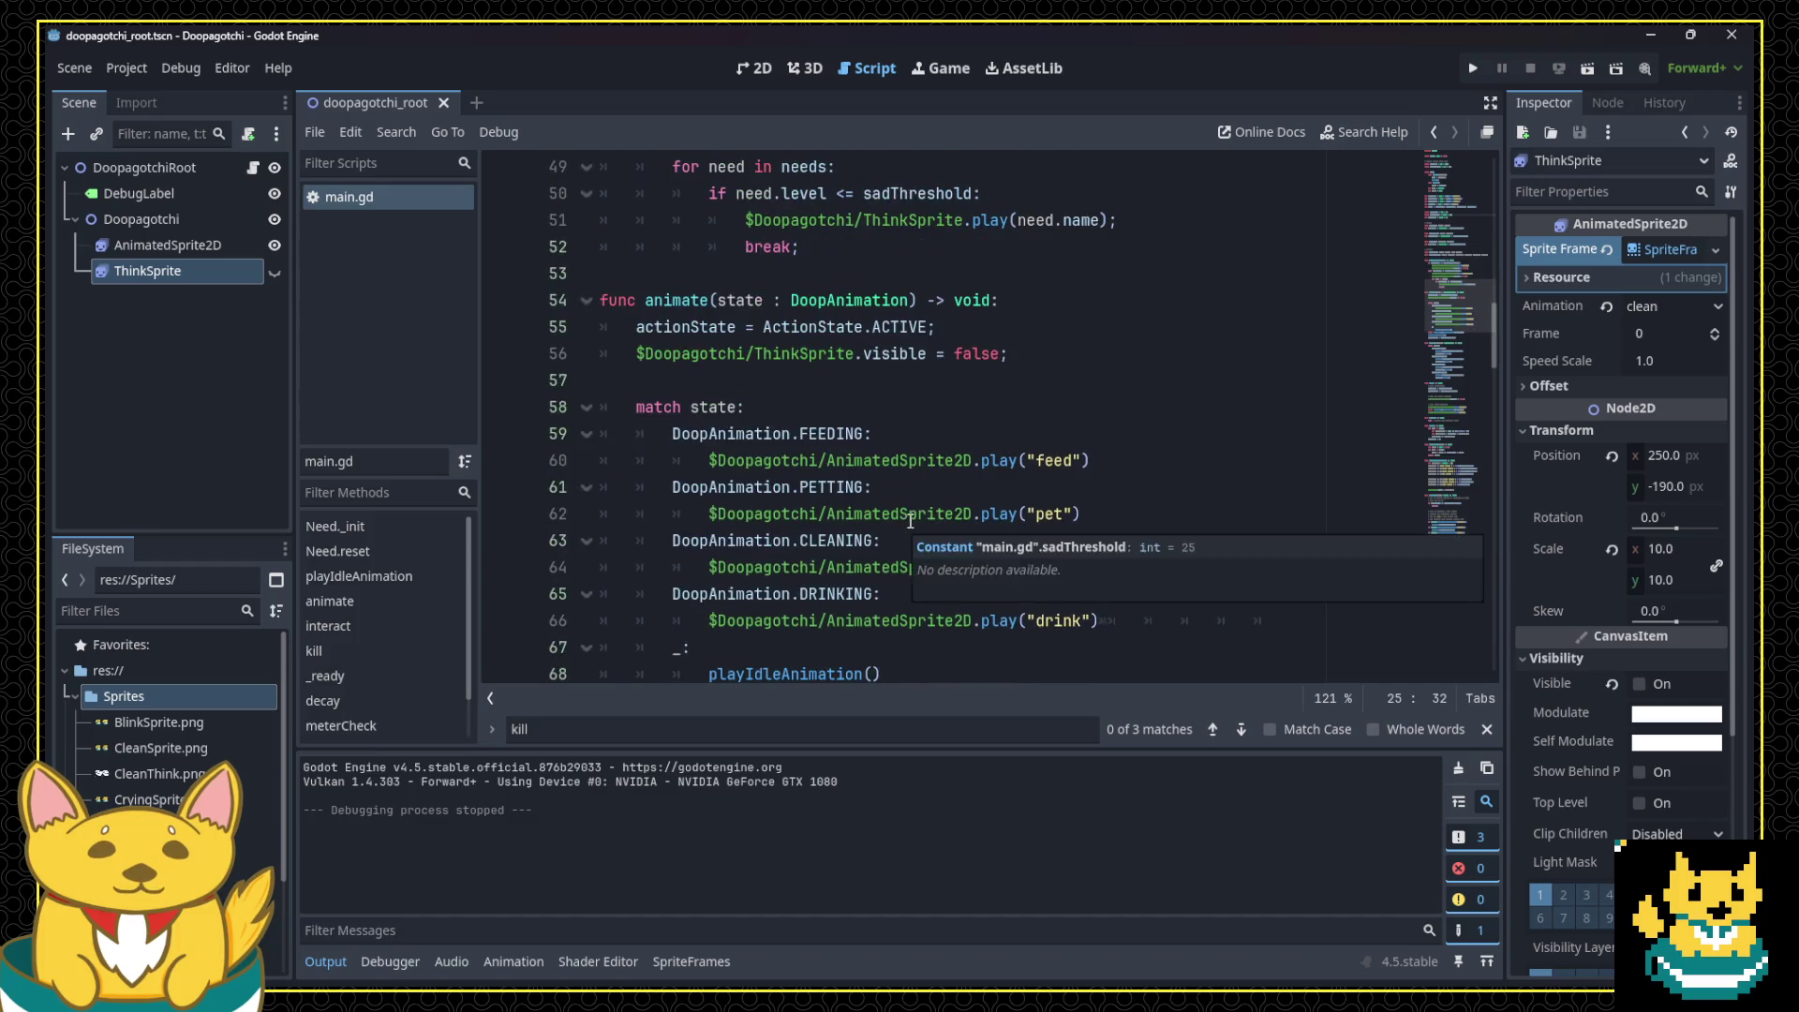
Step: Find -1 in decay() and insert extra values into the offset array
{"action": "left_click", "coordinate": [913, 529]}
{"action": "key", "text": "ctrl+f"}
{"action": "type", "text": "-1"}
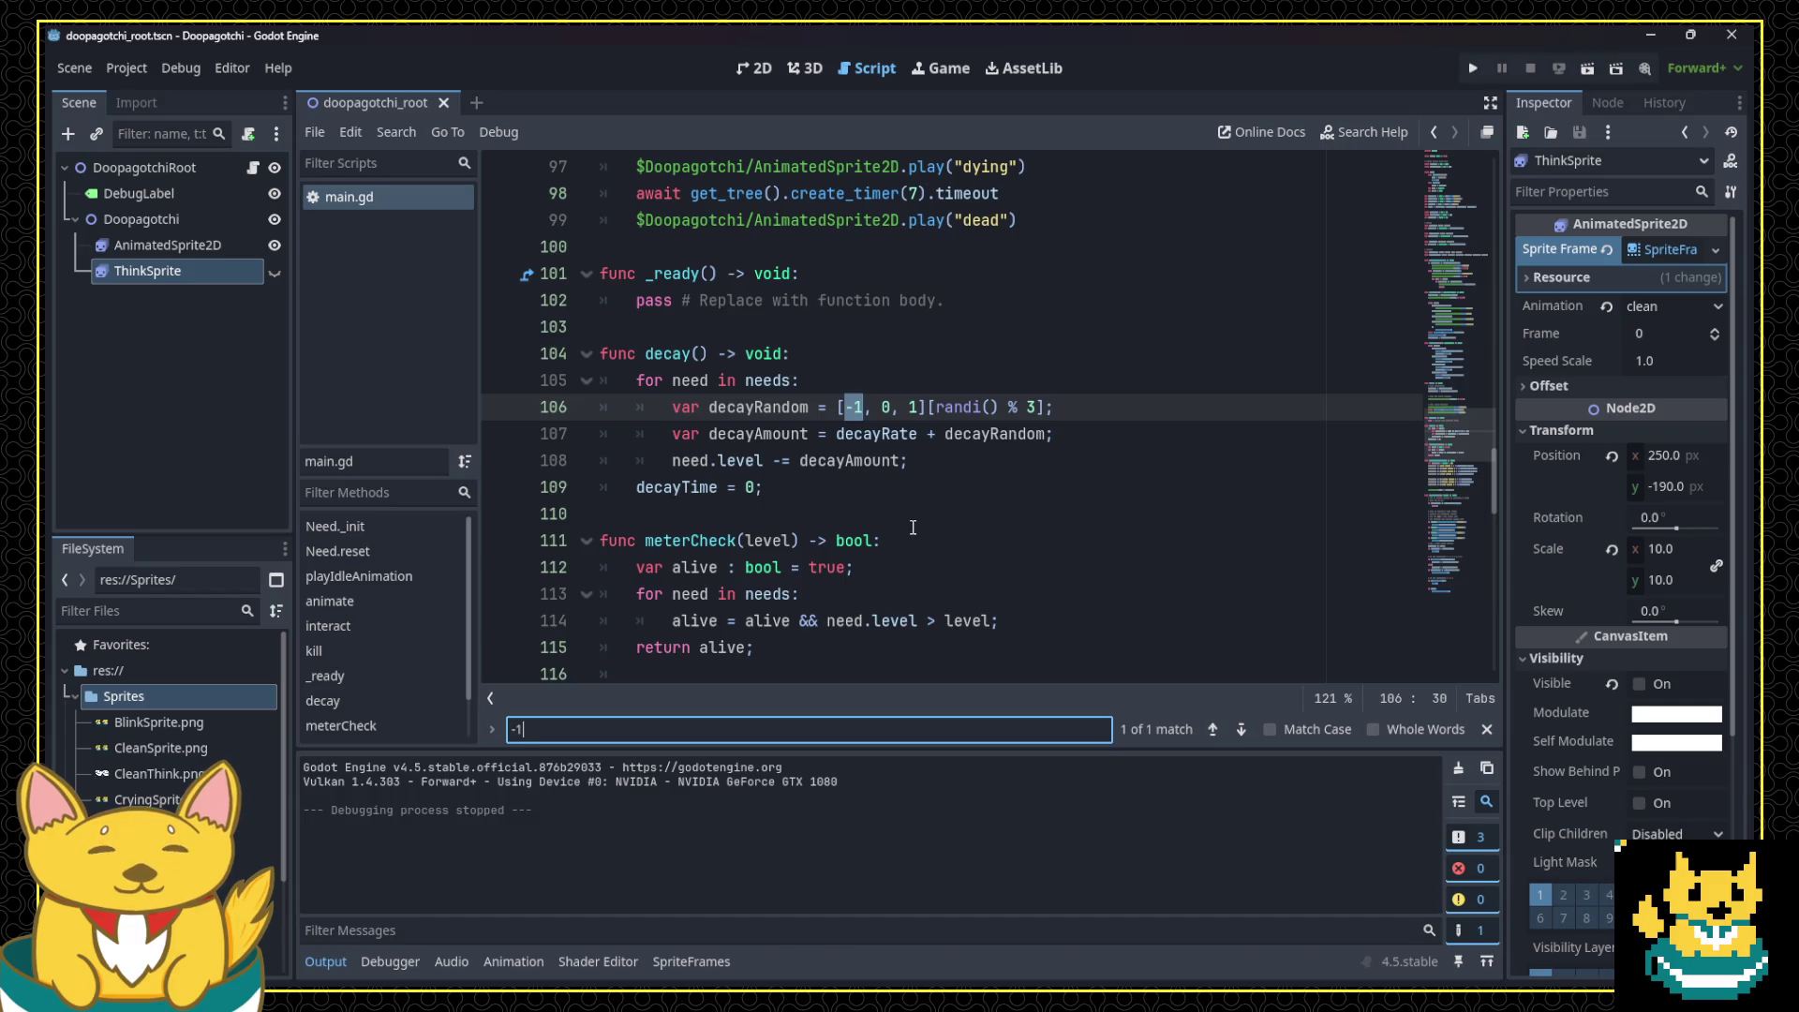
{"action": "left_click", "coordinate": [846, 406]}
{"action": "type", "text": "-2, "}
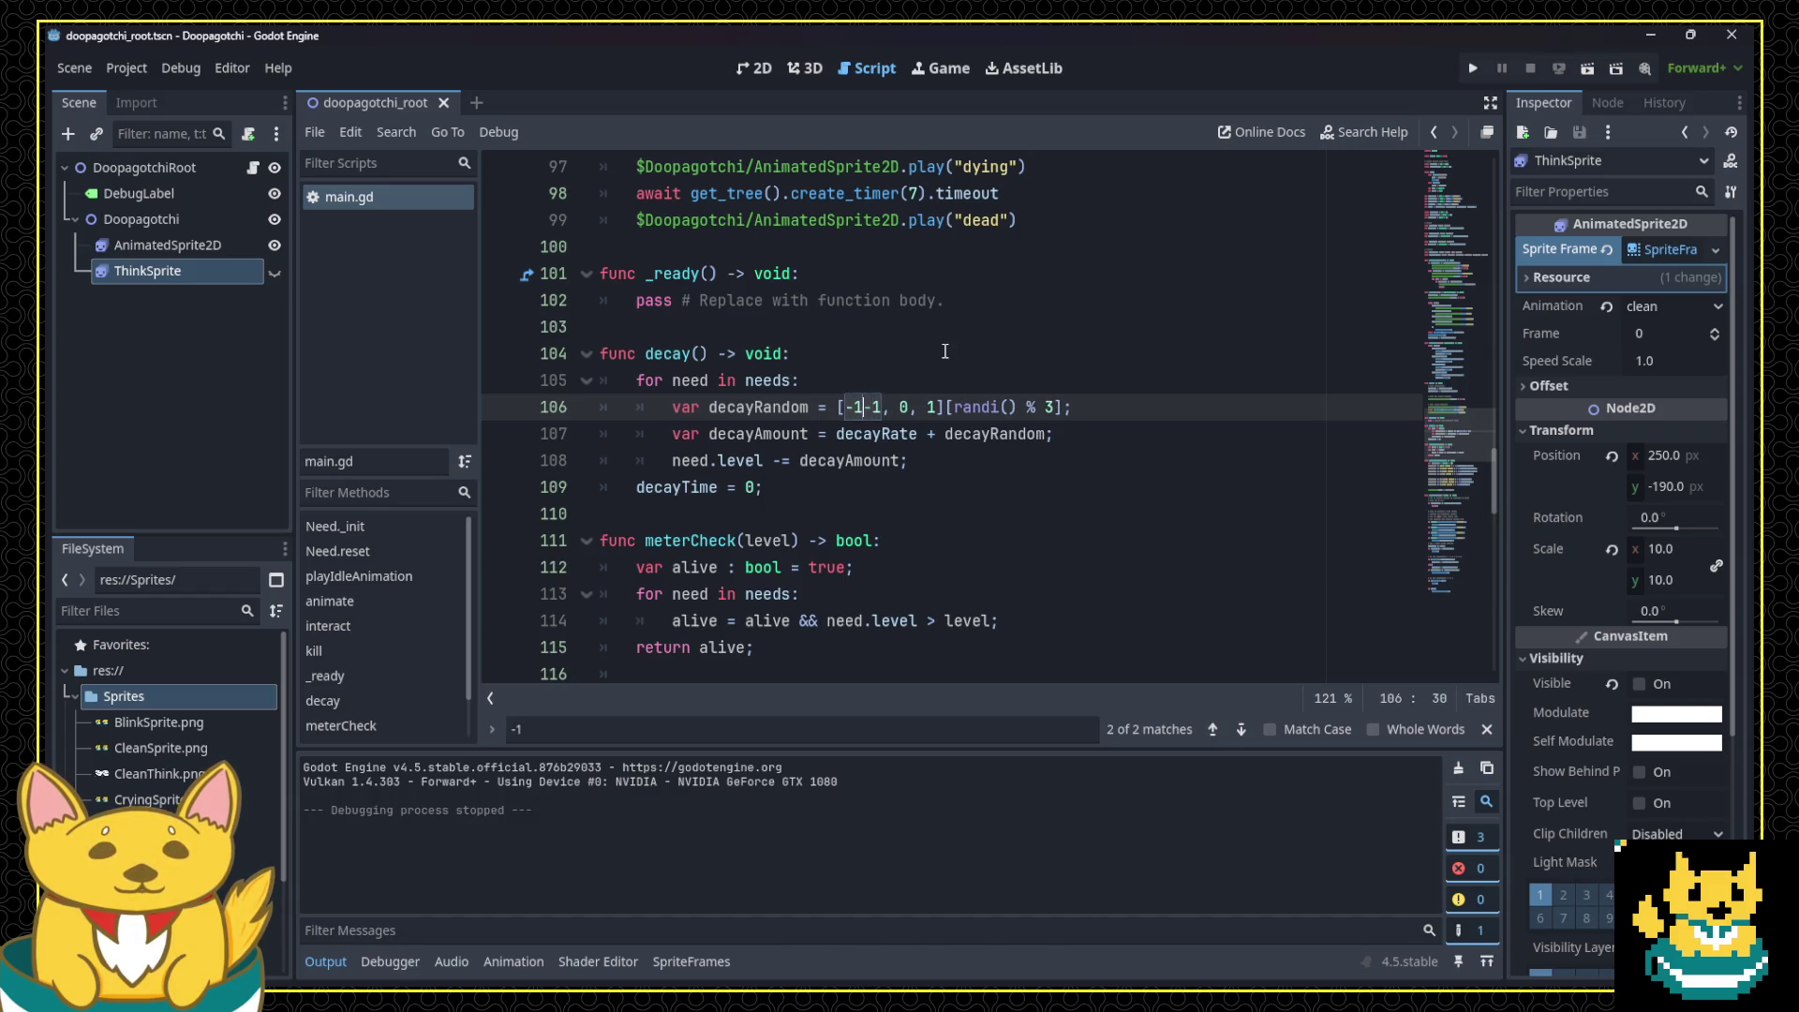
{"action": "type", "text": ", 2"}
Step: Trim the array to [-1, 0, 1, 2], change randi() % 3 to % 4, and save
{"action": "key", "text": "Right"}
{"action": "key", "text": "Right"}
{"action": "key", "text": "Right"}
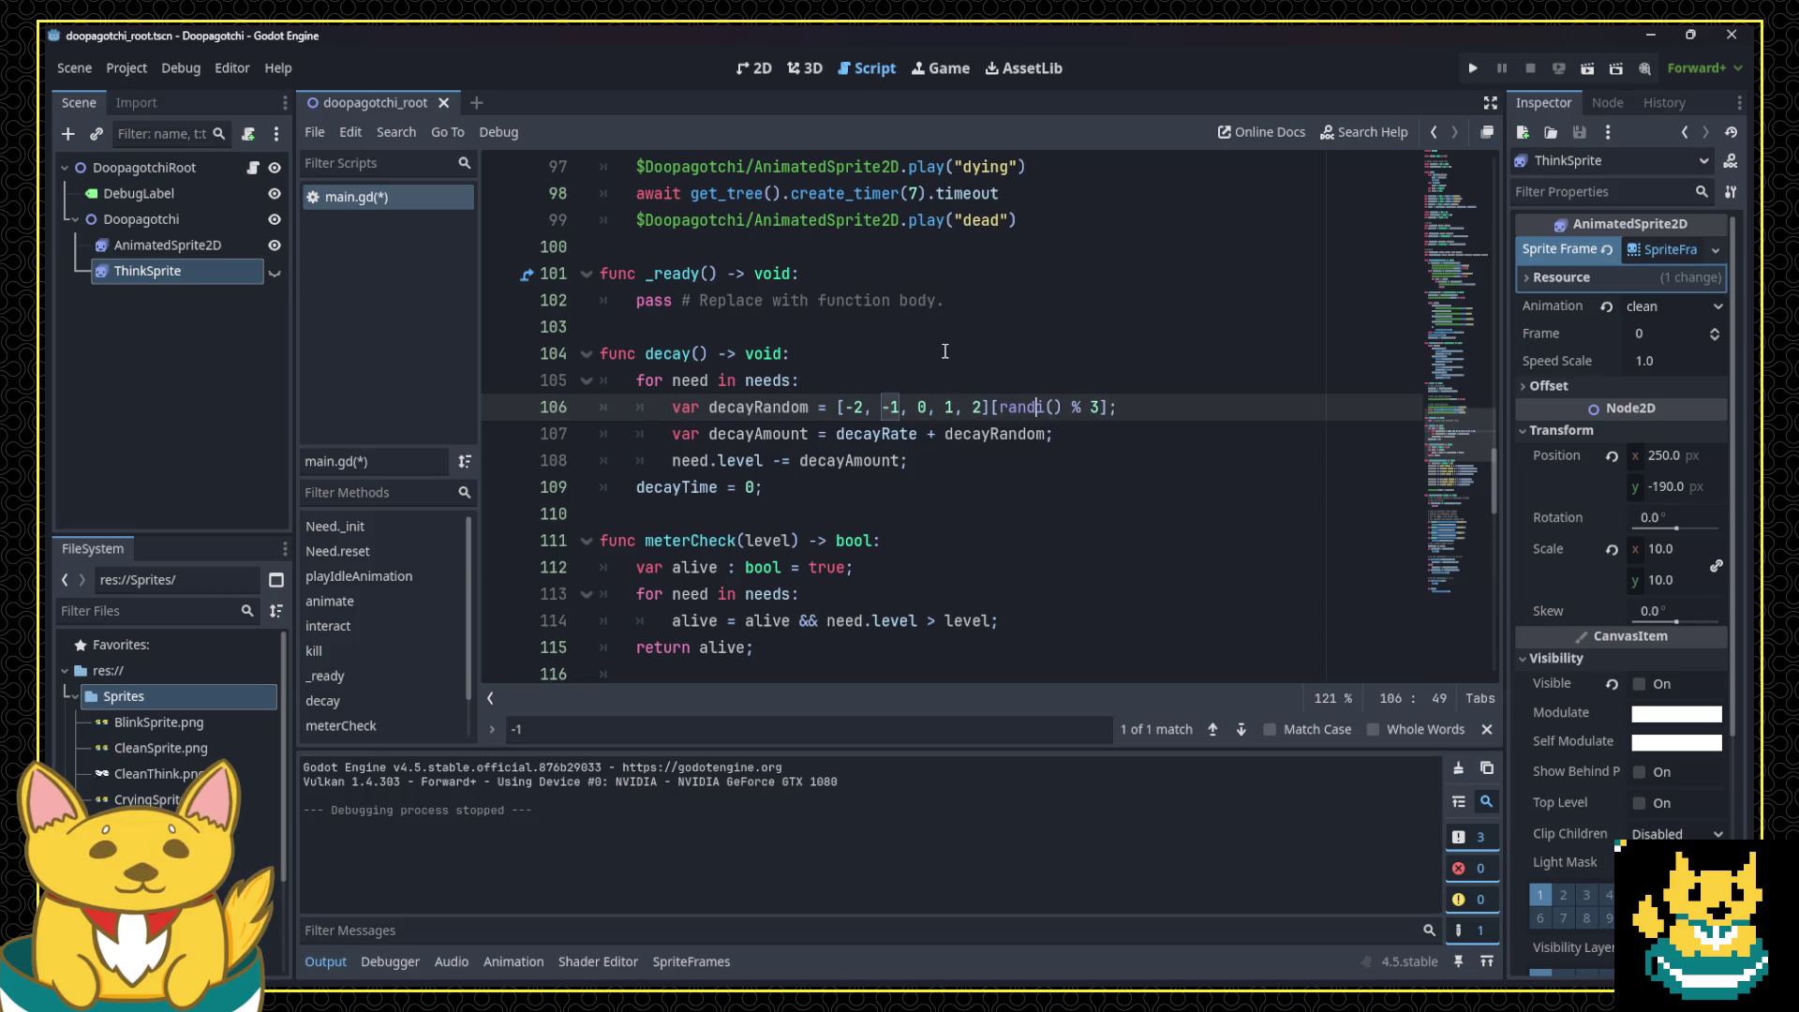
{"action": "key", "text": "Down"}
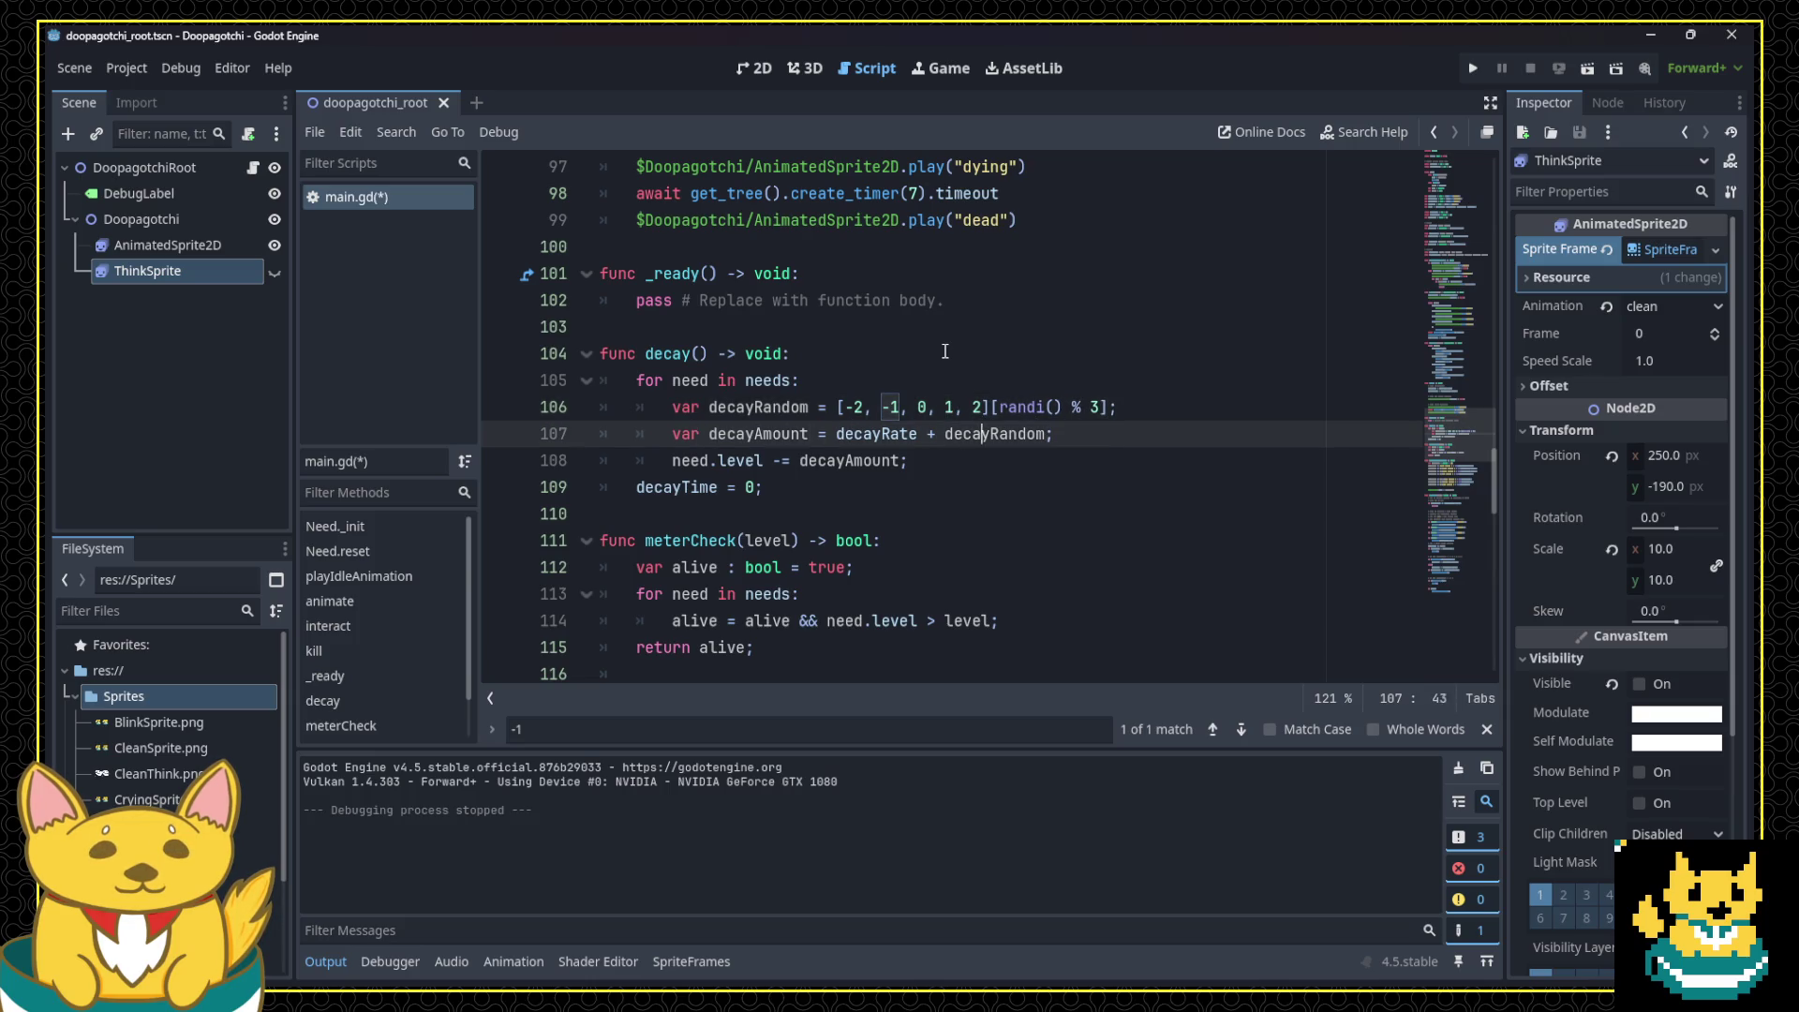
{"action": "key", "text": "Up"}
{"action": "key", "text": "Down"}
{"action": "key", "text": "Left"}
{"action": "key", "text": "Left"}
{"action": "key", "text": "Left"}
{"action": "key", "text": "Up"}
{"action": "key", "text": "BackSpace"}
{"action": "key", "text": "BackSpace"}
{"action": "key", "text": "BackSpace"}
{"action": "key", "text": "End"}
{"action": "key", "text": "Left"}
{"action": "key", "text": "Left"}
{"action": "key", "text": "Left"}
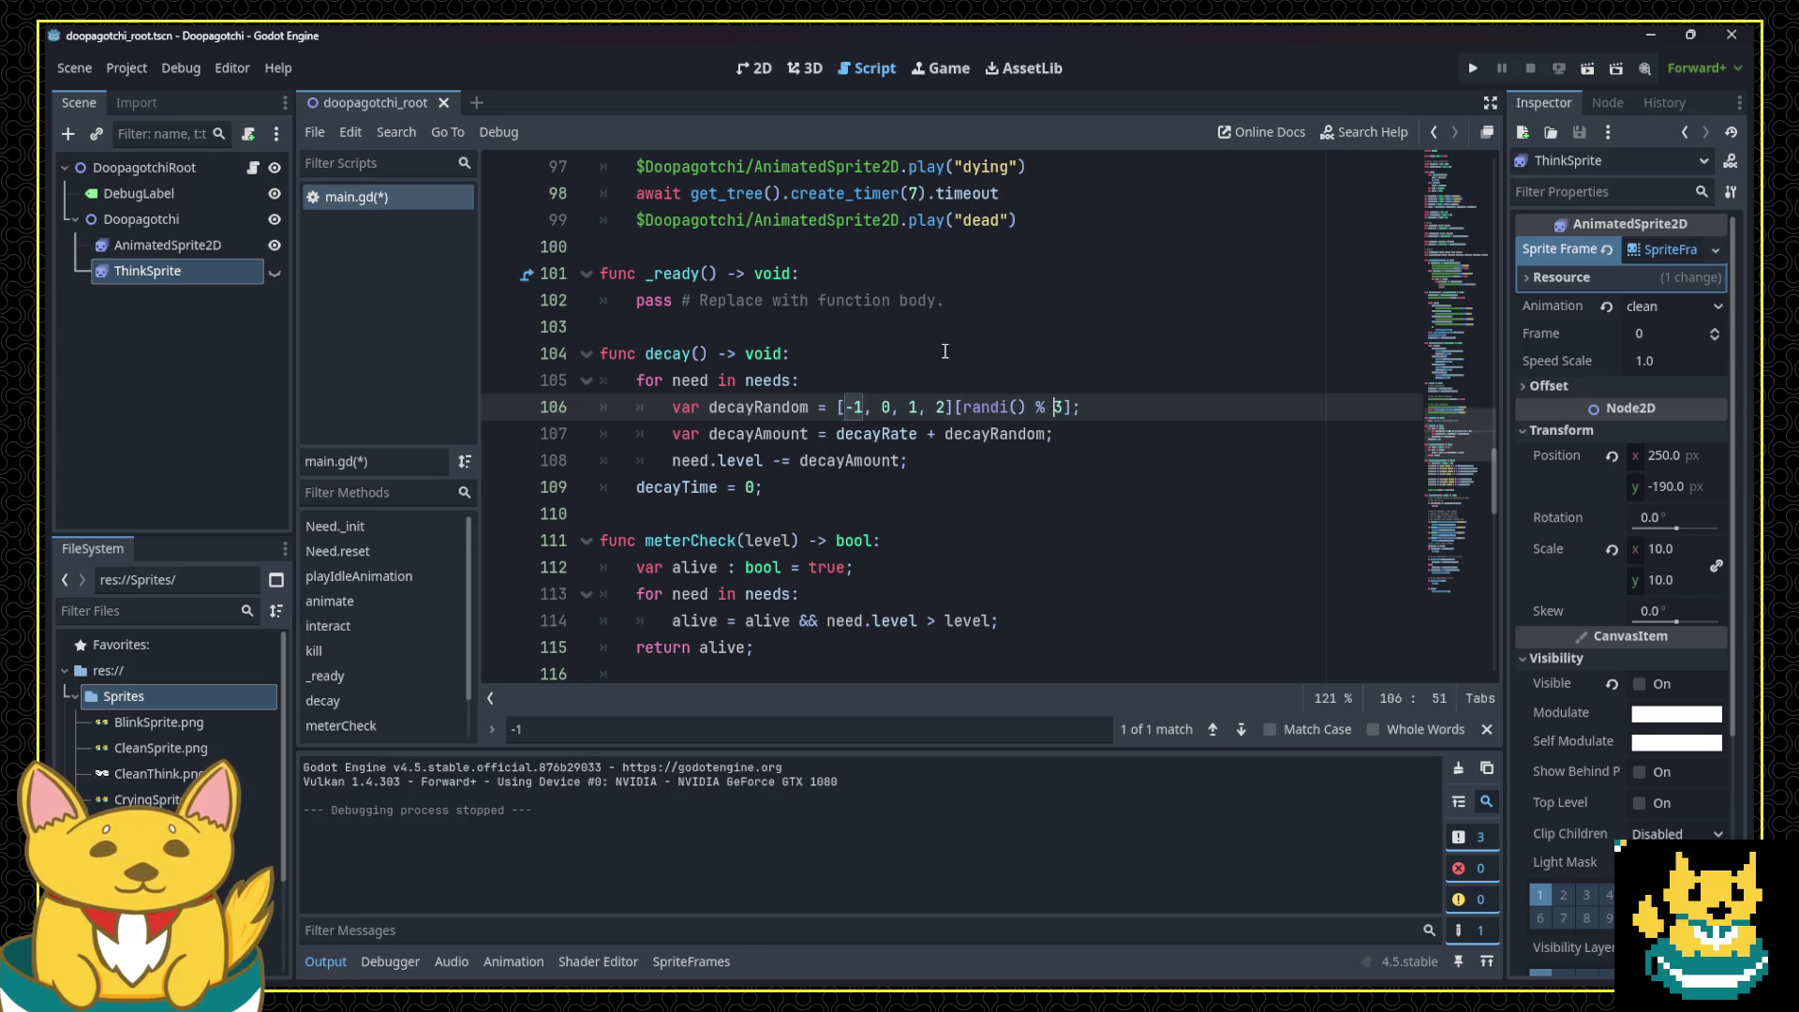
{"action": "key", "text": "Delete"}
{"action": "type", "text": "4"}
{"action": "key", "text": "ctrl+s"}
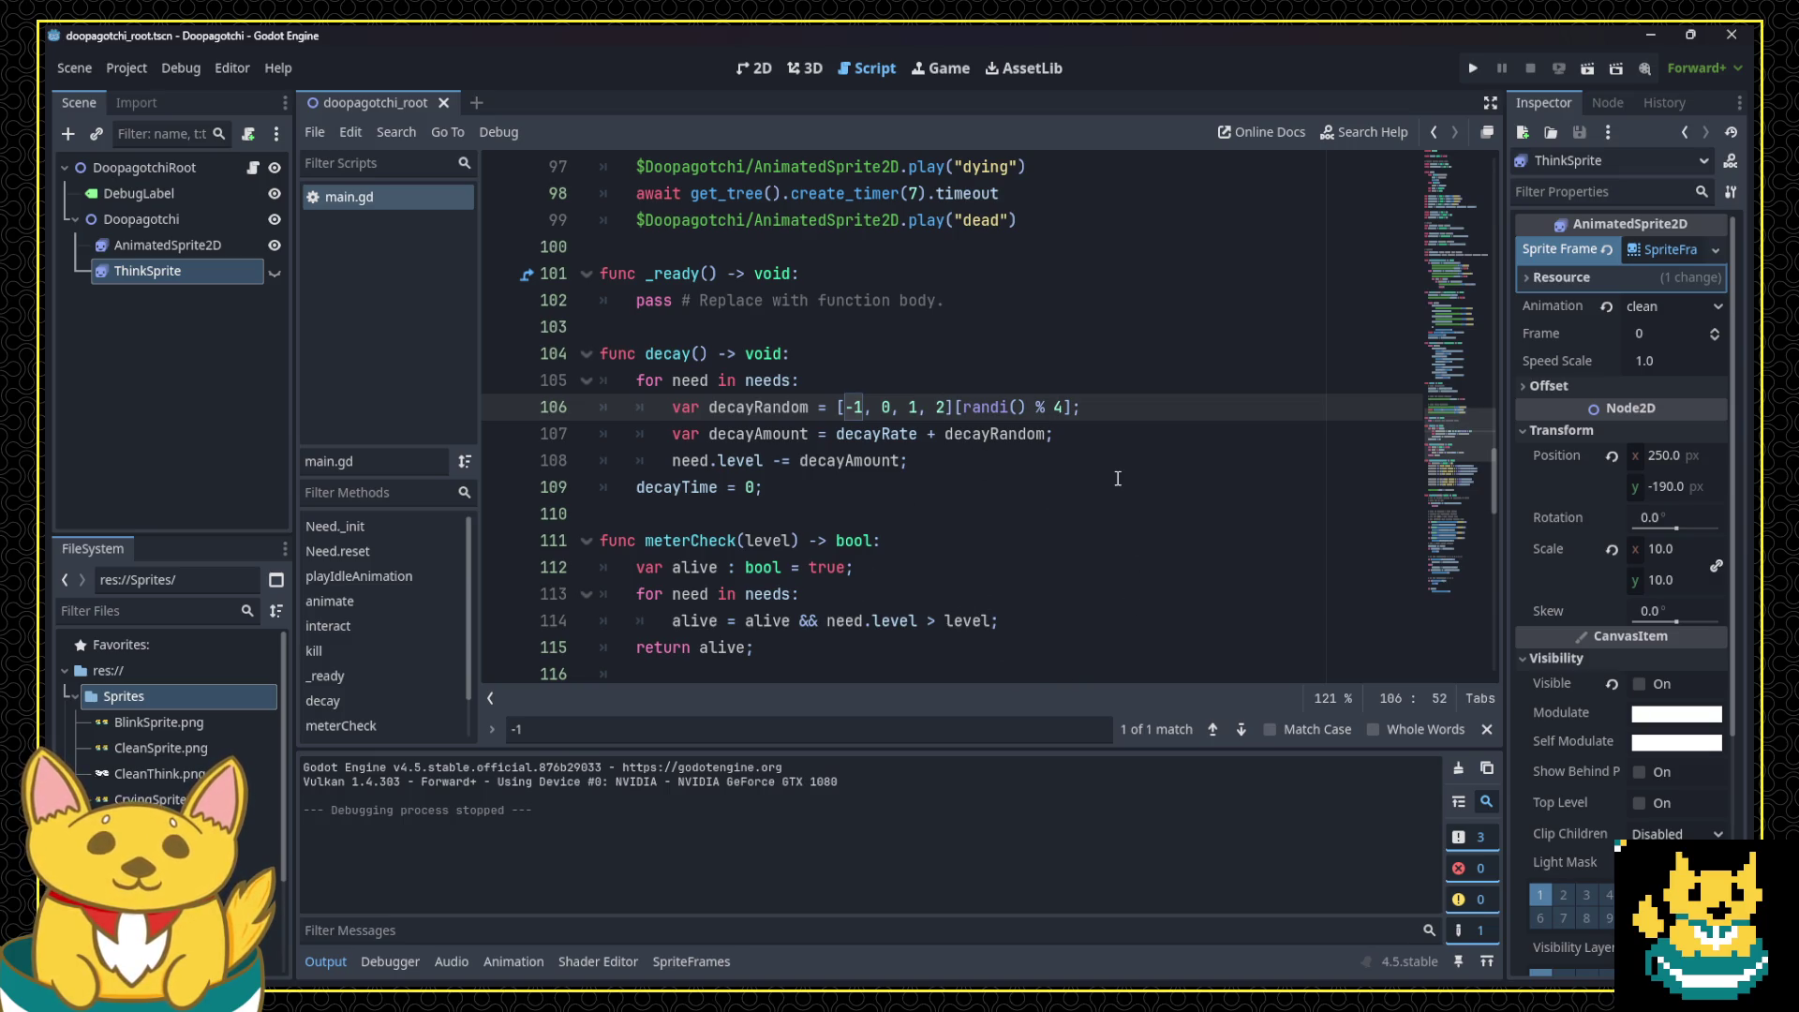
Step: Review the edited decay array by selecting its 0, 1, 2 values
{"action": "scroll", "coordinate": [1097, 480], "scroll_direction": "up", "scroll_amount": 4}
{"action": "scroll", "coordinate": [1093, 511], "scroll_direction": "down", "scroll_amount": 4}
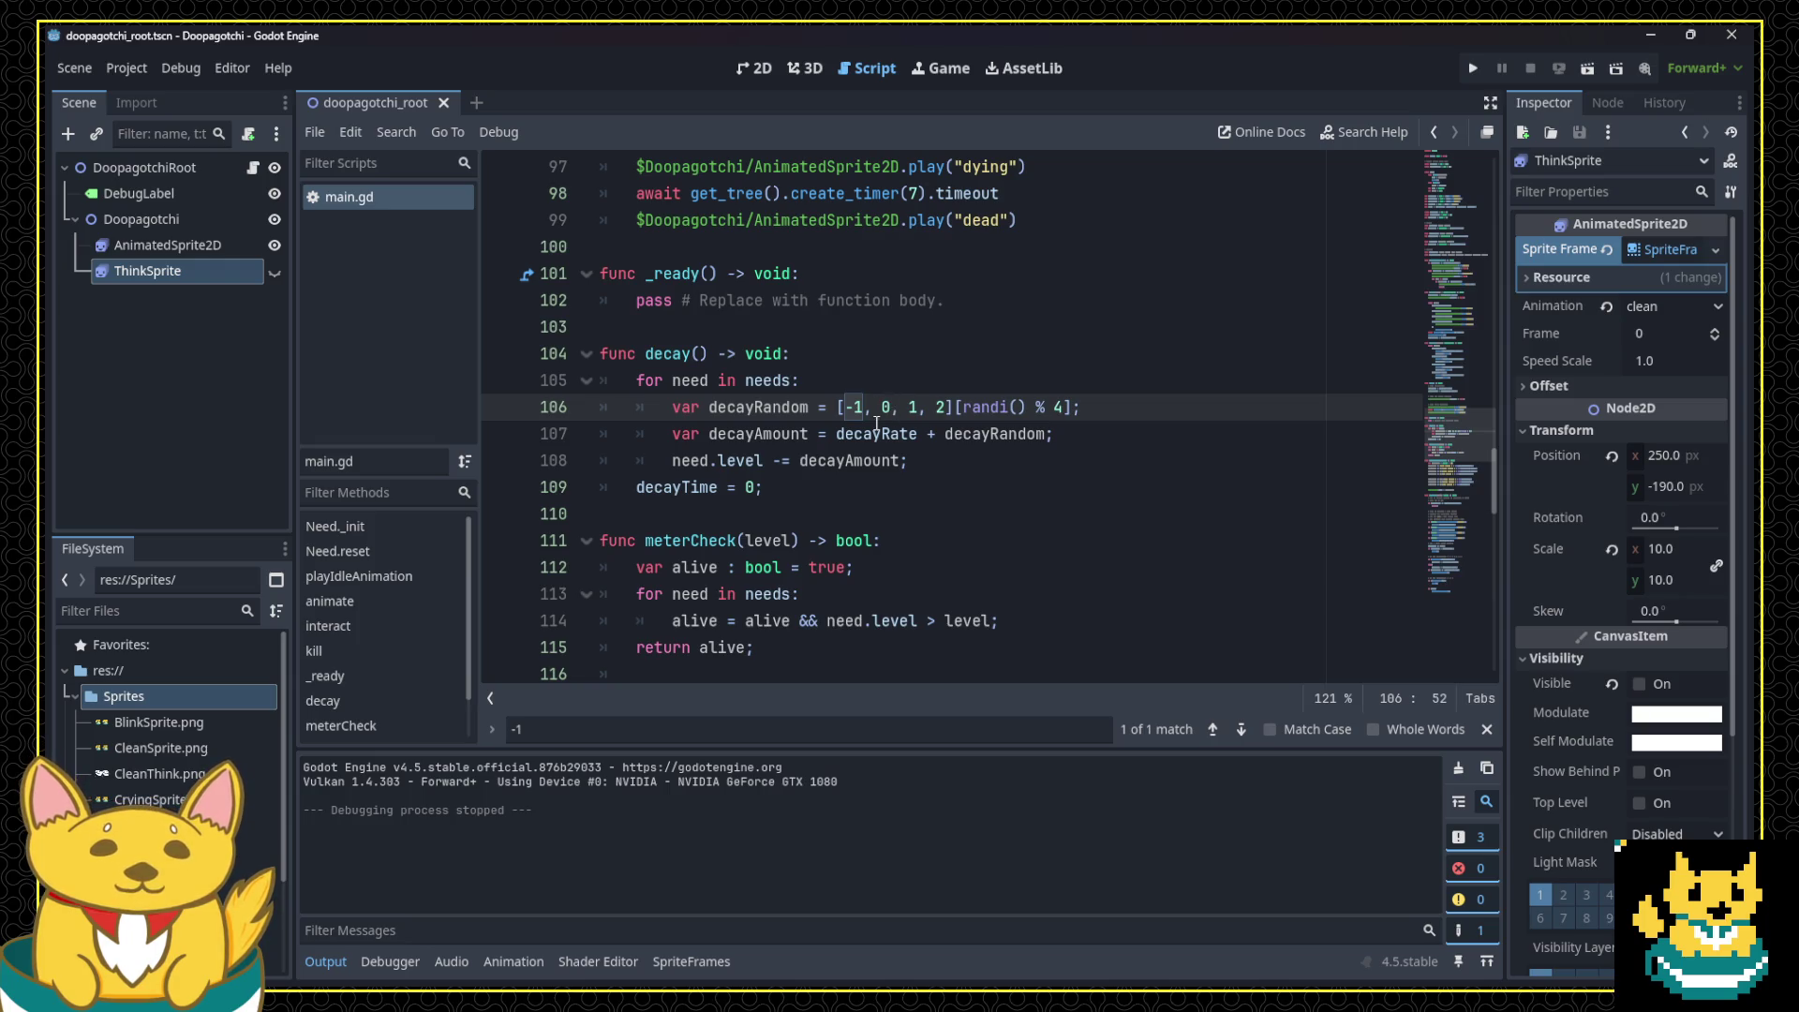
{"action": "left_click", "coordinate": [941, 406]}
{"action": "left_click_drag", "start_coordinate": [942, 407], "coordinate": [885, 406]}
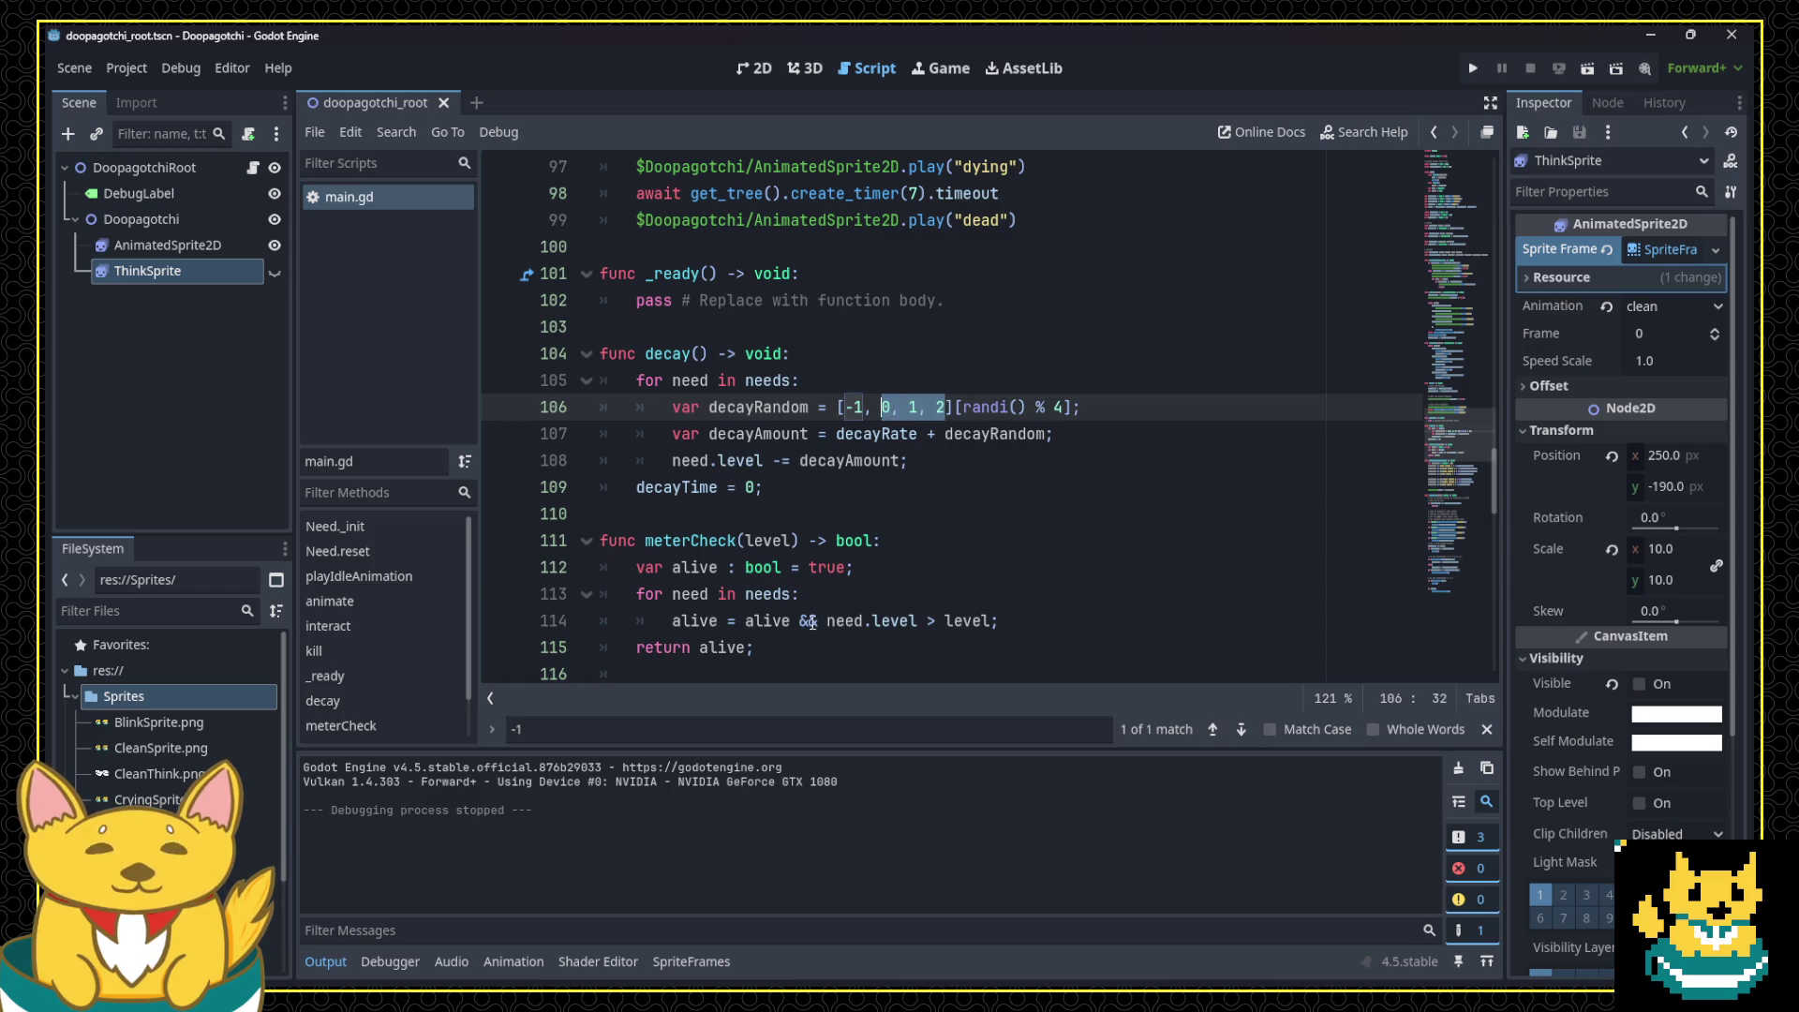
{"action": "left_click", "coordinate": [965, 525]}
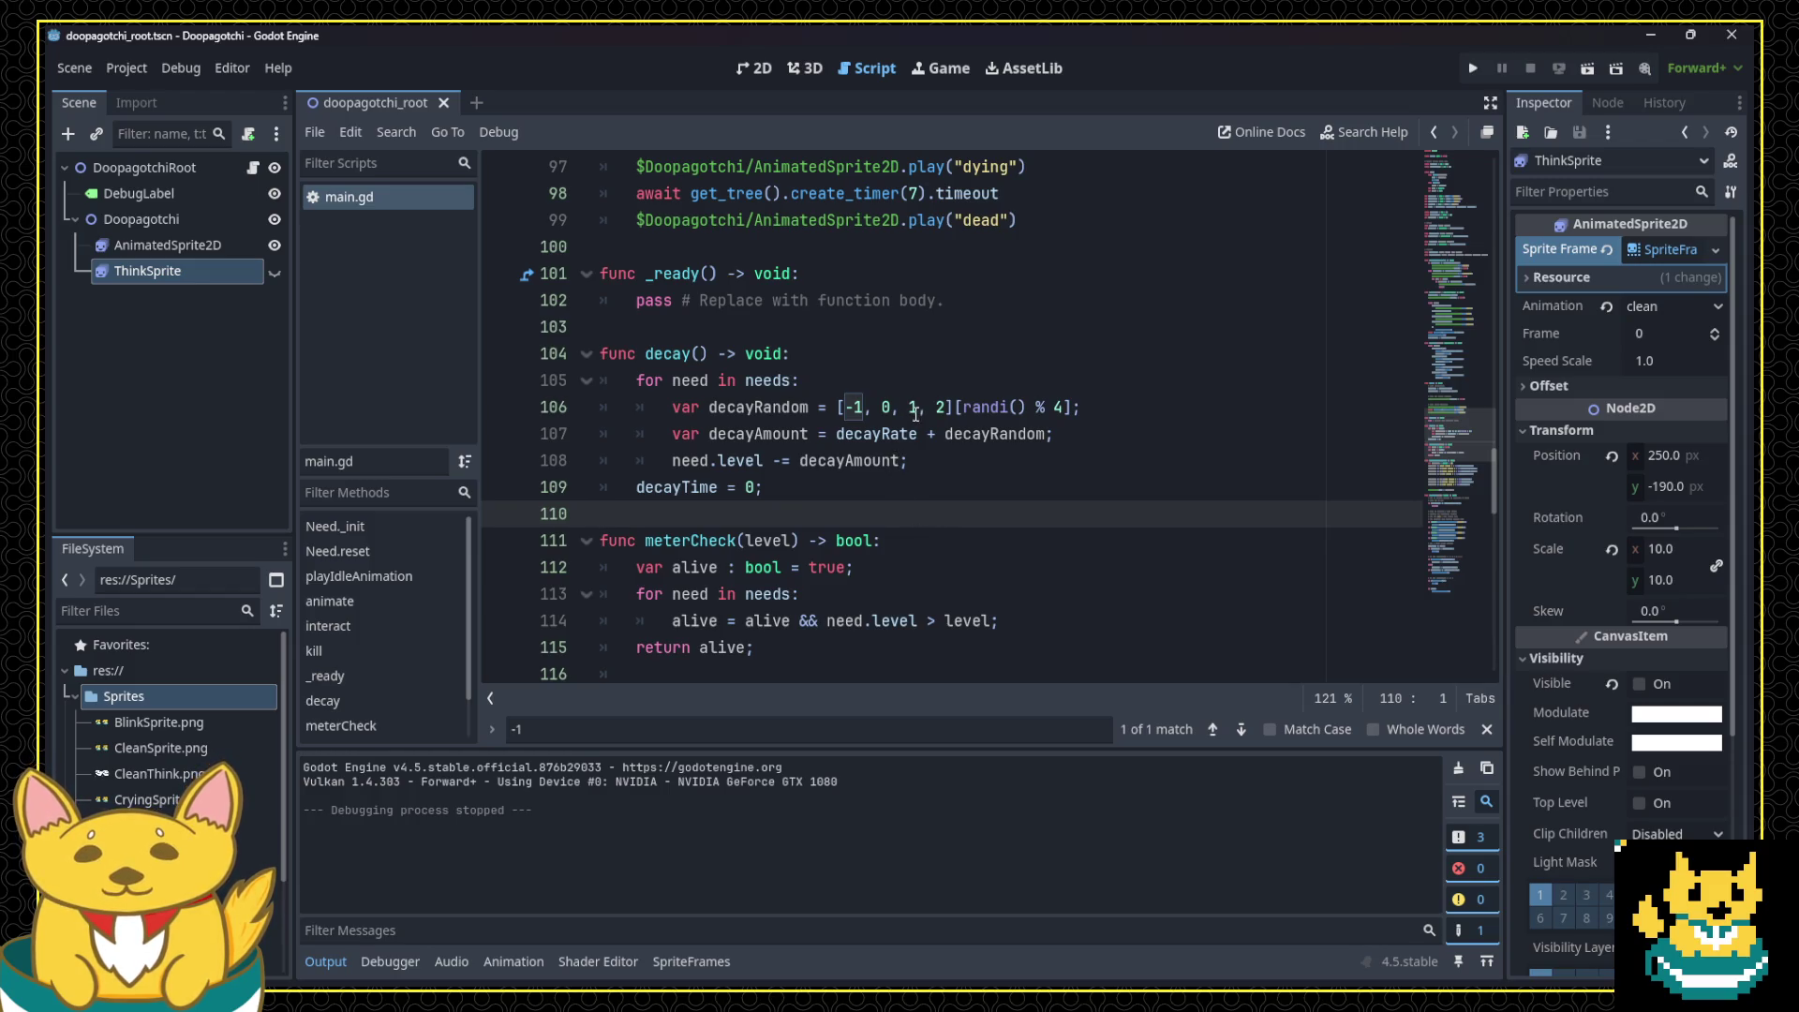
{"action": "scroll", "coordinate": [952, 496], "scroll_direction": "up", "scroll_amount": 2}
{"action": "scroll", "coordinate": [960, 496], "scroll_direction": "up", "scroll_amount": 20}
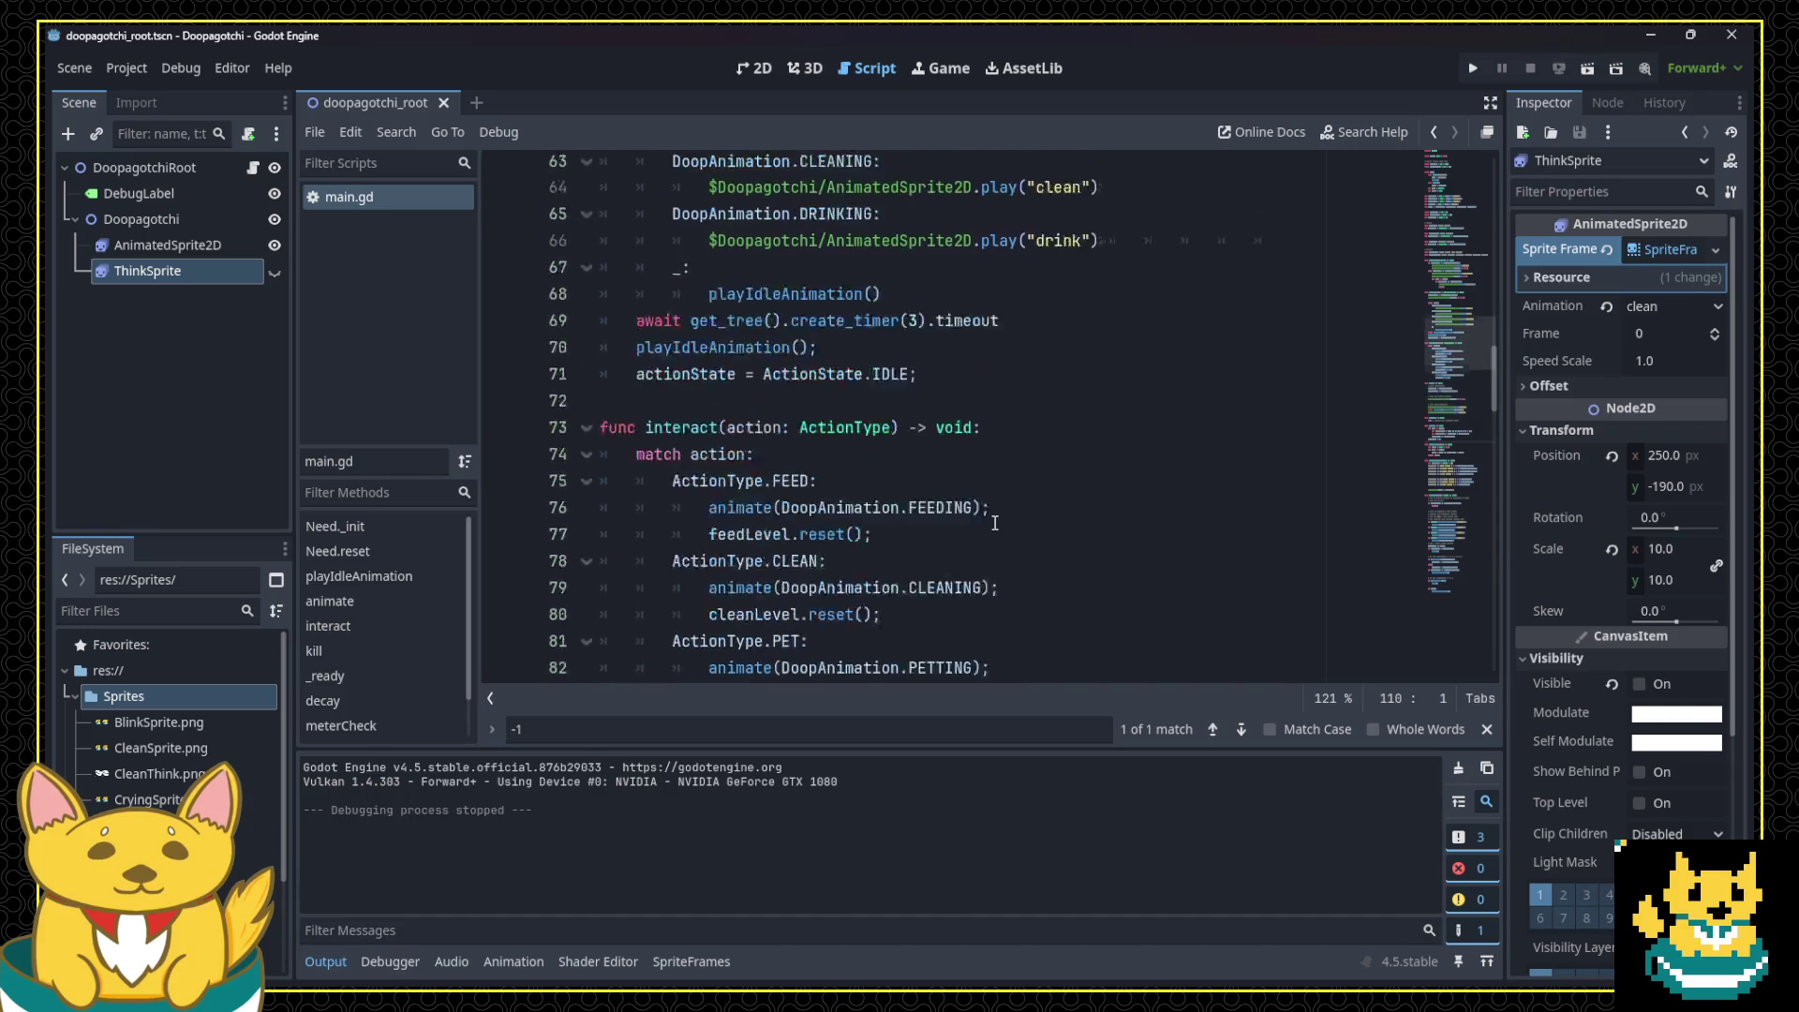
Step: In the 2D scene, make ThinkSprite visible and drag the pet sprite up and left
{"action": "left_click", "coordinate": [772, 75]}
{"action": "scroll", "coordinate": [836, 330], "scroll_direction": "down", "scroll_amount": 2}
{"action": "scroll", "coordinate": [843, 348], "scroll_direction": "up", "scroll_amount": 3}
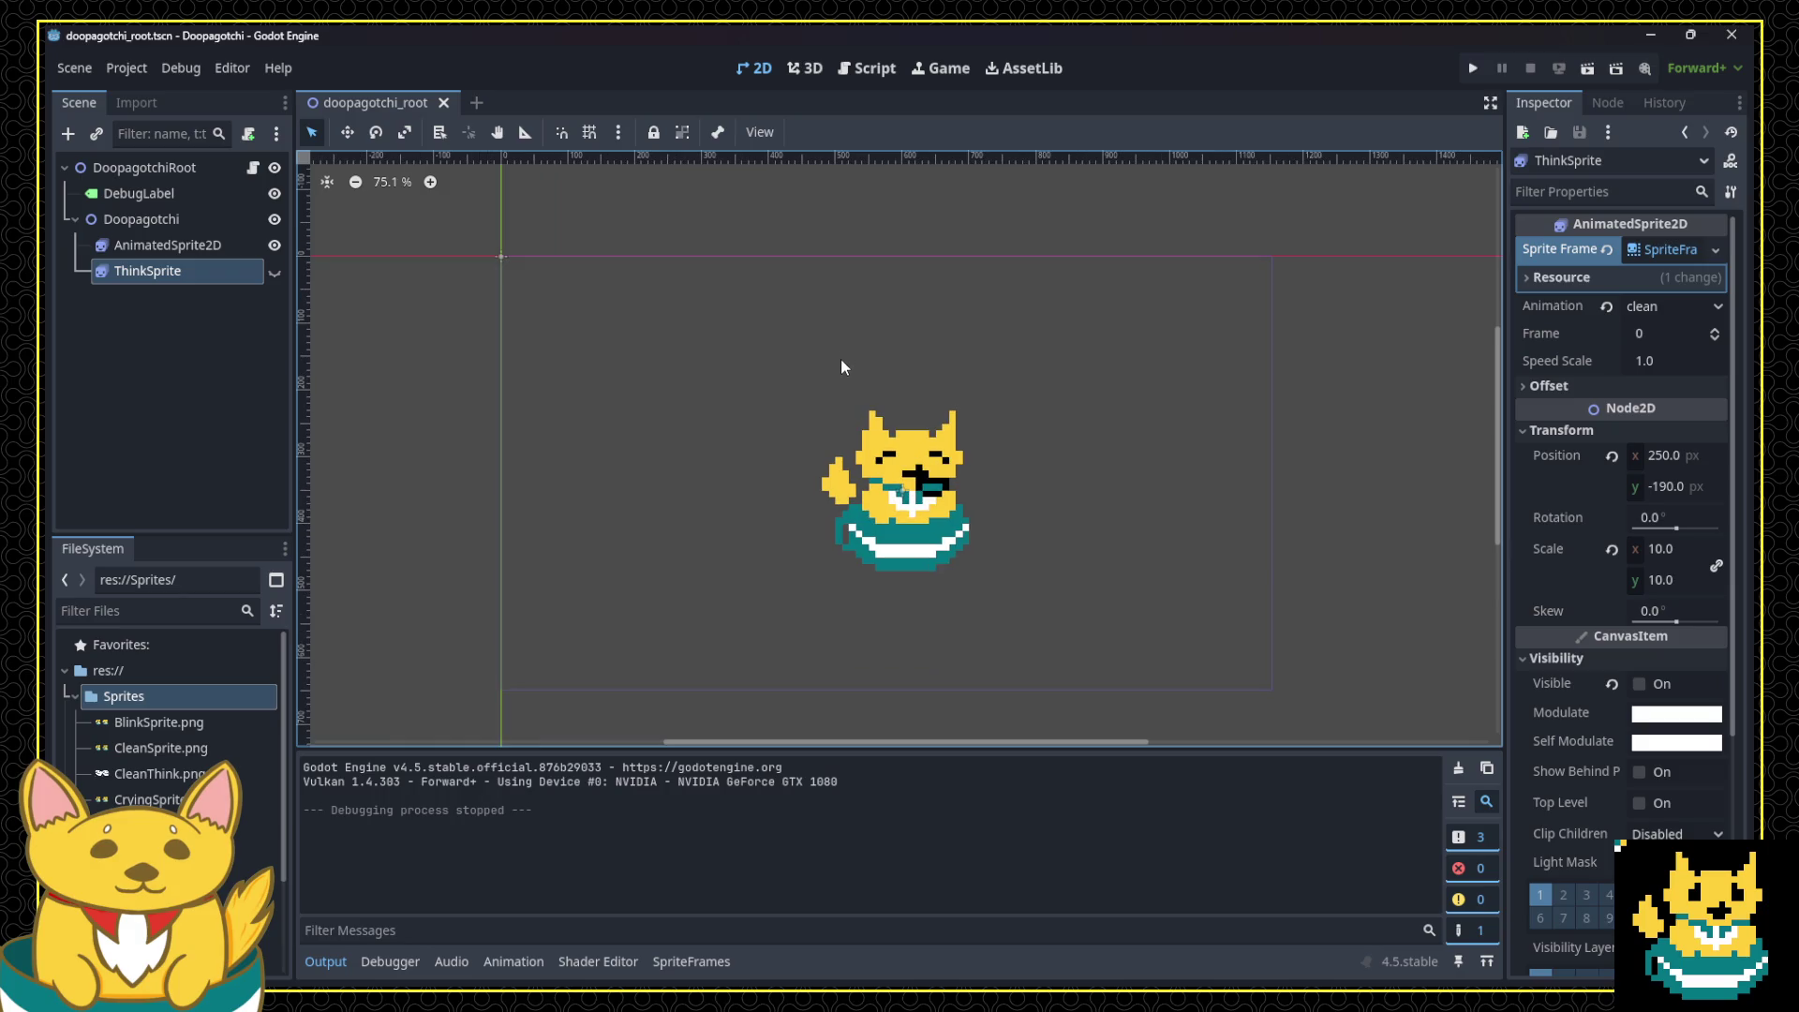
{"action": "left_click", "coordinate": [275, 271]}
{"action": "left_click", "coordinate": [943, 549]}
{"action": "mouse_move", "coordinate": [944, 549]}
{"action": "left_mouse_down"}
{"action": "mouse_move", "coordinate": [632, 478]}
{"action": "mouse_move", "coordinate": [656, 530]}
{"action": "left_mouse_up"}
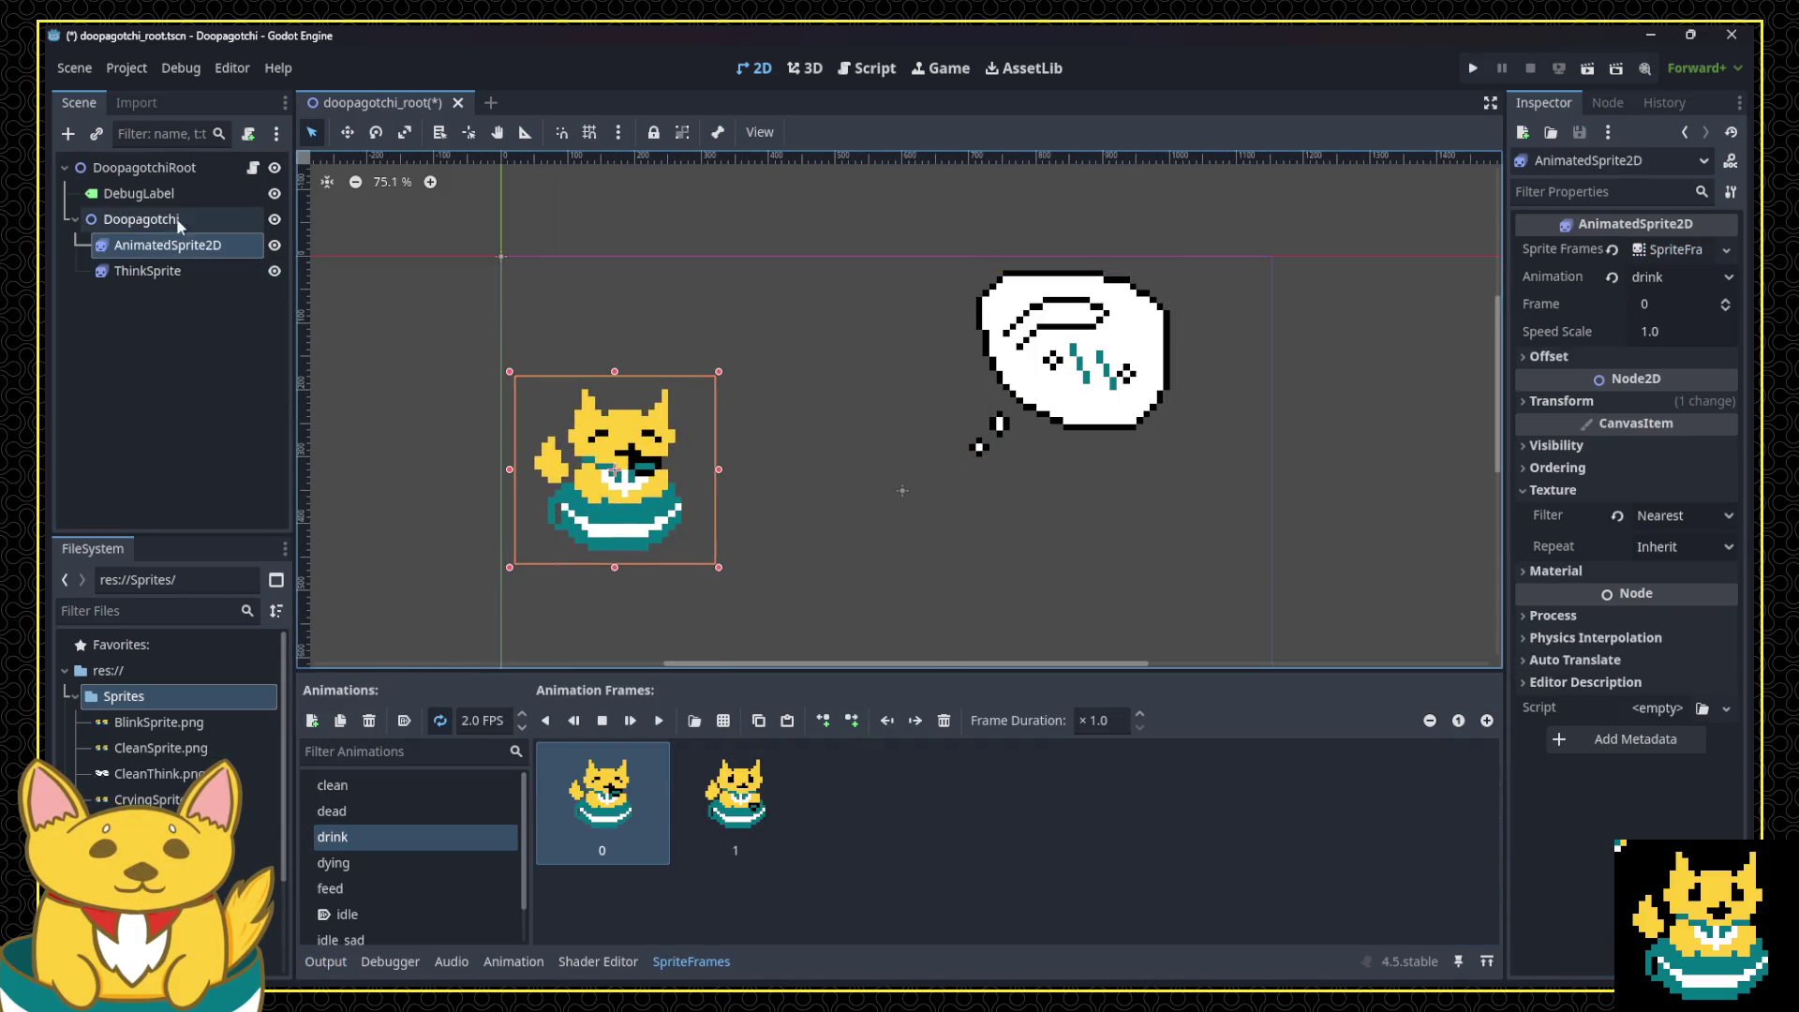
{"action": "left_click", "coordinate": [1208, 356]}
{"action": "left_click", "coordinate": [1133, 356]}
{"action": "mouse_move", "coordinate": [651, 436]}
{"action": "left_mouse_down"}
{"action": "mouse_move", "coordinate": [637, 446]}
{"action": "mouse_move", "coordinate": [597, 399]}
{"action": "left_mouse_up"}
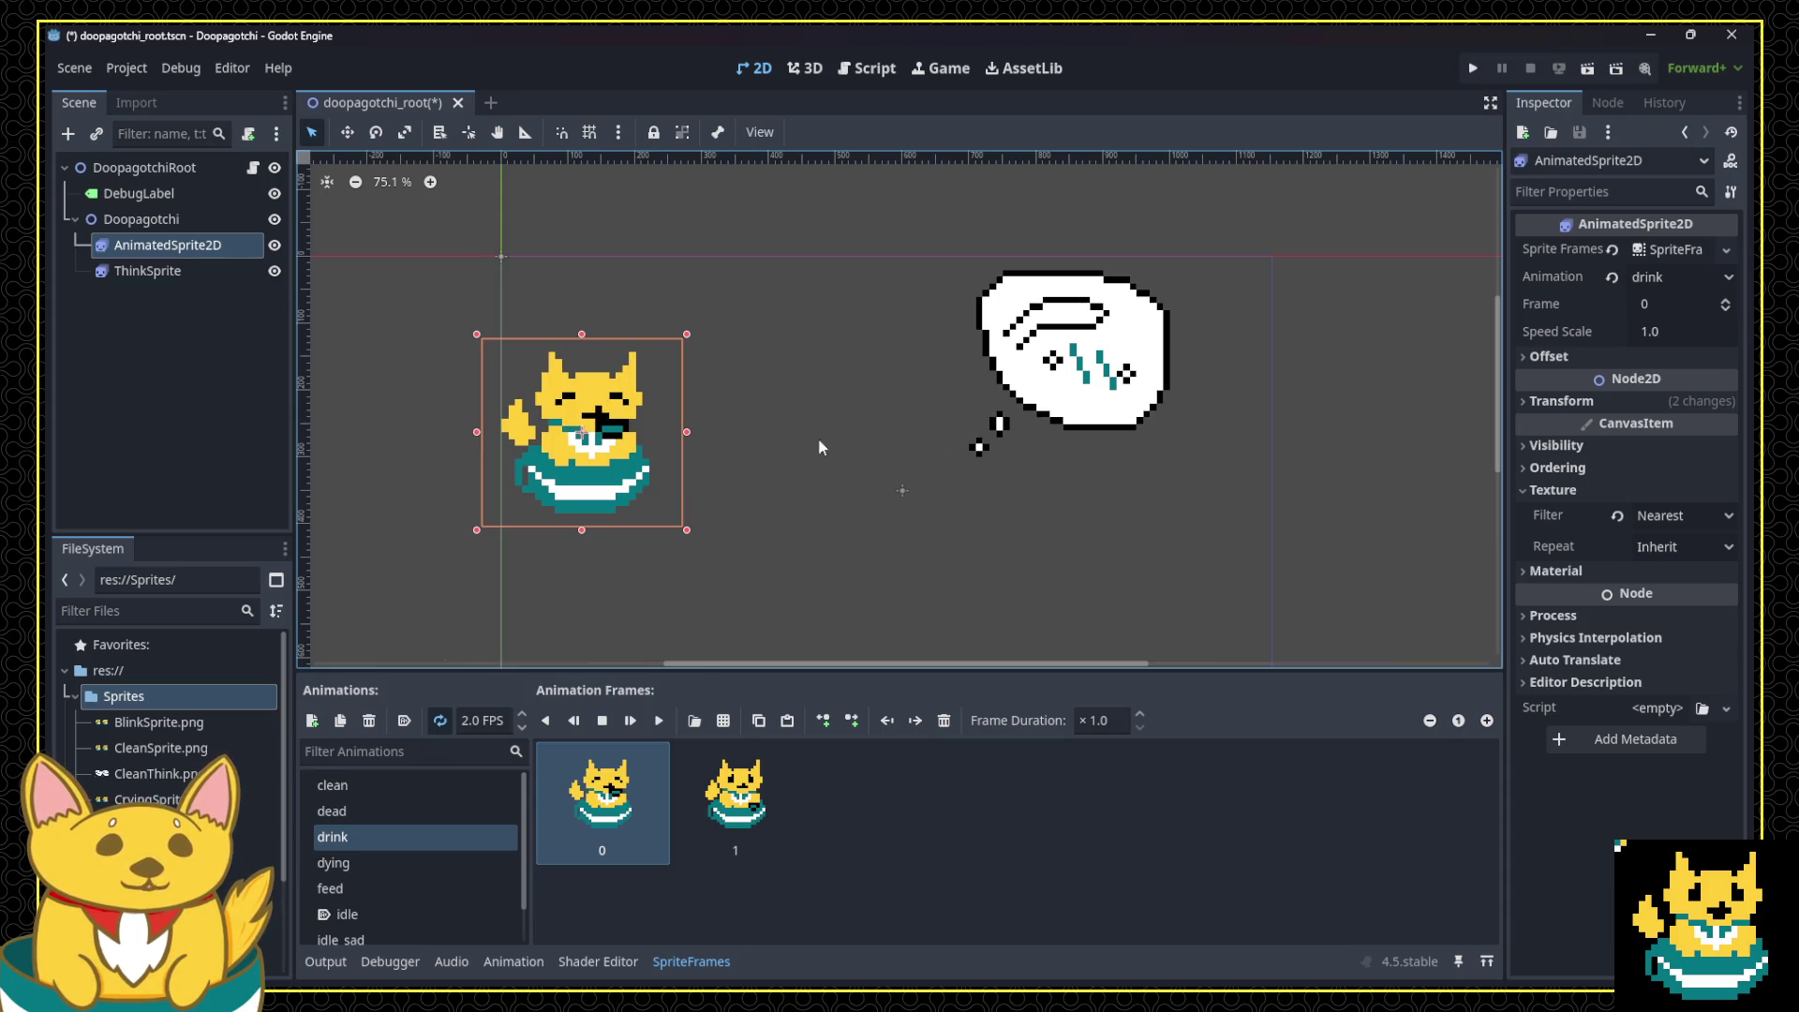
Step: Expand the cat's Transform properties and nudge the sprite slightly right and down
{"action": "left_click", "coordinate": [1541, 400]}
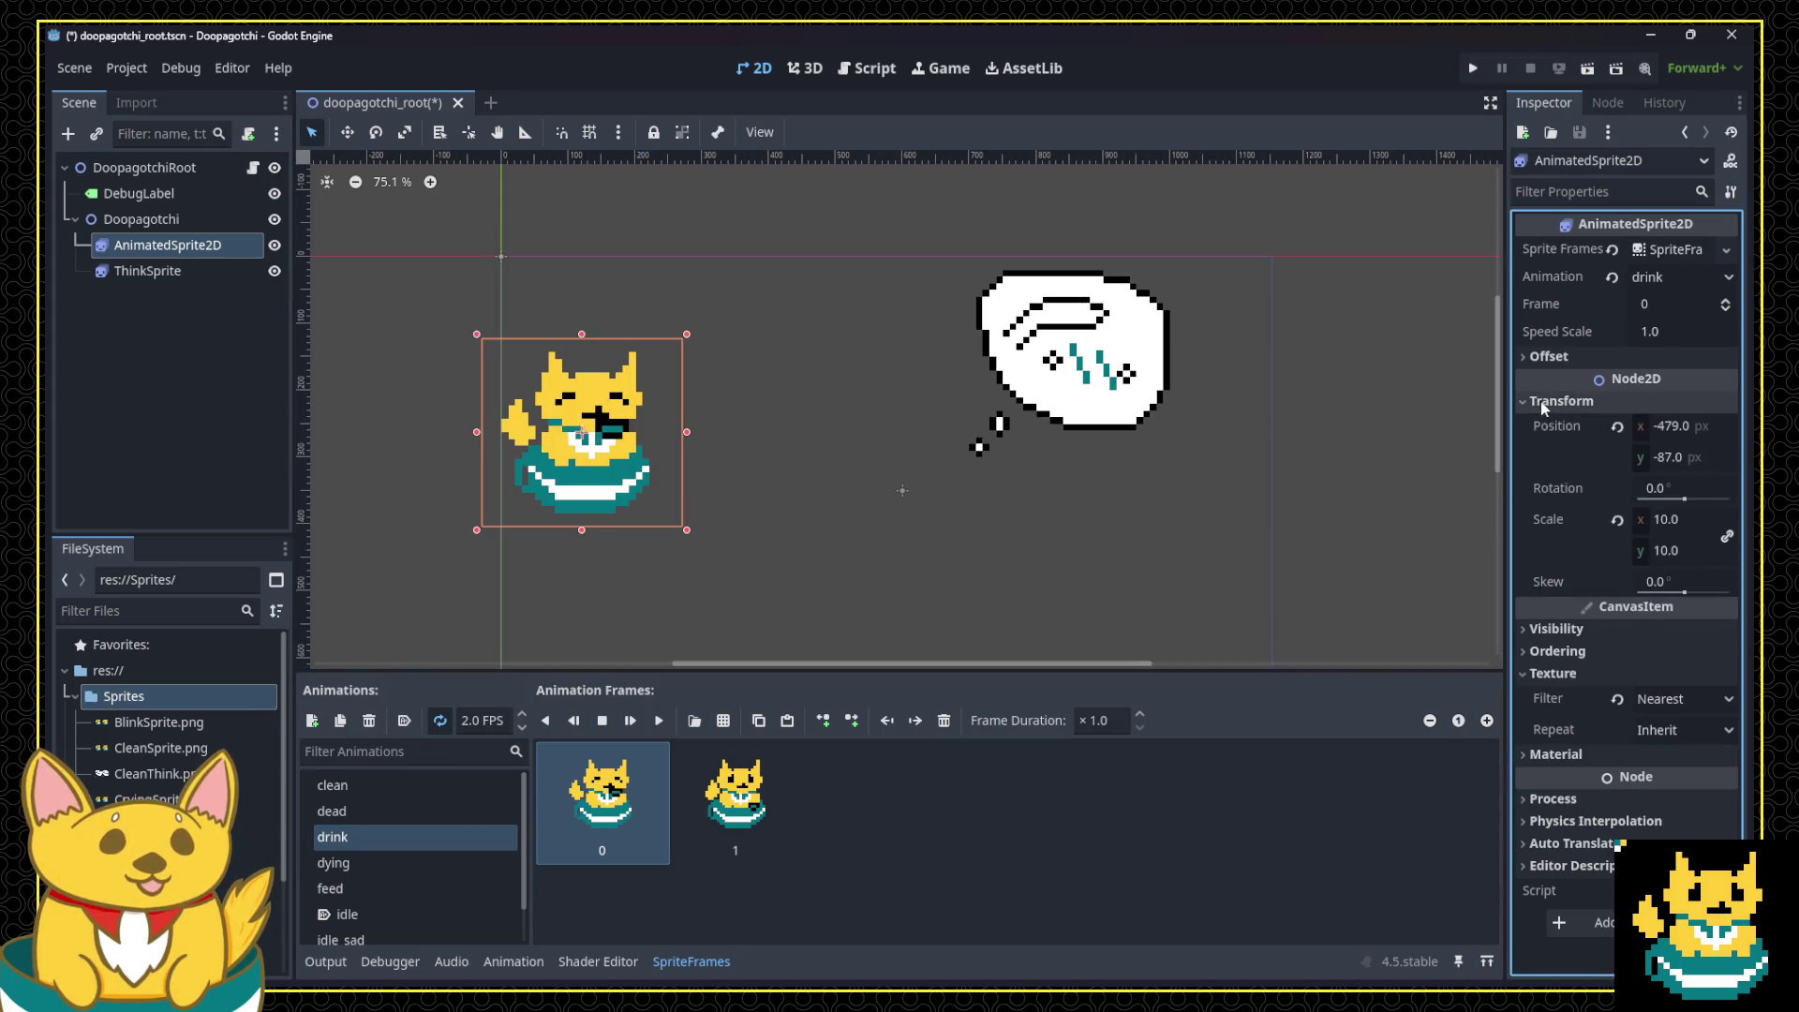
{"action": "left_click", "coordinate": [1680, 428]}
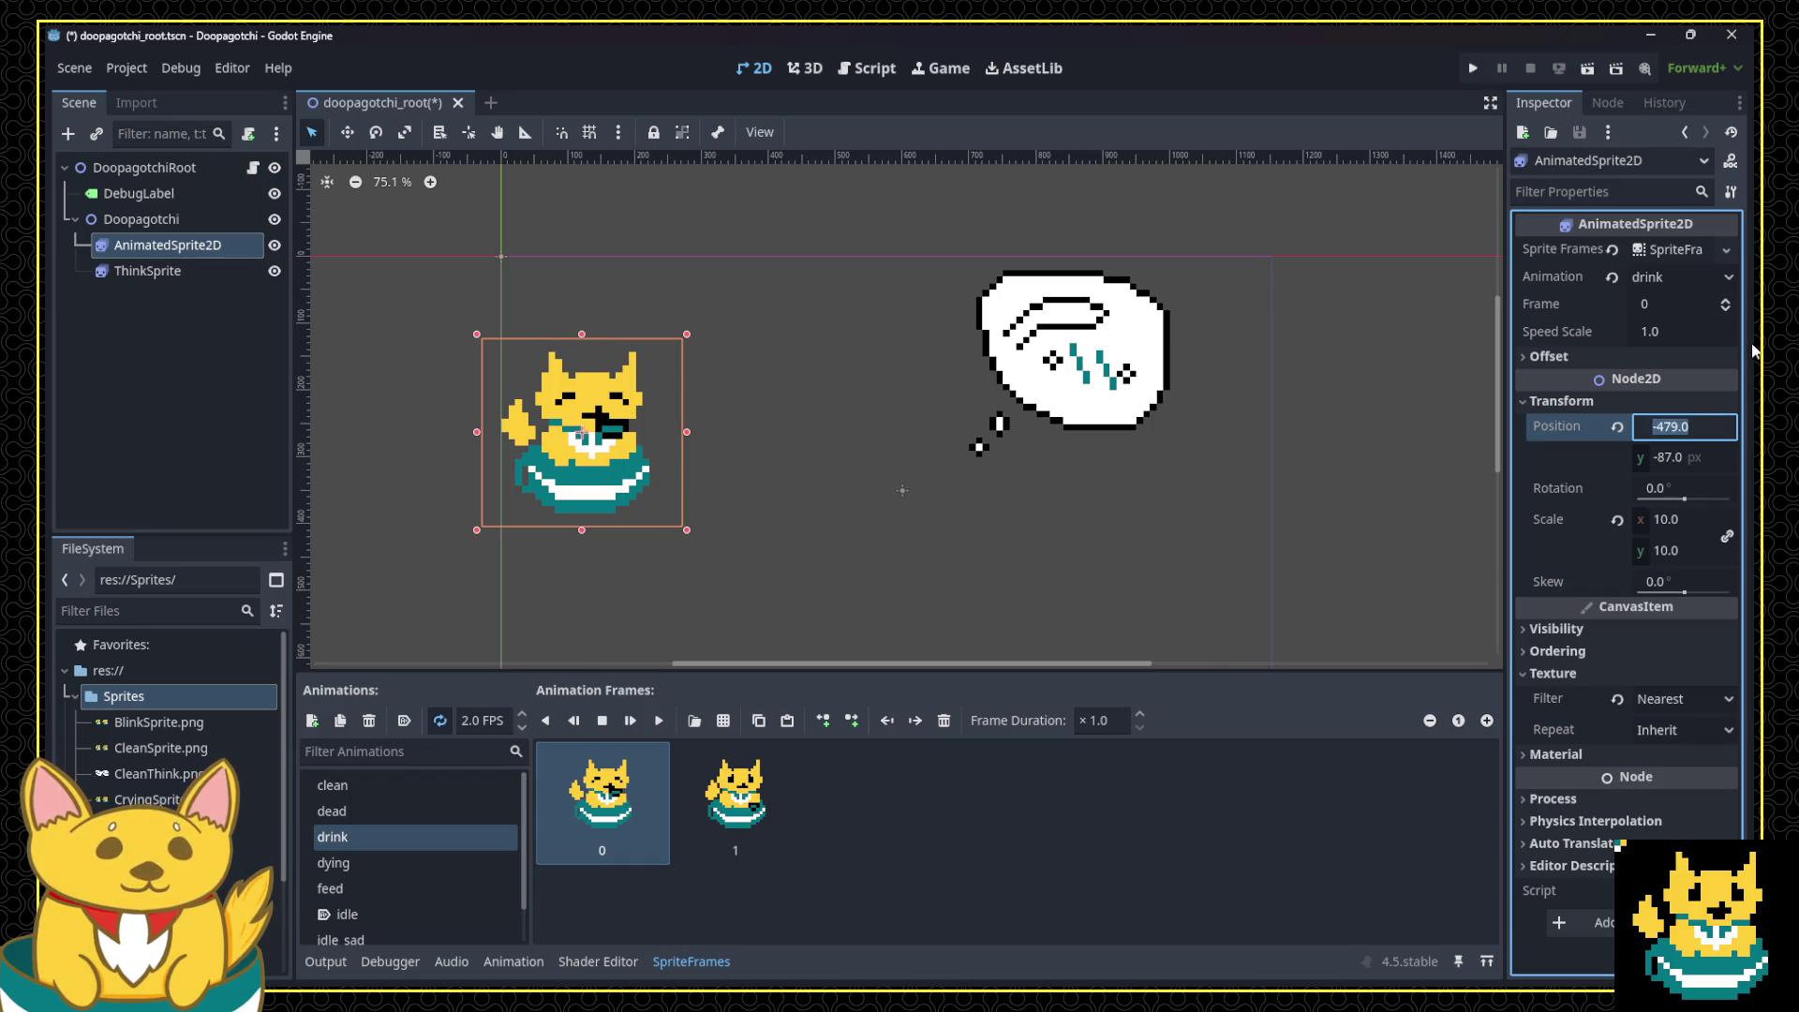
{"action": "scroll", "coordinate": [383, 403], "scroll_direction": "up", "scroll_amount": 5}
{"action": "scroll", "coordinate": [558, 468], "scroll_direction": "up", "scroll_amount": 4}
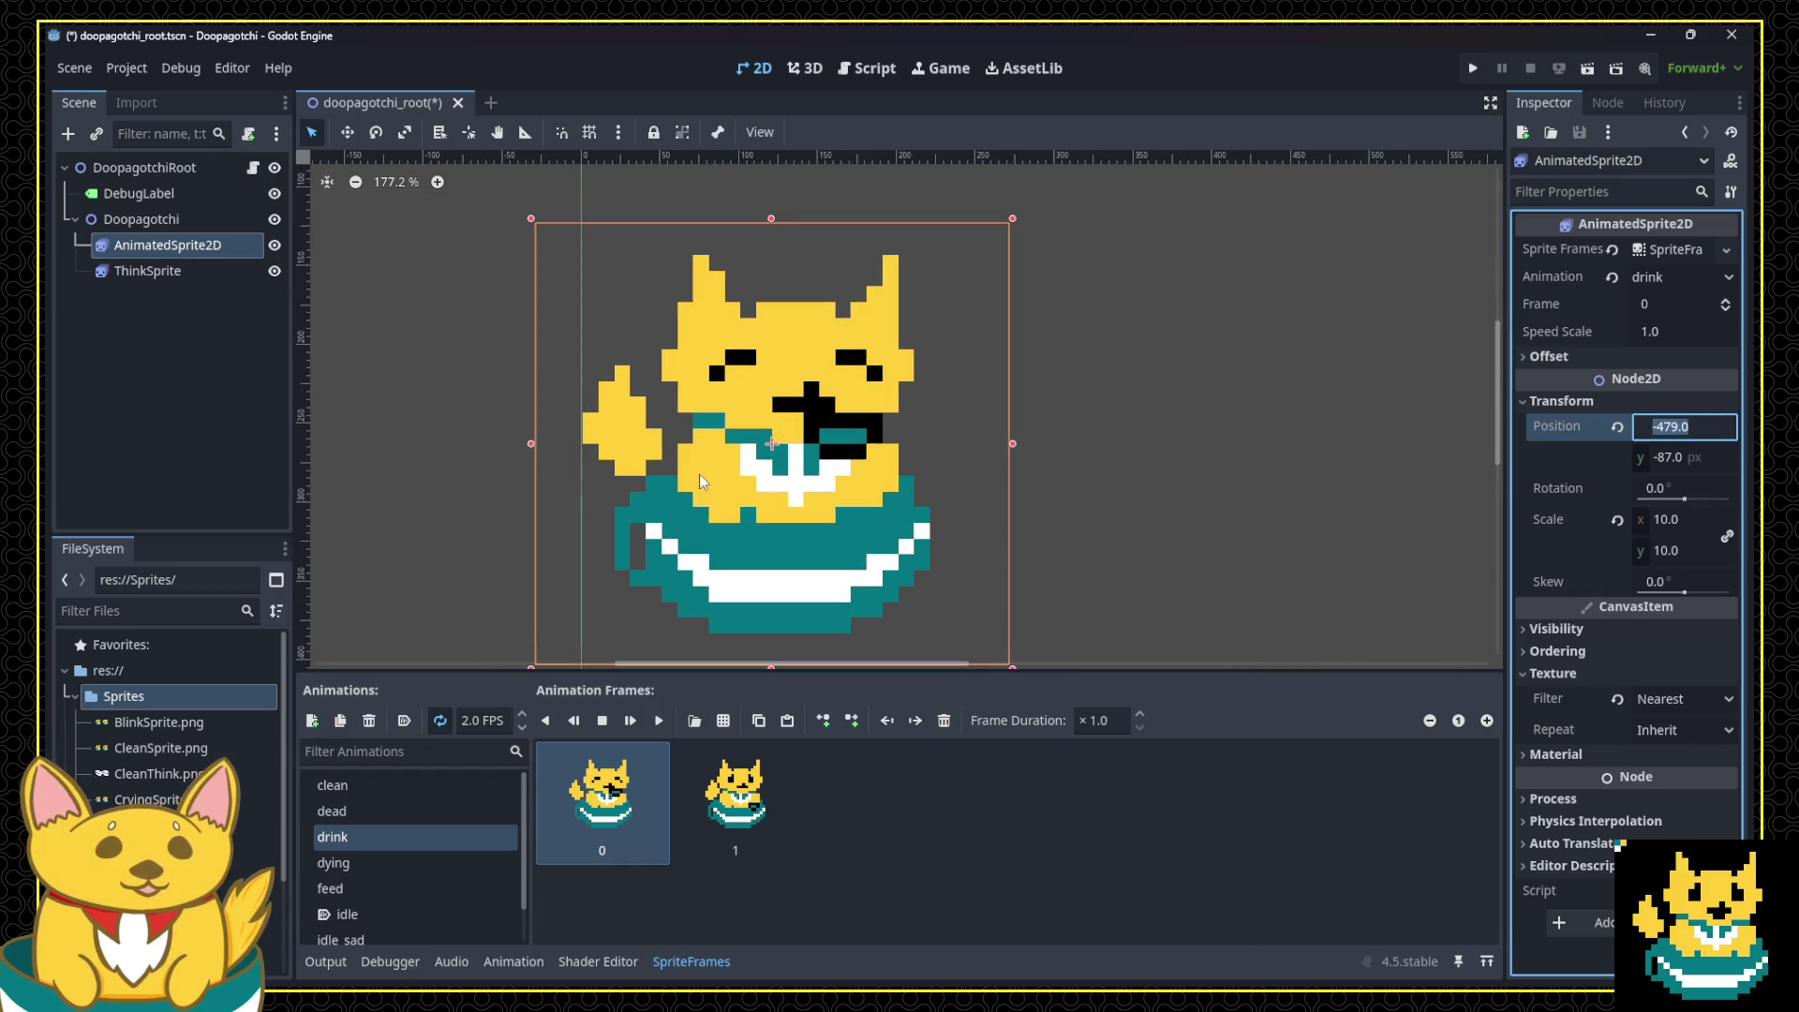
{"action": "mouse_move", "coordinate": [708, 474]}
{"action": "left_mouse_down"}
{"action": "mouse_move", "coordinate": [763, 486]}
{"action": "mouse_move", "coordinate": [747, 489]}
{"action": "left_mouse_up"}
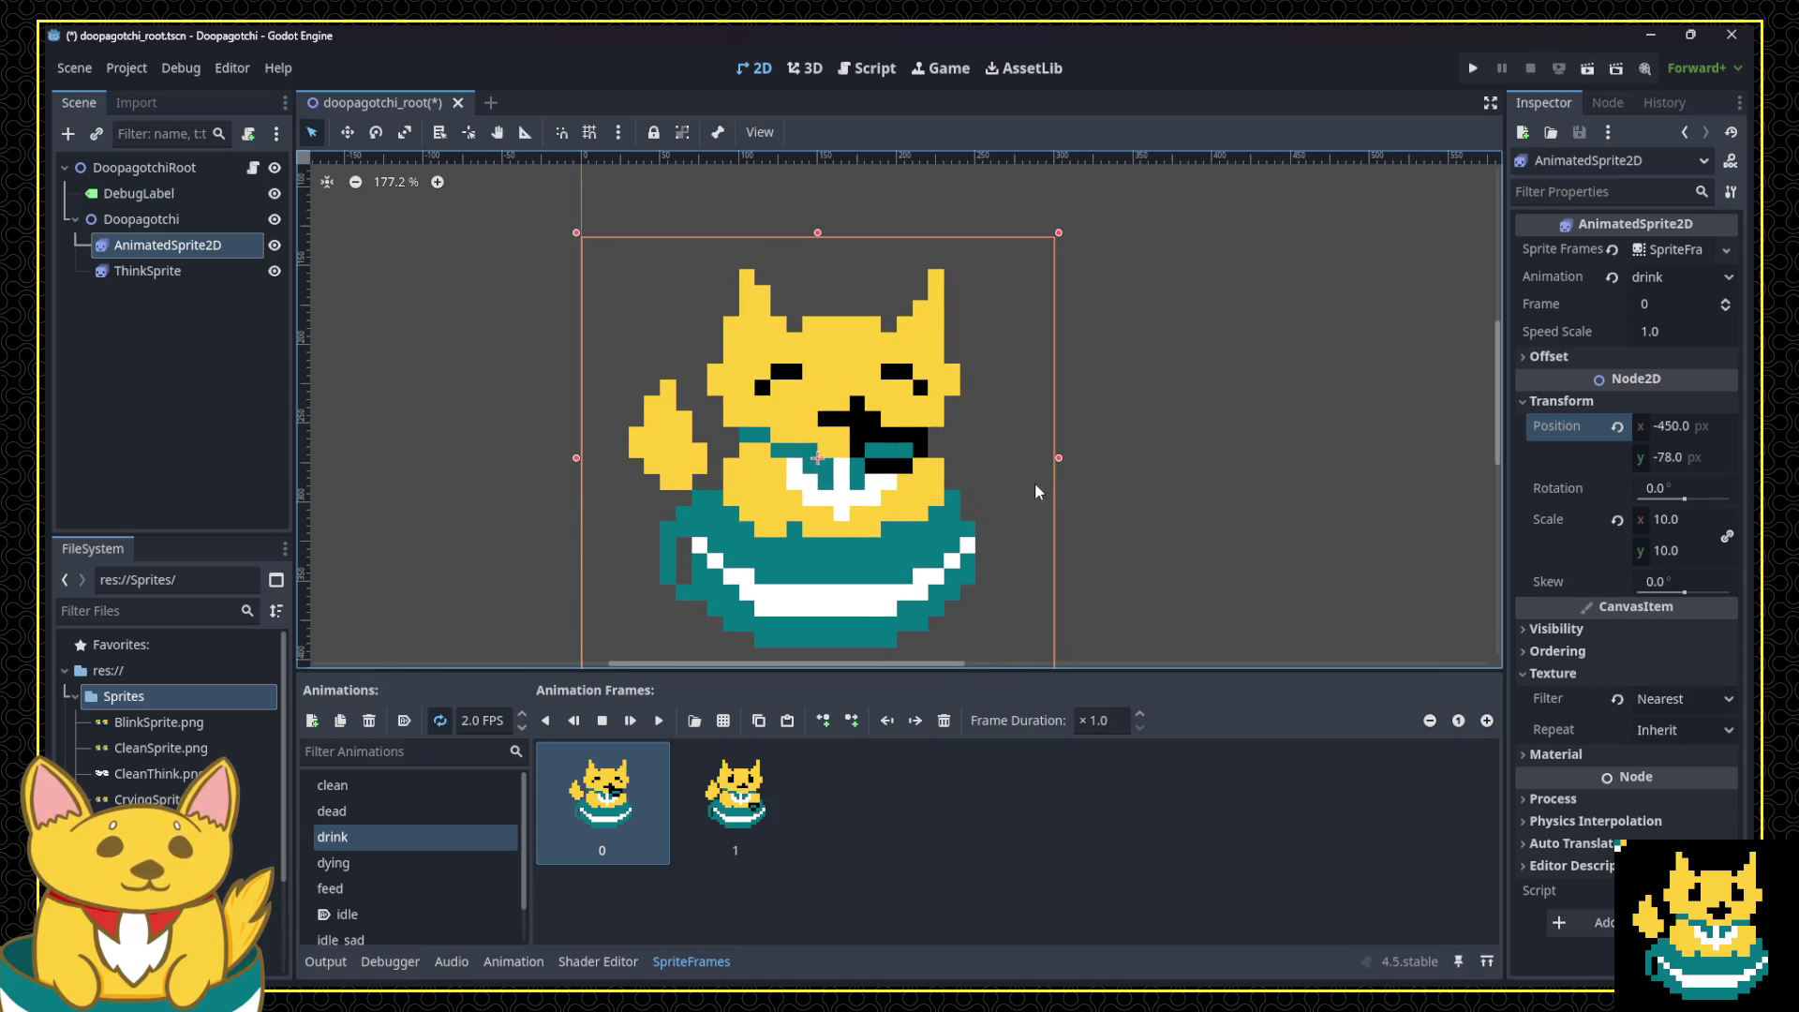
{"action": "scroll", "coordinate": [1246, 463], "scroll_direction": "down", "scroll_amount": 5}
{"action": "scroll", "coordinate": [1299, 457], "scroll_direction": "down", "scroll_amount": 4}
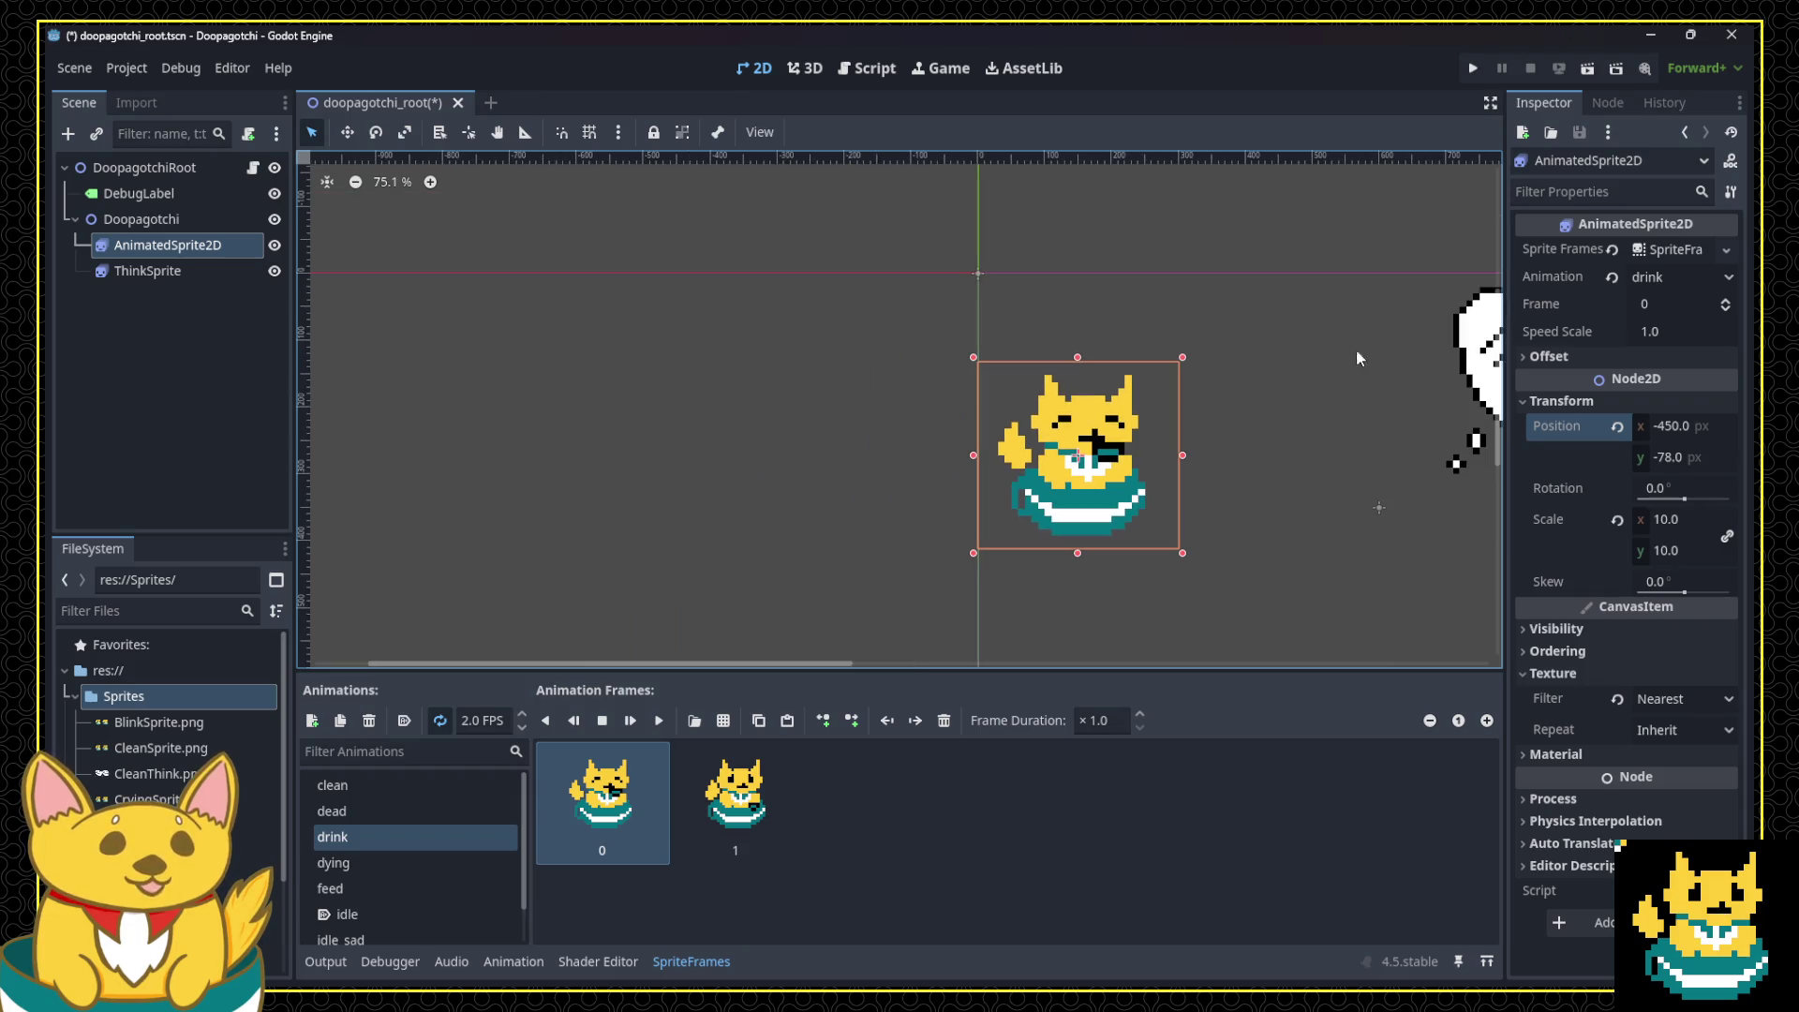
Step: Set the cat AnimatedSprite2D Position to x -440, y -76
{"action": "left_click", "coordinate": [1690, 427]}
{"action": "type", "text": "-40.0"}
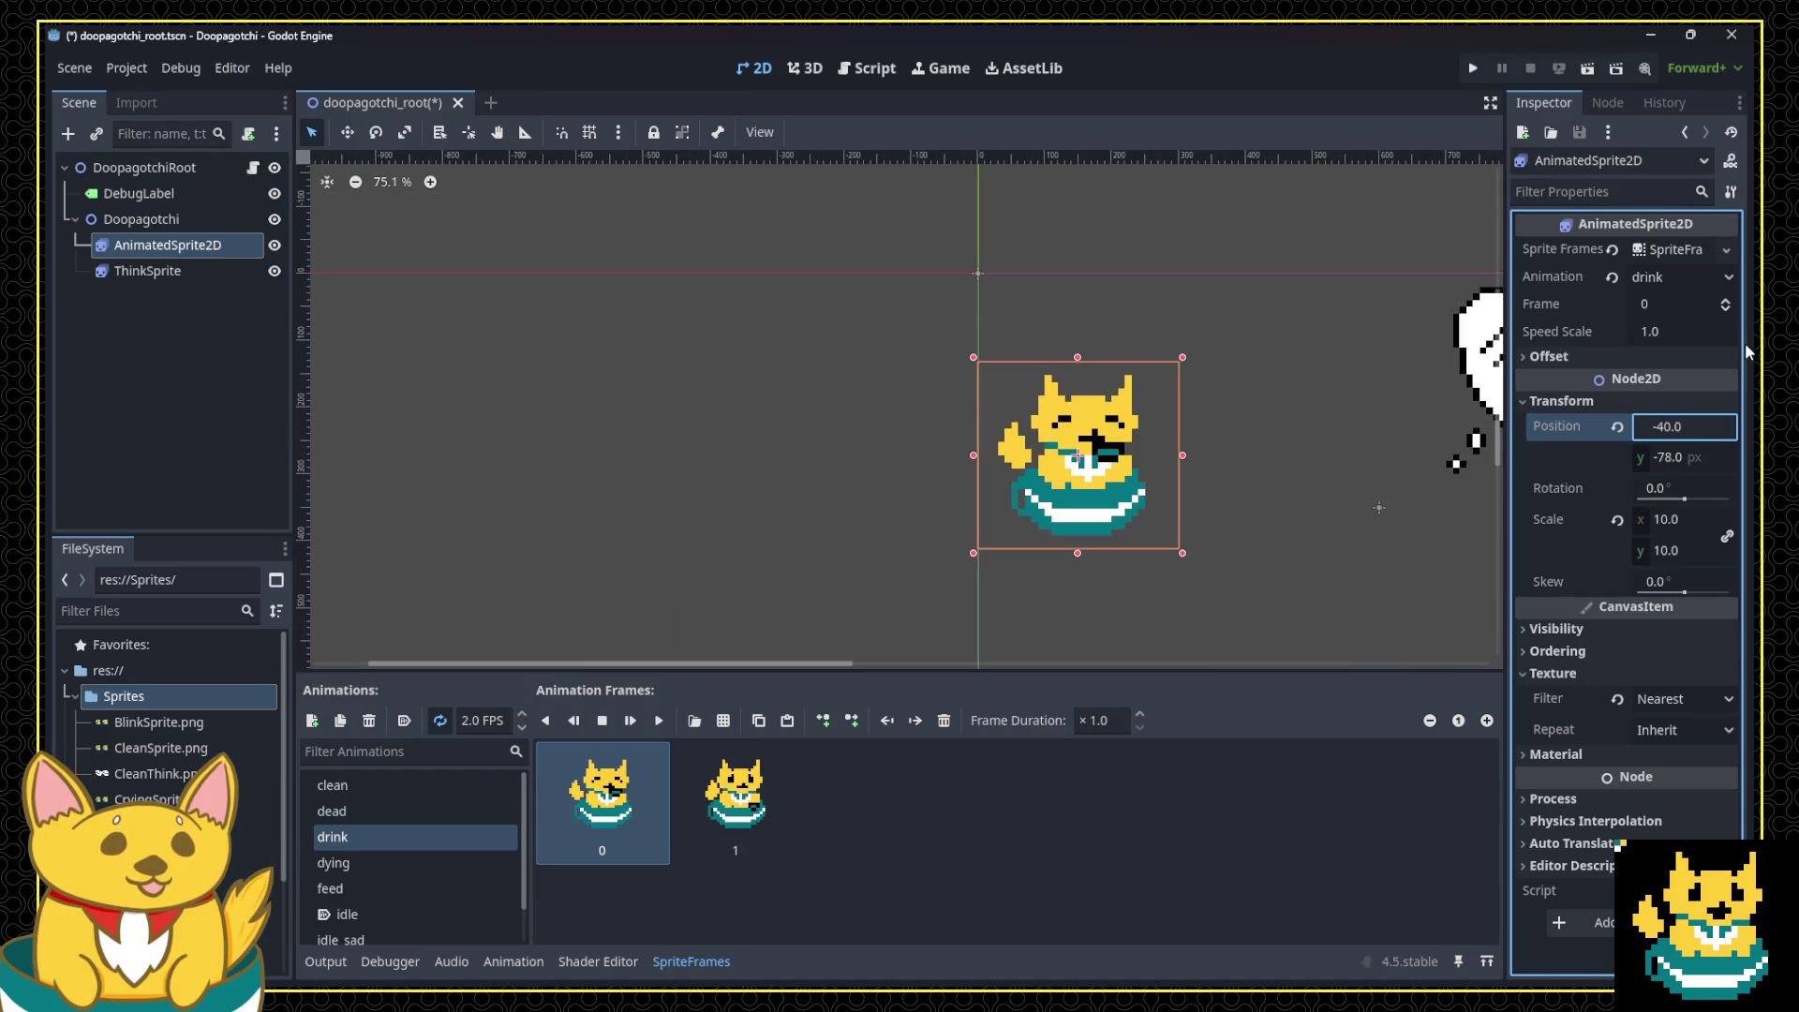
{"action": "type", "text": "4"}
{"action": "key", "text": "Return"}
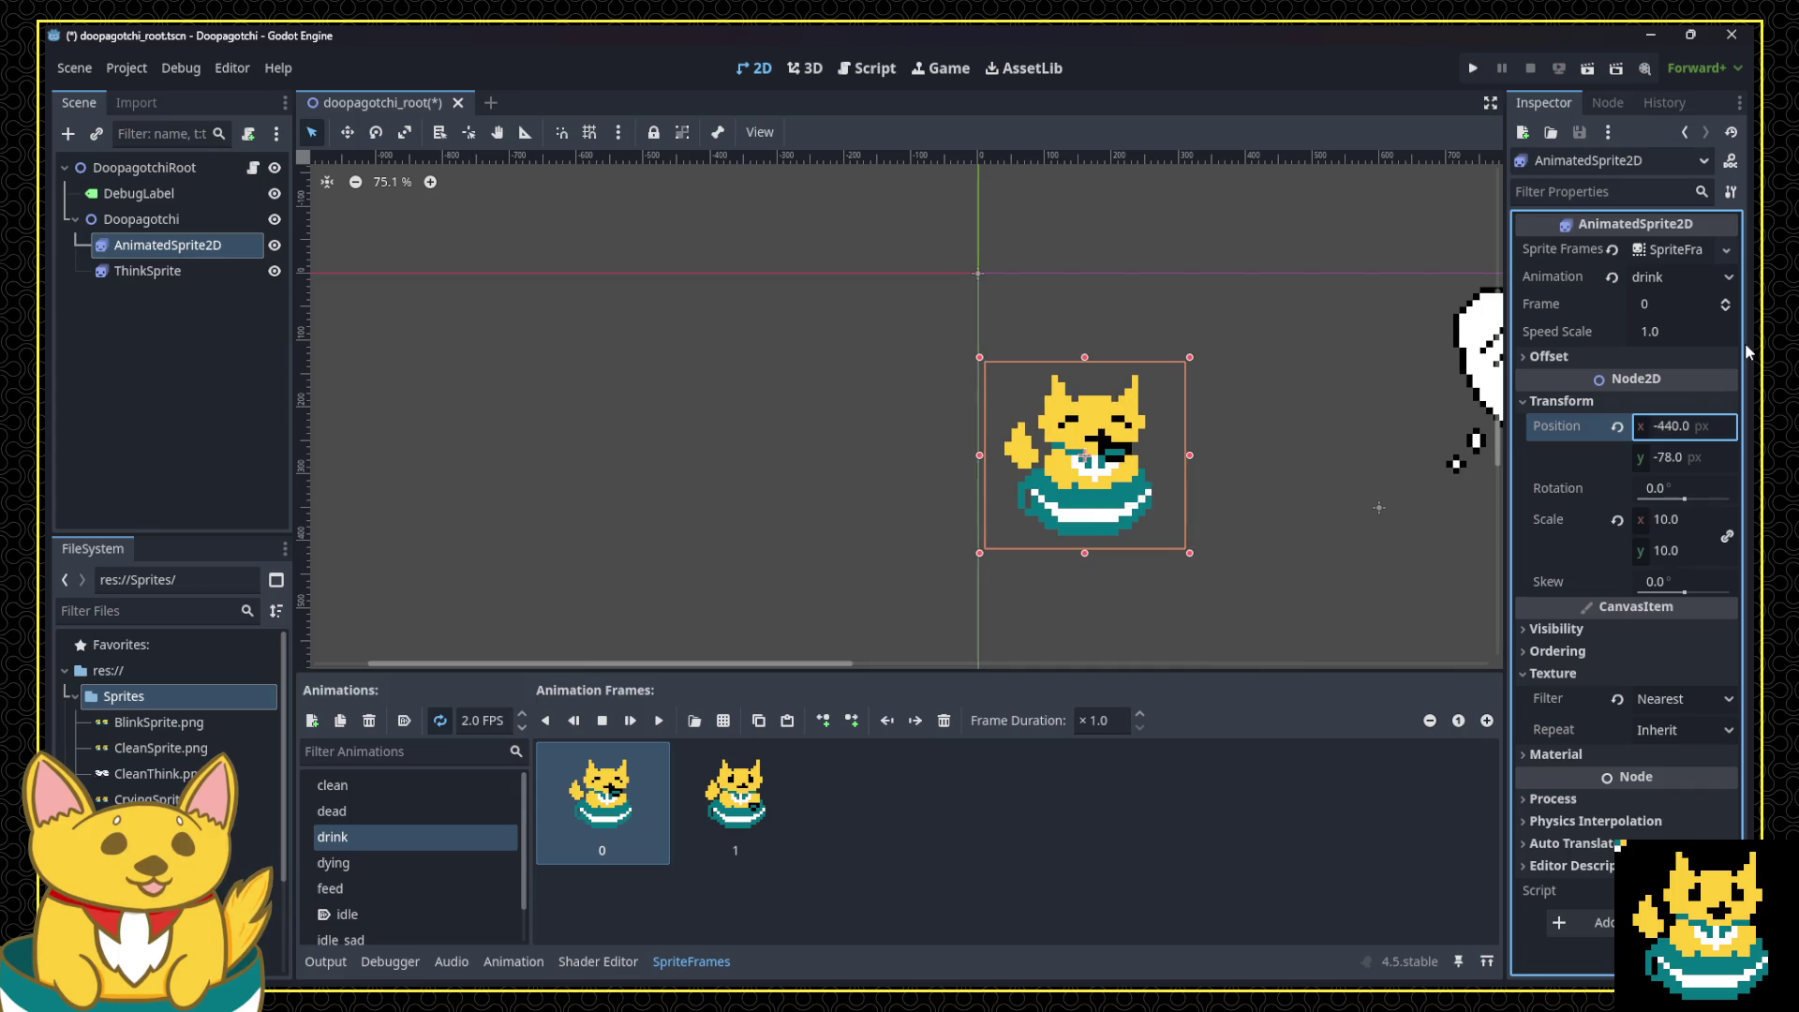
{"action": "left_click", "coordinate": [1672, 459]}
{"action": "left_click", "coordinate": [1672, 461]}
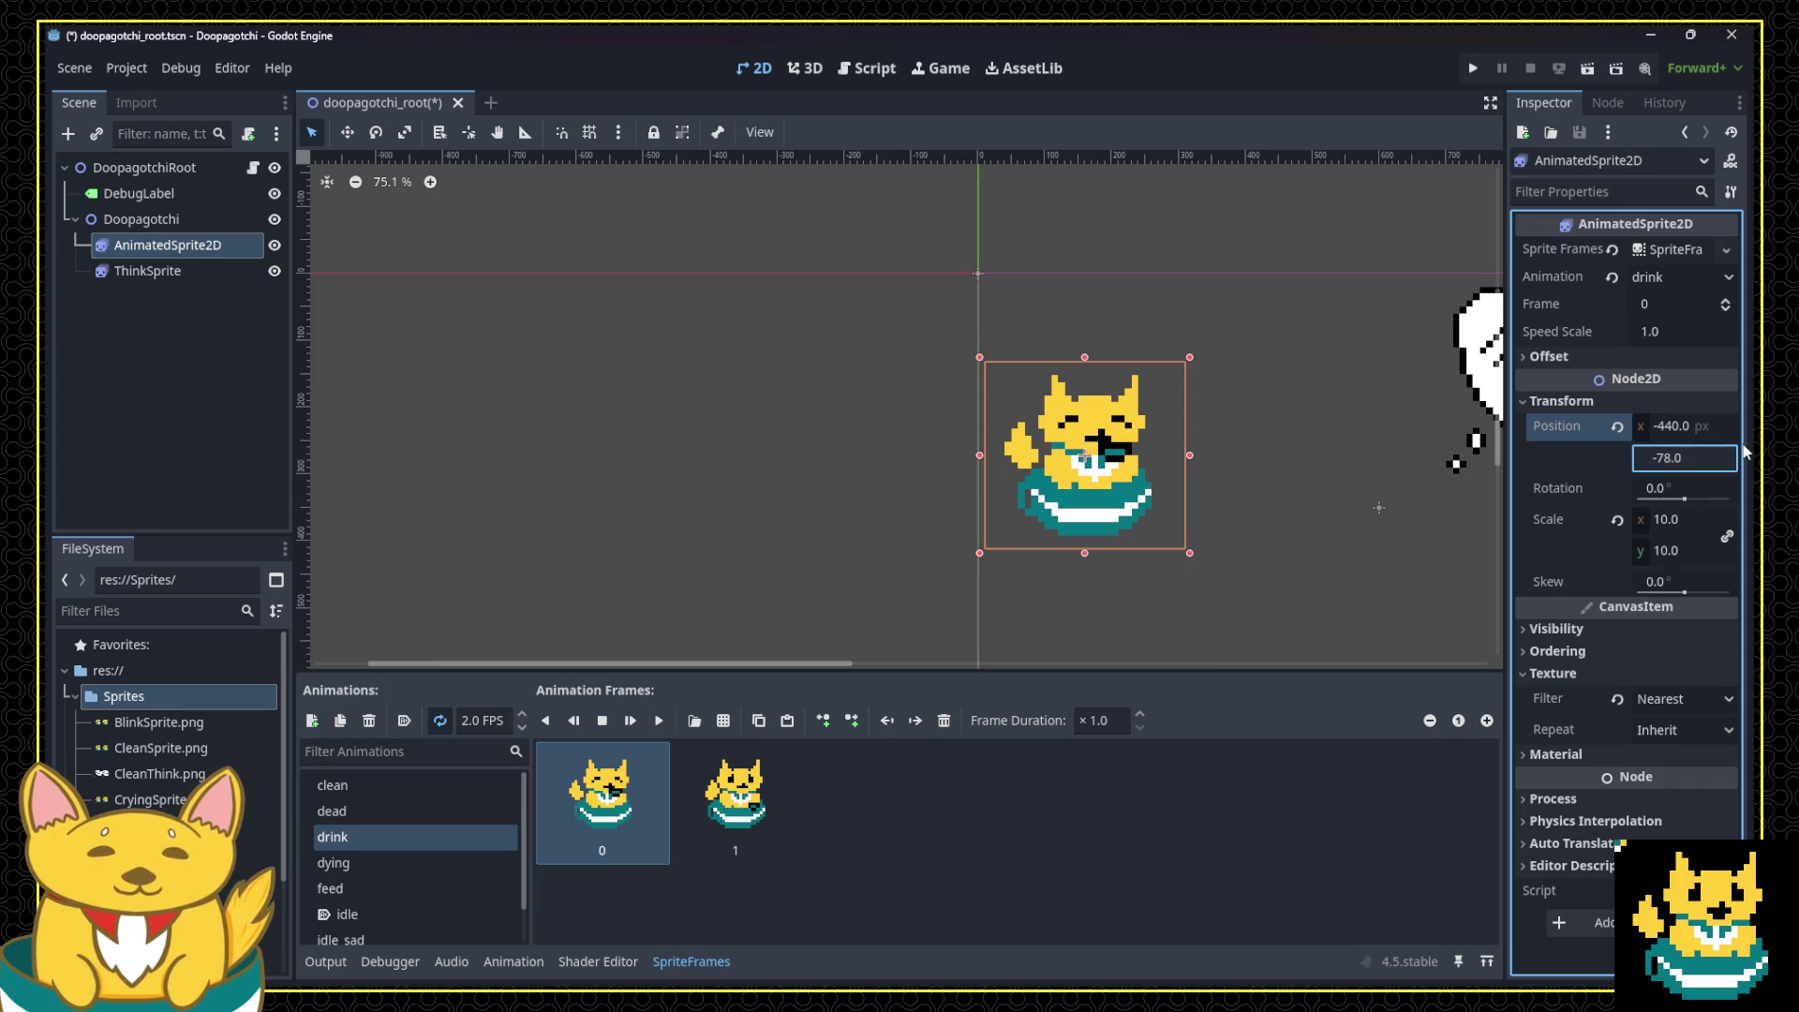
{"action": "key", "text": "Left"}
{"action": "key", "text": "Left"}
{"action": "key", "text": "Left"}
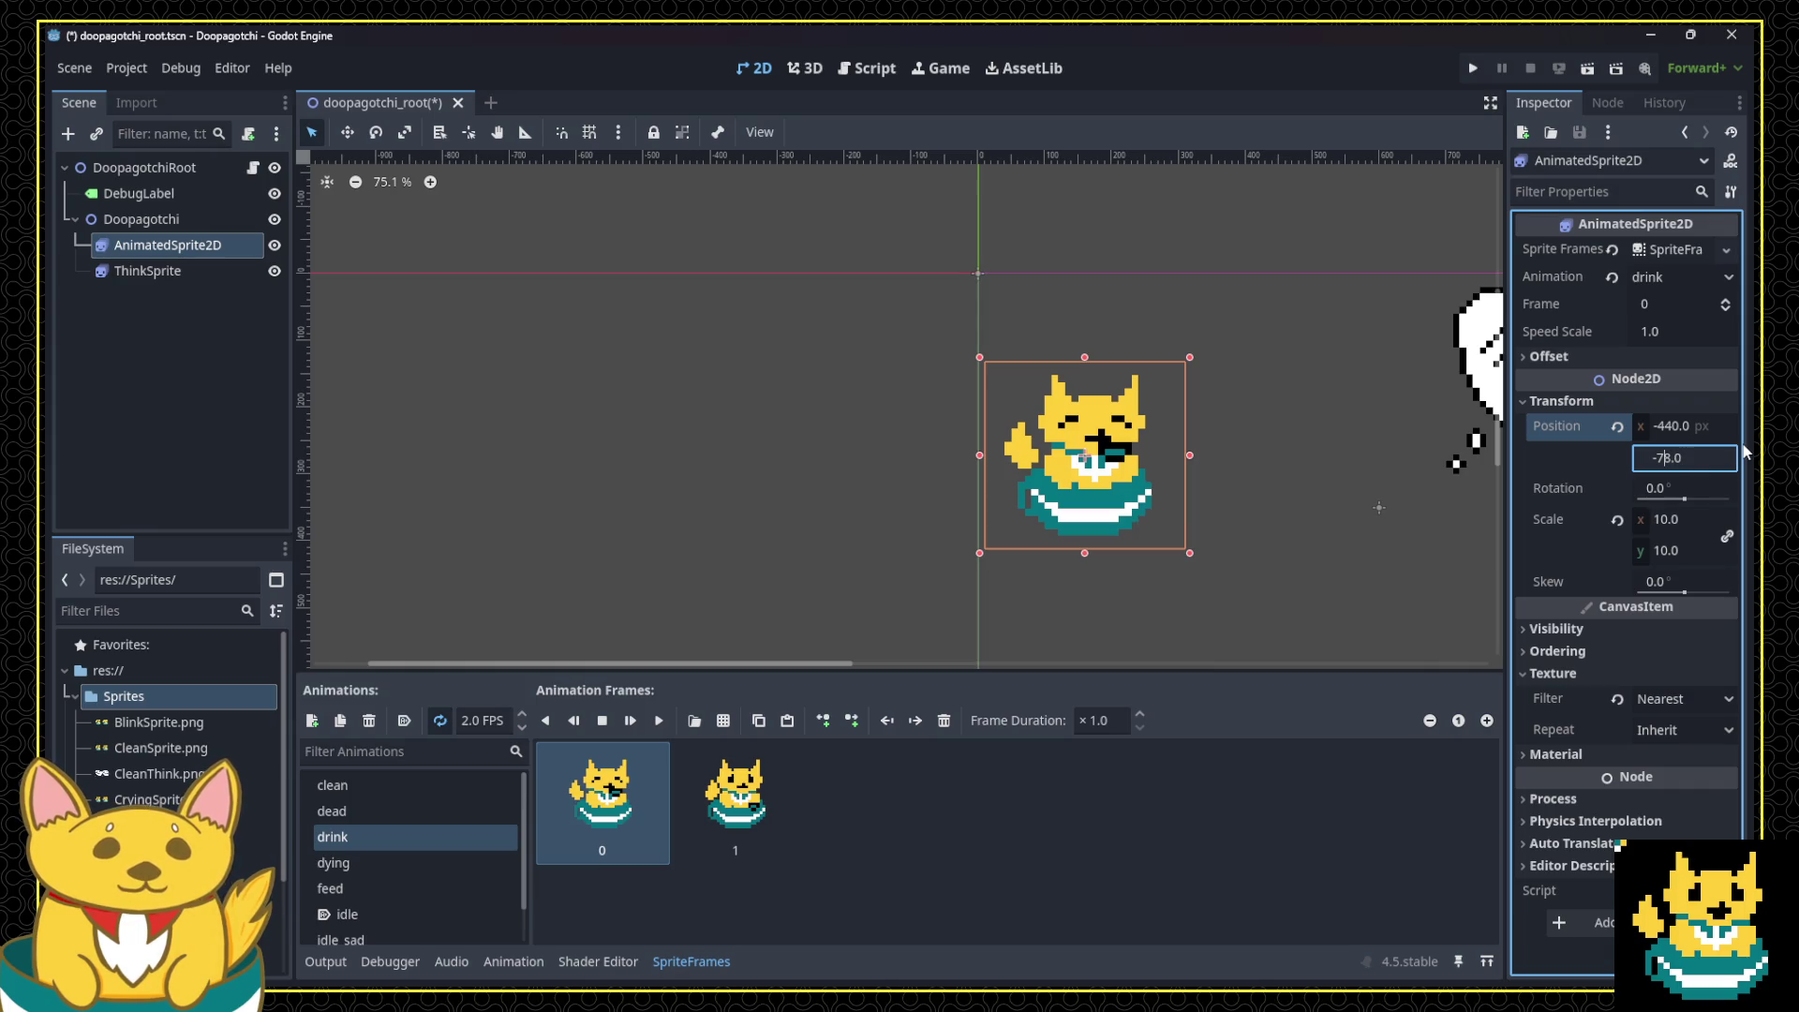
{"action": "key", "text": "Return"}
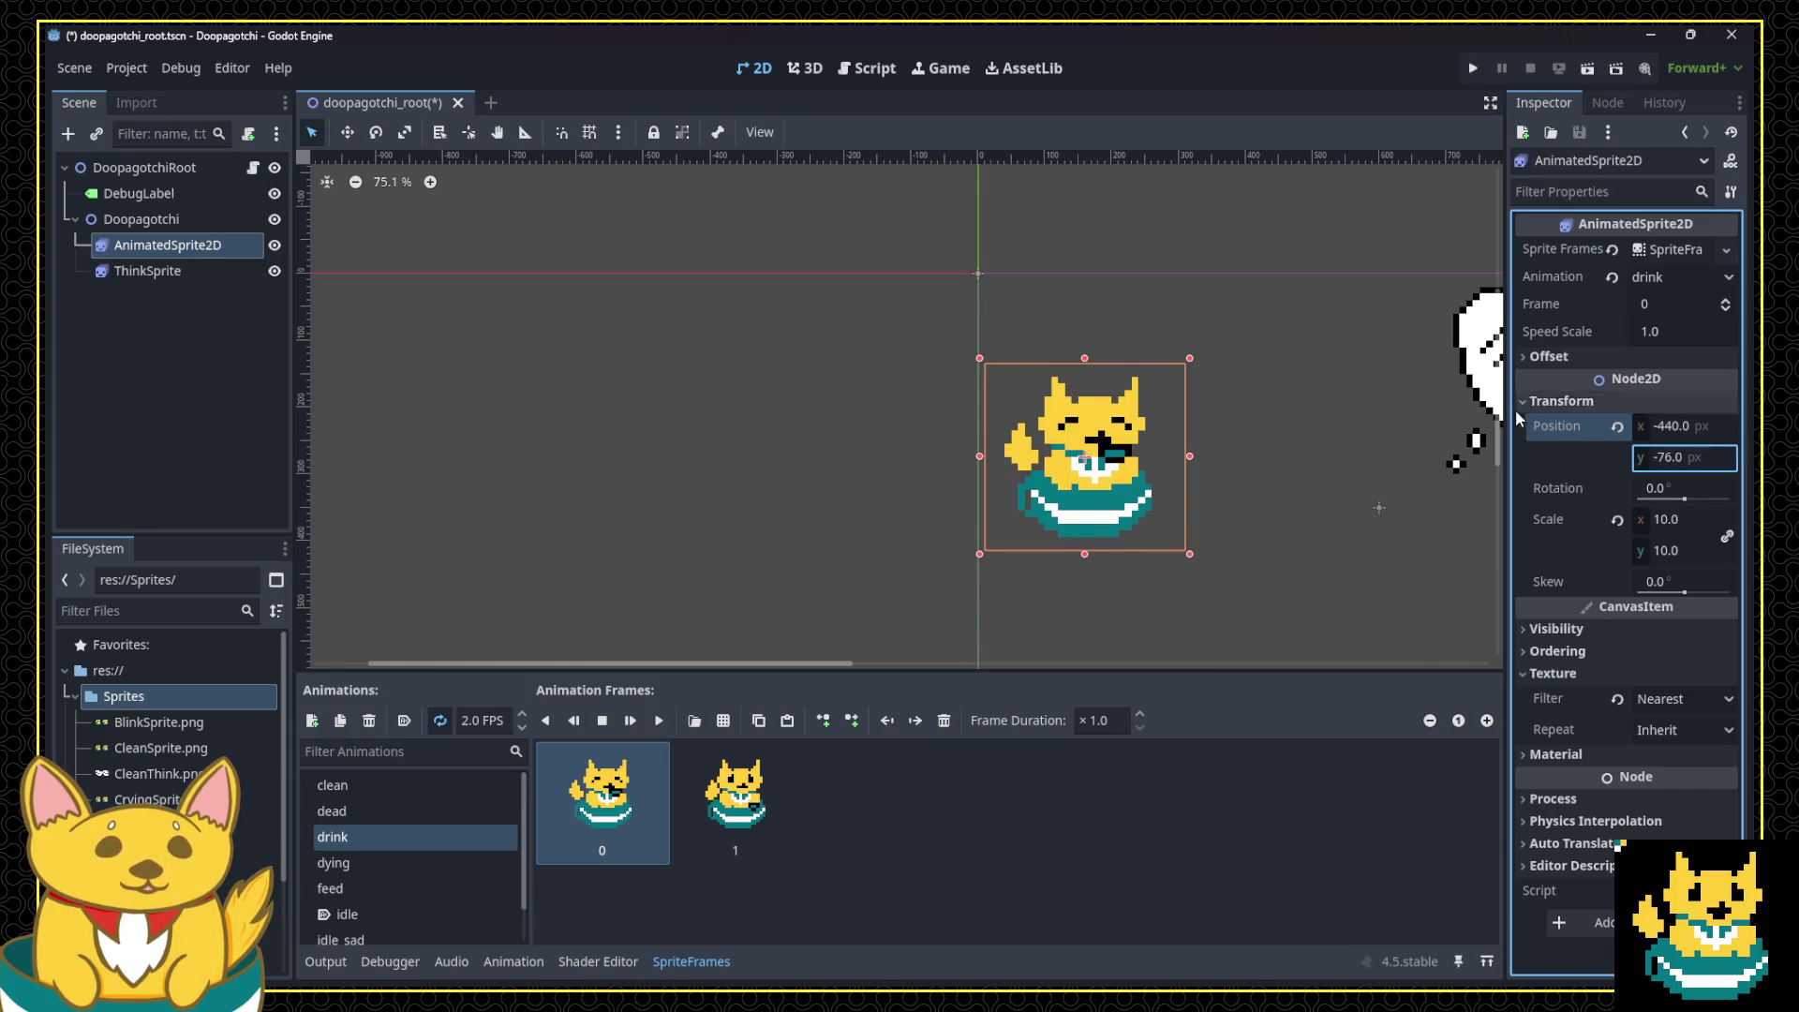
{"action": "left_click", "coordinate": [1489, 384]}
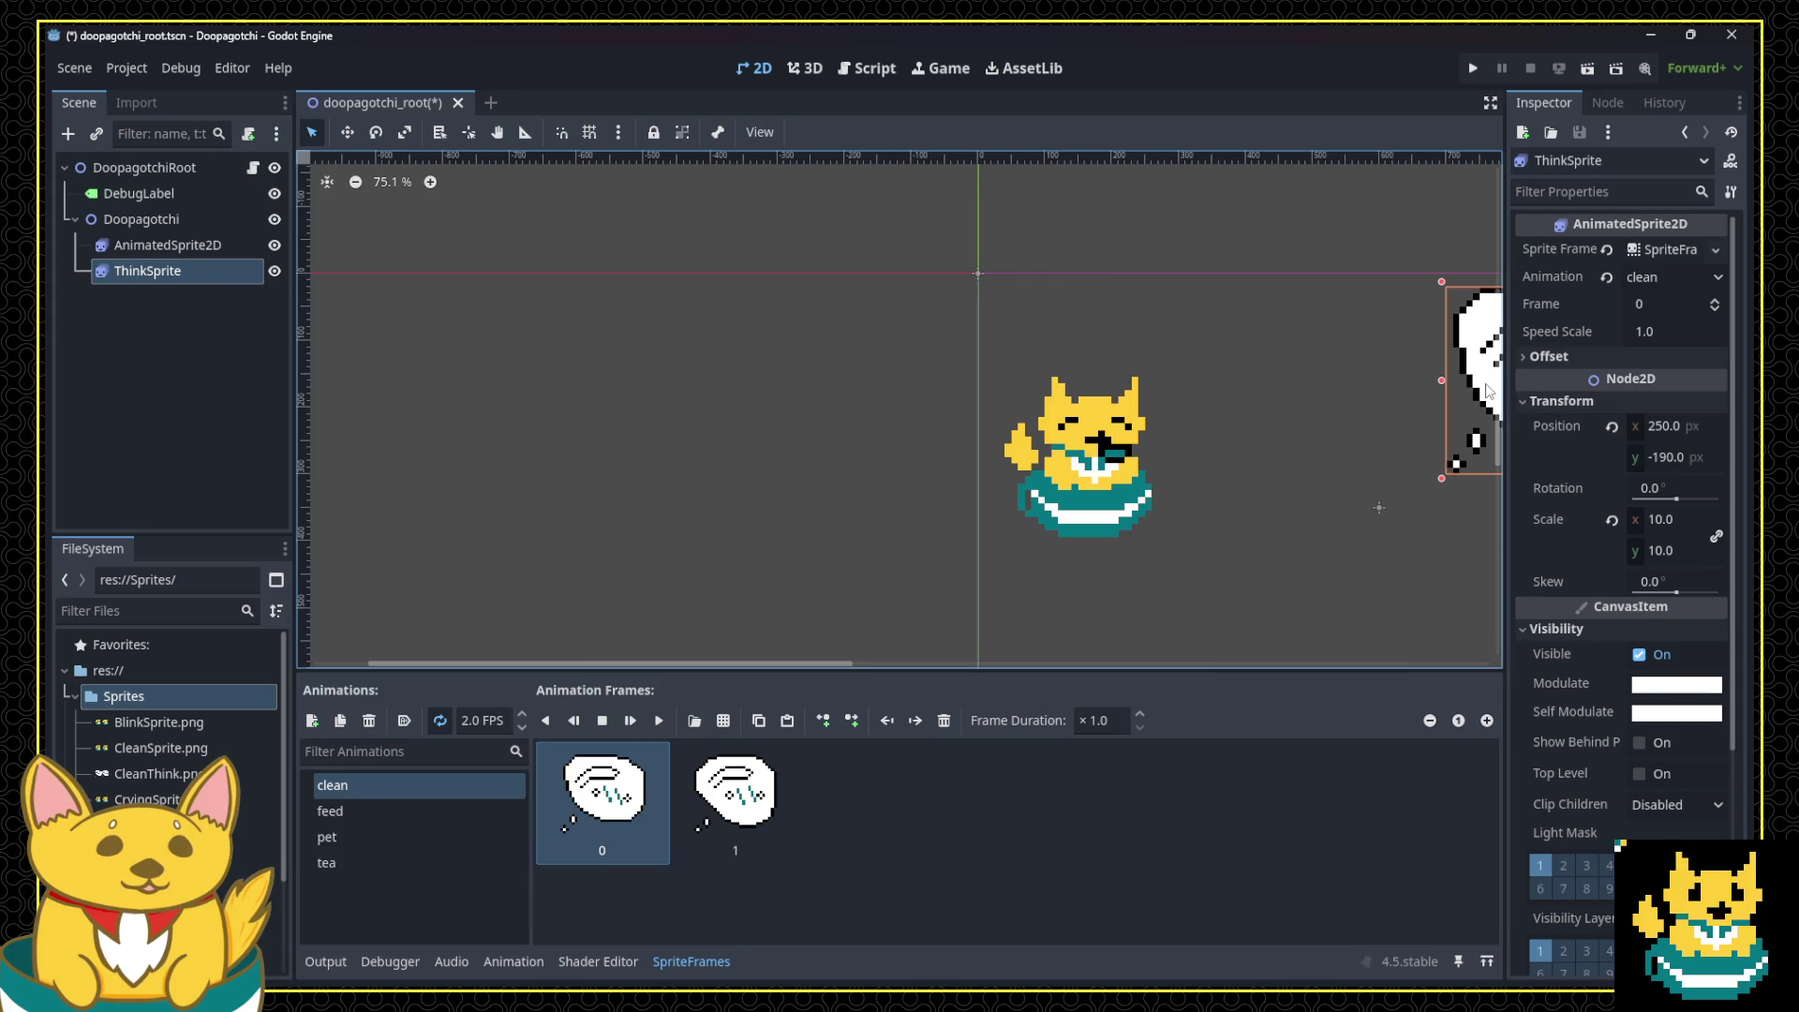
Step: Drag the thought bubble beside the cat and set its Position to -176, -200
{"action": "left_click_drag", "start_coordinate": [1490, 389], "coordinate": [1182, 374]}
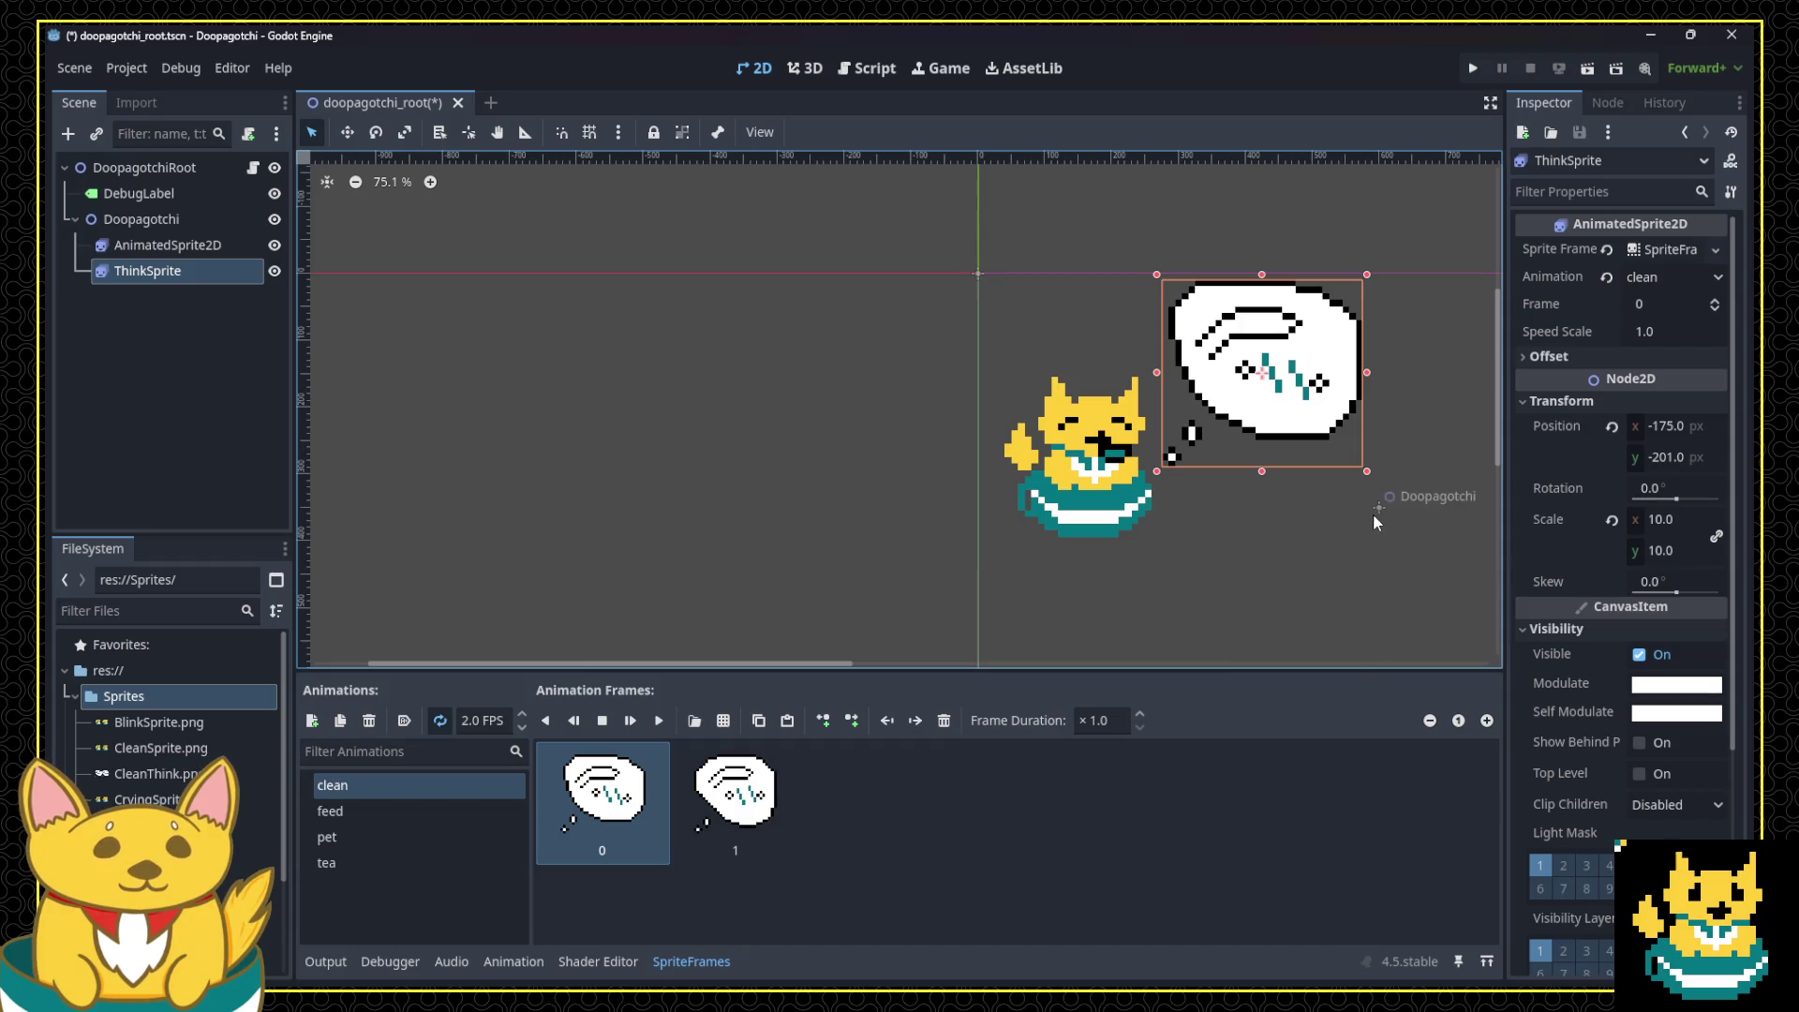
{"action": "left_click", "coordinate": [1655, 427]}
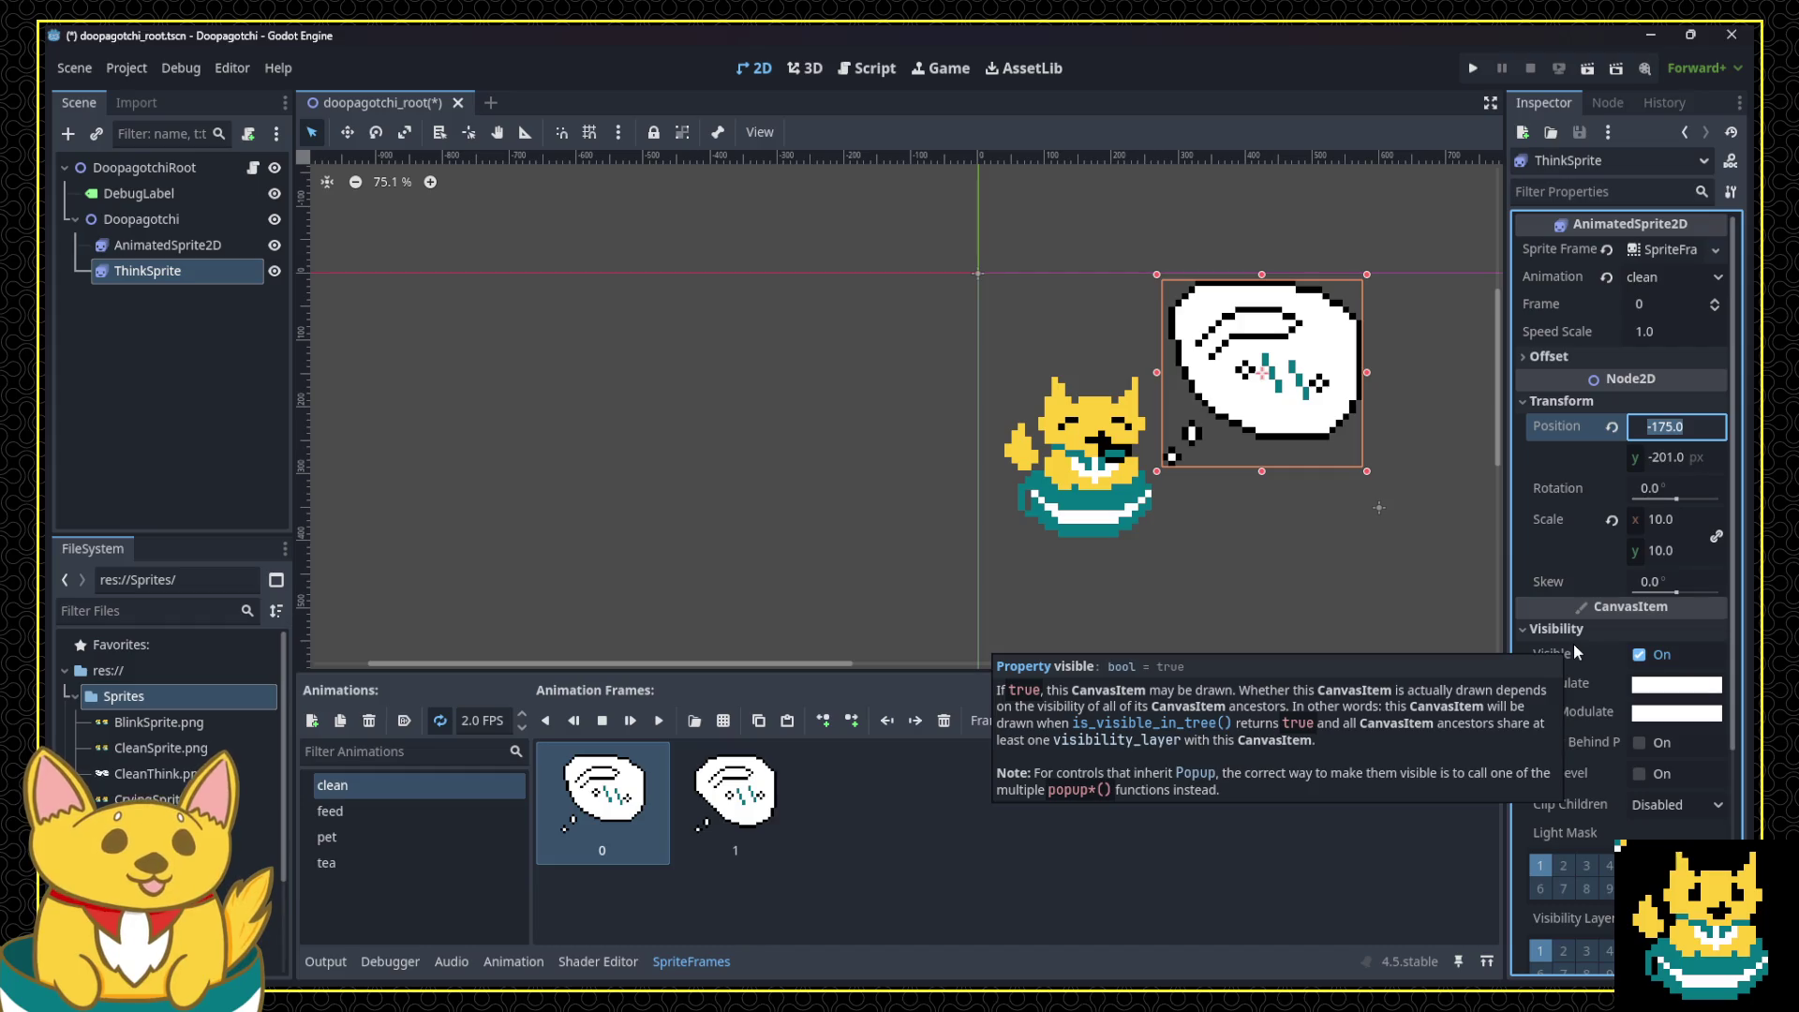
{"action": "type", "text": "-176"}
{"action": "key", "text": "Return"}
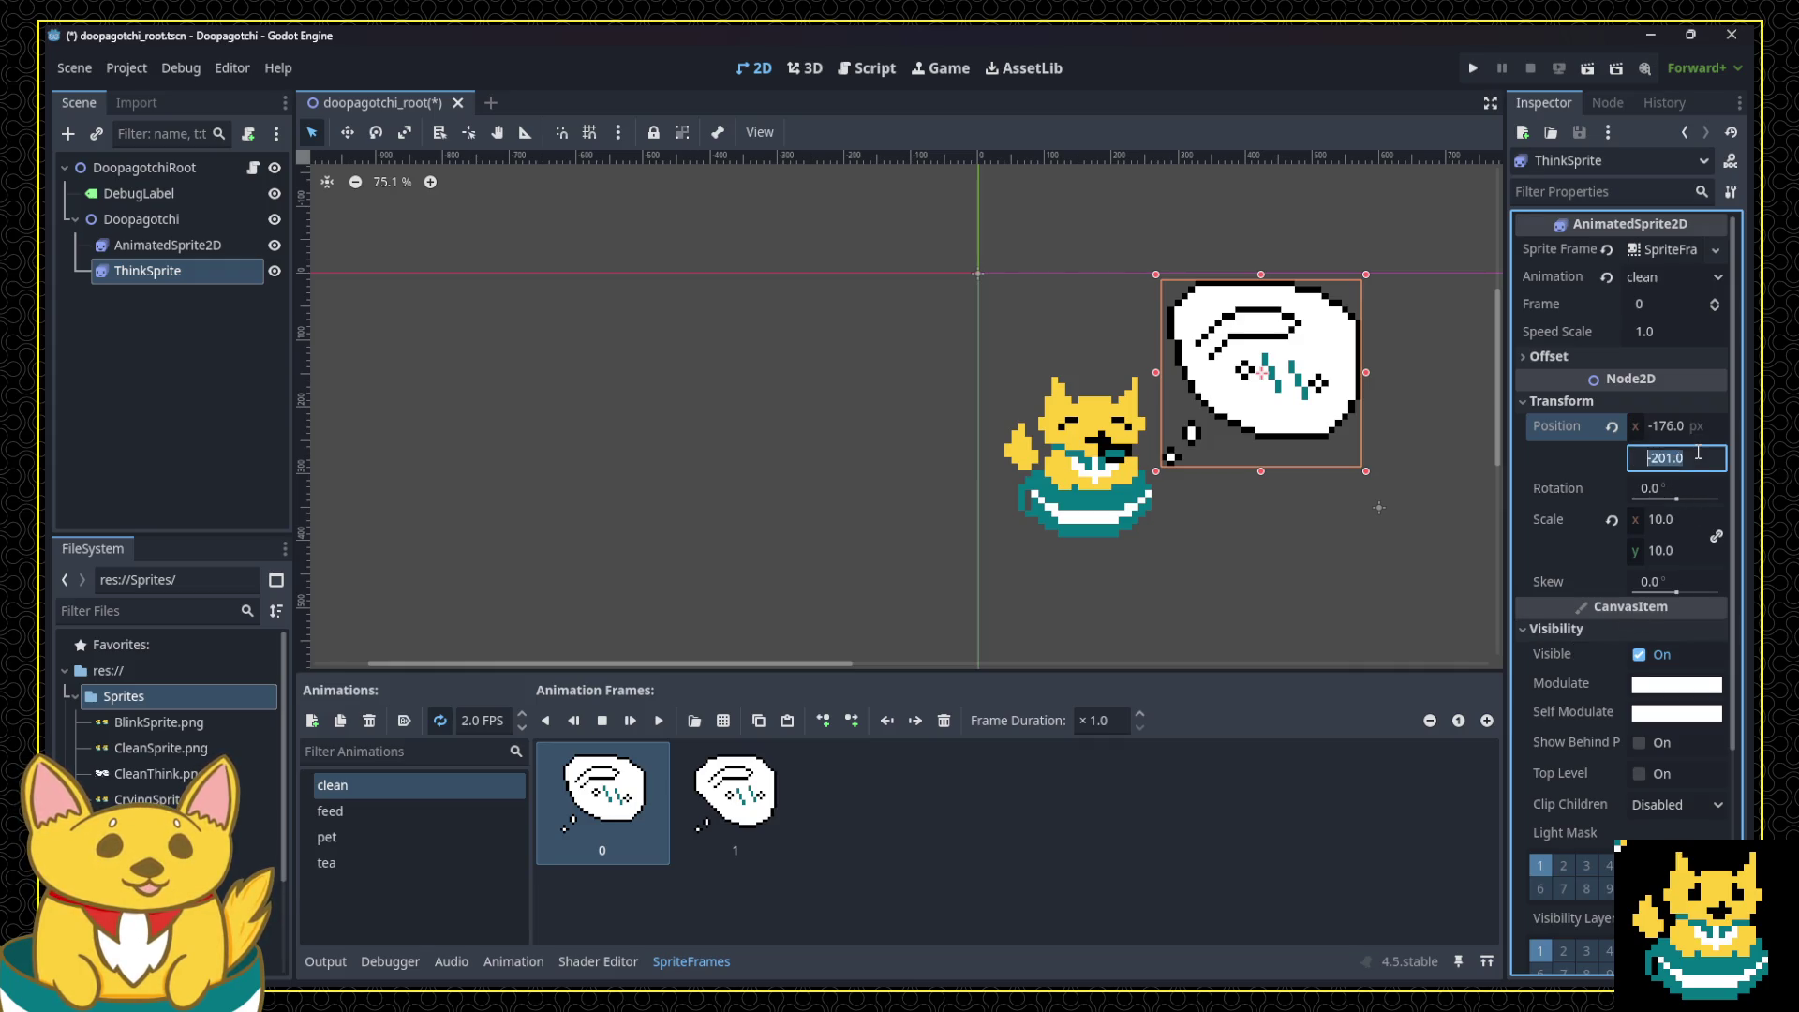
{"action": "type", "text": "-200"}
{"action": "key", "text": "Return"}
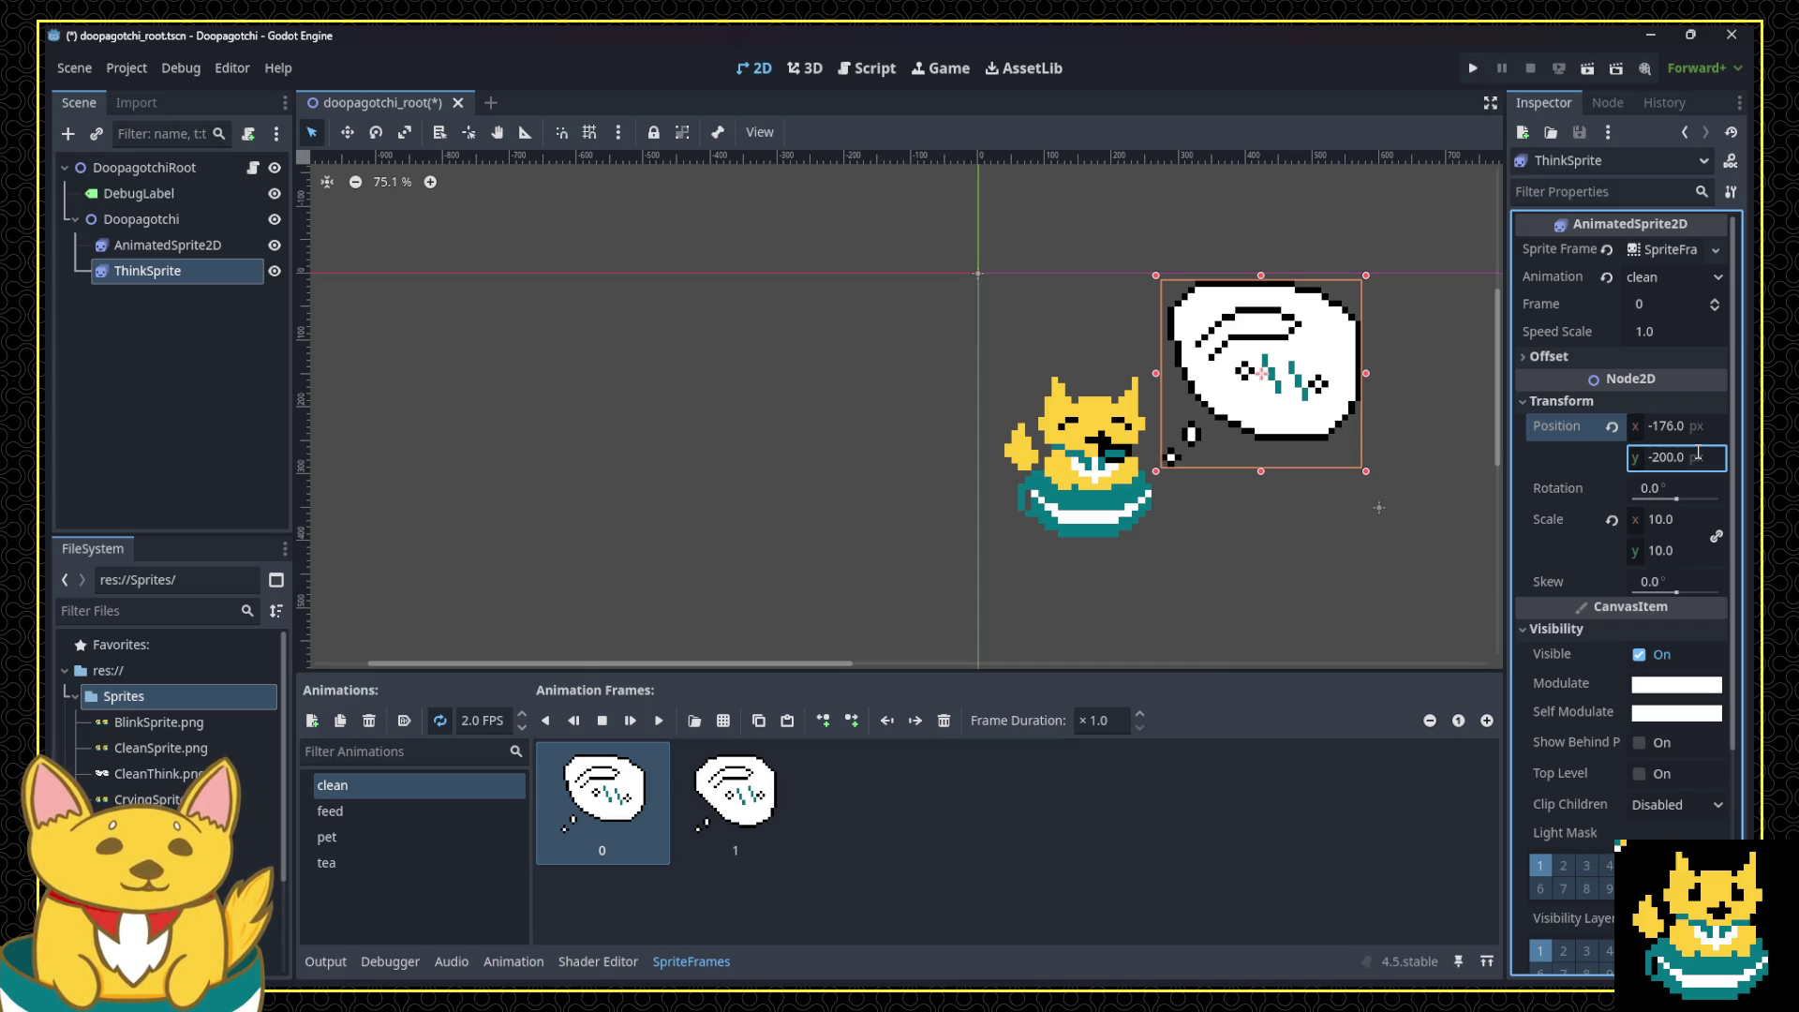
{"action": "left_click", "coordinate": [1293, 540]}
Step: Open Project Settings, reposition its window, then close it
{"action": "scroll", "coordinate": [1380, 492], "scroll_direction": "down", "scroll_amount": 5}
{"action": "scroll", "coordinate": [1386, 483], "scroll_direction": "up", "scroll_amount": 5}
{"action": "scroll", "coordinate": [1405, 478], "scroll_direction": "down", "scroll_amount": 5}
{"action": "scroll", "coordinate": [1406, 393], "scroll_direction": "up", "scroll_amount": 6}
{"action": "scroll", "coordinate": [1364, 274], "scroll_direction": "up", "scroll_amount": 5}
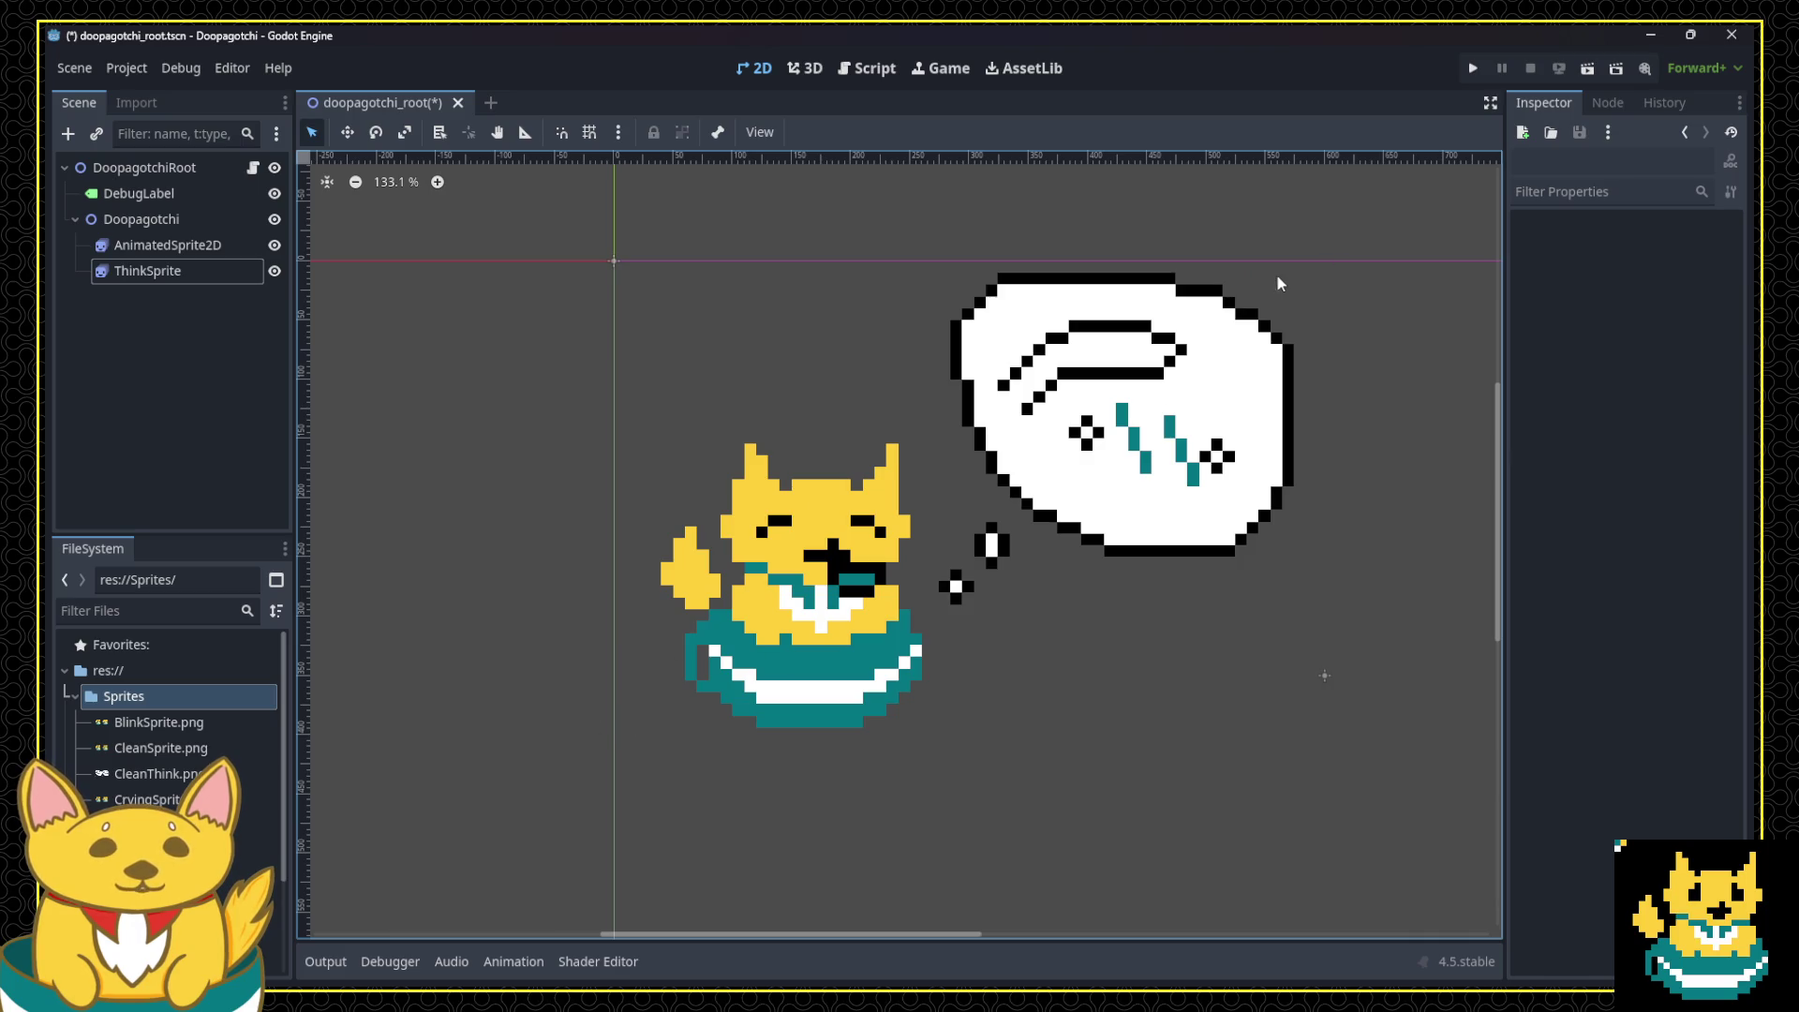
{"action": "left_click", "coordinate": [131, 69]}
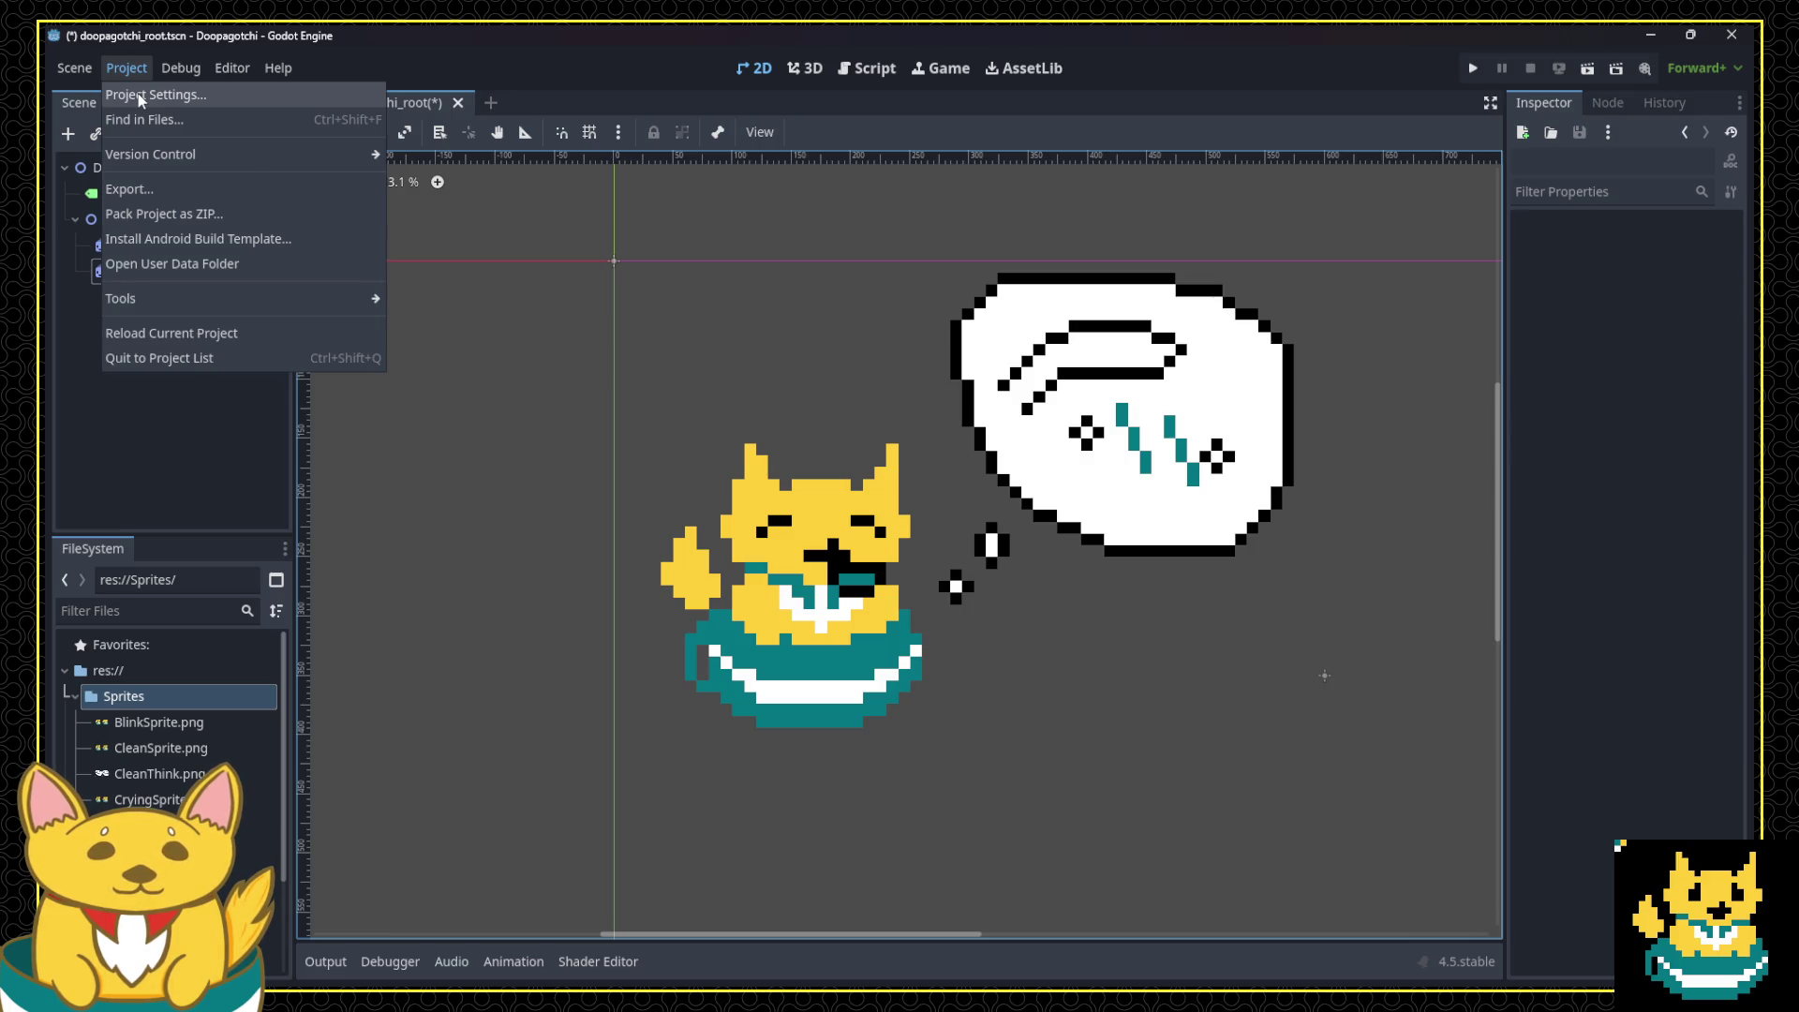
{"action": "left_click", "coordinate": [140, 96]}
{"action": "mouse_move", "coordinate": [565, 238]}
{"action": "left_mouse_down"}
{"action": "mouse_move", "coordinate": [574, 374]}
{"action": "mouse_move", "coordinate": [492, 340]}
{"action": "left_mouse_up"}
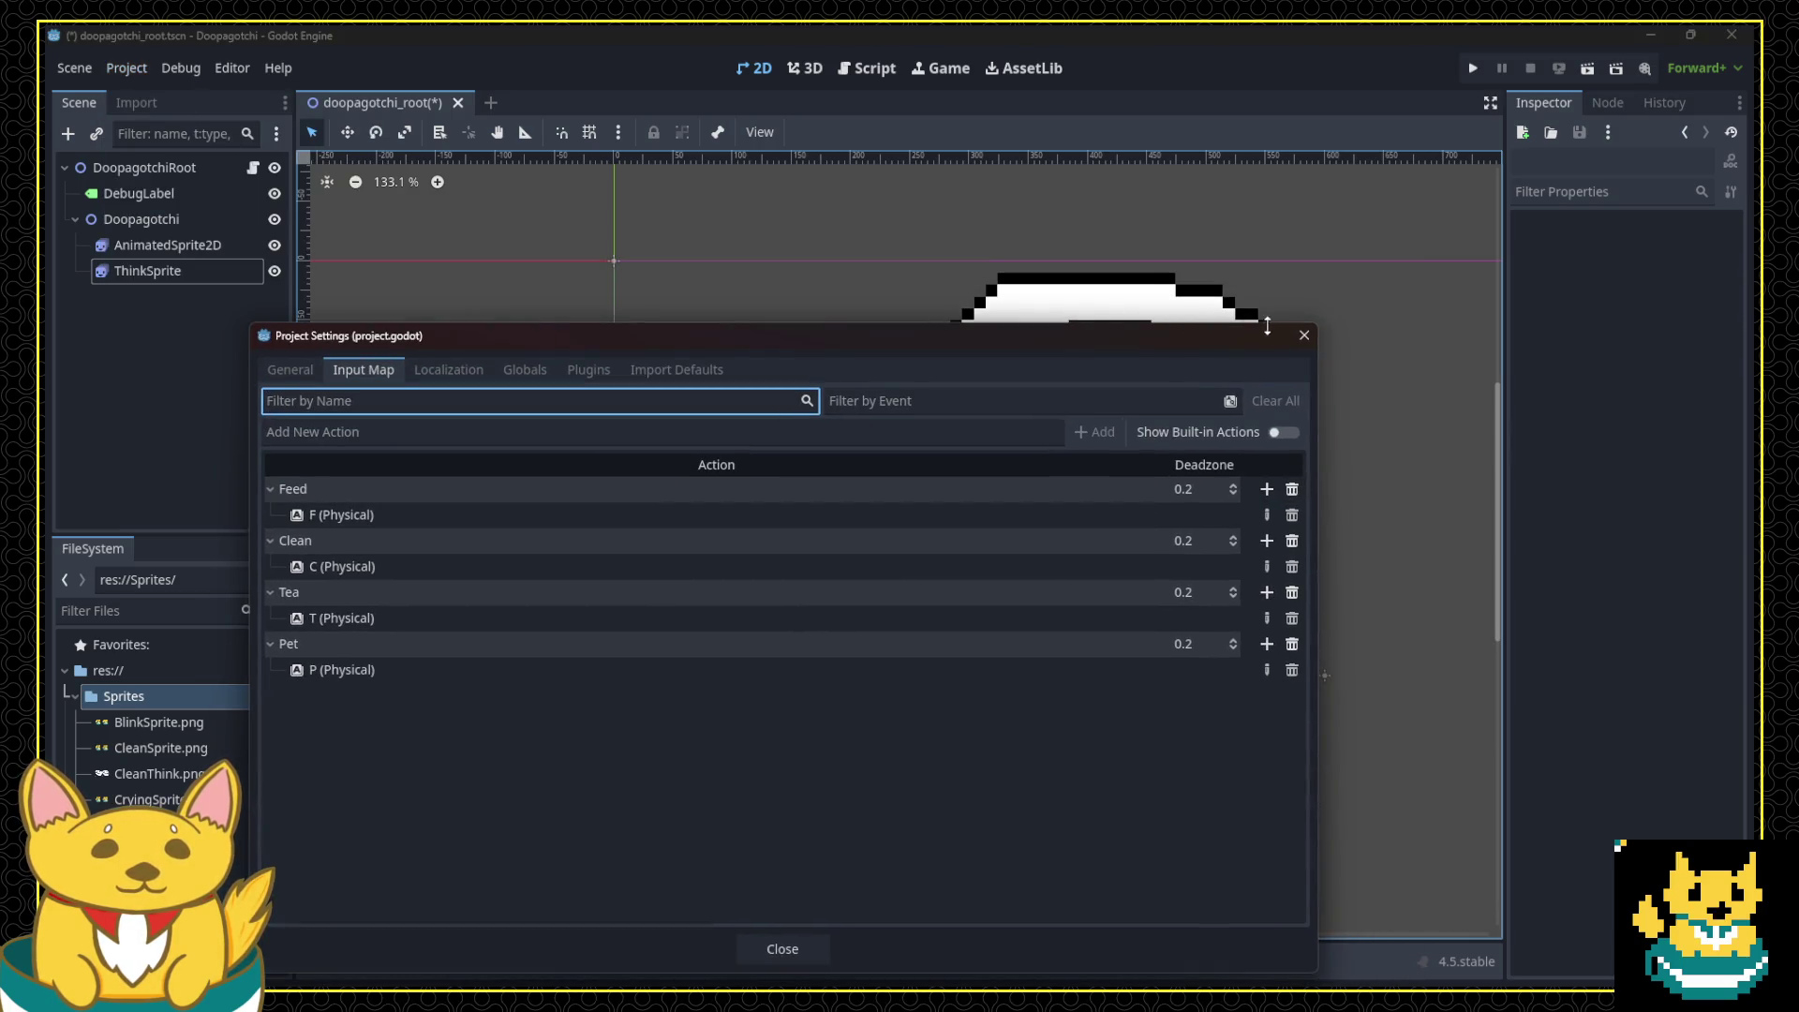
{"action": "left_click", "coordinate": [1303, 334]}
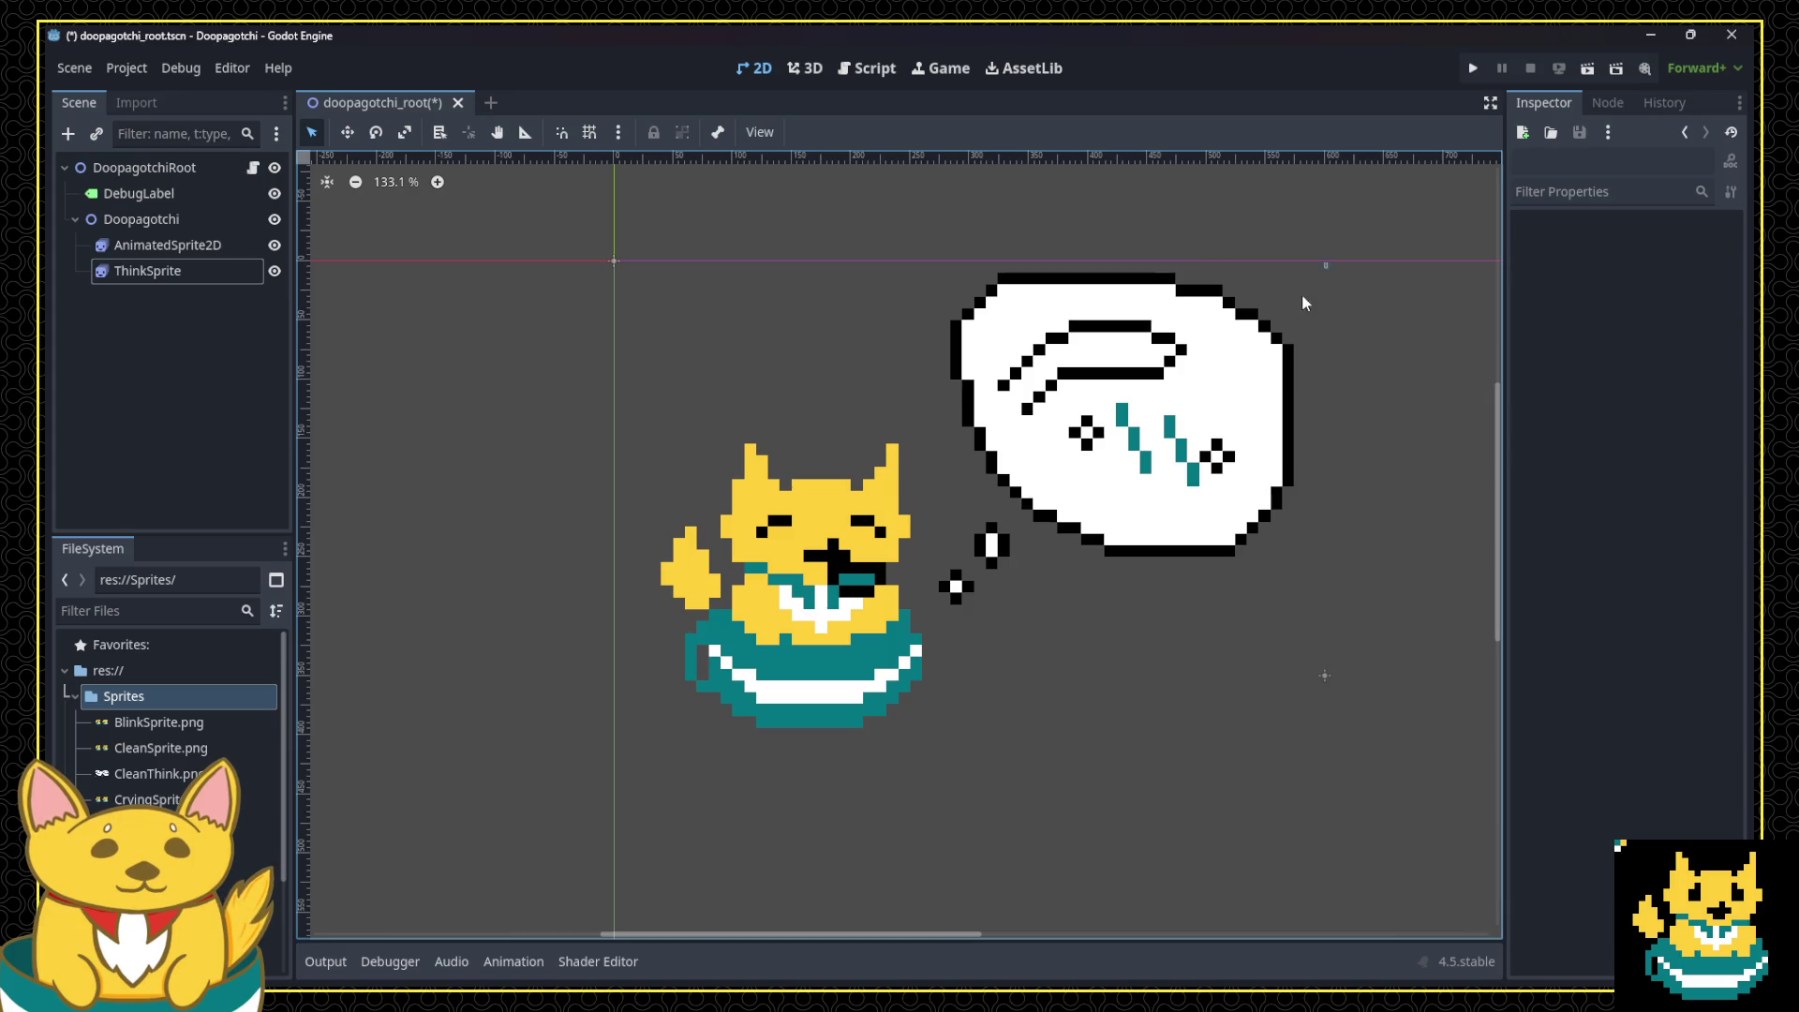
Step: Reselect and inspect the thought bubble sprite, then return to the Project menu
{"action": "left_click", "coordinate": [1213, 459]}
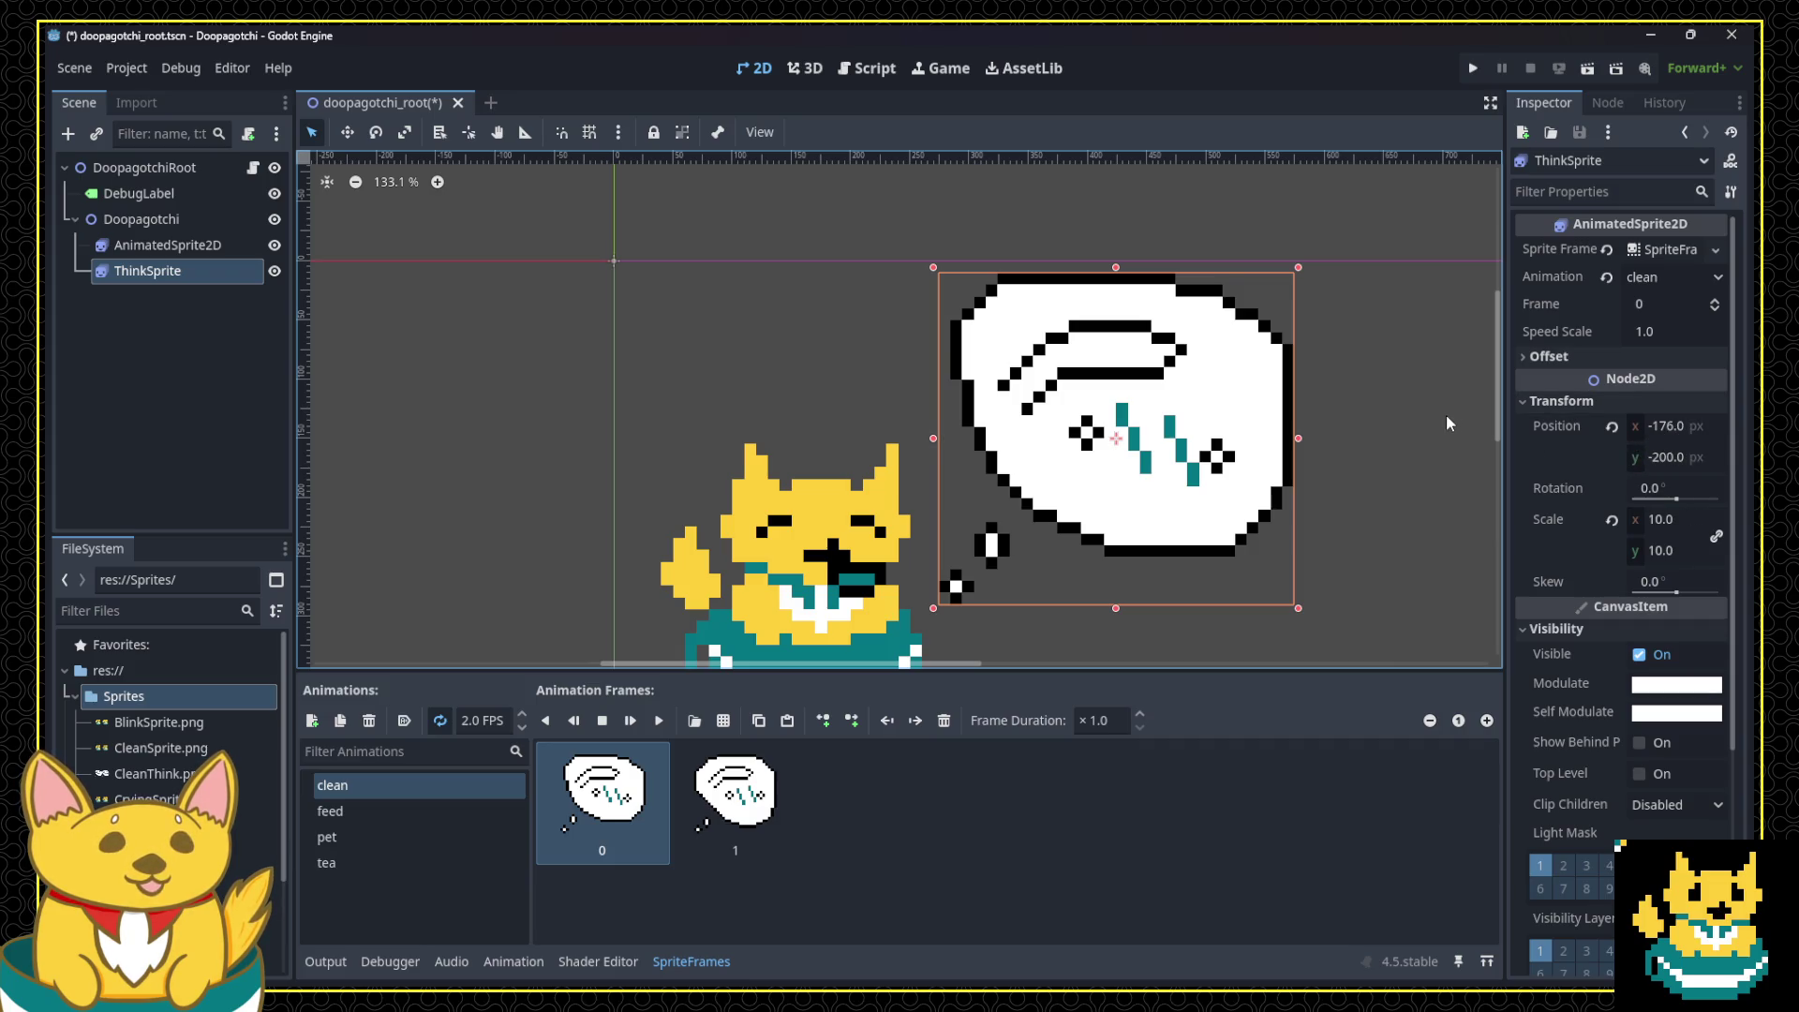
{"action": "left_click", "coordinate": [1363, 402]}
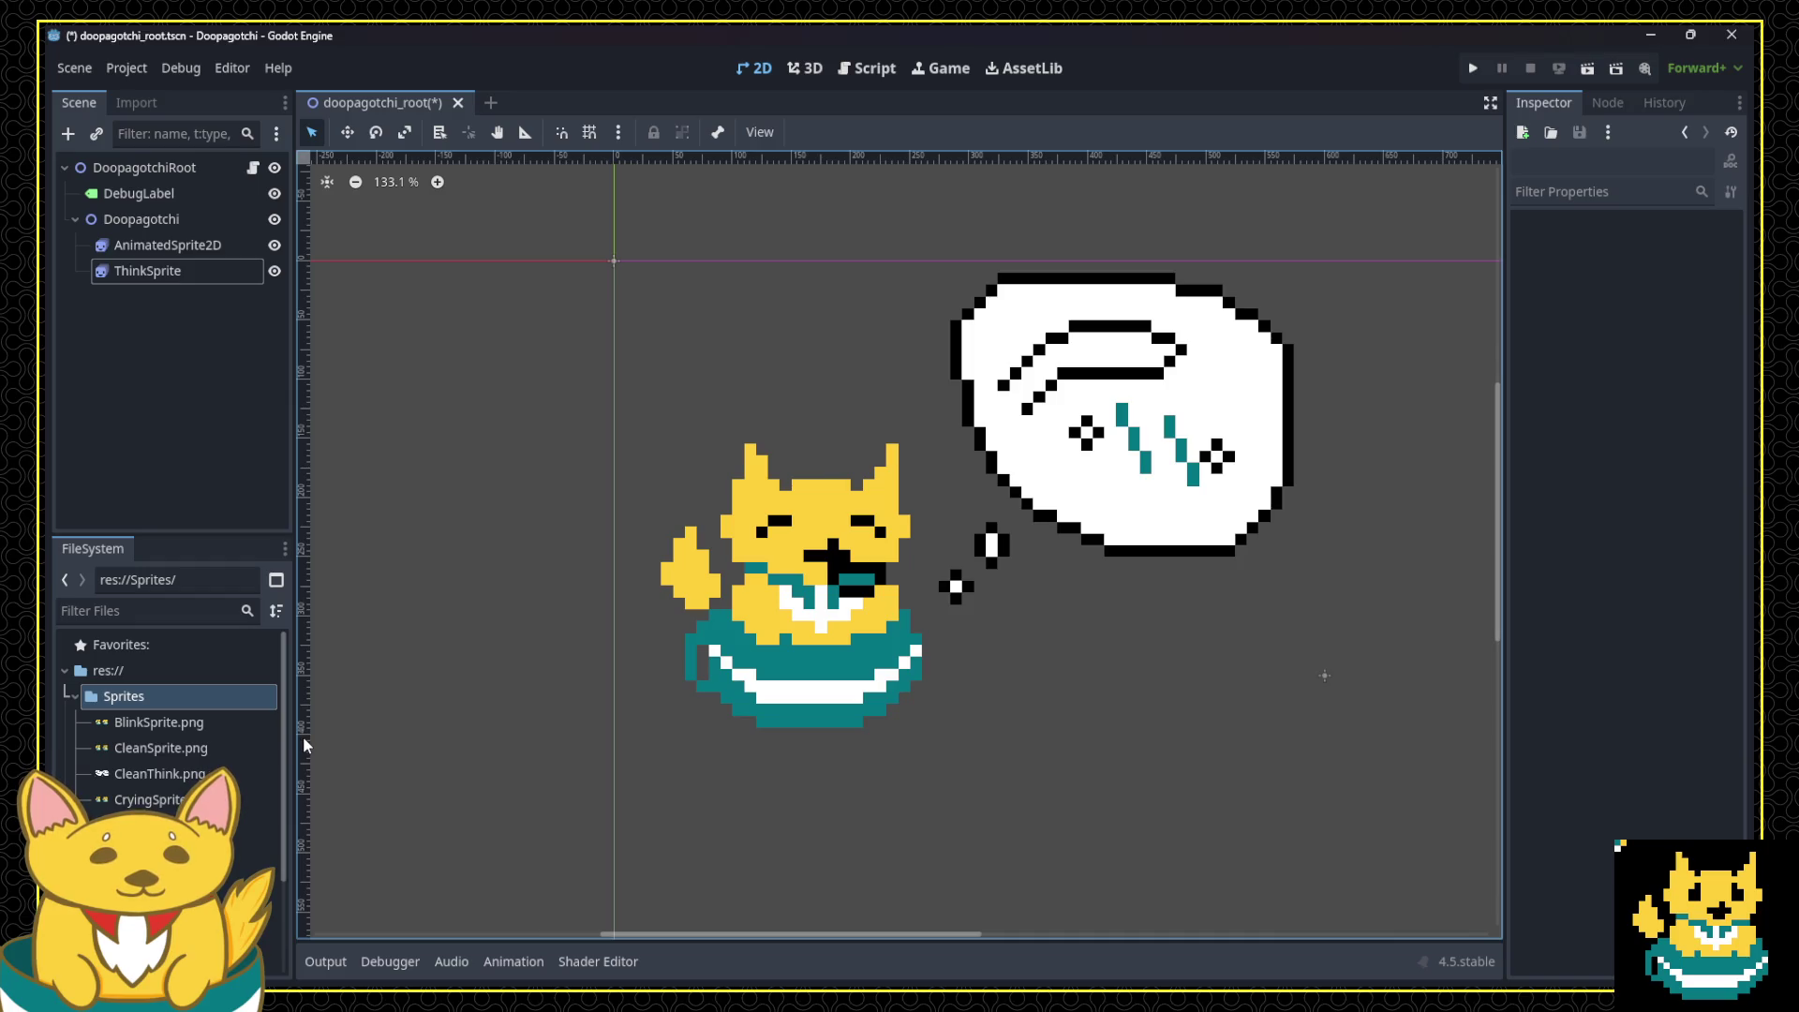
{"action": "scroll", "coordinate": [306, 734], "scroll_direction": "up", "scroll_amount": 5}
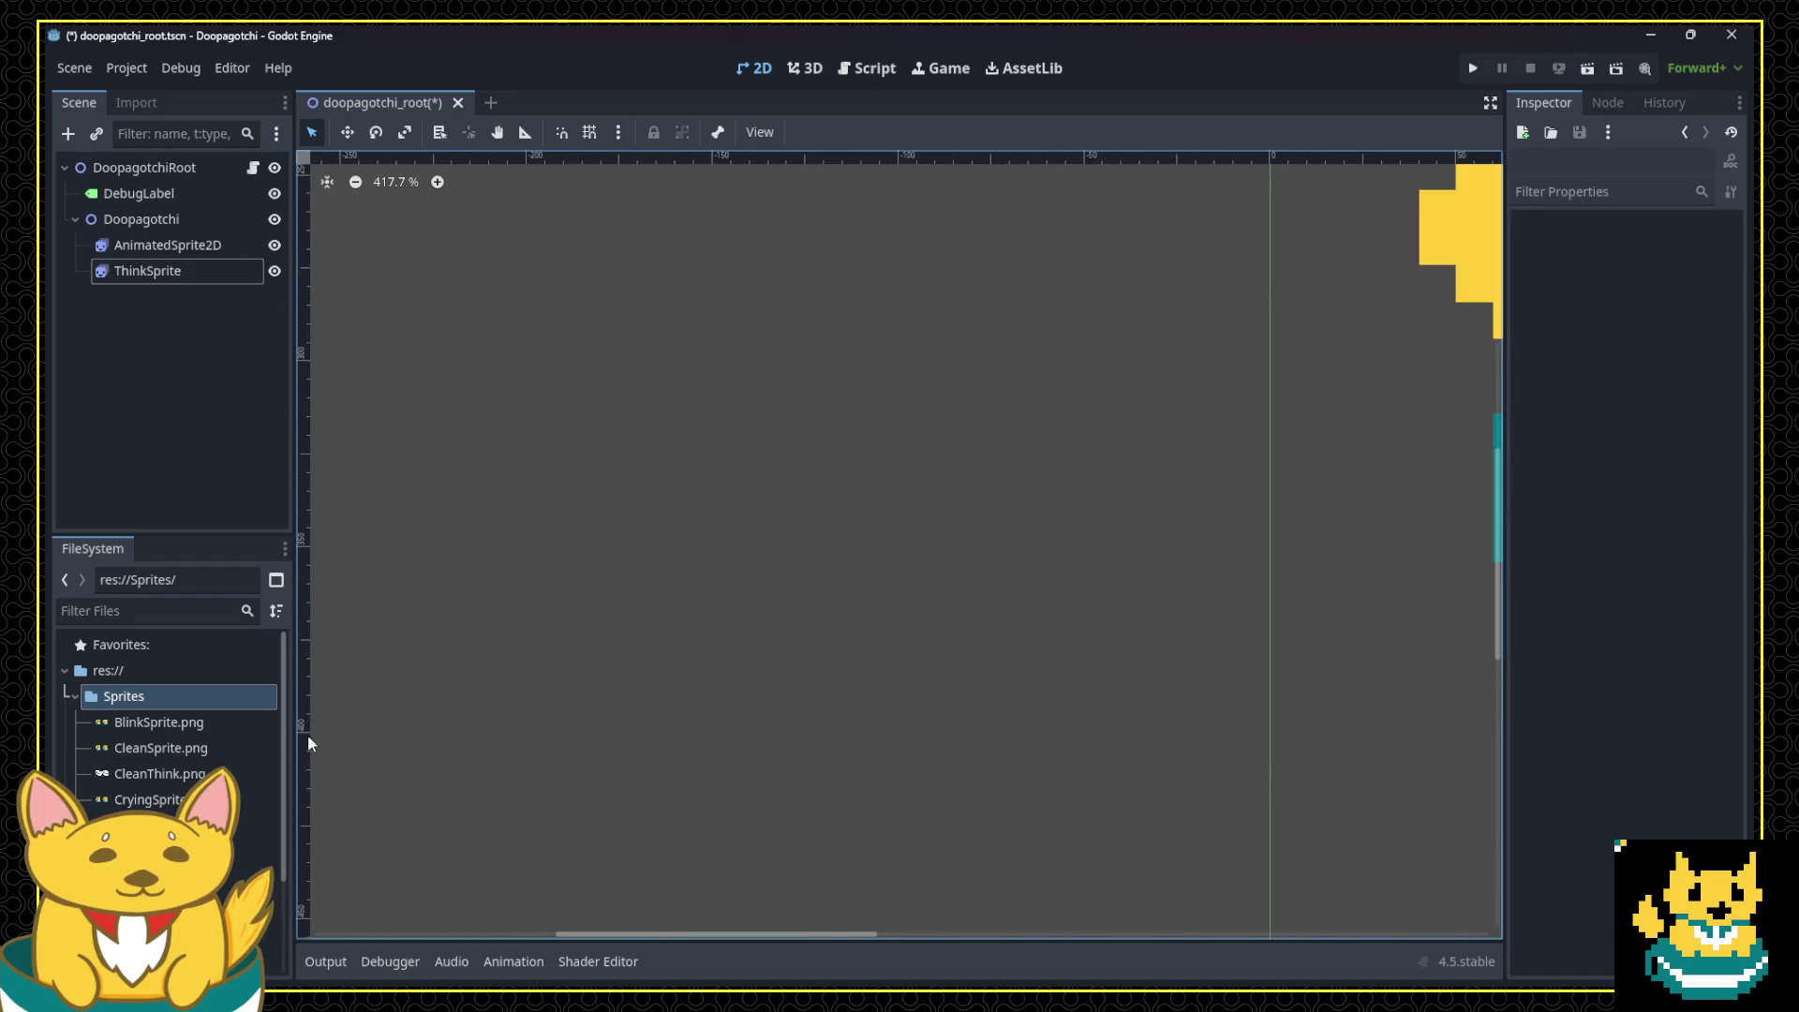
{"action": "scroll", "coordinate": [307, 734], "scroll_direction": "down", "scroll_amount": 6}
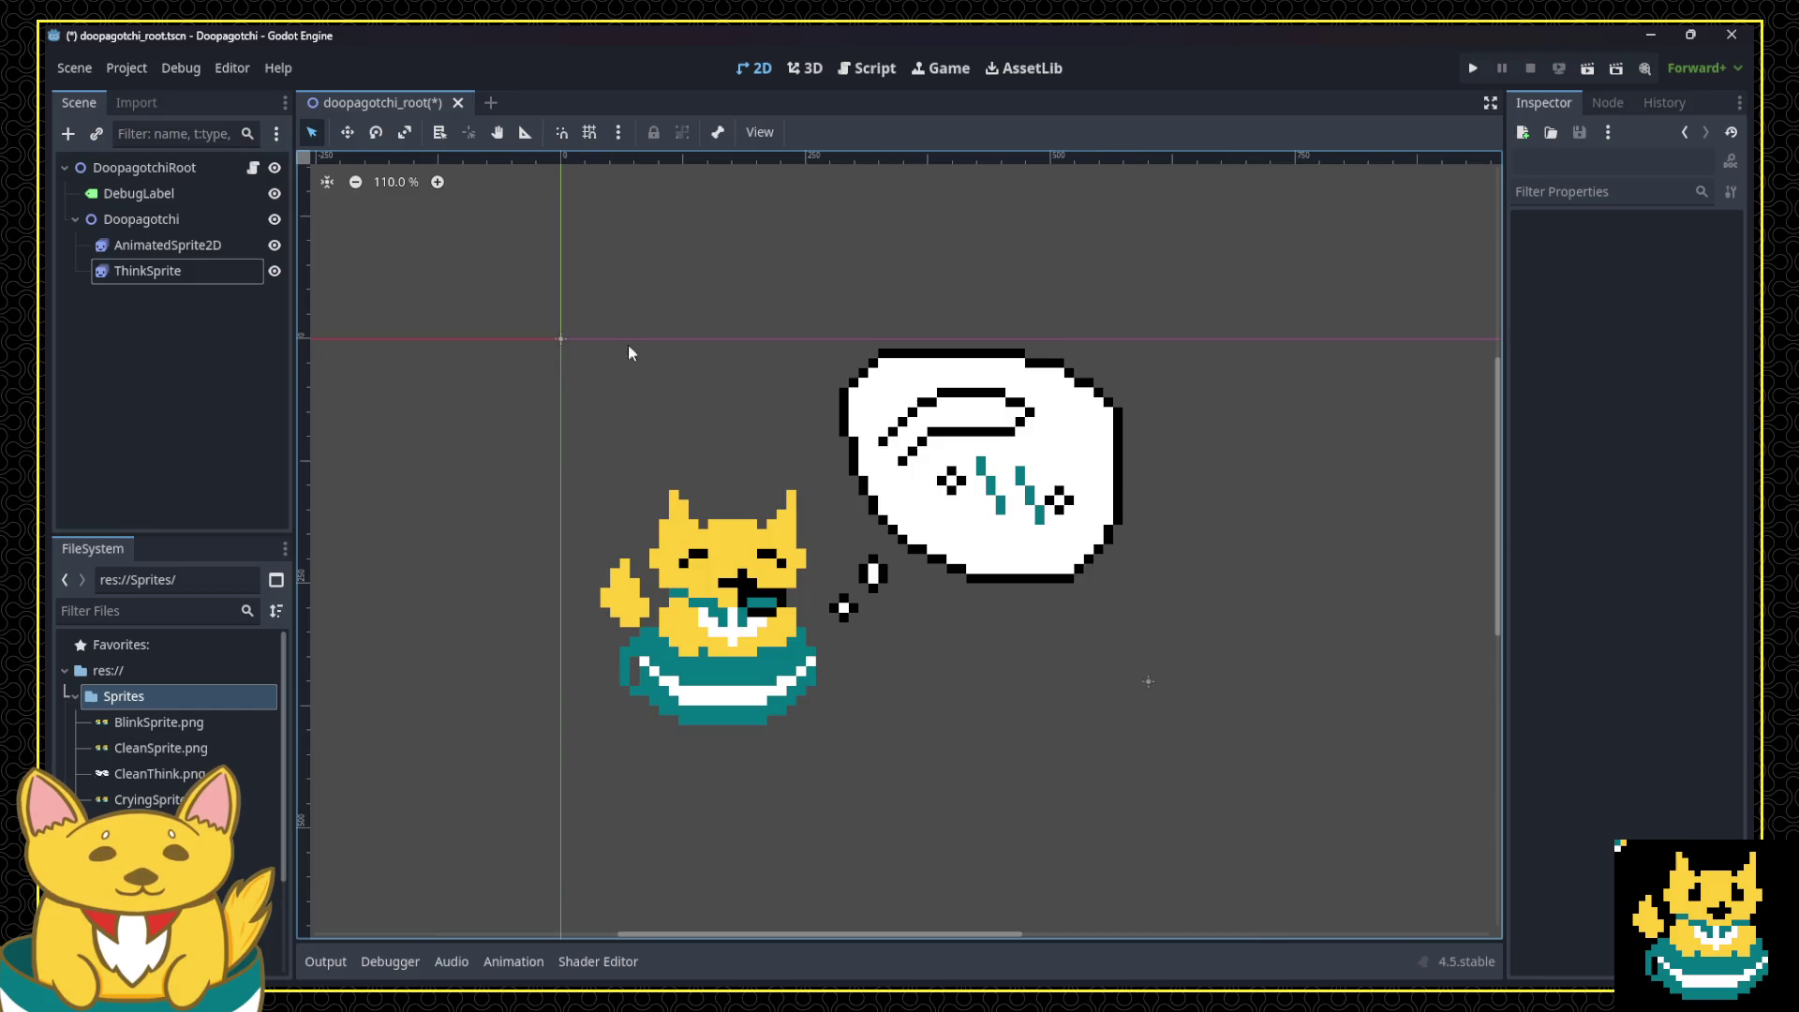
{"action": "left_click", "coordinate": [126, 68]}
Step: Set the display viewport to 600 x 400 in Project Settings, then run and stop the game
{"action": "left_click", "coordinate": [138, 88]}
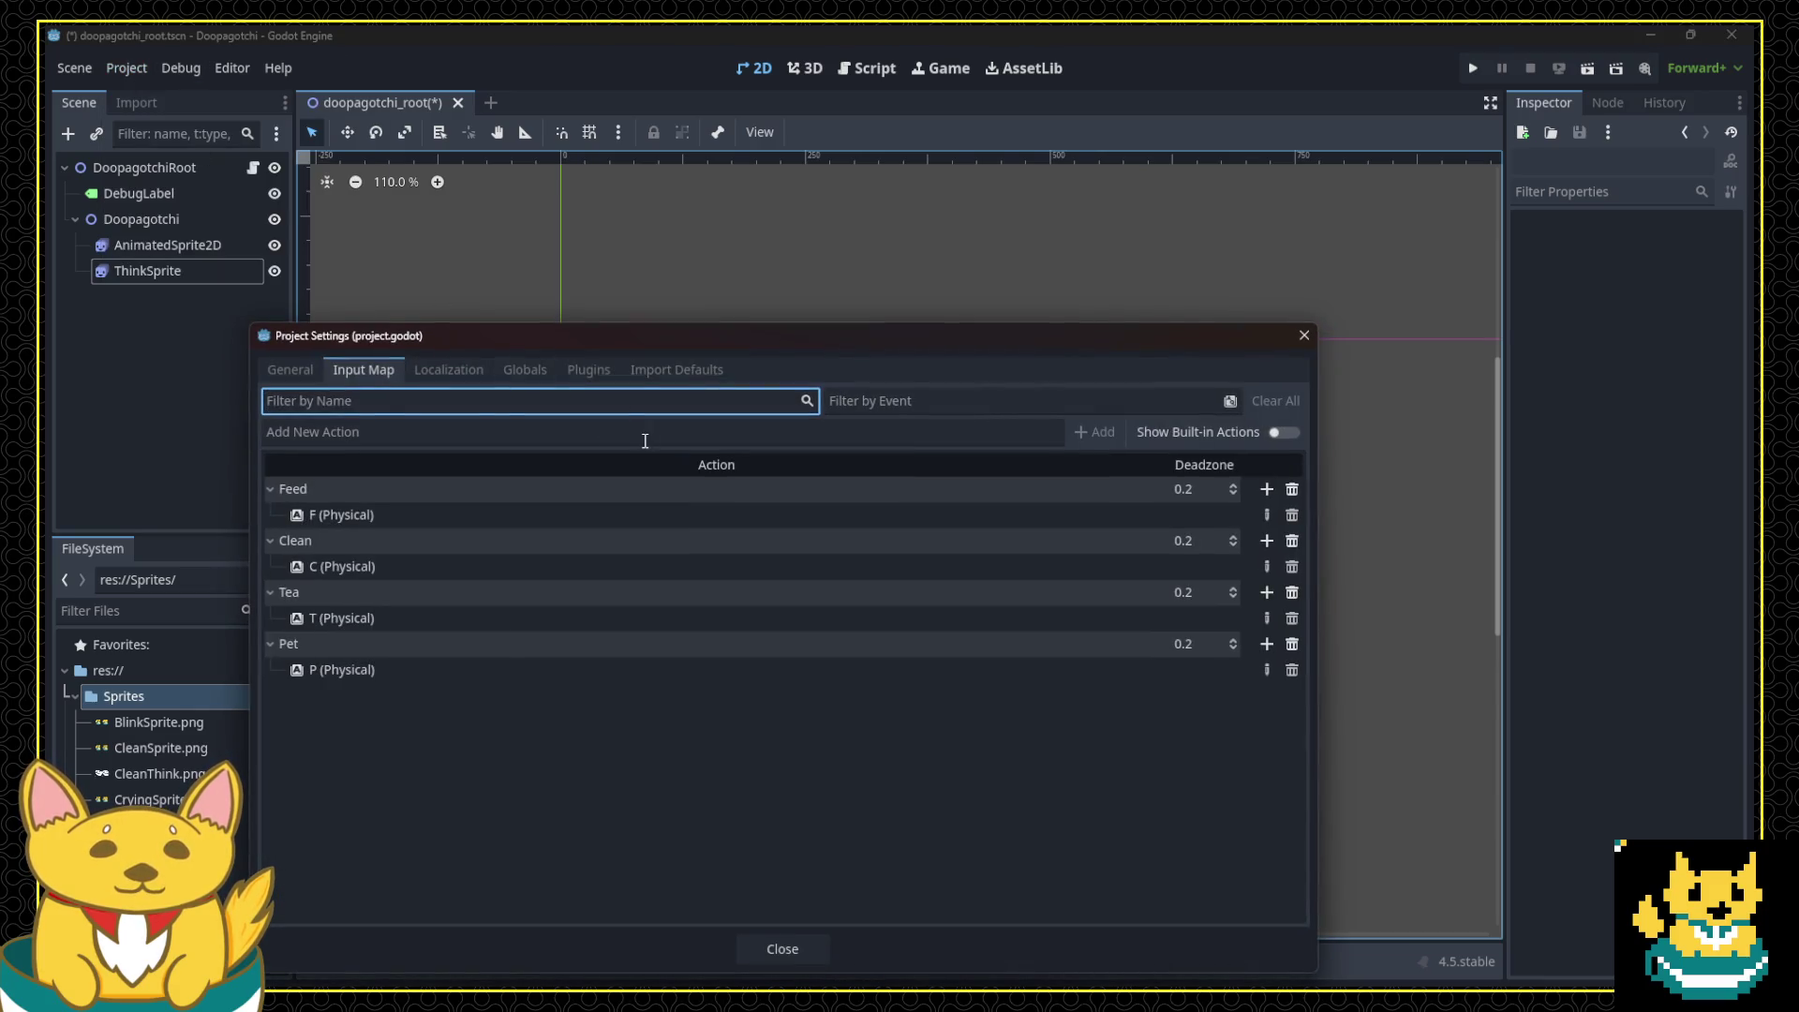
{"action": "left_click", "coordinate": [290, 369]}
{"action": "left_click_drag", "start_coordinate": [429, 342], "coordinate": [443, 220]}
{"action": "left_click", "coordinate": [348, 485]}
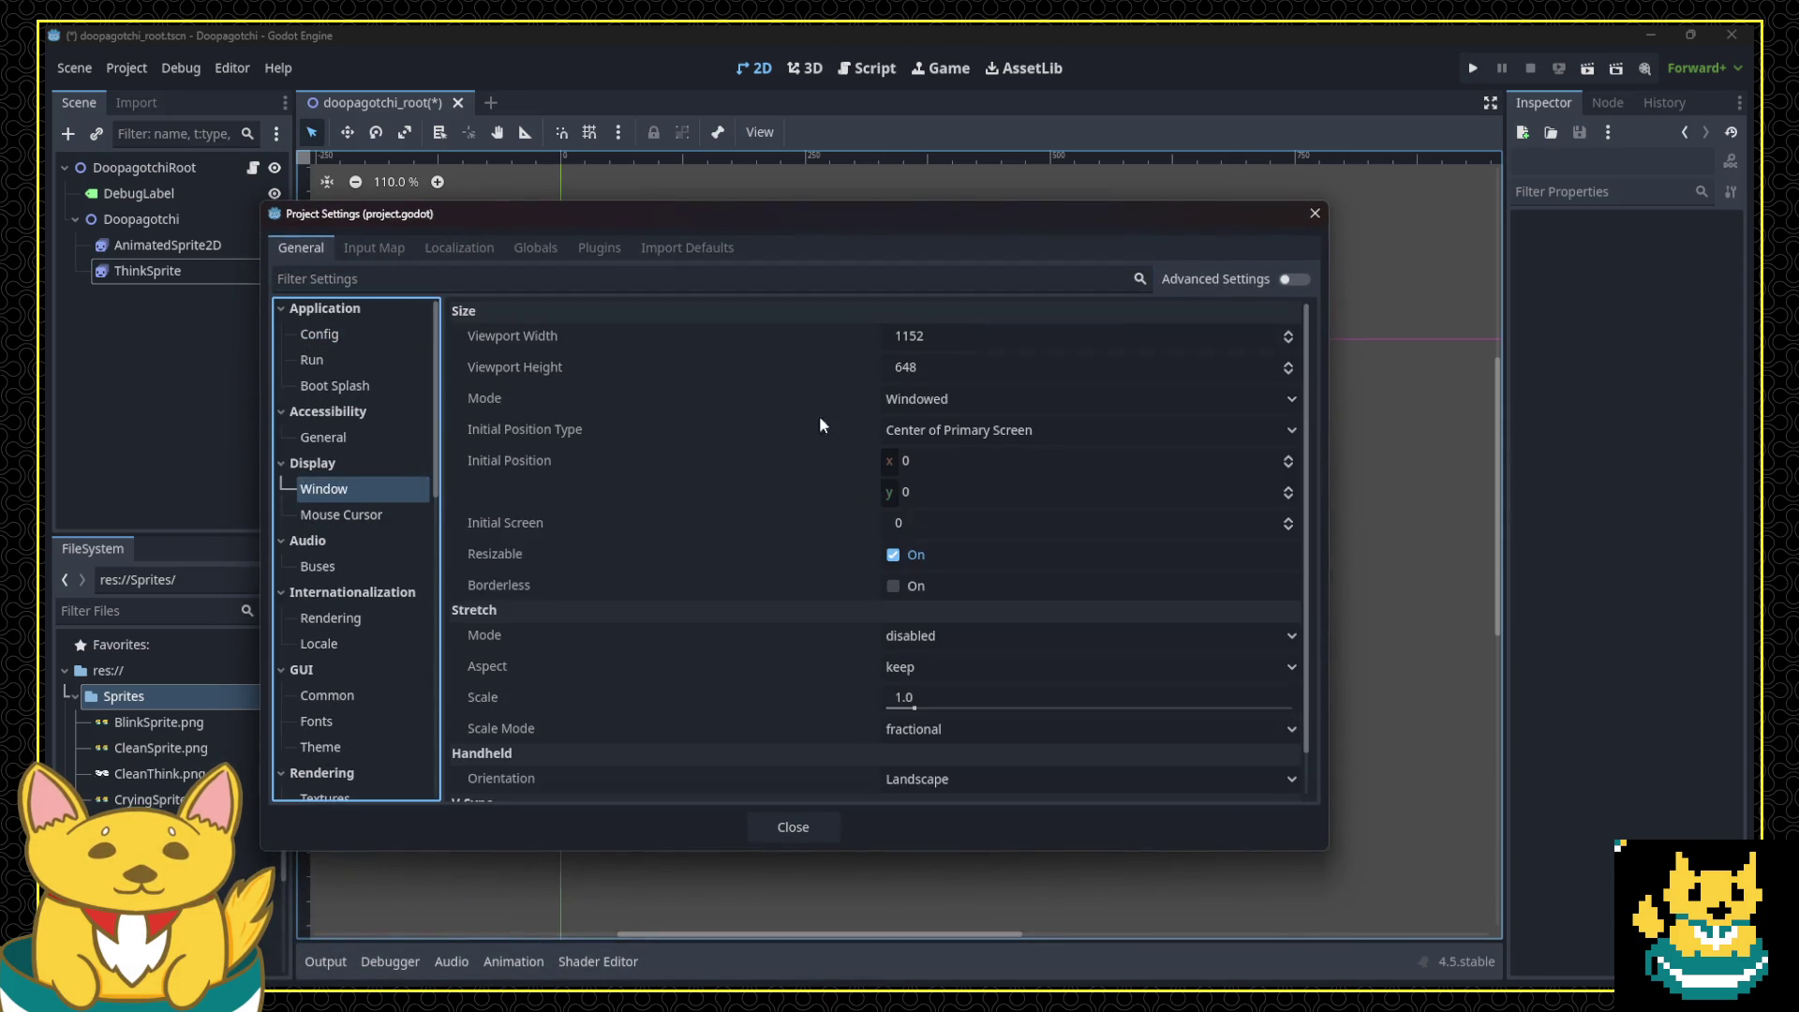
{"action": "left_click", "coordinate": [938, 341]}
{"action": "type", "text": "6"}
{"action": "key", "text": "Tab"}
{"action": "type", "text": "400"}
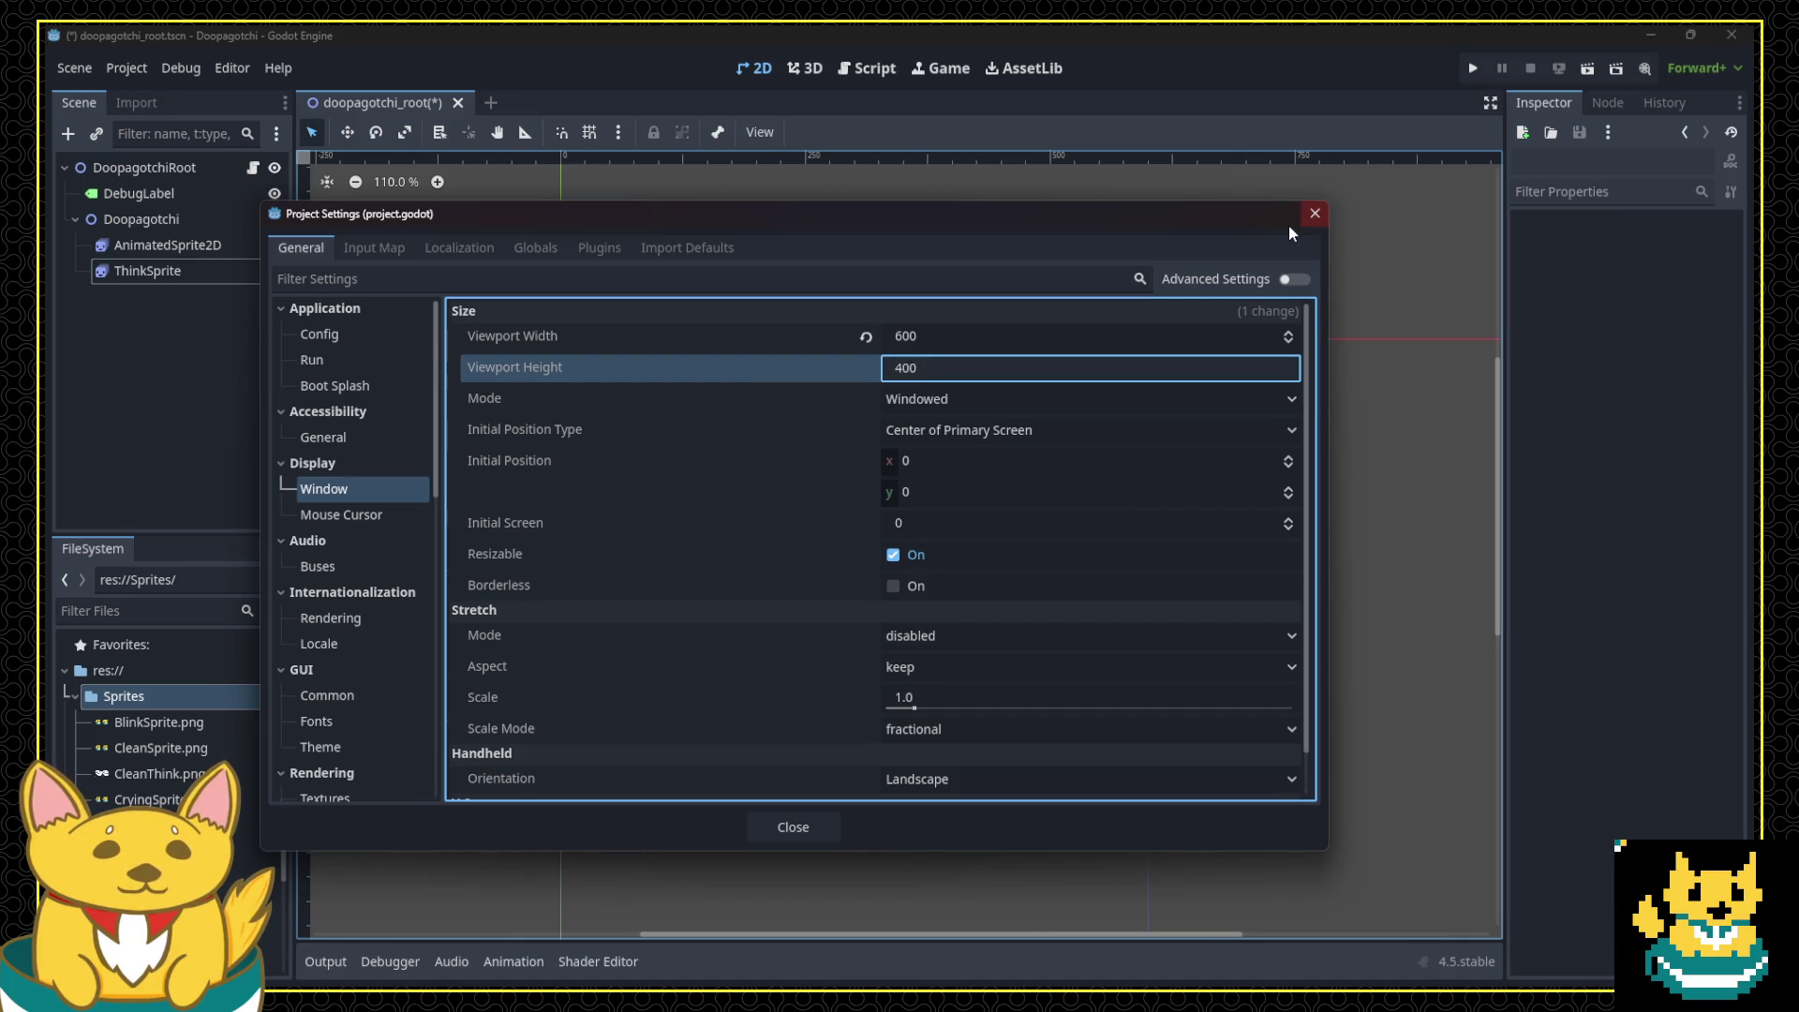
{"action": "left_click", "coordinate": [806, 826]}
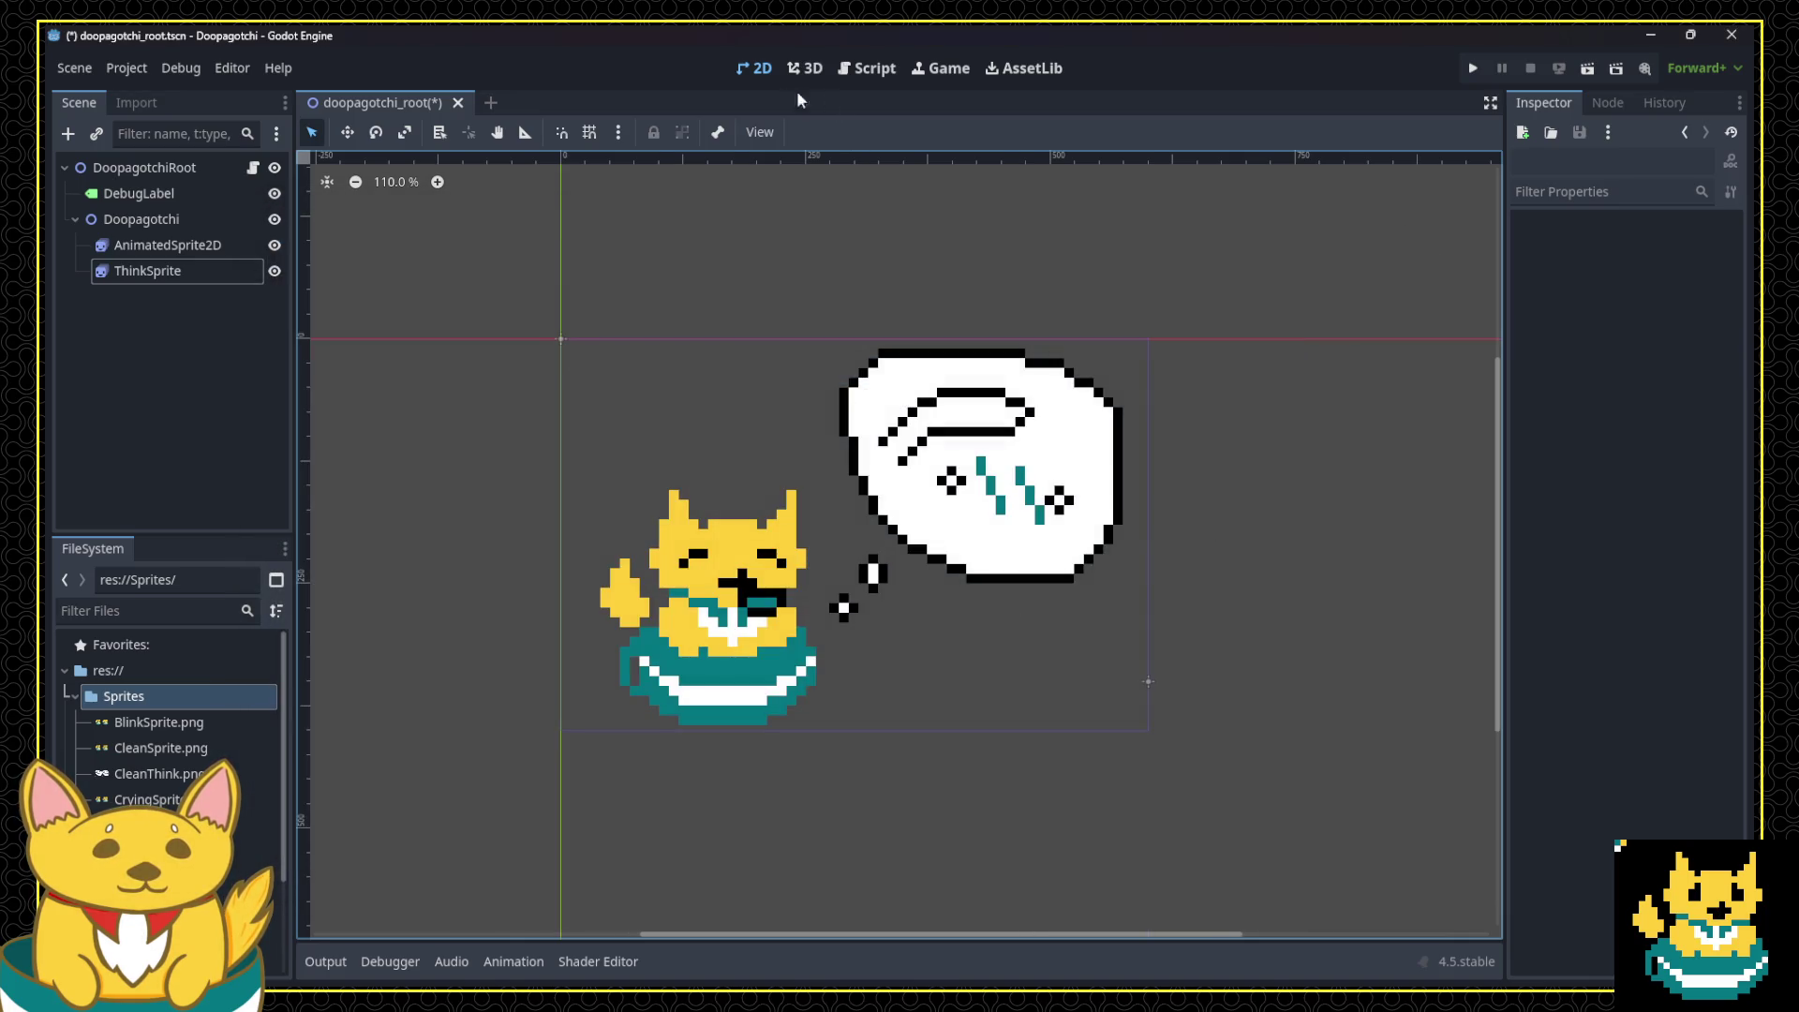
{"action": "left_click", "coordinate": [1471, 67]}
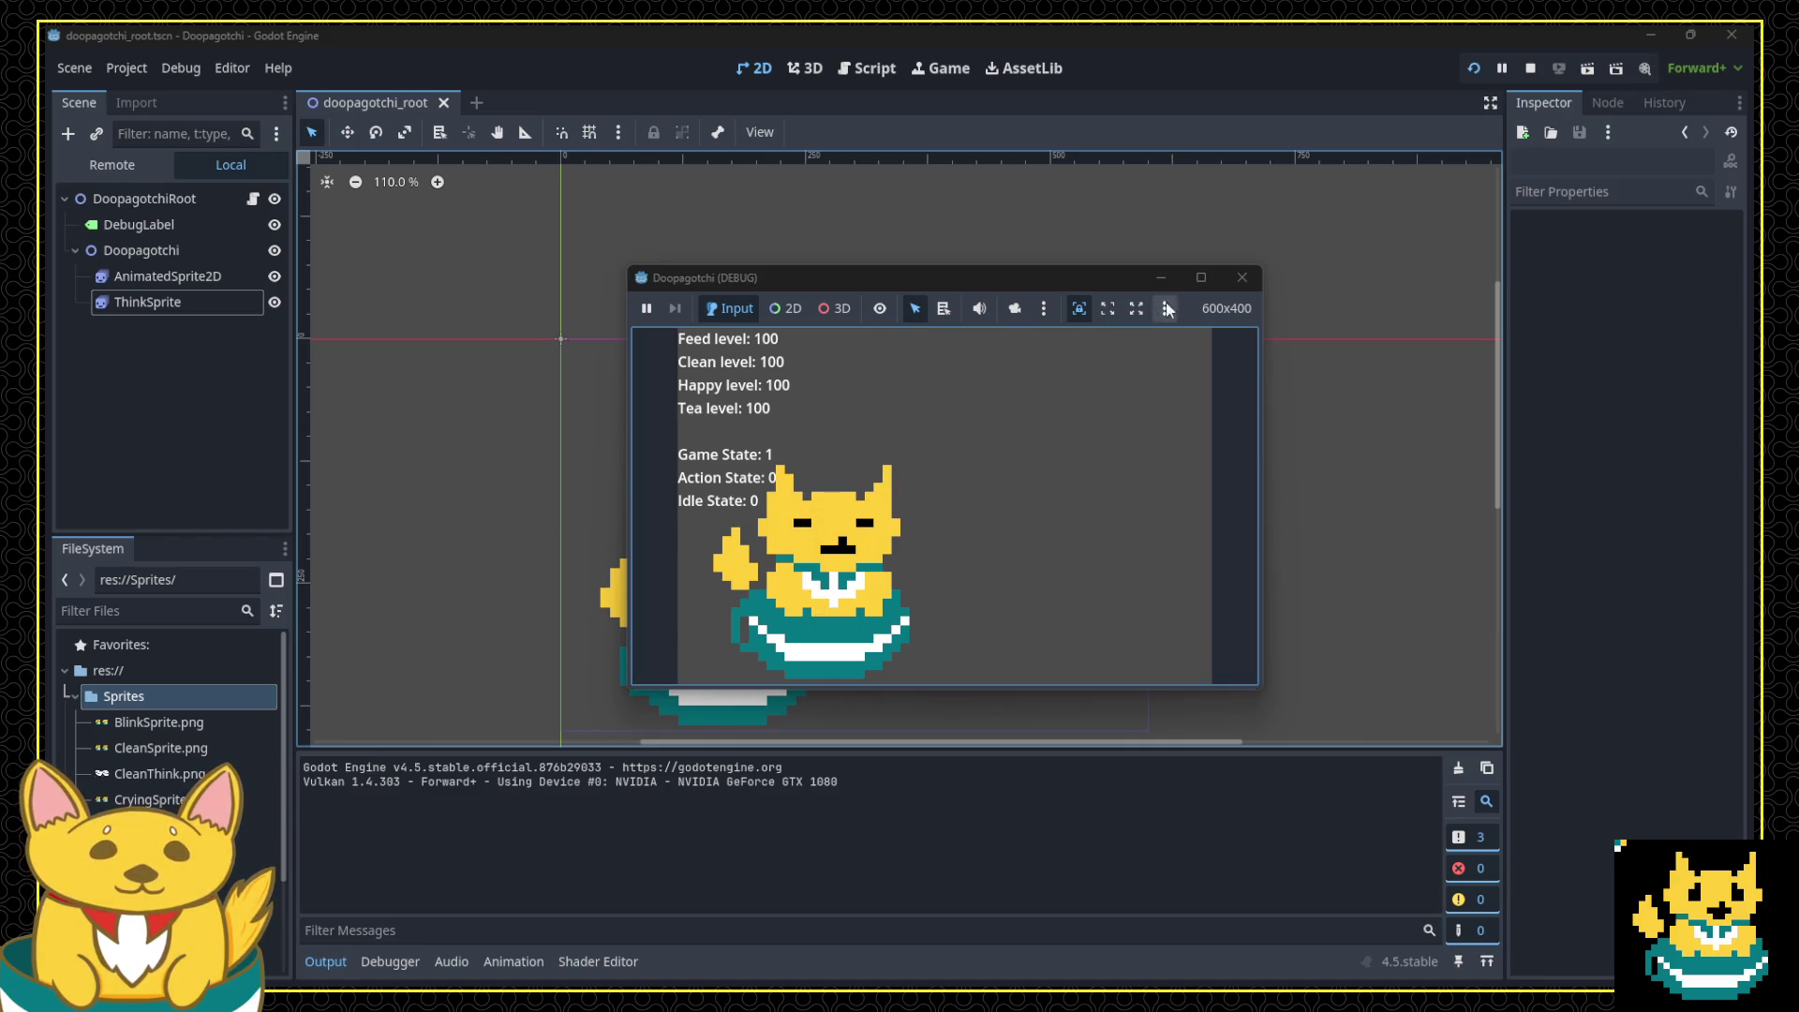
{"action": "left_click", "coordinate": [1240, 280]}
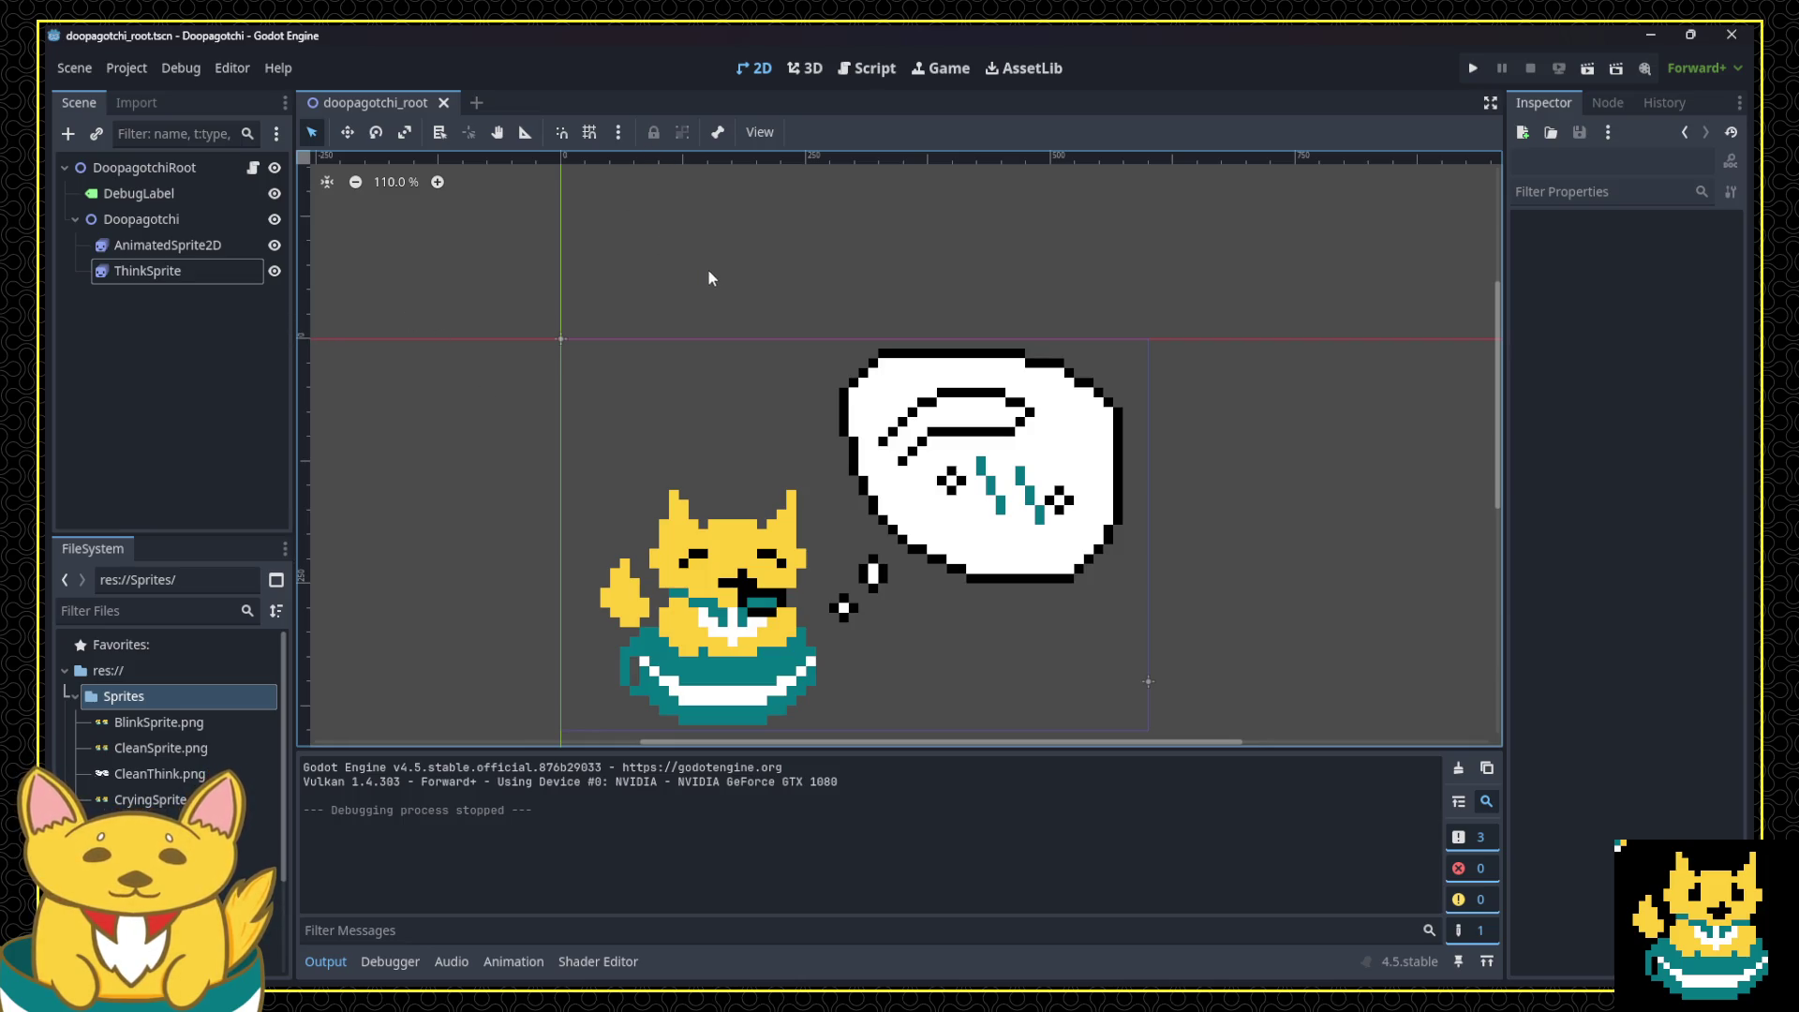
Step: In Project Settings, turn off Boot Splash Show Image, Fullsize and Use Filter
{"action": "left_click", "coordinate": [127, 68]}
{"action": "left_click", "coordinate": [146, 88]}
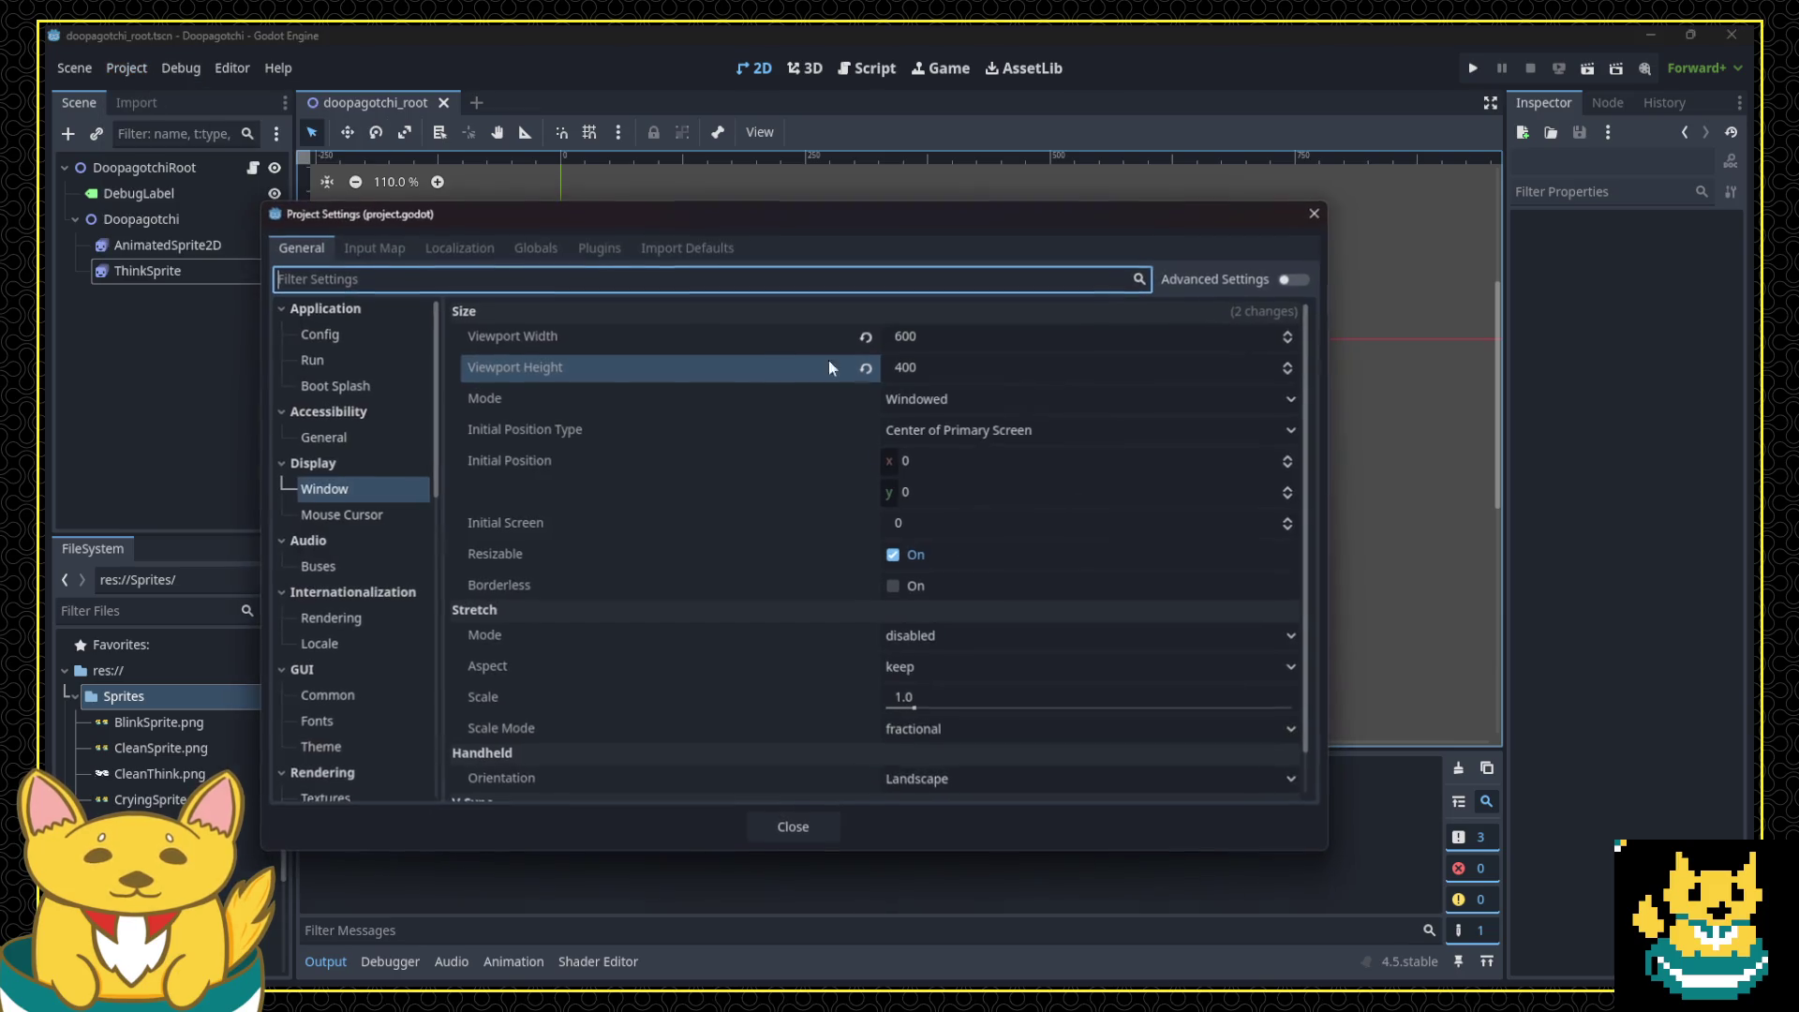
{"action": "scroll", "coordinate": [591, 518], "scroll_direction": "down", "scroll_amount": 1}
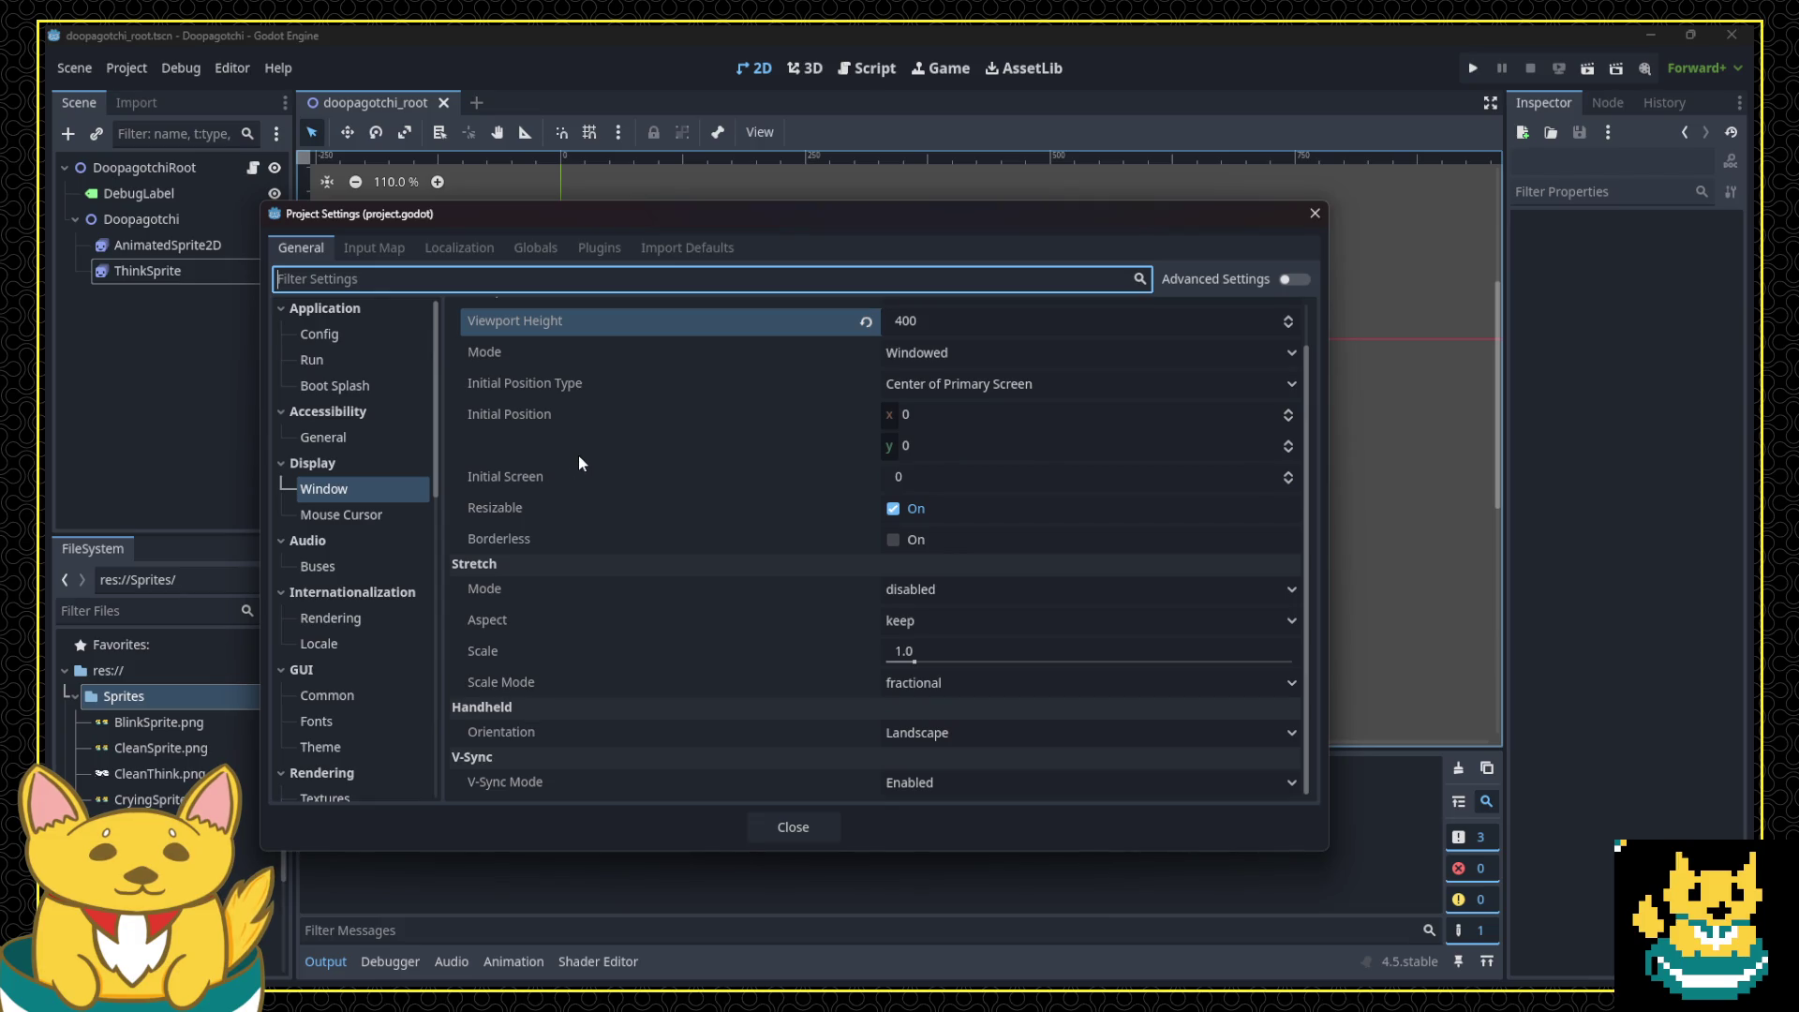
{"action": "left_click", "coordinate": [529, 456]}
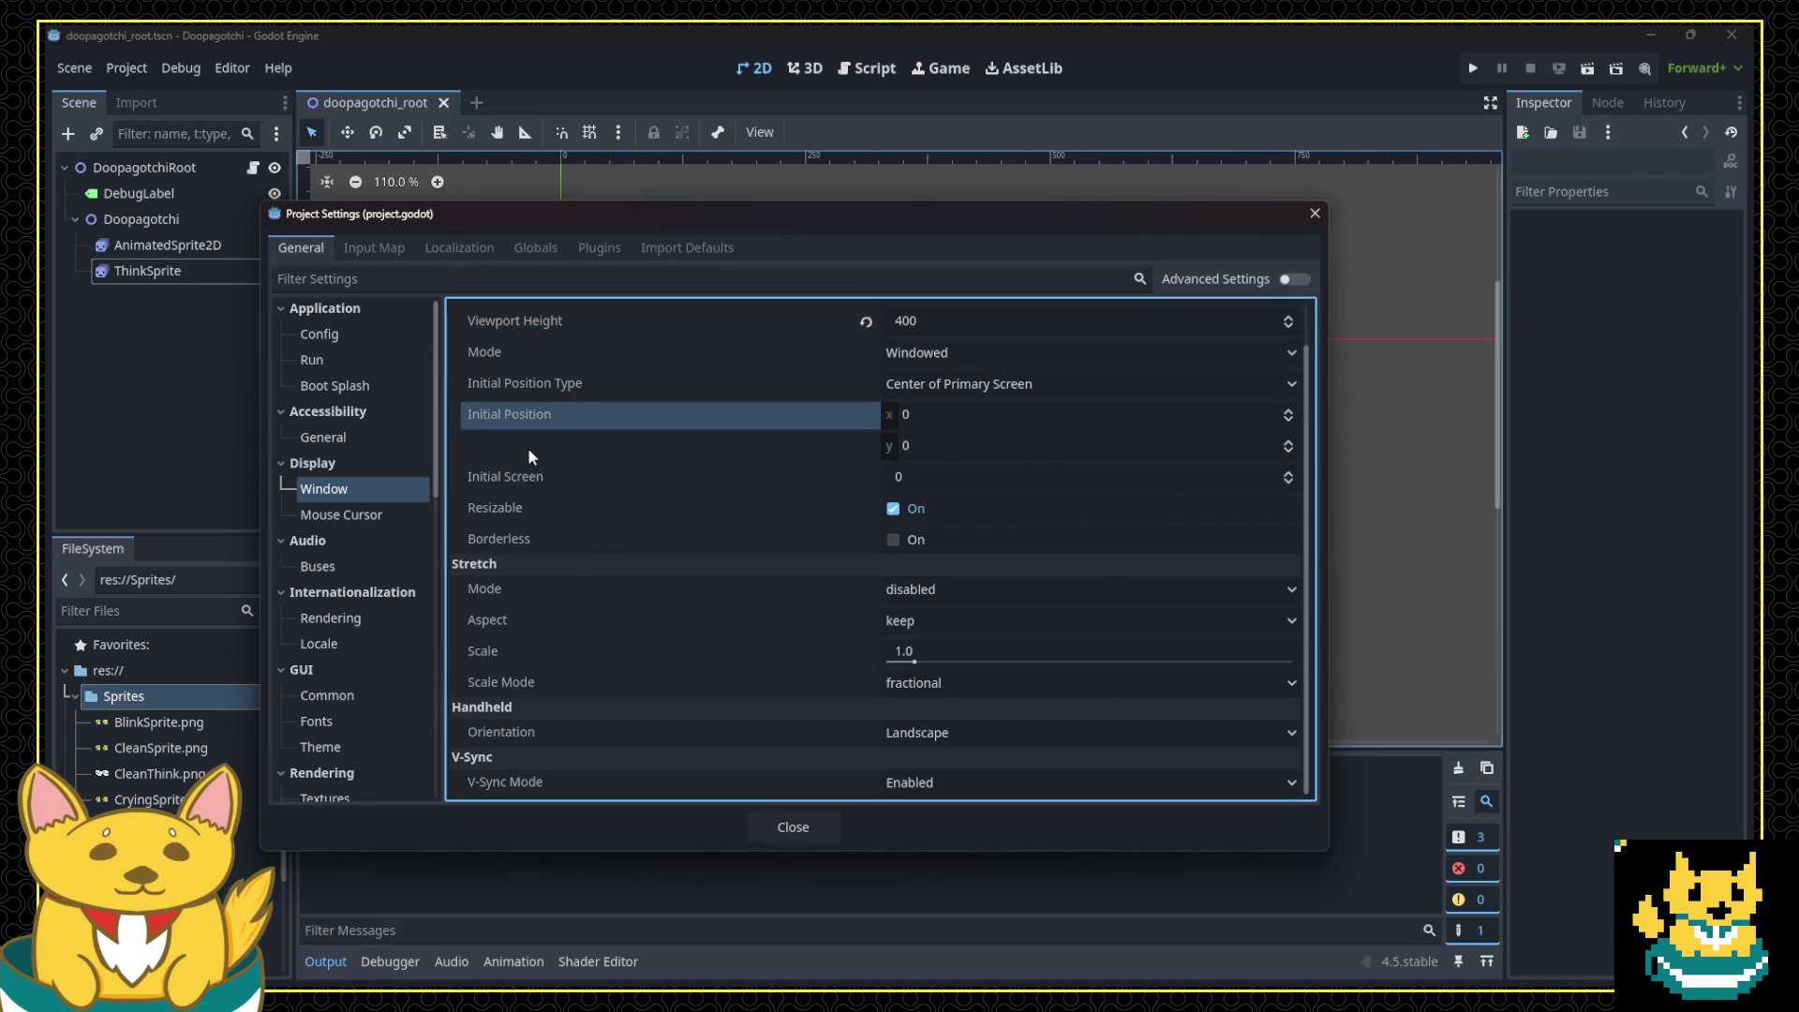
{"action": "scroll", "coordinate": [594, 466], "scroll_direction": "up", "scroll_amount": 1}
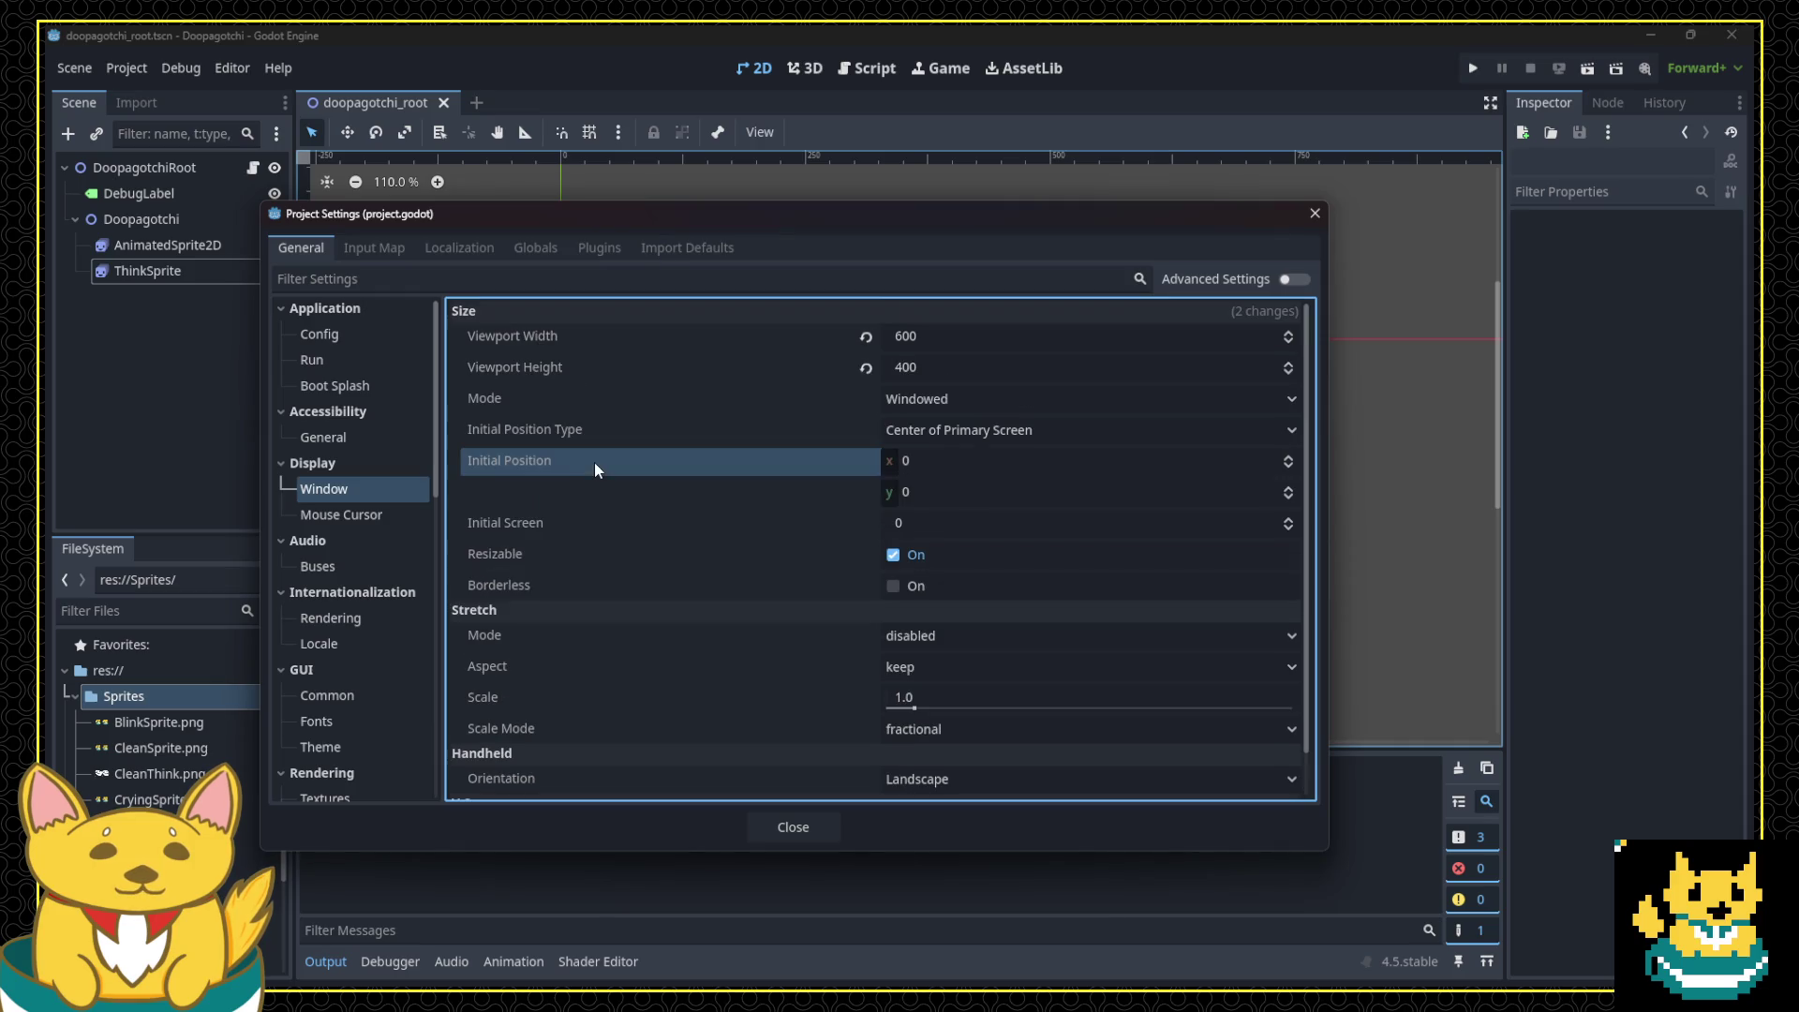
{"action": "left_click", "coordinate": [356, 384]}
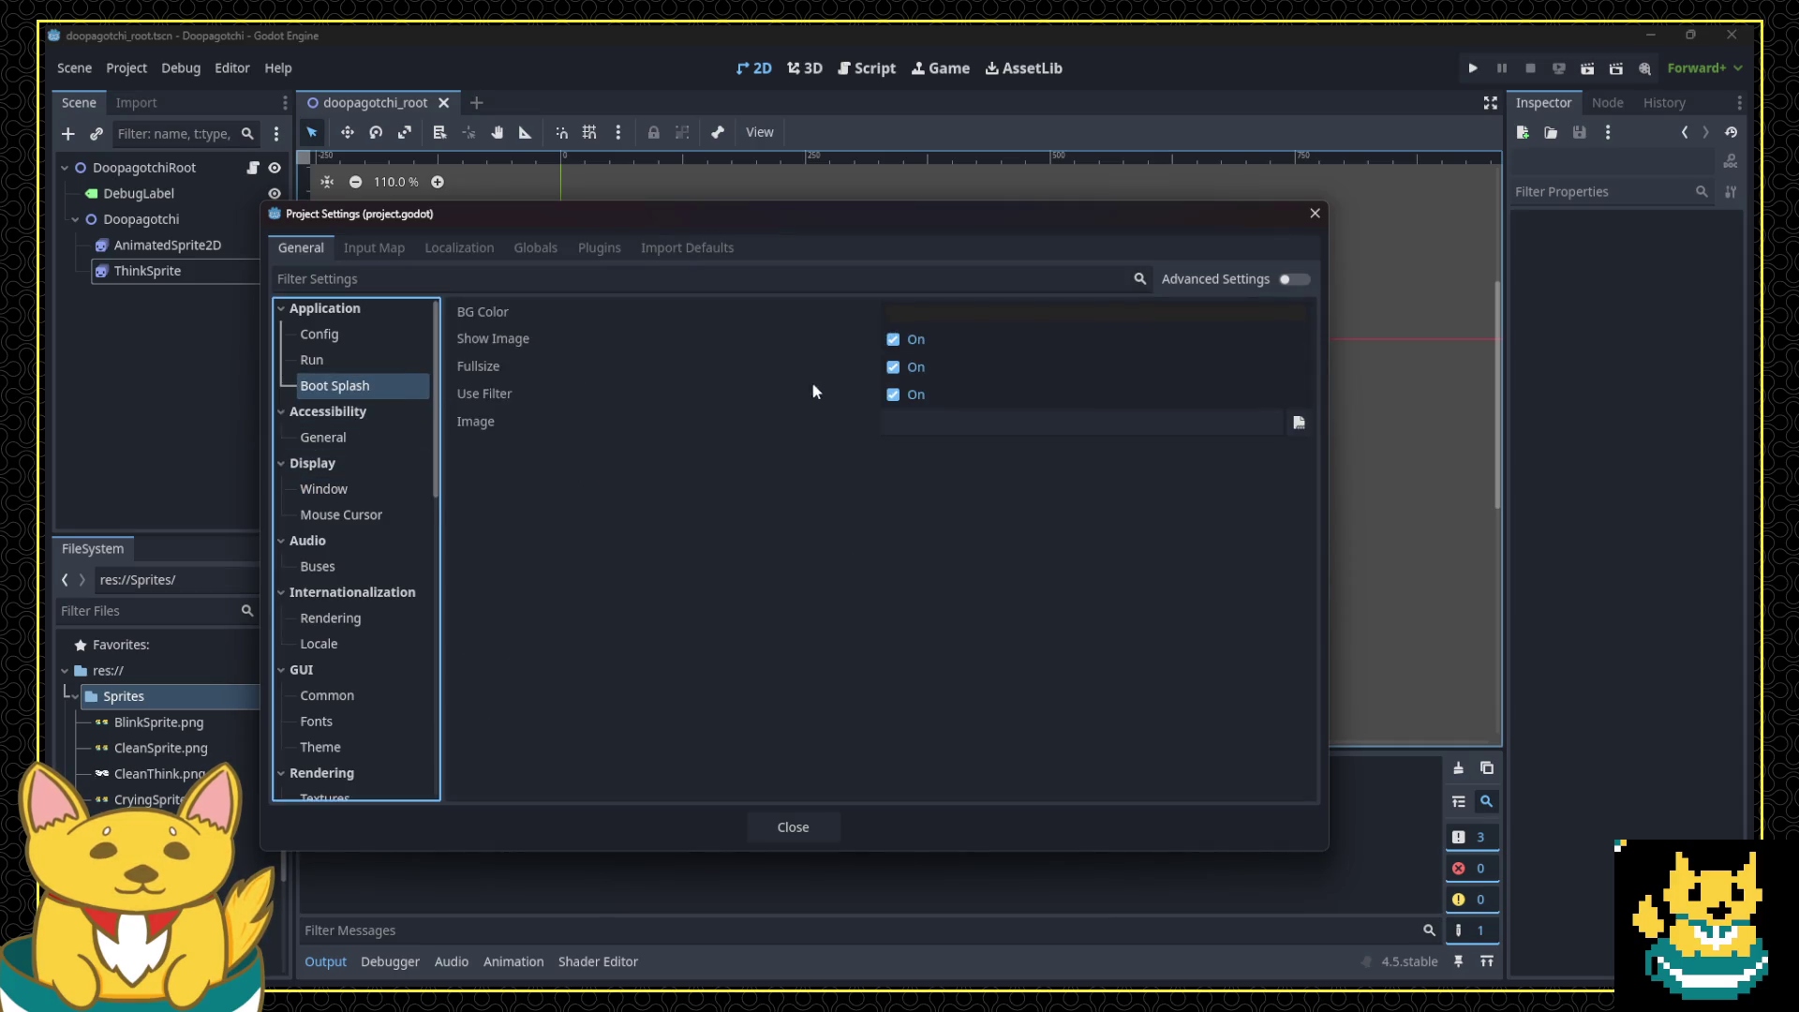
{"action": "left_click", "coordinate": [896, 341]}
{"action": "left_click", "coordinate": [895, 369]}
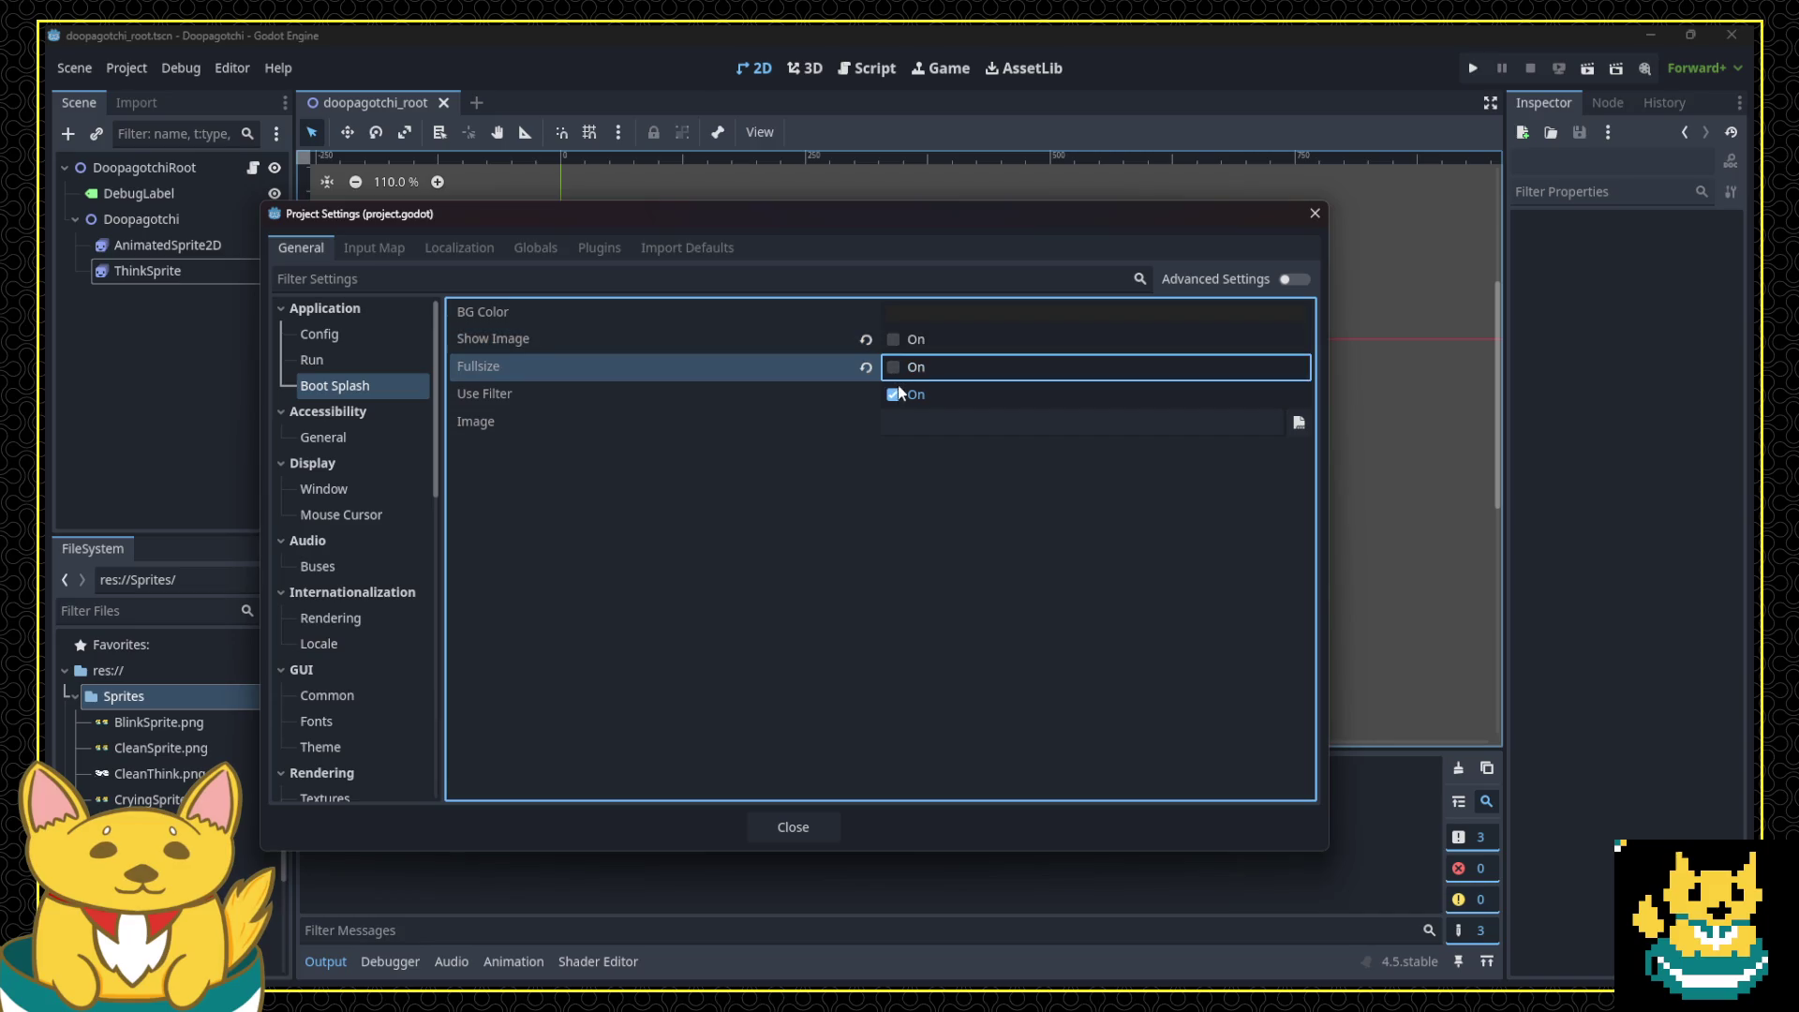
{"action": "left_click", "coordinate": [897, 396]}
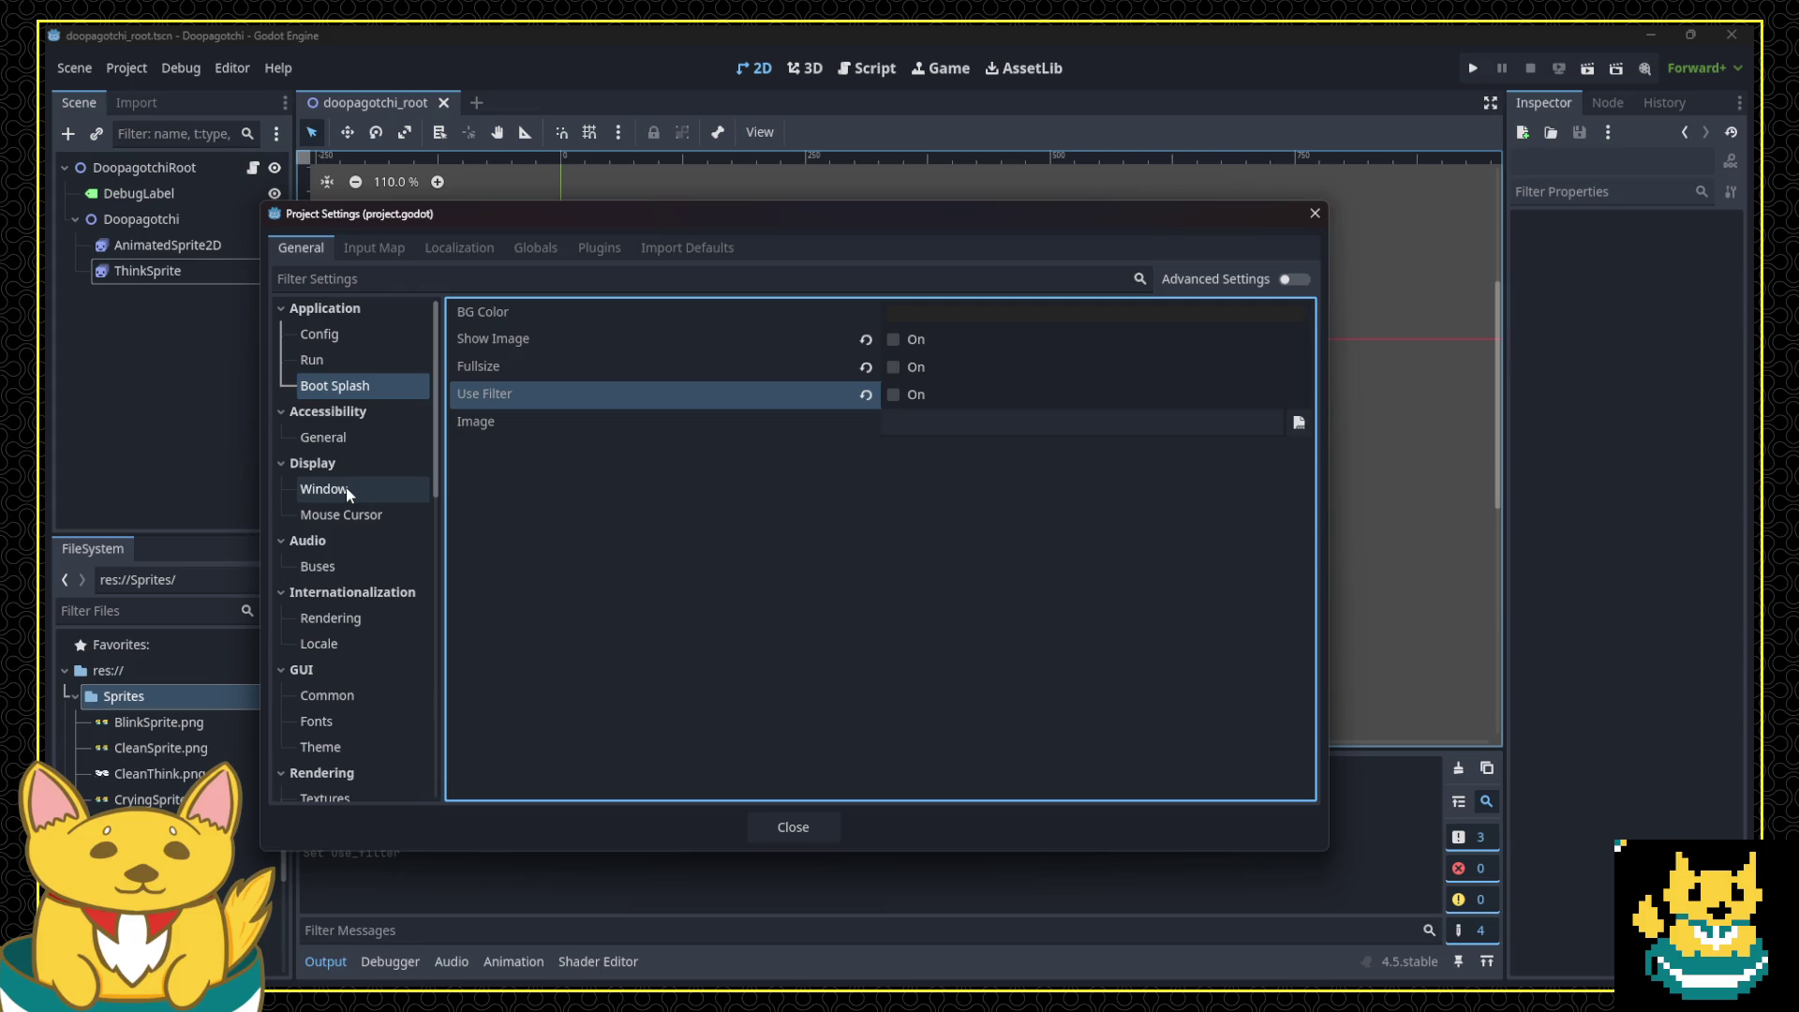
Step: Browse the Display window and mouse cursor settings, then collapse the Display group
{"action": "scroll", "coordinate": [381, 566], "scroll_direction": "down", "scroll_amount": 2}
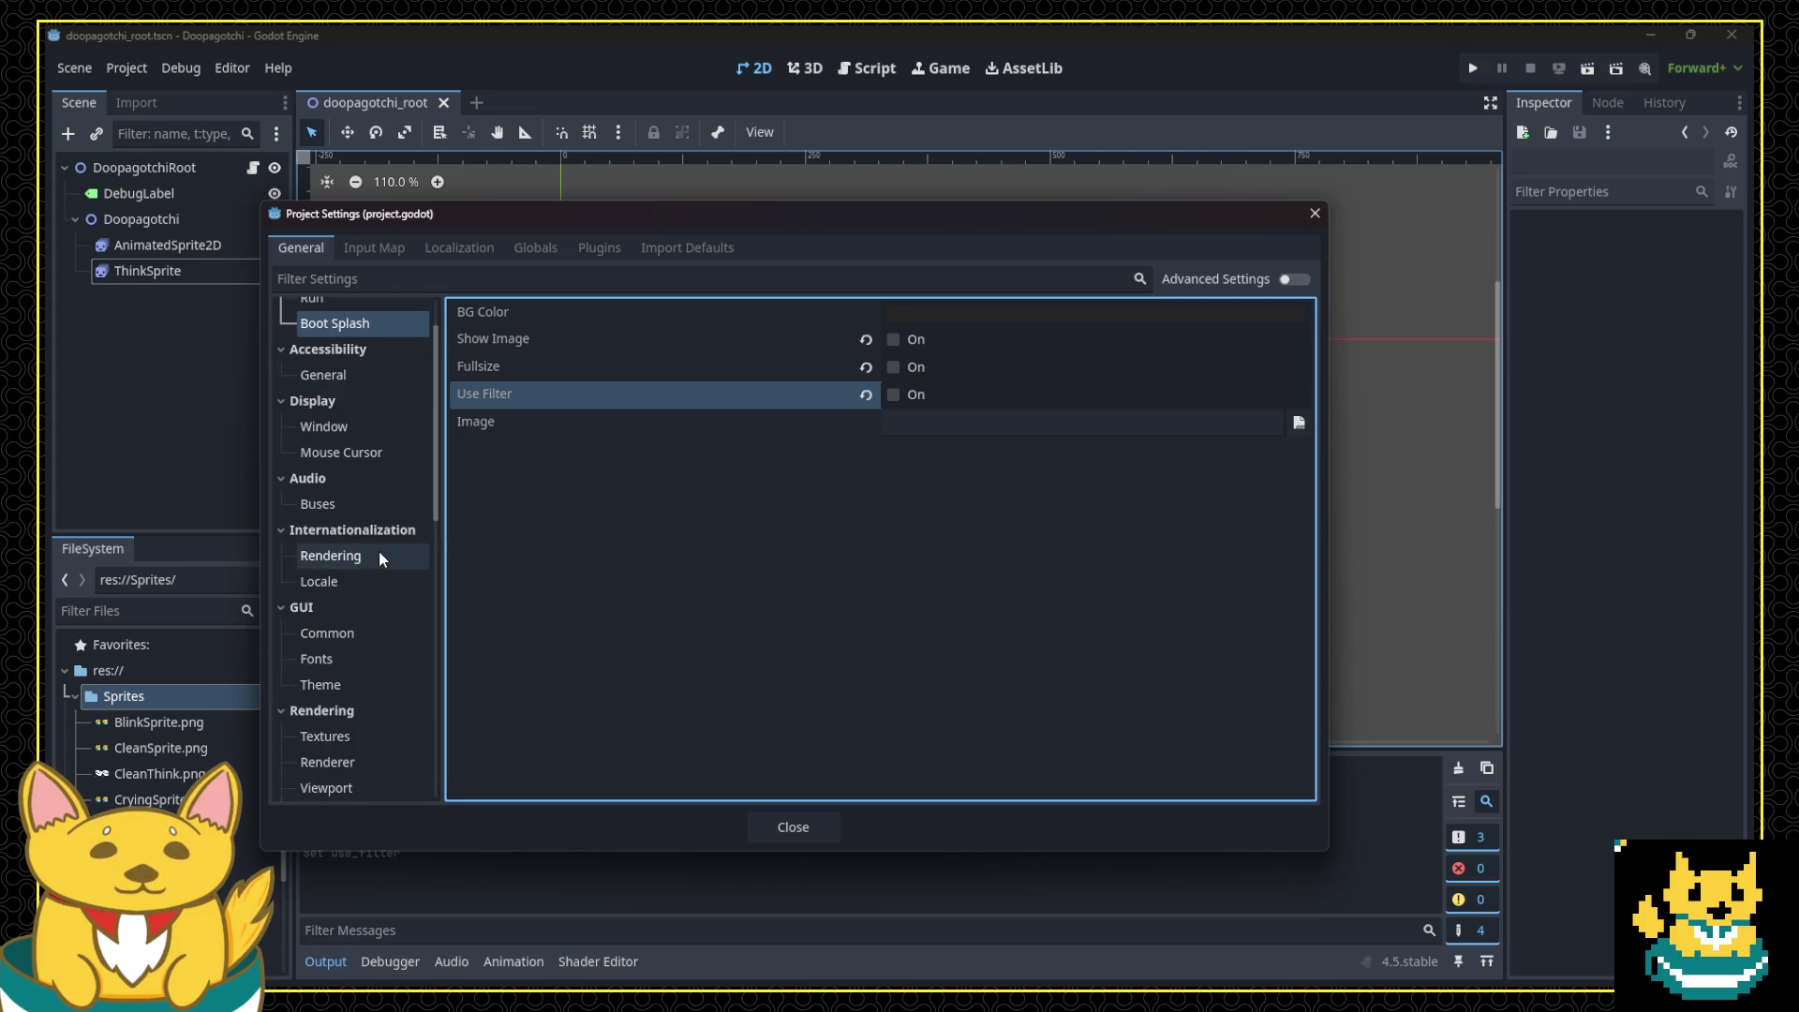
{"action": "scroll", "coordinate": [378, 549], "scroll_direction": "down", "scroll_amount": 1}
{"action": "scroll", "coordinate": [356, 543], "scroll_direction": "up", "scroll_amount": 1}
{"action": "left_click", "coordinate": [343, 451]}
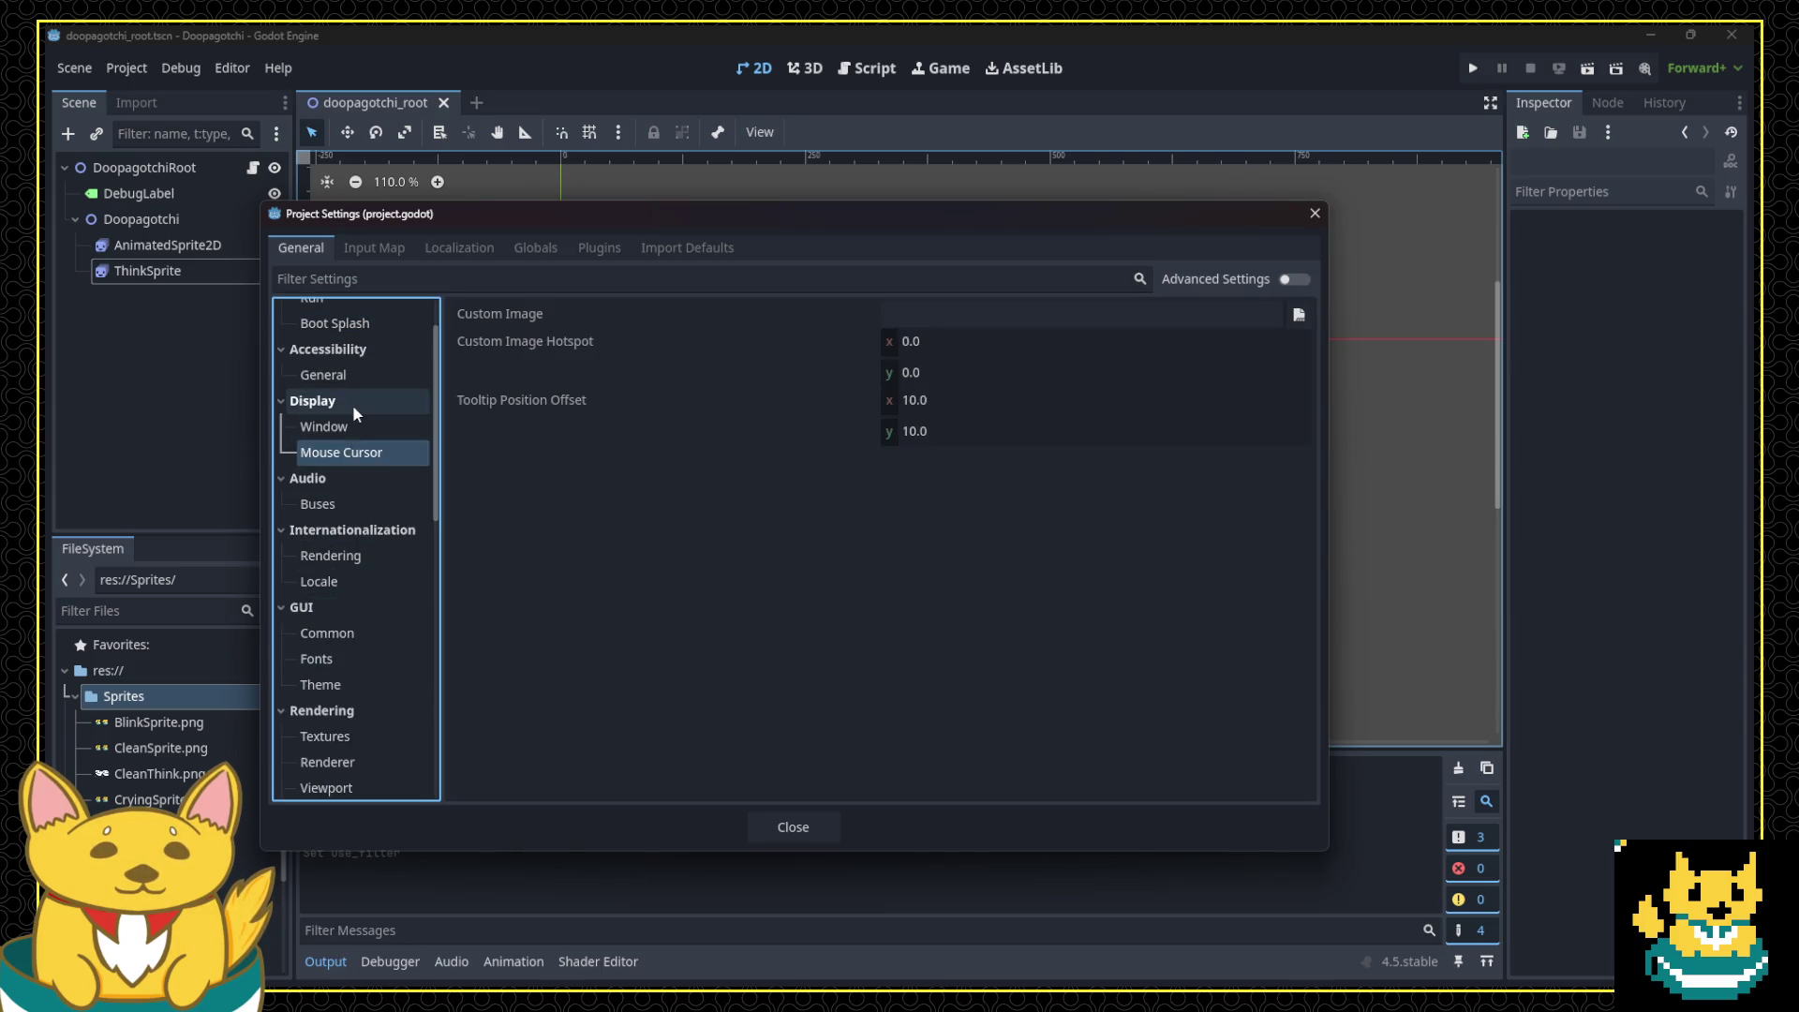
{"action": "left_click", "coordinate": [338, 423]}
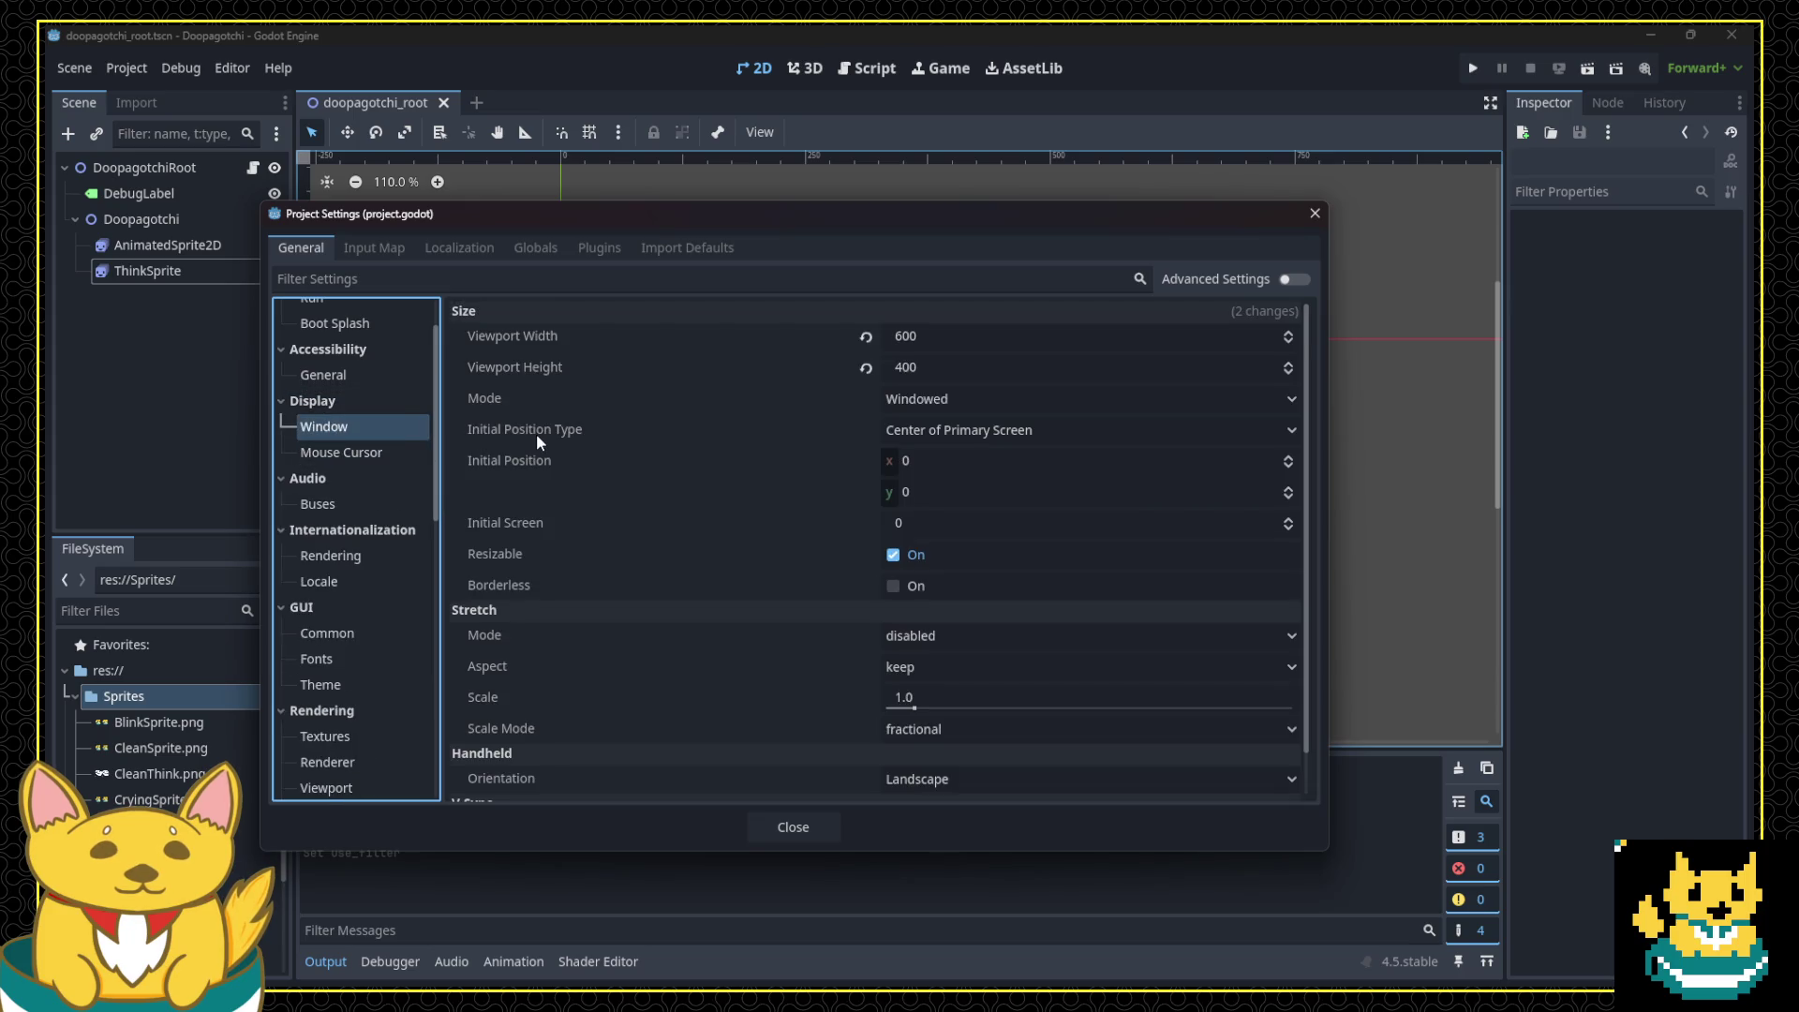
{"action": "scroll", "coordinate": [510, 429], "scroll_direction": "down", "scroll_amount": 1}
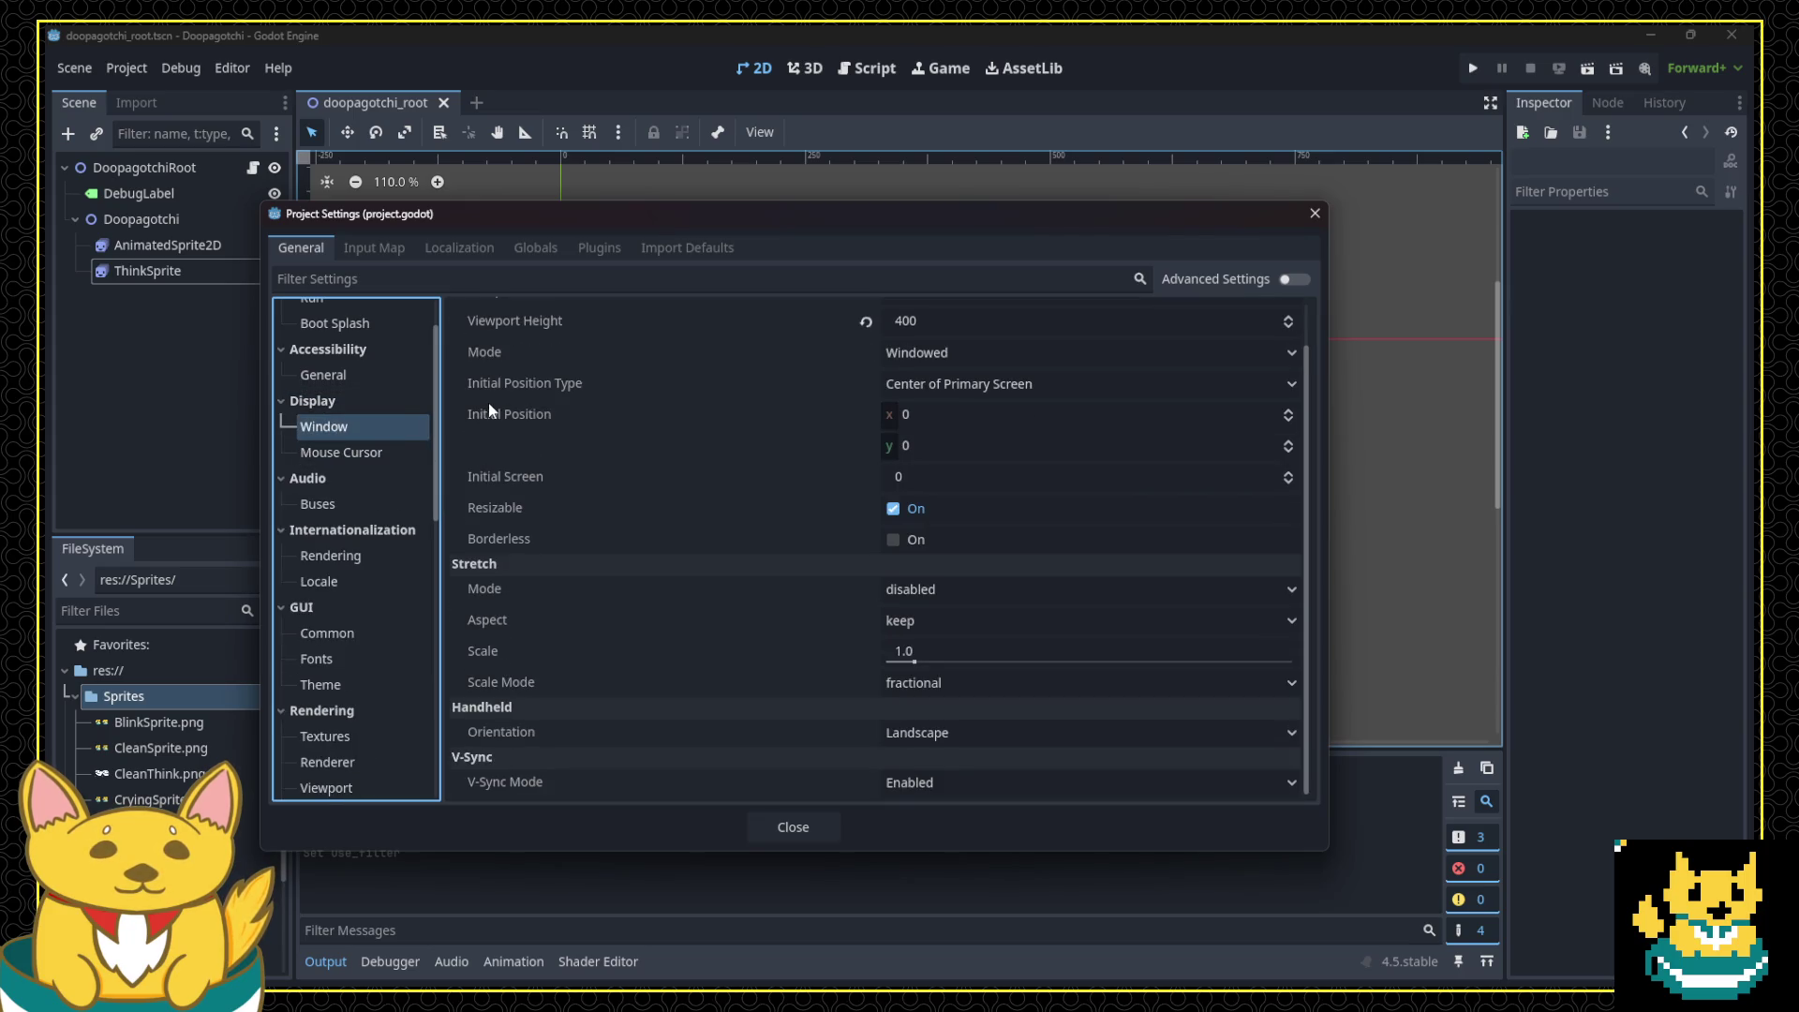
{"action": "left_click", "coordinate": [352, 454]}
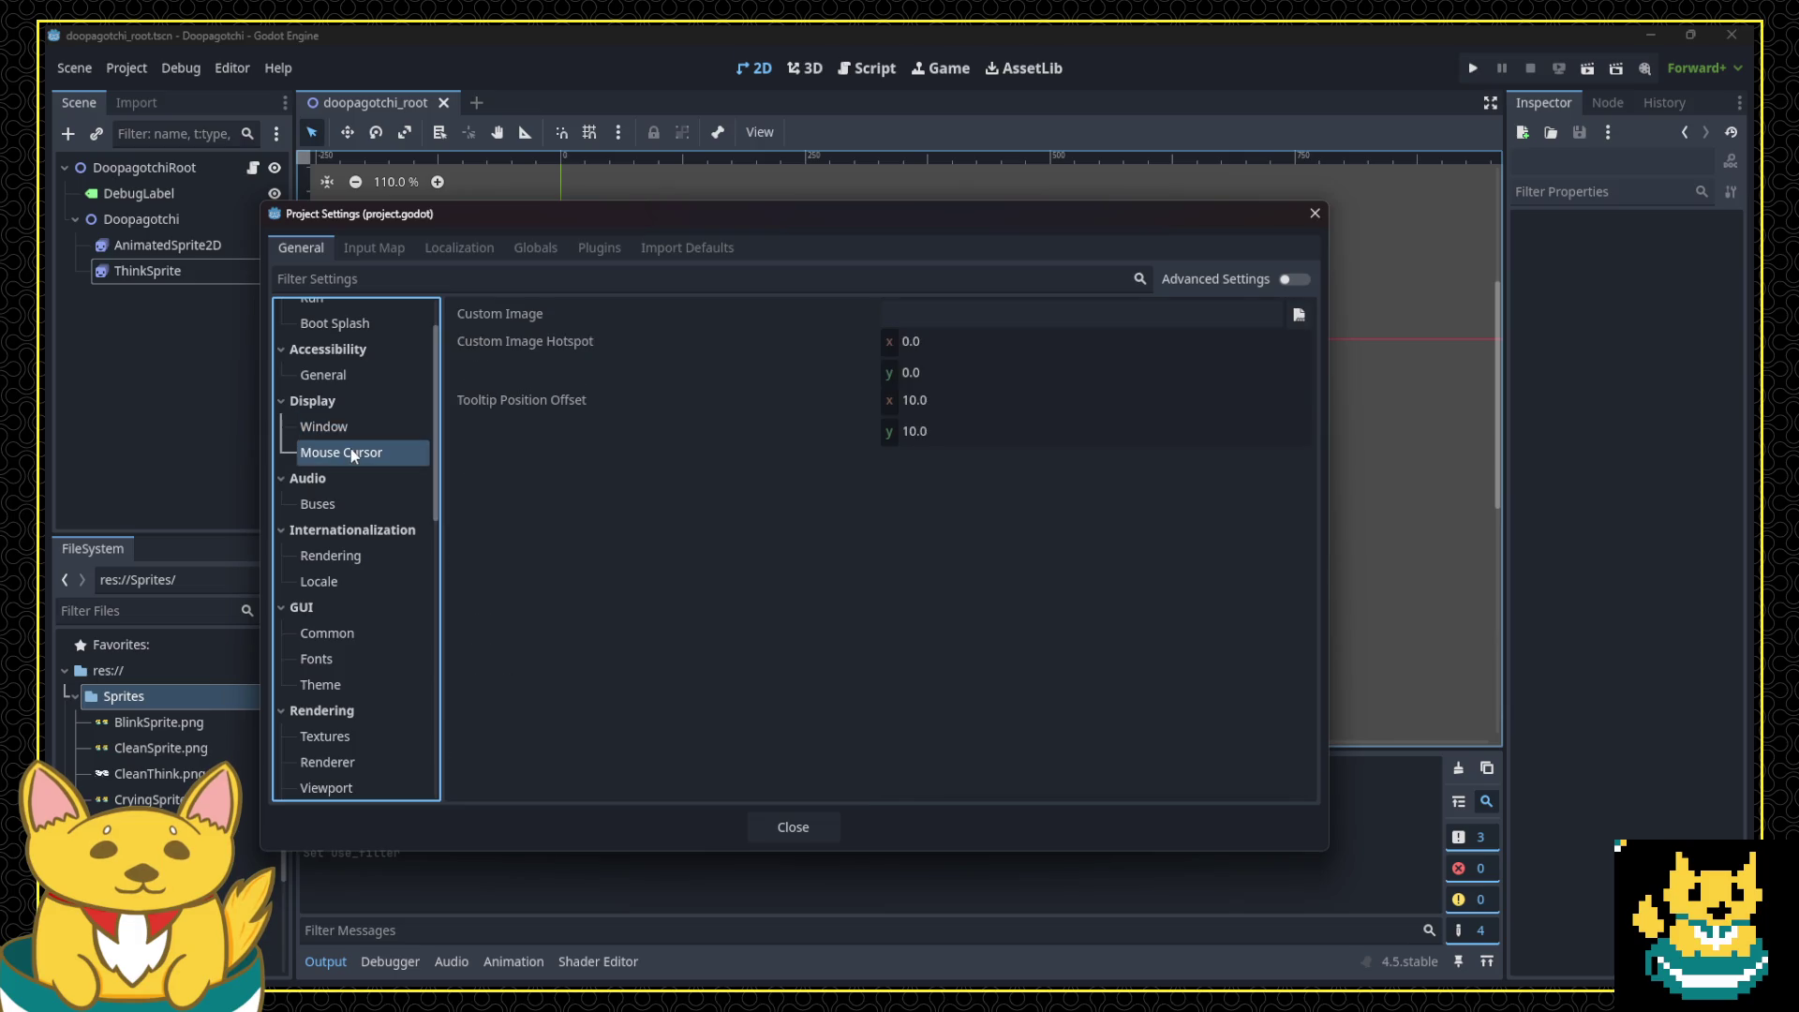
{"action": "left_click", "coordinate": [351, 400]}
Step: Navigate to Rendering > Environment and open the Default Clear Color picker
{"action": "scroll", "coordinate": [347, 375], "scroll_direction": "up", "scroll_amount": 1}
{"action": "left_click", "coordinate": [343, 347]}
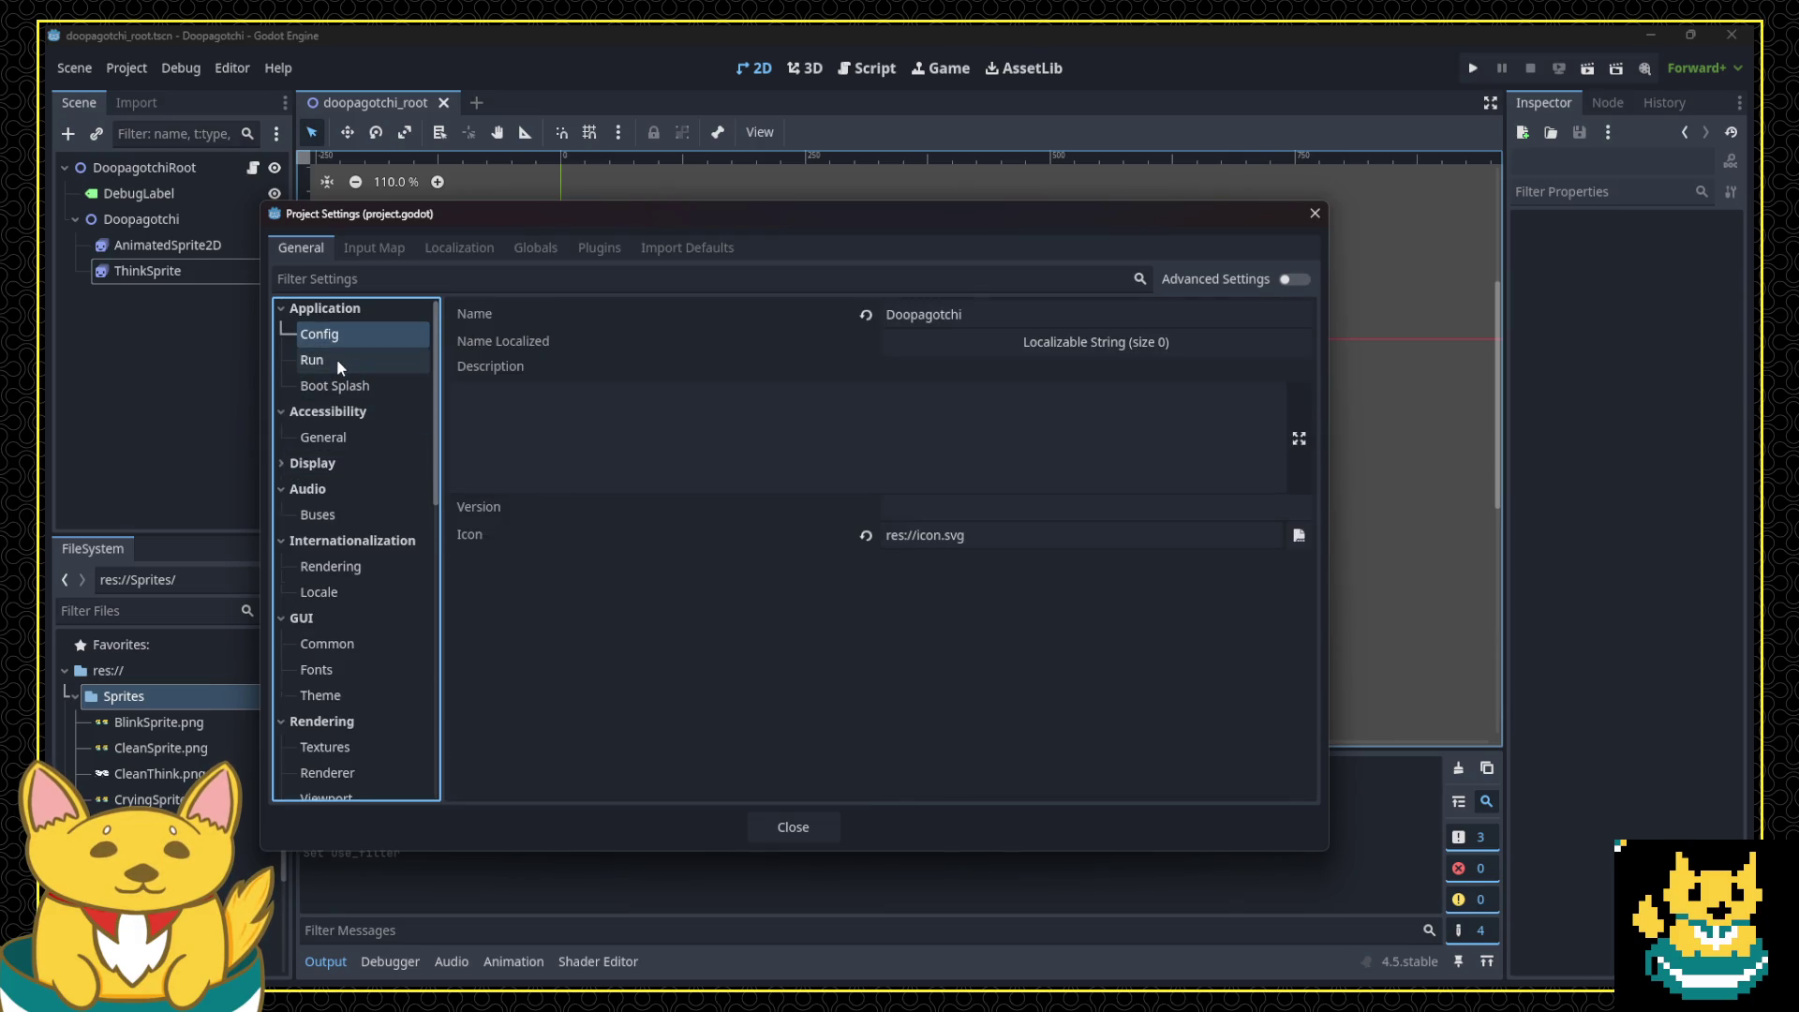
{"action": "left_click", "coordinate": [335, 360]}
{"action": "scroll", "coordinate": [340, 575], "scroll_direction": "down", "scroll_amount": 3}
{"action": "scroll", "coordinate": [339, 575], "scroll_direction": "down", "scroll_amount": 3}
{"action": "left_click", "coordinate": [330, 502]}
{"action": "left_click", "coordinate": [330, 524]}
{"action": "left_click", "coordinate": [325, 549]}
{"action": "left_click", "coordinate": [334, 575]}
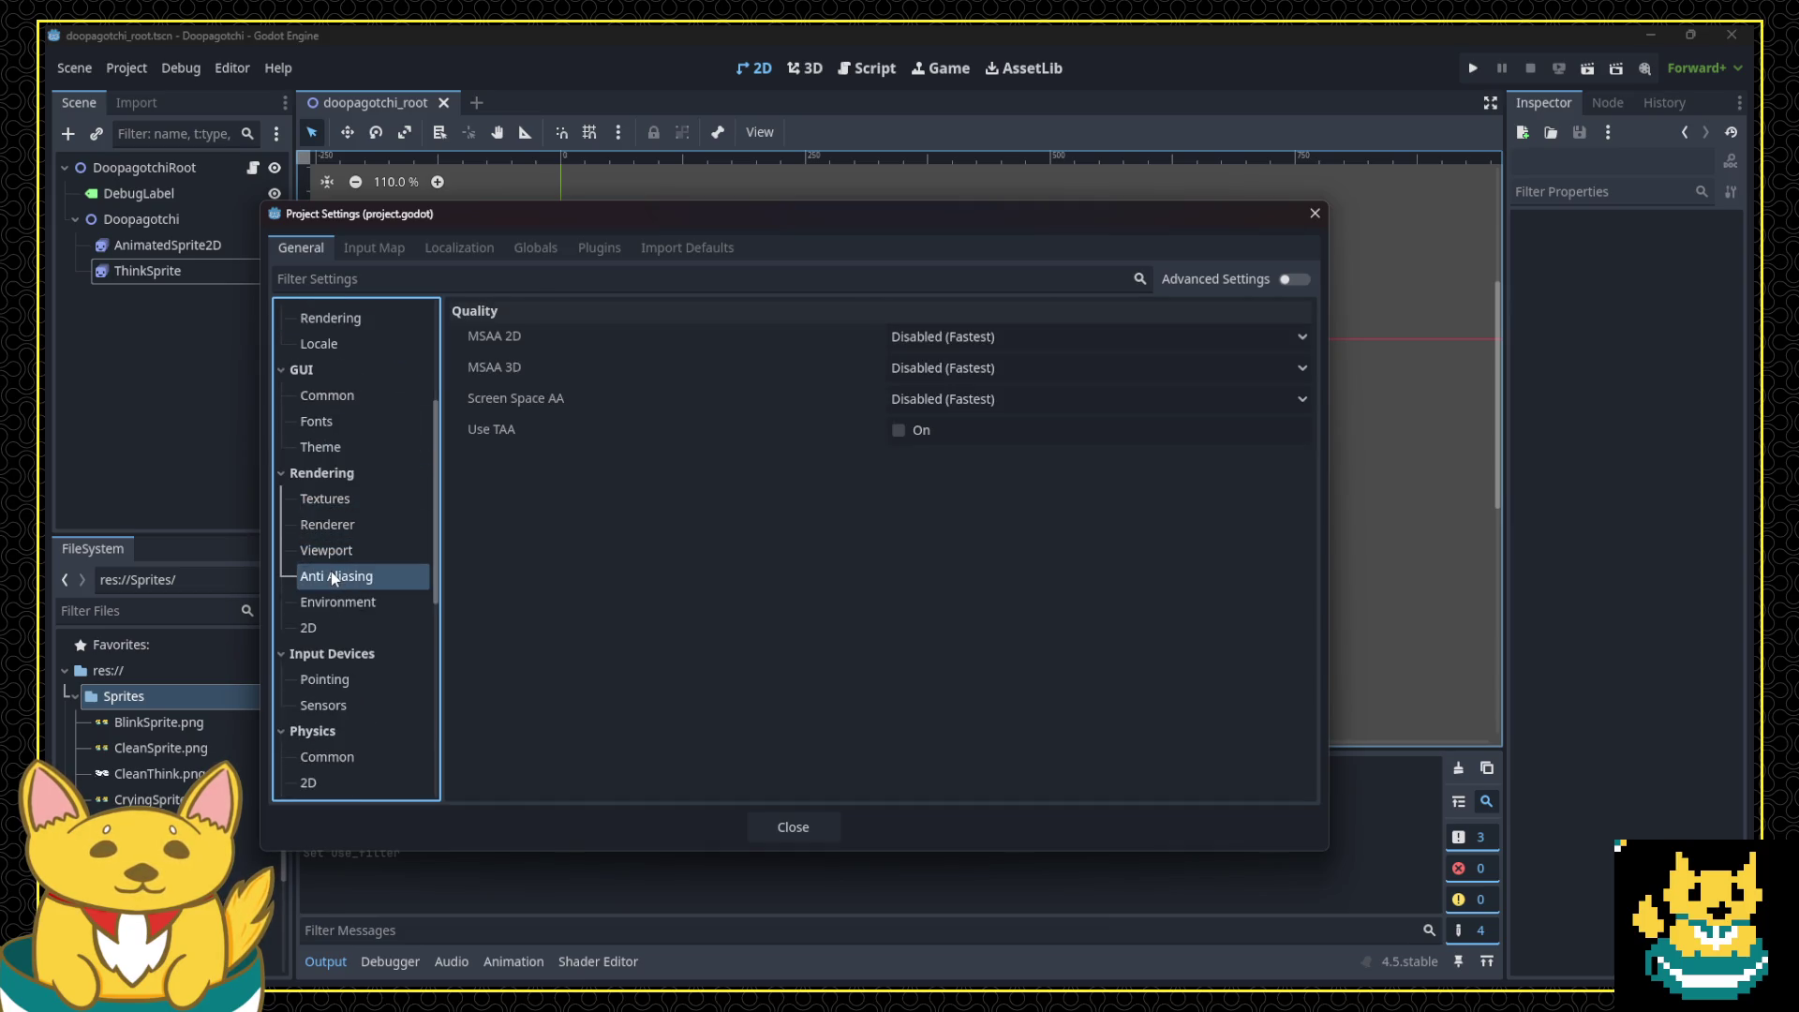
{"action": "left_click", "coordinate": [338, 602]}
{"action": "left_click", "coordinate": [1002, 339]}
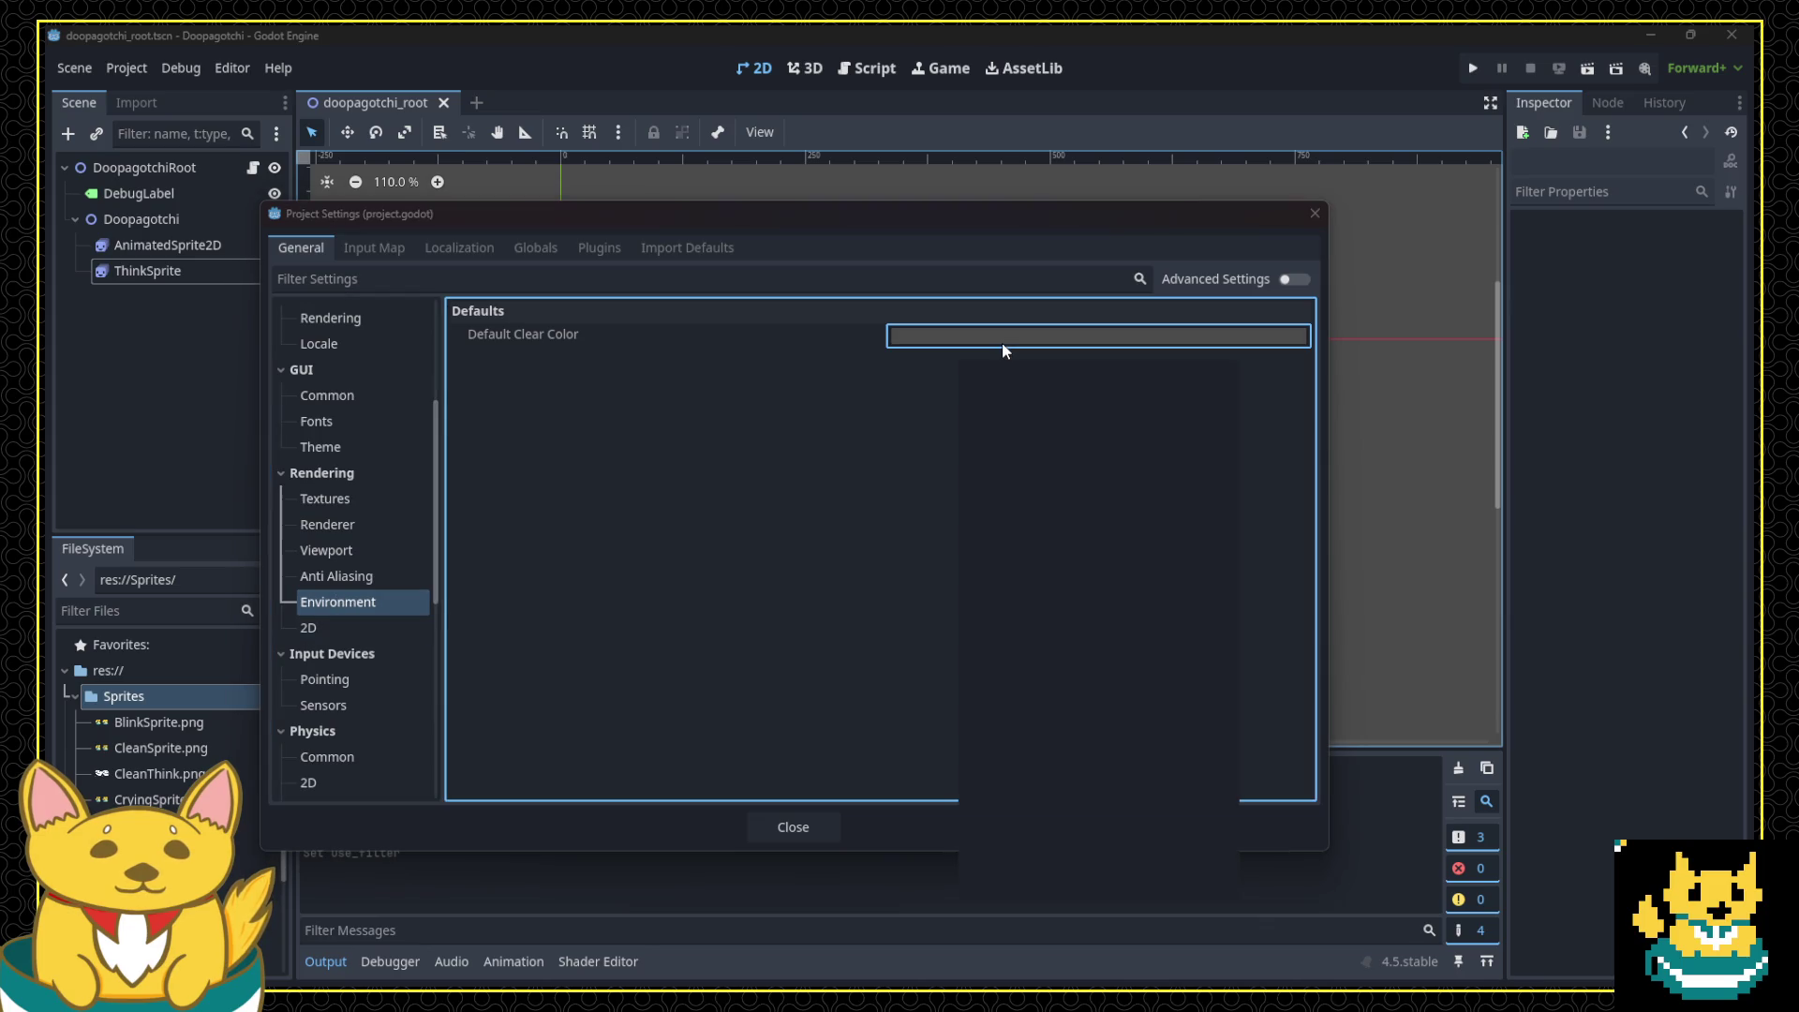
Step: Set the Default Clear Color to black and close Project Settings
{"action": "left_click_drag", "start_coordinate": [1219, 548], "coordinate": [1218, 586]}
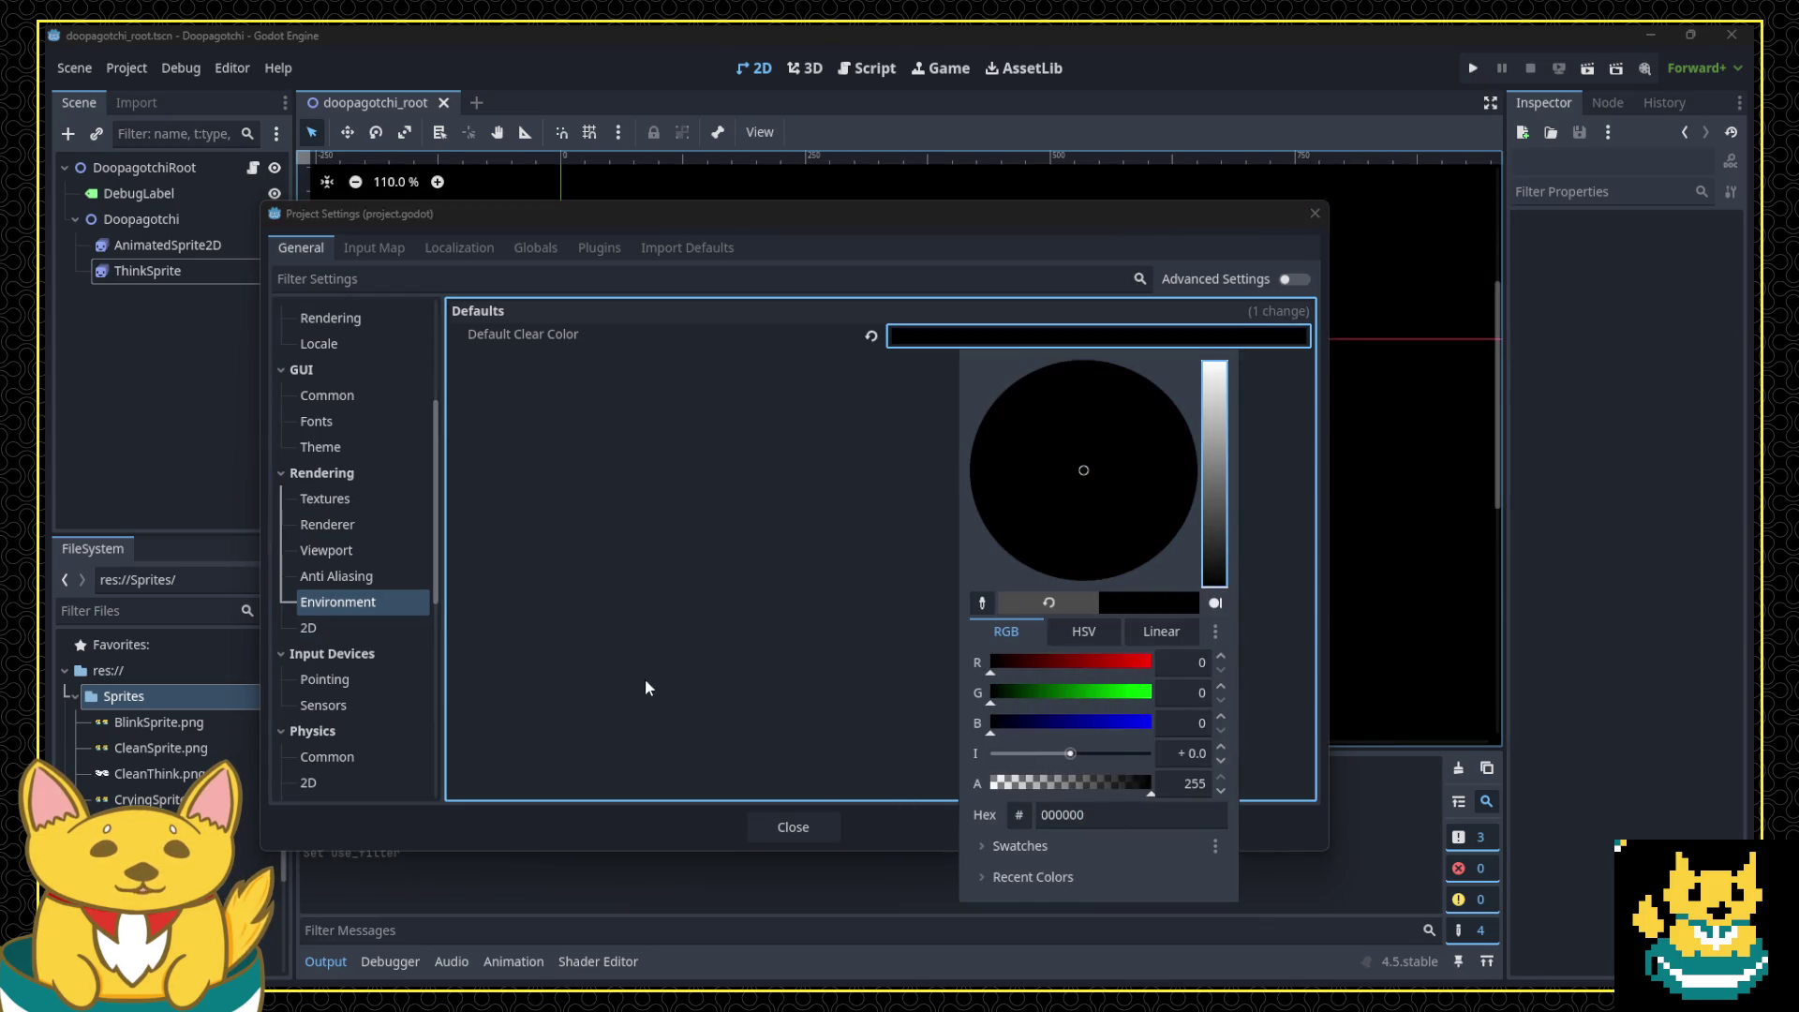
{"action": "left_click", "coordinate": [789, 825]}
{"action": "left_click", "coordinate": [787, 824]}
Step: Test-run the game to see the pet on black, then stop it
{"action": "left_click", "coordinate": [1472, 67]}
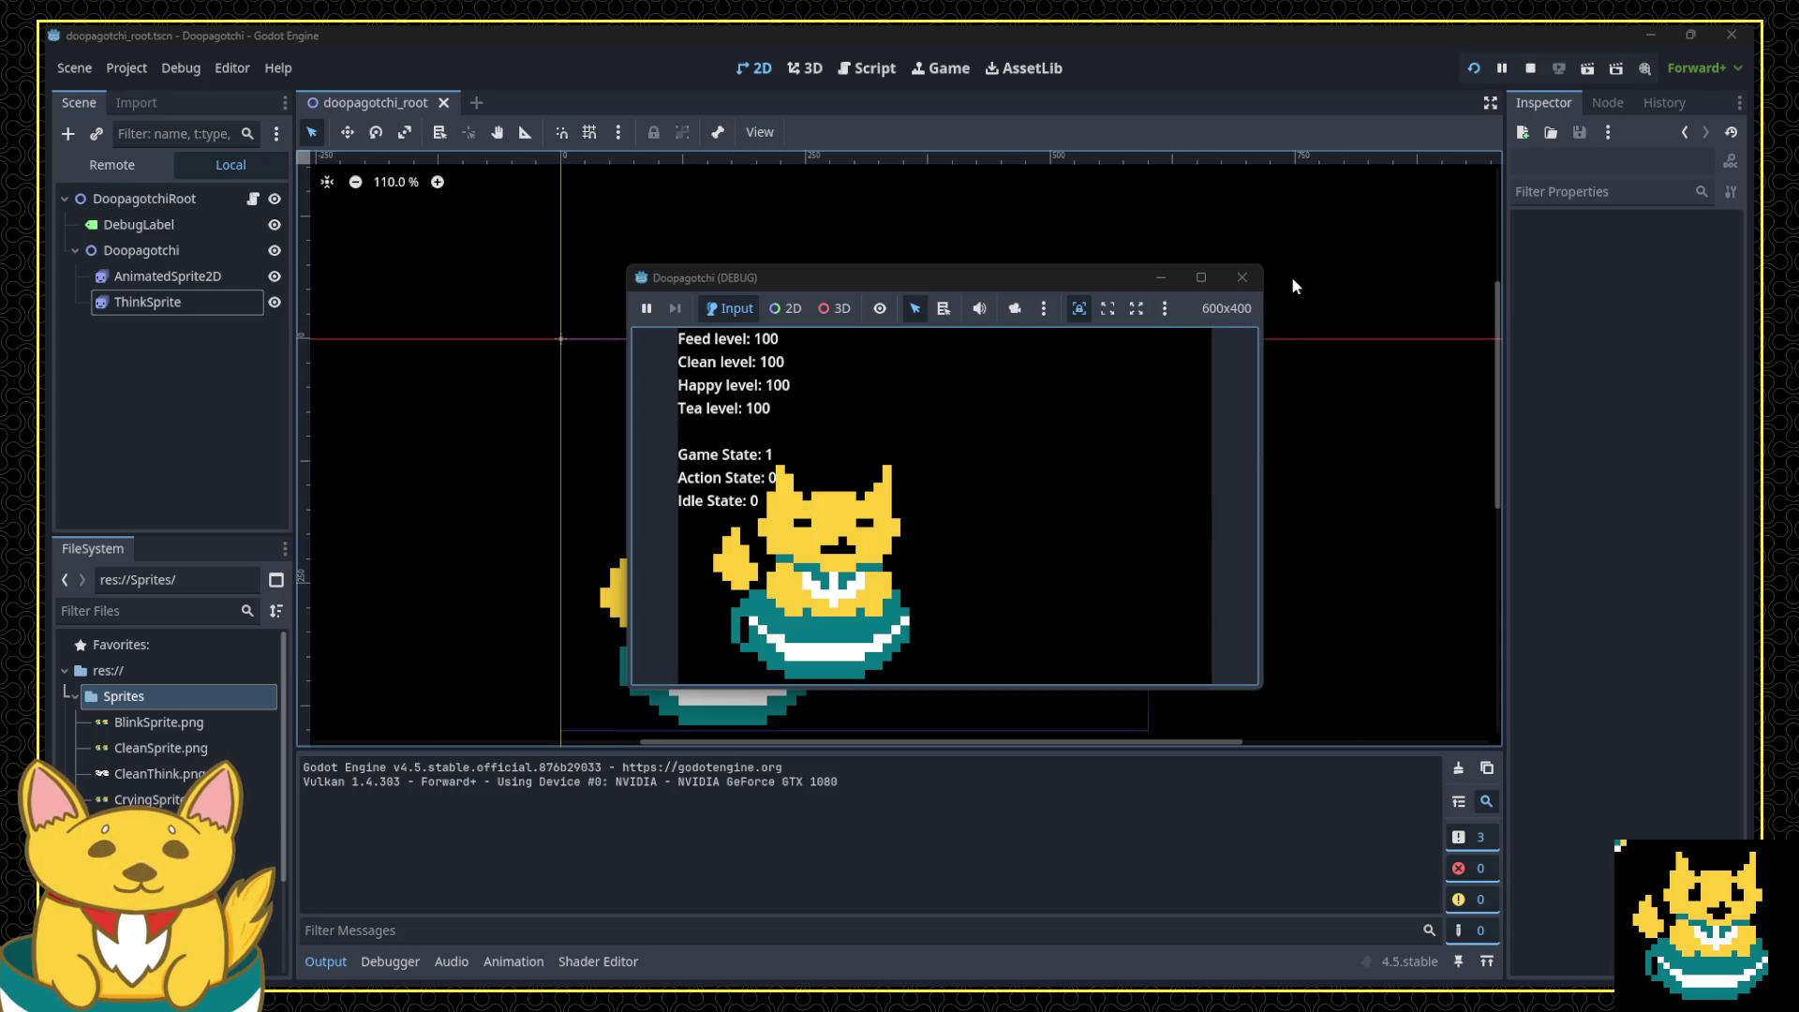
{"action": "left_click", "coordinate": [1242, 281]}
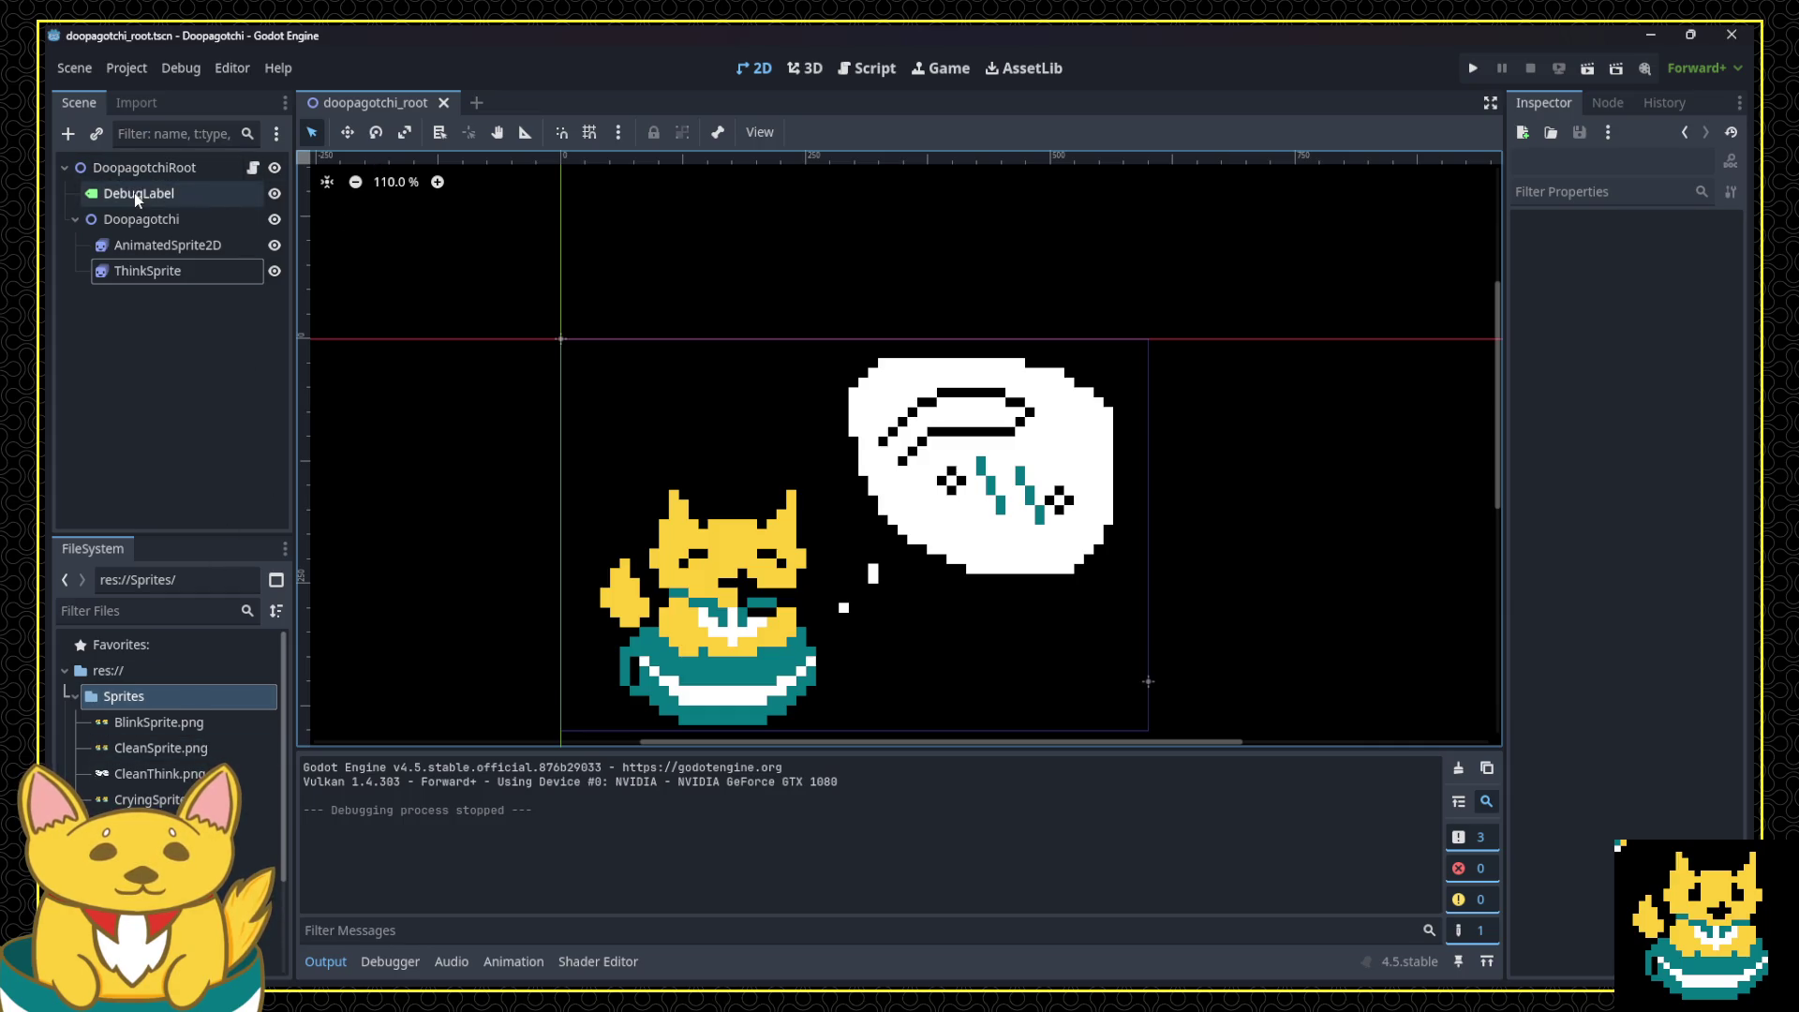
{"action": "right_click", "coordinate": [139, 170]}
Step: Add a Label child node under the root and move it below the pet
{"action": "left_click", "coordinate": [246, 215]}
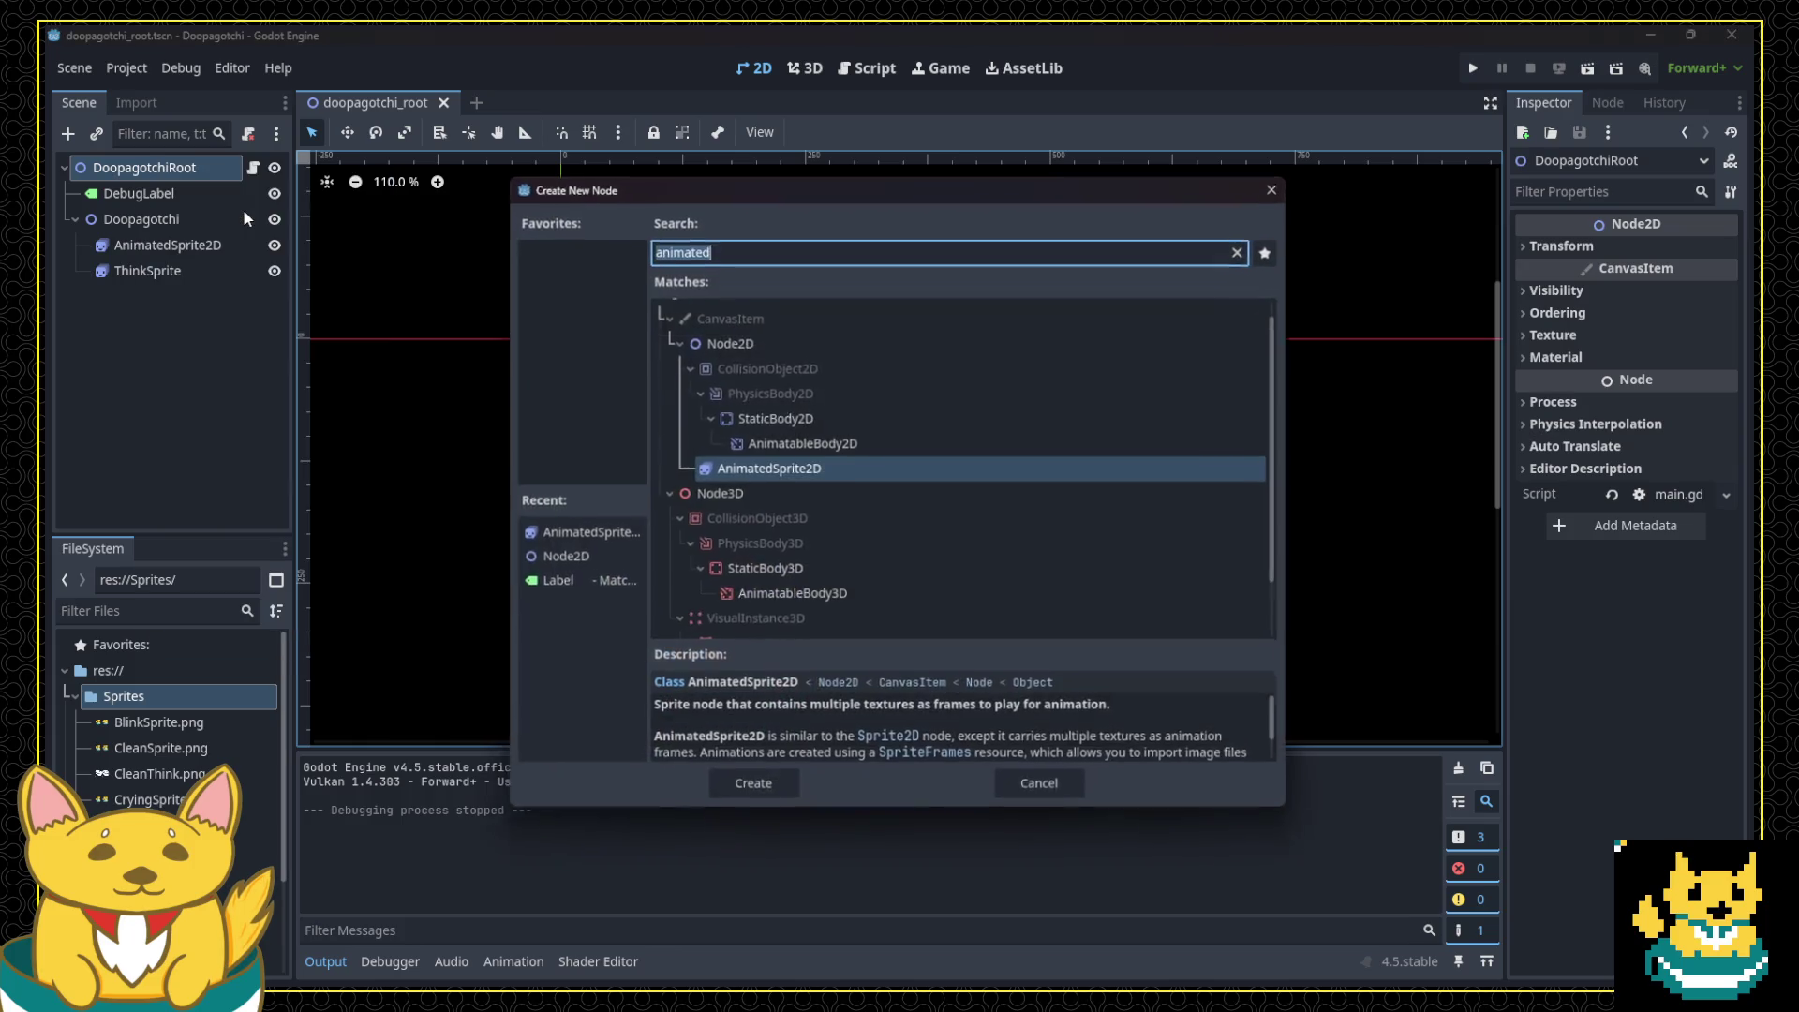
{"action": "type", "text": "label"}
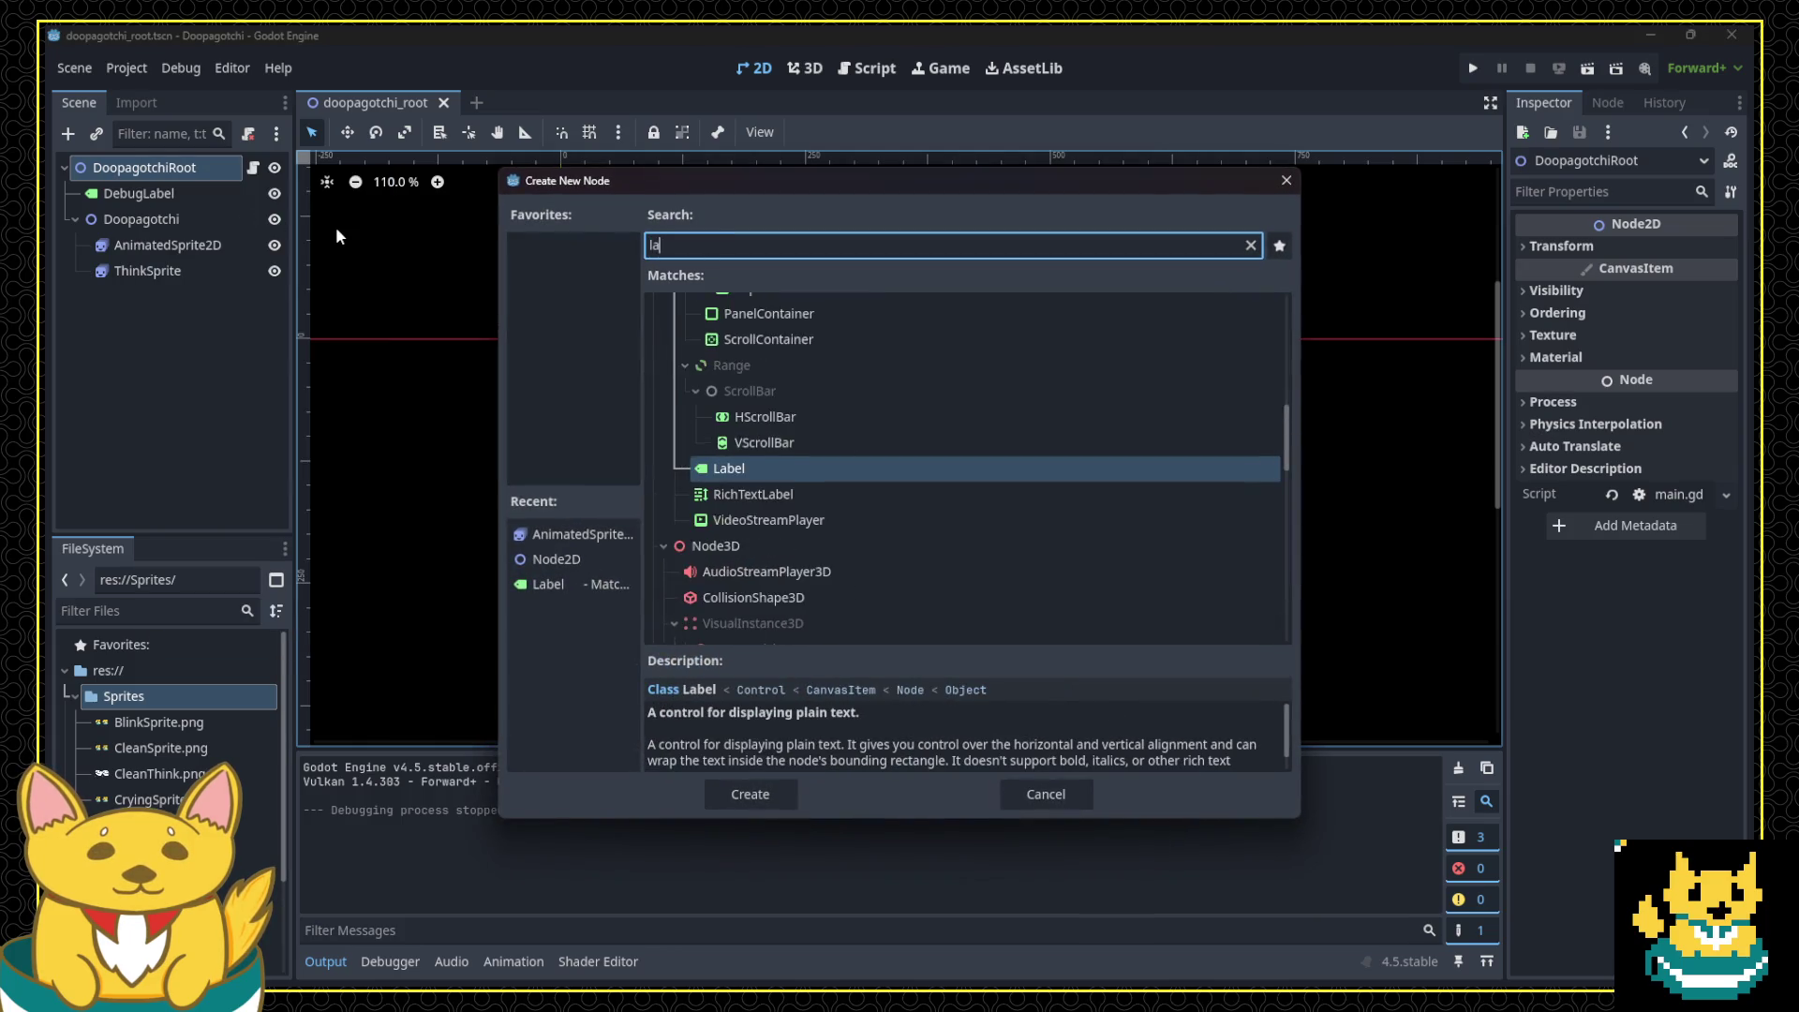
{"action": "left_click", "coordinate": [750, 794]}
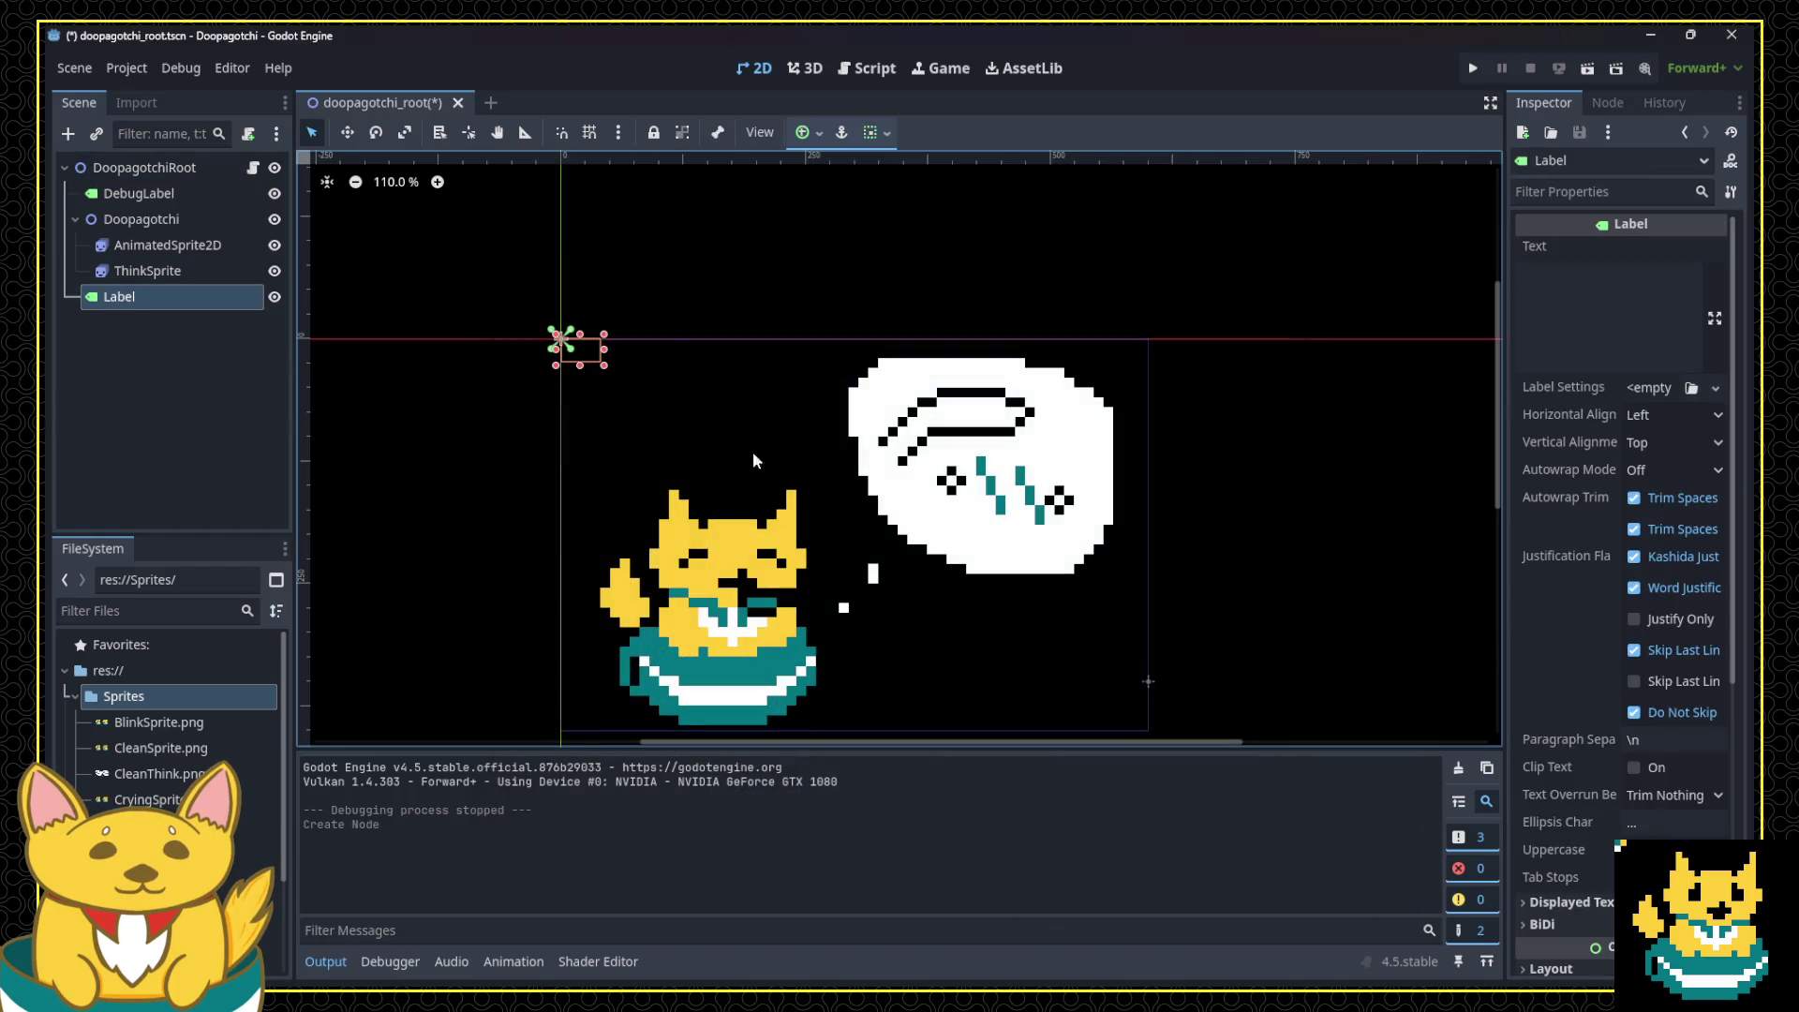
{"action": "left_click_drag", "start_coordinate": [589, 358], "coordinate": [965, 711]}
Step: Set the label's text to 'Doopagotchi v1.0'
{"action": "left_click", "coordinate": [1608, 319]}
{"action": "type", "text": "Do"}
{"action": "type", "text": "gotchi c1"}
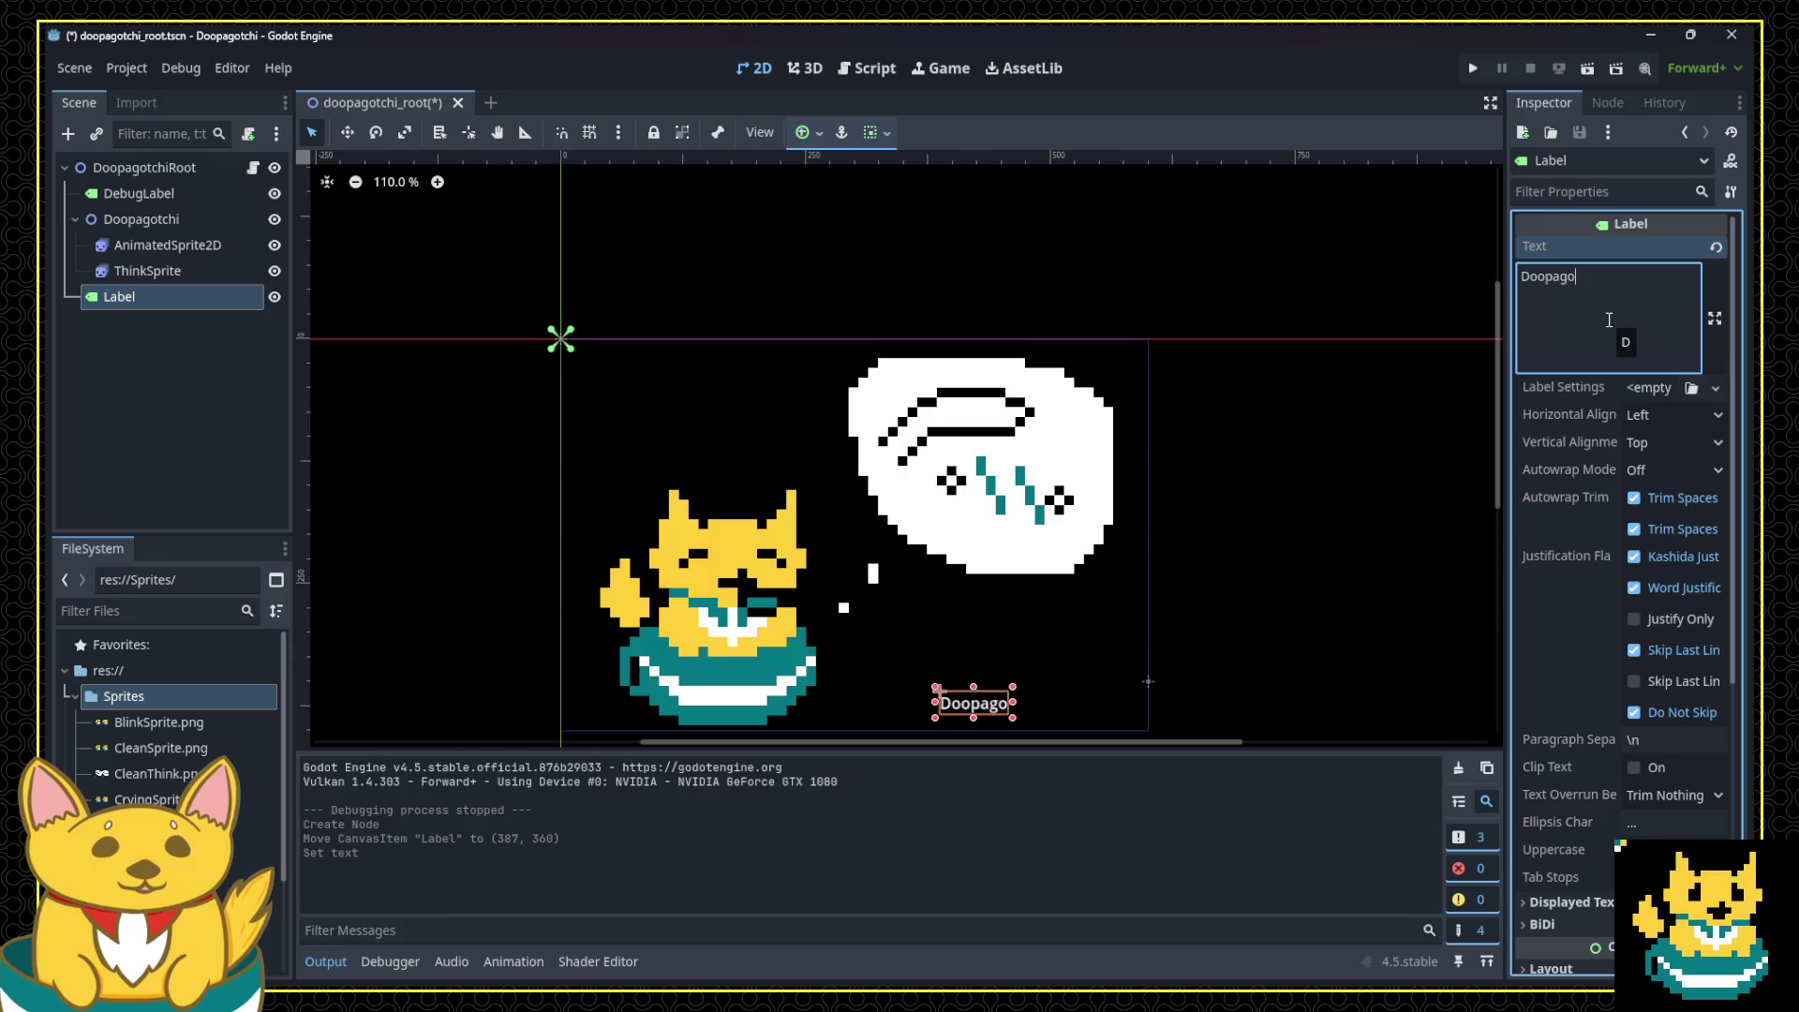
{"action": "key", "text": "BackSpace"}
{"action": "key", "text": "BackSpace"}
{"action": "type", "text": "v1.0"}
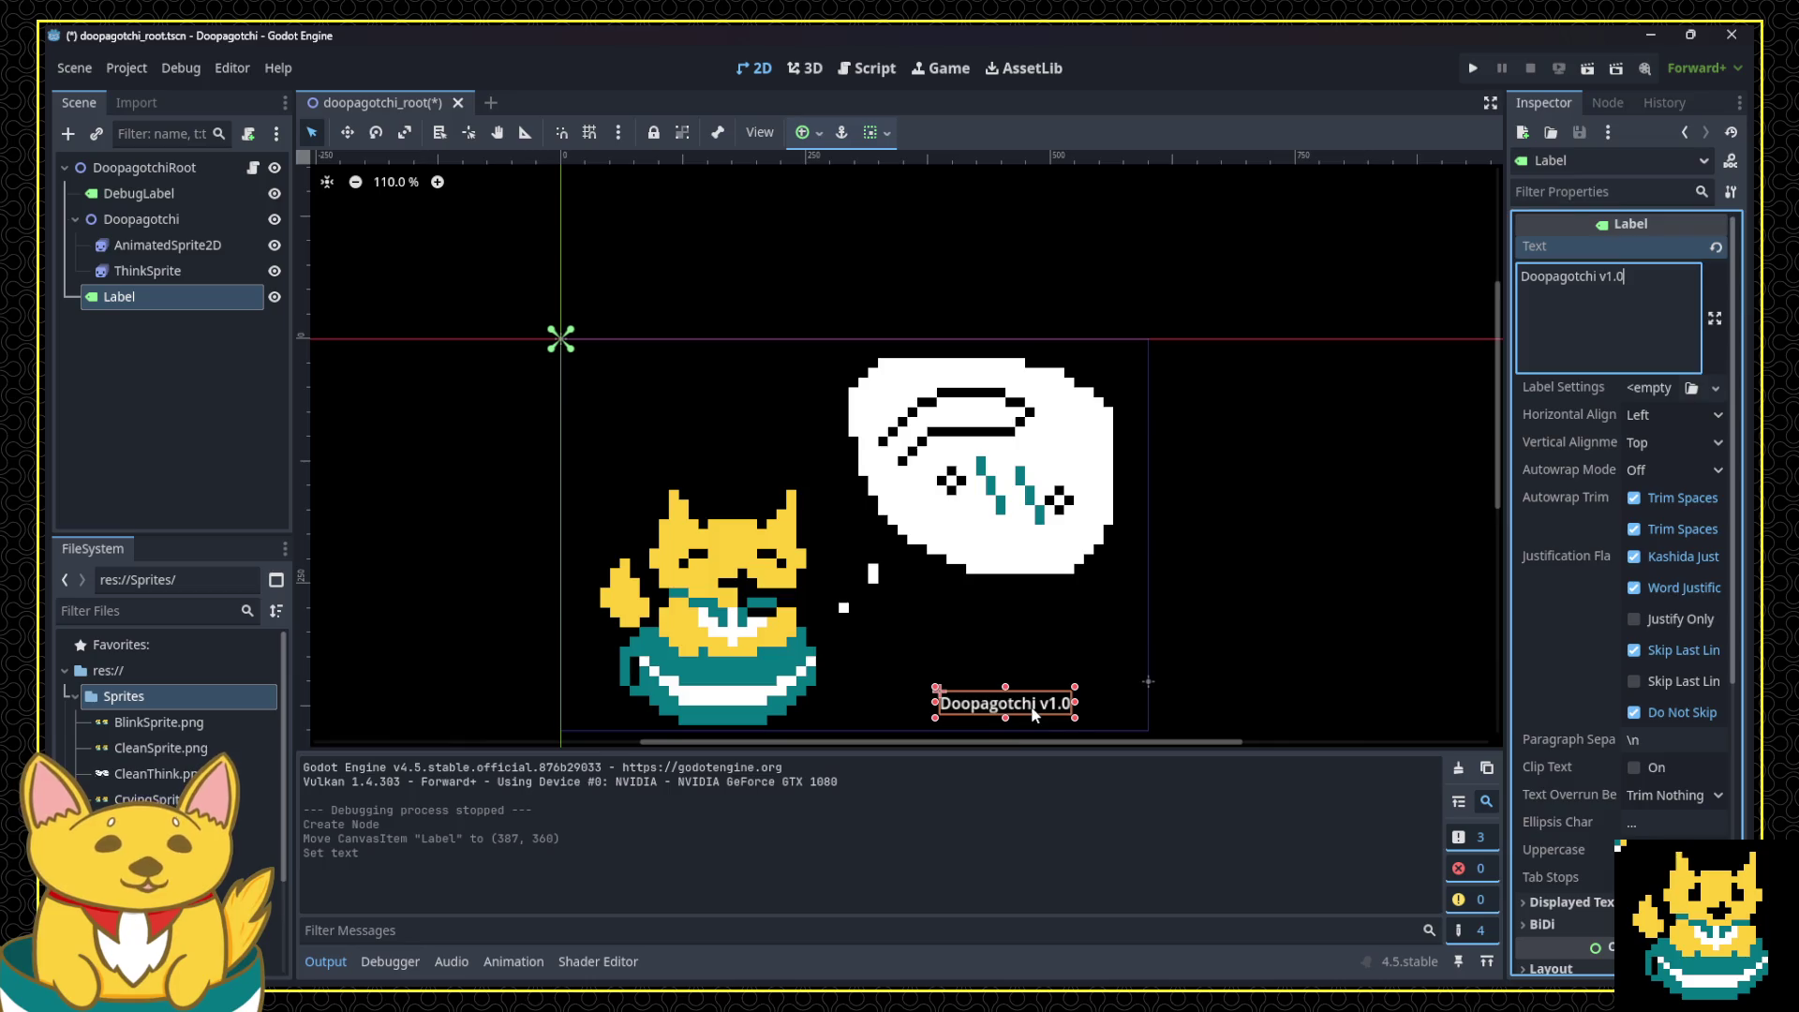
{"action": "triple_click", "coordinate": [1577, 287]}
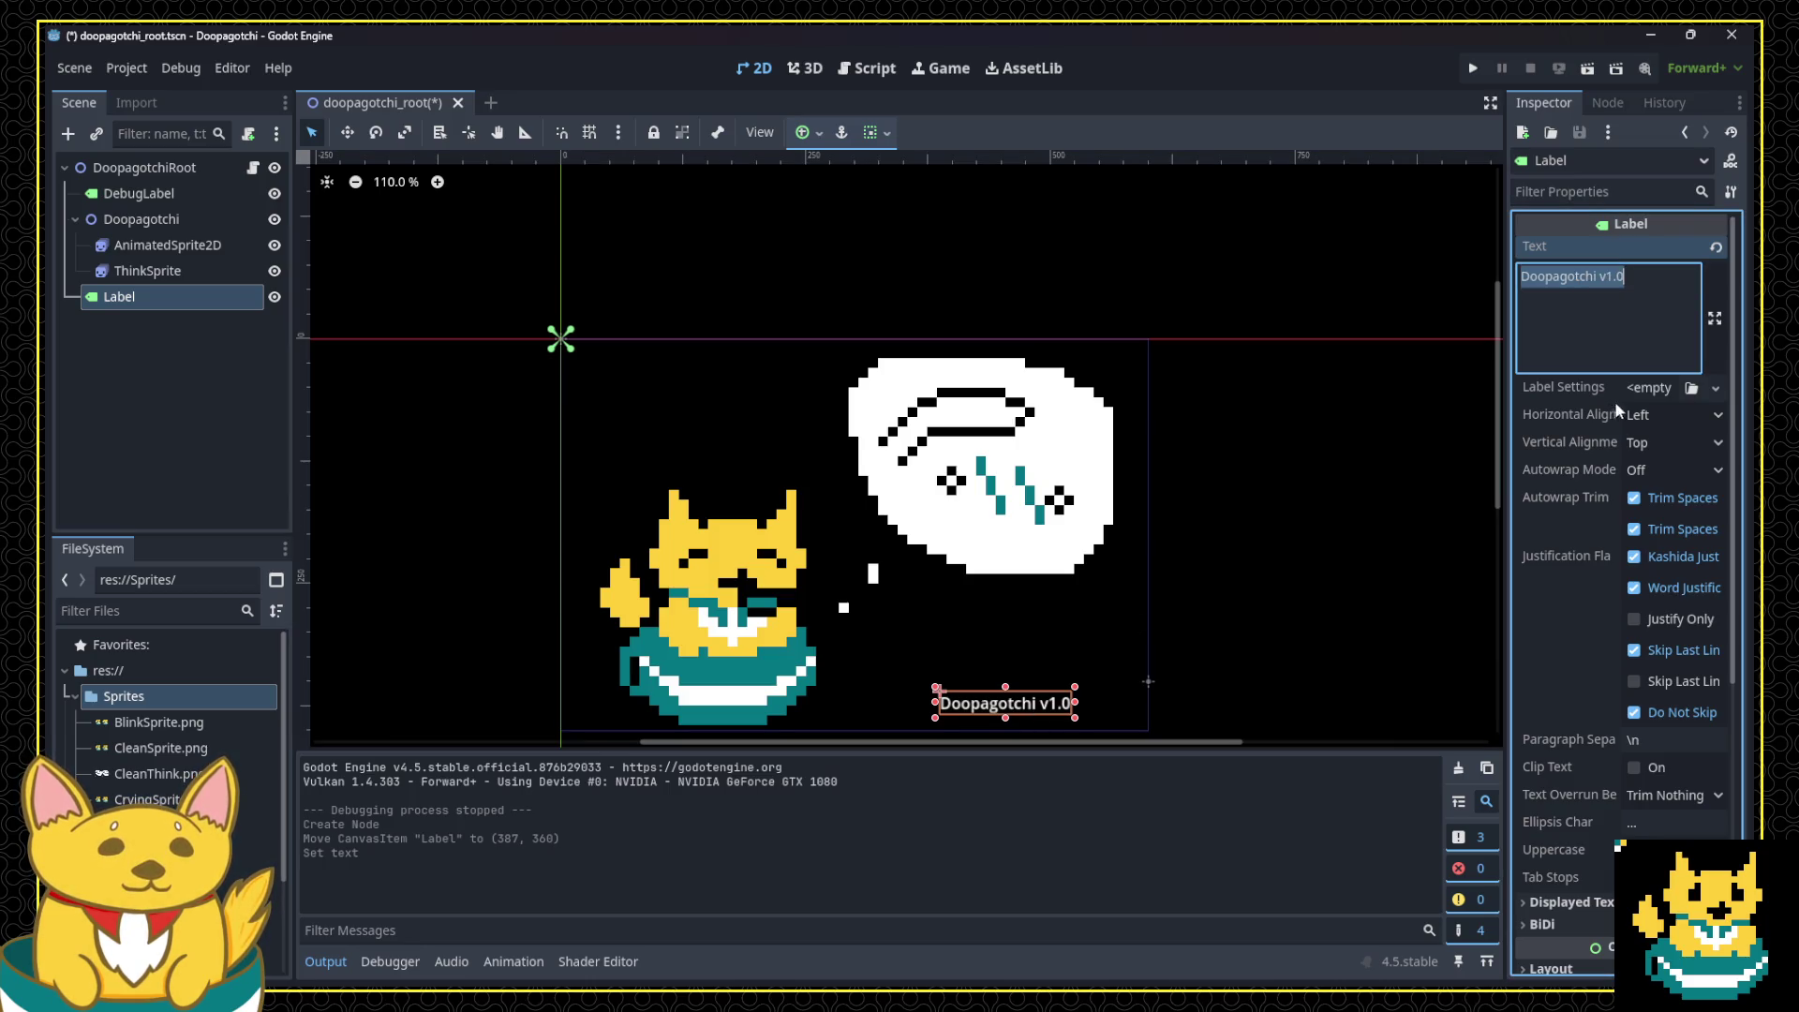
Step: Give the label a new LabelSettings resource using a SystemFont
{"action": "left_click", "coordinate": [1651, 388]}
{"action": "left_click", "coordinate": [1674, 440]}
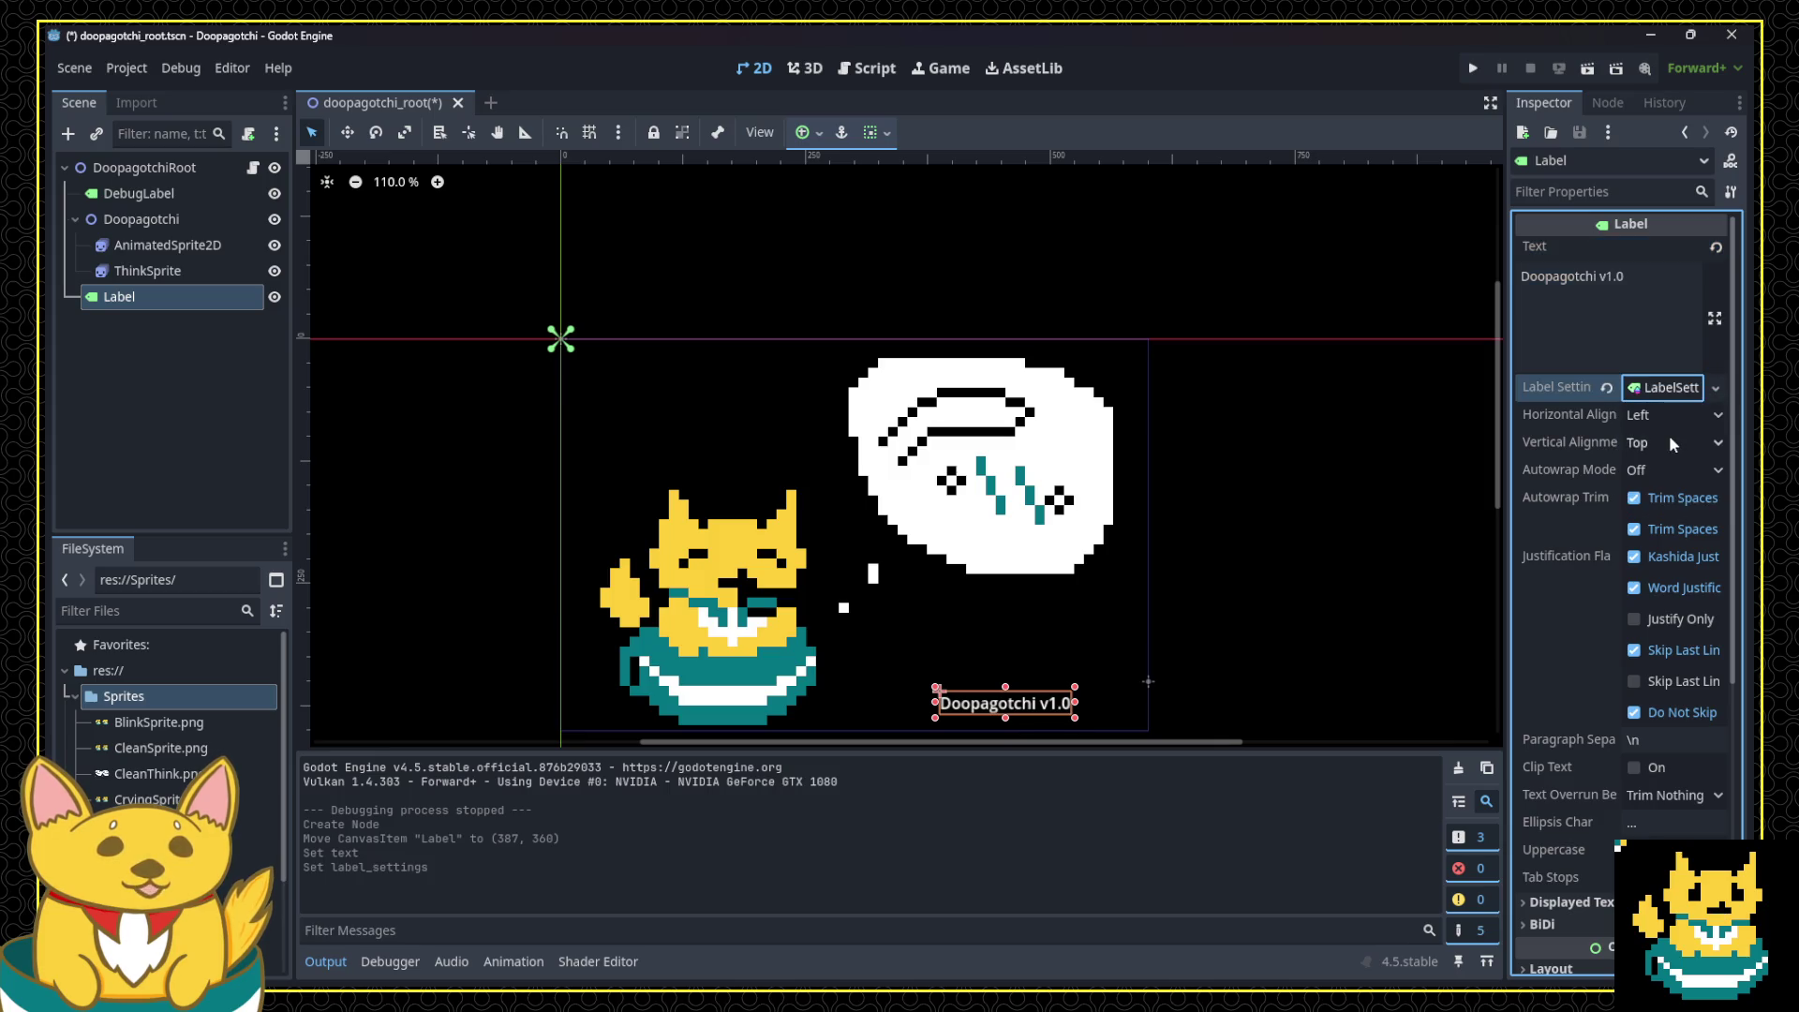
{"action": "left_click", "coordinate": [1649, 389]}
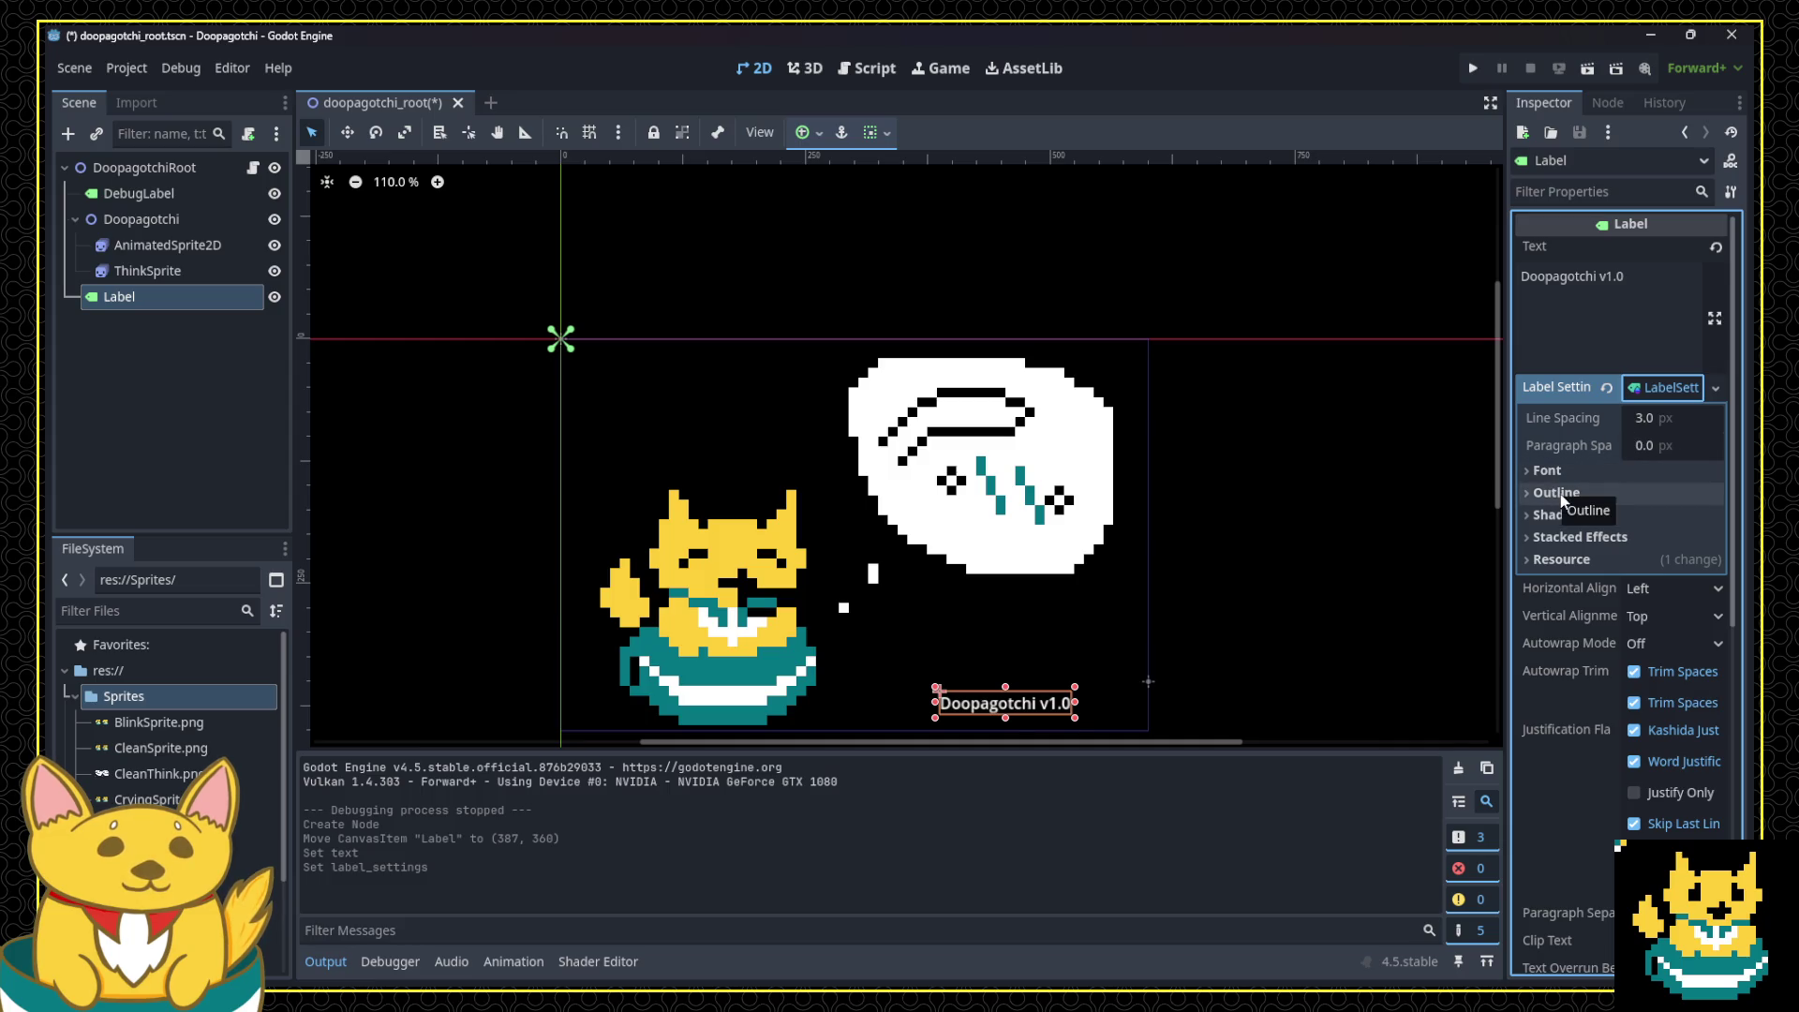
{"action": "left_click", "coordinate": [1547, 470]}
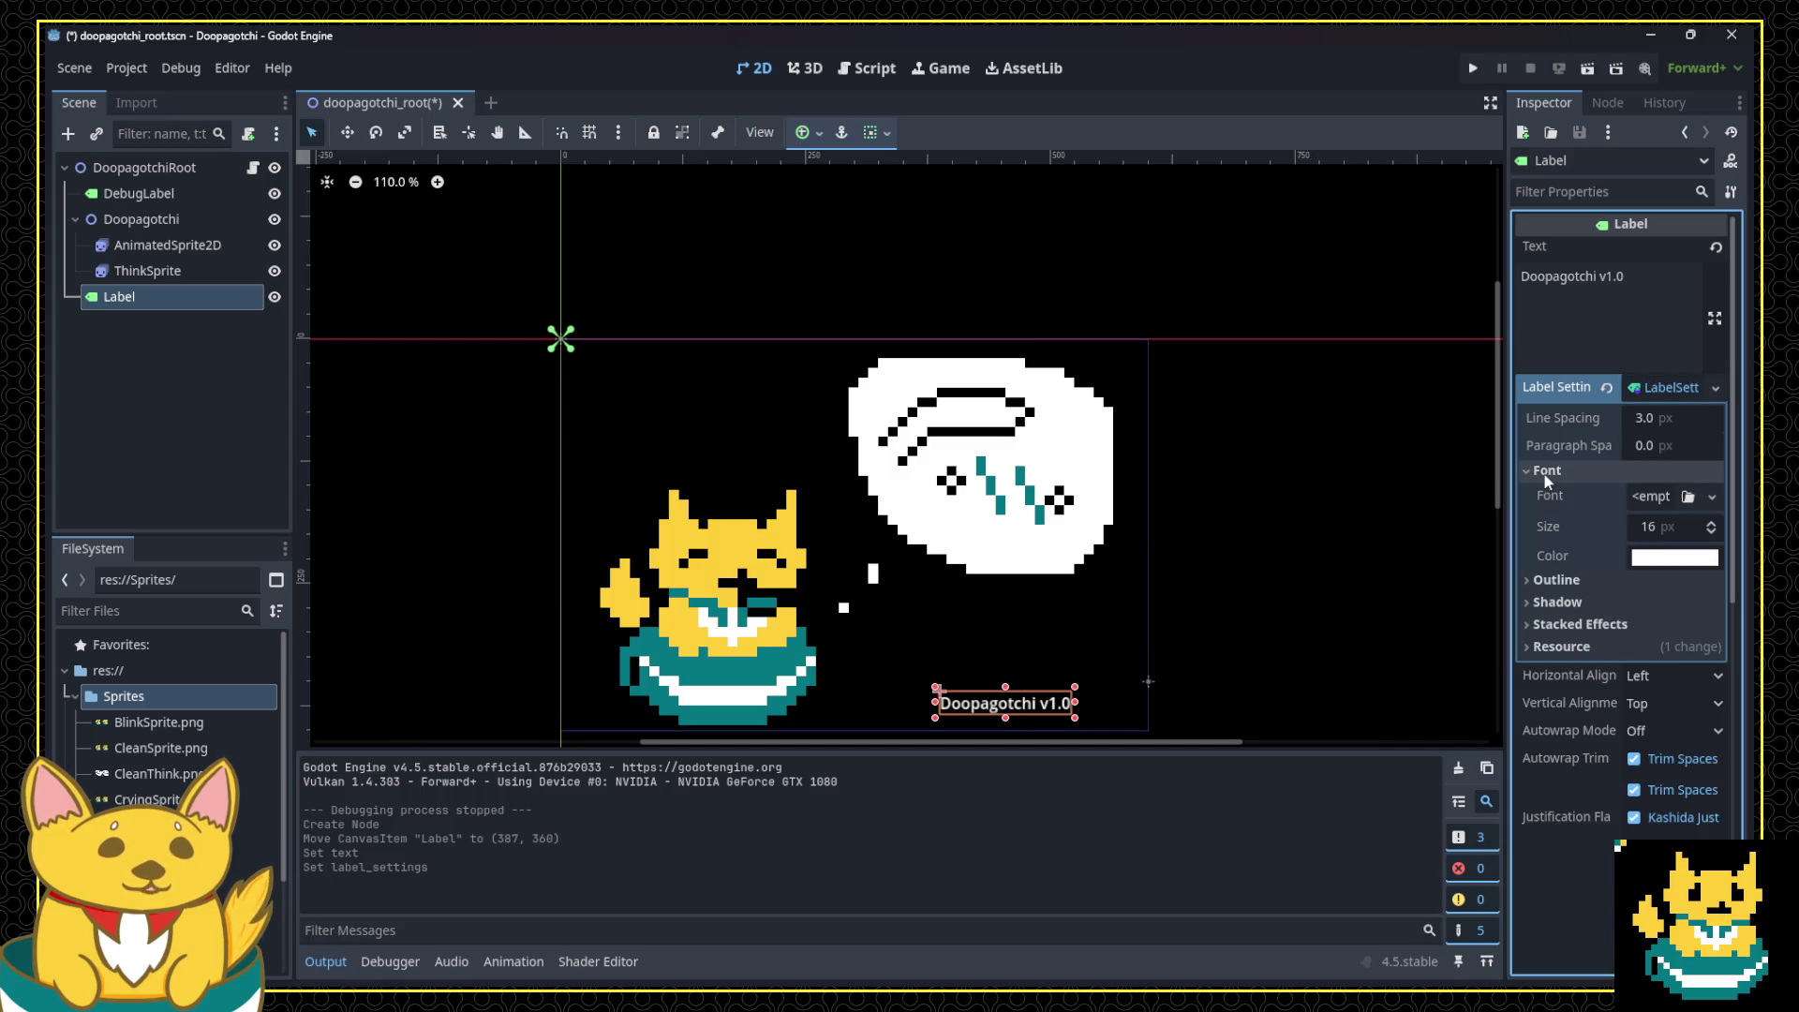
{"action": "left_click", "coordinate": [1654, 498]}
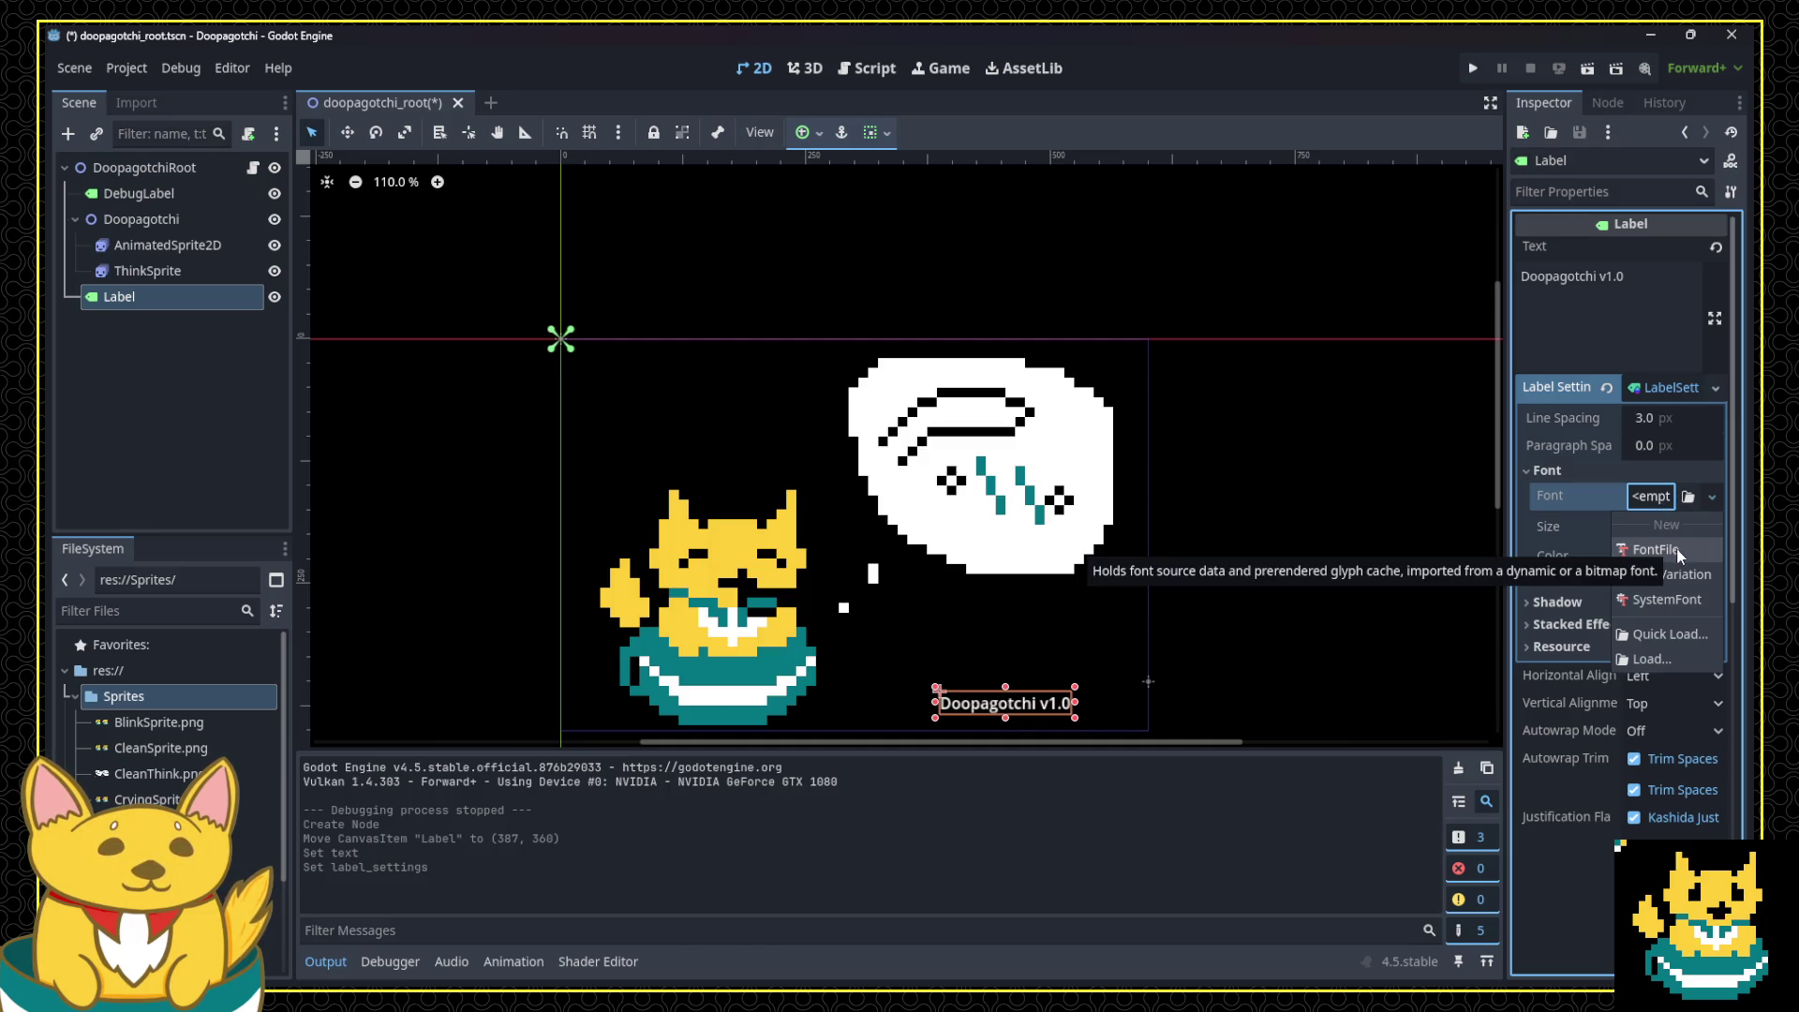
{"action": "left_click", "coordinate": [1667, 599]}
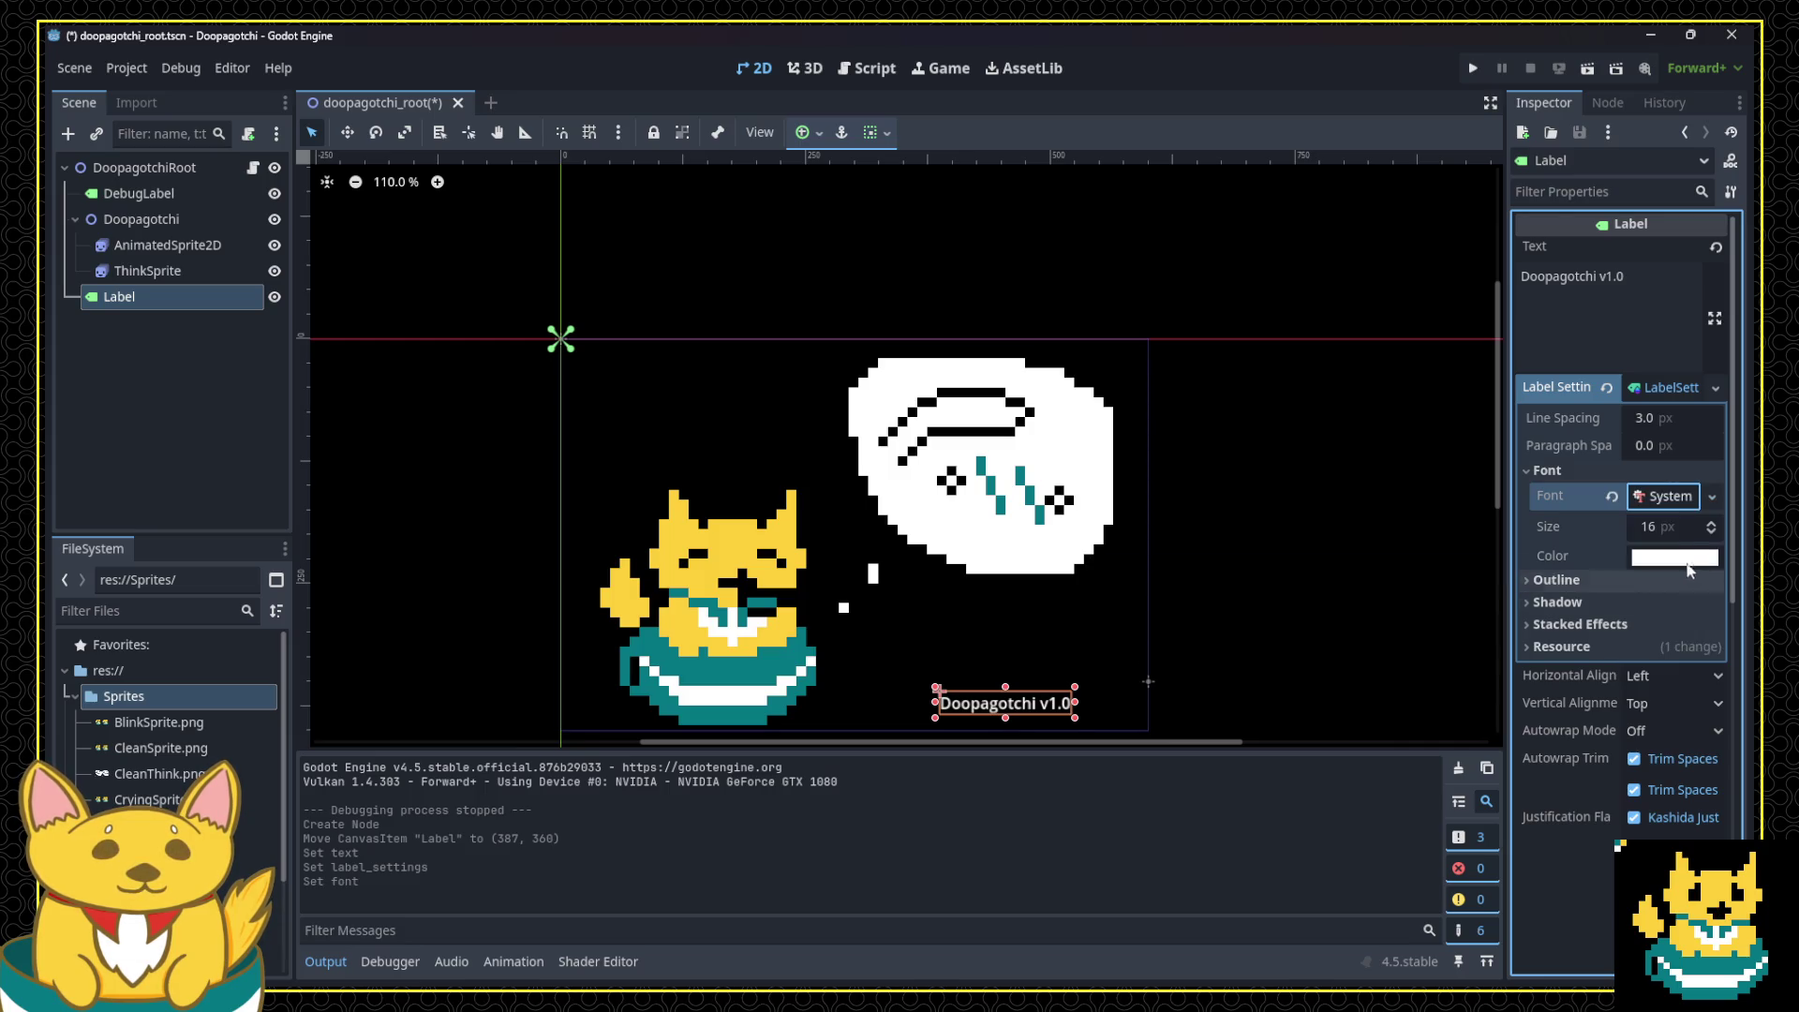
{"action": "left_click", "coordinate": [1670, 496]}
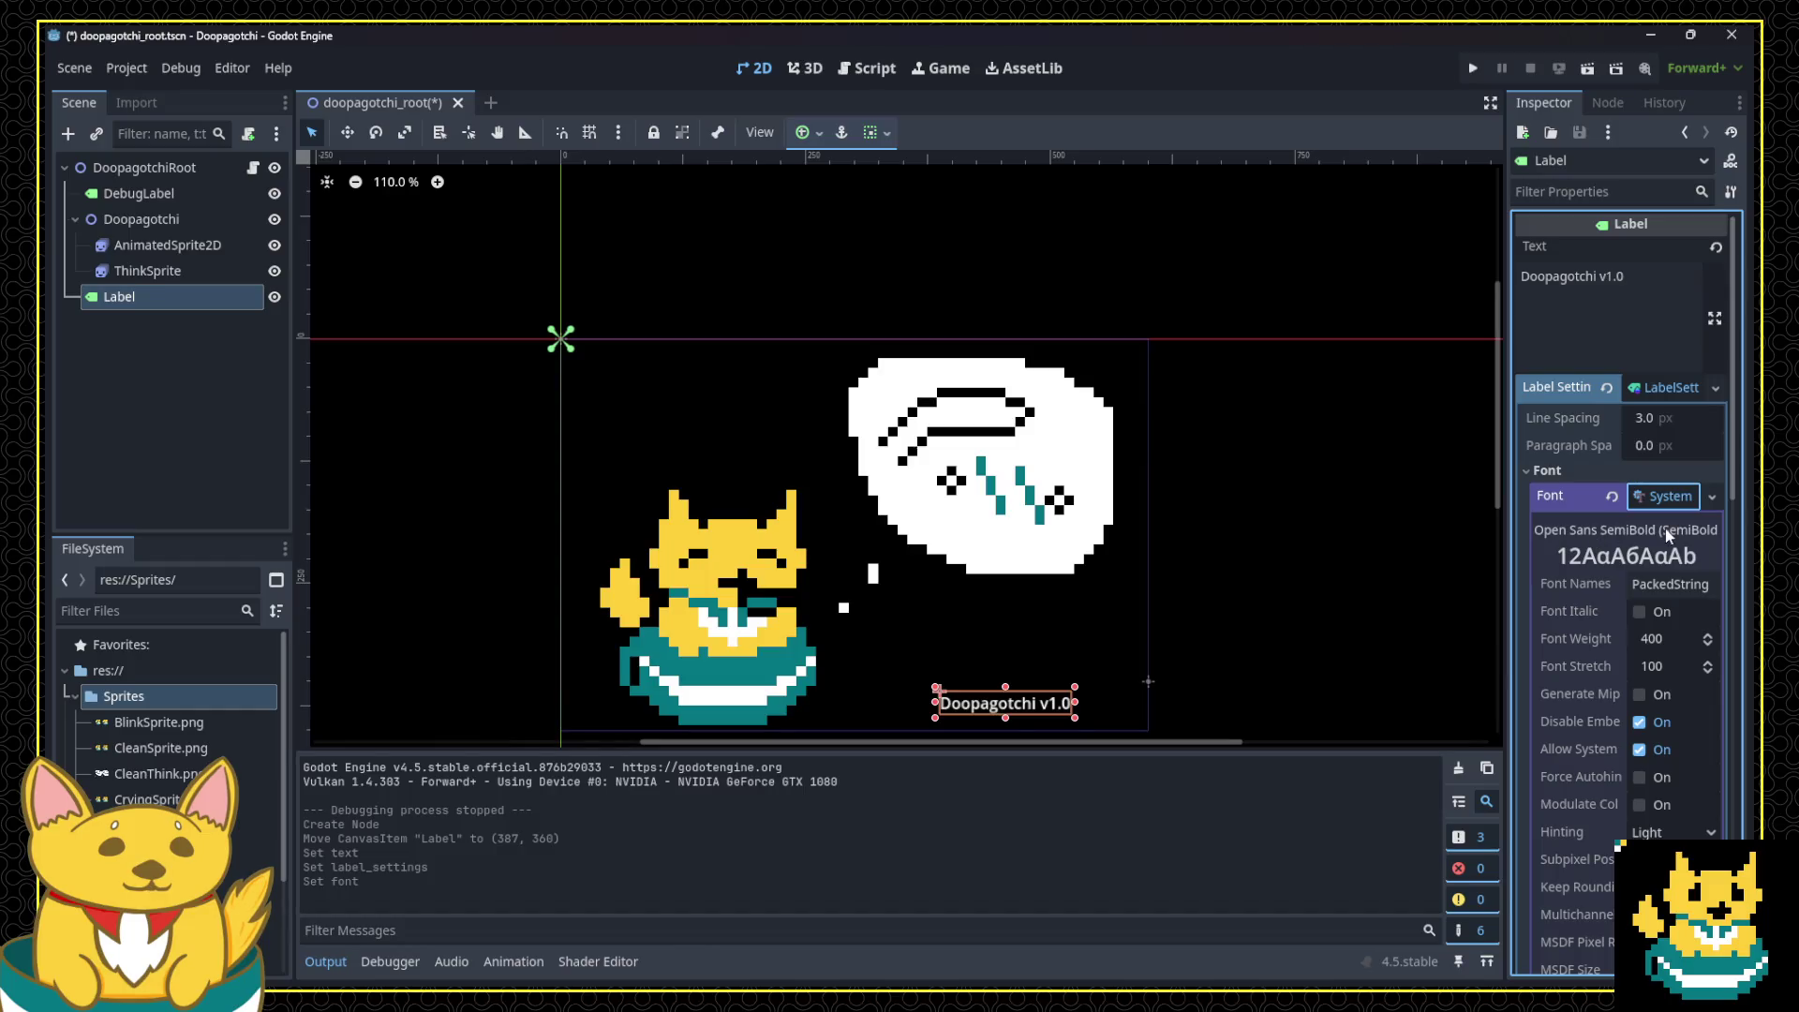
{"action": "scroll", "coordinate": [1619, 542], "scroll_direction": "down", "scroll_amount": 5}
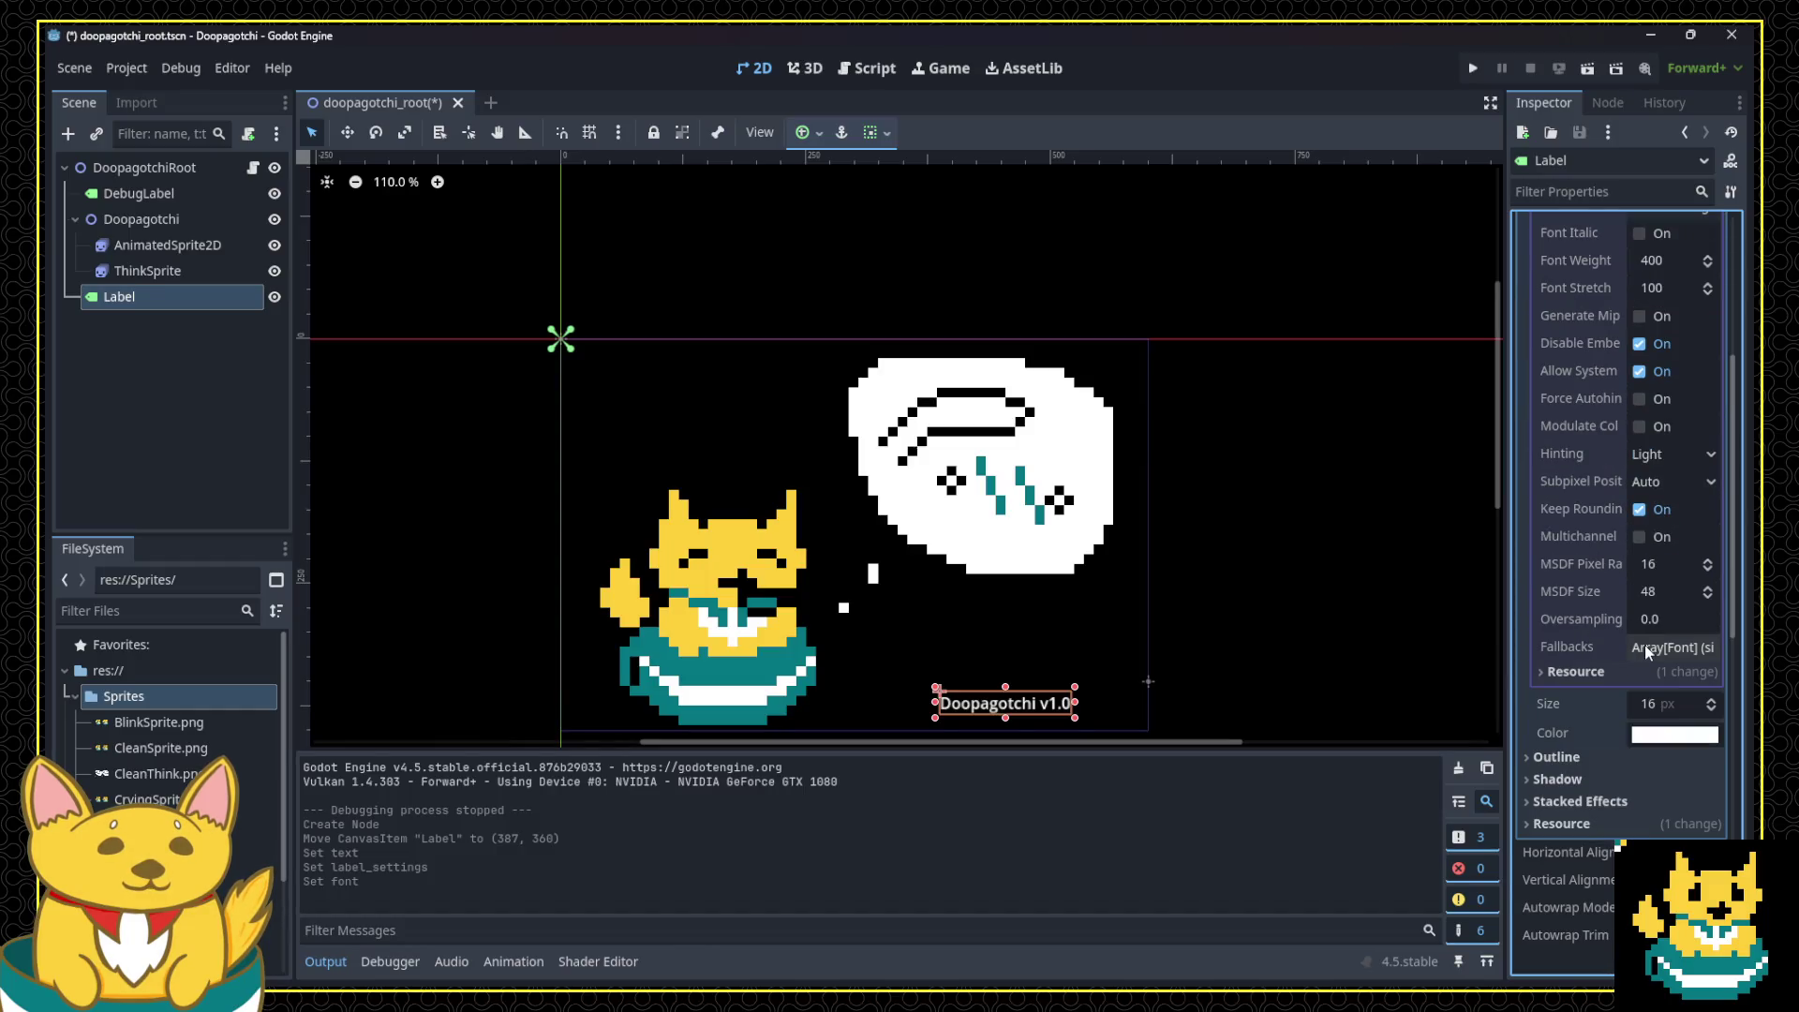
{"action": "scroll", "coordinate": [1592, 641], "scroll_direction": "up", "scroll_amount": 5}
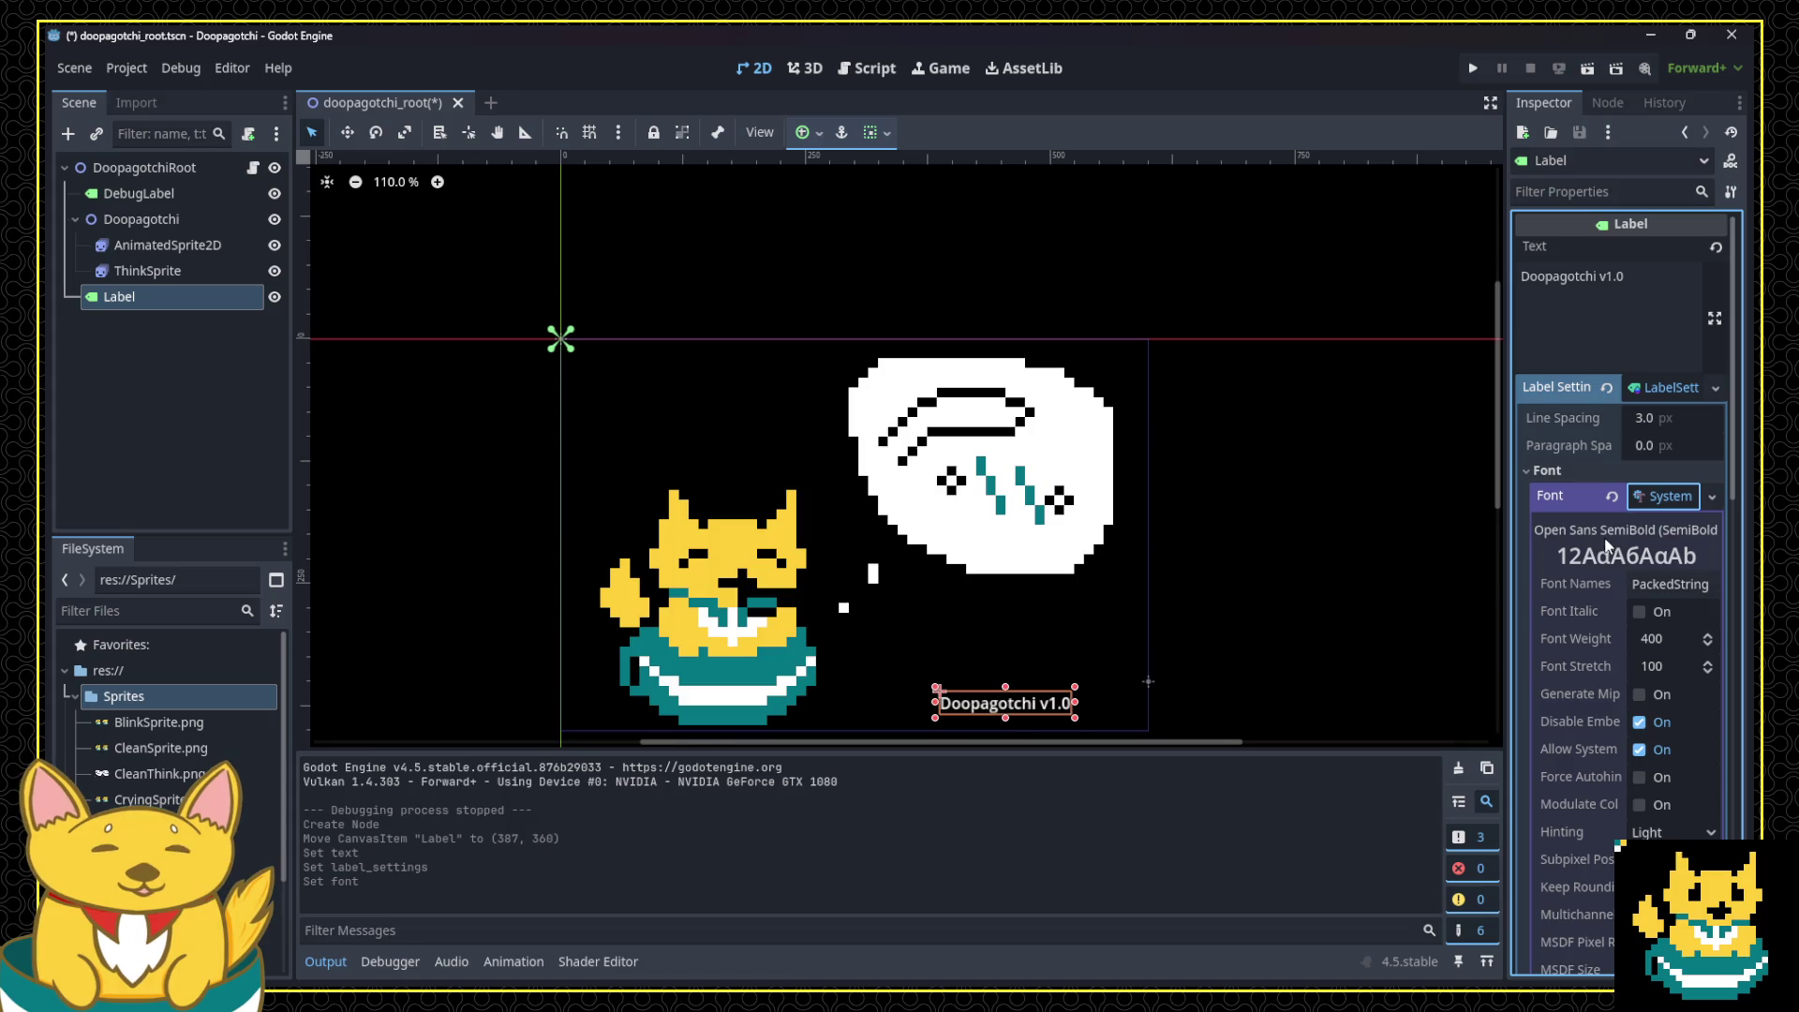
{"action": "left_click", "coordinate": [1663, 500]}
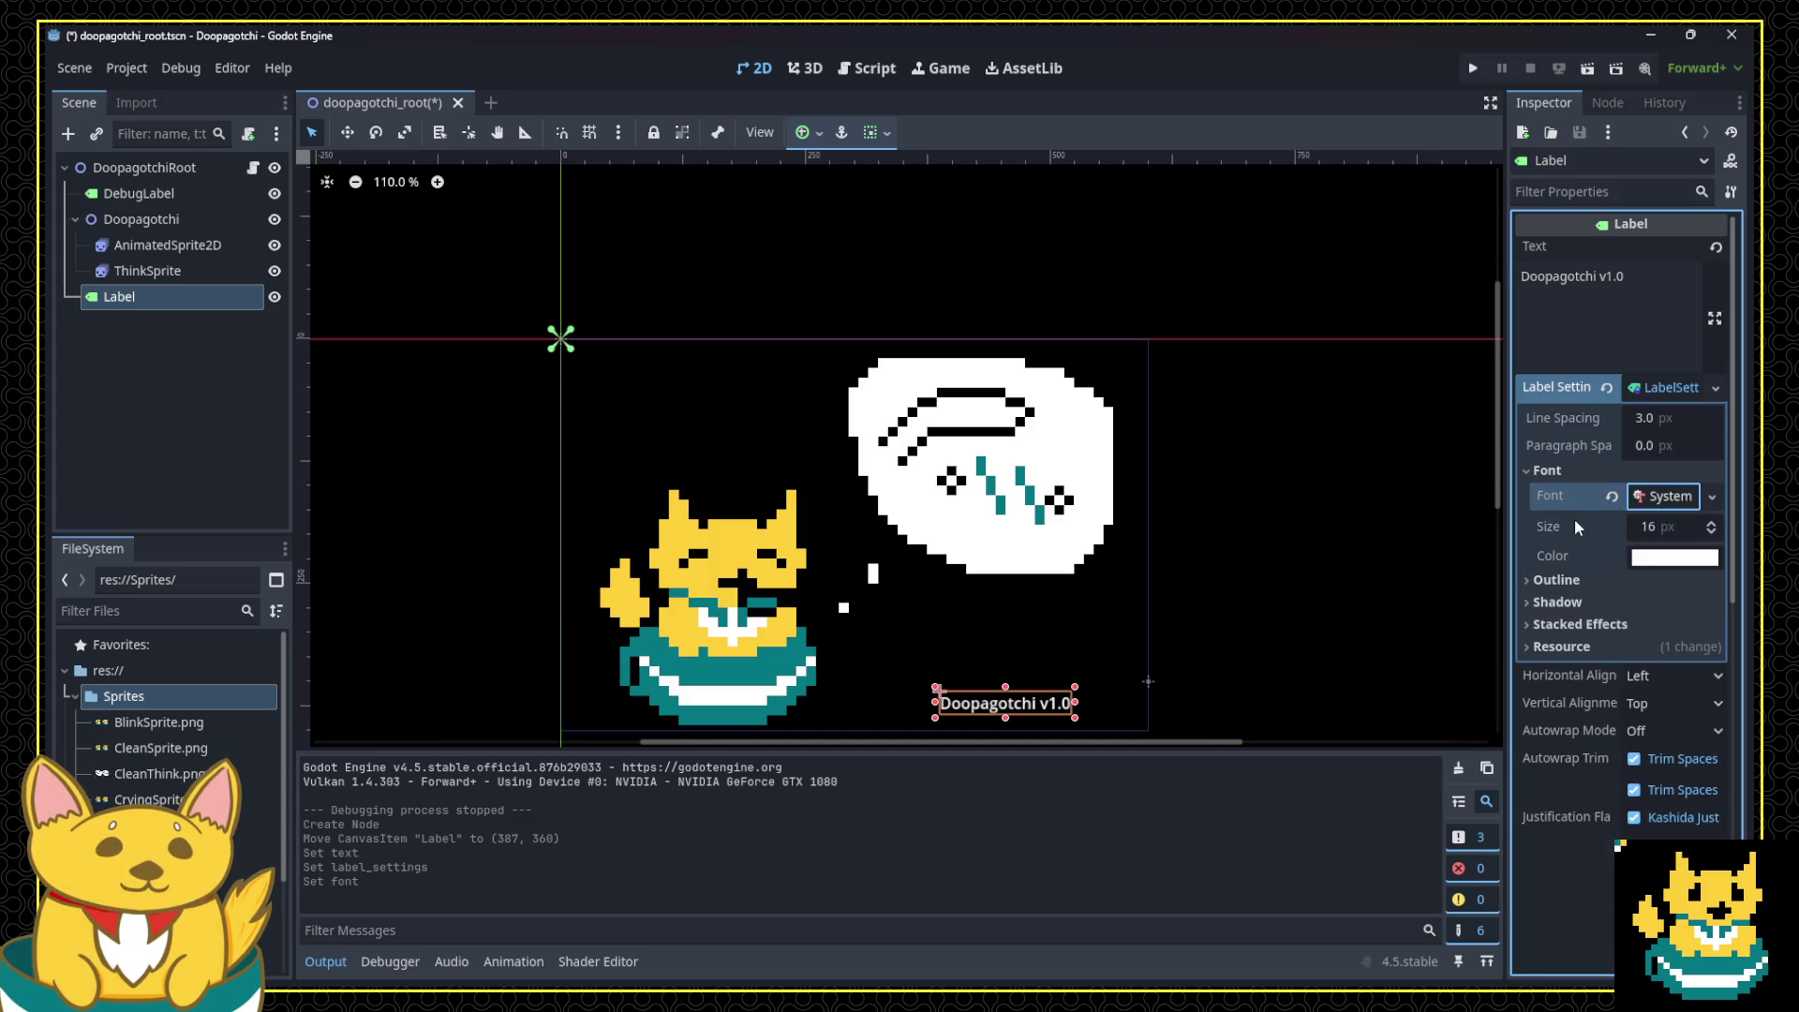
Step: Set the label's font size to 26 and move it beside the cat
{"action": "left_click", "coordinate": [1650, 530]}
{"action": "left_click", "coordinate": [1559, 534]}
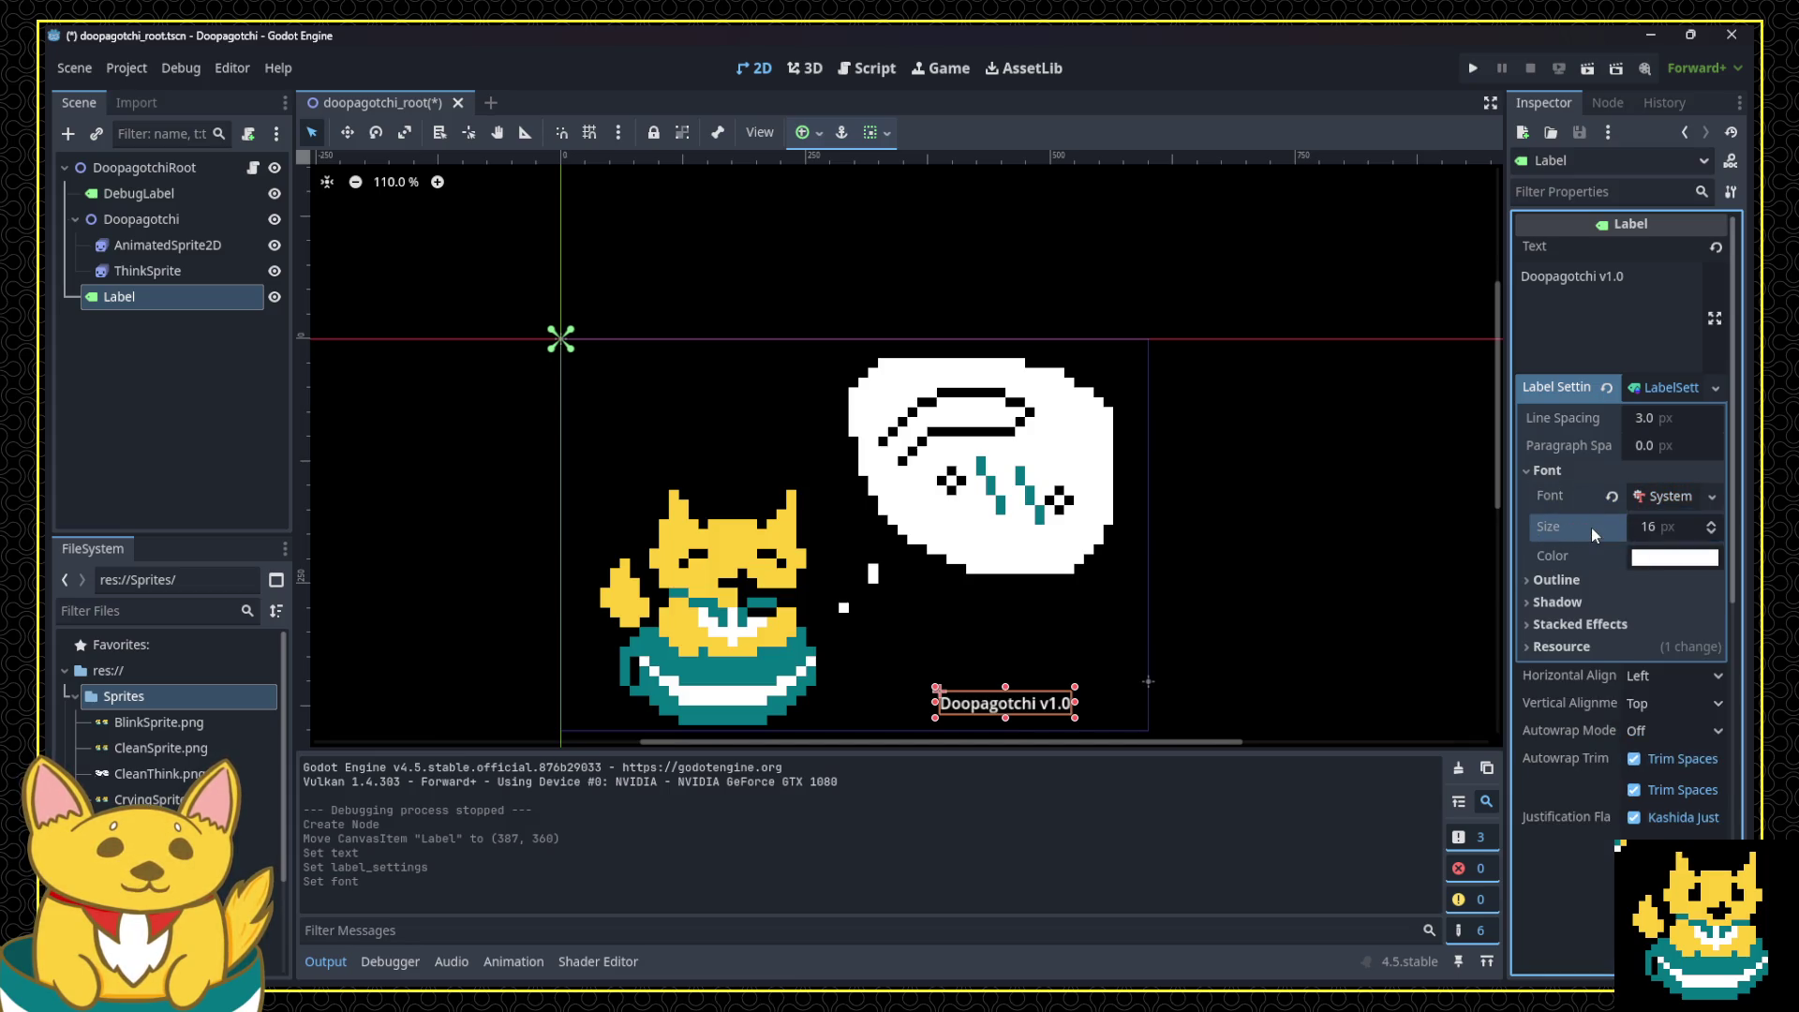
{"action": "left_click", "coordinate": [1649, 526]}
{"action": "type", "text": "131"}
{"action": "key", "text": "Return"}
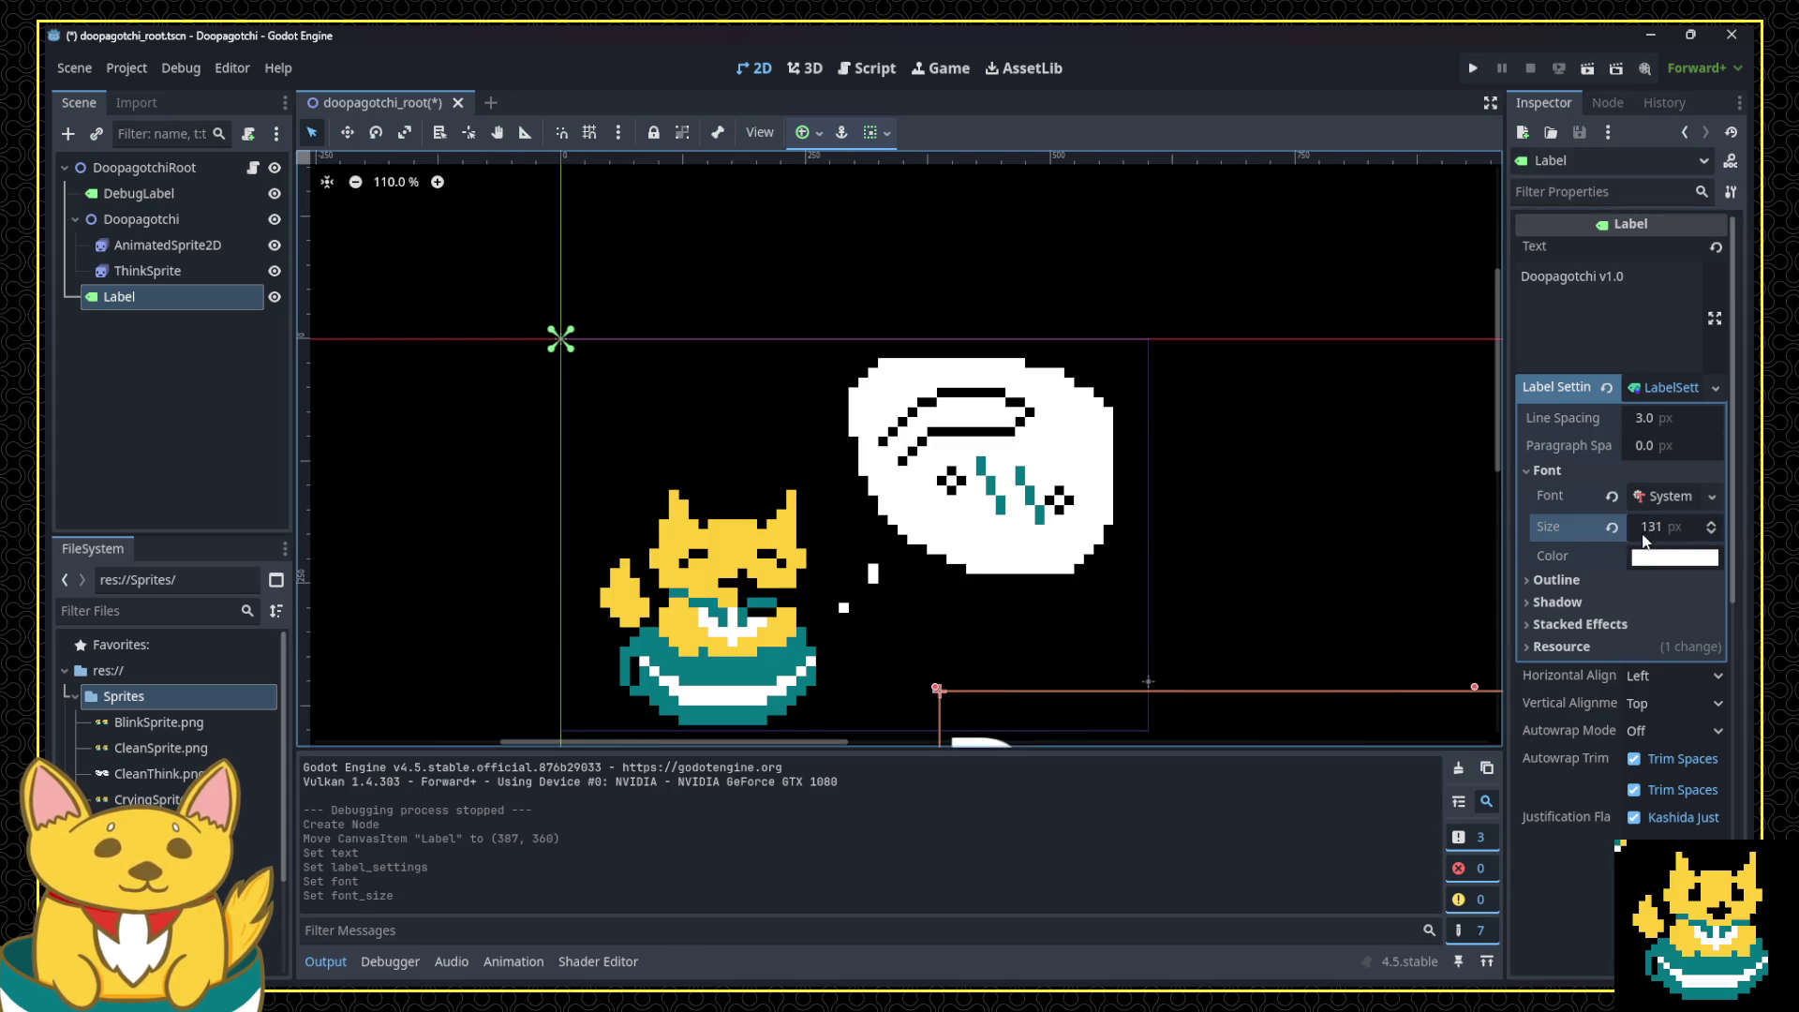
{"action": "left_click_drag", "start_coordinate": [1672, 526], "coordinate": [1649, 526]}
{"action": "type", "text": "26"}
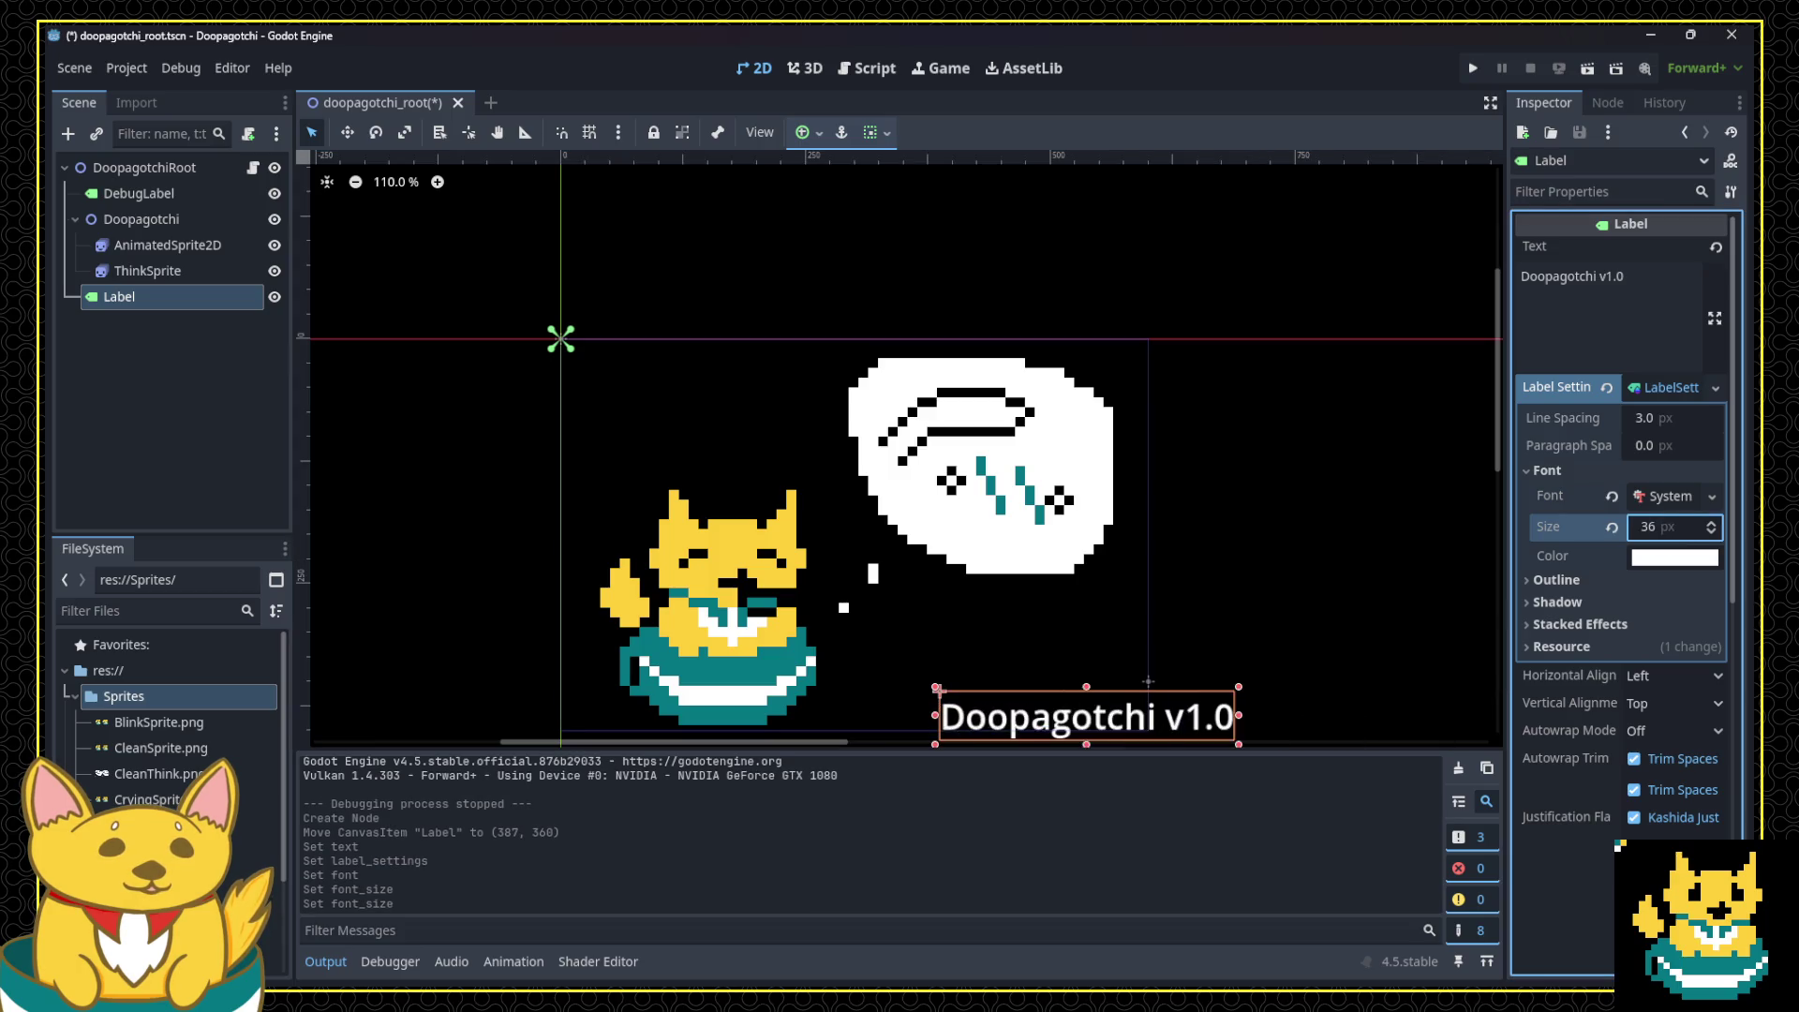
{"action": "mouse_move", "coordinate": [1070, 701]}
{"action": "left_mouse_down"}
{"action": "mouse_move", "coordinate": [1012, 654]}
{"action": "mouse_move", "coordinate": [1012, 716]}
{"action": "mouse_move", "coordinate": [1012, 669]}
{"action": "left_mouse_up"}
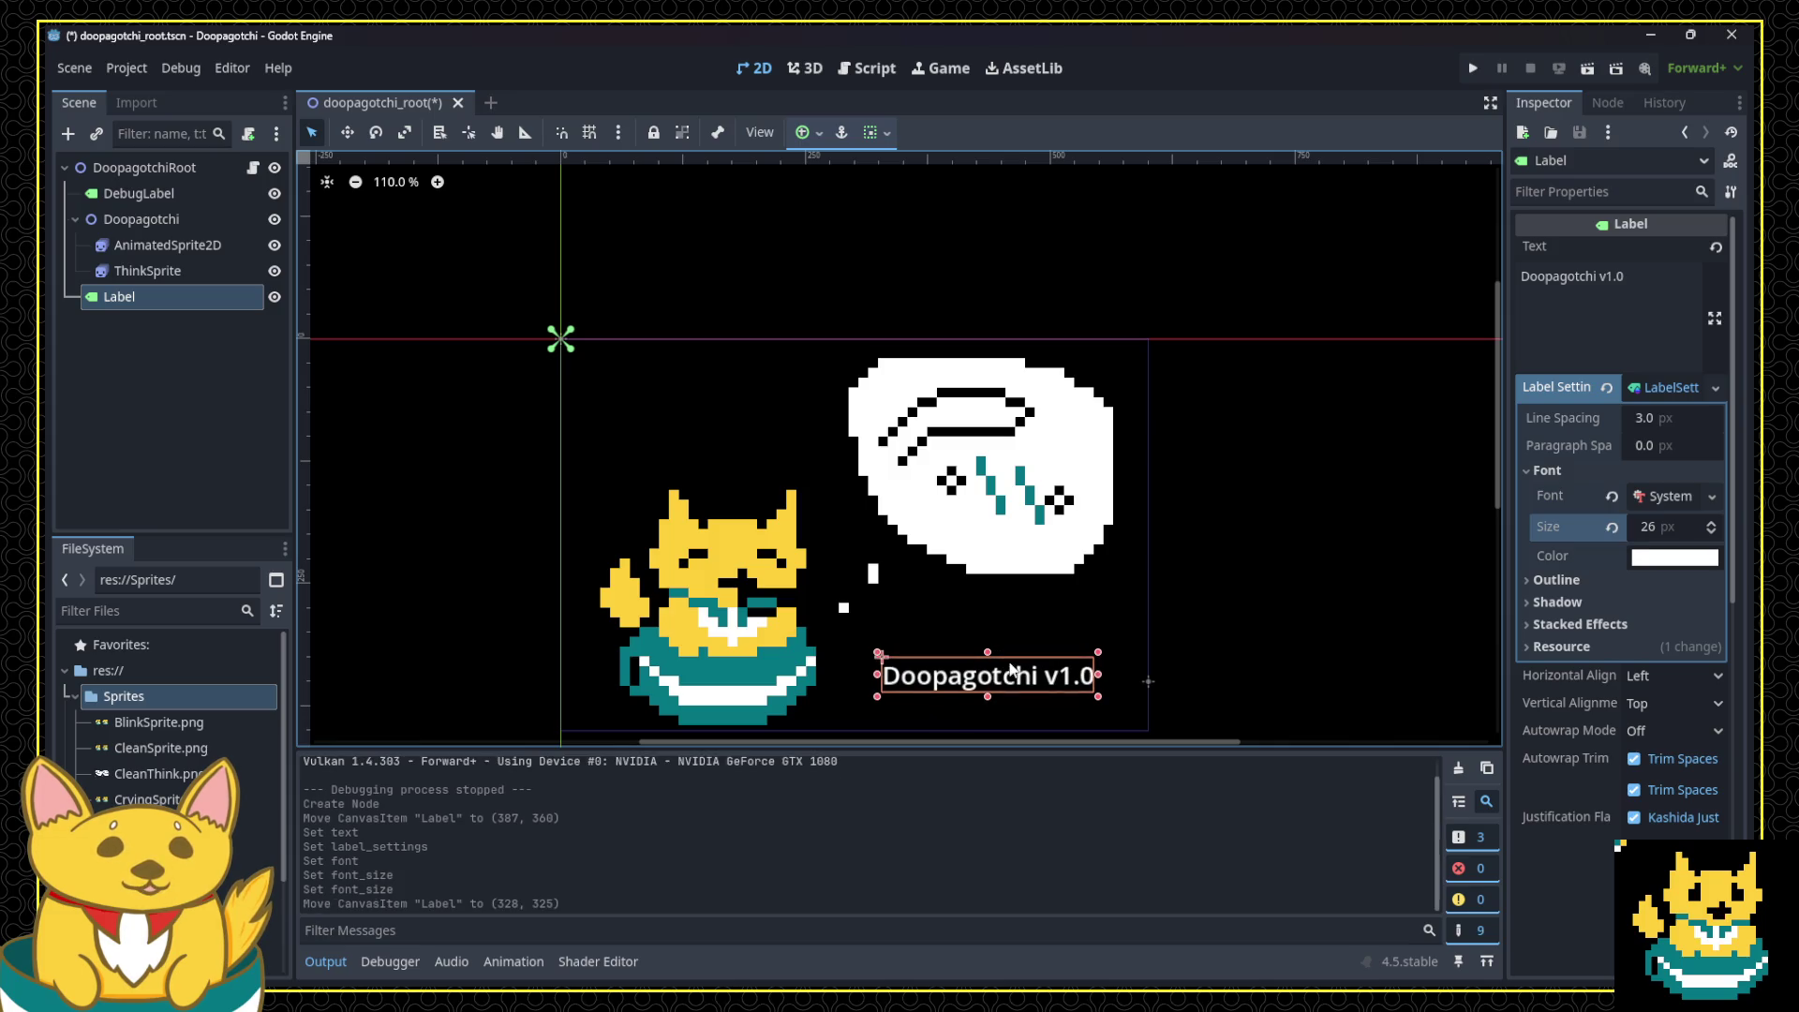
Step: Replace the system font with a New FontFile resource
{"action": "left_click", "coordinate": [1656, 505]}
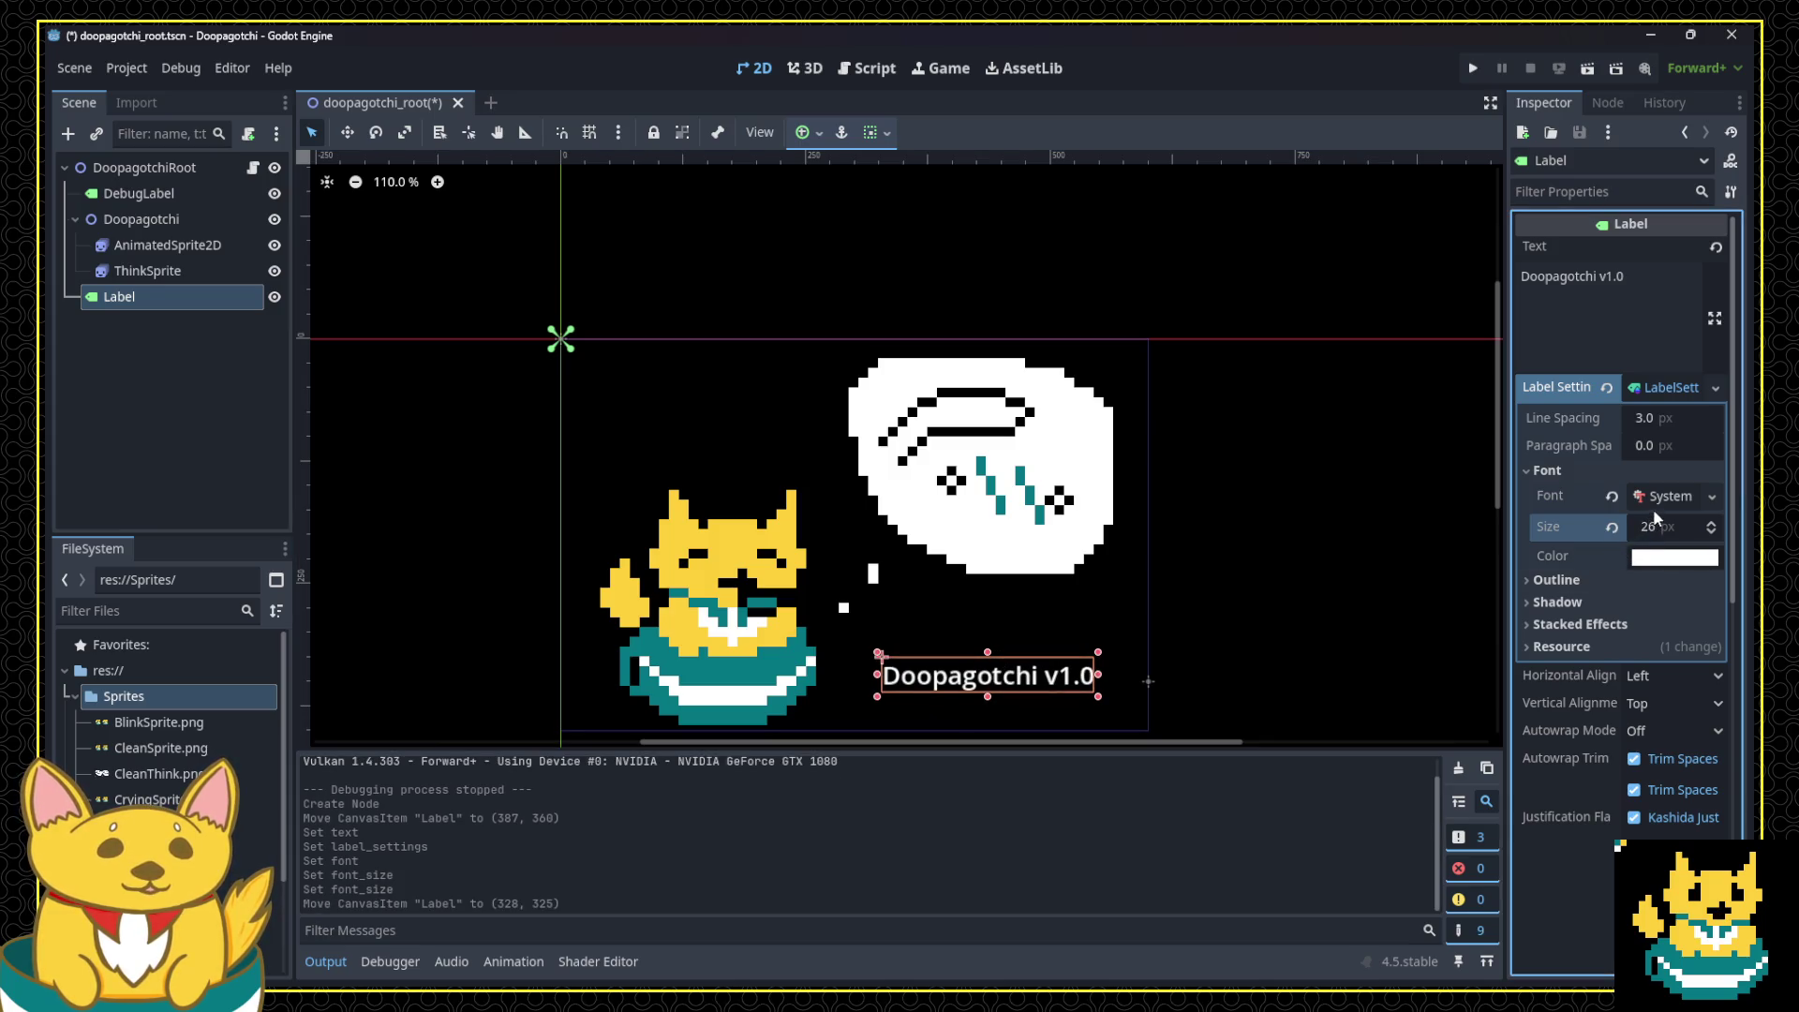
{"action": "left_click", "coordinate": [1681, 504]}
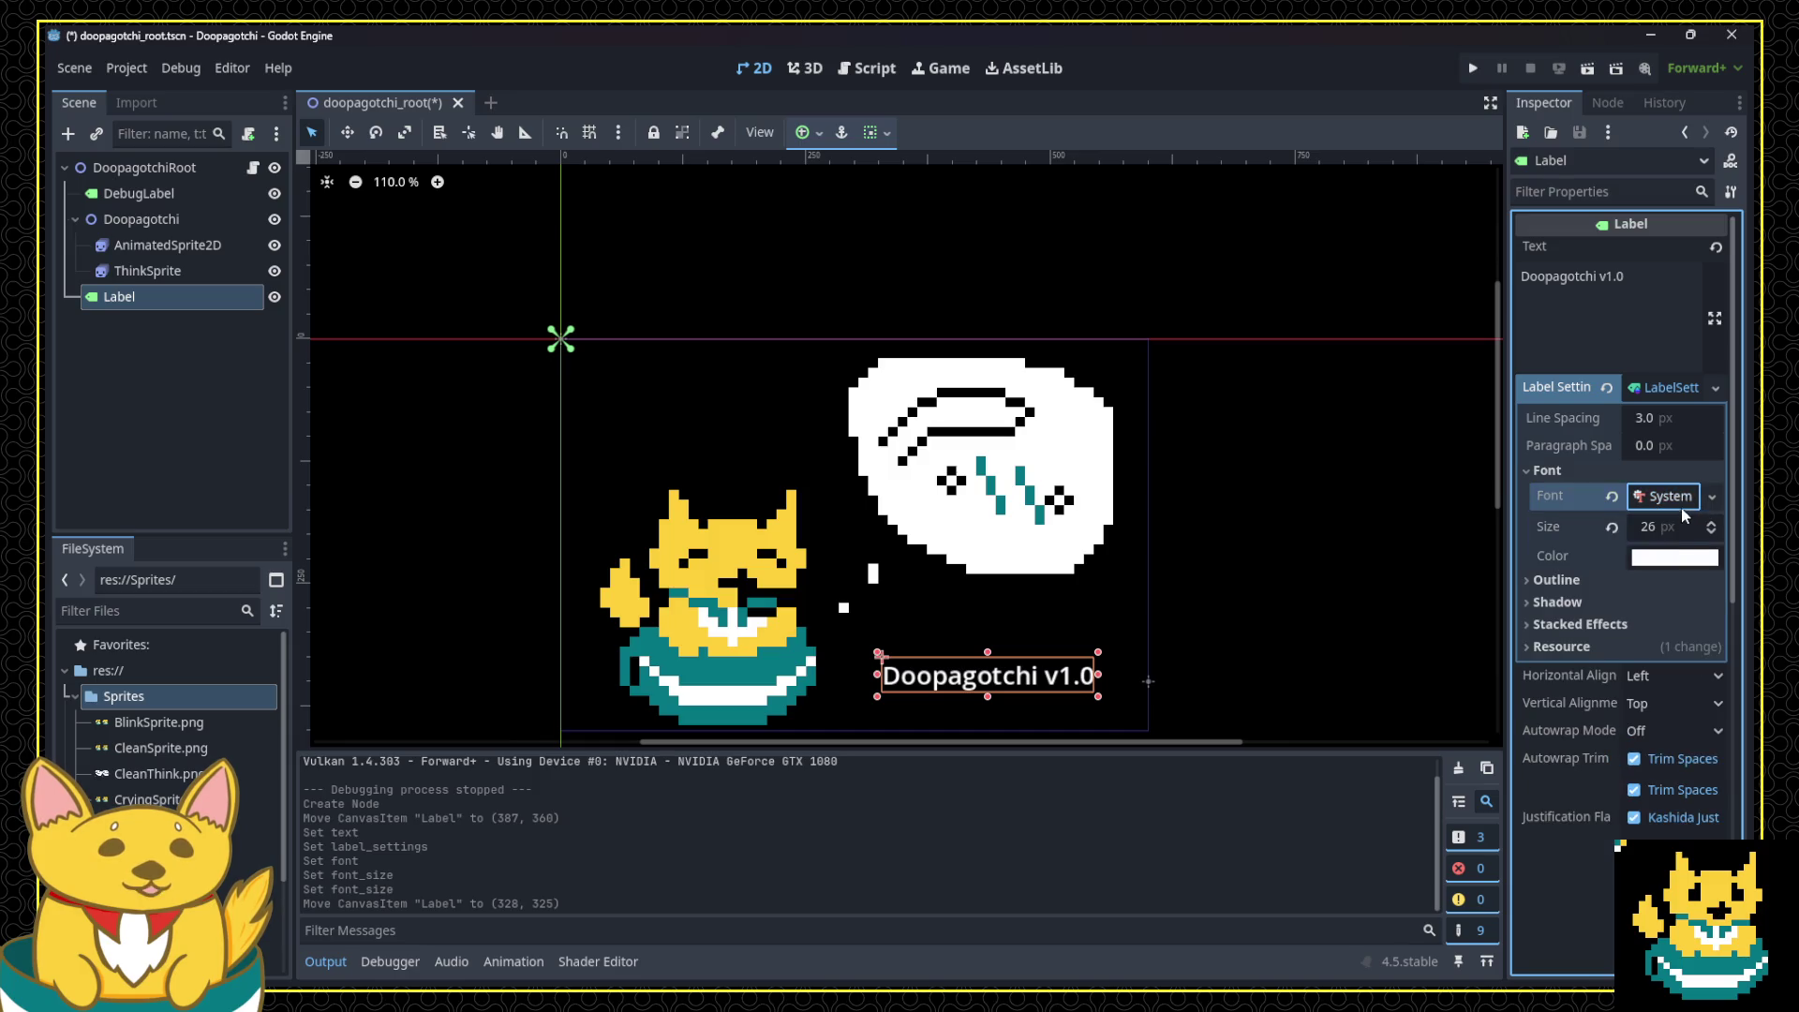
{"action": "left_click", "coordinate": [1710, 497]}
{"action": "left_click", "coordinate": [1656, 549]}
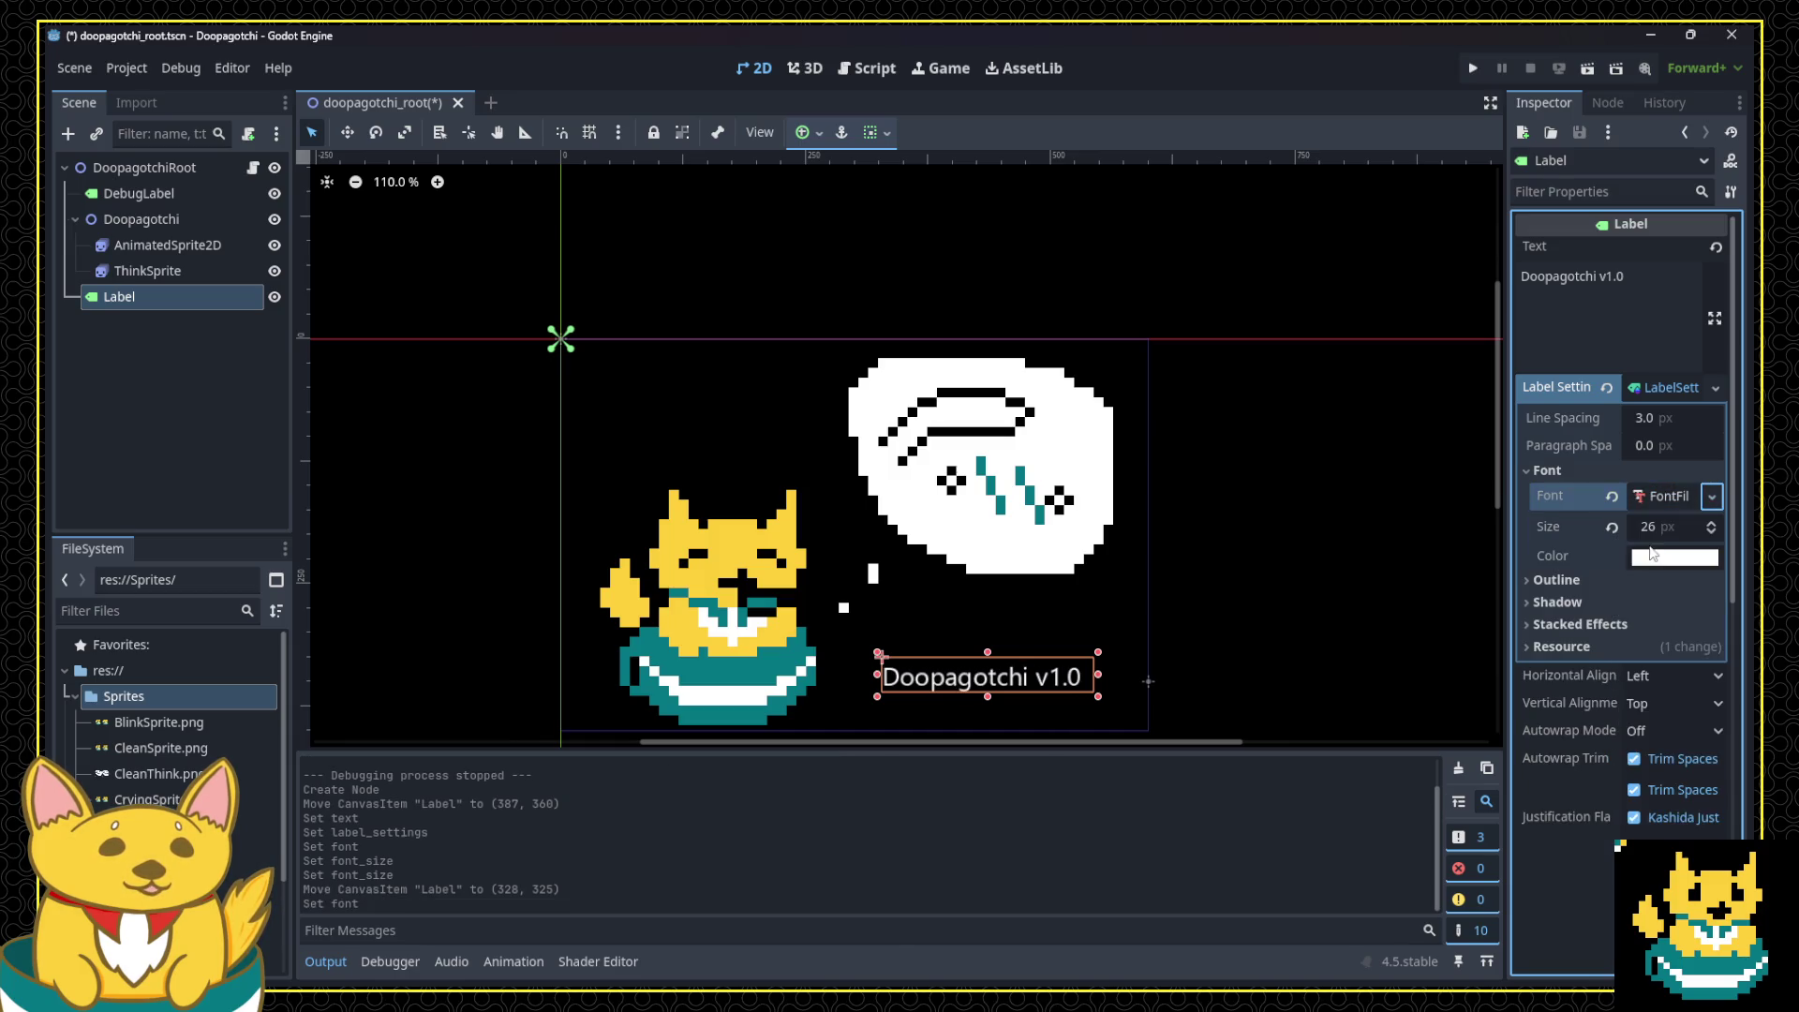
{"action": "left_click", "coordinate": [1649, 504]}
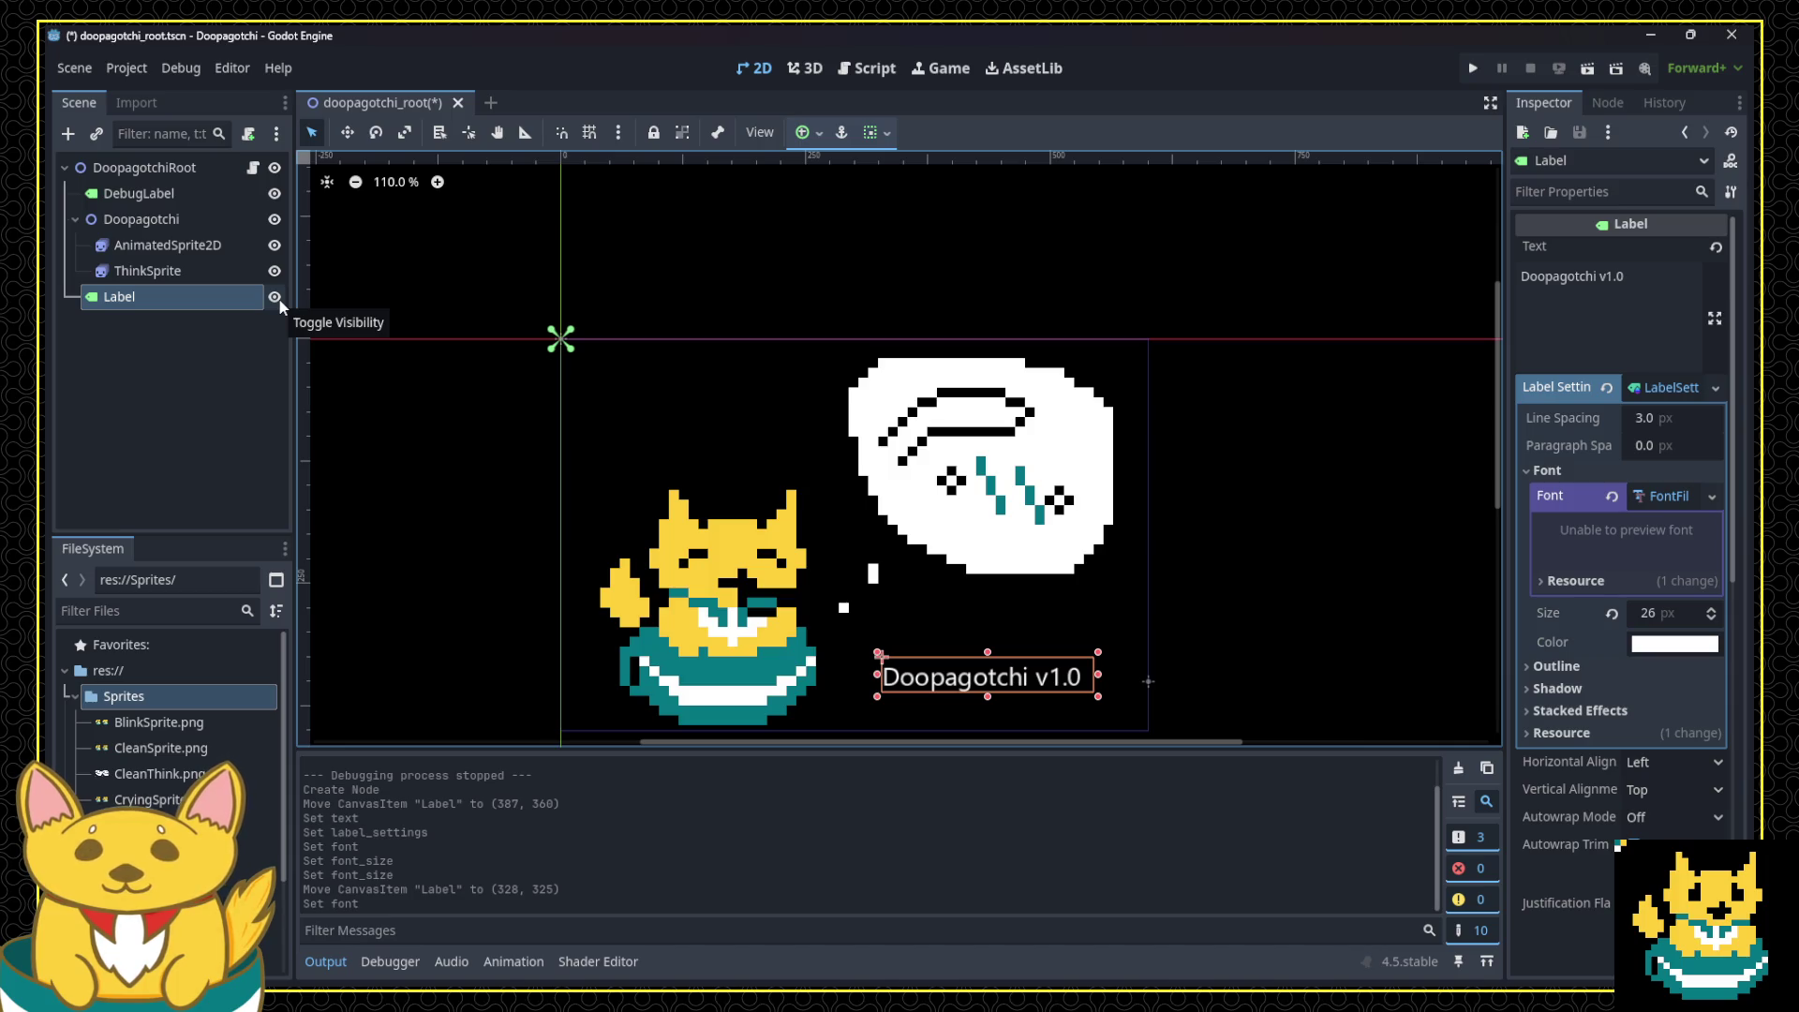
Step: Hide the version label in the scene tree
{"action": "left_click", "coordinate": [275, 297]}
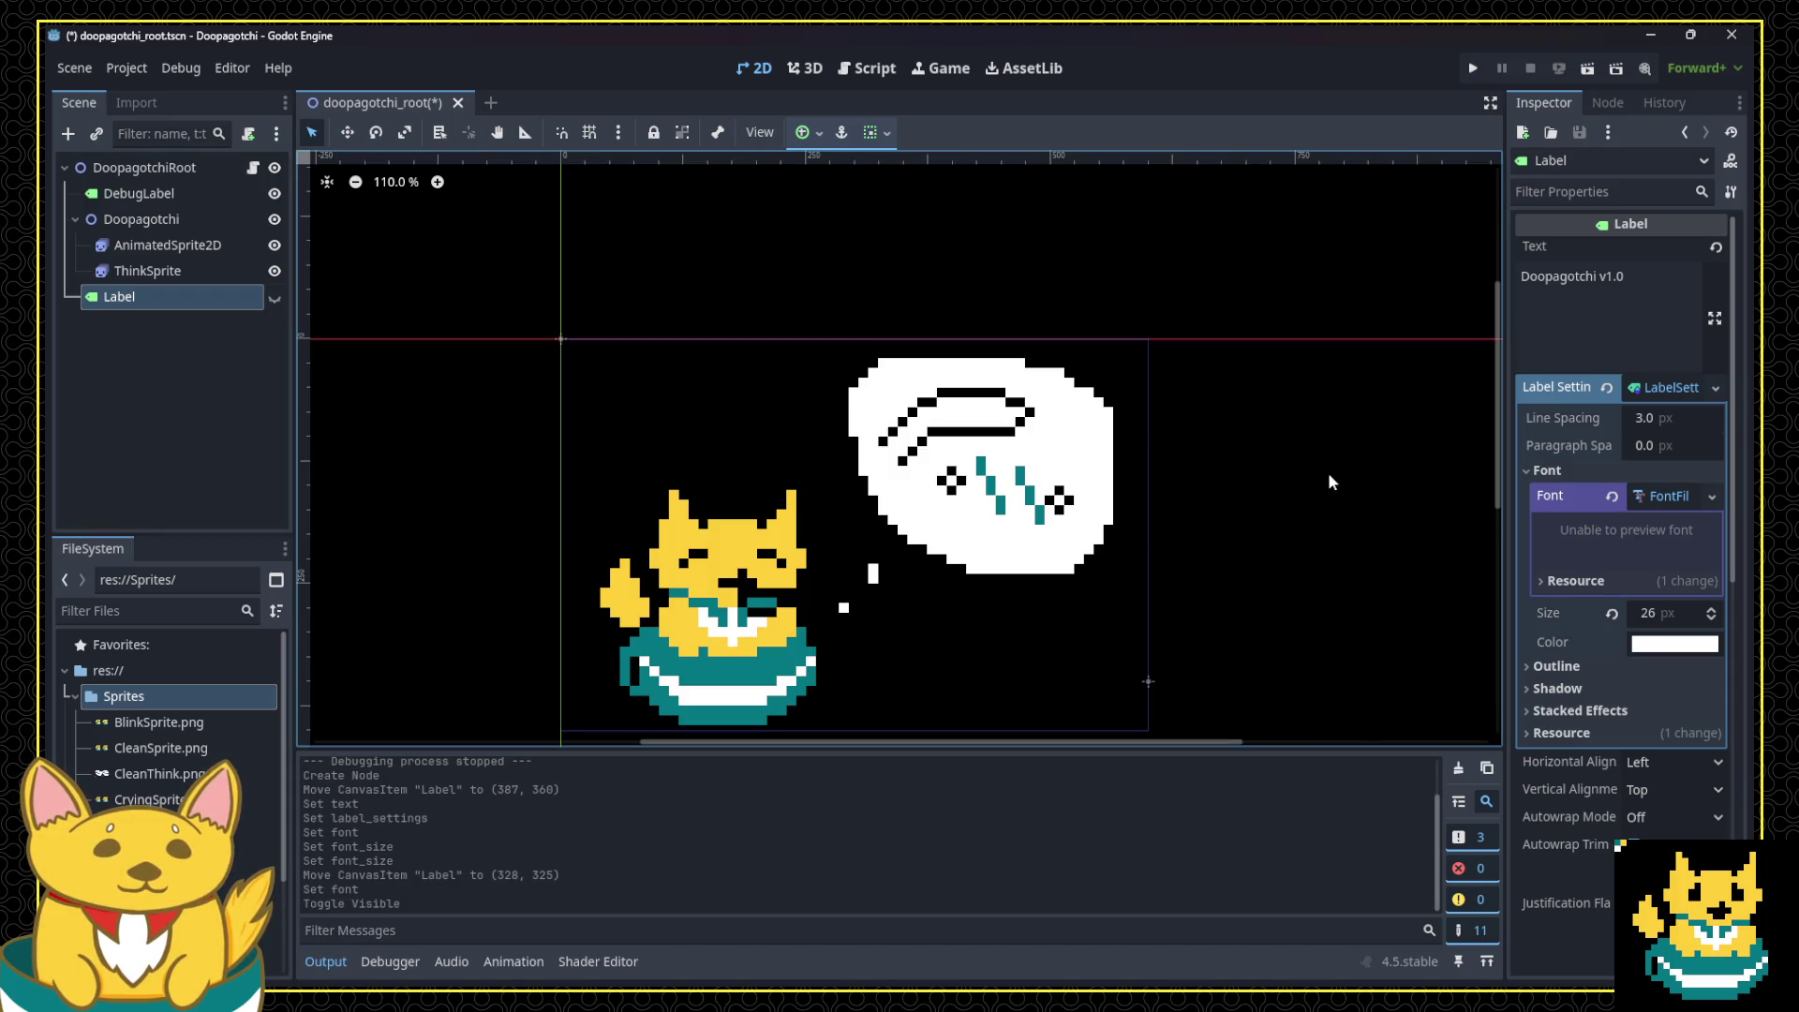
{"action": "scroll", "coordinate": [1329, 472], "scroll_direction": "left", "scroll_amount": 3}
{"action": "scroll", "coordinate": [1245, 549], "scroll_direction": "down", "scroll_amount": 2}
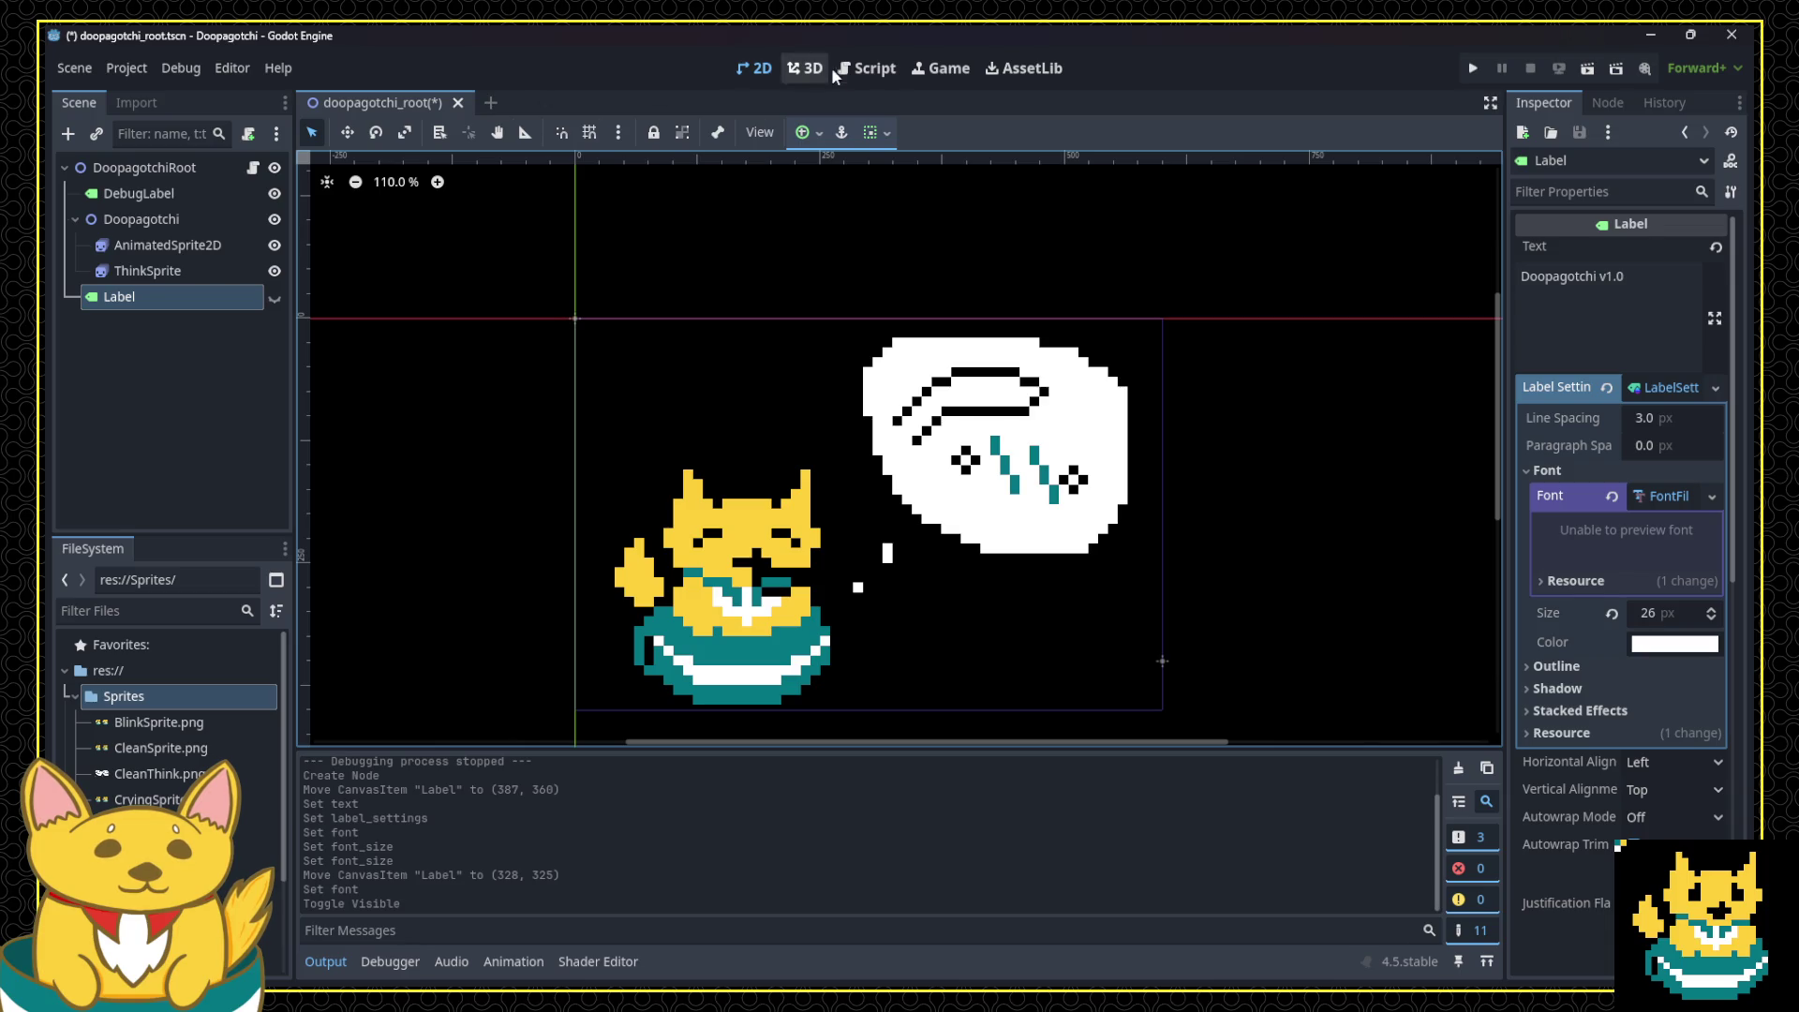
Step: Change DEBUG on line 3 of main.gd to false and save
{"action": "left_click", "coordinate": [836, 66]}
{"action": "scroll", "coordinate": [778, 281], "scroll_direction": "up", "scroll_amount": 5}
{"action": "left_click", "coordinate": [783, 219]}
{"action": "double_click", "coordinate": [783, 219]}
{"action": "type", "text": "false"}
{"action": "key", "text": "ctrl+s"}
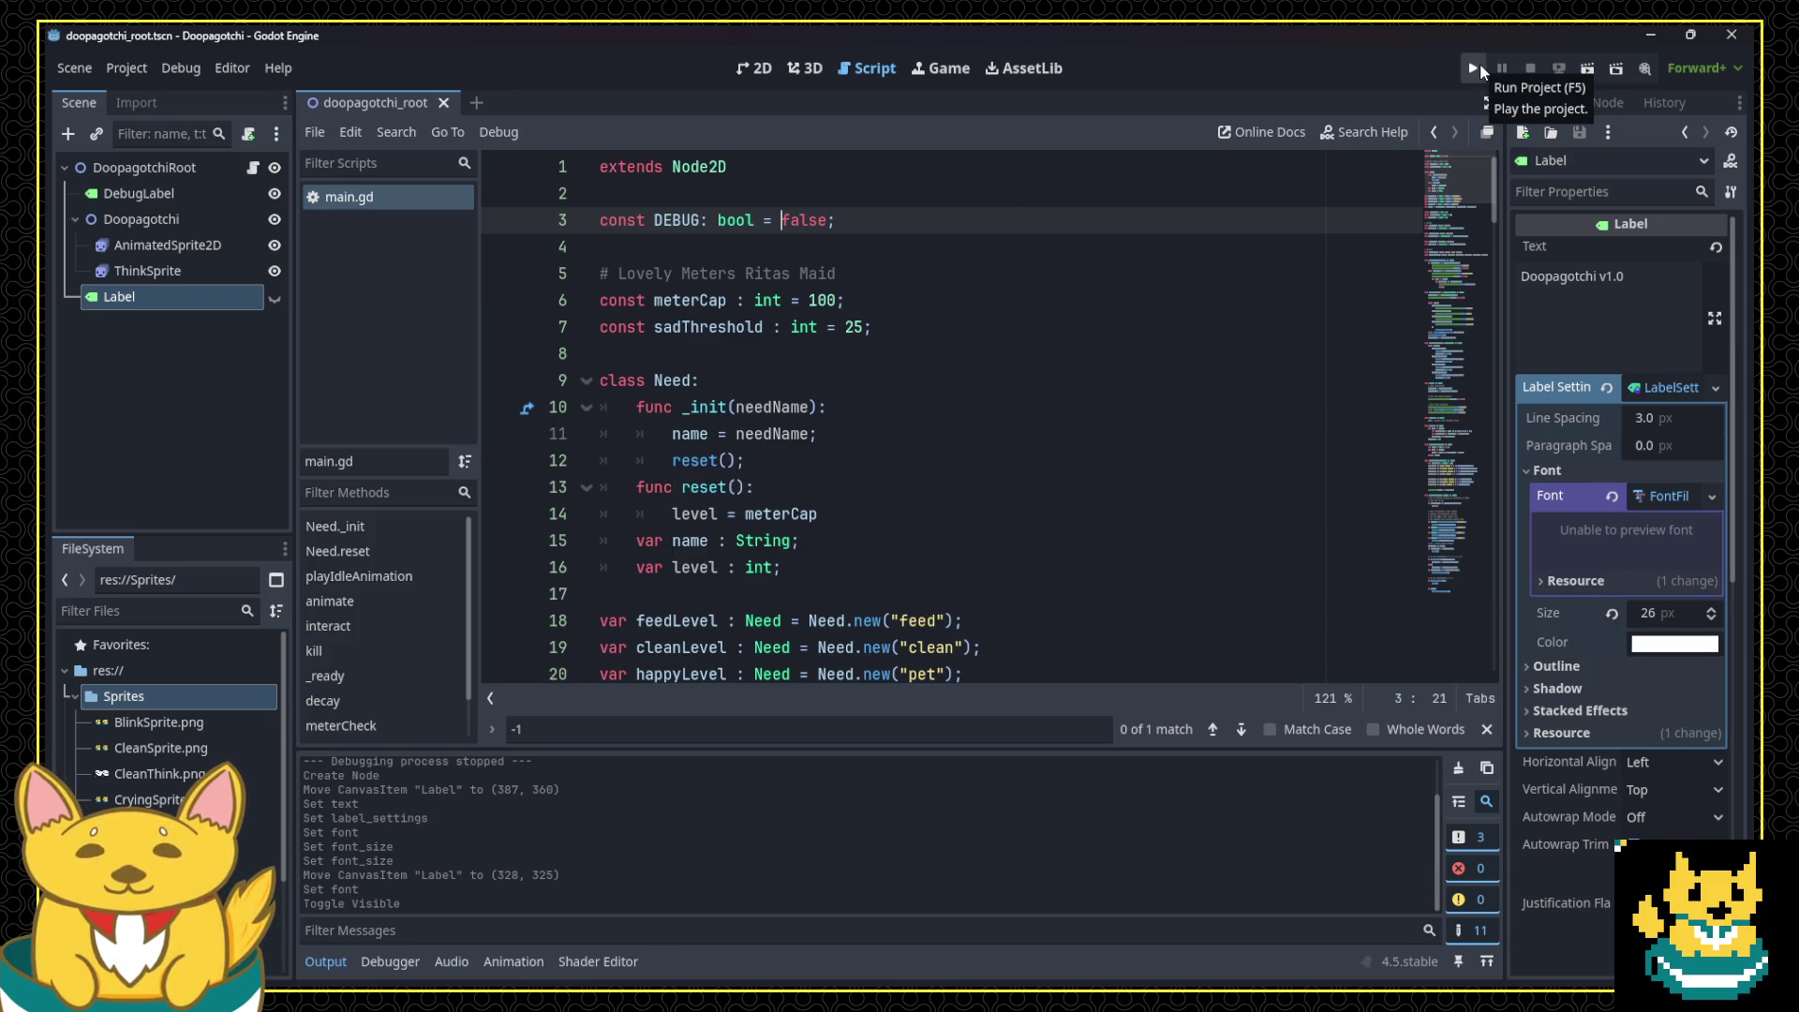
Step: Play-test the game in its 600x400 window, then stop it
{"action": "left_click", "coordinate": [1476, 68]}
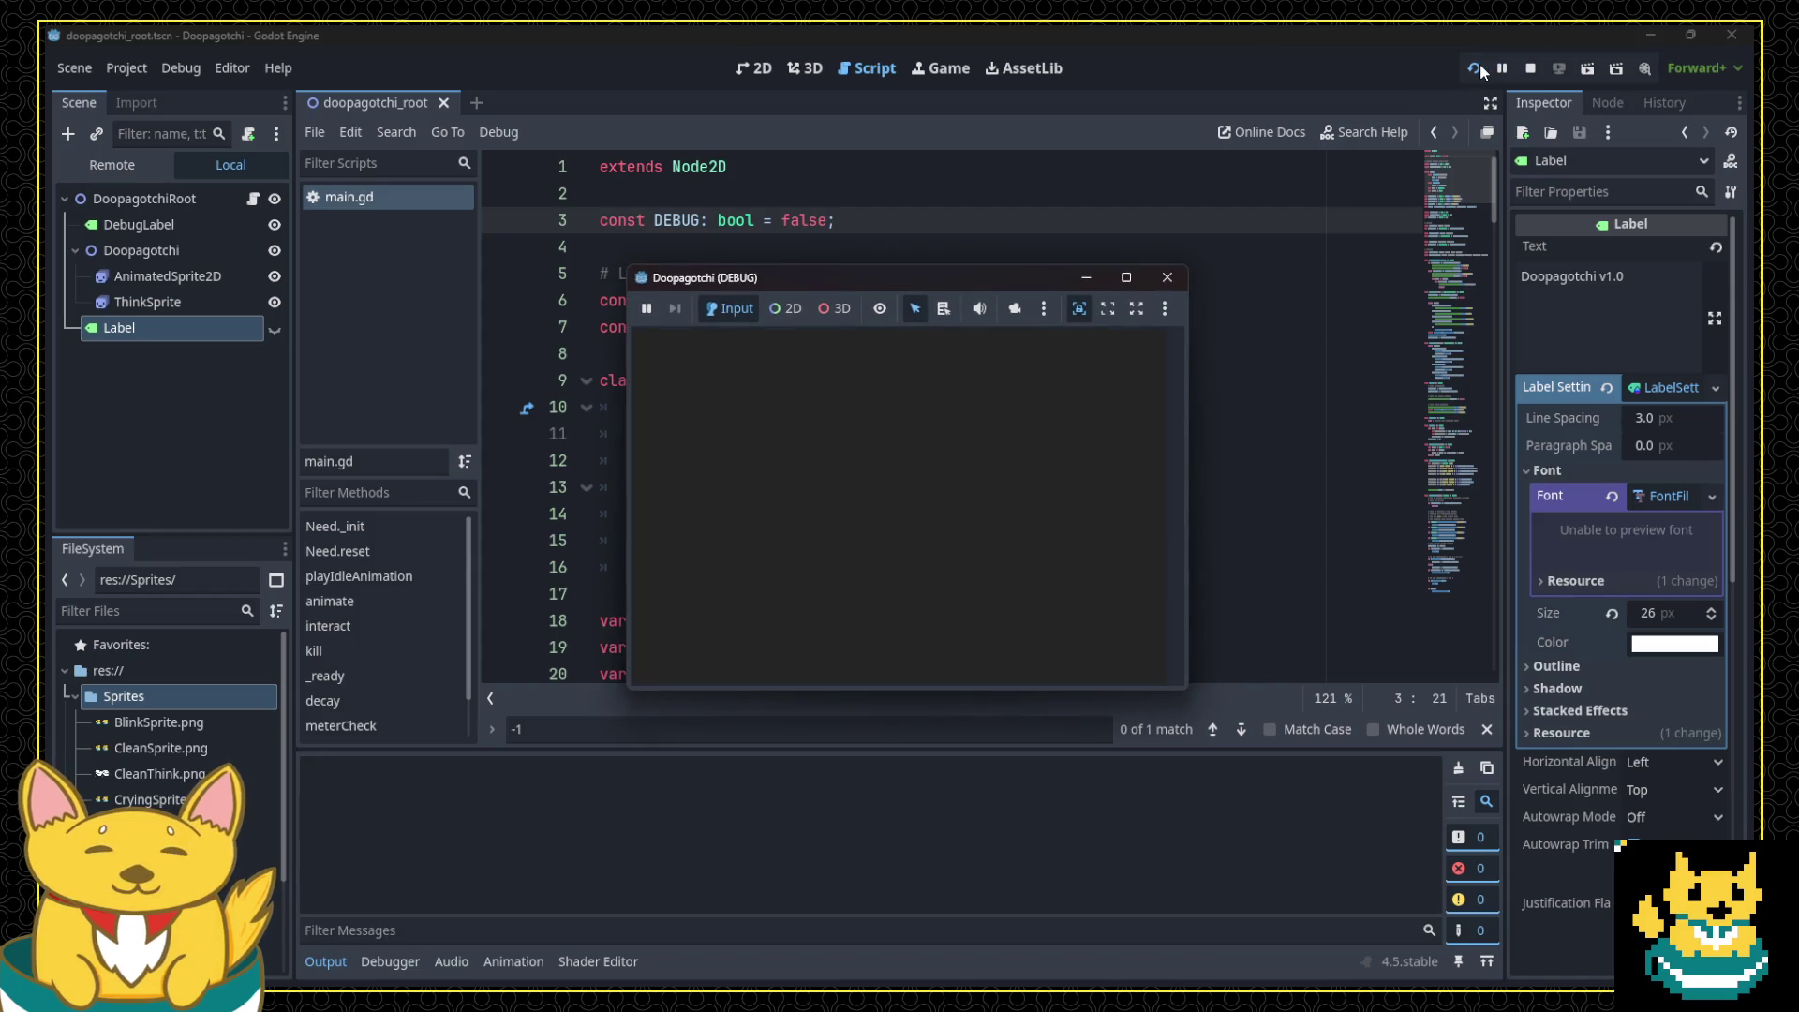
{"action": "mouse_move", "coordinate": [1133, 283]}
{"action": "left_mouse_down"}
{"action": "mouse_move", "coordinate": [1085, 193]}
{"action": "mouse_move", "coordinate": [1025, 186]}
{"action": "mouse_move", "coordinate": [1028, 217]}
{"action": "mouse_move", "coordinate": [1017, 200]}
{"action": "left_mouse_up"}
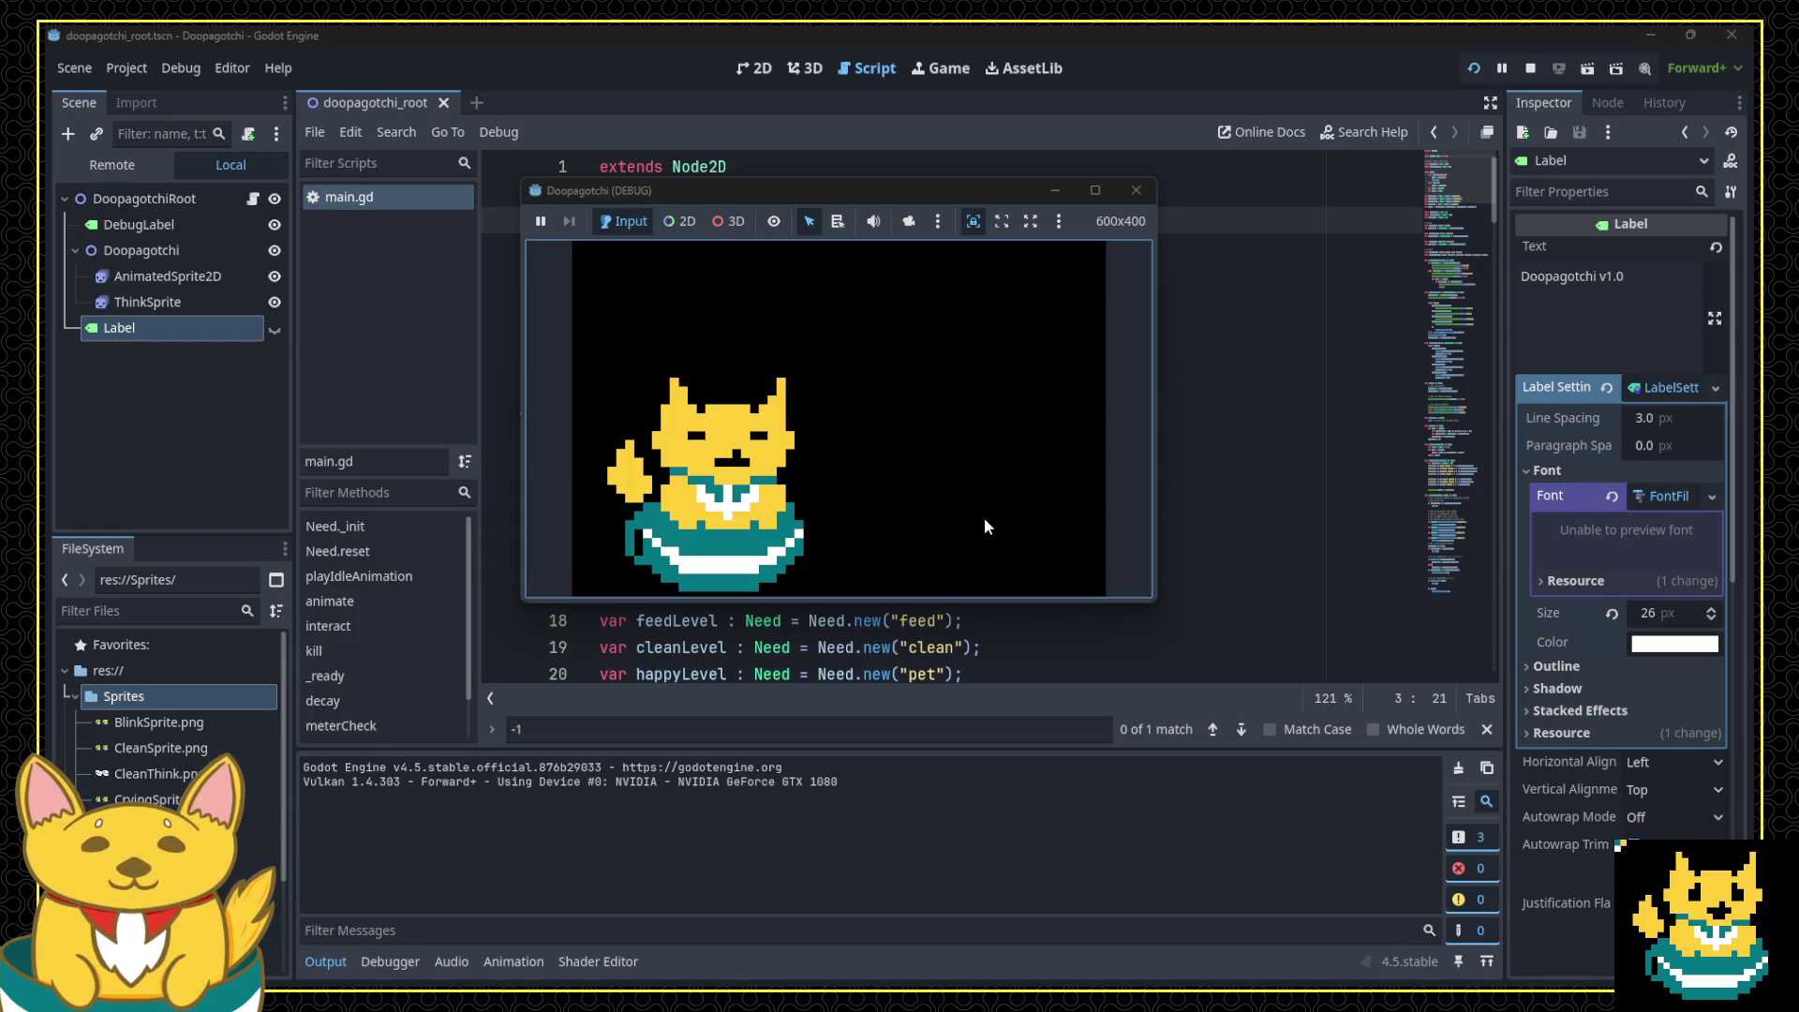
{"action": "left_click", "coordinate": [1141, 191]}
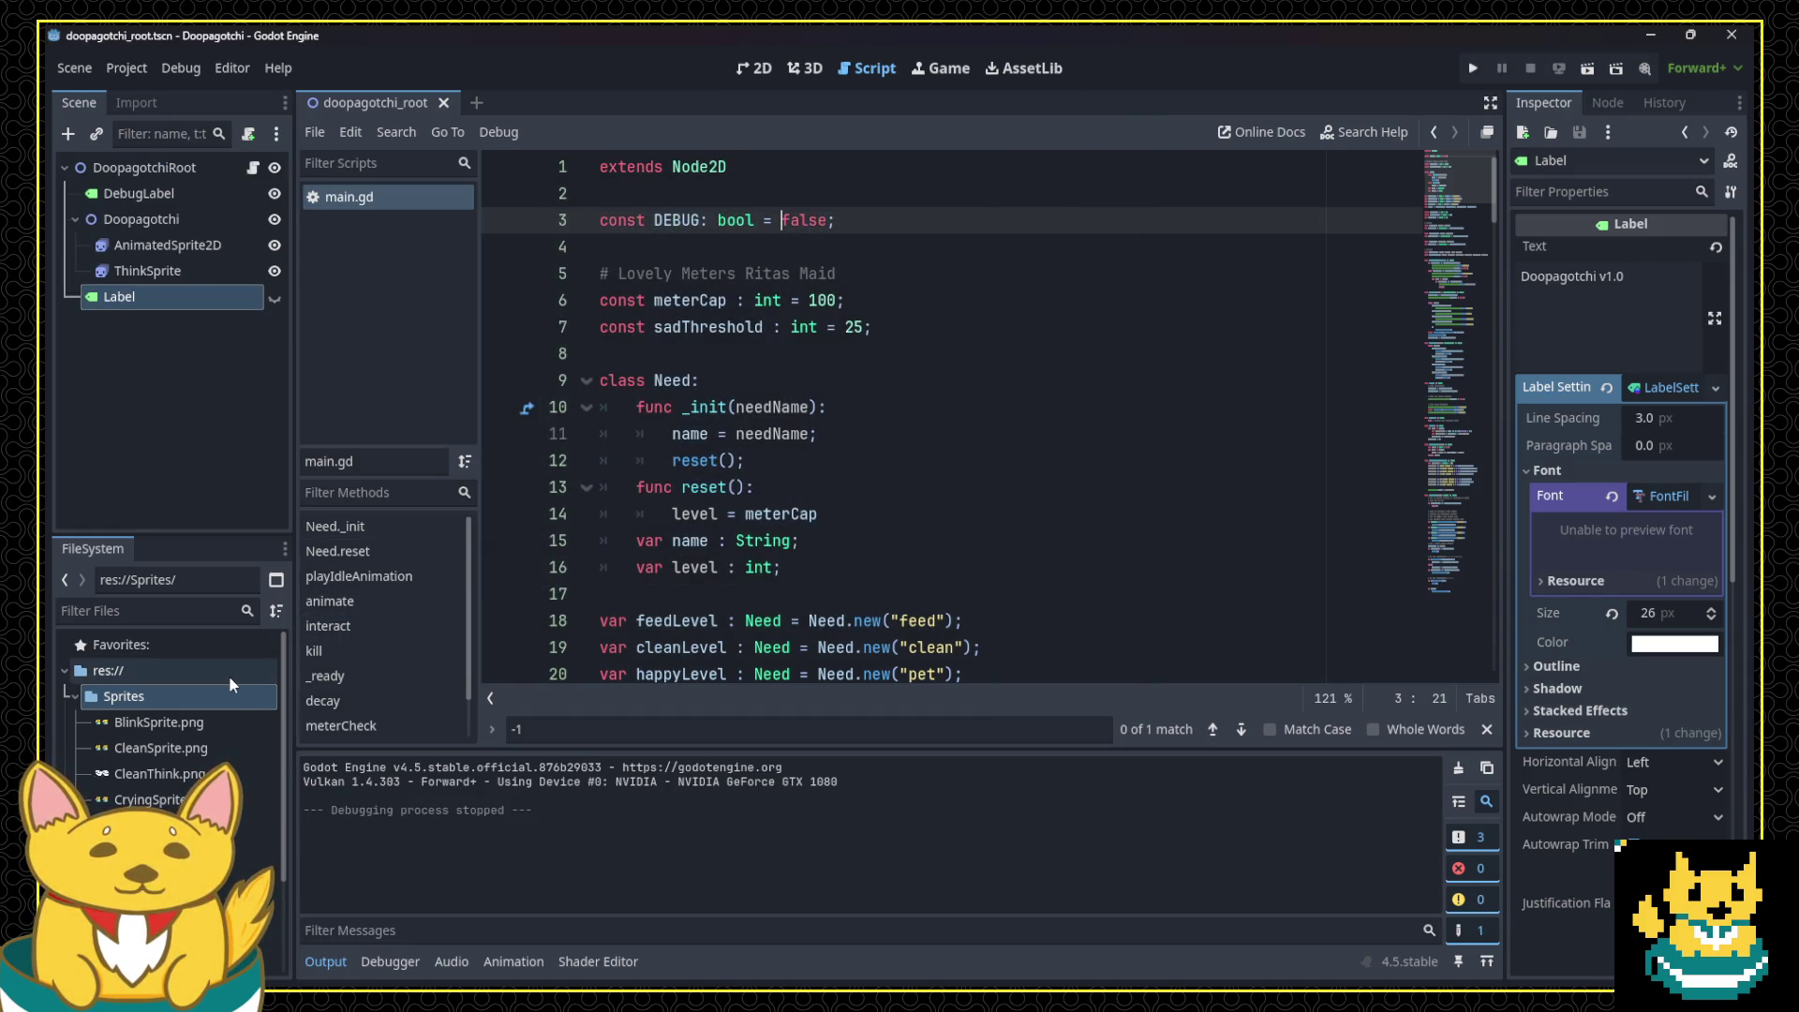
Step: Open the AnimatedSprite2D's SpriteFrames editor and select the idle animation
{"action": "left_click", "coordinate": [143, 246]}
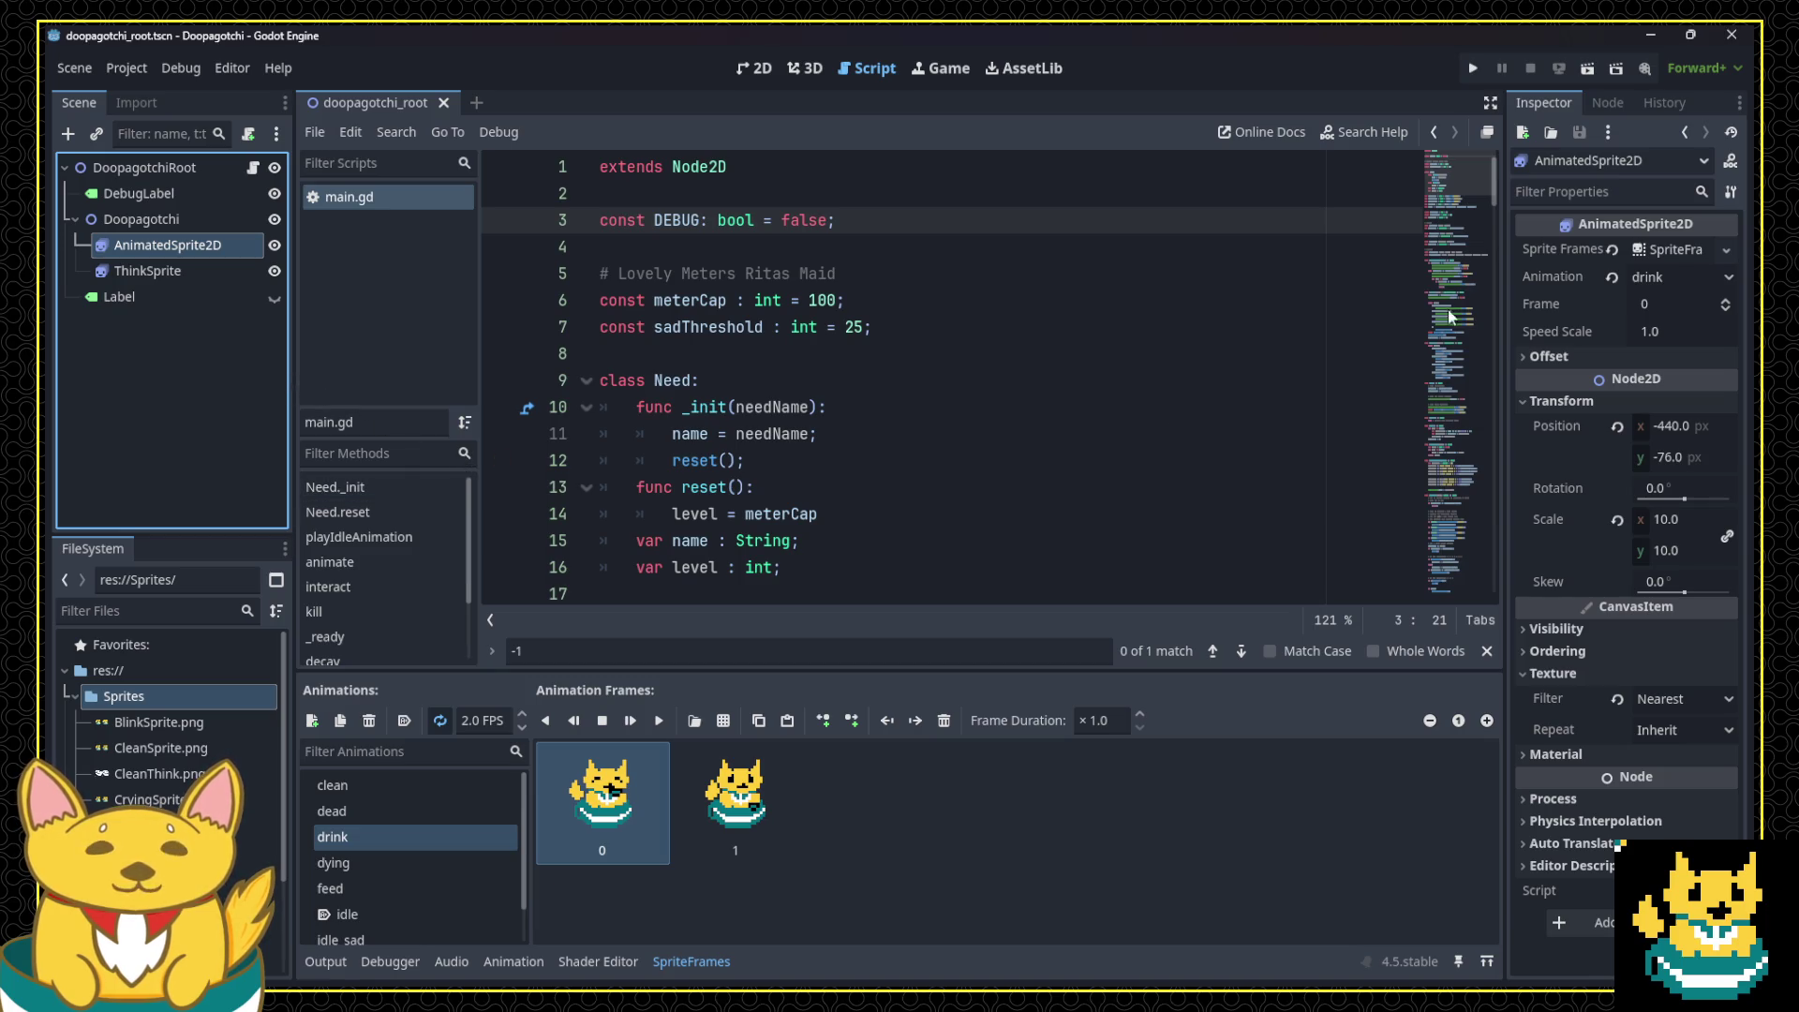
{"action": "left_click", "coordinate": [1665, 252]}
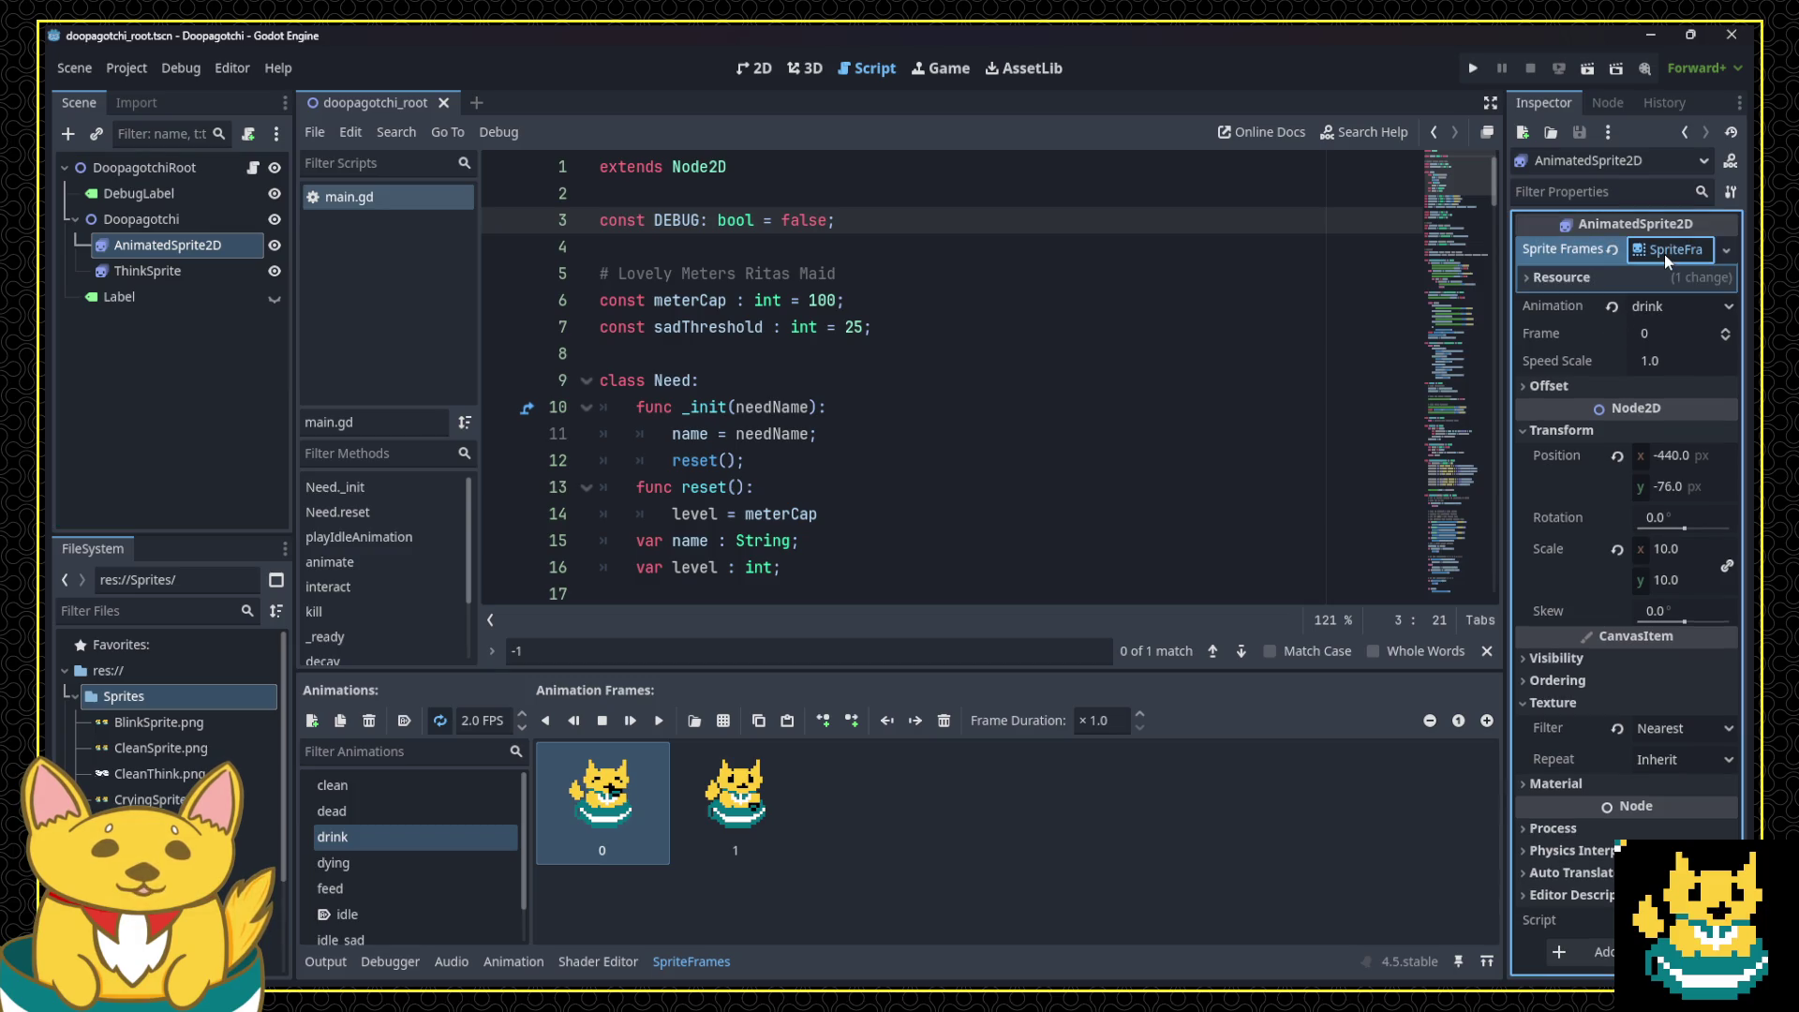
{"action": "left_click", "coordinate": [1679, 249]}
{"action": "left_click", "coordinate": [1678, 249]}
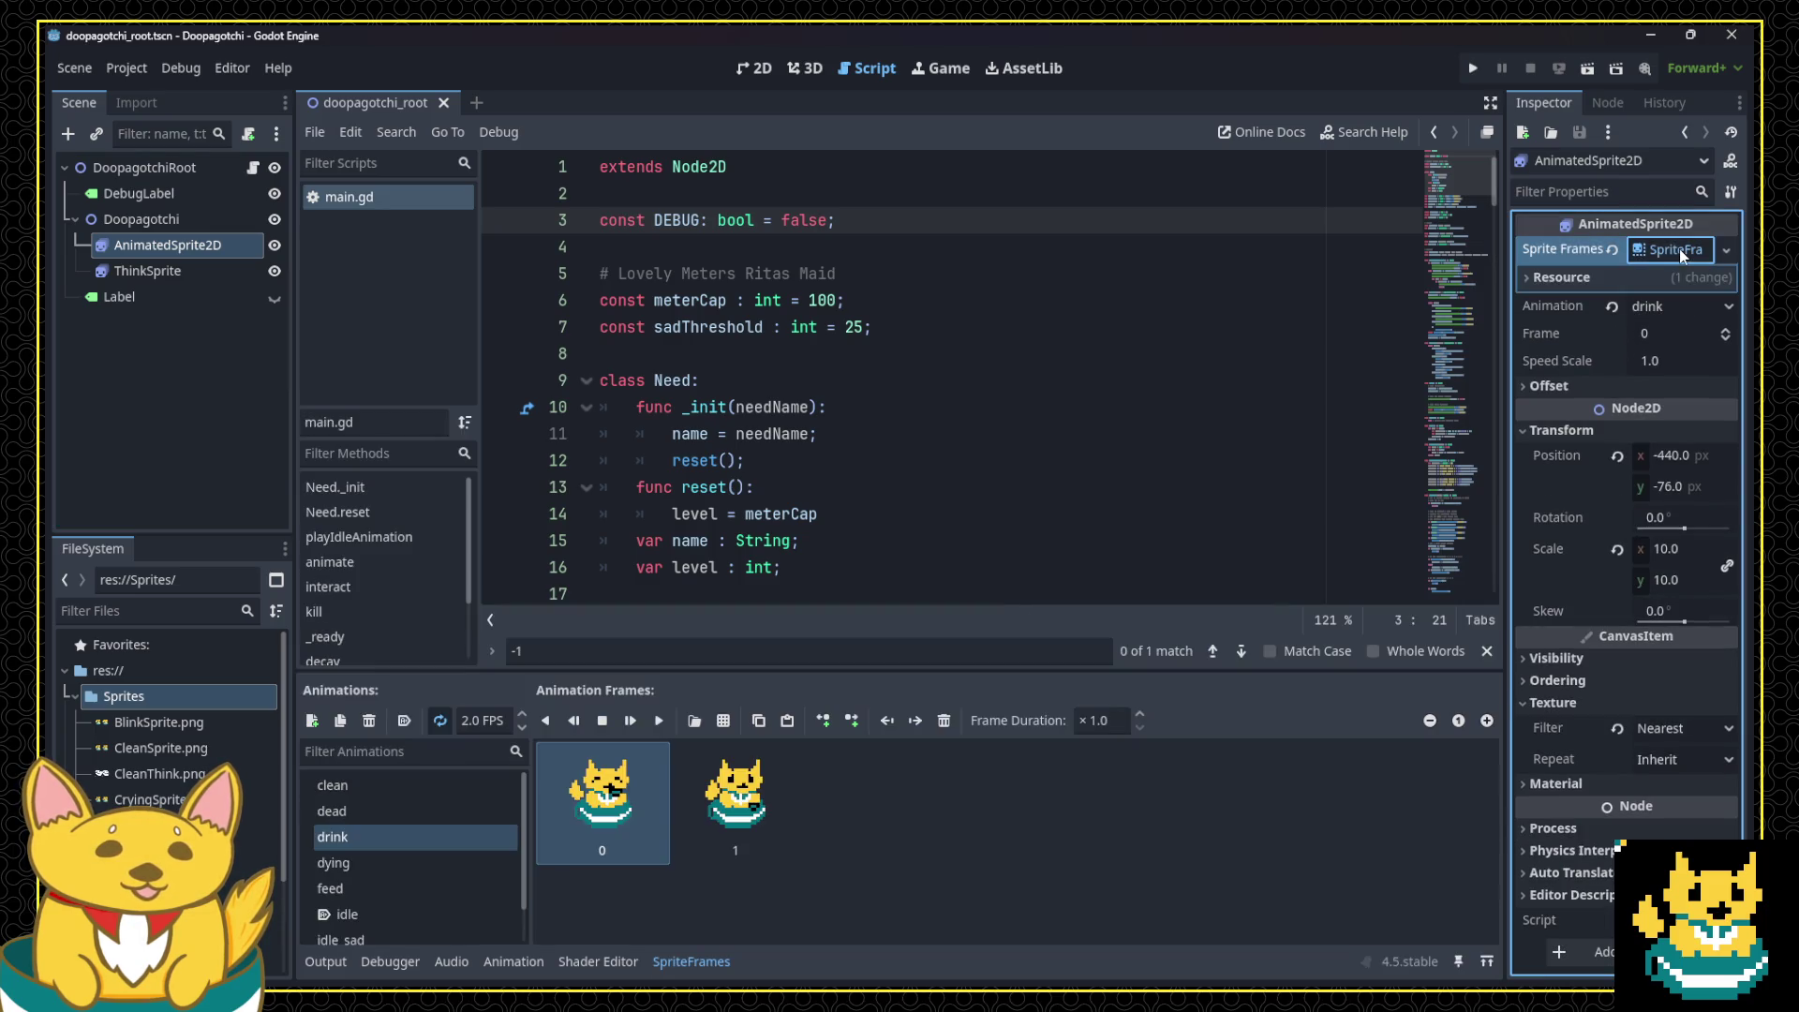
{"action": "left_click", "coordinate": [380, 787]}
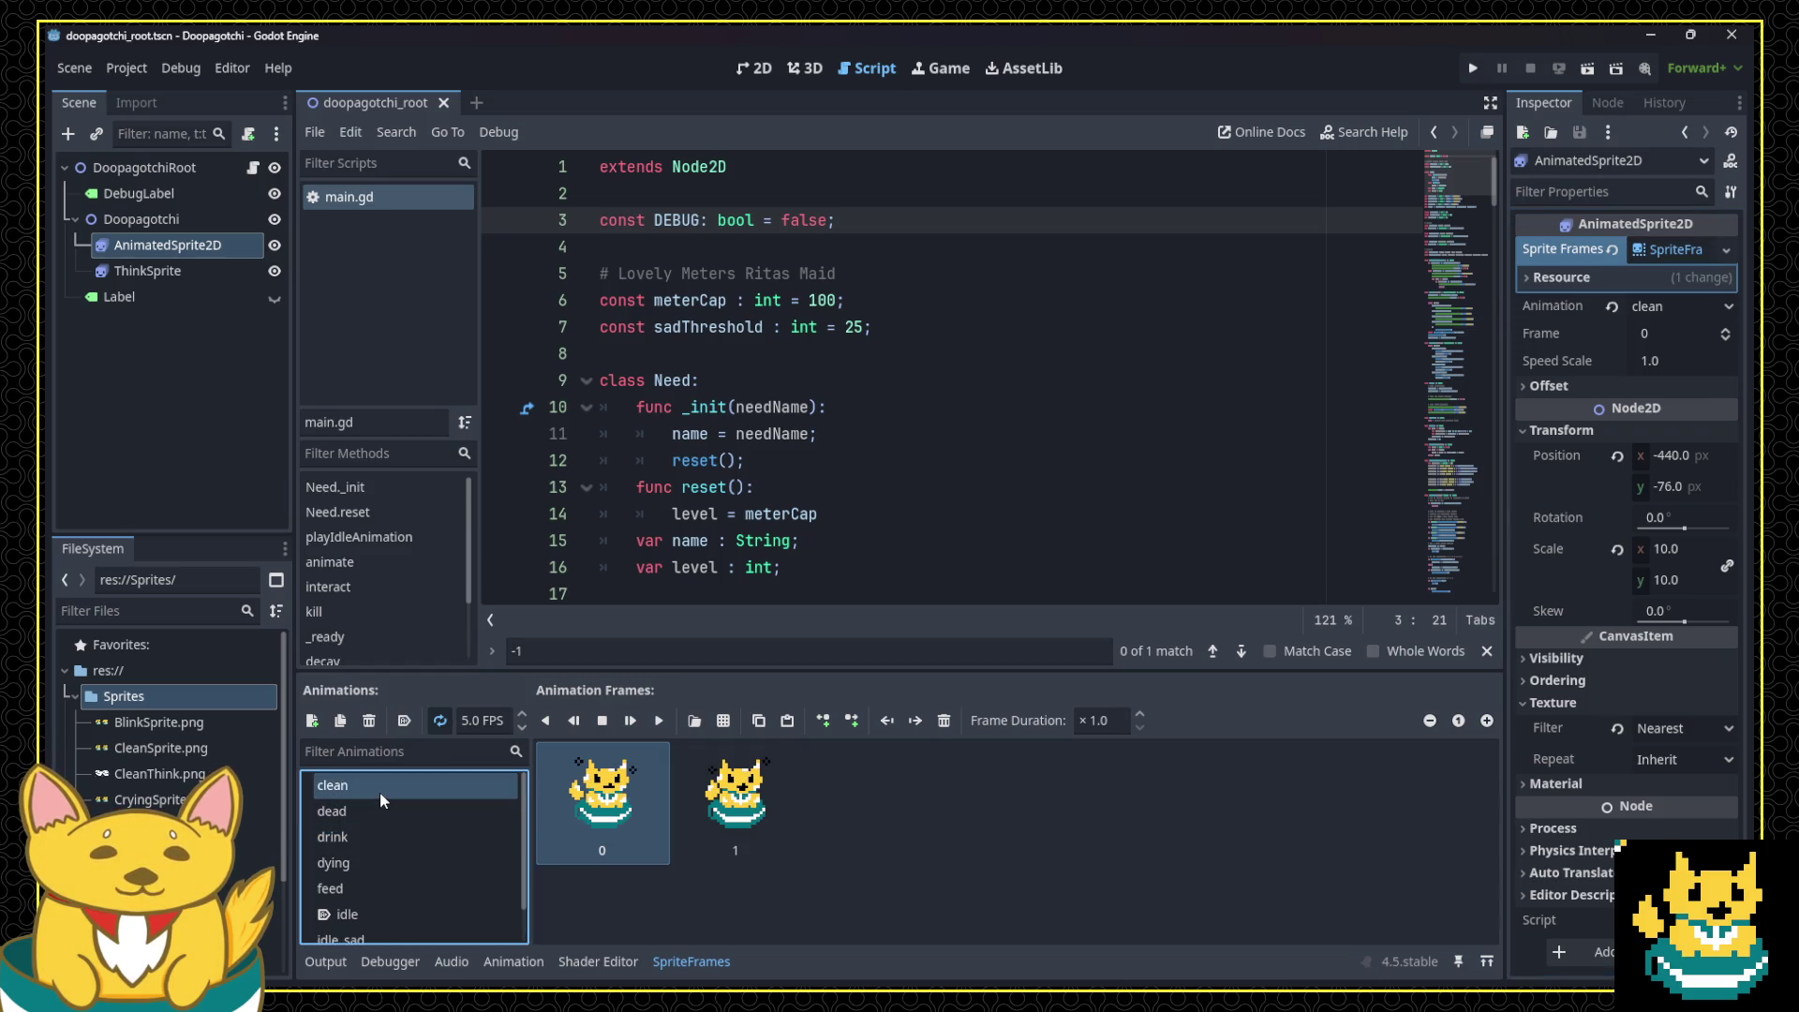
{"action": "left_click", "coordinate": [431, 809]}
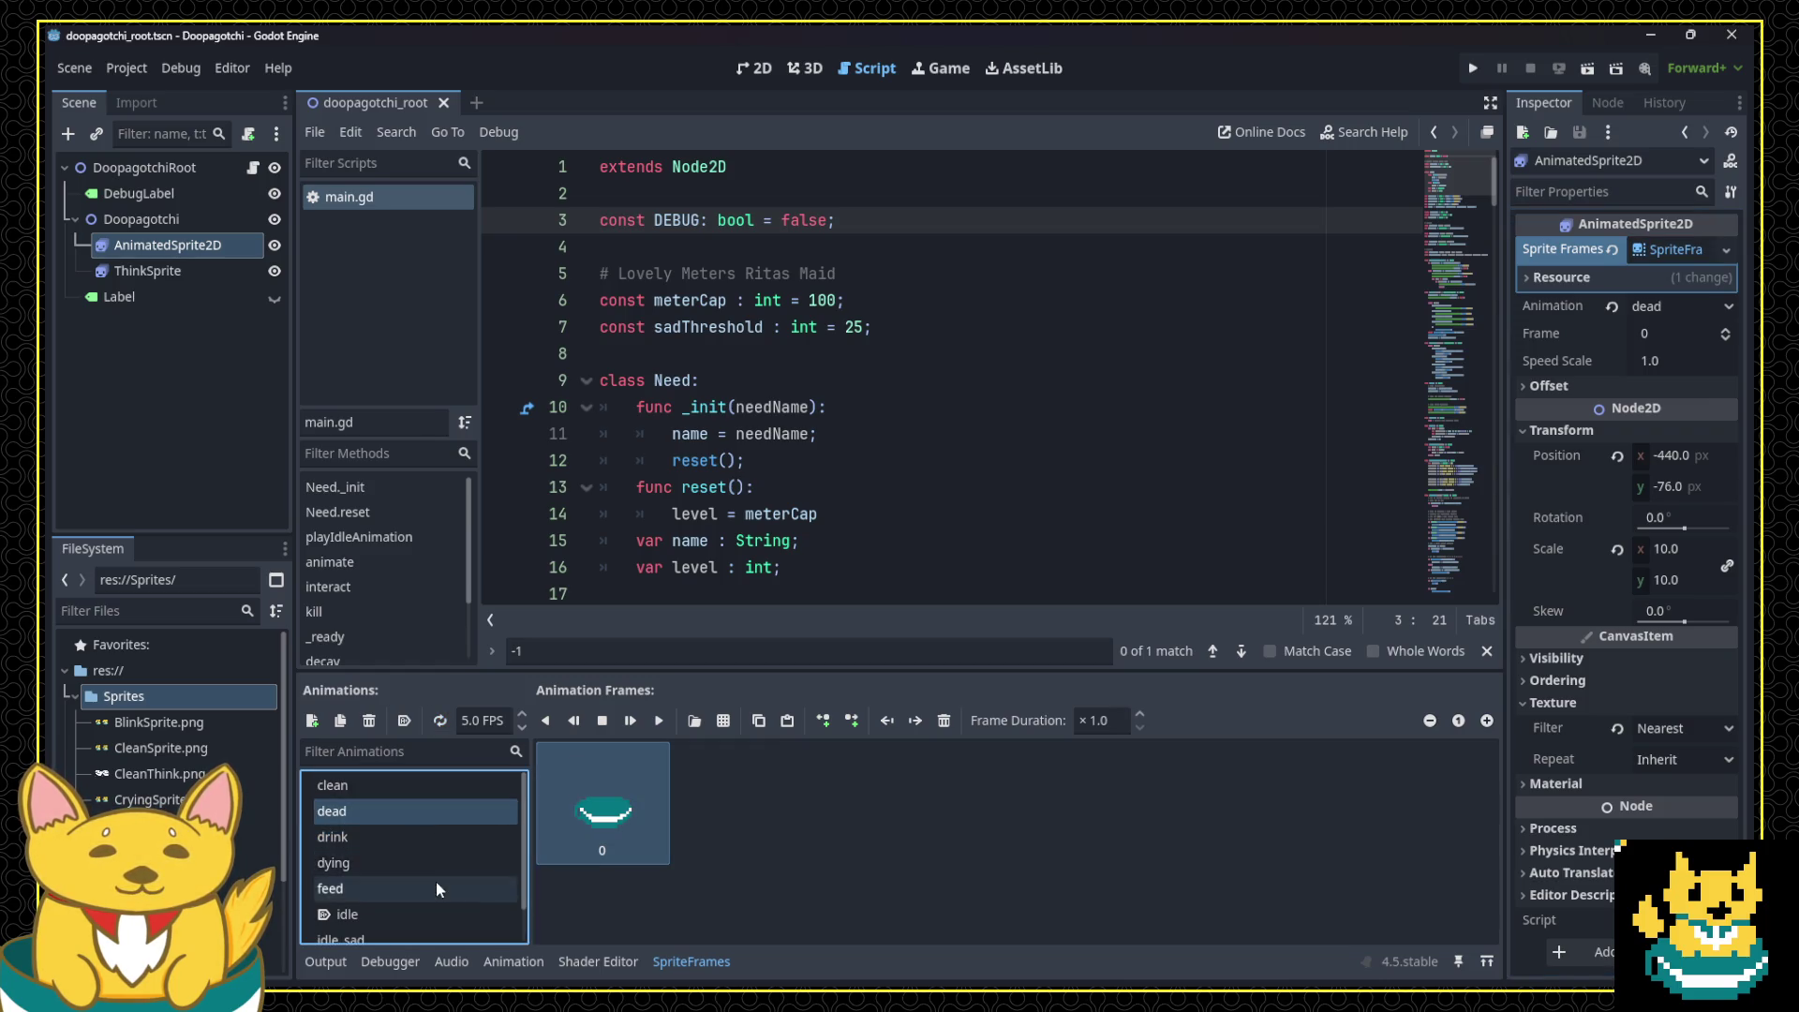
{"action": "scroll", "coordinate": [436, 881], "scroll_direction": "down", "scroll_amount": 1}
{"action": "left_click", "coordinate": [427, 894]}
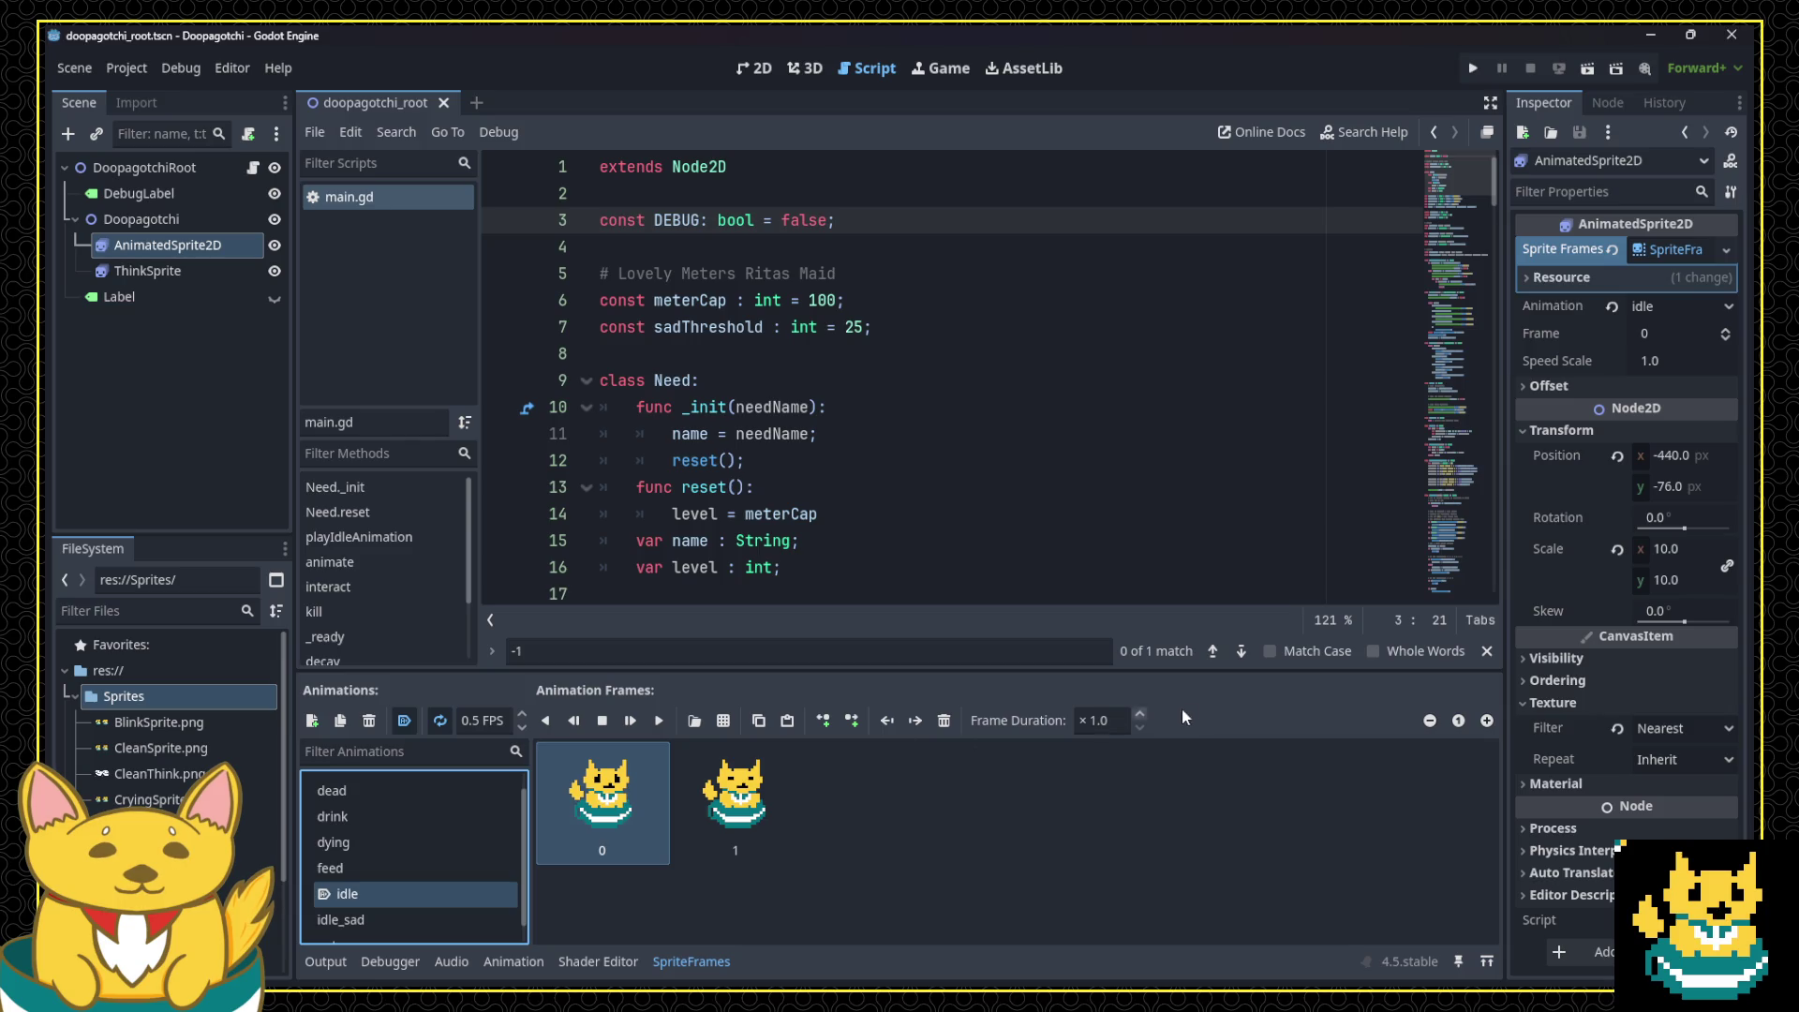
Step: Set the idle animation's first frame duration to 5.0 and run the game
{"action": "left_click", "coordinate": [1108, 719]}
{"action": "left_click_drag", "start_coordinate": [1140, 719], "coordinate": [1140, 694]}
{"action": "key", "text": "ctrl+a"}
{"action": "type", "text": "5"}
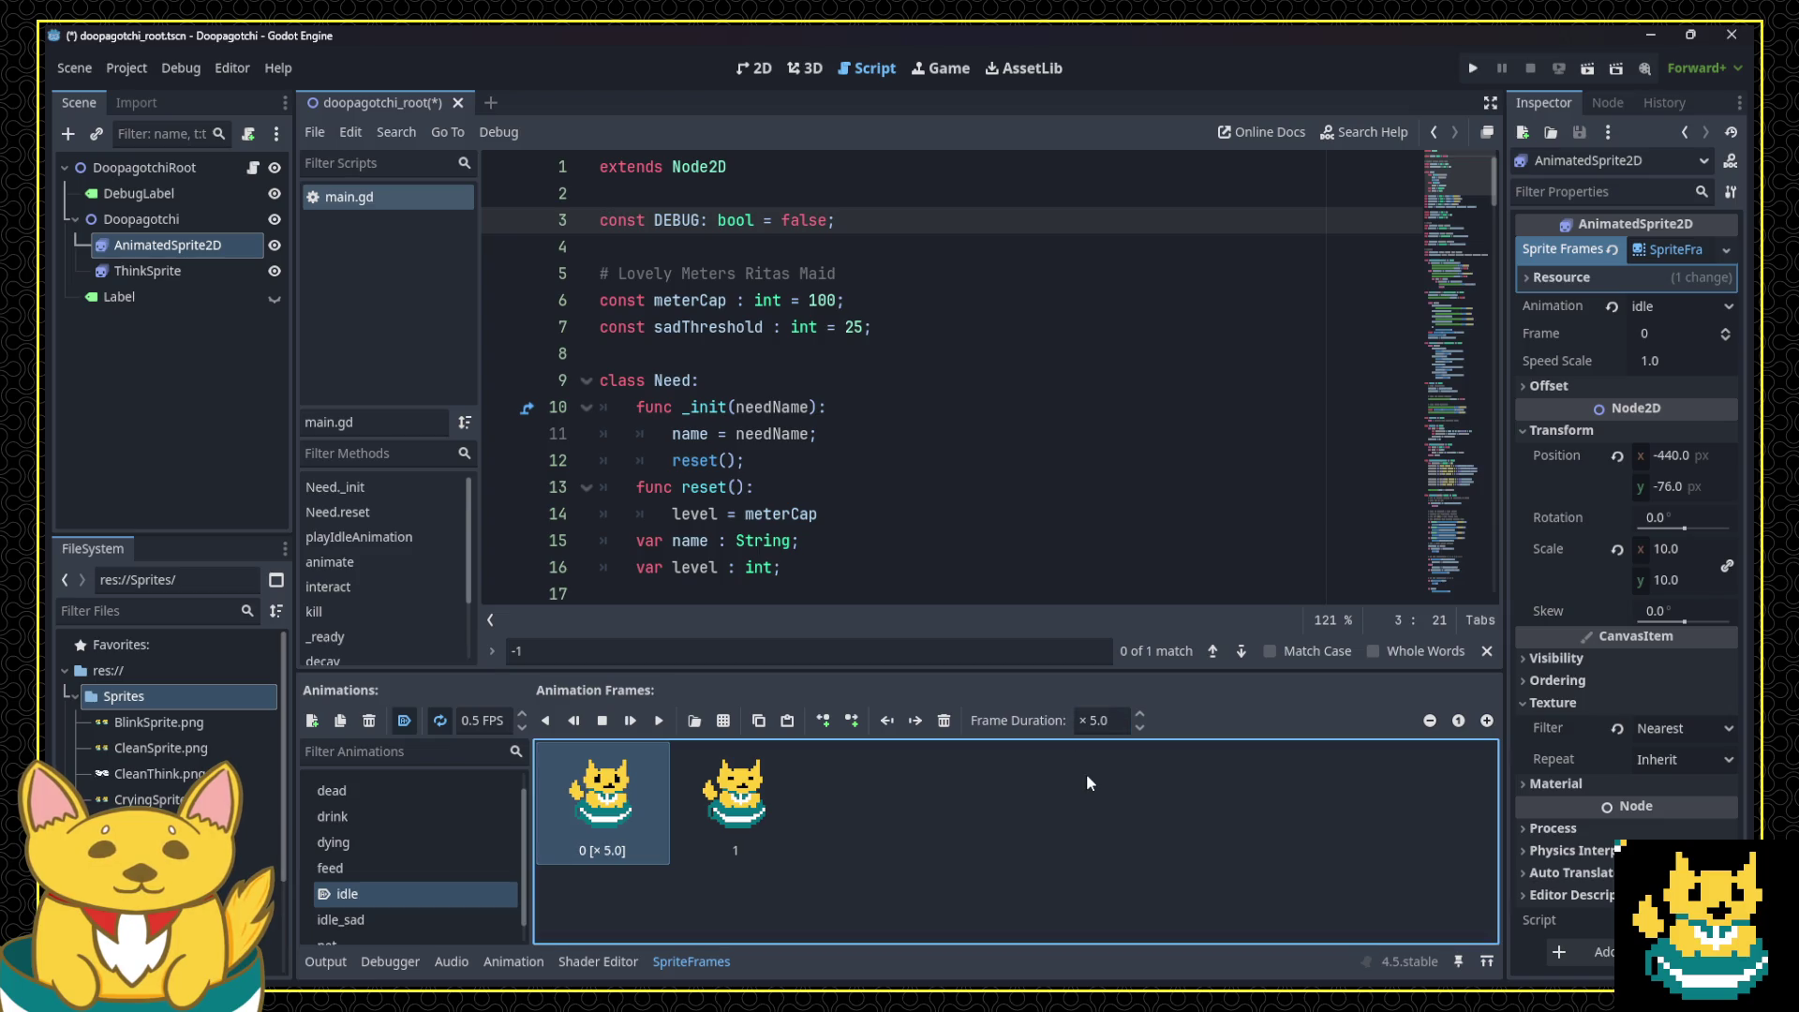
{"action": "left_click", "coordinate": [736, 797]}
{"action": "left_click", "coordinate": [1472, 68]}
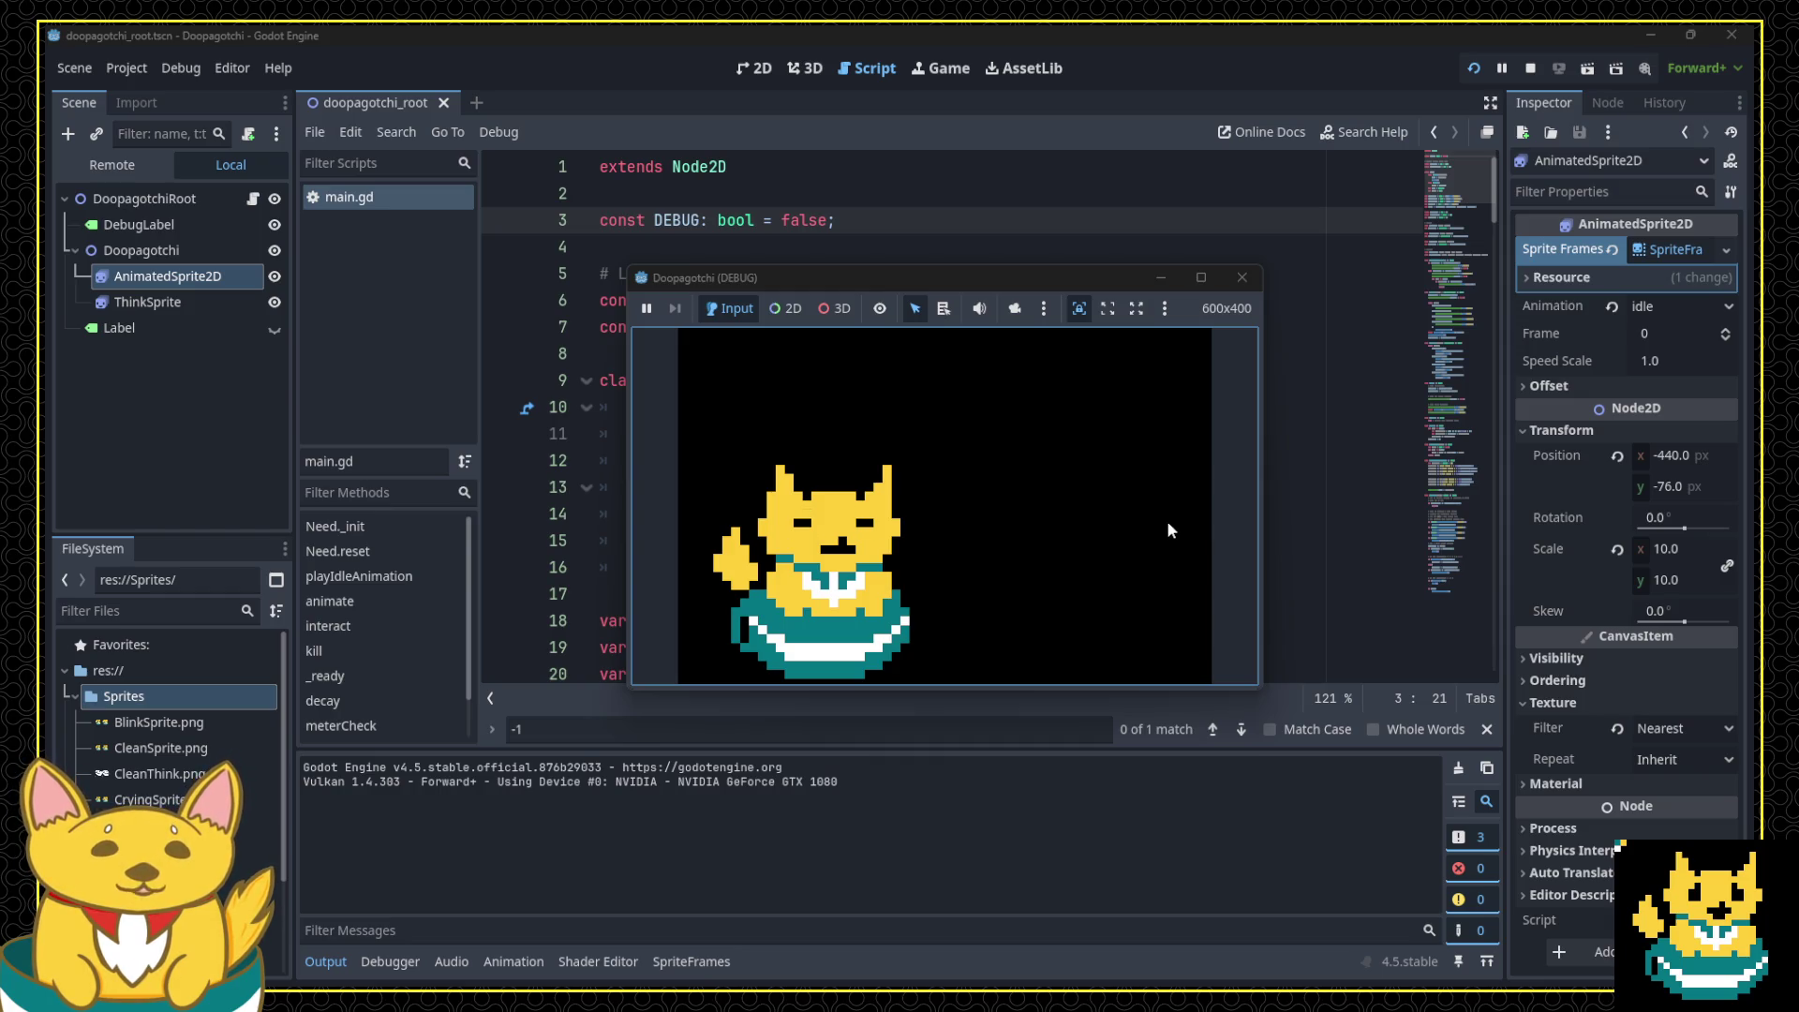
Step: Stop the game and set the idle animation's FPS to 2
{"action": "left_click", "coordinate": [1241, 277]}
{"action": "left_click", "coordinate": [1662, 251]}
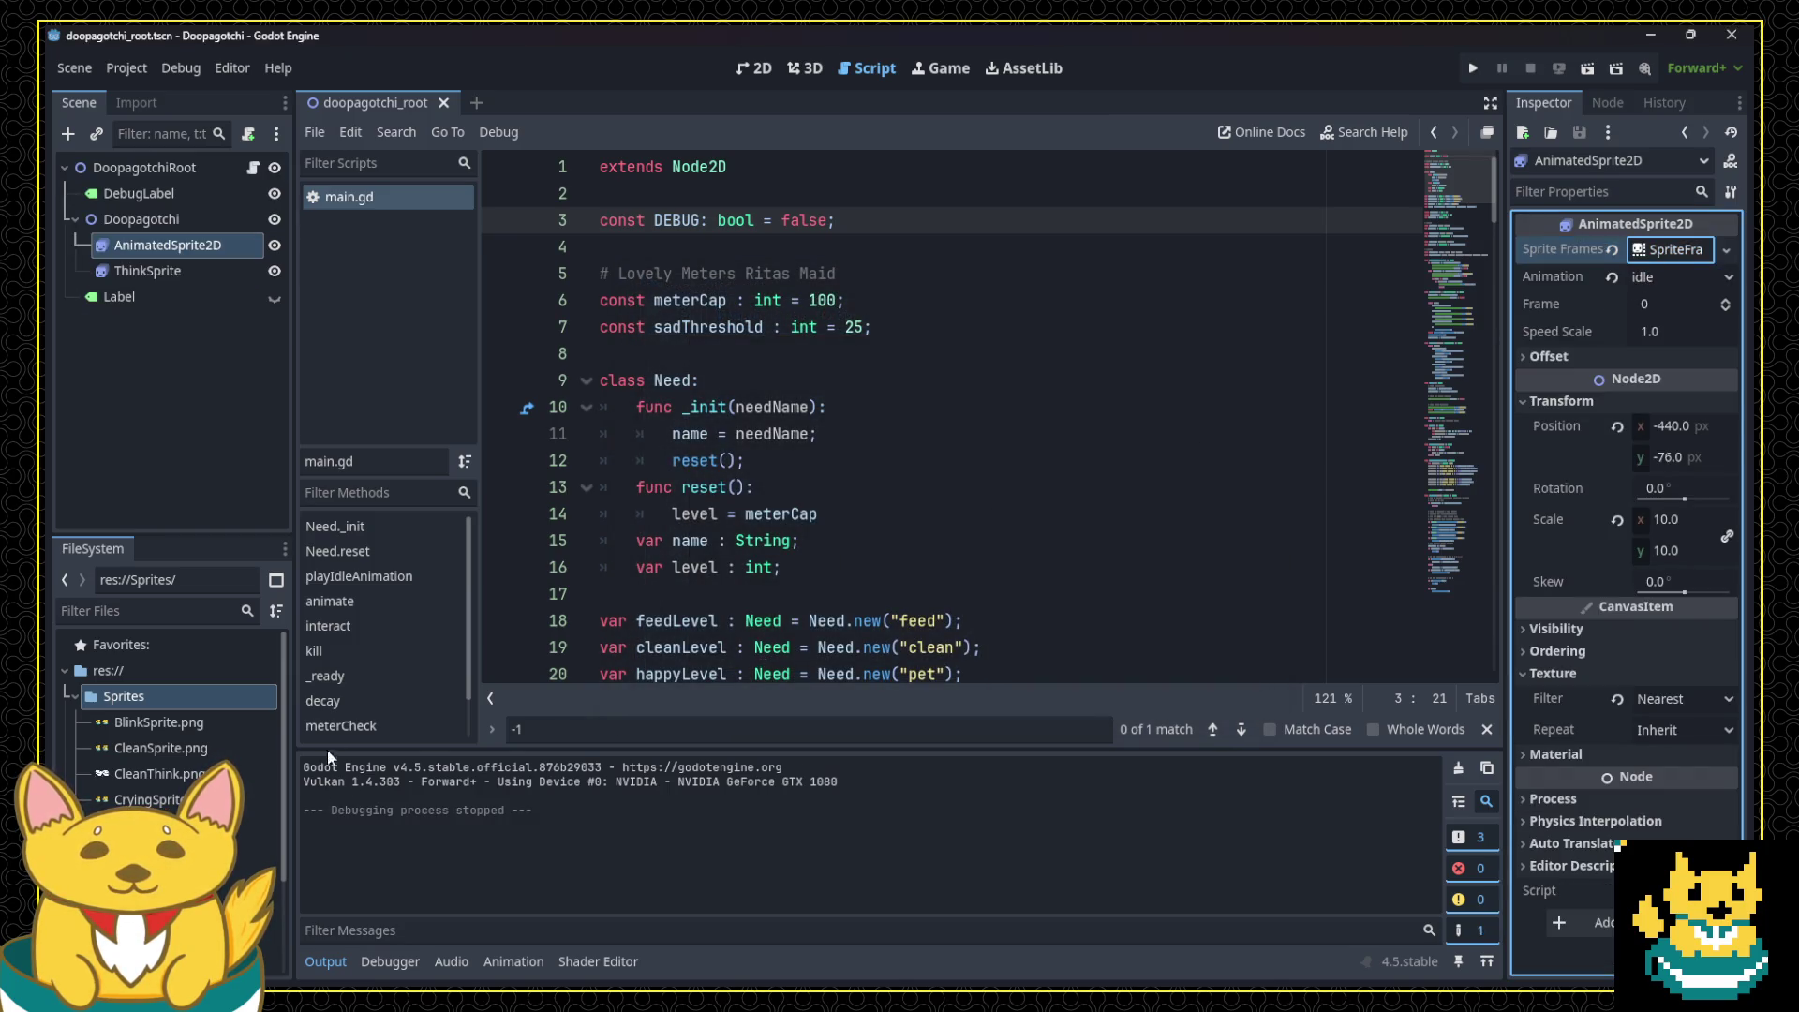
{"action": "scroll", "coordinate": [168, 712], "scroll_direction": "down", "scroll_amount": 3}
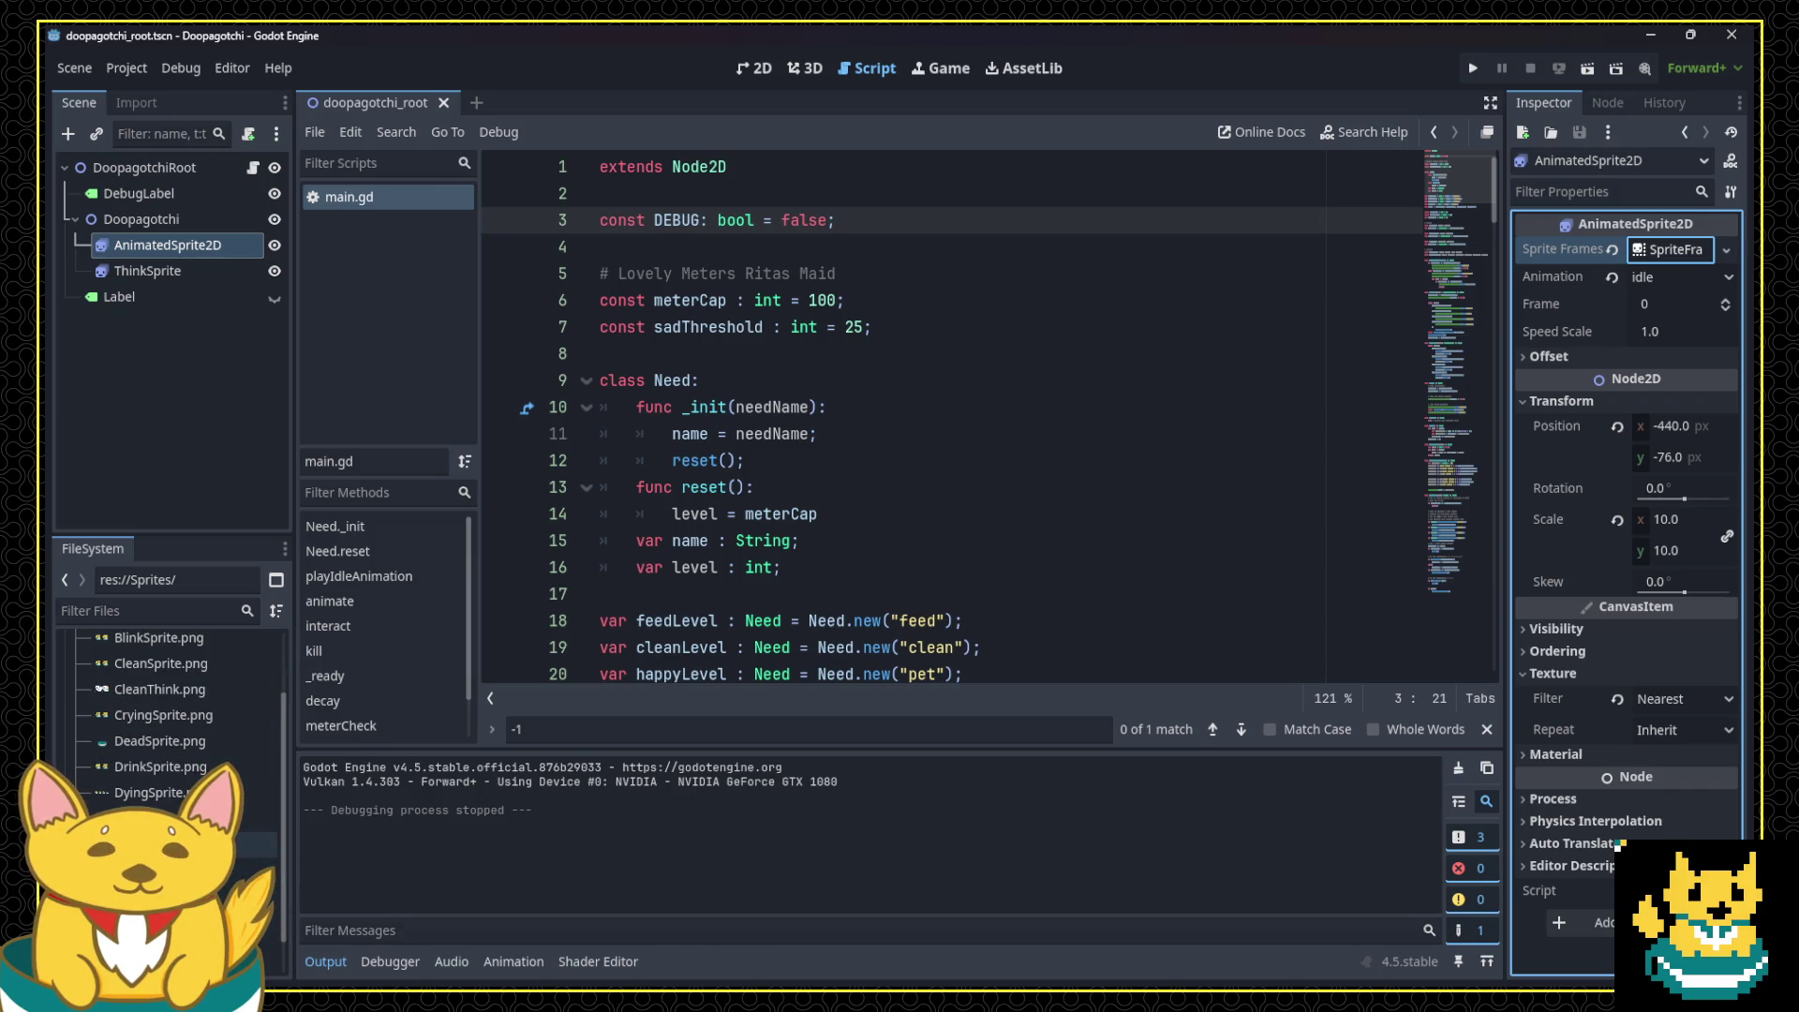
{"action": "scroll", "coordinate": [169, 749], "scroll_direction": "down", "scroll_amount": 2}
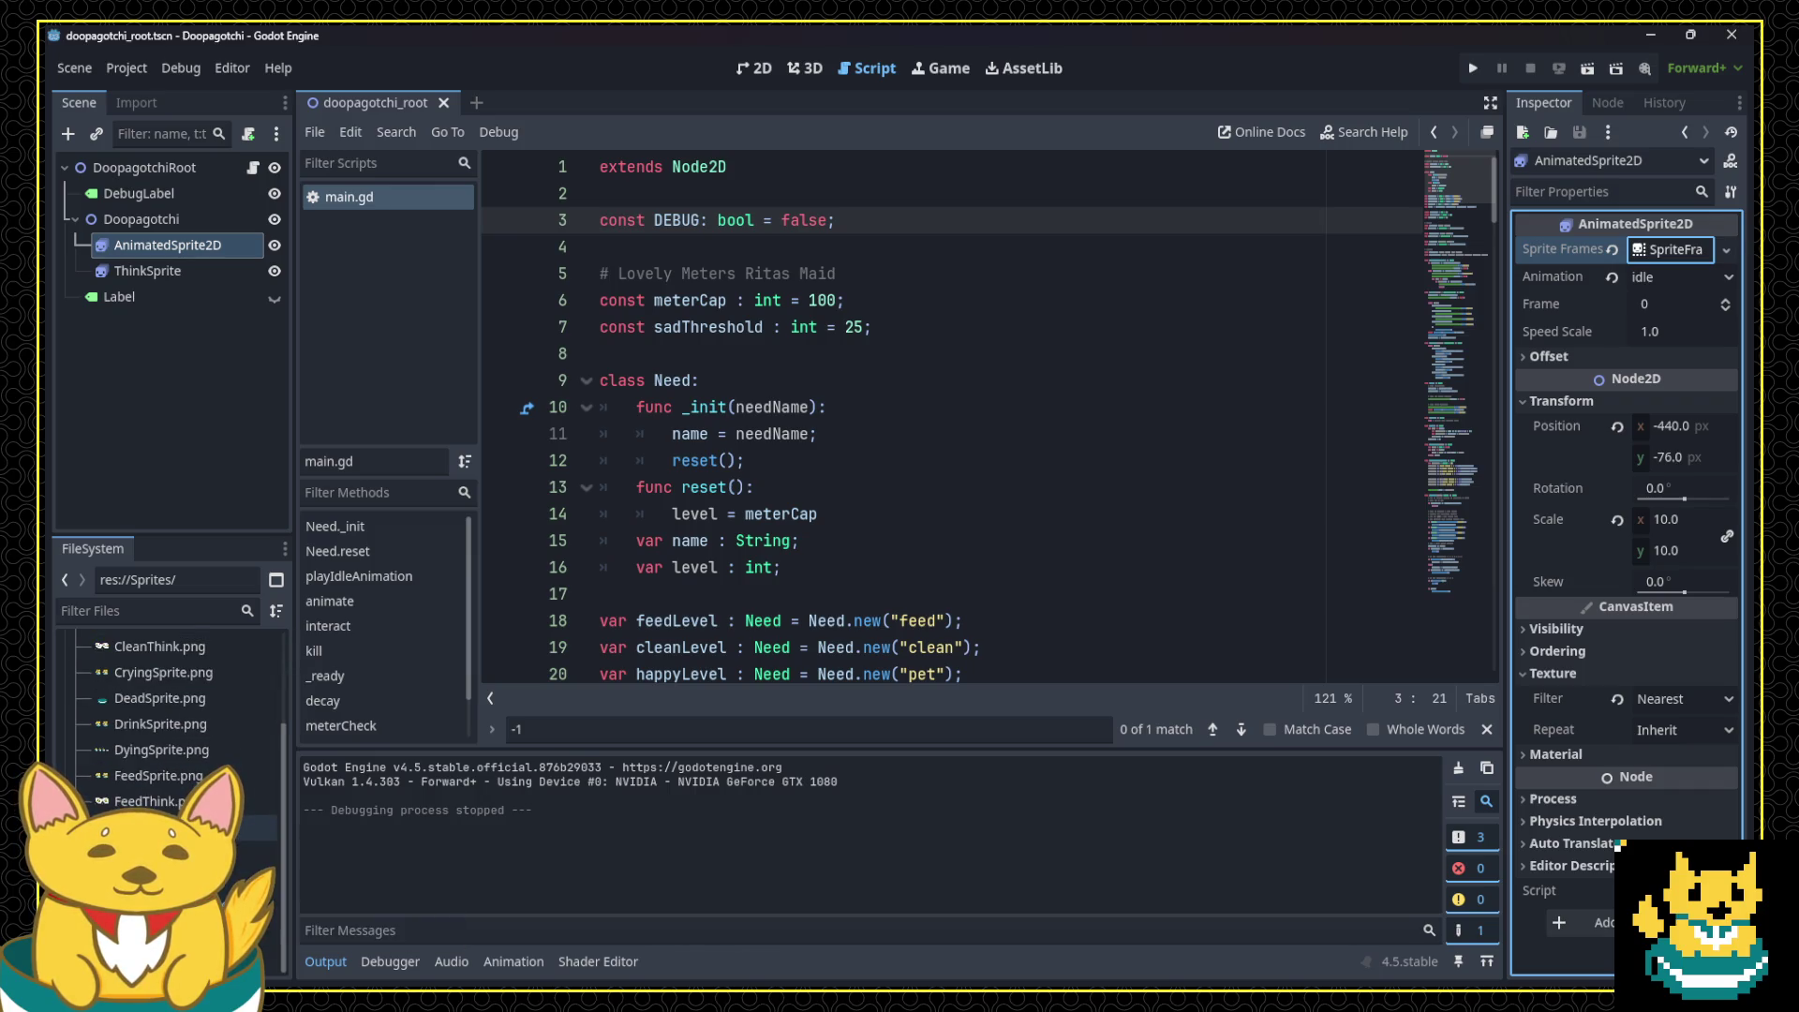
{"action": "left_click", "coordinate": [1659, 250]}
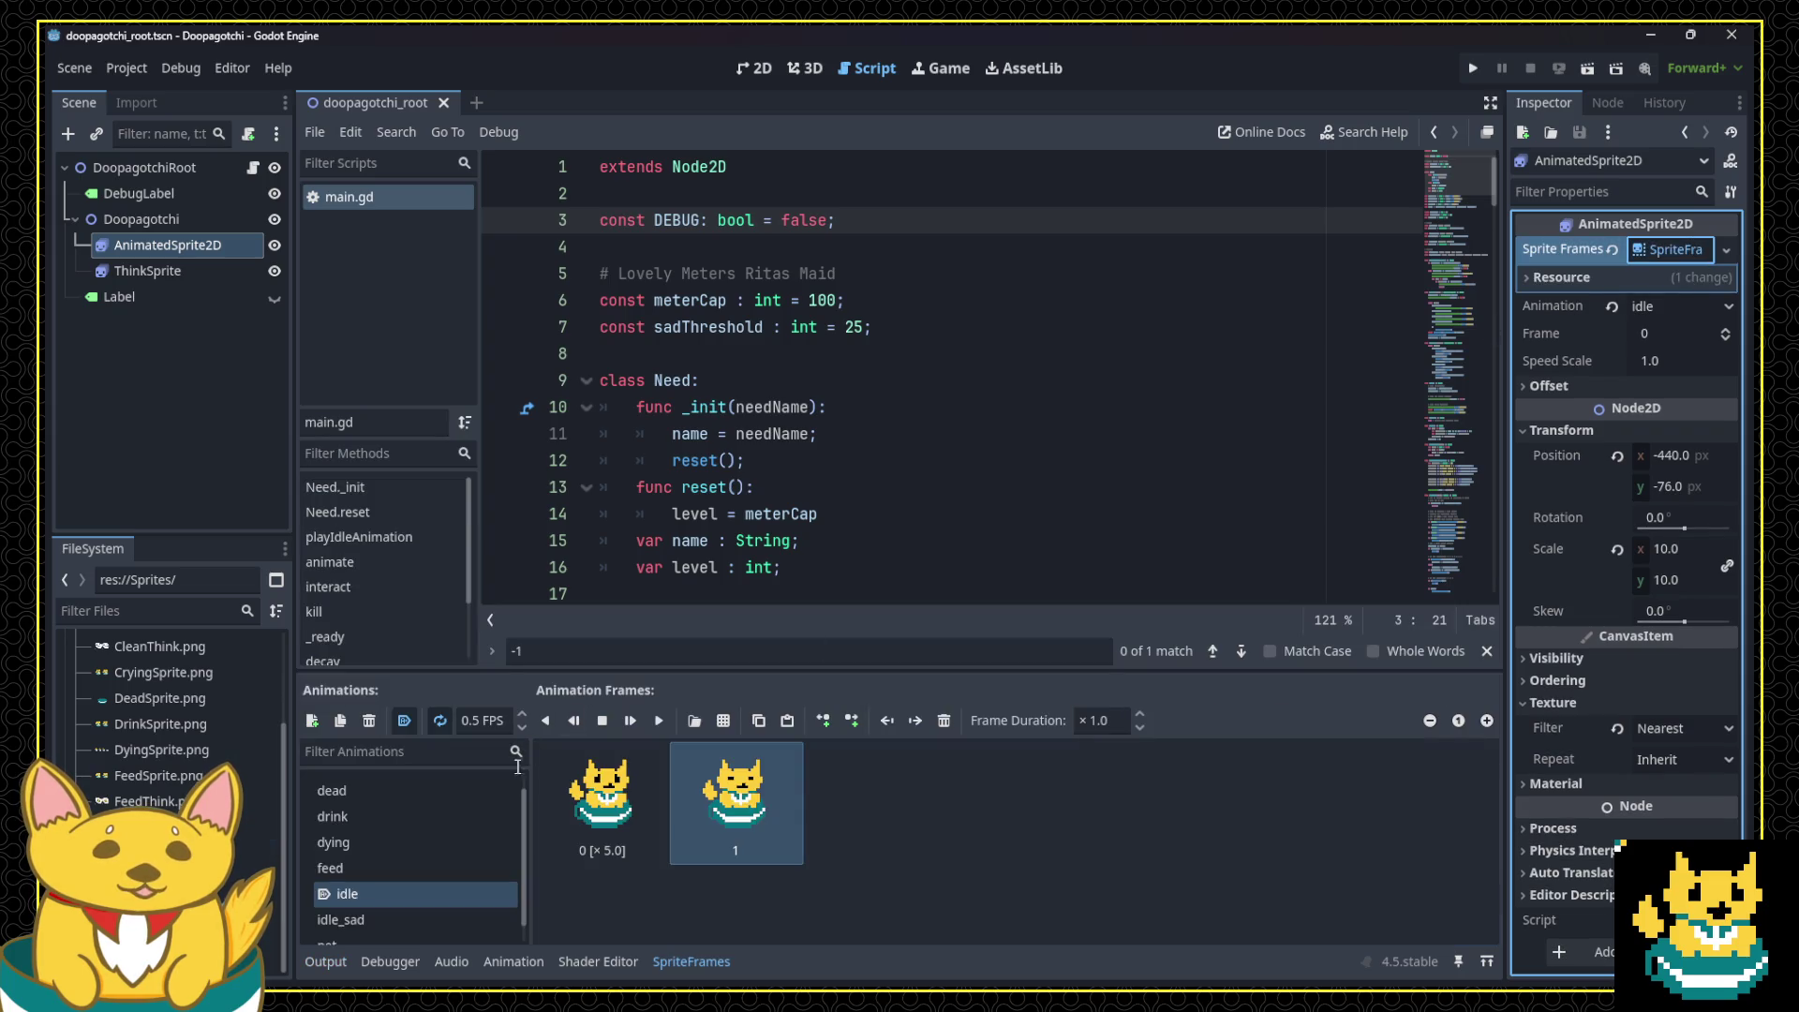
{"action": "left_click", "coordinate": [477, 720]}
{"action": "type", "text": "2"}
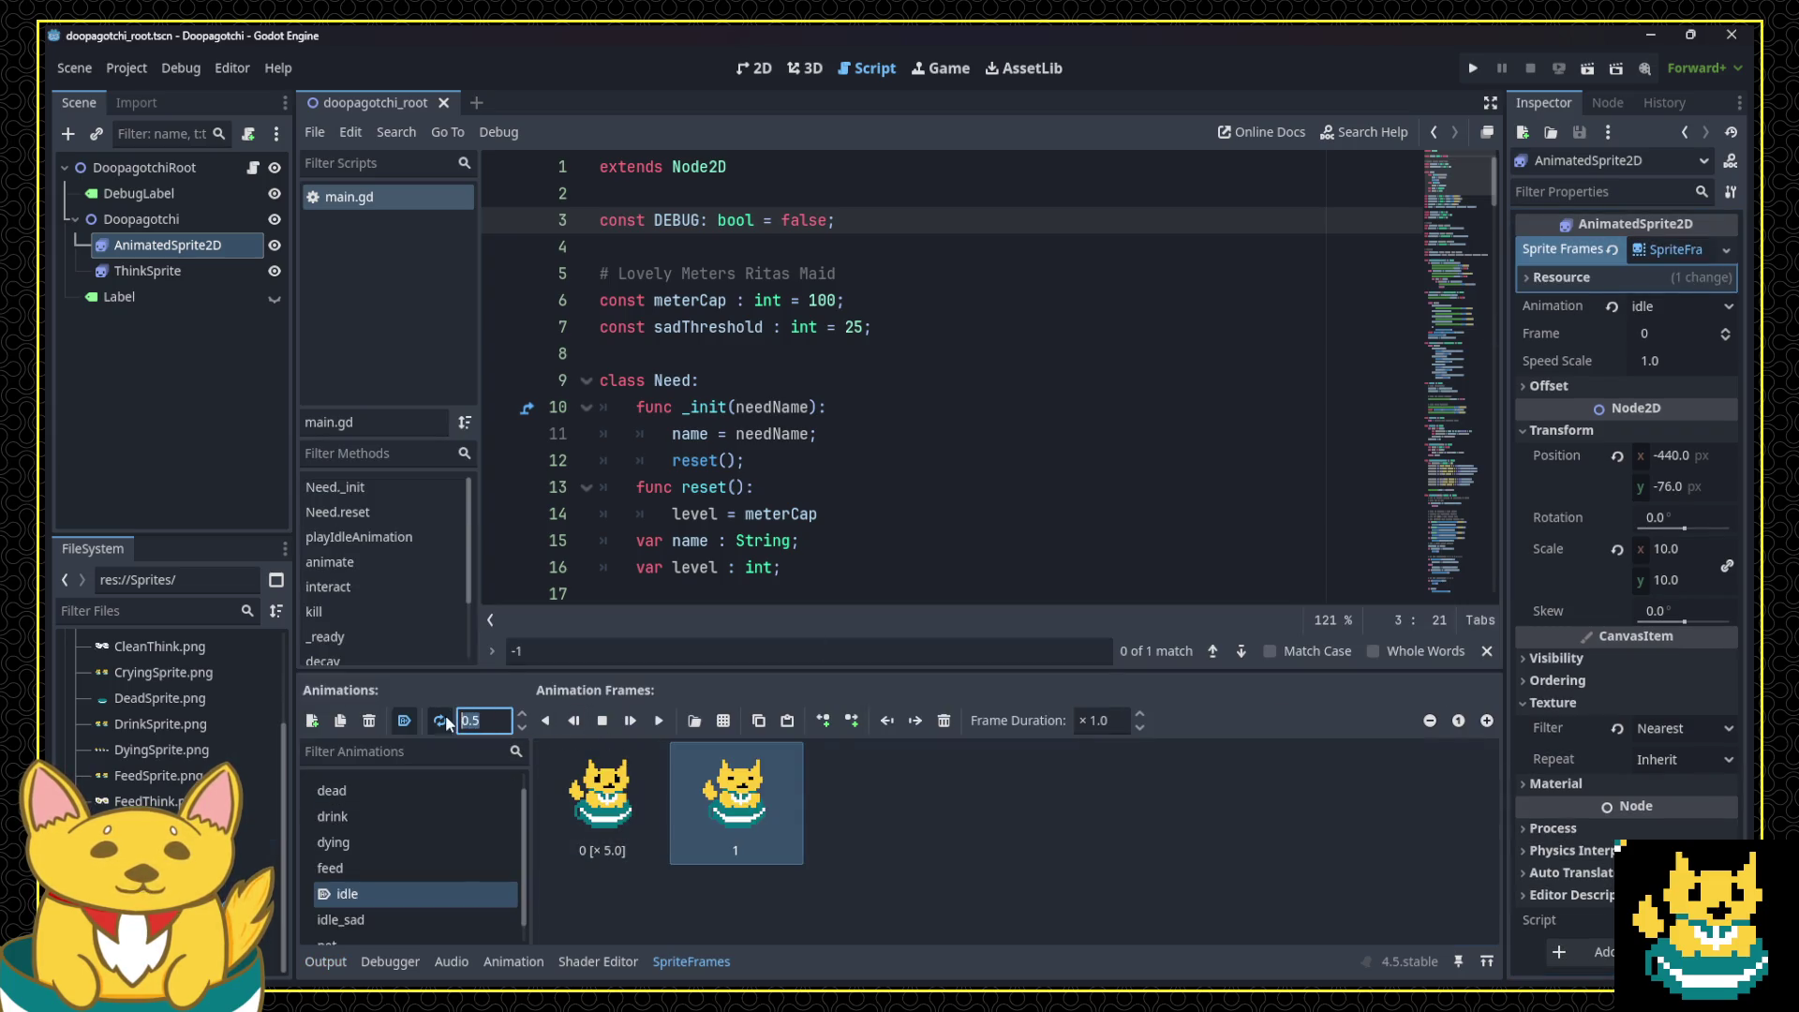
Step: Run and restart the game to check the idle speed, then stop it
{"action": "left_click", "coordinate": [1474, 70]}
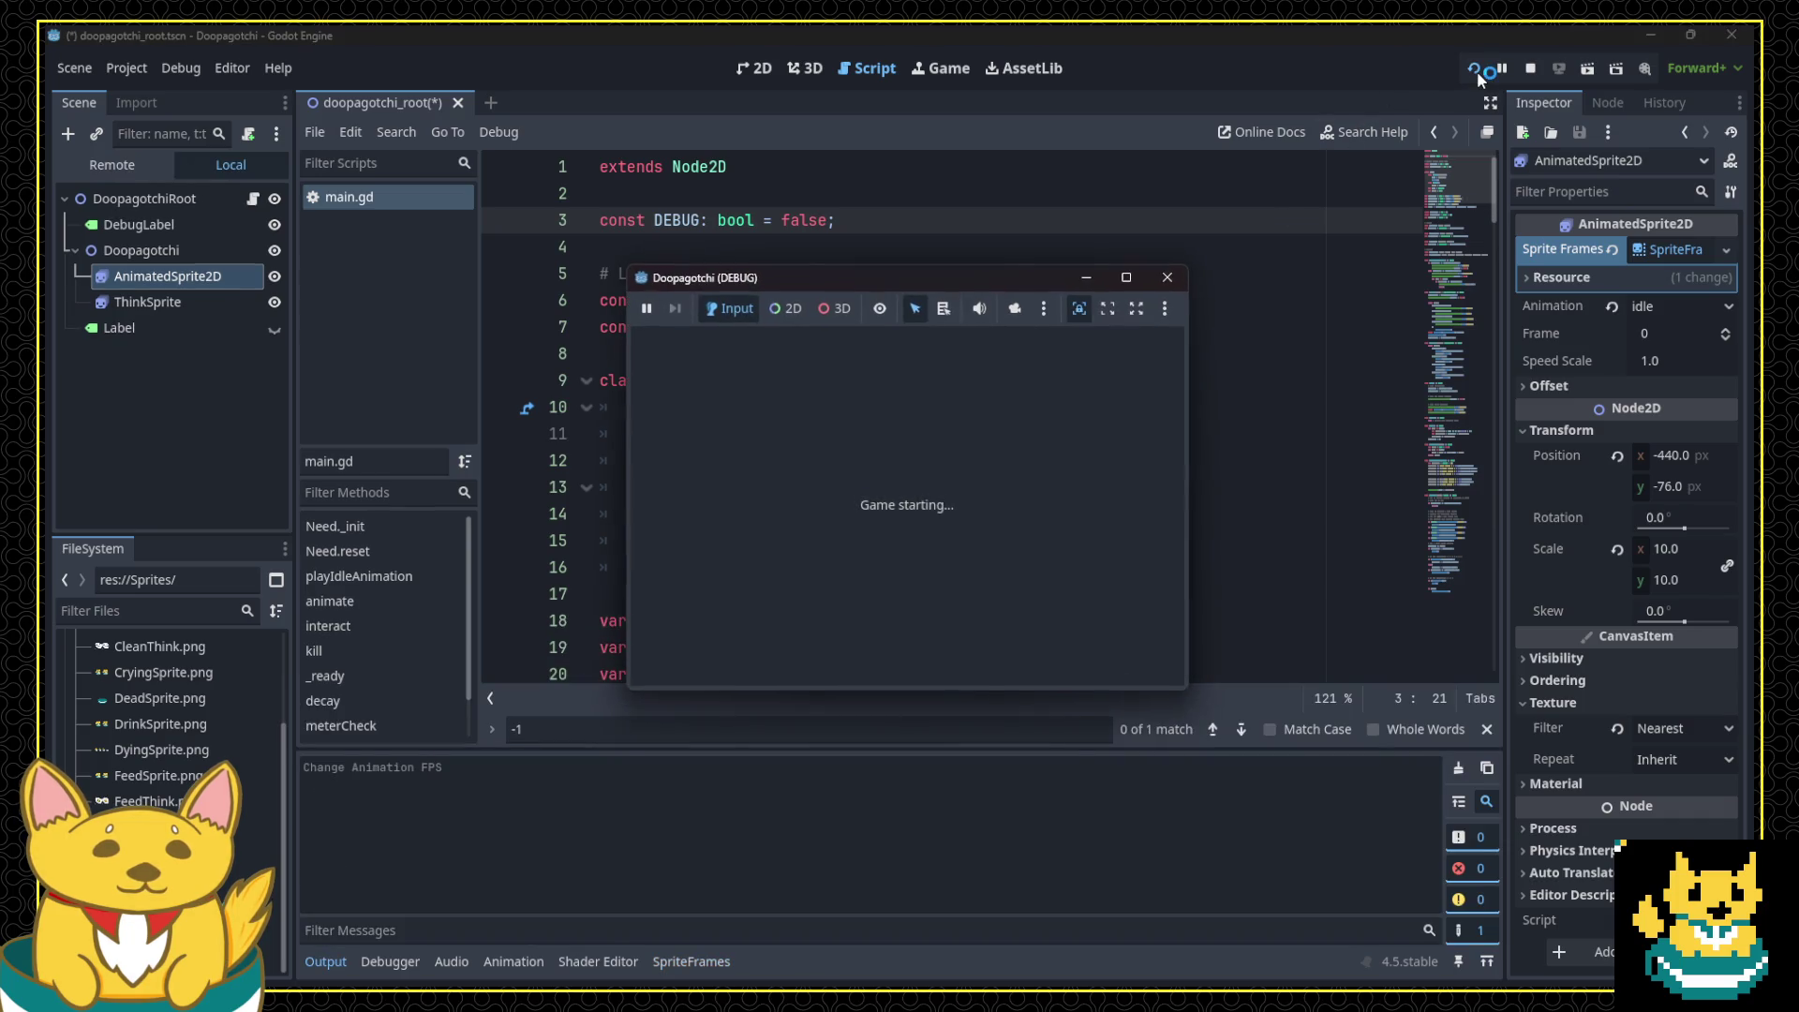
{"action": "left_click", "coordinate": [1165, 278]}
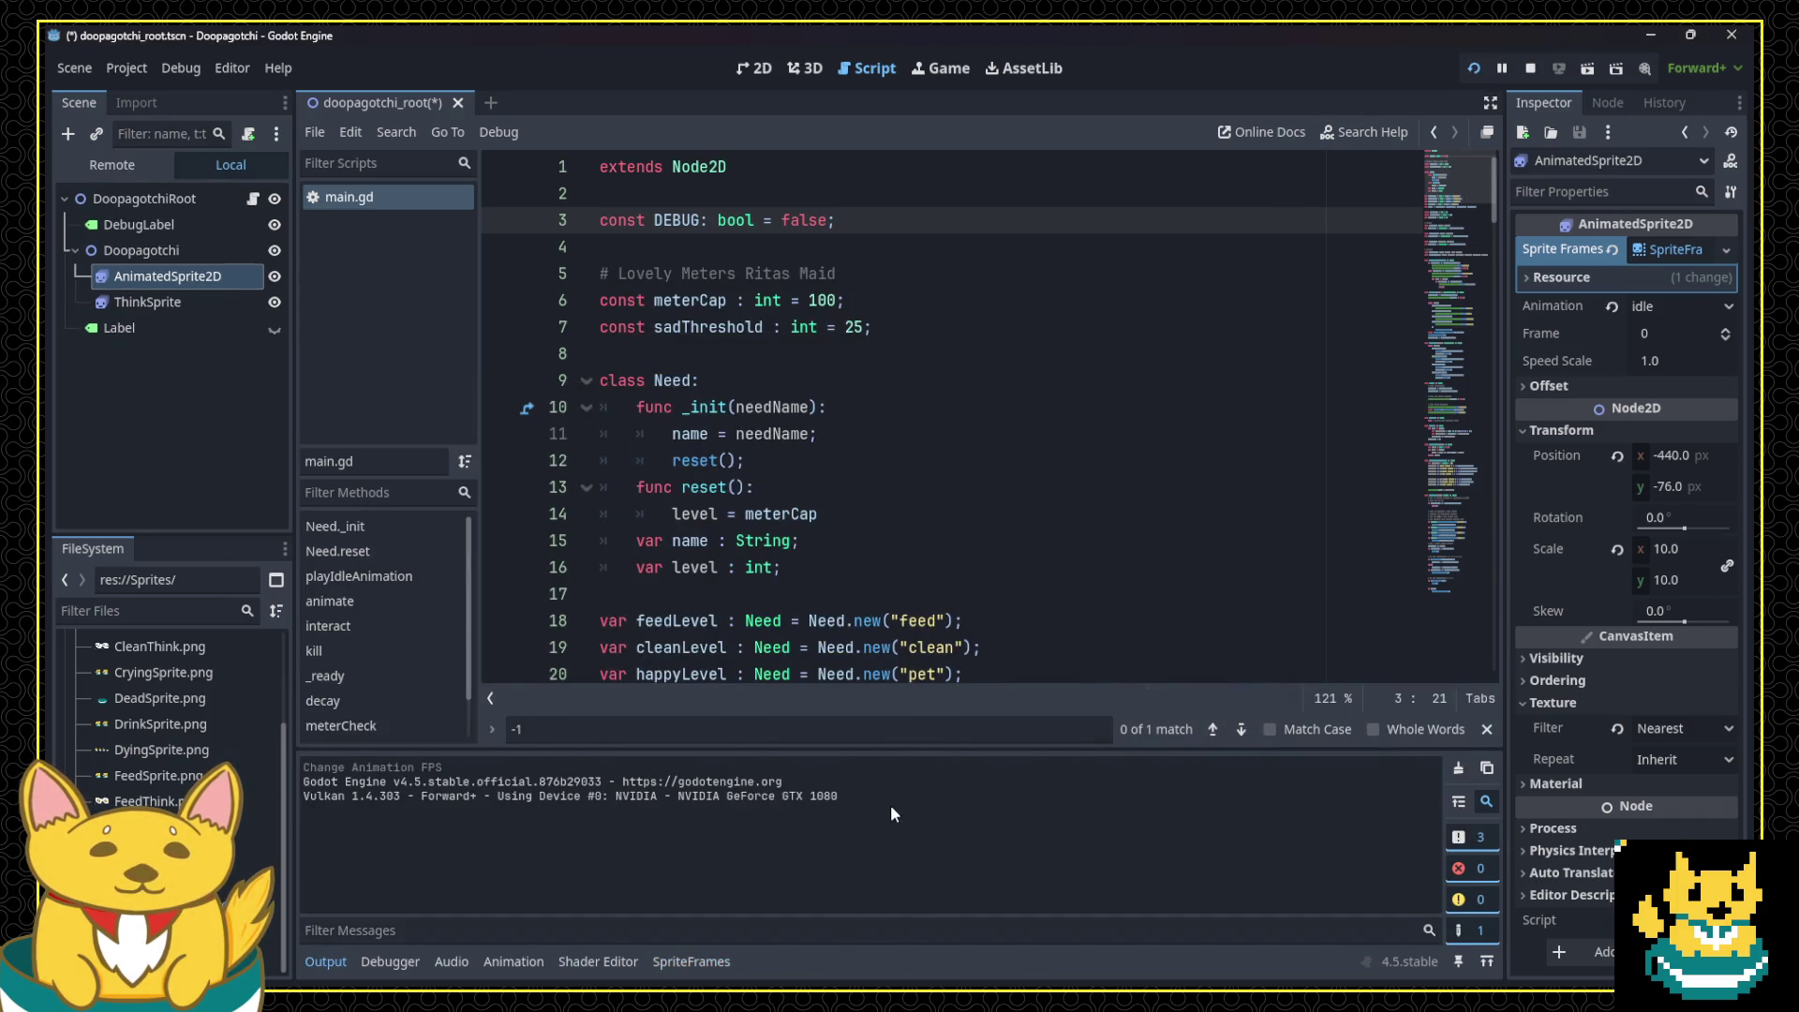
{"action": "left_click", "coordinate": [1474, 71]}
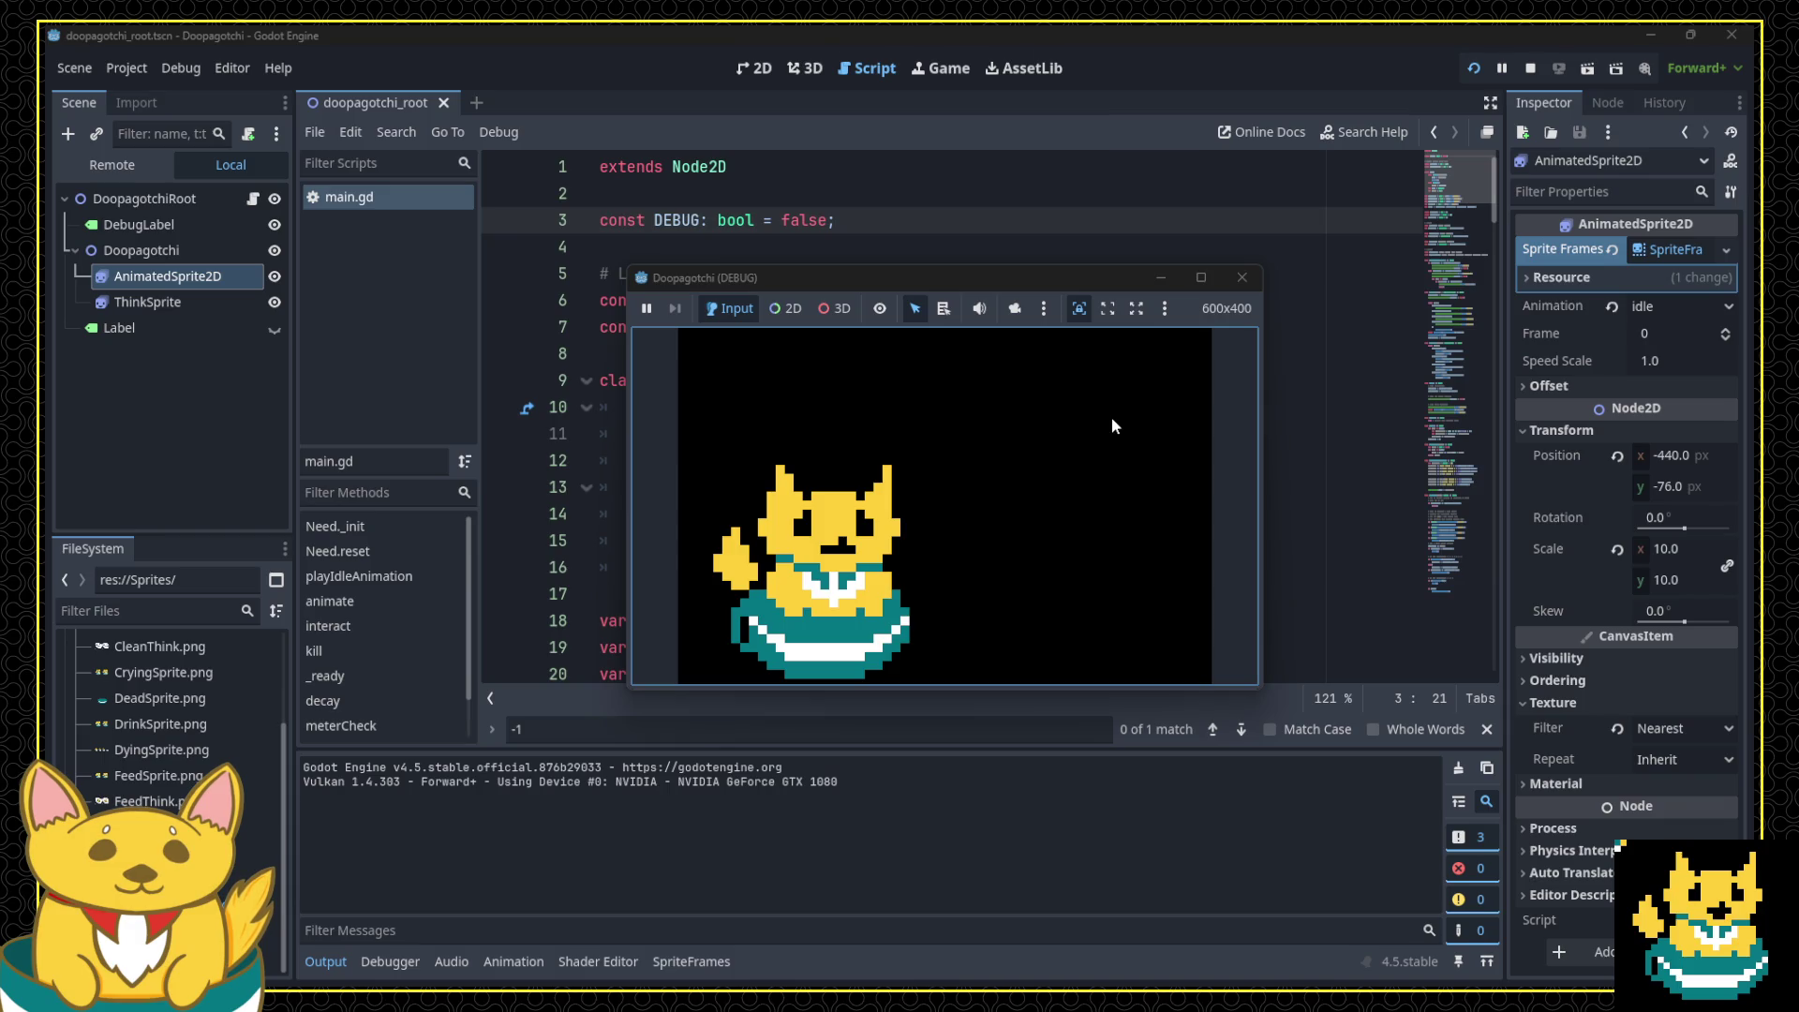
{"action": "left_click", "coordinate": [1243, 279]}
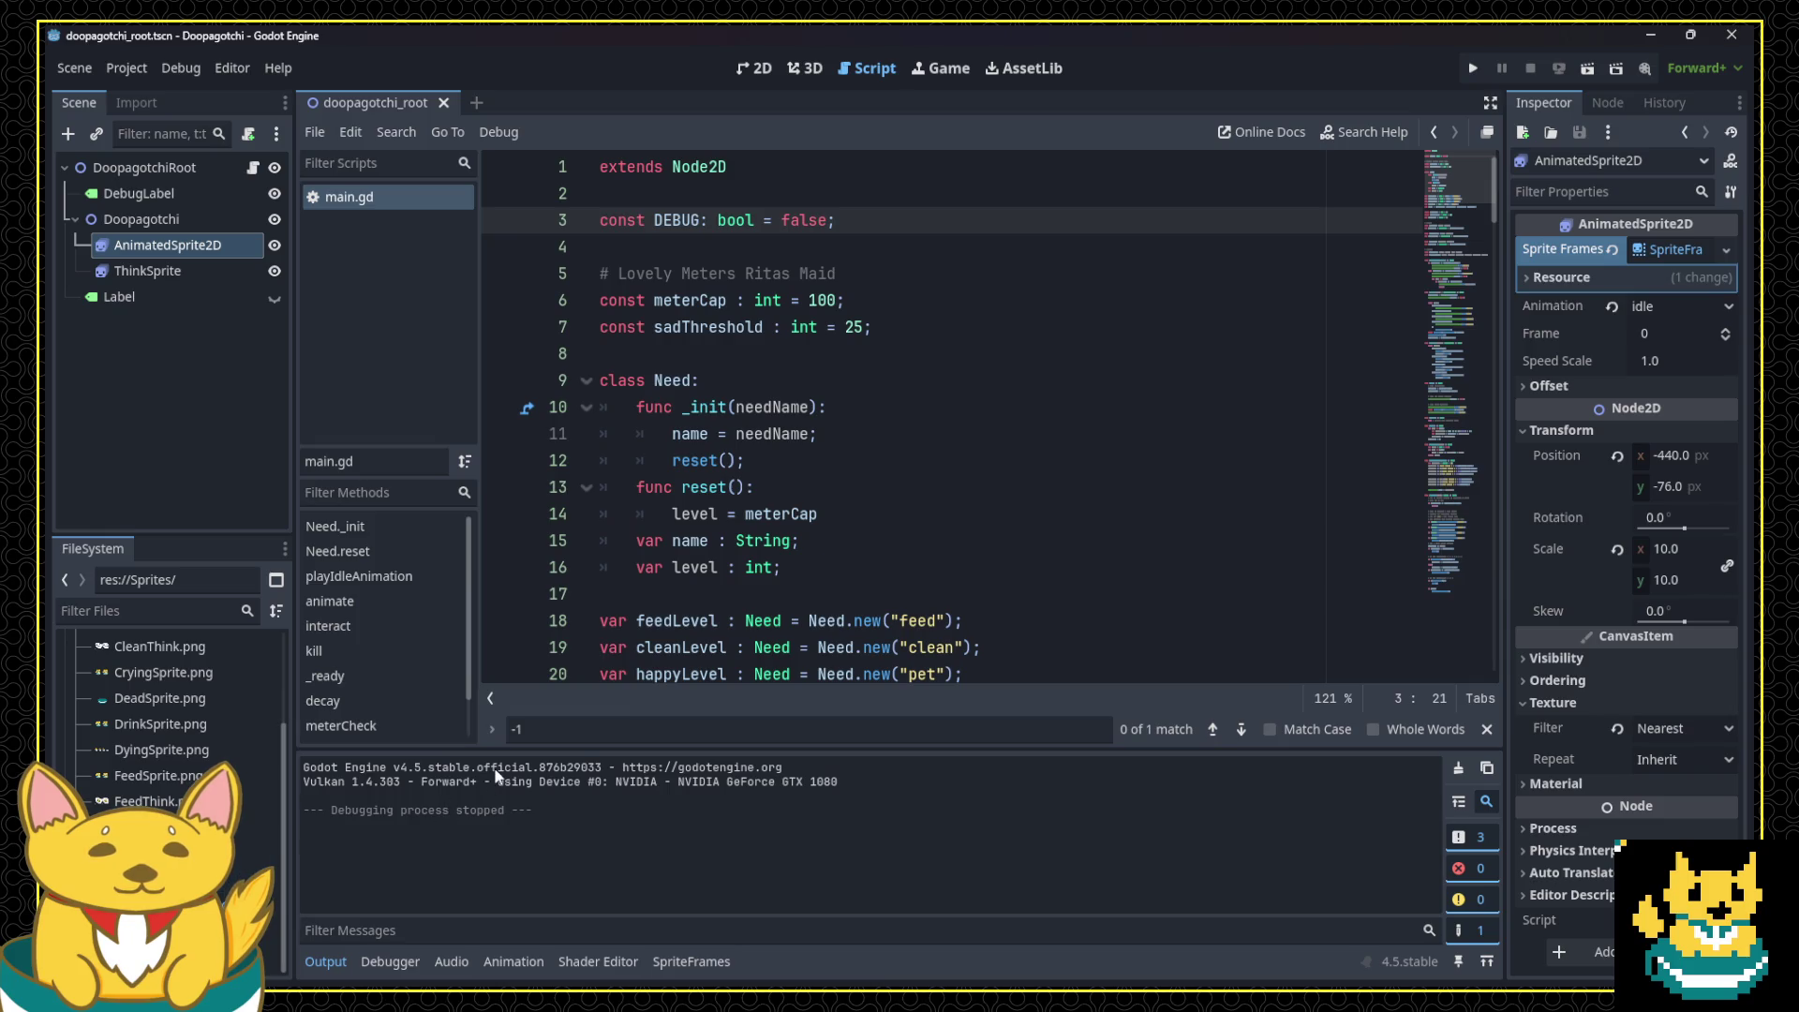
{"action": "left_click", "coordinate": [1638, 249]}
Step: Set the idle animation's first frame duration to 7.0
{"action": "left_click", "coordinate": [1639, 249]}
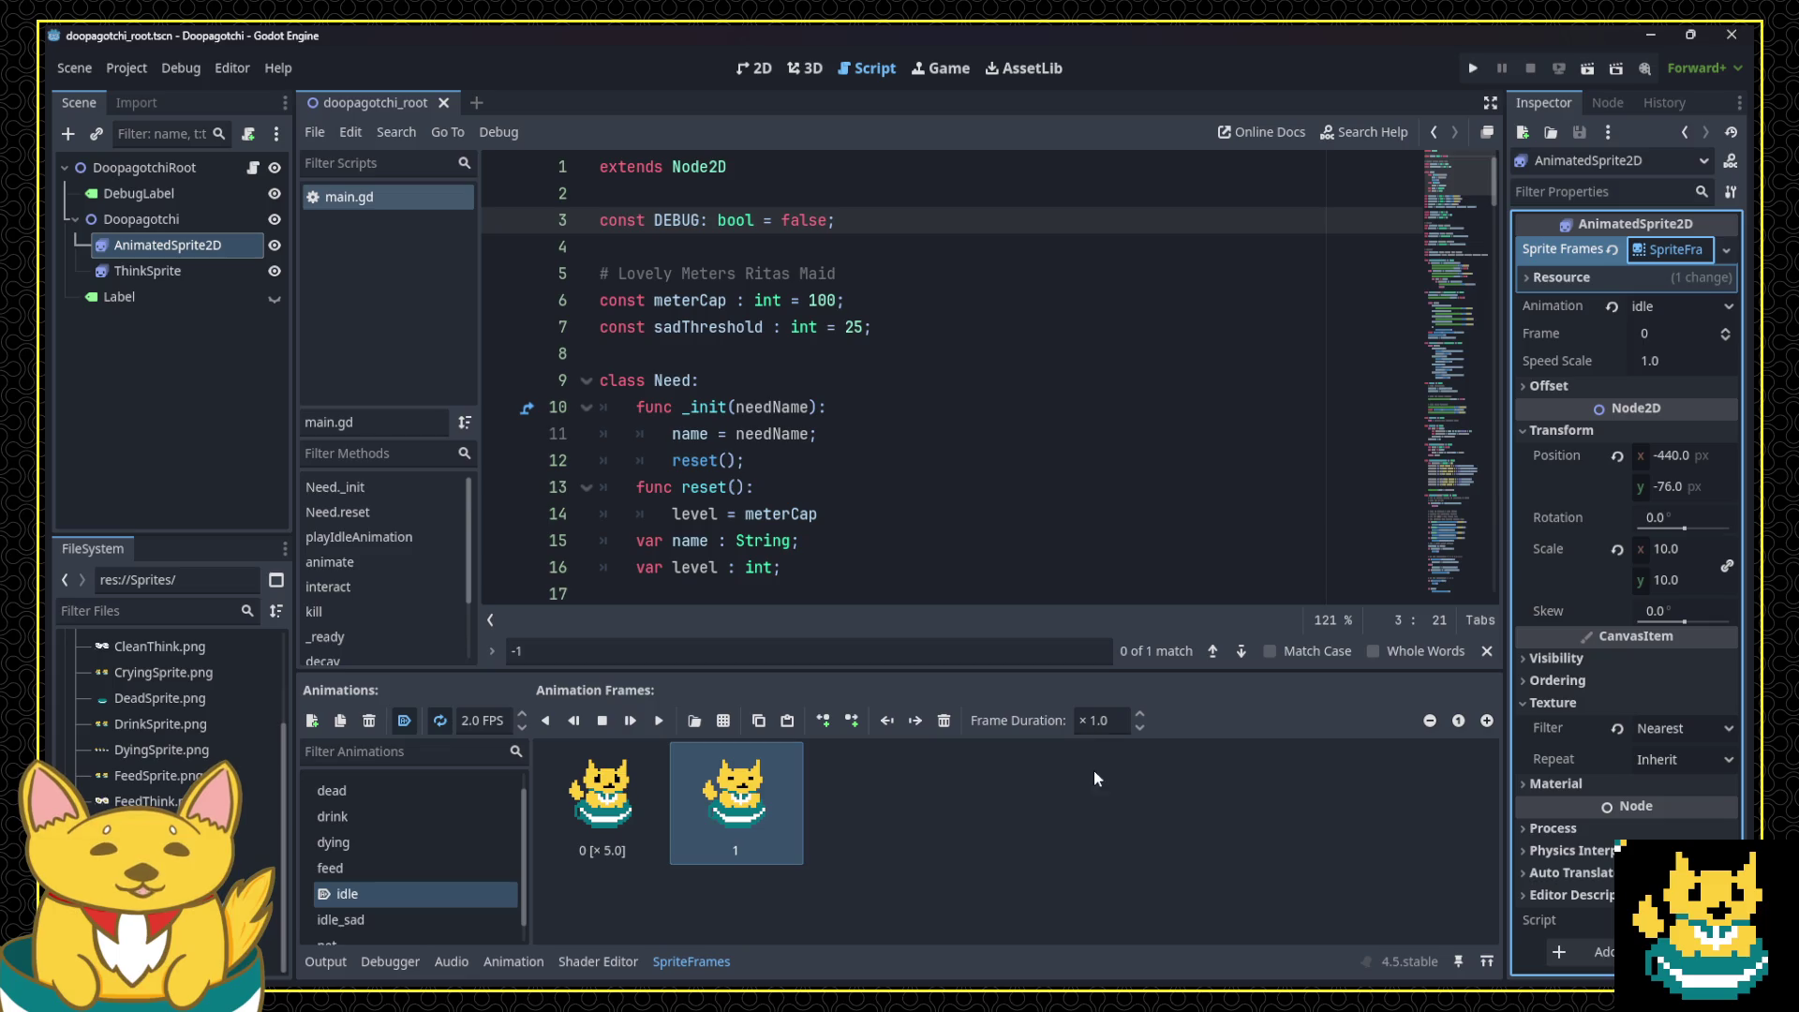
{"action": "left_click", "coordinate": [666, 848]}
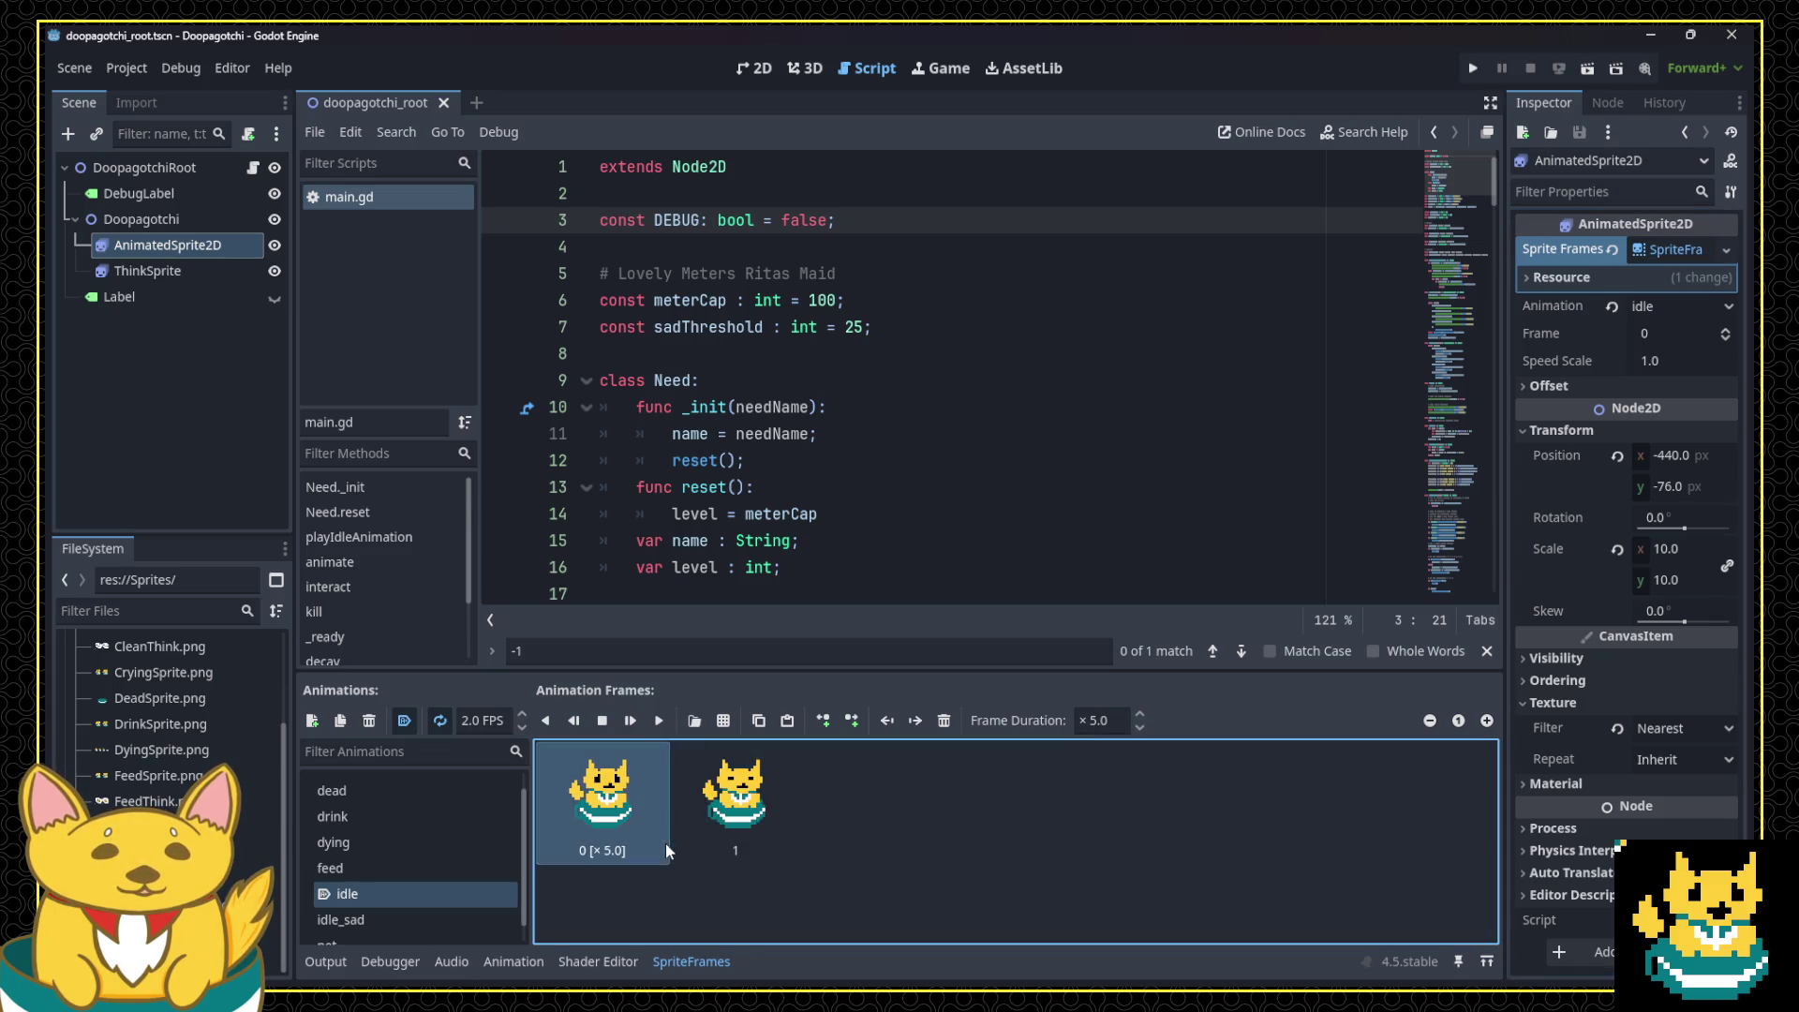
{"action": "left_click", "coordinate": [1095, 719]}
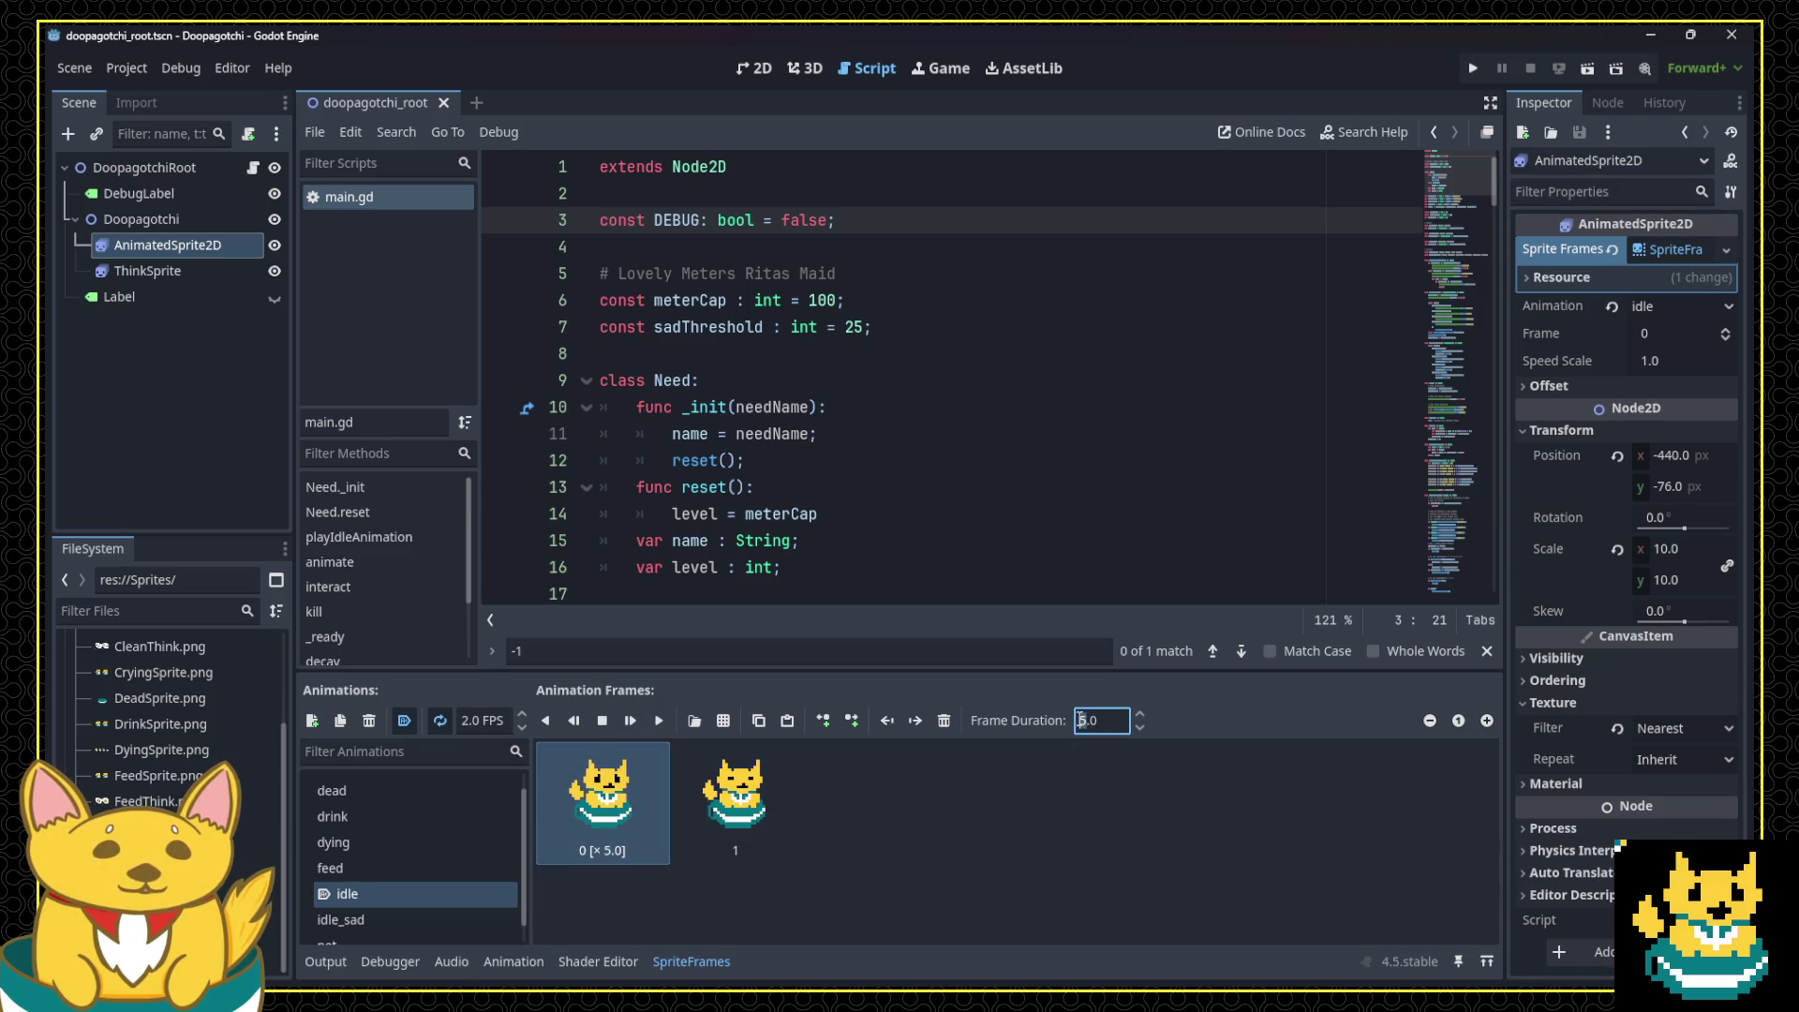
{"action": "type", "text": "7"}
{"action": "key", "text": "Return"}
{"action": "left_click", "coordinate": [1110, 796]}
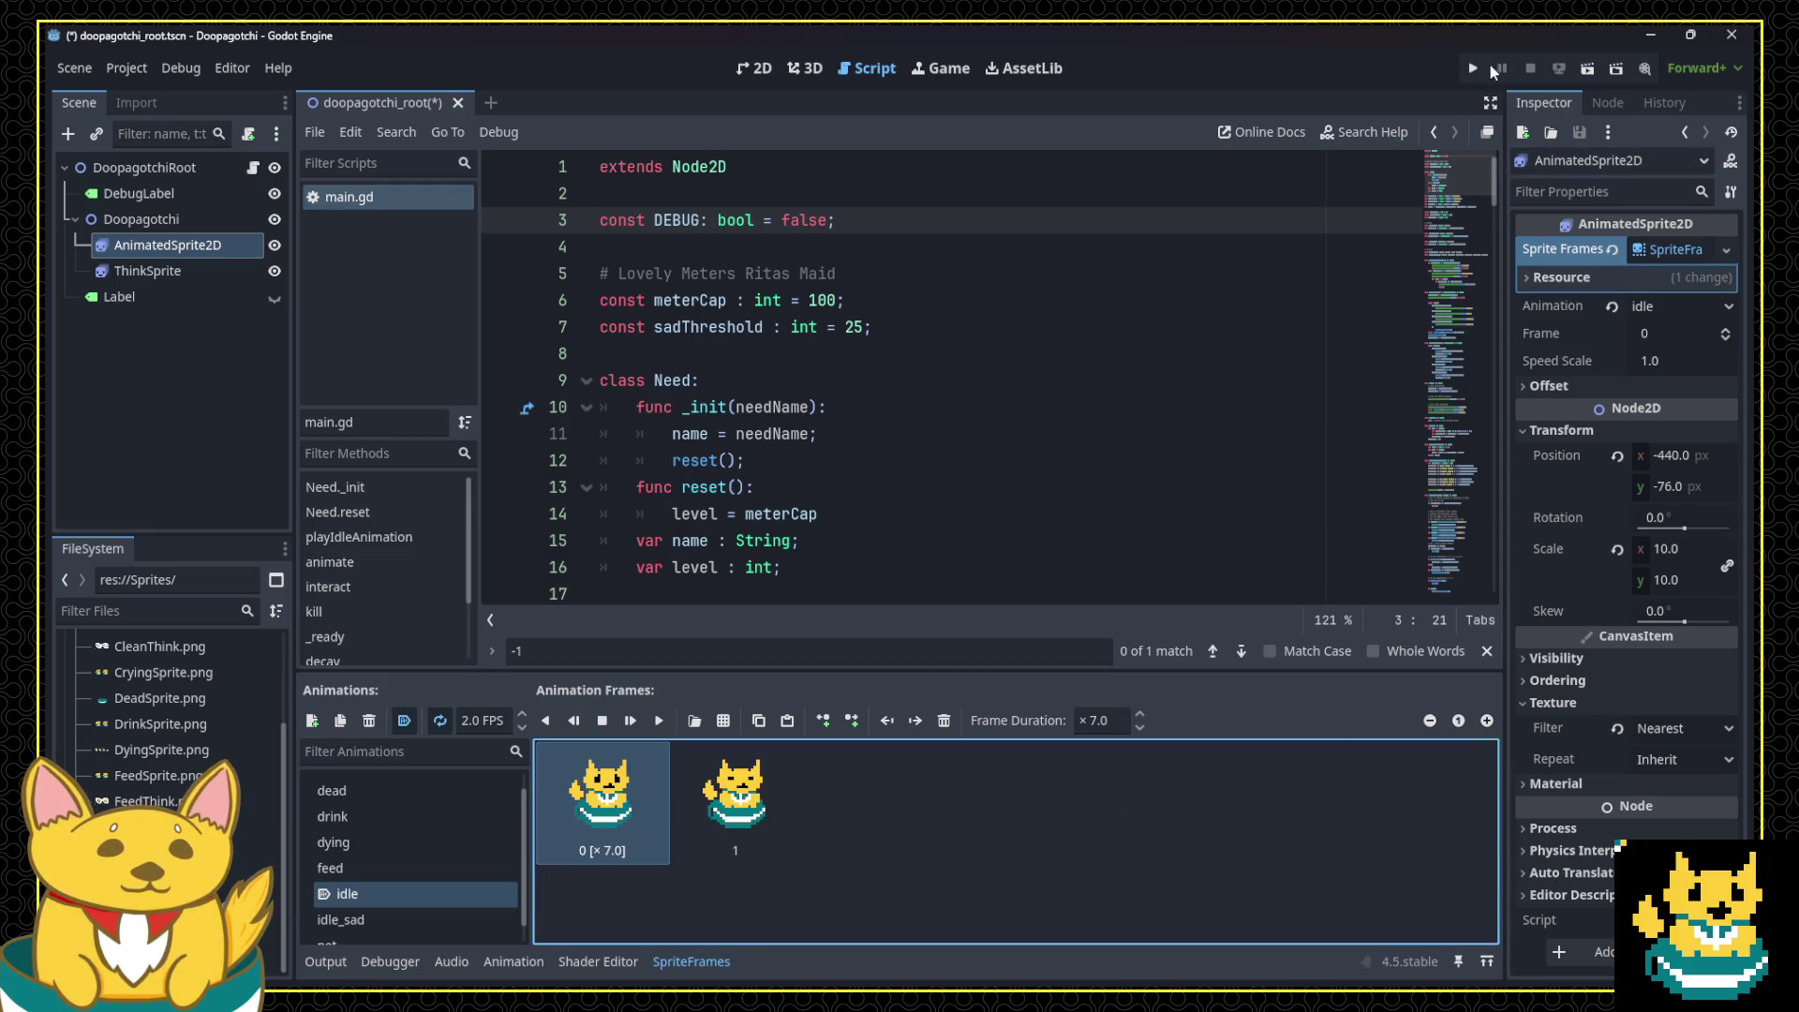
Step: Test-run the game to check the idle timing, then stop it
{"action": "left_click", "coordinate": [1476, 68]}
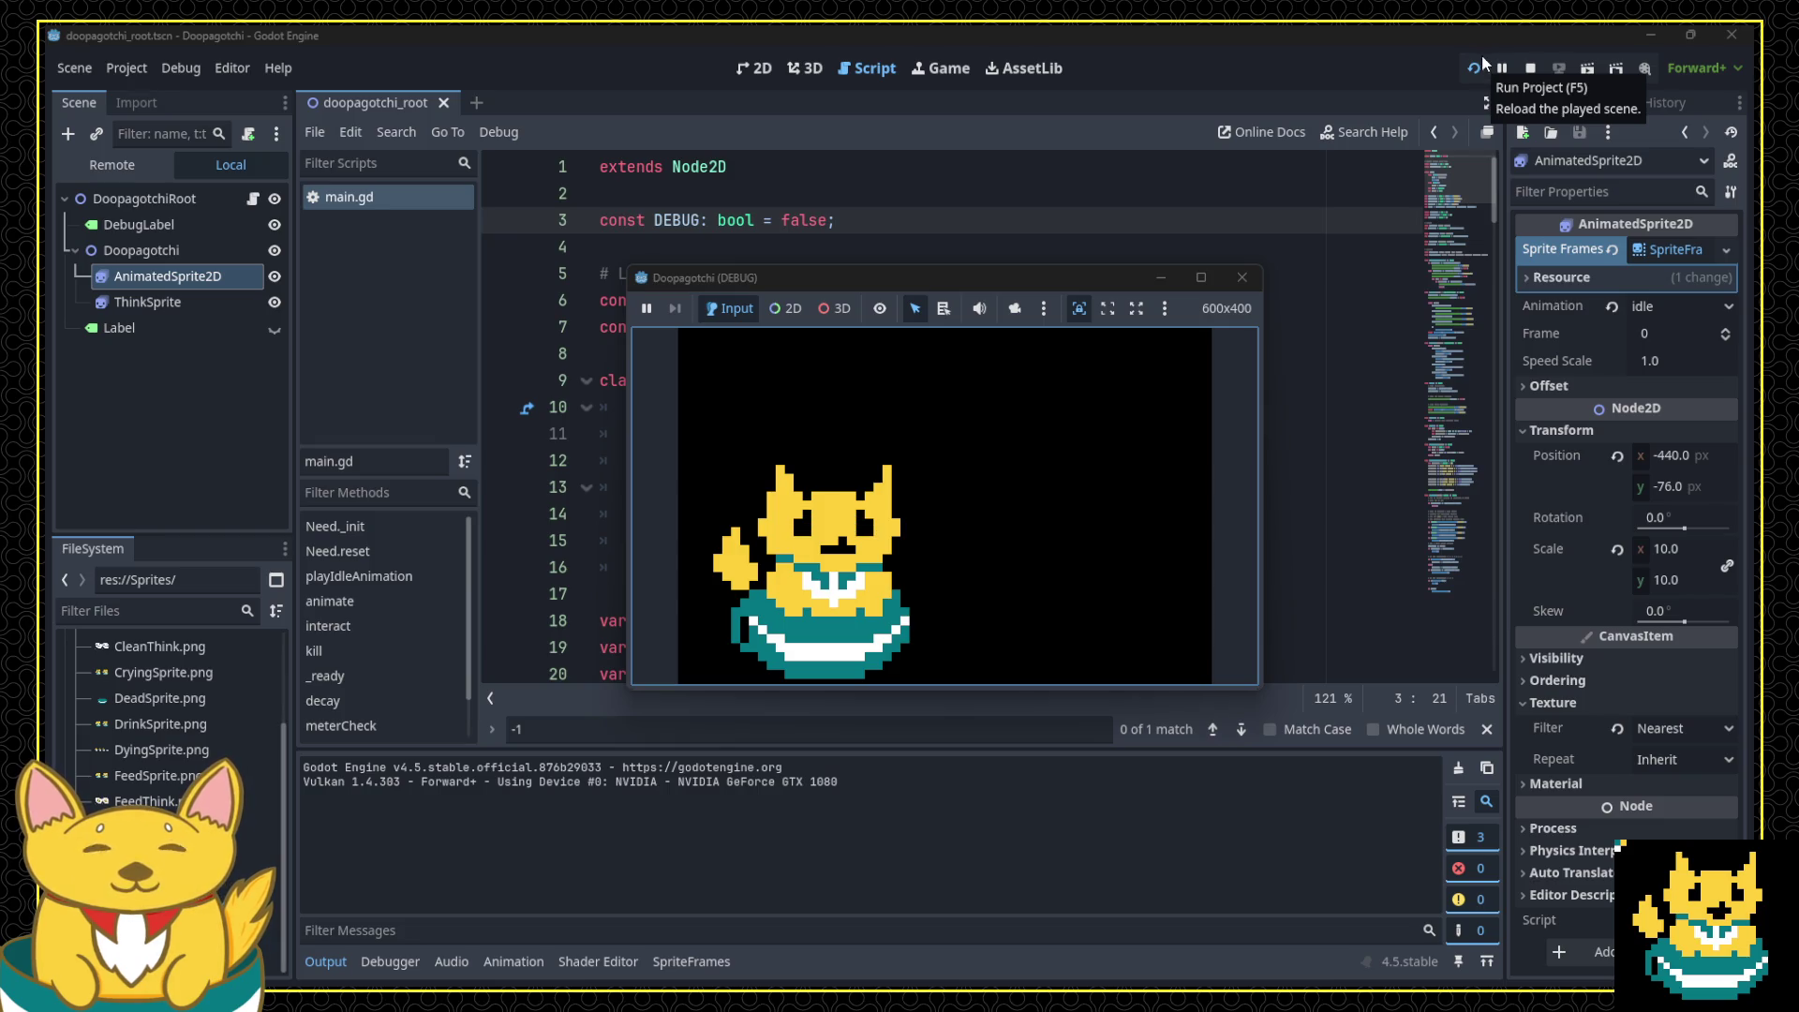
{"action": "left_click", "coordinate": [1241, 277]}
{"action": "left_click", "coordinate": [963, 408]}
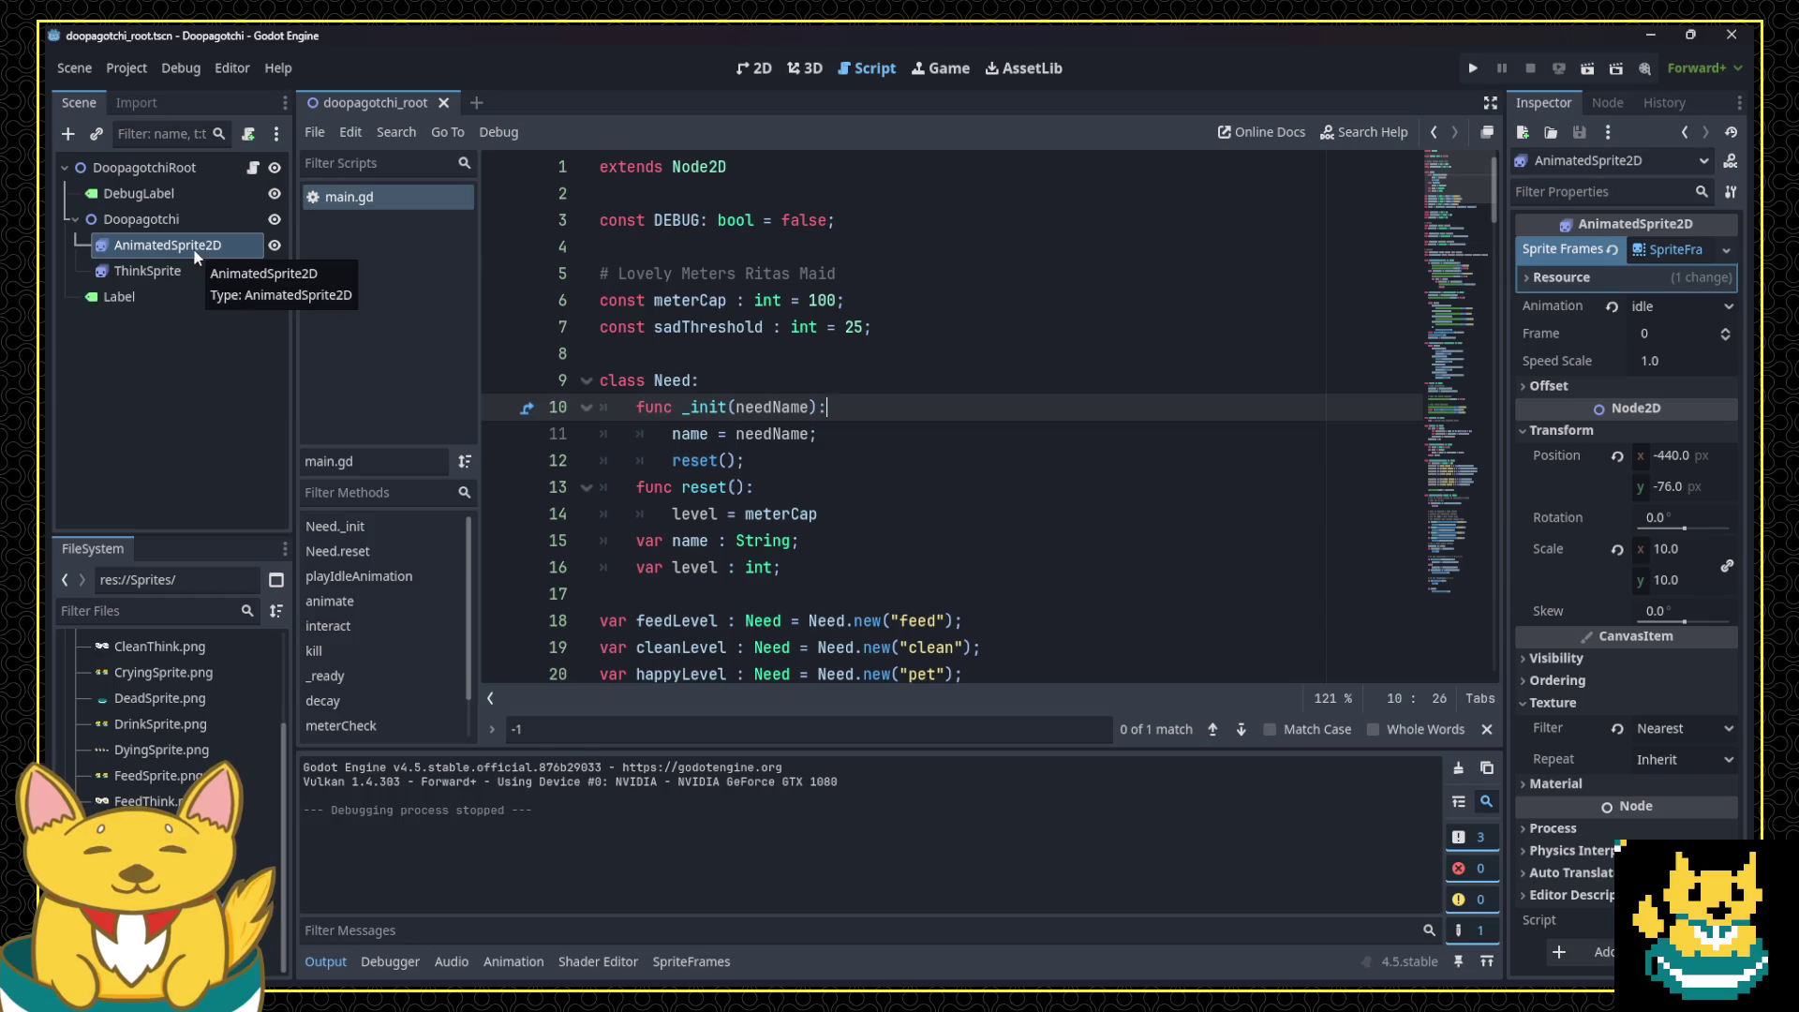
Step: Open Project Settings after looking through the Project and Editor menus
{"action": "left_click", "coordinate": [127, 62]}
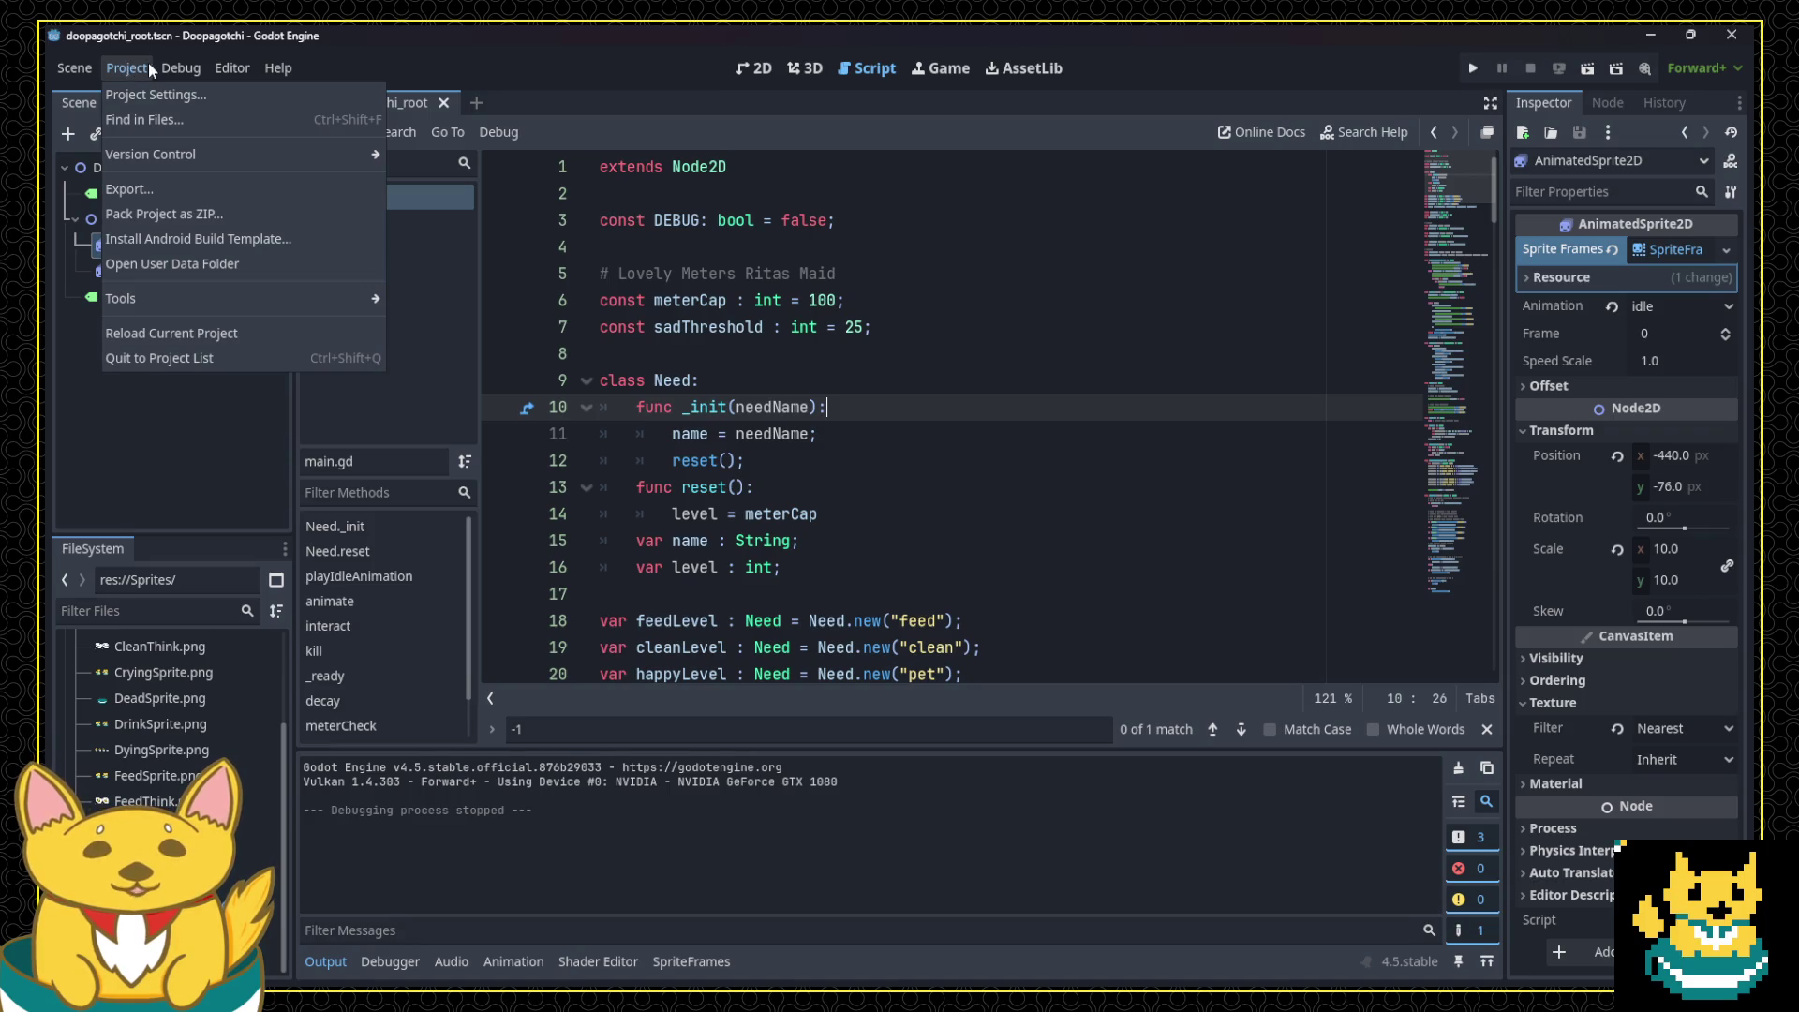
{"action": "mouse_move", "coordinate": [180, 70]}
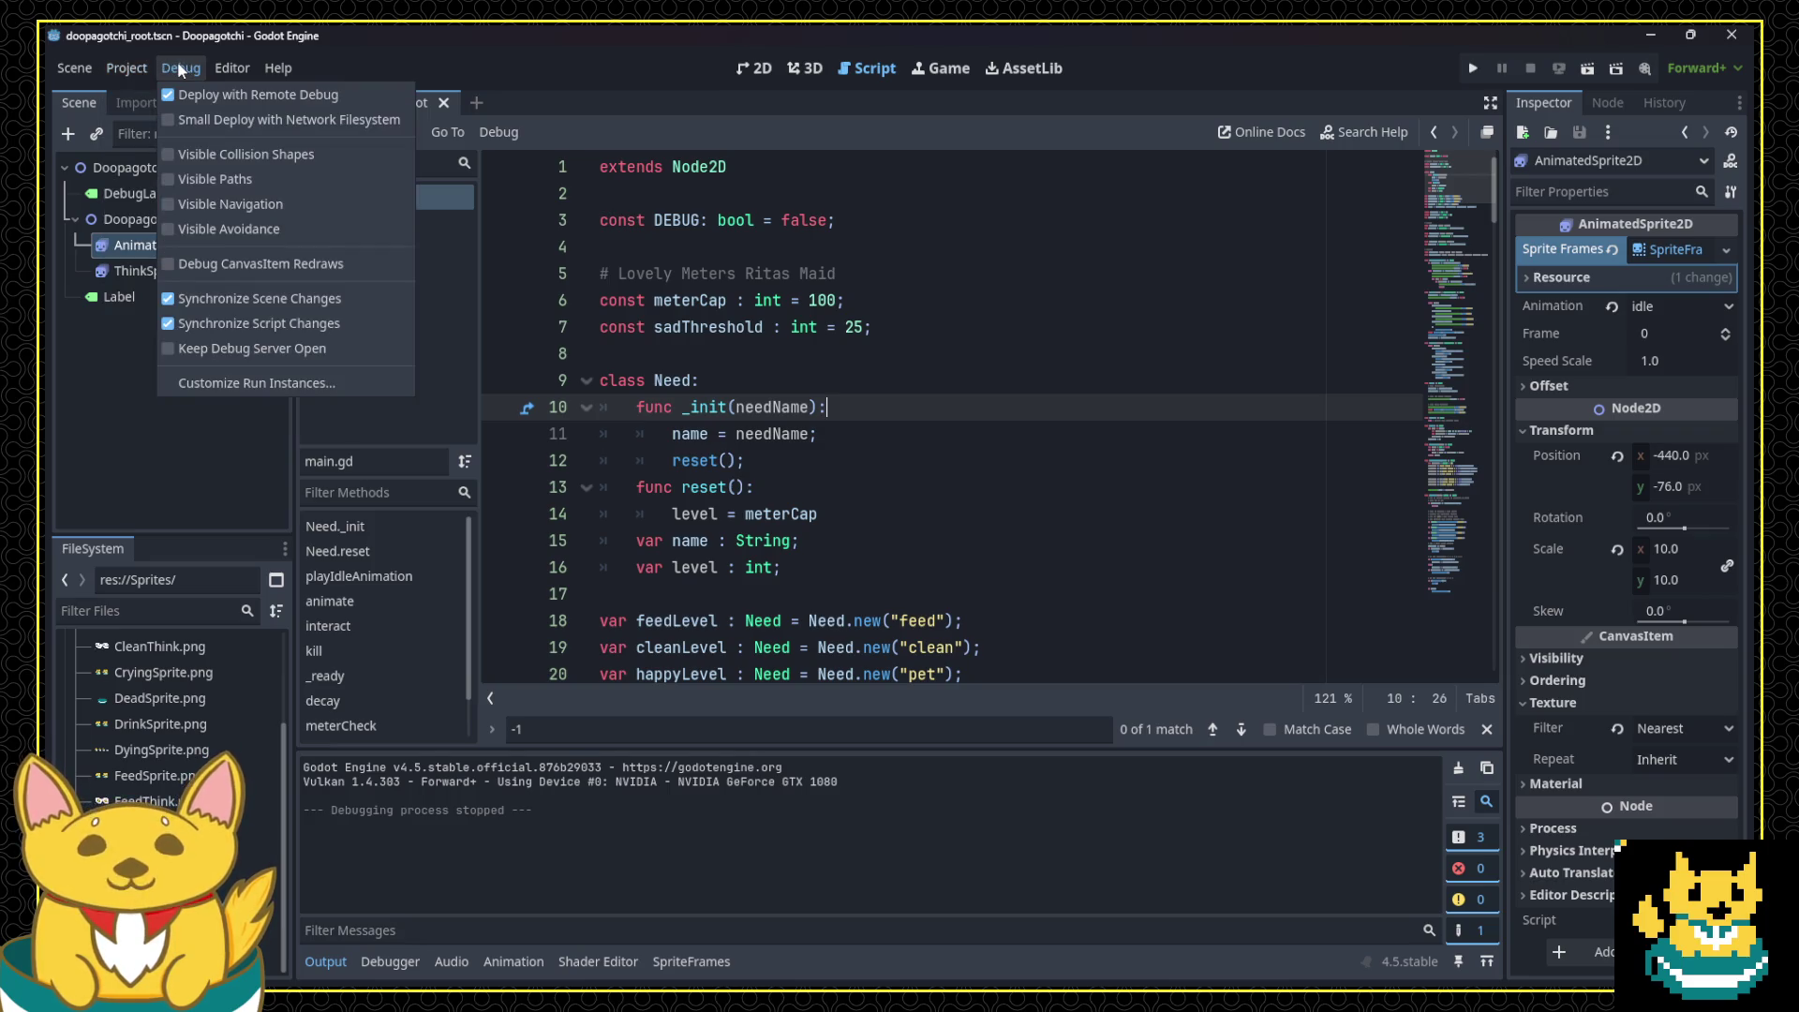
{"action": "left_click", "coordinate": [240, 62]}
{"action": "left_click", "coordinate": [243, 62]}
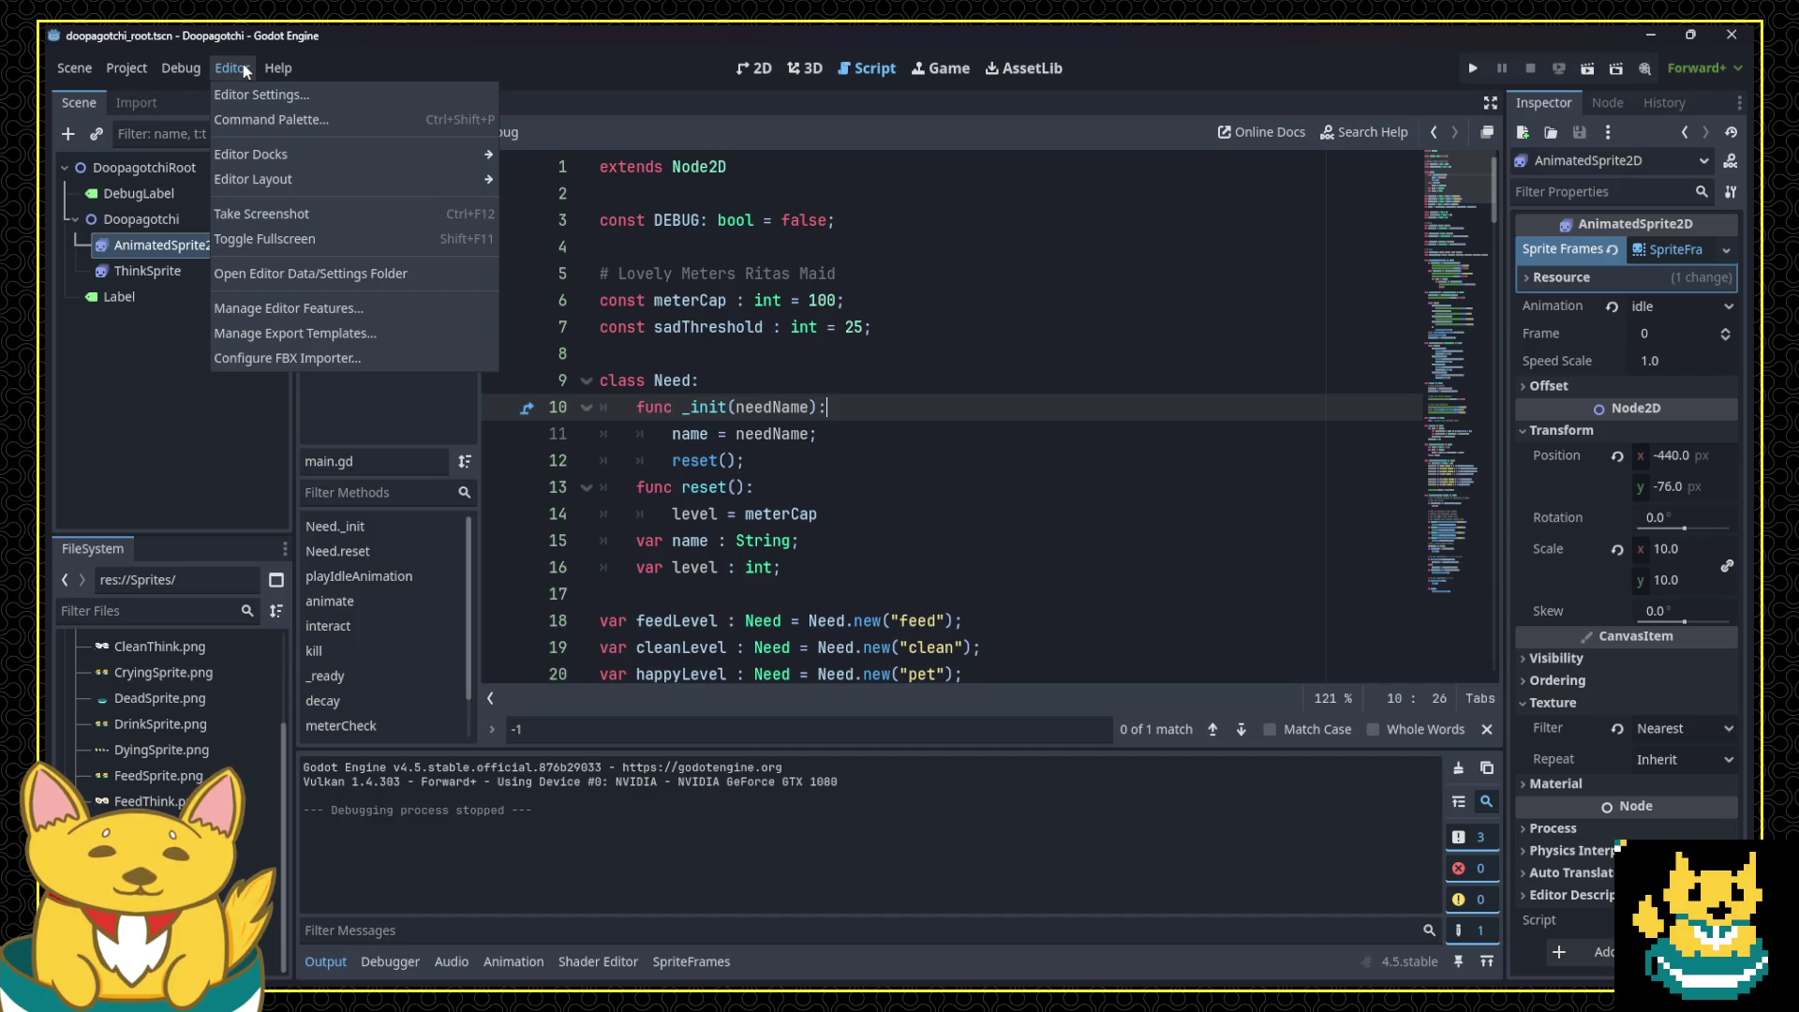
{"action": "left_click", "coordinate": [133, 69]}
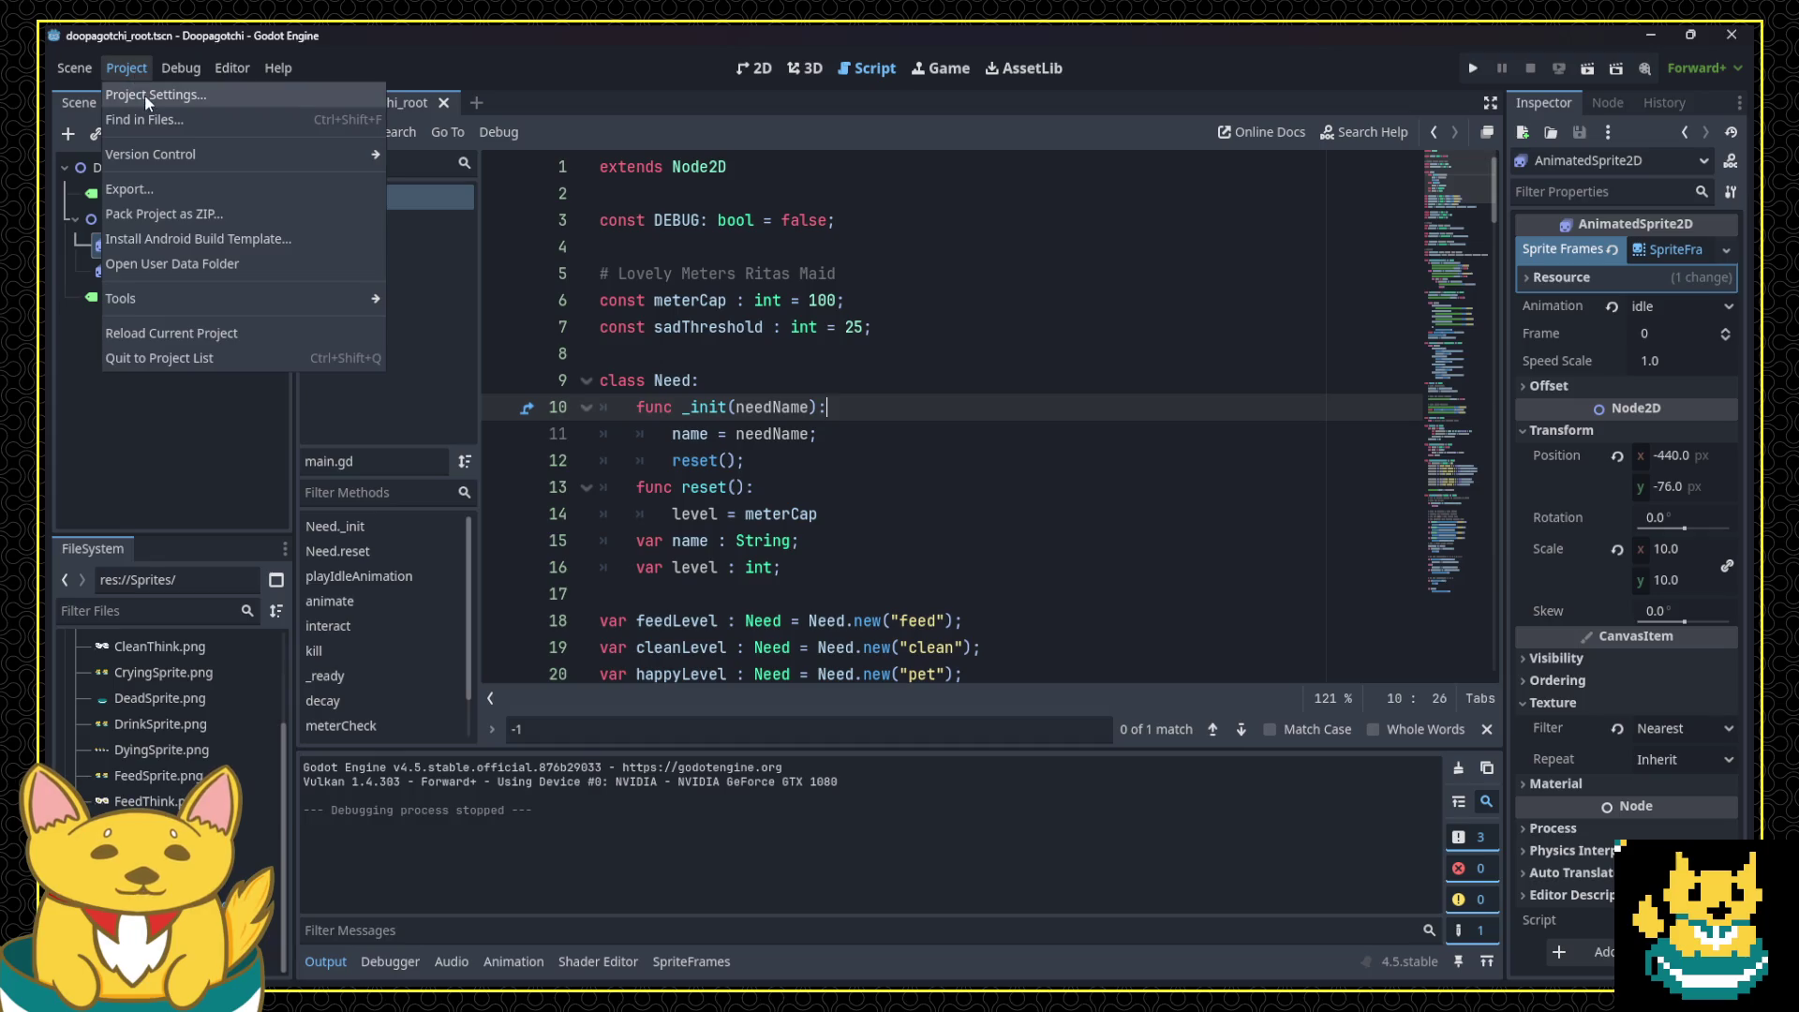
{"action": "left_click", "coordinate": [144, 93]}
Step: Change the Default Clear Color from black to blue 2d6d92
{"action": "left_click", "coordinate": [1094, 343]}
{"action": "mouse_move", "coordinate": [1206, 530]}
{"action": "left_mouse_down"}
{"action": "mouse_move", "coordinate": [1139, 502]}
{"action": "mouse_move", "coordinate": [1172, 522]}
{"action": "mouse_move", "coordinate": [1182, 508]}
{"action": "mouse_move", "coordinate": [1043, 485]}
{"action": "mouse_move", "coordinate": [1019, 408]}
{"action": "mouse_move", "coordinate": [1037, 392]}
{"action": "mouse_move", "coordinate": [1043, 411]}
{"action": "left_mouse_up"}
{"action": "left_click", "coordinate": [1218, 514]}
Step: Set the Default Clear Color to teal and test-run the game
{"action": "left_click_drag", "start_coordinate": [1217, 506], "coordinate": [1217, 486]}
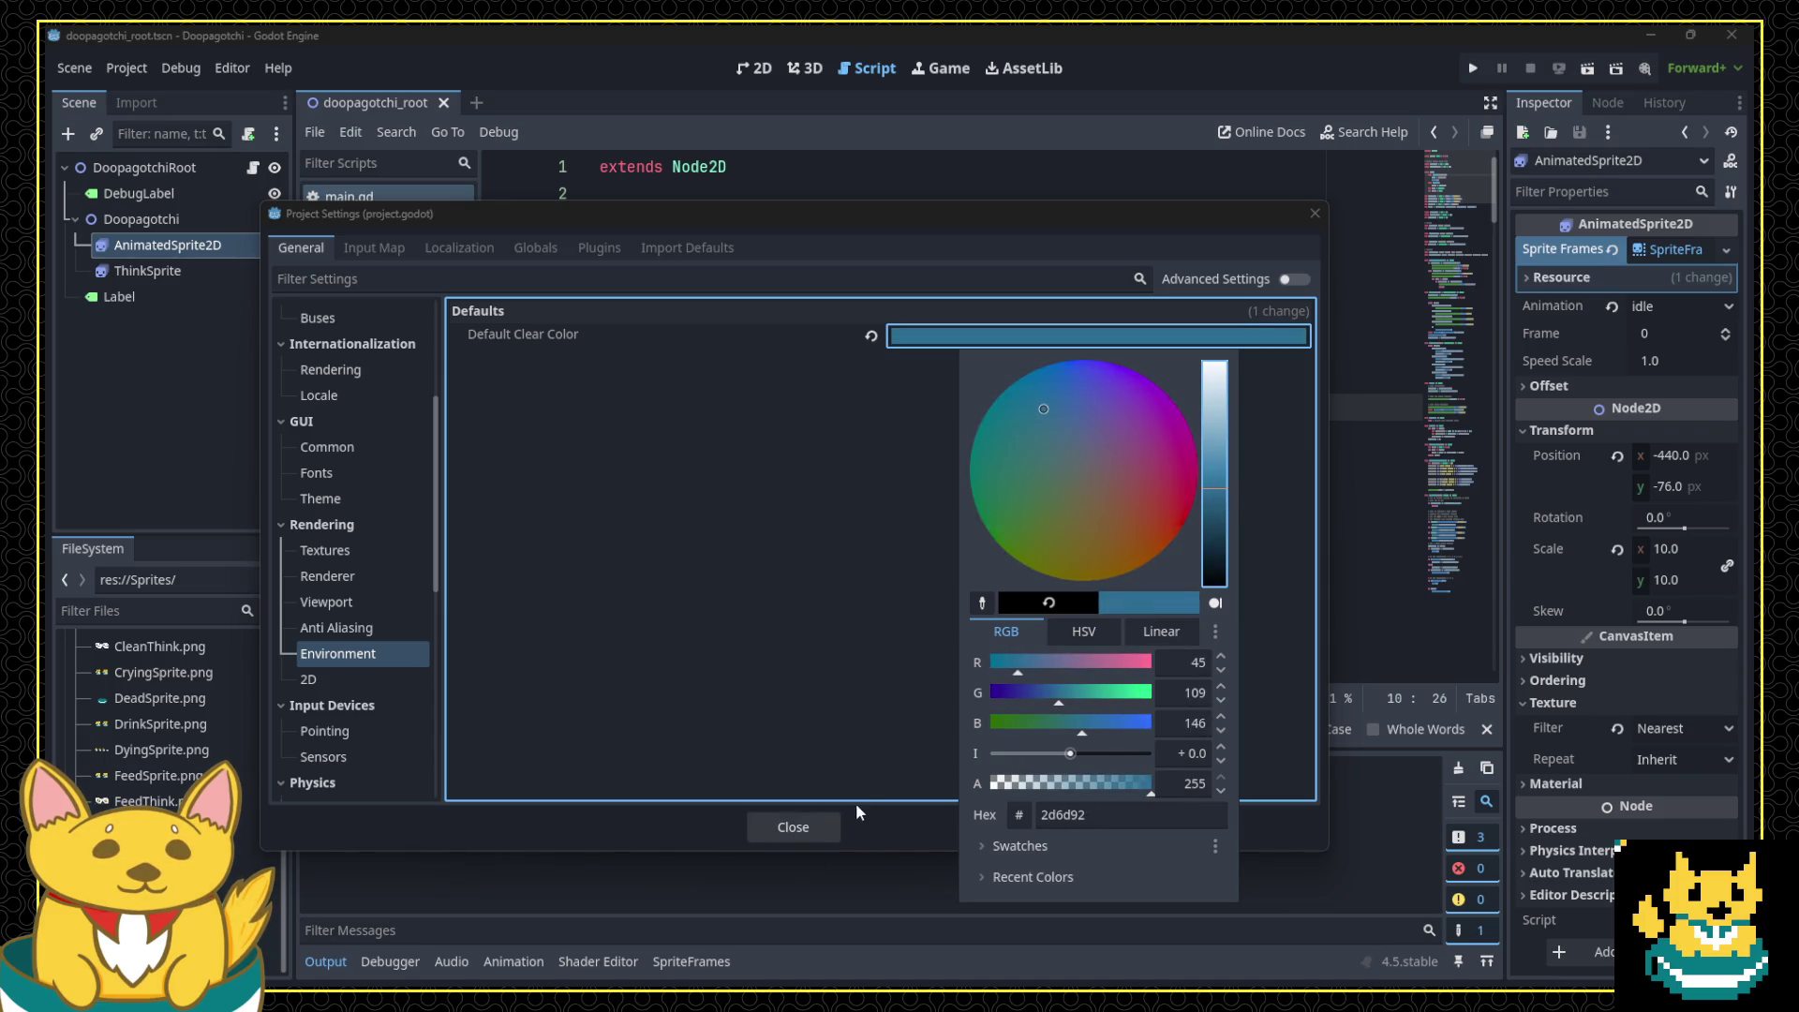
{"action": "left_click", "coordinate": [873, 671]}
{"action": "left_click", "coordinate": [808, 829]}
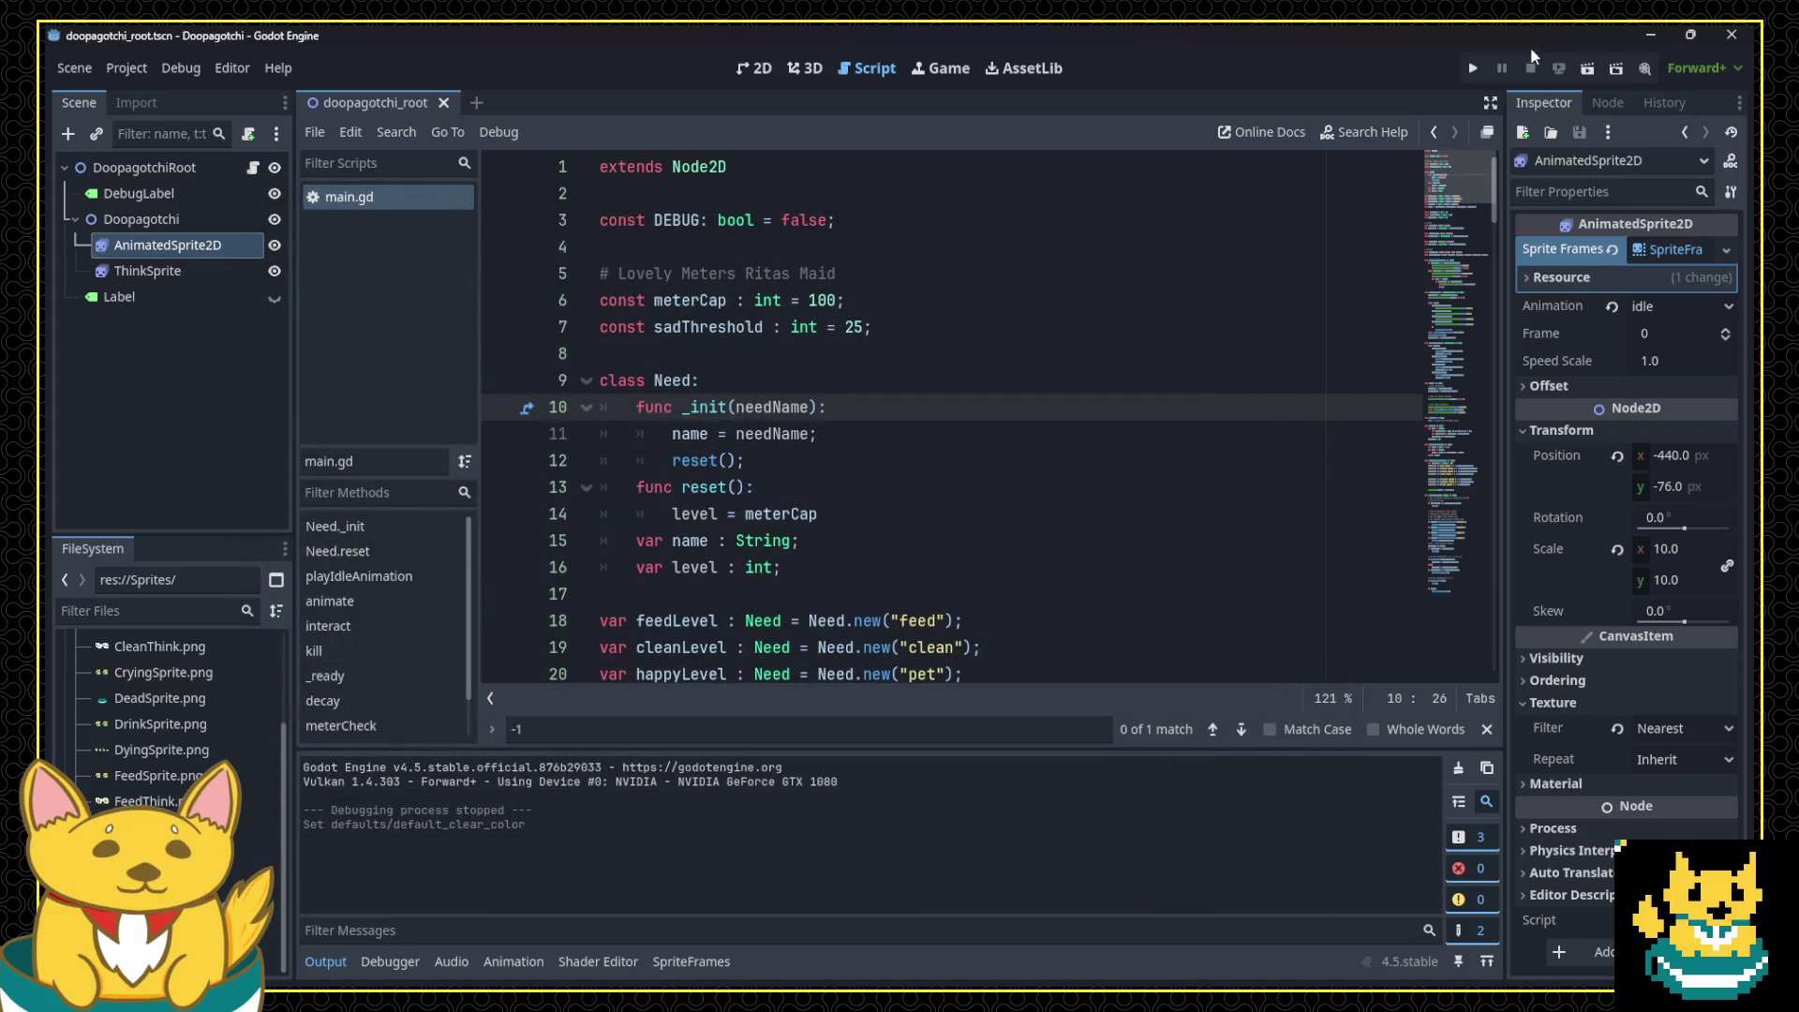
{"action": "left_click", "coordinate": [1478, 67]}
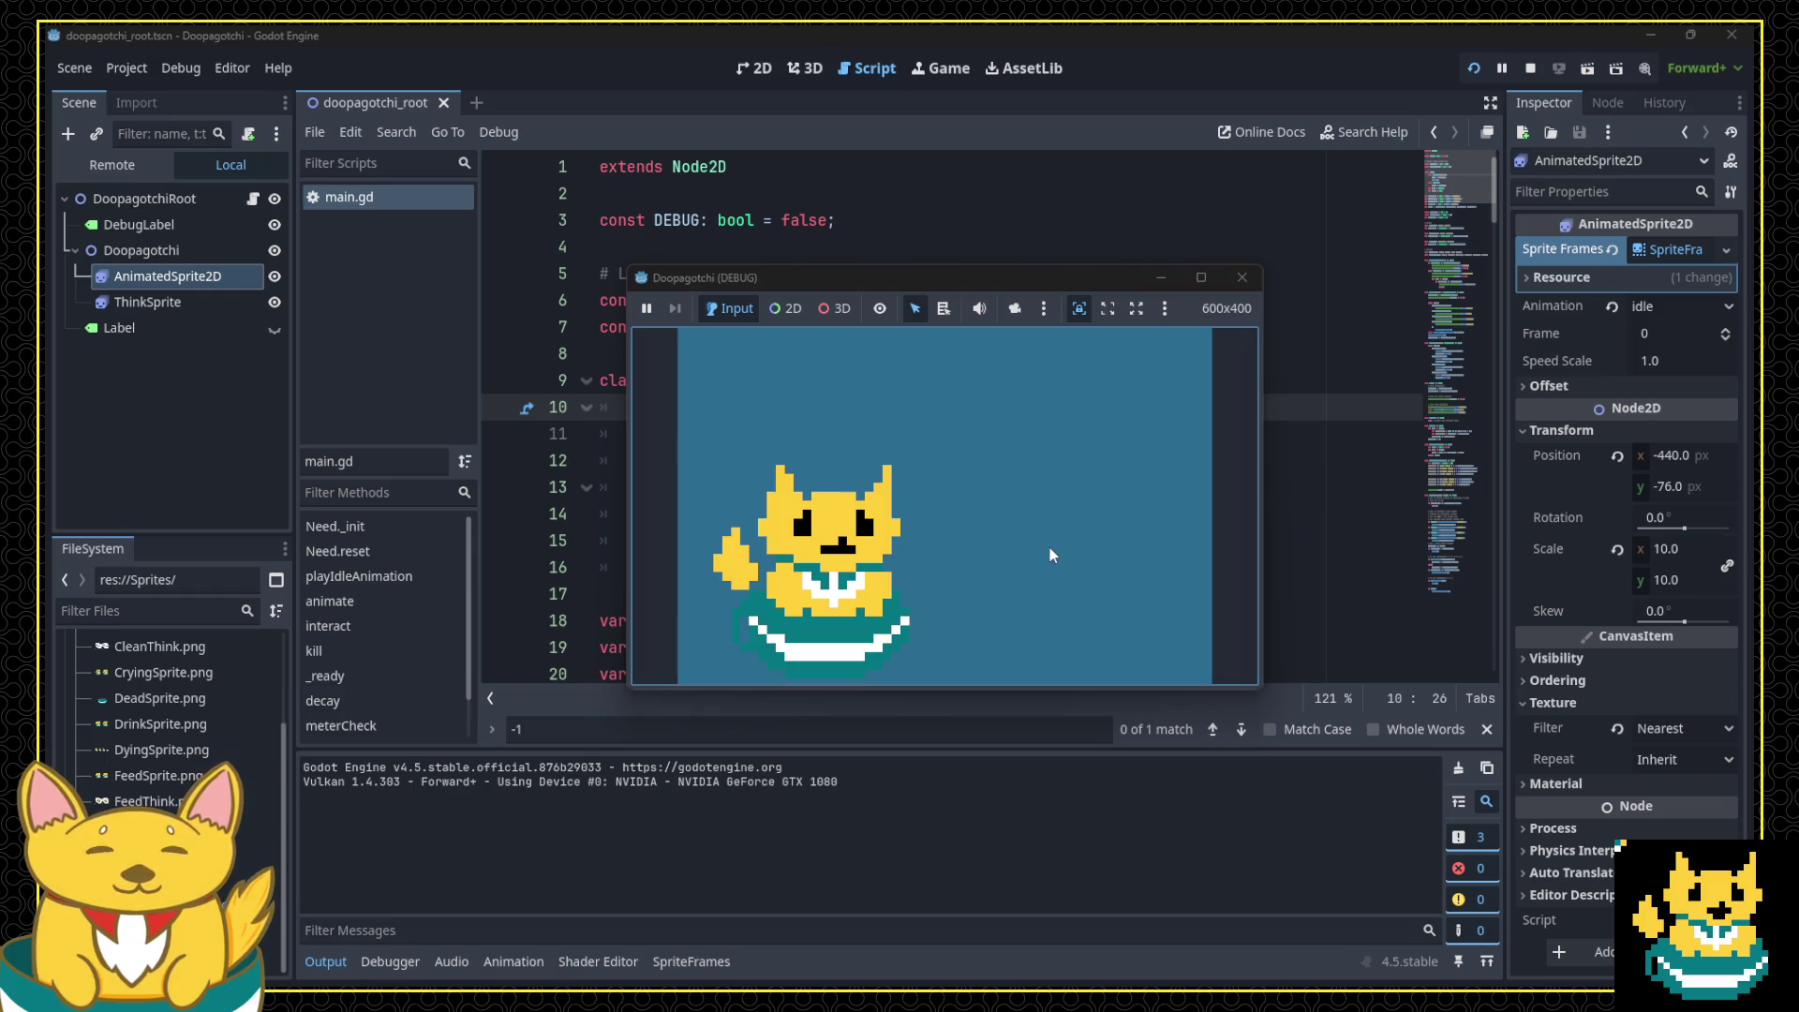
{"action": "key", "text": "F8"}
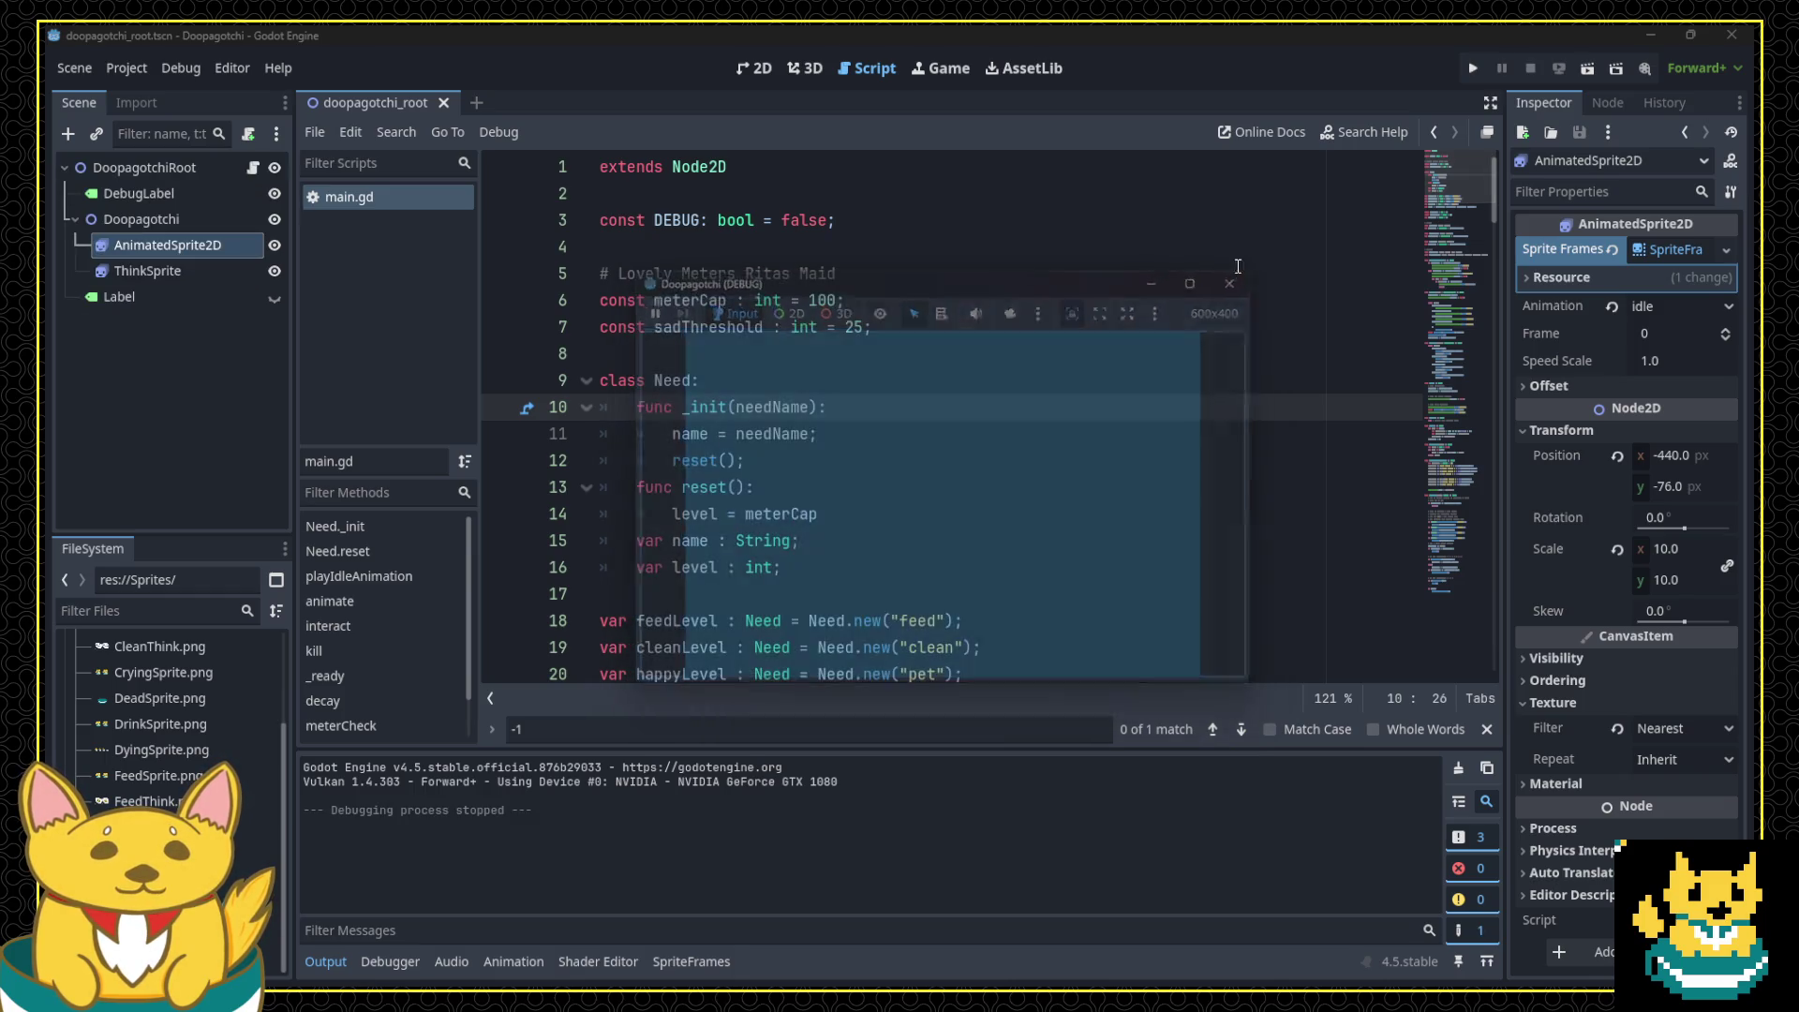
Step: Change the Default Clear Color to green 328d58 and test-run the game again
{"action": "left_click", "coordinate": [137, 70]}
{"action": "left_click", "coordinate": [144, 90]}
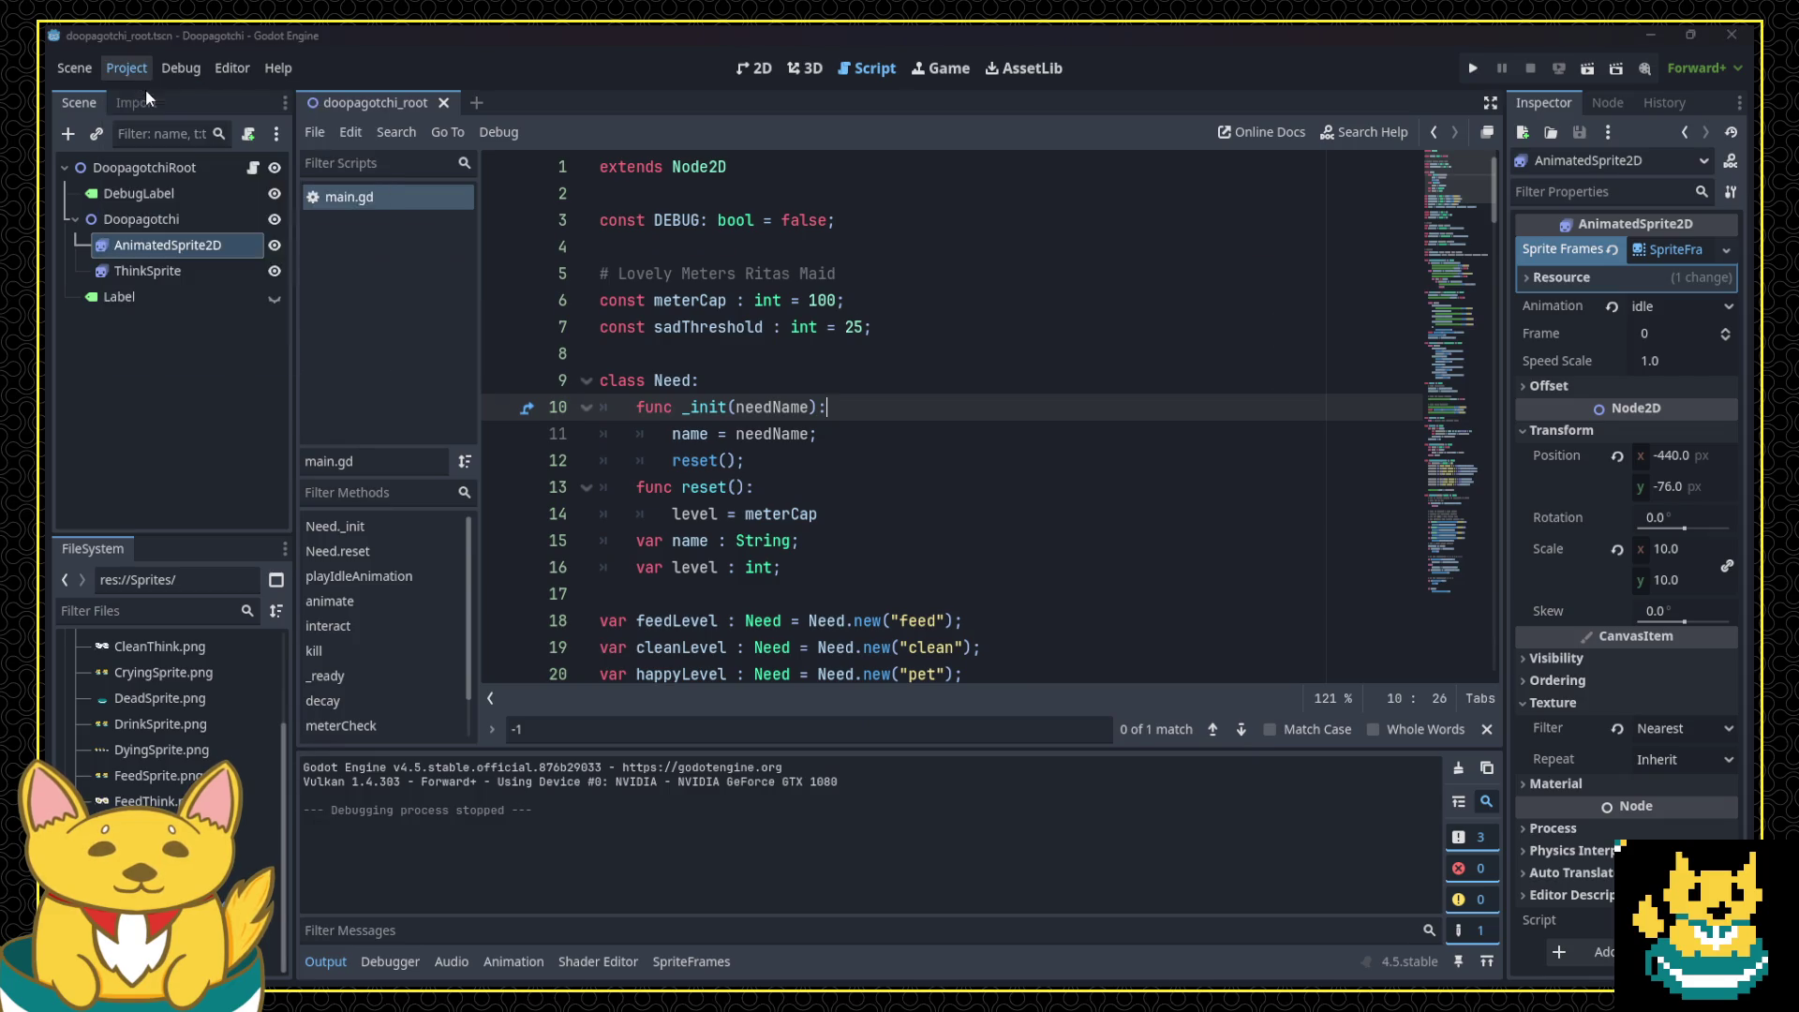
{"action": "left_click", "coordinate": [952, 334]}
{"action": "mouse_move", "coordinate": [1109, 454]}
{"action": "left_mouse_down"}
{"action": "mouse_move", "coordinate": [1000, 503]}
{"action": "mouse_move", "coordinate": [993, 525]}
{"action": "left_mouse_up"}
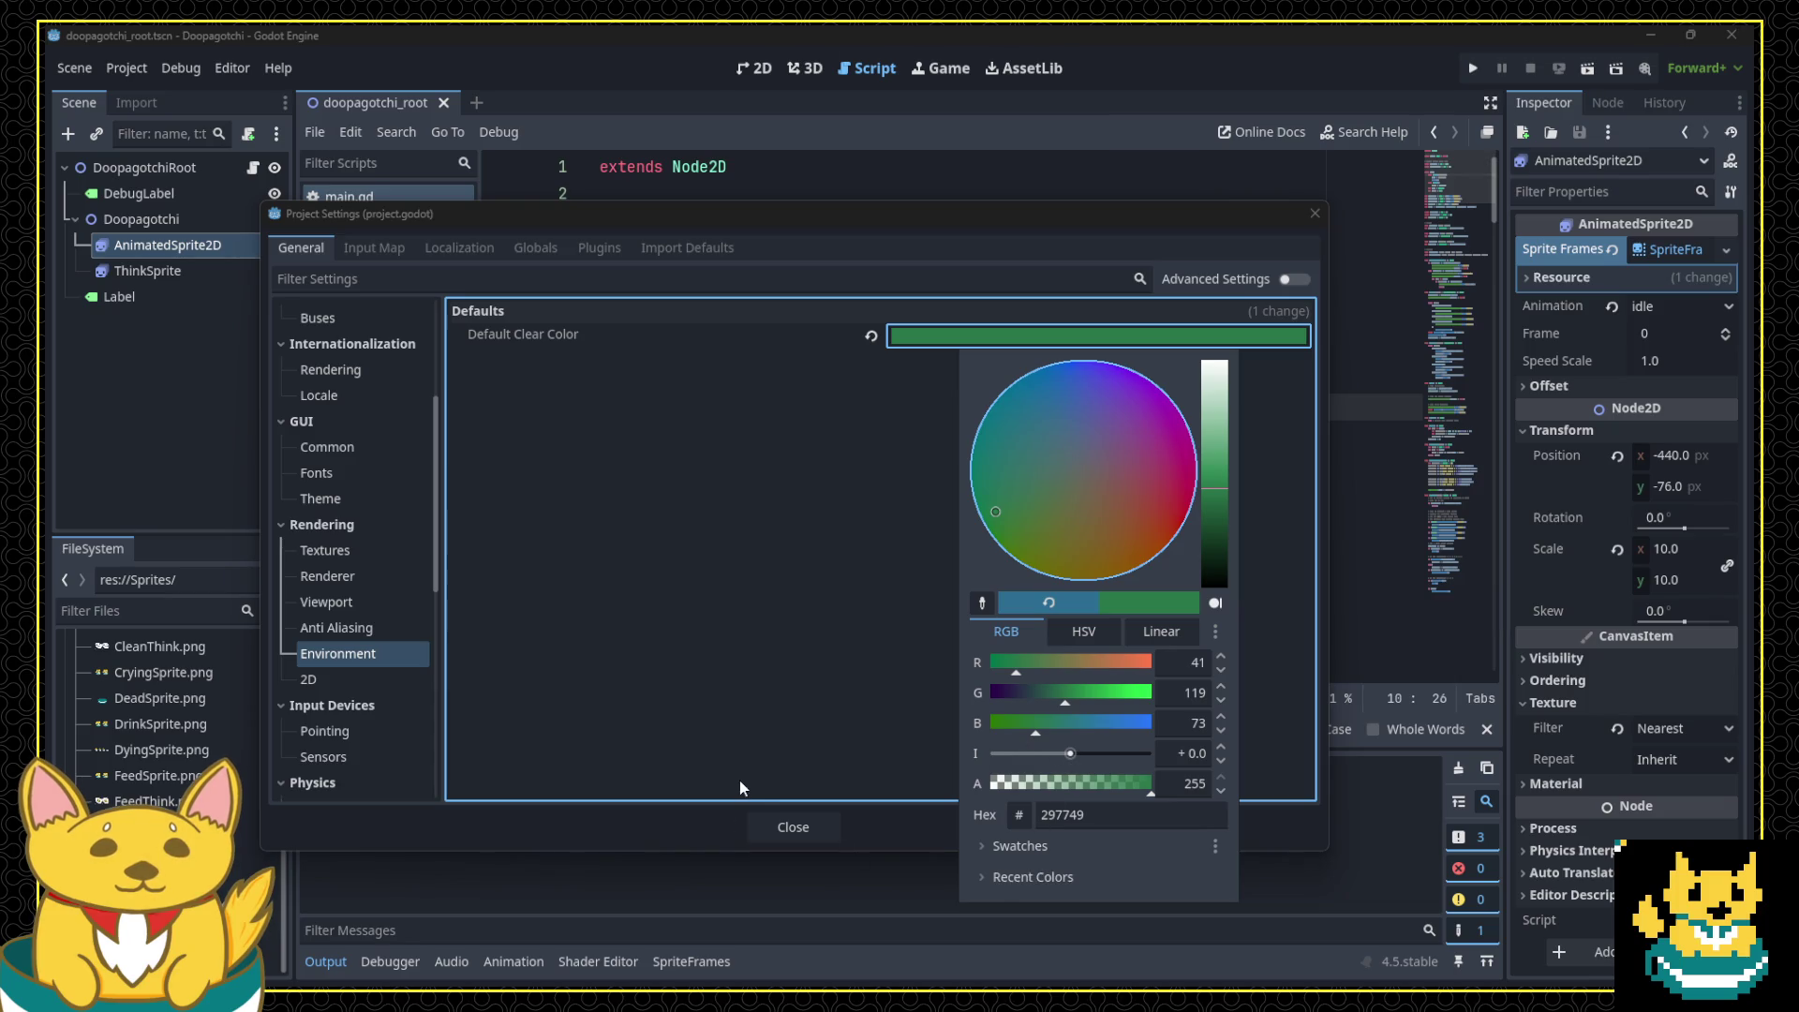
{"action": "left_click_drag", "start_coordinate": [1215, 479], "coordinate": [1220, 476]}
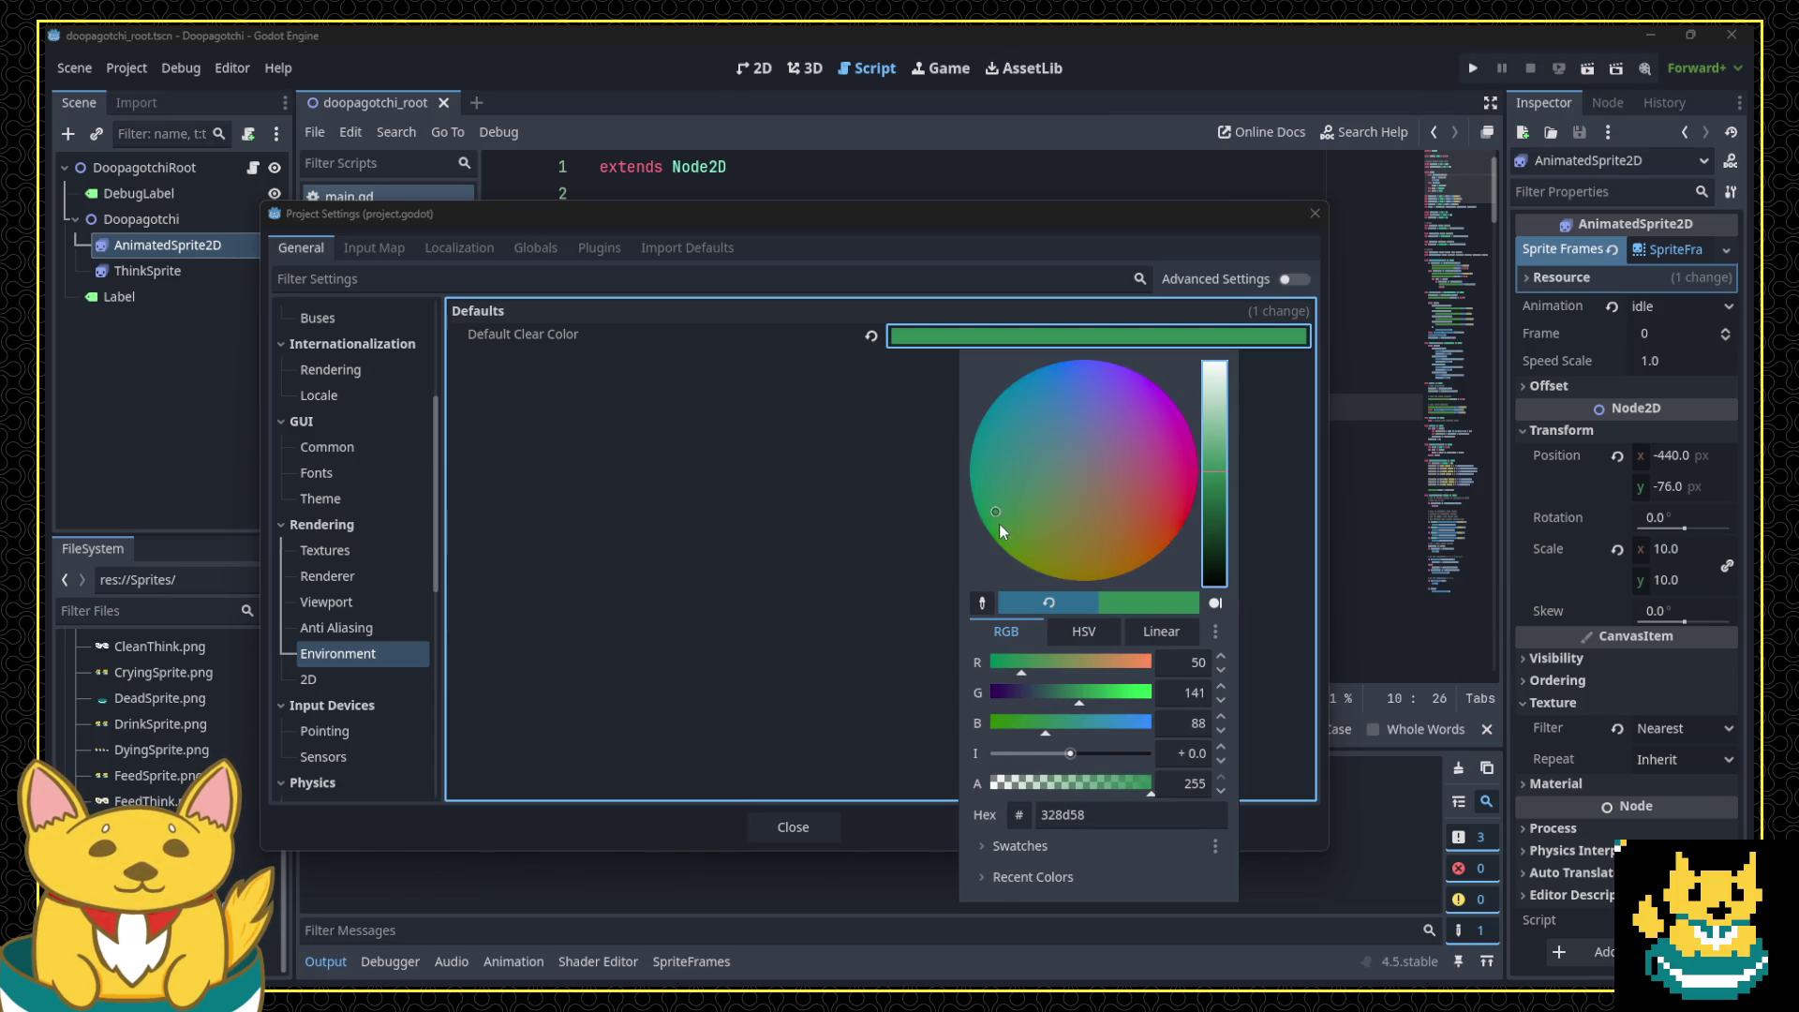
{"action": "left_click", "coordinate": [795, 830]}
{"action": "left_click", "coordinate": [793, 828]}
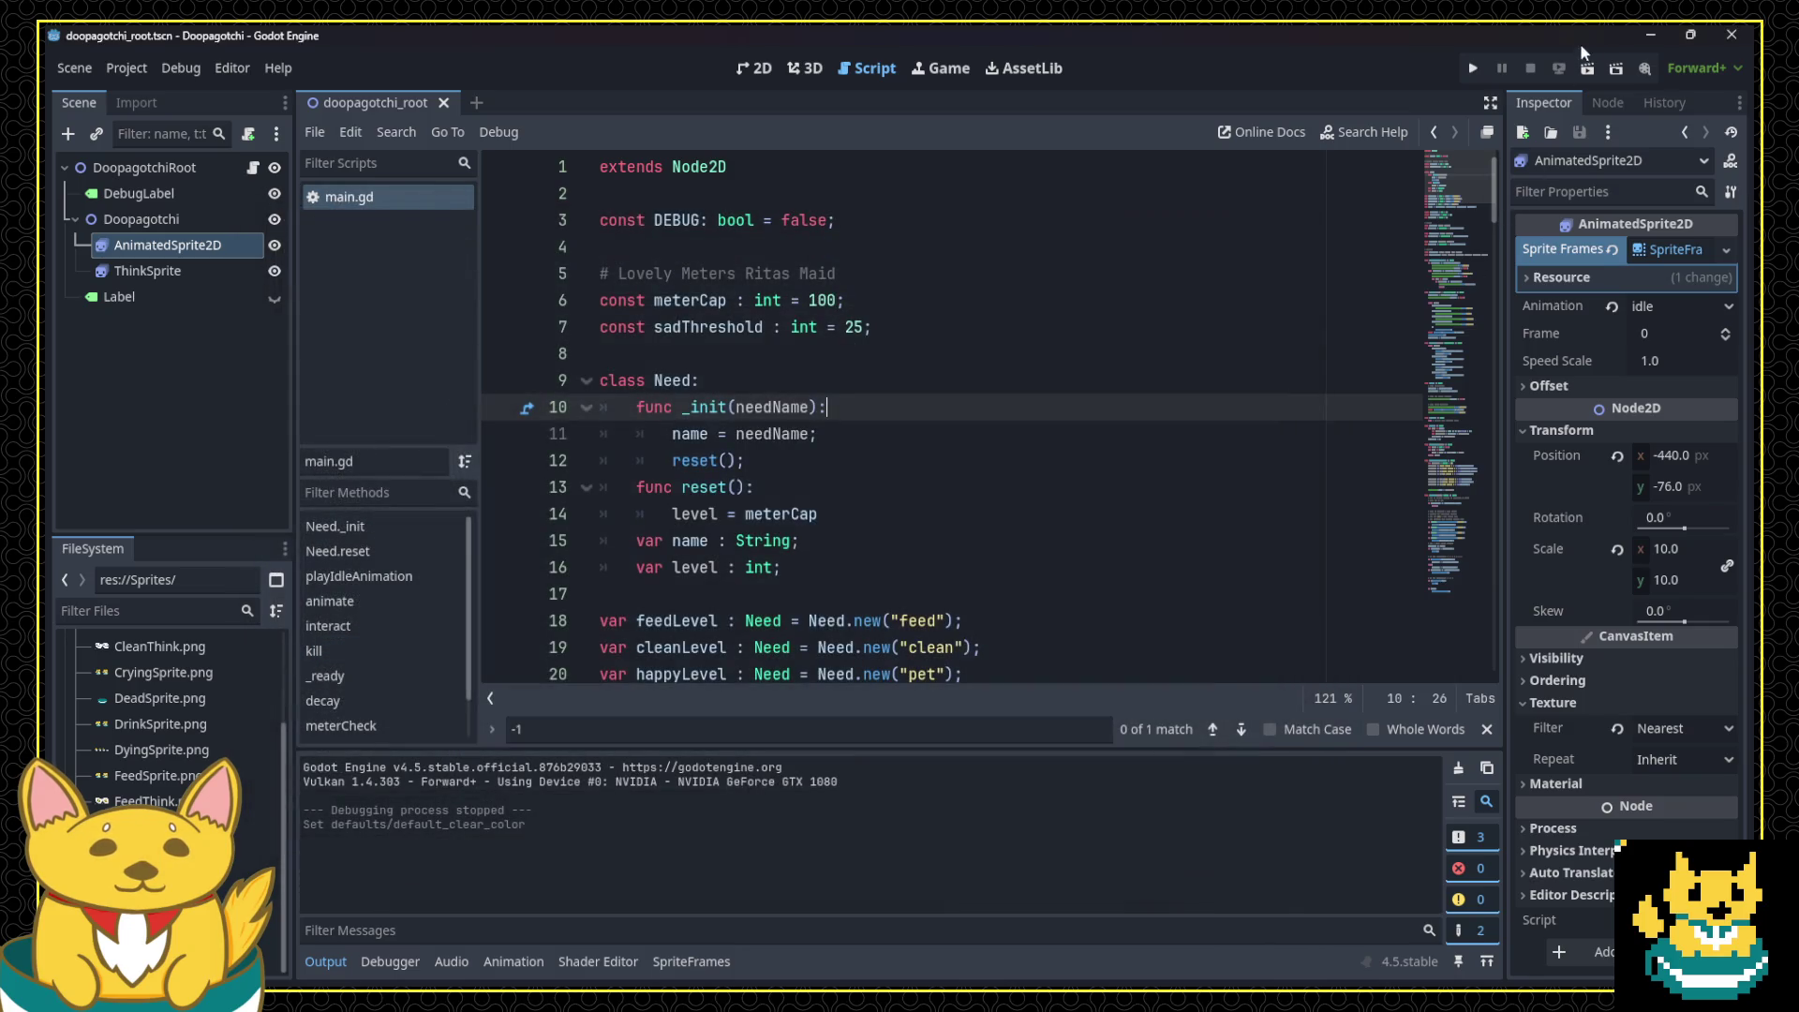
{"action": "left_click", "coordinate": [1475, 67]}
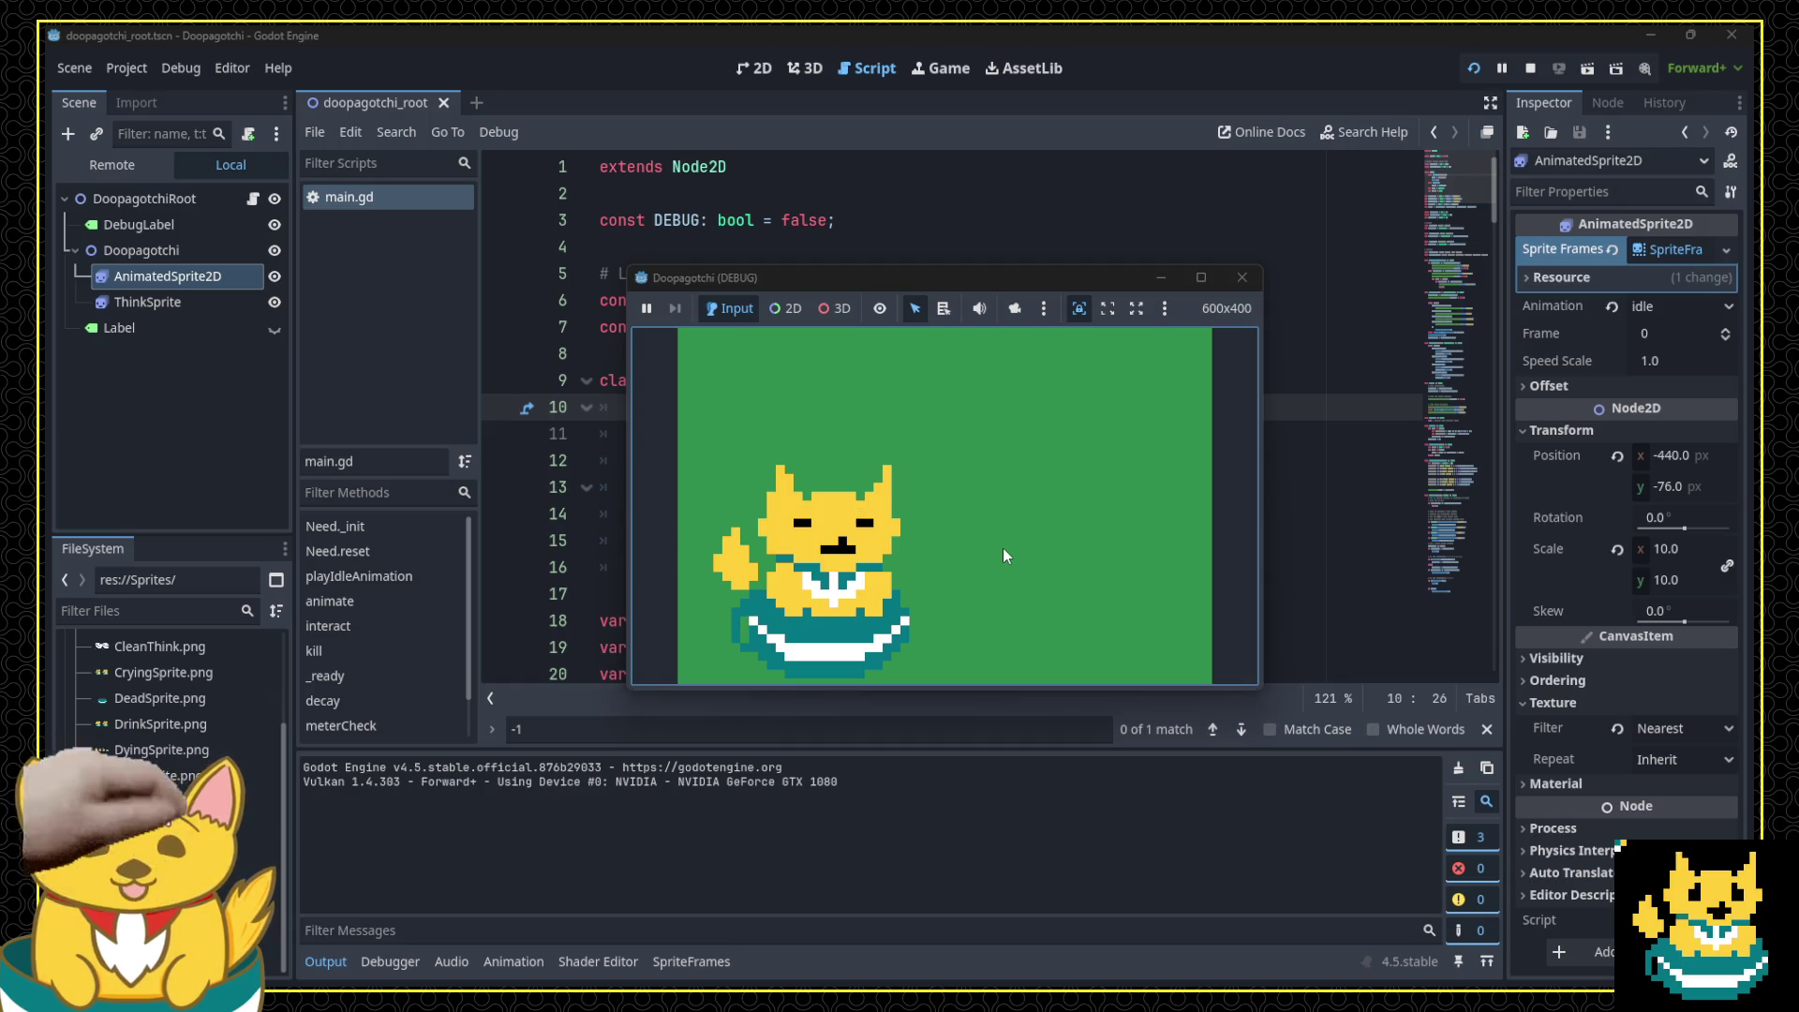
{"action": "left_click", "coordinate": [1243, 277]}
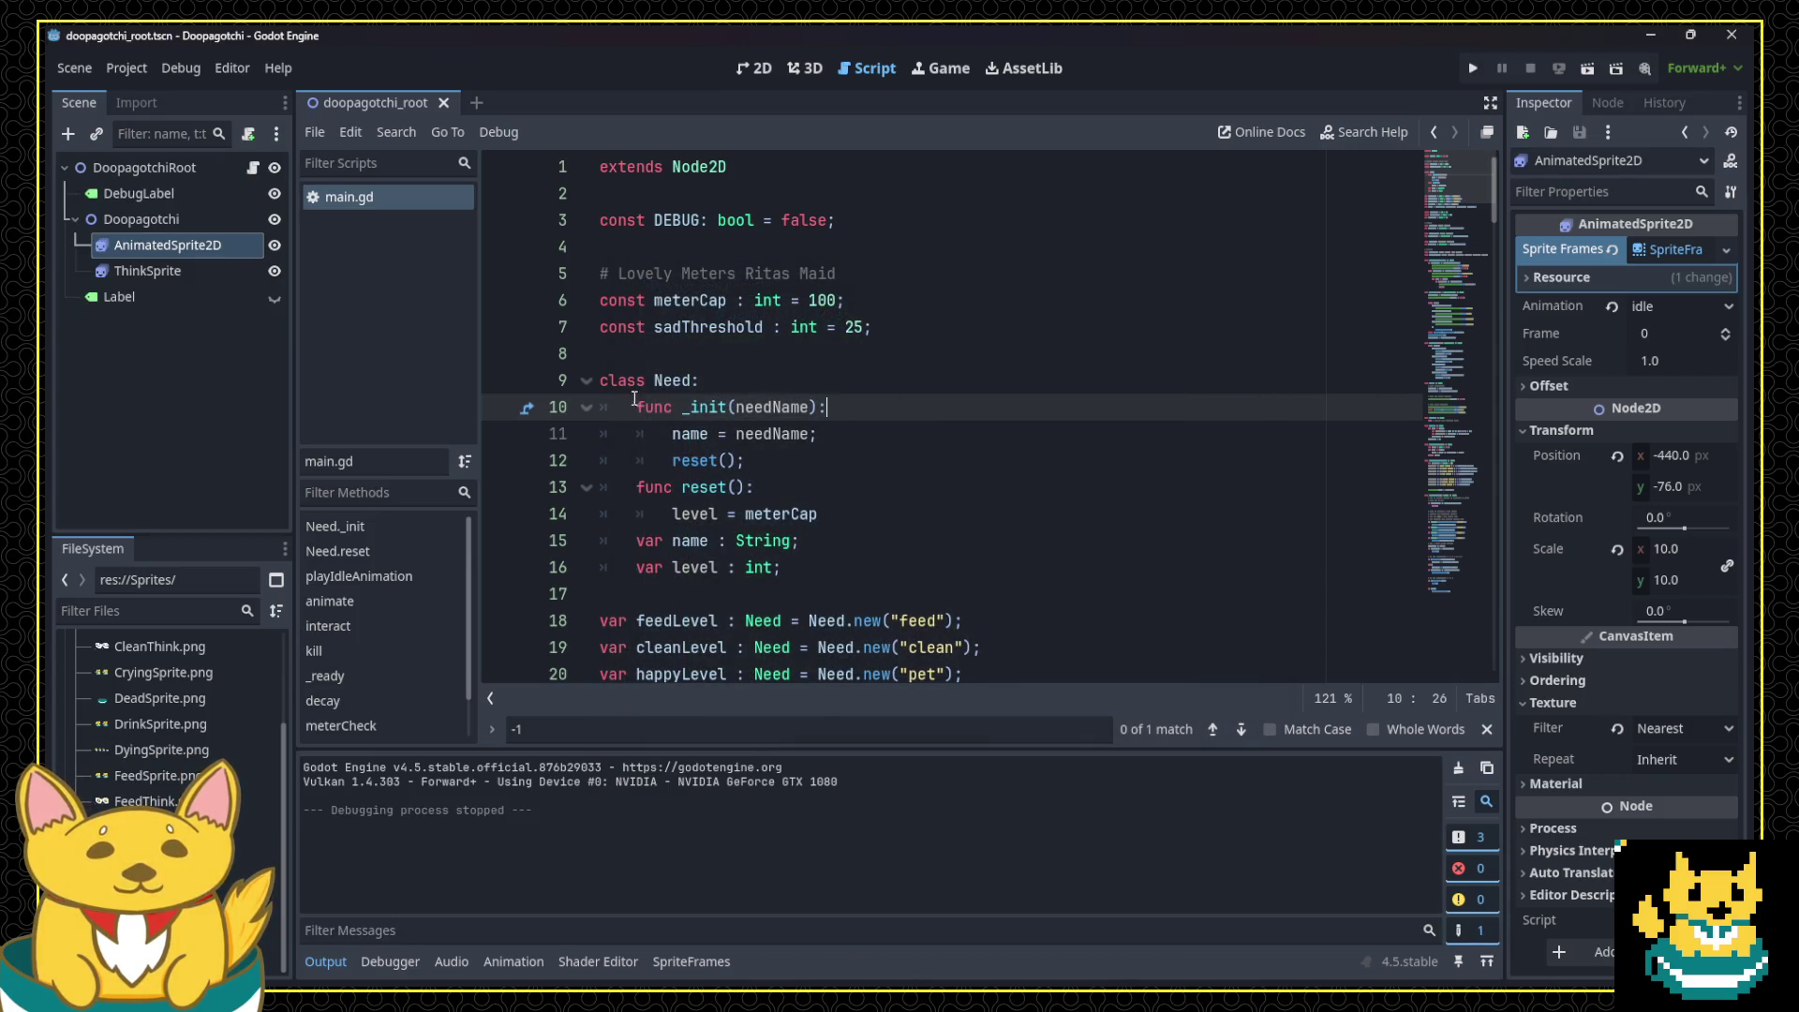
Step: Make the project's Default Clear Color red in Project Settings, then test-run the game
{"action": "left_click", "coordinate": [127, 67]}
{"action": "left_click", "coordinate": [134, 88]}
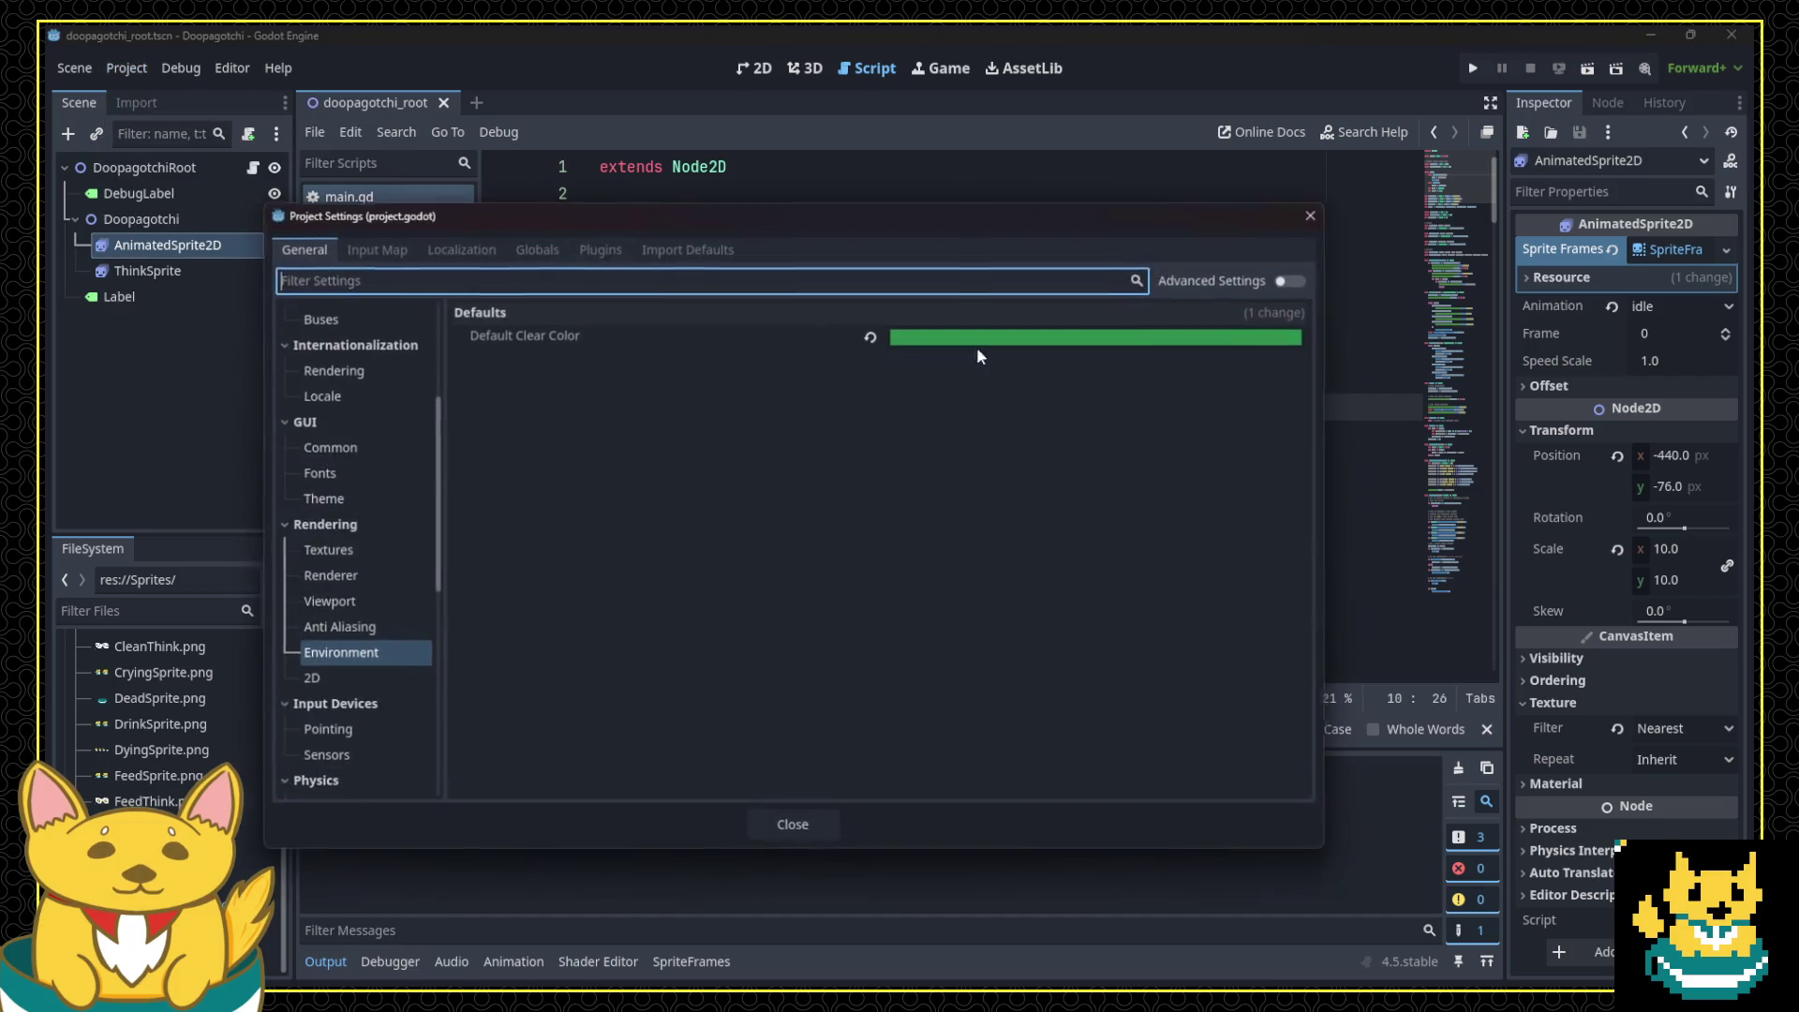
{"action": "left_click", "coordinate": [1019, 347]}
{"action": "mouse_move", "coordinate": [1158, 430]}
{"action": "left_mouse_down"}
{"action": "mouse_move", "coordinate": [1200, 526]}
{"action": "mouse_move", "coordinate": [1228, 442]}
{"action": "left_mouse_up"}
{"action": "left_click", "coordinate": [1224, 474]}
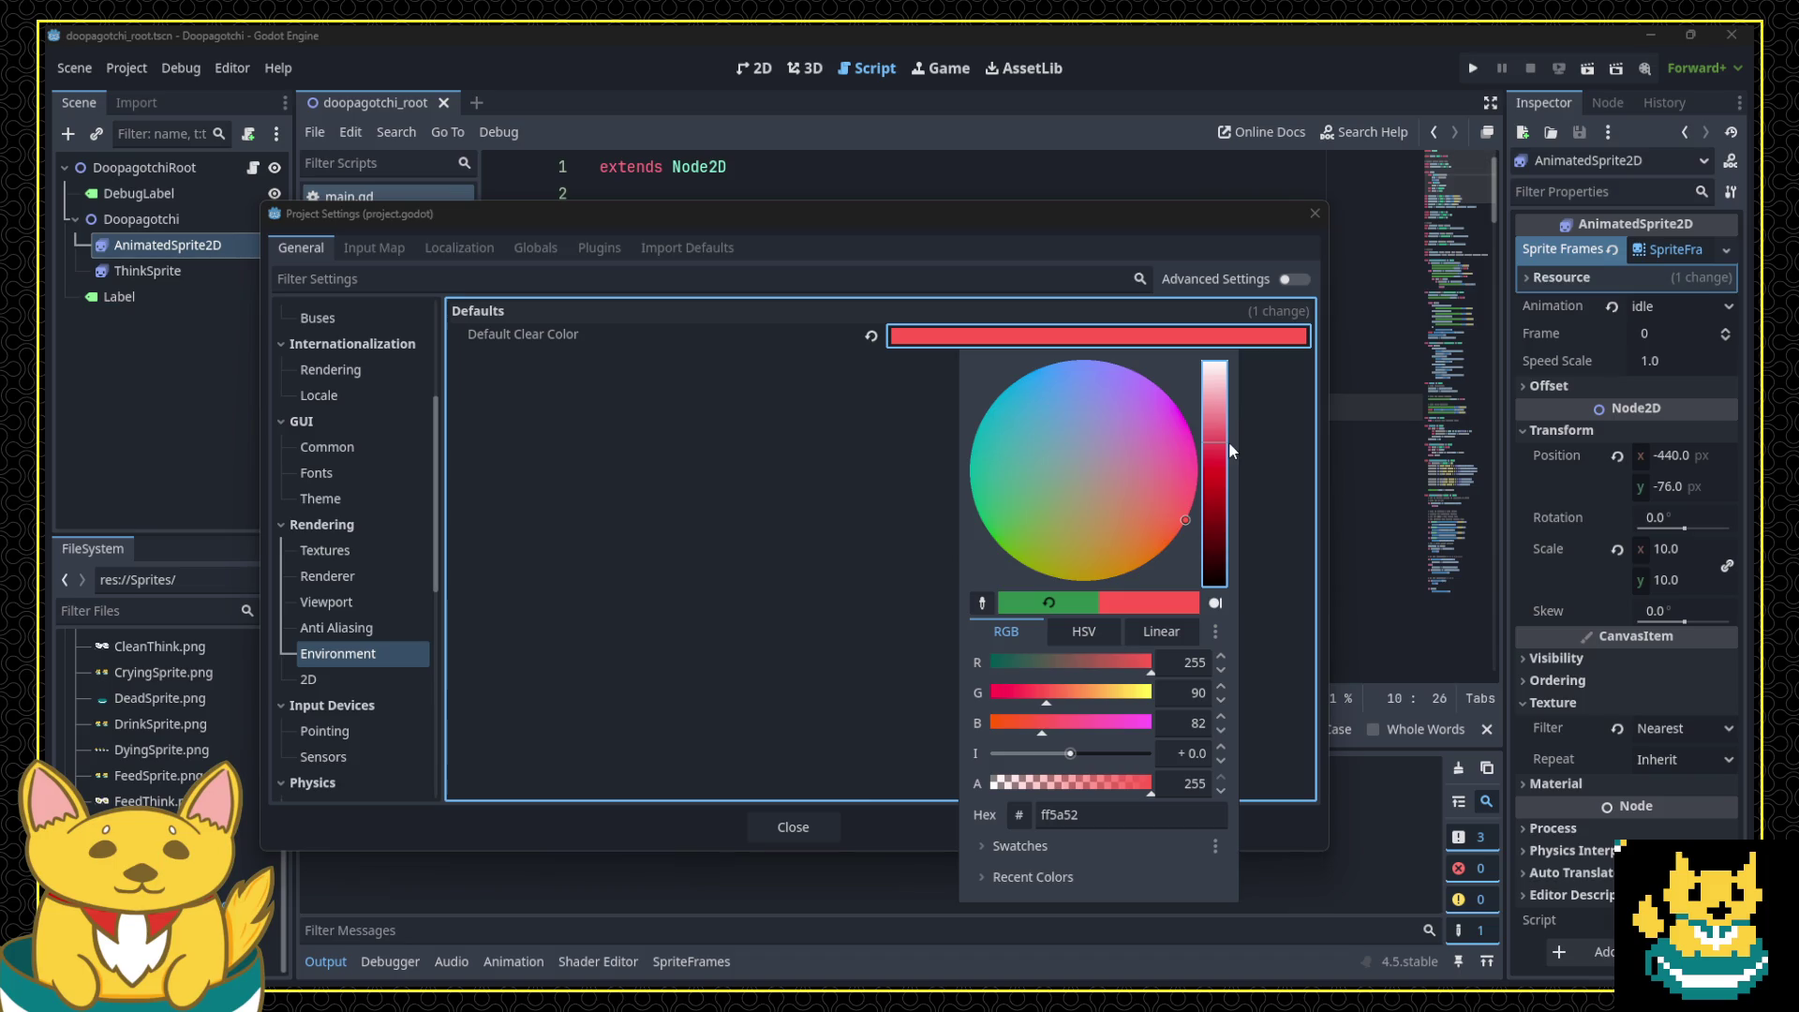
{"action": "left_click", "coordinate": [849, 818]}
{"action": "left_click", "coordinate": [793, 826]}
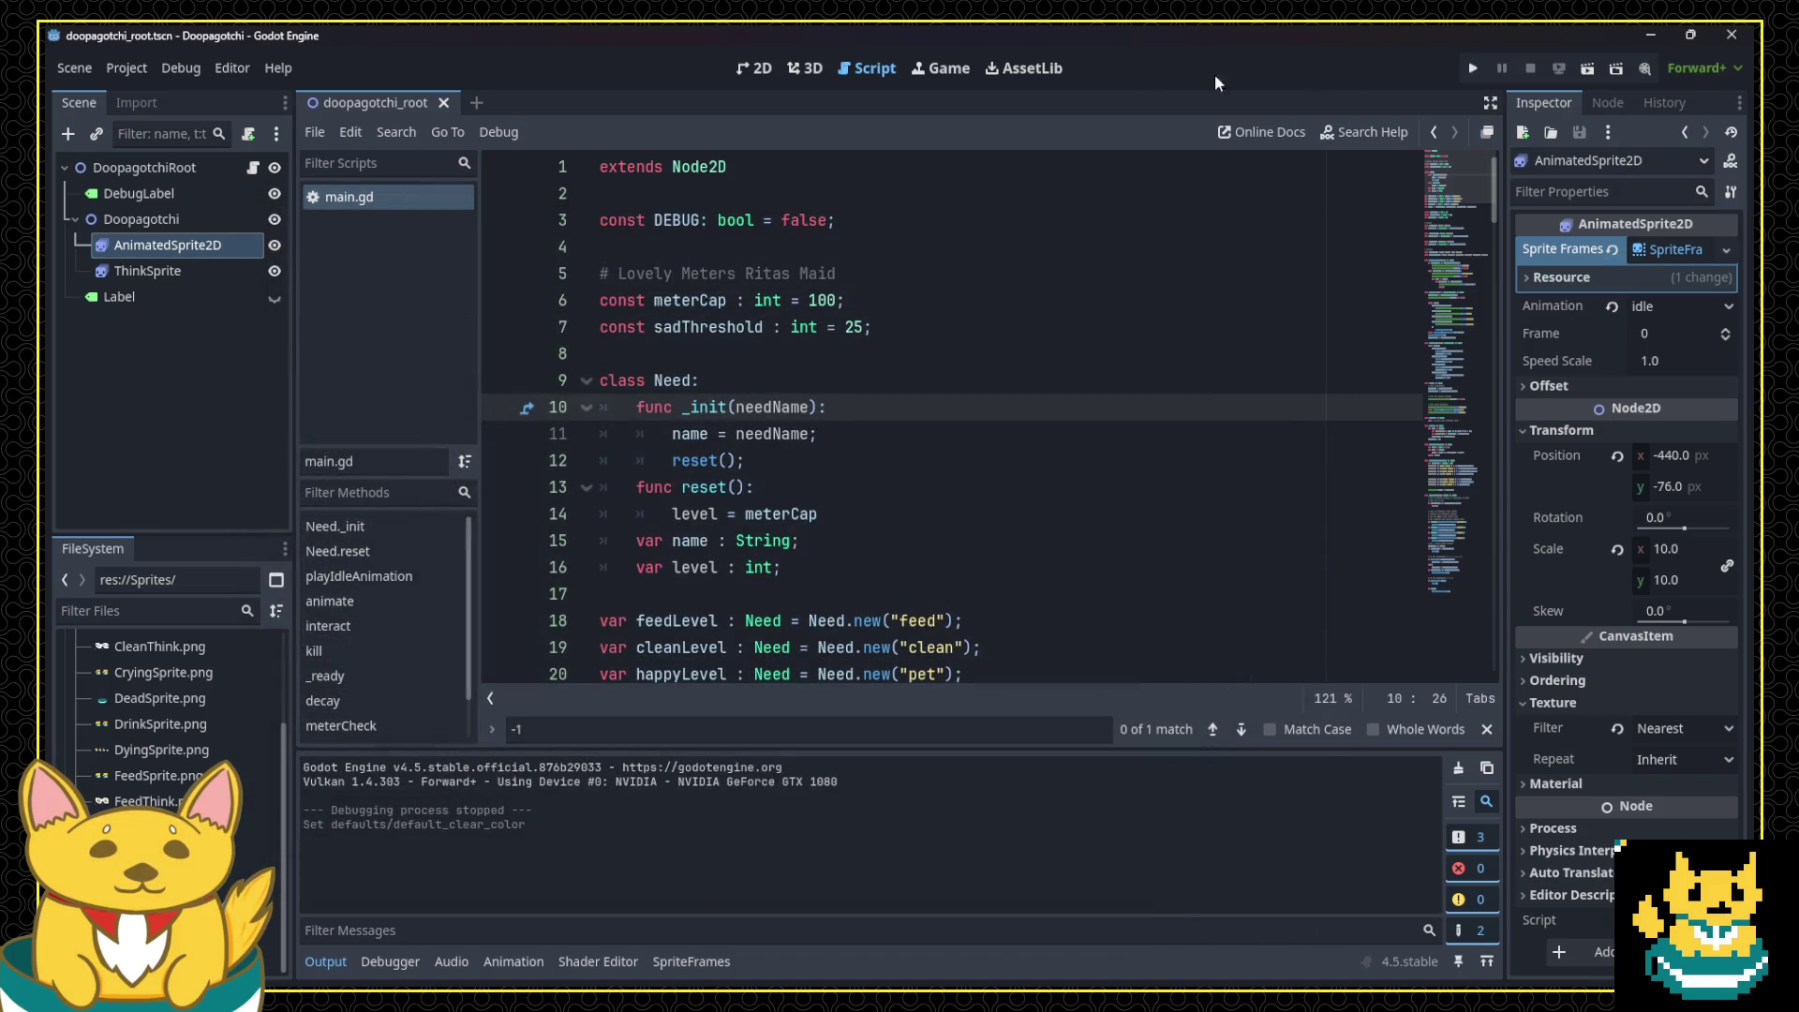
{"action": "left_click", "coordinate": [1475, 70]}
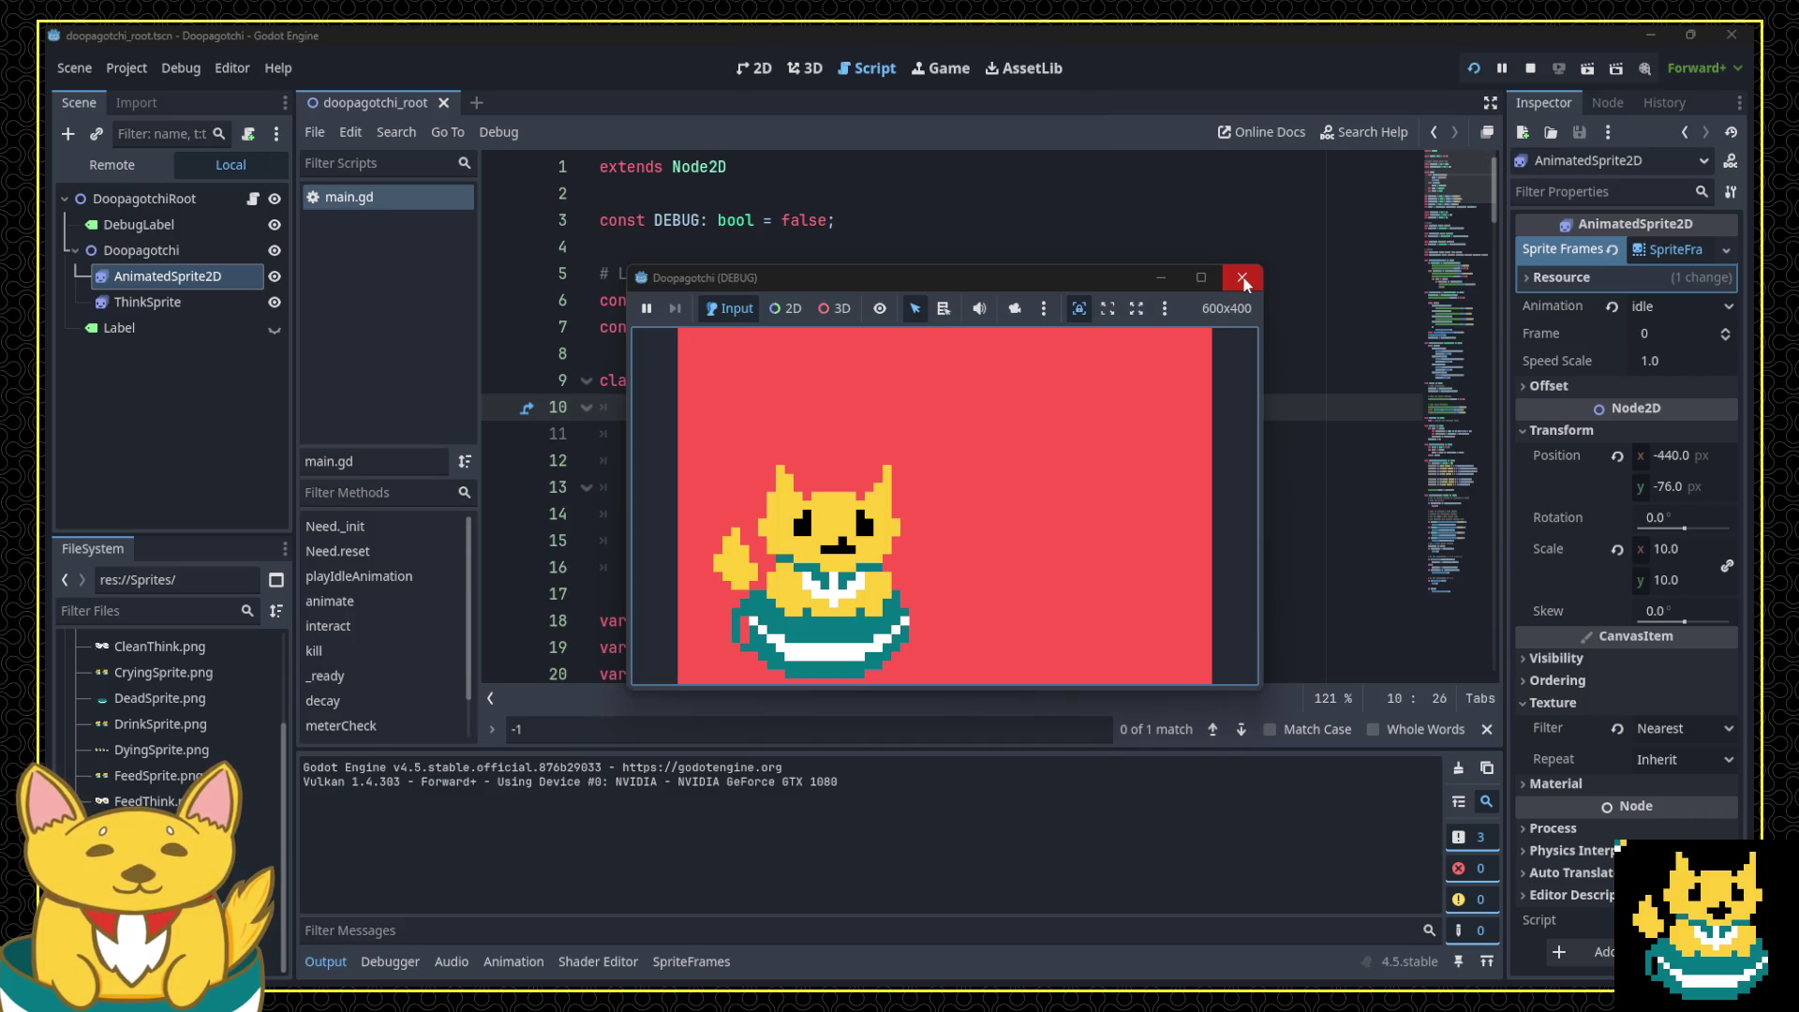
{"action": "left_click", "coordinate": [1244, 279]}
Step: Darken the Default Clear Color to ce0018, then test-run and click the pet for its clean reaction
{"action": "left_click", "coordinate": [127, 68]}
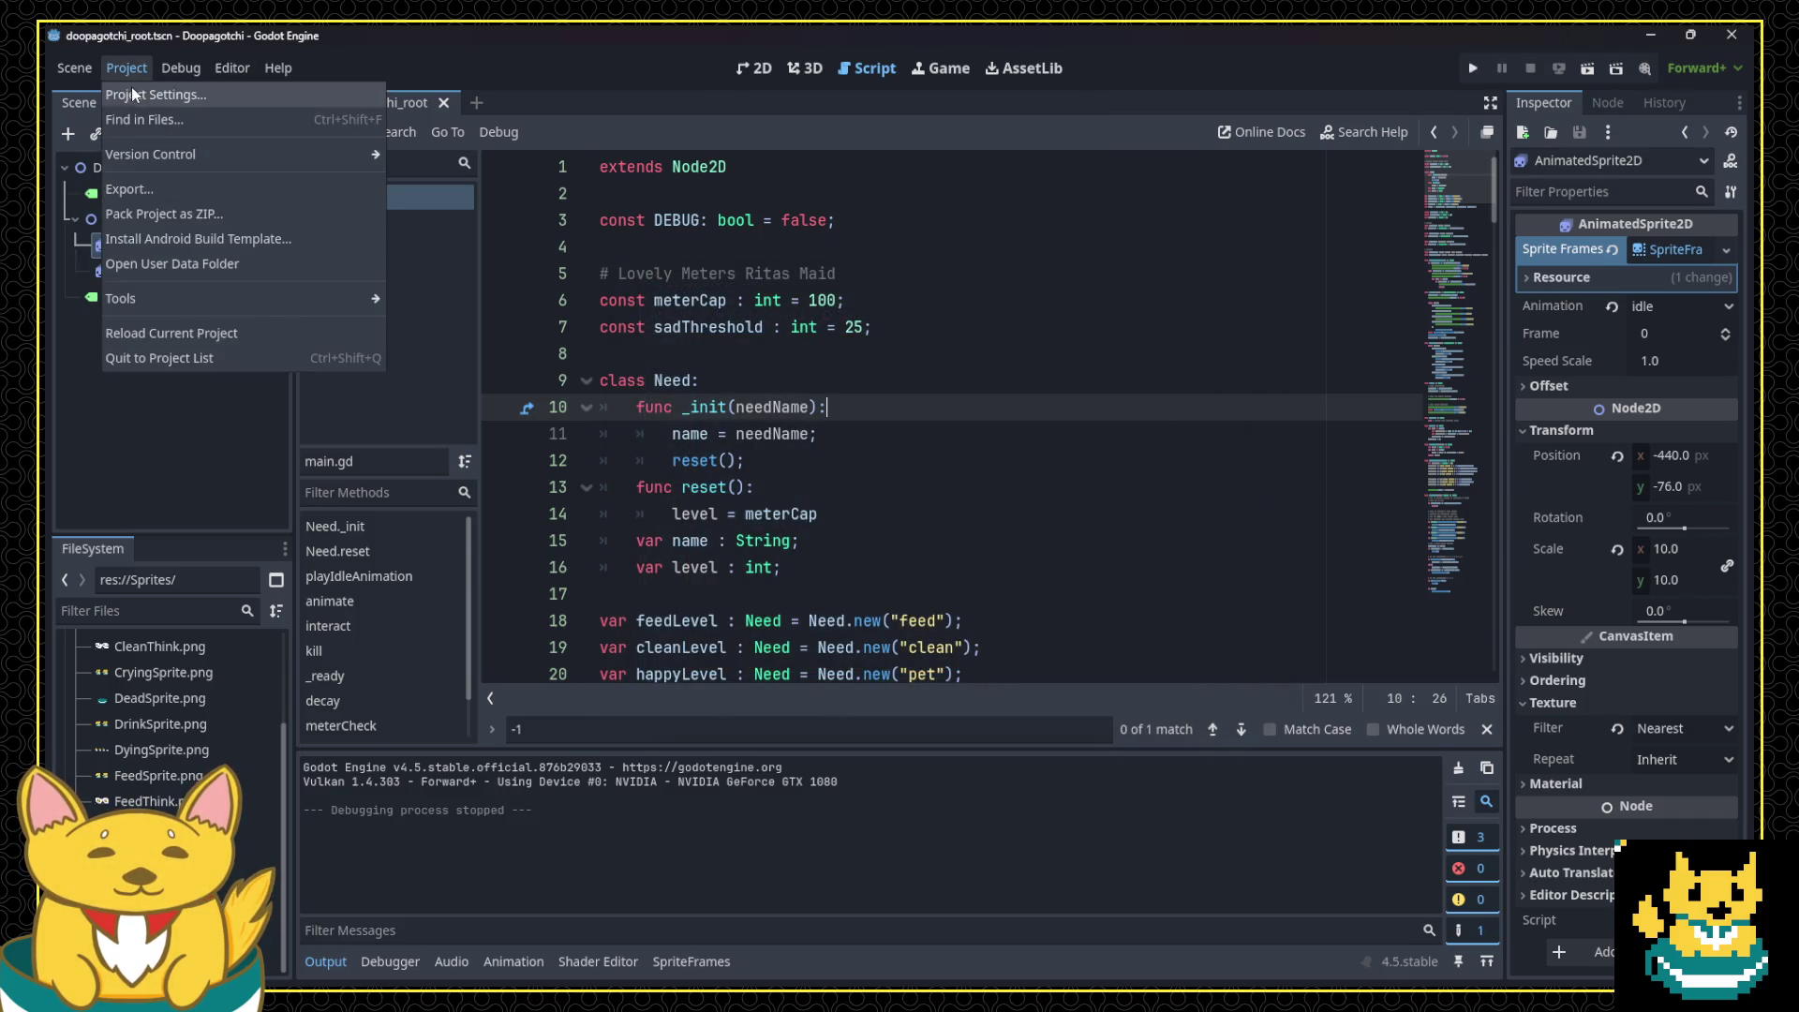
{"action": "left_click", "coordinate": [133, 92]}
{"action": "left_click", "coordinate": [927, 335]}
{"action": "left_click_drag", "start_coordinate": [1202, 481], "coordinate": [1214, 482]}
{"action": "left_click", "coordinate": [793, 826]}
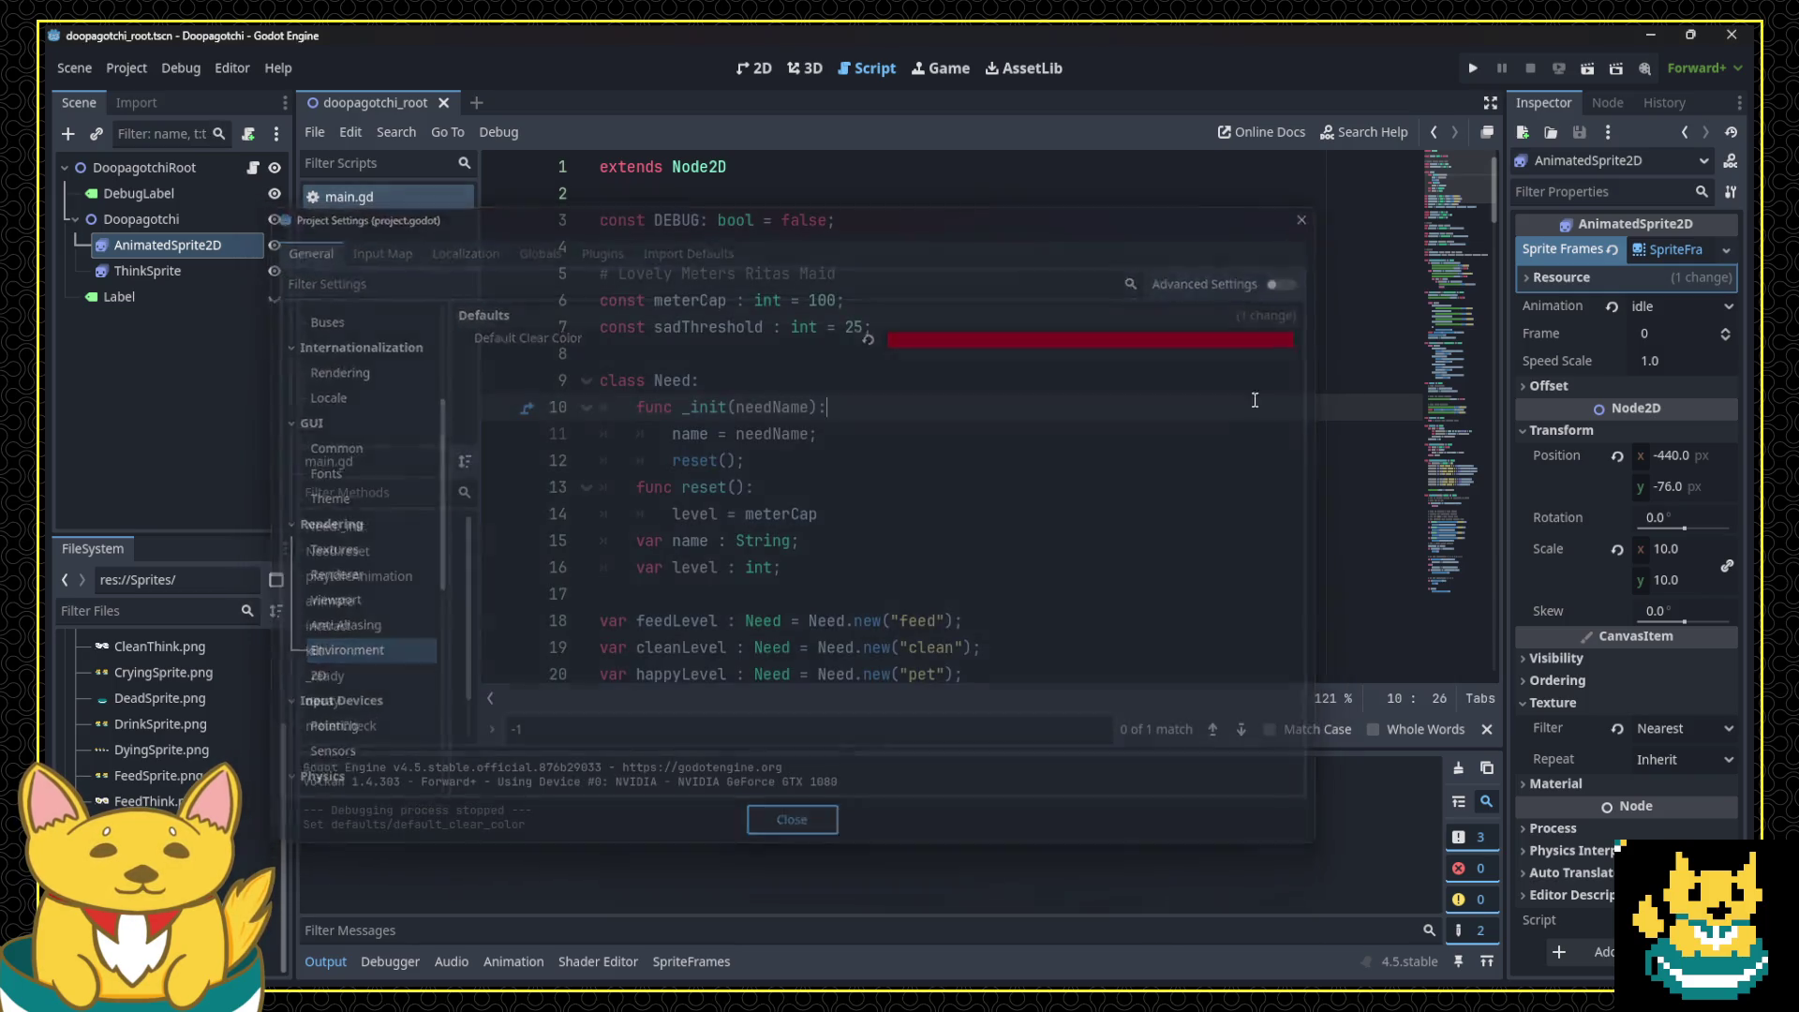
{"action": "left_click", "coordinate": [1473, 68]}
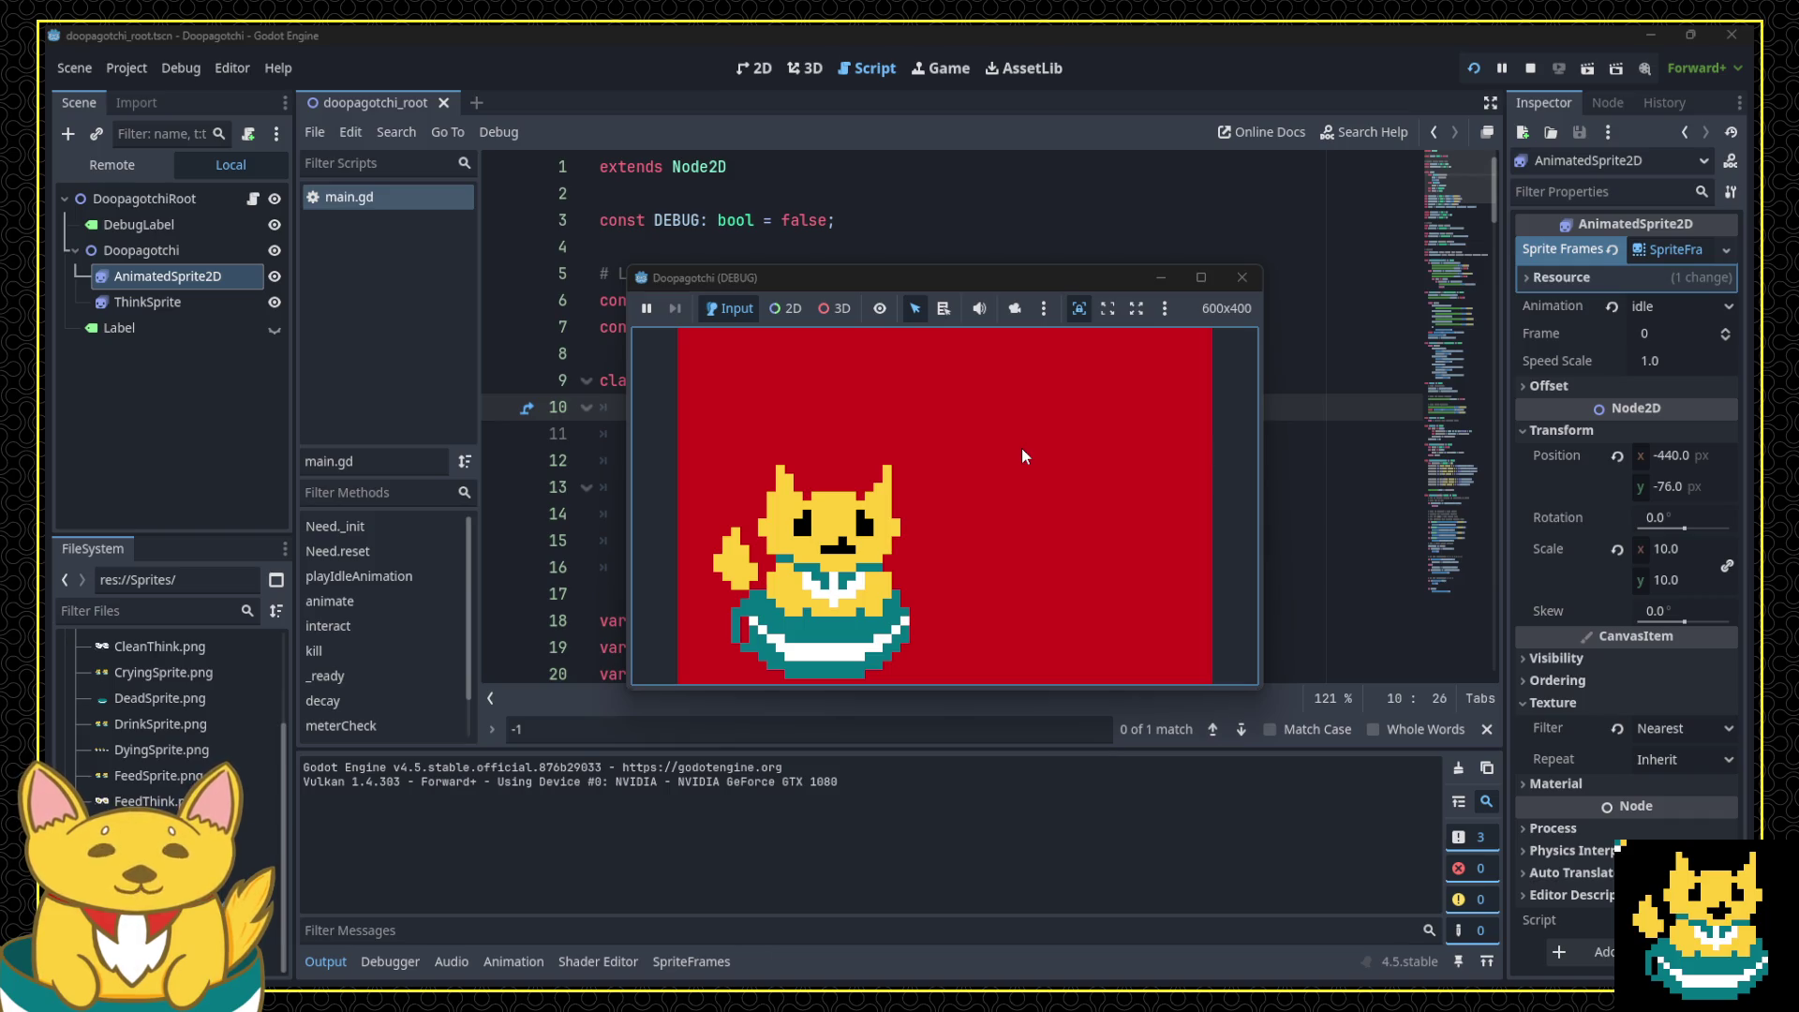
{"action": "left_click", "coordinate": [895, 475]}
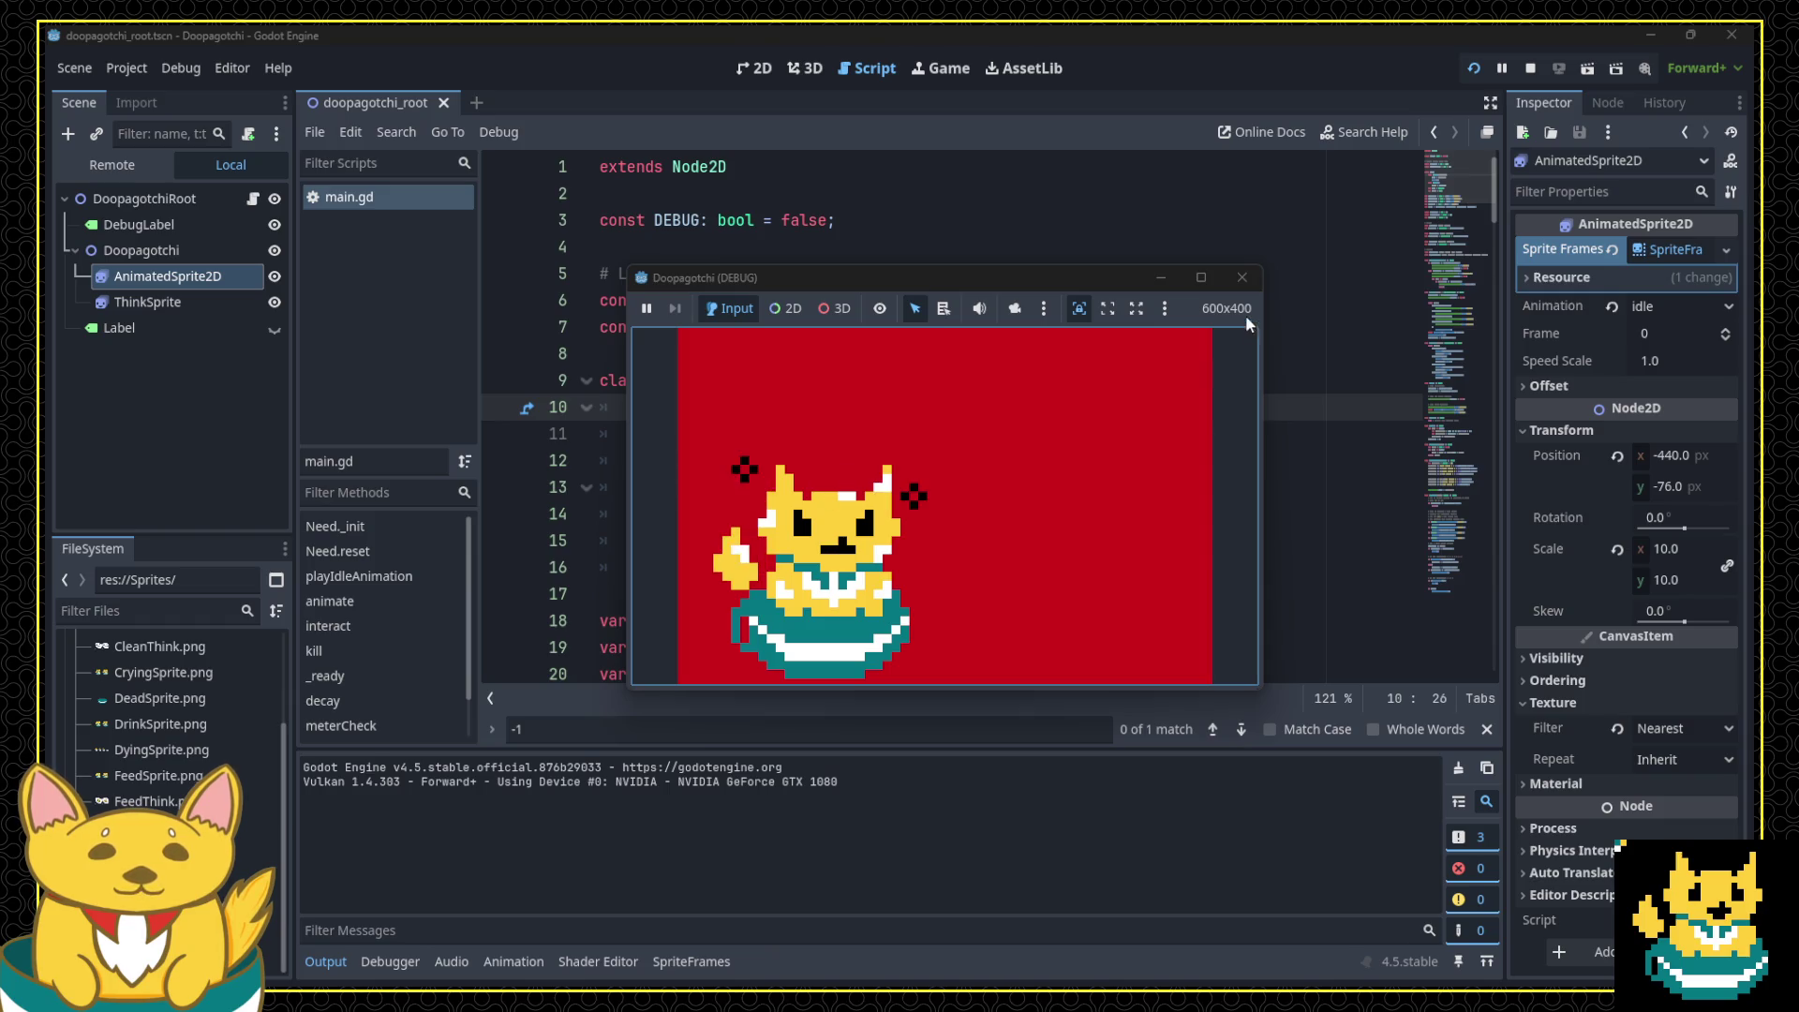
{"action": "left_click", "coordinate": [1243, 277]}
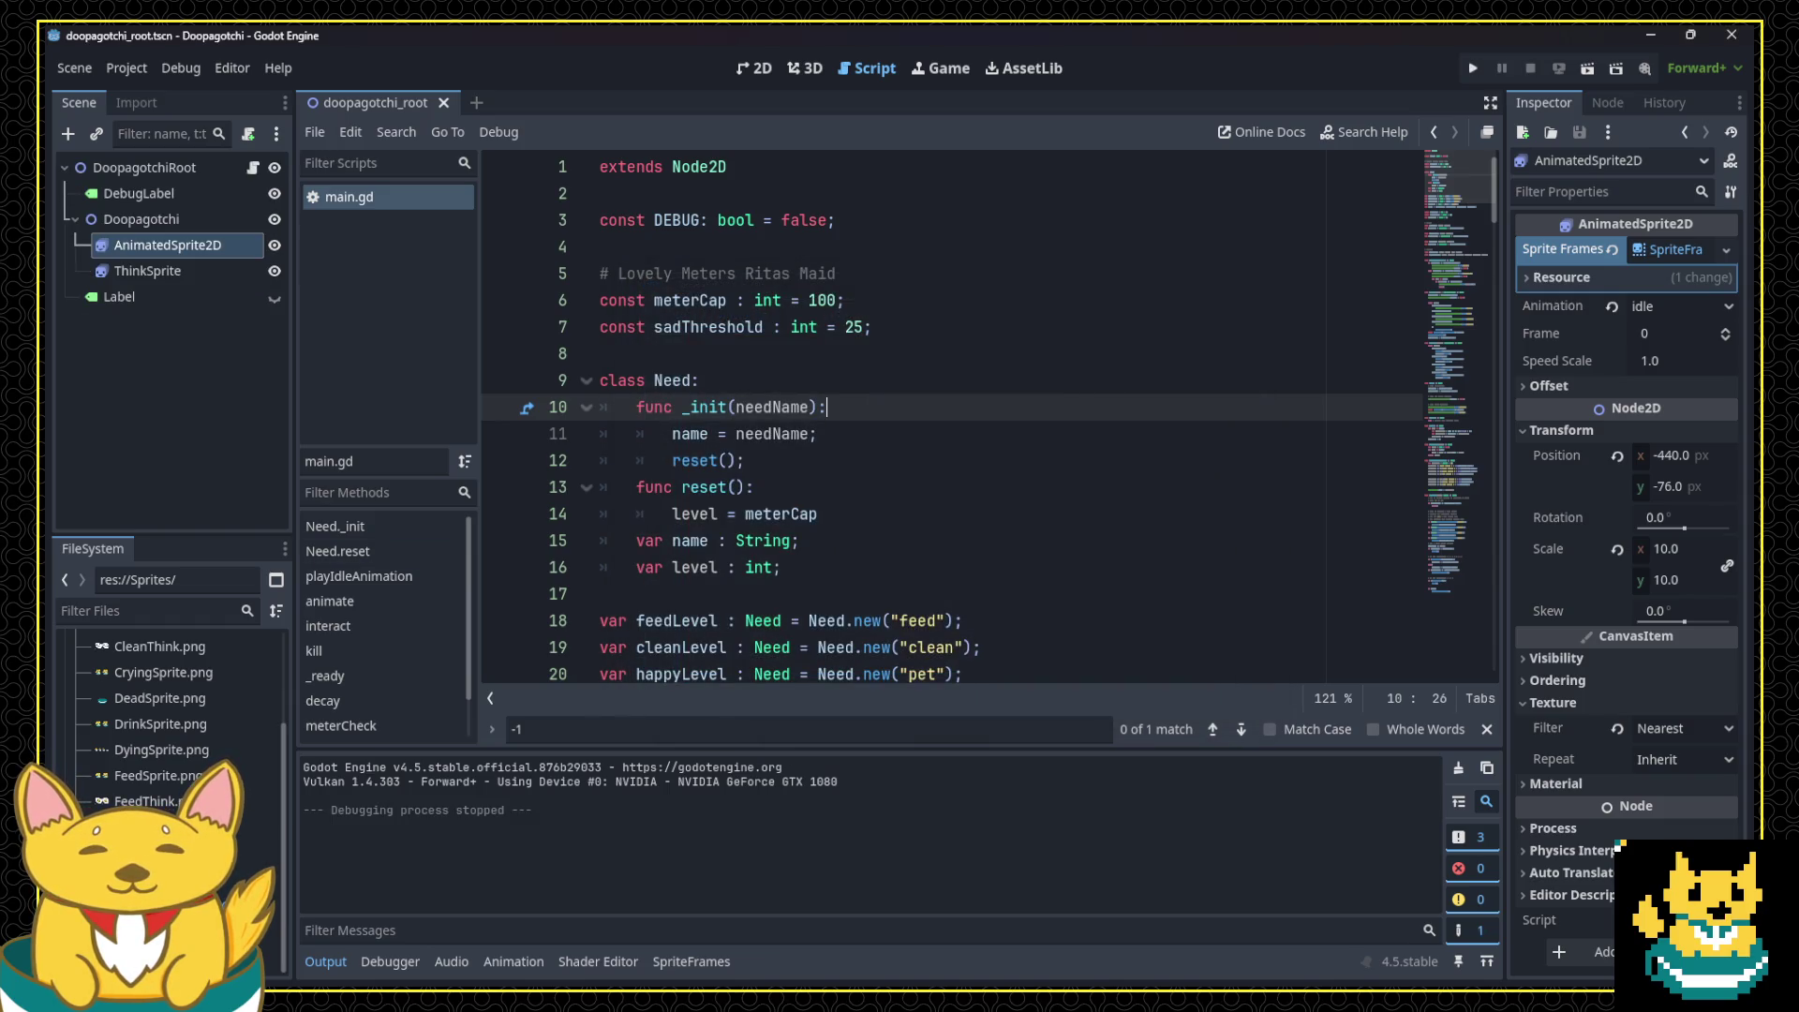
Step: In Aseprite, sample white and repaint both sparkles white on the current CleanSprite frame
{"action": "key", "text": "alt+Tab"}
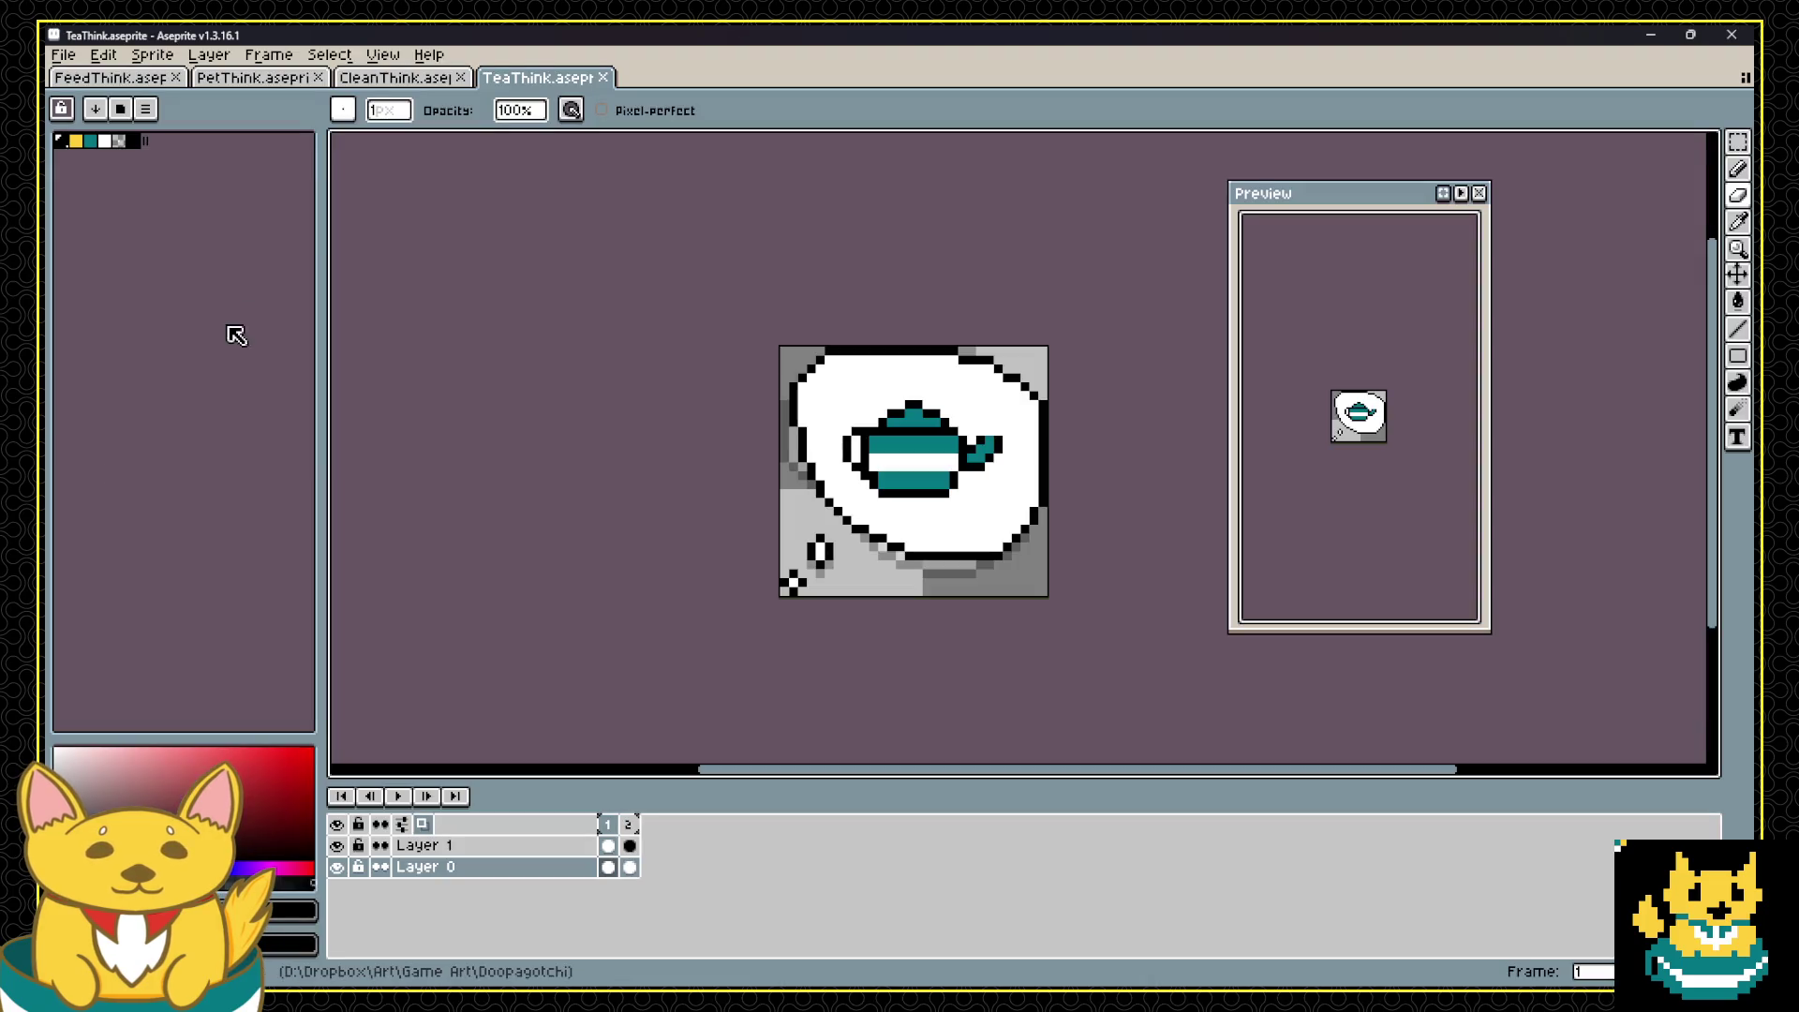
{"action": "key", "text": "alt+Tab"}
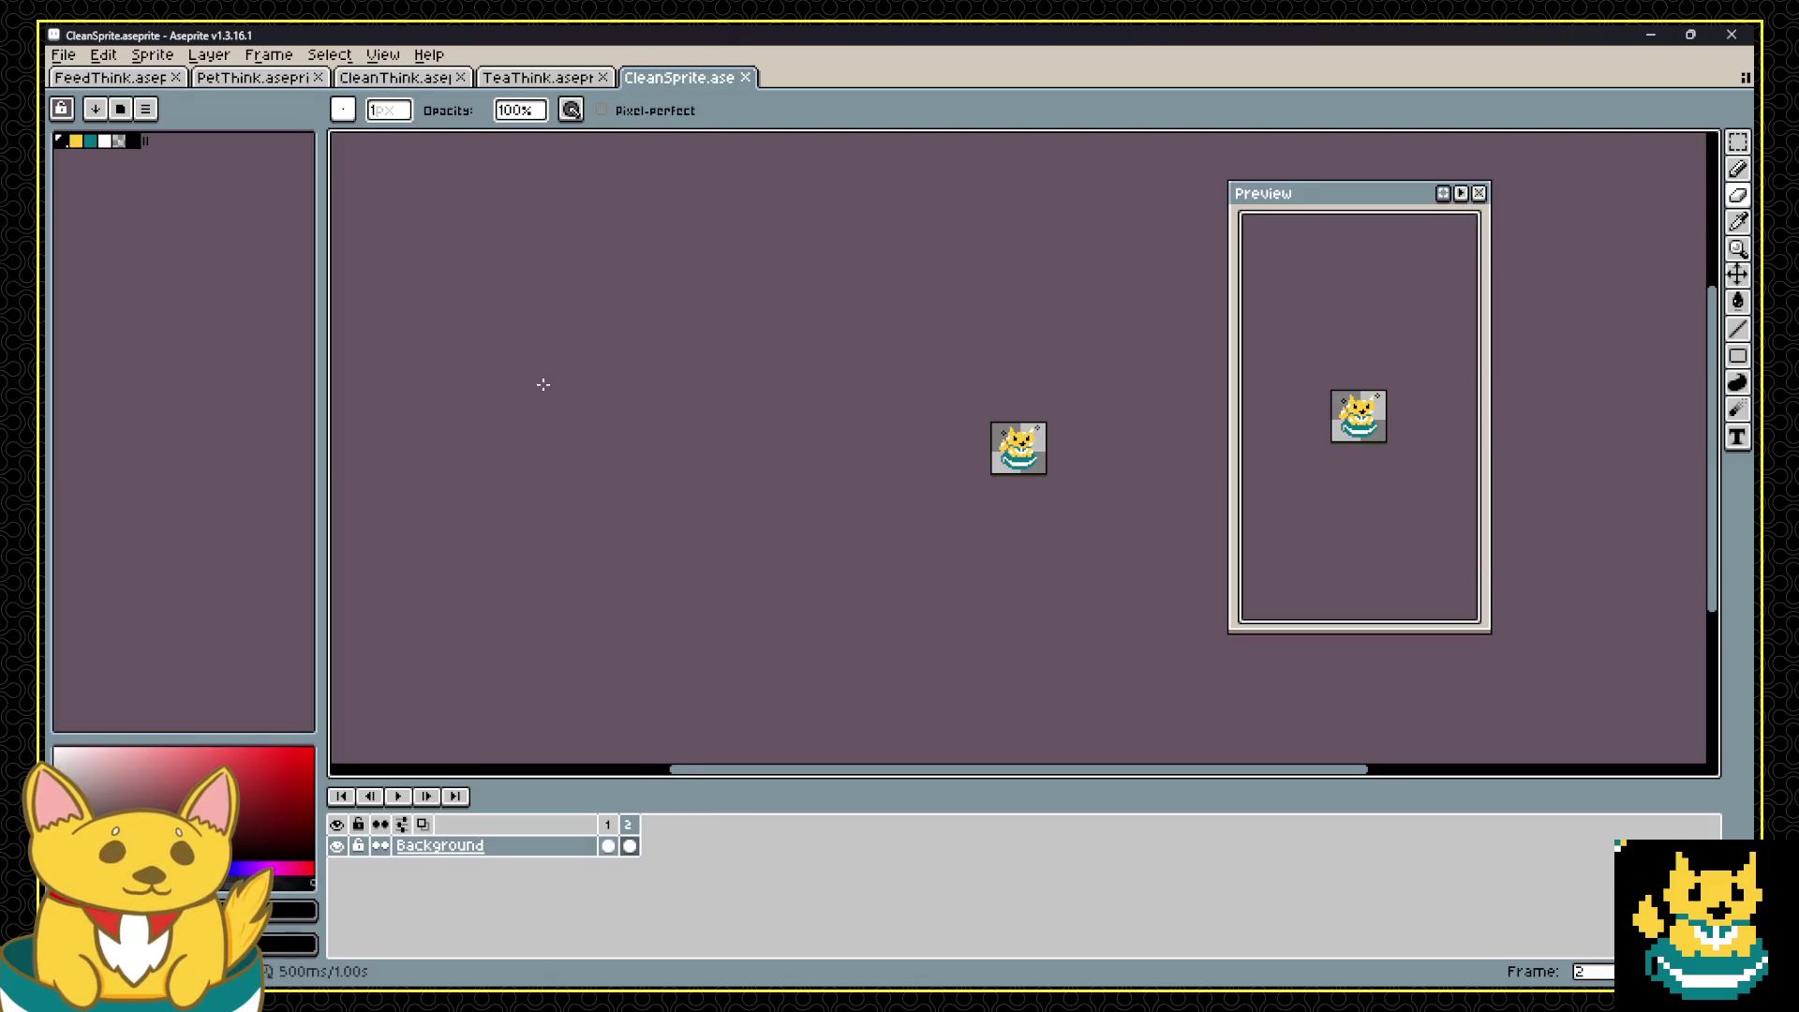
{"action": "scroll", "coordinate": [1034, 434], "scroll_direction": "up", "scroll_amount": 5}
{"action": "key", "text": "i"}
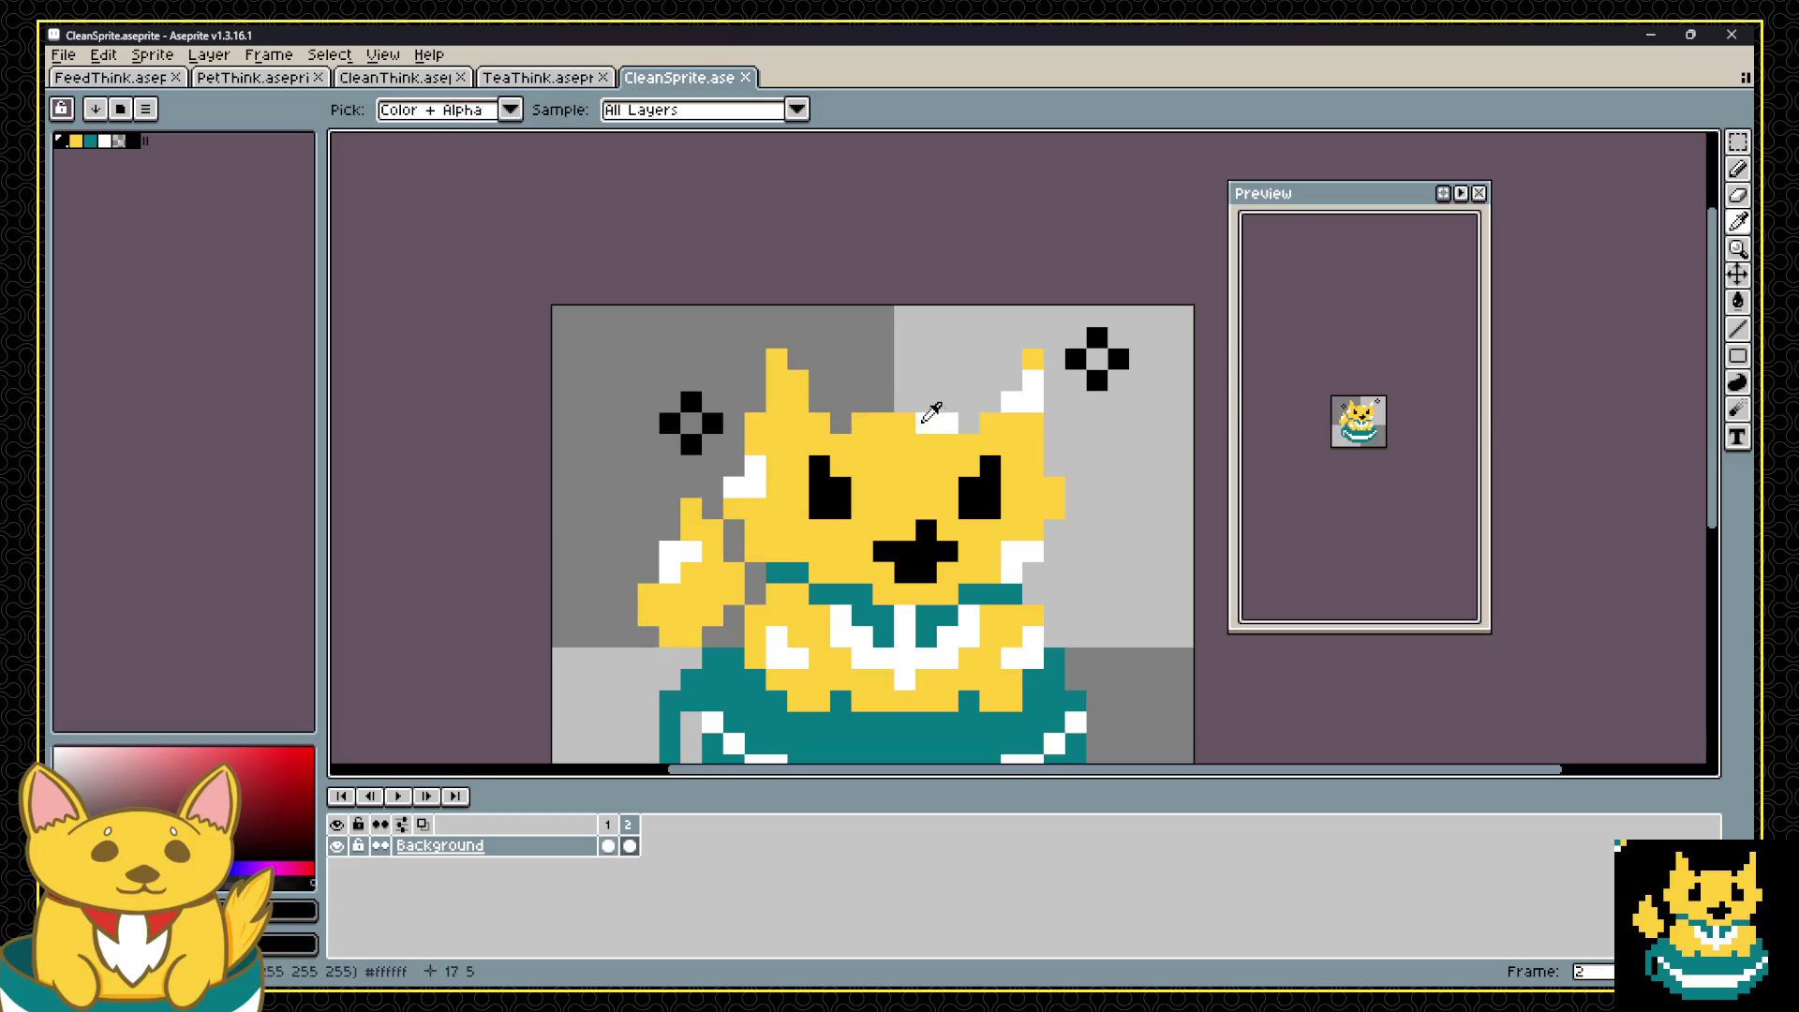
{"action": "left_click", "coordinate": [930, 410]}
{"action": "key", "text": "b"}
{"action": "mouse_move", "coordinate": [690, 401]}
{"action": "left_mouse_down"}
{"action": "mouse_move", "coordinate": [670, 412]}
{"action": "mouse_move", "coordinate": [684, 433]}
{"action": "mouse_move", "coordinate": [712, 423]}
{"action": "mouse_move", "coordinate": [690, 444]}
{"action": "left_mouse_up"}
{"action": "left_click", "coordinate": [1077, 361]}
{"action": "left_click", "coordinate": [1096, 338]}
{"action": "left_click", "coordinate": [1118, 359]}
{"action": "left_click", "coordinate": [1096, 381]}
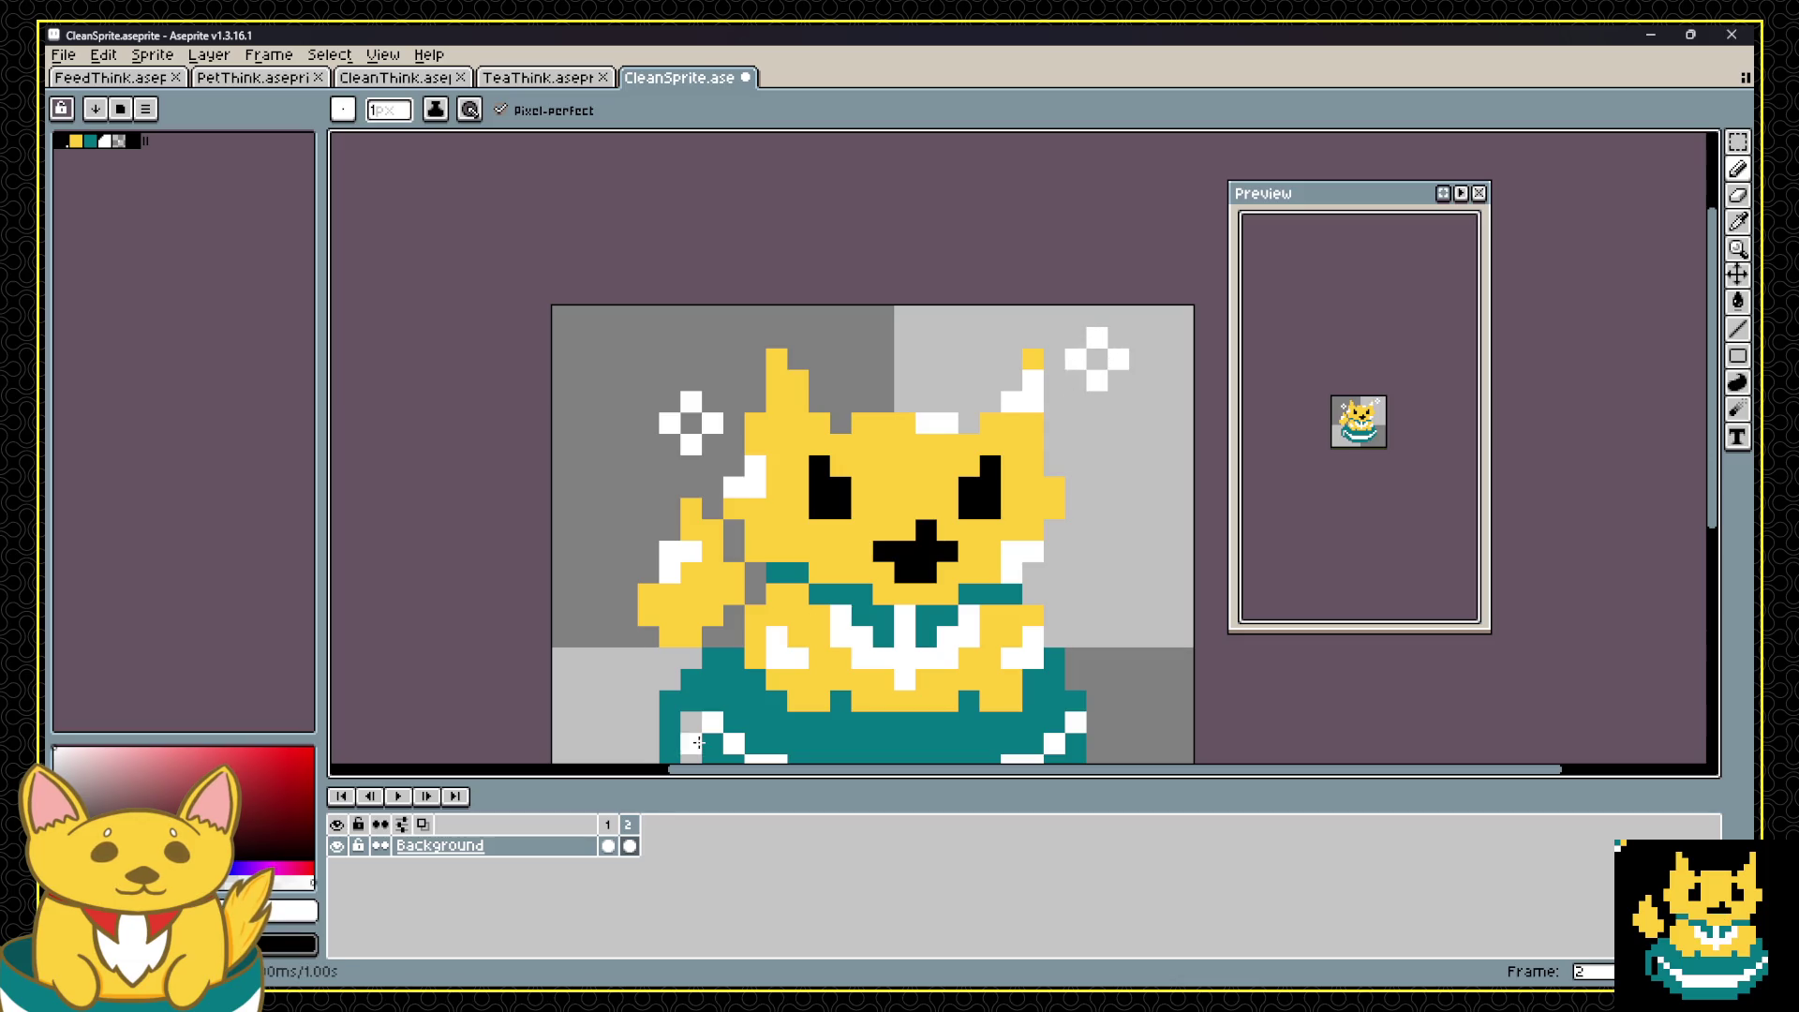
Step: Repaint frame 1's left and right sparkles white
{"action": "left_click", "coordinate": [609, 823]}
{"action": "left_click", "coordinate": [691, 380]}
{"action": "left_click", "coordinate": [712, 359]}
{"action": "left_click", "coordinate": [691, 337]}
{"action": "left_click", "coordinate": [669, 359]}
{"action": "left_click", "coordinate": [1096, 402]}
{"action": "left_click", "coordinate": [1075, 423]}
{"action": "left_click", "coordinate": [1096, 445]}
{"action": "left_click", "coordinate": [1117, 423]}
{"action": "scroll", "coordinate": [1114, 431], "scroll_direction": "down", "scroll_amount": 3}
Step: Save CleanSprite and re-export it as a sprite sheet, overwriting Sprites\CleanSprite.png
{"action": "key", "text": "ctrl+s"}
{"action": "left_click", "coordinate": [63, 54]}
{"action": "mouse_move", "coordinate": [119, 234]}
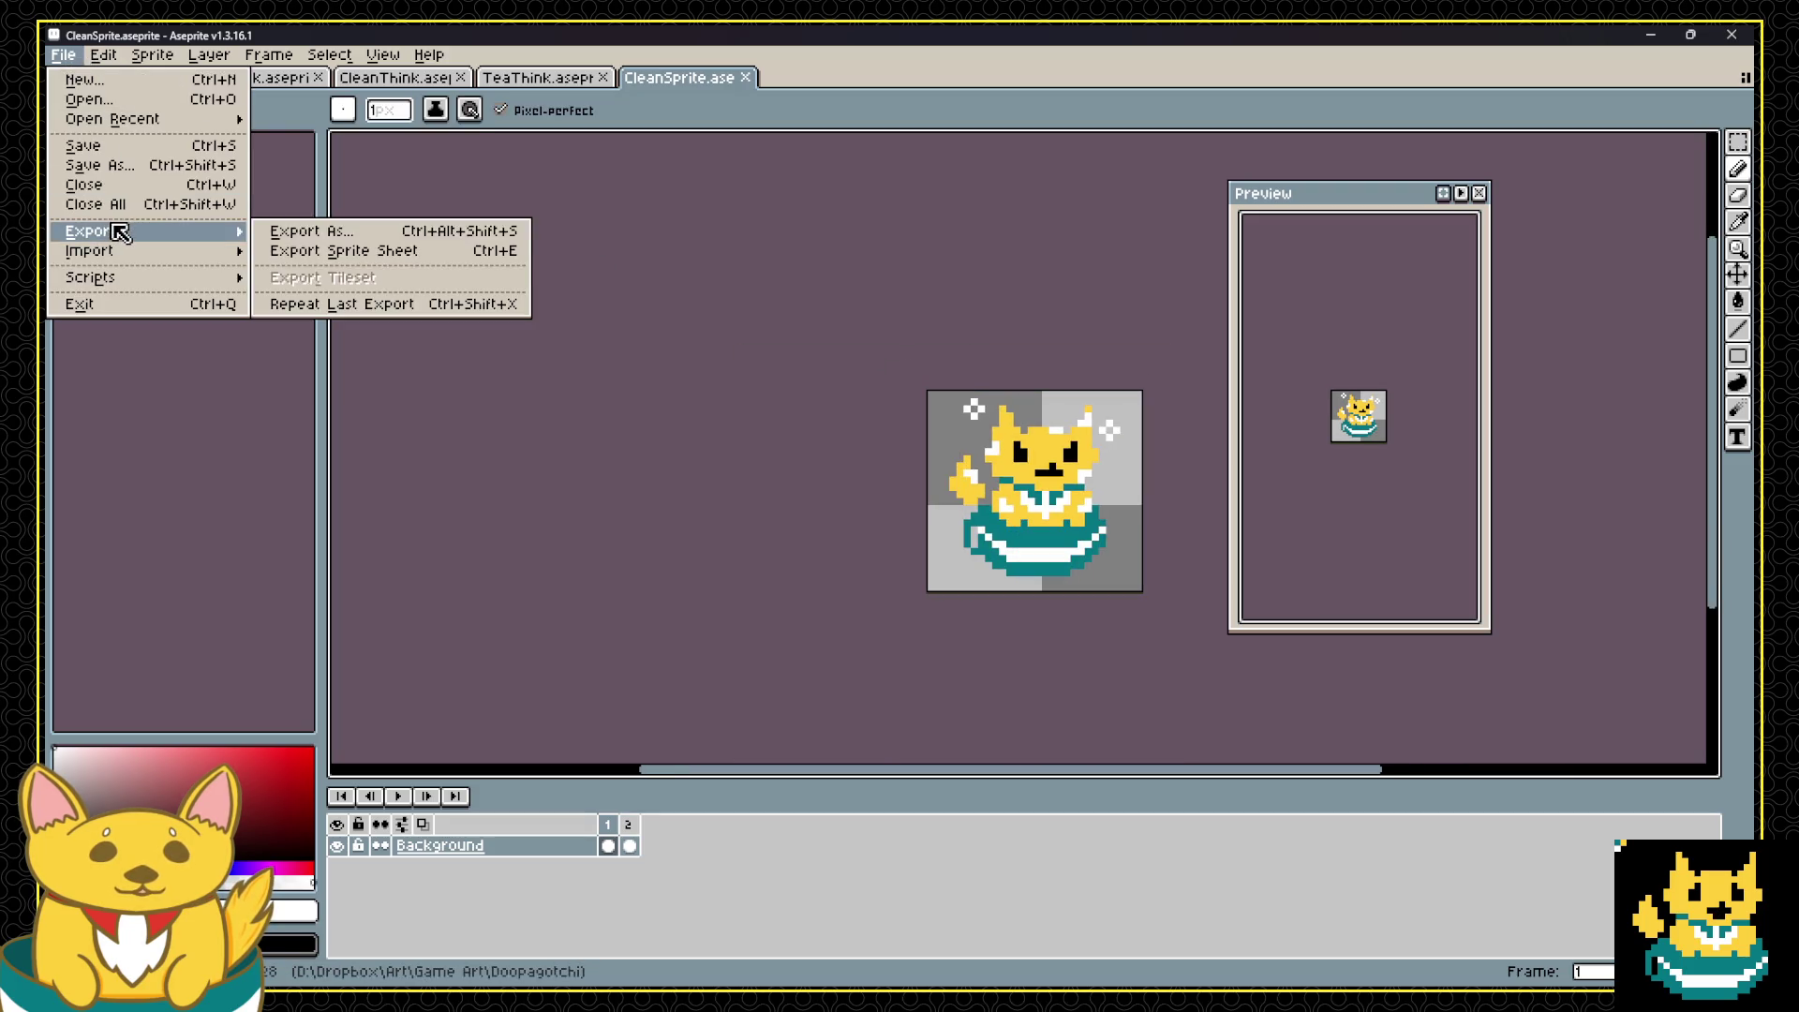
{"action": "left_click", "coordinate": [295, 250]}
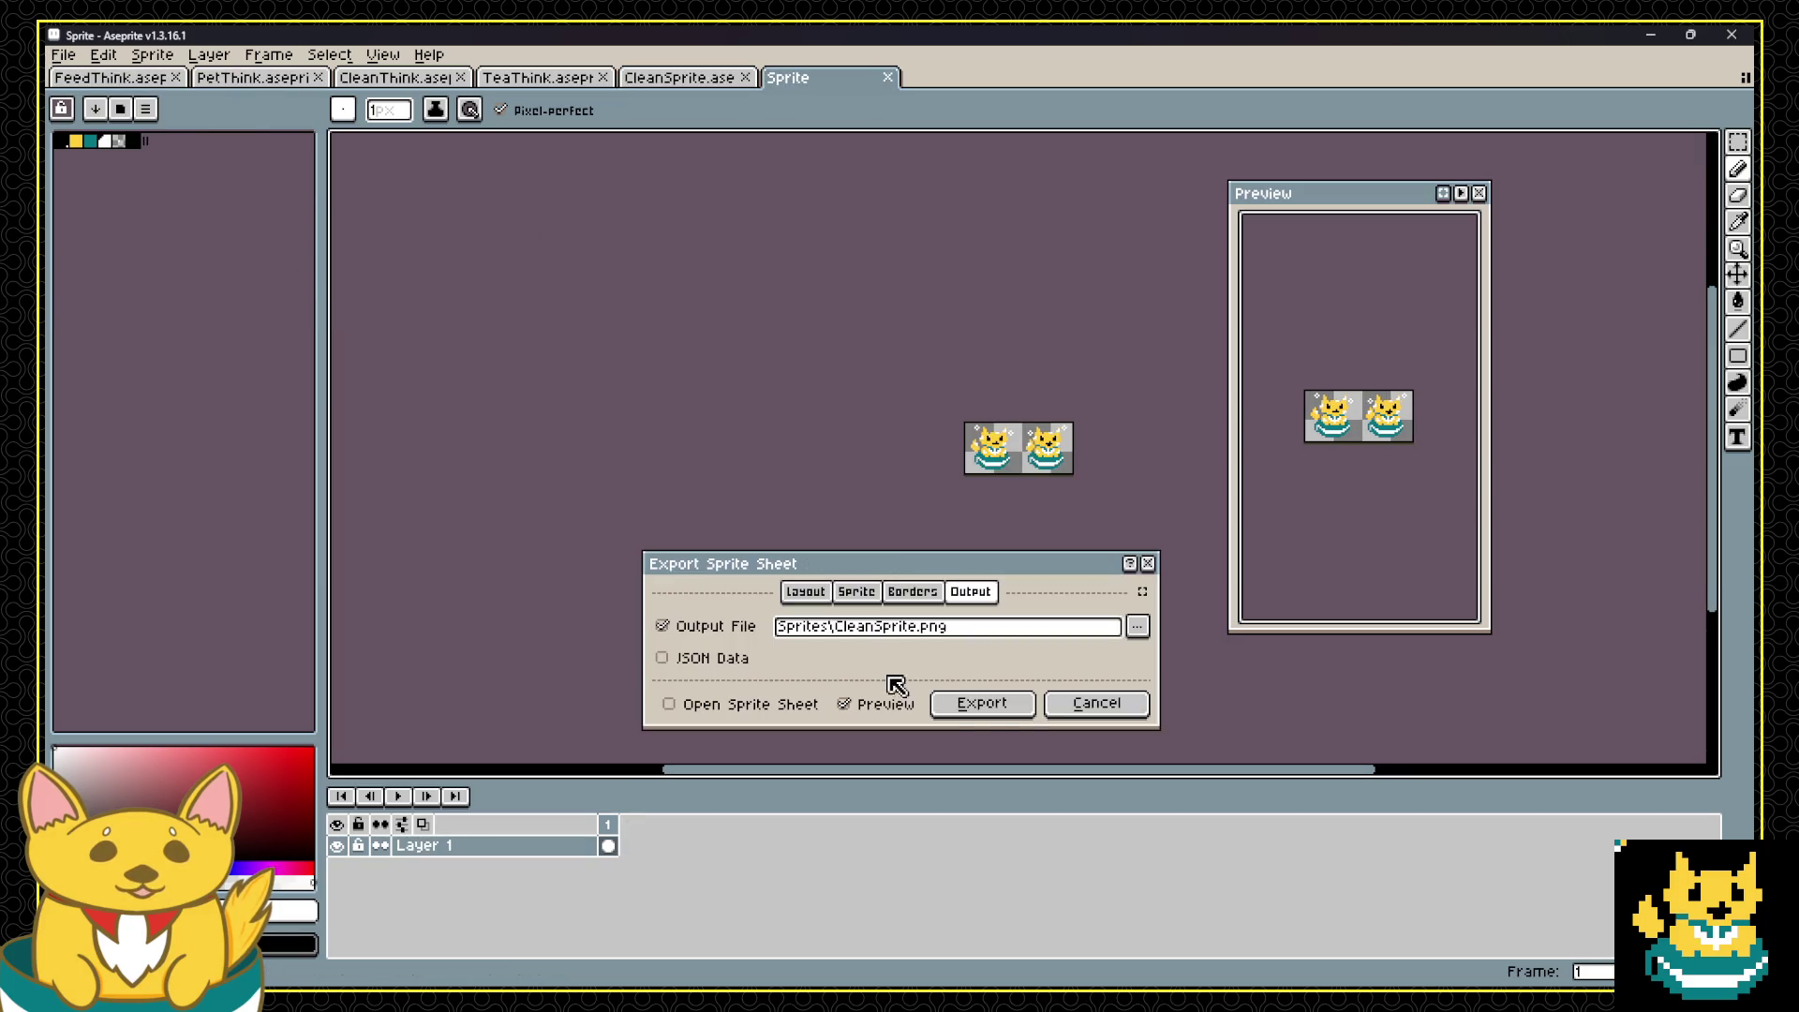
{"action": "left_click", "coordinate": [984, 705]}
{"action": "left_click", "coordinate": [877, 573]}
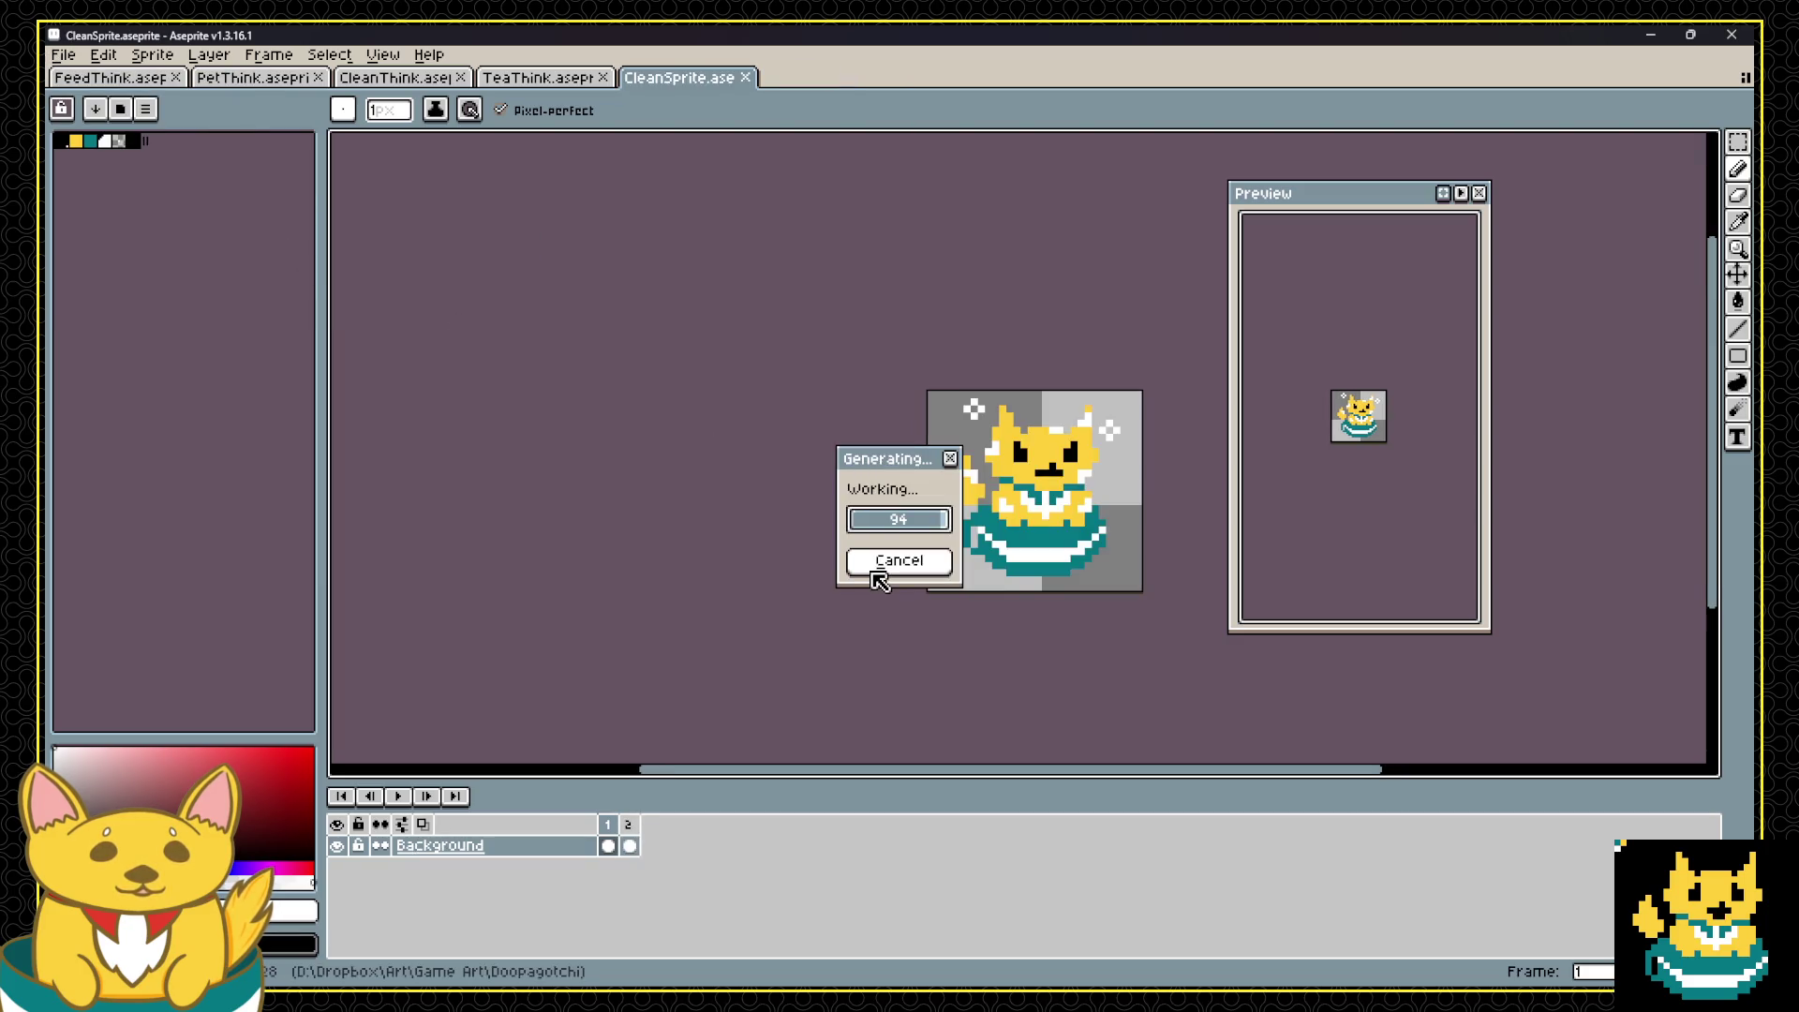
{"action": "key", "text": "i"}
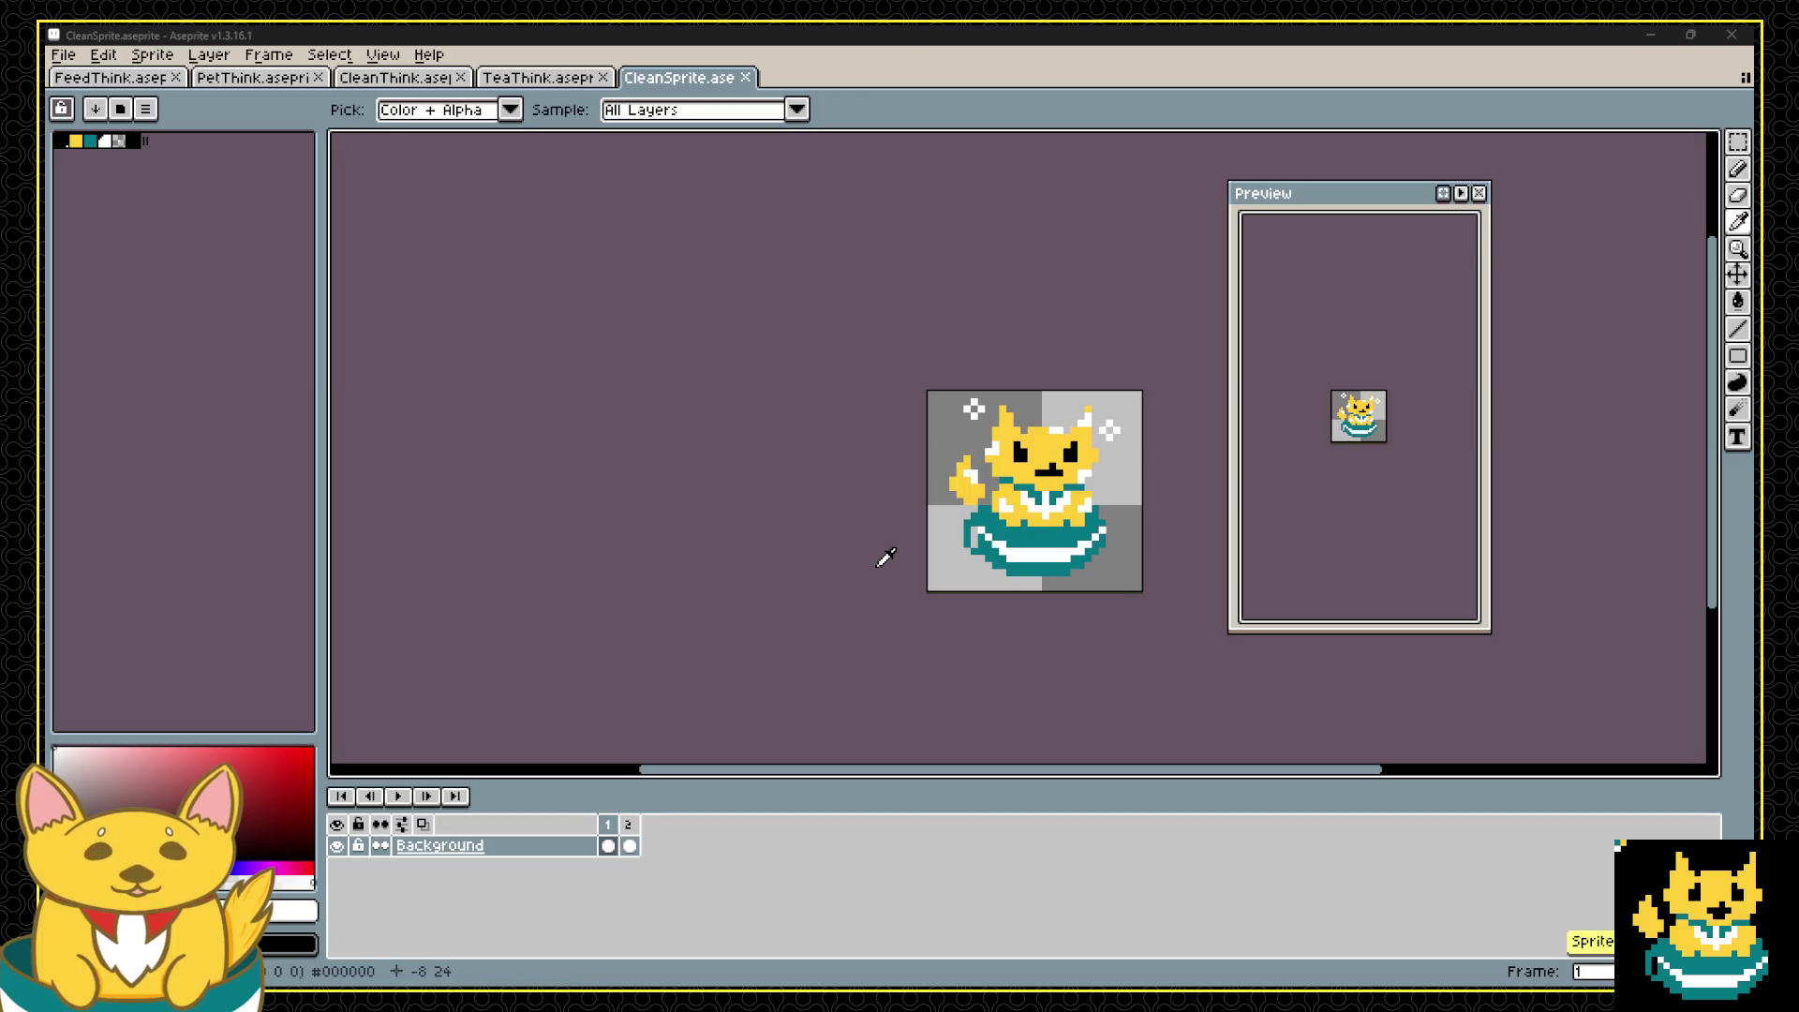
{"action": "key", "text": "alt+Tab"}
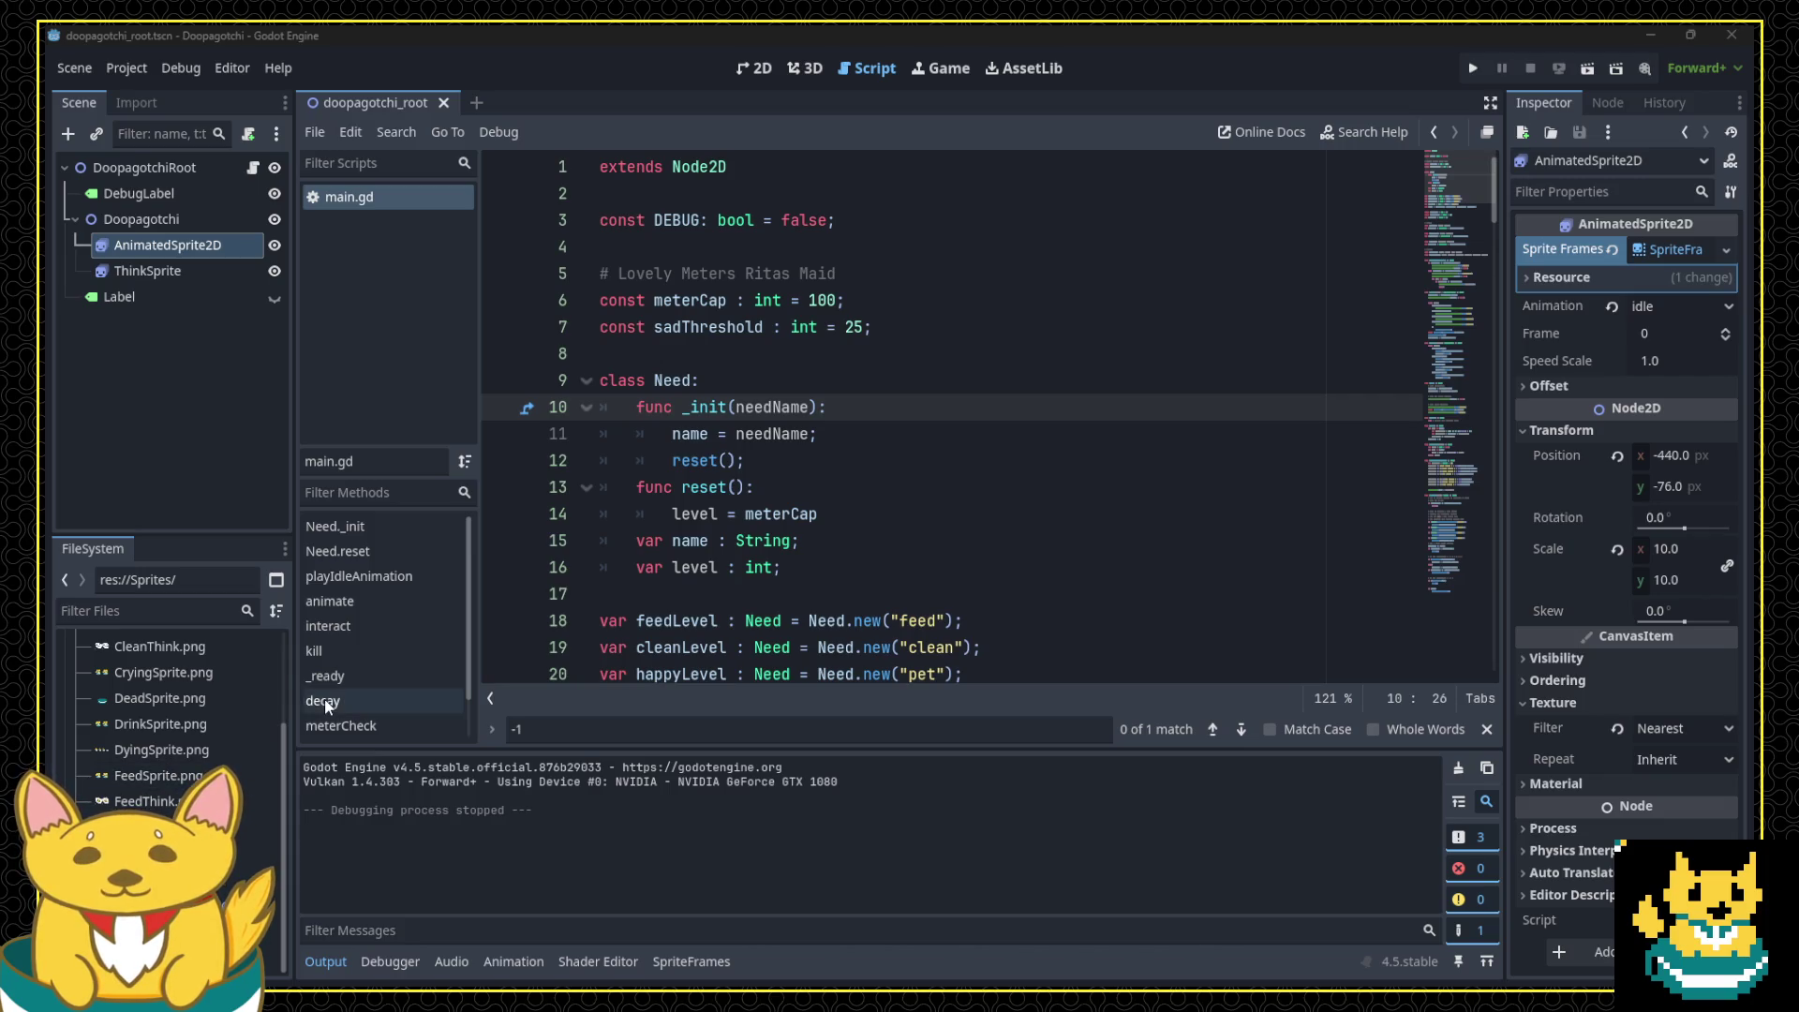
Step: Check the clean animation's updated frames in SpriteFrames, cancel the CleanSprite.png import, and run the game
{"action": "left_click", "coordinate": [1690, 251]}
{"action": "scroll", "coordinate": [395, 868], "scroll_direction": "up", "scroll_amount": 1}
{"action": "left_click", "coordinate": [385, 789]}
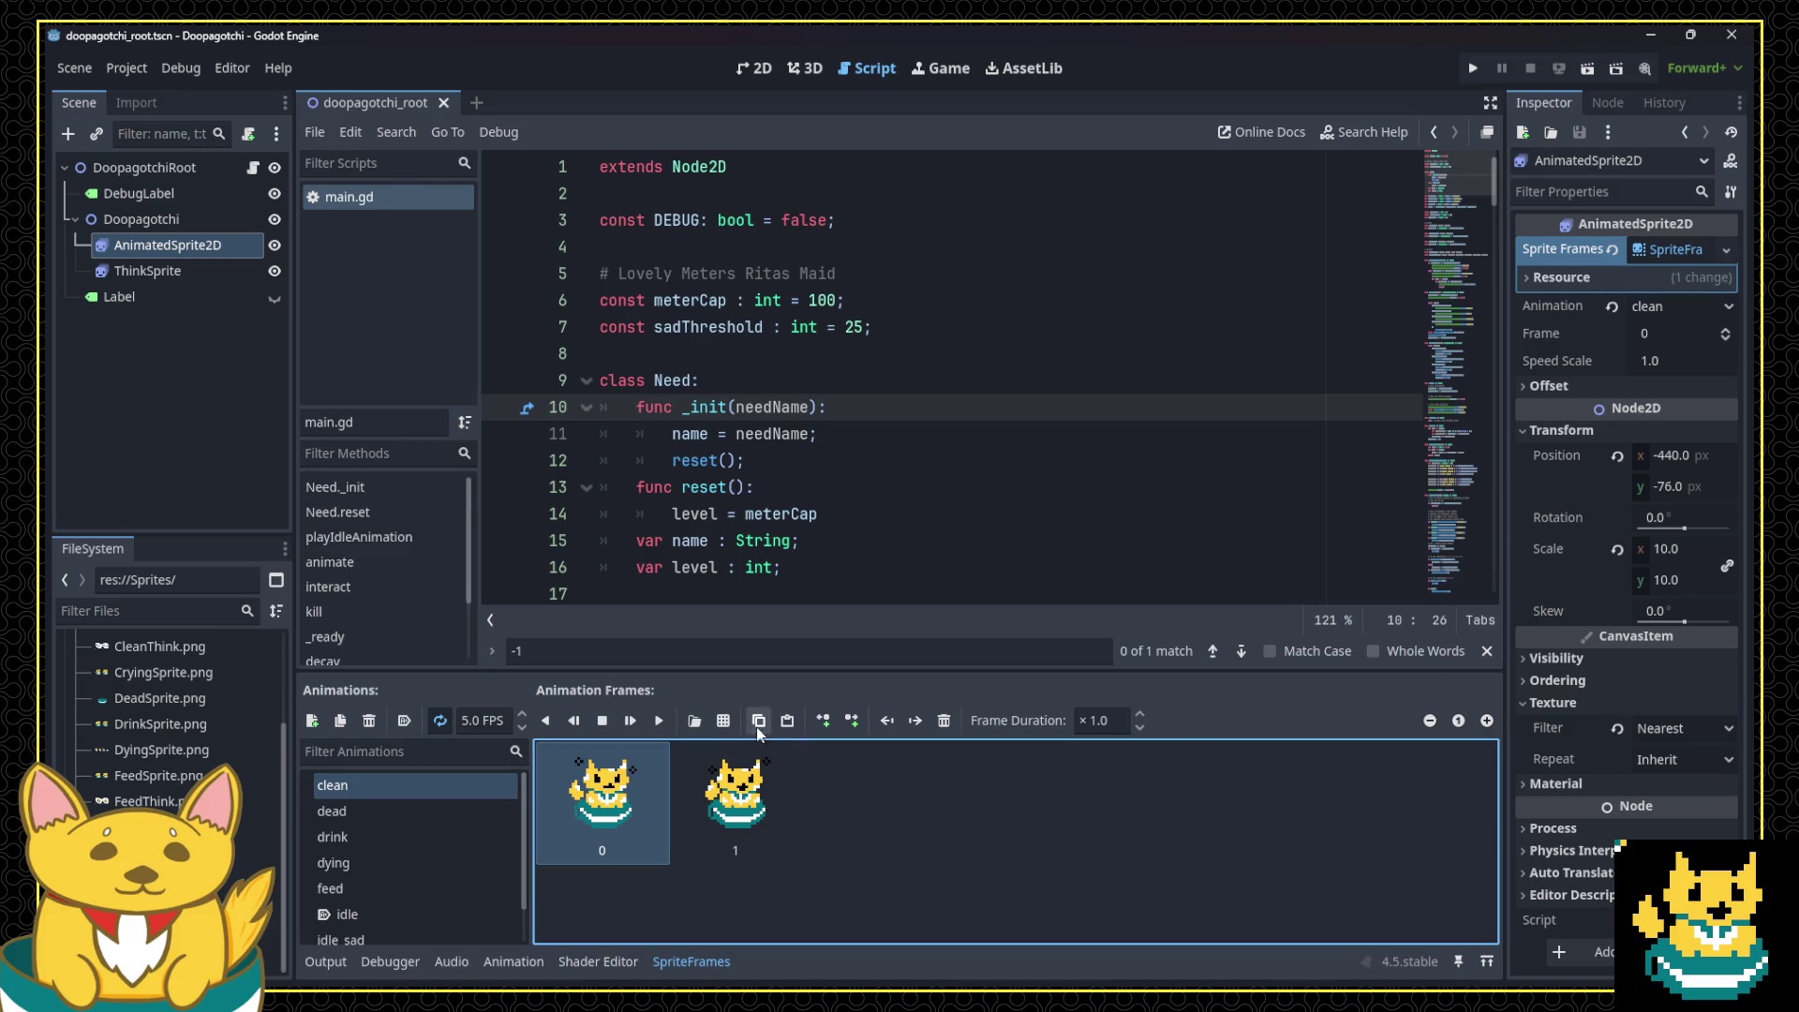
{"action": "left_click", "coordinate": [727, 722]}
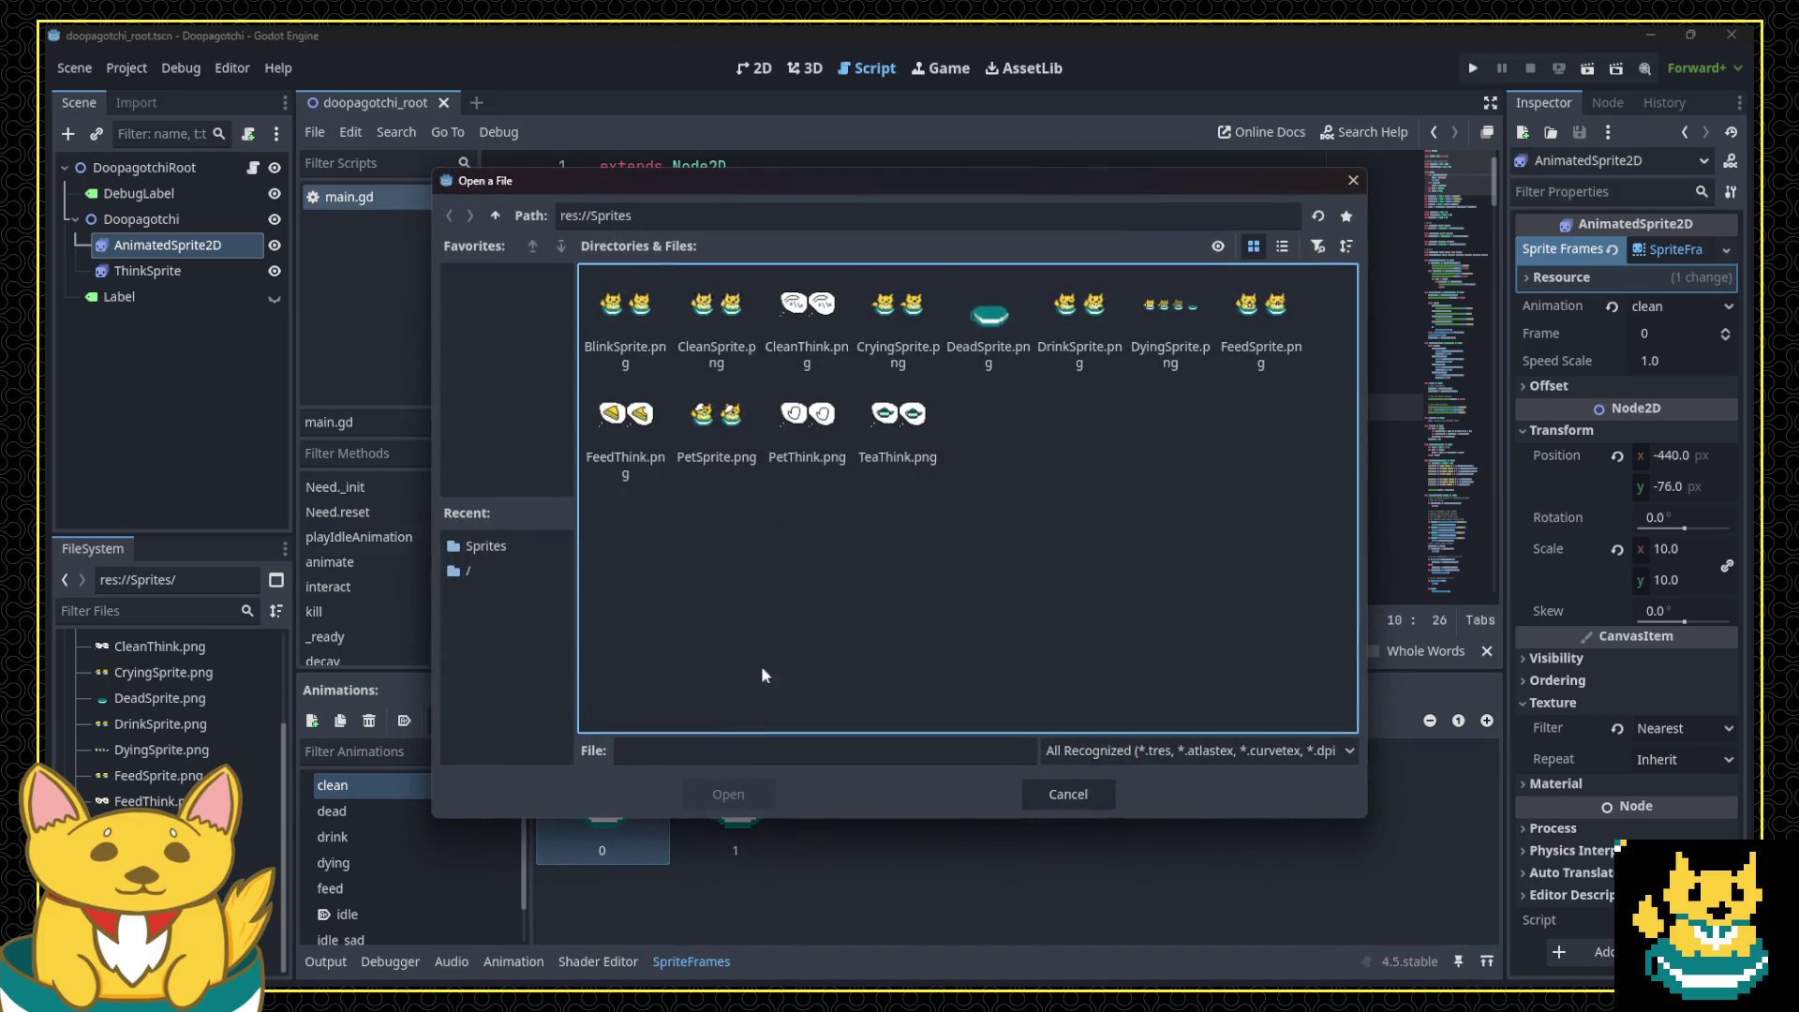
{"action": "left_click", "coordinate": [727, 371]}
{"action": "double_click", "coordinate": [735, 356]}
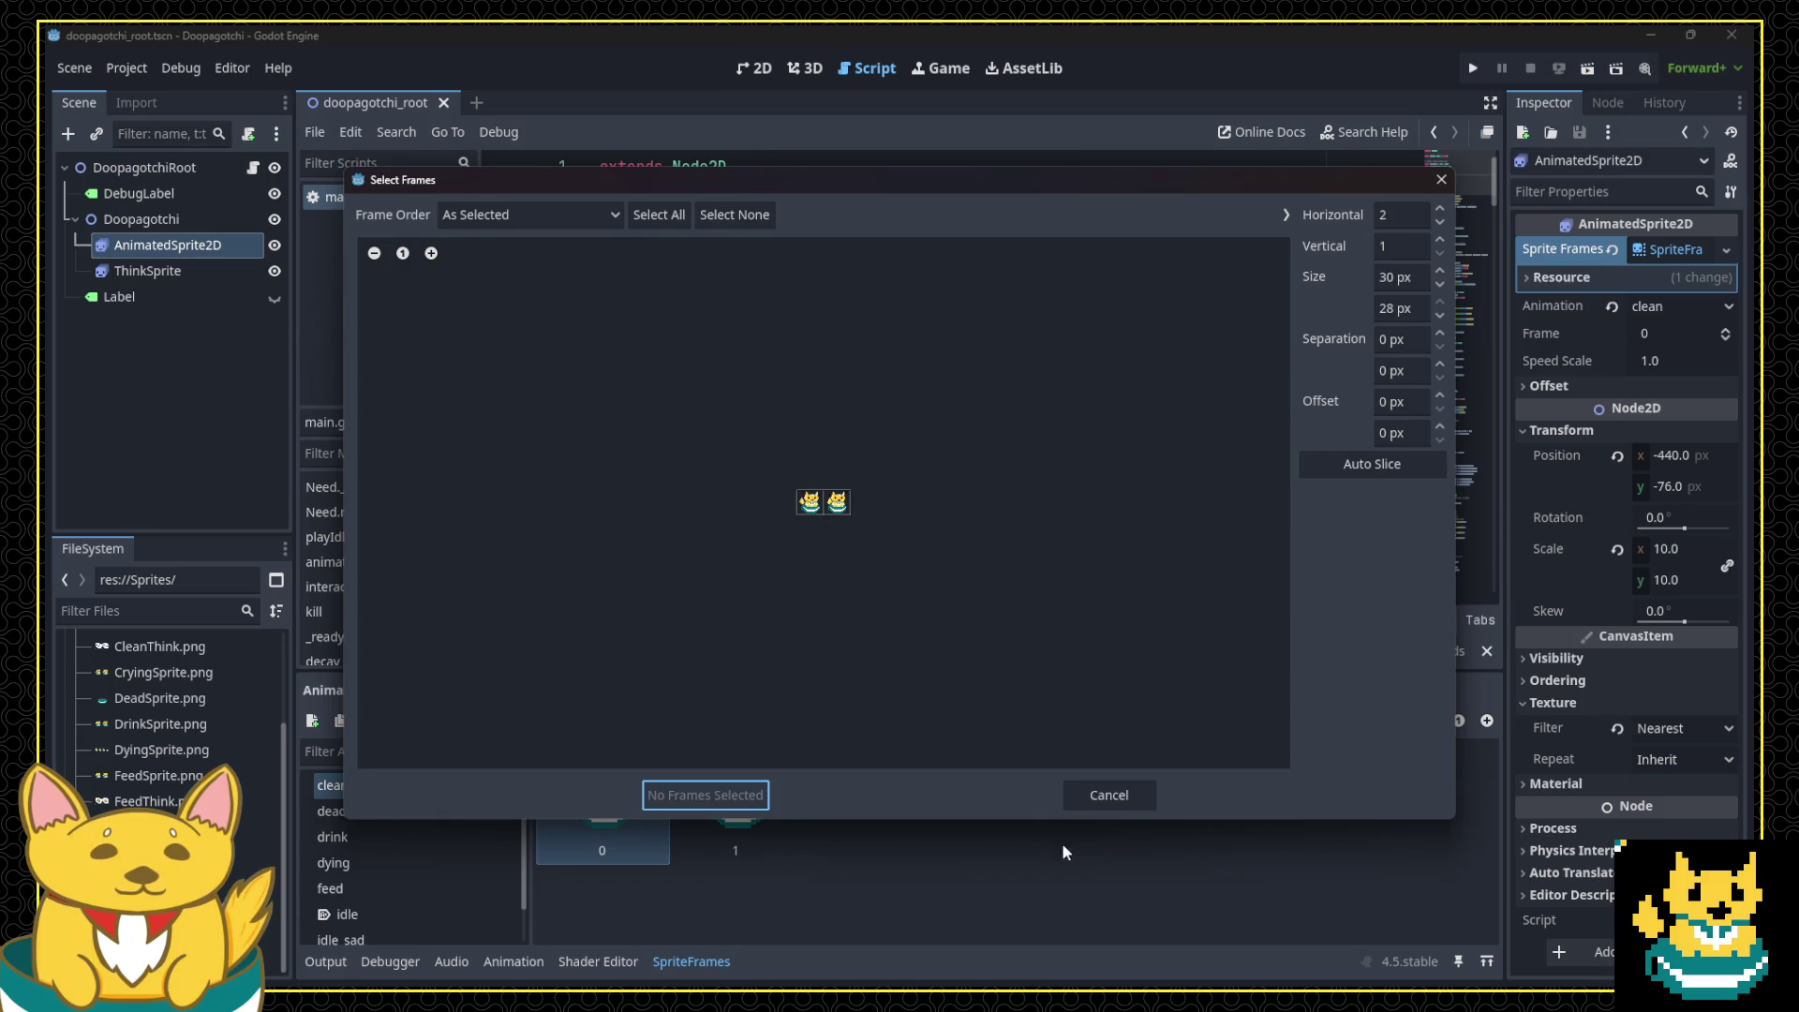
{"action": "left_click", "coordinate": [1124, 799]}
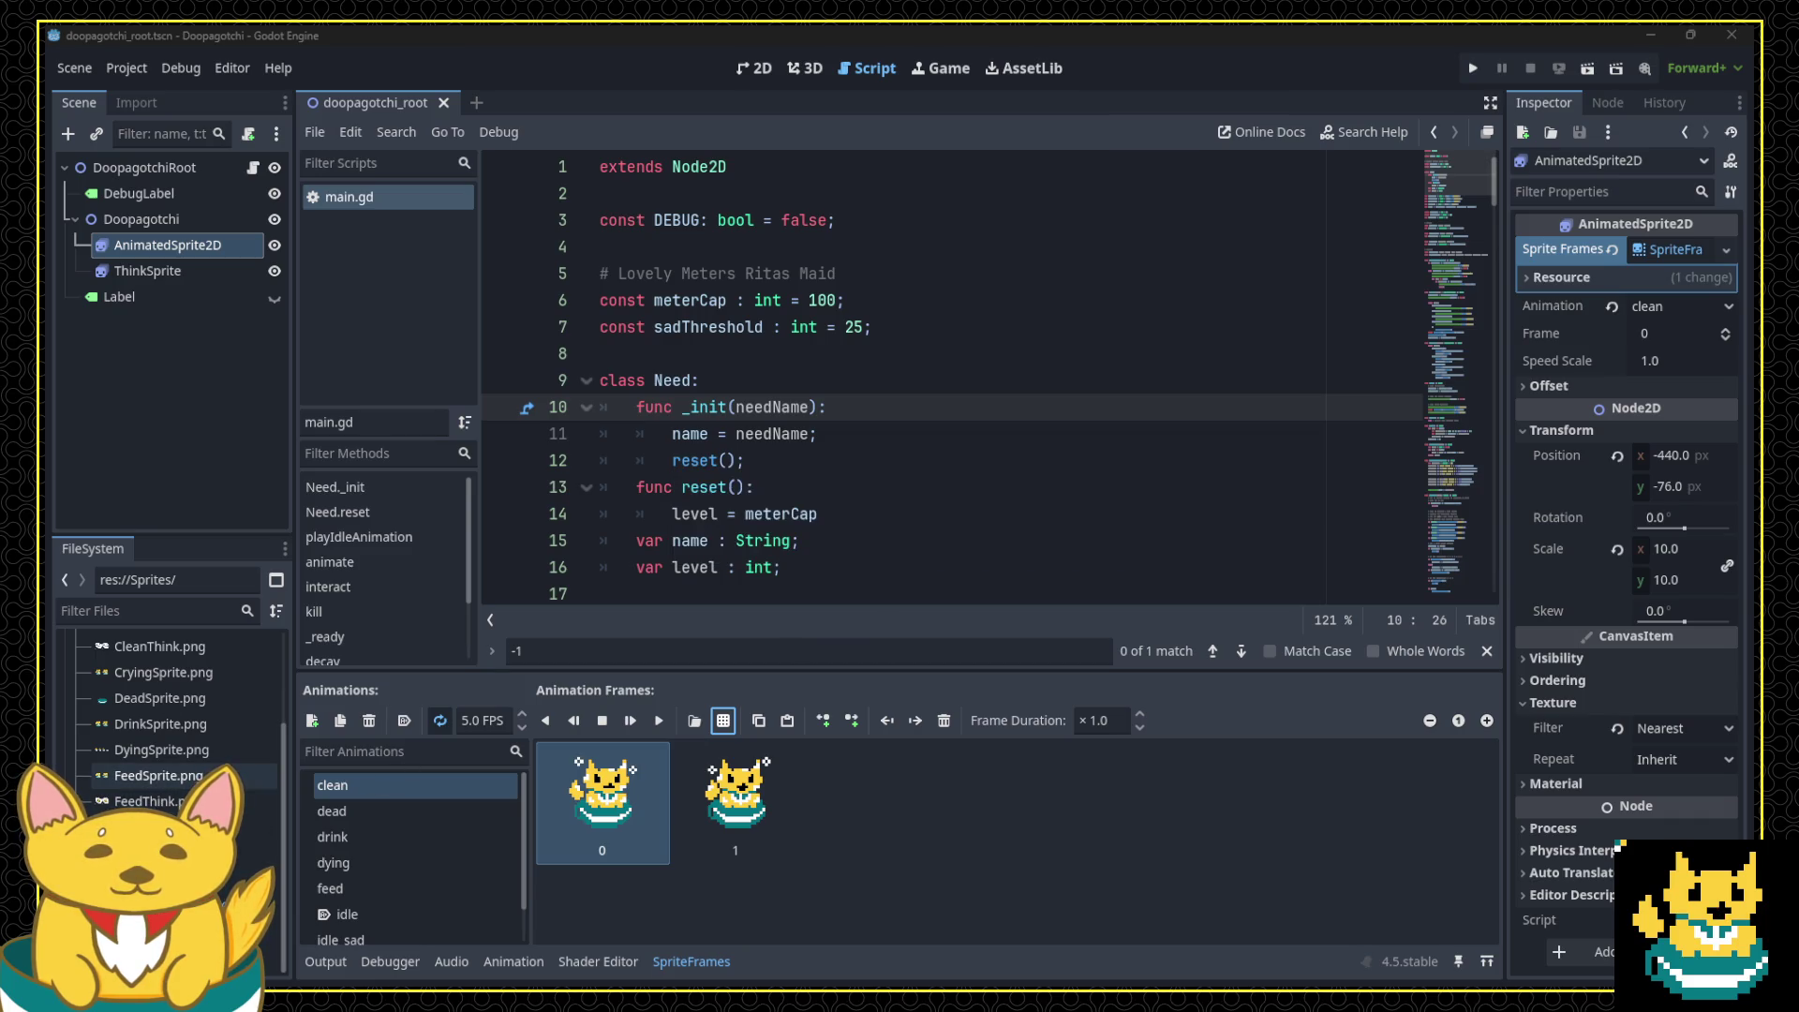
{"action": "left_click", "coordinate": [1471, 68]}
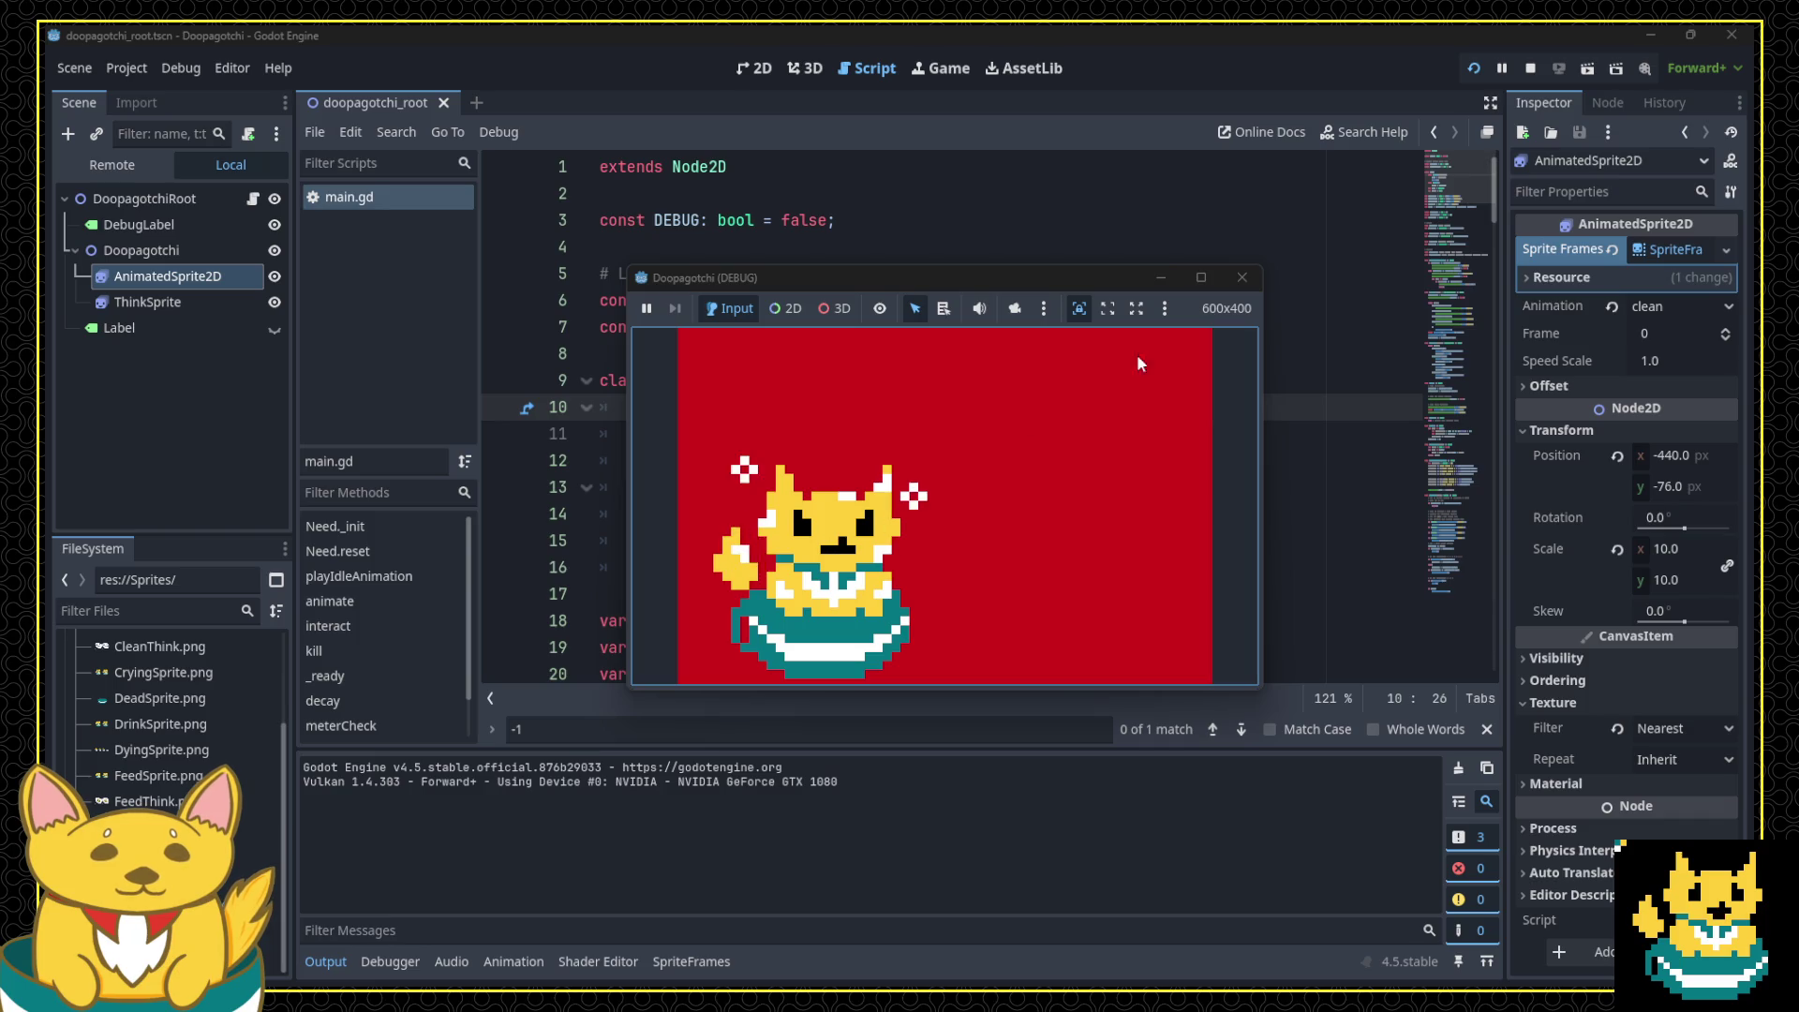
Step: Commit a new FPS for the clean animation in SpriteFrames, then test-run and close the game
{"action": "left_click", "coordinate": [1243, 279]}
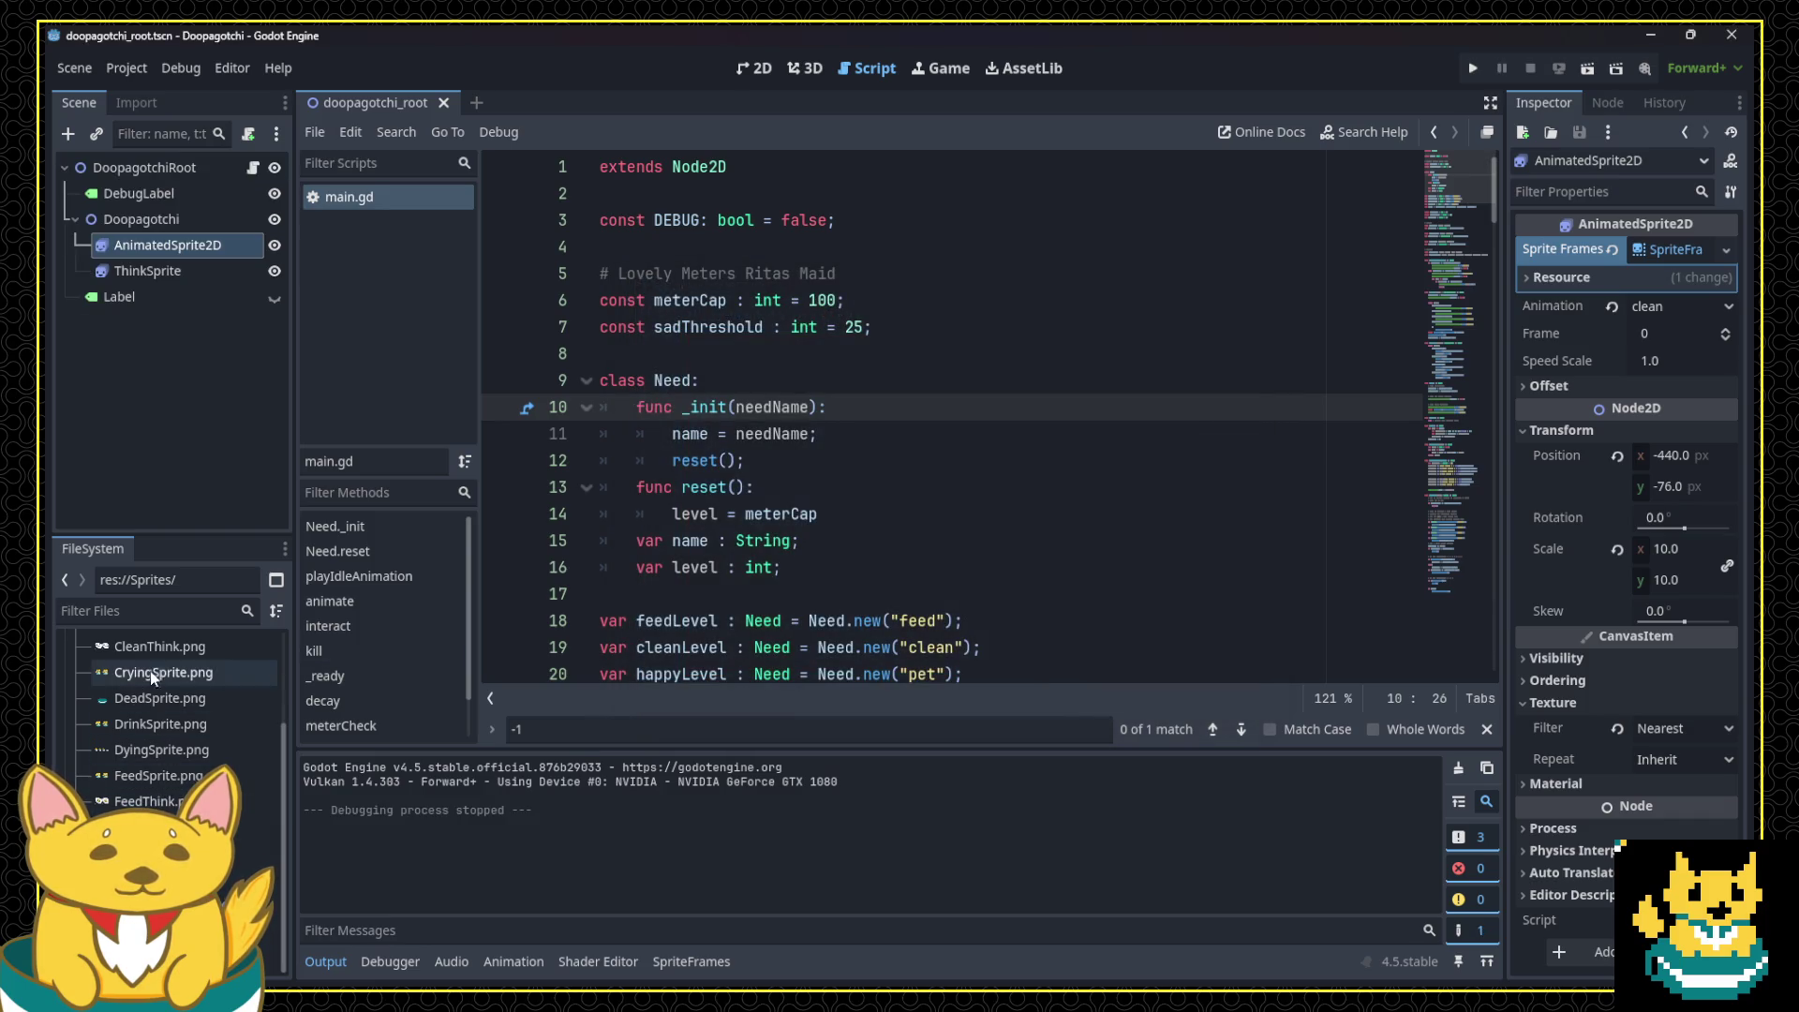
{"action": "left_click", "coordinate": [1650, 253]}
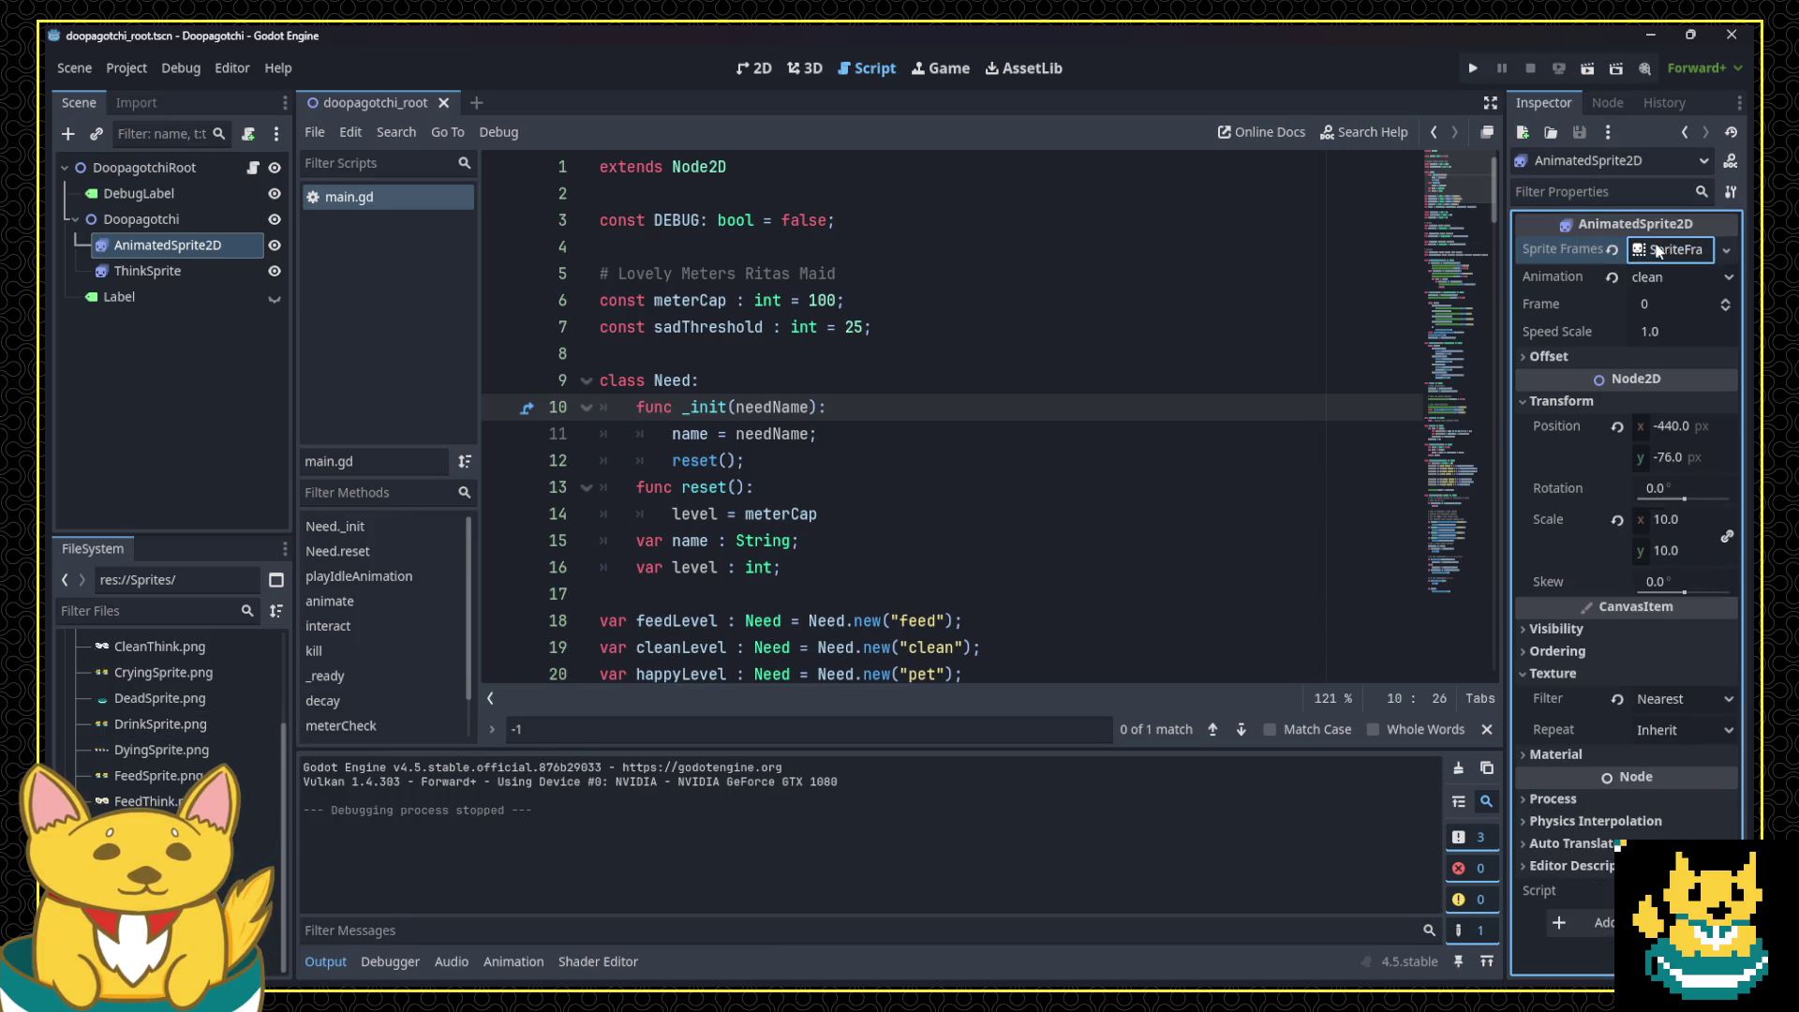
{"action": "left_click", "coordinate": [462, 720]}
{"action": "key", "text": "Return"}
{"action": "left_click", "coordinate": [1472, 67]}
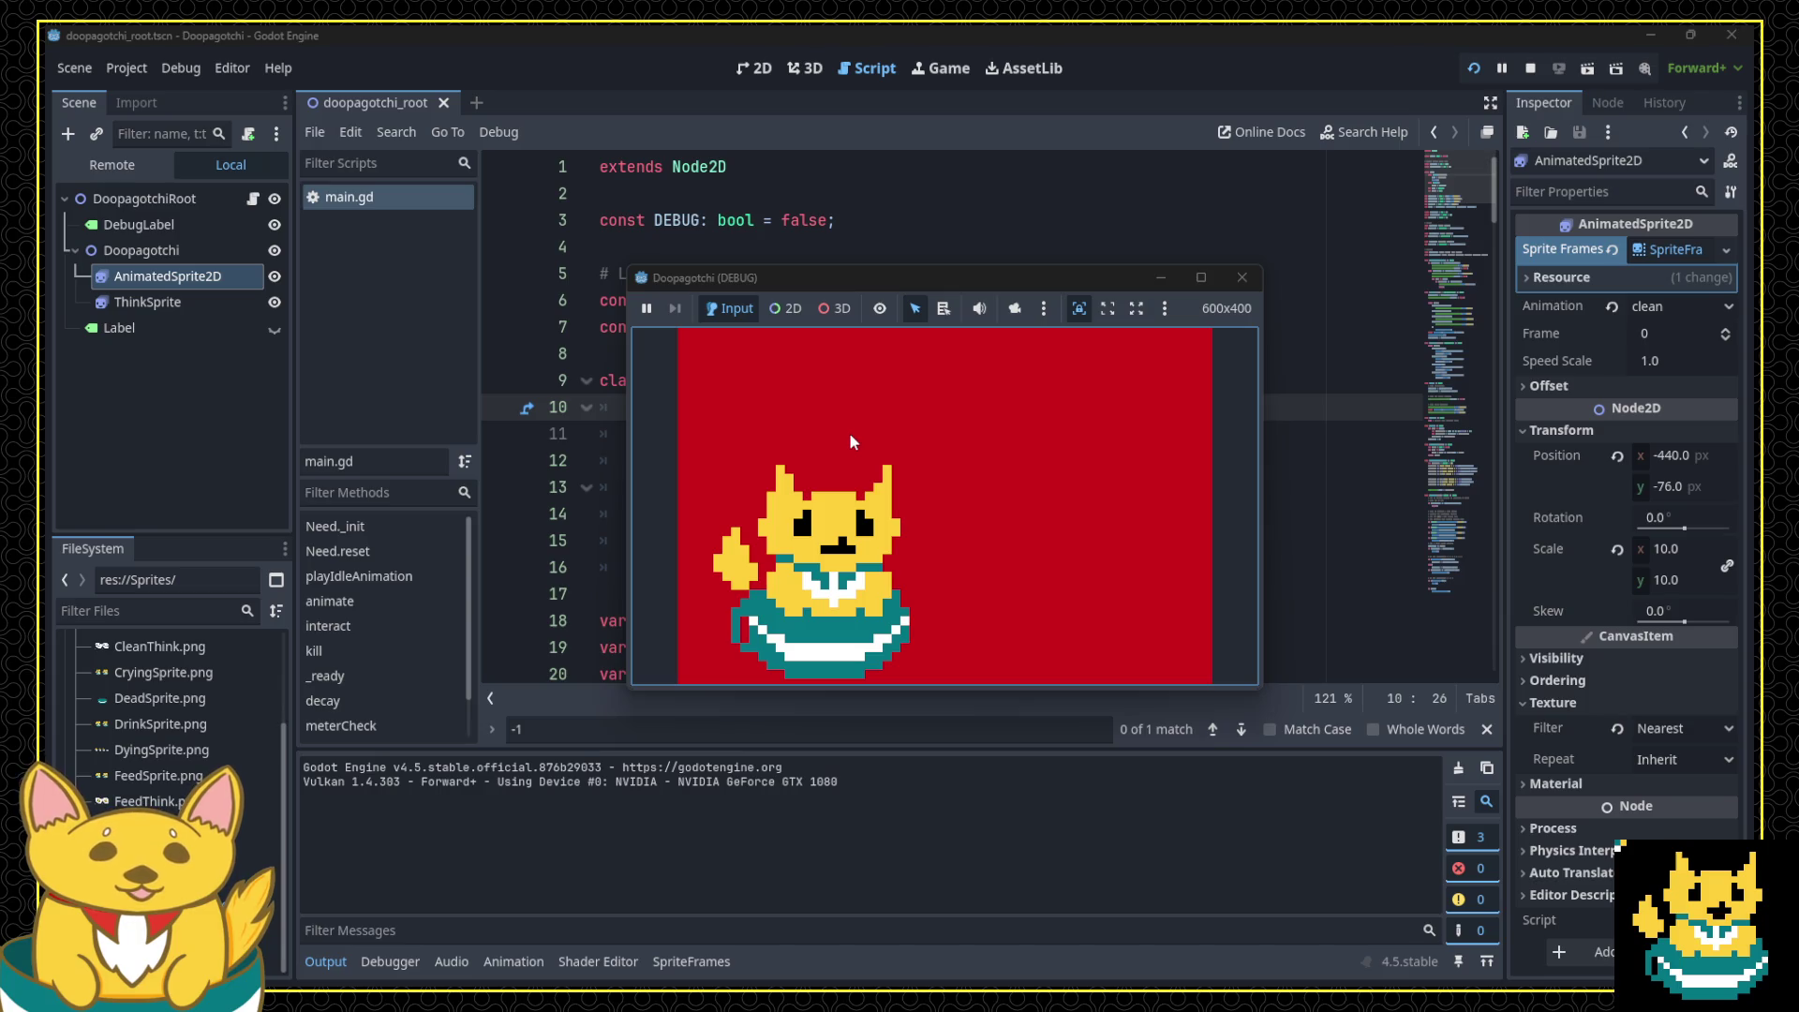
{"action": "left_click", "coordinate": [1236, 275]}
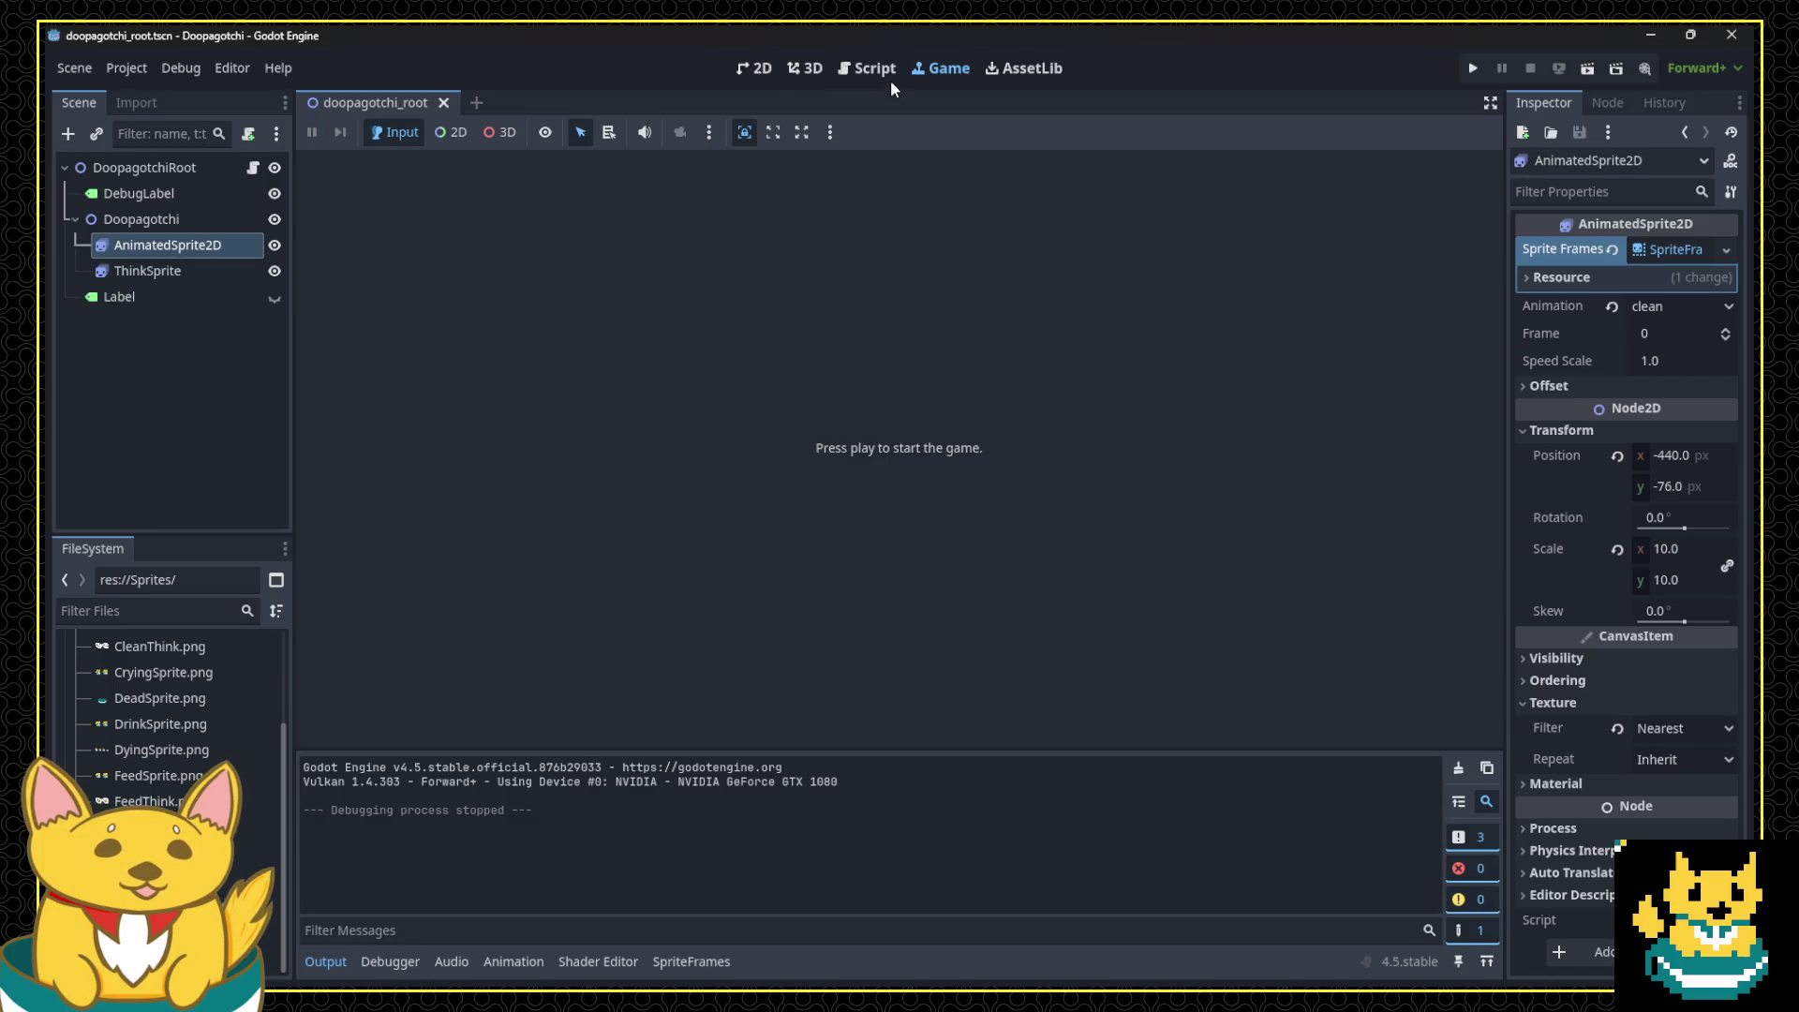
Step: Change meterCap from 100 to 2 in main.gd and run the game to see the food bubble
{"action": "left_click", "coordinate": [865, 68]}
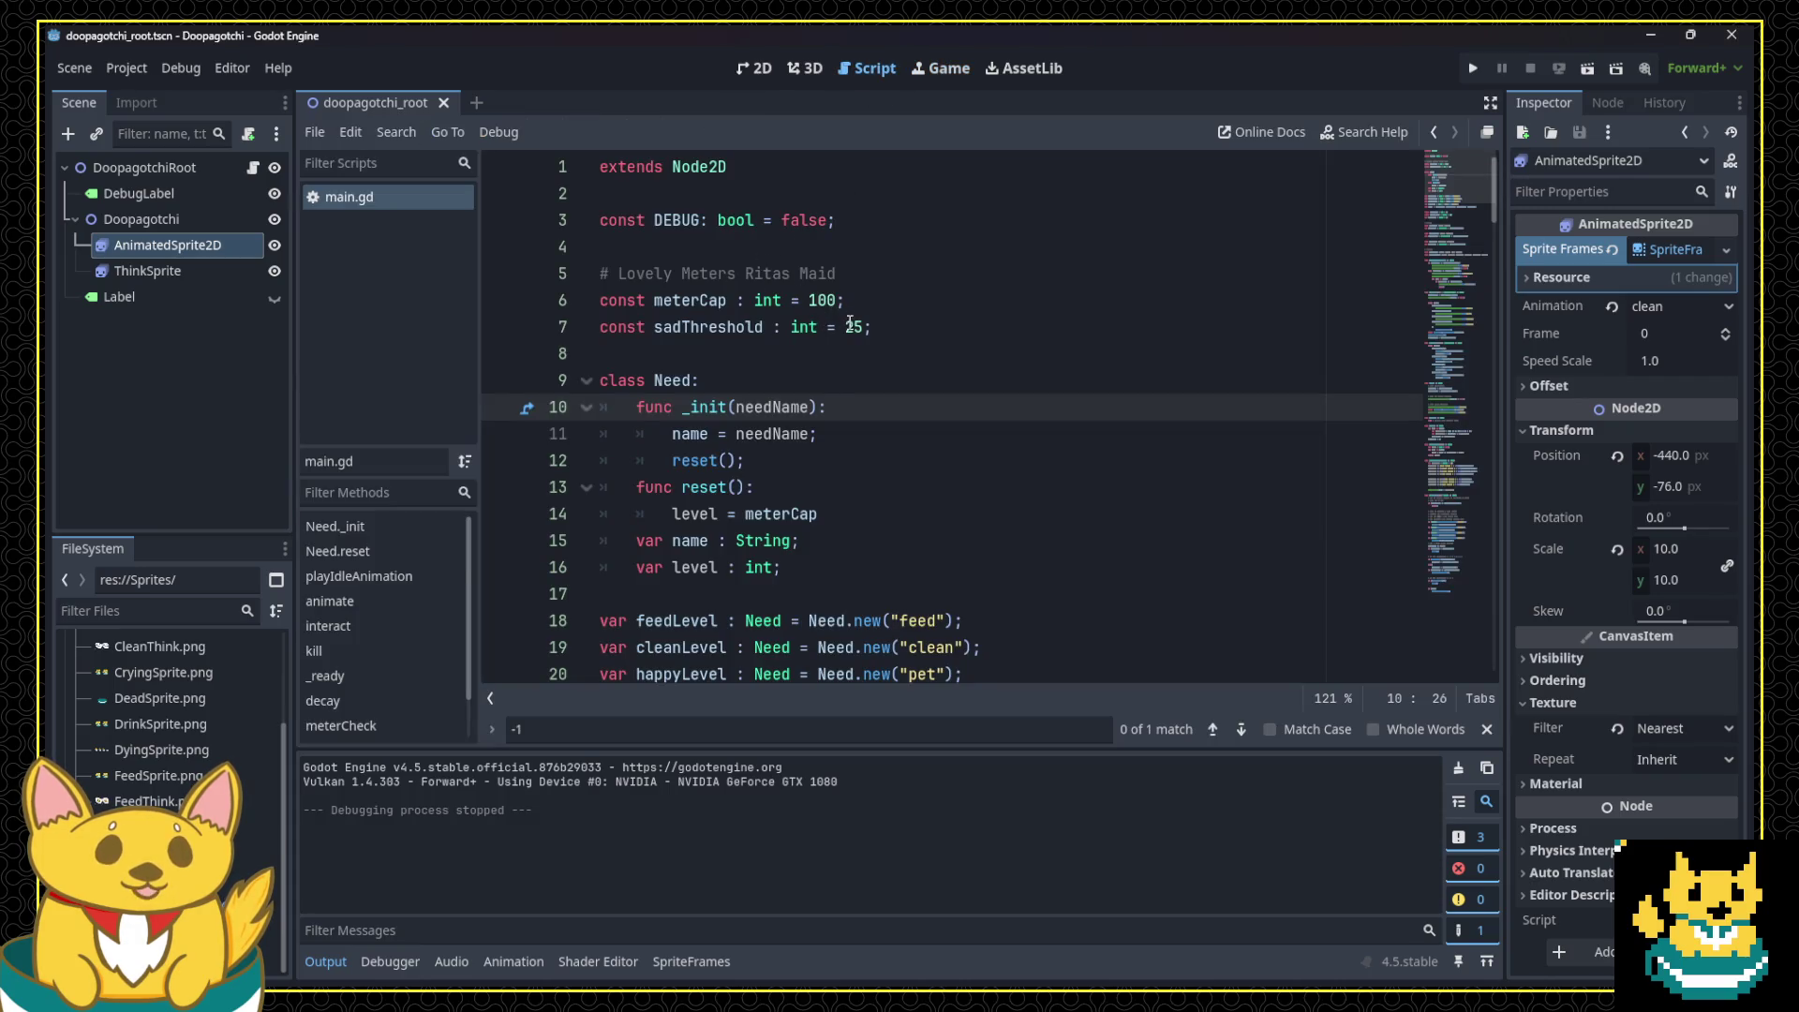
{"action": "double_click", "coordinate": [813, 307]}
{"action": "type", "text": "2"}
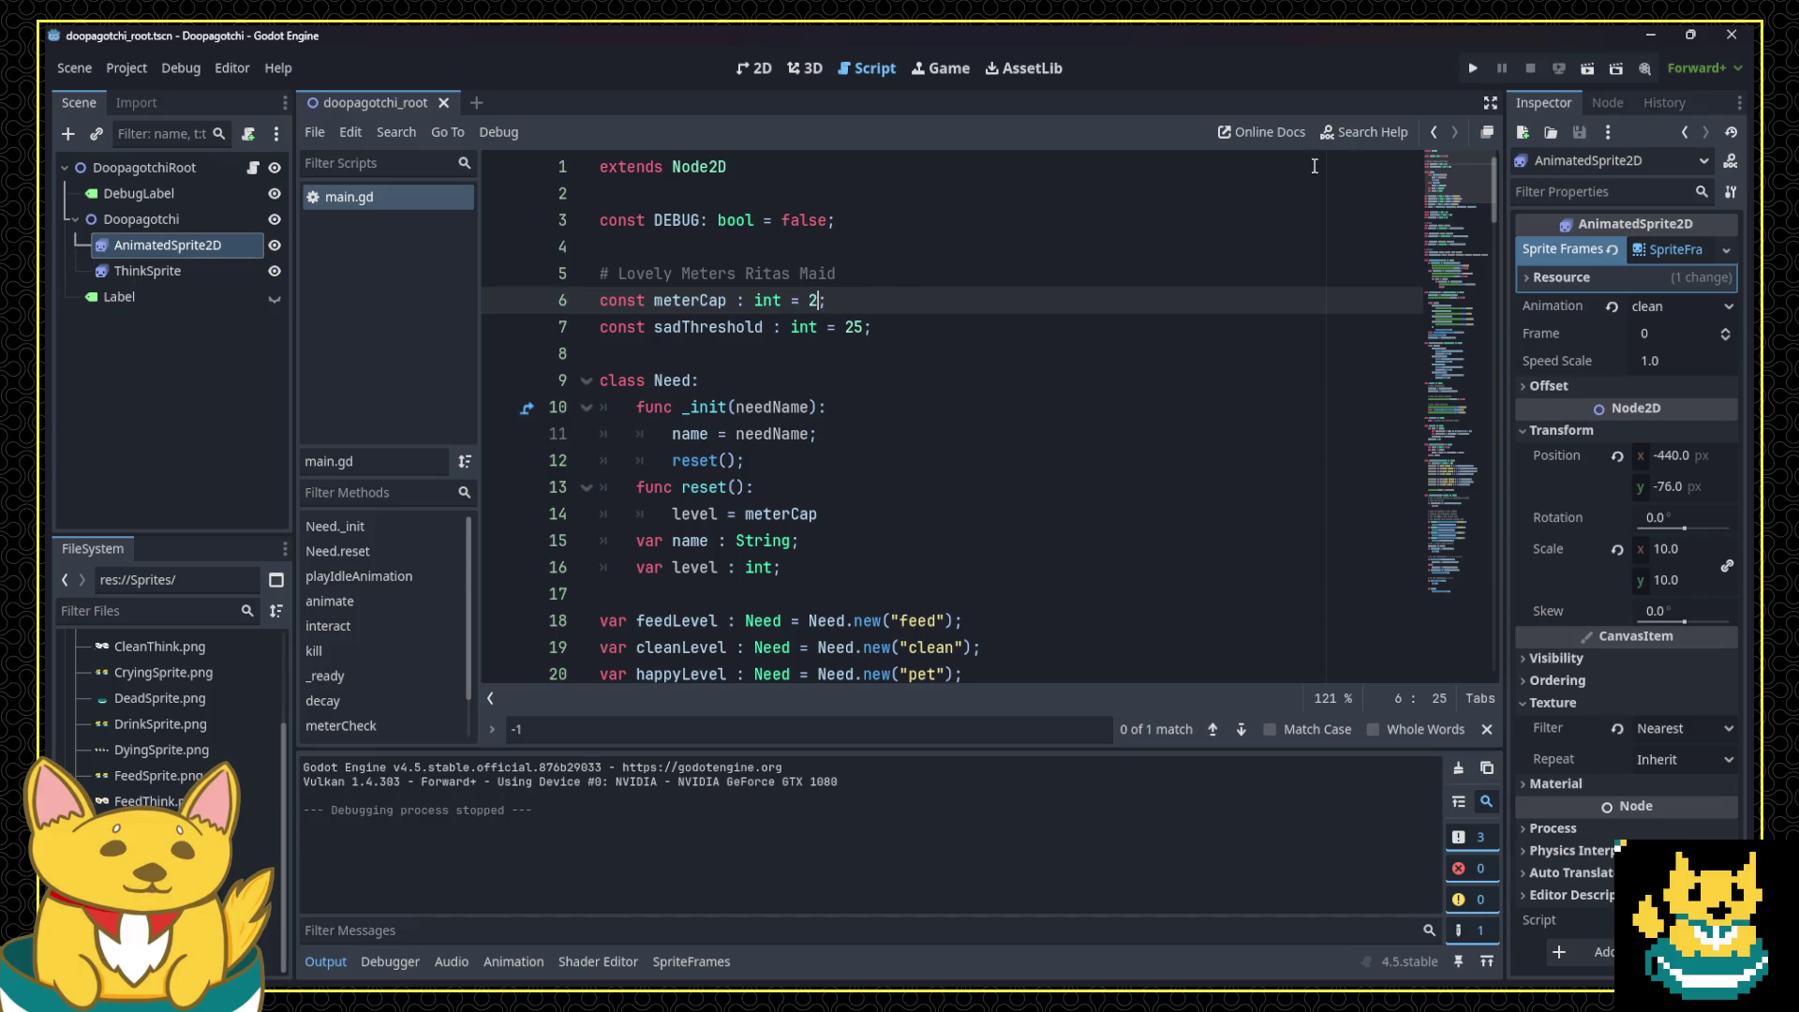
{"action": "left_click", "coordinate": [1468, 68]}
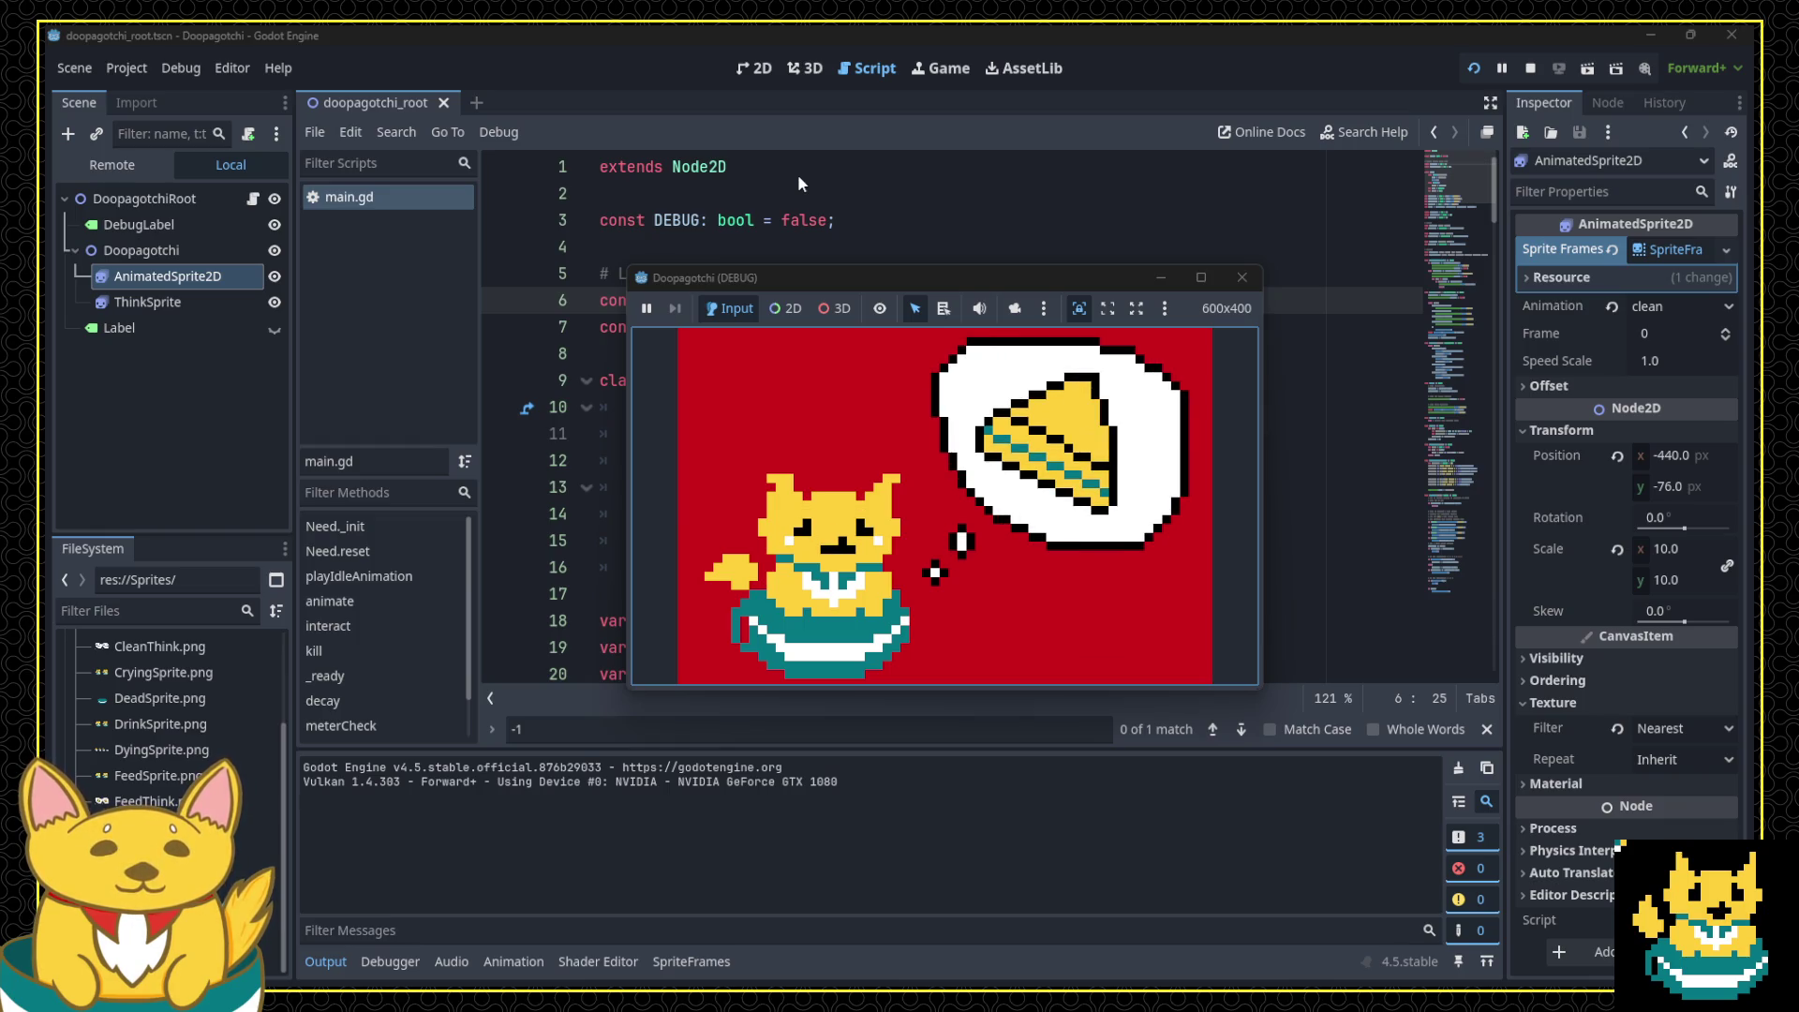
{"action": "mouse_move", "coordinate": [785, 277]}
{"action": "left_mouse_down"}
{"action": "mouse_move", "coordinate": [946, 258]}
{"action": "mouse_move", "coordinate": [860, 393]}
{"action": "mouse_move", "coordinate": [750, 369]}
{"action": "left_mouse_up"}
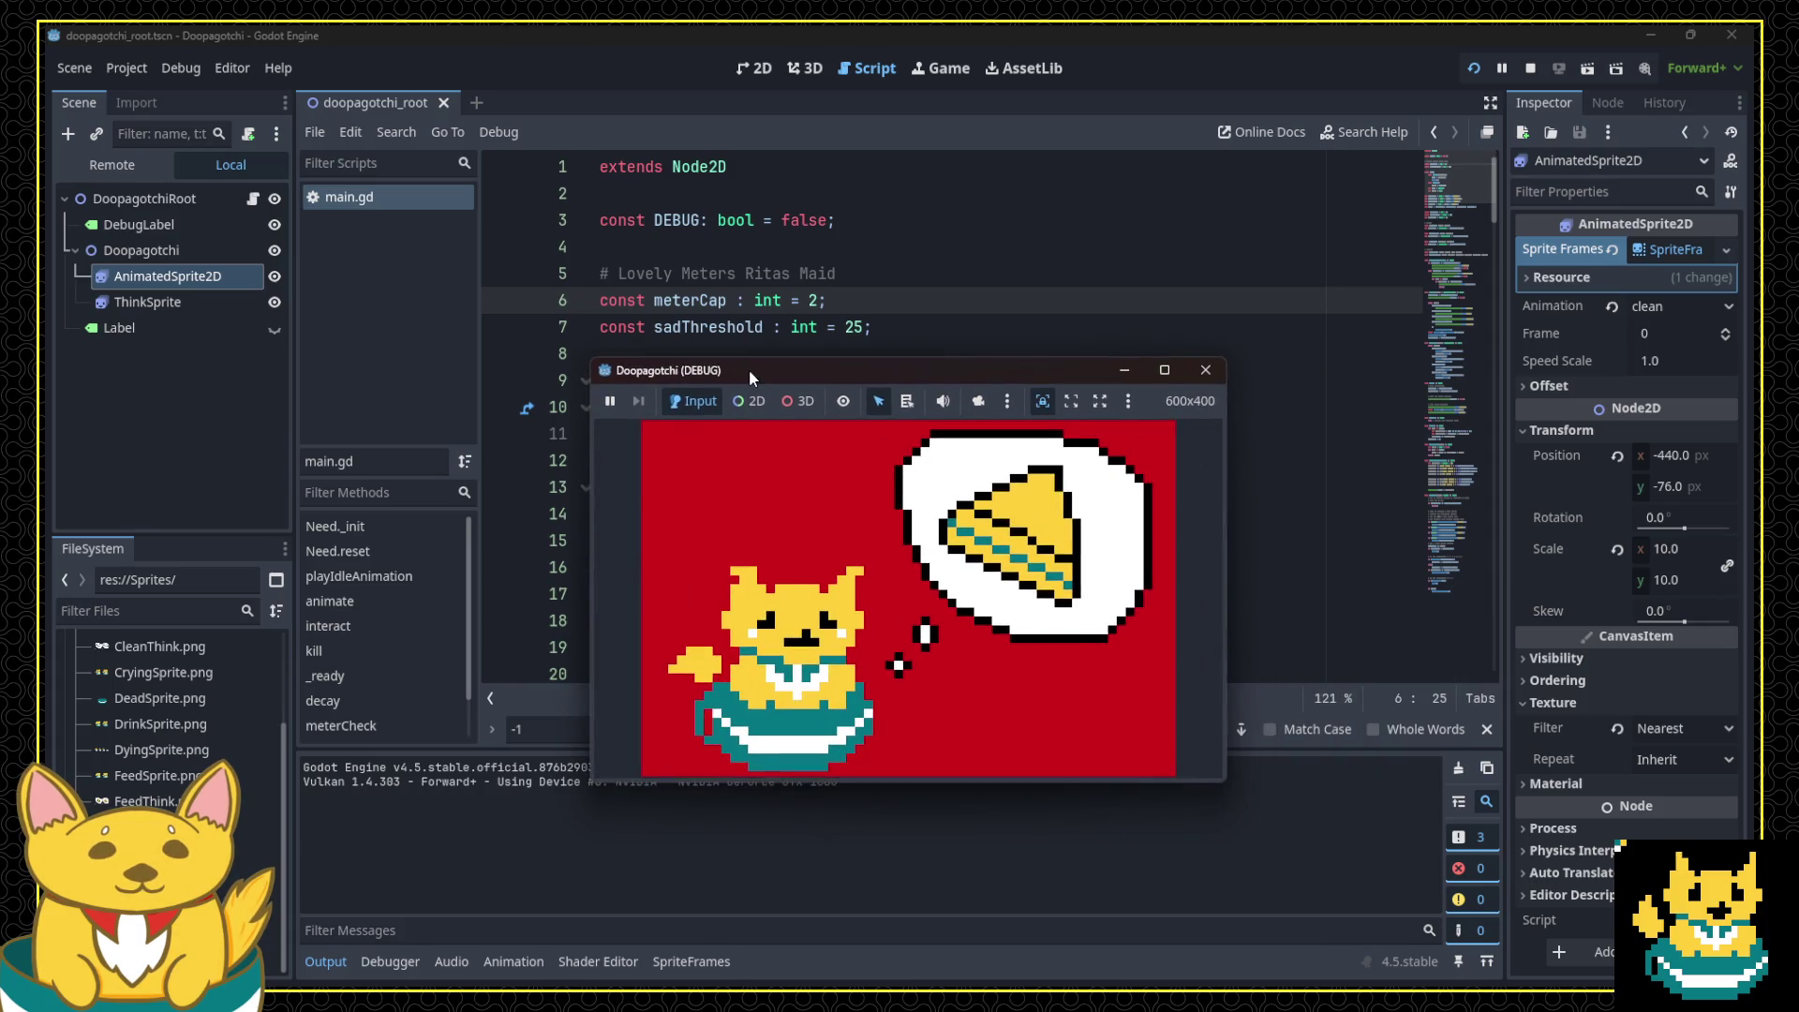
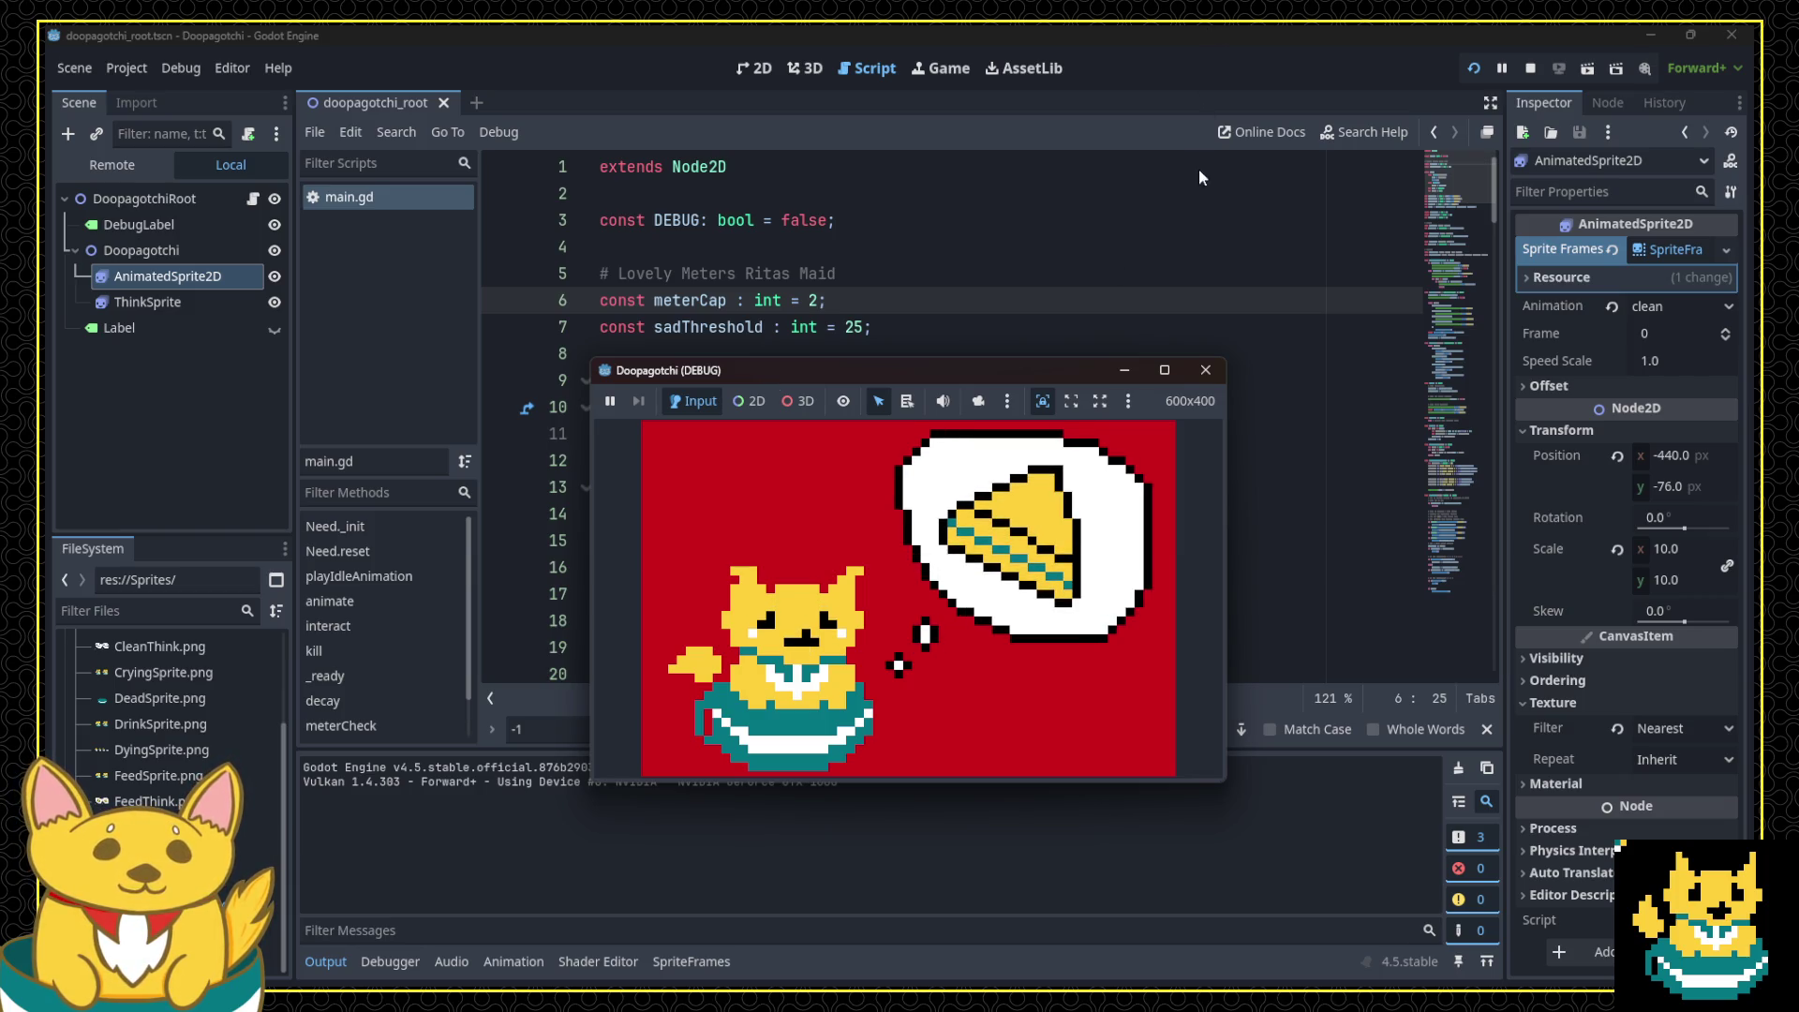
Step: Test the pet's meter decay with a quick run of the game, then stop it
{"action": "left_click", "coordinate": [1197, 378]}
{"action": "left_click", "coordinate": [866, 69]}
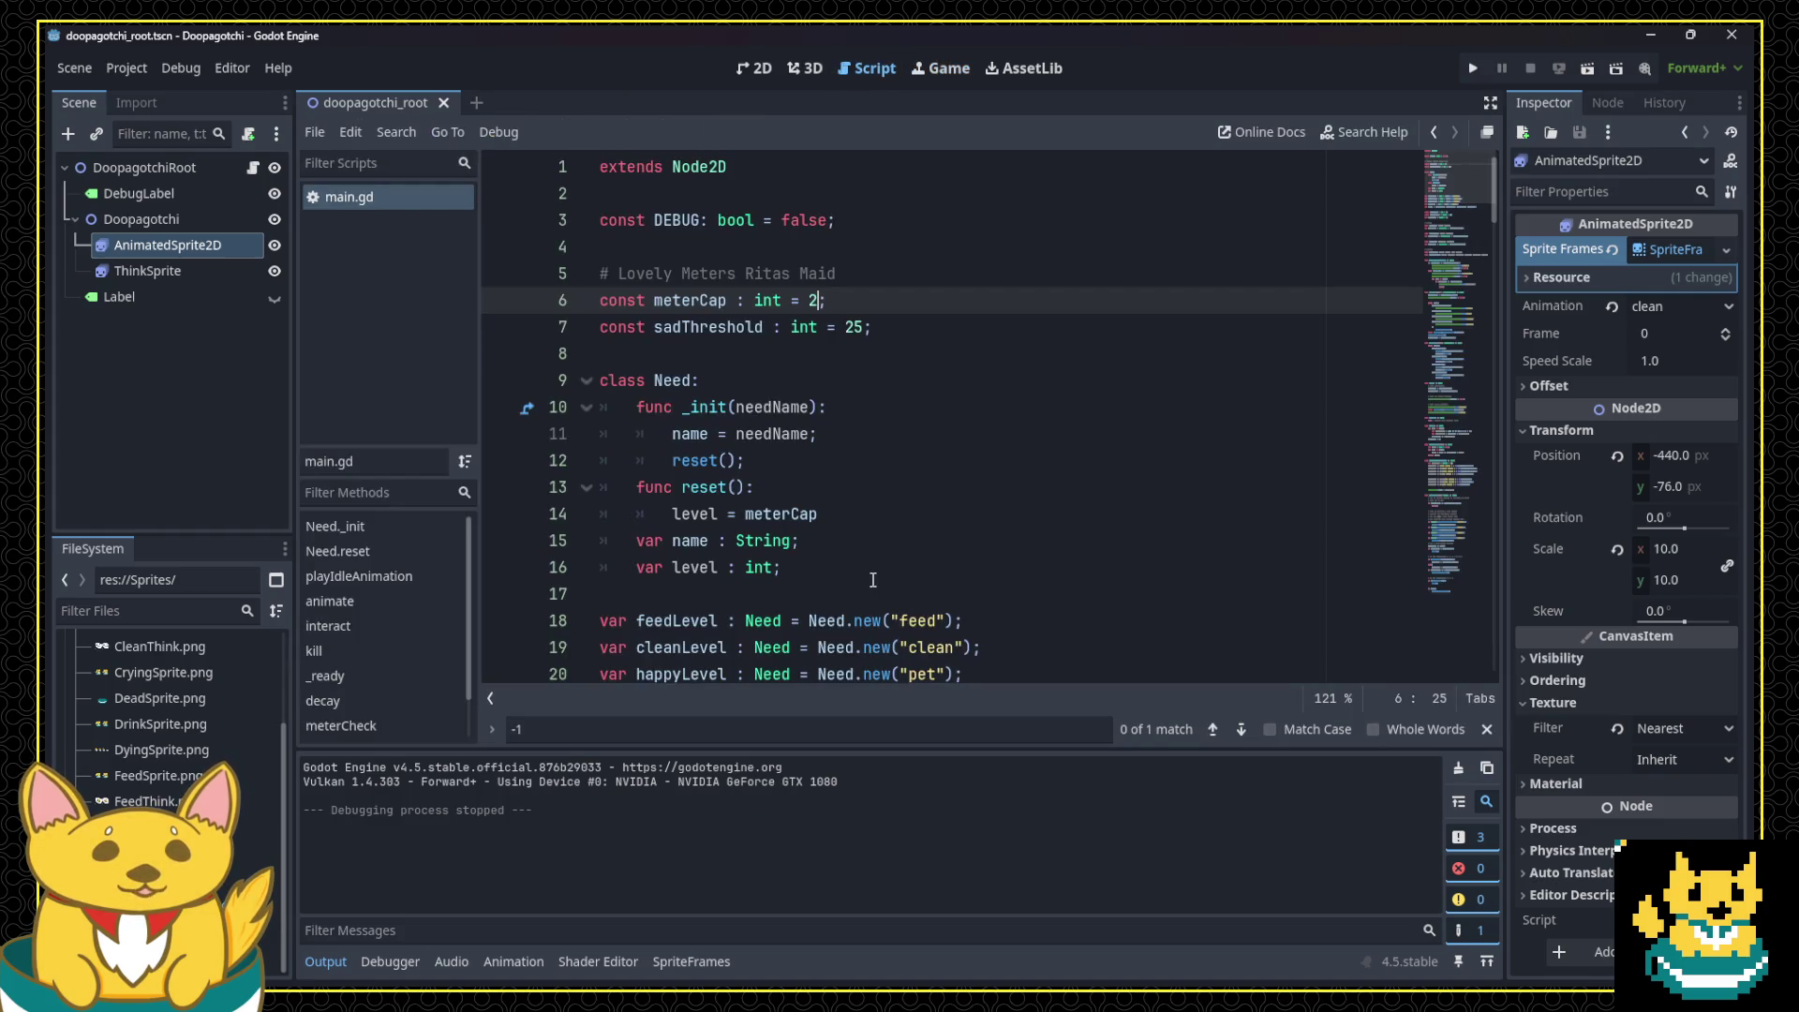
{"action": "scroll", "coordinate": [811, 350], "scroll_direction": "down", "scroll_amount": 3}
{"action": "left_click", "coordinate": [863, 567]}
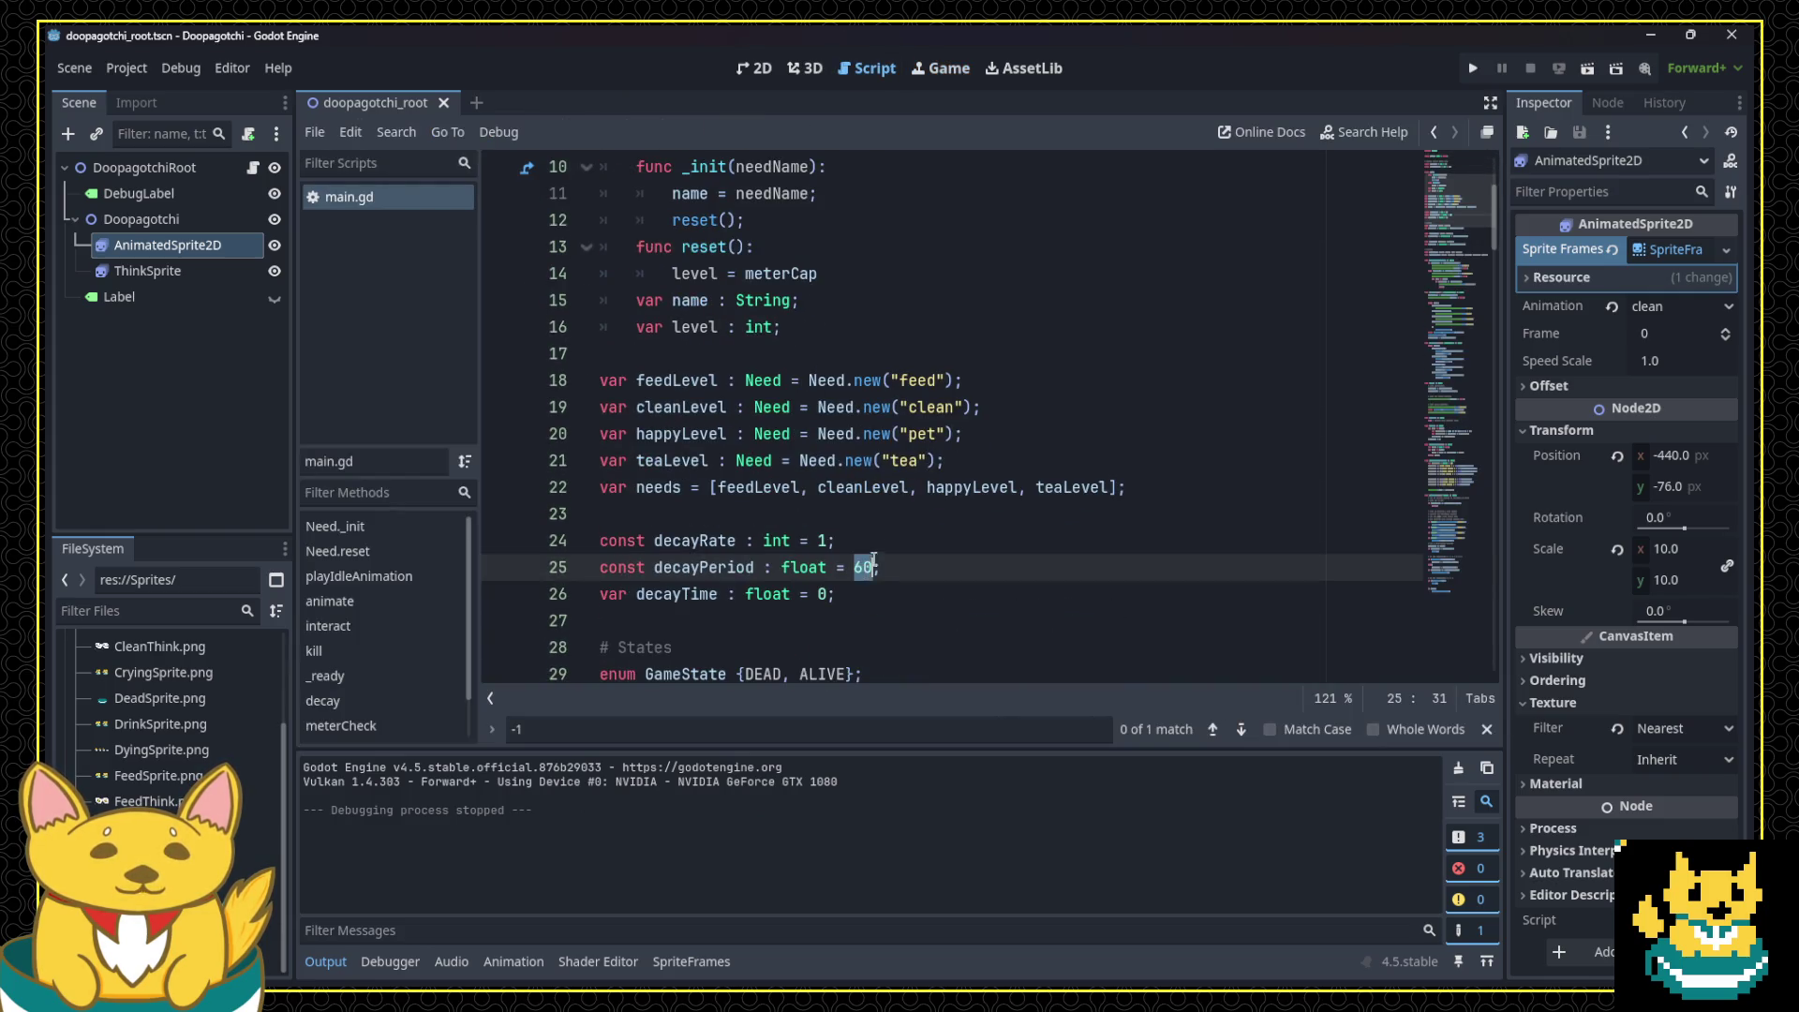
{"action": "left_click", "coordinate": [1473, 69]}
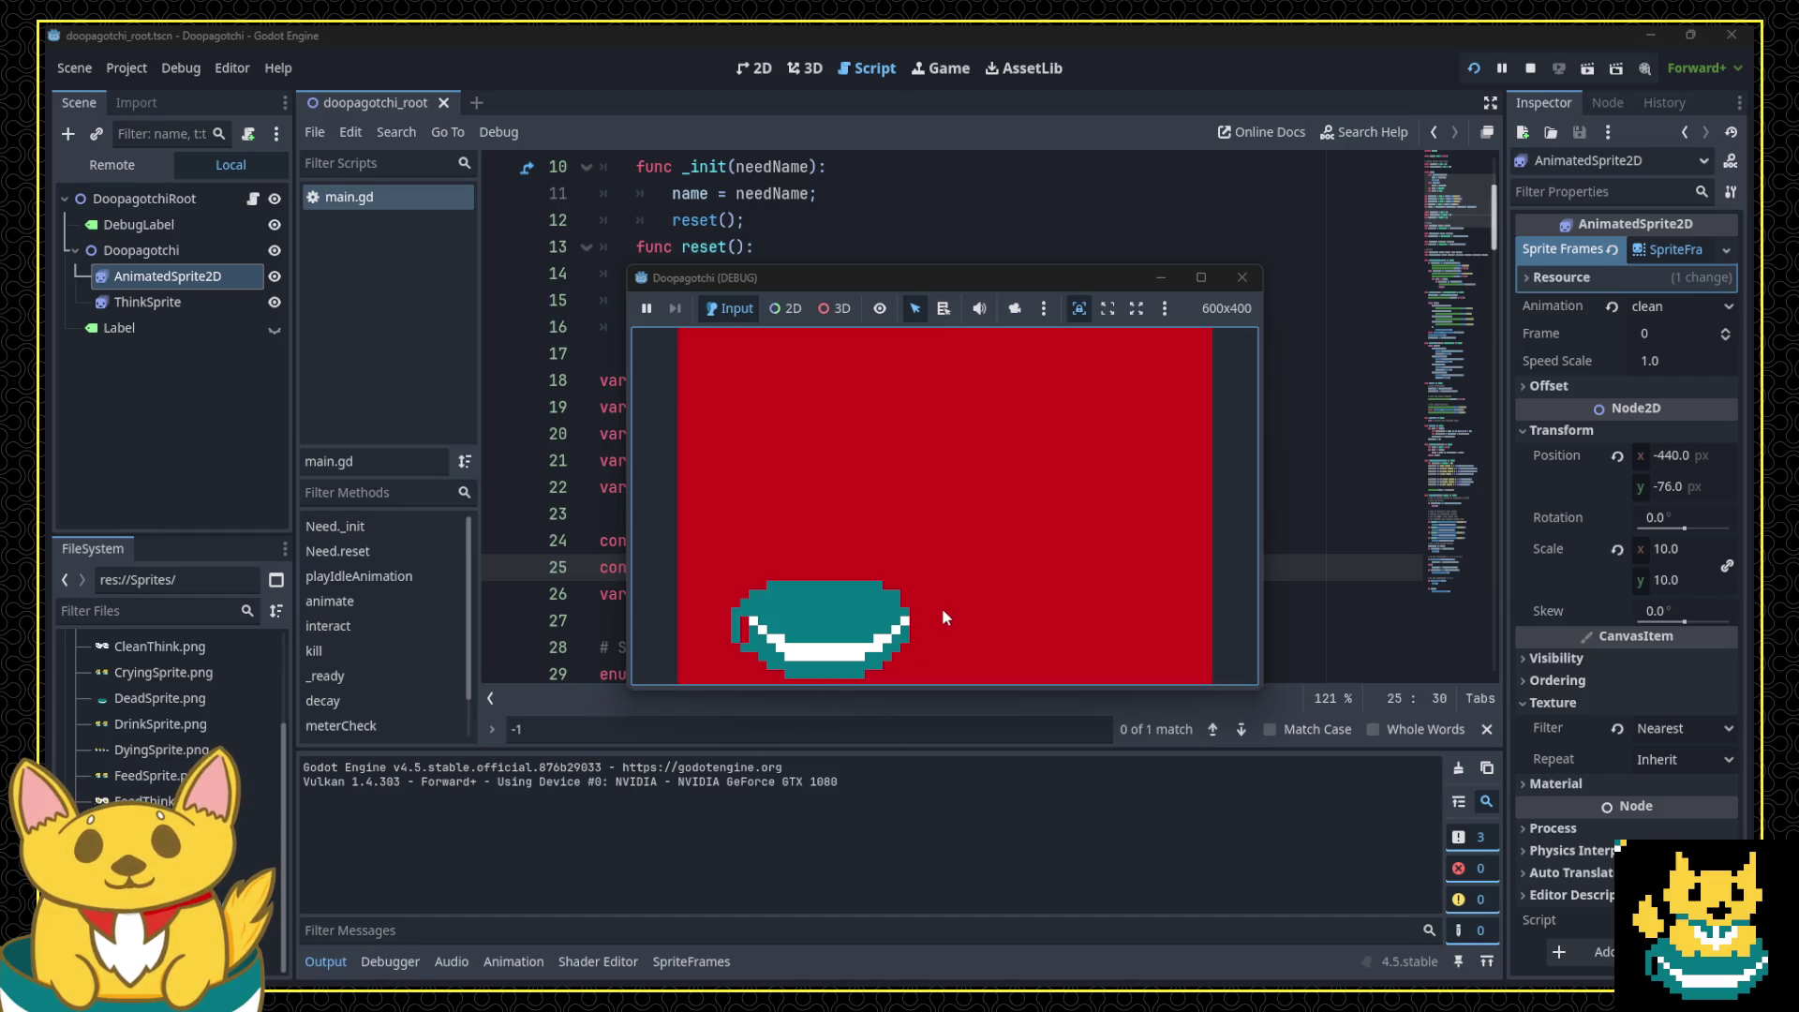
{"action": "left_click", "coordinate": [1242, 277]}
Step: Restore the meterCap constant to 100 in main.gd and save the script
{"action": "scroll", "coordinate": [1007, 457], "scroll_direction": "up", "scroll_amount": 5}
{"action": "key", "text": "ctrl+z"}
{"action": "key", "text": "ctrl+s"}
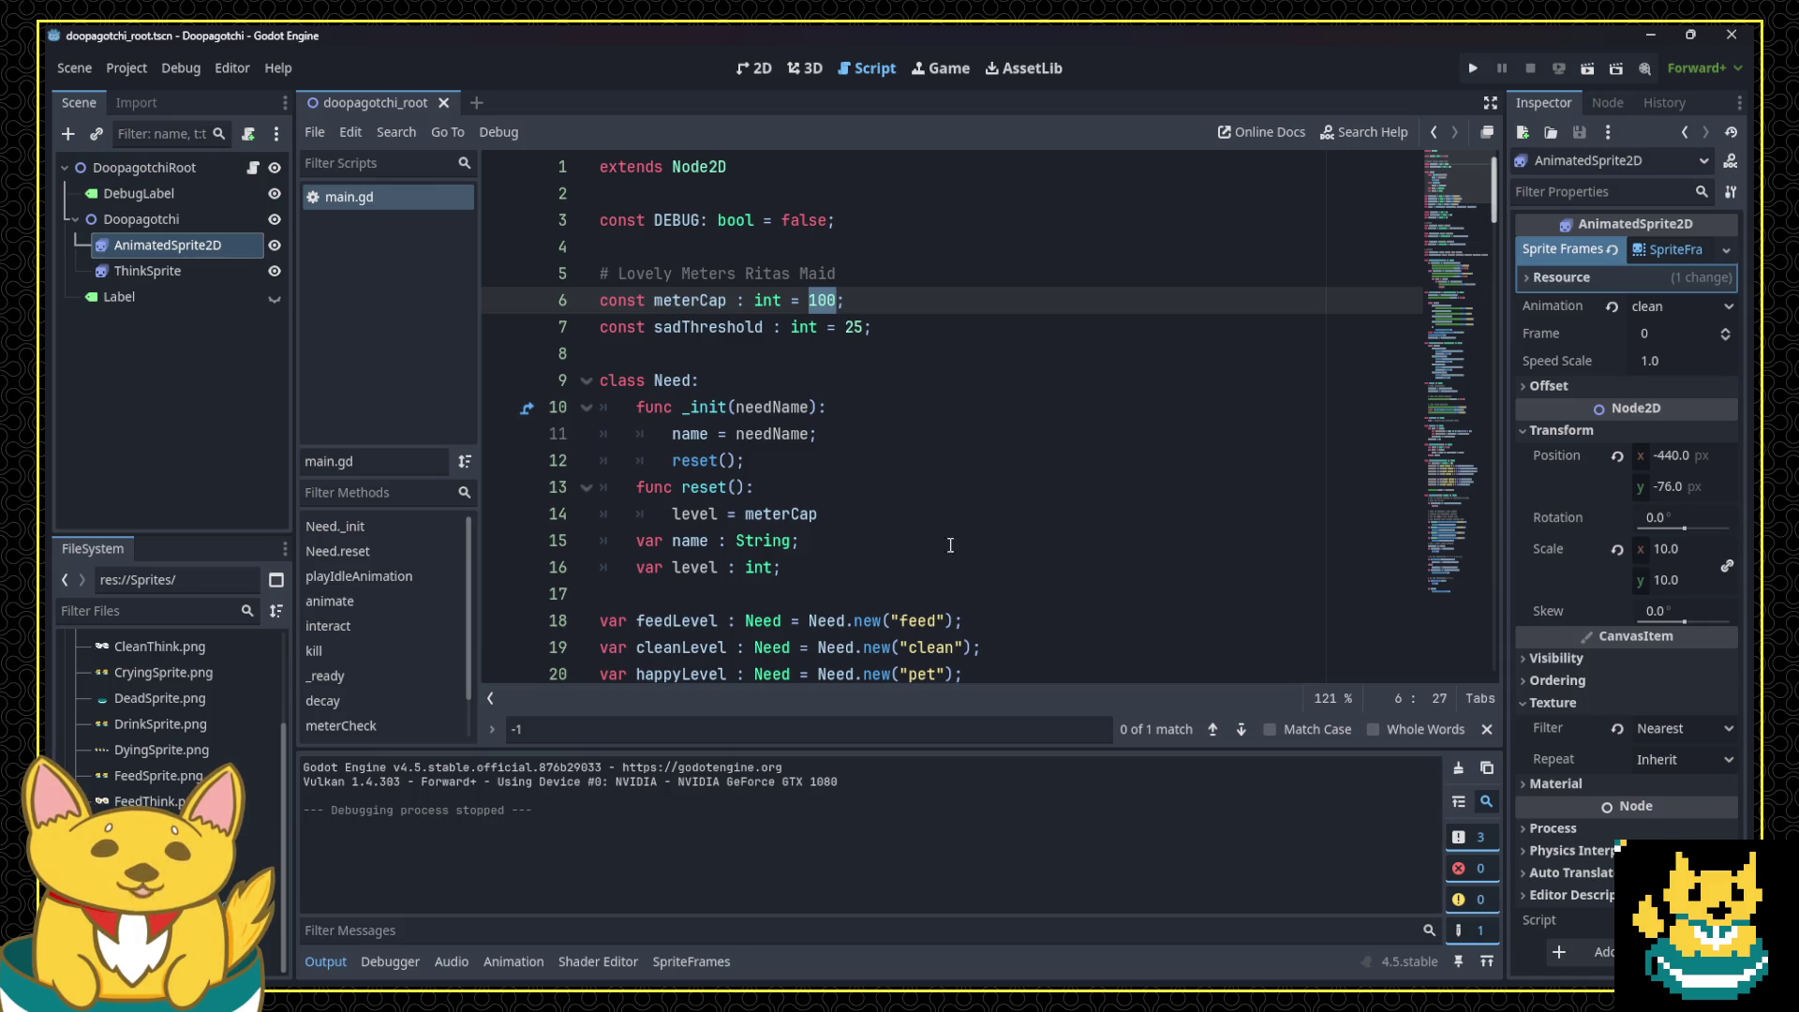
{"action": "left_click", "coordinate": [928, 387]}
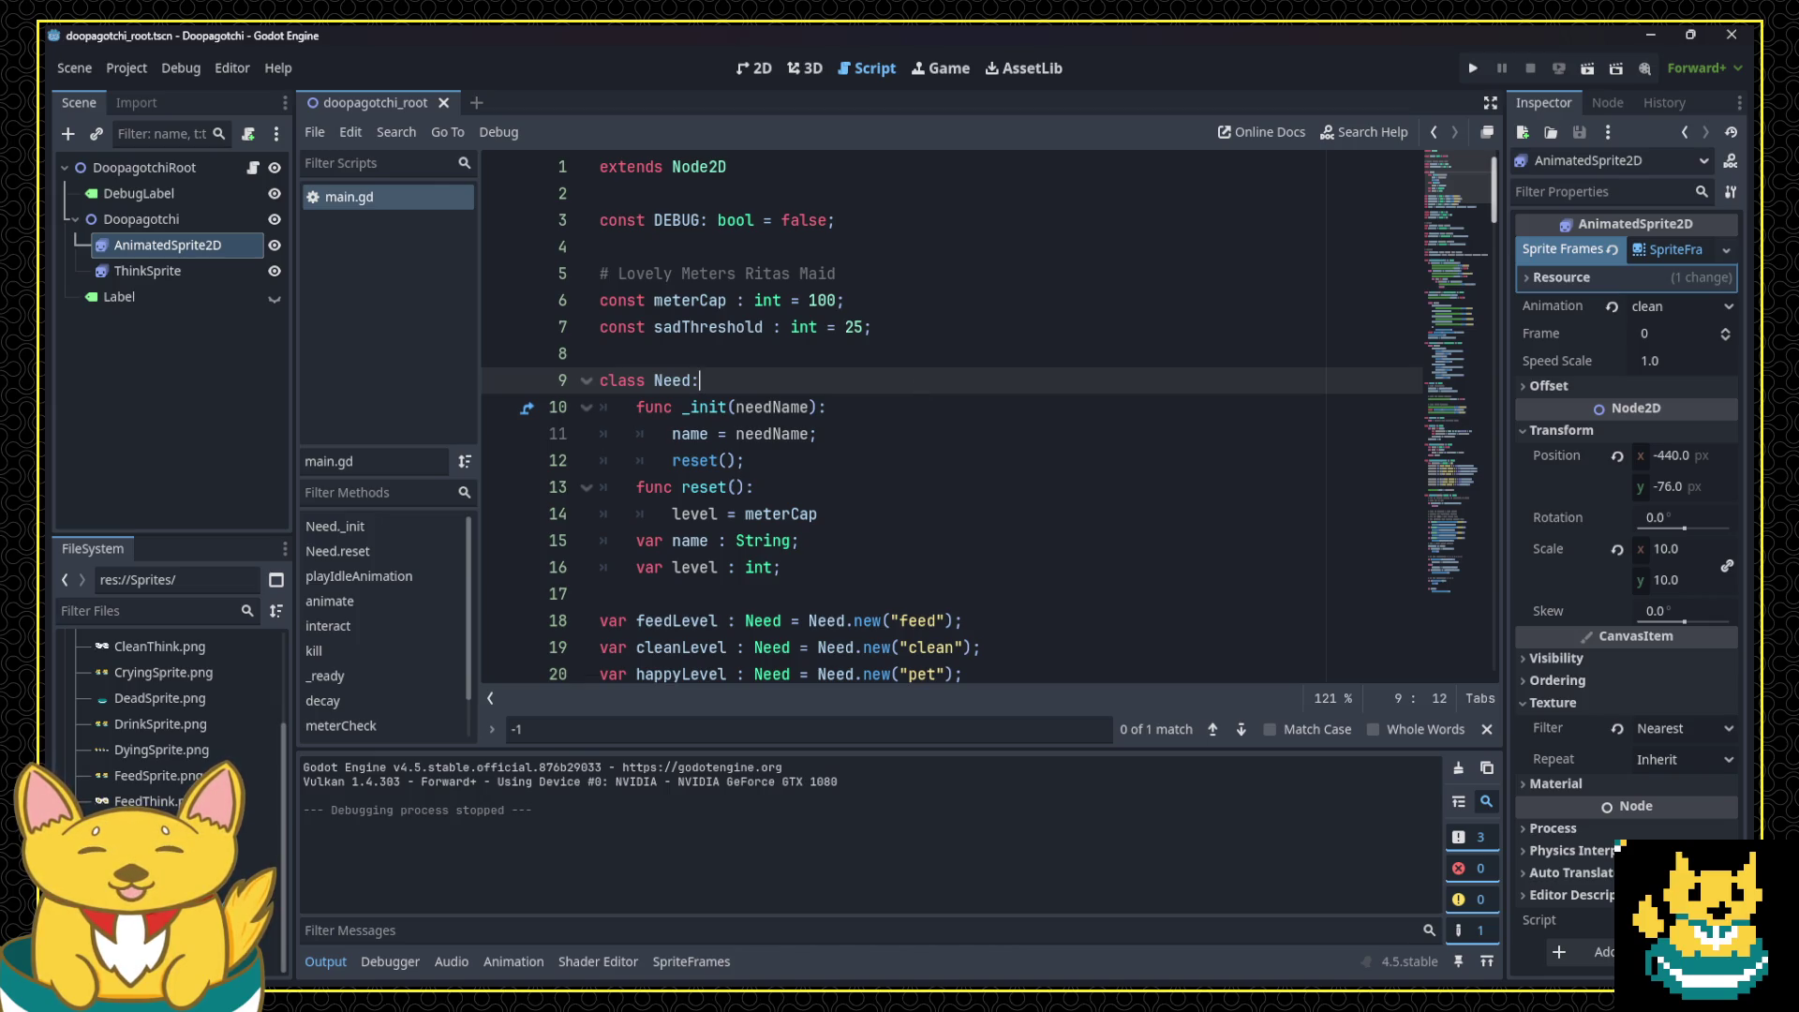
Step: Switch to the 2D view of doopagotchi_root and select the thought bubble sprite
{"action": "left_click", "coordinate": [761, 67]}
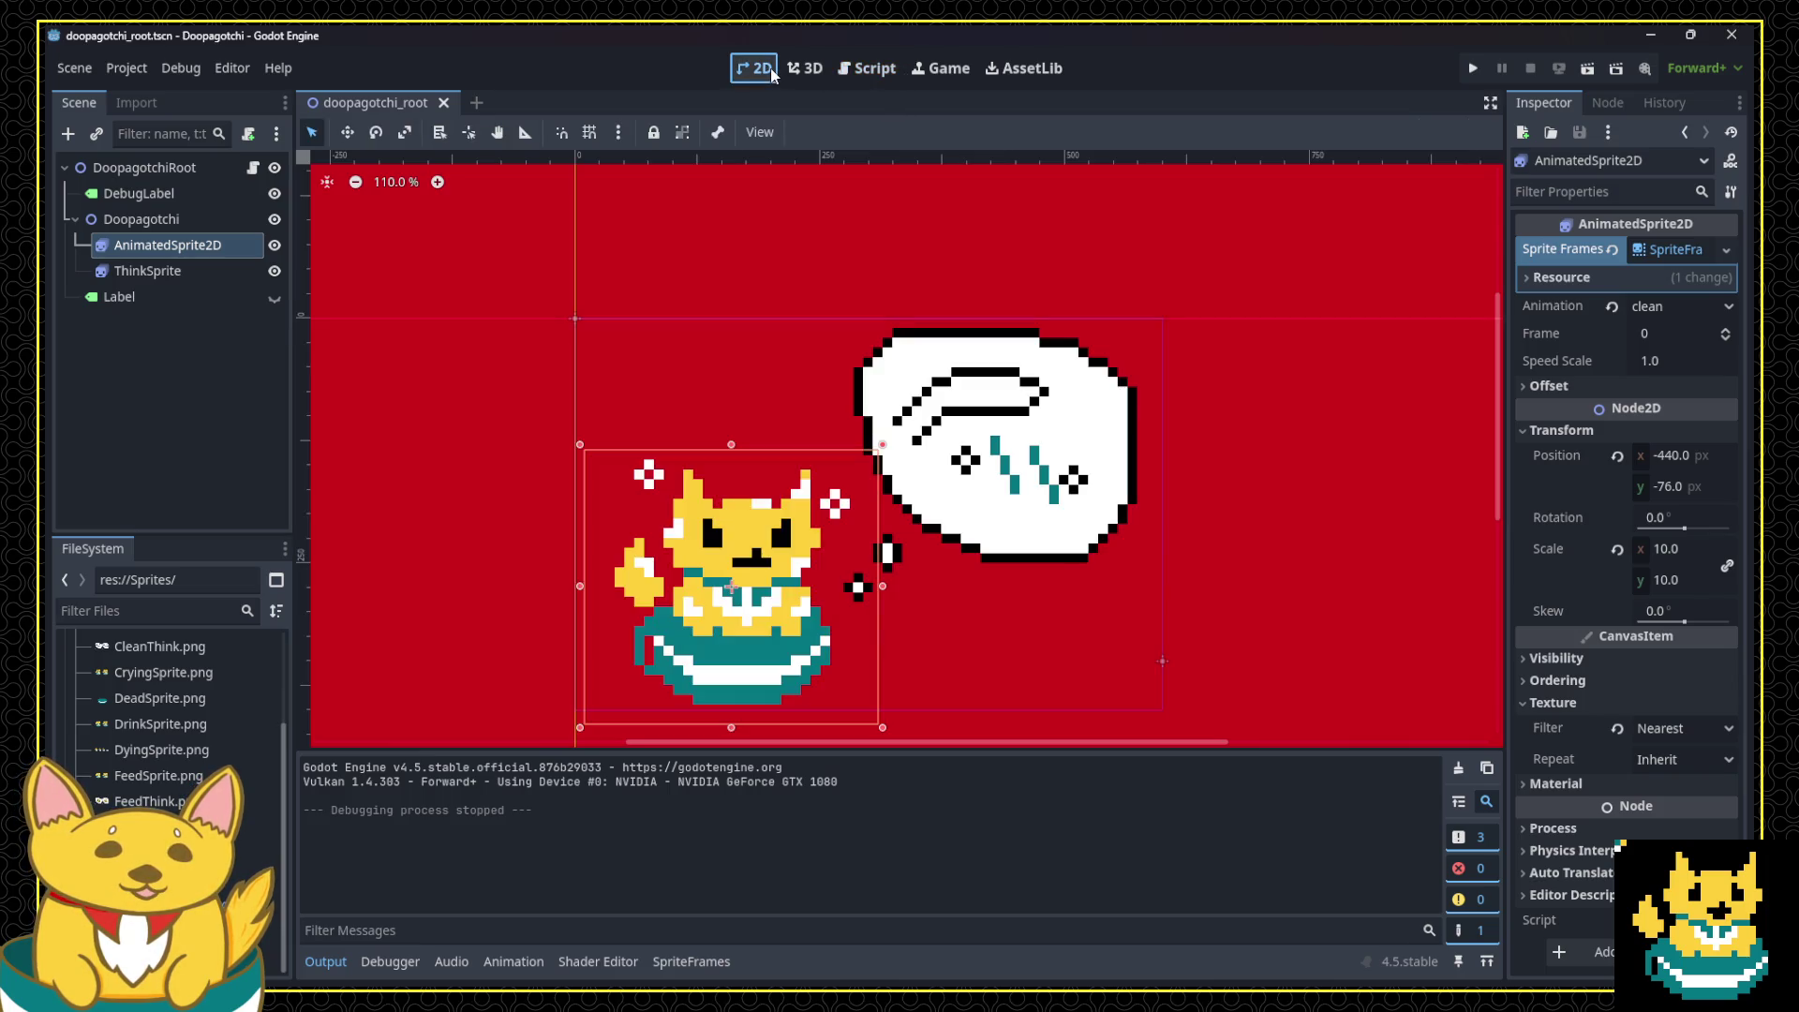
{"action": "left_click", "coordinate": [1192, 507]}
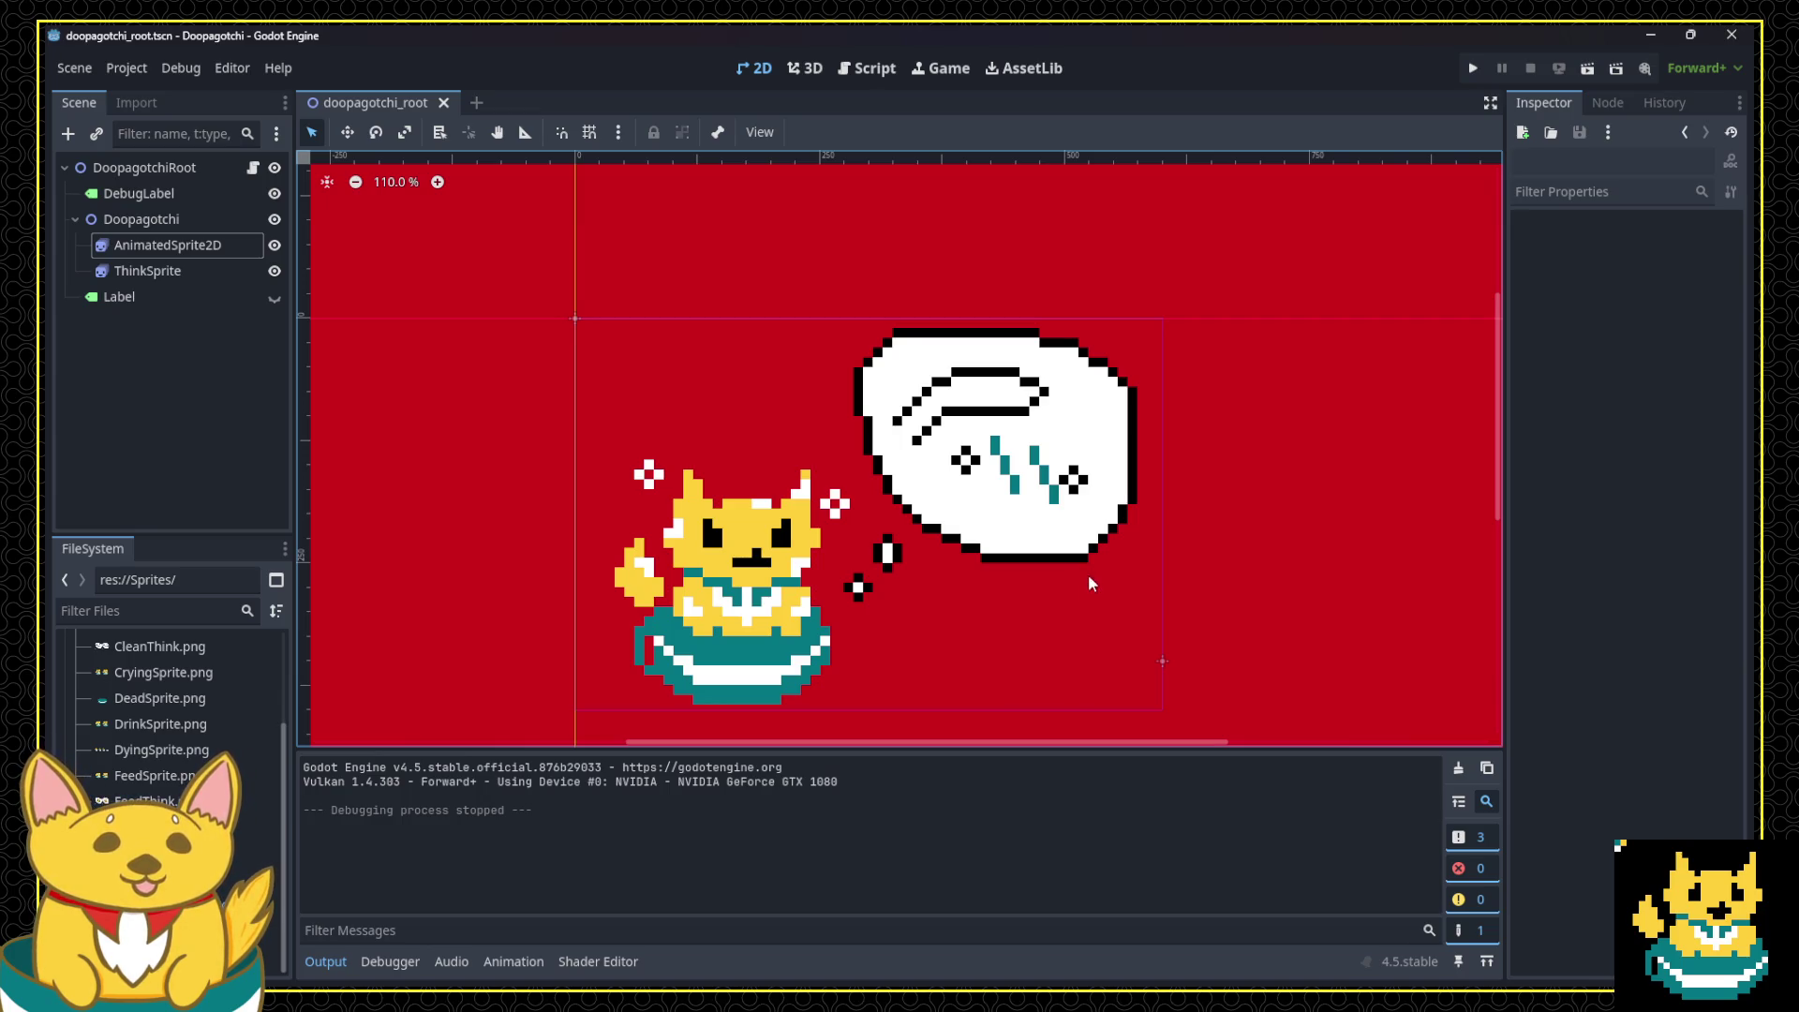
{"action": "left_click_drag", "start_coordinate": [1024, 677], "coordinate": [1024, 677]}
{"action": "mouse_move", "coordinate": [981, 618]}
{"action": "left_mouse_down"}
{"action": "mouse_move", "coordinate": [1107, 666]}
{"action": "mouse_move", "coordinate": [905, 703]}
{"action": "mouse_move", "coordinate": [891, 686]}
{"action": "mouse_move", "coordinate": [1071, 613]}
{"action": "mouse_move", "coordinate": [920, 677]}
{"action": "left_mouse_up"}
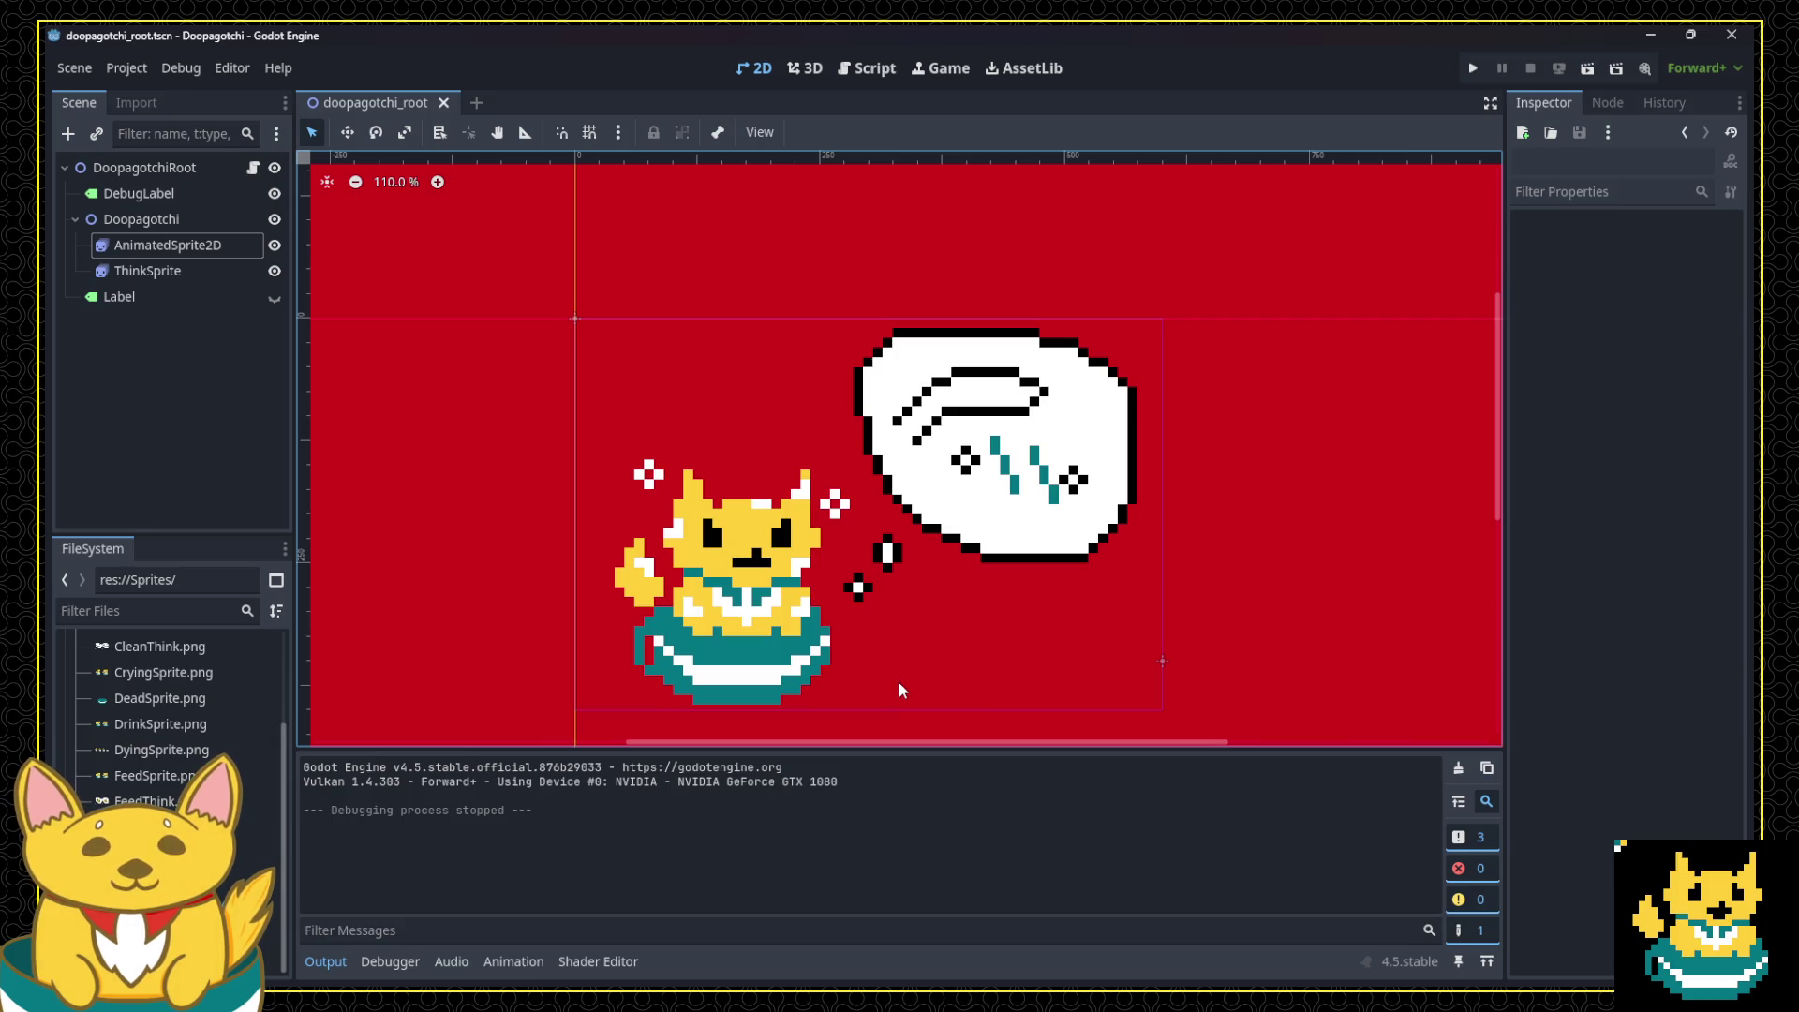
{"action": "left_click", "coordinate": [984, 548]}
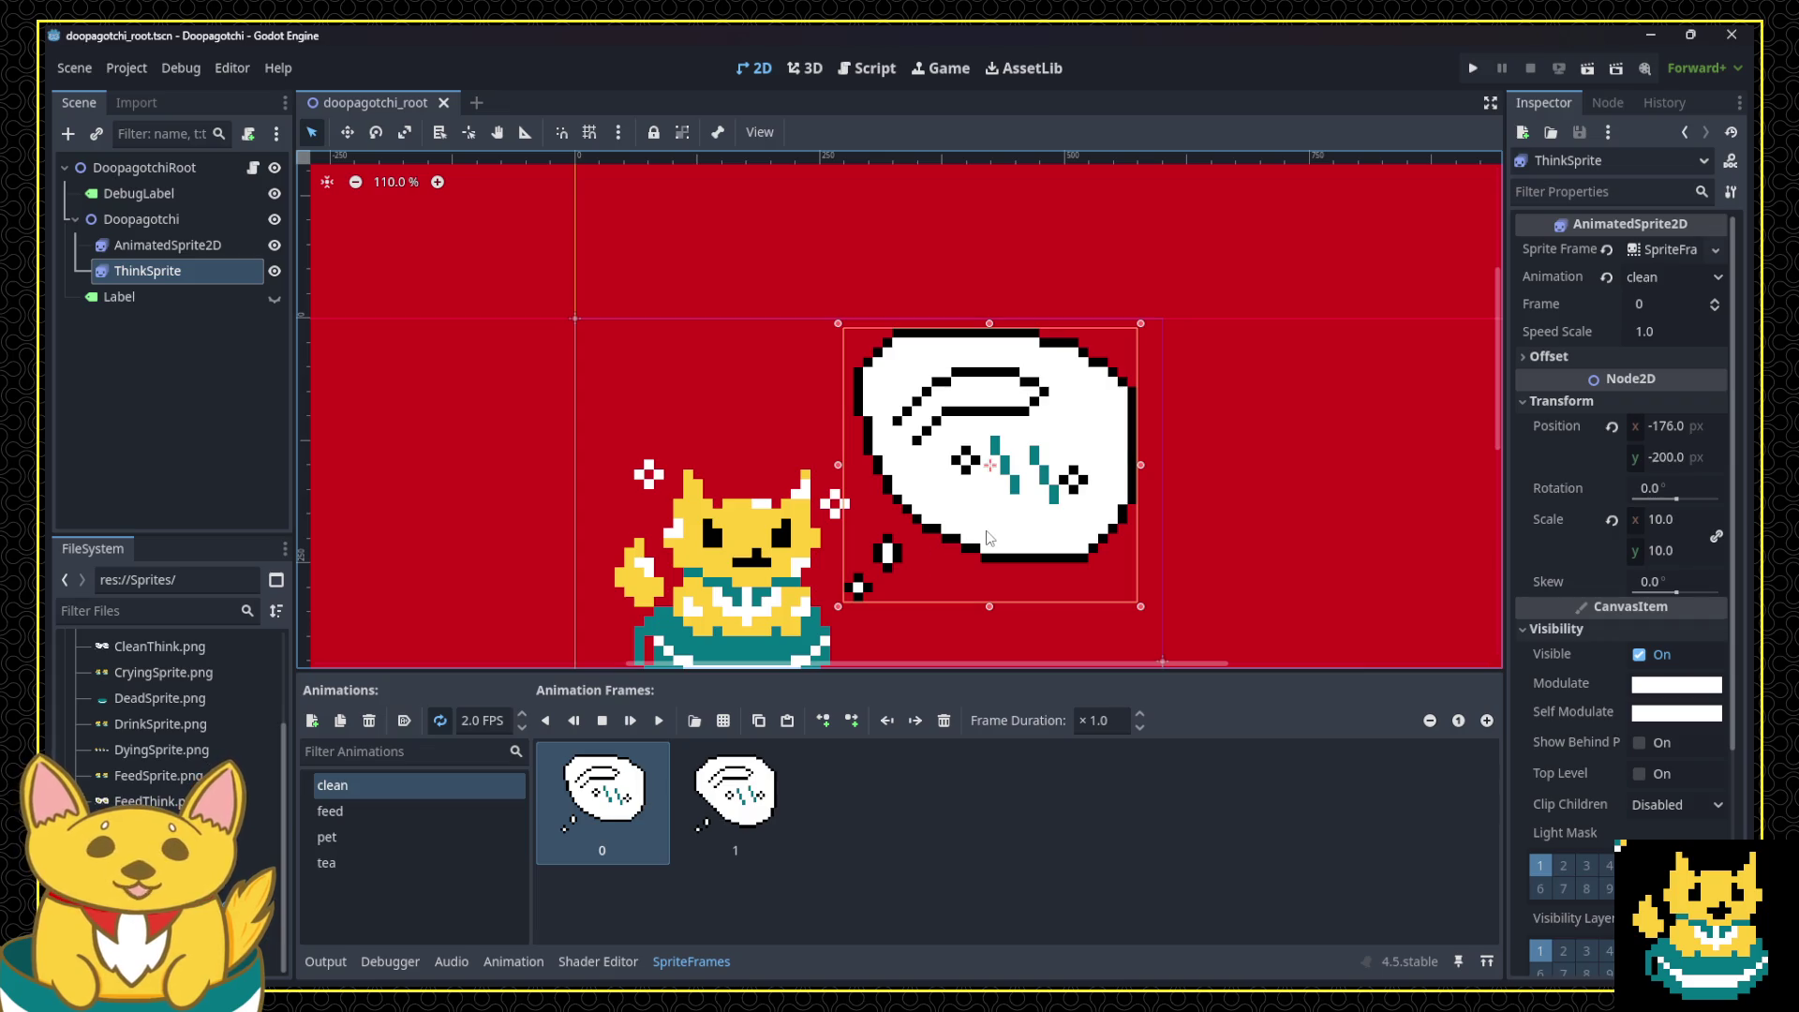
Step: Nudge the thought bubble left so its position x is -180
{"action": "scroll", "coordinate": [896, 640], "scroll_direction": "up", "scroll_amount": 10}
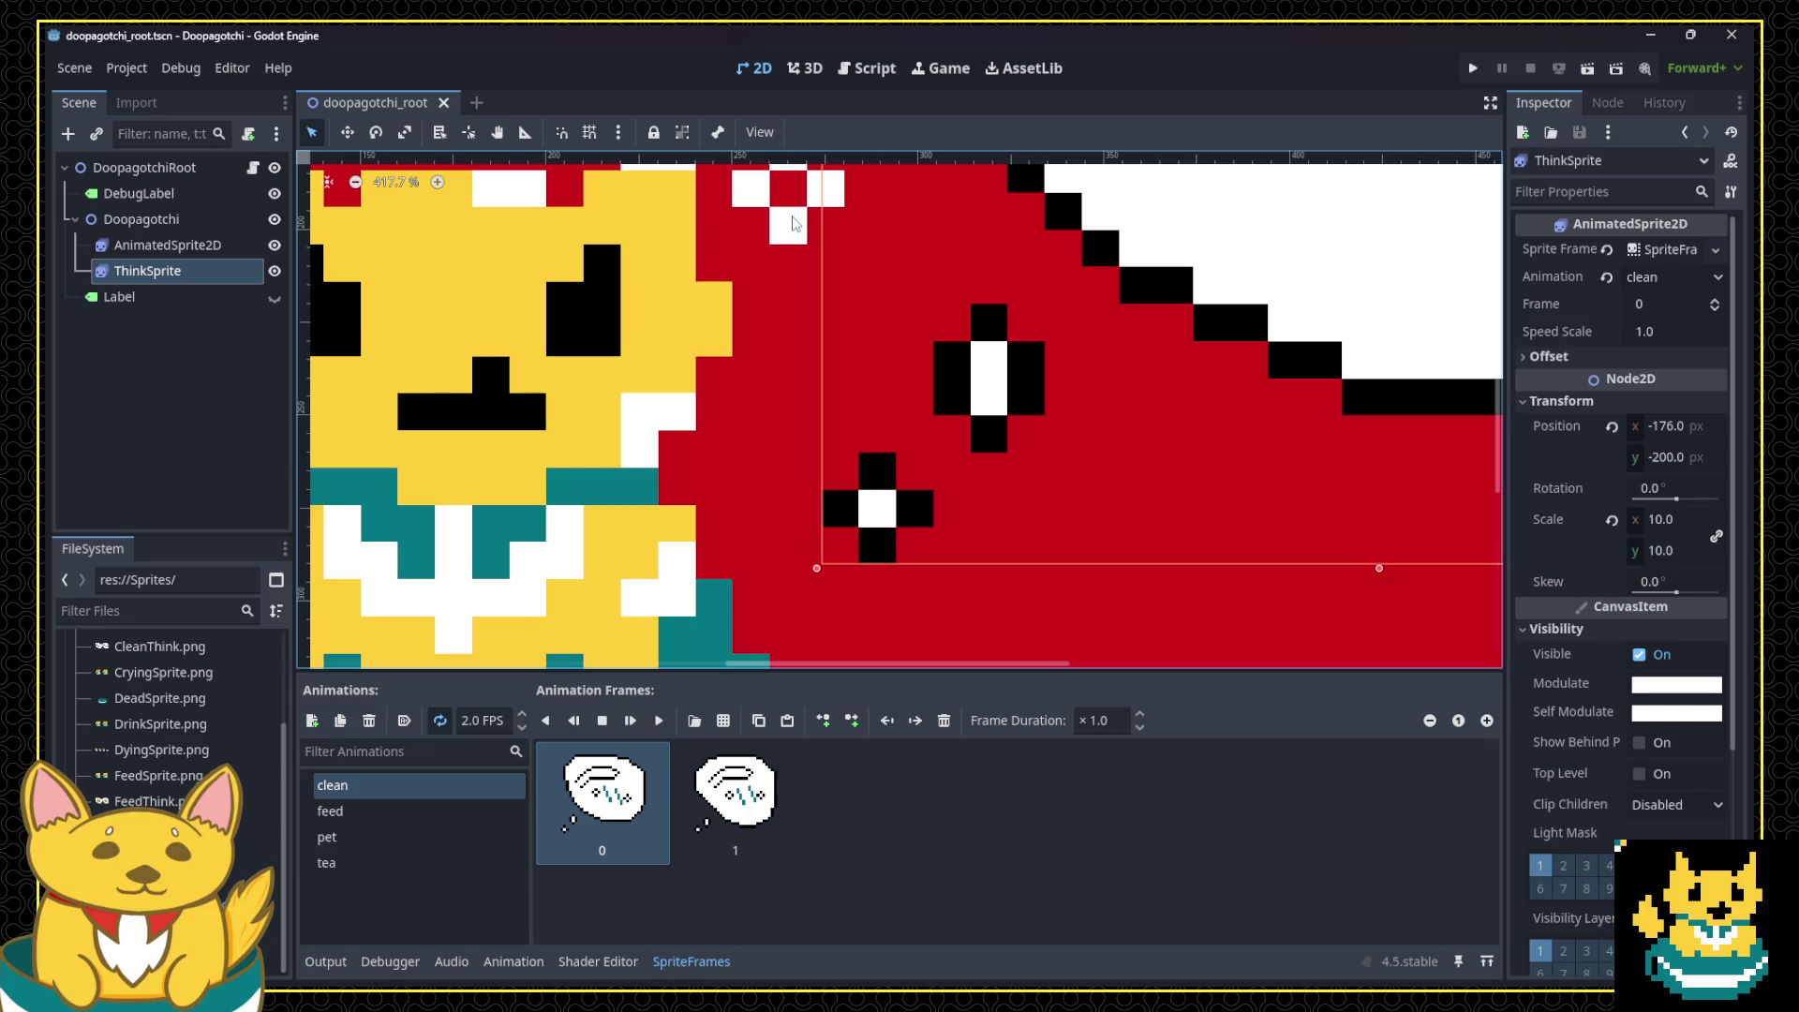
{"action": "scroll", "coordinate": [797, 215], "scroll_direction": "down", "scroll_amount": 6}
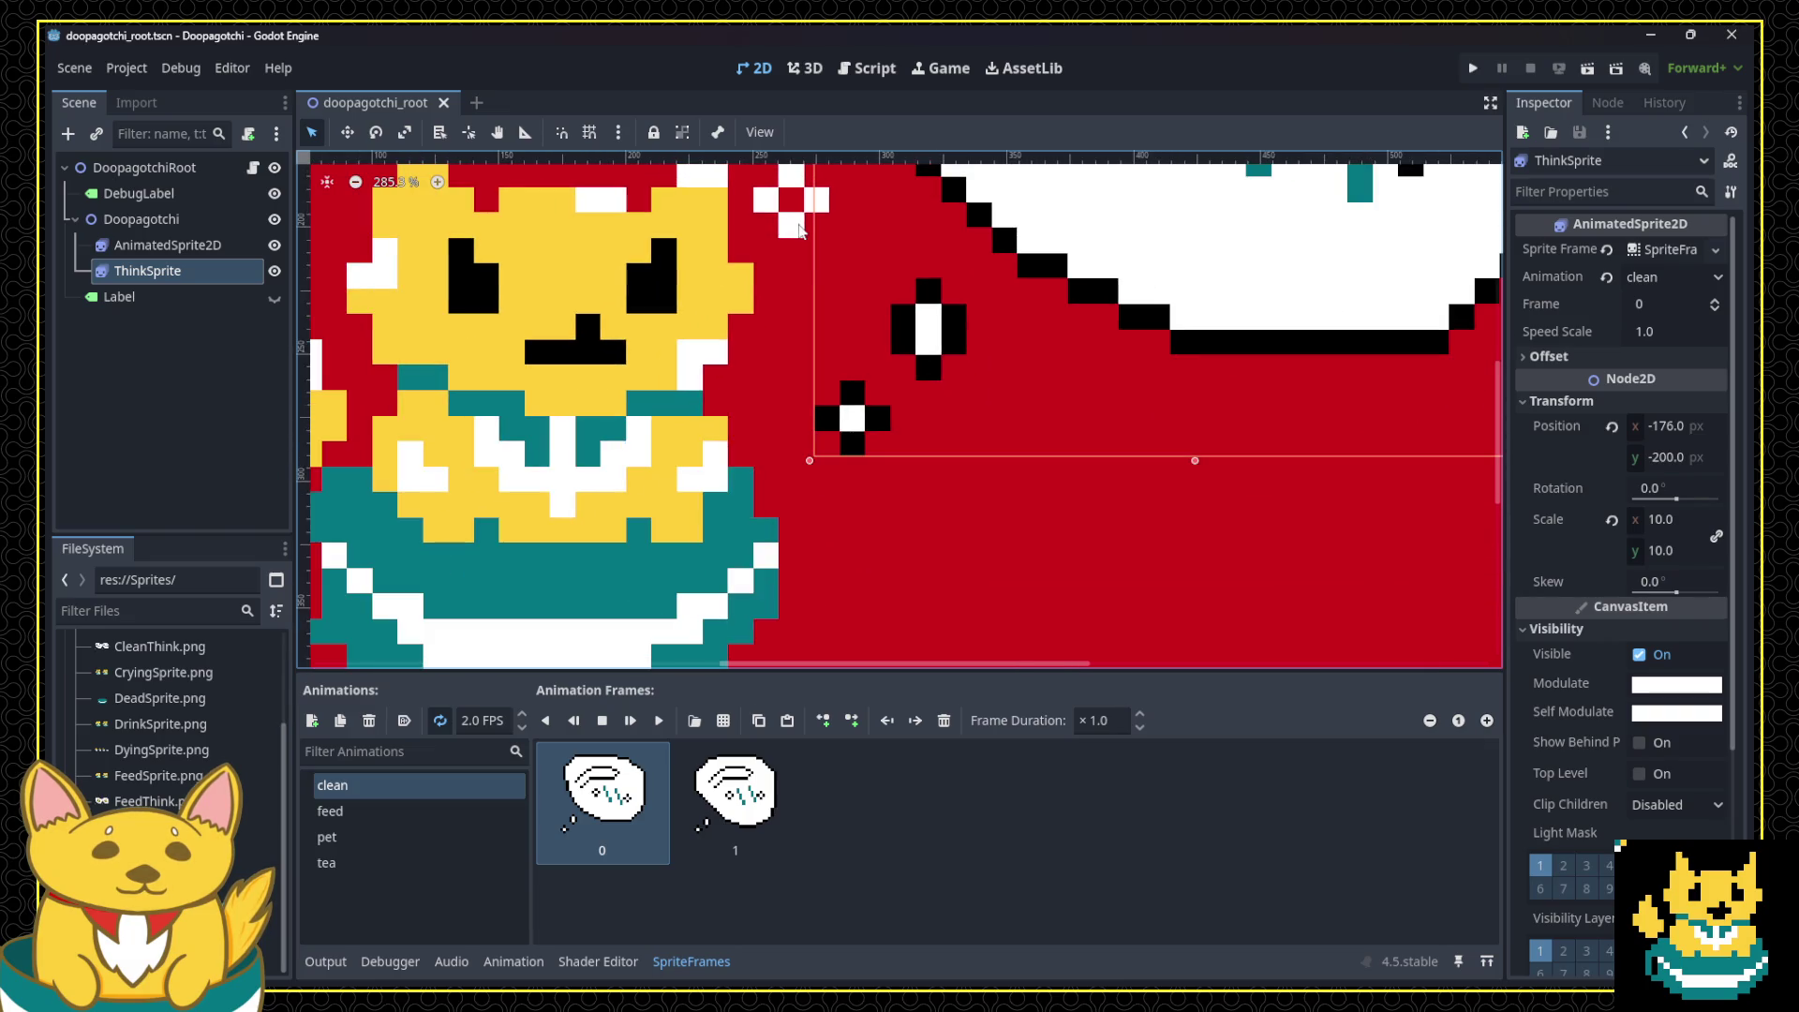
{"action": "scroll", "coordinate": [792, 201], "scroll_direction": "down", "scroll_amount": 2}
{"action": "scroll", "coordinate": [968, 292], "scroll_direction": "up", "scroll_amount": 13}
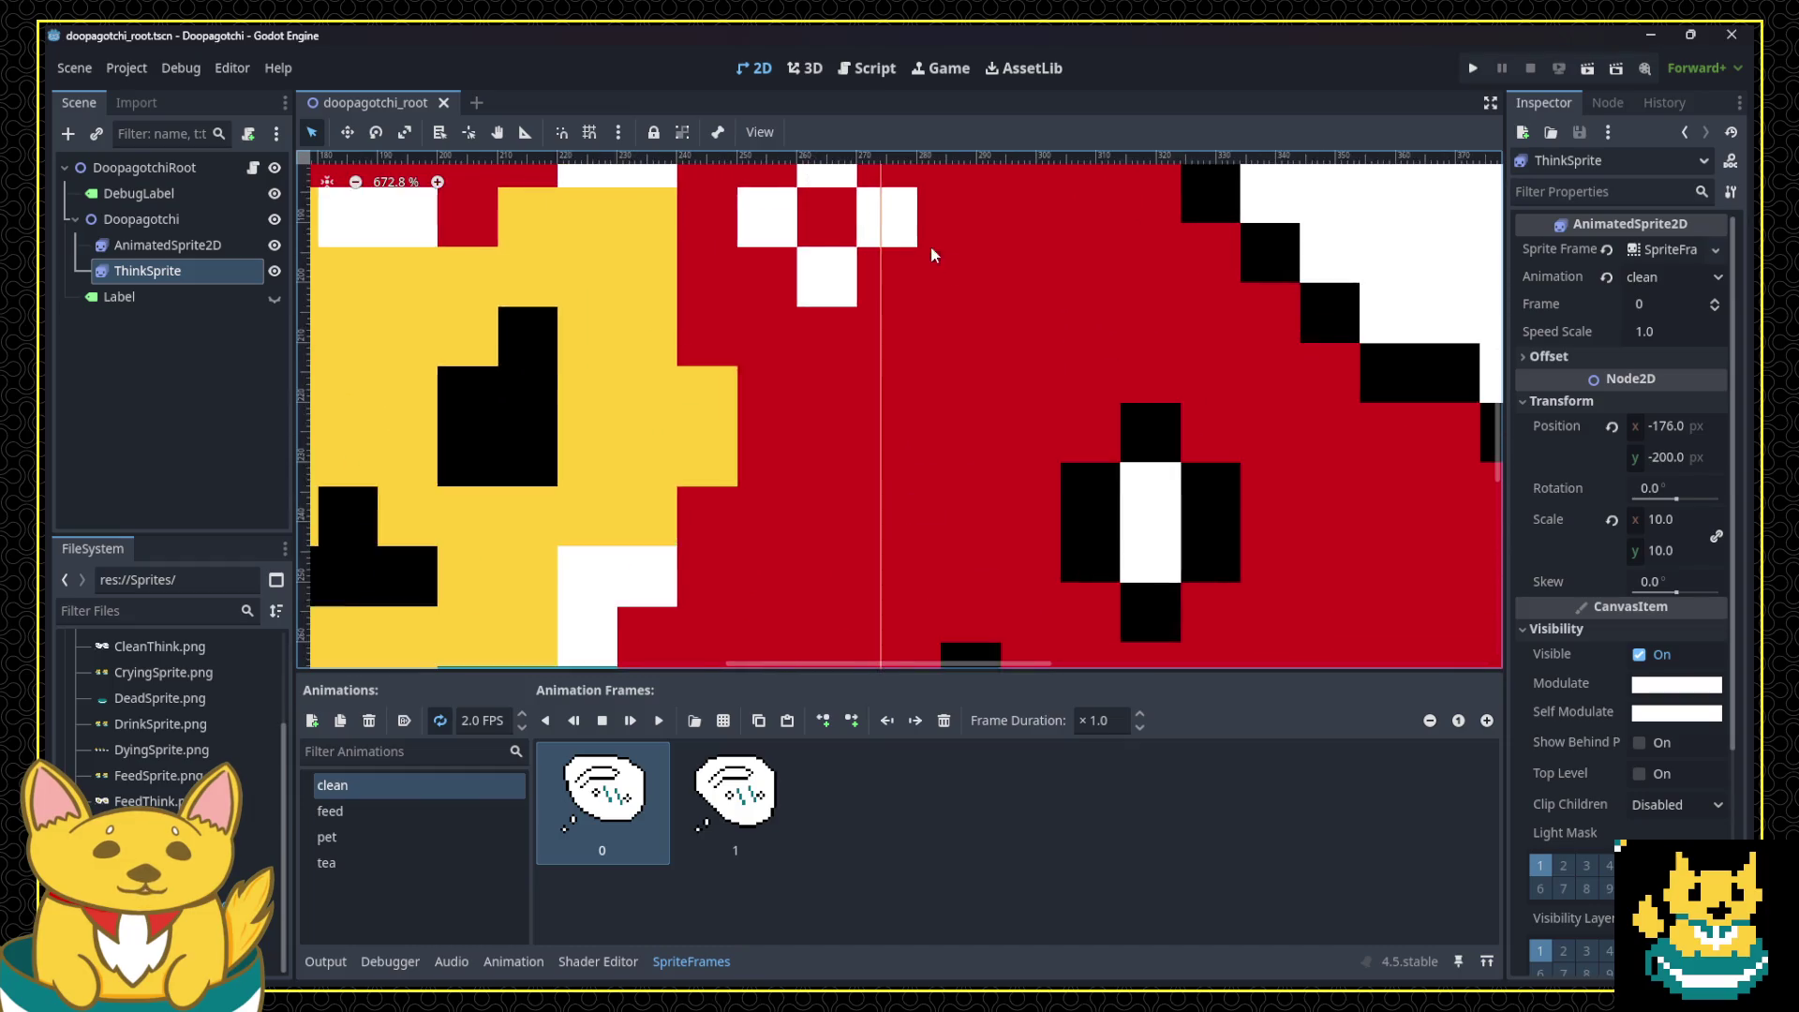
{"action": "scroll", "coordinate": [965, 284], "scroll_direction": "down", "scroll_amount": 3}
{"action": "left_click_drag", "start_coordinate": [964, 285], "coordinate": [948, 284]}
{"action": "scroll", "coordinate": [944, 289], "scroll_direction": "down", "scroll_amount": 1}
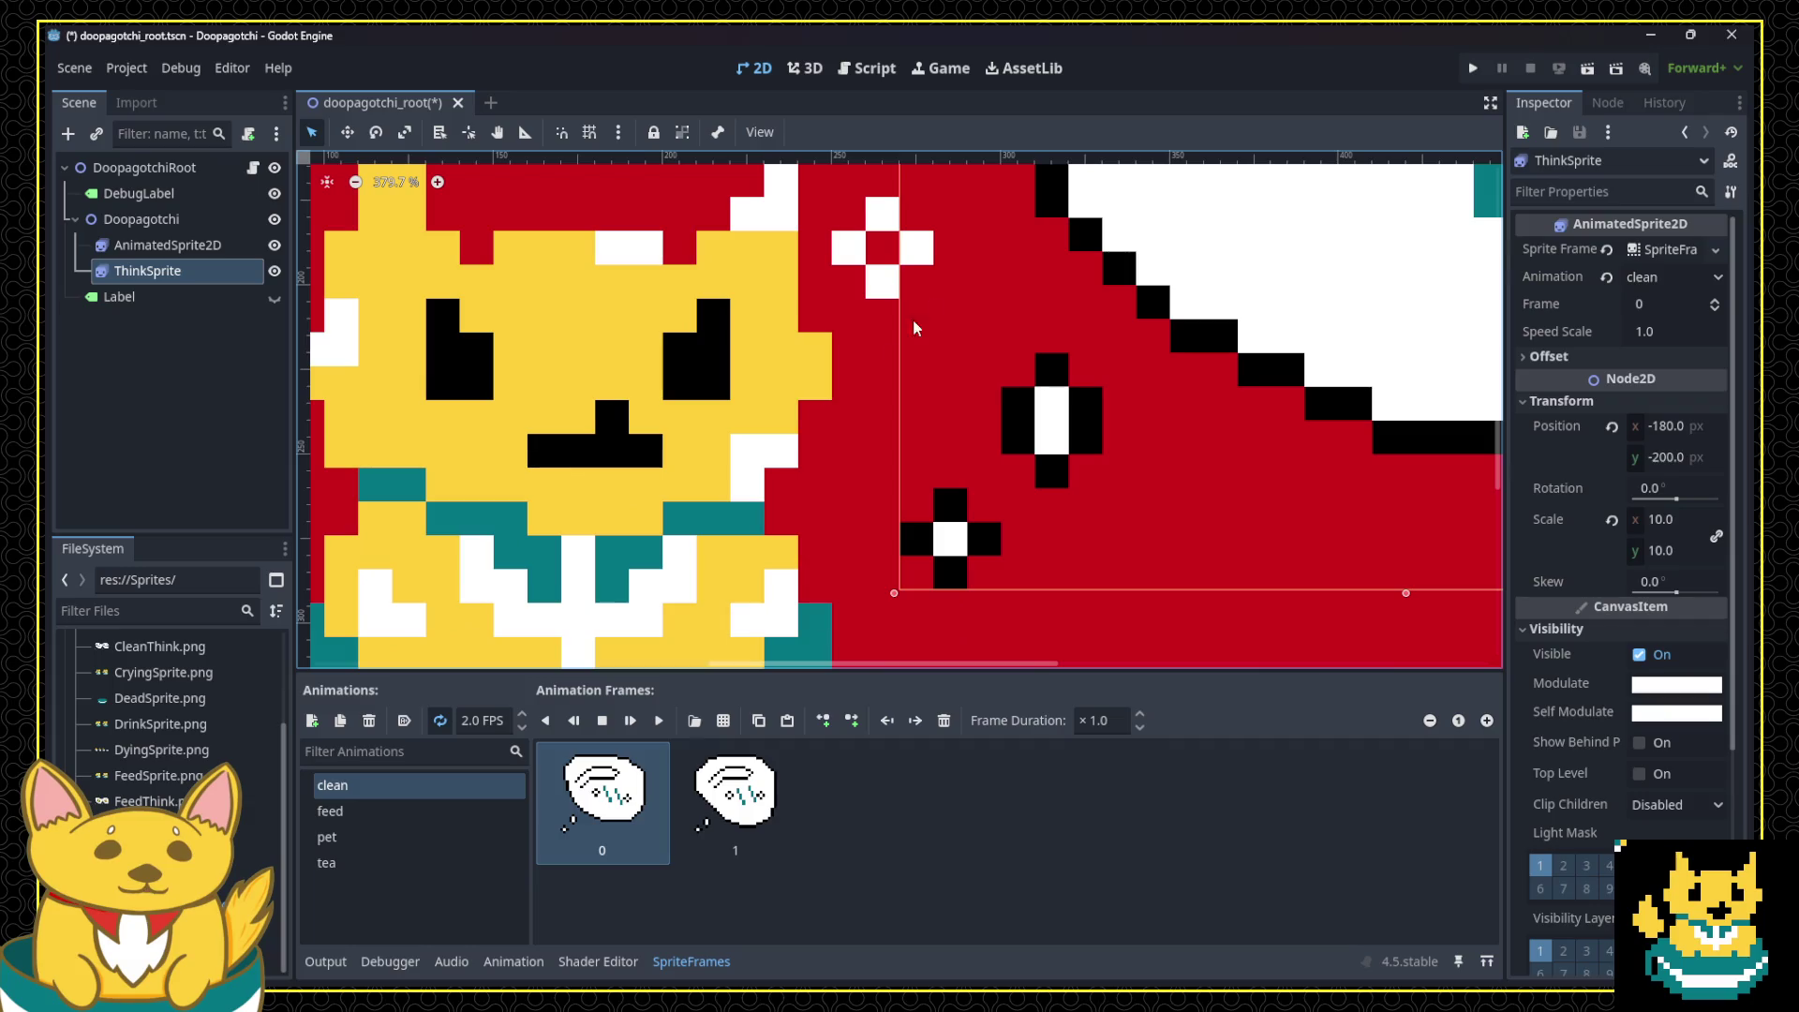
{"action": "left_click", "coordinate": [933, 304]}
Step: Save the doopagotchi_root scene with the repositioned thought bubble
{"action": "scroll", "coordinate": [1168, 589], "scroll_direction": "down", "scroll_amount": 7}
{"action": "left_click", "coordinate": [1168, 587]}
{"action": "key", "text": "ctrl+s"}
{"action": "scroll", "coordinate": [1312, 393], "scroll_direction": "up", "scroll_amount": 4}
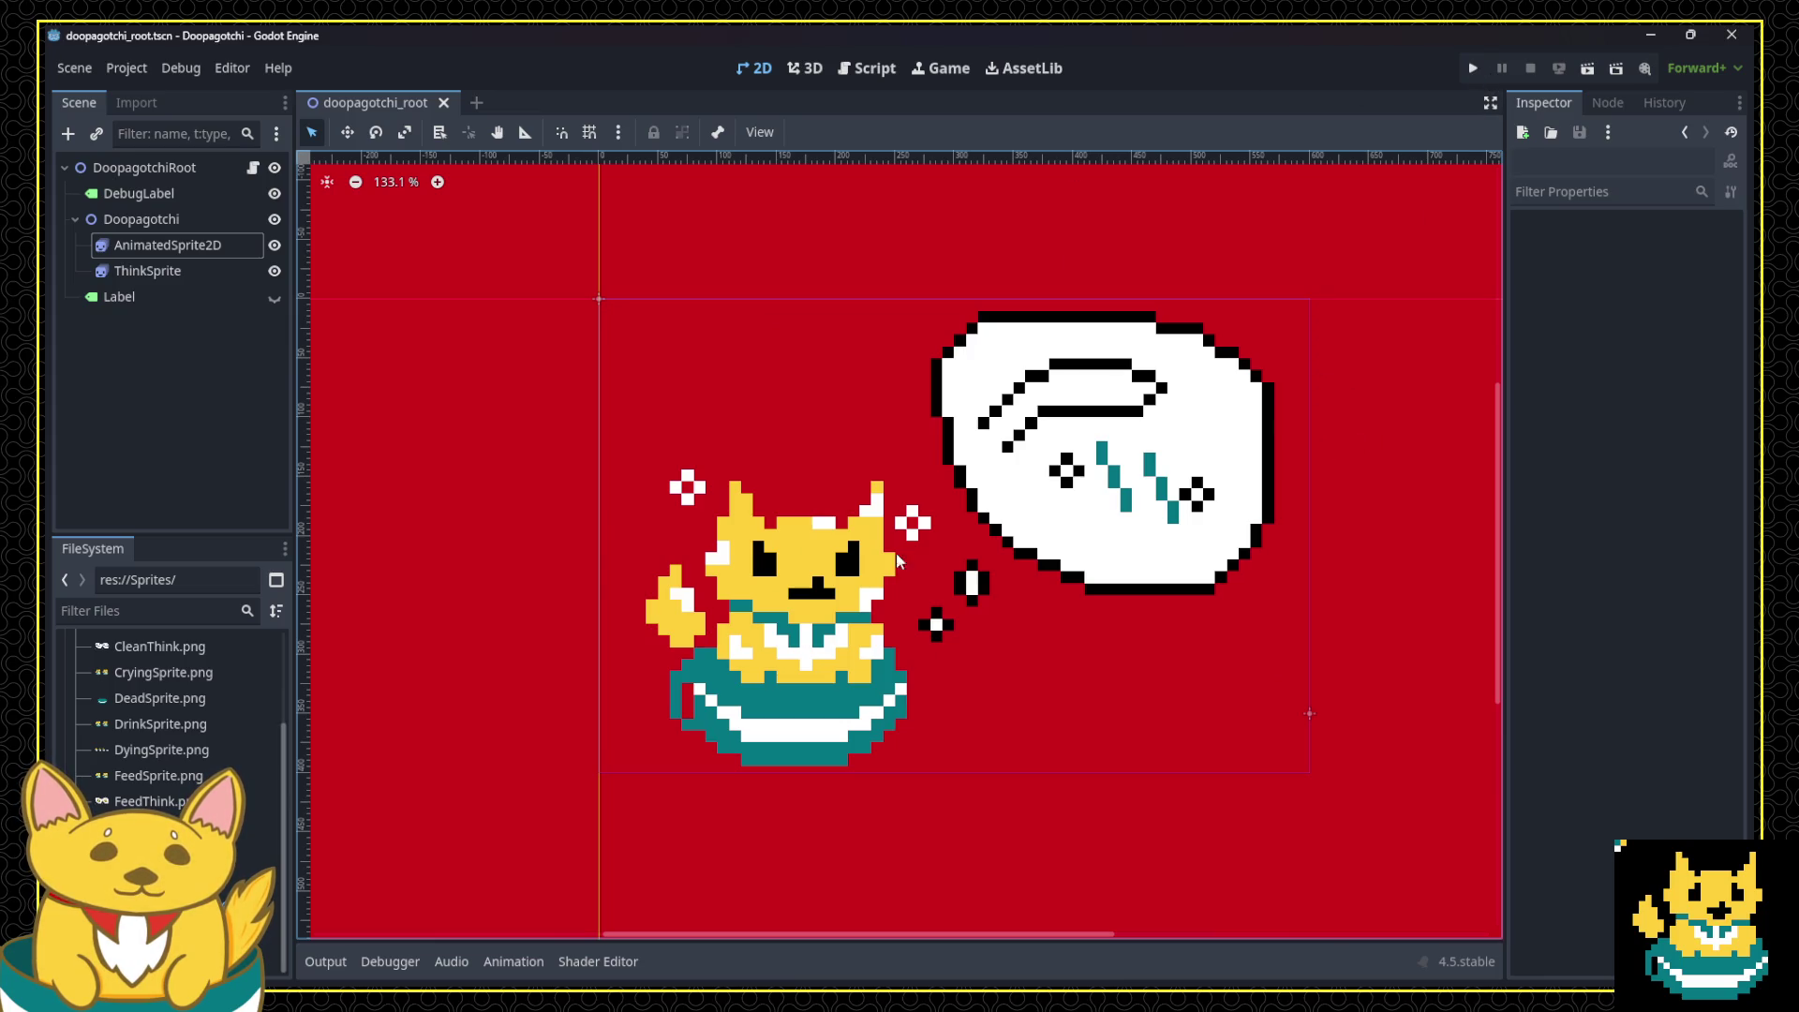
{"action": "left_click", "coordinate": [756, 659]}
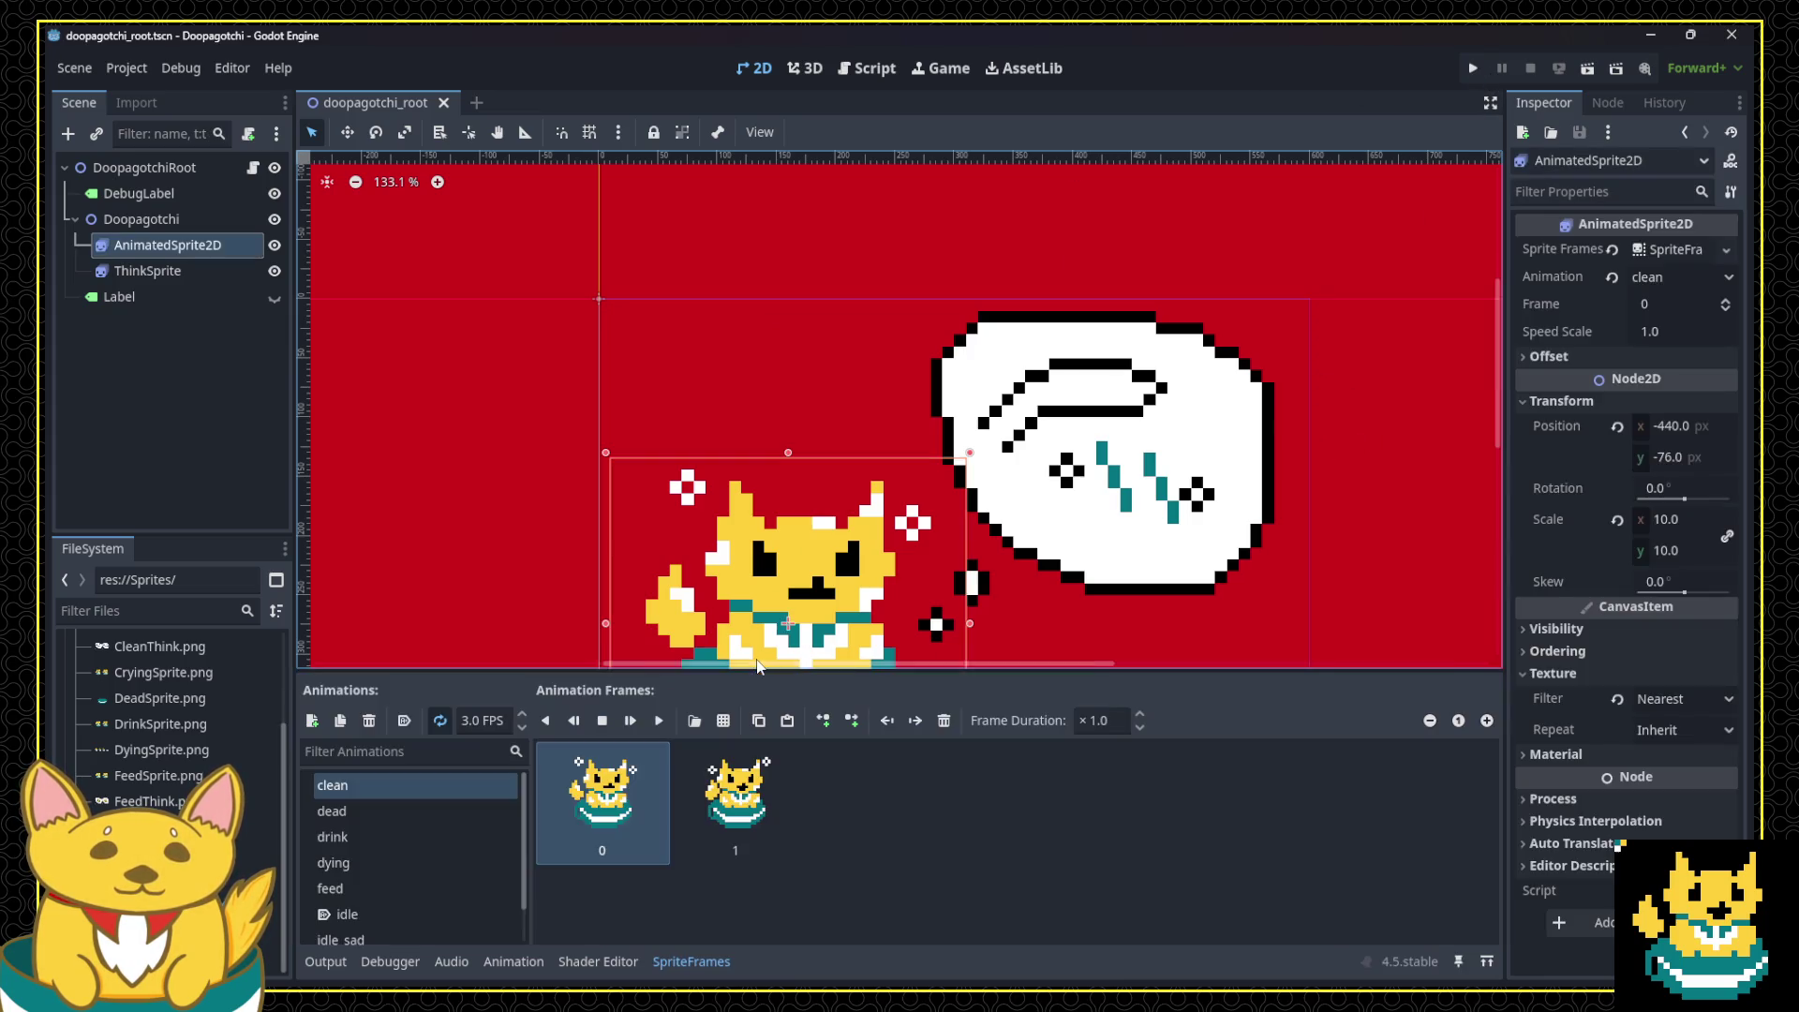
{"action": "left_click", "coordinate": [1474, 71]}
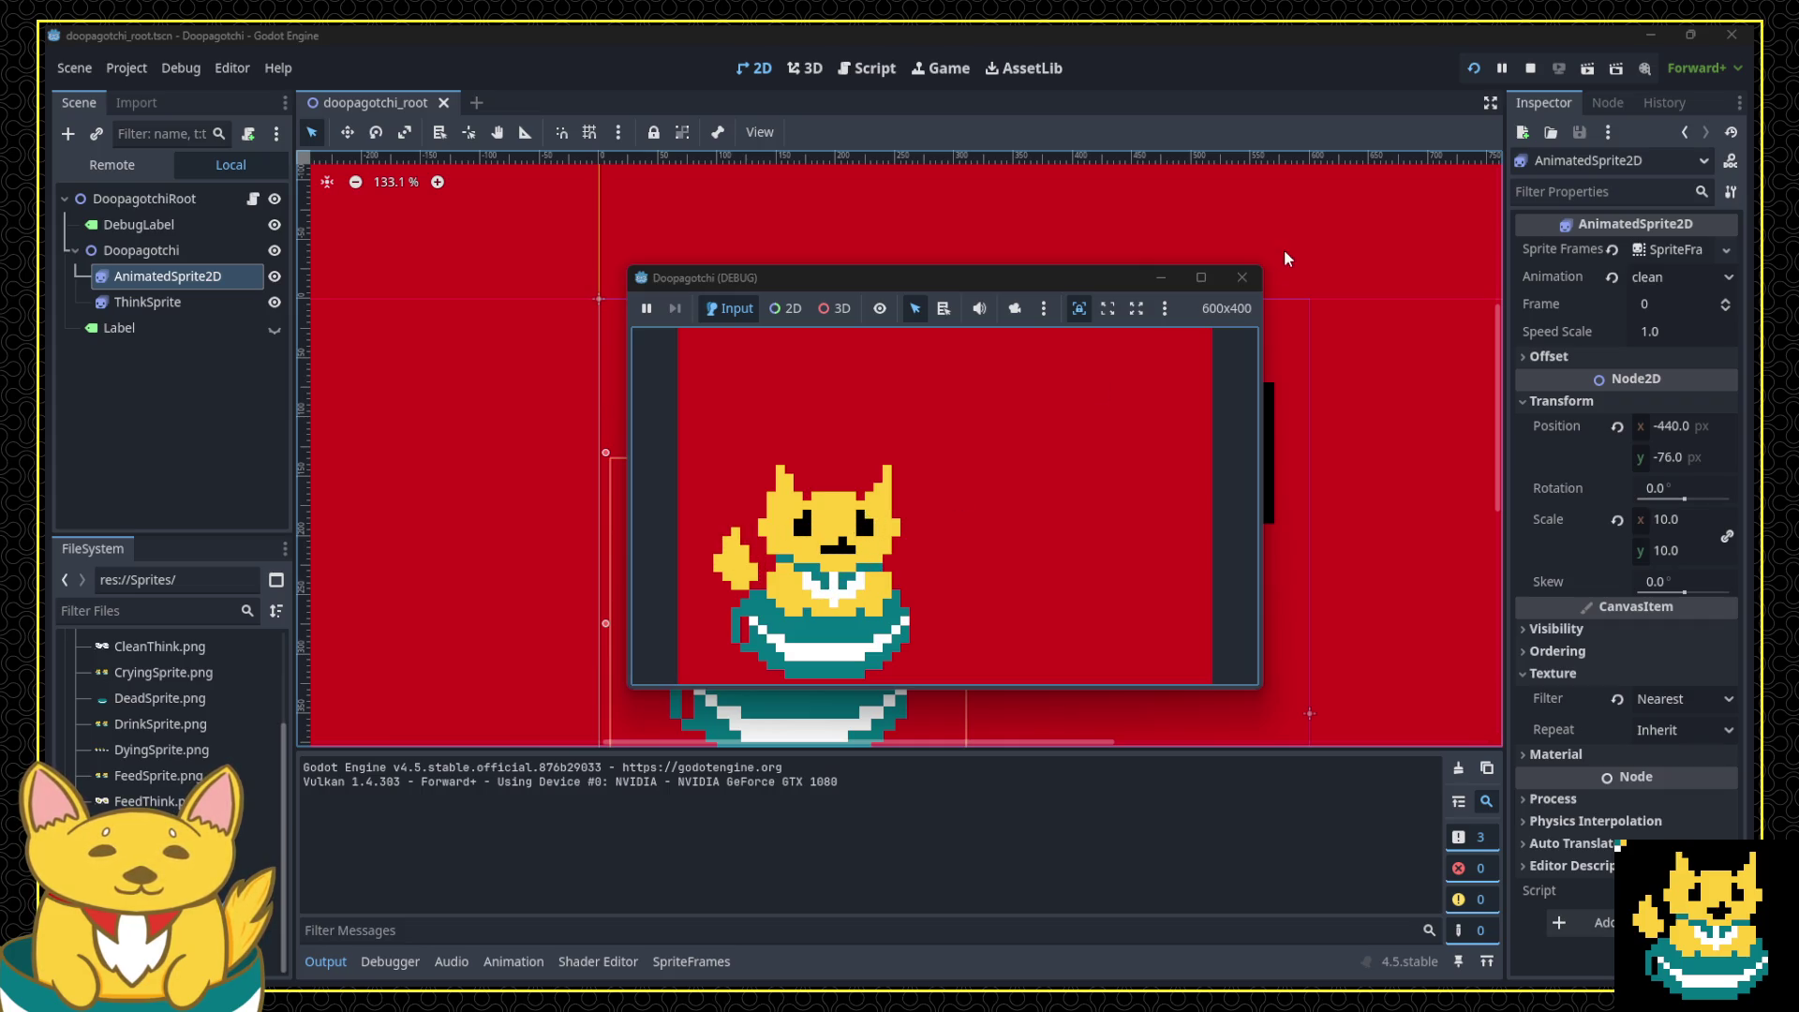
{"action": "left_click", "coordinate": [1242, 278]}
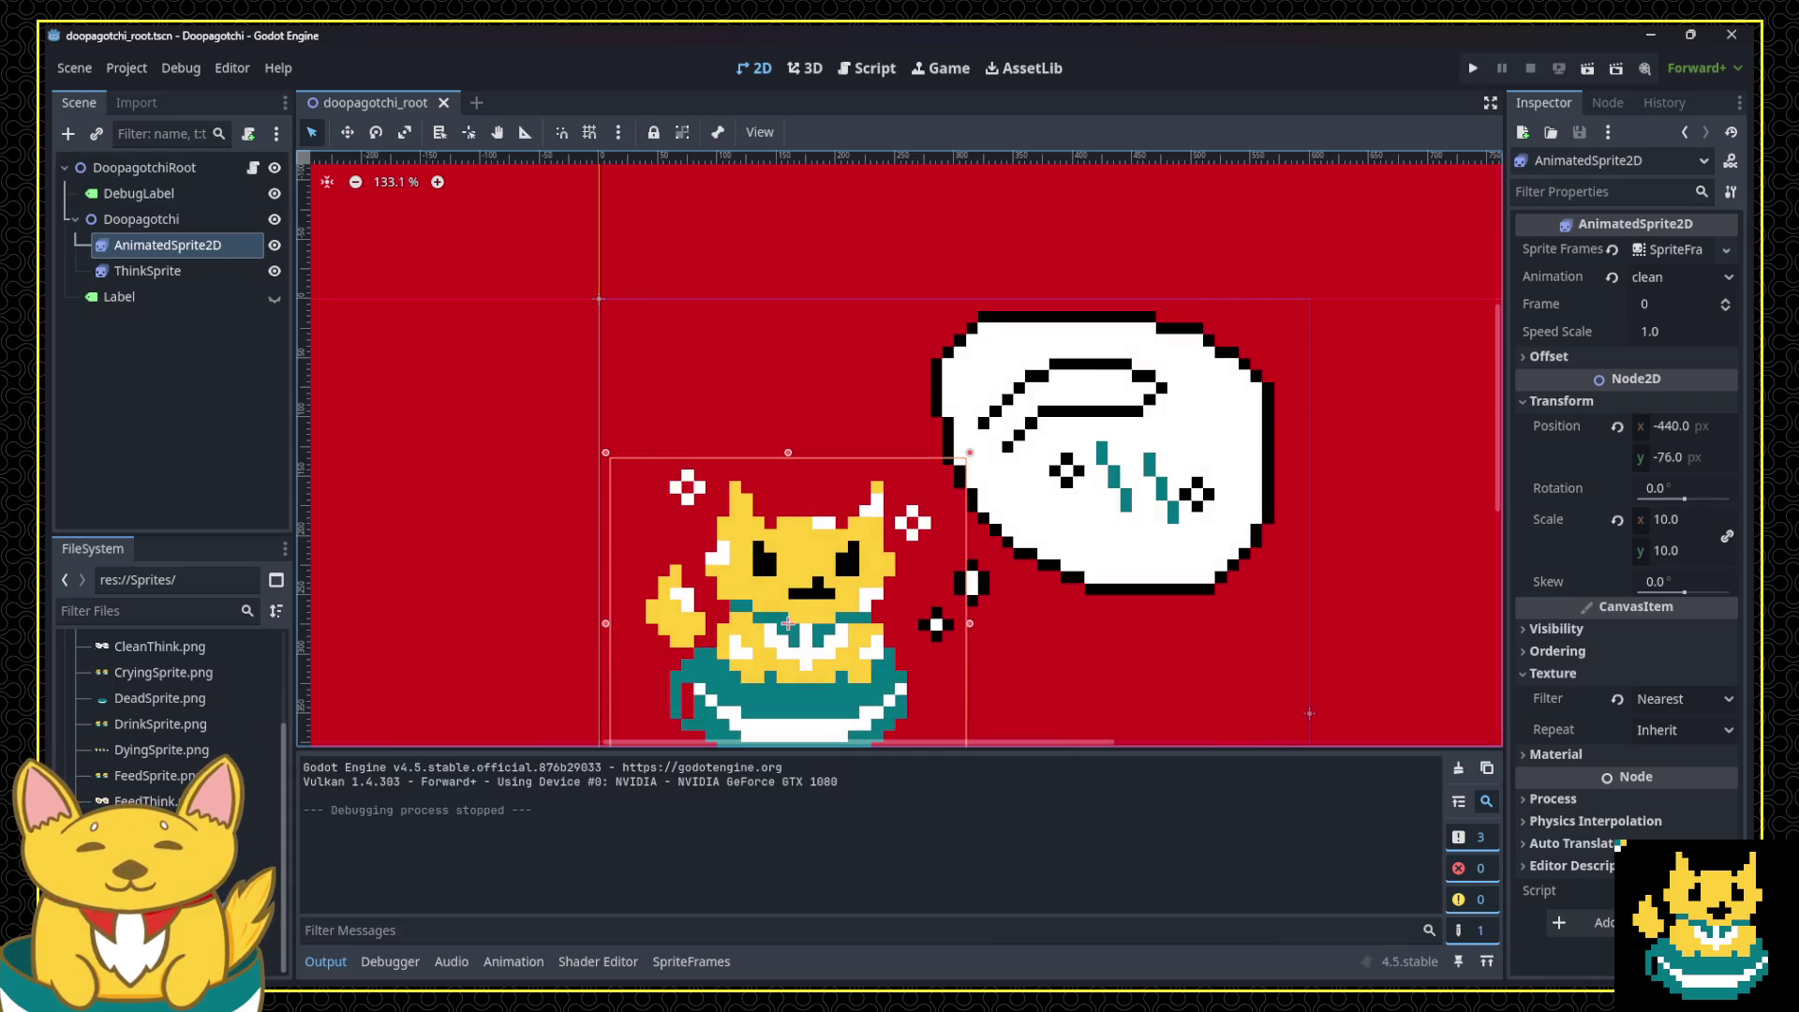
{"action": "key", "text": "alt+Tab"}
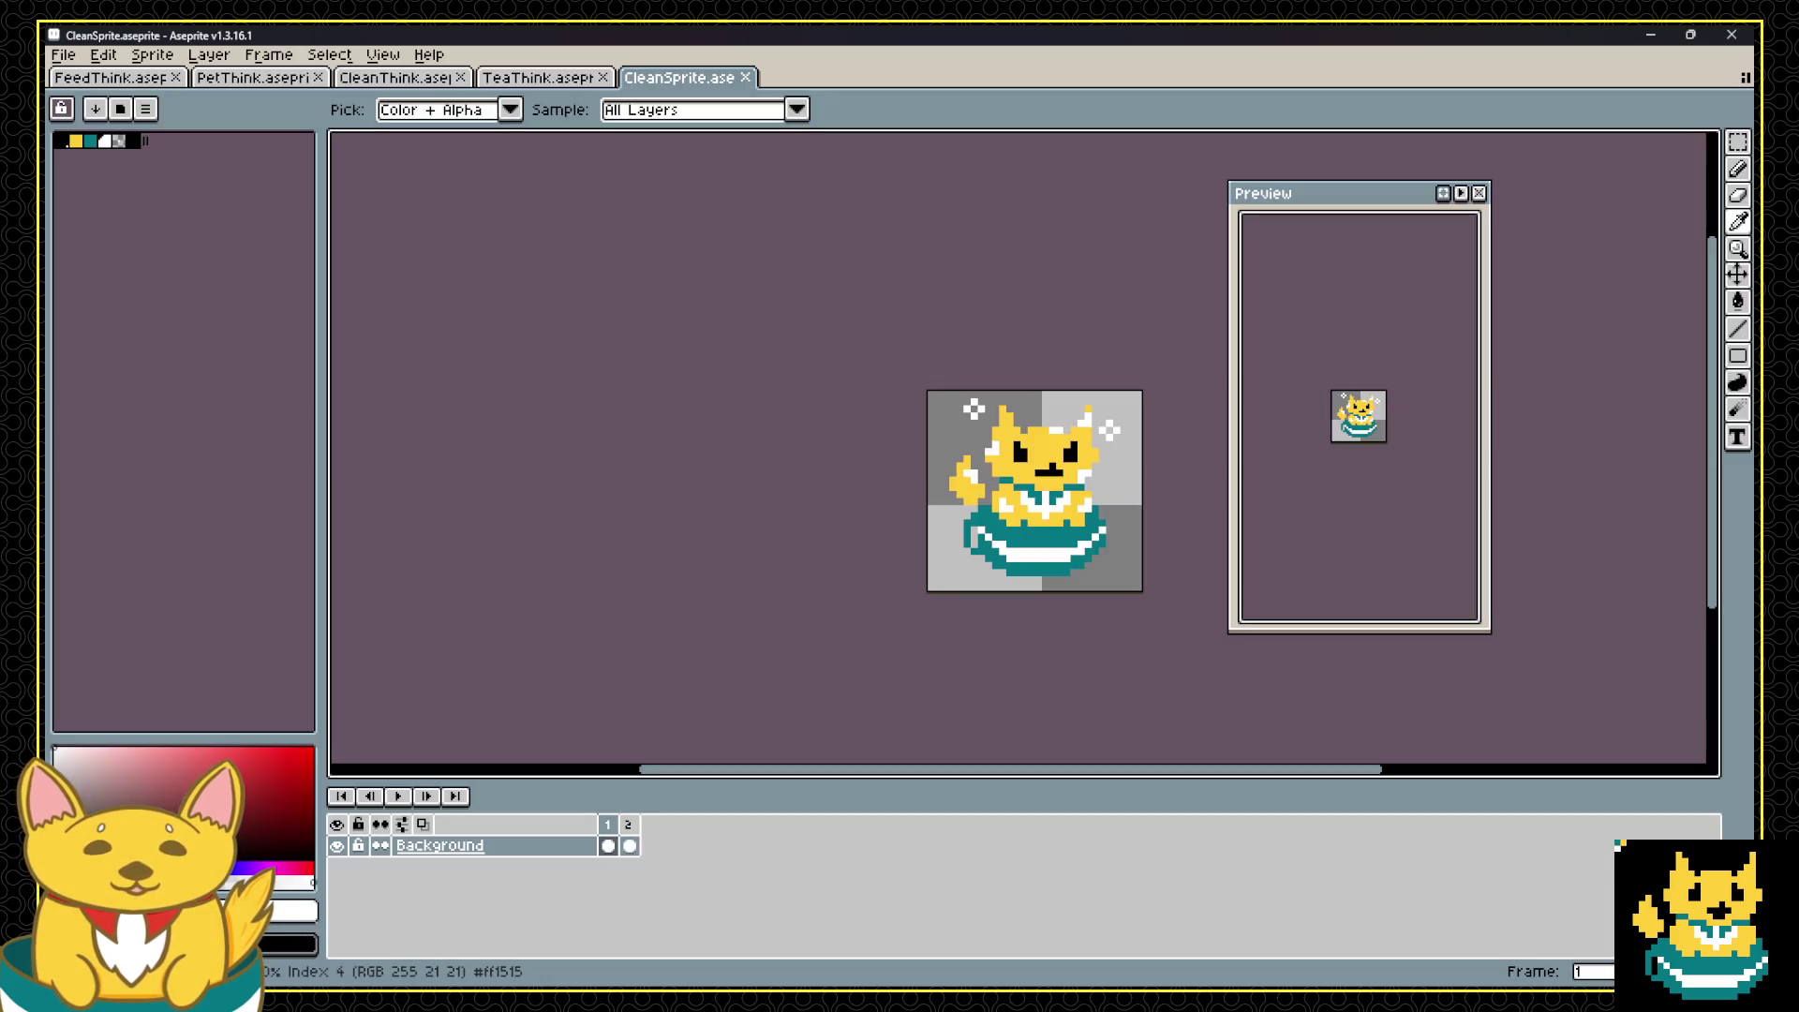
Step: In Aseprite, move the Food layer's food up 2 pixels on frame 1
{"action": "key", "text": "alt+Tab"}
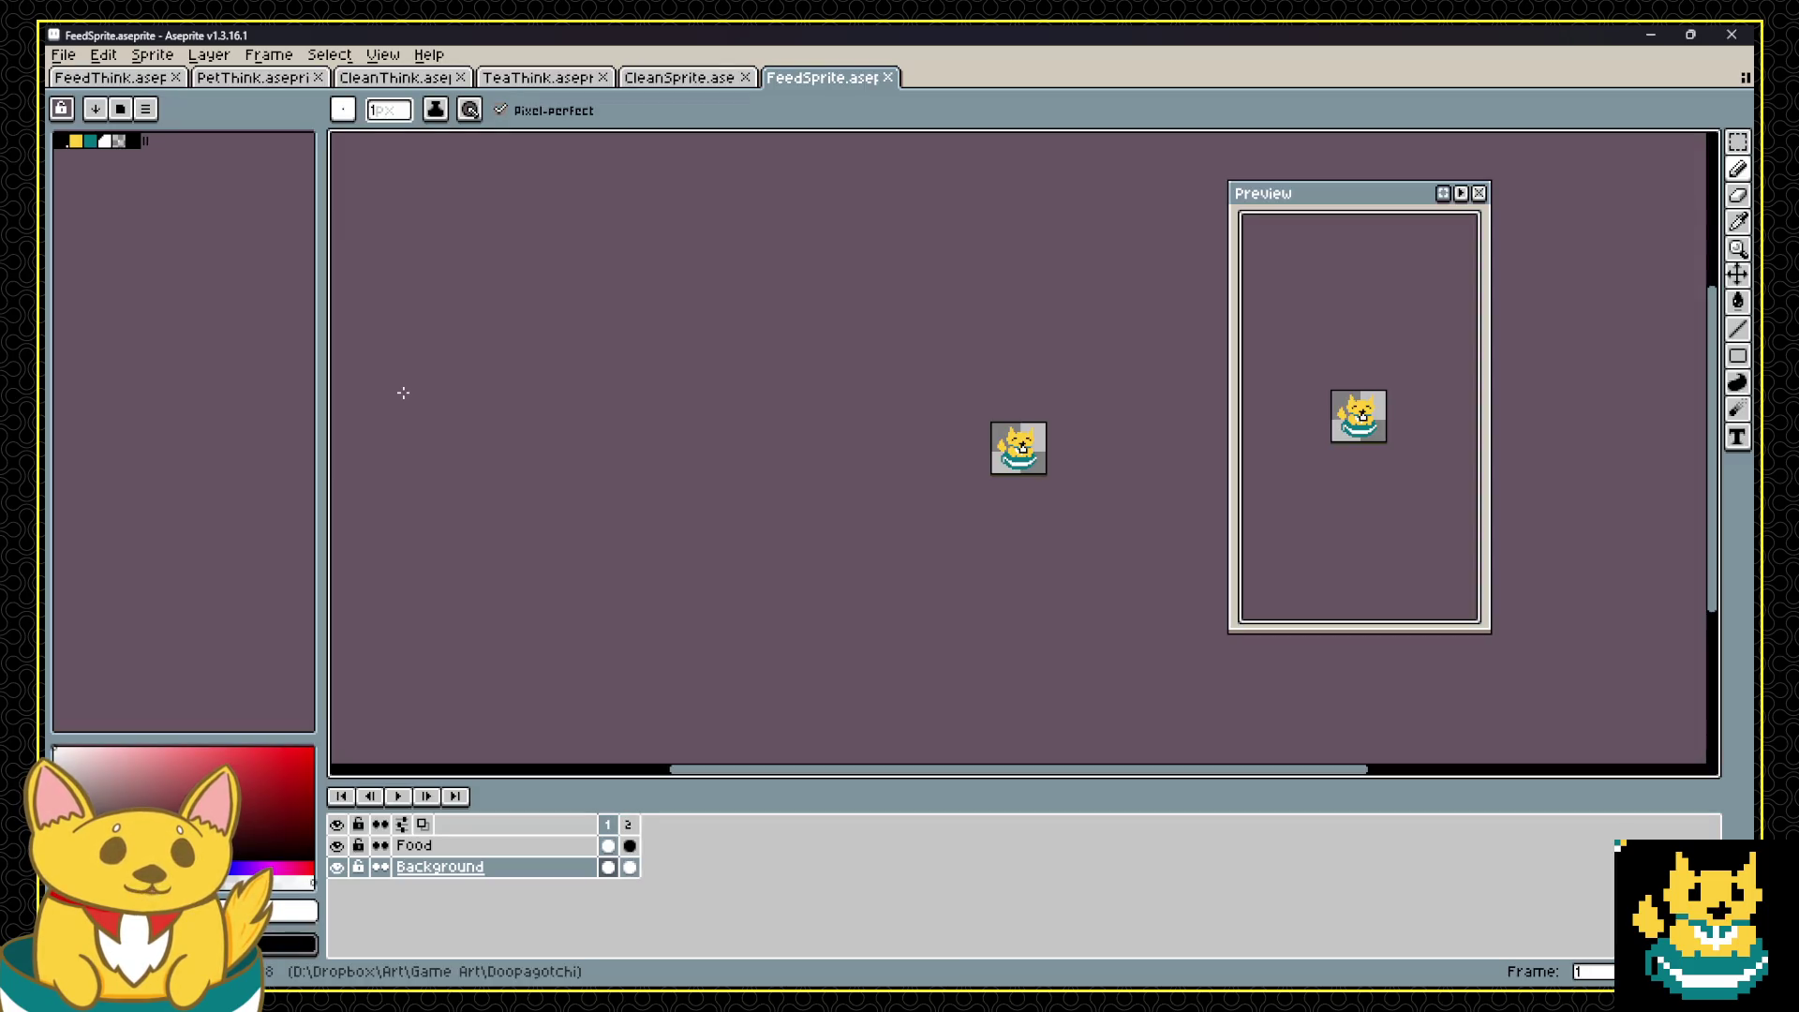
{"action": "scroll", "coordinate": [1031, 441], "scroll_direction": "up", "scroll_amount": 6}
{"action": "scroll", "coordinate": [1168, 422], "scroll_direction": "down", "scroll_amount": 2}
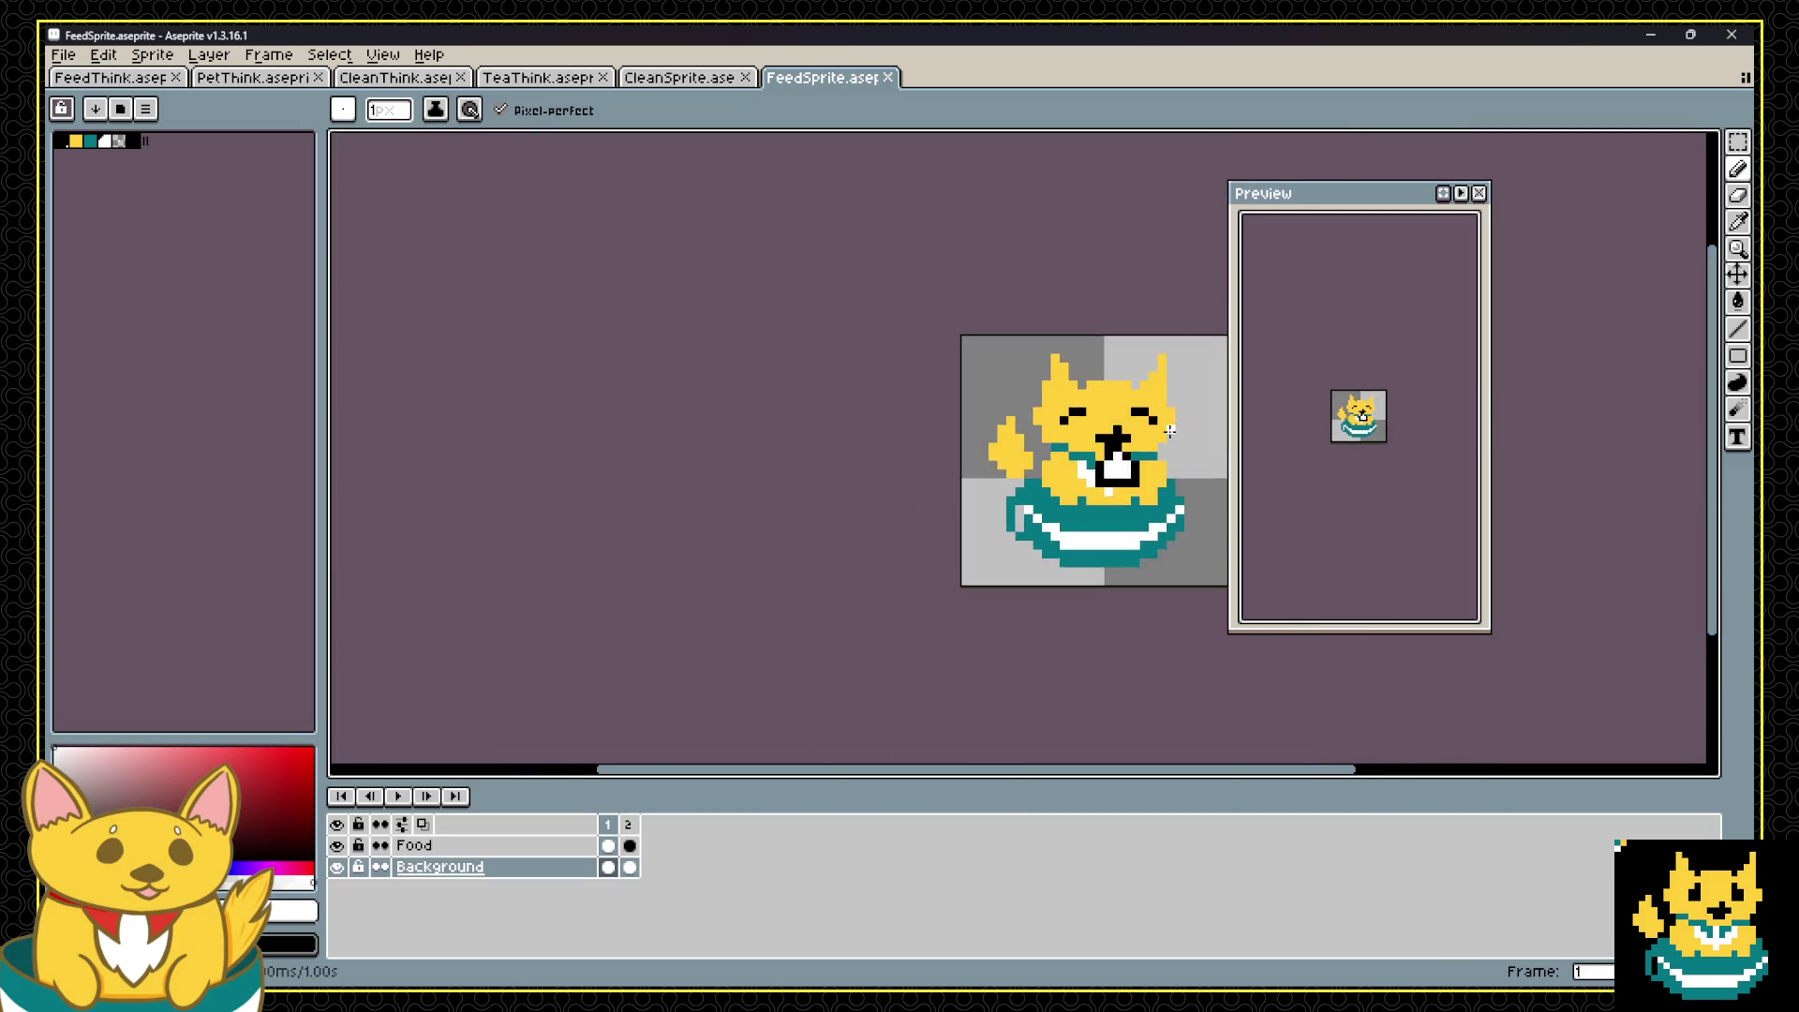
{"action": "scroll", "coordinate": [1170, 430], "scroll_direction": "up", "scroll_amount": 2}
{"action": "left_click", "coordinate": [628, 824]}
{"action": "left_click", "coordinate": [612, 828]}
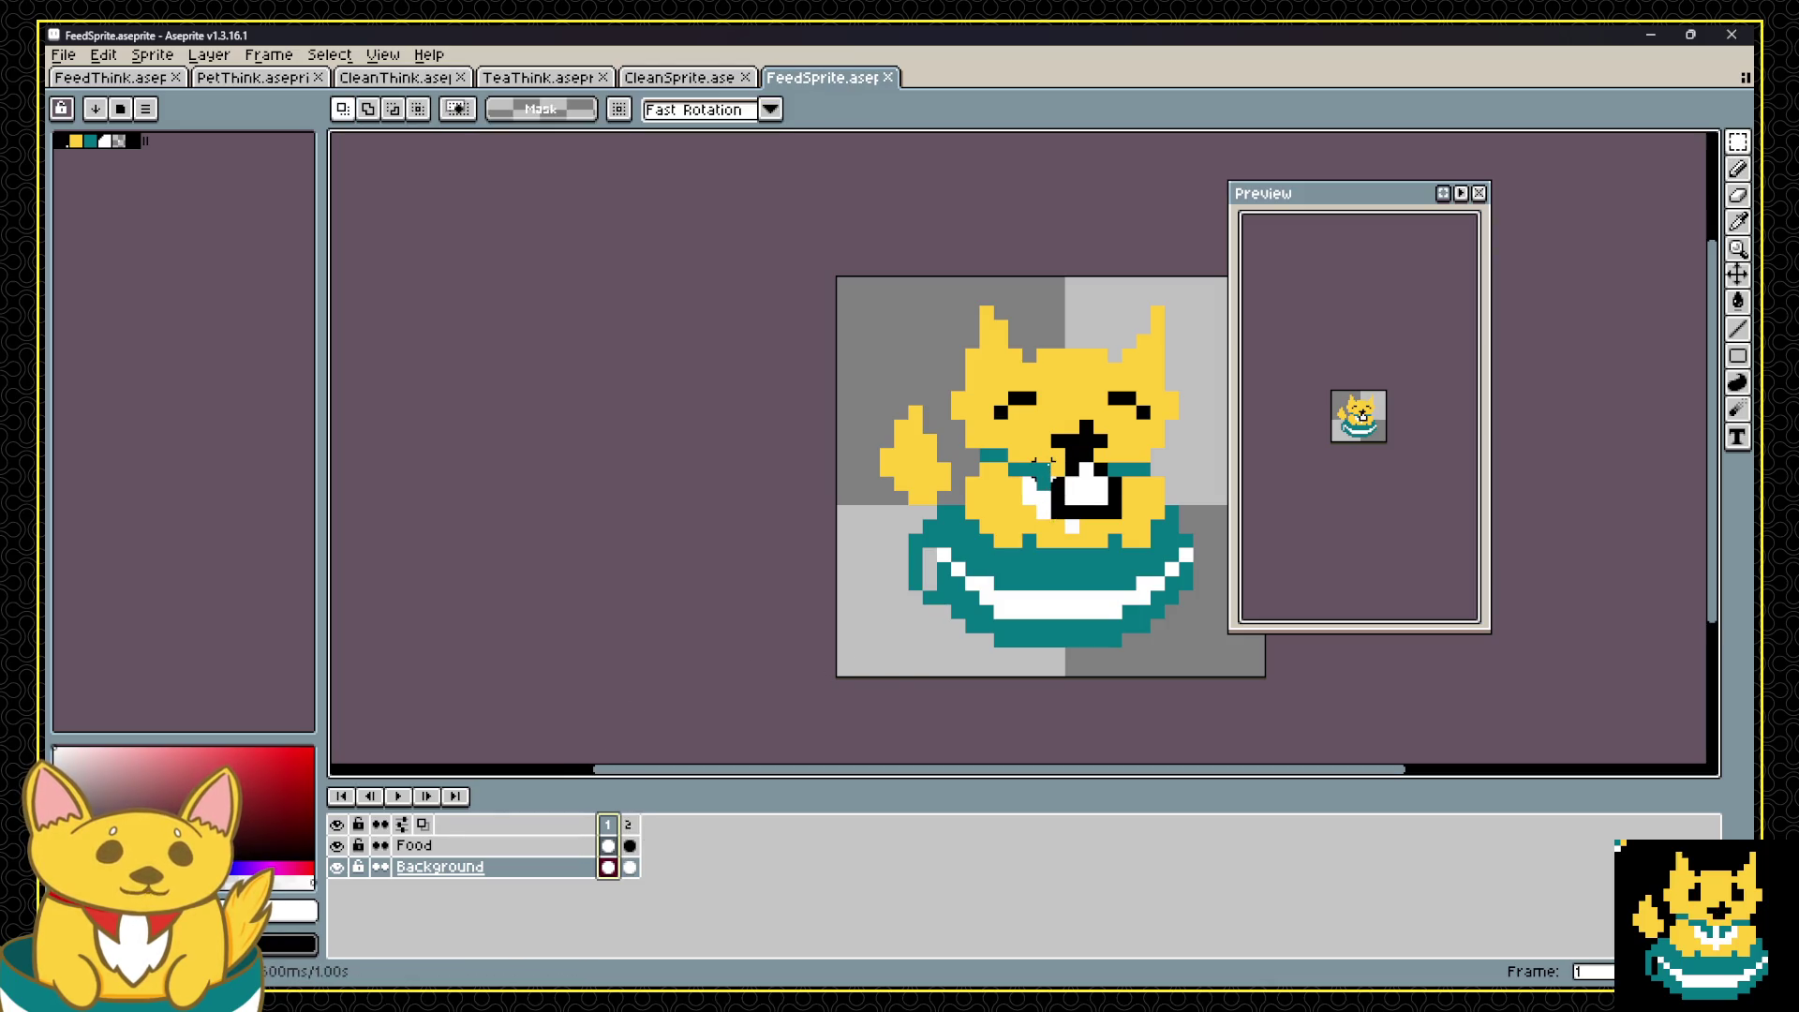
{"action": "left_click", "coordinate": [441, 845]}
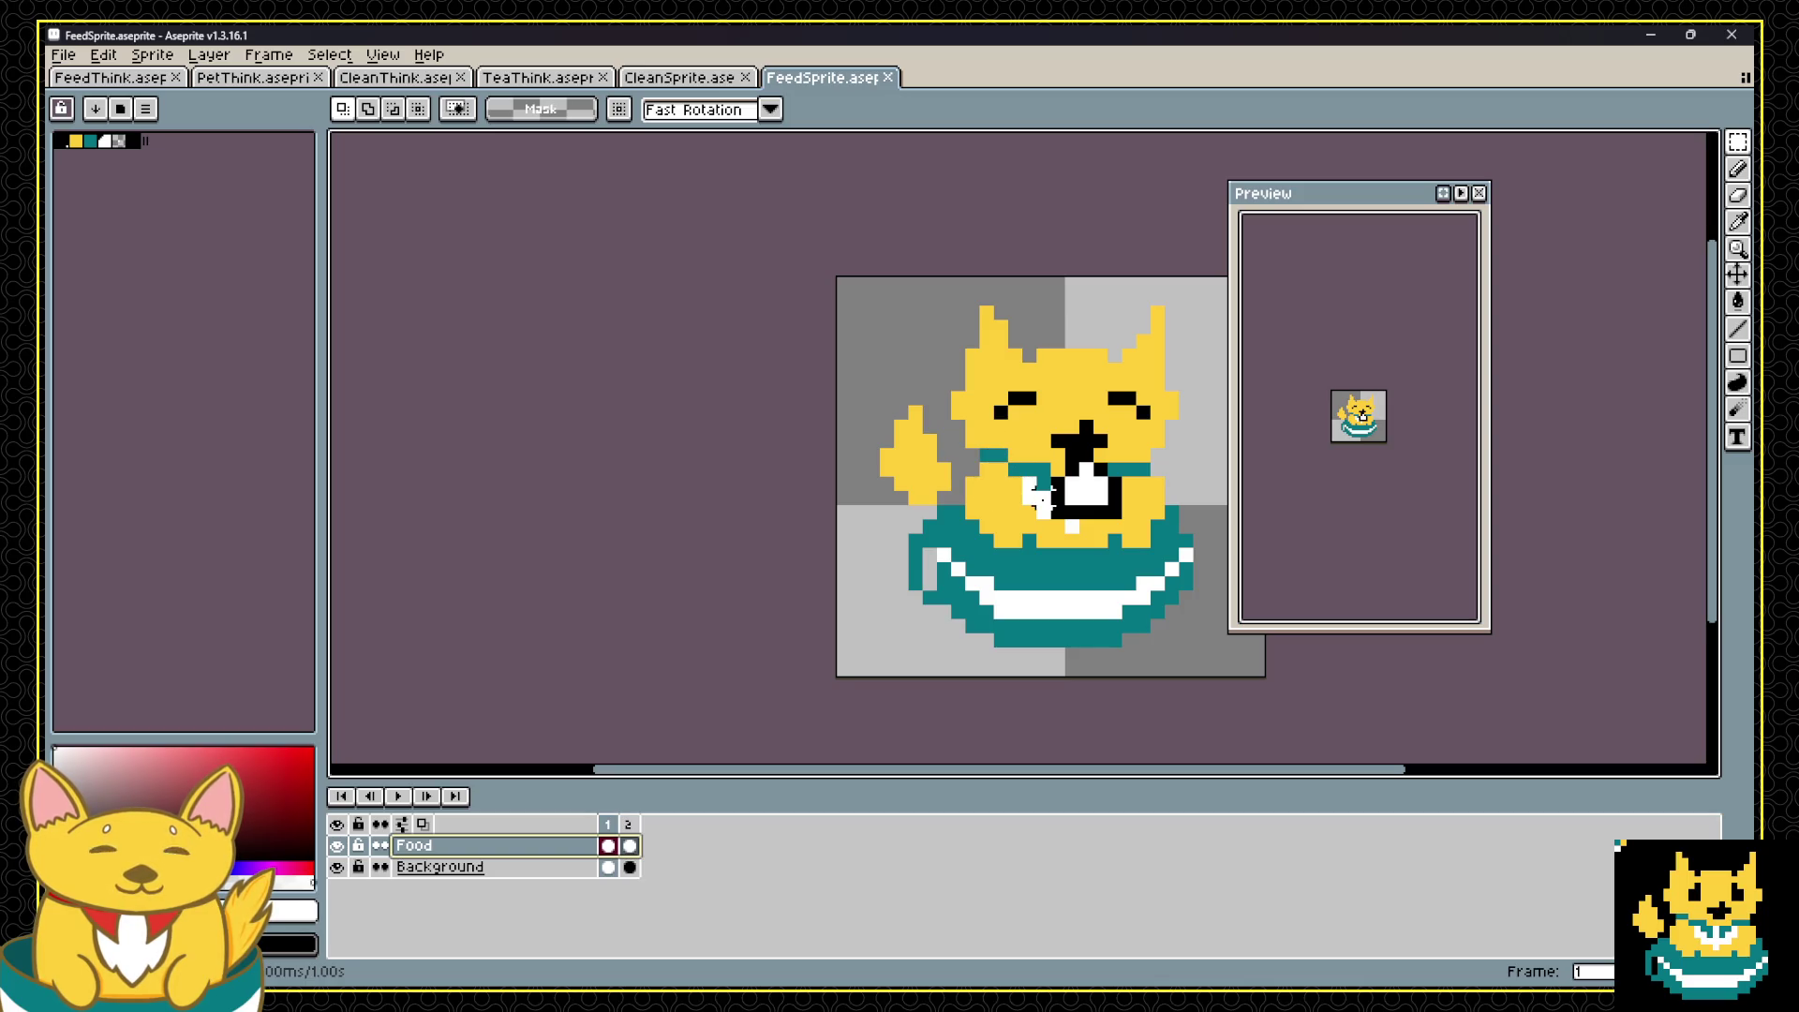
{"action": "key", "text": "ctrl+alt+c"}
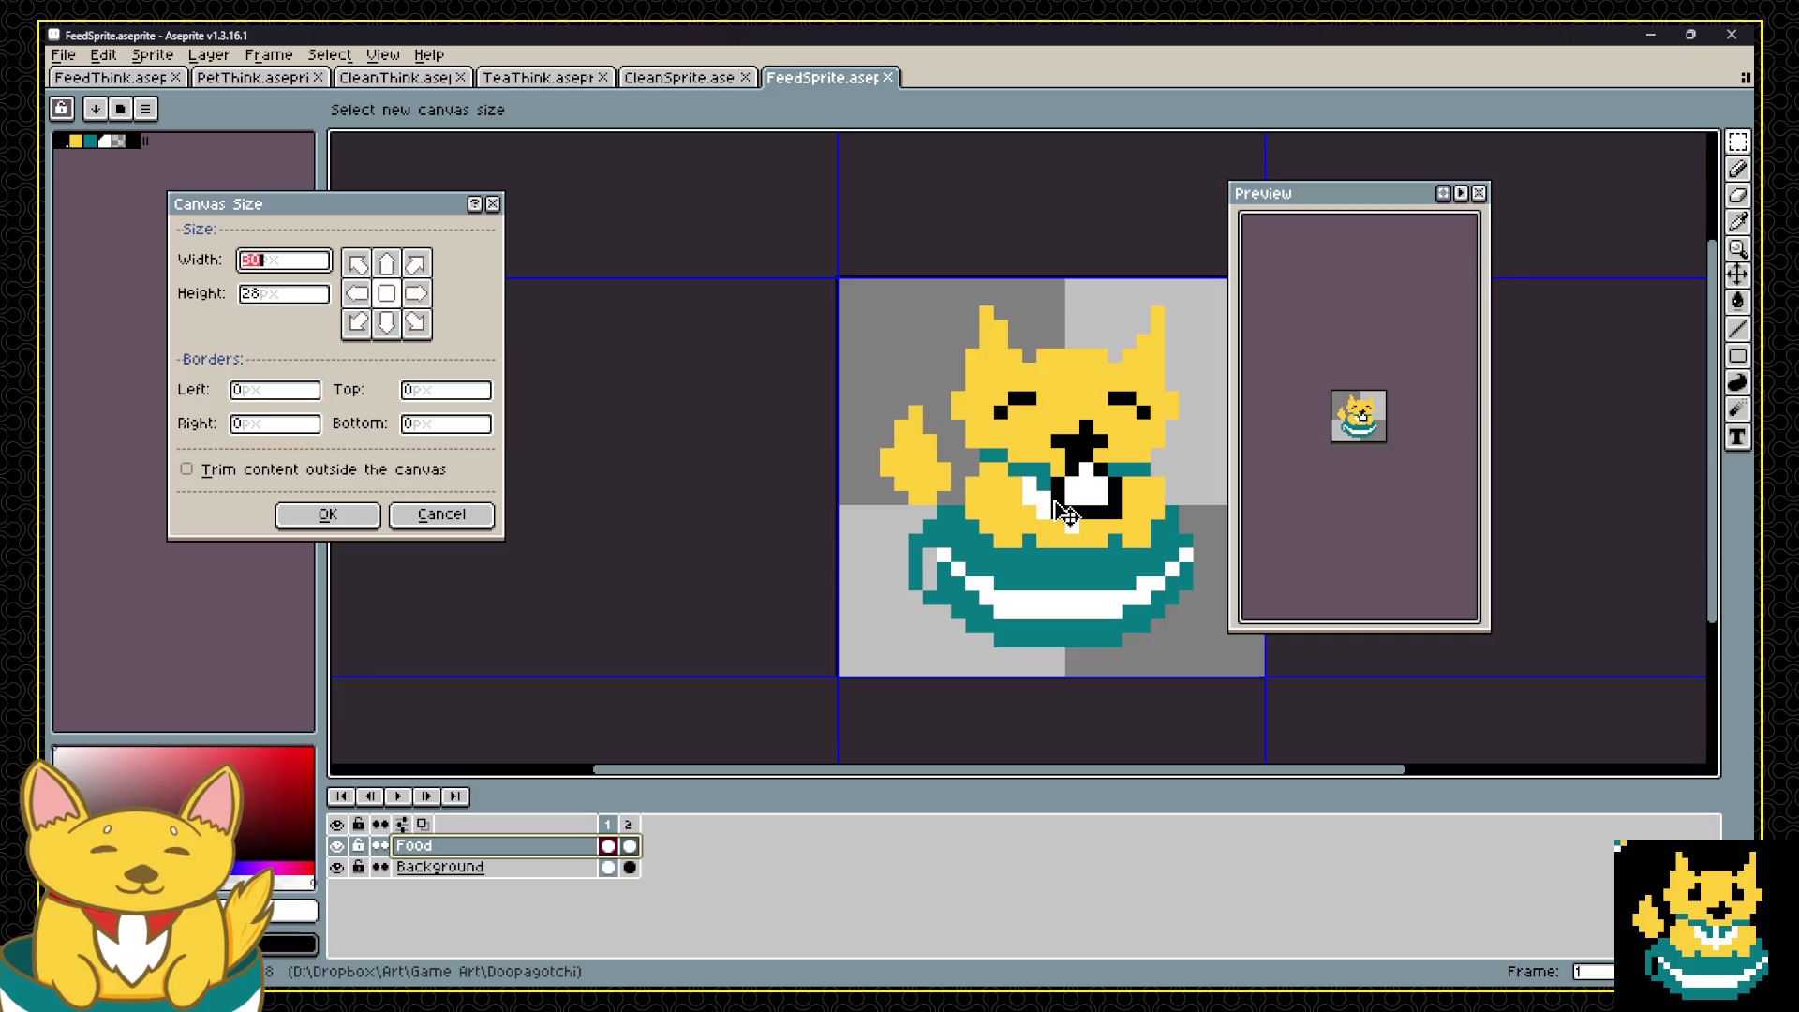
{"action": "left_click", "coordinate": [464, 516]}
{"action": "key", "text": "v"}
{"action": "left_click", "coordinate": [1040, 542]}
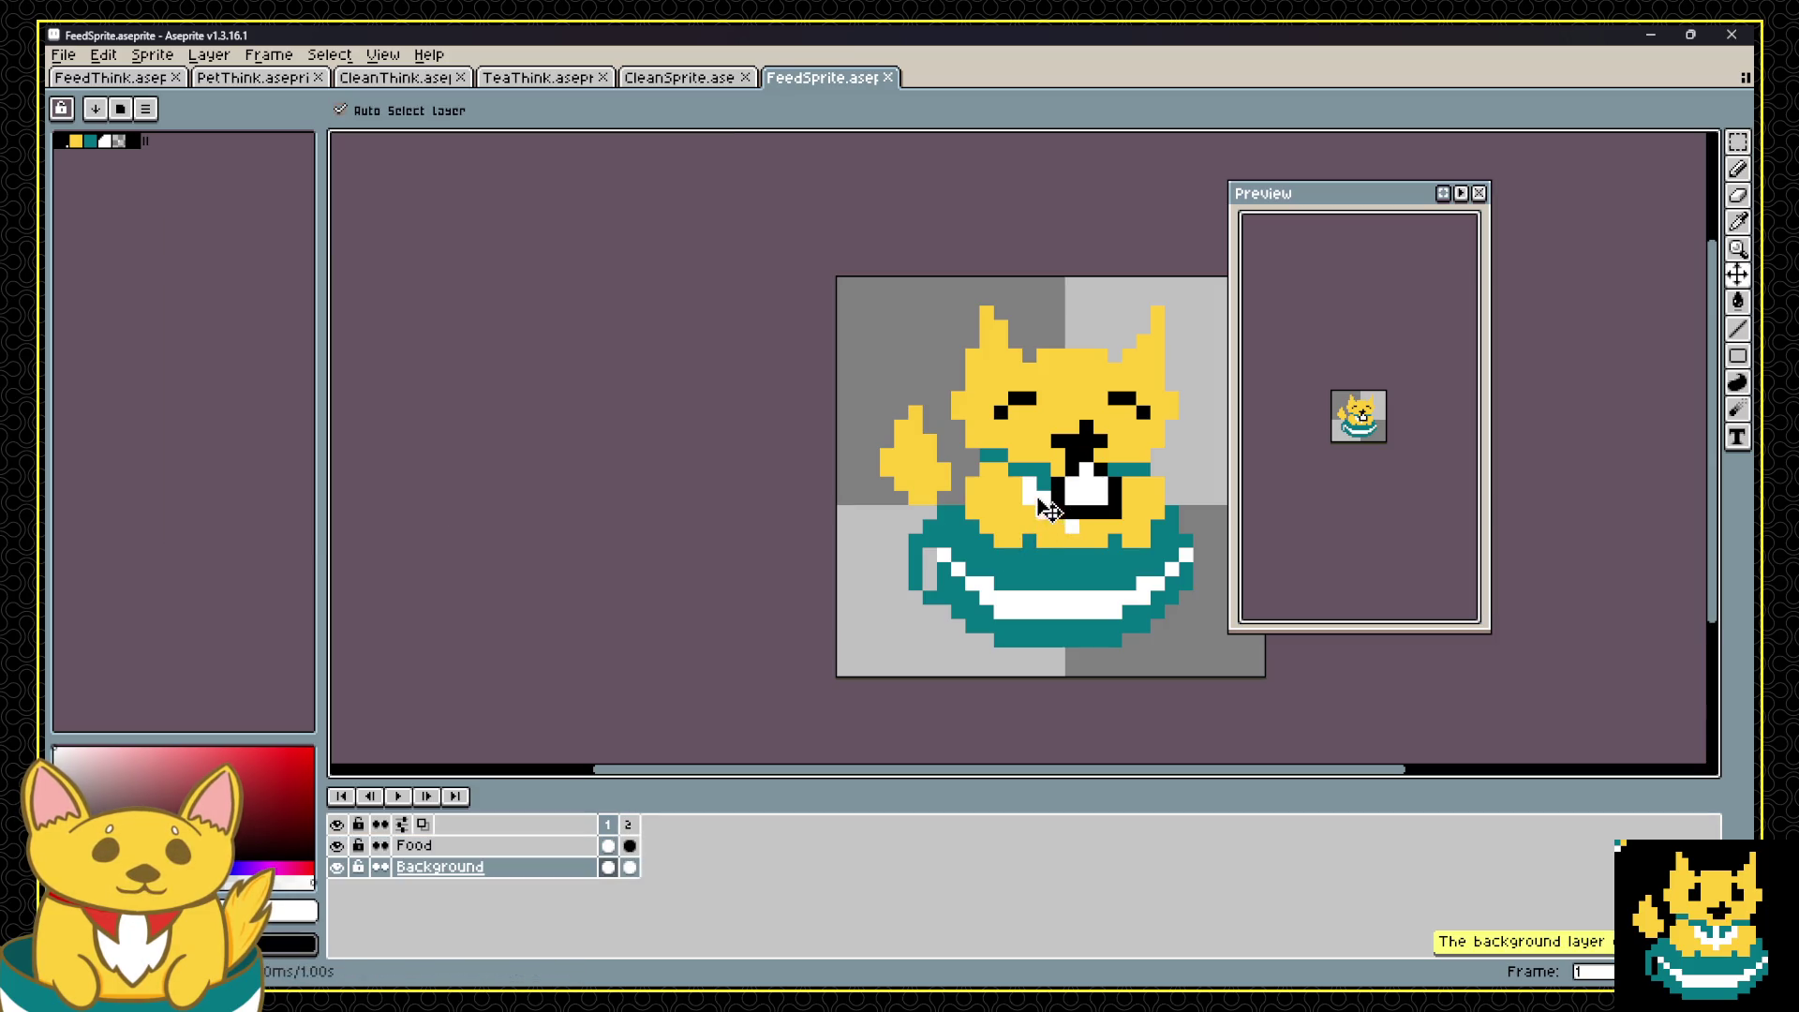
{"action": "left_click_drag", "start_coordinate": [1063, 530], "coordinate": [1074, 497]}
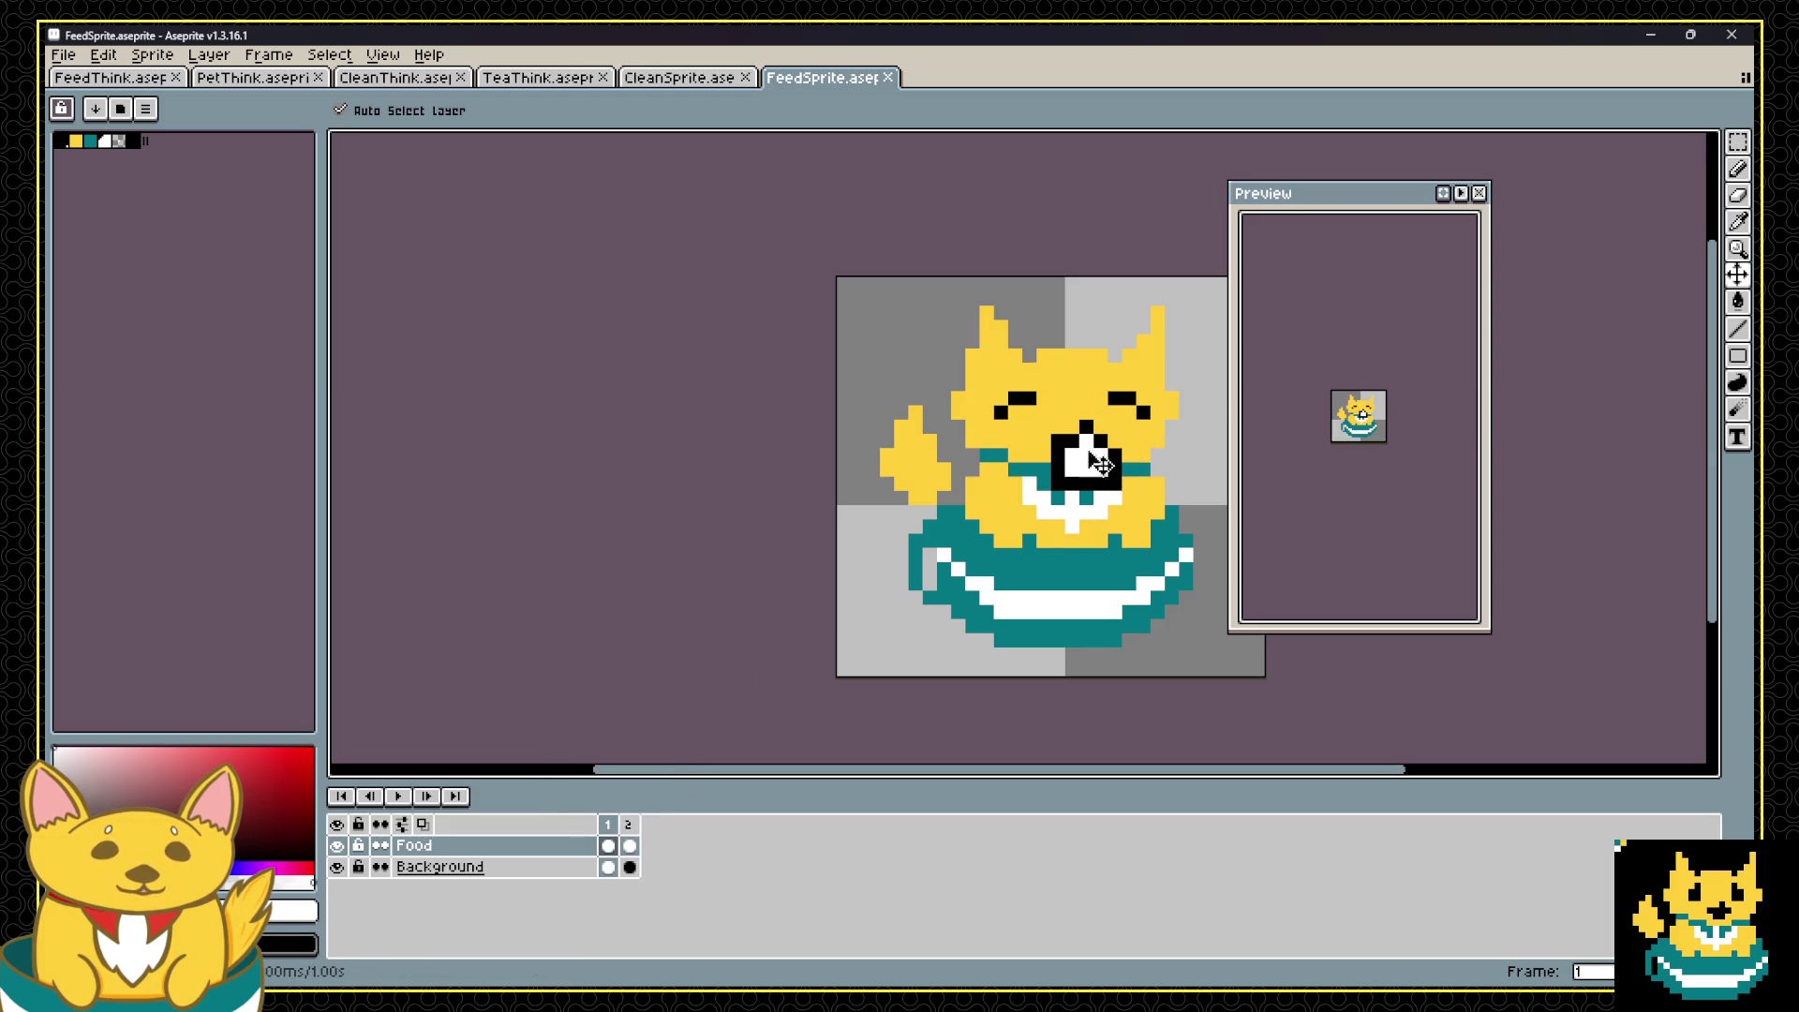
Step: Redraw the food in the cat's open mouth wider in white on frame 1
{"action": "left_click", "coordinate": [627, 845]}
{"action": "left_click", "coordinate": [607, 823]}
{"action": "left_click", "coordinate": [628, 825]}
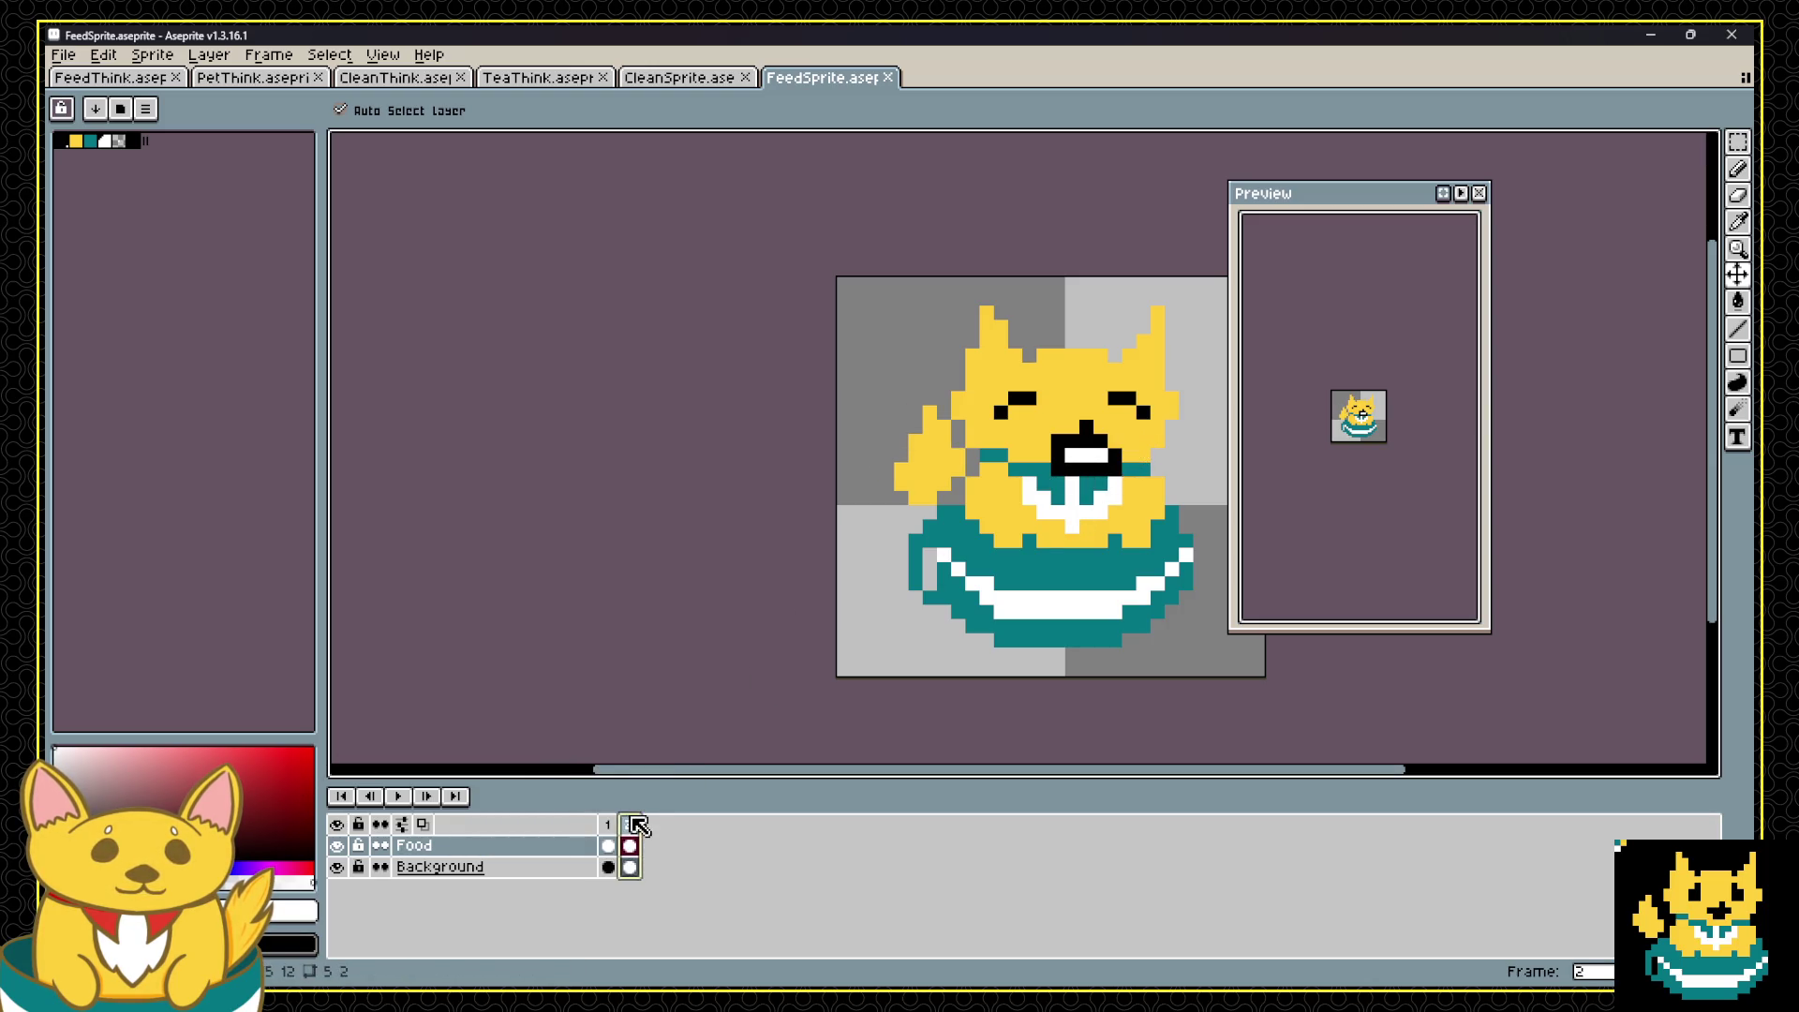
{"action": "left_click", "coordinate": [607, 824]}
{"action": "key", "text": "b"}
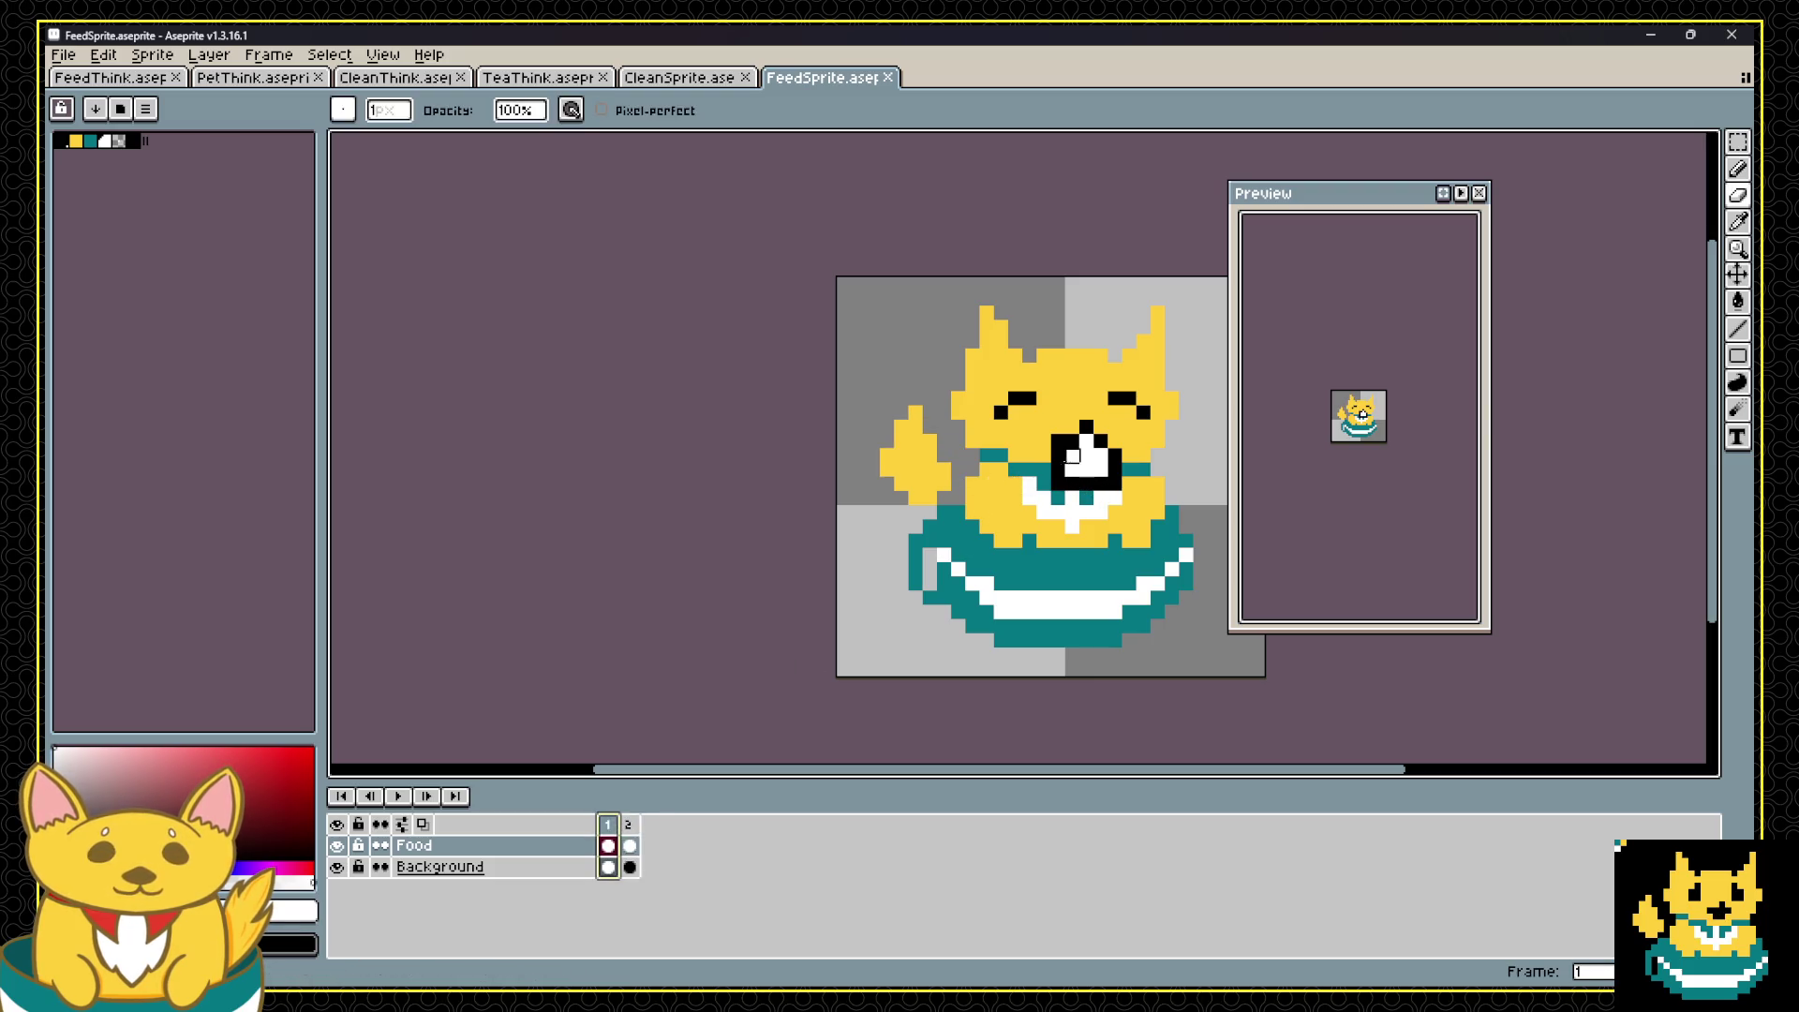
{"action": "mouse_move", "coordinate": [1078, 440]}
{"action": "left_mouse_down"}
{"action": "mouse_move", "coordinate": [1124, 454]}
{"action": "mouse_move", "coordinate": [1058, 456]}
{"action": "left_mouse_up"}
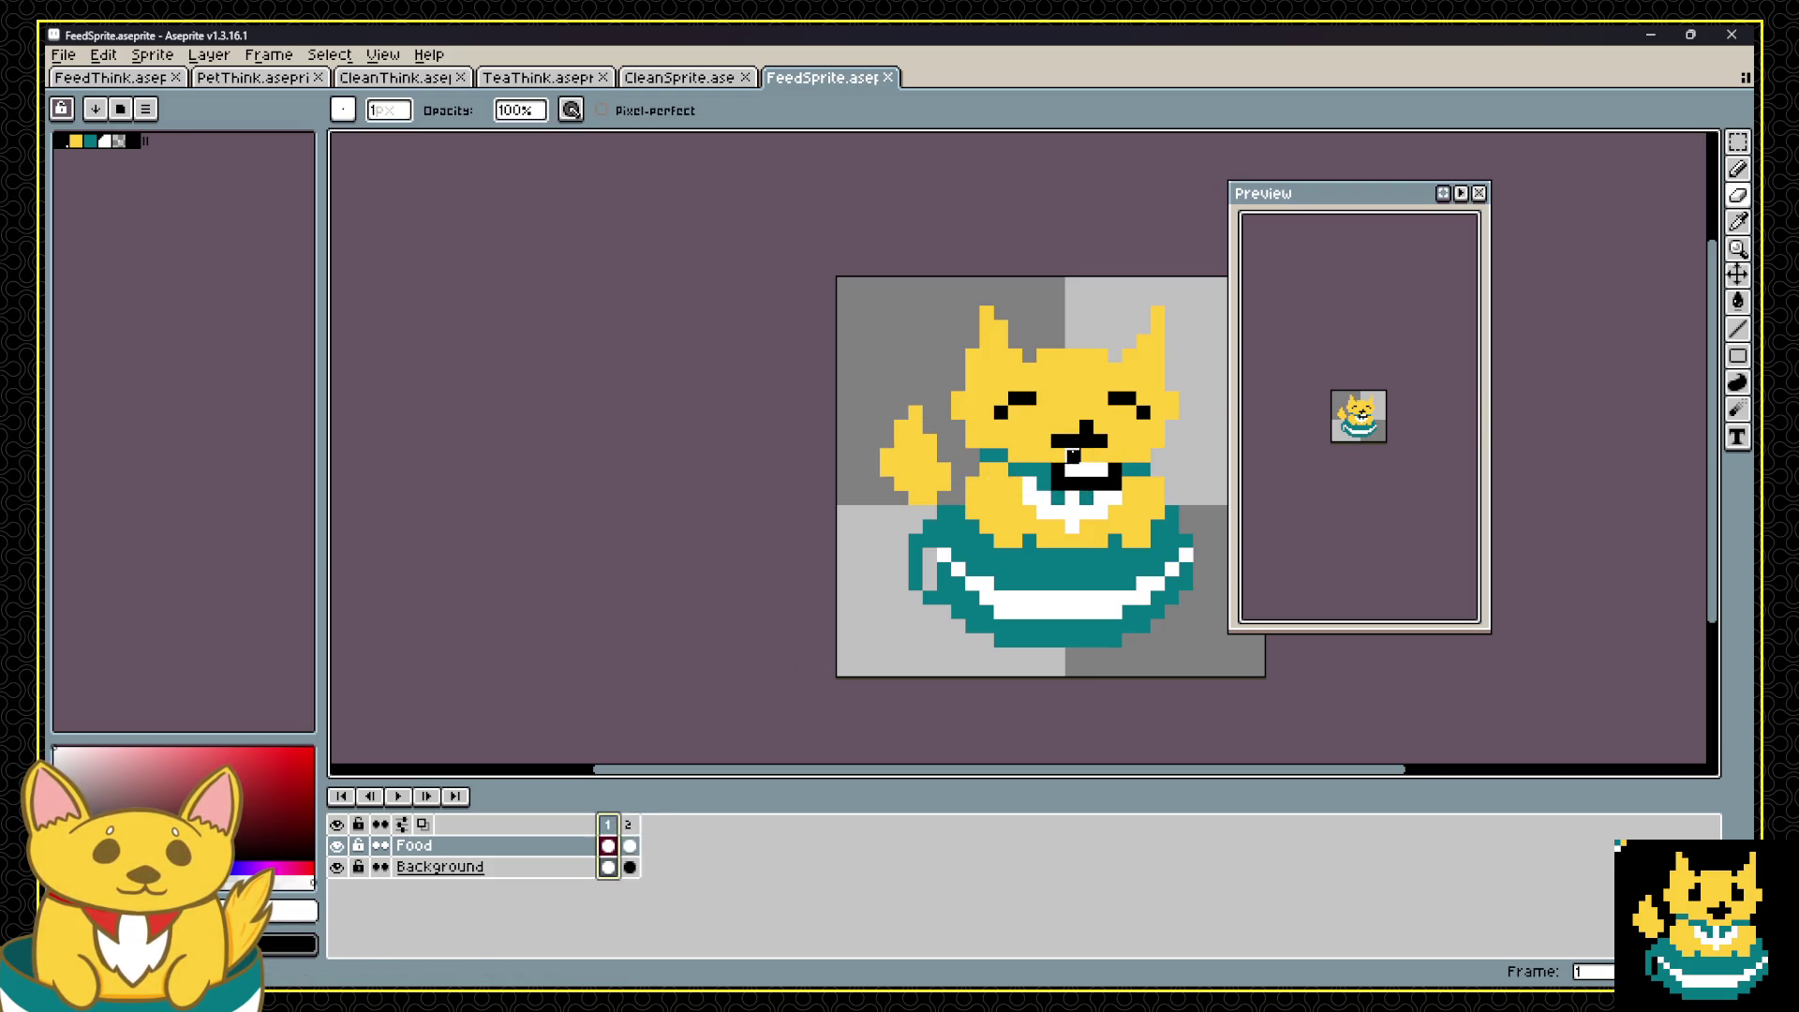
{"action": "key", "text": "i"}
{"action": "key", "text": "b"}
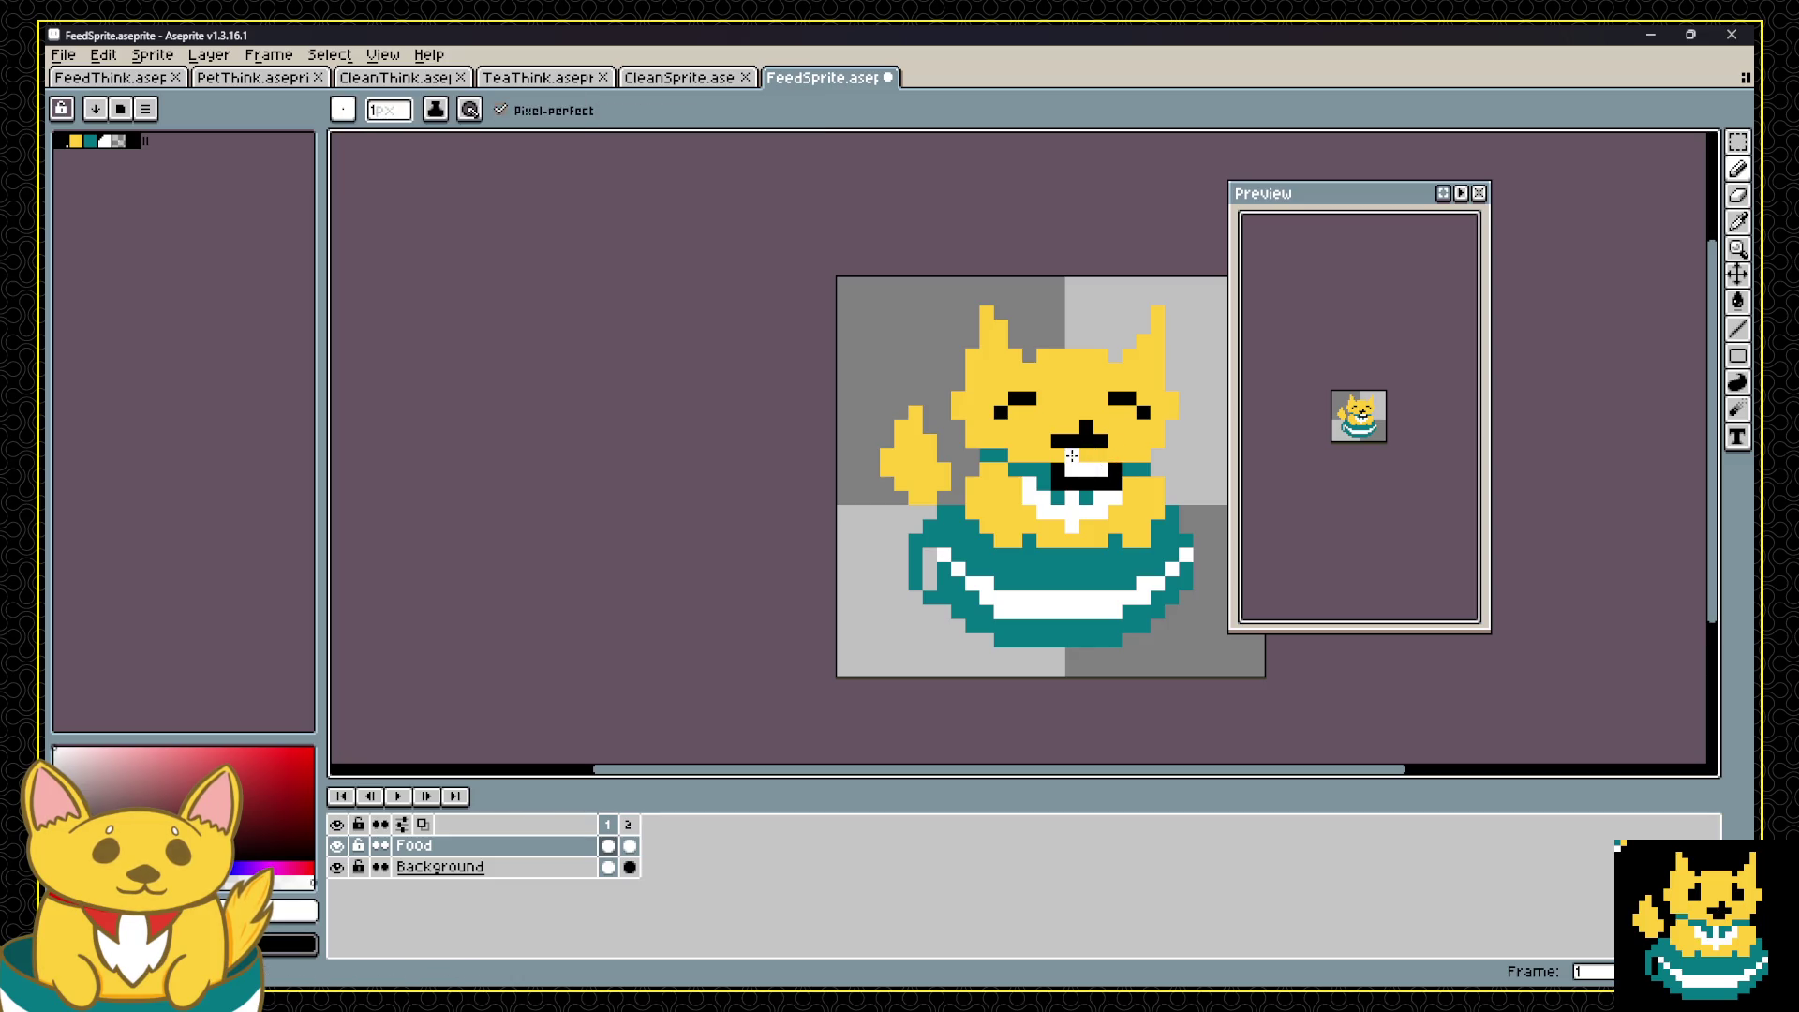
{"action": "left_click_drag", "start_coordinate": [1091, 456], "coordinate": [1115, 457]}
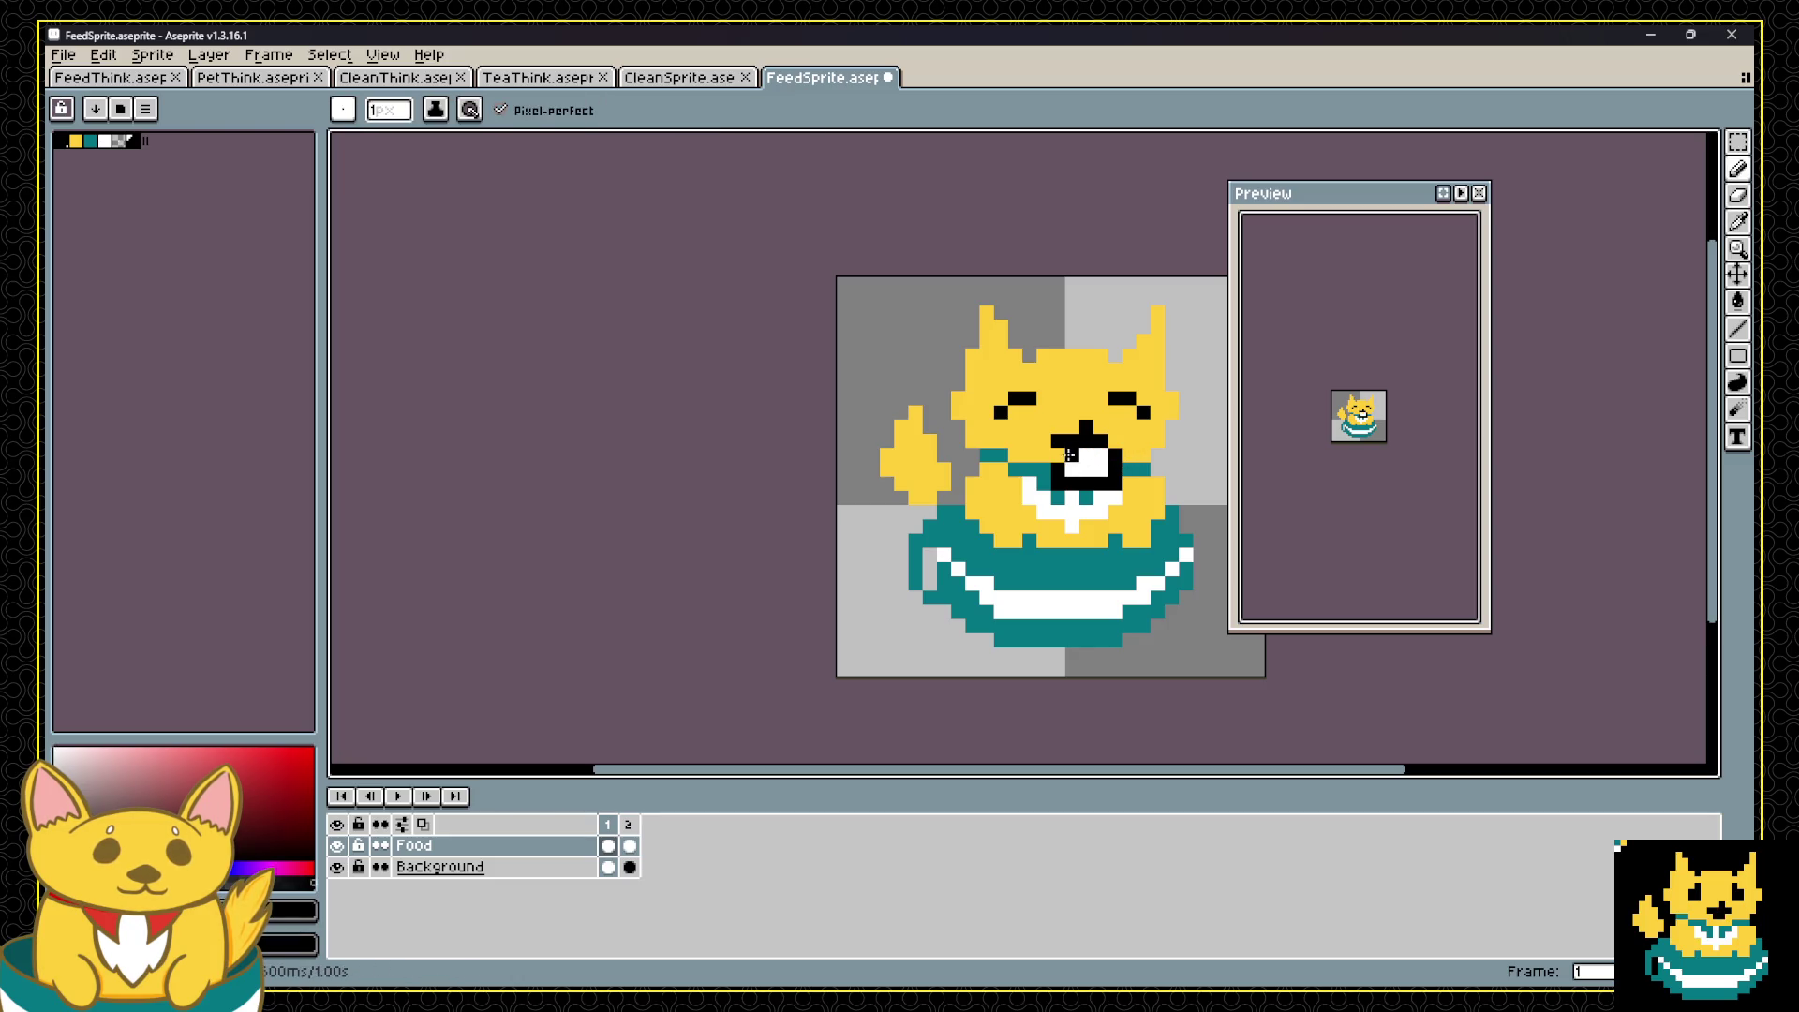
Step: Touch up the mouth-edge pixel on frame 2 using colours sampled from the sprite
{"action": "left_click", "coordinate": [629, 845]}
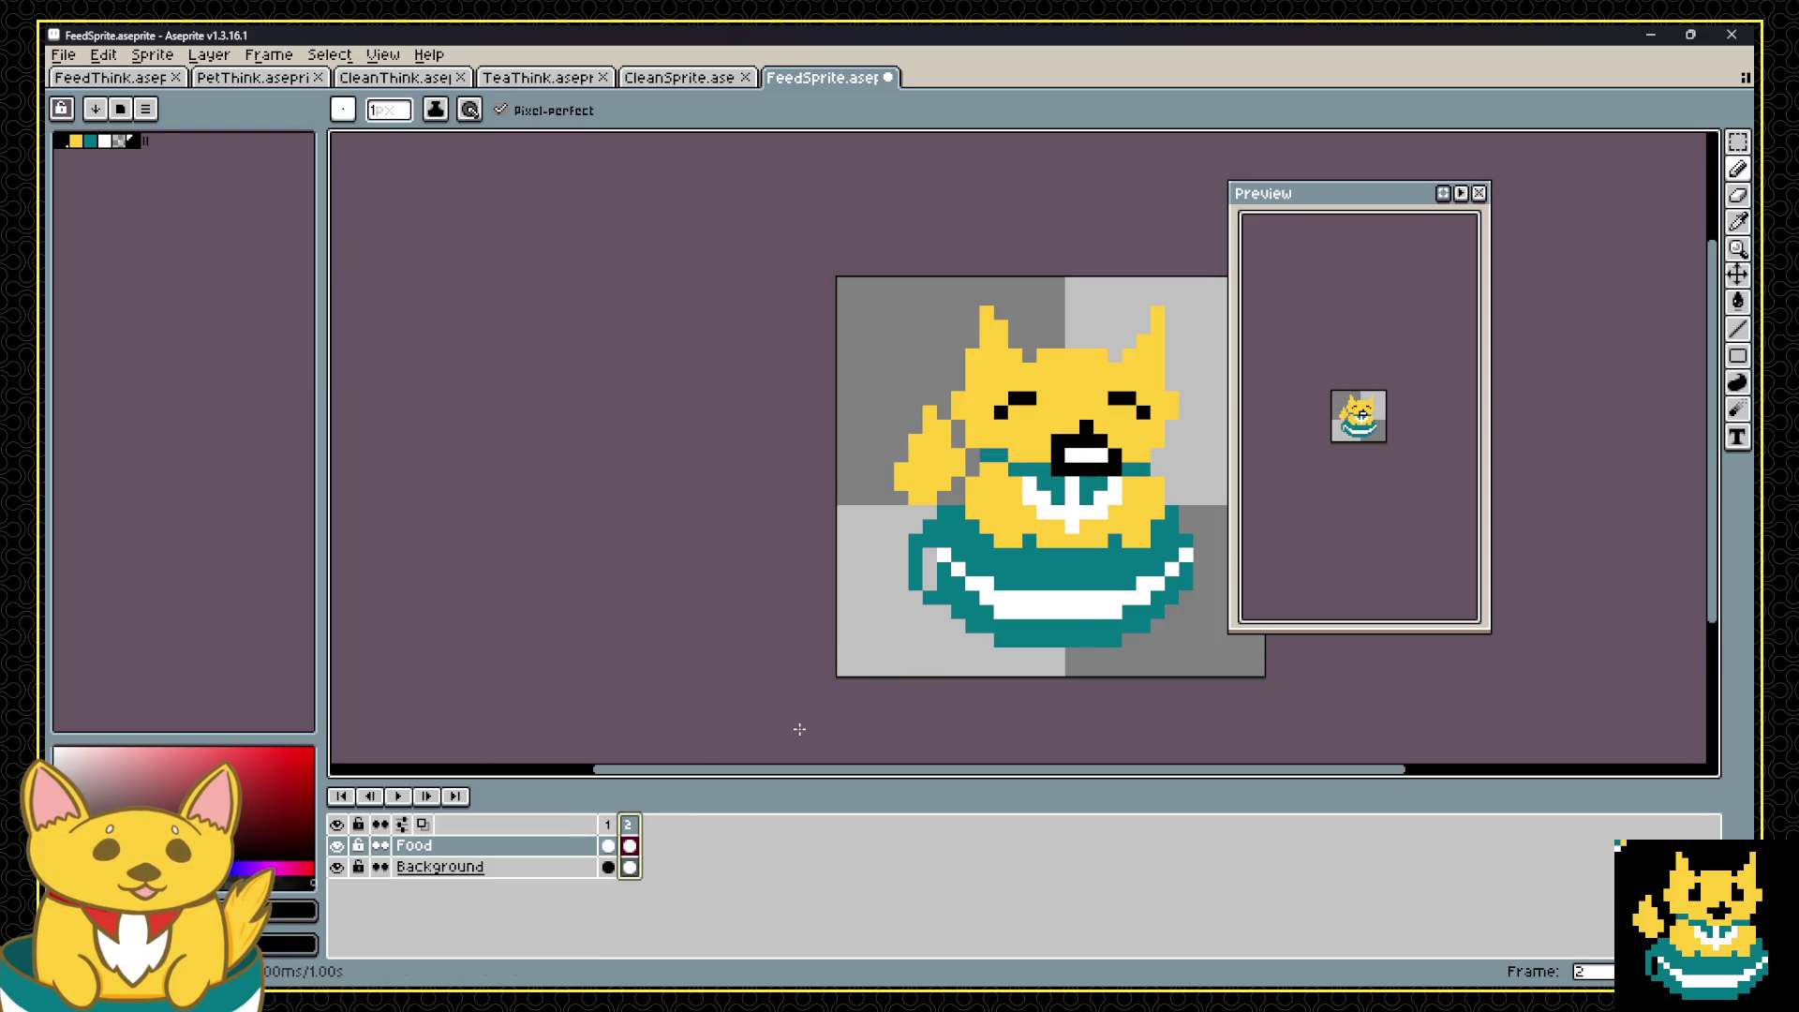
{"action": "key", "text": "Left"}
{"action": "key", "text": "Down"}
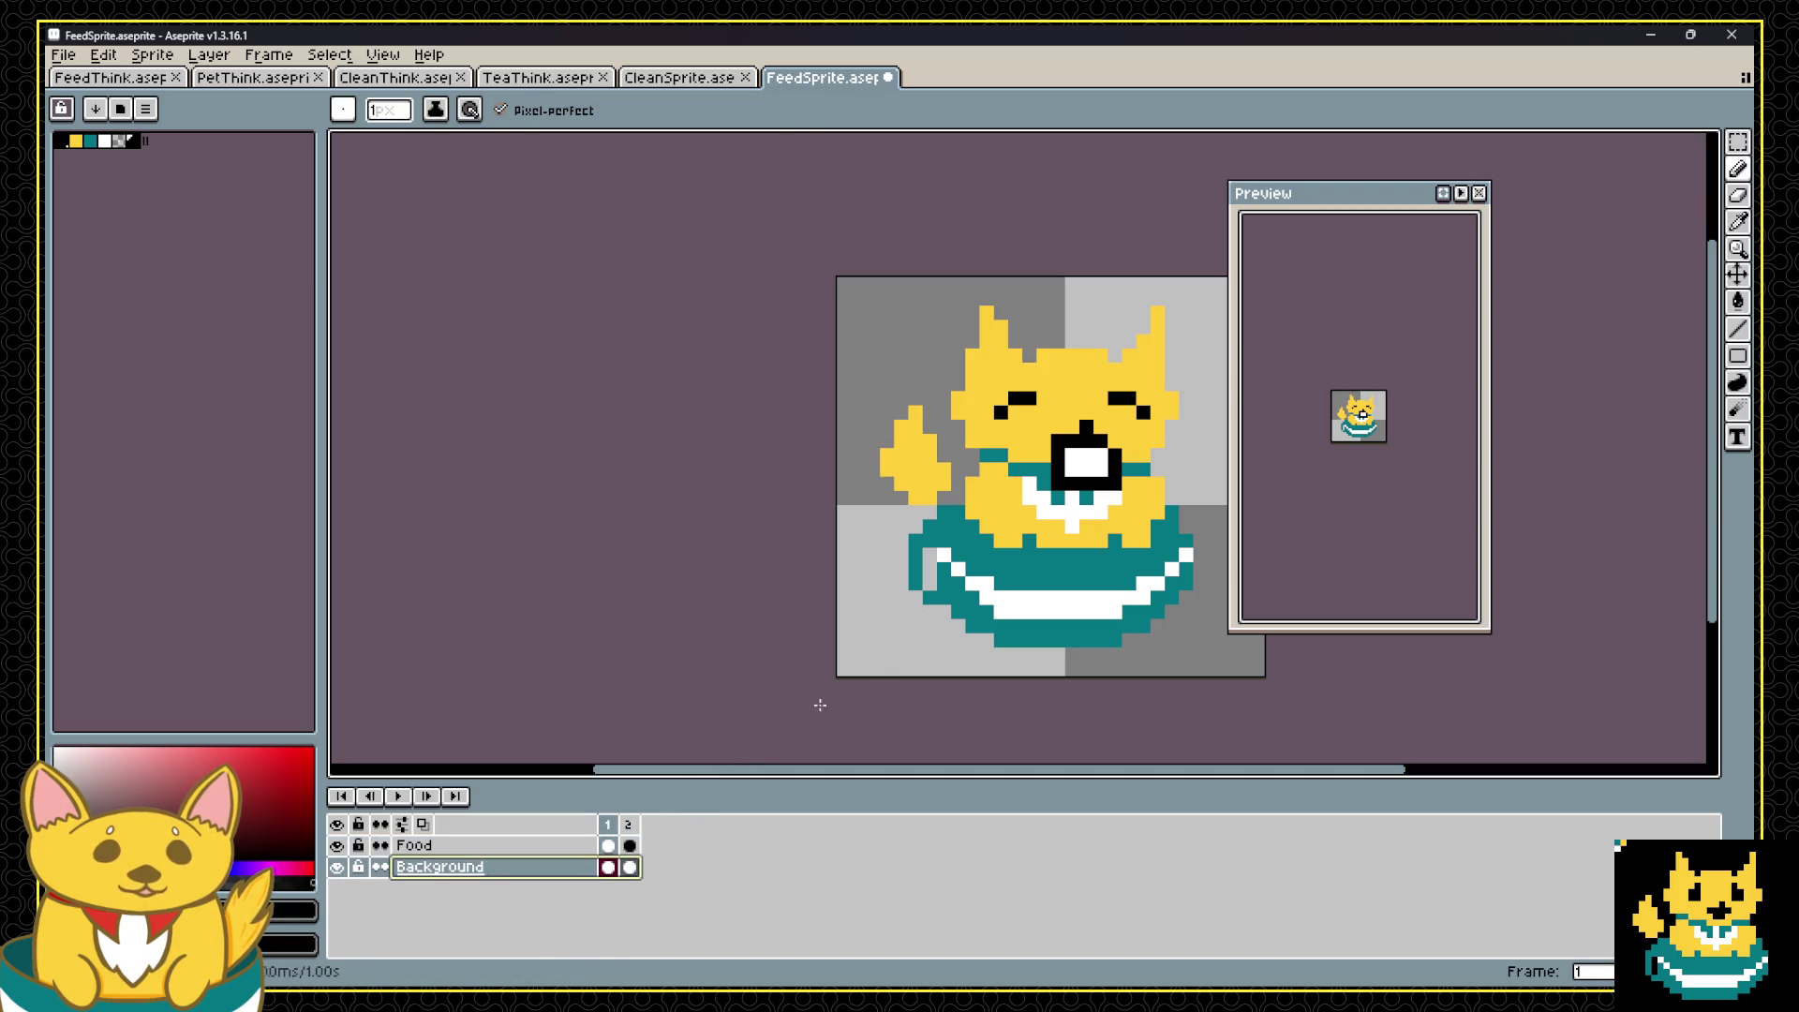
{"action": "left_click", "coordinate": [1004, 548], "text": "alt"}
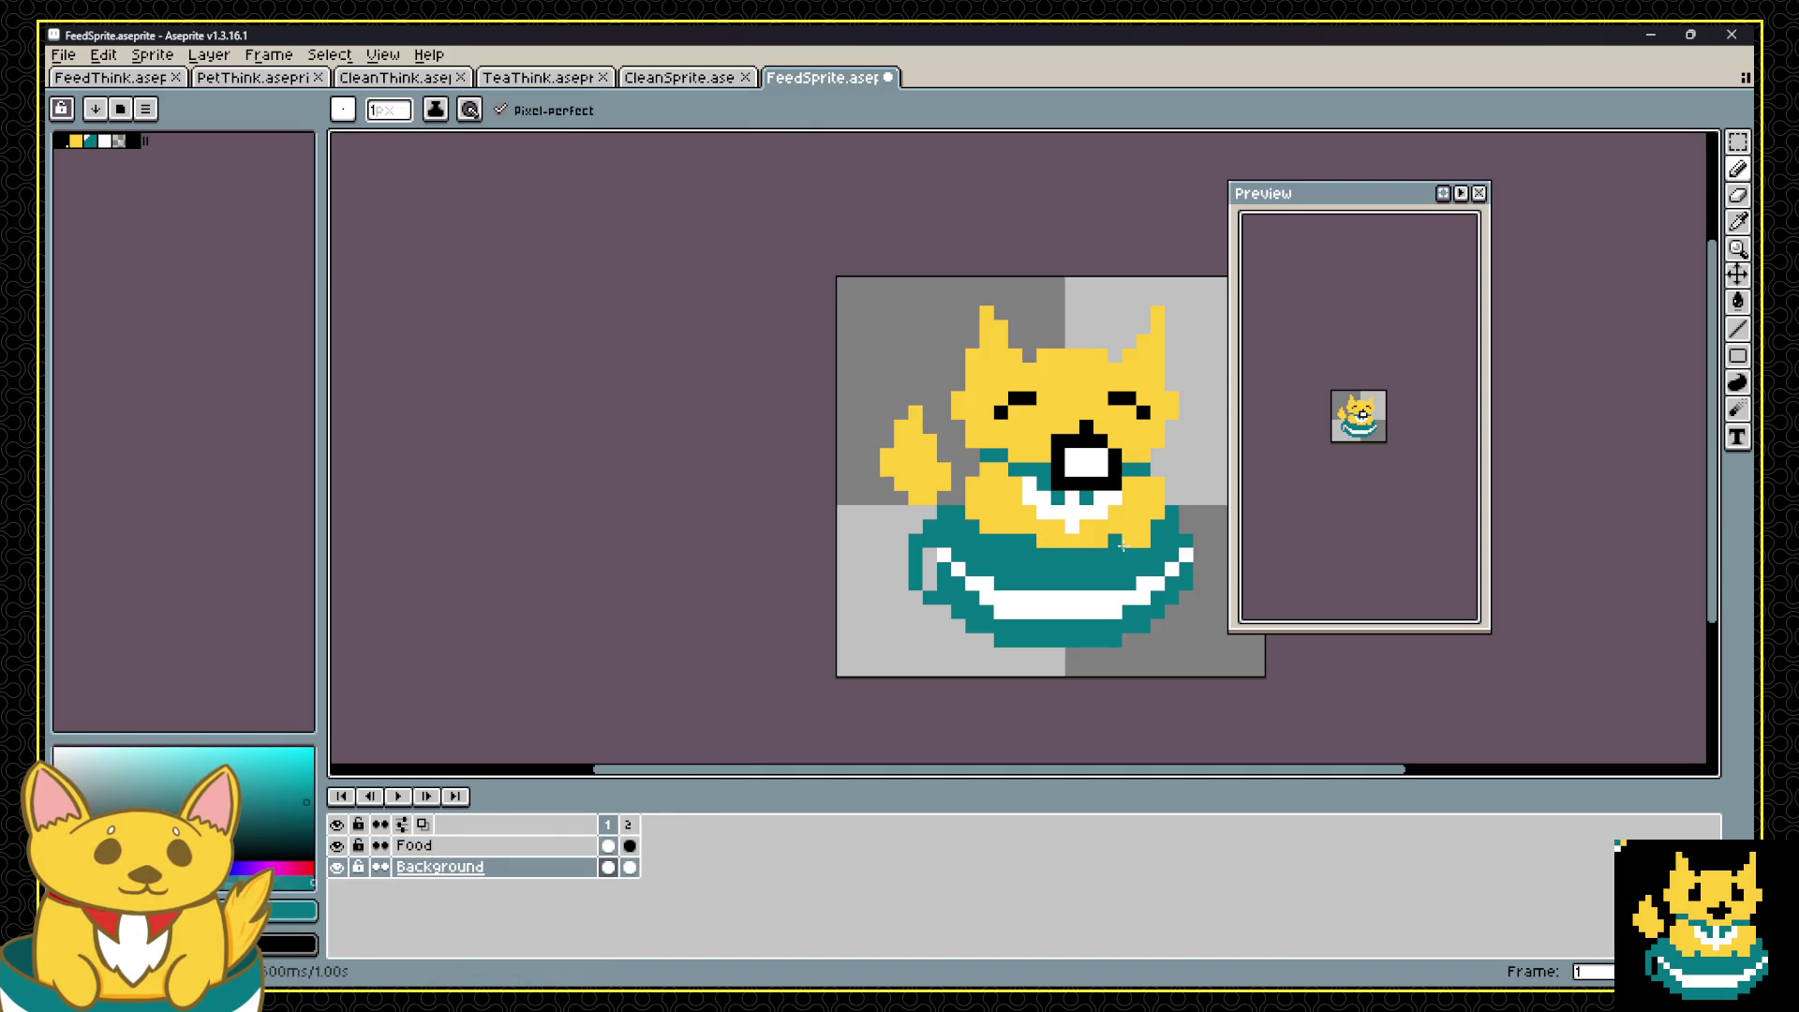
{"action": "left_click", "coordinate": [1144, 511], "text": "alt"}
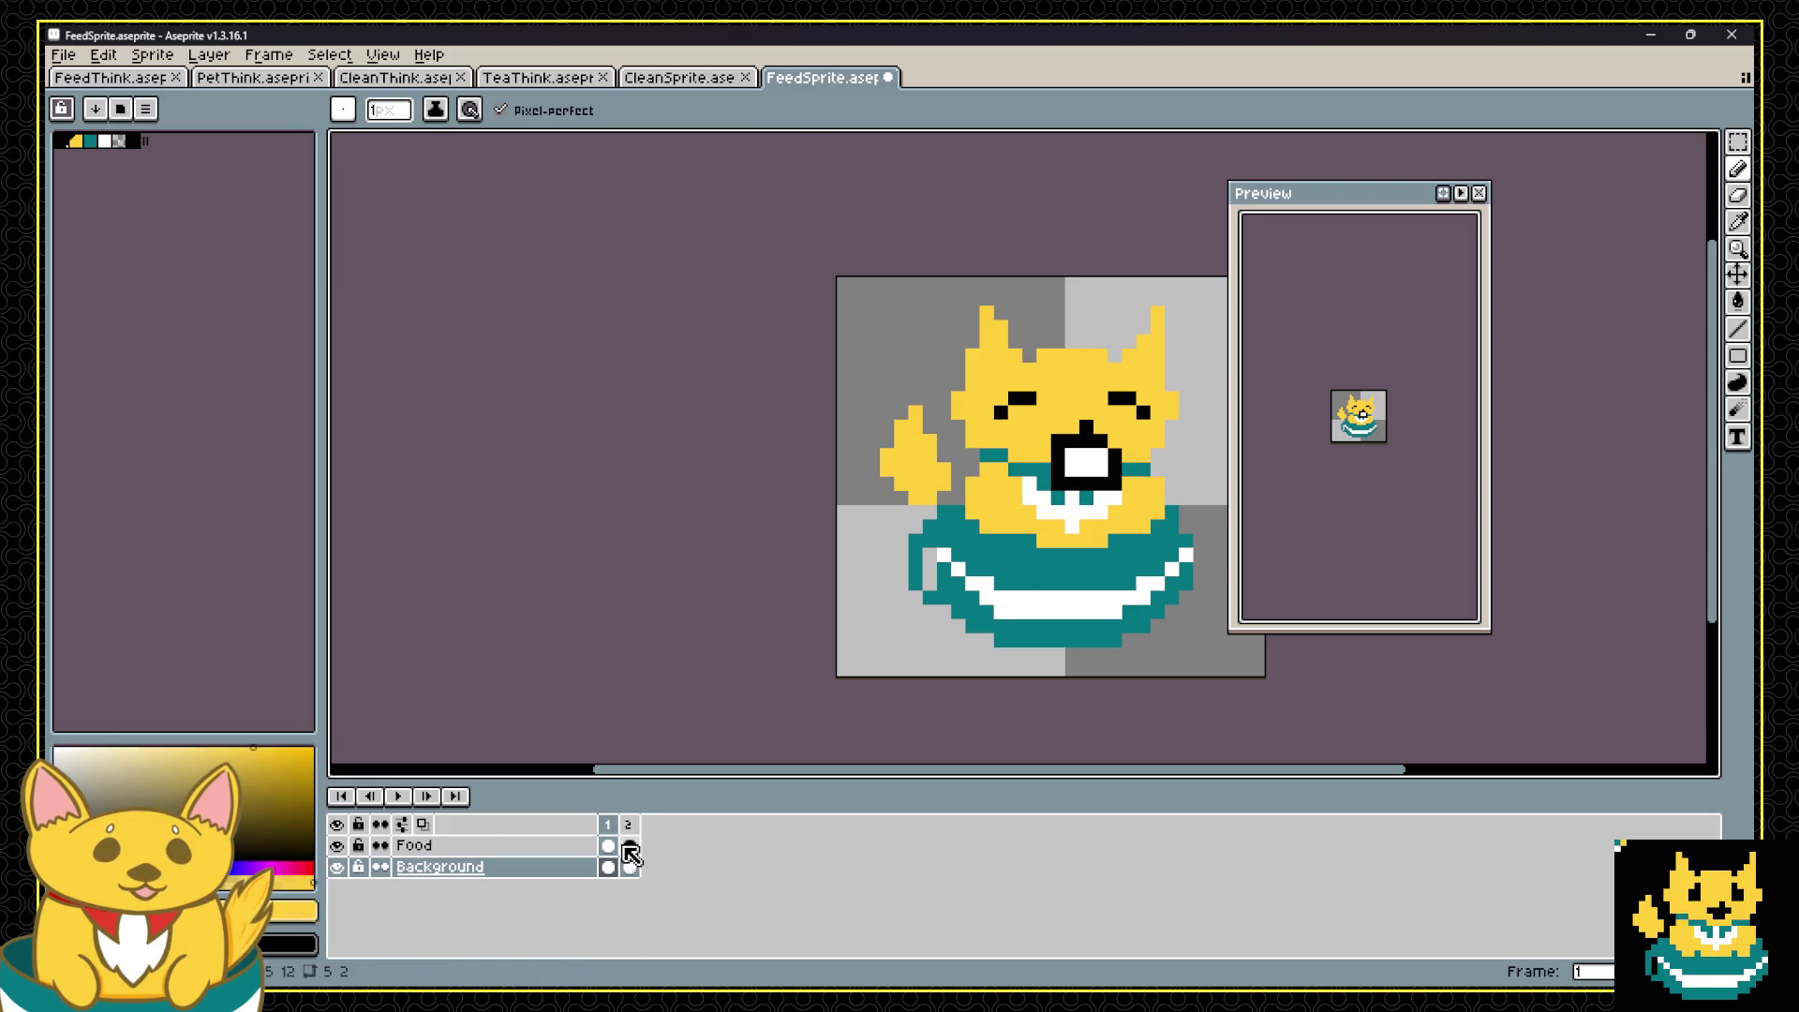
{"action": "key", "text": "Up"}
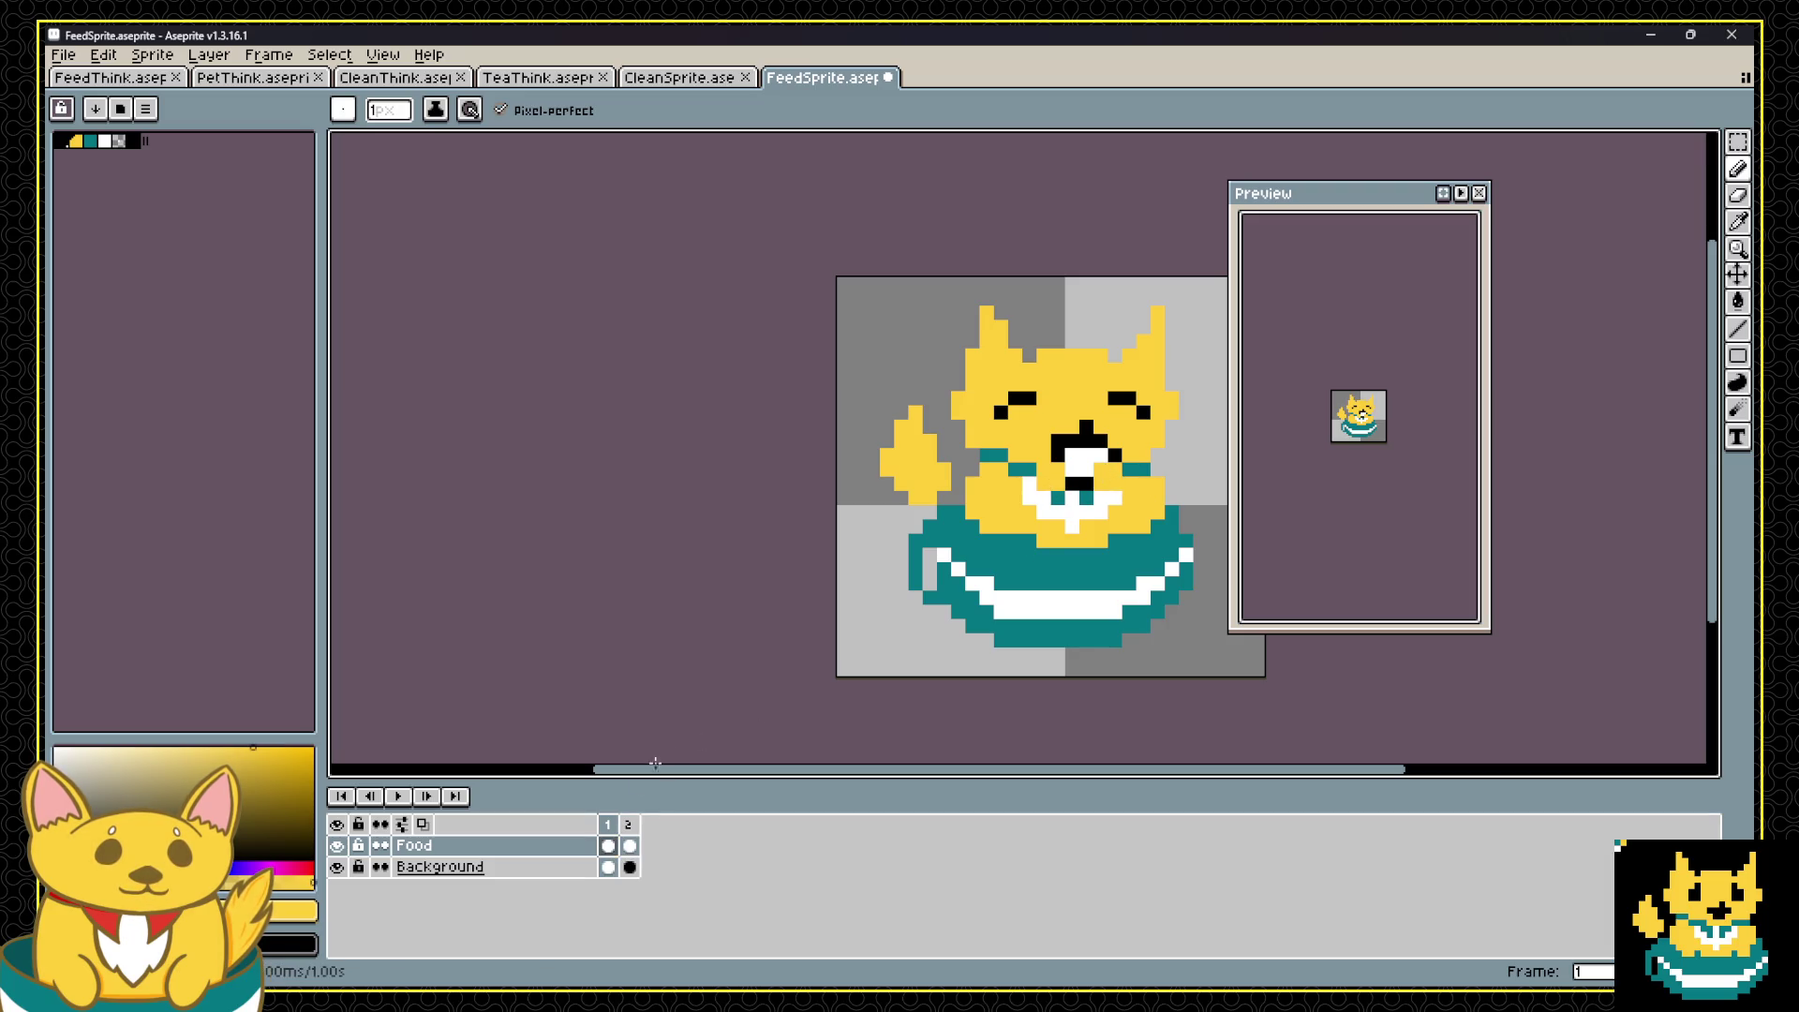
{"action": "left_click", "coordinate": [629, 846]}
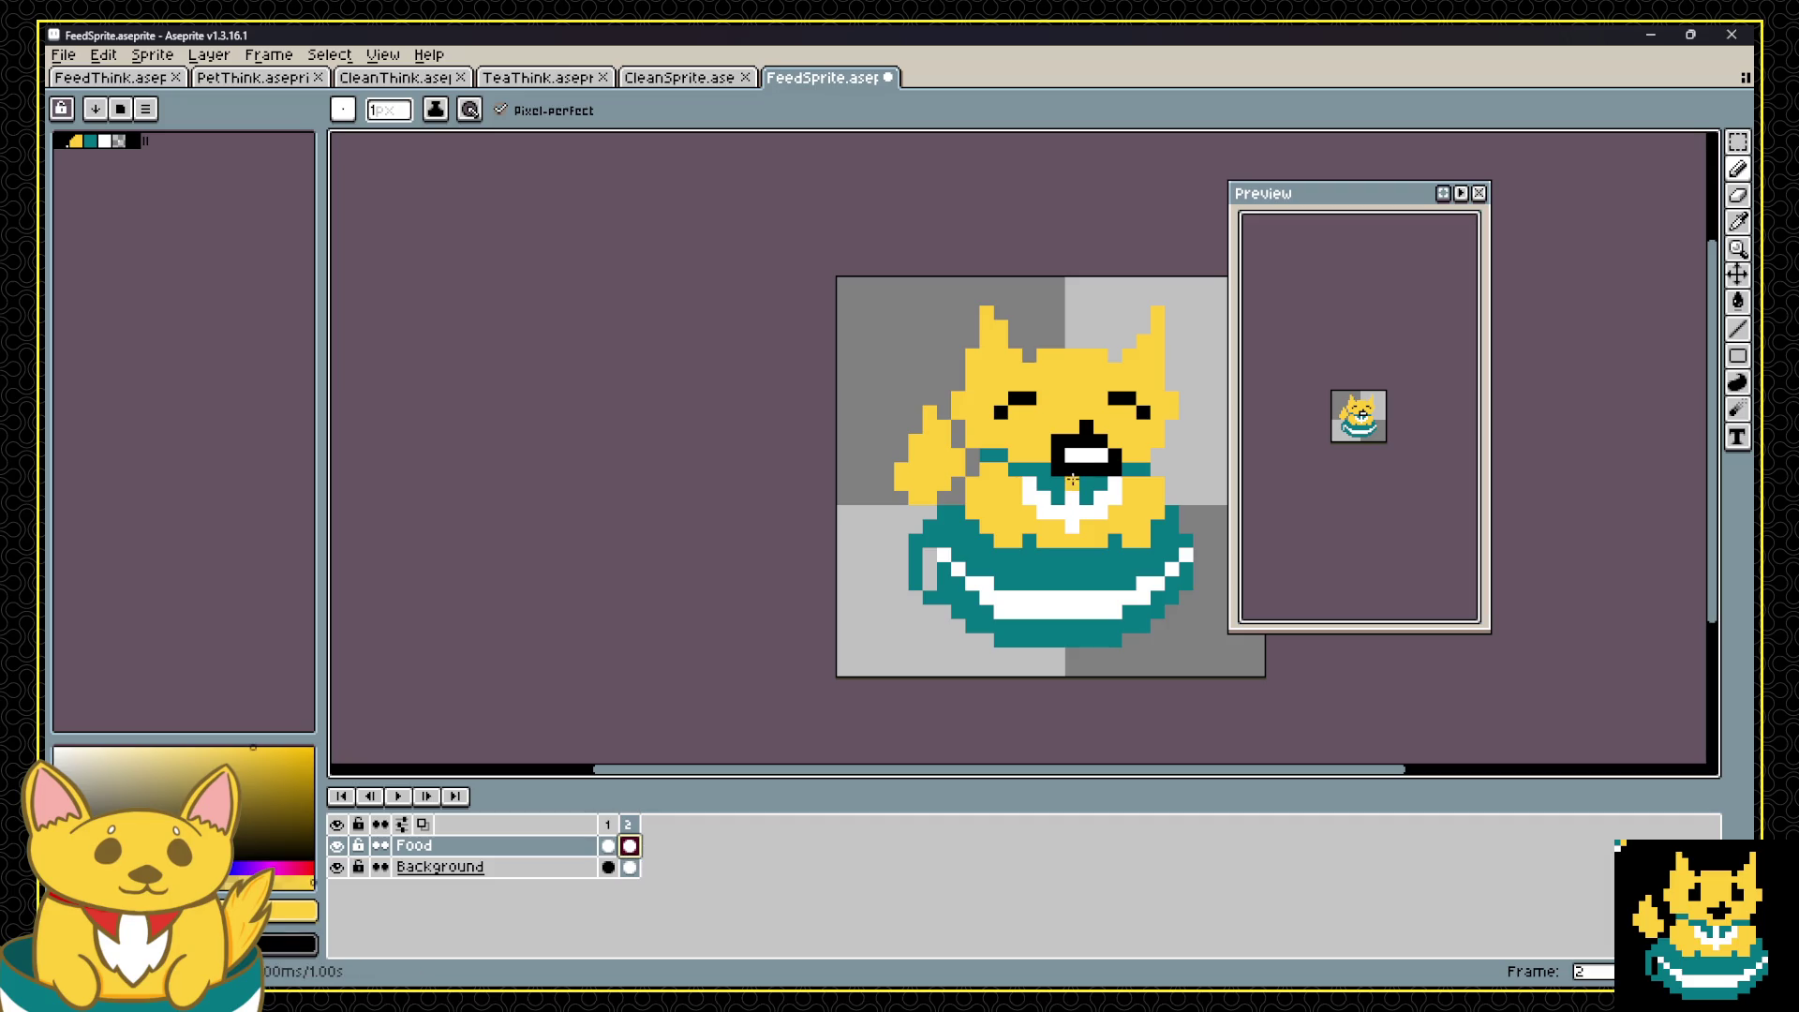
{"action": "left_click", "coordinate": [1049, 459]}
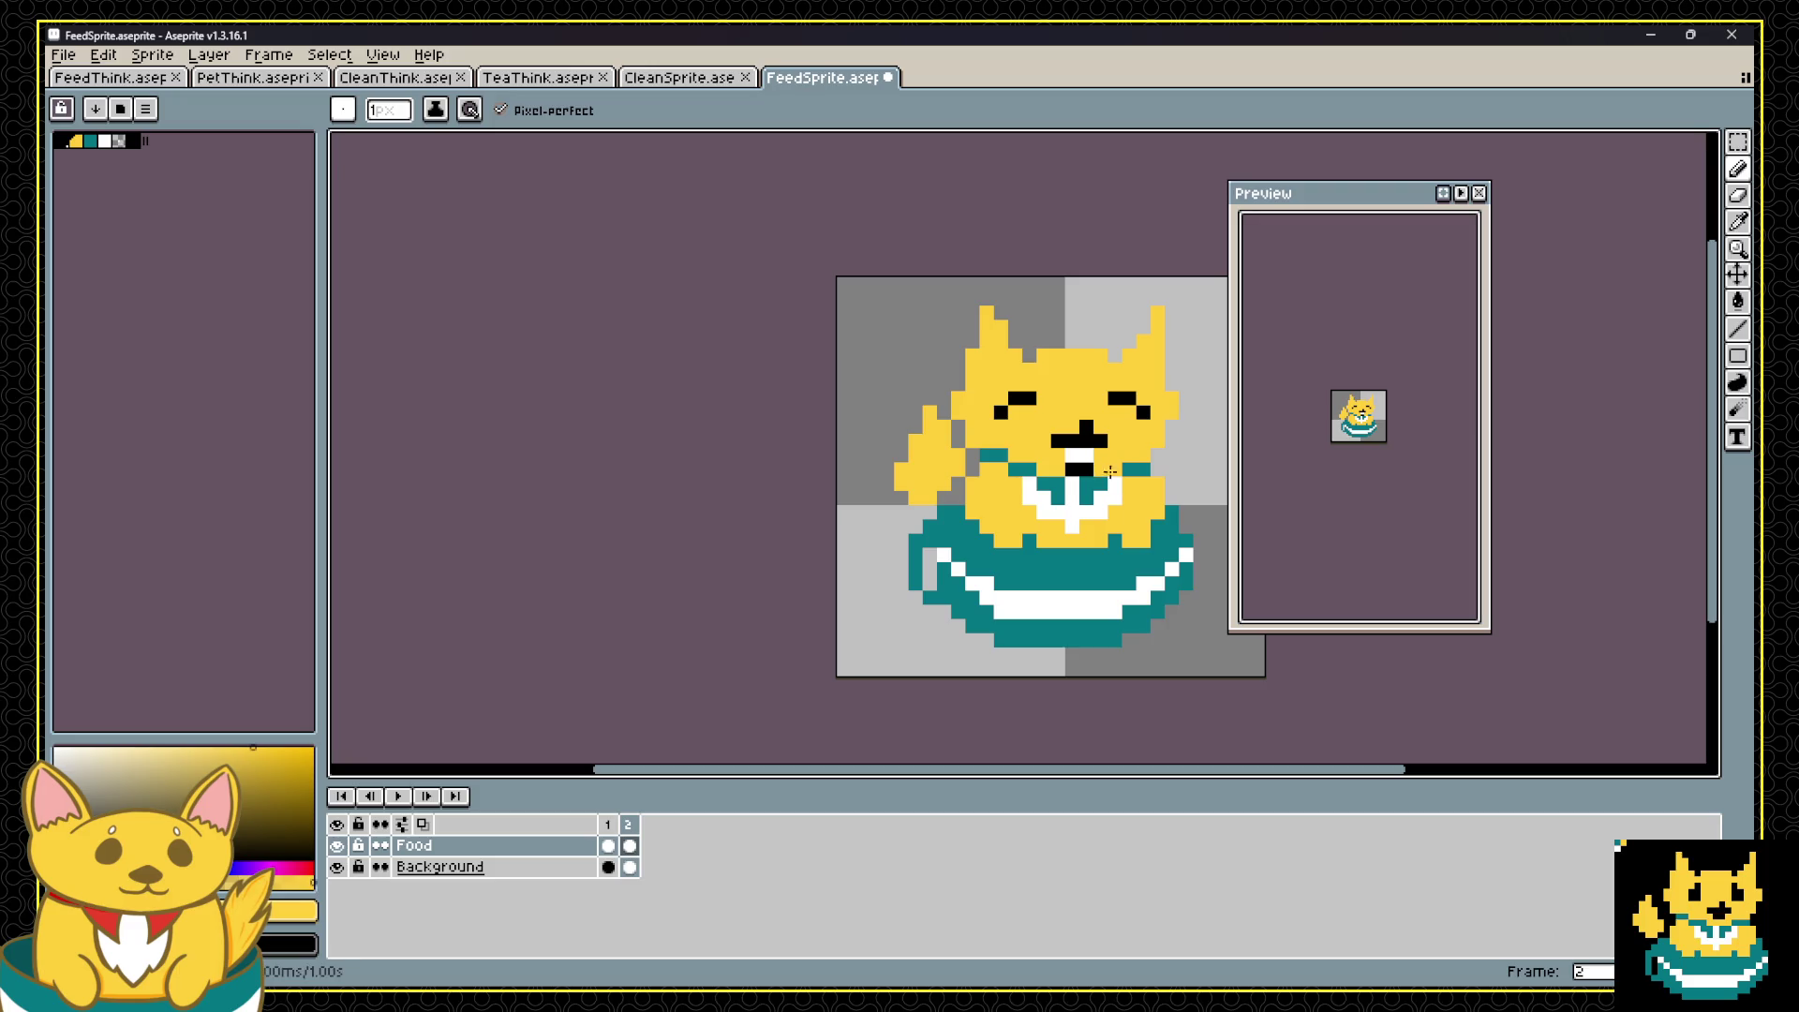
{"action": "left_click", "coordinate": [958, 572], "text": "alt"}
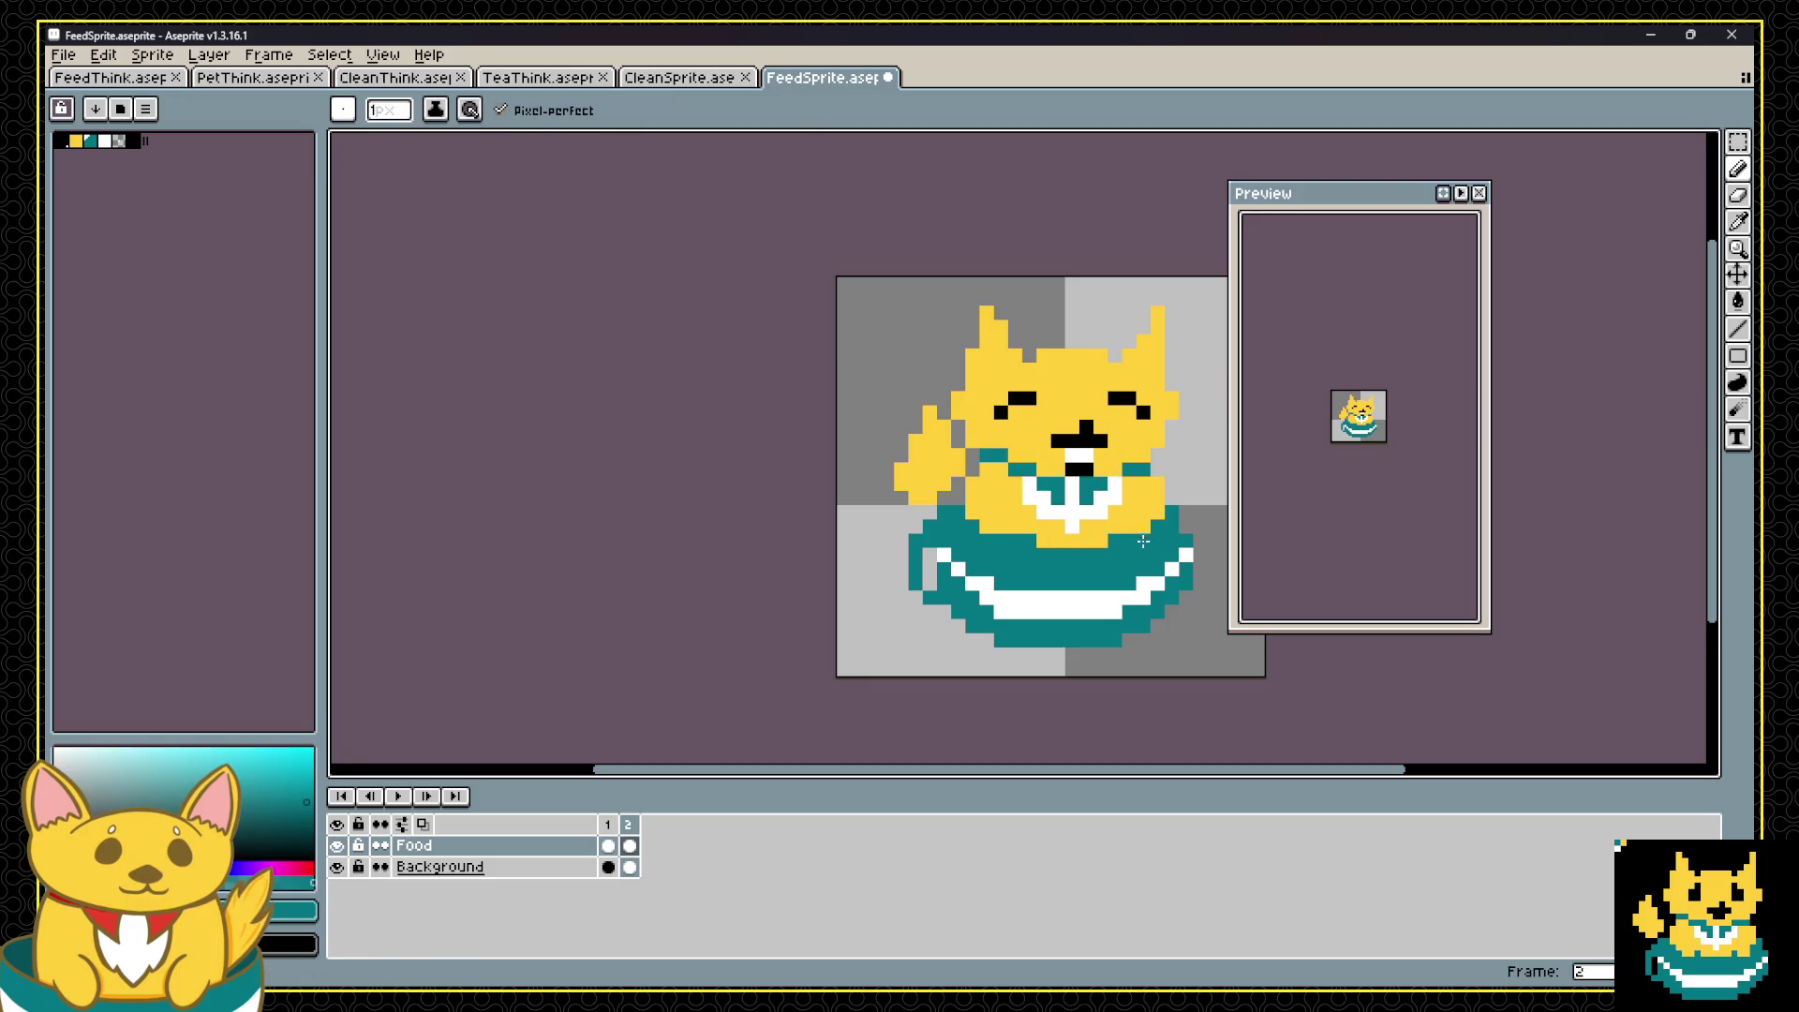
{"action": "left_click", "coordinate": [607, 823]}
{"action": "left_click", "coordinate": [628, 823]}
{"action": "left_click", "coordinate": [607, 823]}
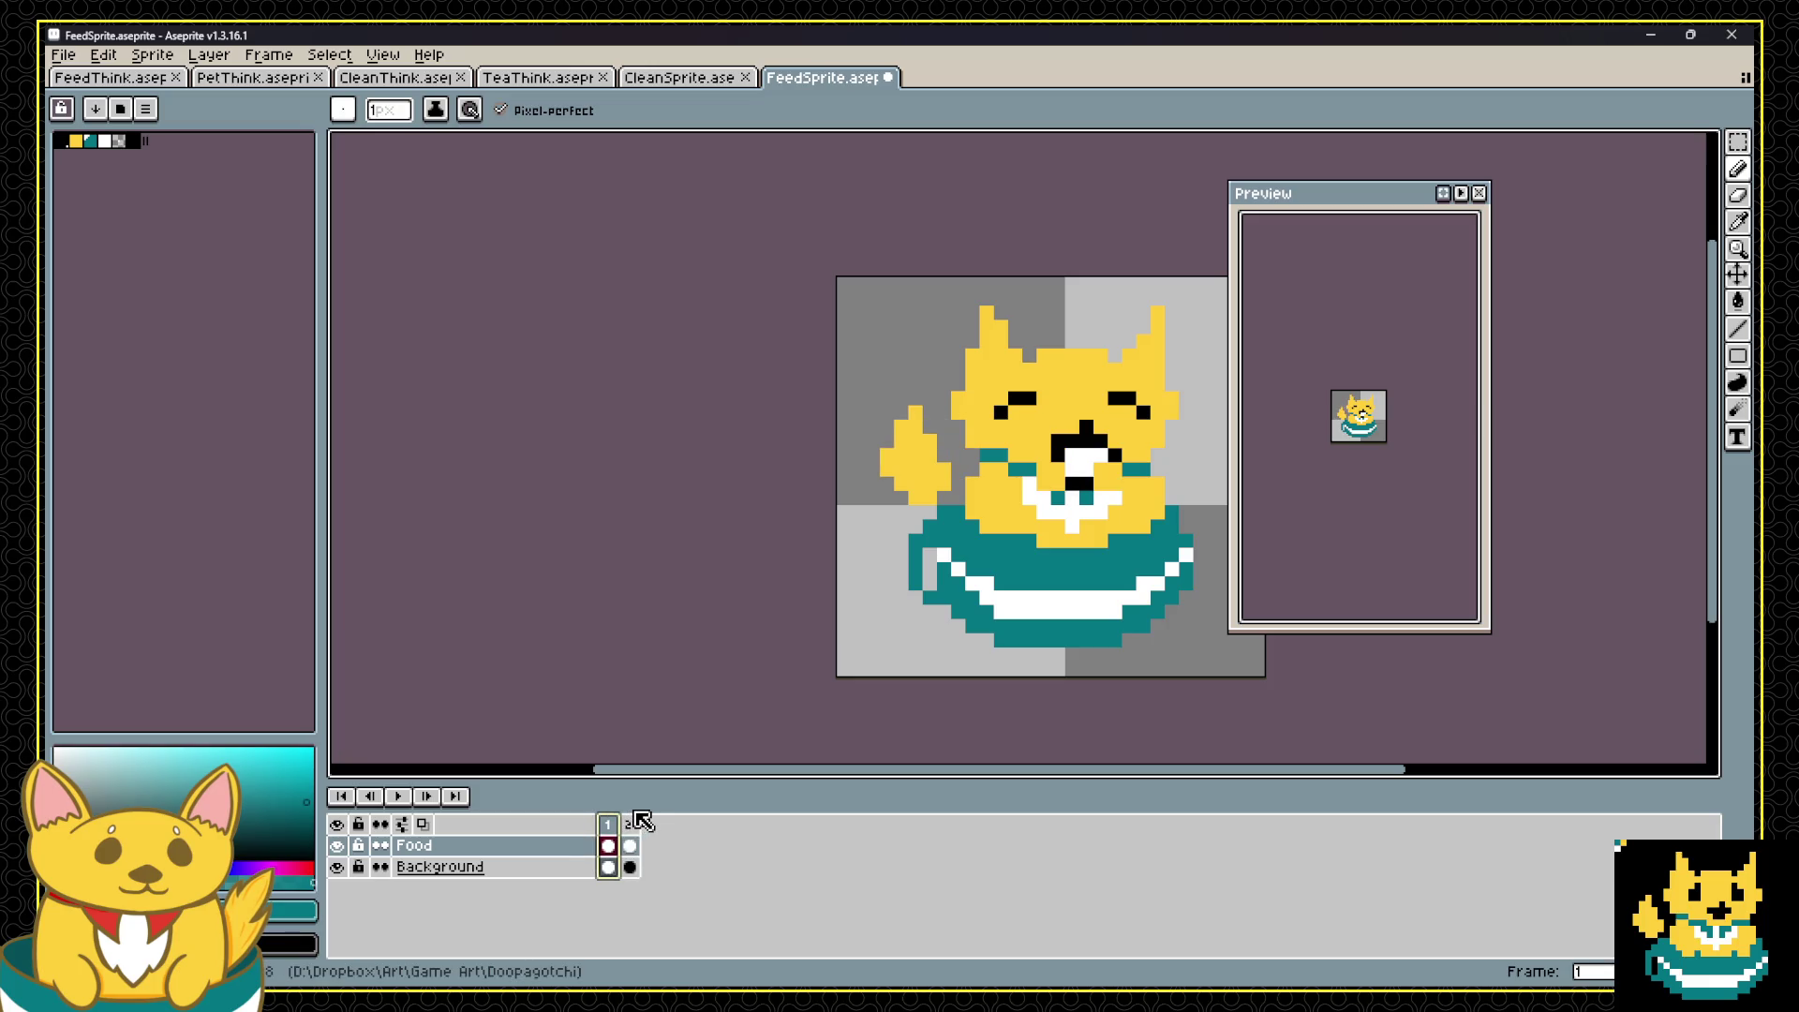
{"action": "left_click", "coordinate": [633, 825]}
{"action": "key", "text": "Right"}
{"action": "key", "text": "Right"}
{"action": "key", "text": "Right"}
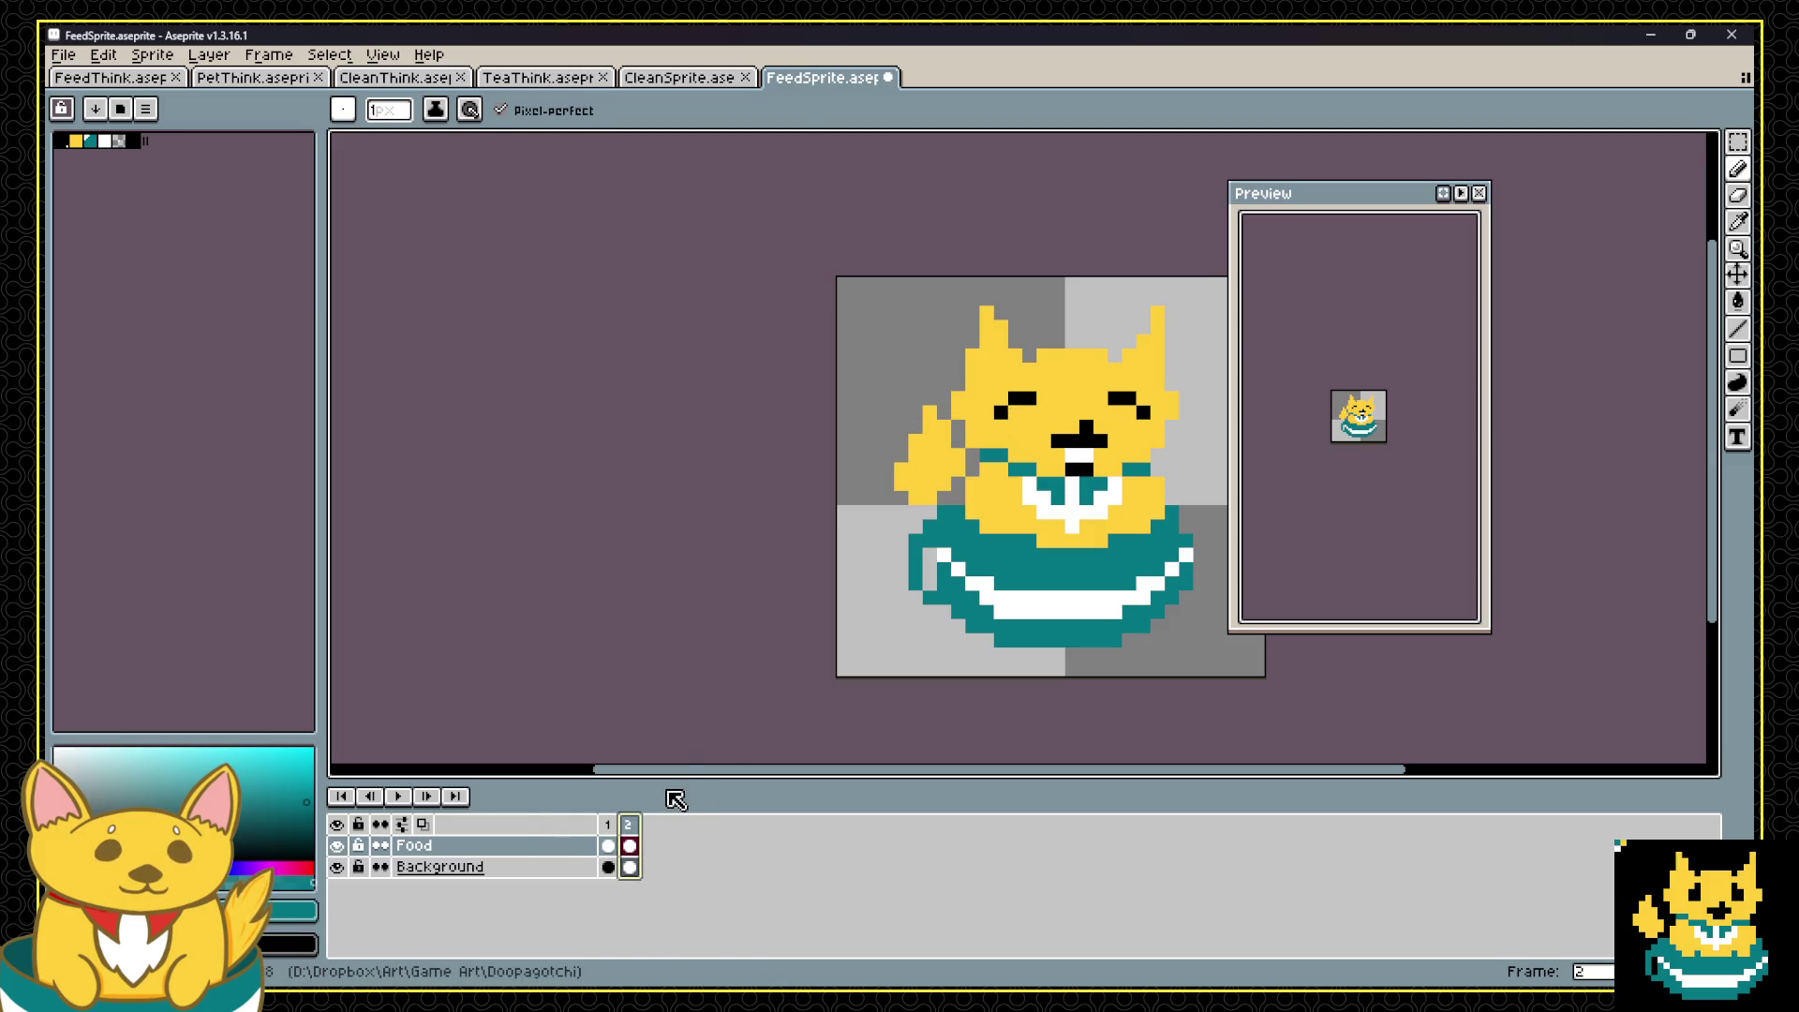
Step: Flip between frames 1 and 2 to compare the feeding poses
{"action": "left_click", "coordinate": [1081, 462], "text": "alt"}
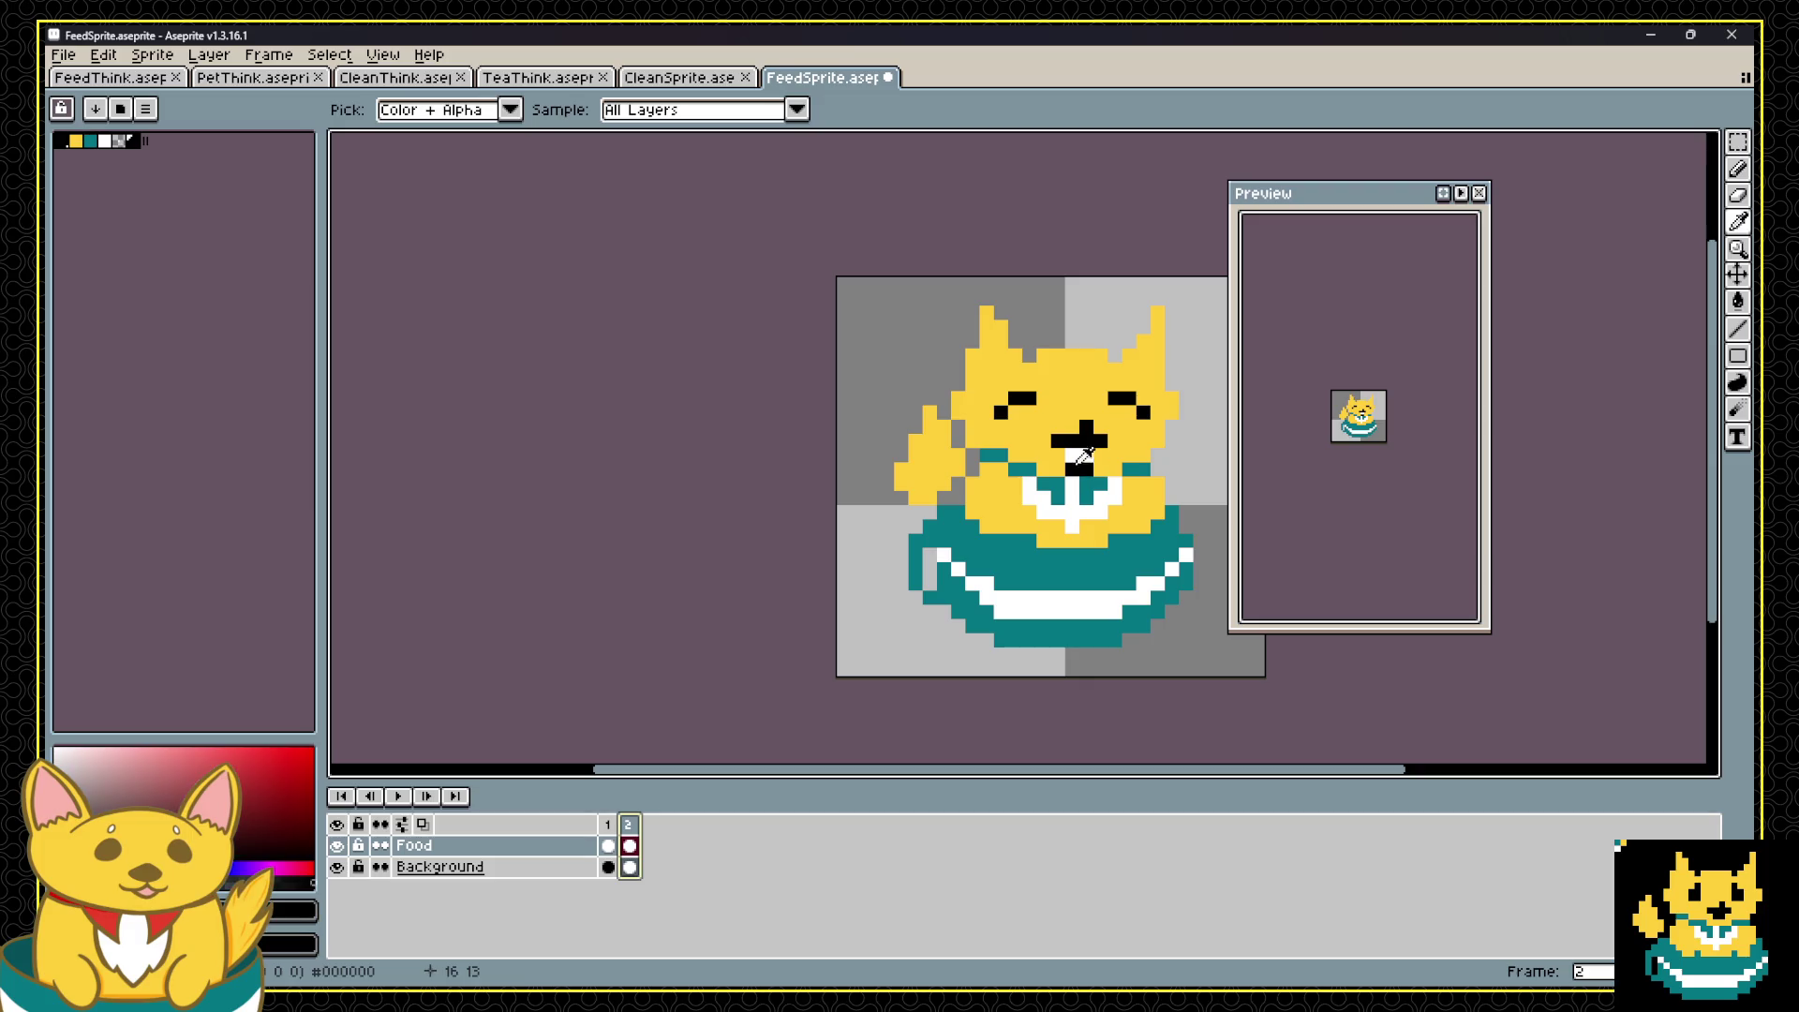
{"action": "left_click", "coordinate": [611, 825]}
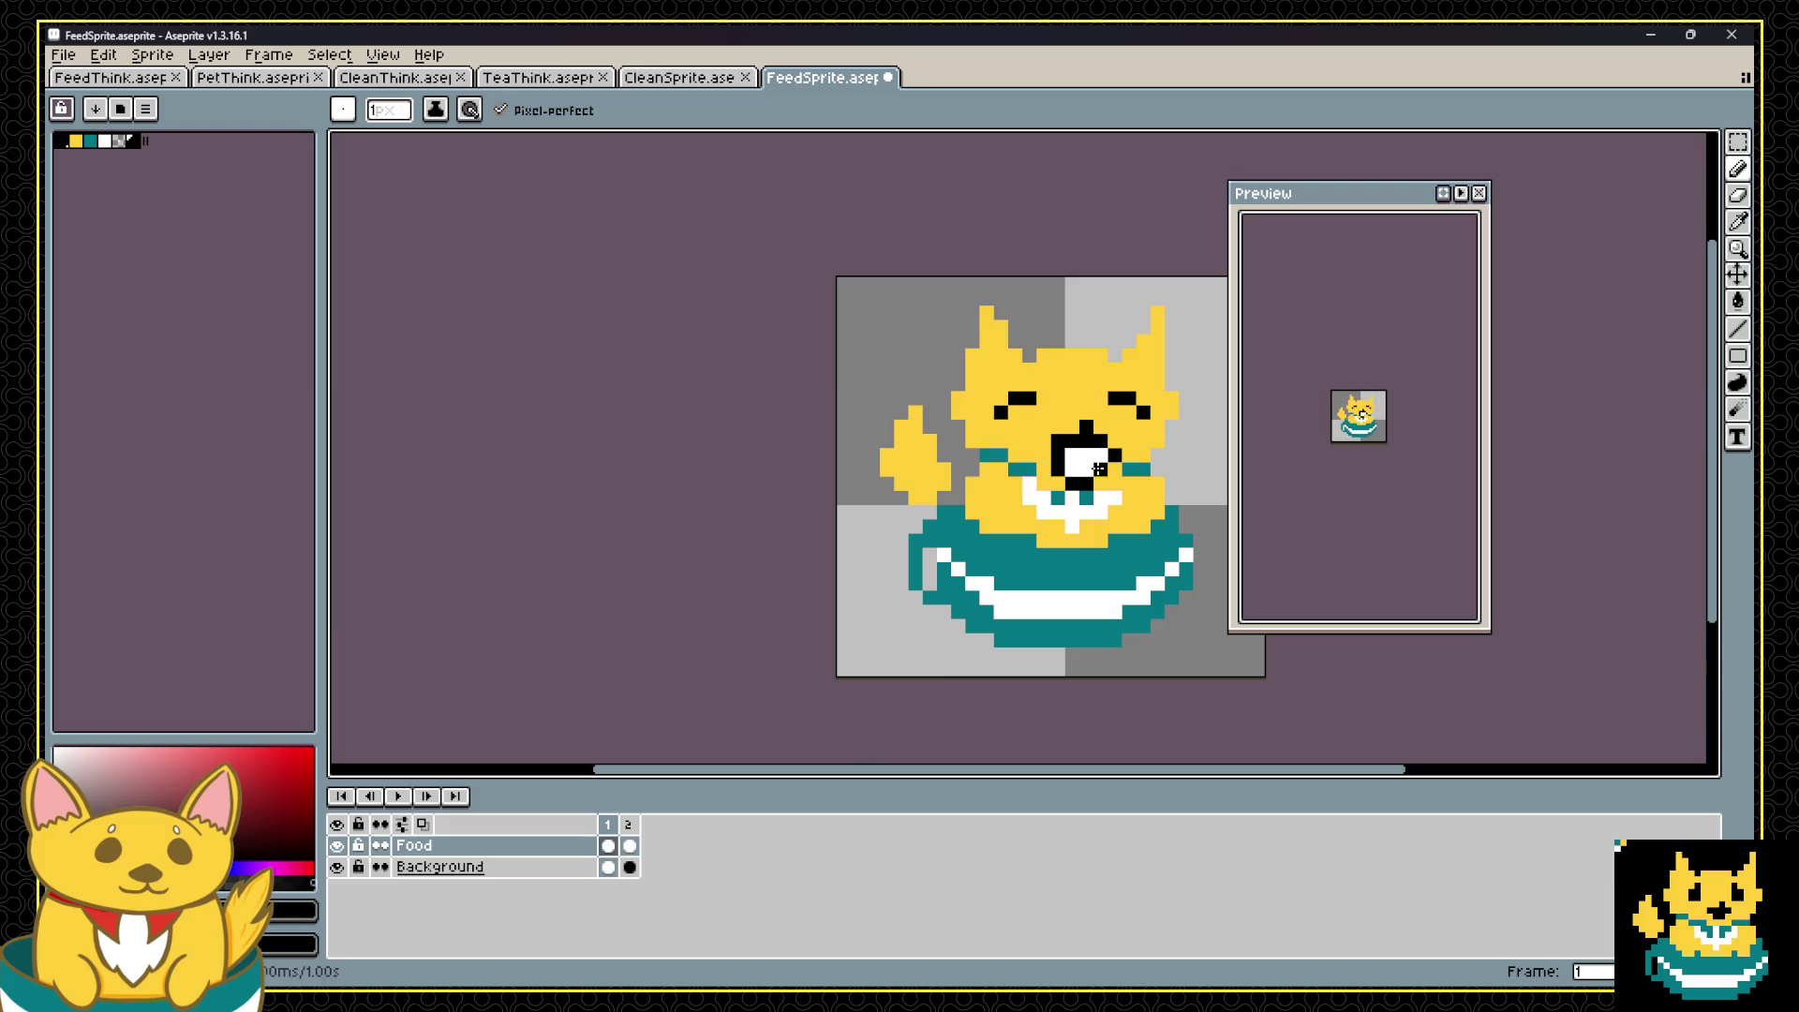
{"action": "left_click", "coordinate": [629, 824]}
{"action": "left_click", "coordinate": [608, 824]}
{"action": "left_click", "coordinate": [628, 824]}
{"action": "left_click", "coordinate": [608, 825]}
{"action": "left_click", "coordinate": [629, 825]}
{"action": "left_click", "coordinate": [609, 825]}
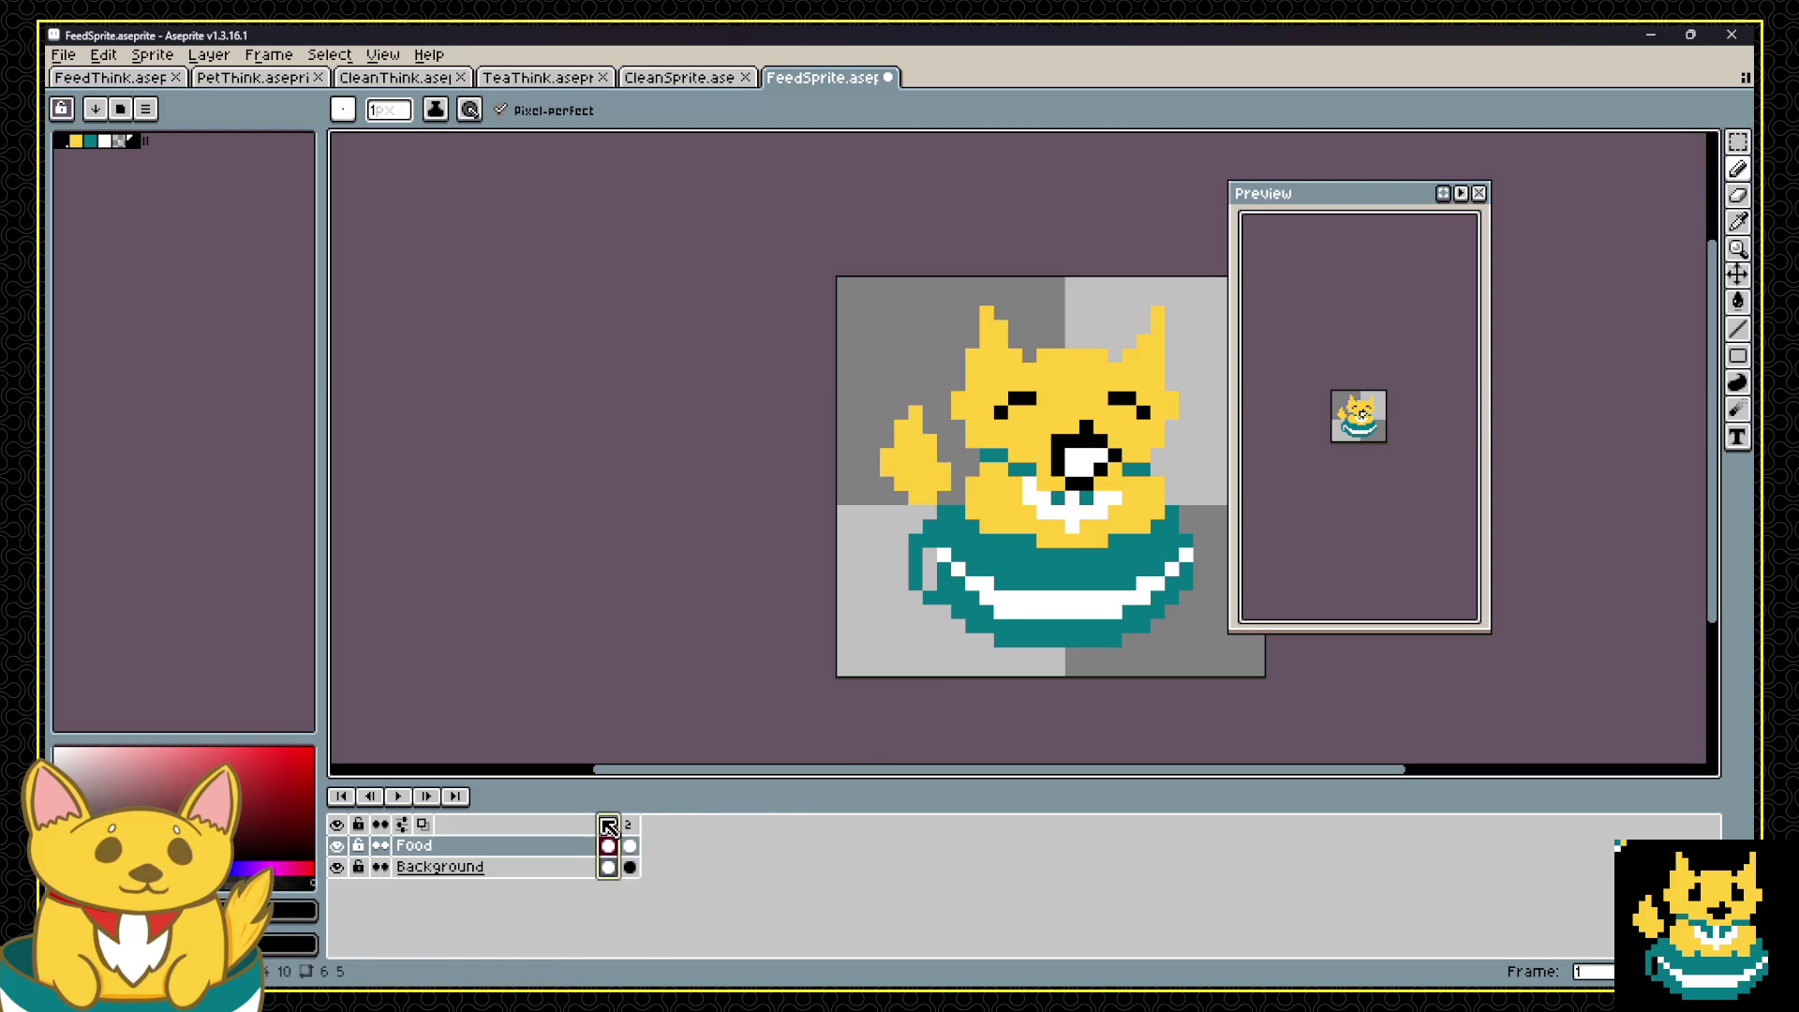
{"action": "left_click", "coordinate": [1031, 431], "text": "alt"}
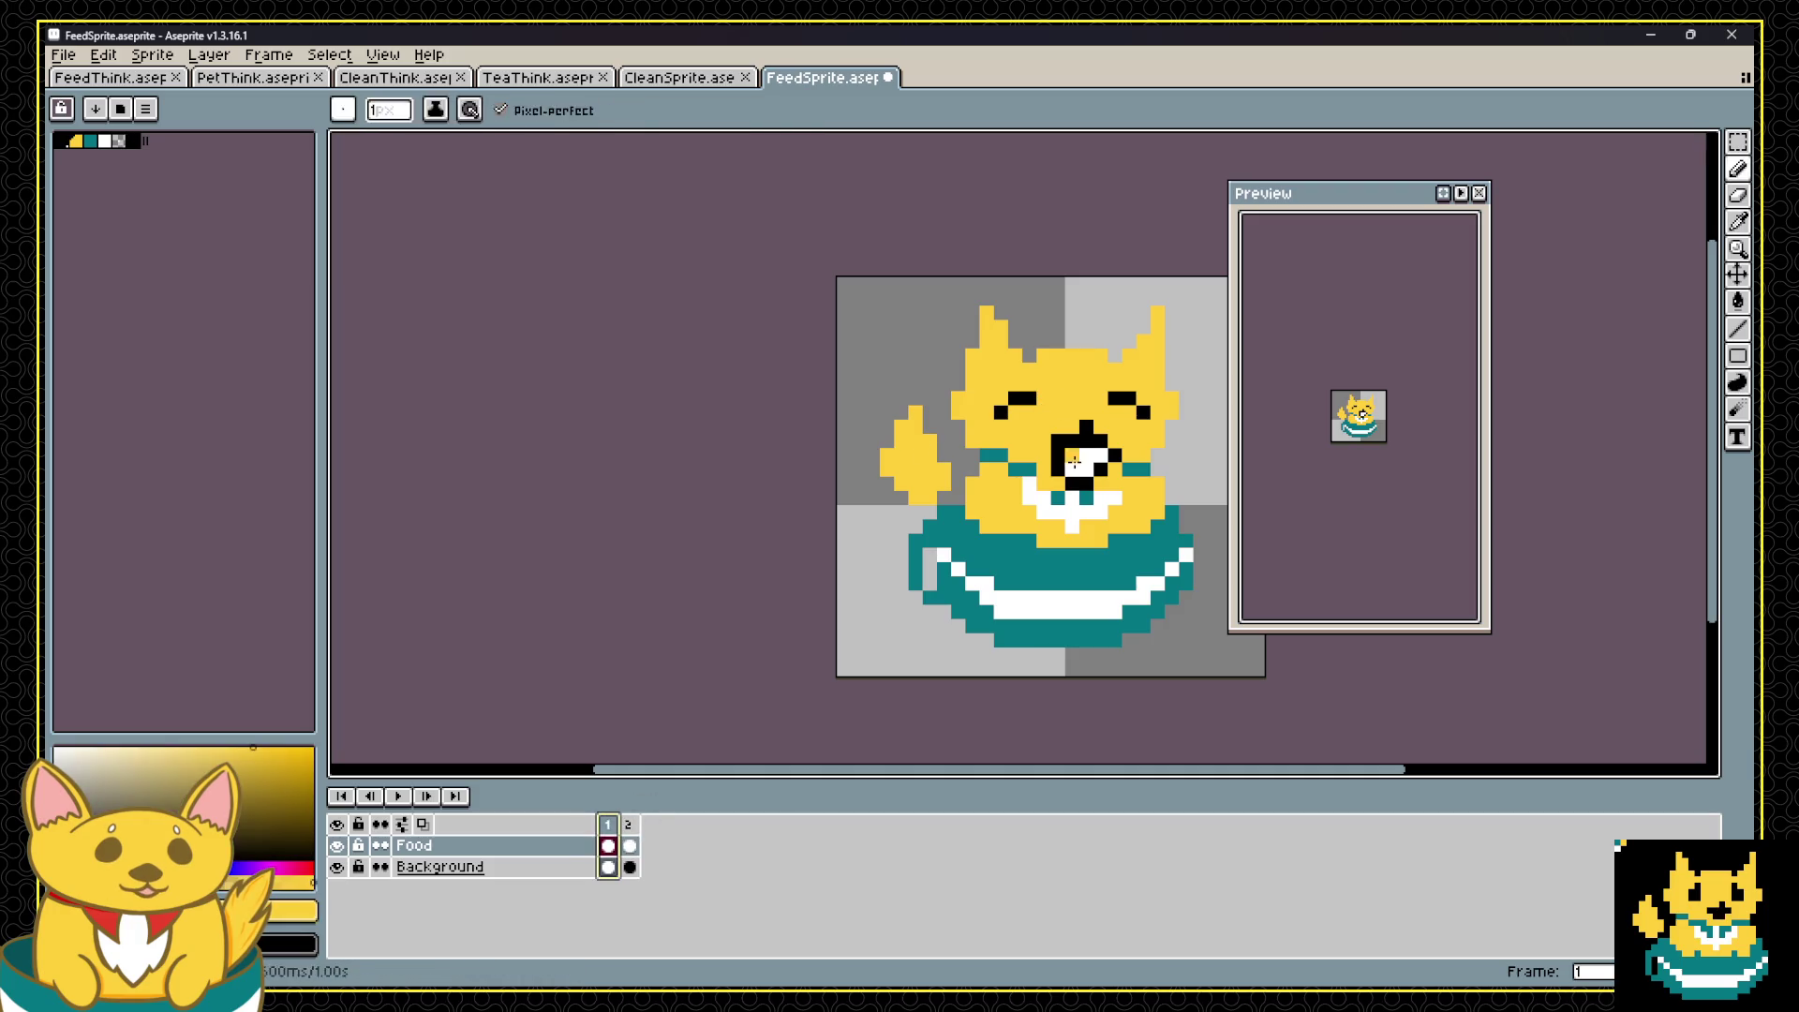
{"action": "key", "text": "g"}
{"action": "left_click", "coordinate": [628, 824]}
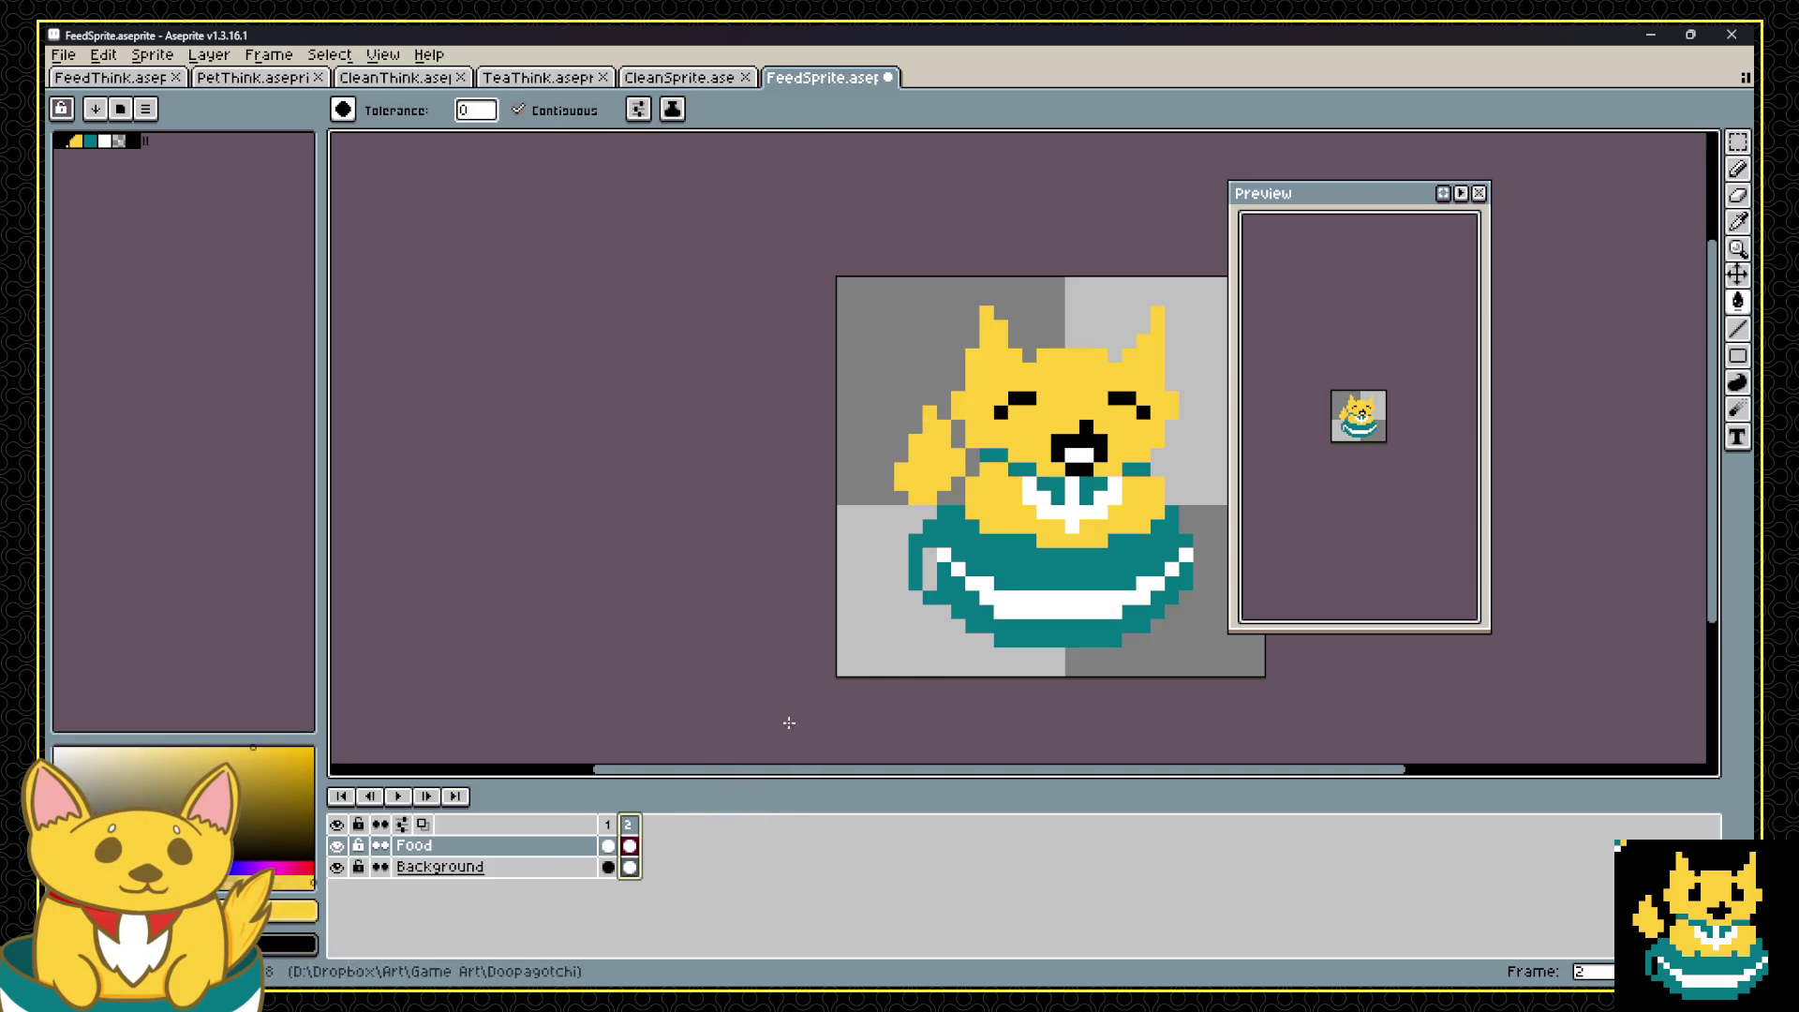
{"action": "left_click", "coordinate": [608, 825]}
{"action": "left_click", "coordinate": [629, 824]}
{"action": "left_click", "coordinate": [608, 824]}
{"action": "left_click", "coordinate": [629, 824]}
{"action": "left_click", "coordinate": [609, 824]}
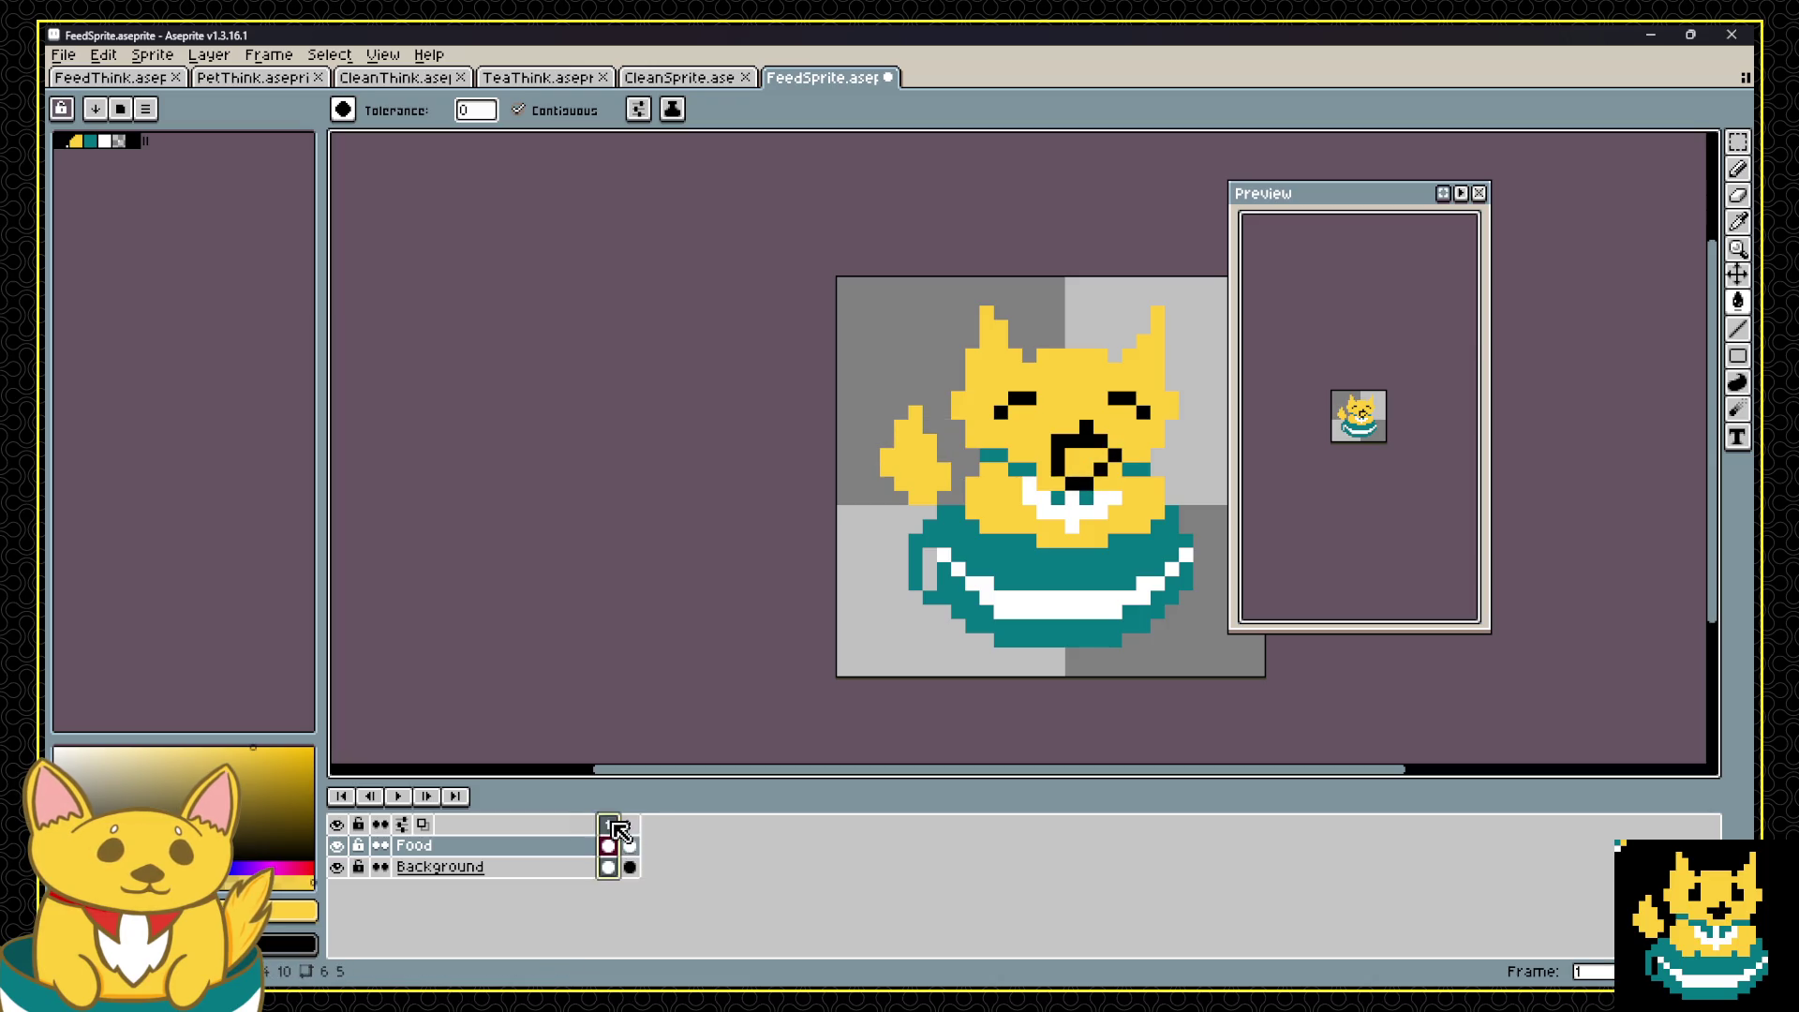
{"action": "key", "text": "v"}
{"action": "key", "text": "ctrl+z"}
{"action": "key", "text": "ctrl+z"}
{"action": "key", "text": "ctrl+z"}
{"action": "key", "text": "g"}
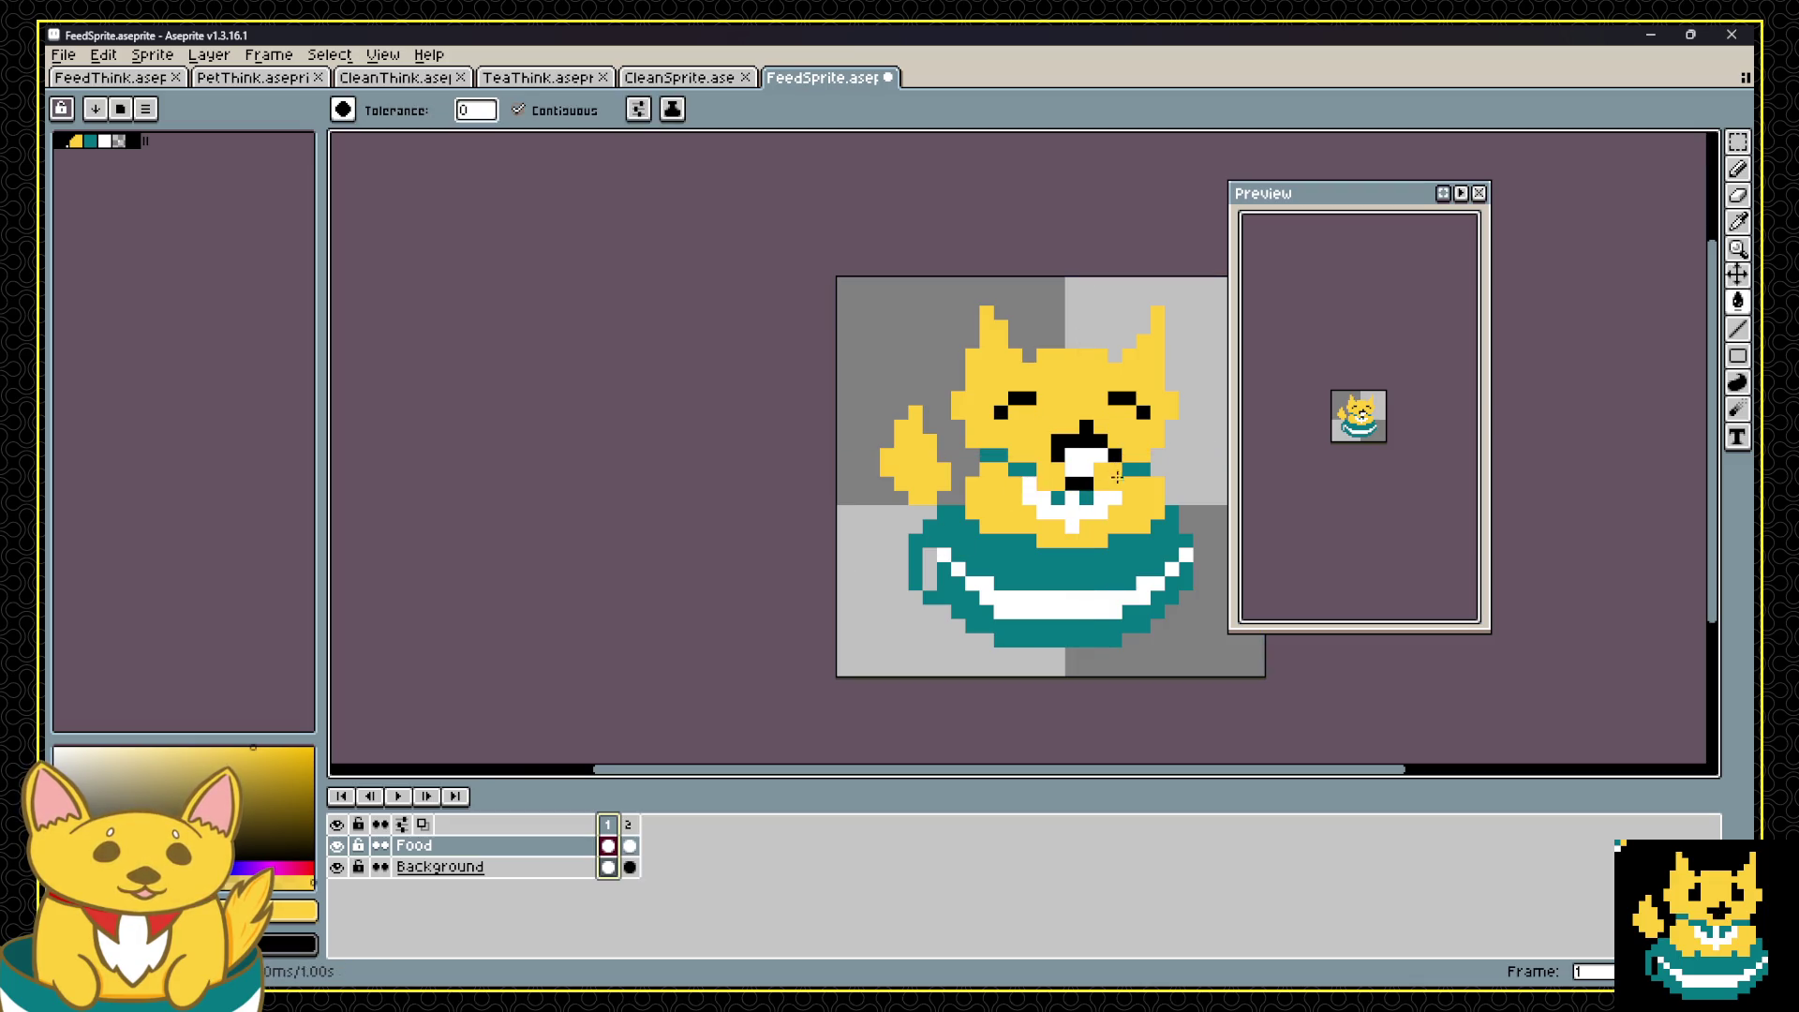
{"action": "left_click", "coordinate": [620, 822]}
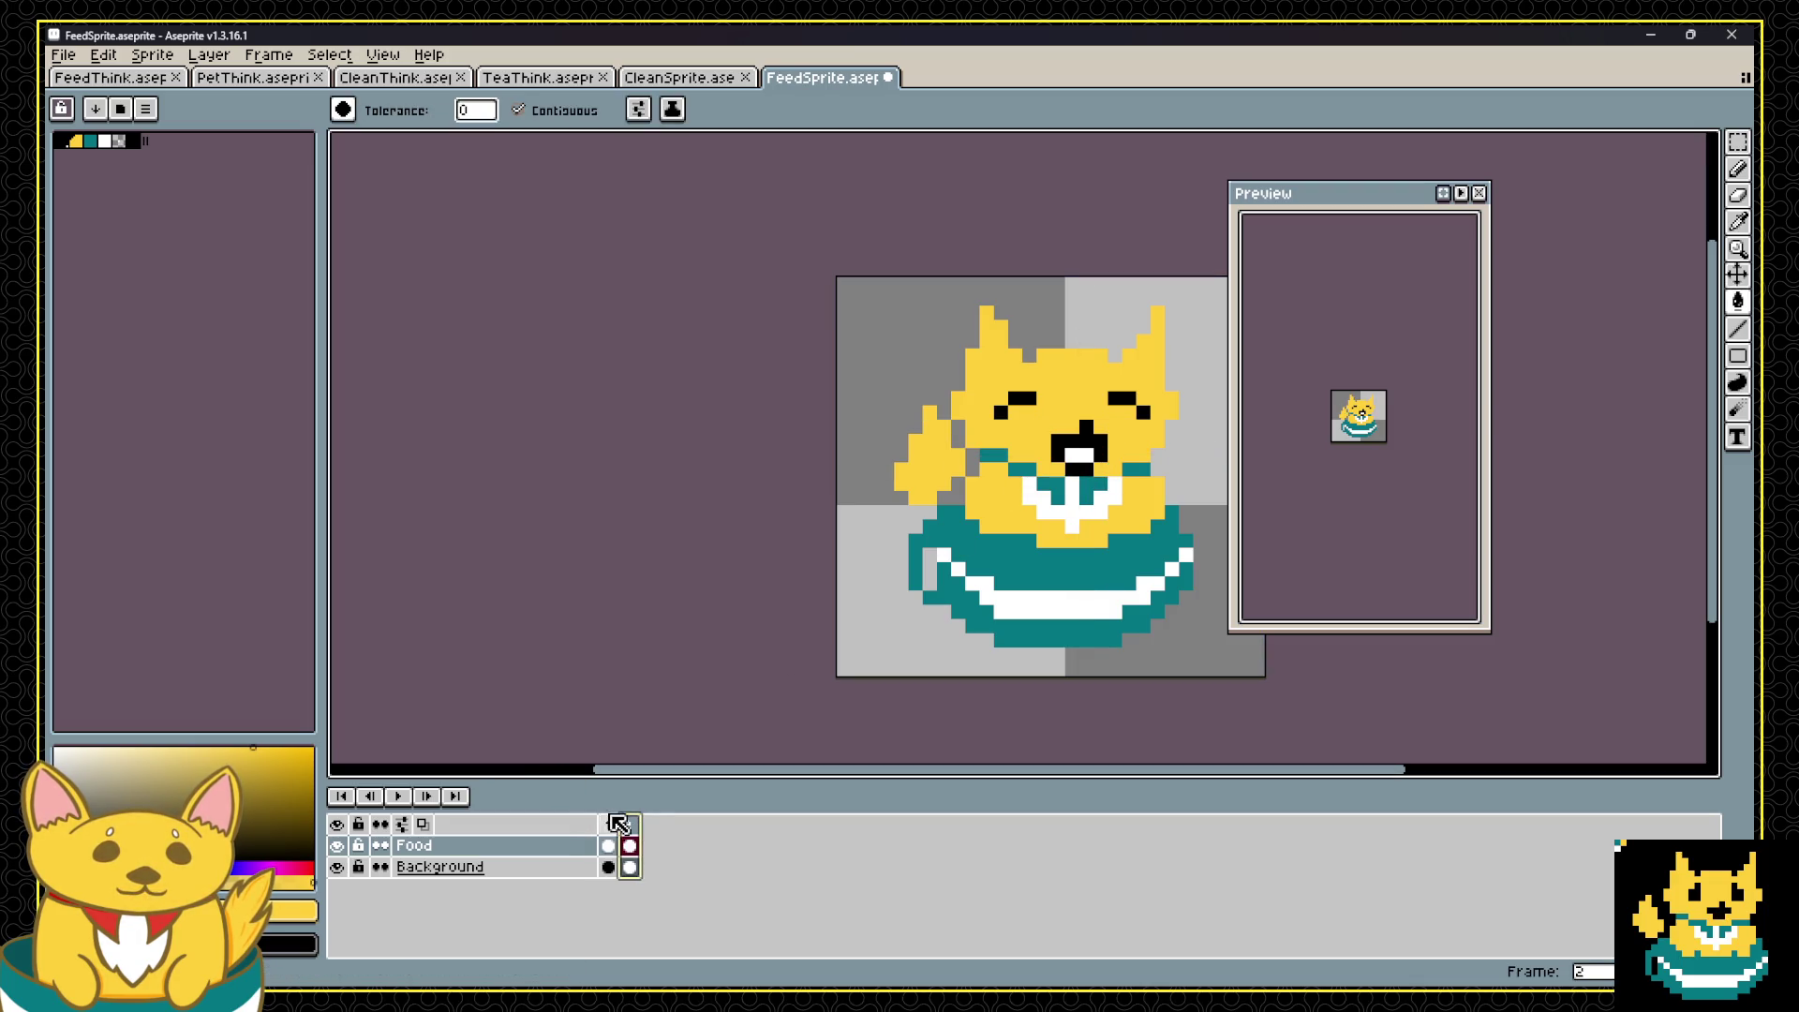
{"action": "key", "text": "Left"}
{"action": "key", "text": "Right"}
{"action": "key", "text": "Left"}
{"action": "key", "text": "Right"}
{"action": "key", "text": "i"}
{"action": "key", "text": "g"}
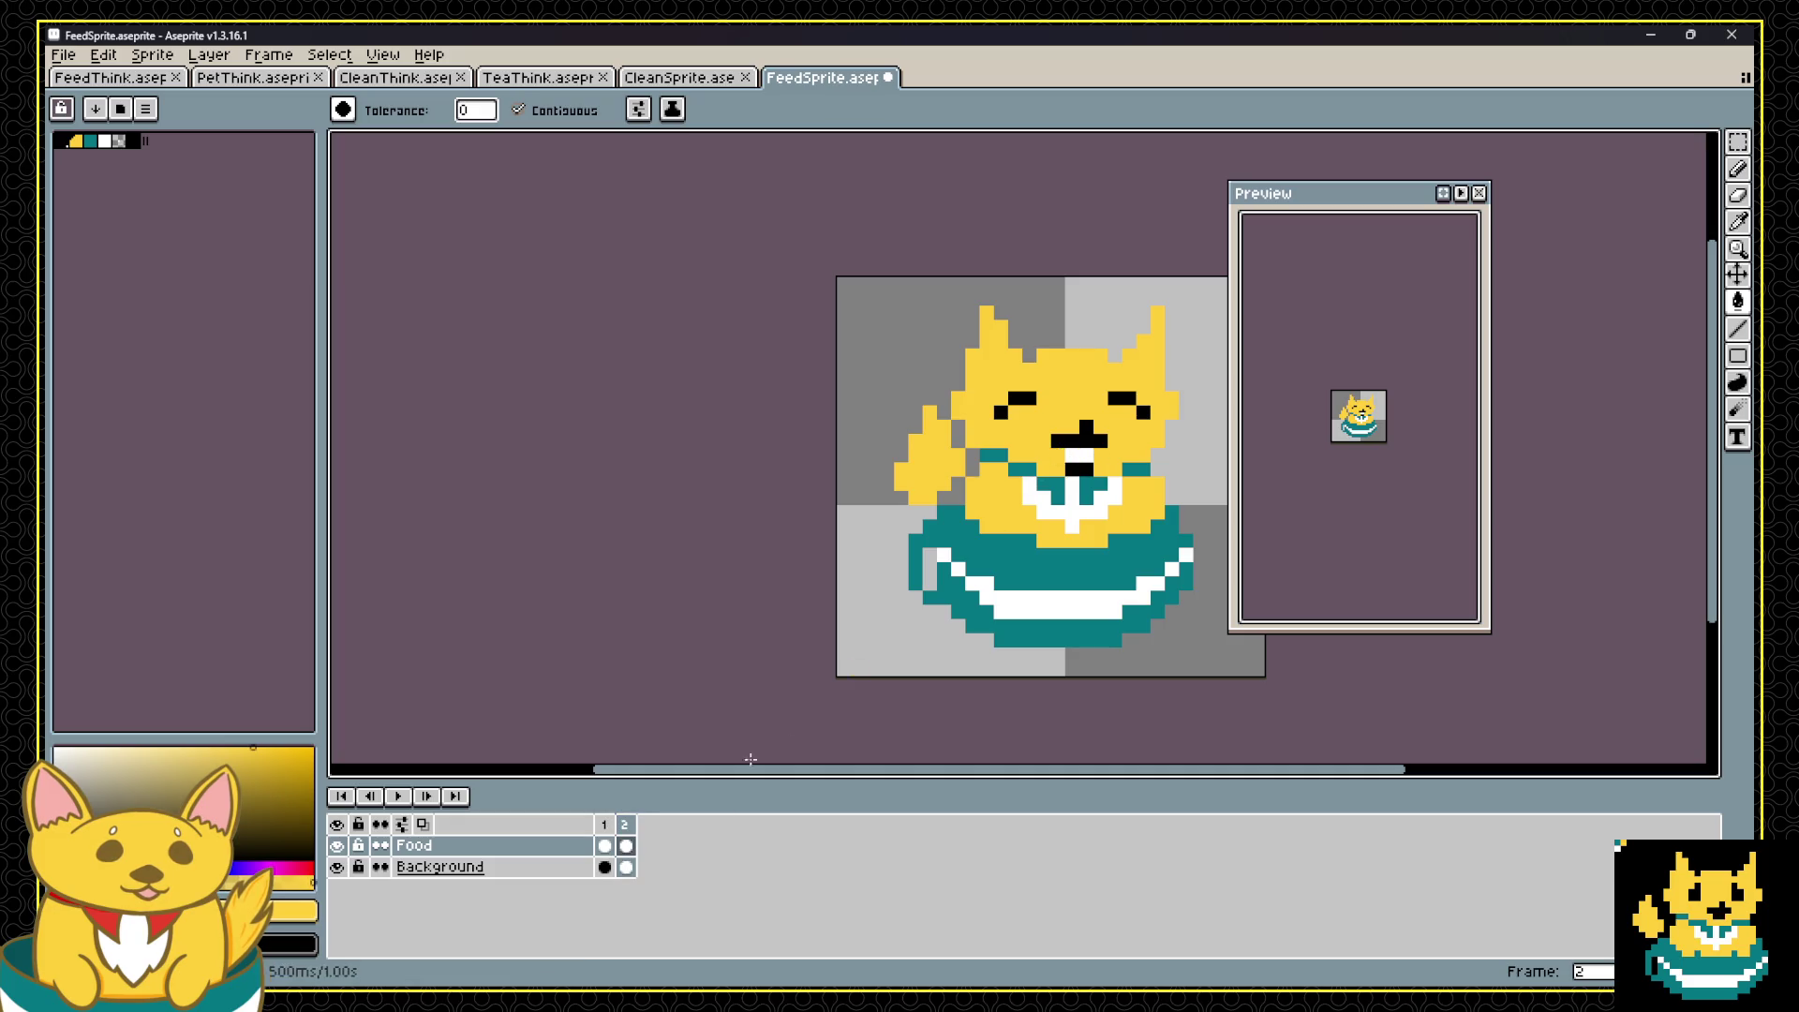
{"action": "left_click", "coordinate": [604, 825]}
{"action": "left_click", "coordinate": [625, 824]}
{"action": "left_click", "coordinate": [604, 825]}
{"action": "left_click", "coordinate": [625, 824]}
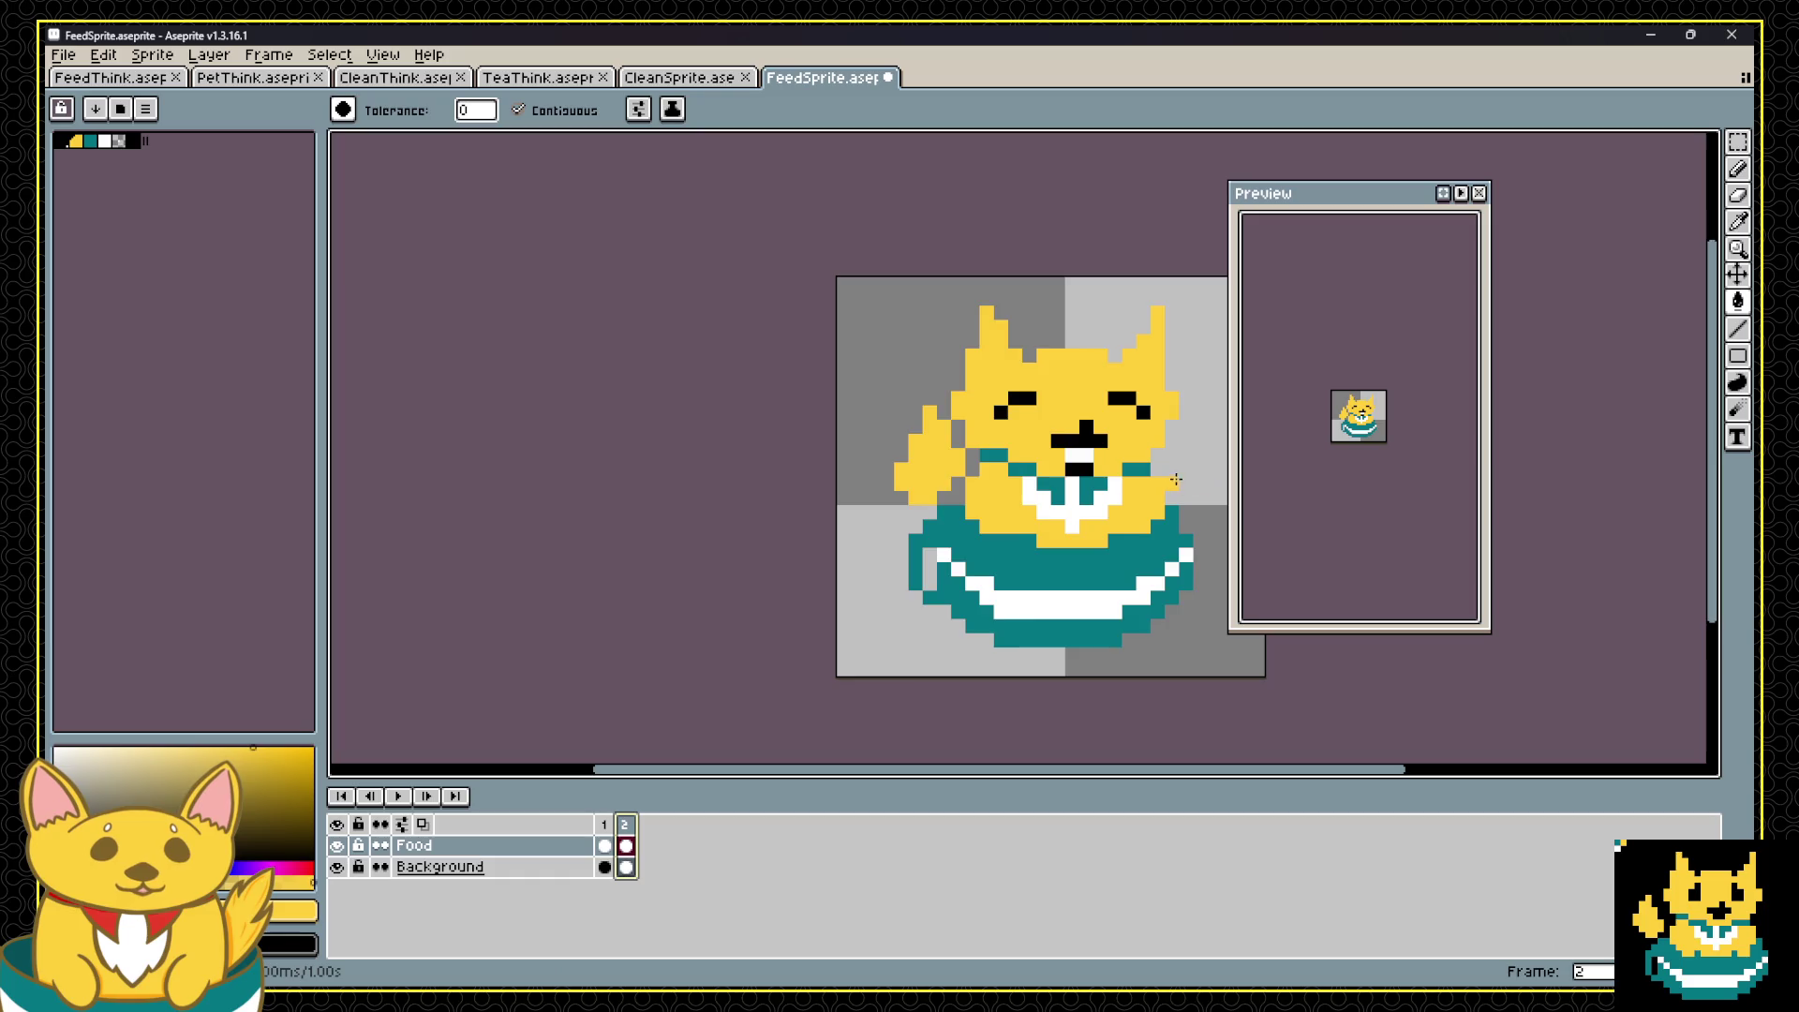
Step: Flip between the two feeding frames to compare the arm poses
{"action": "scroll", "coordinate": [1175, 485], "scroll_direction": "down", "scroll_amount": 1}
{"action": "scroll", "coordinate": [1190, 489], "scroll_direction": "up", "scroll_amount": 1}
{"action": "left_click", "coordinate": [605, 845]}
{"action": "left_click", "coordinate": [630, 840]}
{"action": "key", "text": "Left"}
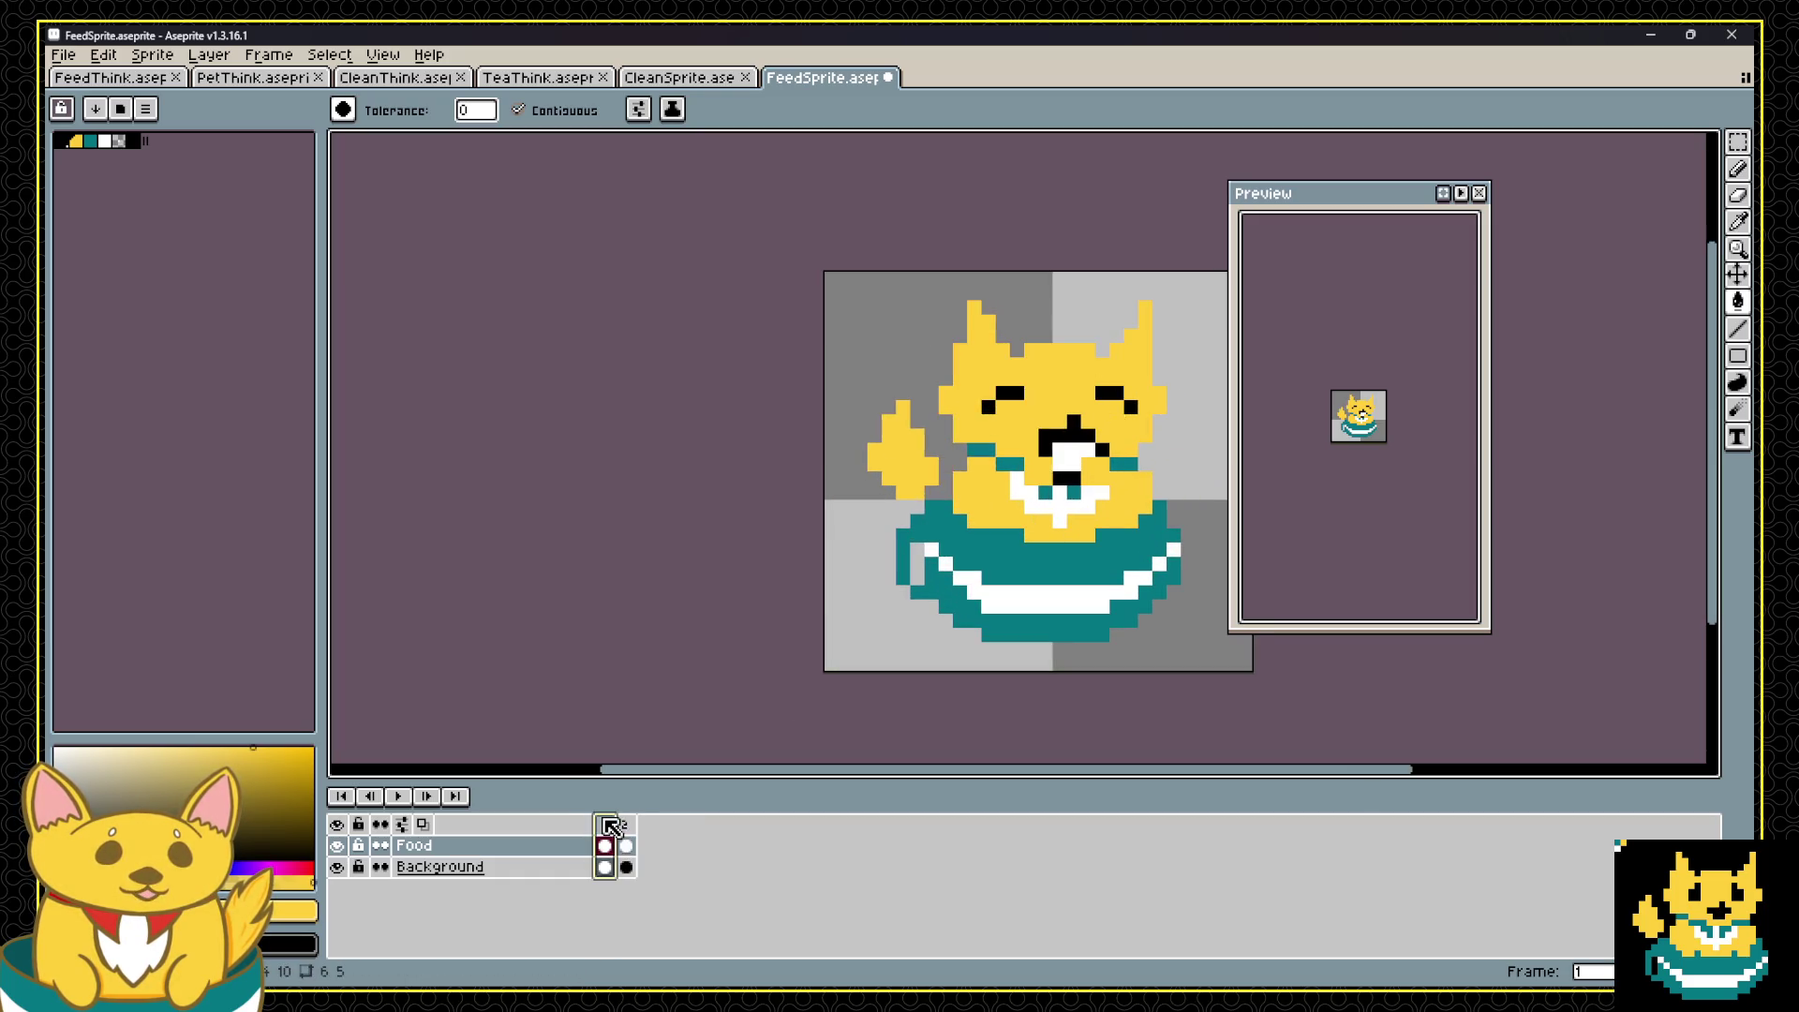
{"action": "left_click", "coordinate": [632, 834]}
{"action": "key", "text": "Left"}
{"action": "left_click", "coordinate": [632, 834]}
{"action": "key", "text": "Left"}
{"action": "left_click", "coordinate": [632, 833]}
{"action": "left_click", "coordinate": [608, 841]}
{"action": "left_click", "coordinate": [632, 834]}
Step: Settle on frame 2, save FeedSprite.aseprite, and return to the Godot editor
{"action": "left_click", "coordinate": [605, 844]}
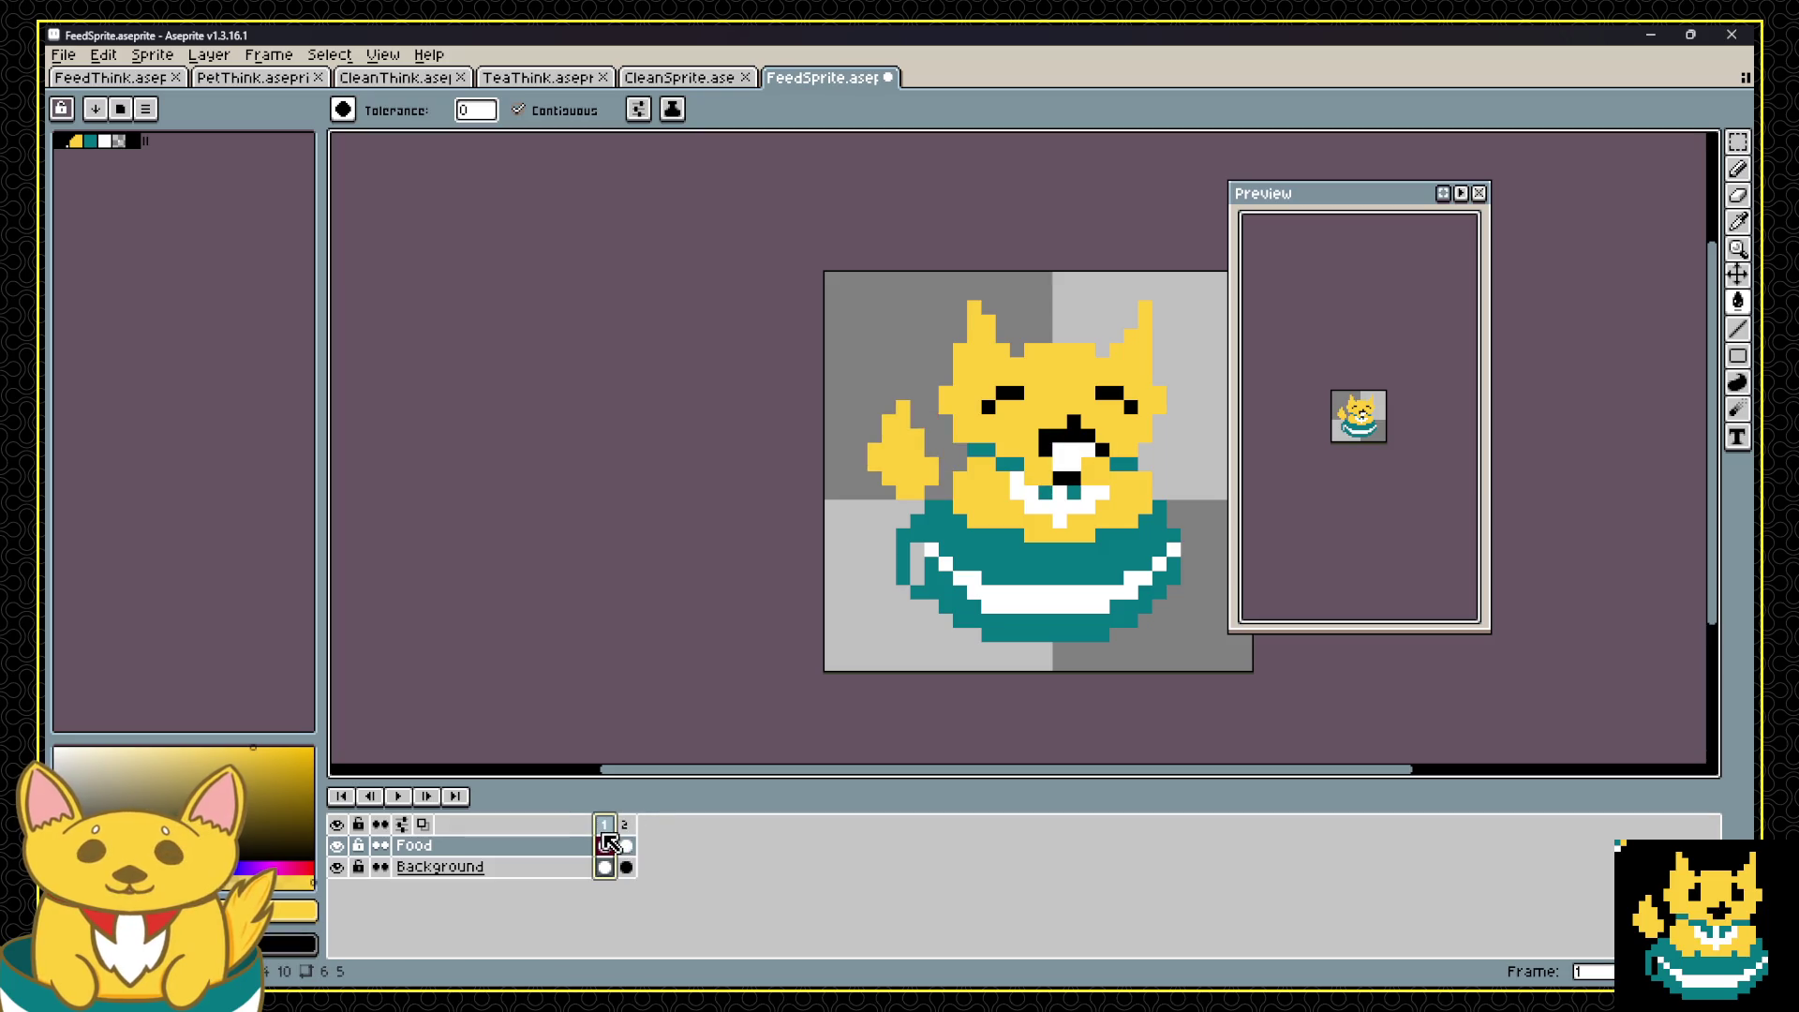
{"action": "left_click", "coordinate": [625, 840]}
{"action": "key", "text": "Left"}
{"action": "left_click", "coordinate": [624, 833]}
{"action": "key", "text": "Left"}
{"action": "key", "text": "Right"}
{"action": "key", "text": "Left"}
{"action": "key", "text": "Right"}
{"action": "key", "text": "Left"}
{"action": "key", "text": "Right"}
{"action": "left_click", "coordinate": [608, 828]}
{"action": "left_click", "coordinate": [627, 826]}
{"action": "key", "text": "ctrl+s"}
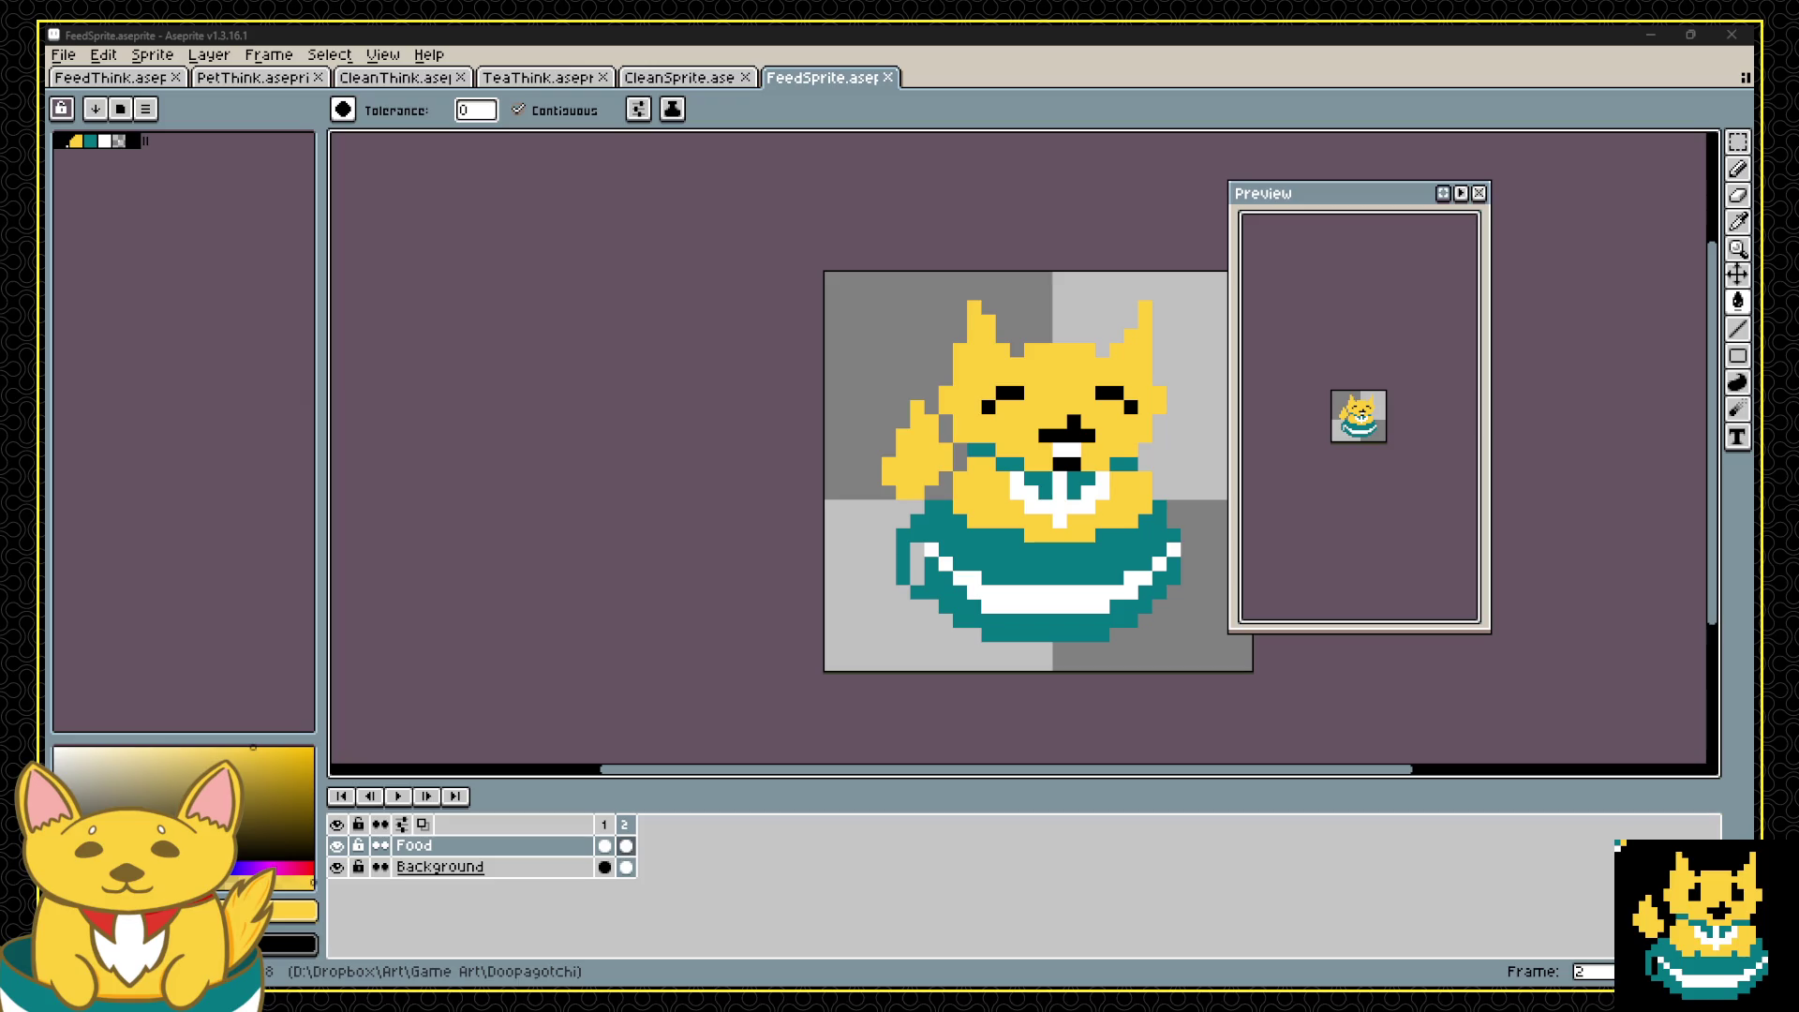
{"action": "key", "text": "alt+Tab"}
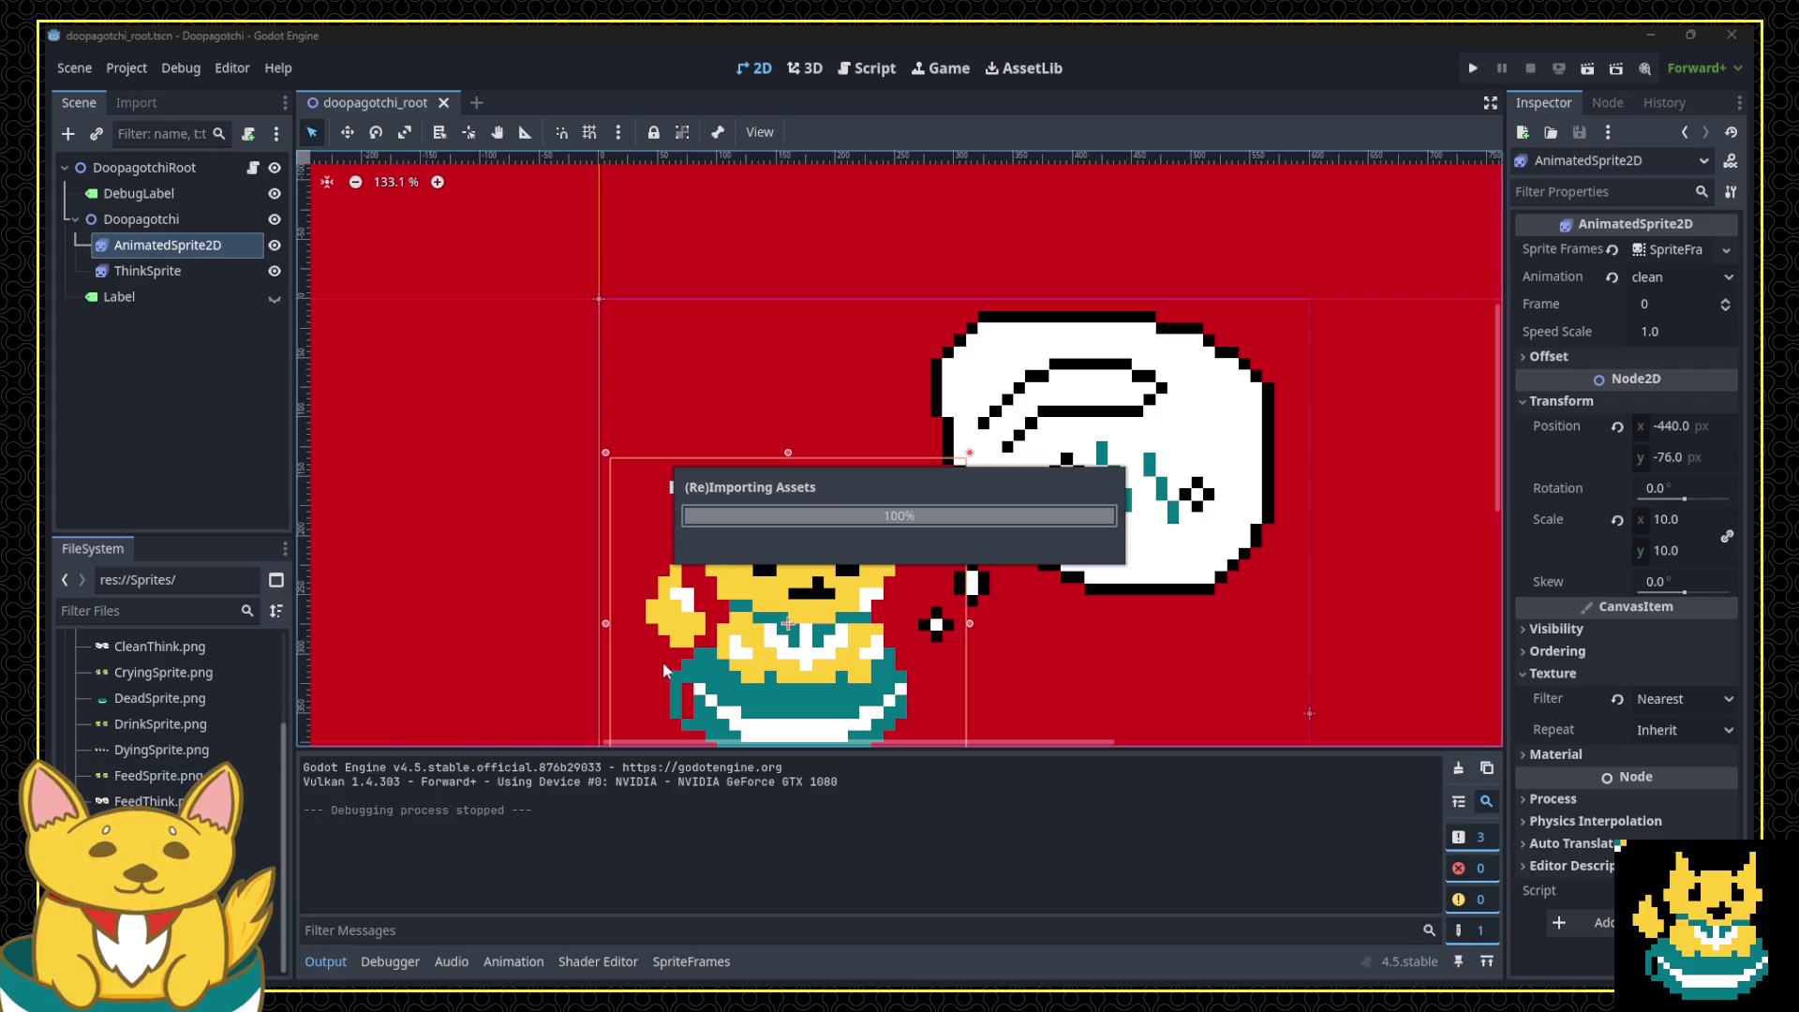
Step: Slow the feed animation to 2.0 FPS in SpriteFrames and test it in a game run
{"action": "key", "text": "F5"}
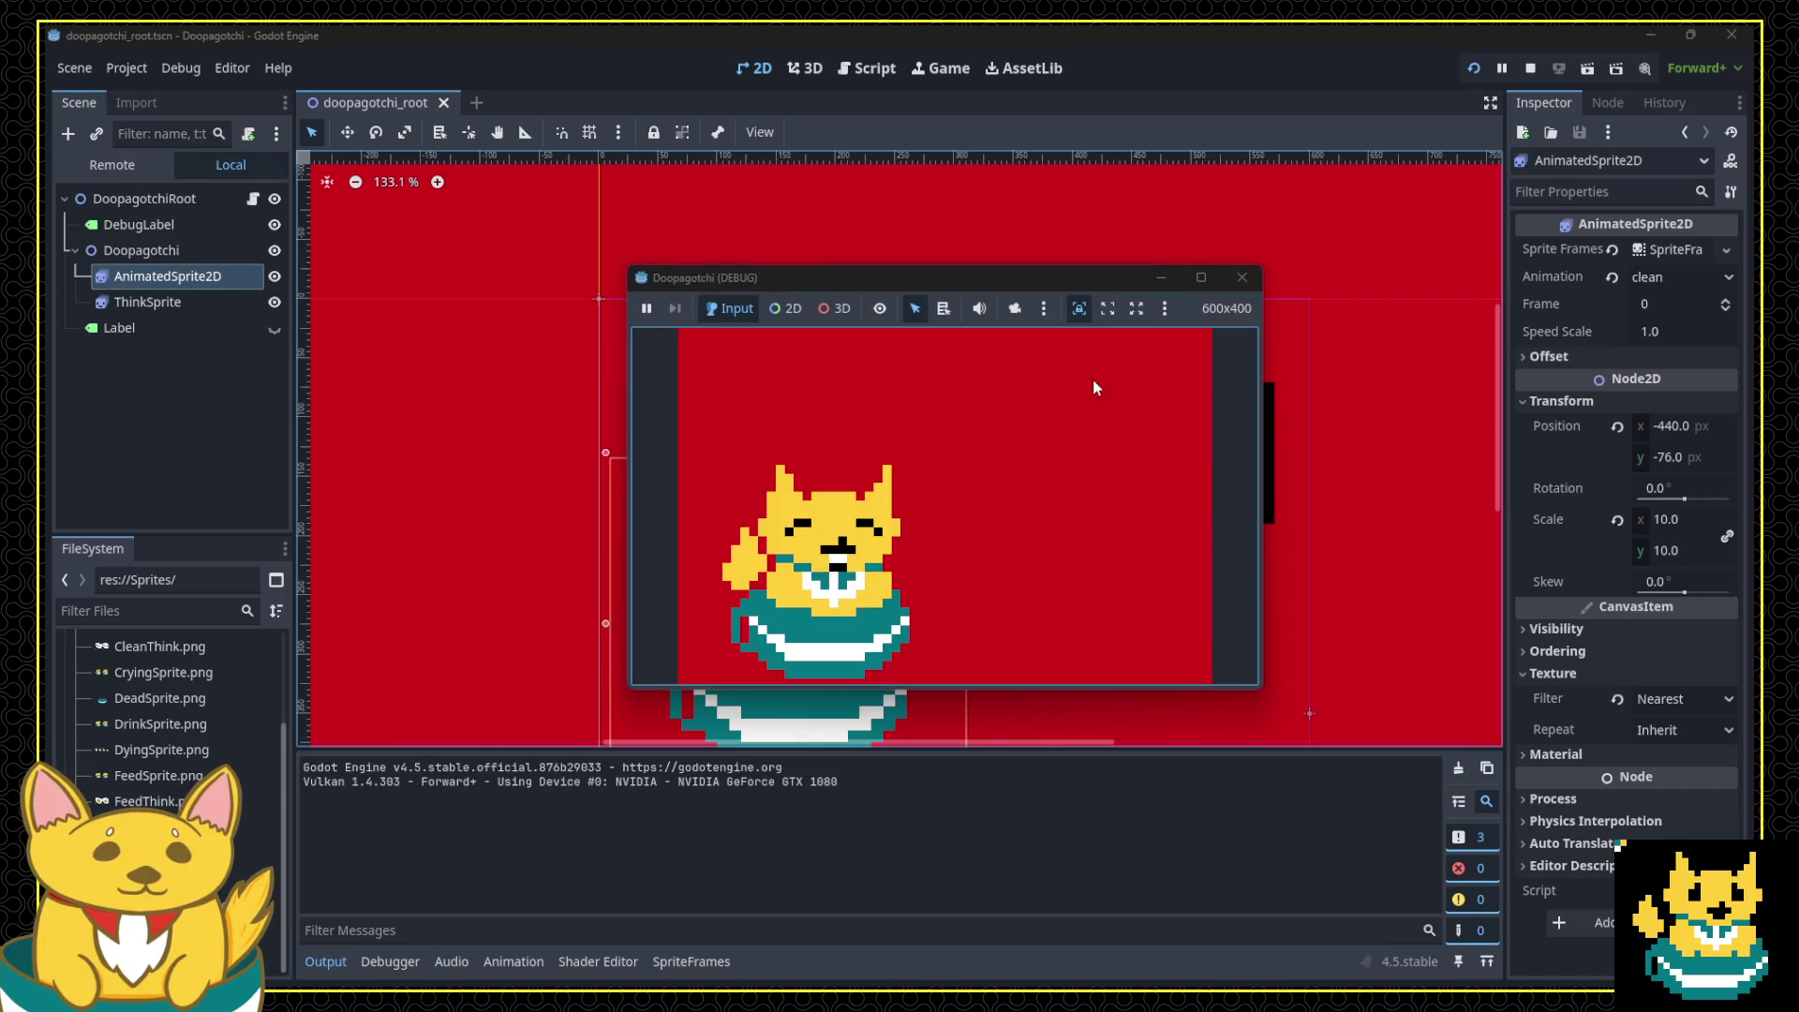
{"action": "left_click", "coordinate": [1241, 277]}
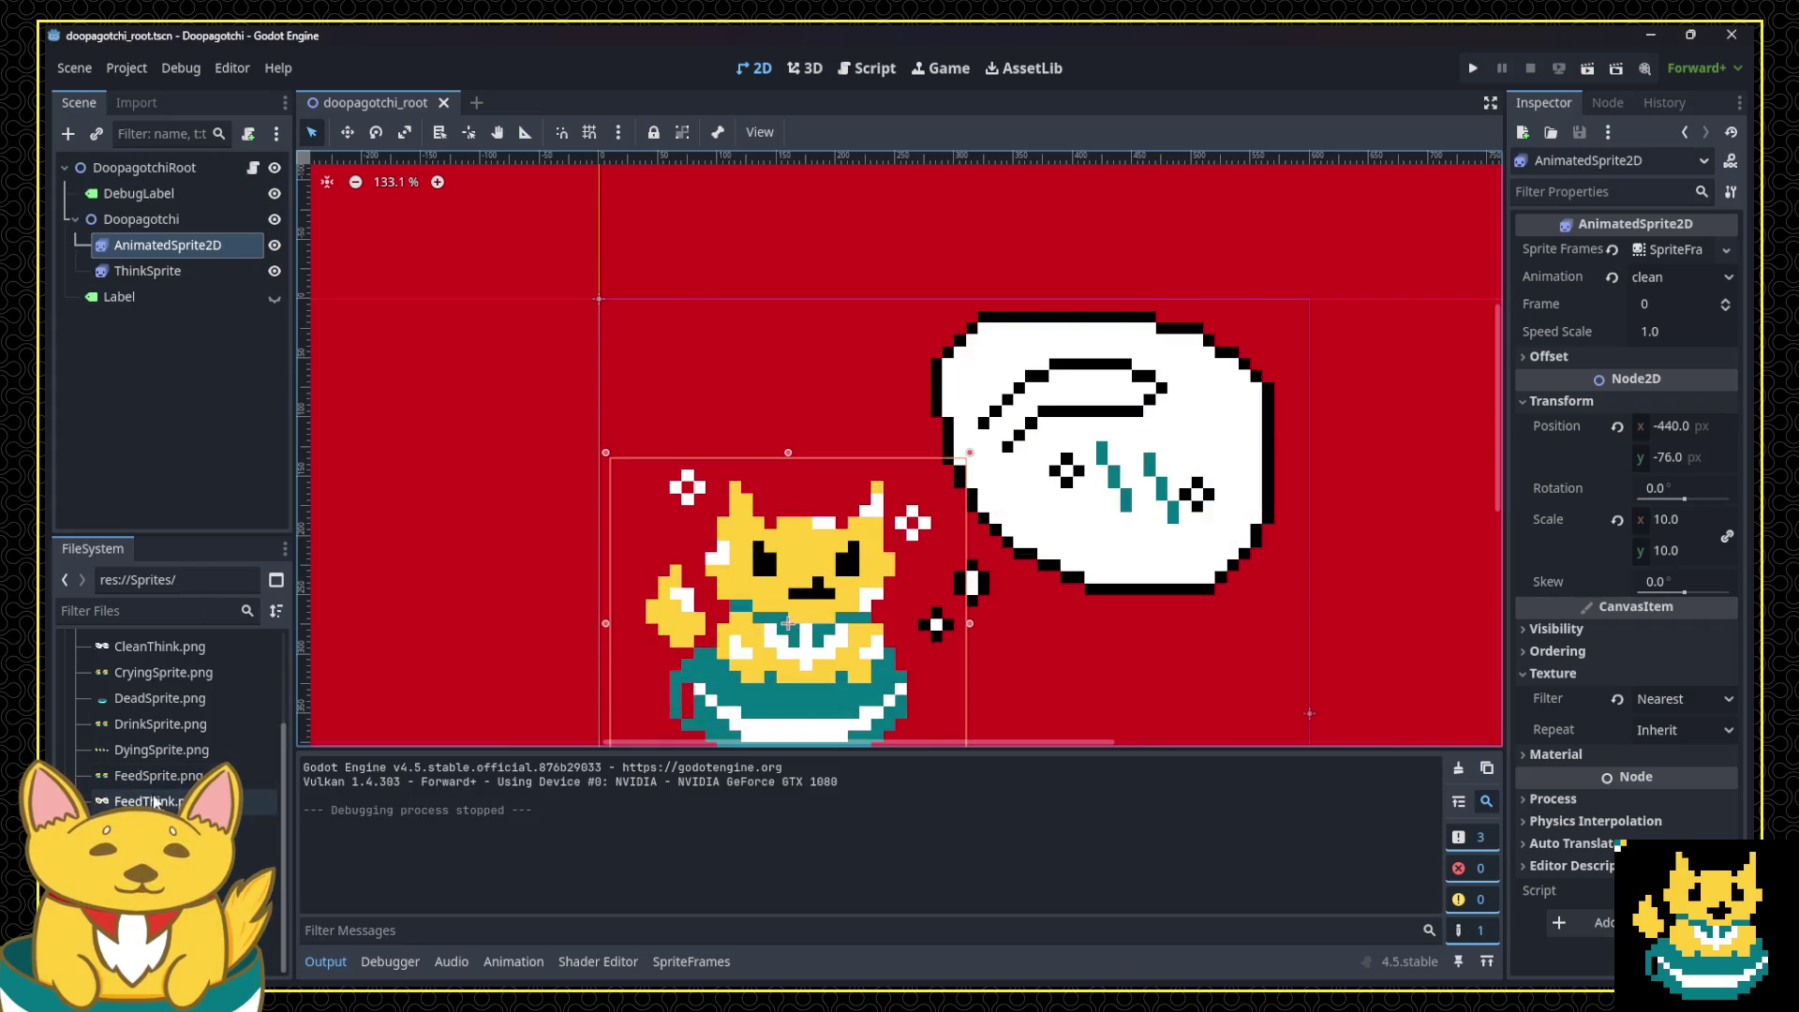
{"action": "left_click", "coordinate": [1668, 250]}
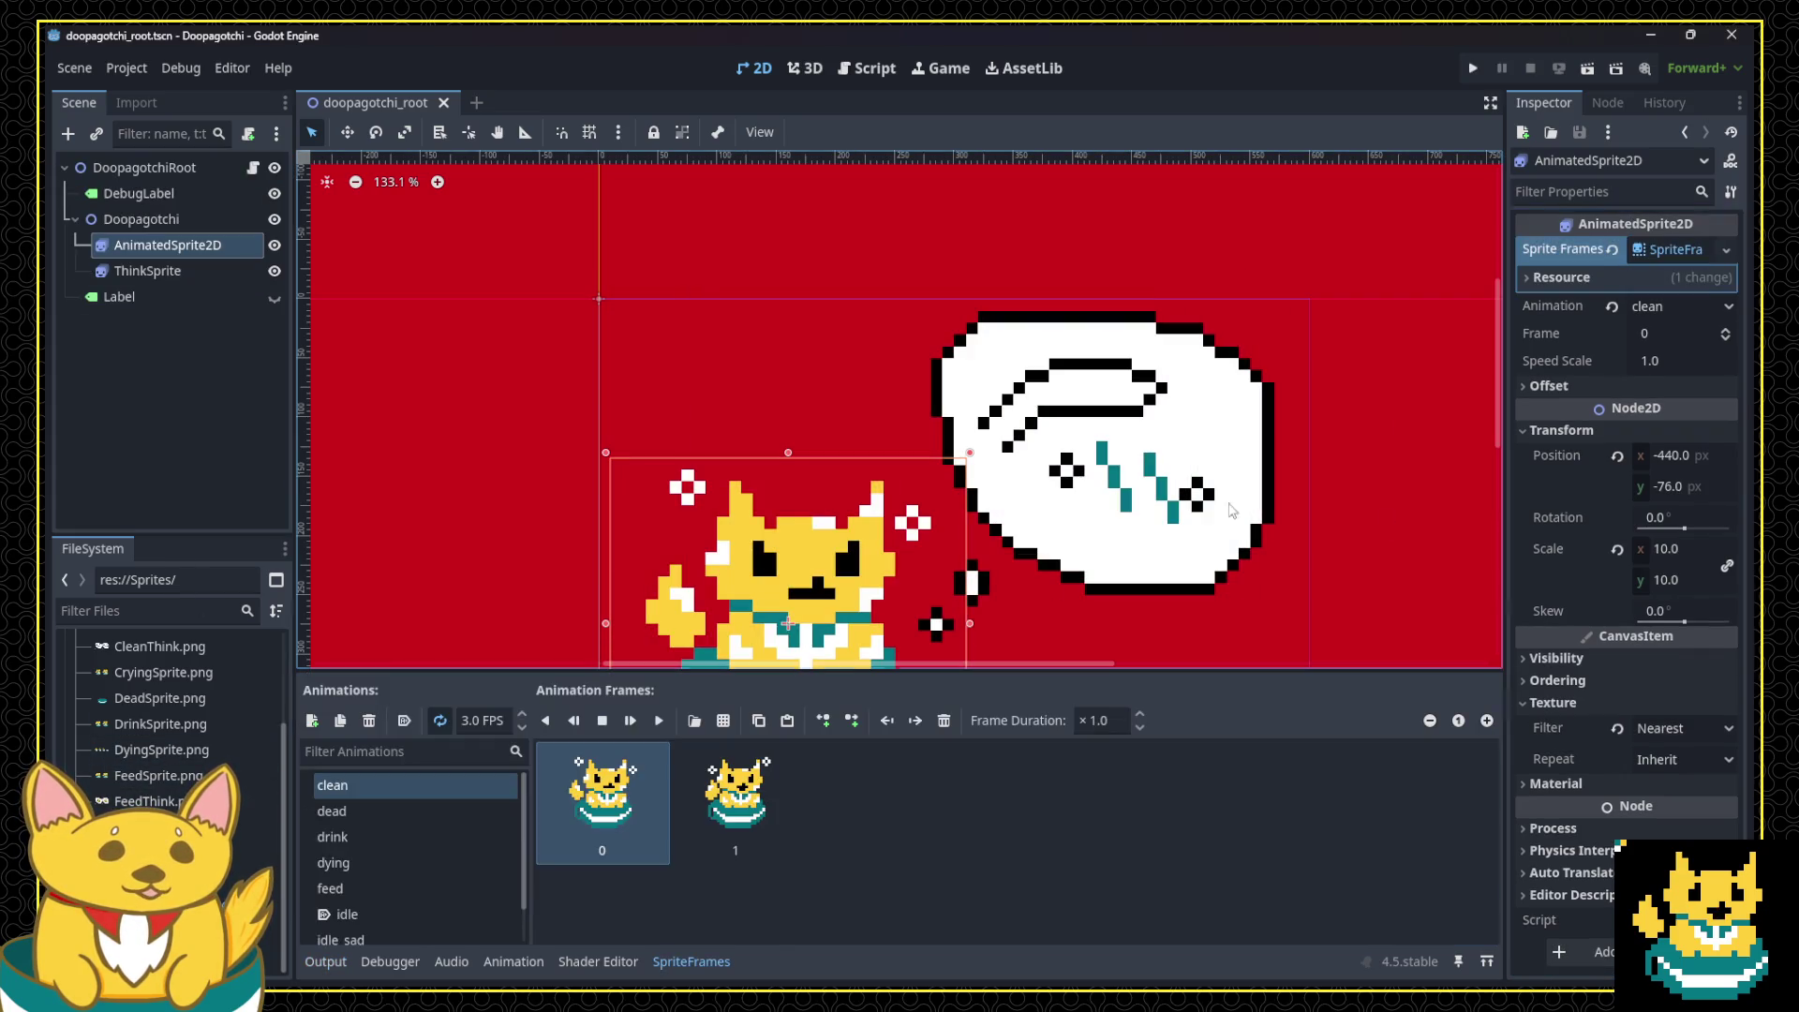
{"action": "left_click", "coordinate": [412, 887]}
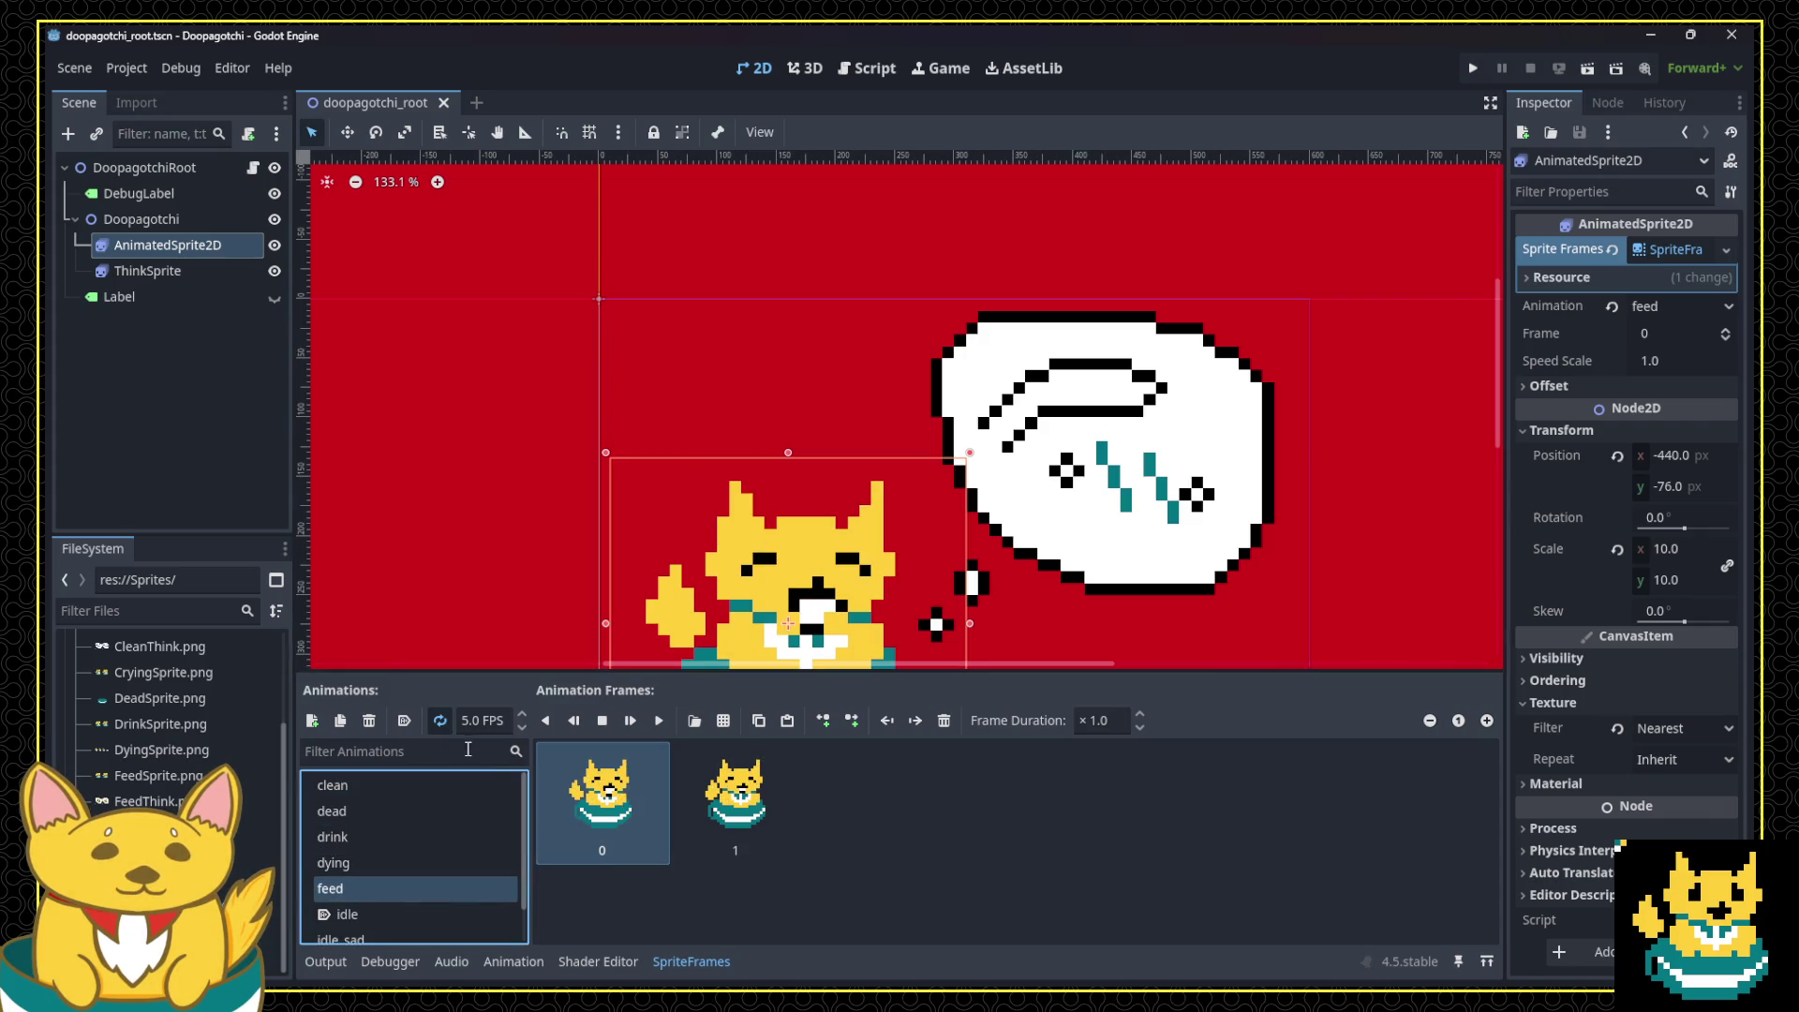
{"action": "left_click", "coordinate": [465, 718]}
{"action": "type", "text": "2"}
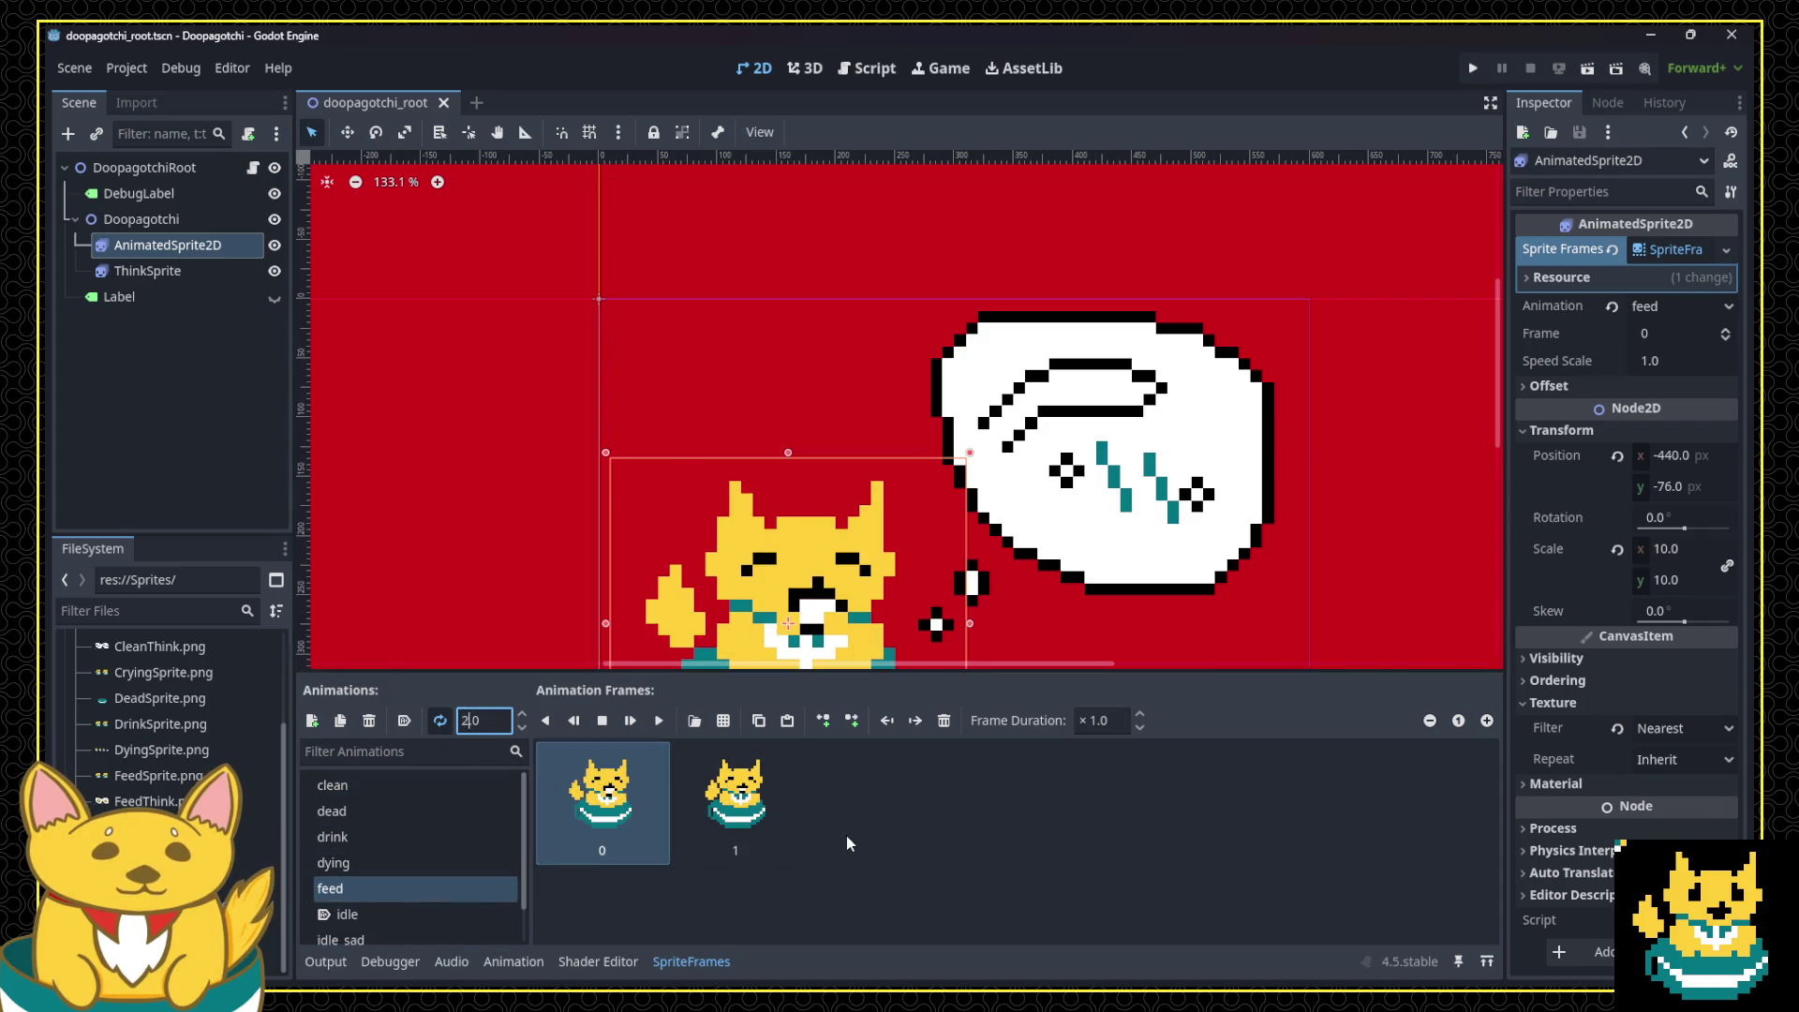
{"action": "key", "text": "Return"}
{"action": "left_click", "coordinate": [1472, 68]}
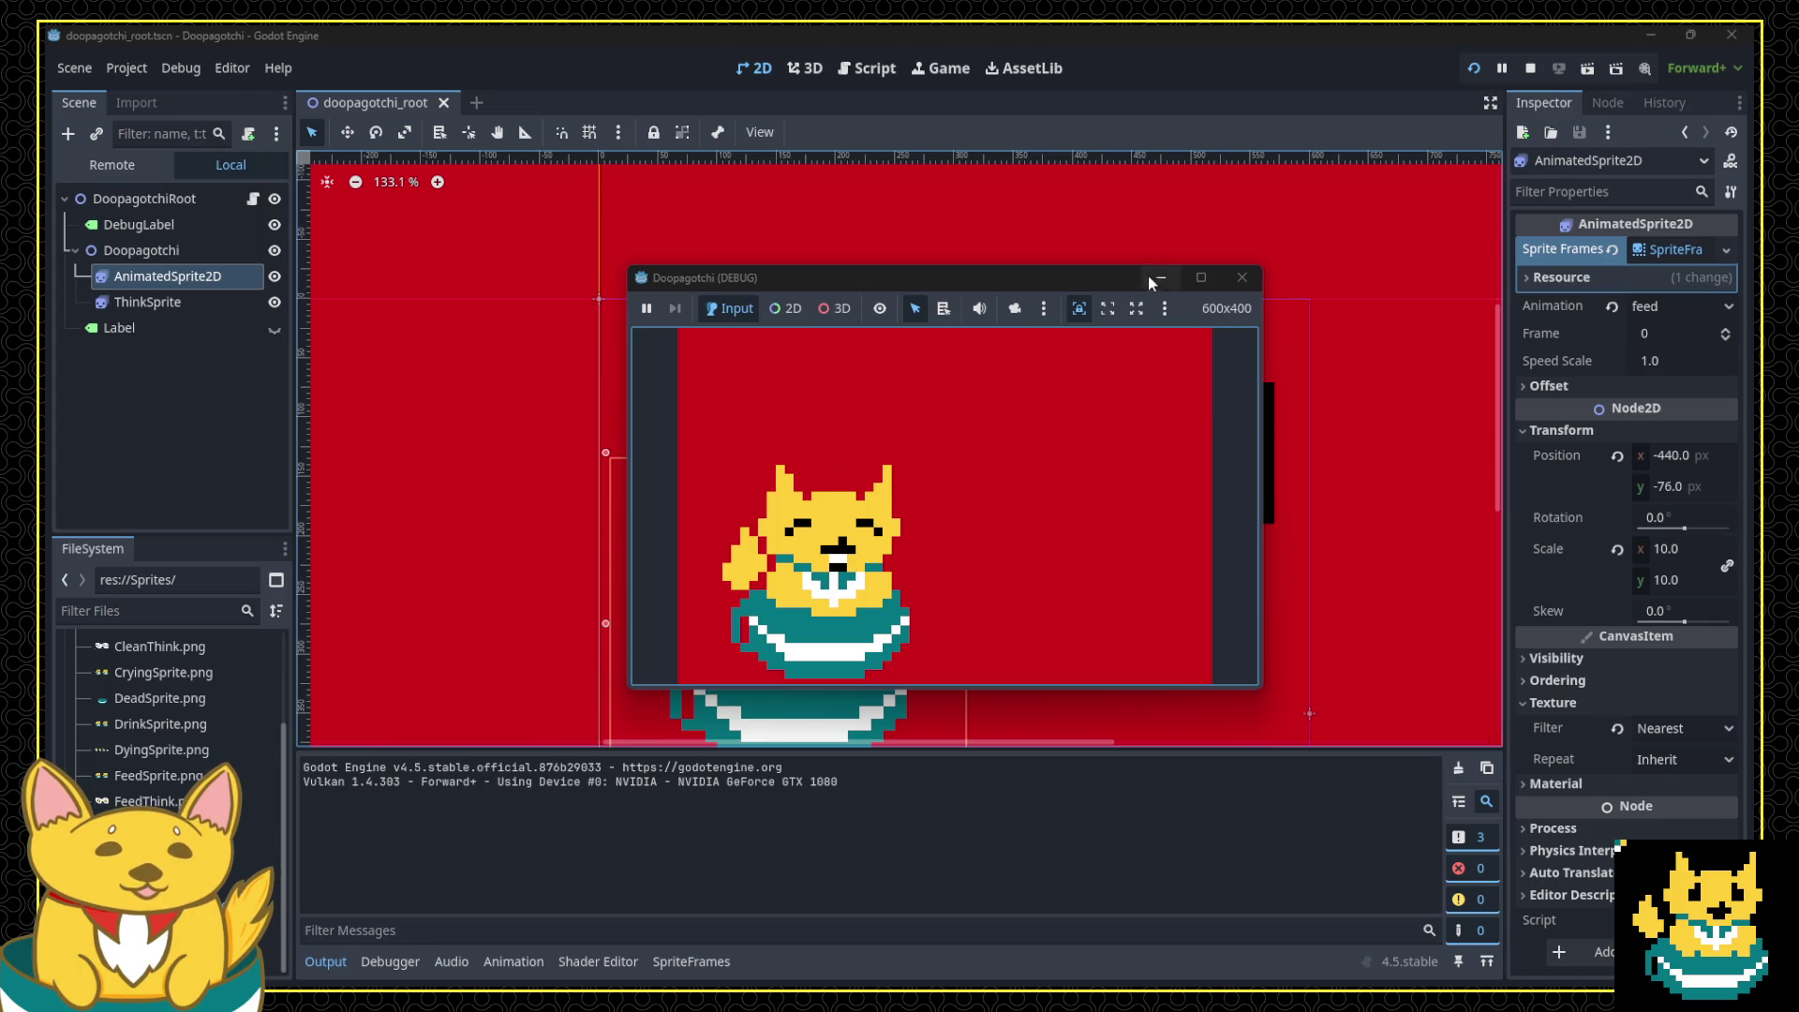
{"action": "left_click", "coordinate": [1242, 277]}
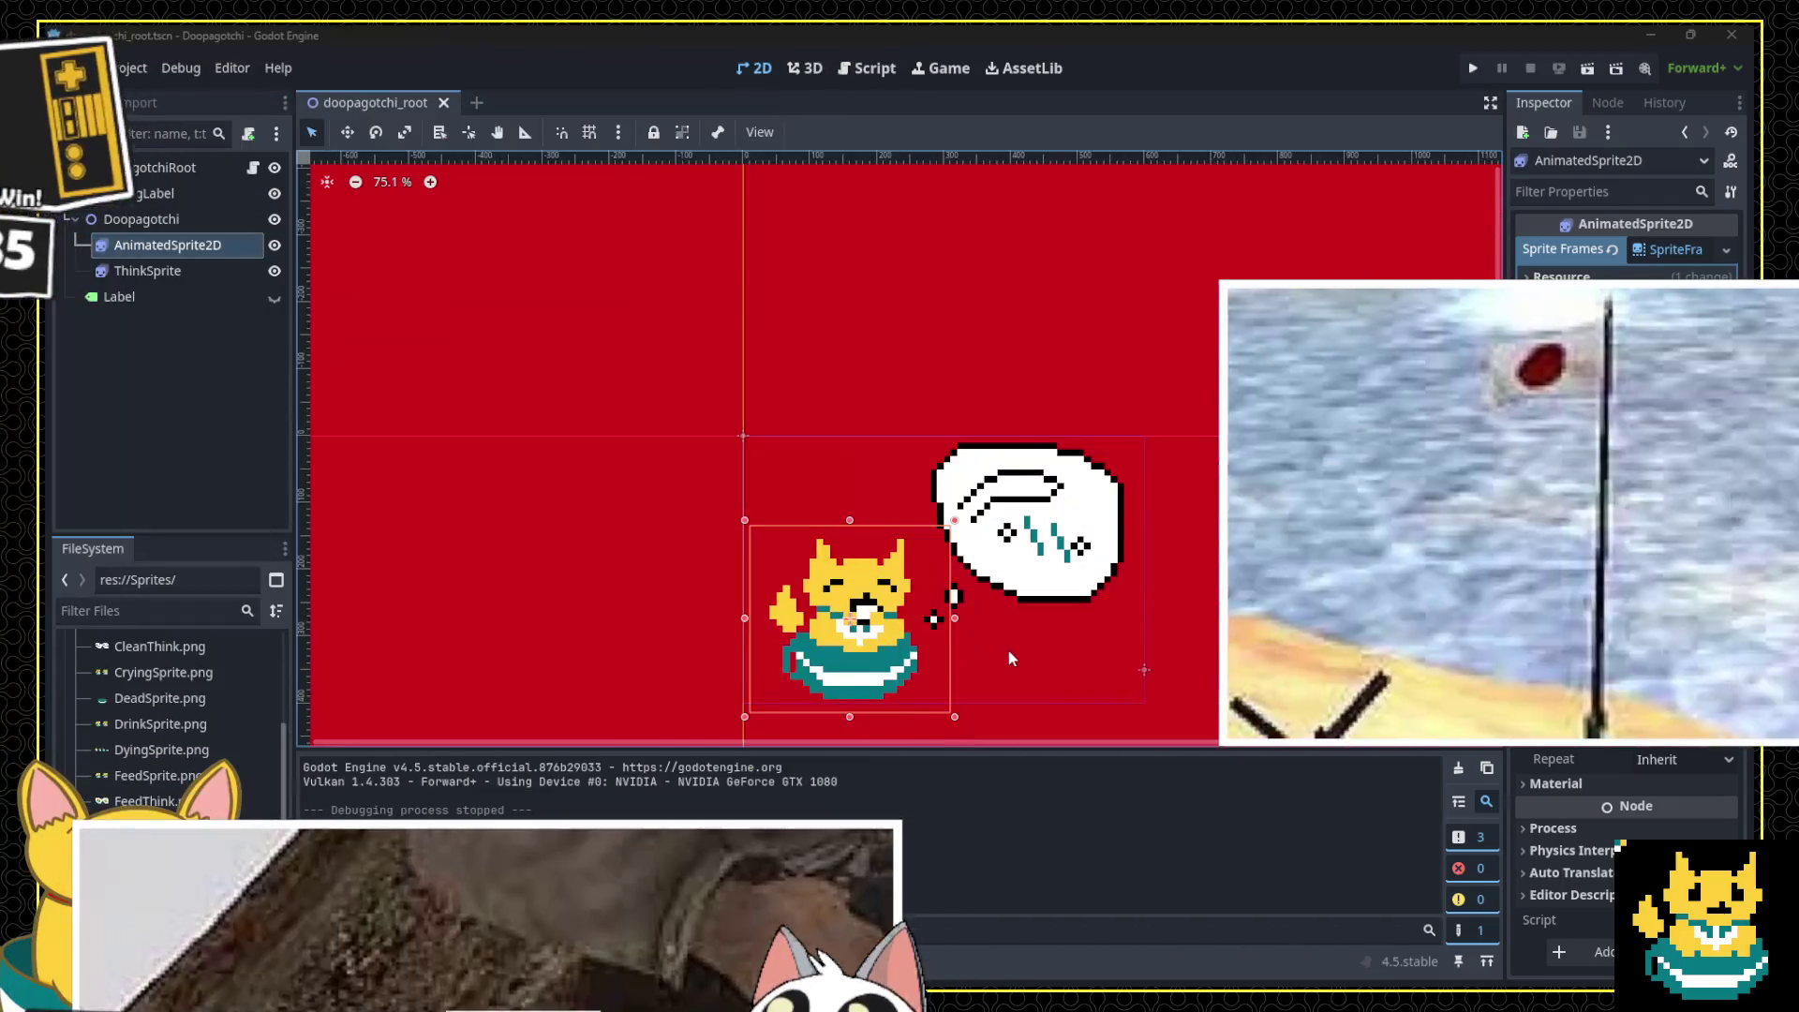
Step: Run the Doopagotchi game again and close it after testing
{"action": "left_click", "coordinate": [1469, 66]}
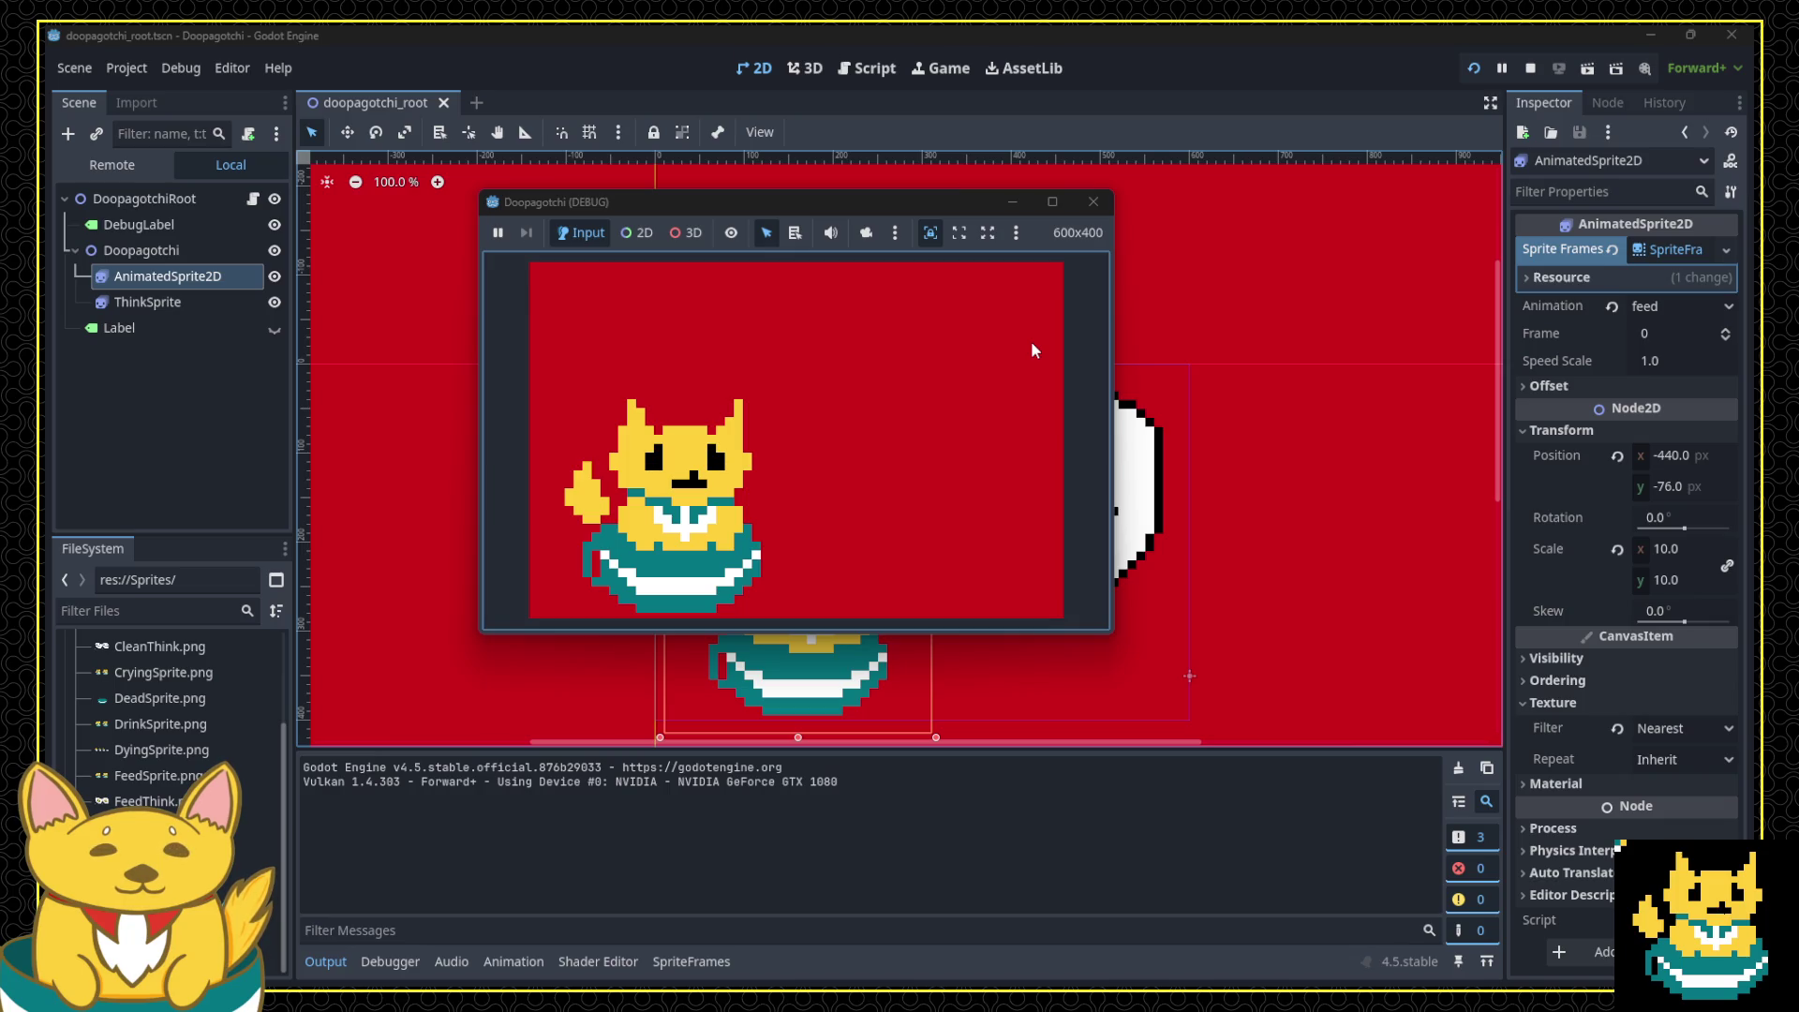
{"action": "left_click", "coordinate": [1094, 201]}
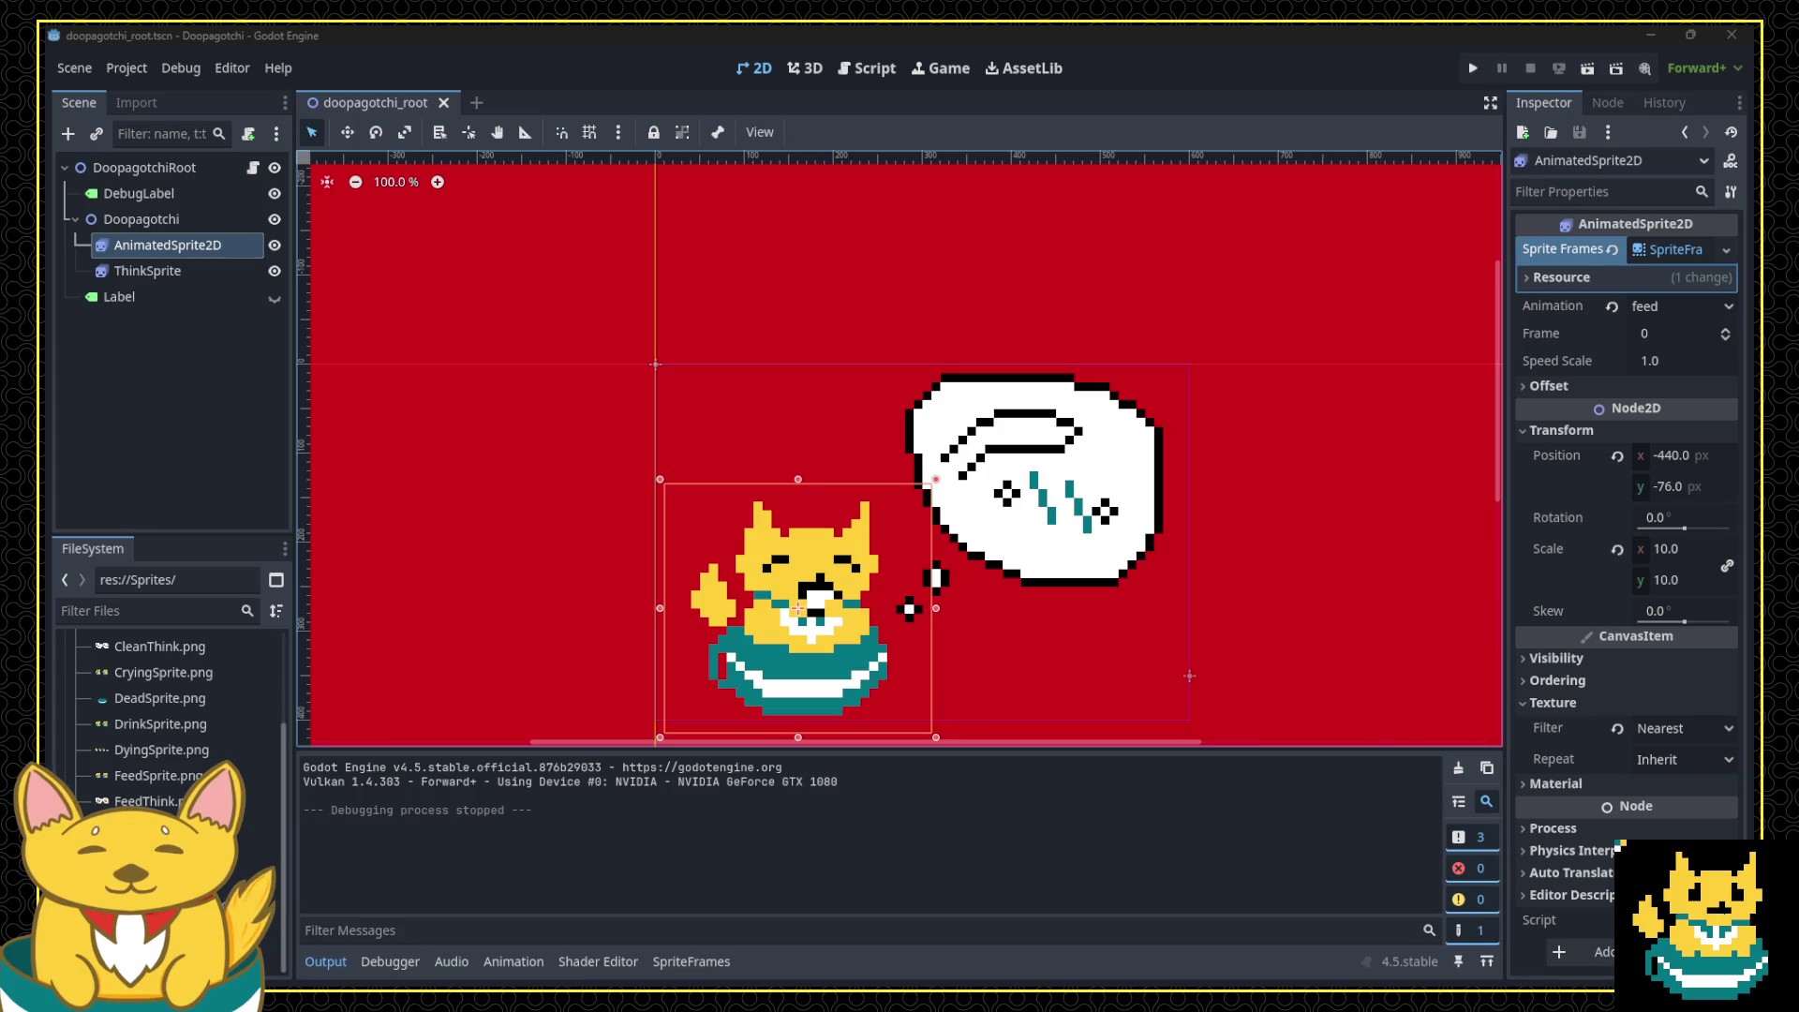
Step: Open main.gd at the animate function and launch the game
{"action": "left_click", "coordinate": [858, 71]}
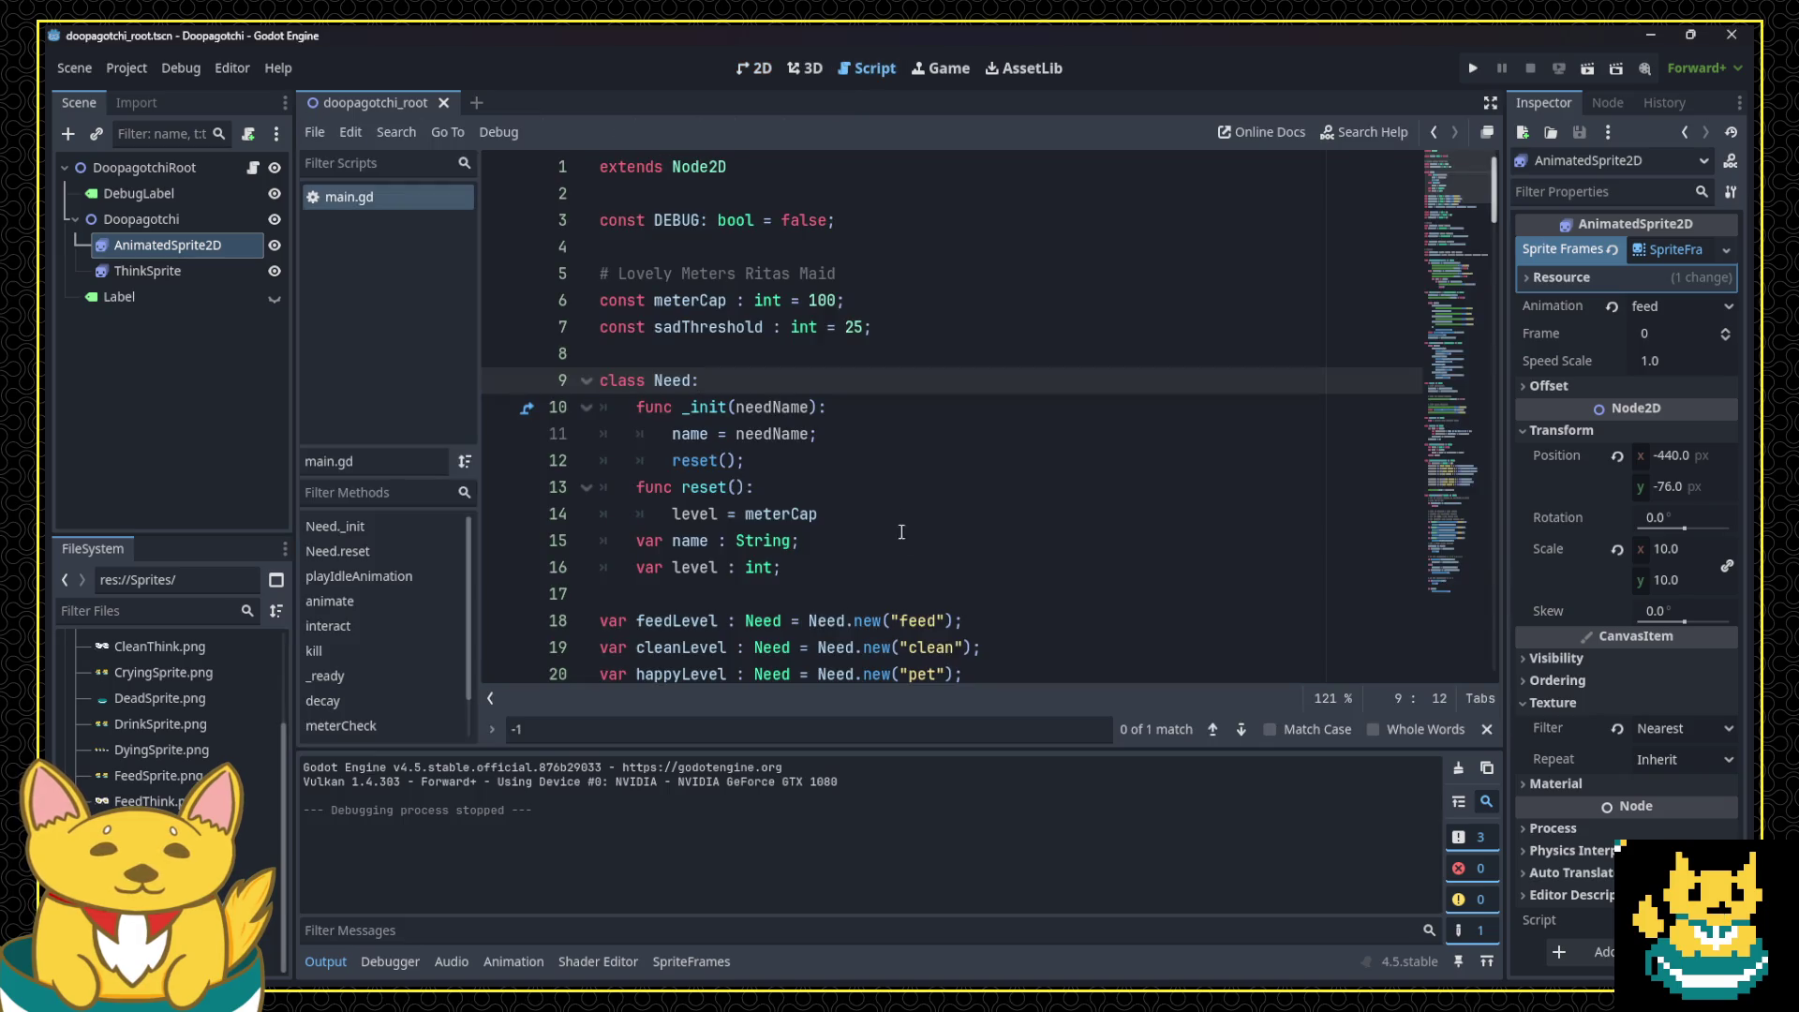
{"action": "scroll", "coordinate": [905, 535], "scroll_direction": "down", "scroll_amount": 12}
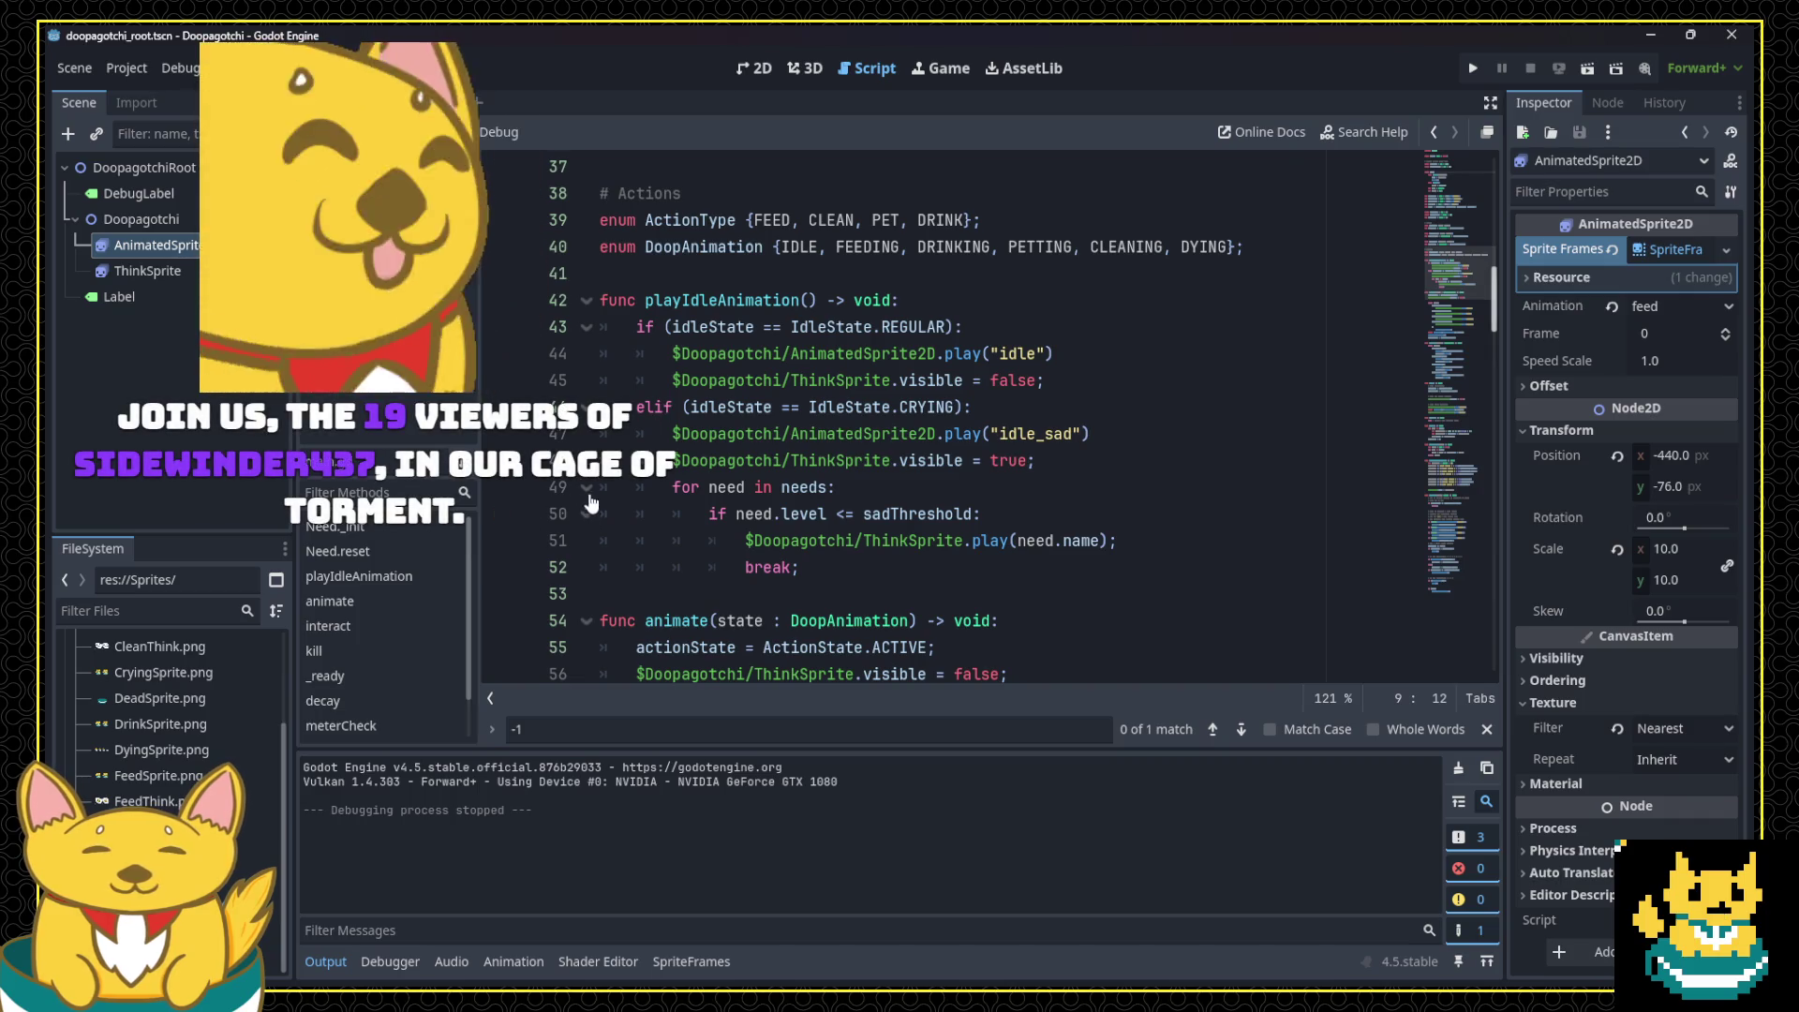
{"action": "scroll", "coordinate": [864, 398], "scroll_direction": "down", "scroll_amount": 4}
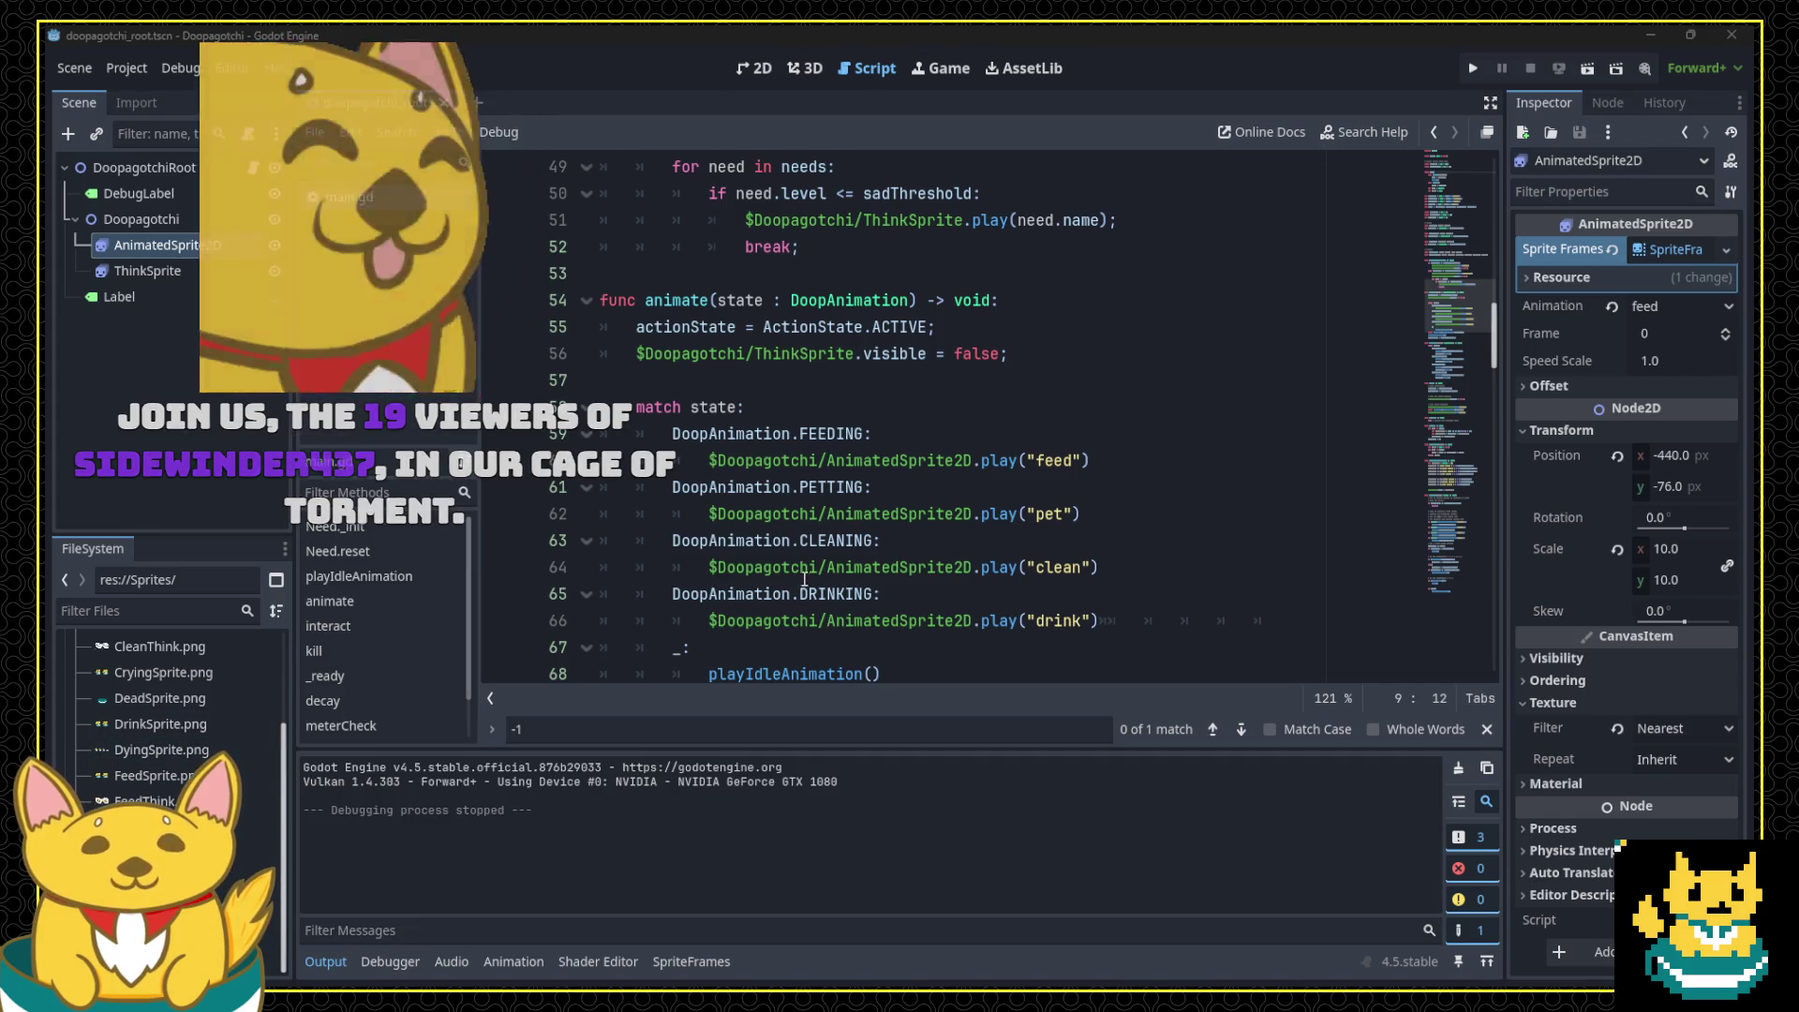
{"action": "left_click", "coordinate": [1473, 70]}
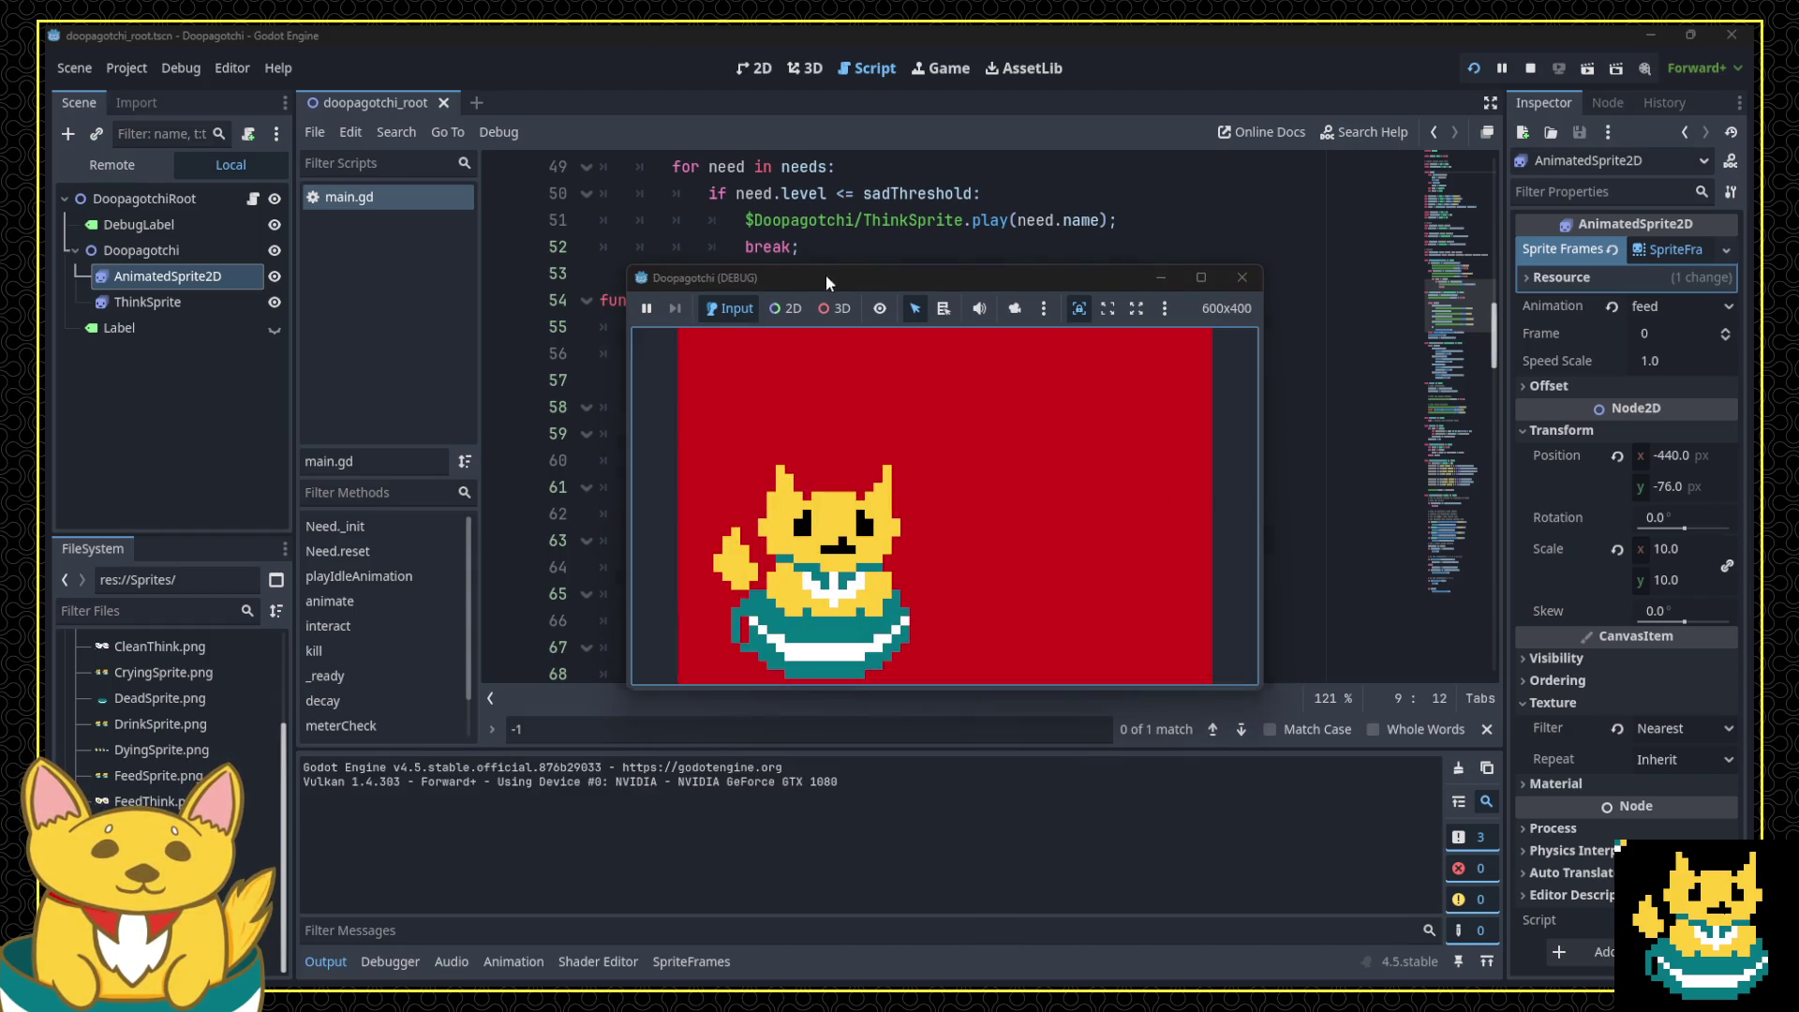
Step: Move the game window off the code, then stop the test run and return to main.gd
{"action": "left_click_drag", "start_coordinate": [824, 277], "coordinate": [741, 158]}
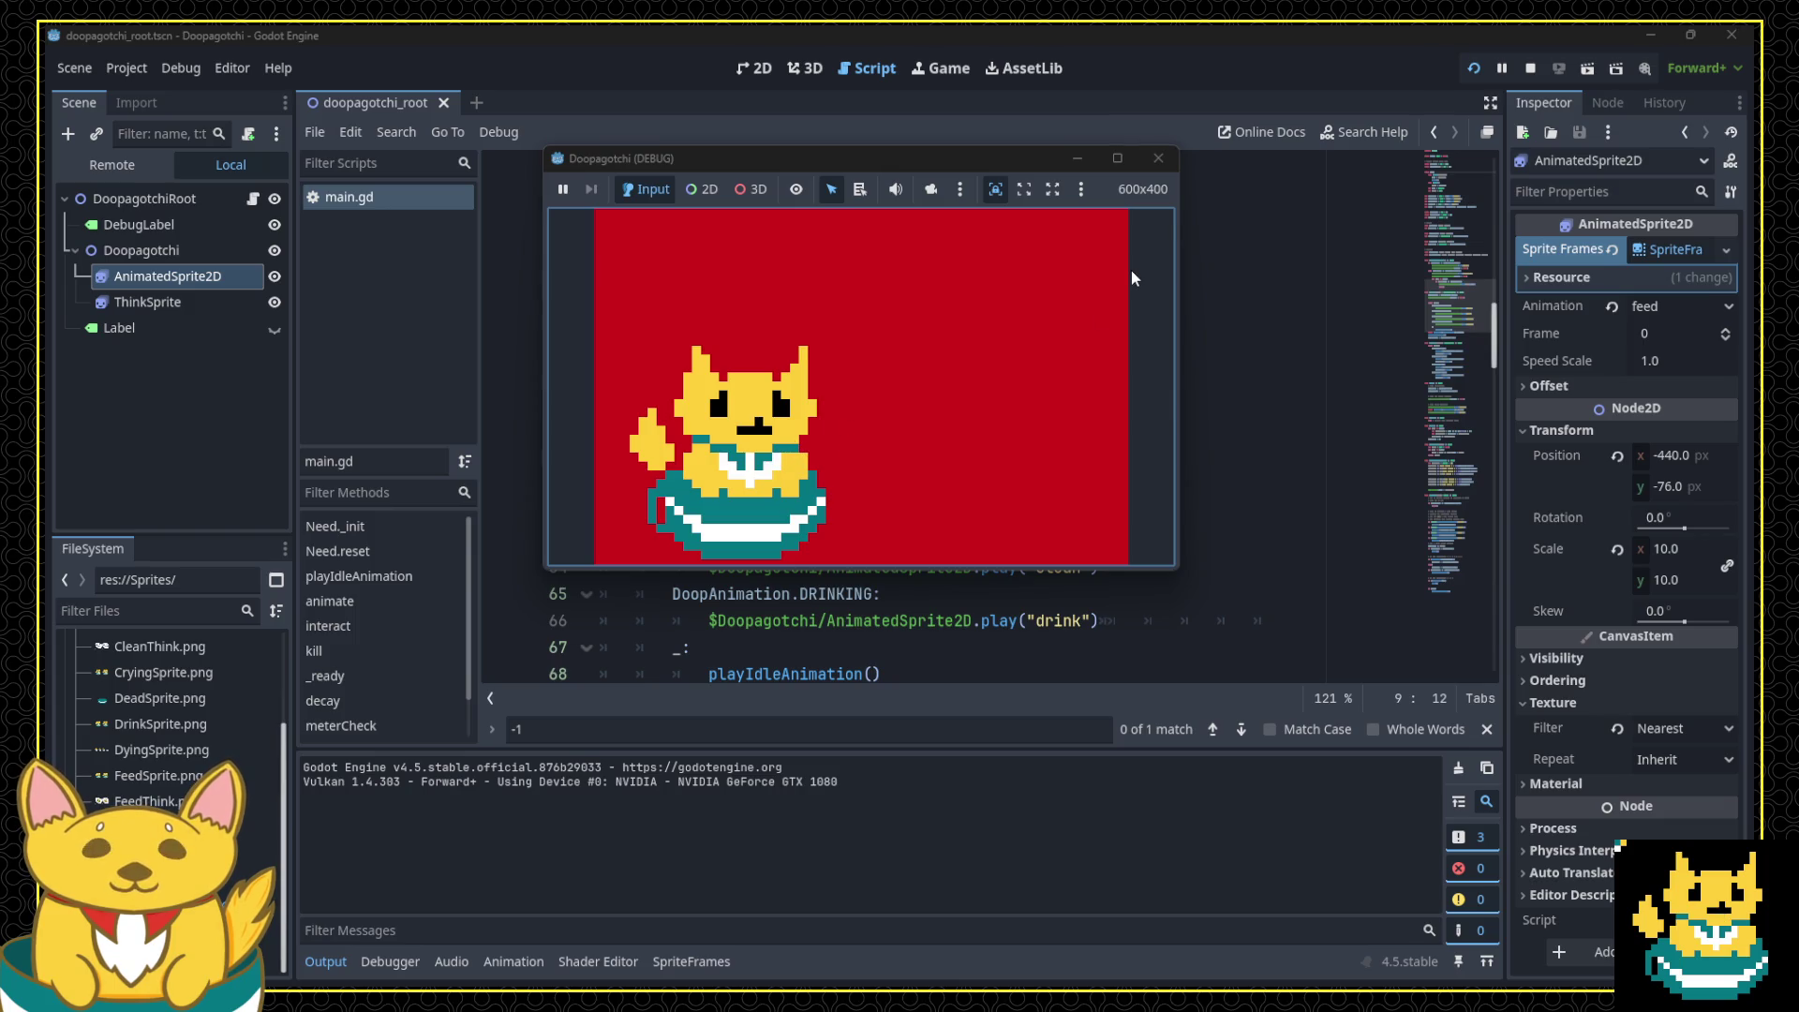
{"action": "left_click", "coordinate": [1161, 159]}
{"action": "left_click", "coordinate": [1119, 411]}
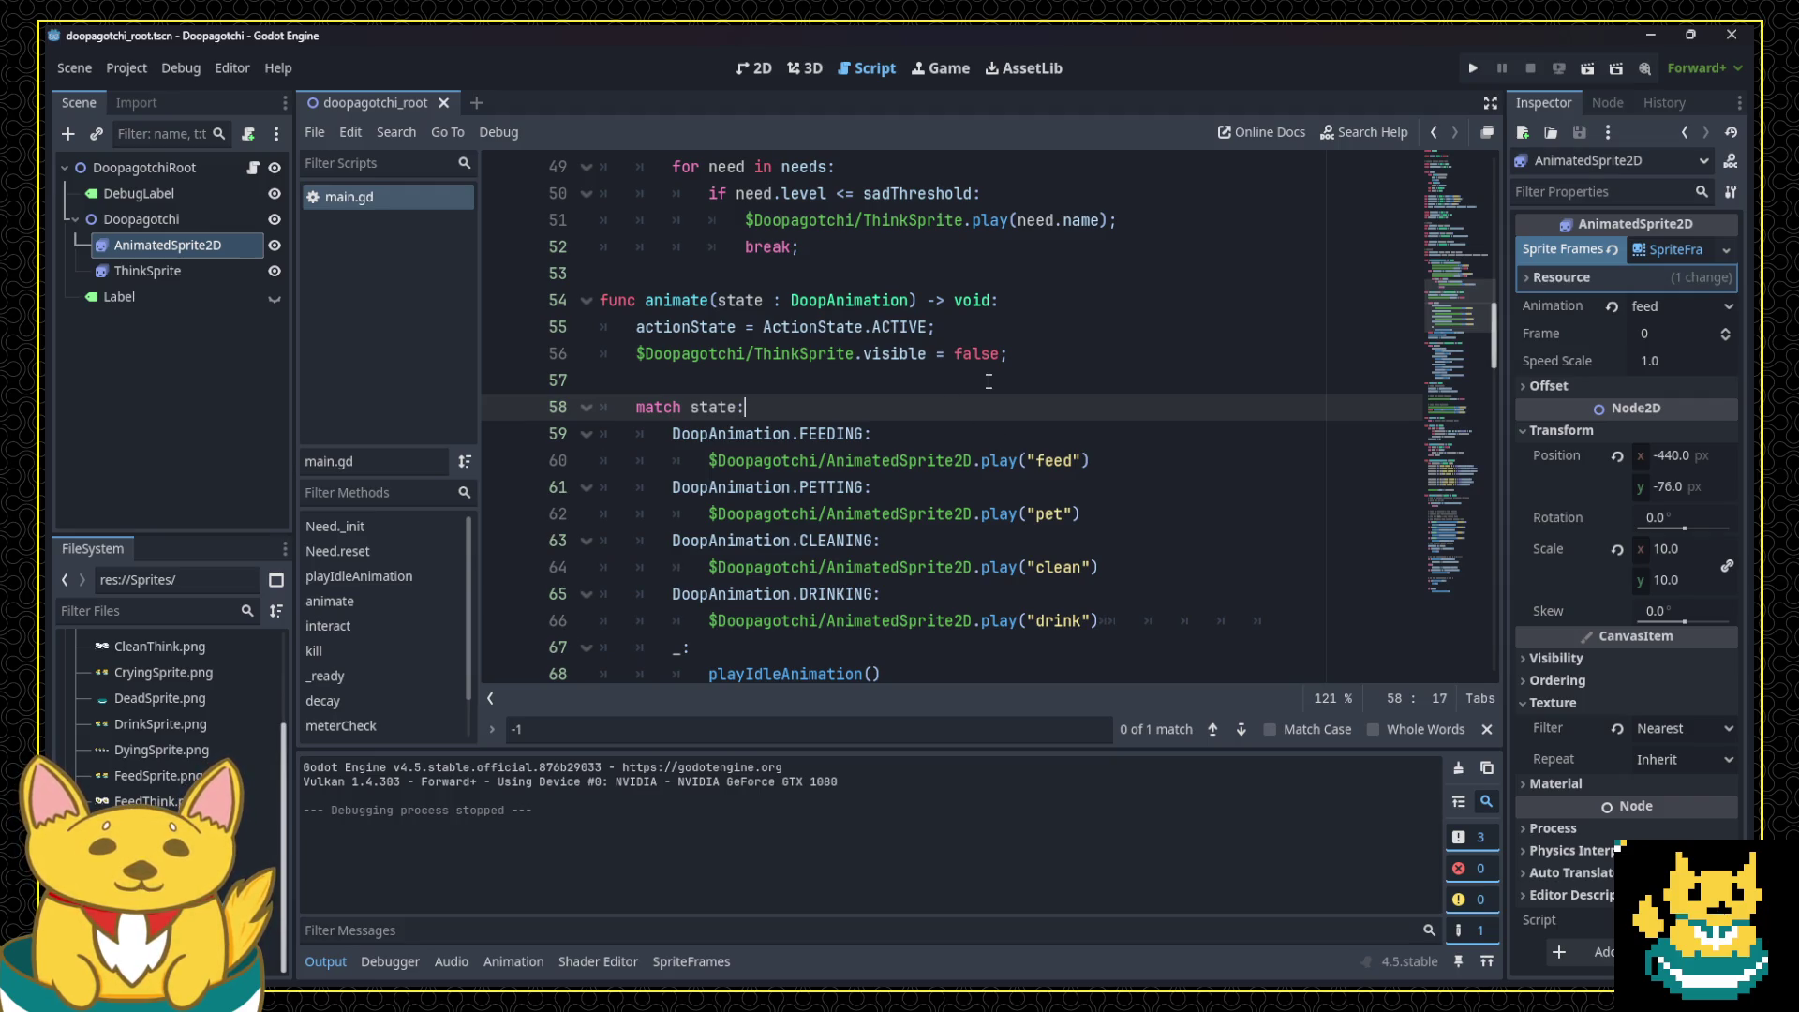
{"action": "scroll", "coordinate": [1087, 487], "scroll_direction": "up", "scroll_amount": 5}
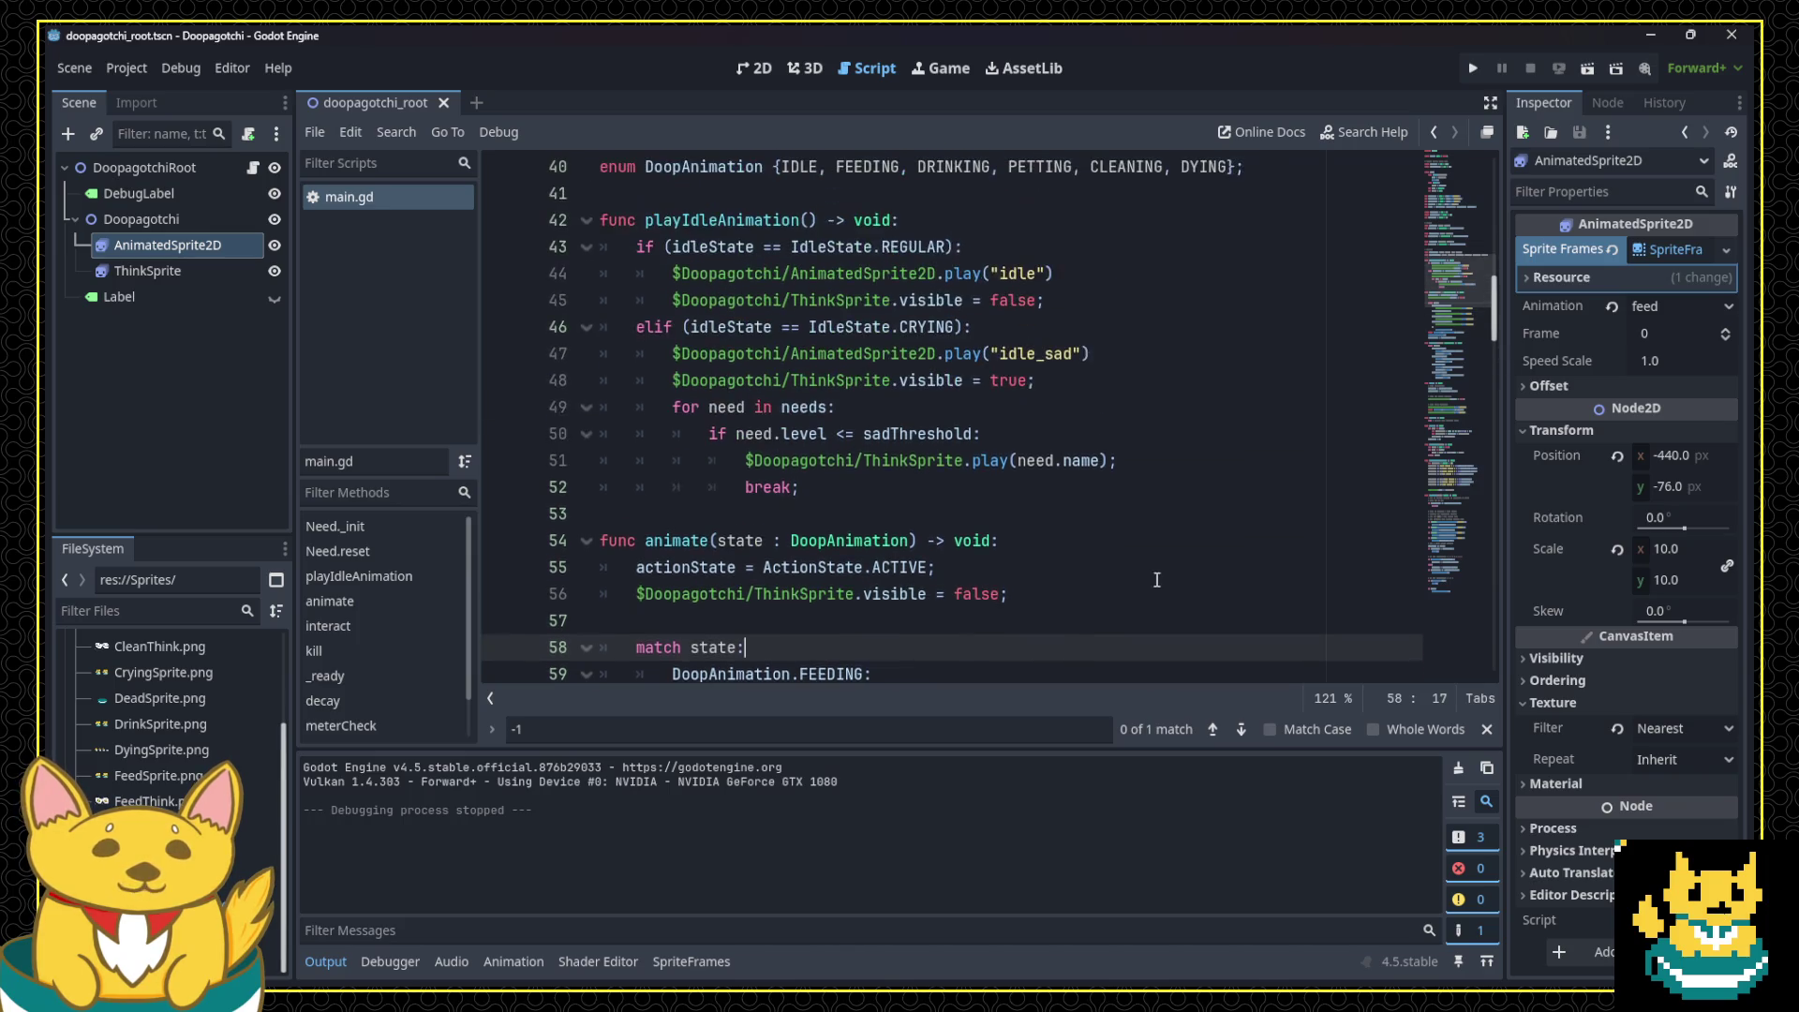
{"action": "scroll", "coordinate": [1100, 586], "scroll_direction": "up", "scroll_amount": 8}
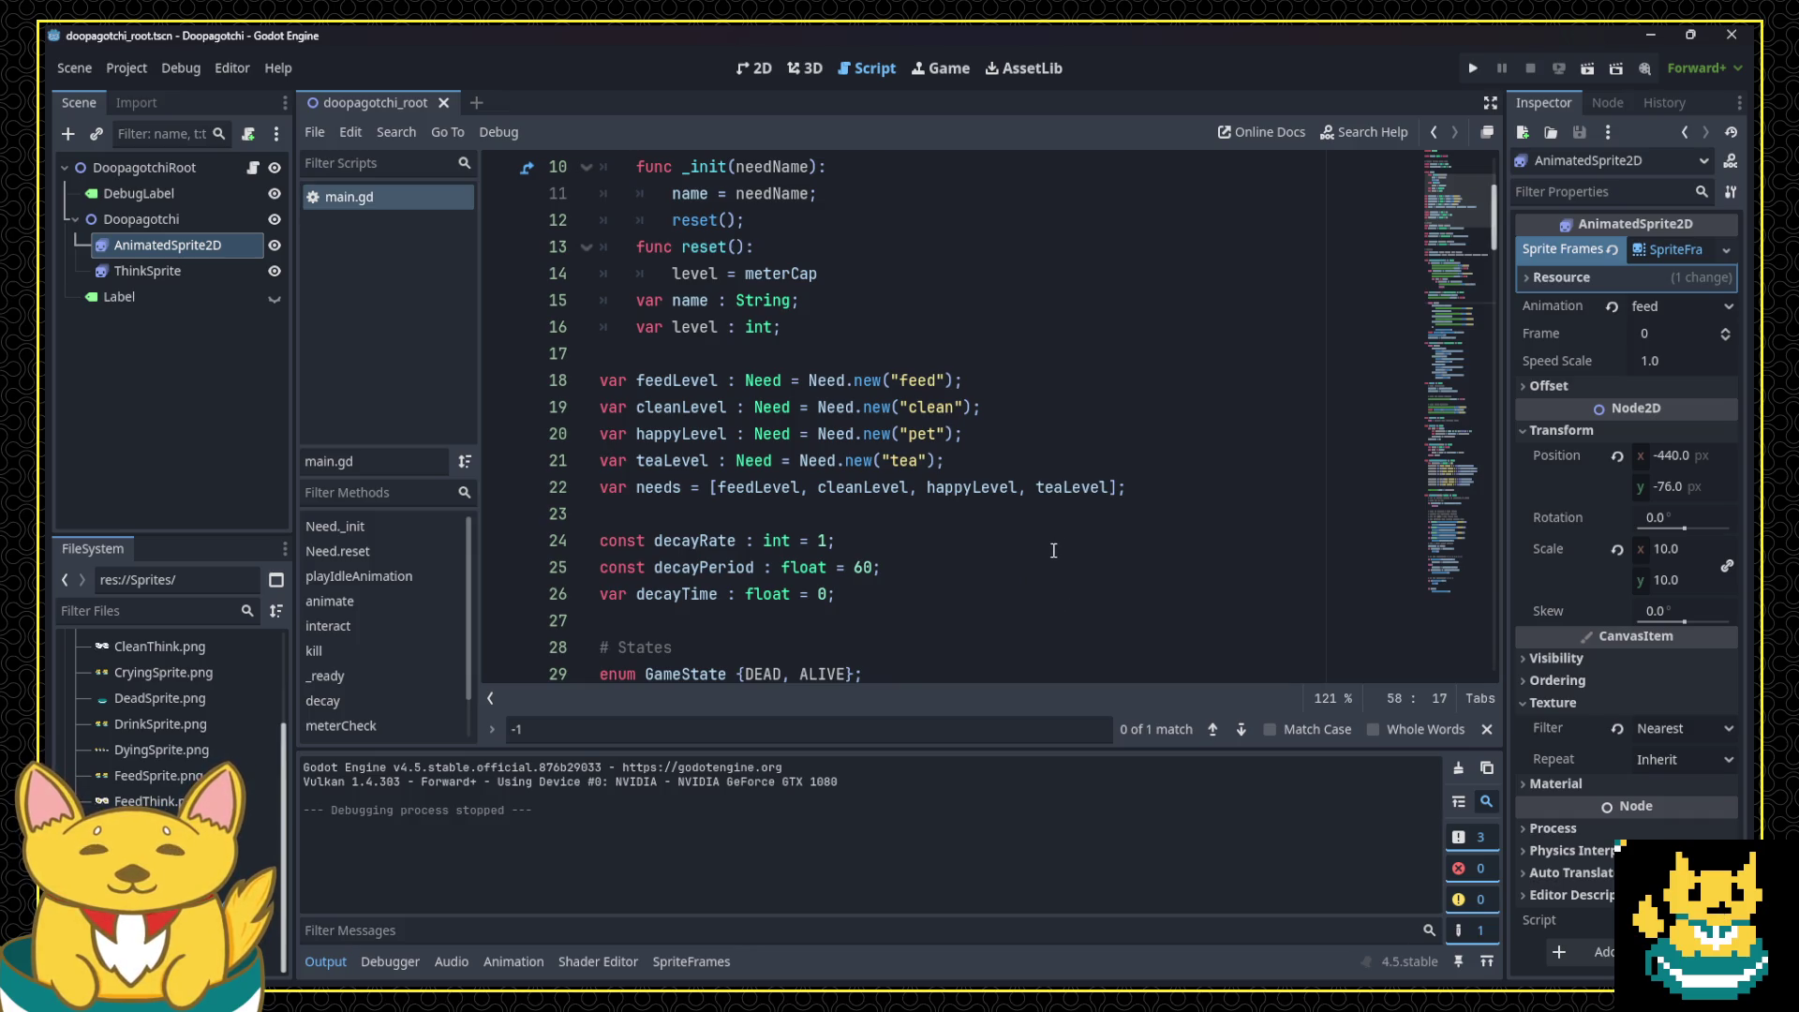
{"action": "scroll", "coordinate": [1051, 556], "scroll_direction": "up", "scroll_amount": 3}
{"action": "scroll", "coordinate": [1051, 555], "scroll_direction": "down", "scroll_amount": 3}
{"action": "scroll", "coordinate": [1051, 556], "scroll_direction": "down", "scroll_amount": 2}
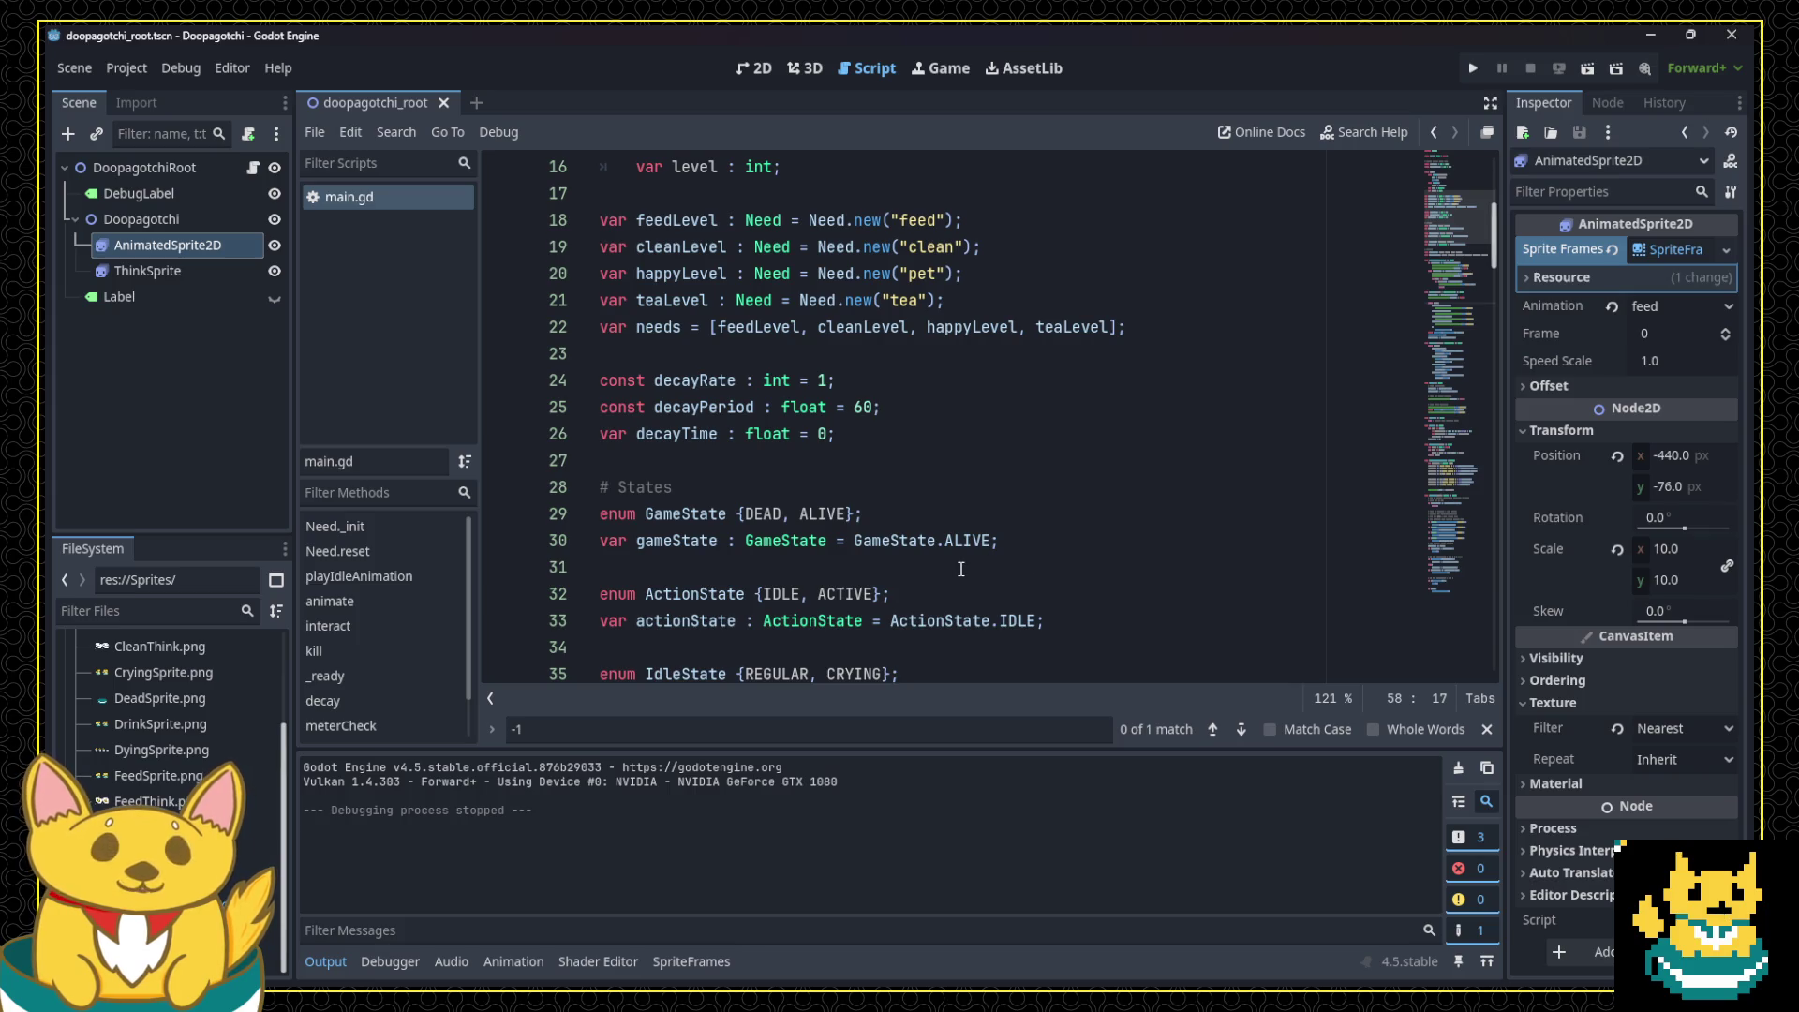
{"action": "scroll", "coordinate": [965, 491], "scroll_direction": "up", "scroll_amount": 4}
{"action": "scroll", "coordinate": [966, 501], "scroll_direction": "down", "scroll_amount": 10}
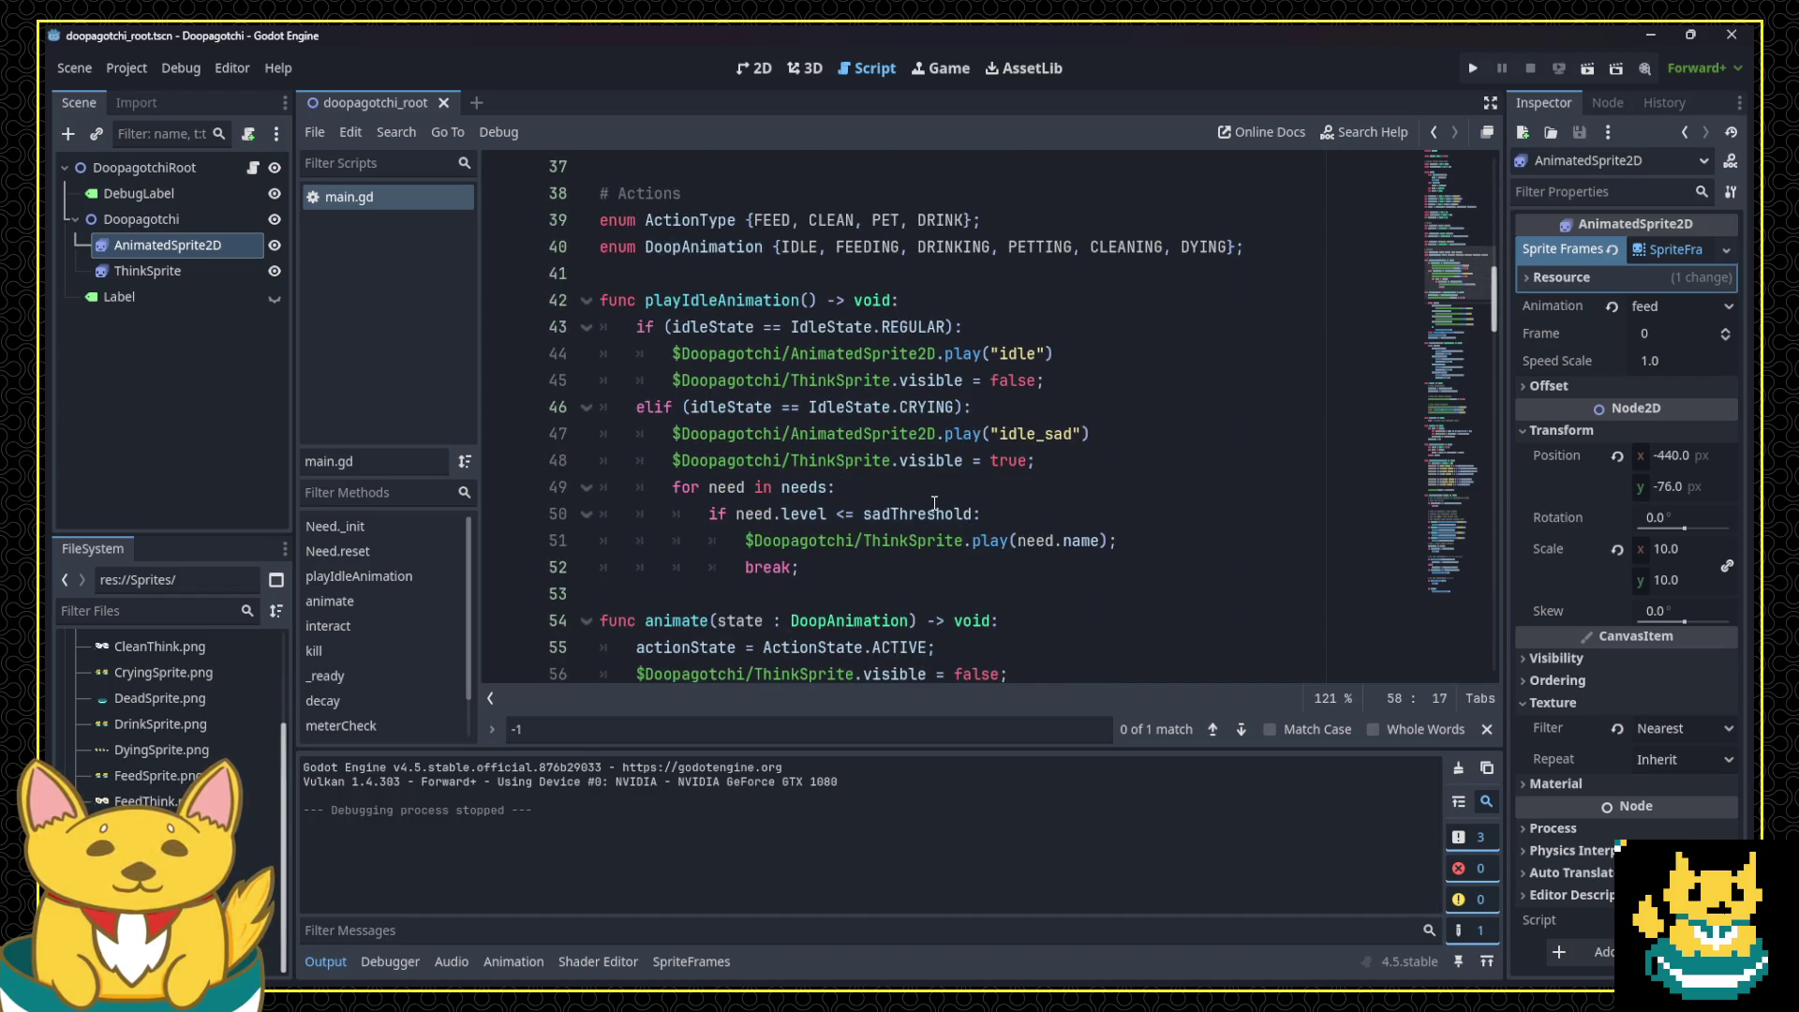
{"action": "left_click", "coordinate": [894, 488]}
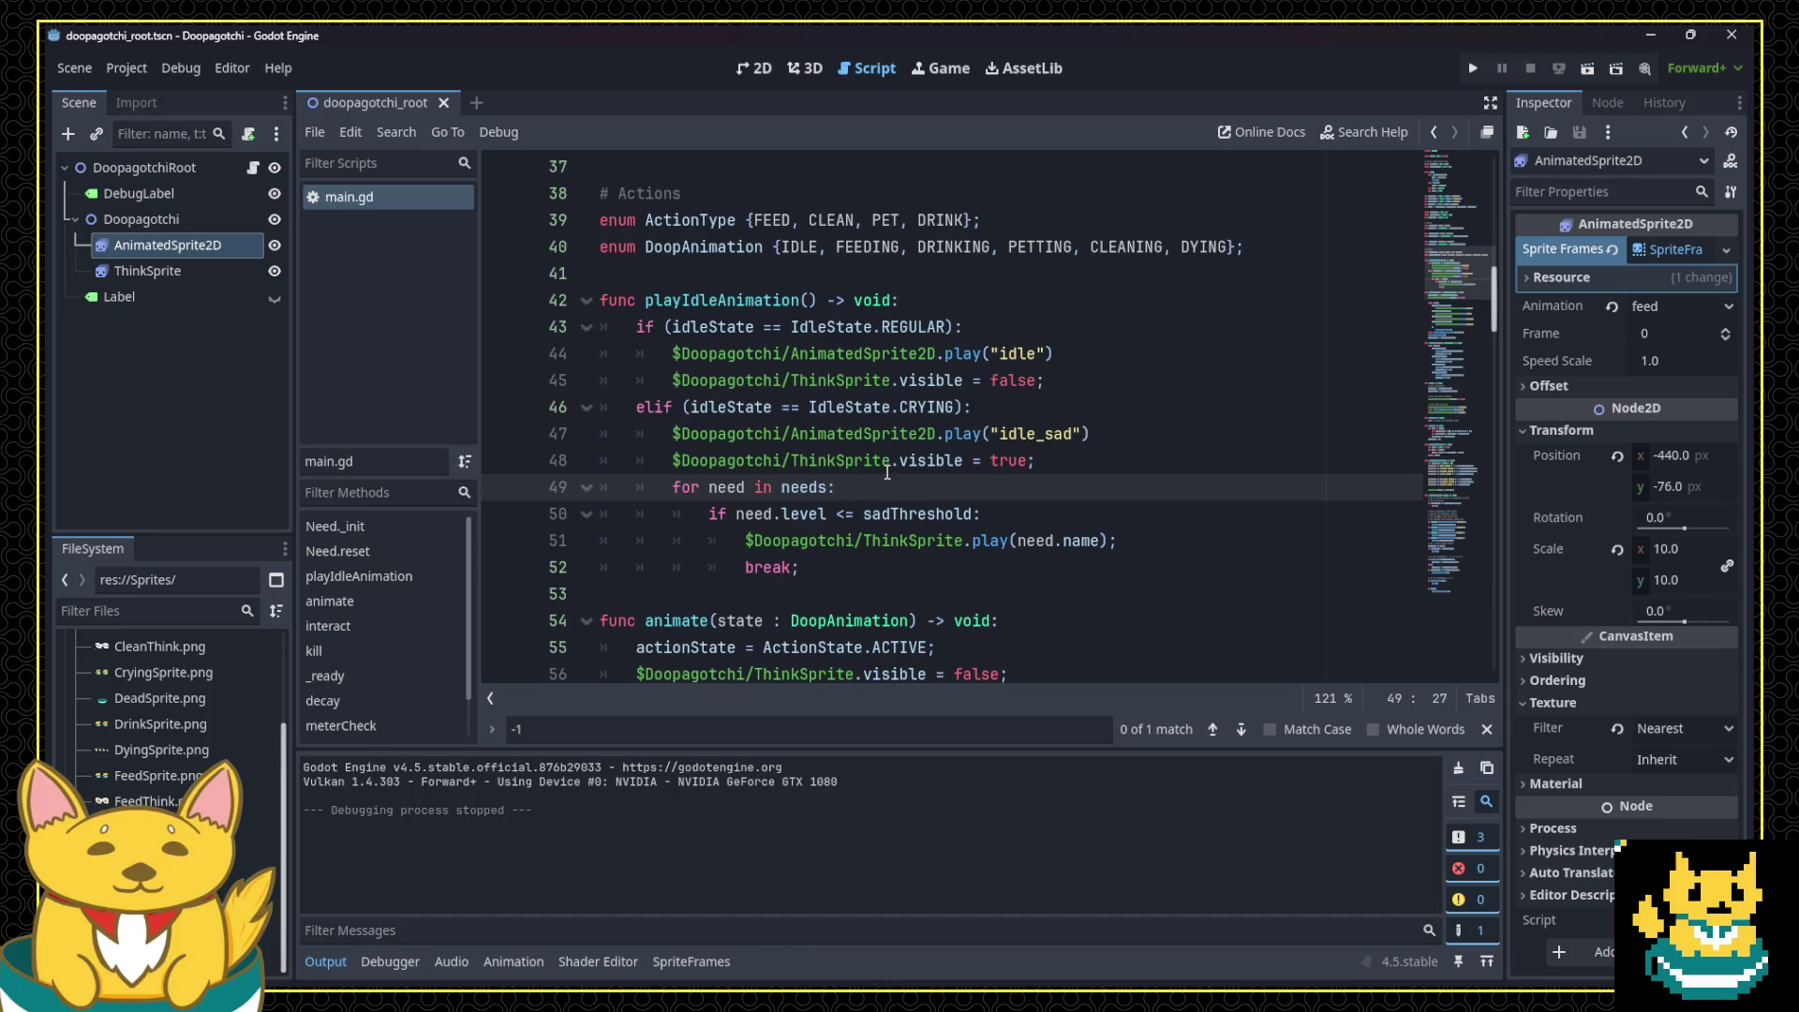
{"action": "scroll", "coordinate": [877, 475], "scroll_direction": "down", "scroll_amount": 1}
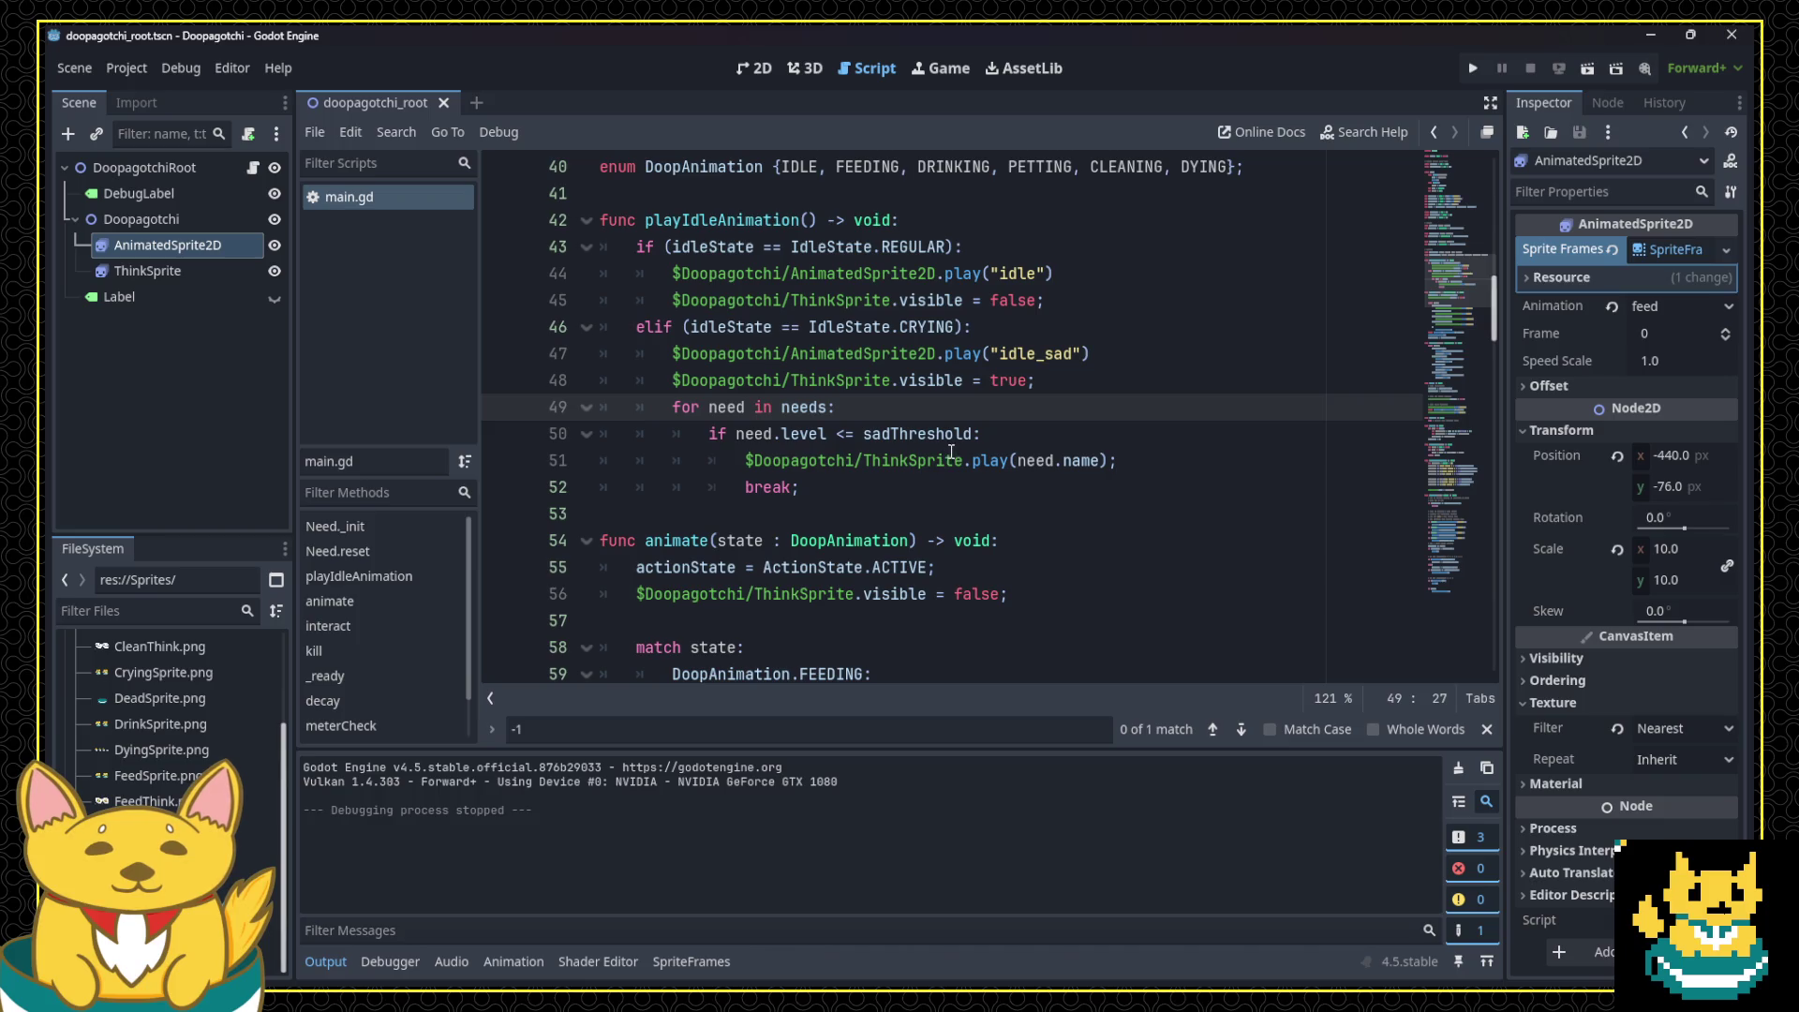
{"action": "scroll", "coordinate": [951, 451], "scroll_direction": "down", "scroll_amount": 11}
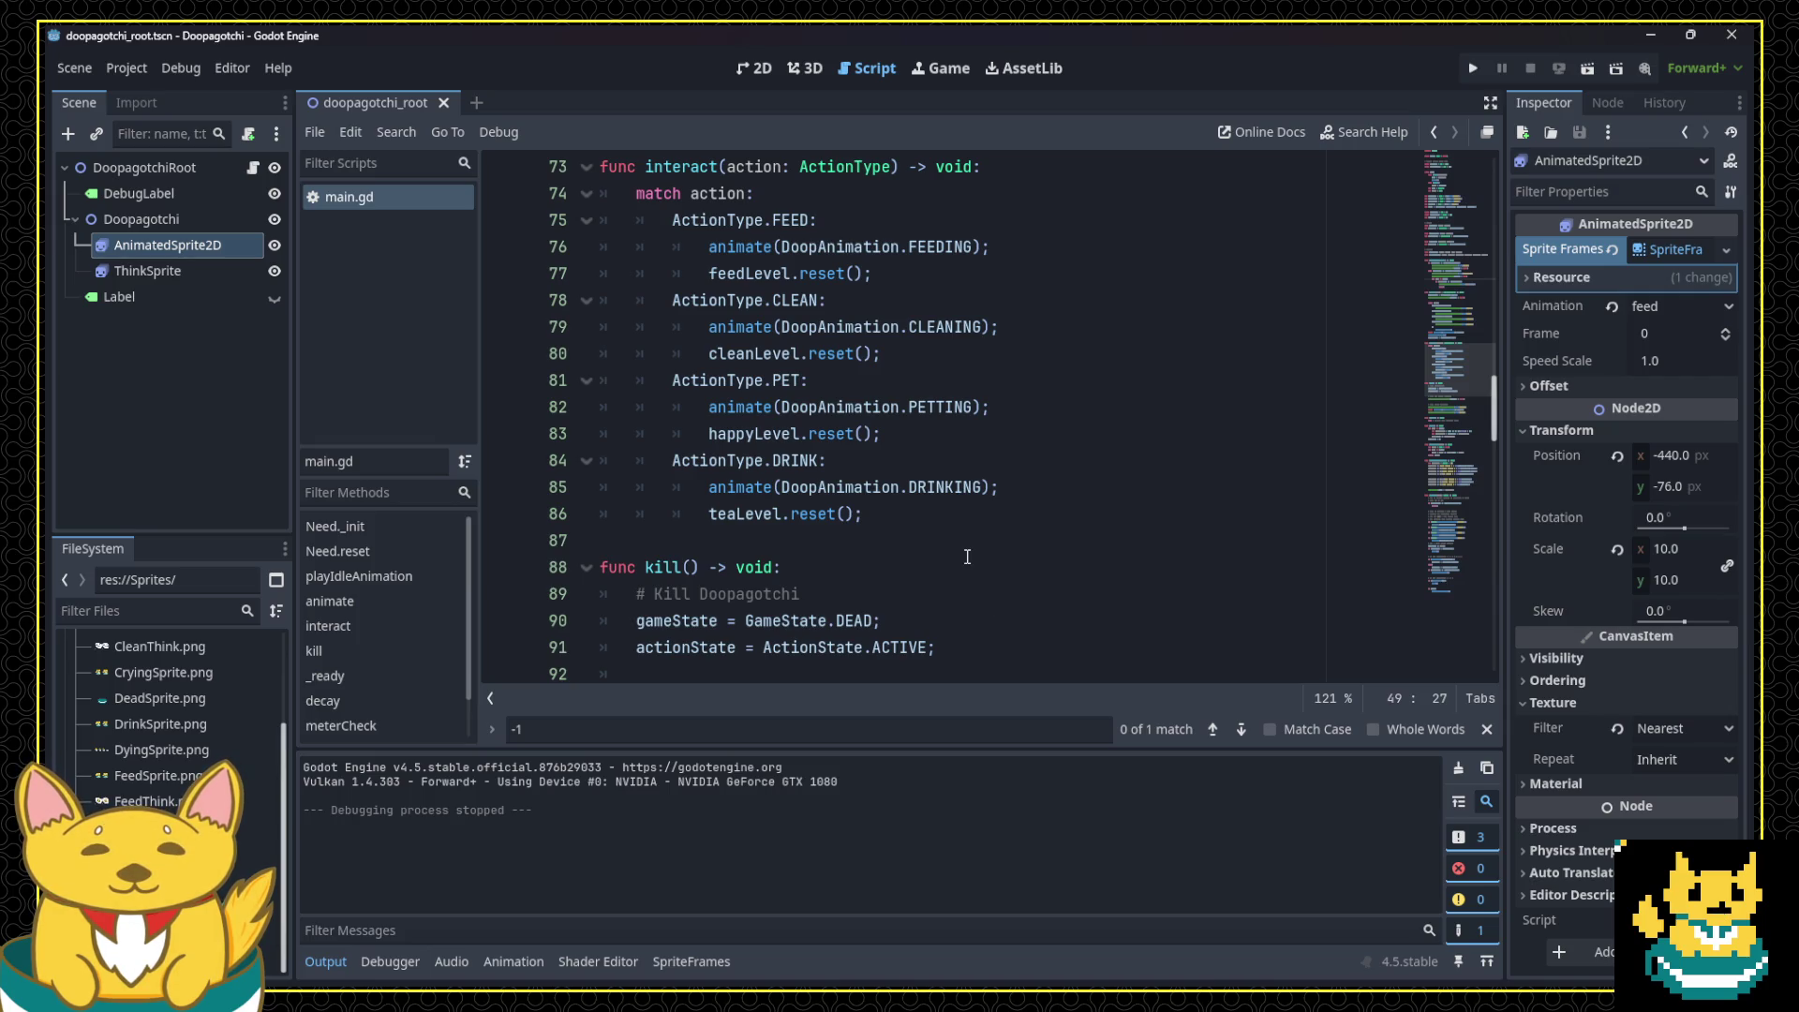
{"action": "scroll", "coordinate": [966, 557], "scroll_direction": "down", "scroll_amount": 4}
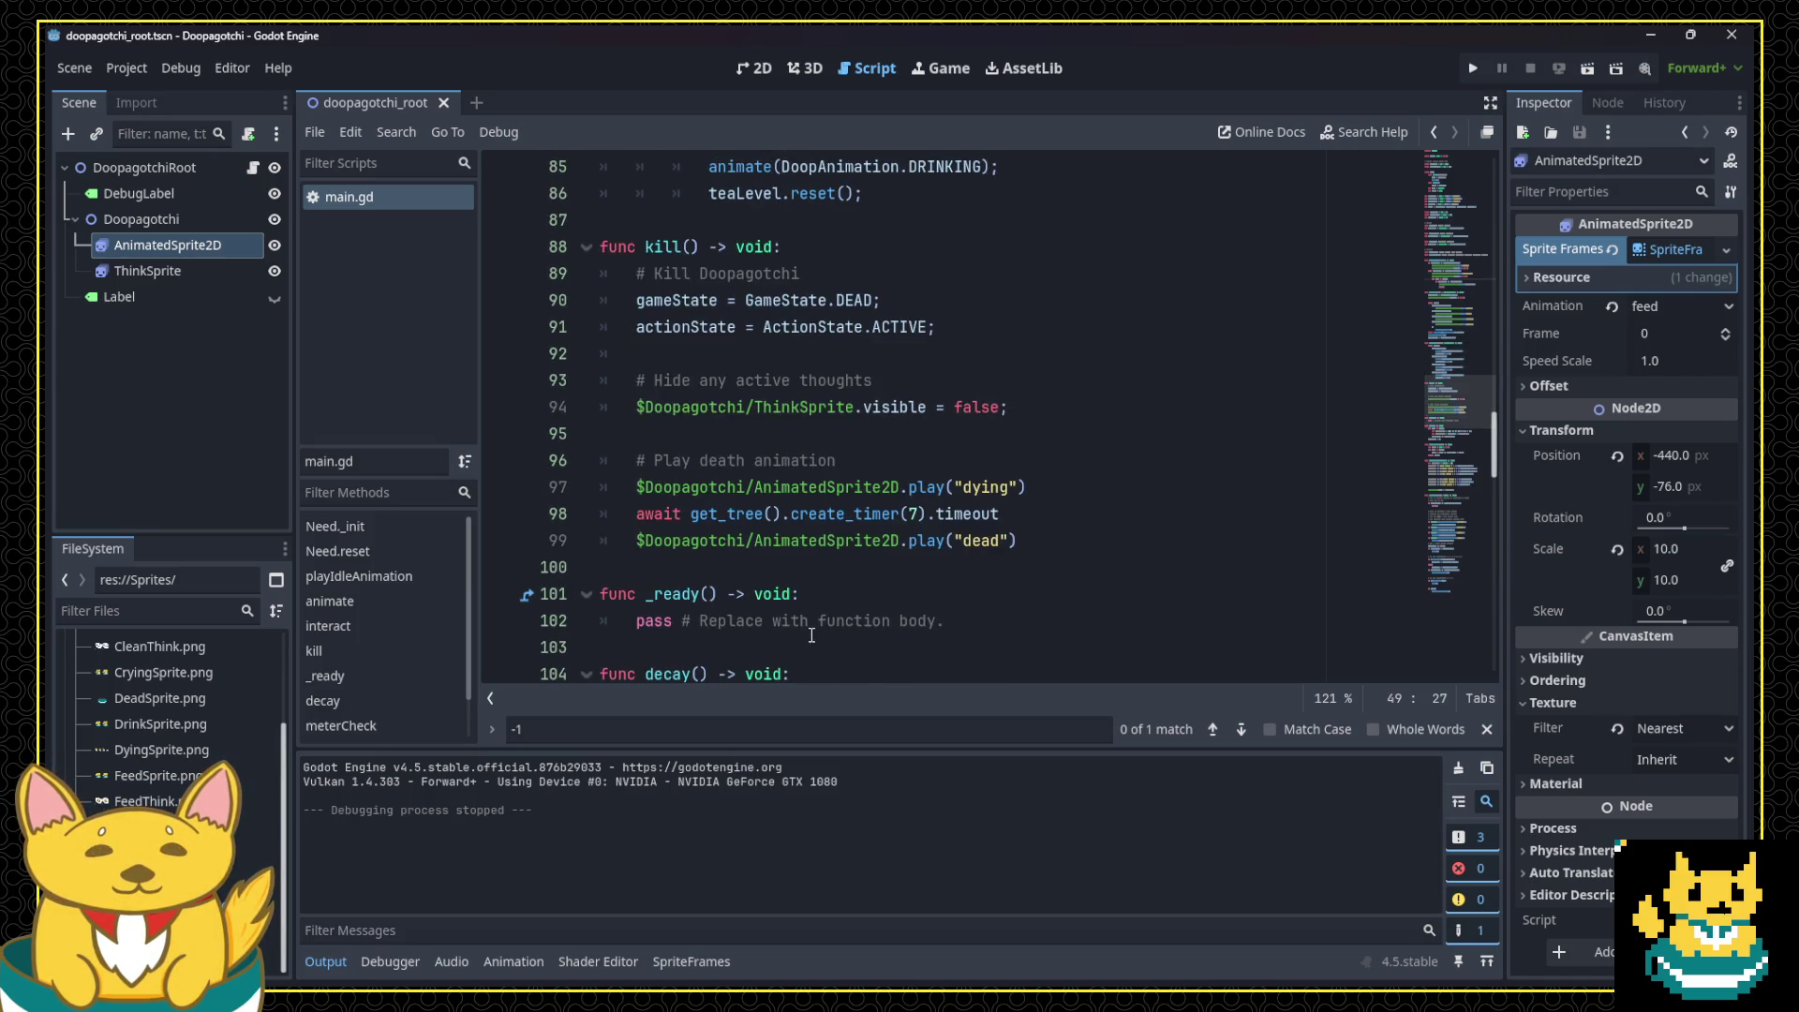
{"action": "scroll", "coordinate": [912, 585], "scroll_direction": "down", "scroll_amount": 4}
{"action": "scroll", "coordinate": [913, 585], "scroll_direction": "up", "scroll_amount": 1}
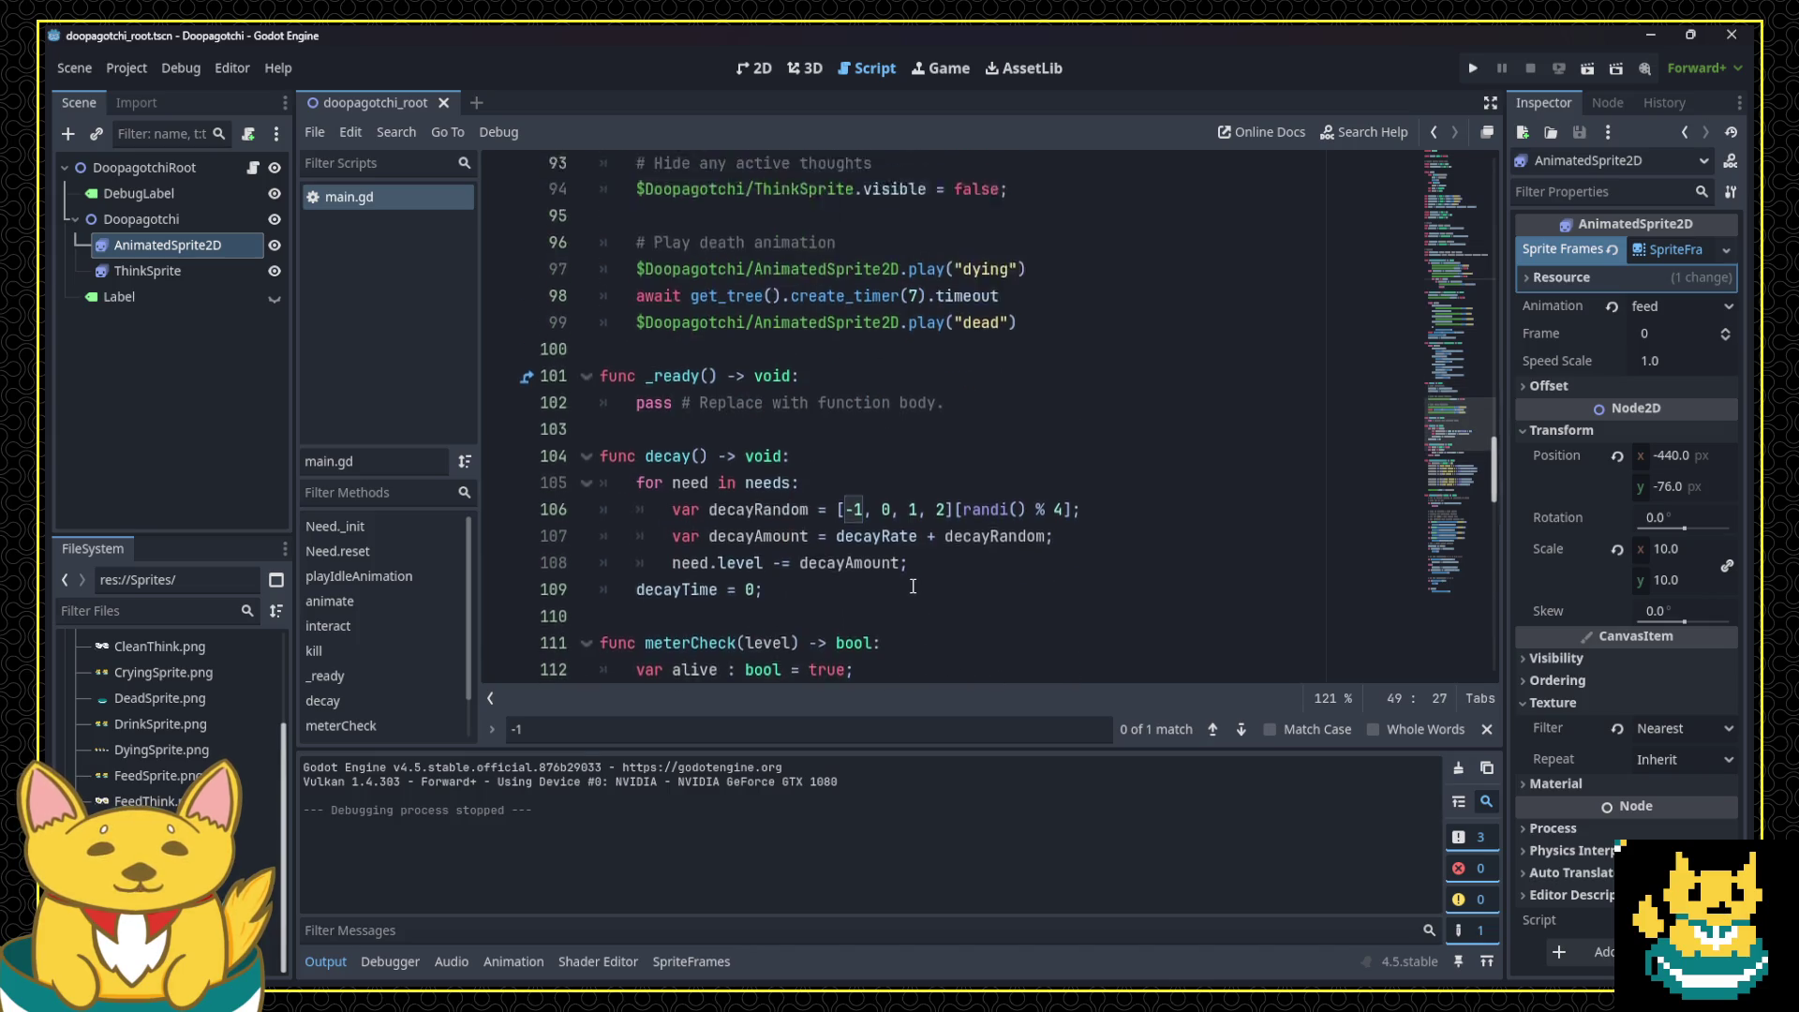
{"action": "scroll", "coordinate": [912, 585], "scroll_direction": "up", "scroll_amount": 10}
{"action": "scroll", "coordinate": [963, 579], "scroll_direction": "up", "scroll_amount": 4}
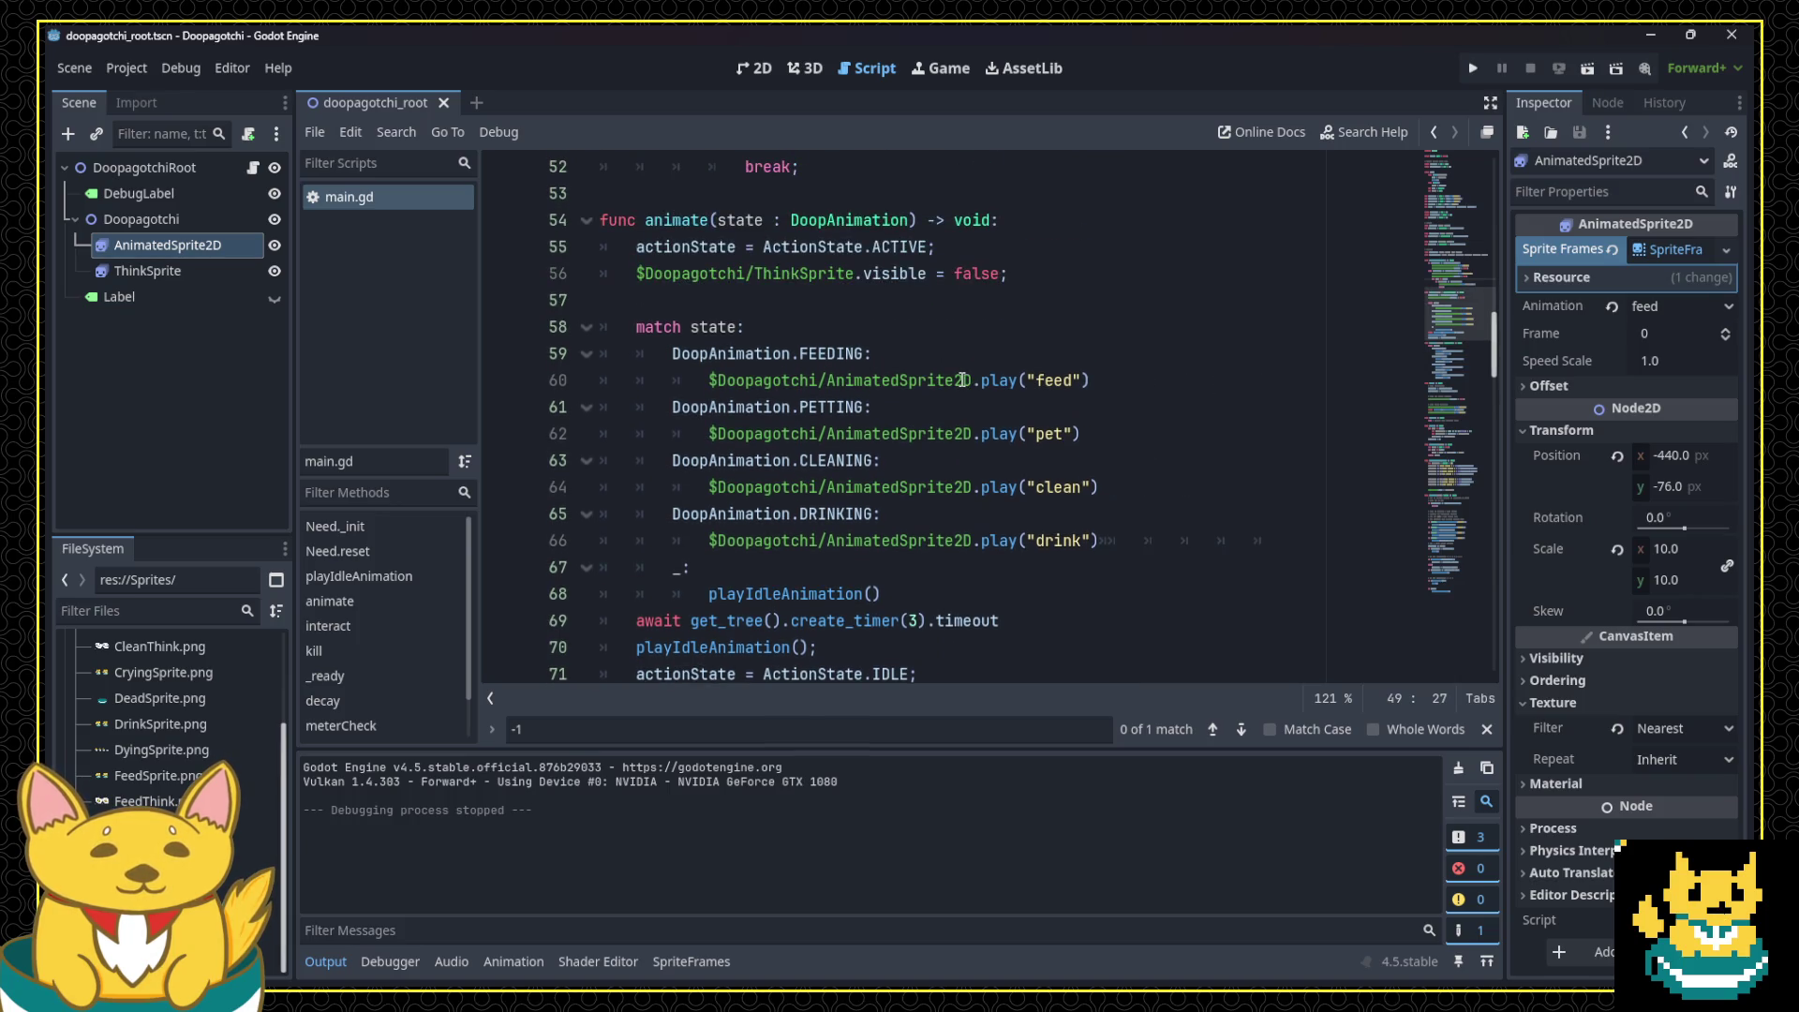
{"action": "mouse_move", "coordinate": [962, 379]}
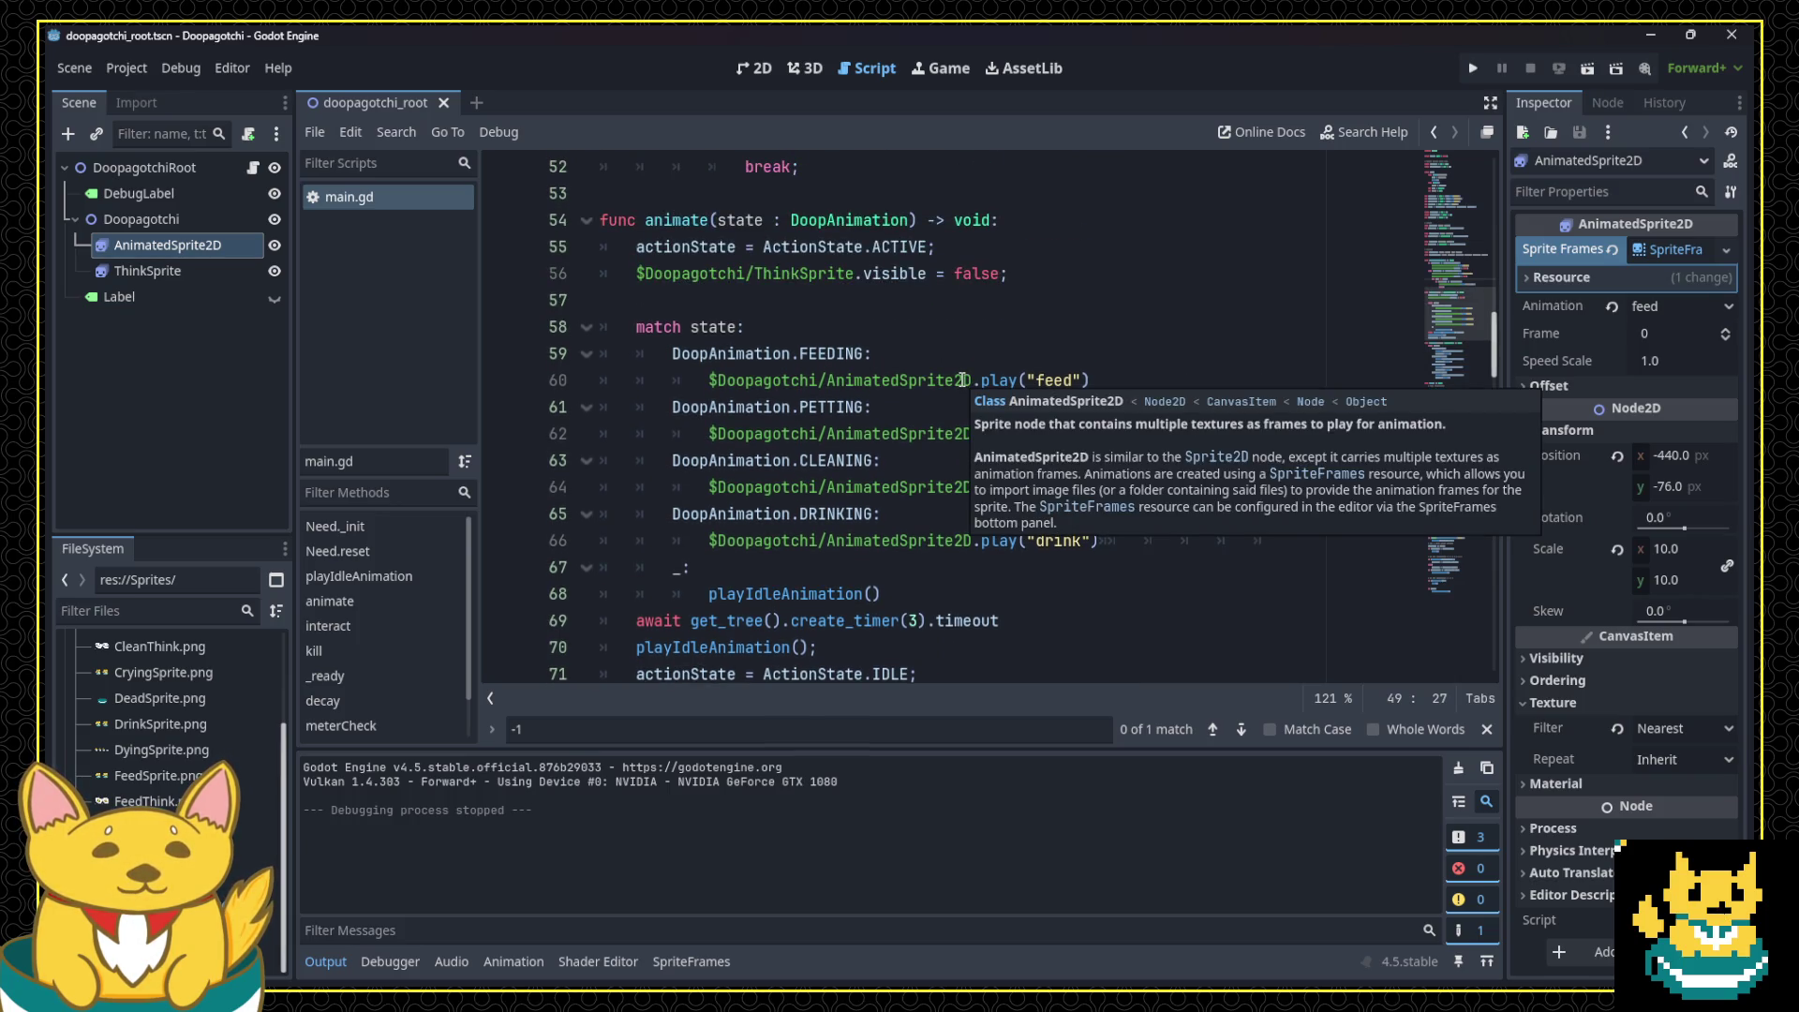
{"action": "left_click", "coordinate": [962, 379]}
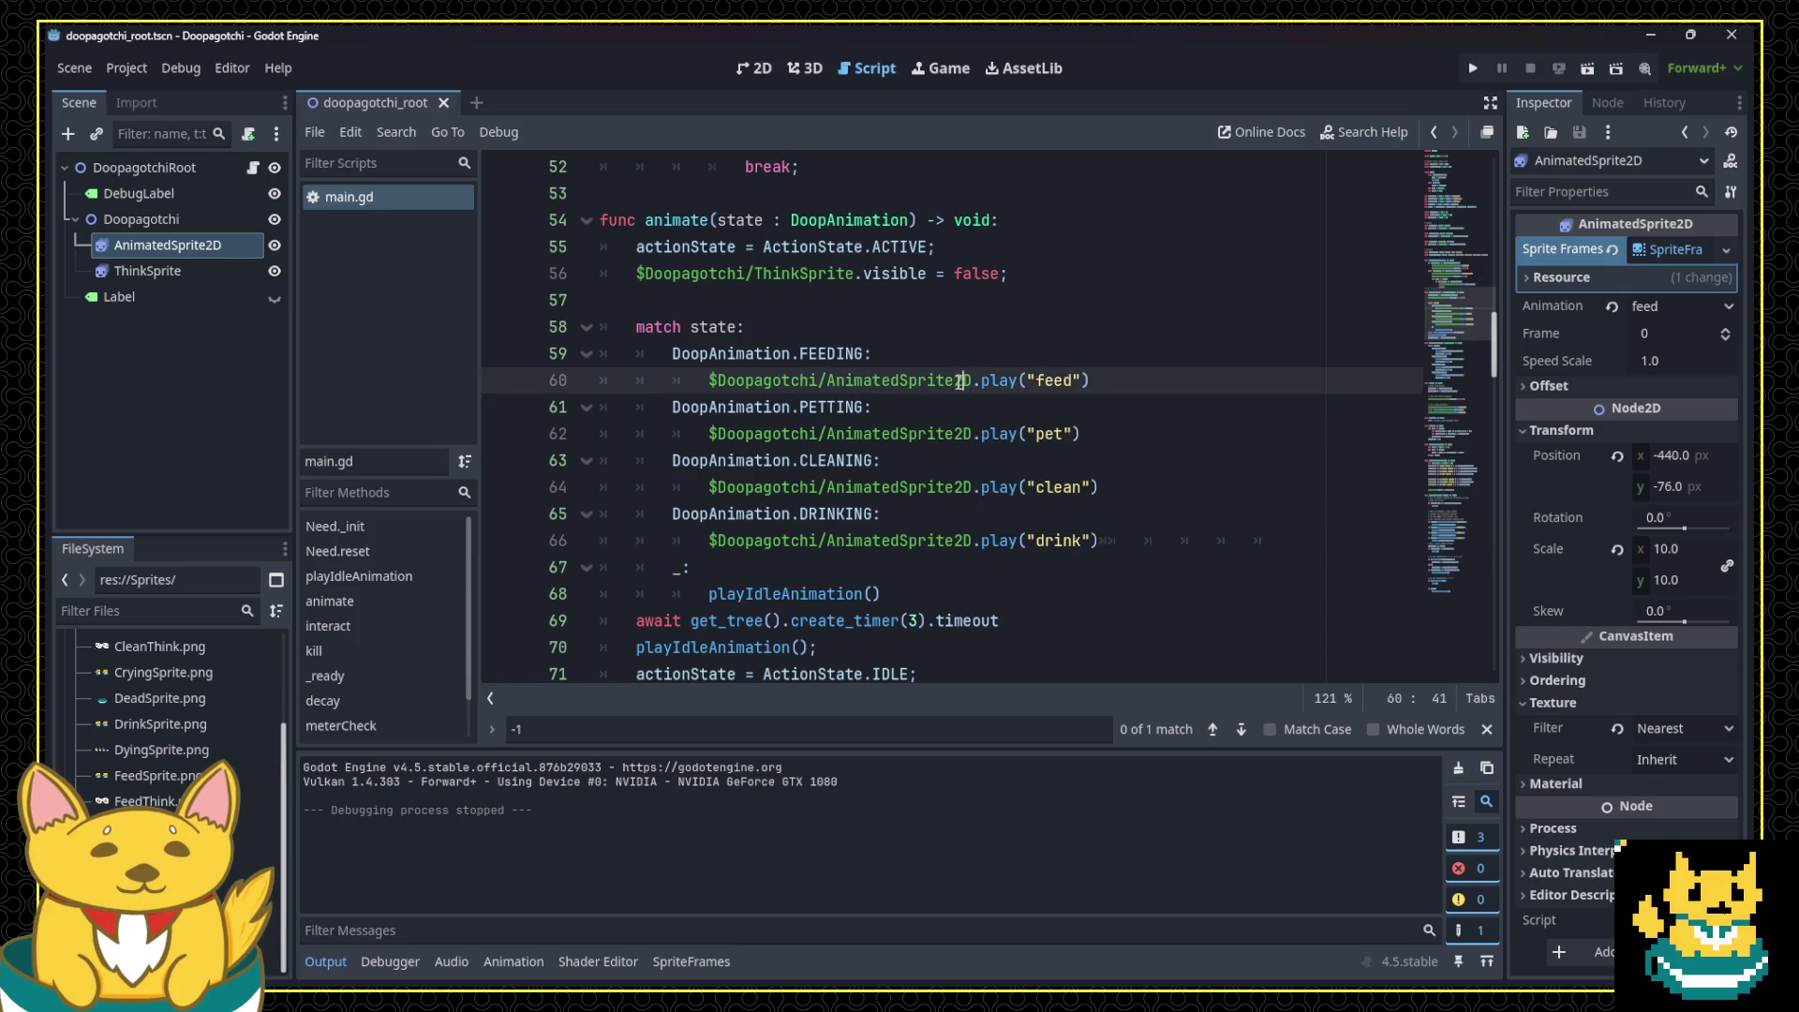
{"action": "scroll", "coordinate": [962, 379], "scroll_direction": "down", "scroll_amount": 3}
{"action": "left_click_drag", "start_coordinate": [1011, 378], "coordinate": [636, 379]}
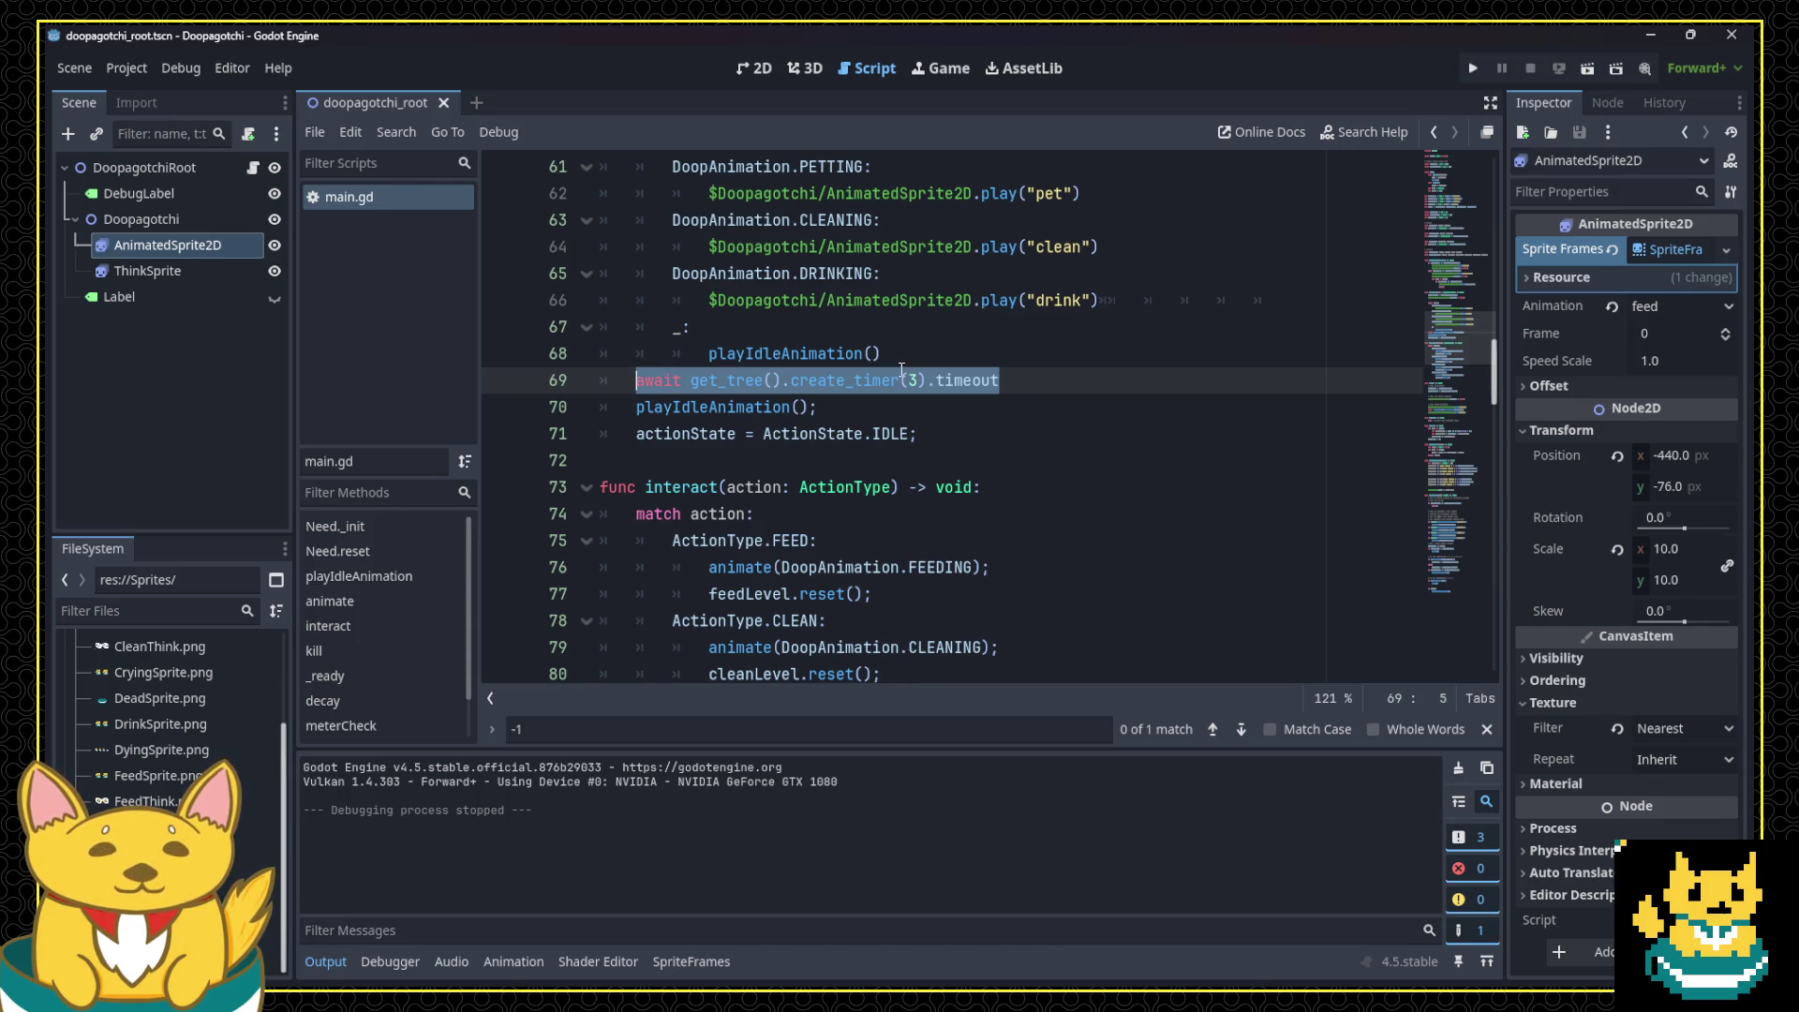
{"action": "scroll", "coordinate": [904, 394], "scroll_direction": "up", "scroll_amount": 1}
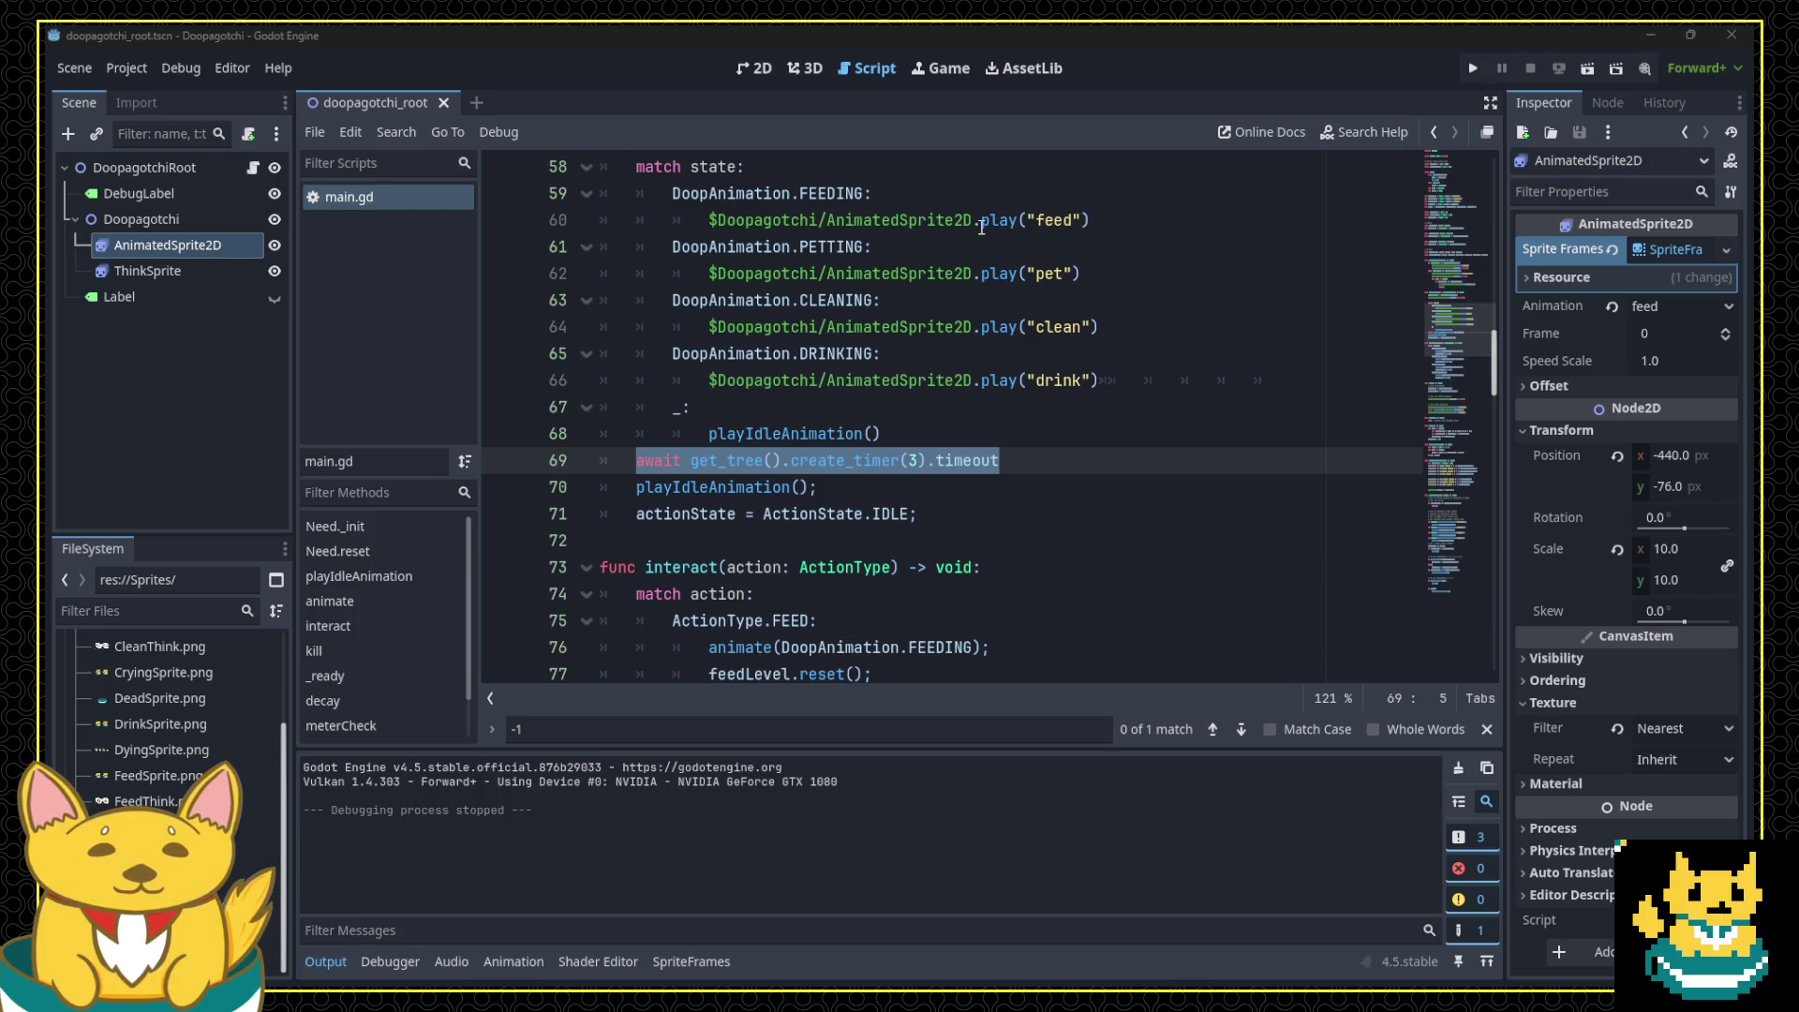
{"action": "mouse_move", "coordinate": [981, 227]}
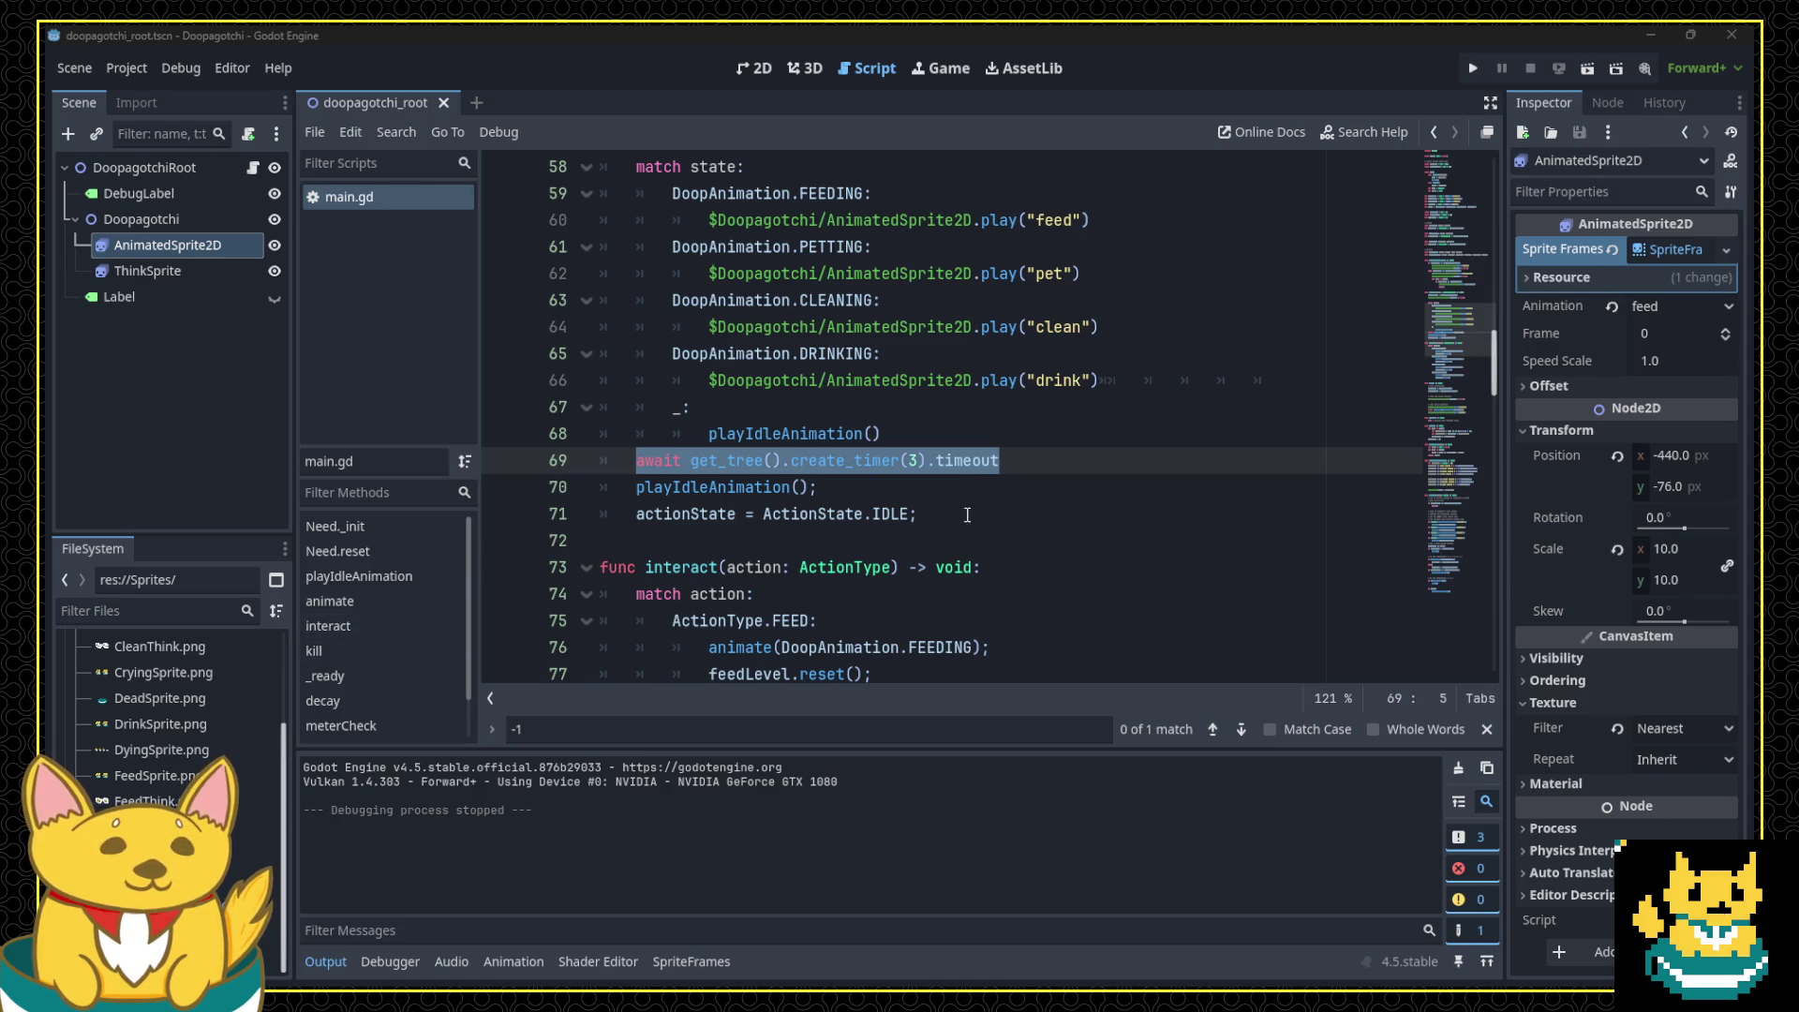
{"action": "left_click", "coordinate": [1598, 103]}
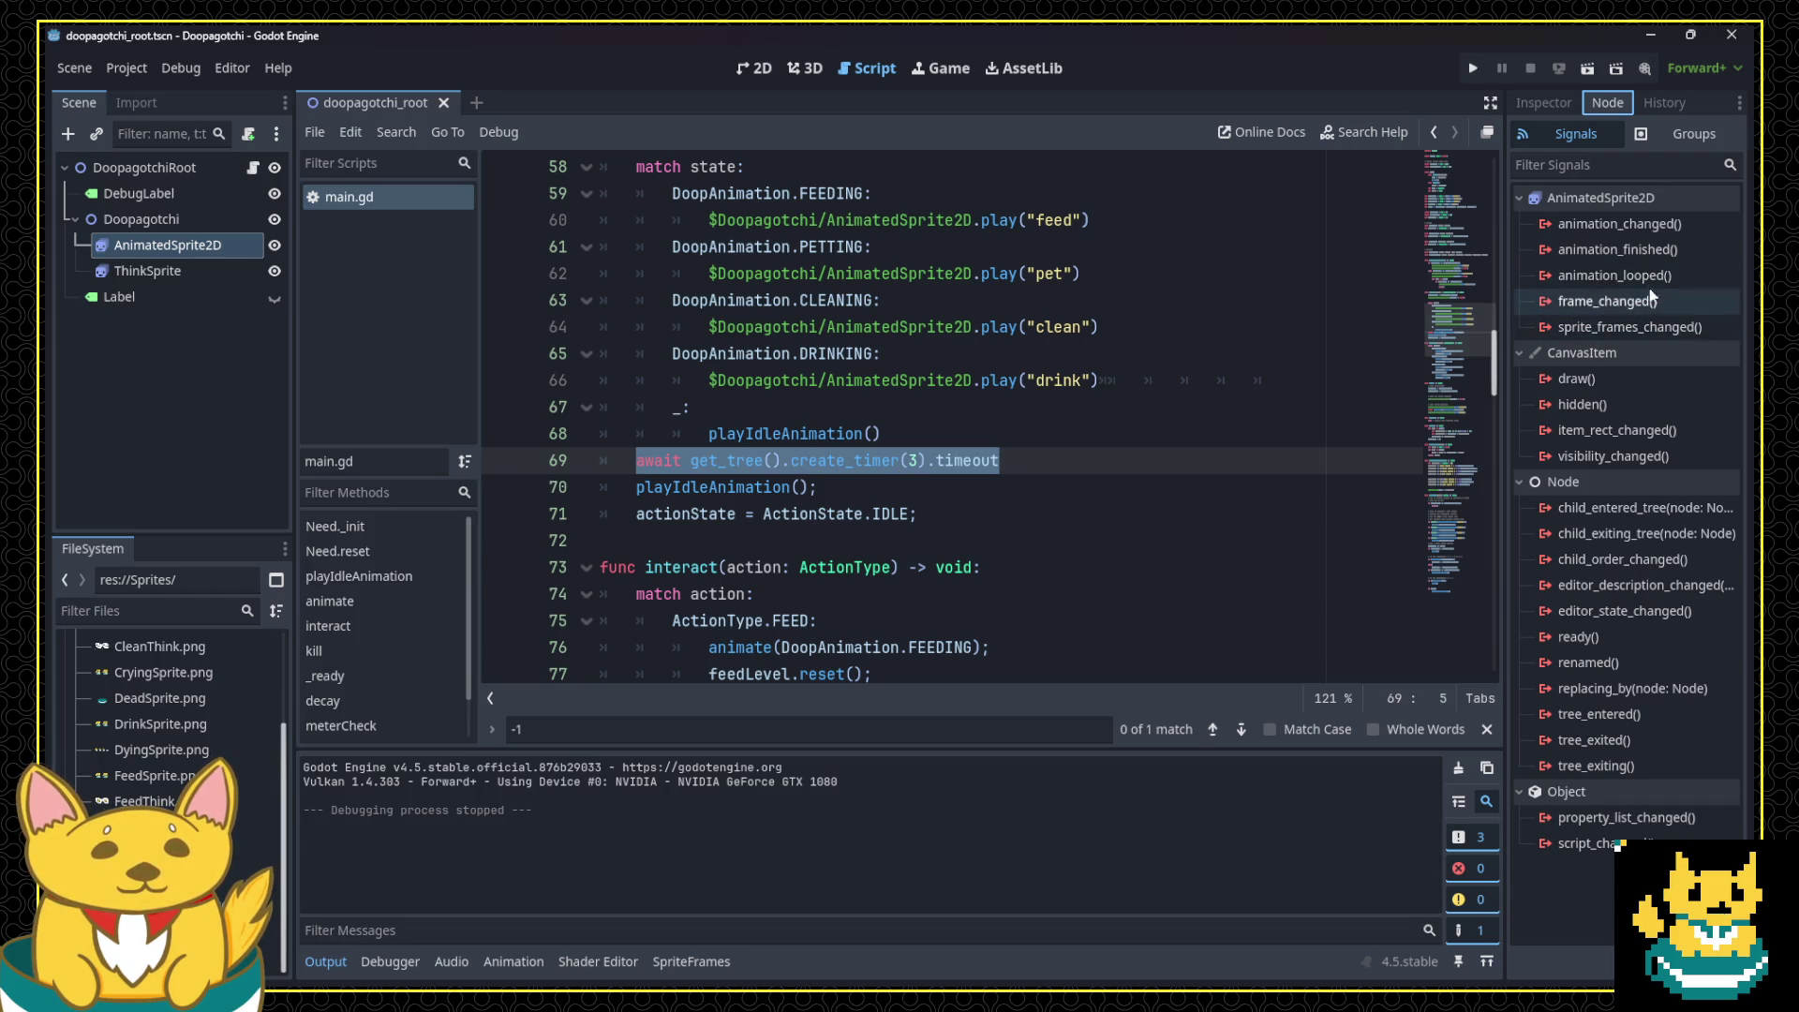
Step: Connect the AnimatedSprite2D's animation_looped signal to a new animationLooped method
{"action": "mouse_move", "coordinate": [1644, 276]}
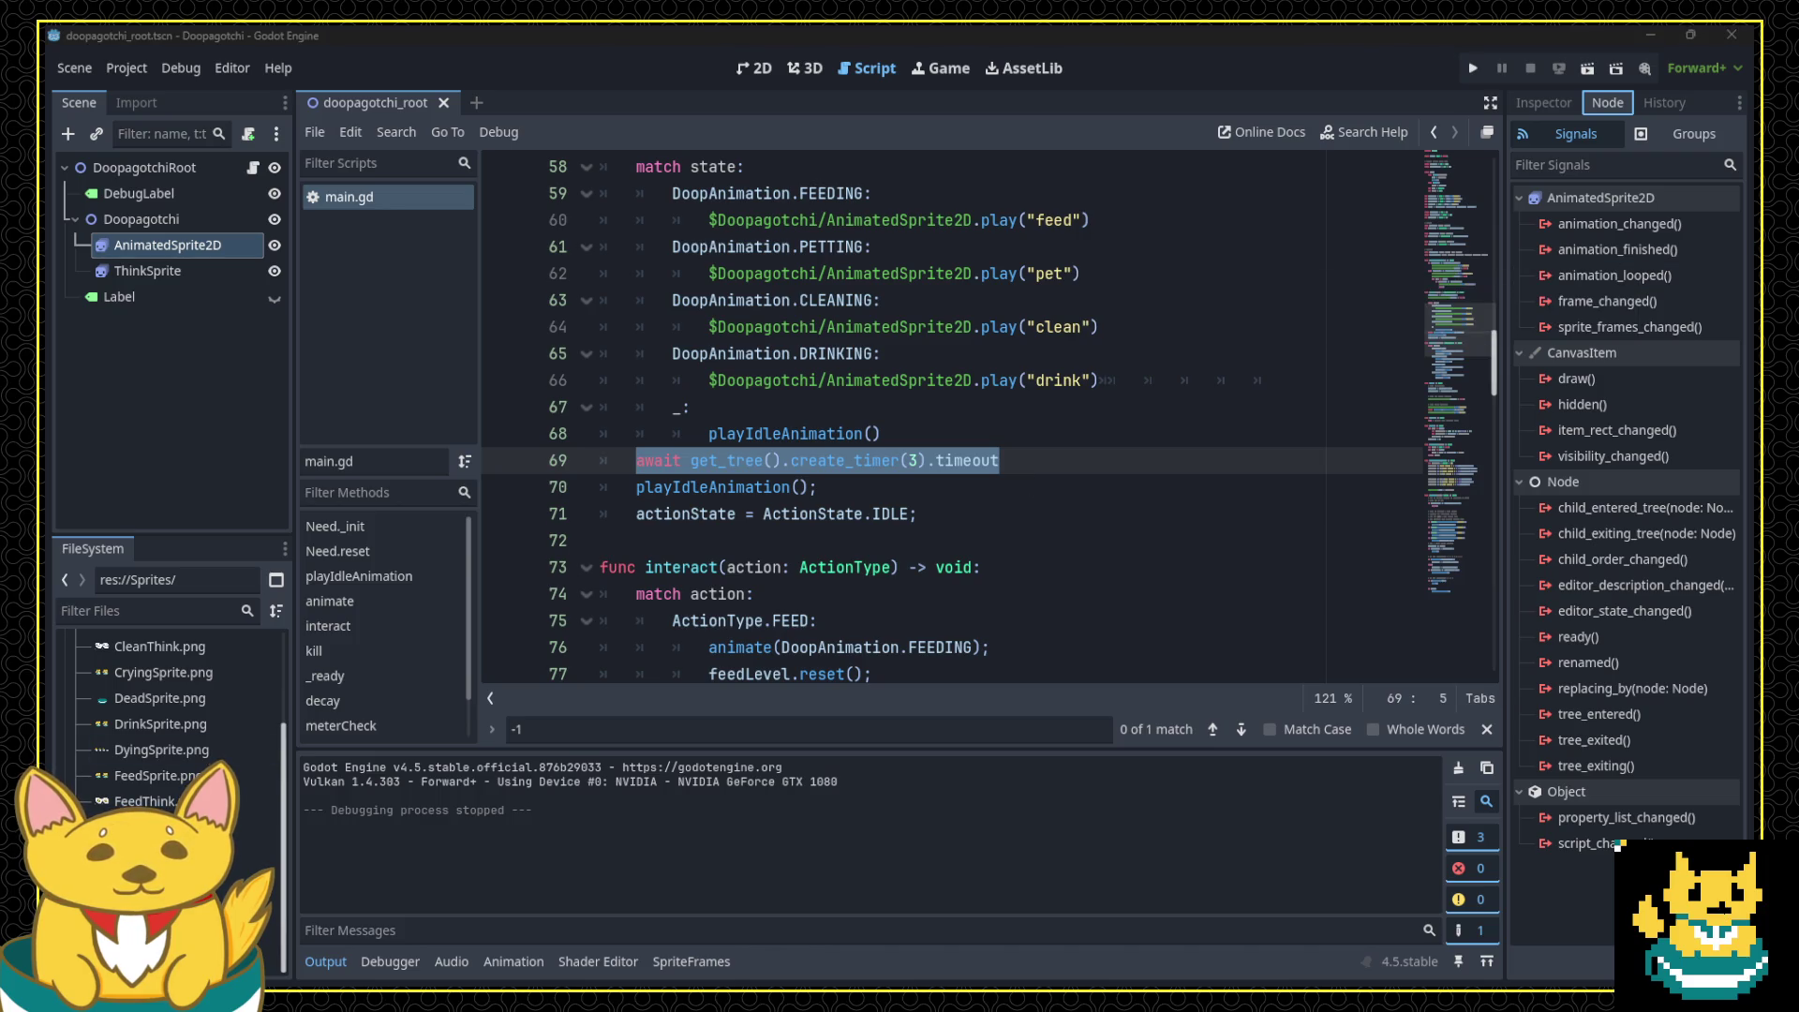
{"action": "right_click", "coordinate": [1656, 283]}
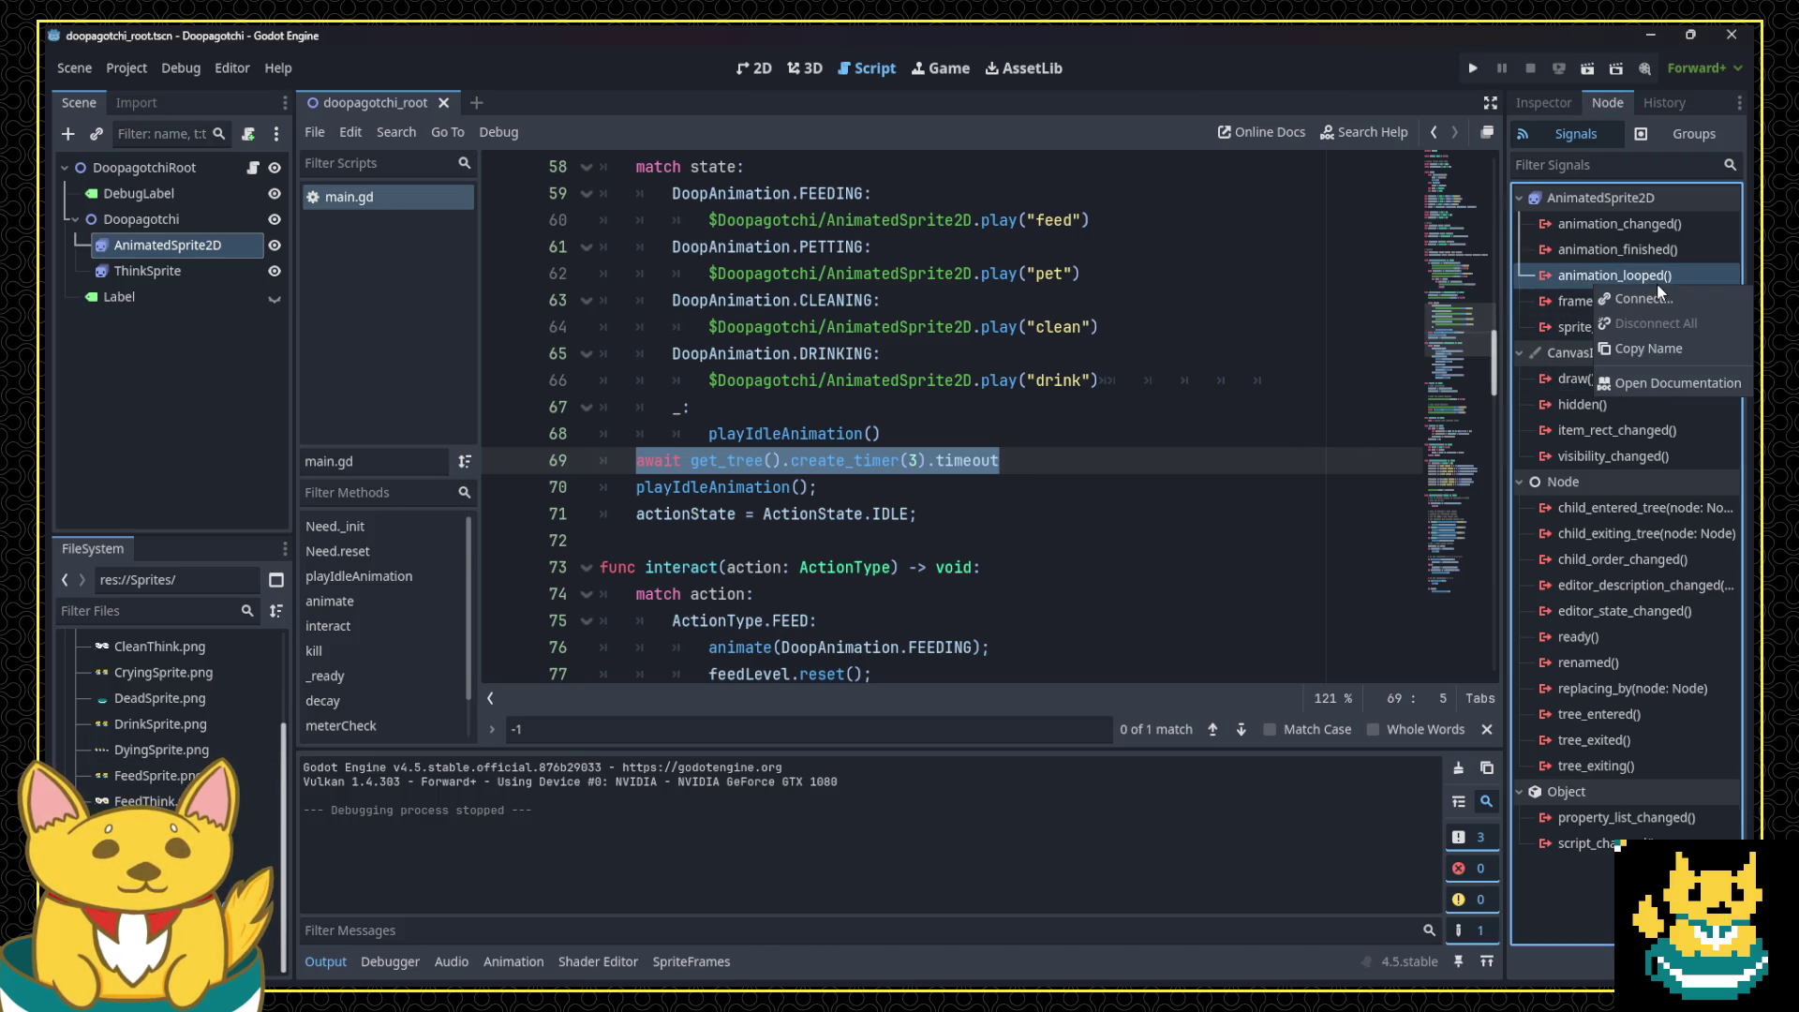
{"action": "left_click", "coordinate": [1643, 298]}
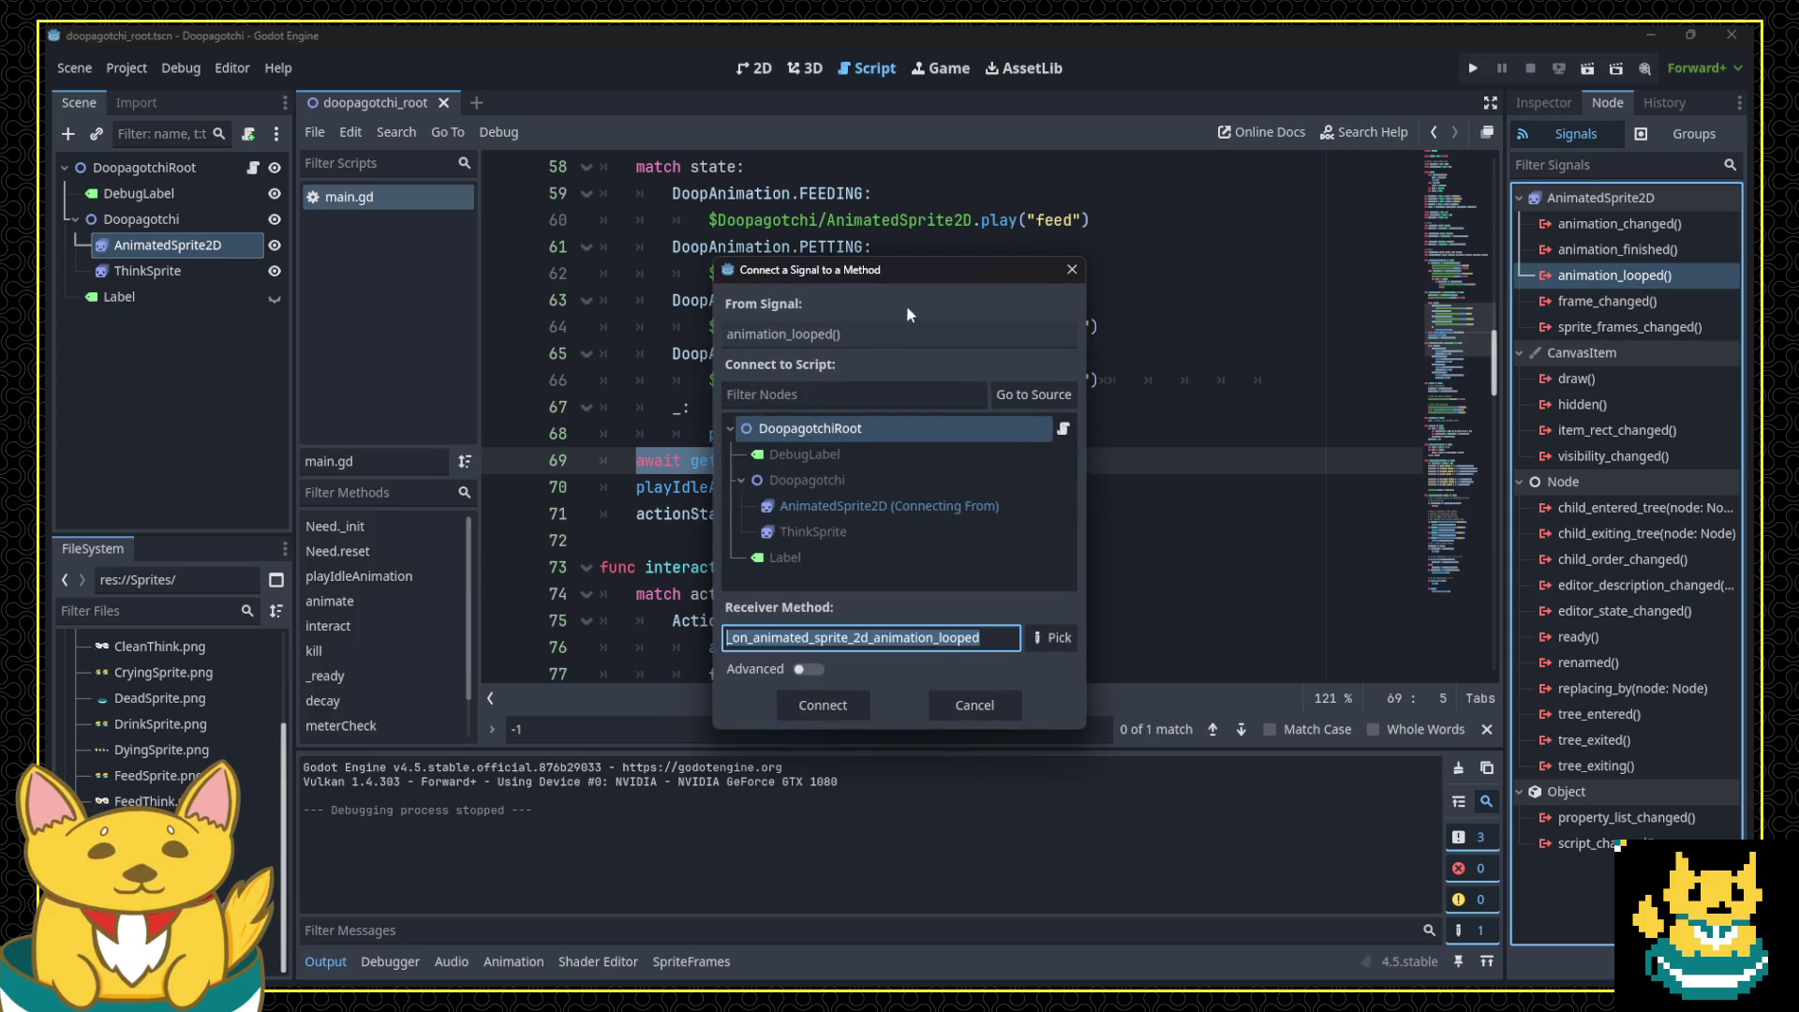
{"action": "left_click_drag", "start_coordinate": [910, 276], "coordinate": [910, 309]}
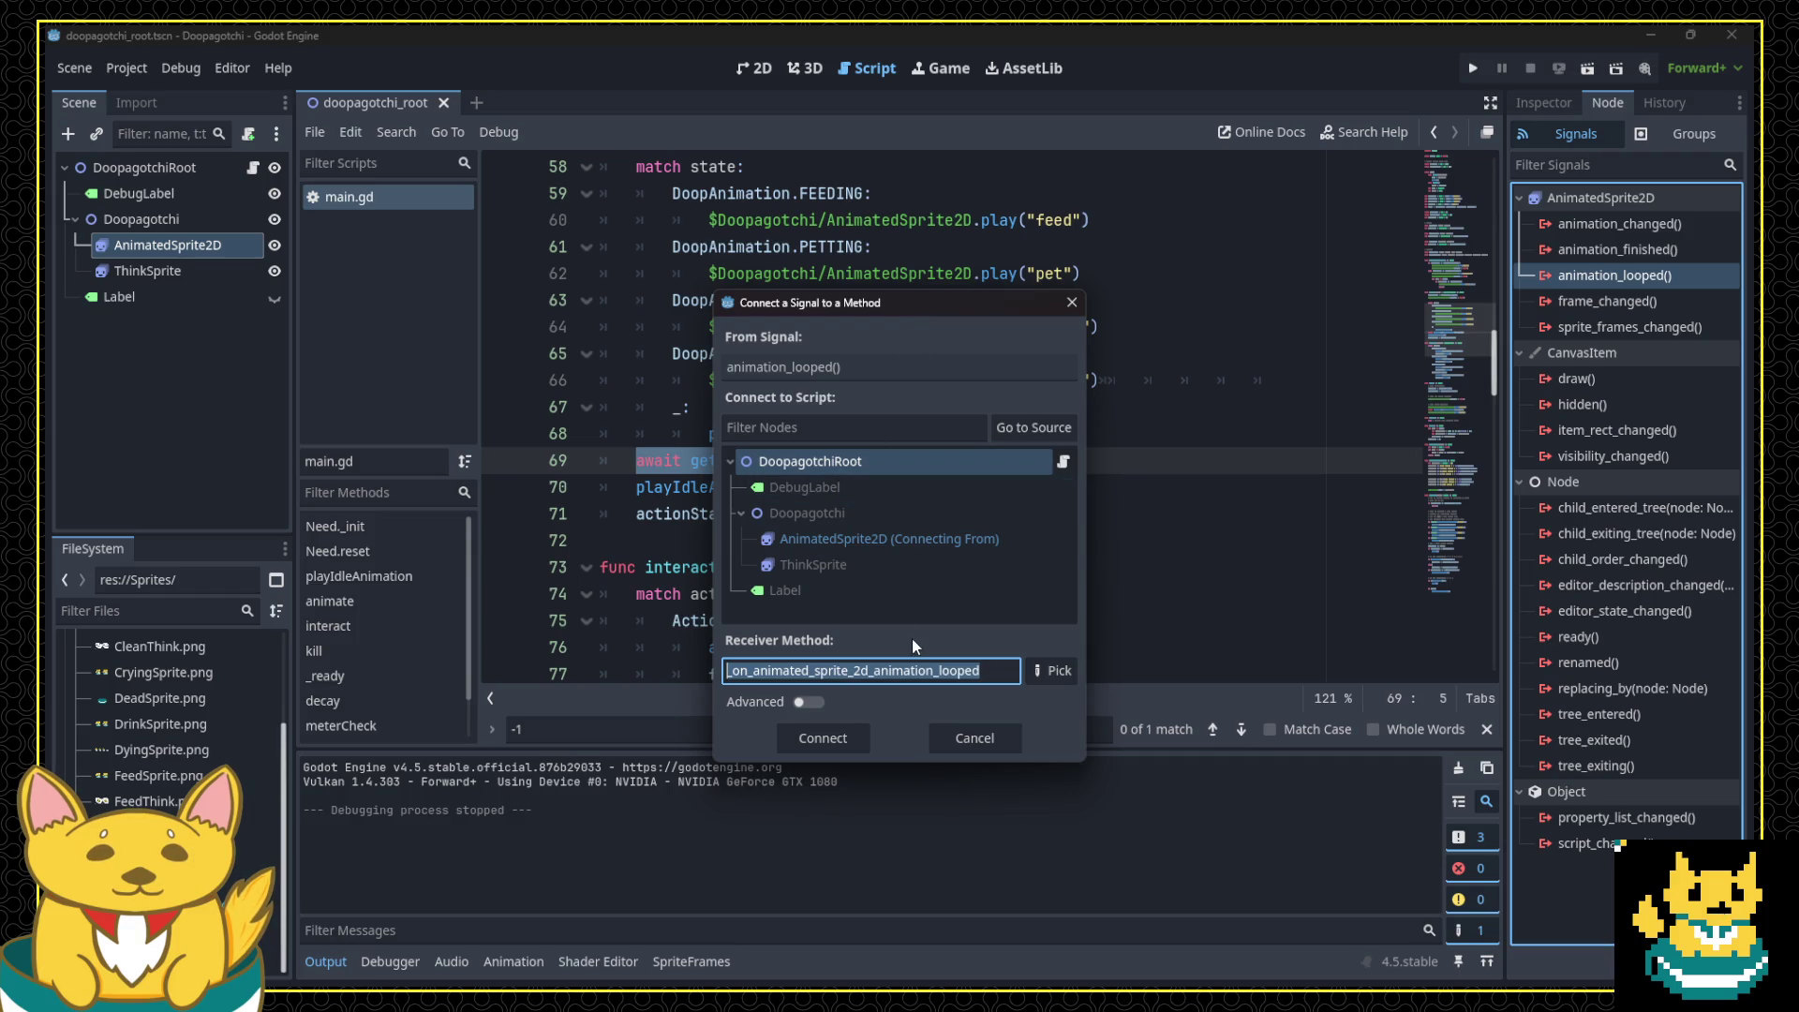
{"action": "type", "text": "animationLooped"}
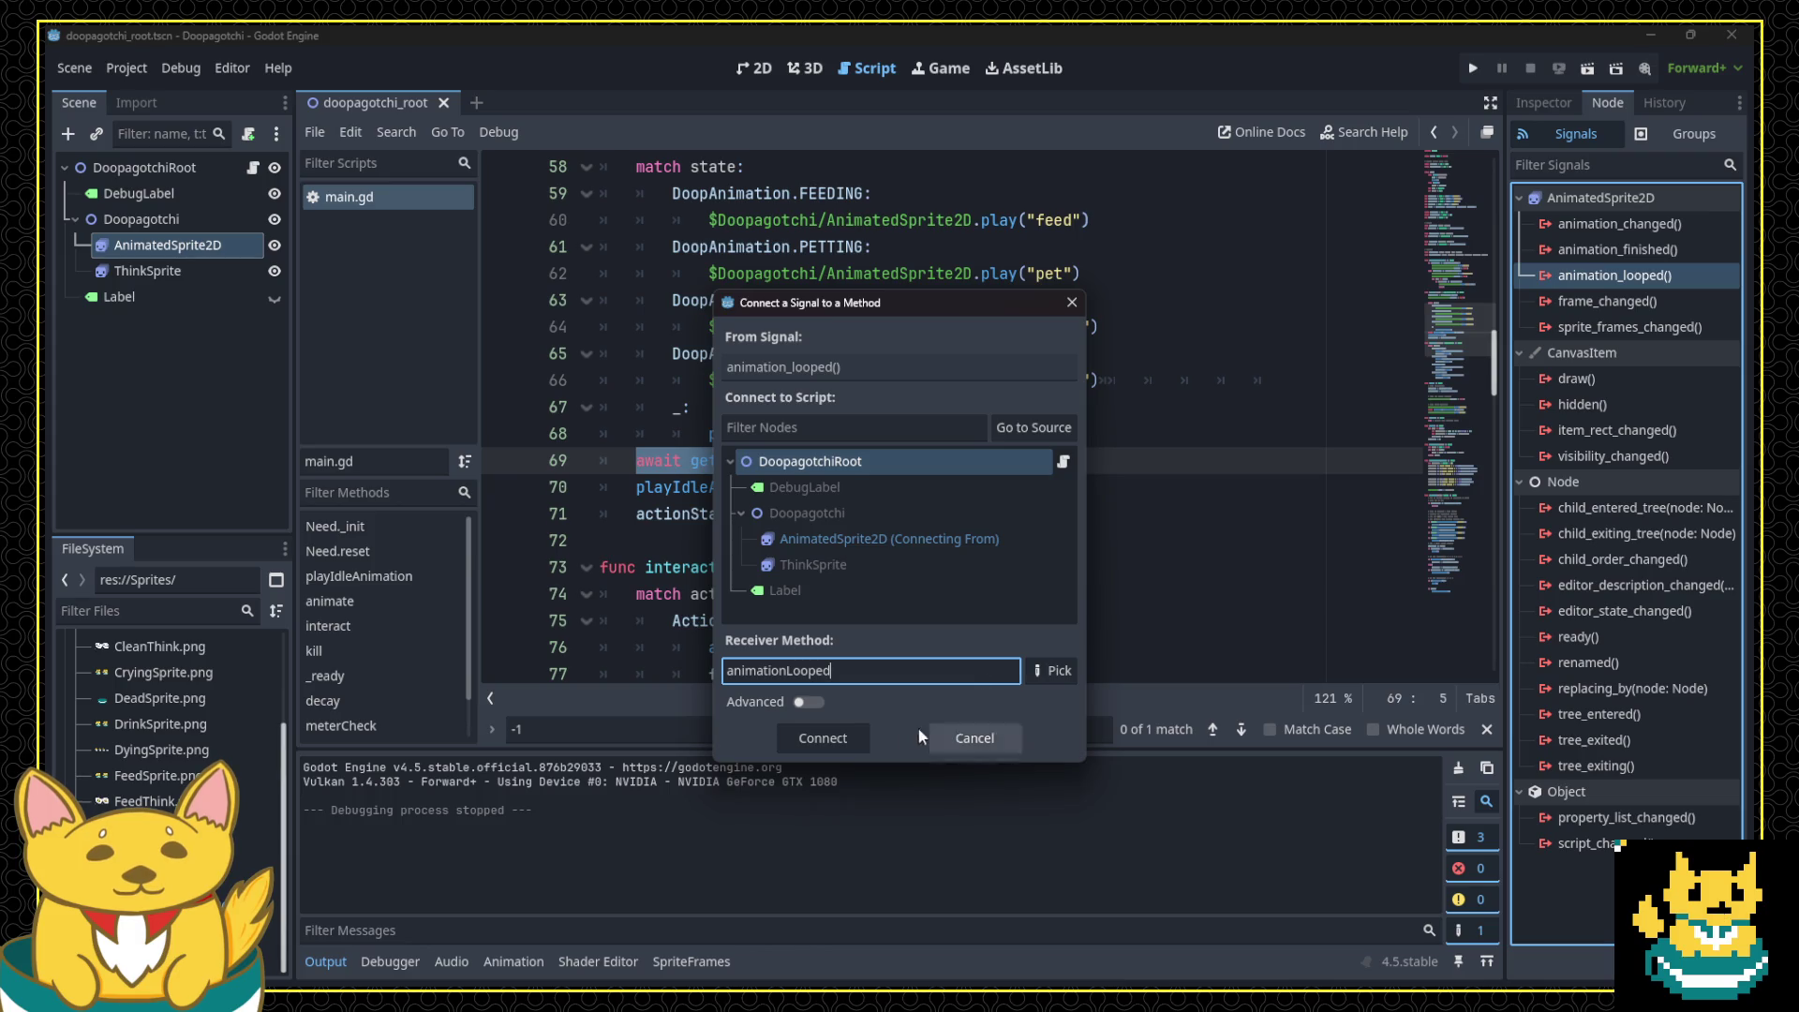
{"action": "left_click", "coordinate": [851, 744]}
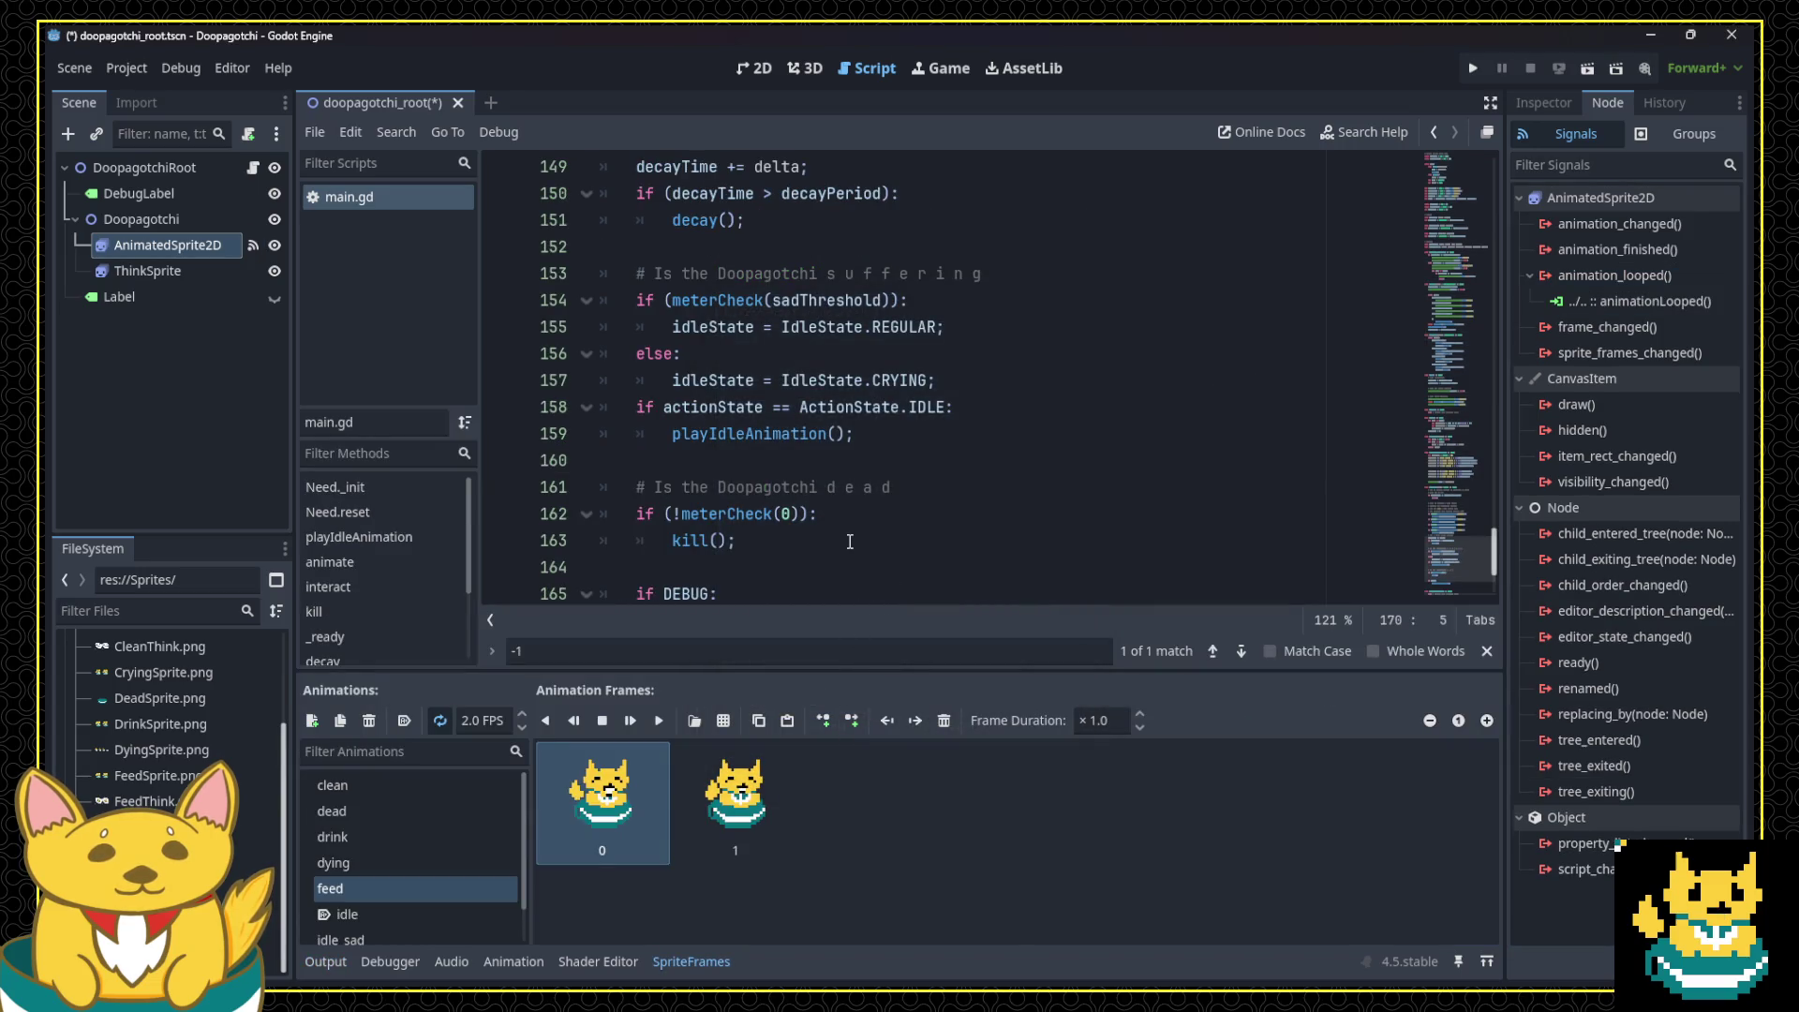
Step: Move the generated animationLooped stub from the script's end to just below animate()
{"action": "scroll", "coordinate": [849, 541], "scroll_direction": "down", "scroll_amount": 3}
{"action": "left_click_drag", "start_coordinate": [995, 540], "coordinate": [555, 511]}
{"action": "key", "text": "ctrl+c"}
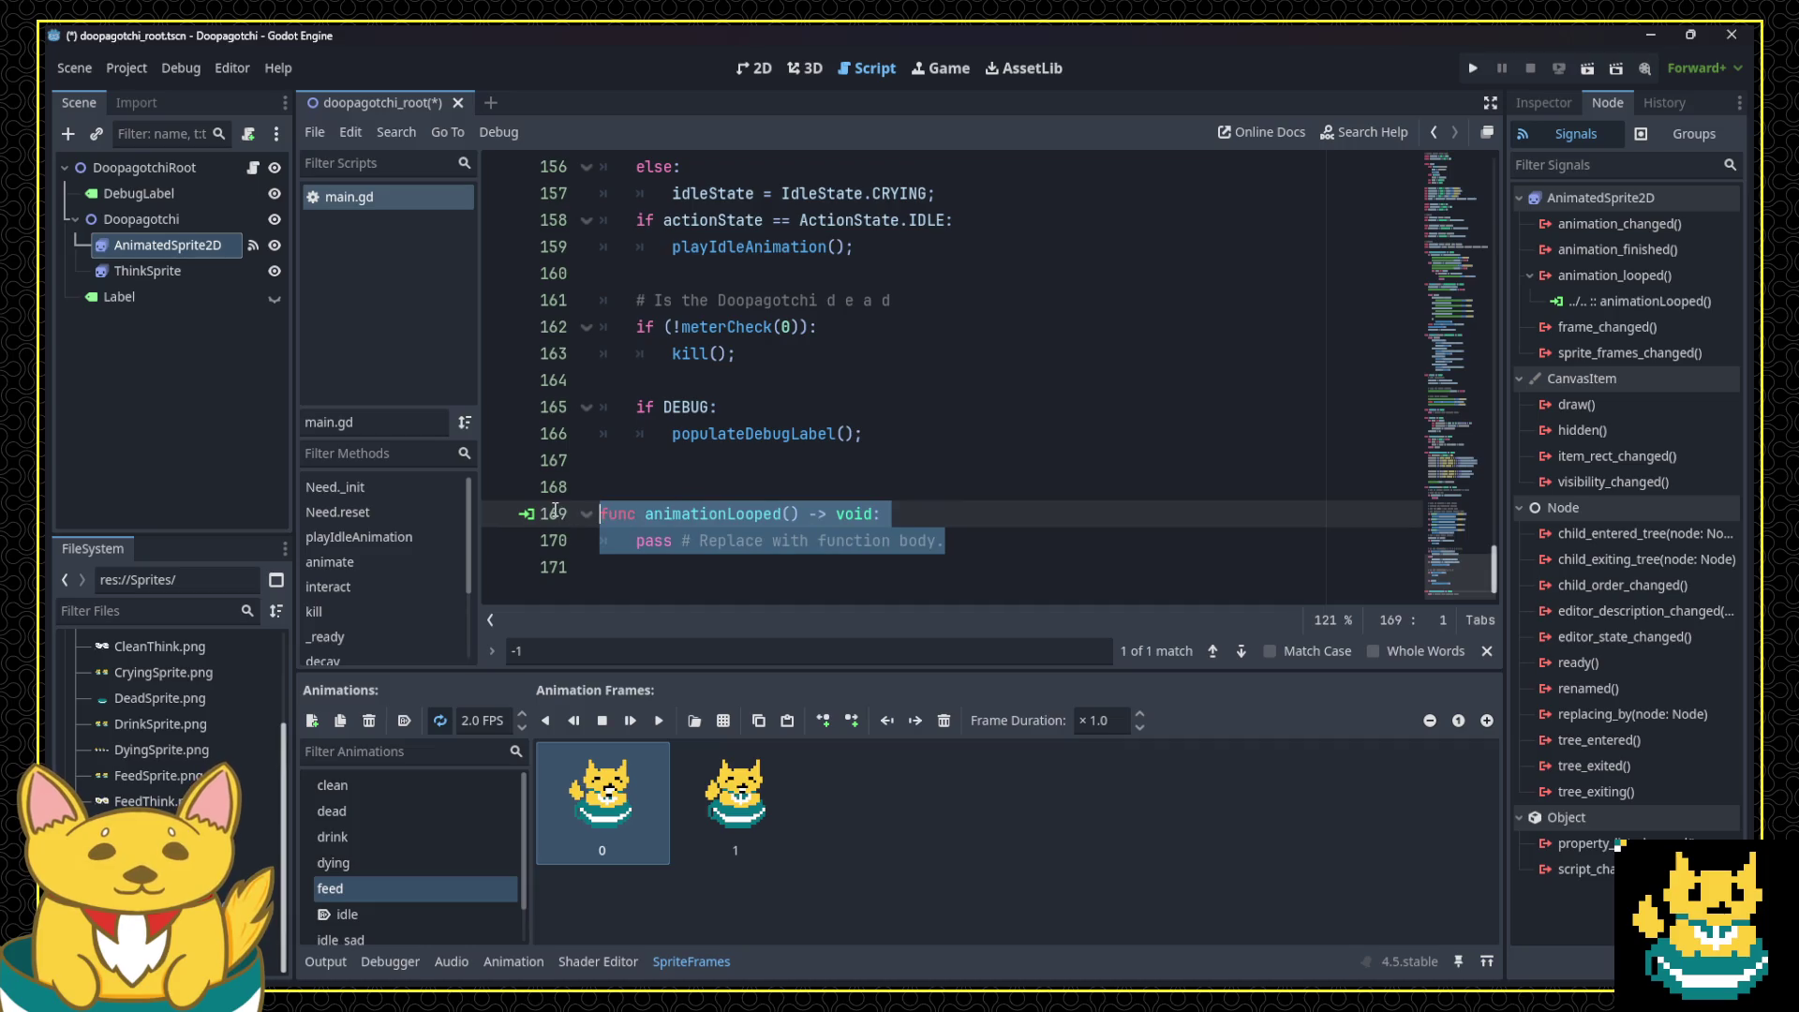
{"action": "key", "text": "BackSpace"}
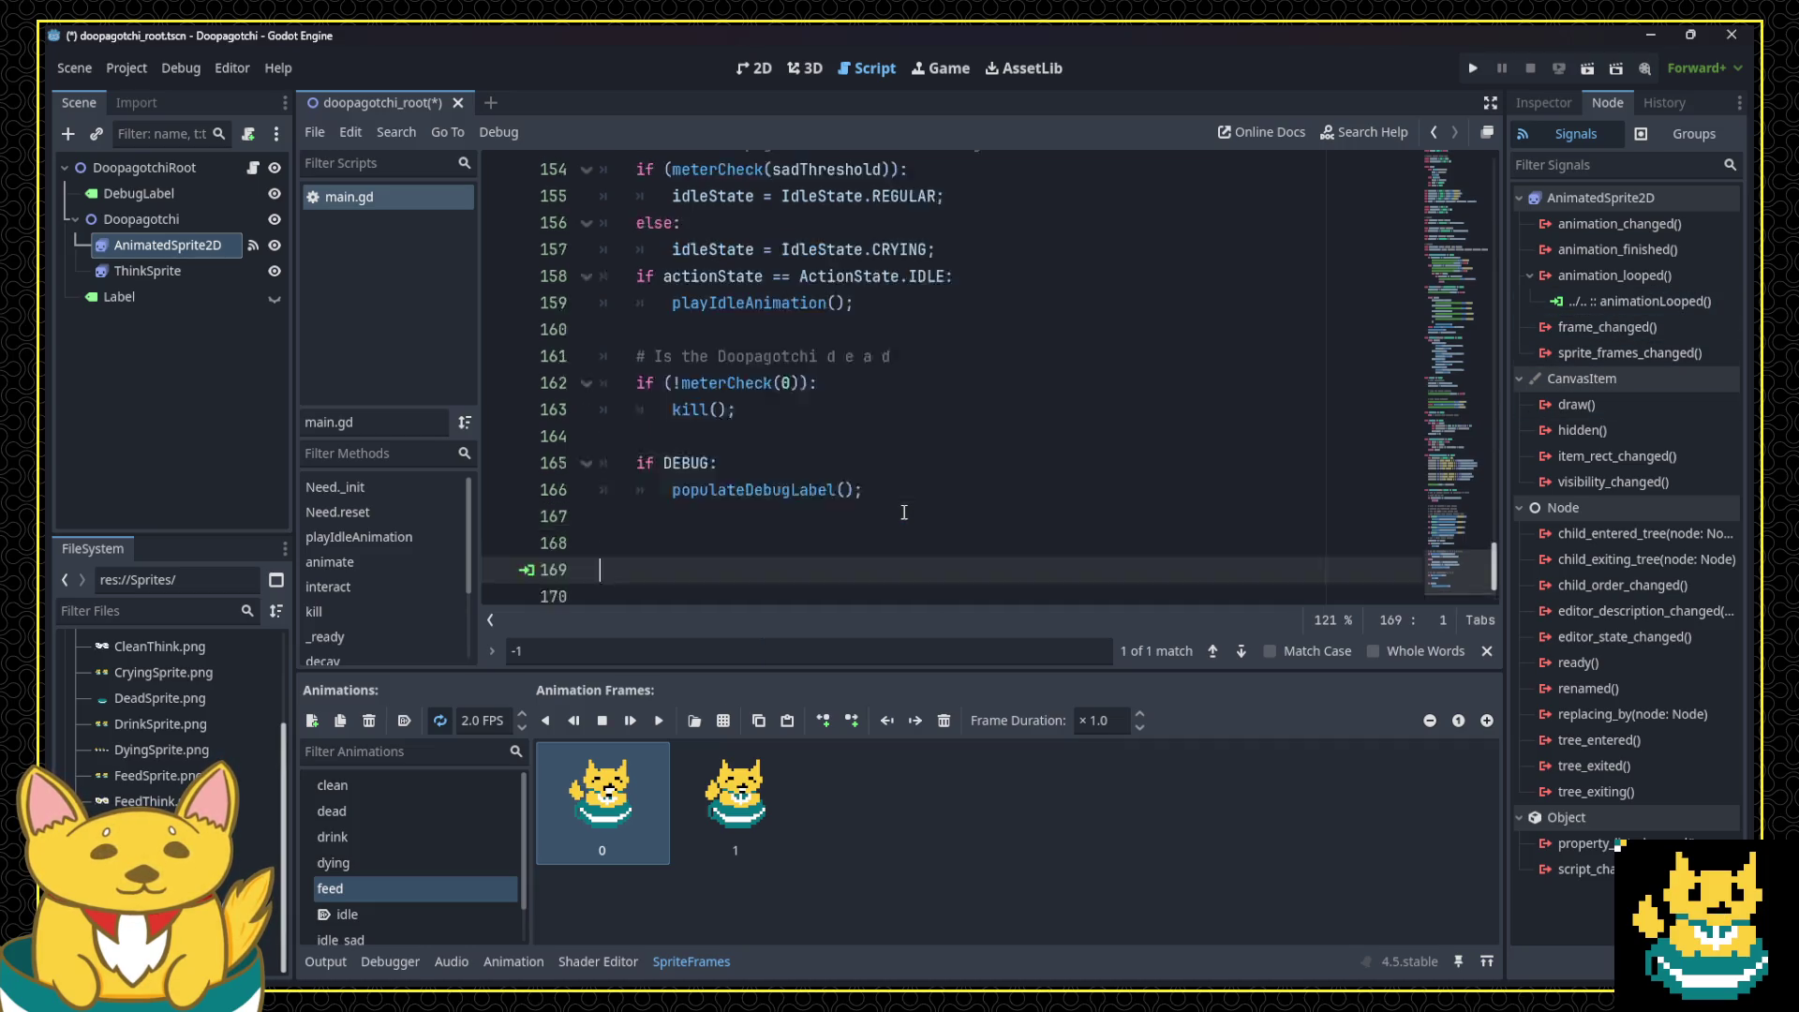
{"action": "scroll", "coordinate": [904, 511], "scroll_direction": "up", "scroll_amount": 20}
{"action": "scroll", "coordinate": [910, 518], "scroll_direction": "up", "scroll_amount": 8}
{"action": "scroll", "coordinate": [923, 518], "scroll_direction": "down", "scroll_amount": 3}
{"action": "scroll", "coordinate": [923, 518], "scroll_direction": "down", "scroll_amount": 3}
{"action": "left_click", "coordinate": [941, 487]}
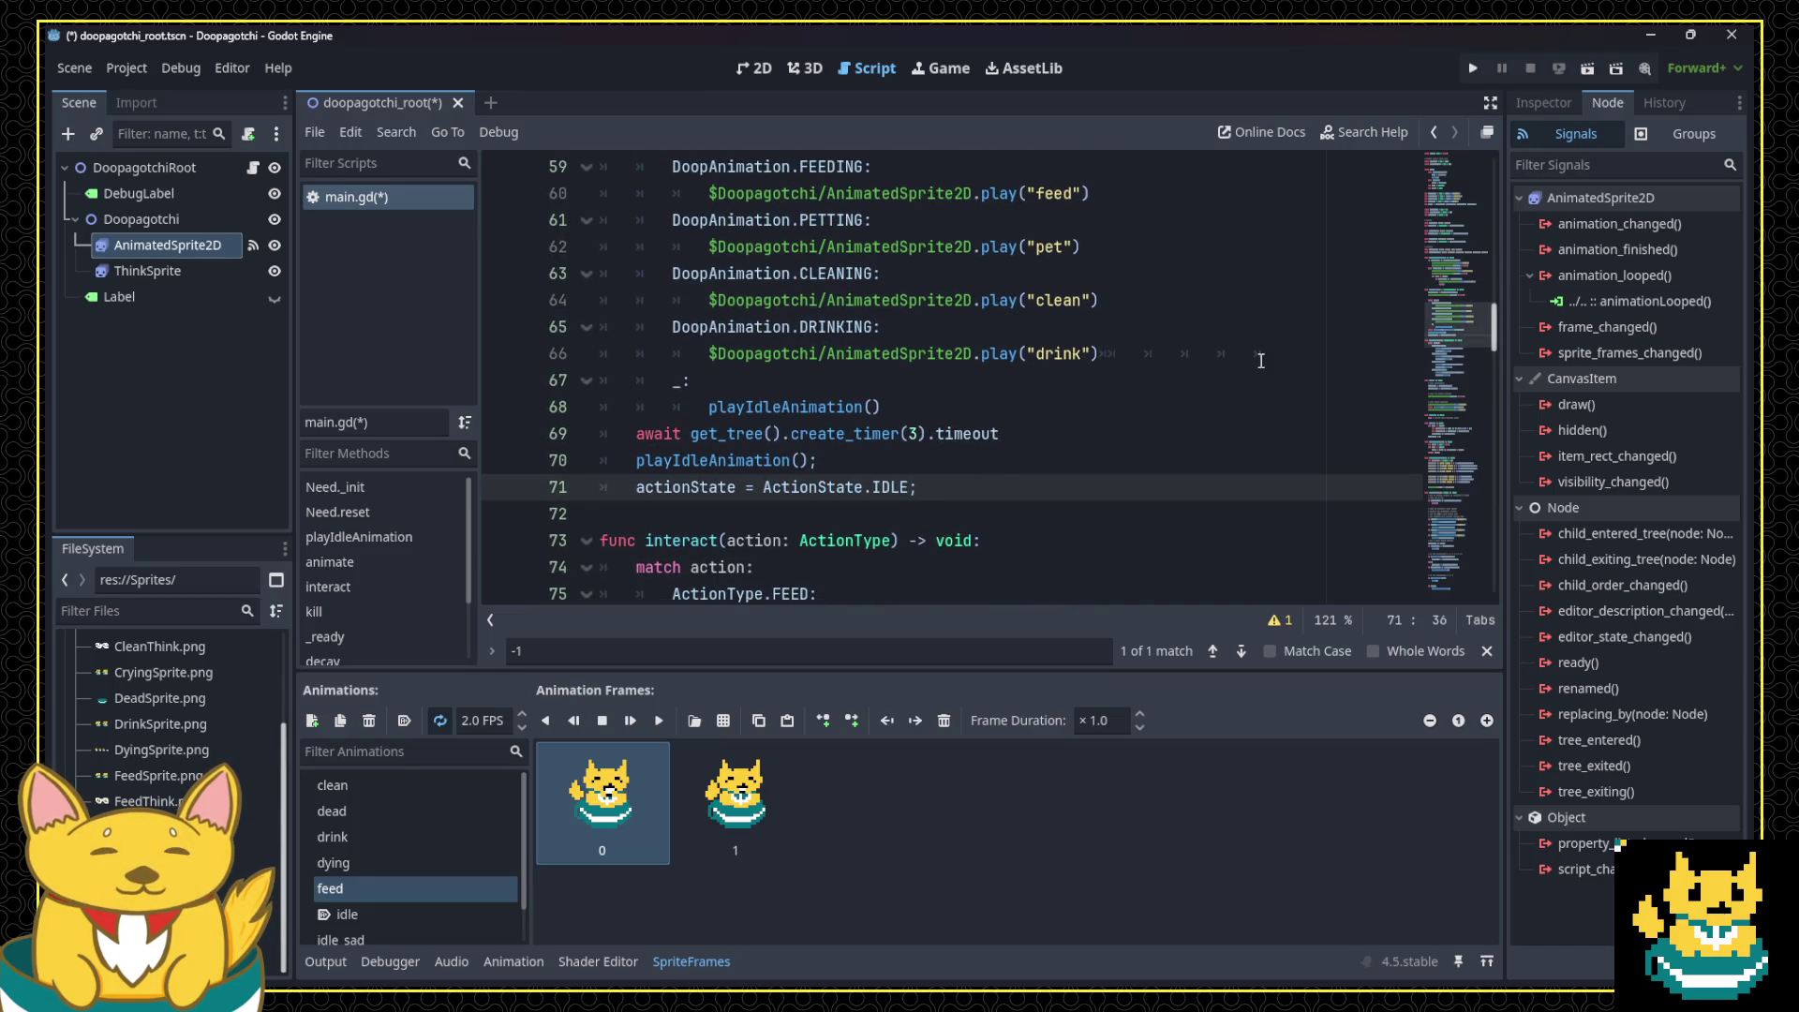
{"action": "key", "text": "Return"}
{"action": "key", "text": "Return"}
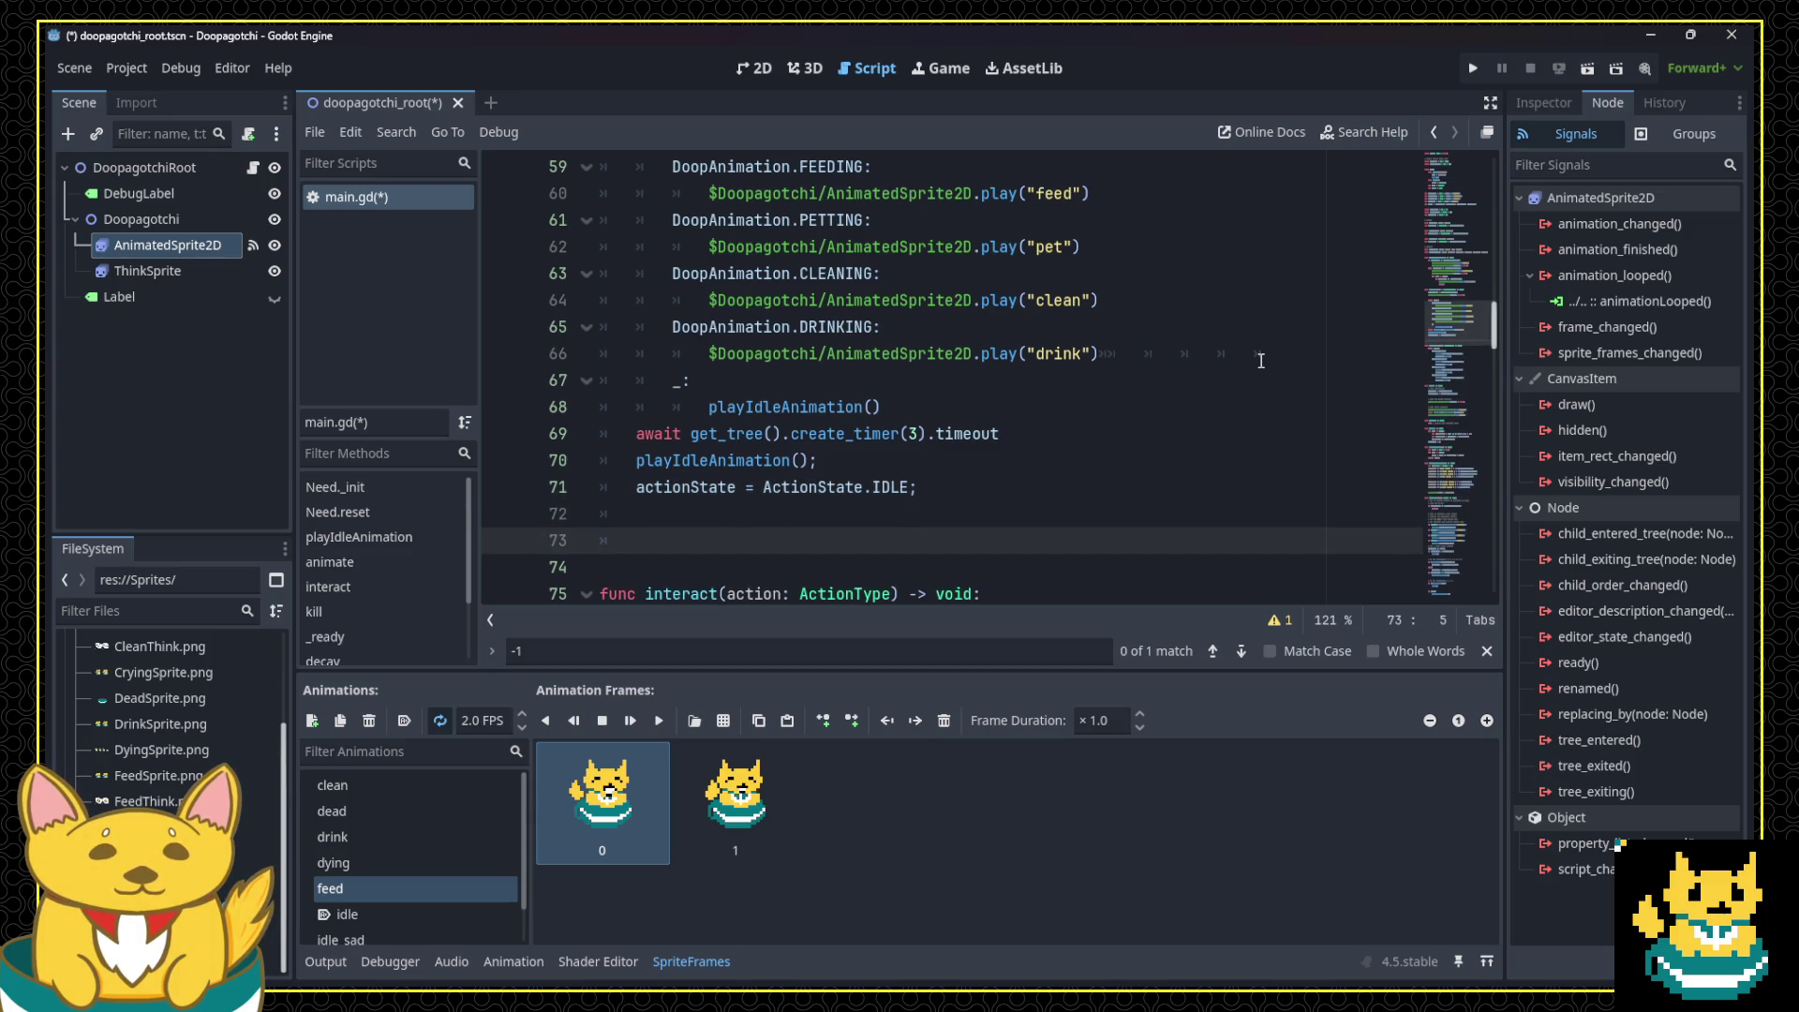
{"action": "key", "text": "ctrl+v"}
{"action": "left_click", "coordinate": [1049, 436]}
{"action": "left_click_drag", "start_coordinate": [1049, 436], "coordinate": [975, 462]}
{"action": "left_click", "coordinate": [969, 463]}
{"action": "left_click", "coordinate": [1072, 545]}
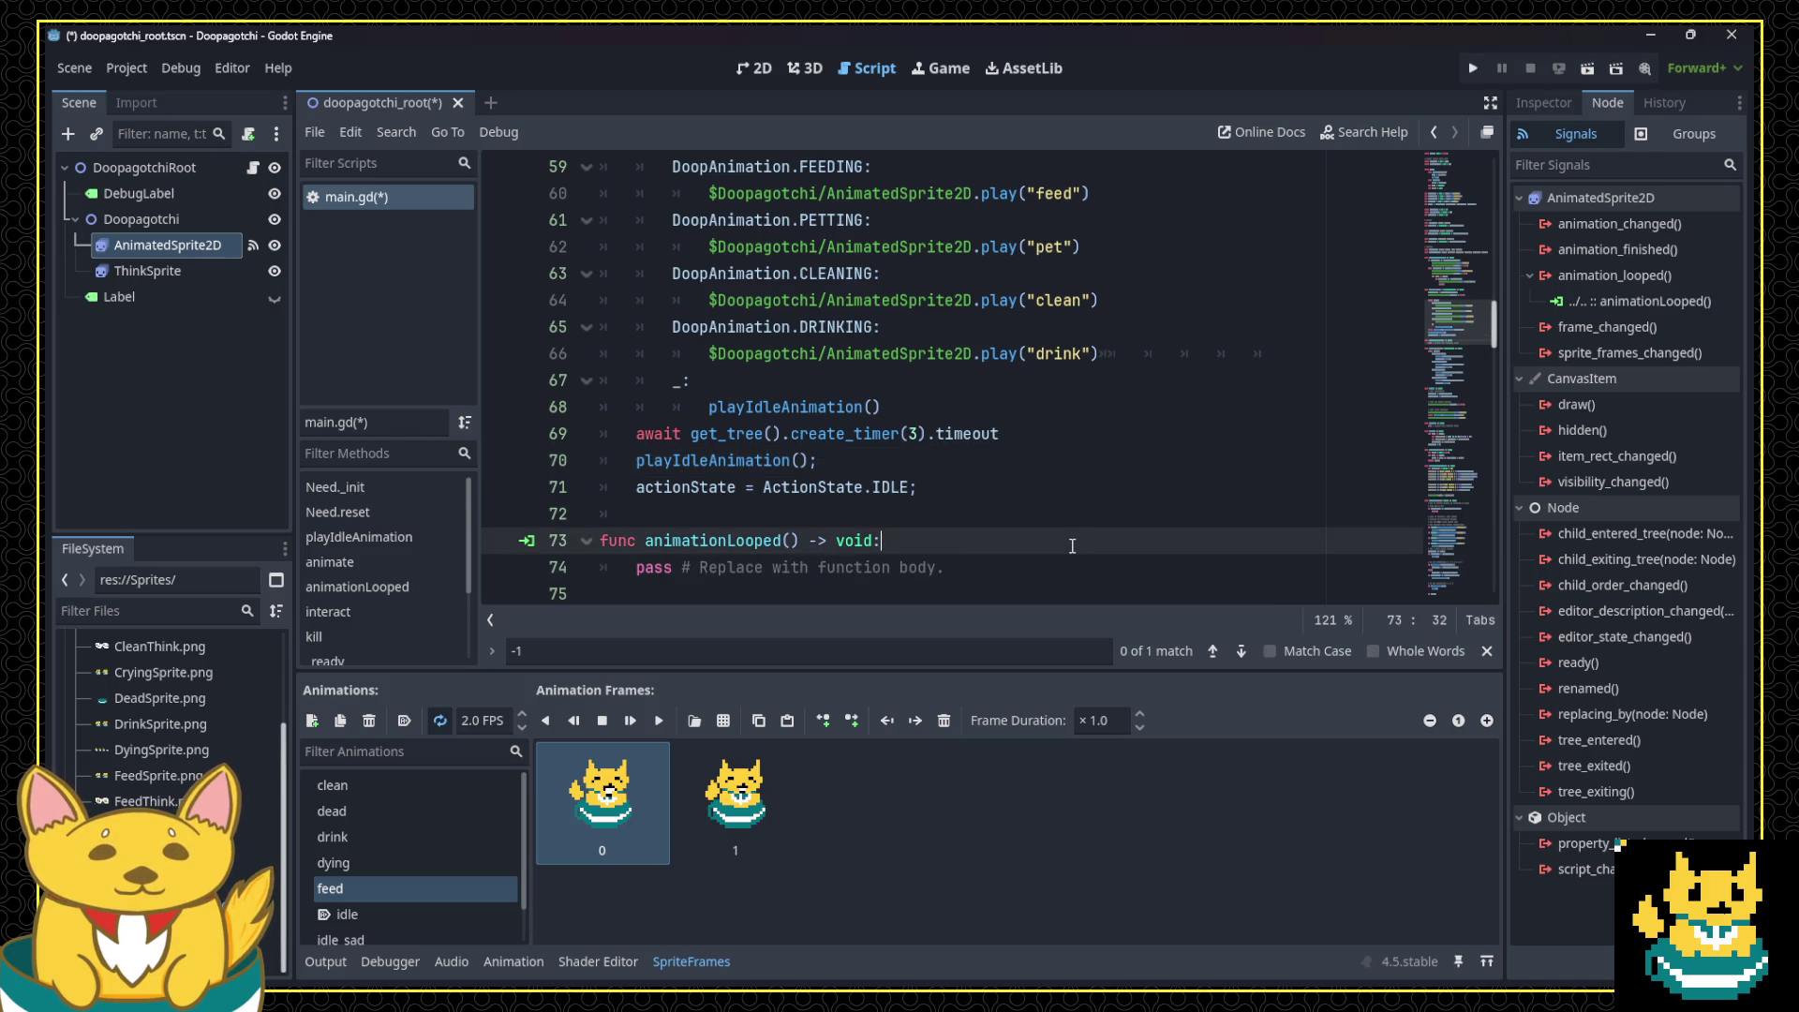
Step: Add an outdented line 'loopCount = 5;' right after the match block in animate()
{"action": "left_click", "coordinate": [1043, 417]}
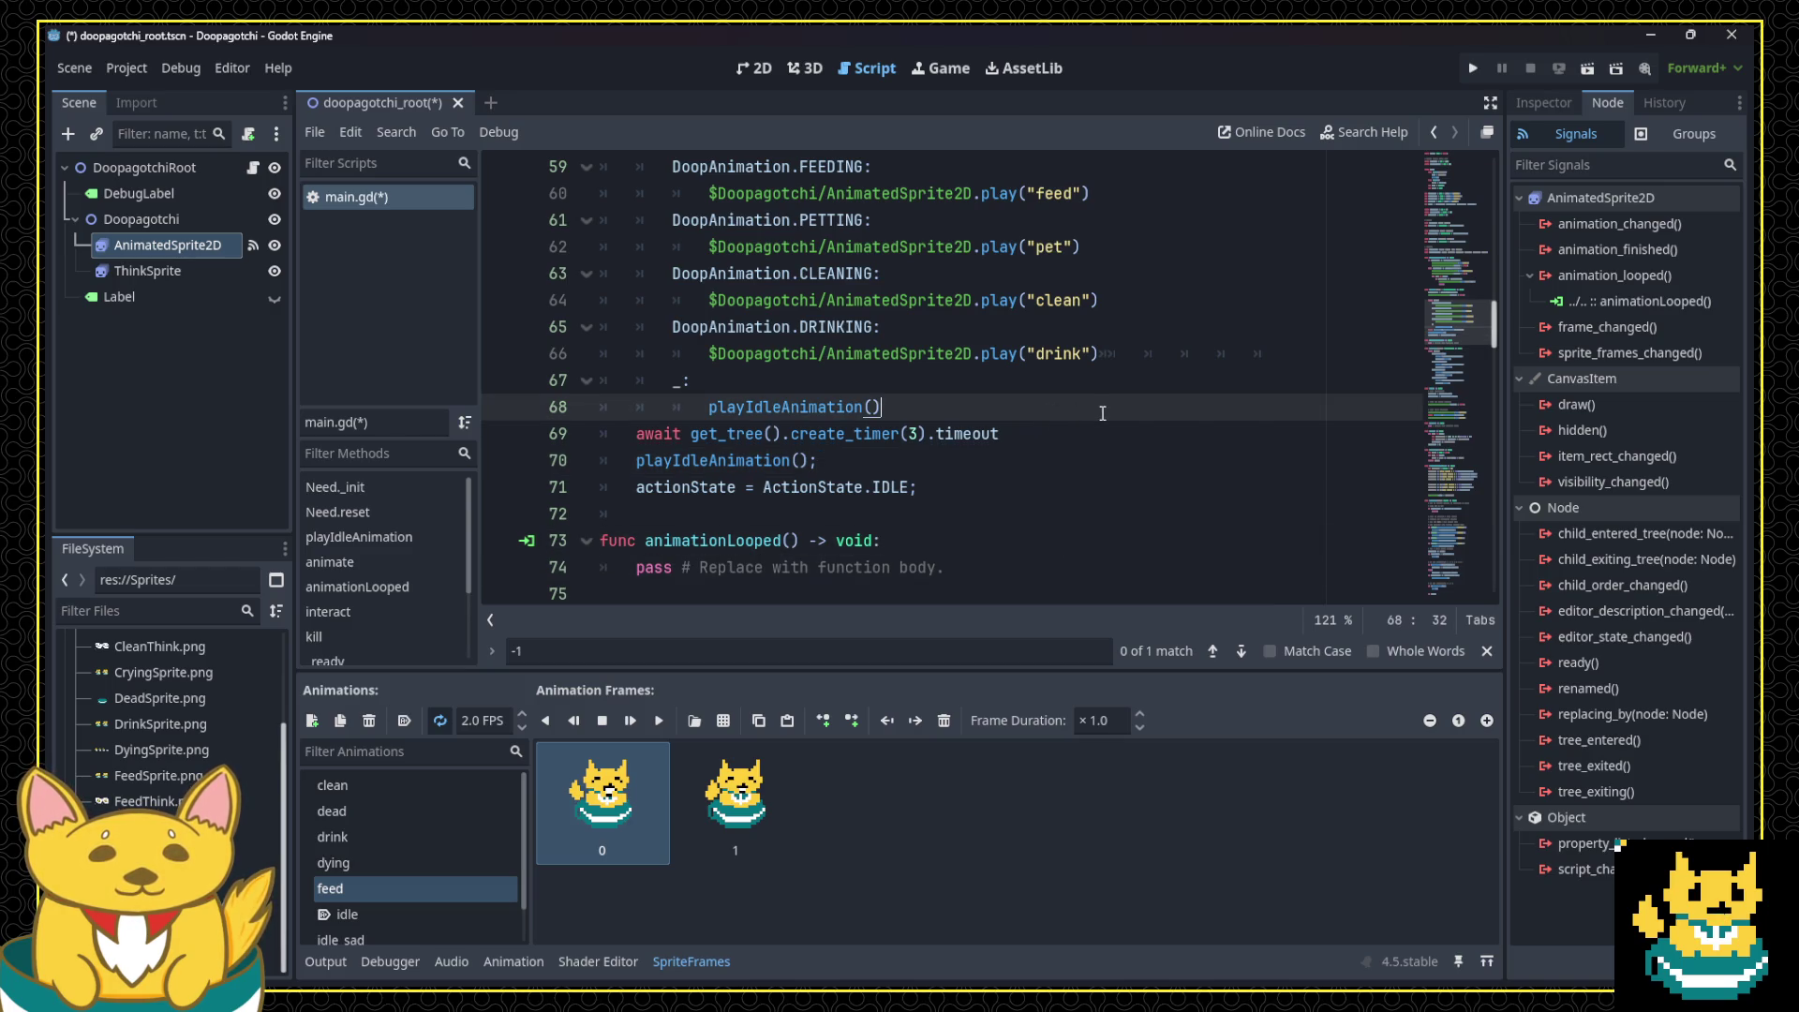
{"action": "key", "text": "Return"}
{"action": "key", "text": "BackSpace"}
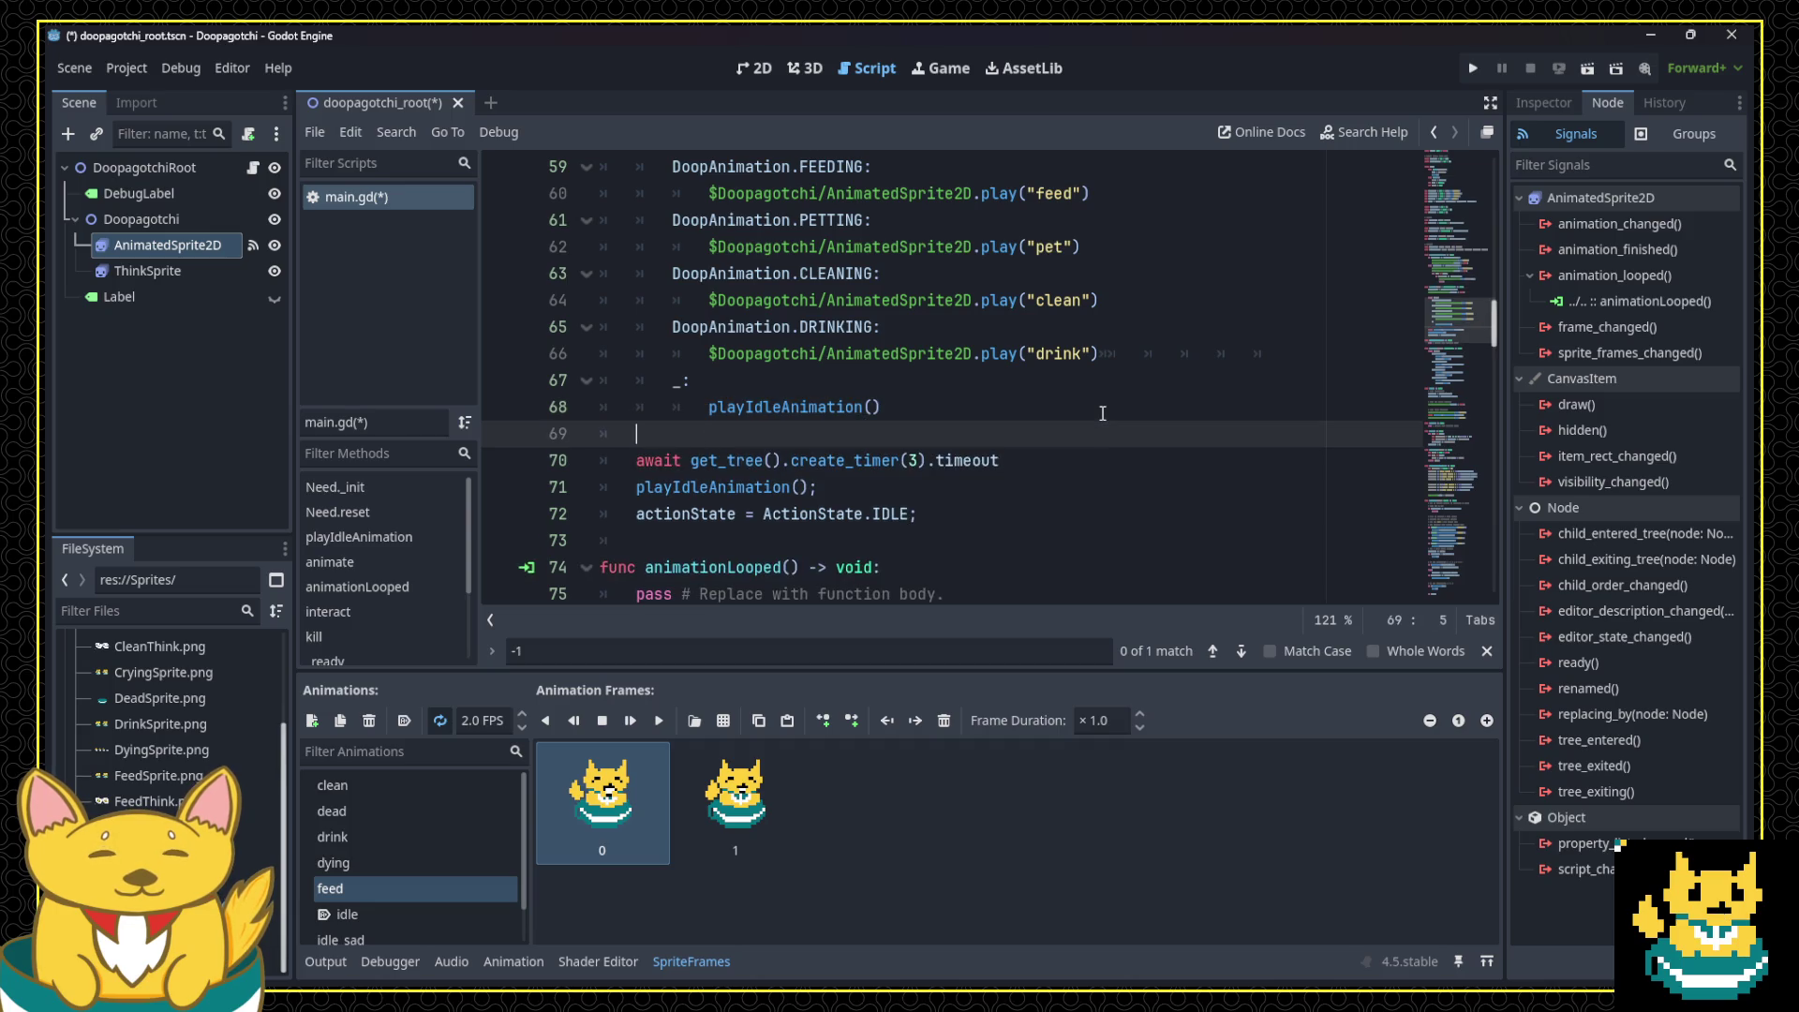
{"action": "type", "text": "s"}
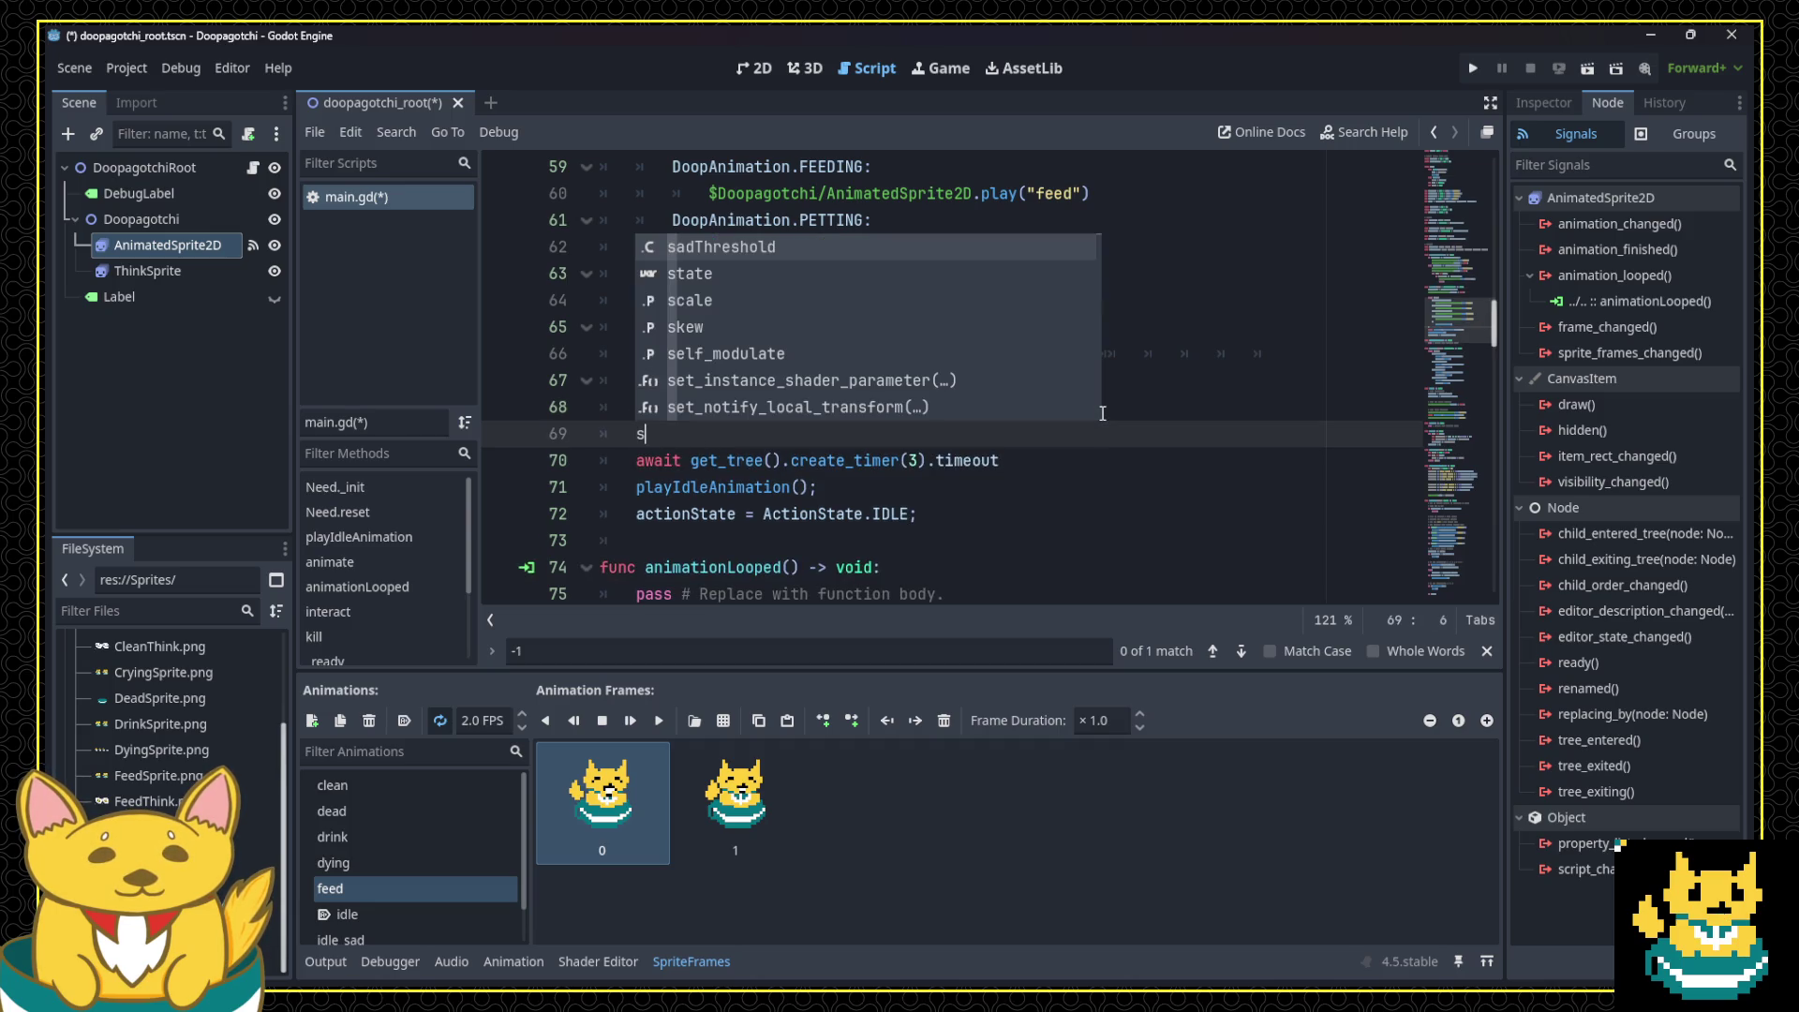
{"action": "key", "text": "BackSpace"}
{"action": "type", "text": "ani"}
{"action": "key", "text": "BackSpace"}
{"action": "key", "text": "BackSpace"}
{"action": "key", "text": "BackSpace"}
{"action": "type", "text": "loop"}
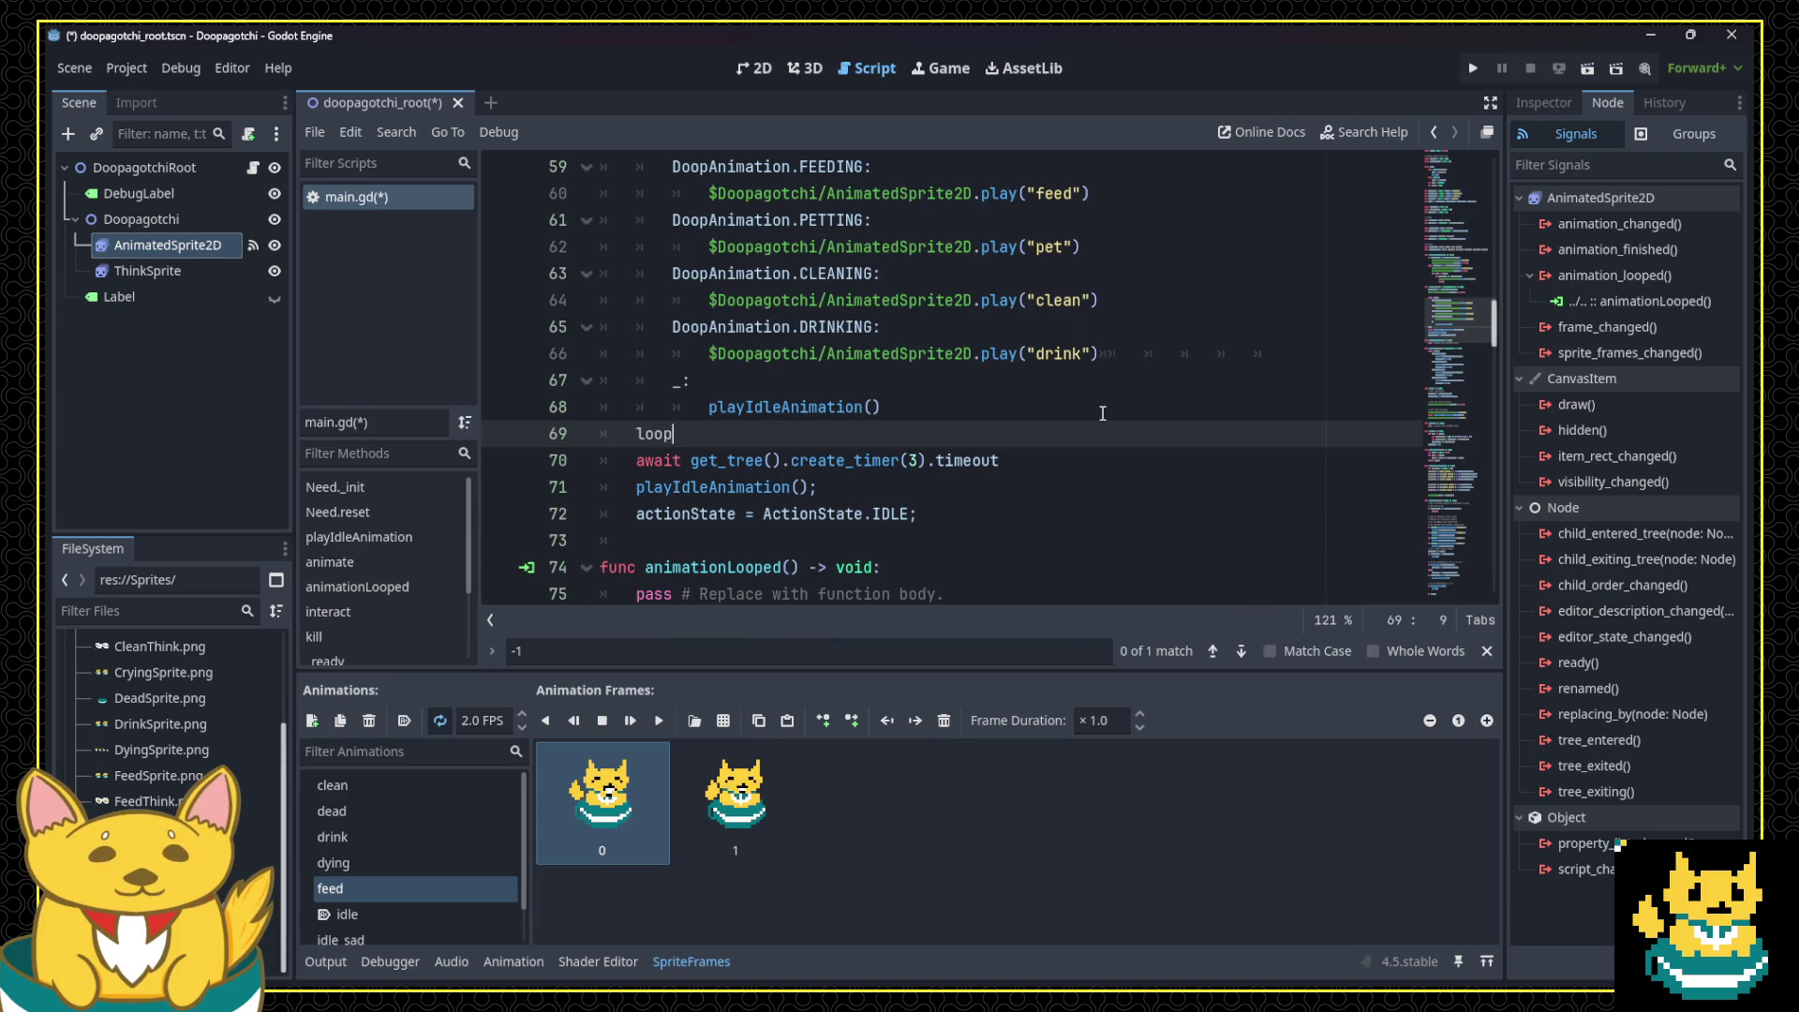
{"action": "type", "text": "Count = 5;"}
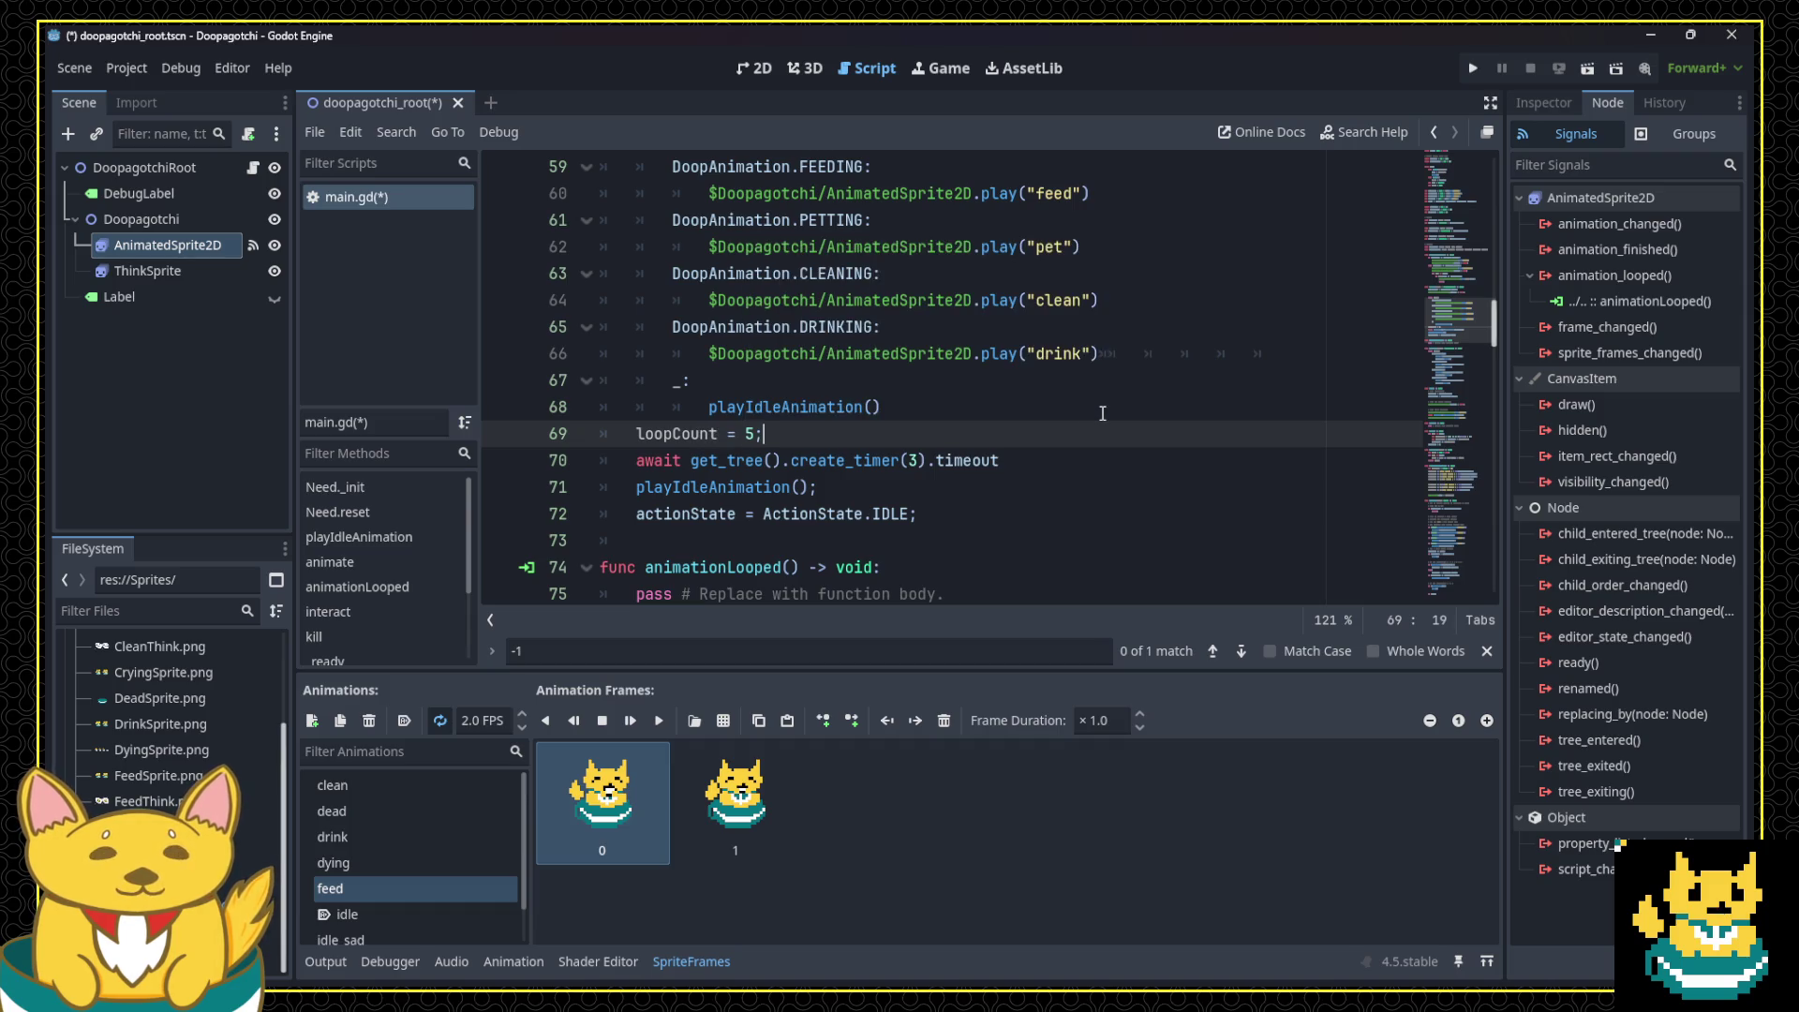
{"action": "scroll", "coordinate": [878, 499], "scroll_direction": "up", "scroll_amount": 7}
{"action": "scroll", "coordinate": [878, 499], "scroll_direction": "up", "scroll_amount": 5}
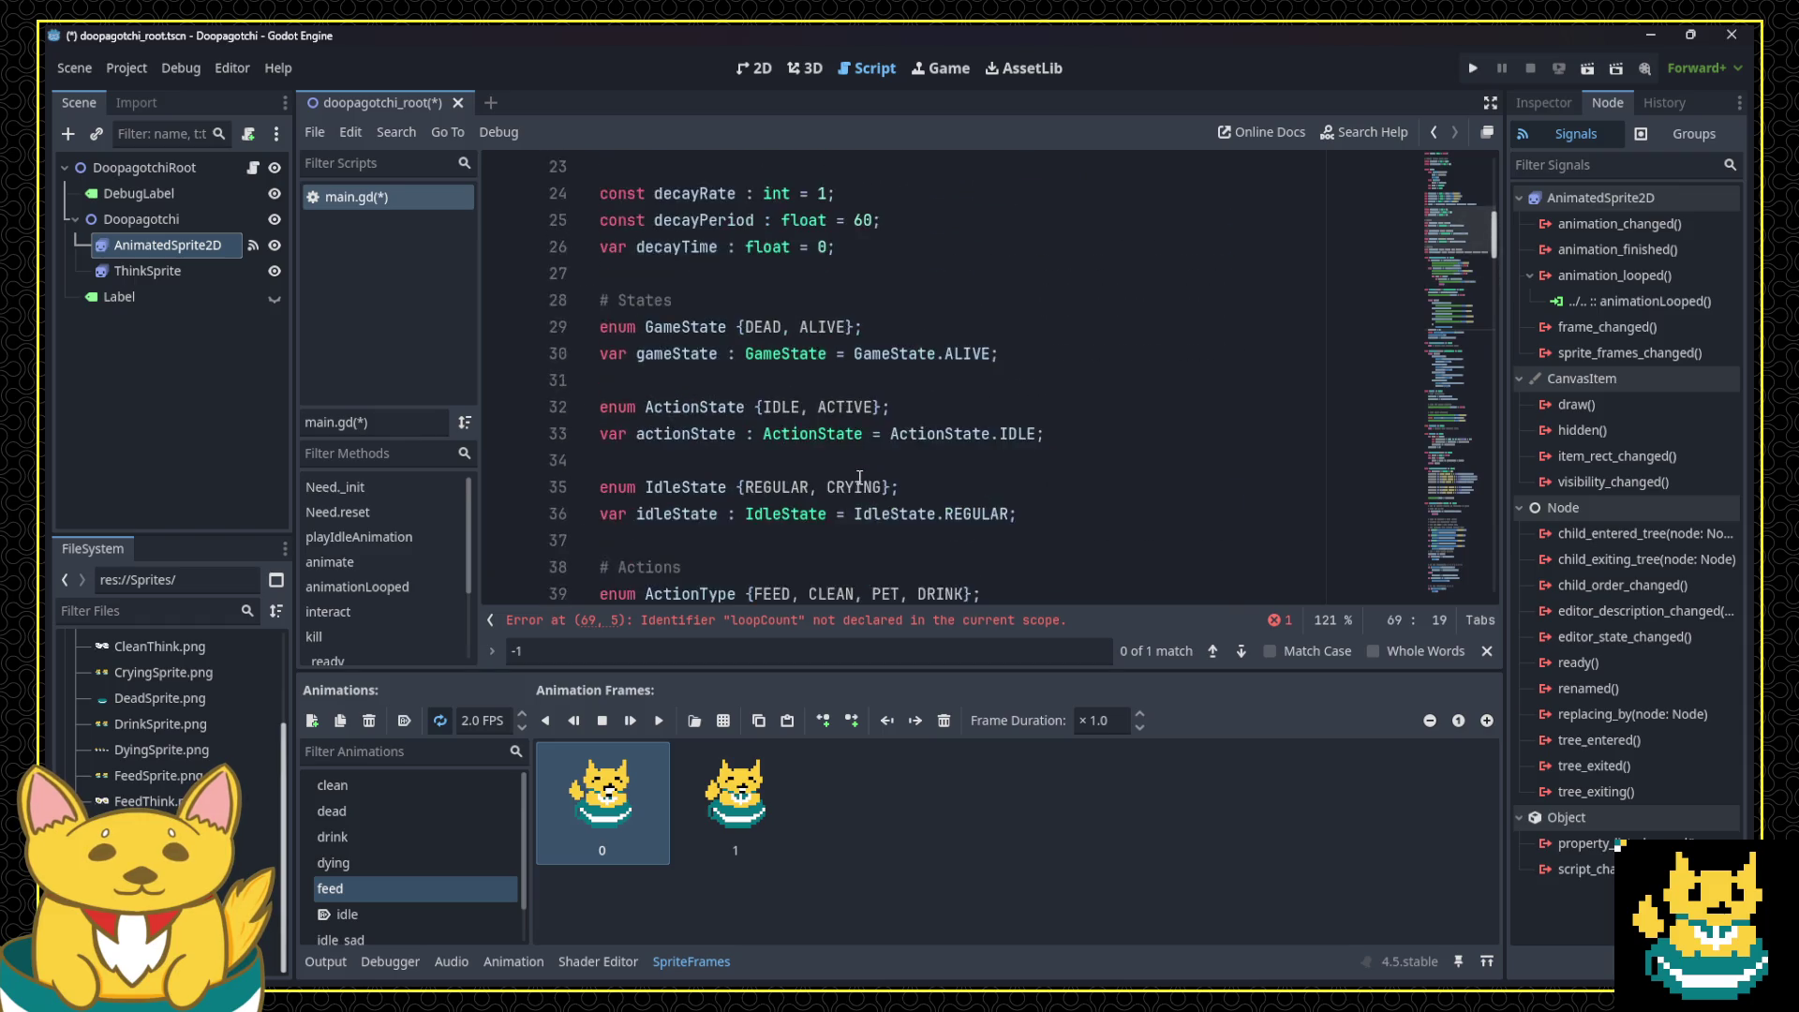
Step: Below the enums, add an '# Animations' comment and declare 'var loopCount : int = 0;'
{"action": "scroll", "coordinate": [878, 500], "scroll_direction": "down", "scroll_amount": 3}
{"action": "left_click", "coordinate": [1292, 380]}
{"action": "key", "text": "Return"}
{"action": "key", "text": "Return"}
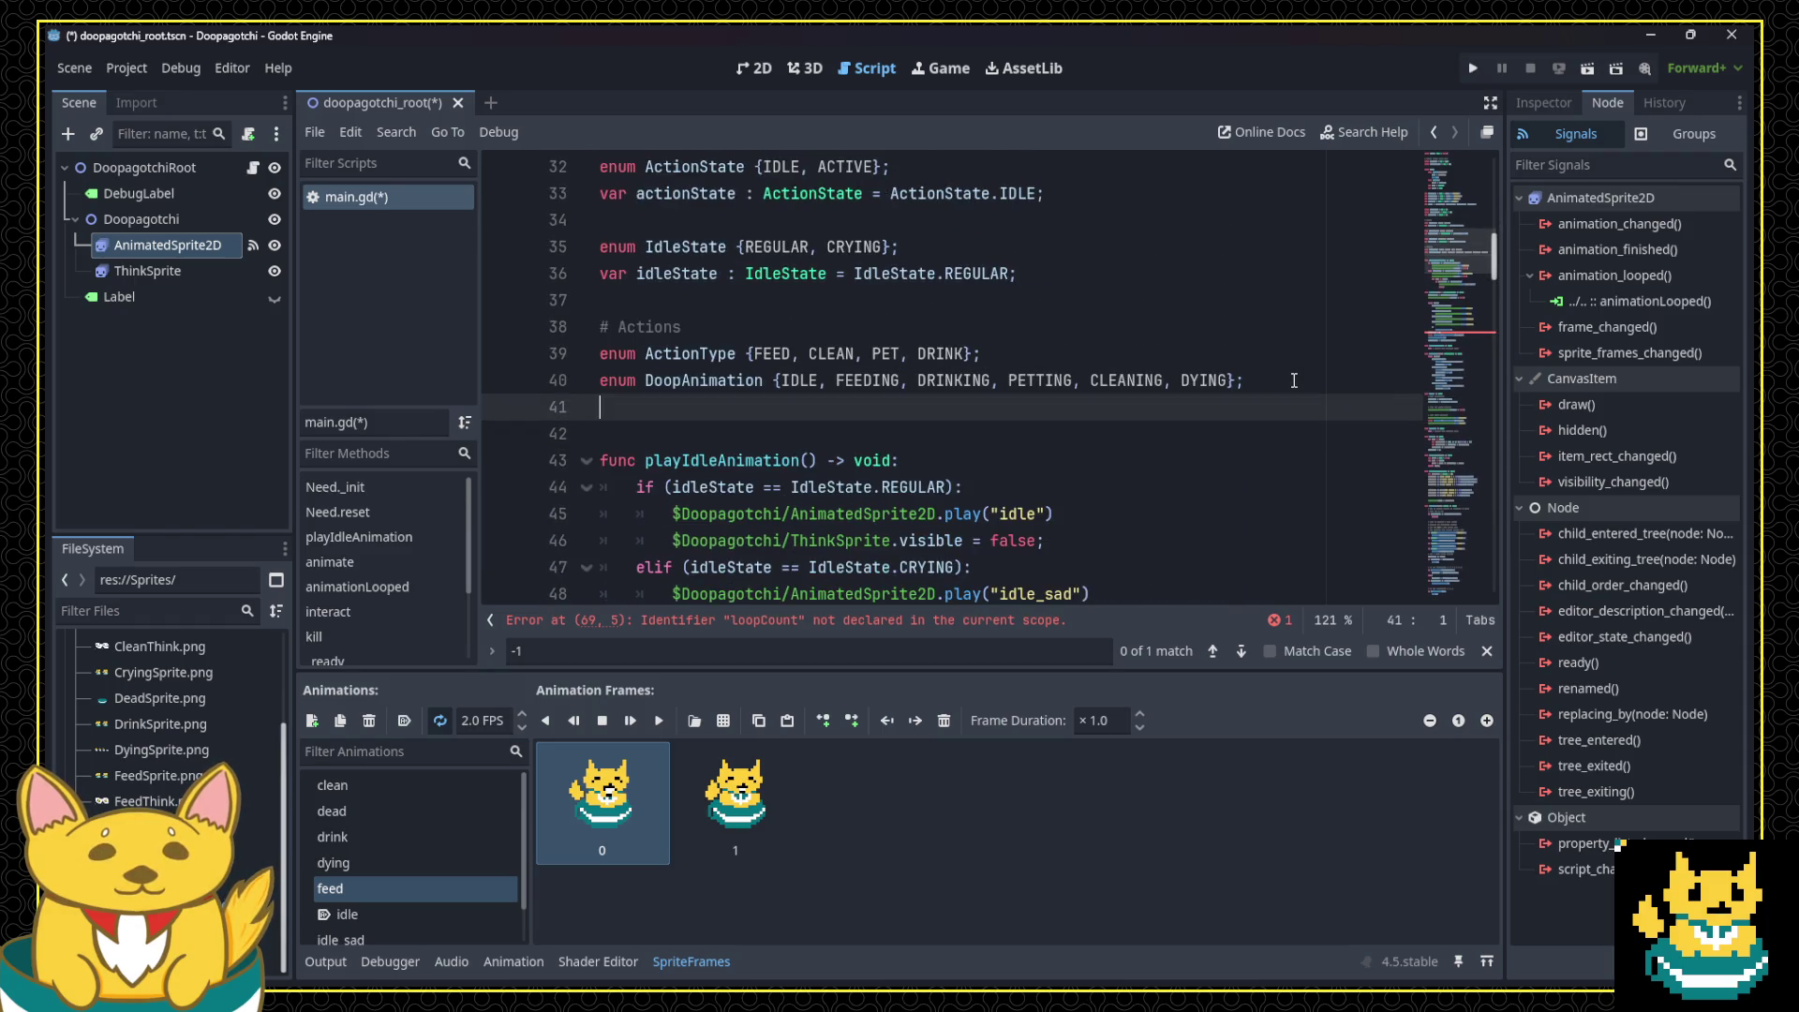
{"action": "type", "text": "# Animations"}
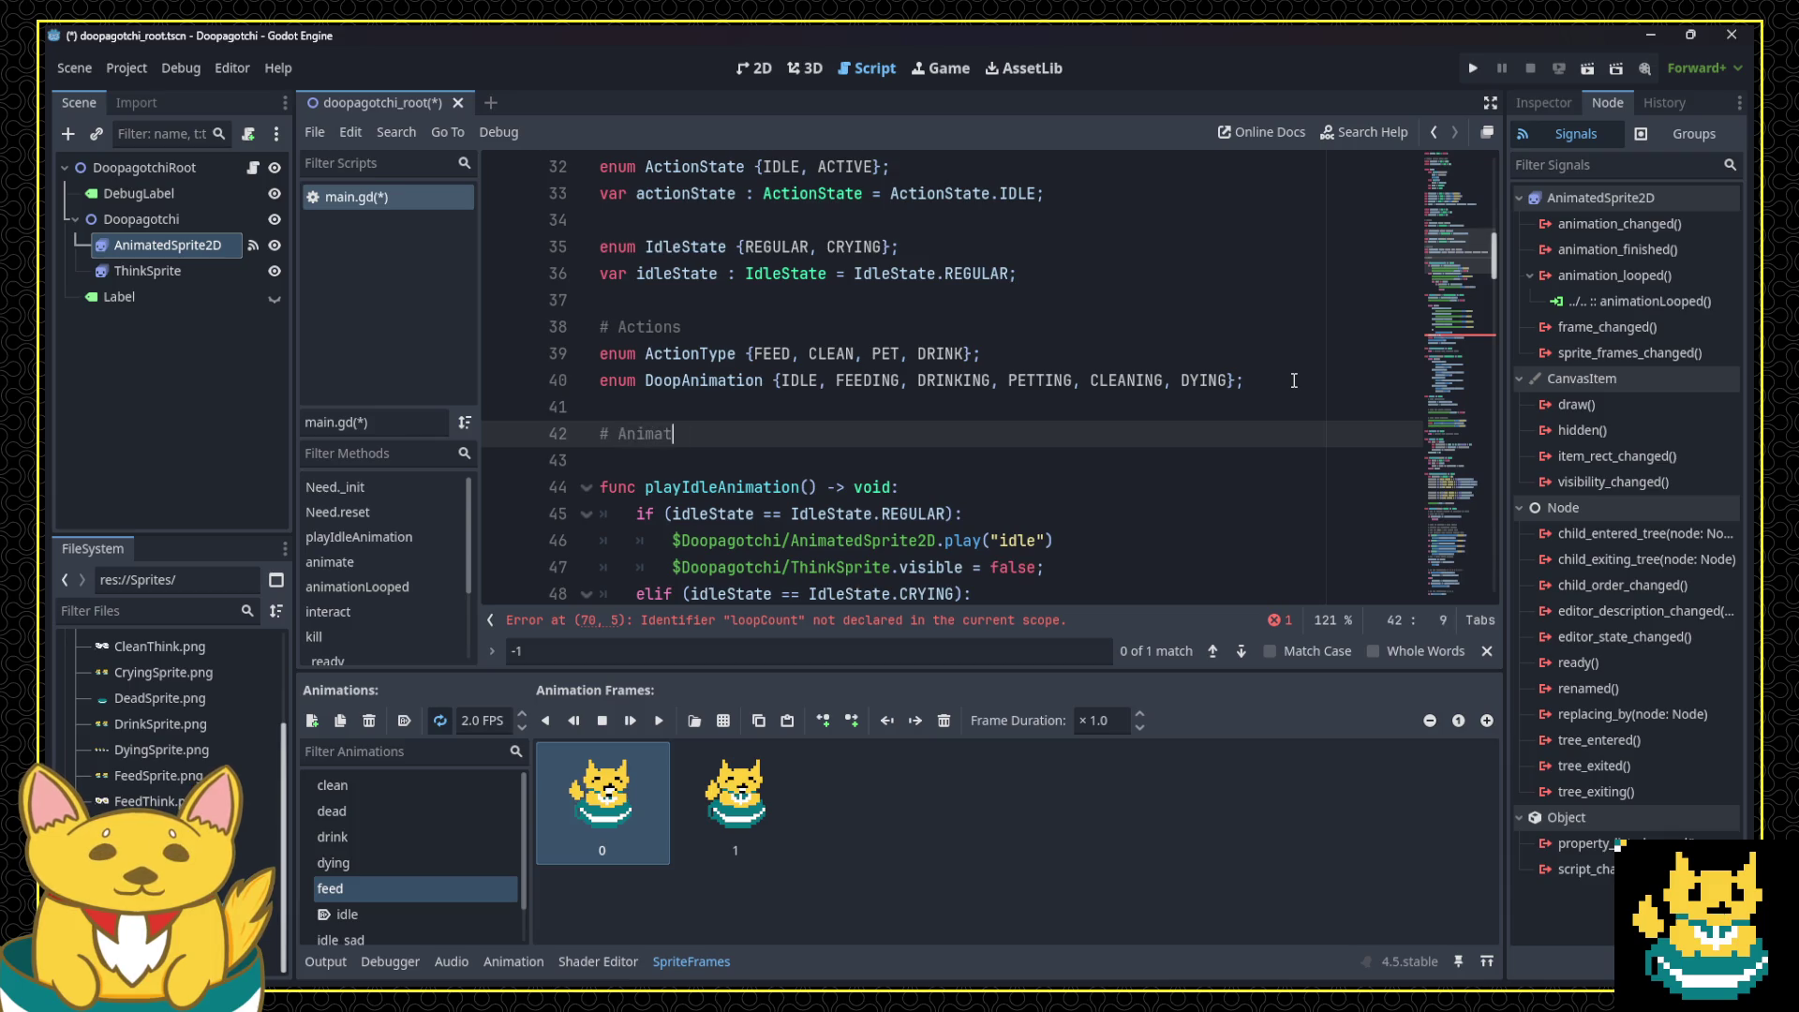
{"action": "key", "text": "Return"}
{"action": "type", "text": "va"}
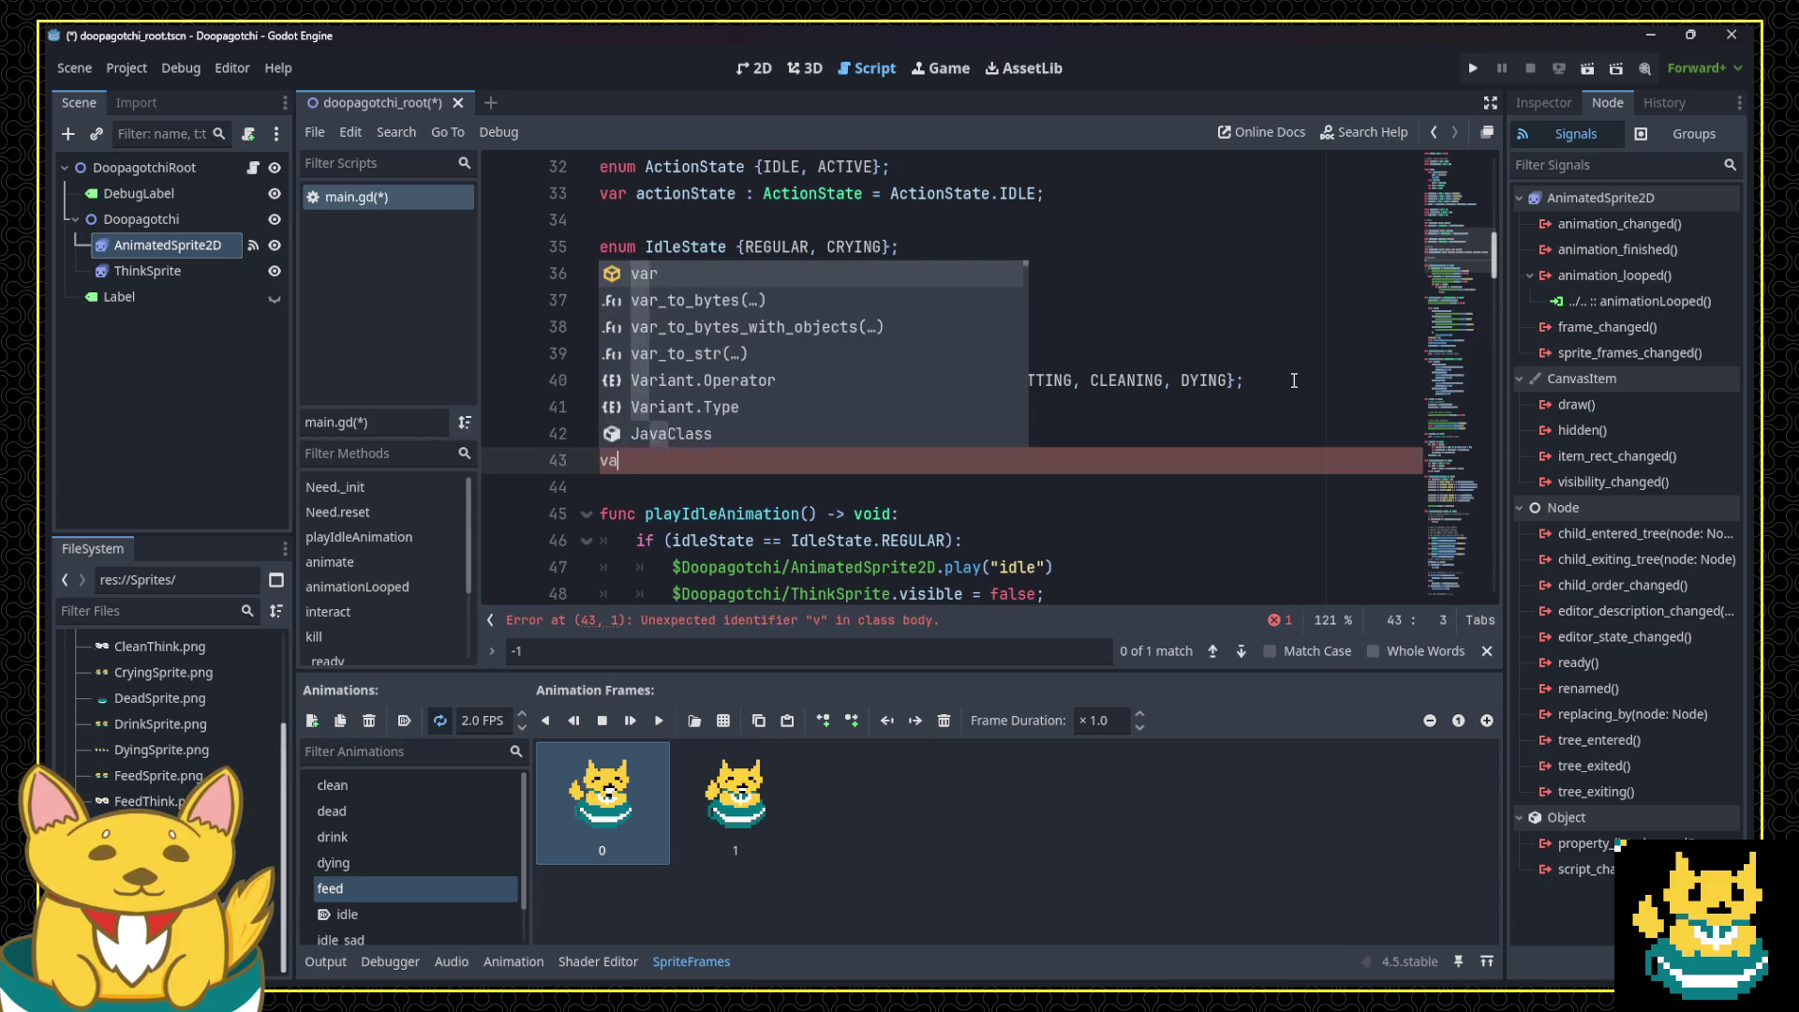
{"action": "type", "text": "r loopCount = 0;"}
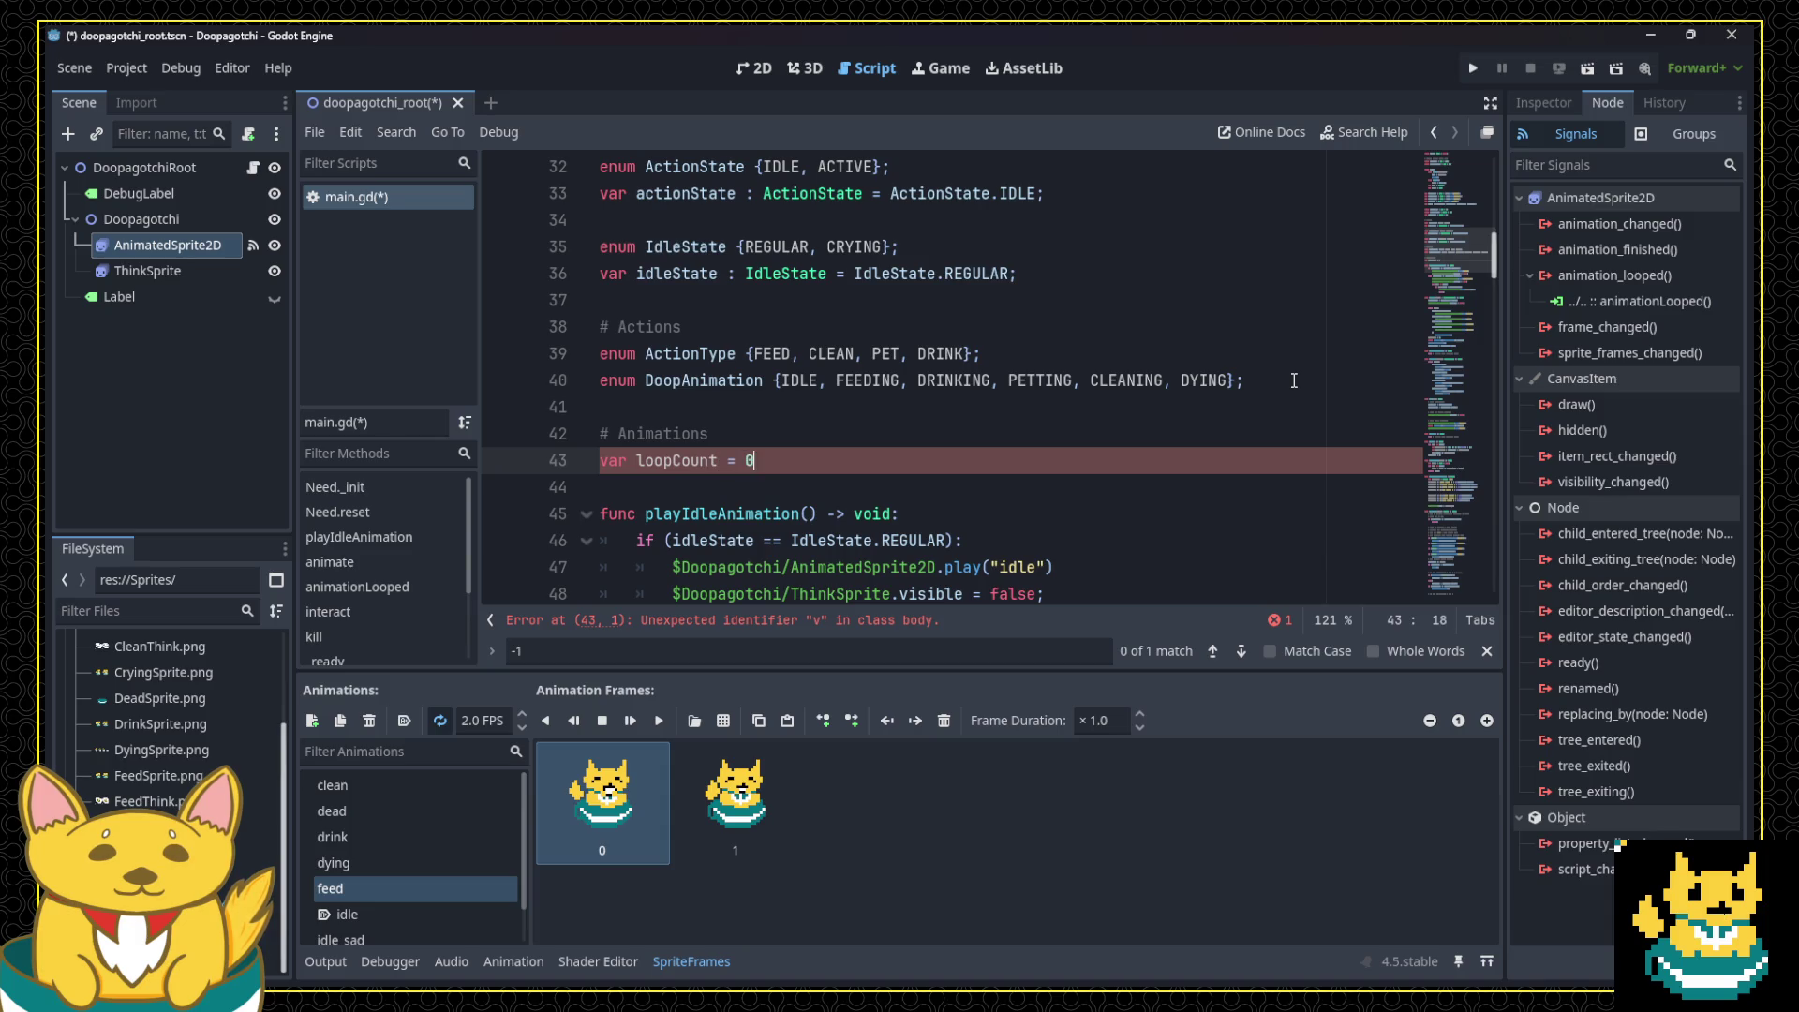
{"action": "scroll", "coordinate": [1071, 480], "scroll_direction": "down", "scroll_amount": 1}
{"action": "scroll", "coordinate": [1068, 477], "scroll_direction": "down", "scroll_amount": 5}
{"action": "scroll", "coordinate": [937, 431], "scroll_direction": "up", "scroll_amount": 5}
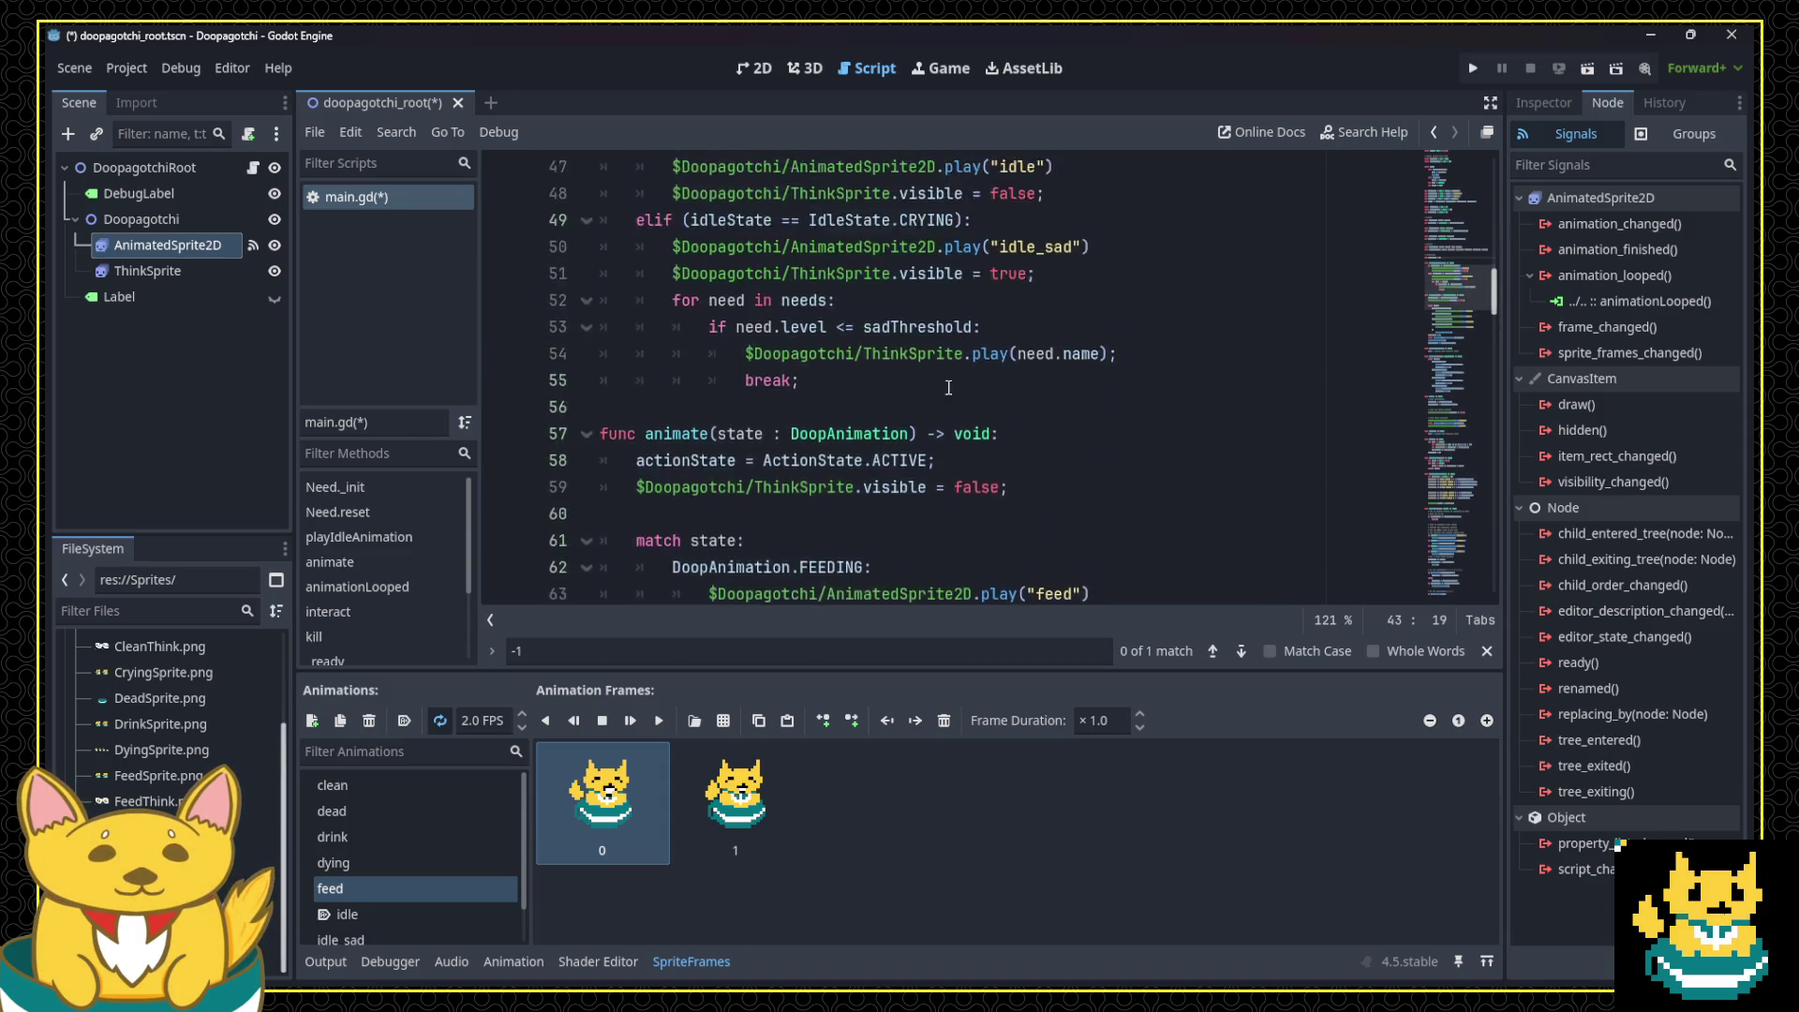
{"action": "type", "text": ": int = 0;"}
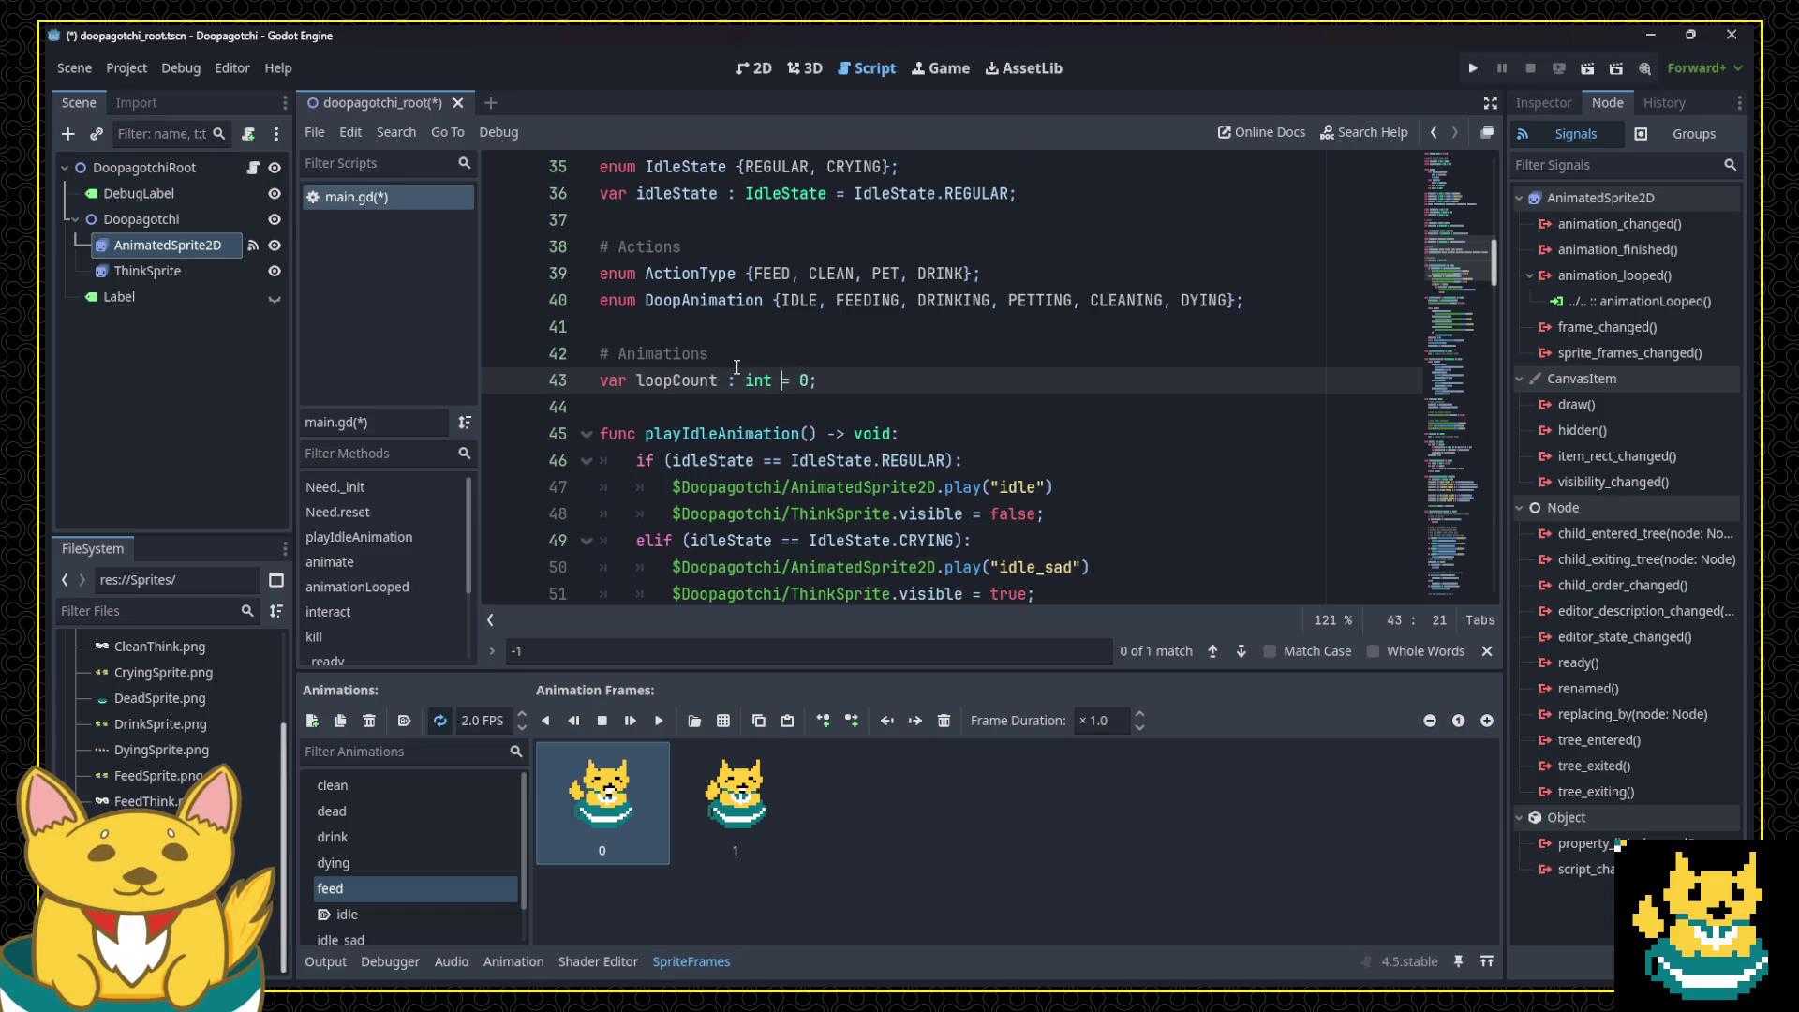
{"action": "left_click", "coordinate": [736, 366]}
{"action": "scroll", "coordinate": [910, 464], "scroll_direction": "down", "scroll_amount": 6}
{"action": "scroll", "coordinate": [910, 464], "scroll_direction": "down", "scroll_amount": 6}
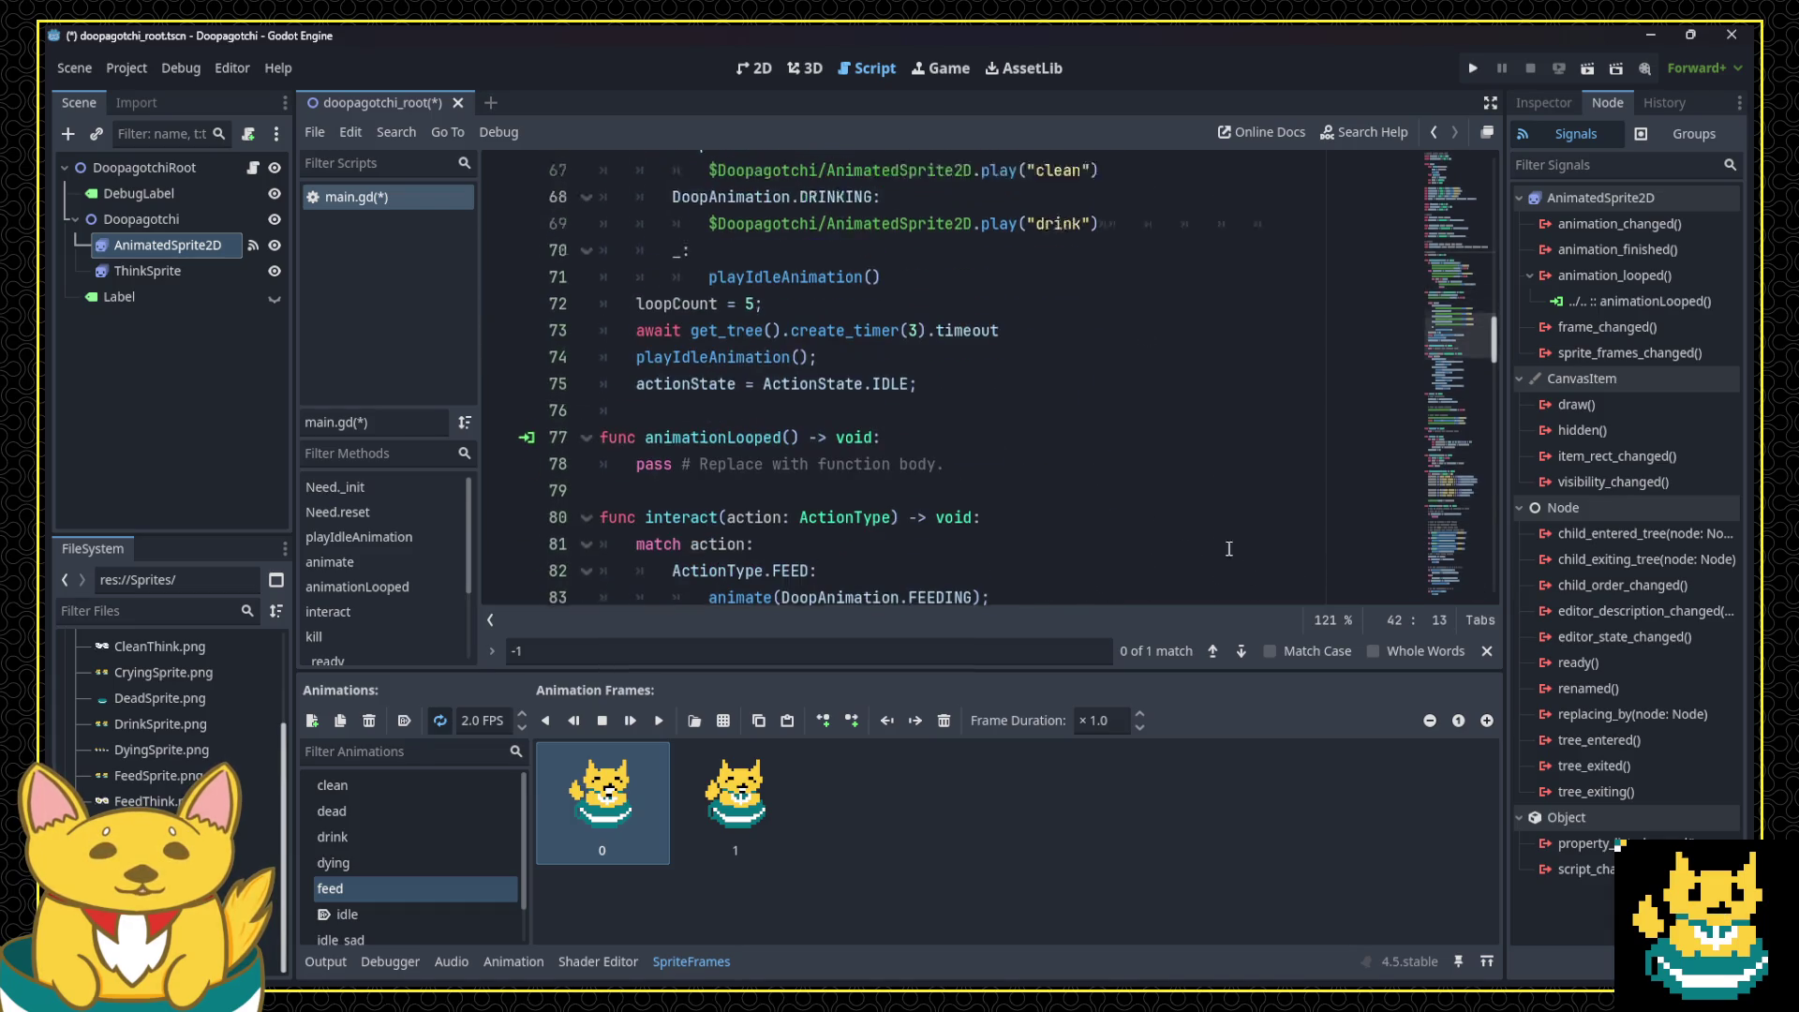
Step: In animationLooped, write 'if loopCount > 0' decrementing loopCount by 1, plus an else branch
{"action": "left_click", "coordinate": [956, 353]}
{"action": "left_click", "coordinate": [956, 338]}
{"action": "key", "text": "Return"}
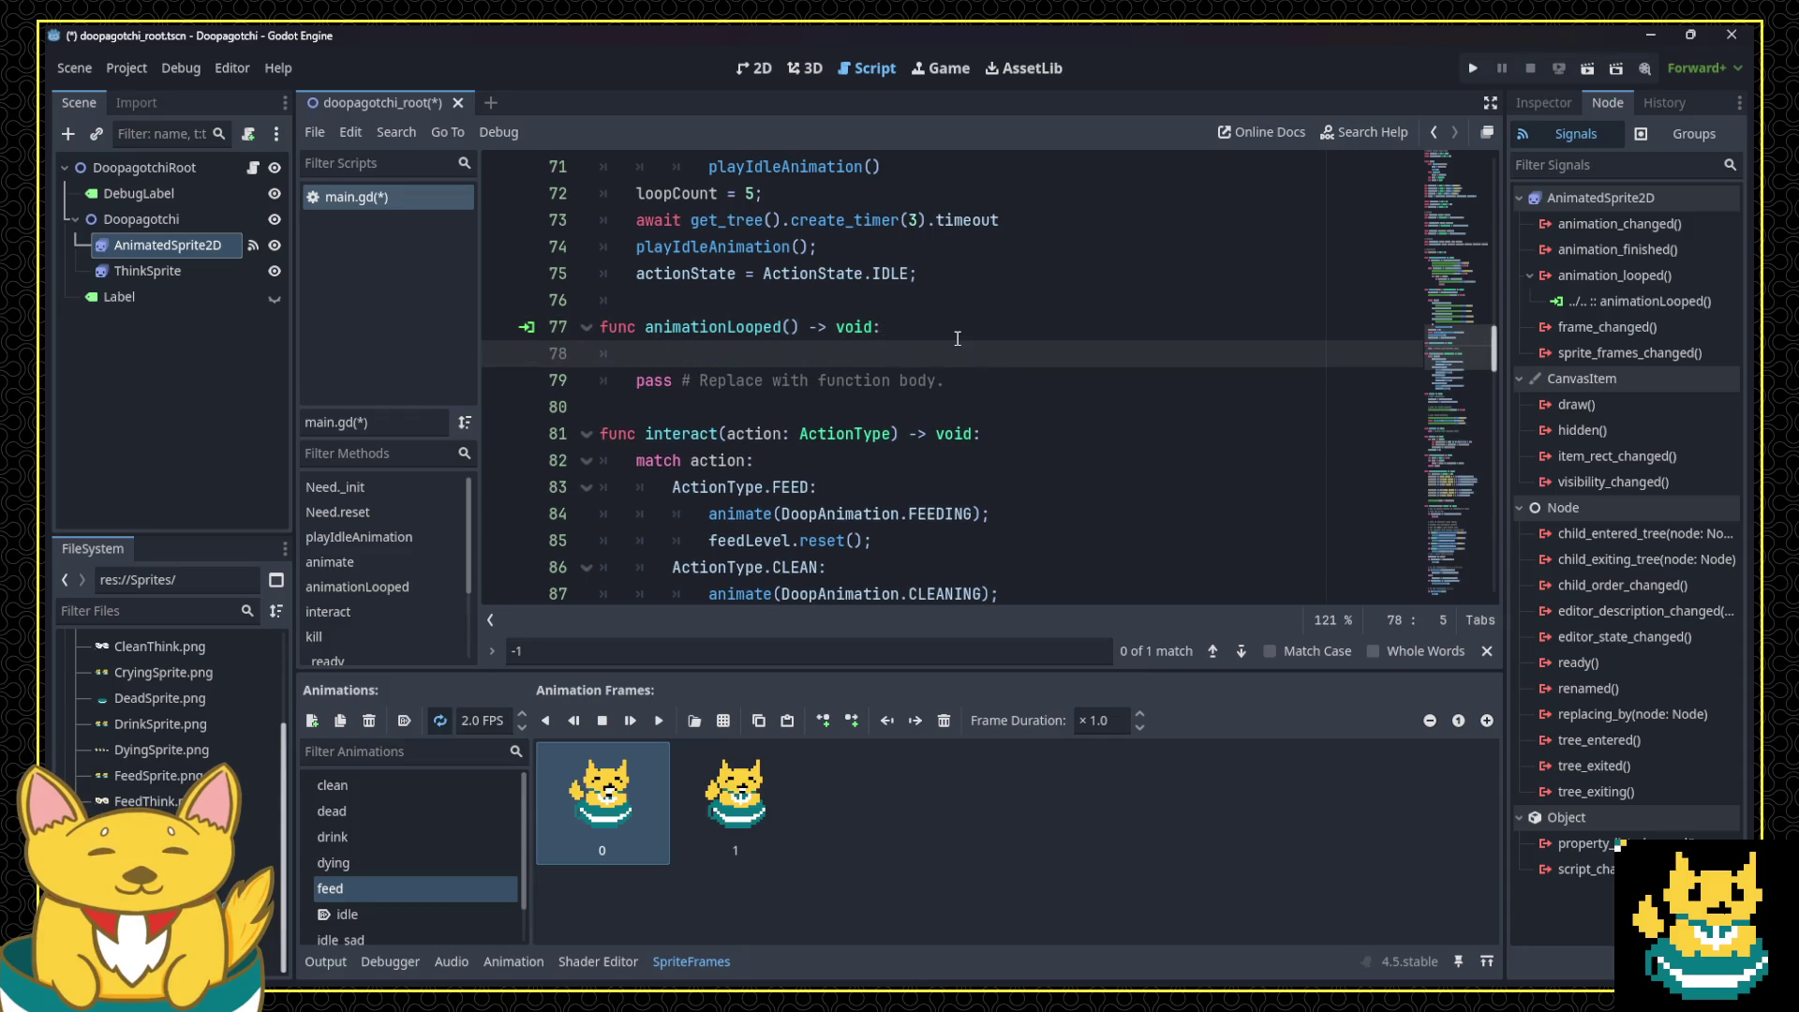
{"action": "type", "text": "if loopCount >"}
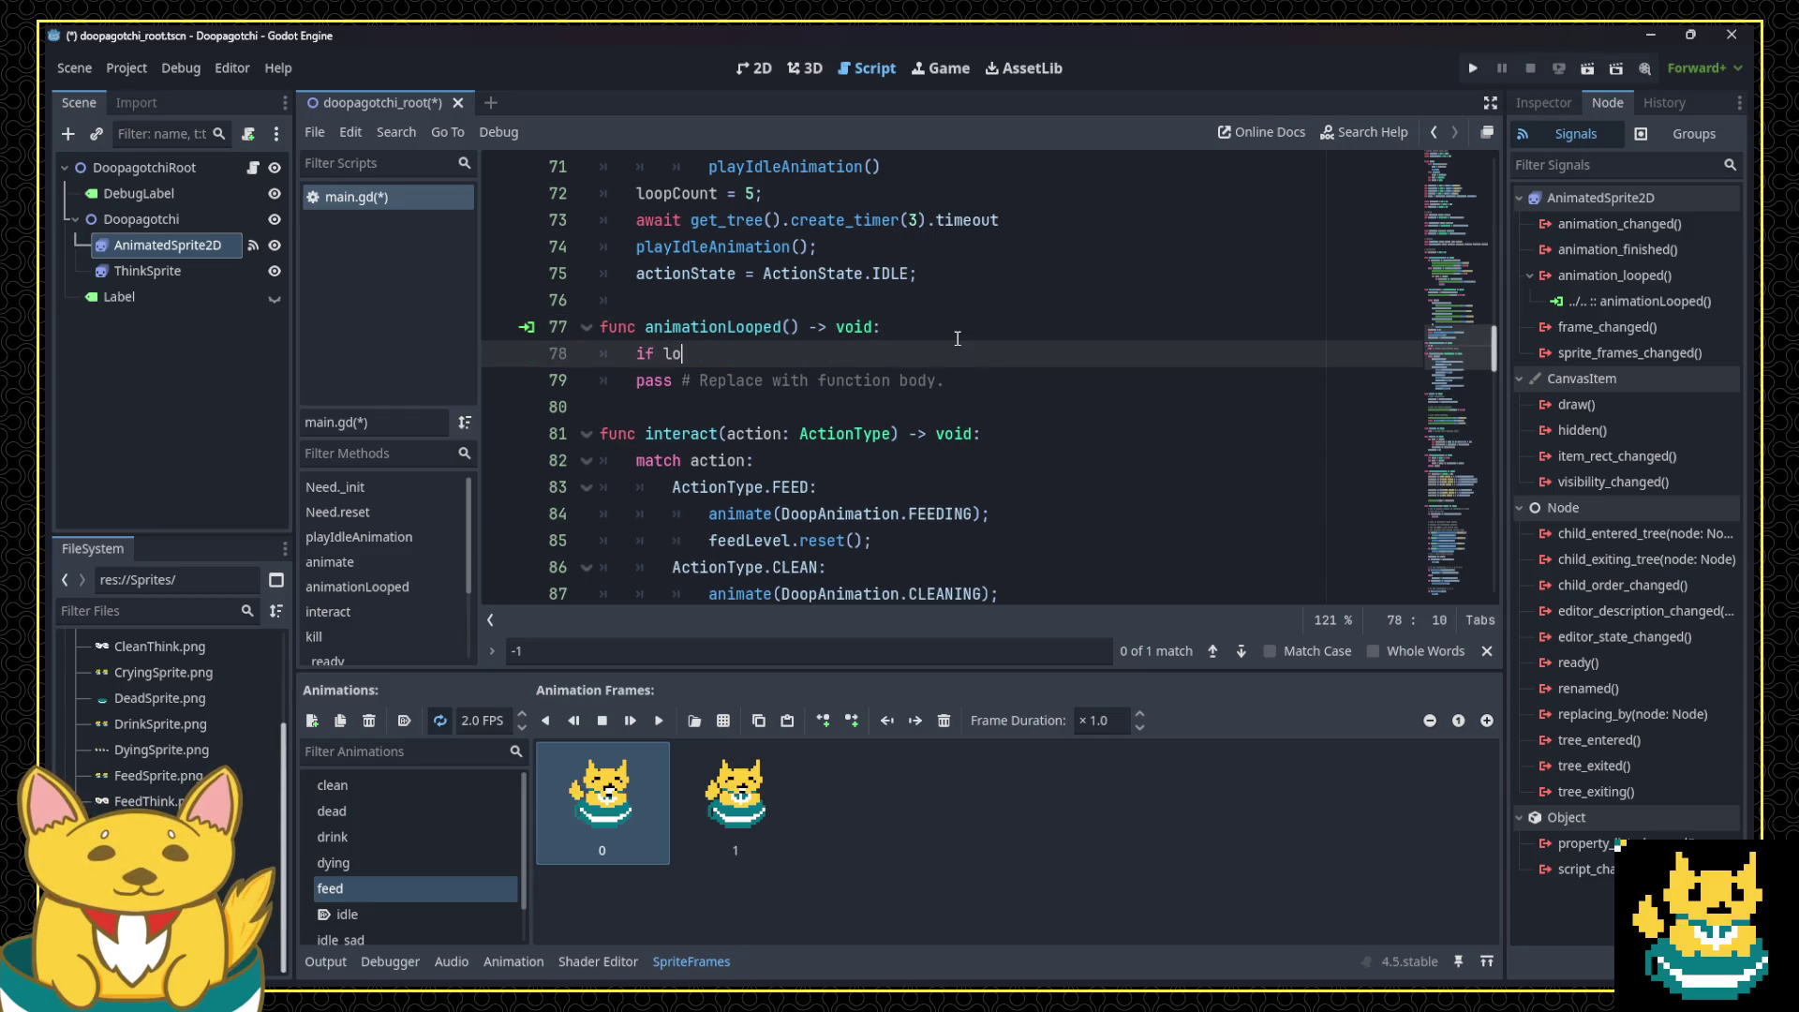
{"action": "type", "text": " 0:"}
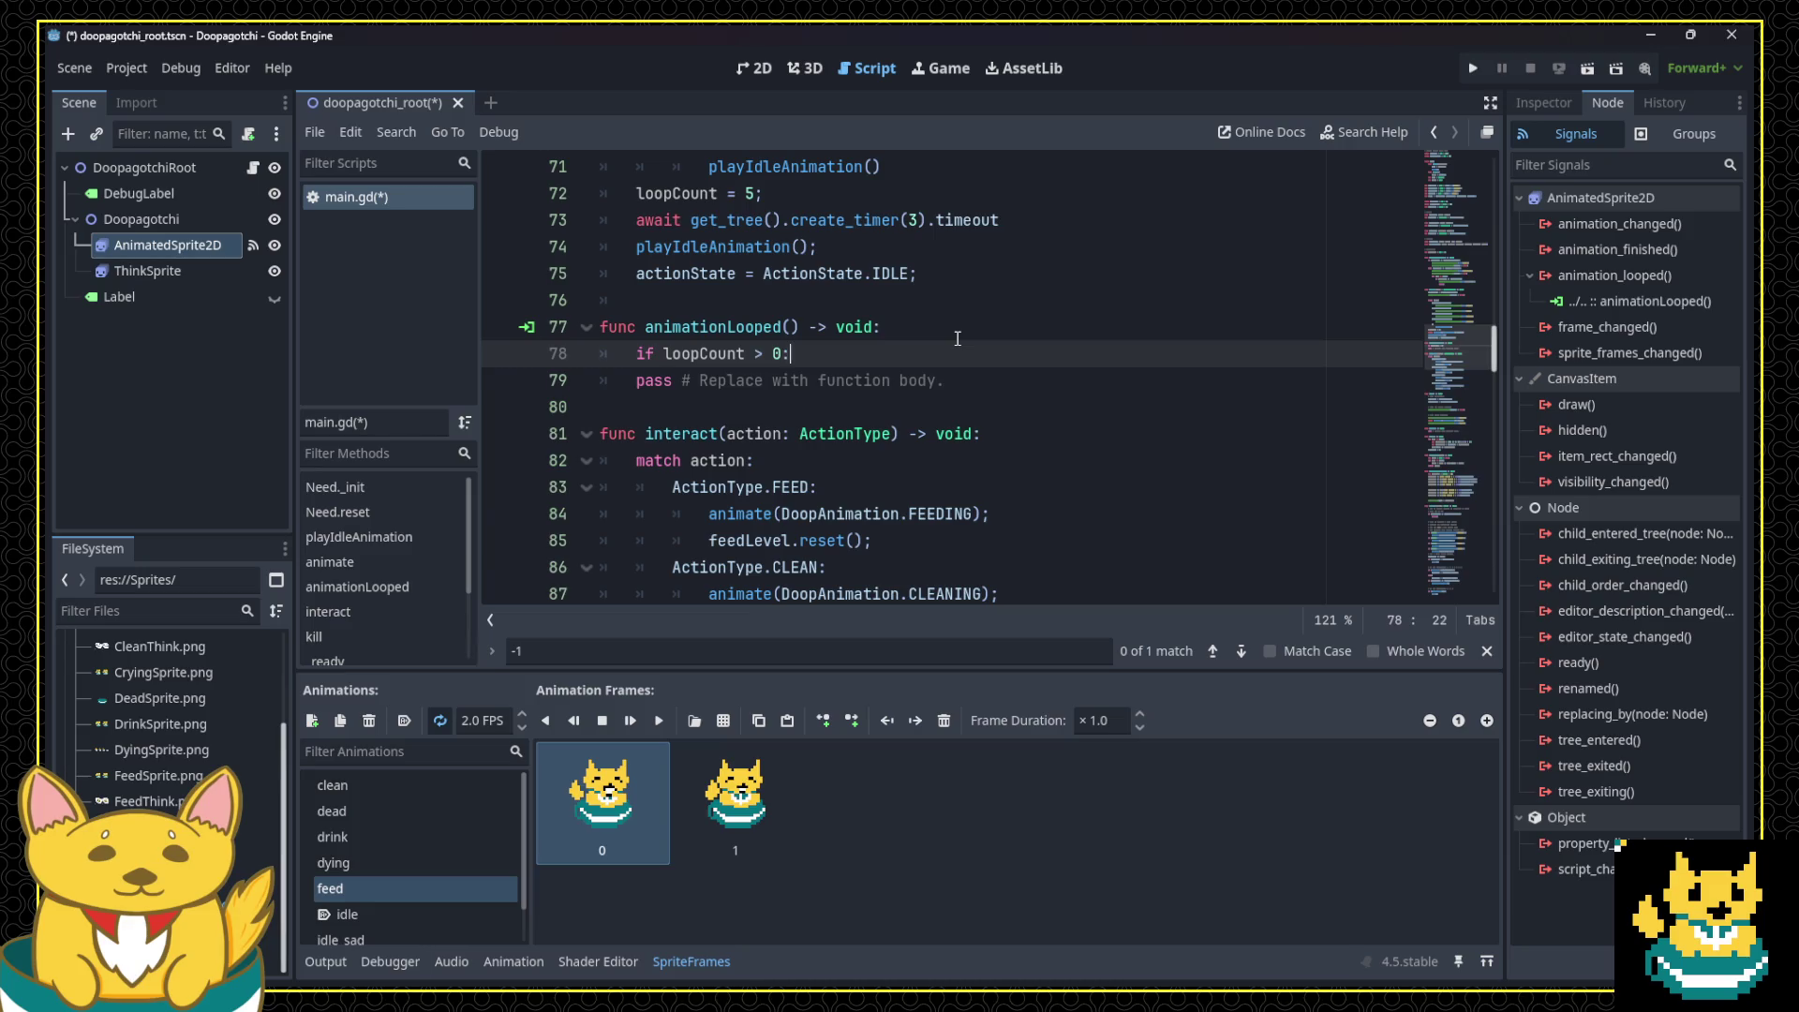
{"action": "key", "text": "Return"}
{"action": "type", "text": "loopCount -= 1"}
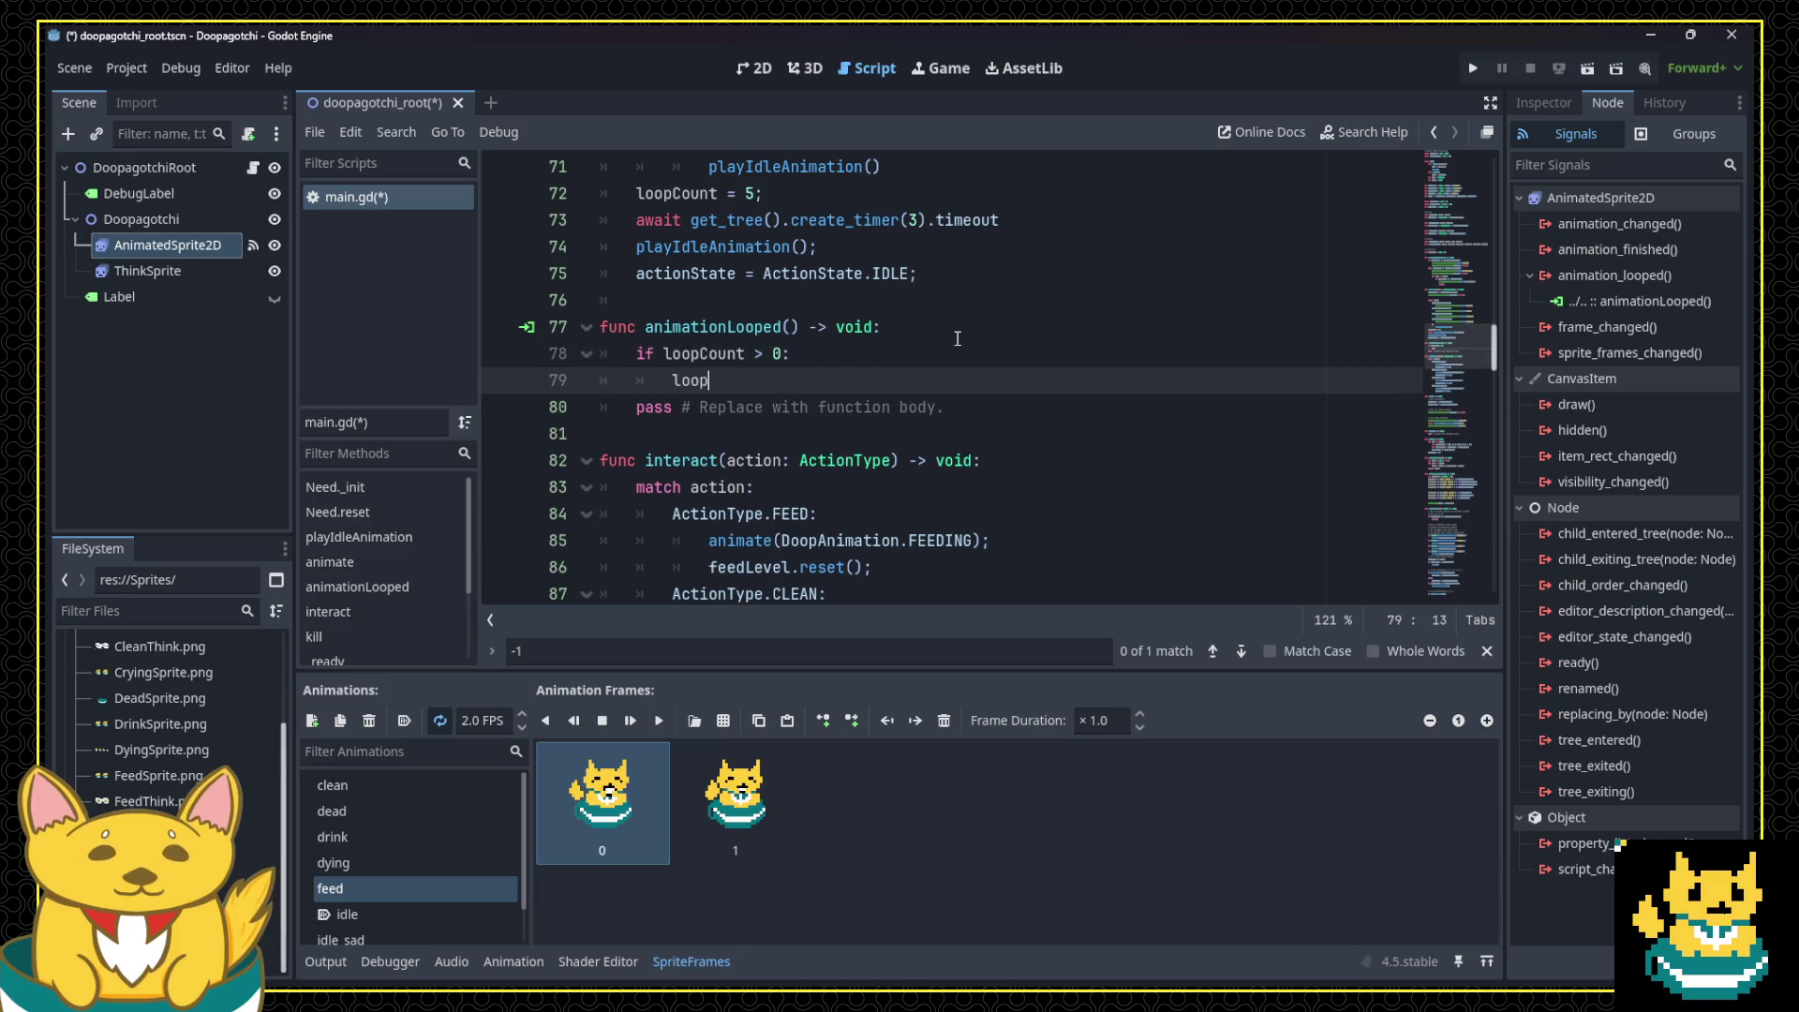
{"action": "type", "text": ";"}
{"action": "key", "text": "Return"}
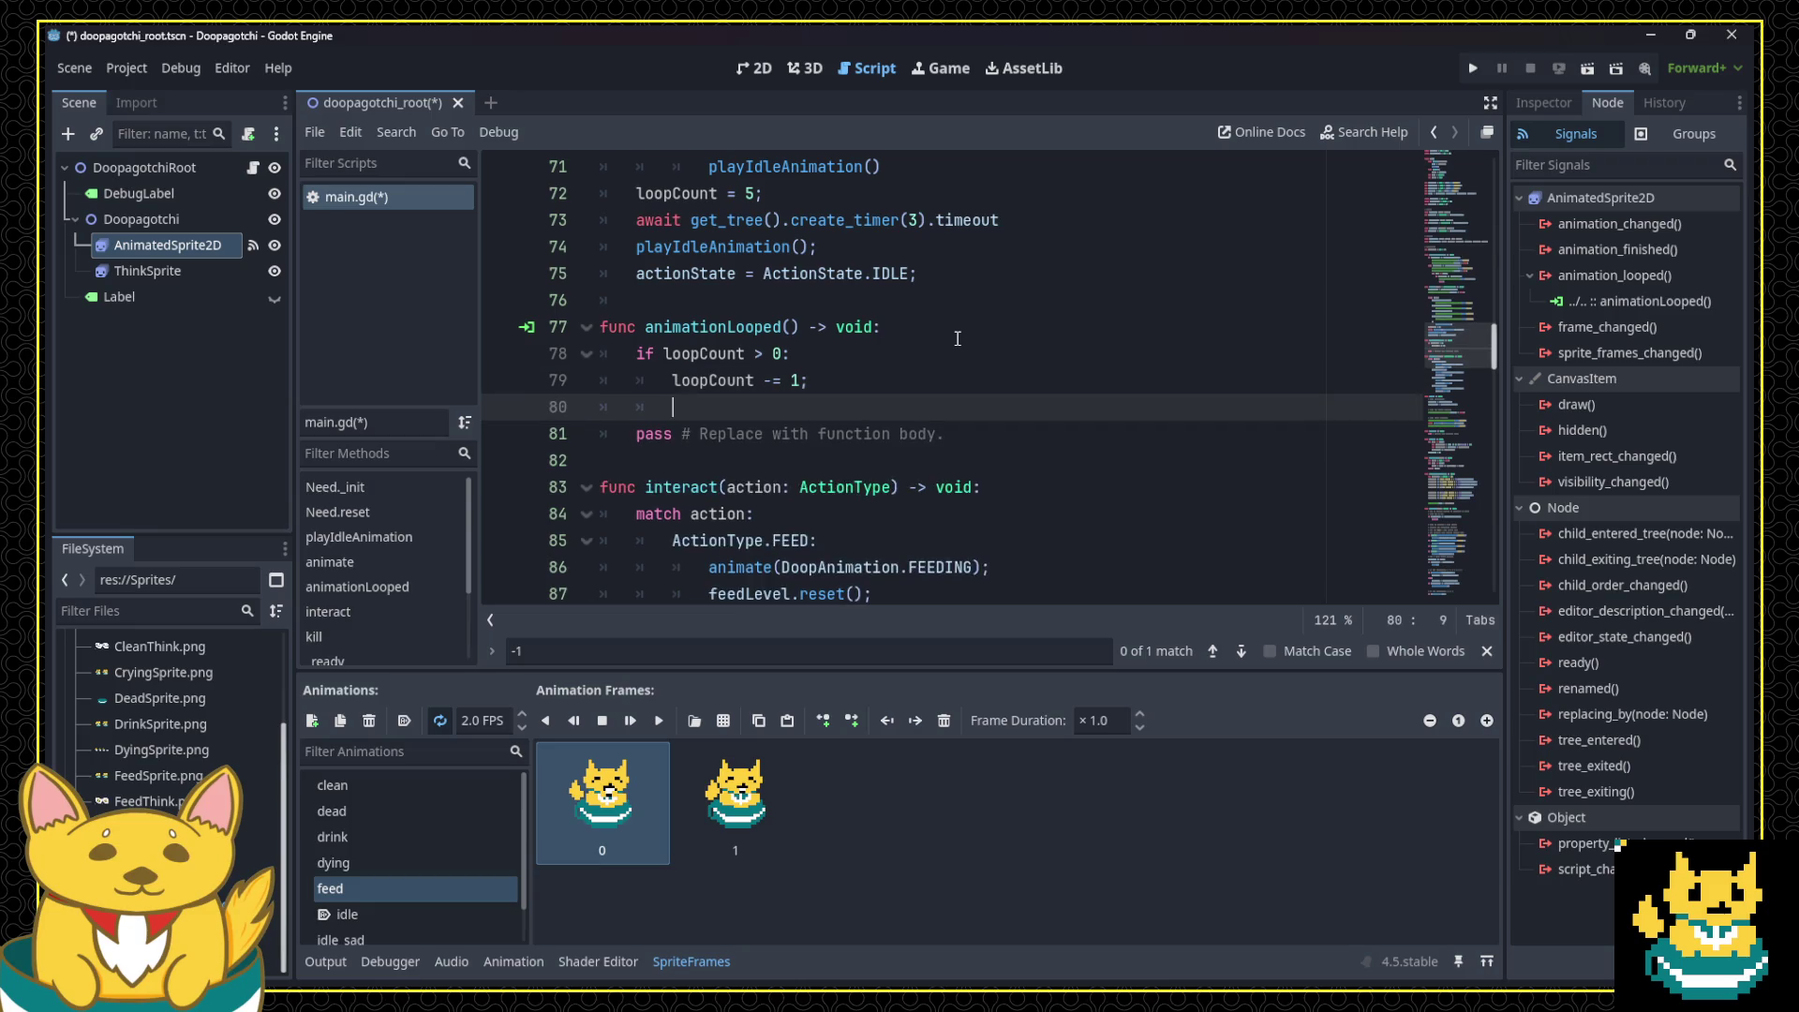
{"action": "type", "text": "else:"}
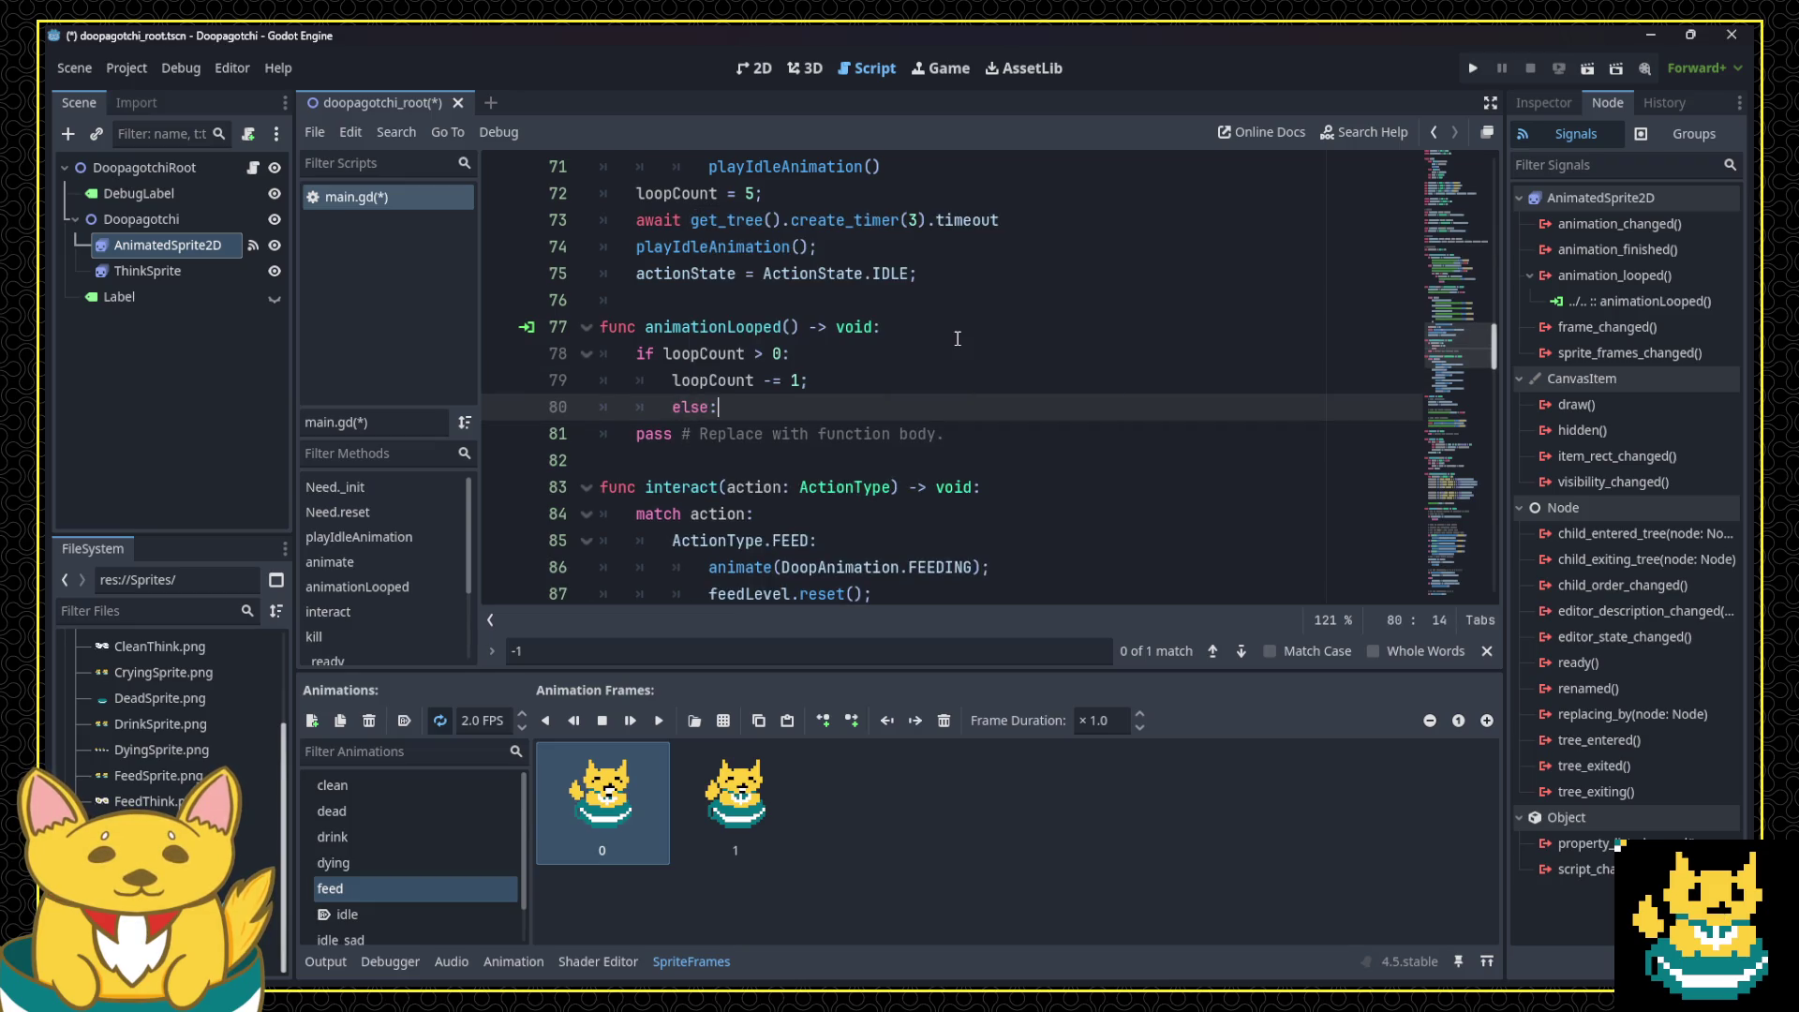
{"action": "key", "text": "Return"}
Step: Move the idle-reset lines from animate() under else, dropping the timer await line
{"action": "left_click_drag", "start_coordinate": [956, 273], "coordinate": [531, 232]}
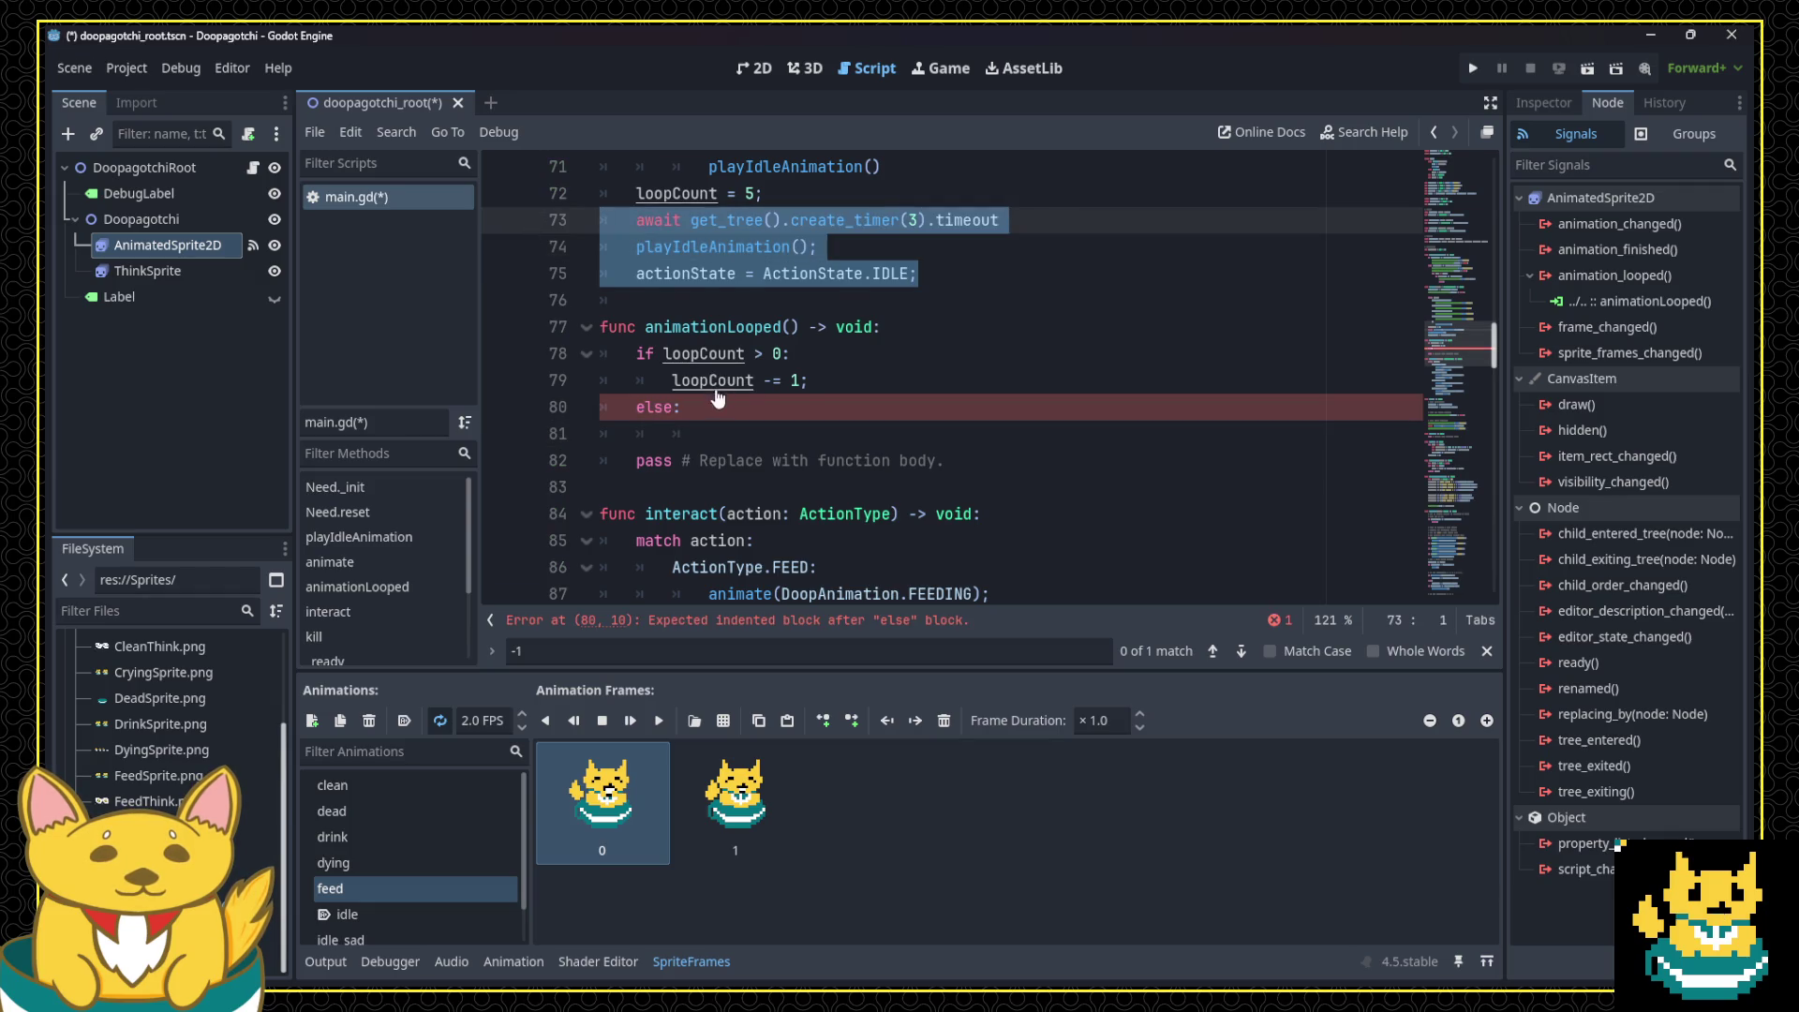
{"action": "key", "text": "ctrl+x"}
{"action": "key", "text": "Down"}
{"action": "key", "text": "Down"}
{"action": "key", "text": "Down"}
{"action": "key", "text": "ctrl+v"}
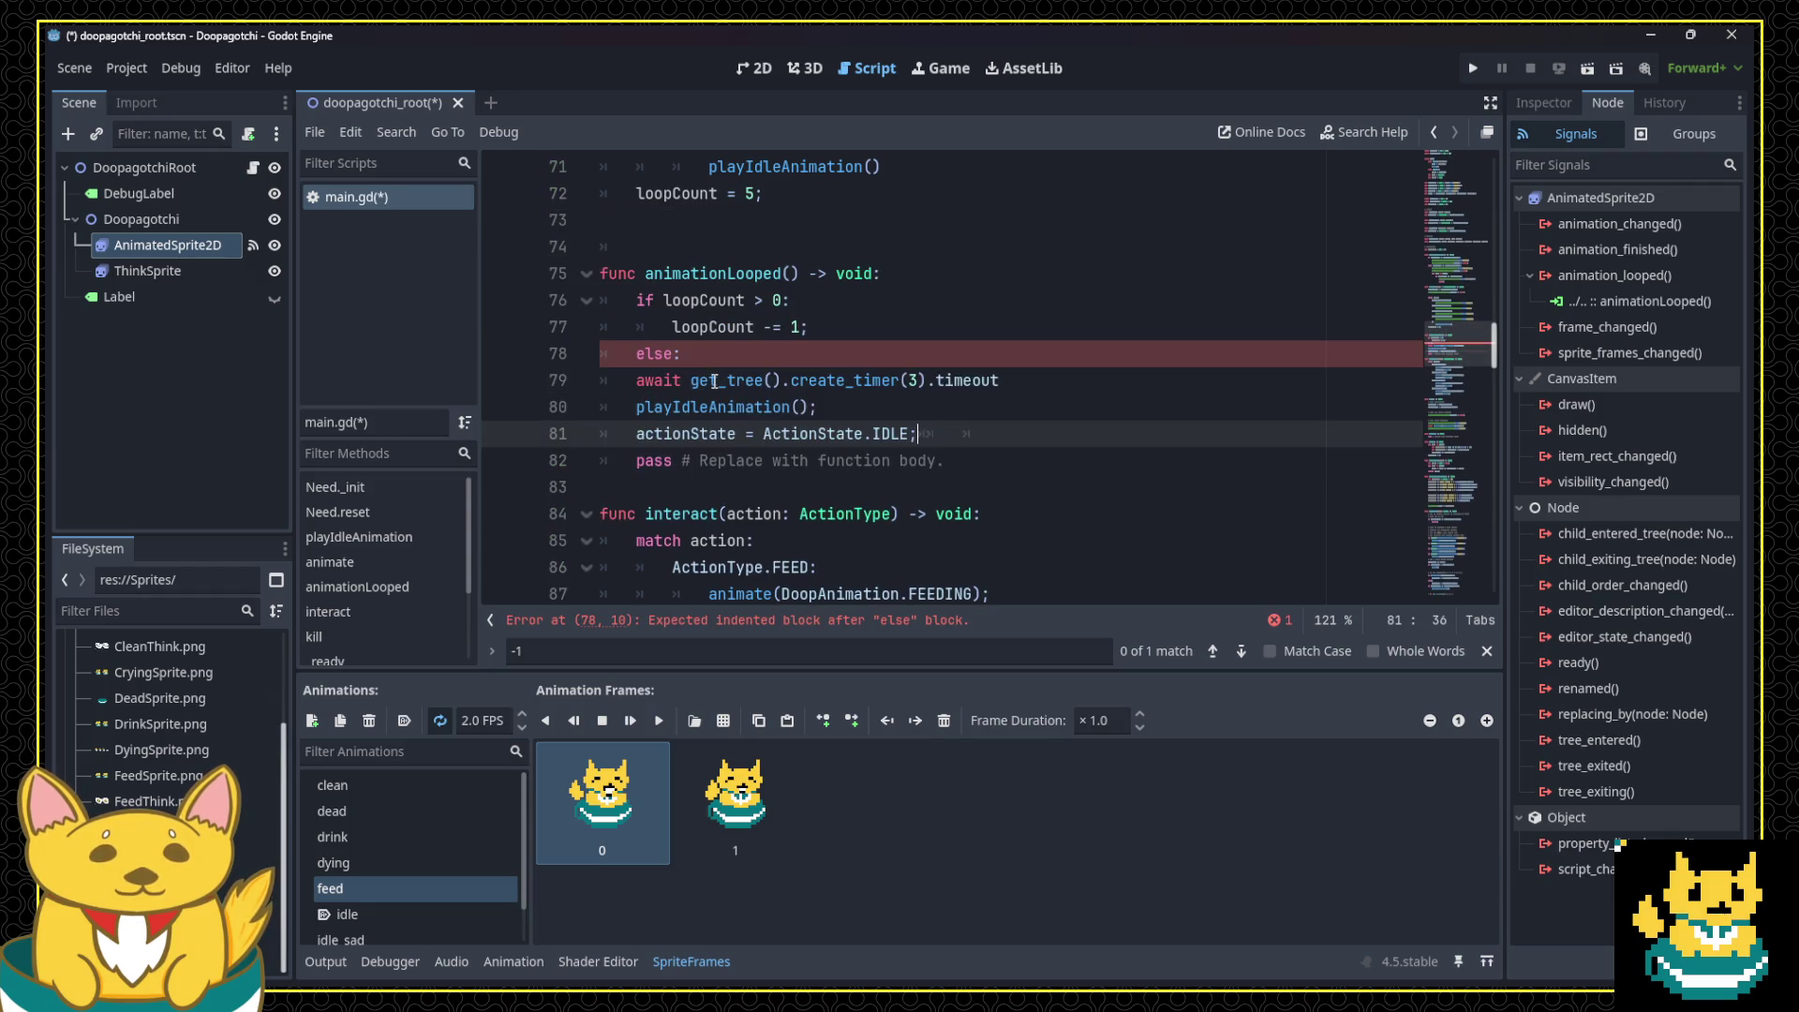
{"action": "key", "text": "Up"}
{"action": "triple_click", "coordinate": [714, 382]}
{"action": "key", "text": "Delete"}
{"action": "key", "text": "Delete"}
{"action": "key", "text": "shift+Down"}
{"action": "key", "text": "shift+Down"}
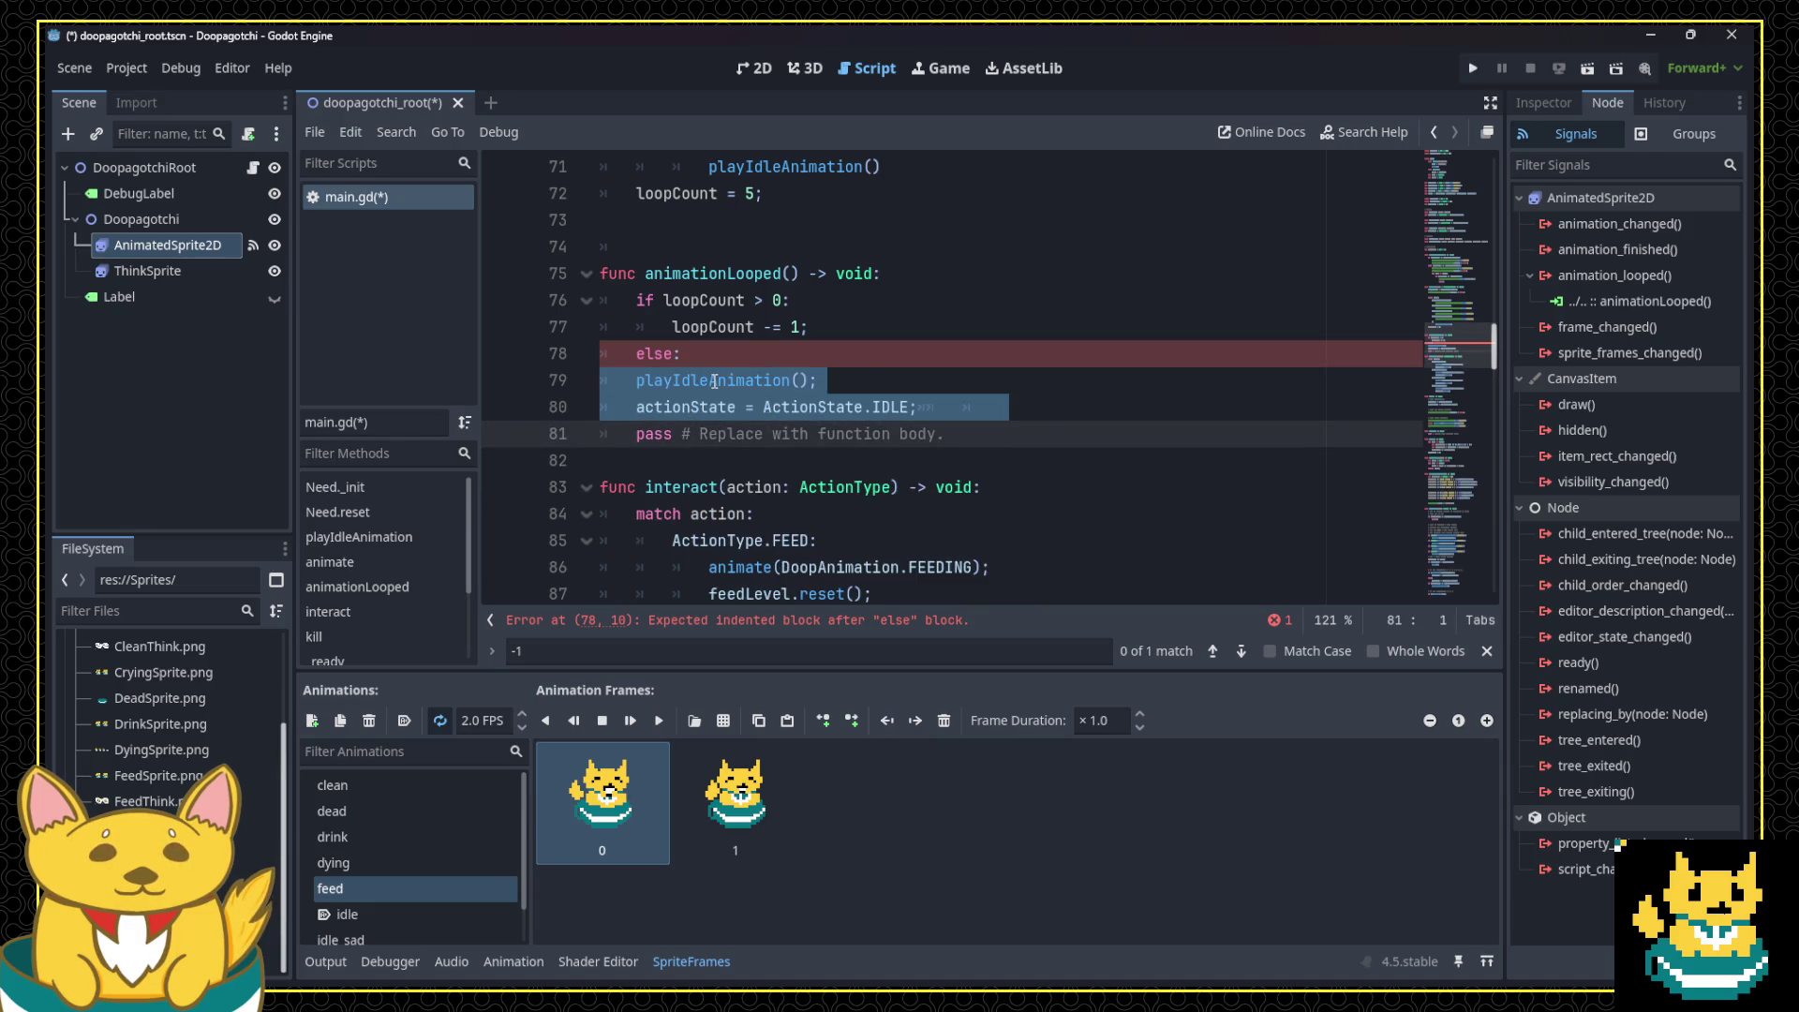
{"action": "key", "text": "Tab"}
Step: Delete the placeholder pass line from animationLooped
{"action": "scroll", "coordinate": [1013, 504], "scroll_direction": "up", "scroll_amount": 1}
{"action": "left_click", "coordinate": [1014, 504]}
{"action": "left_click_drag", "start_coordinate": [1013, 504], "coordinate": [1015, 489]}
{"action": "key", "text": "BackSpace"}
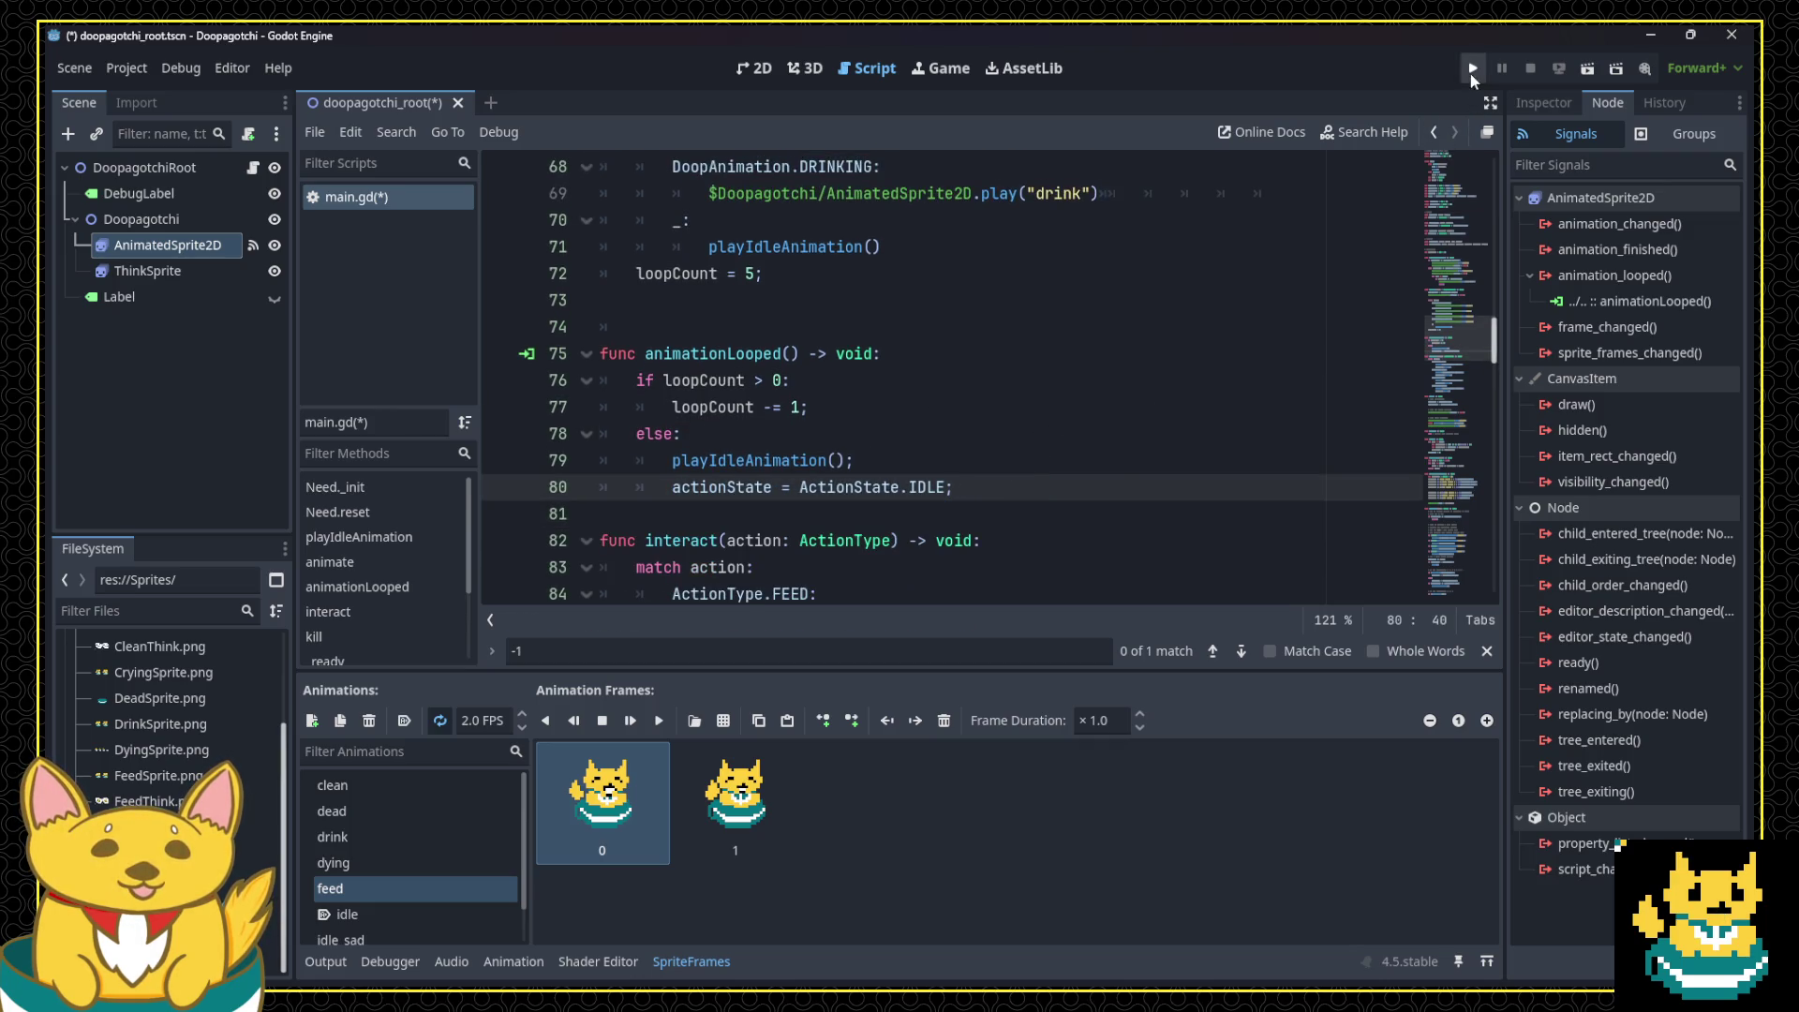
Step: Run the game, click the pet to trigger a looping action animation, then stop the test
{"action": "left_click", "coordinate": [1470, 75]}
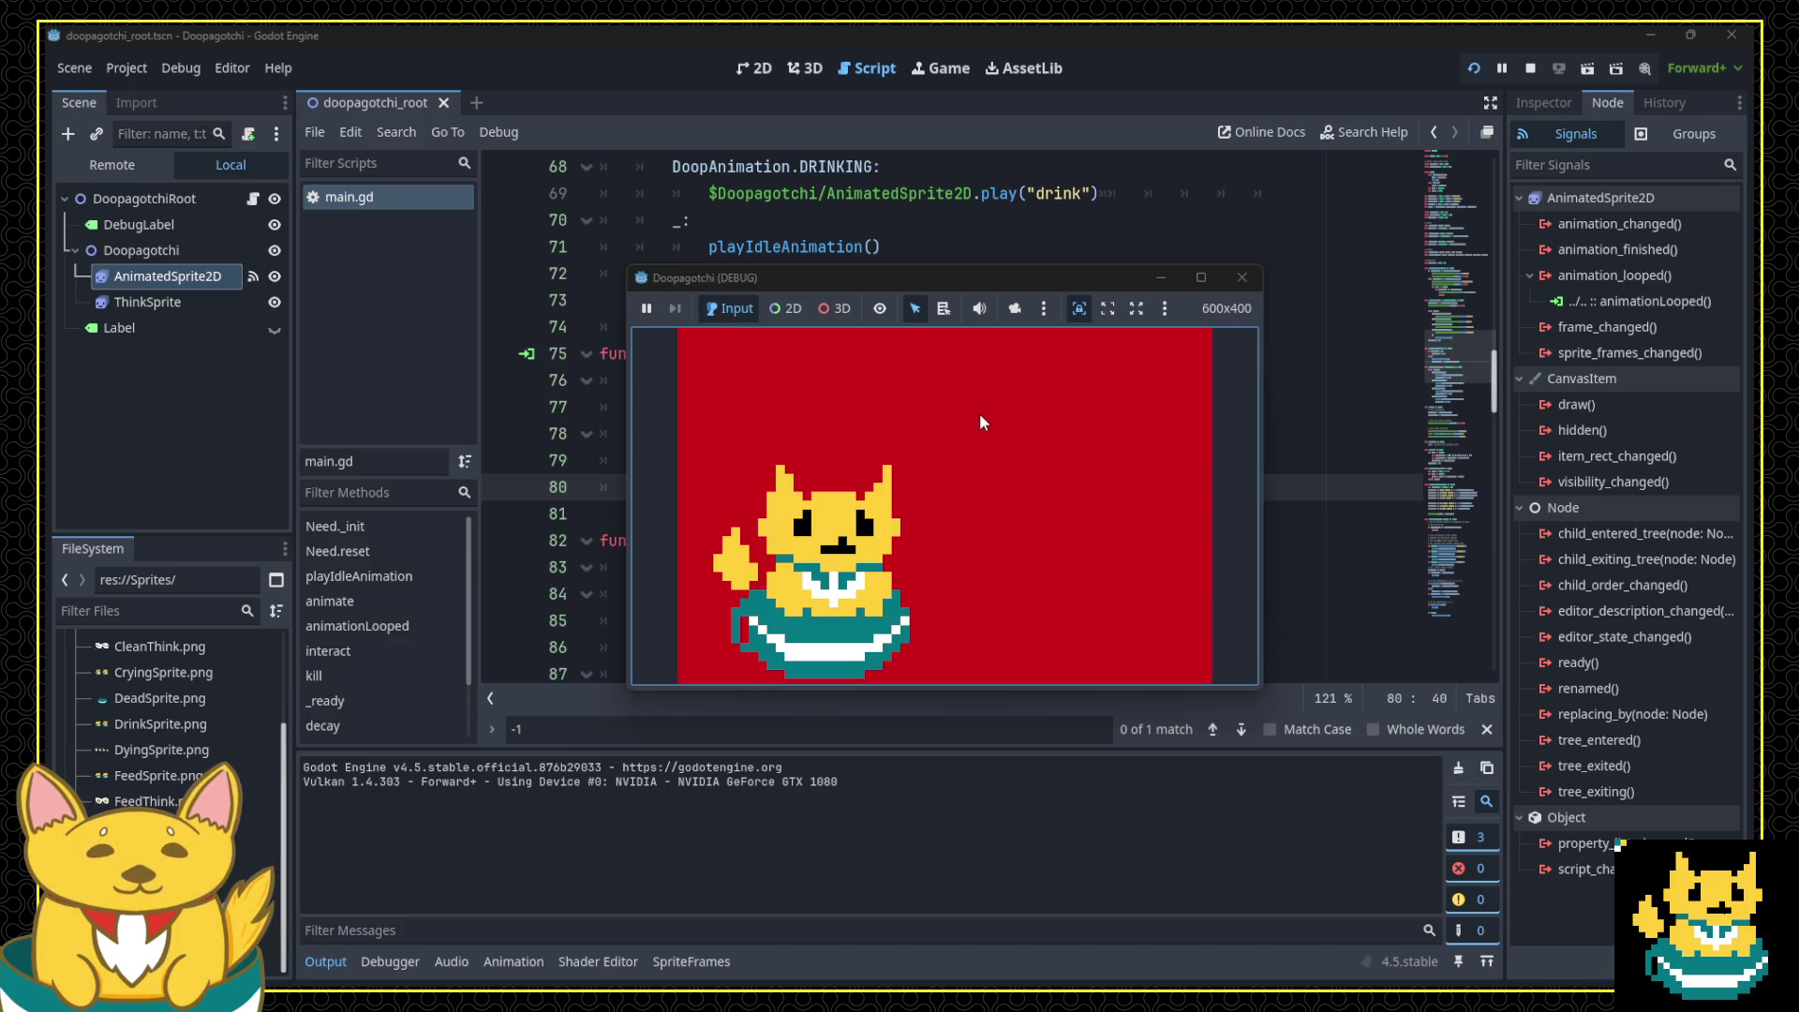
{"action": "left_click", "coordinate": [908, 451]}
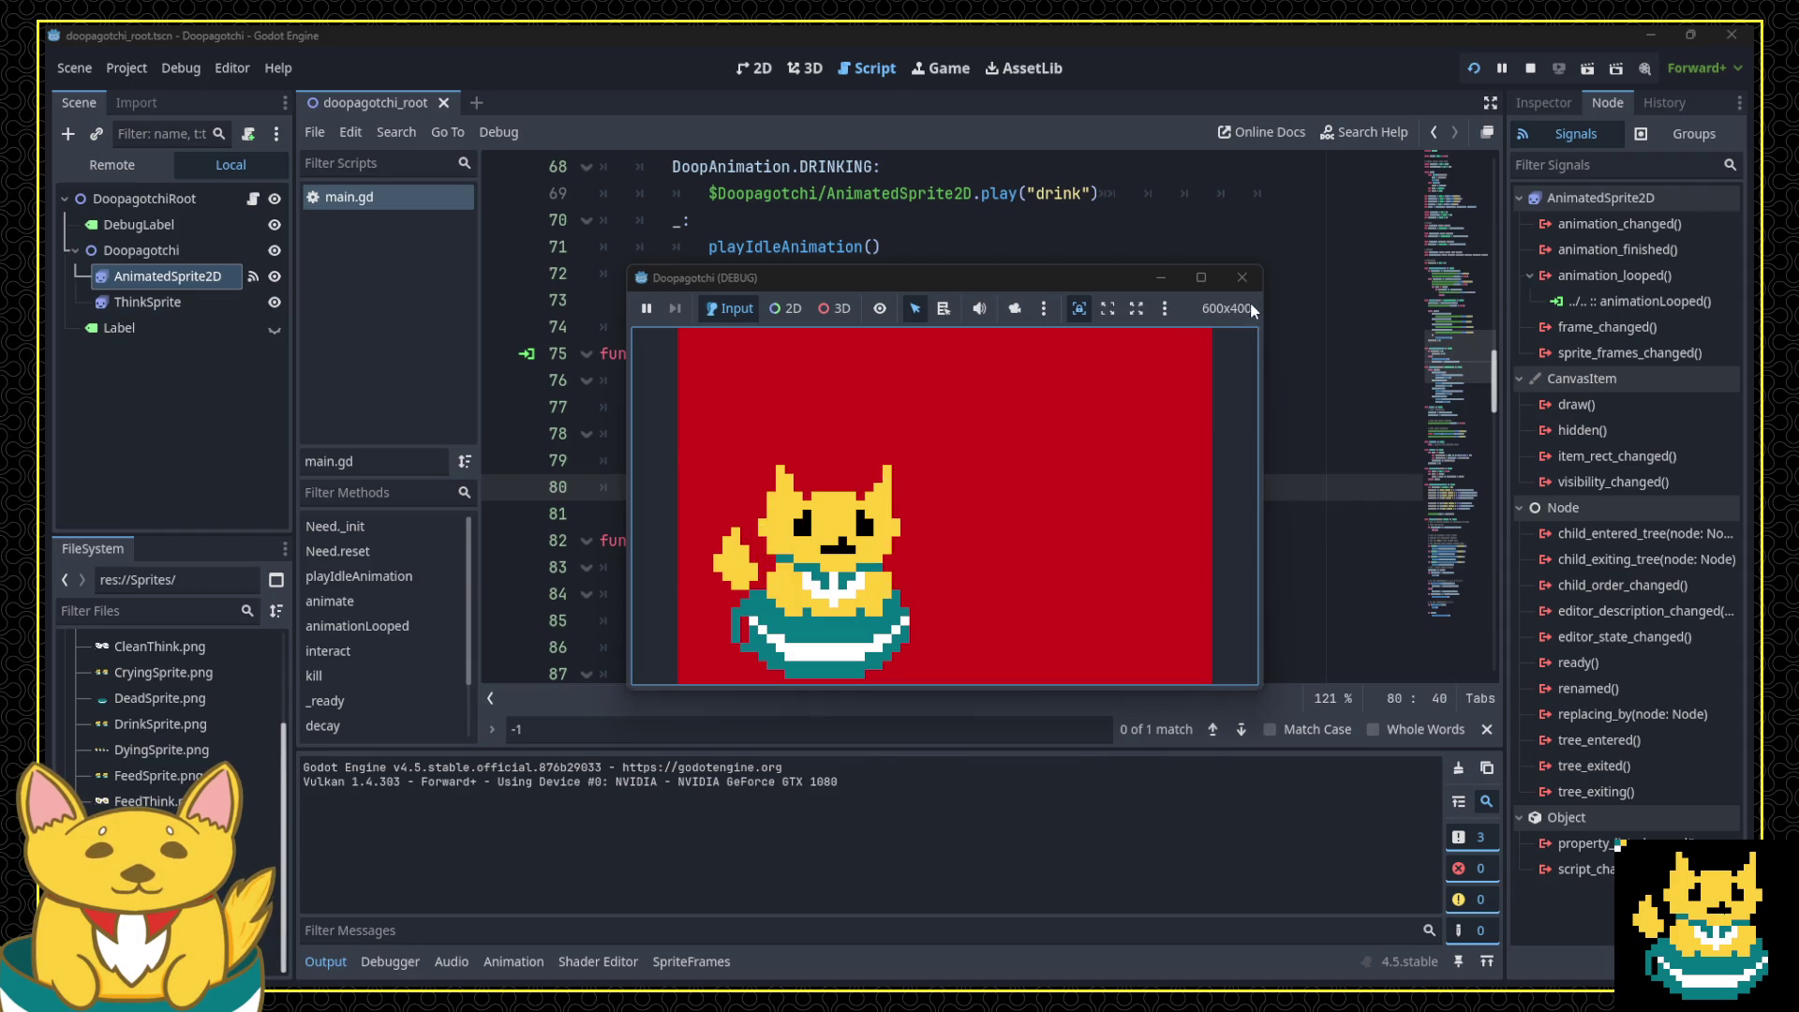
{"action": "left_click", "coordinate": [1243, 278]}
{"action": "left_click", "coordinate": [923, 461]}
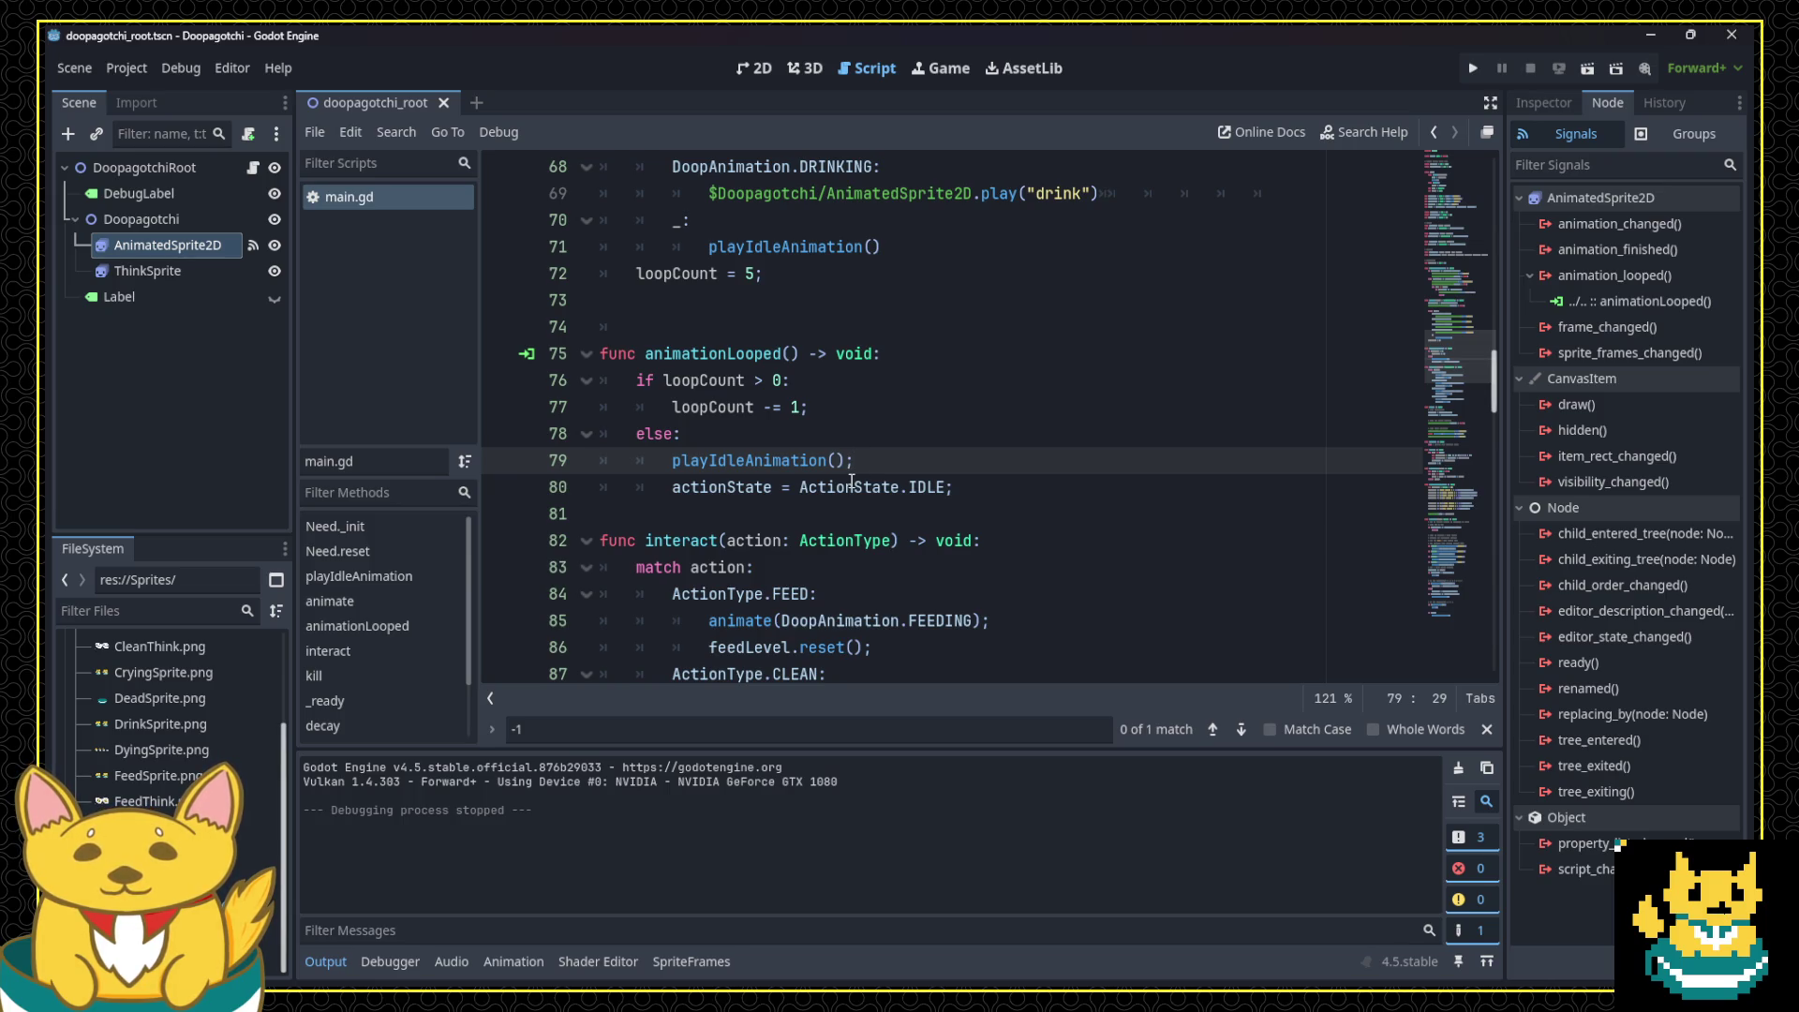
Step: Remove the extra blank line above func animationLooped() in main.gd
{"action": "scroll", "coordinate": [792, 459], "scroll_direction": "up", "scroll_amount": 1}
{"action": "left_click", "coordinate": [702, 434]}
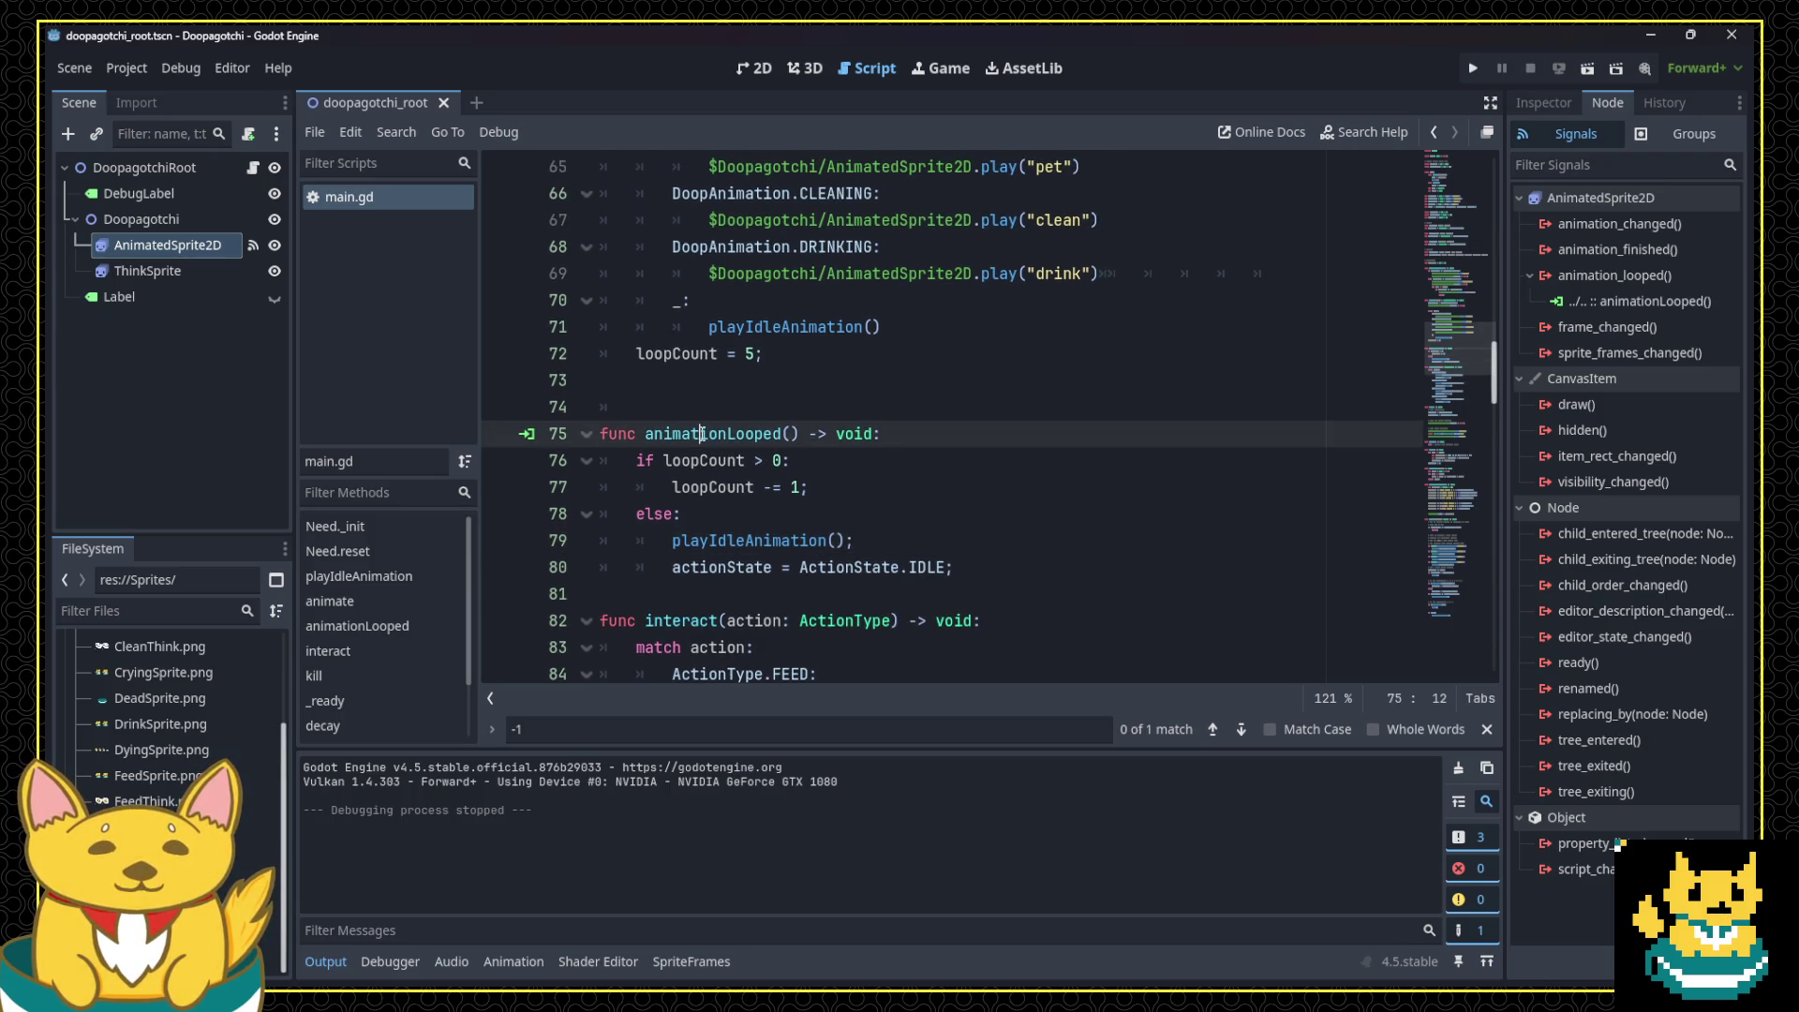
{"action": "scroll", "coordinate": [702, 433], "scroll_direction": "up", "scroll_amount": 4}
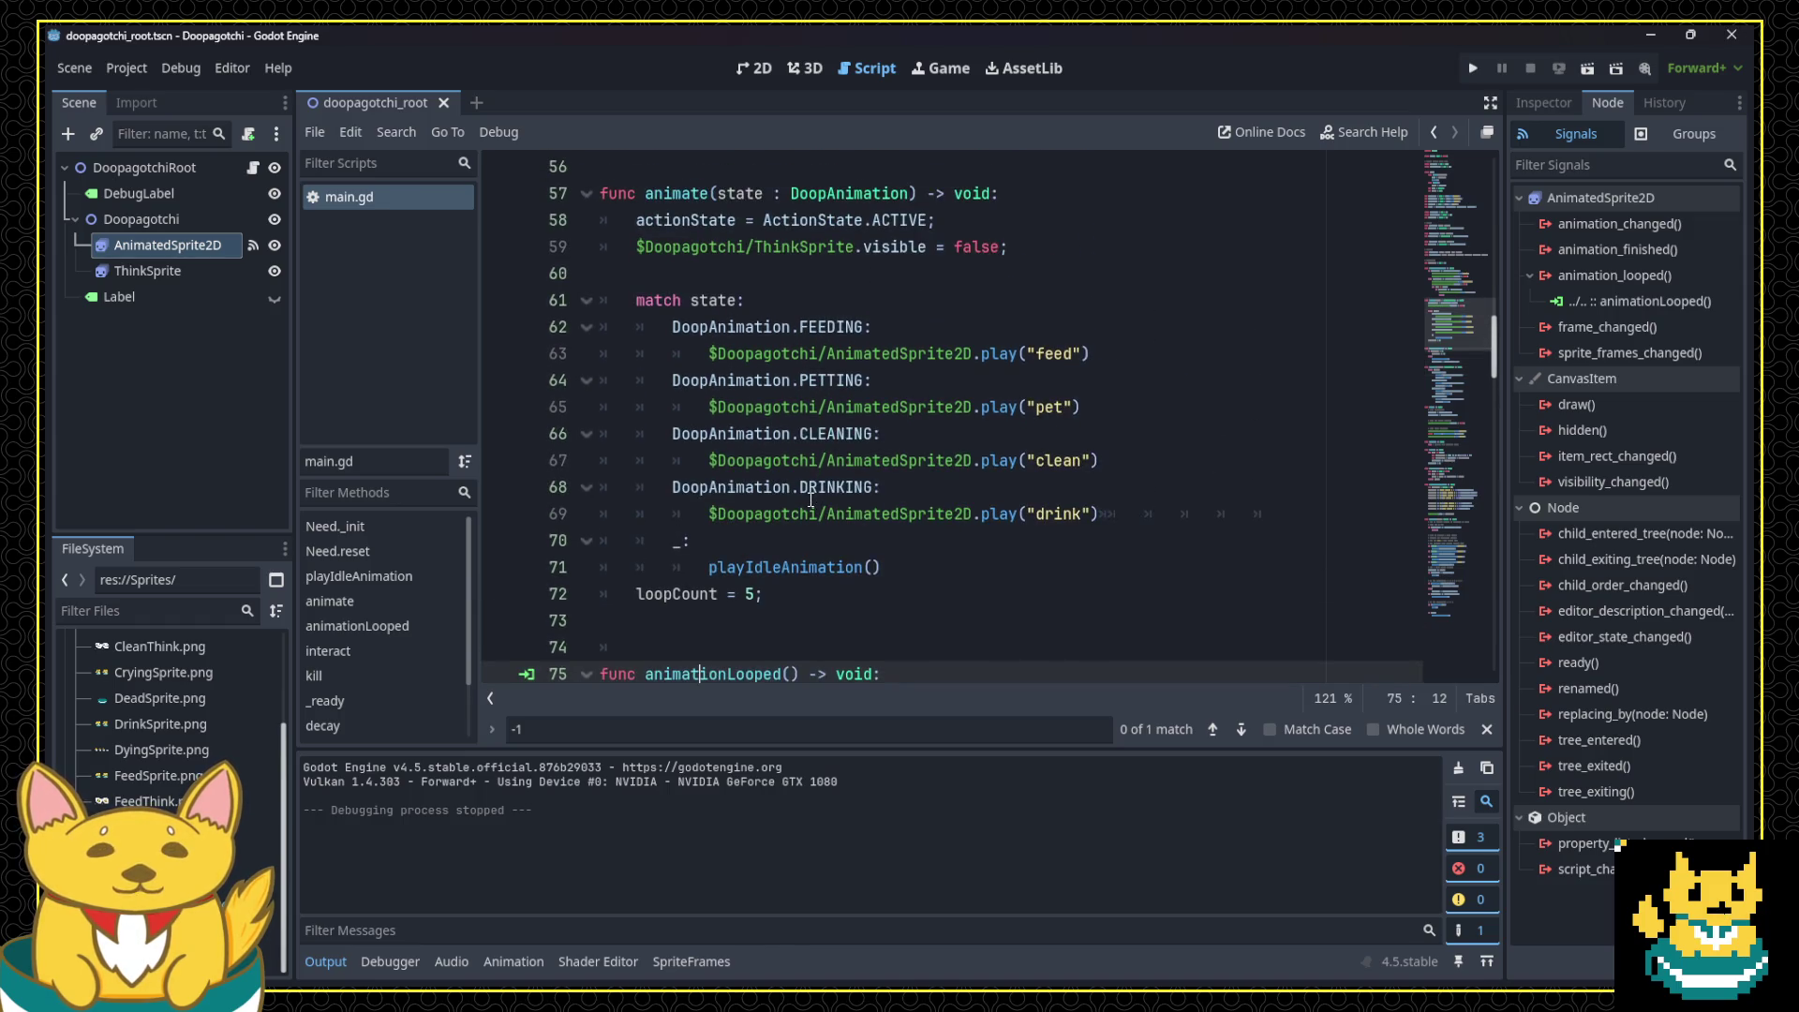
{"action": "scroll", "coordinate": [801, 515], "scroll_direction": "up", "scroll_amount": 3}
{"action": "scroll", "coordinate": [804, 520], "scroll_direction": "down", "scroll_amount": 5}
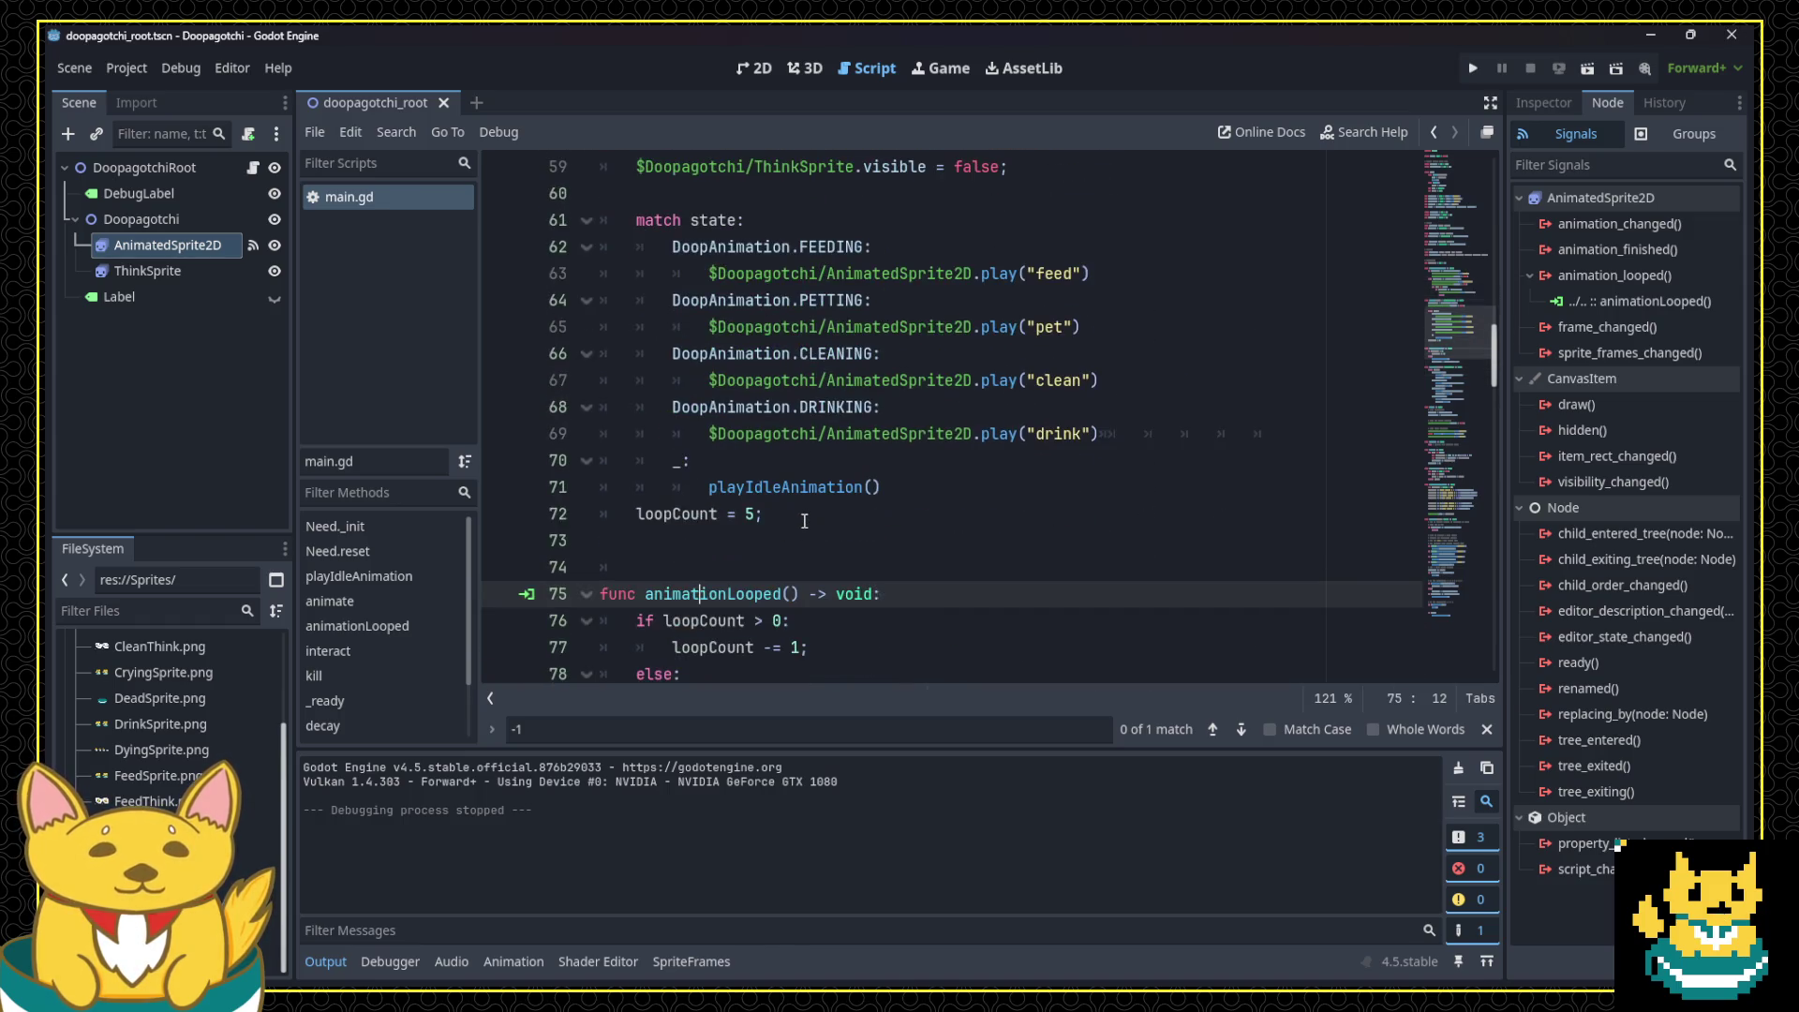
{"action": "scroll", "coordinate": [805, 521], "scroll_direction": "down", "scroll_amount": 2}
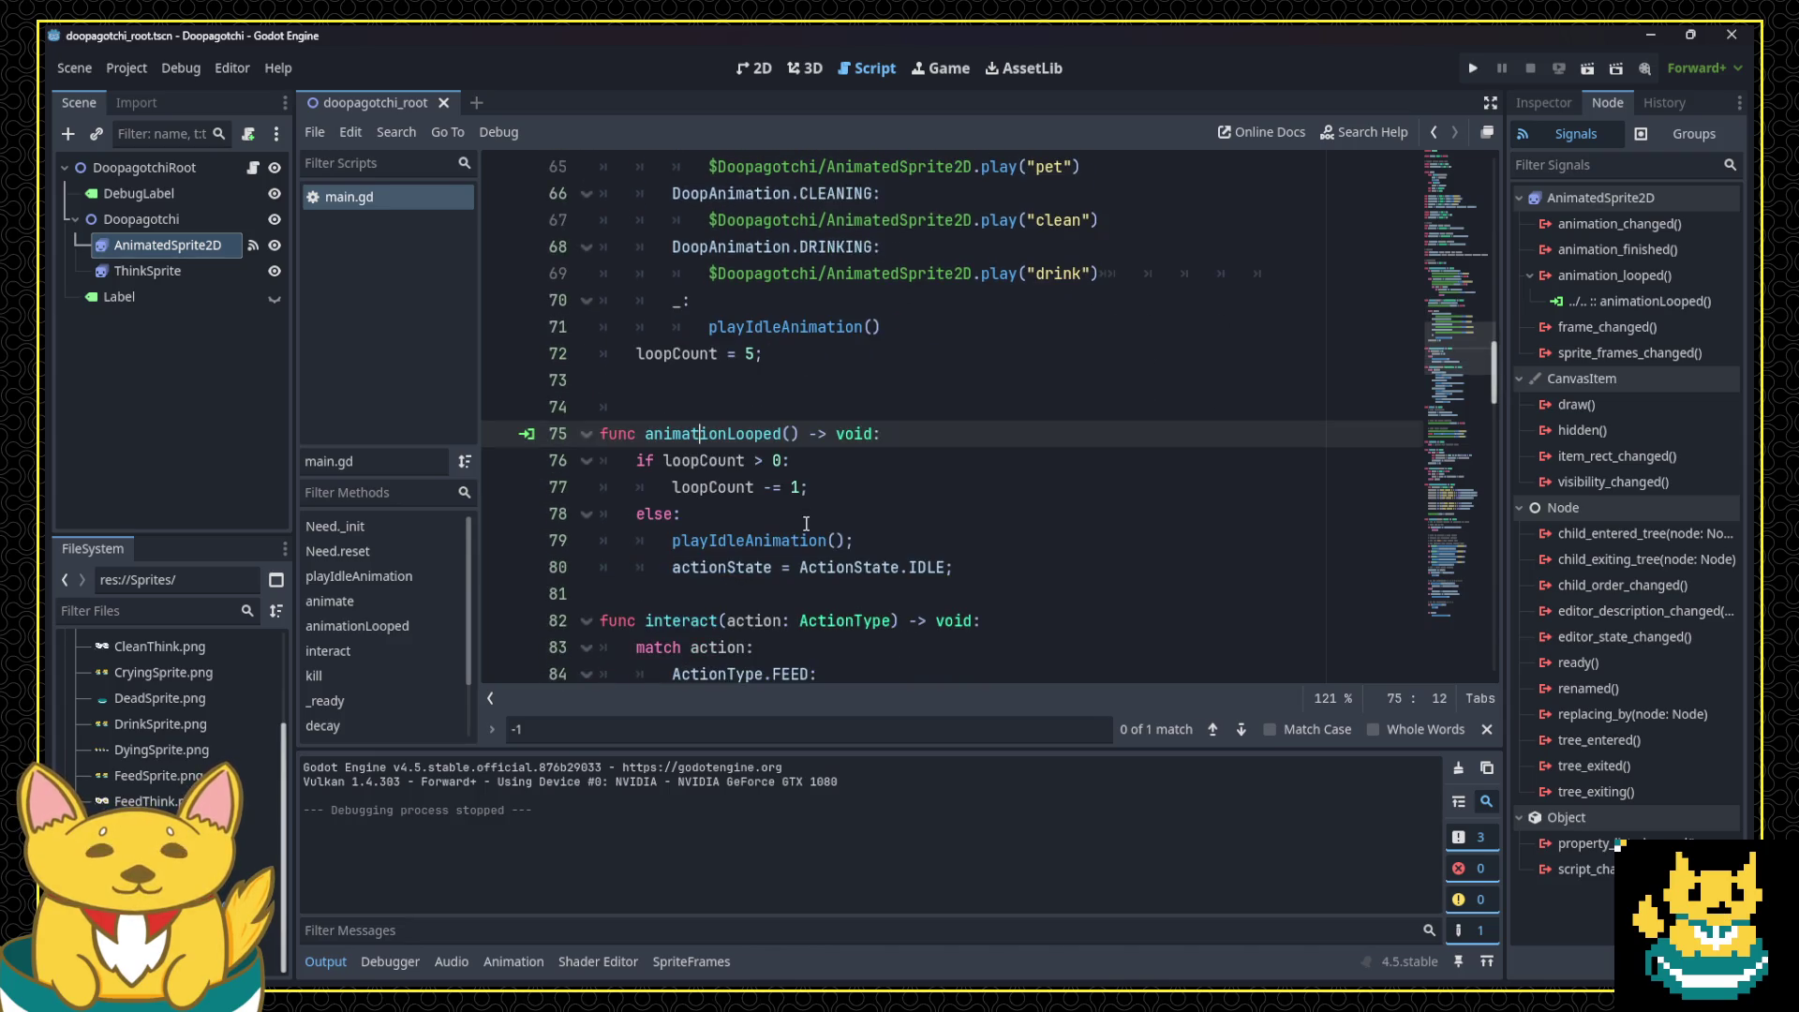
{"action": "left_click", "coordinate": [813, 410]}
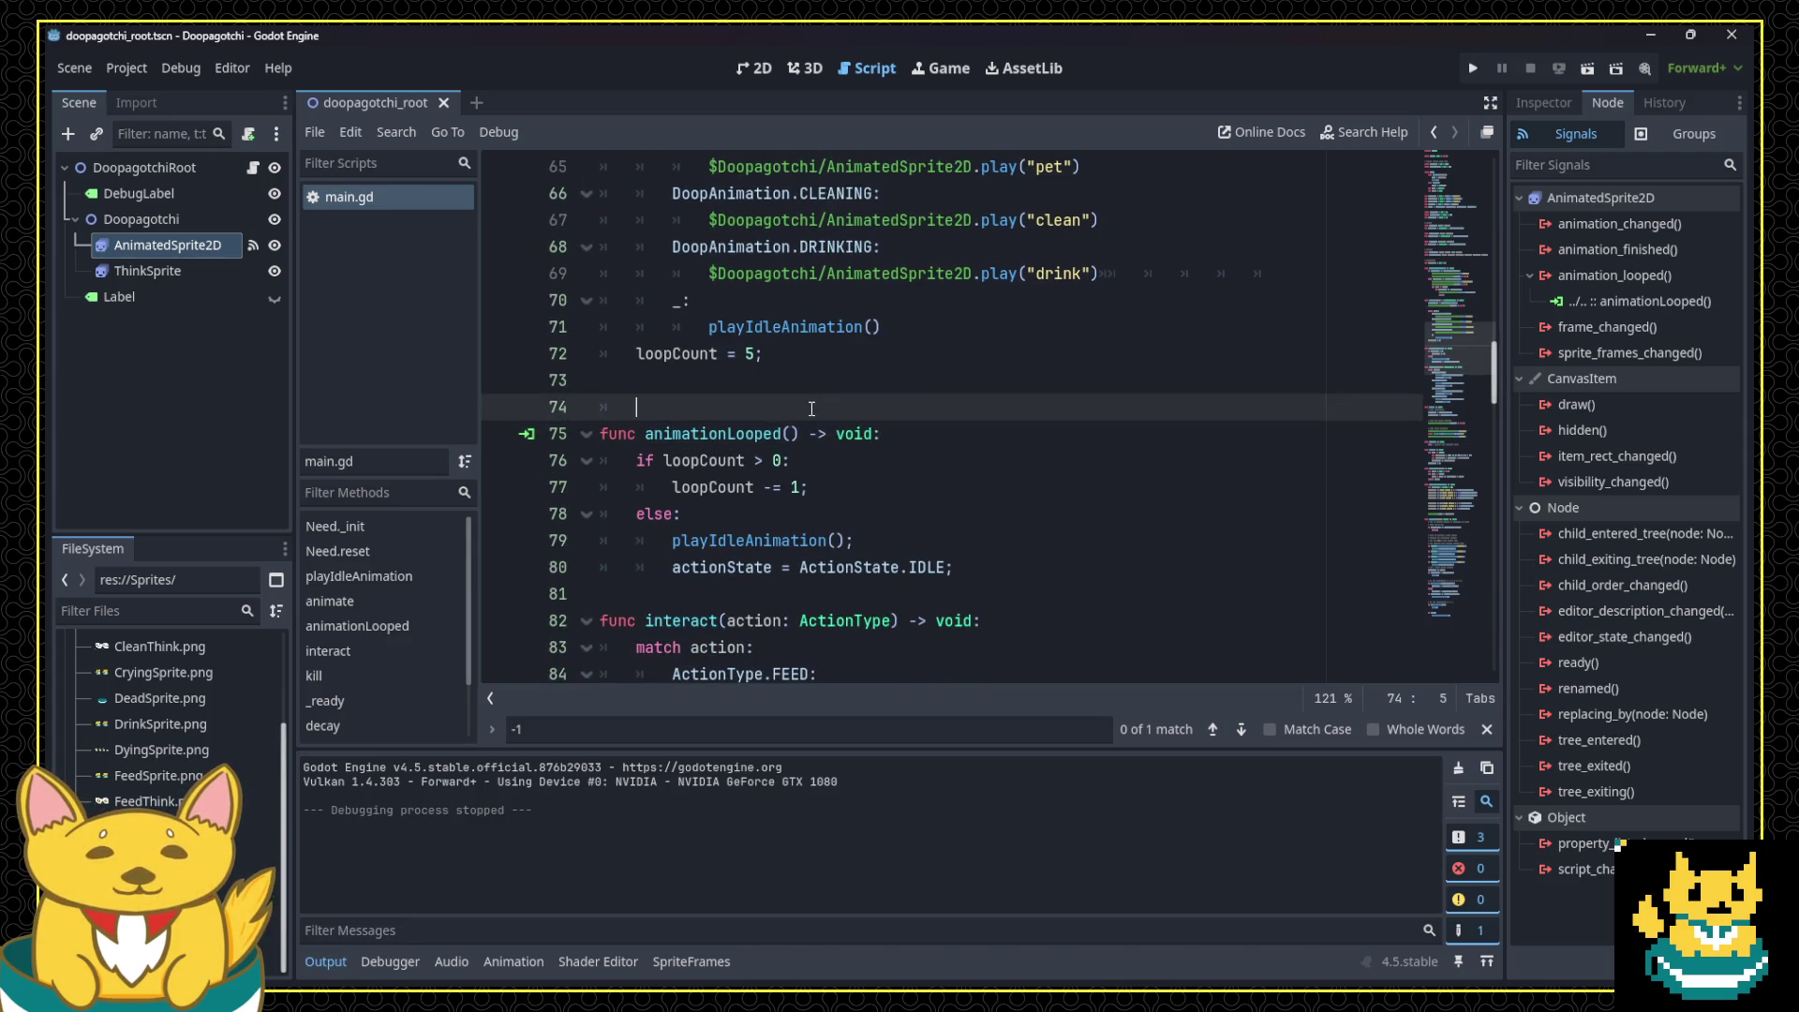
{"action": "key", "text": "BackSpace"}
{"action": "key", "text": "BackSpace"}
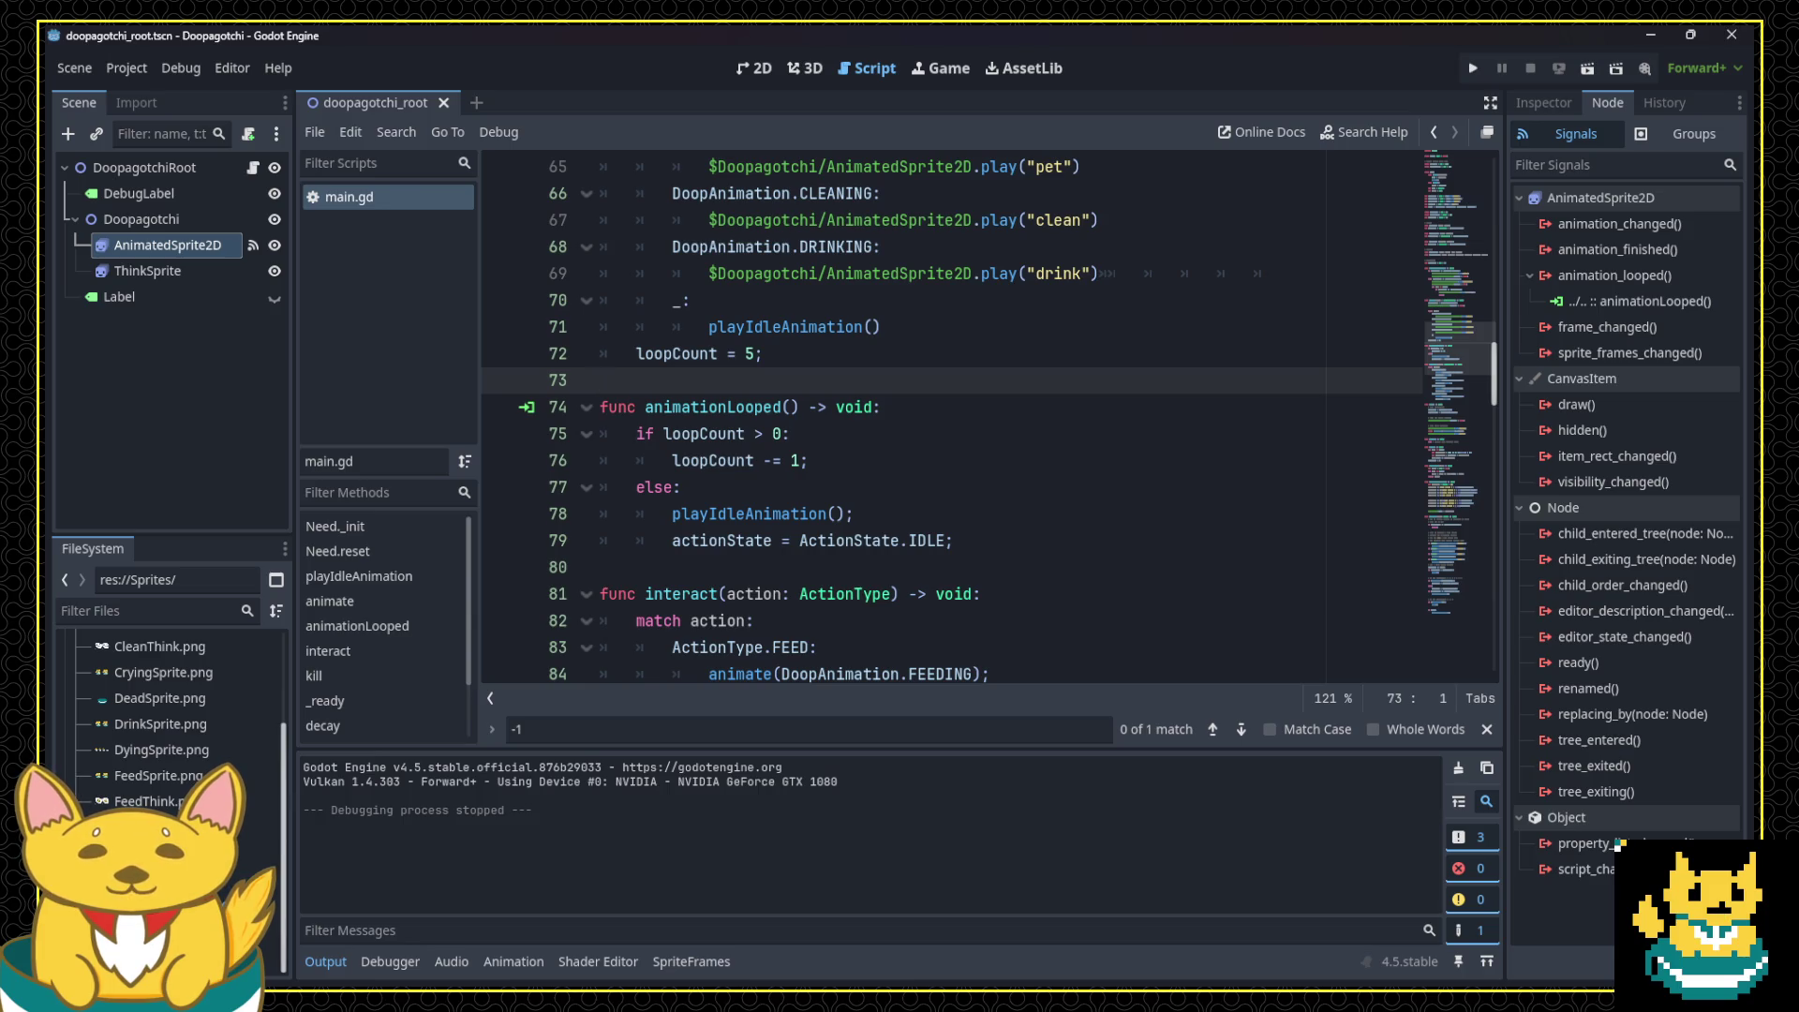
{"action": "key", "text": "alt+Tab"}
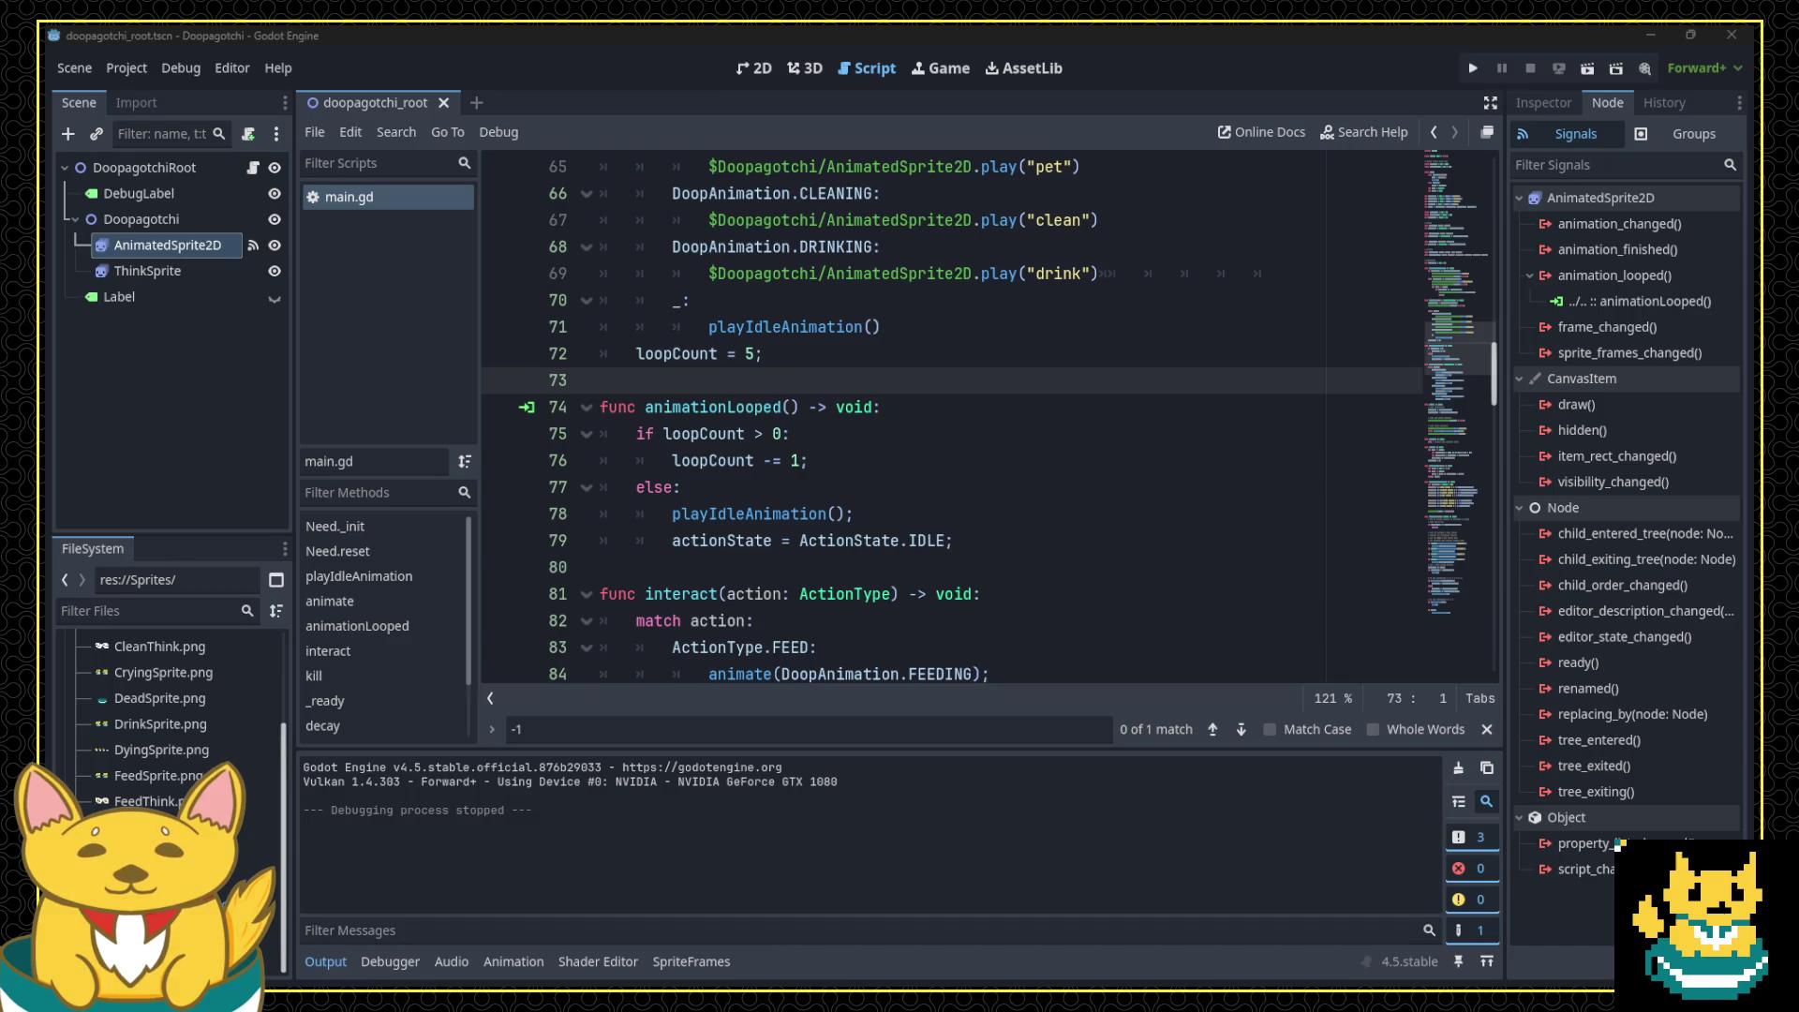
Step: Drag the stream chat window over the script editor
{"action": "mouse_move", "coordinate": [0, 300]}
{"action": "left_mouse_down"}
{"action": "mouse_move", "coordinate": [463, 217]}
{"action": "mouse_move", "coordinate": [712, 265]}
{"action": "mouse_move", "coordinate": [1211, 257]}
{"action": "left_mouse_up"}
Step: Send the '!cggauto' command in Twitch chat and nudge the chat window down-right
{"action": "left_click", "coordinate": [1160, 785]}
{"action": "type", "text": "!cggauto"}
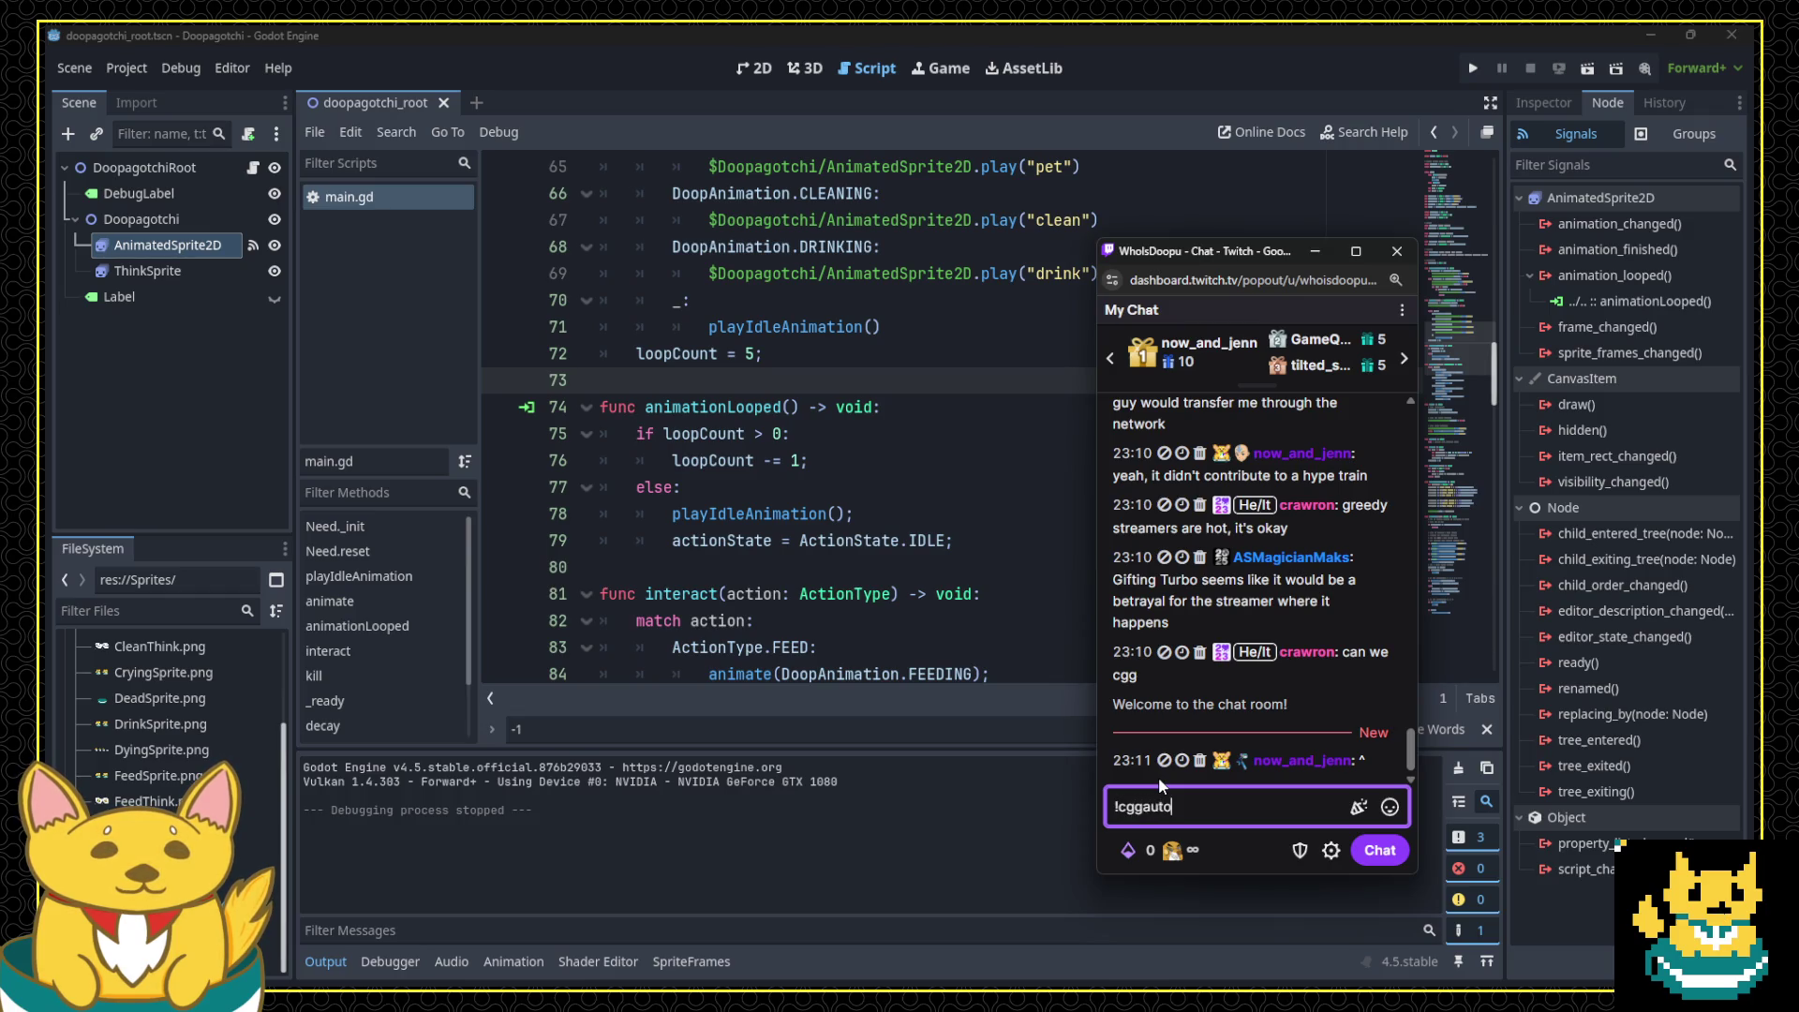
{"action": "key", "text": "Return"}
{"action": "scroll", "coordinate": [1276, 525], "scroll_direction": "up", "scroll_amount": 3}
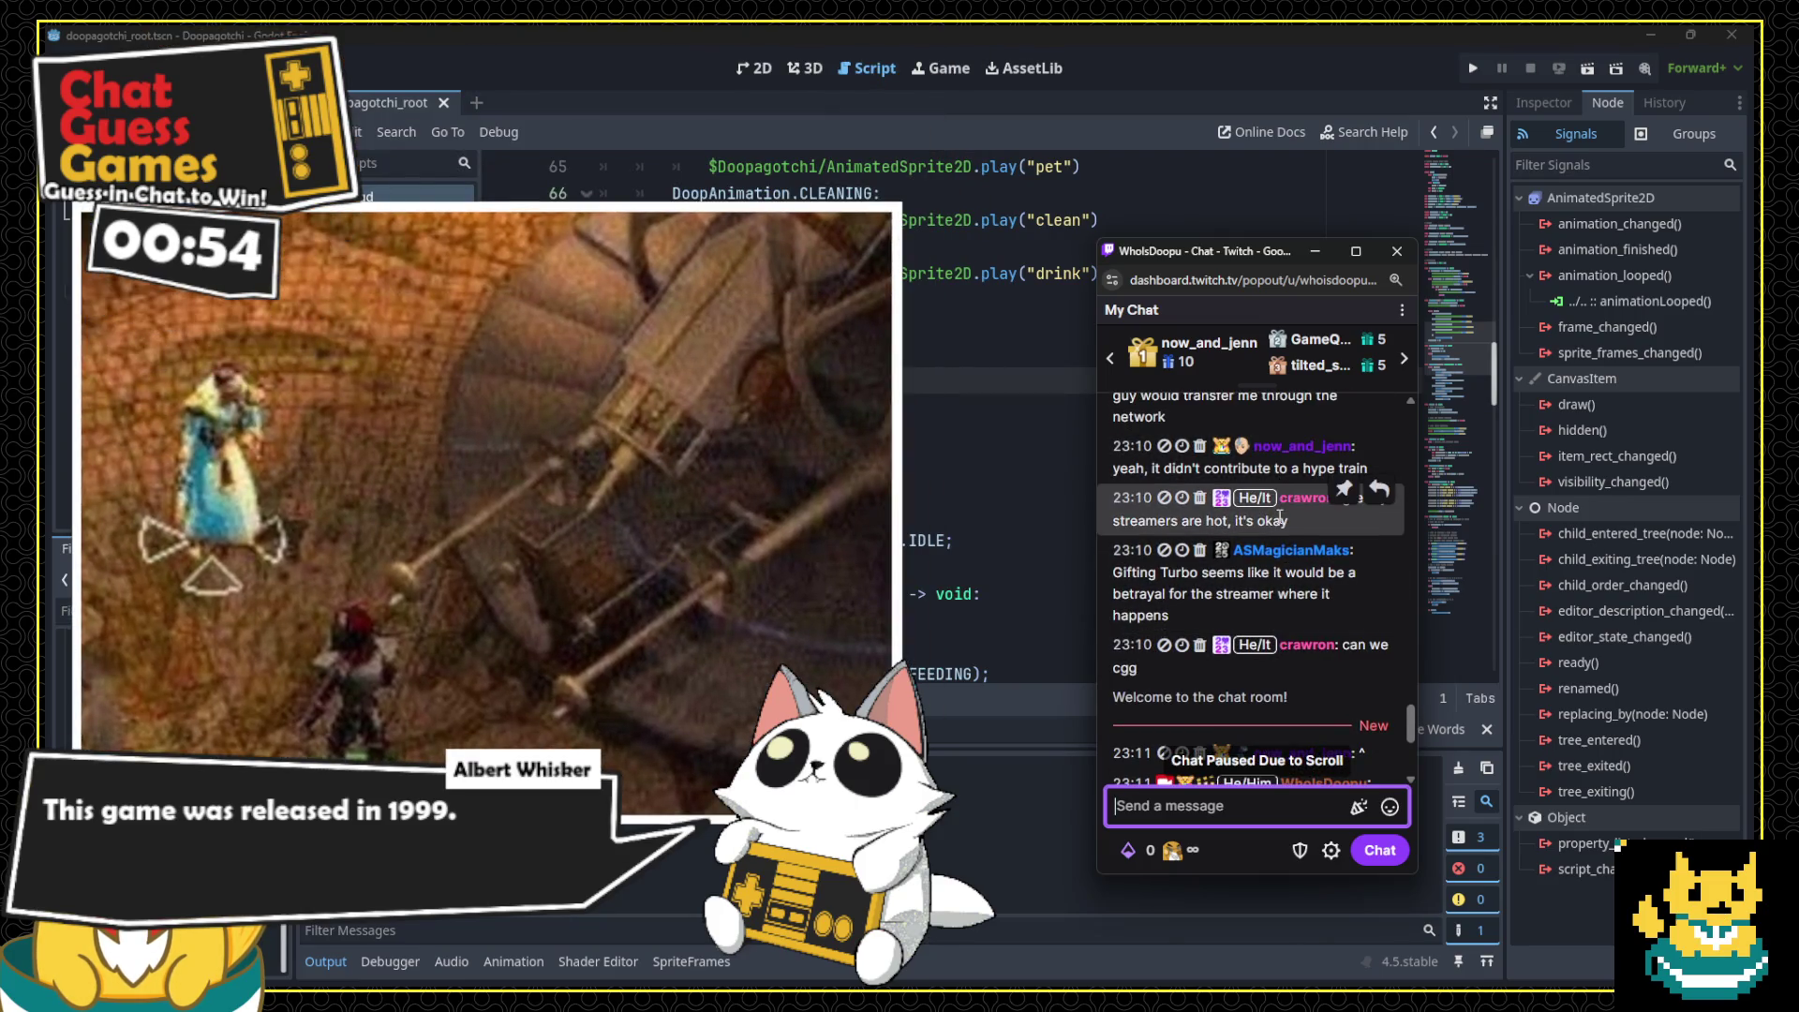
{"action": "scroll", "coordinate": [1124, 531], "scroll_direction": "down", "scroll_amount": 3}
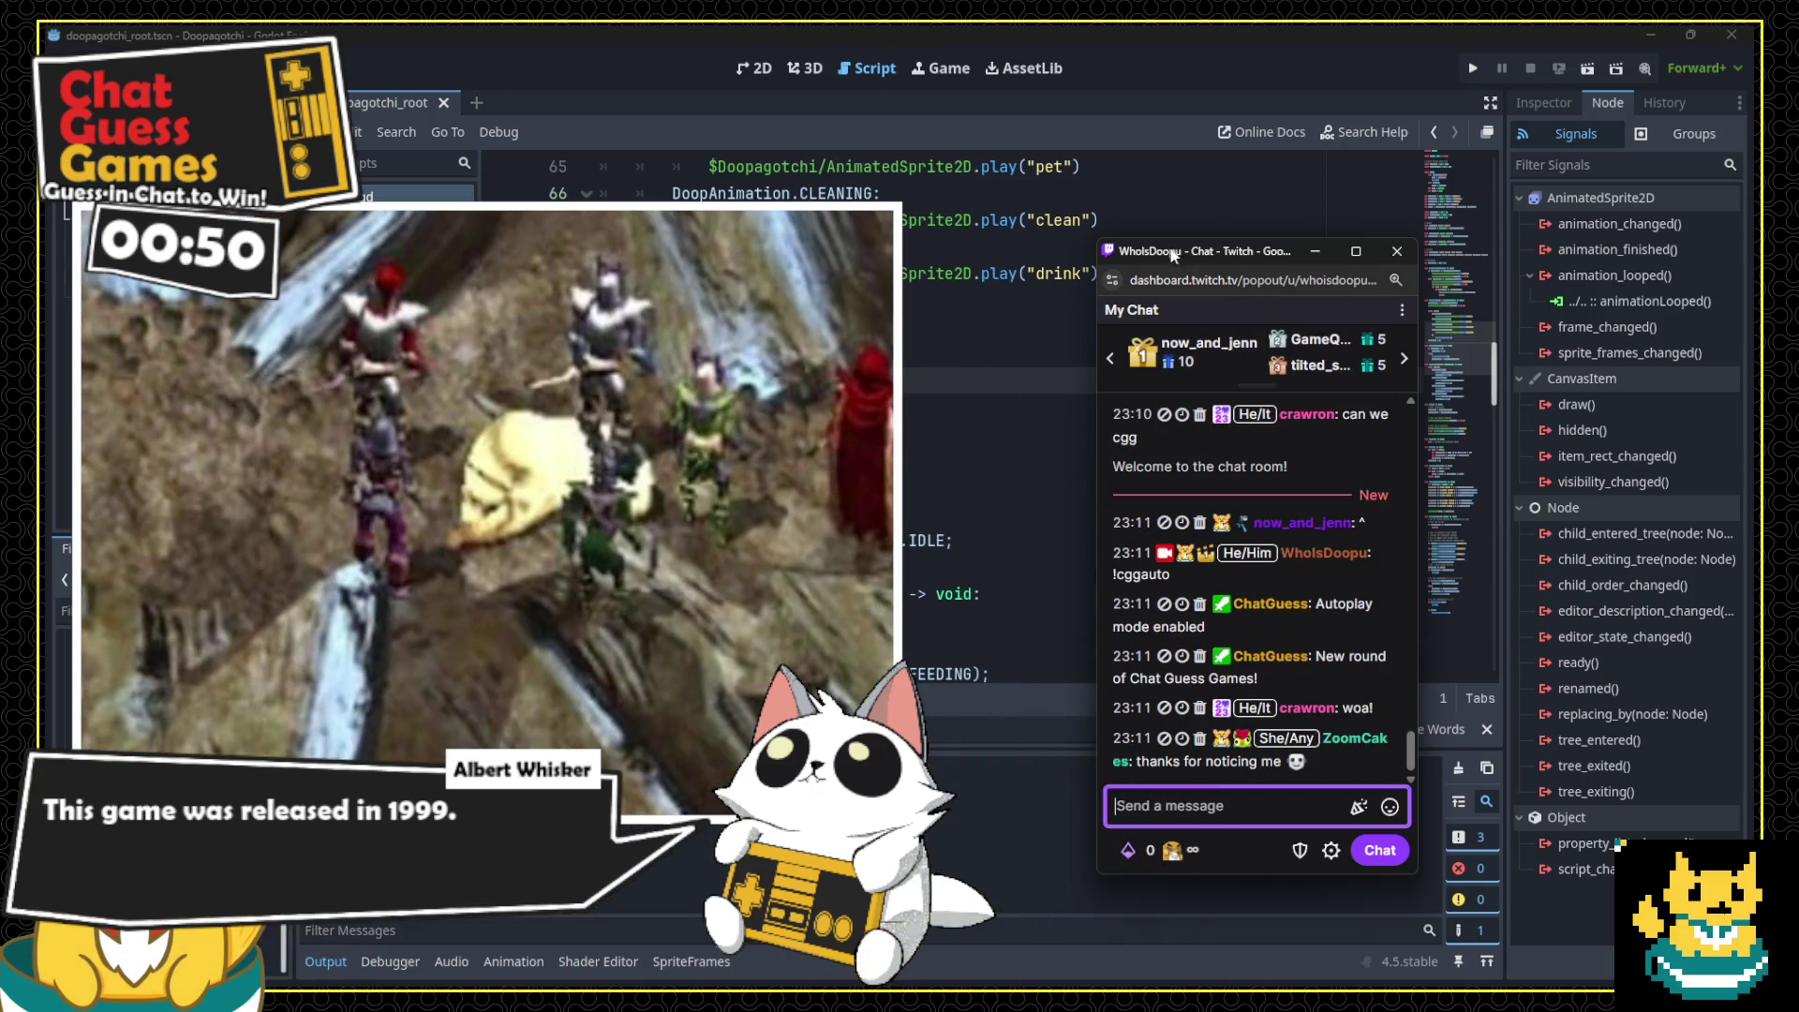
{"action": "left_click_drag", "start_coordinate": [1175, 249], "coordinate": [1248, 314]}
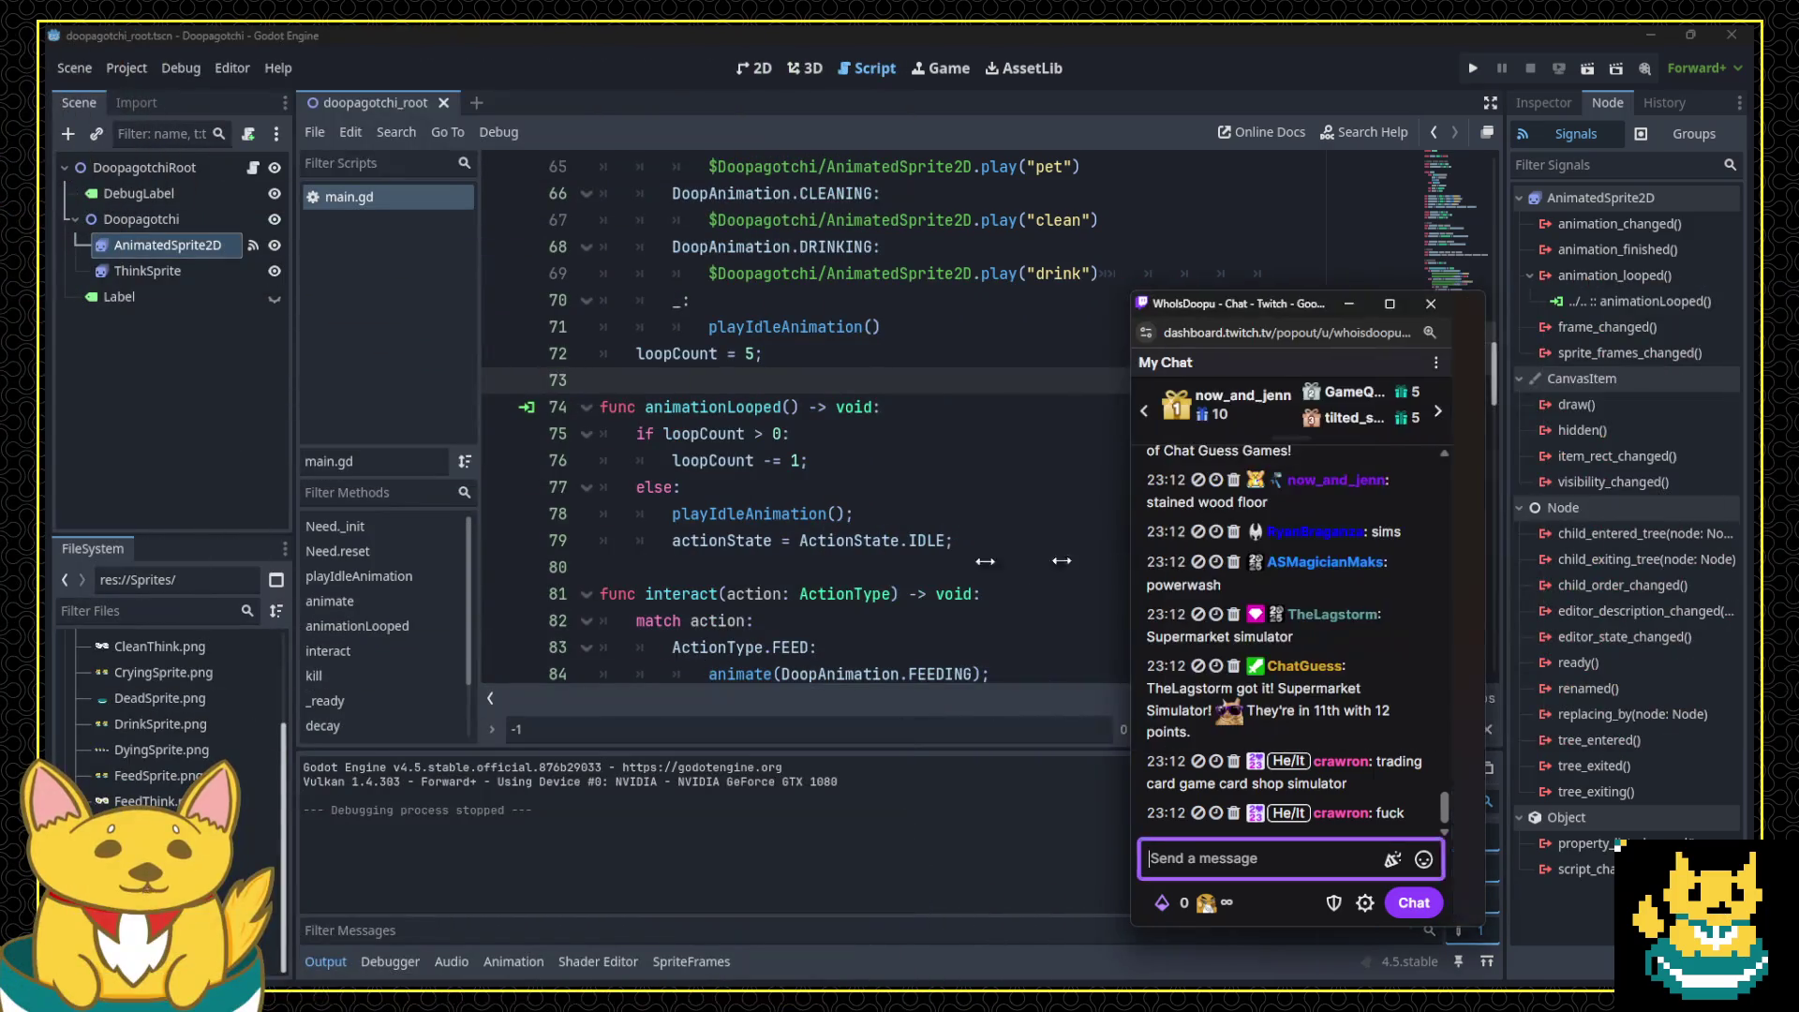
Step: Widen the chat window by dragging its left edge outward
{"action": "left_click_drag", "start_coordinate": [985, 561], "coordinate": [797, 587]}
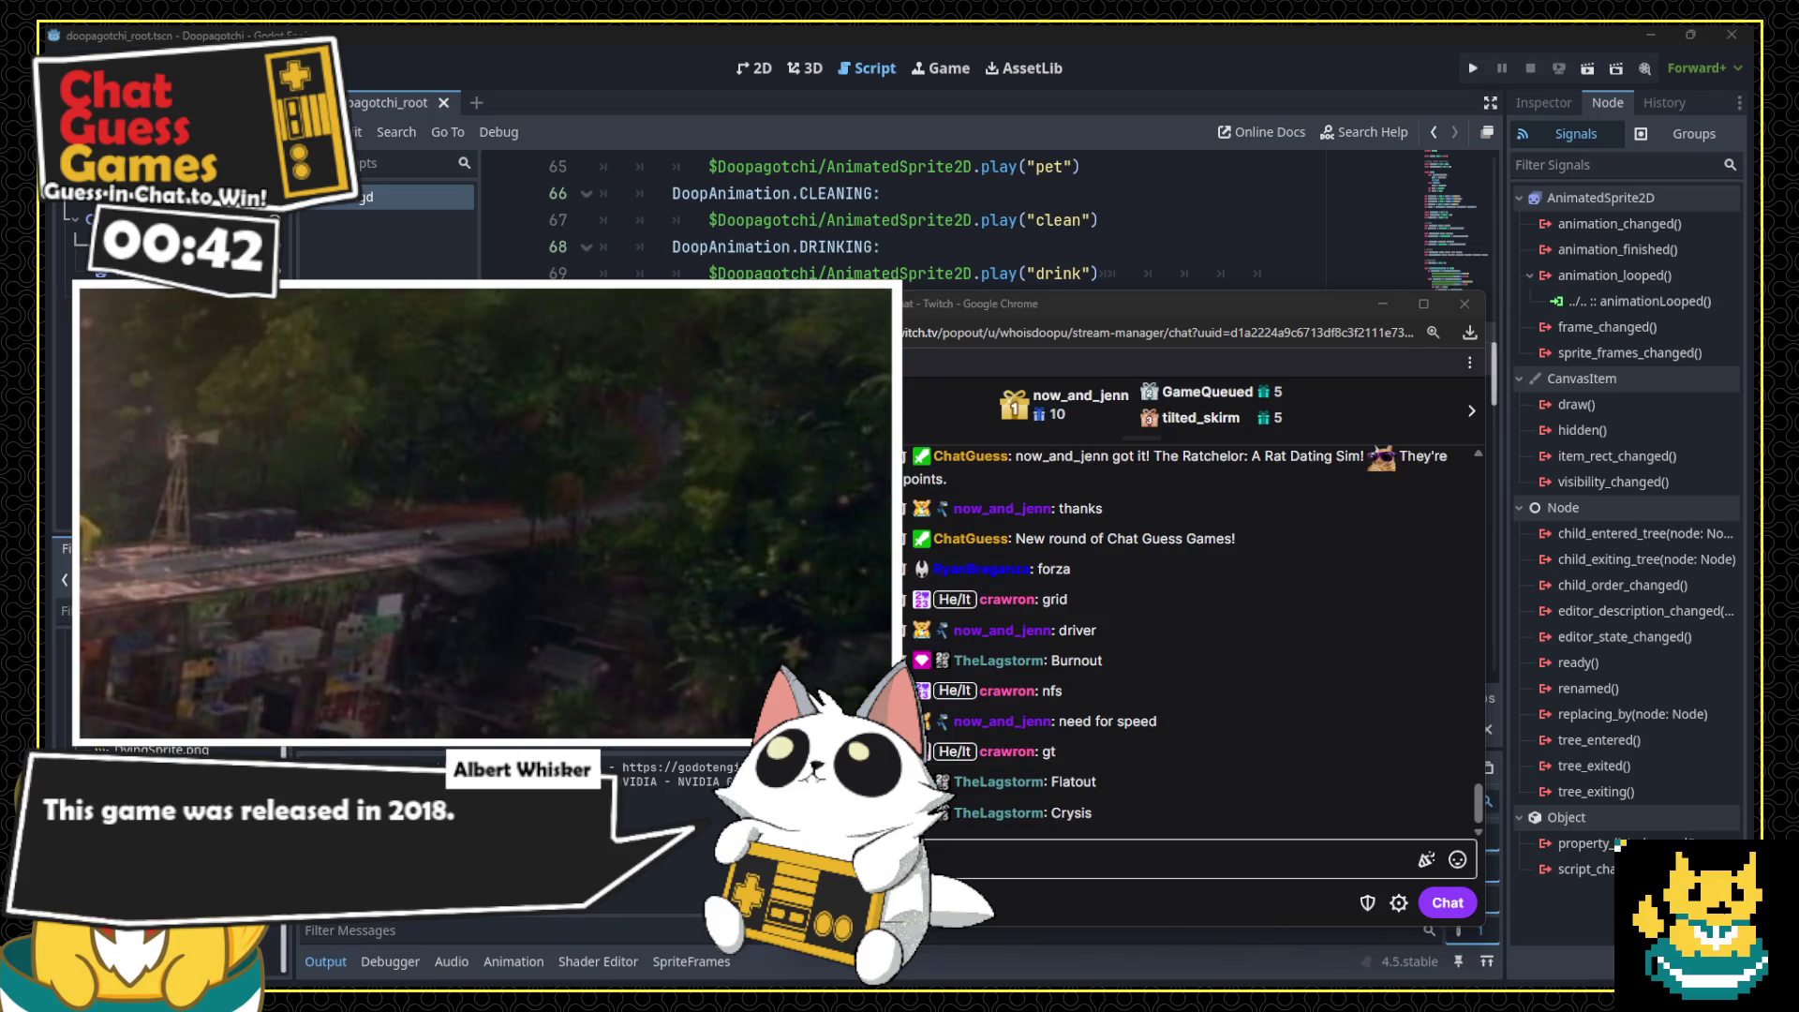
{"action": "key", "text": "alt+Tab"}
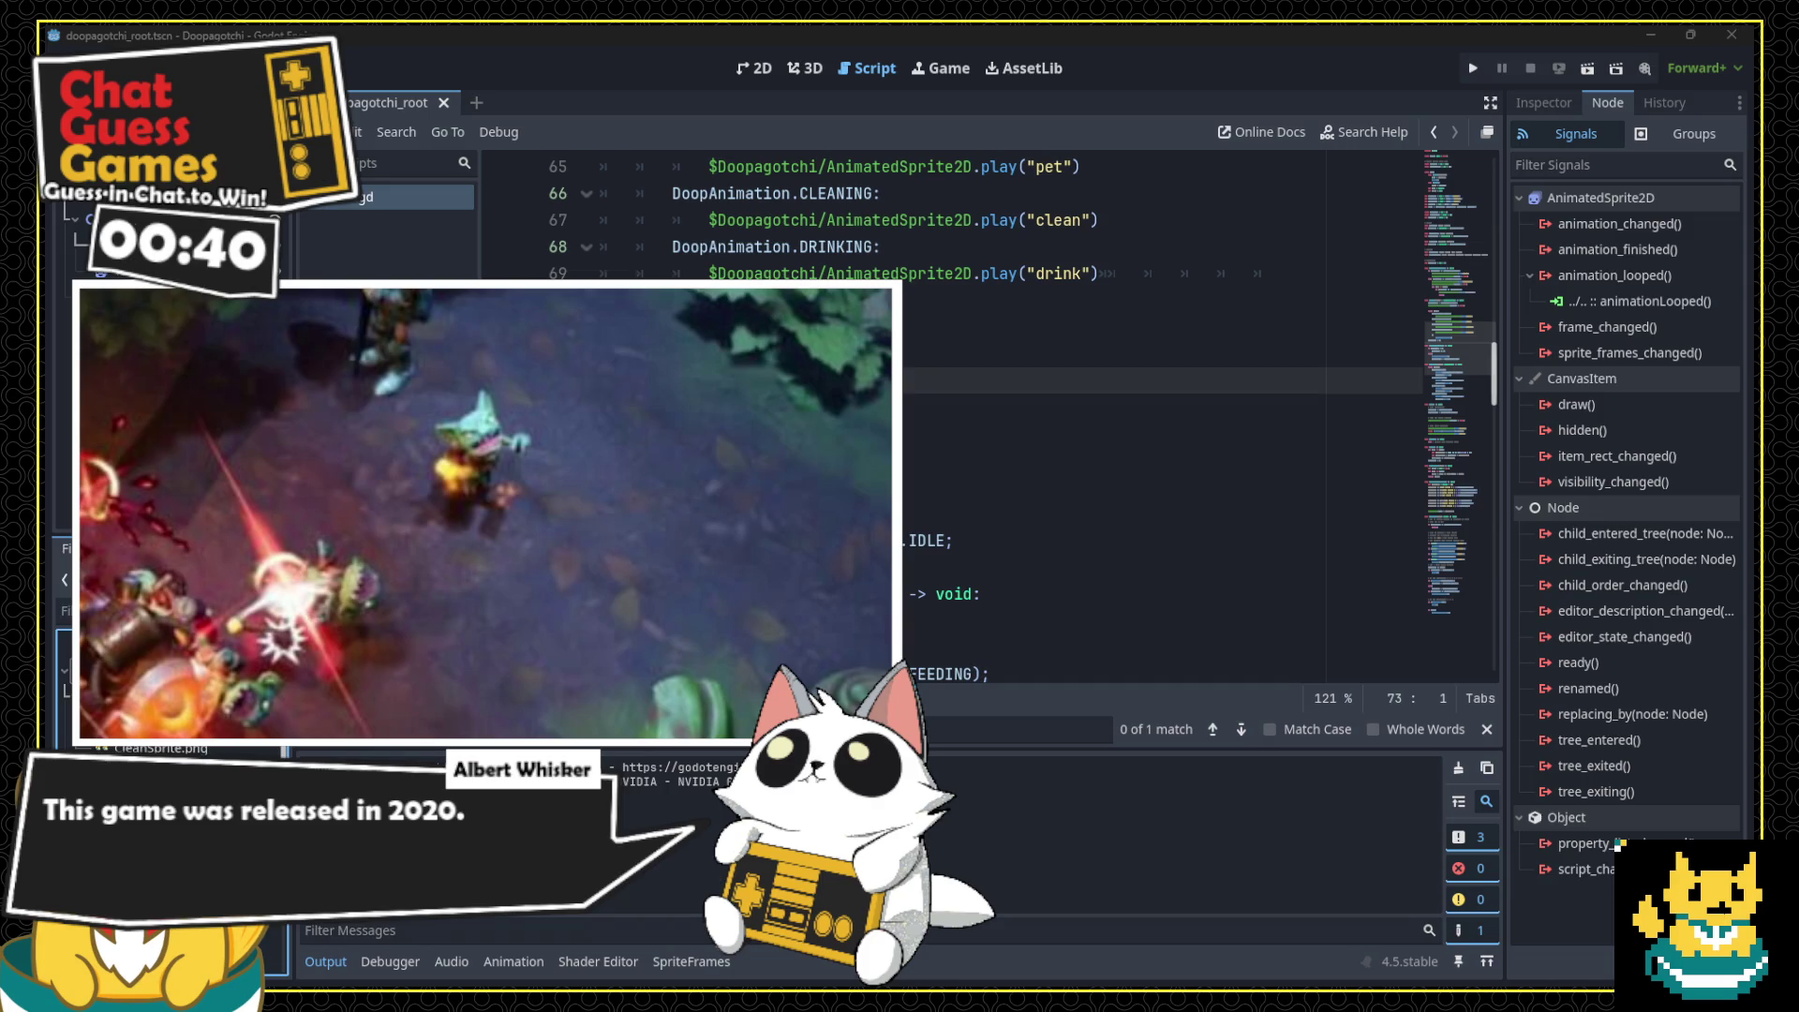
{"action": "key", "text": "alt+Tab"}
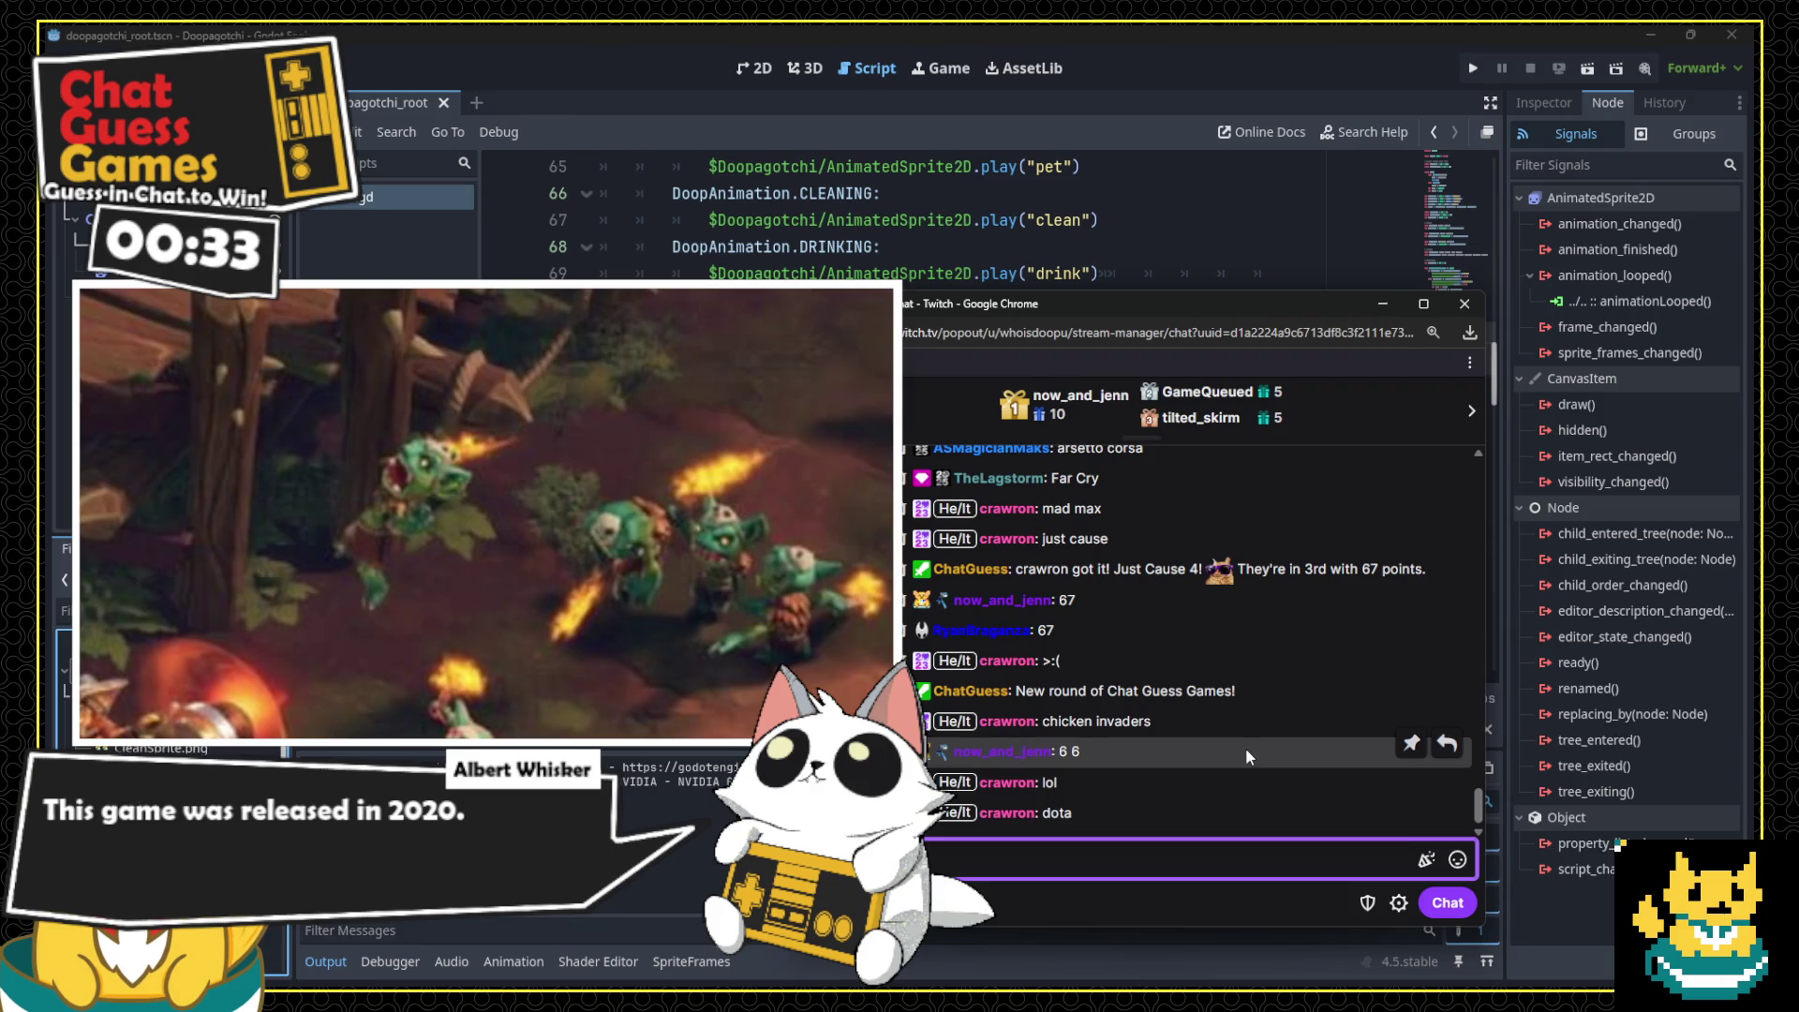
{"action": "scroll", "coordinate": [1242, 744], "scroll_direction": "up", "scroll_amount": 5}
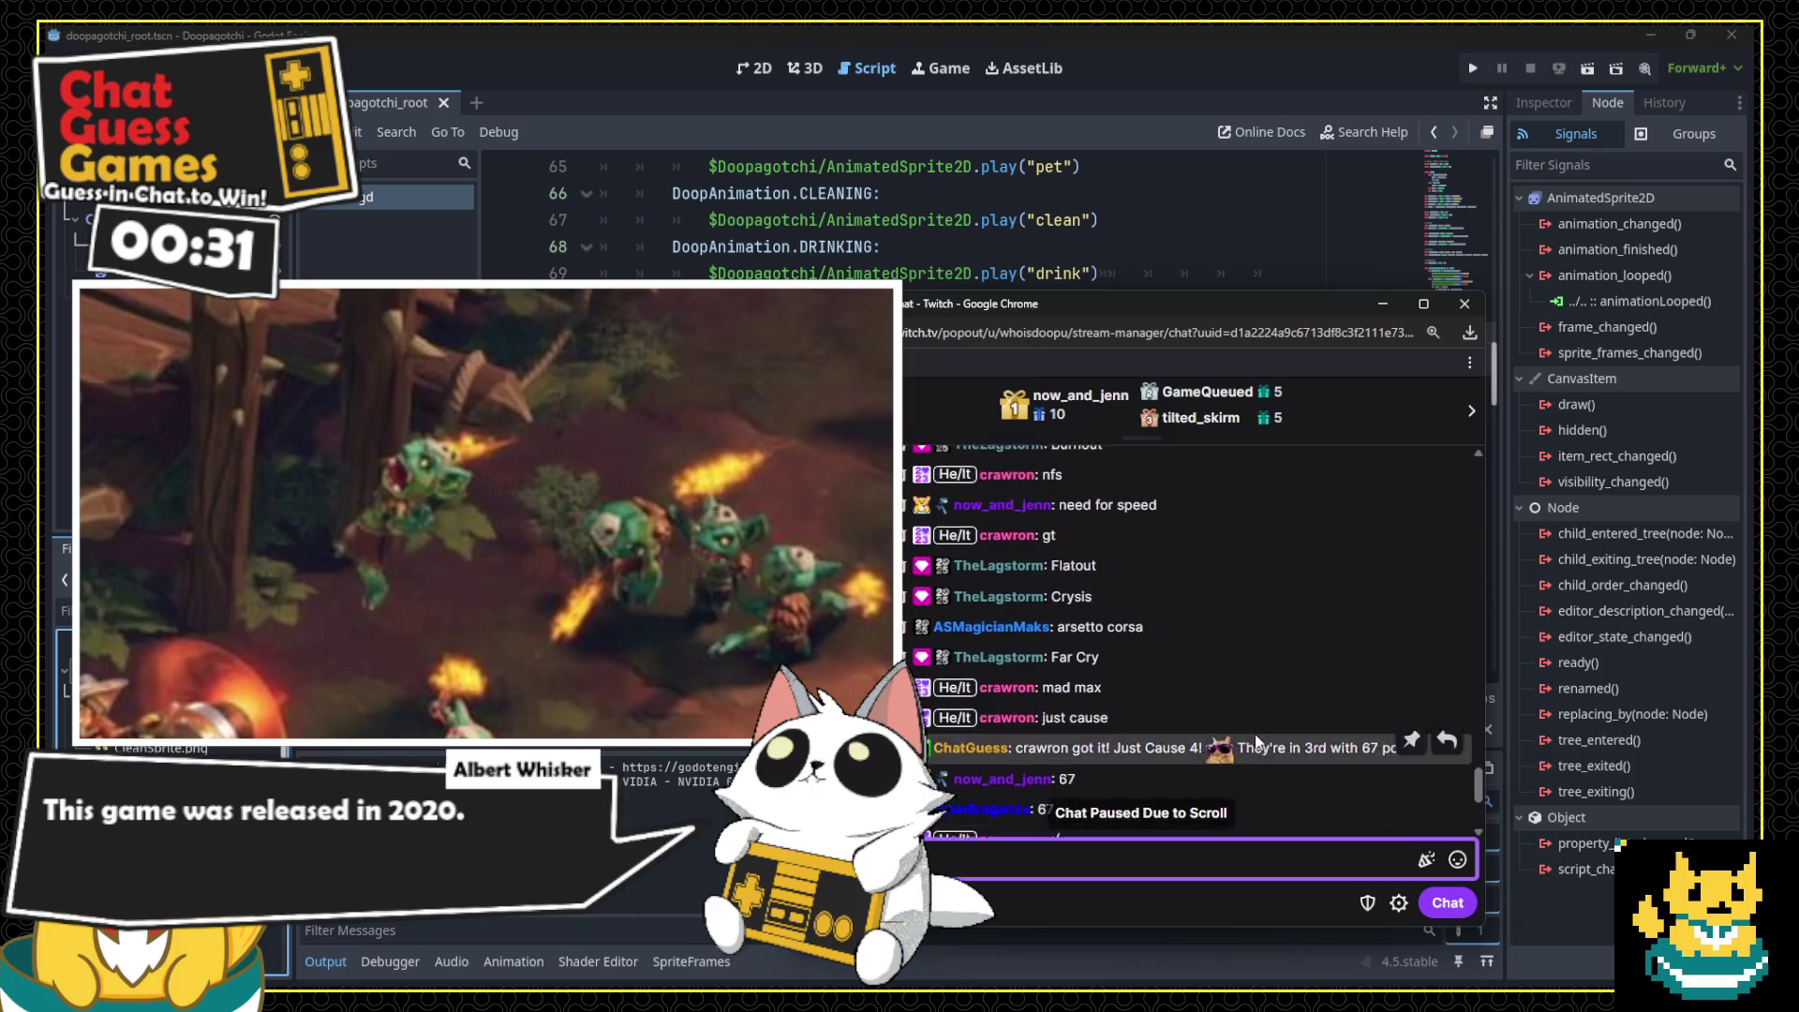
{"action": "scroll", "coordinate": [1251, 738], "scroll_direction": "down", "scroll_amount": 5}
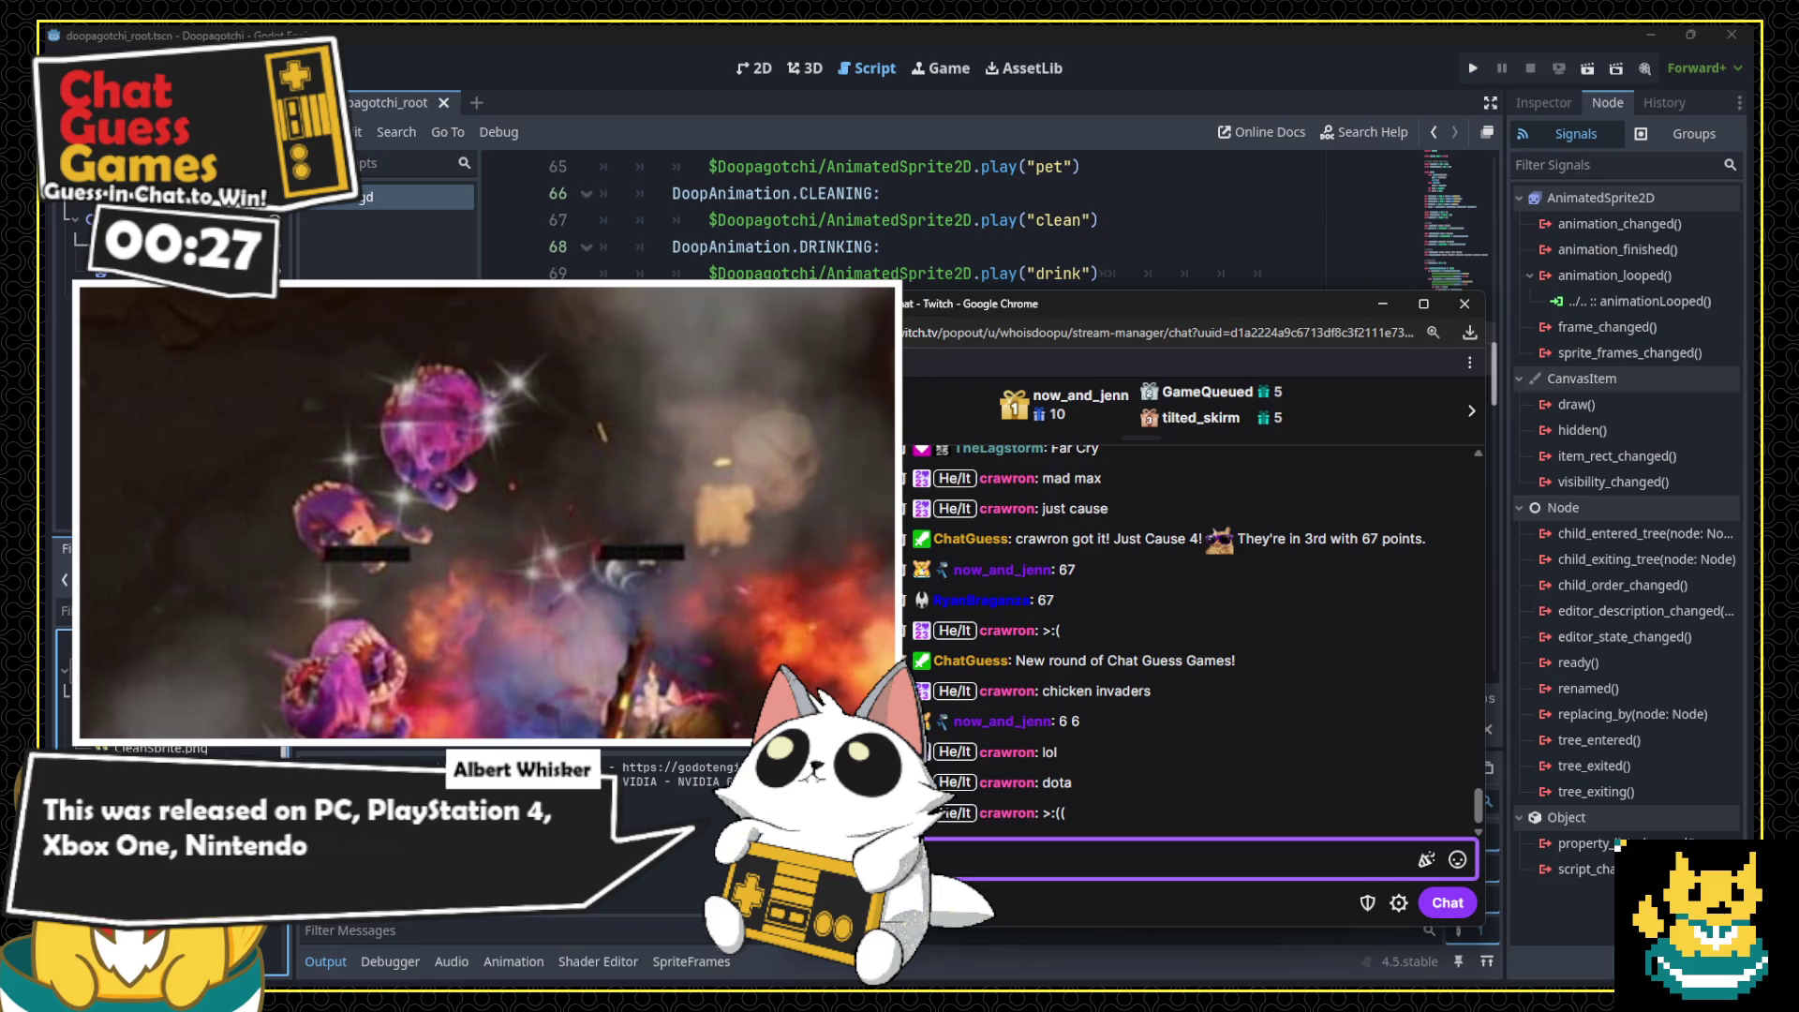
{"action": "key", "text": "alt+Tab"}
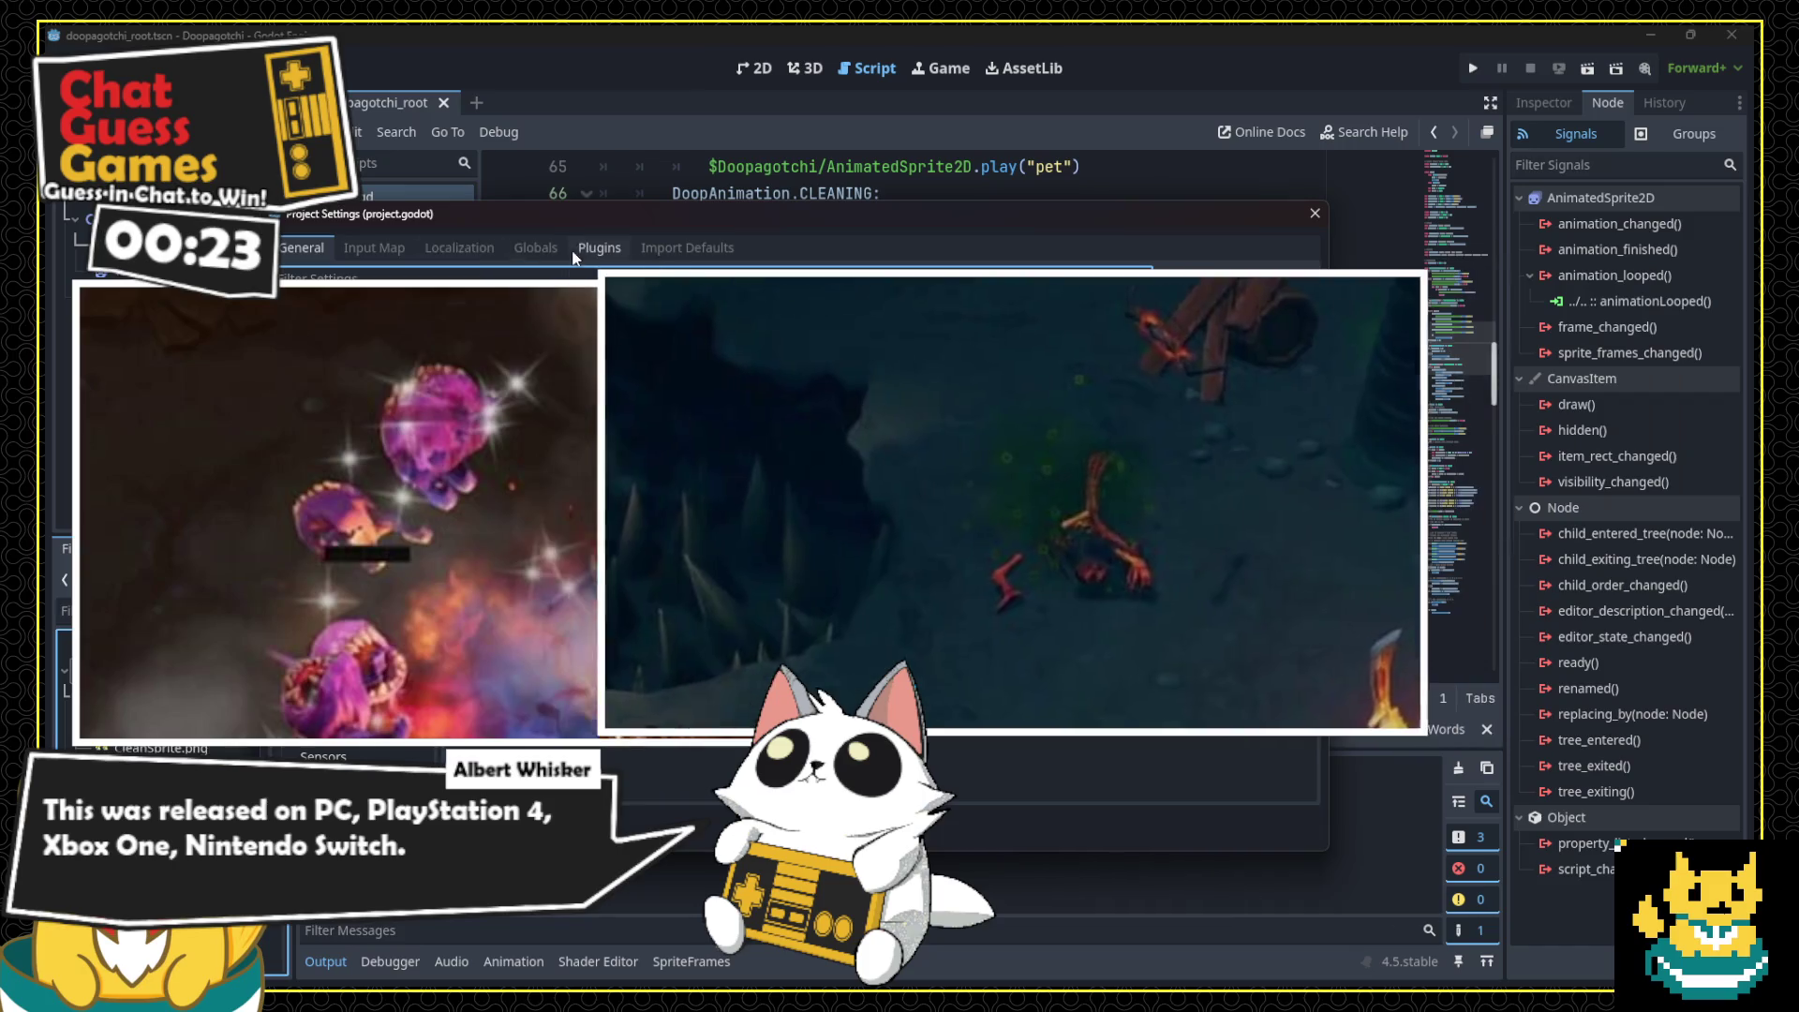
Step: View the installed plugins list, dismiss the text popup, and launch the Twitcher setup window
{"action": "left_click", "coordinate": [581, 246]}
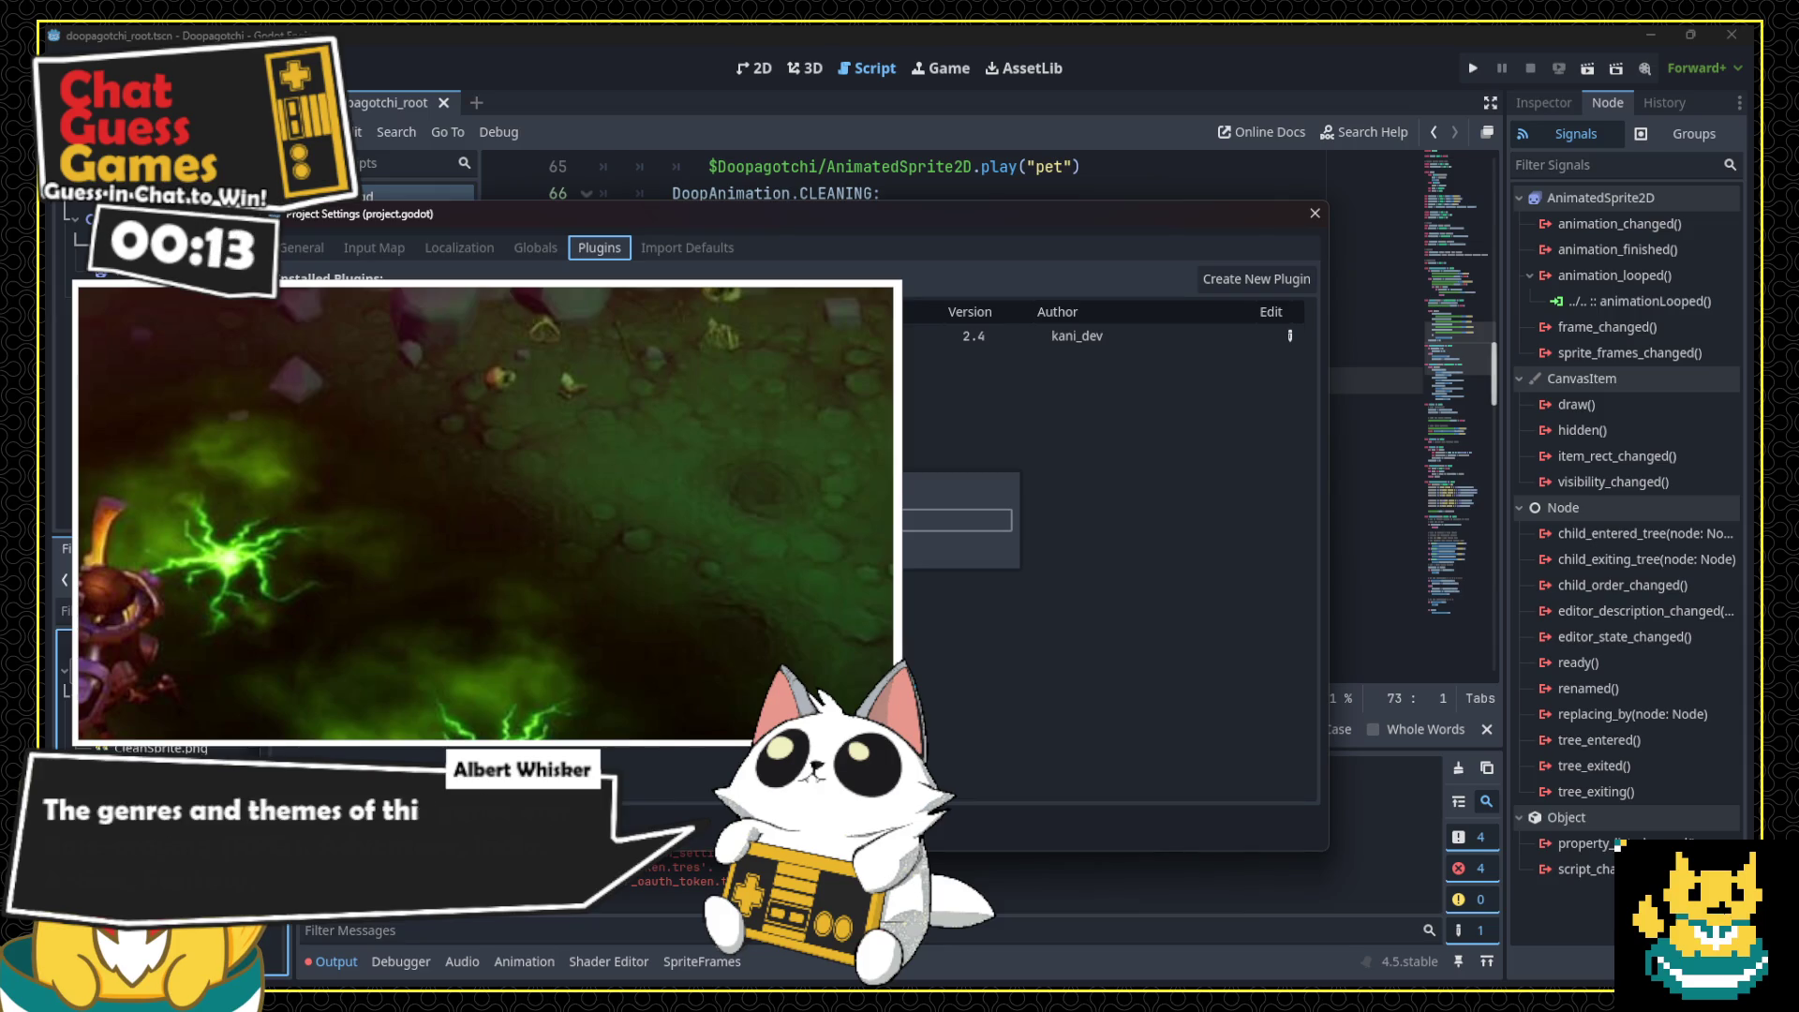
{"action": "key", "text": "Escape"}
{"action": "left_click", "coordinate": [1289, 336]}
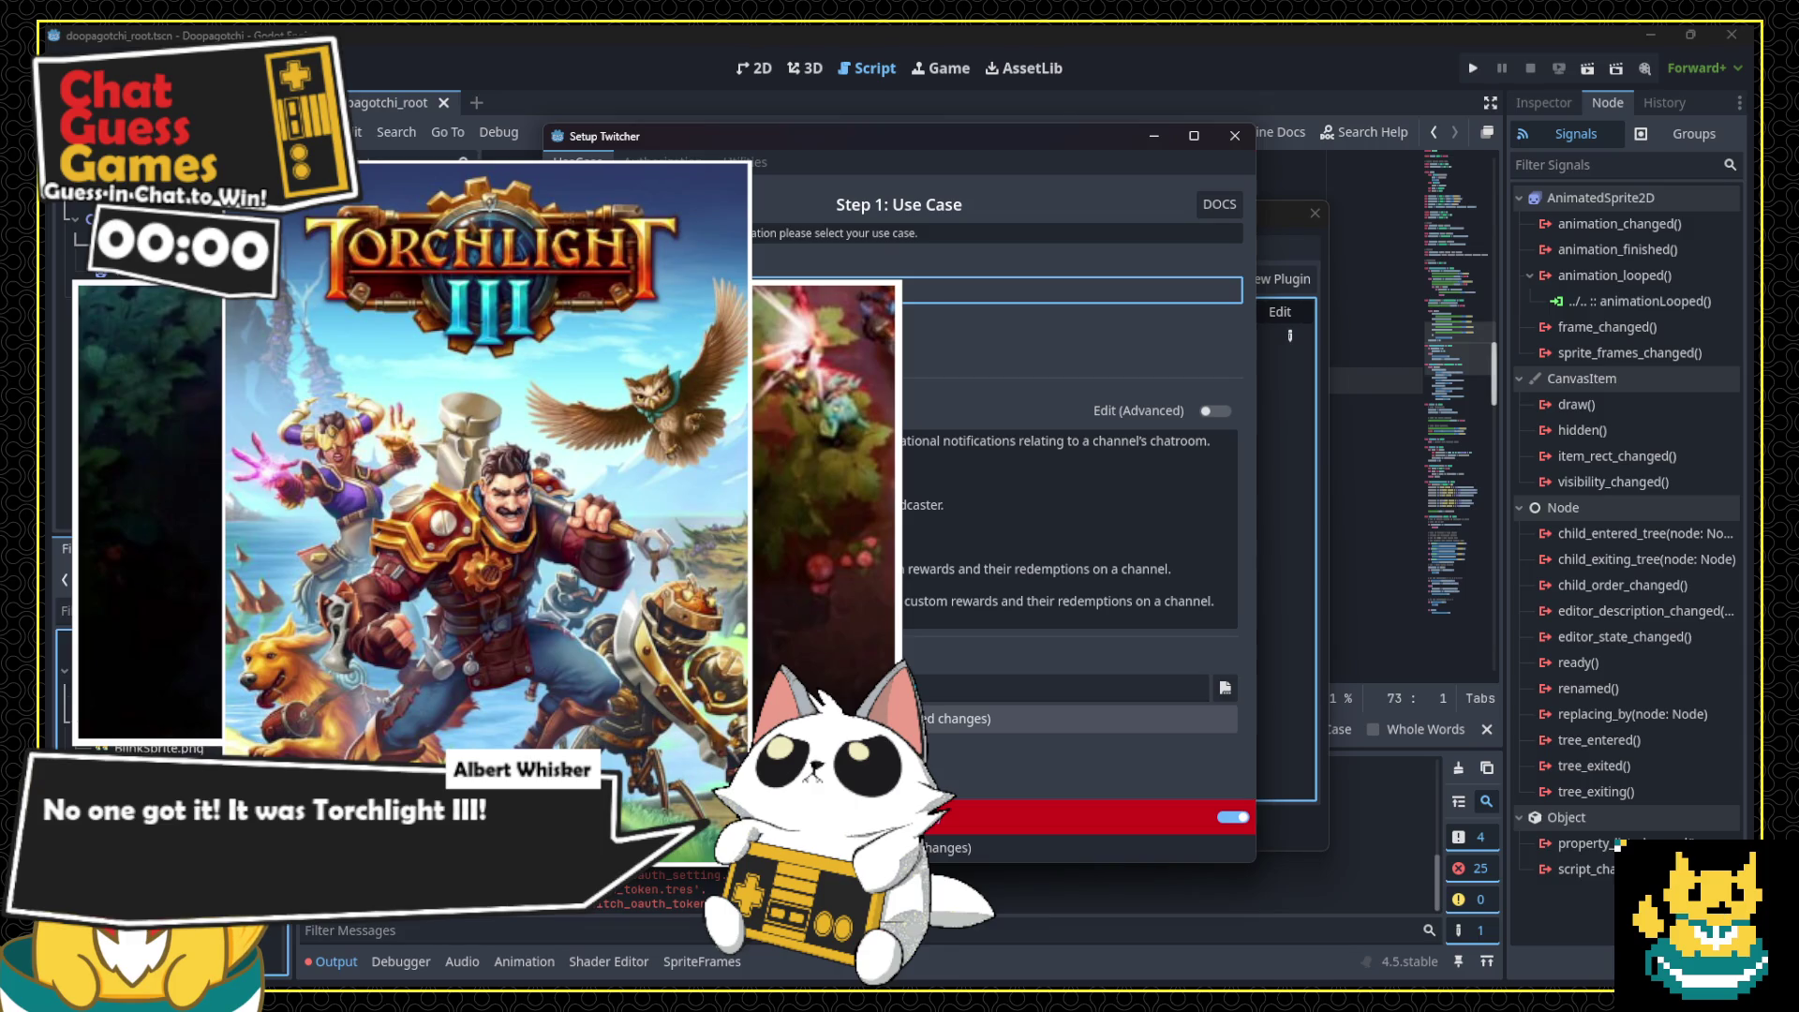
Step: Save the Overlay use case's scopes to preset_overlay_scopes.tres
{"action": "left_click", "coordinate": [927, 719]}
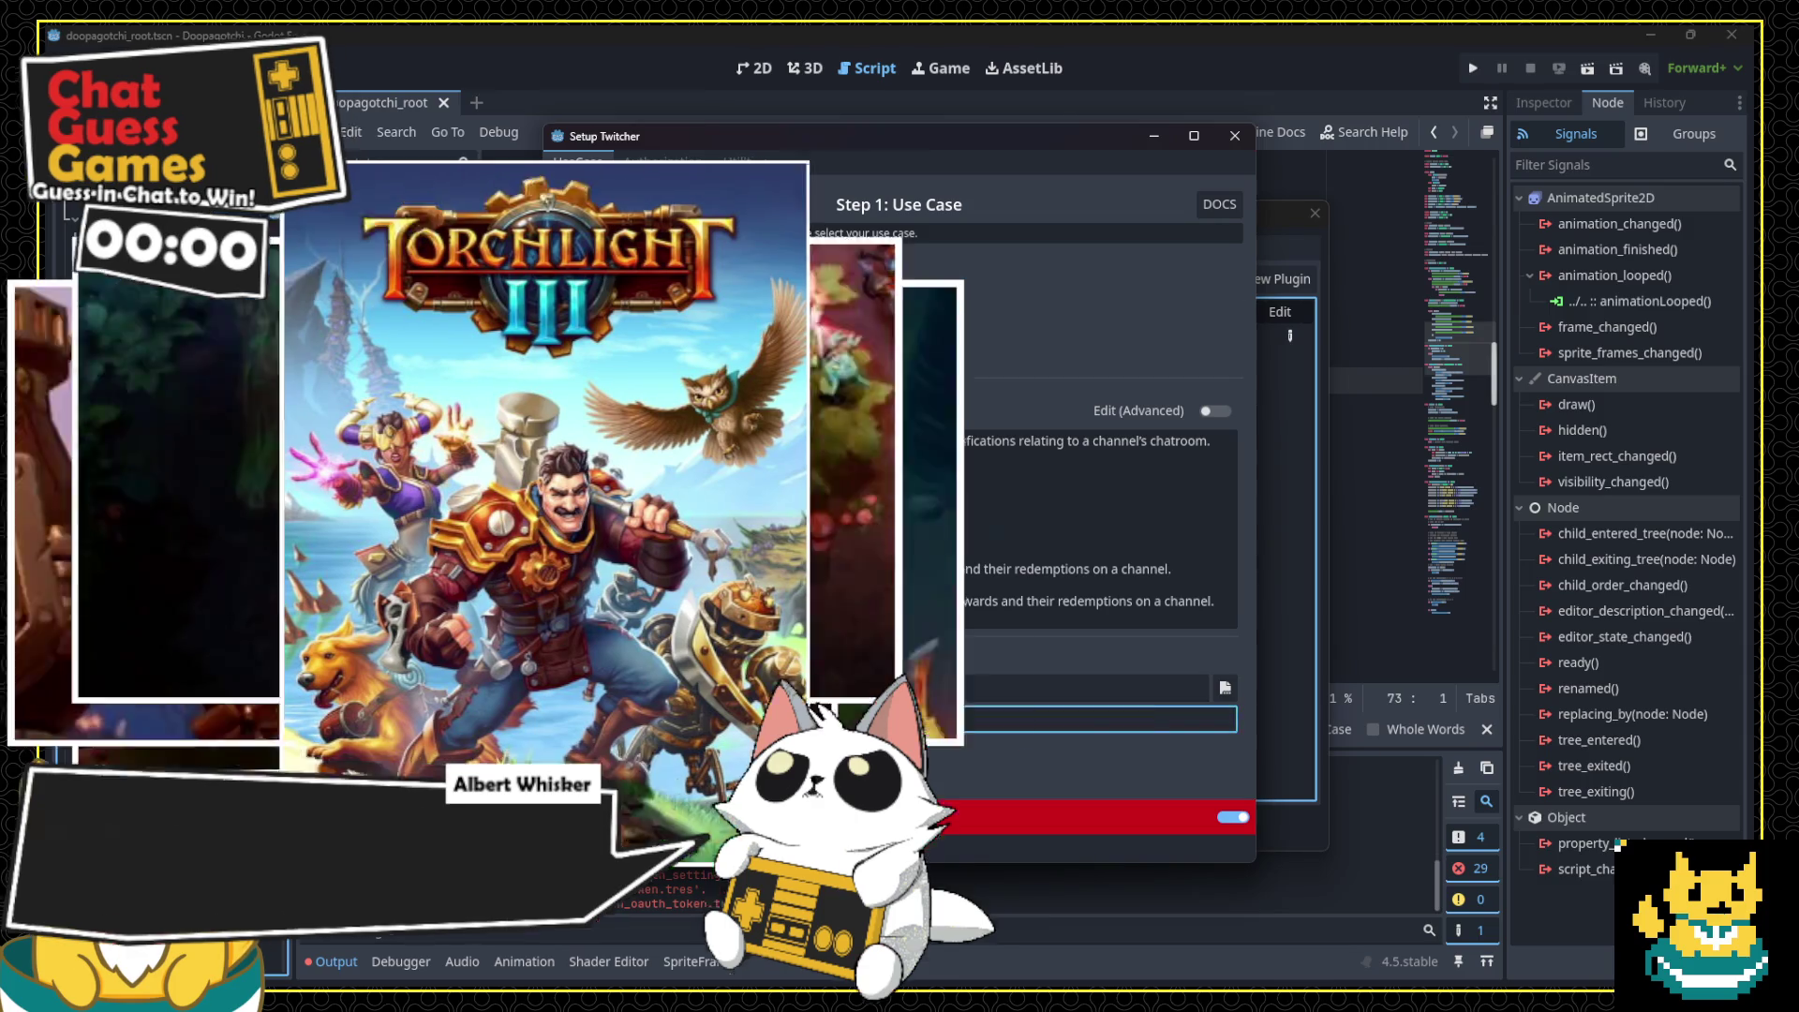
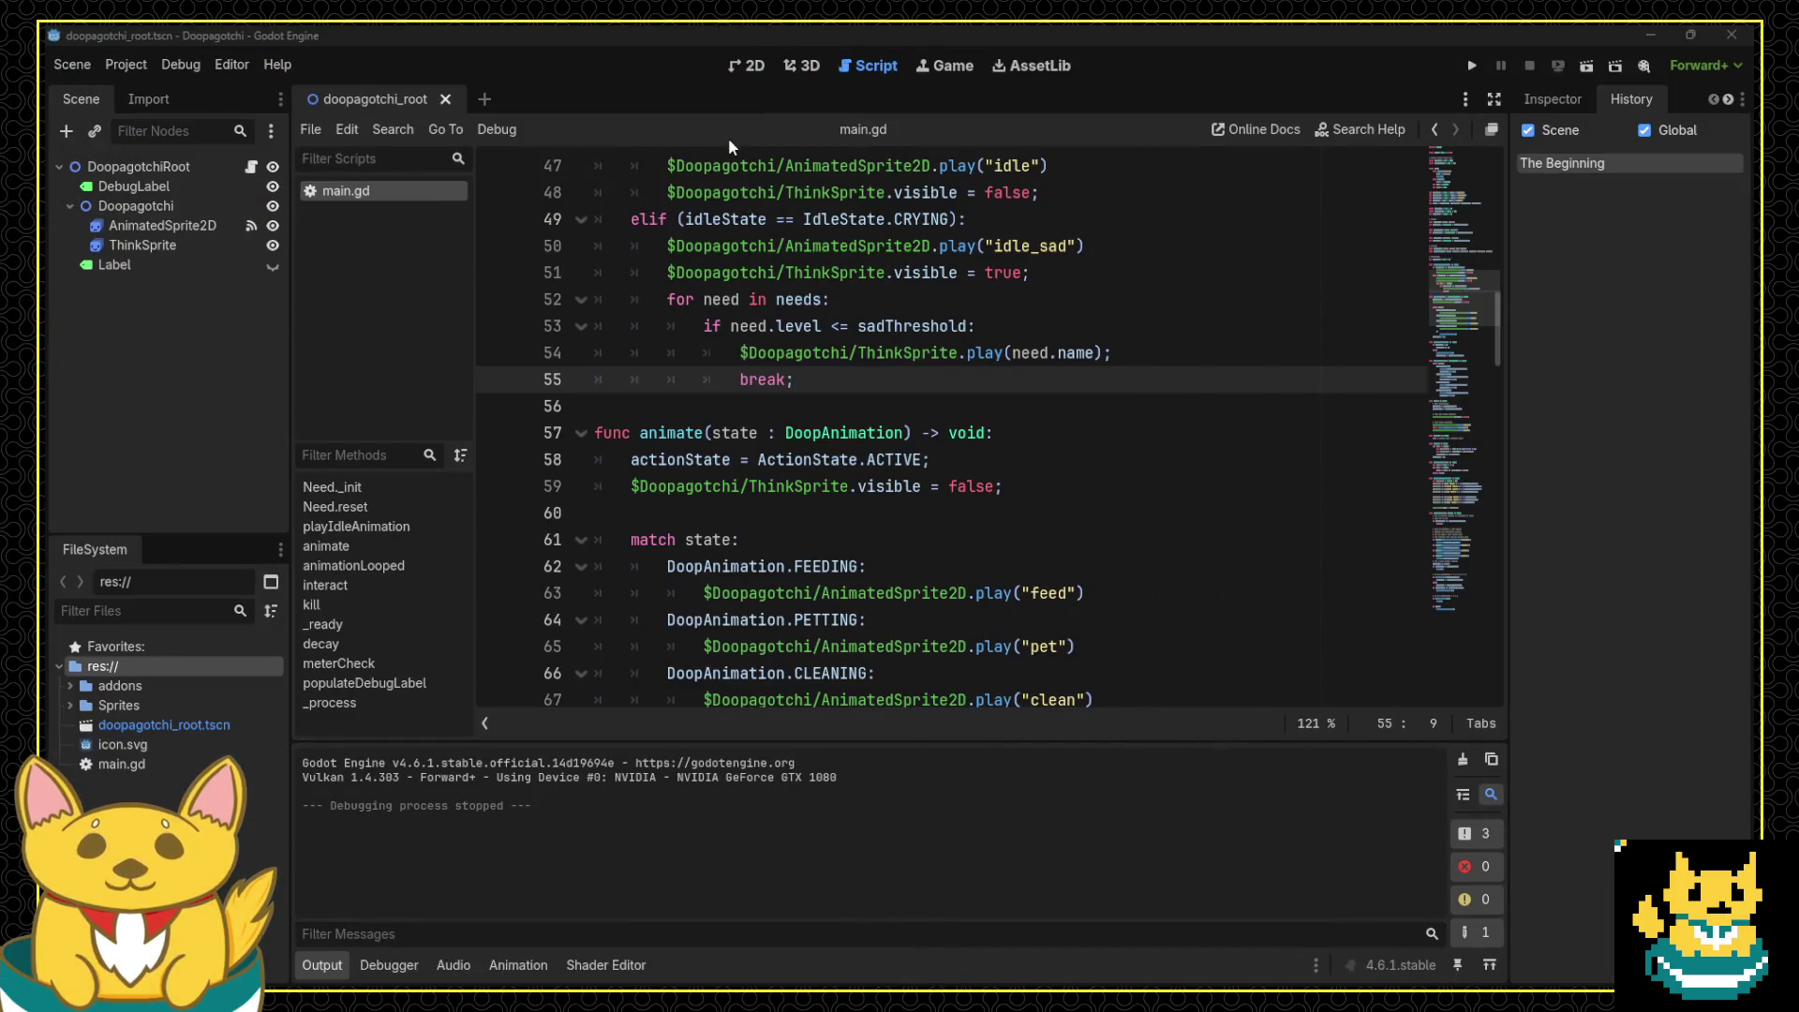
Step: Run the project and resize the Doopagotchi debug window to 600x400 beside the chat window
{"action": "left_click", "coordinate": [1469, 66]}
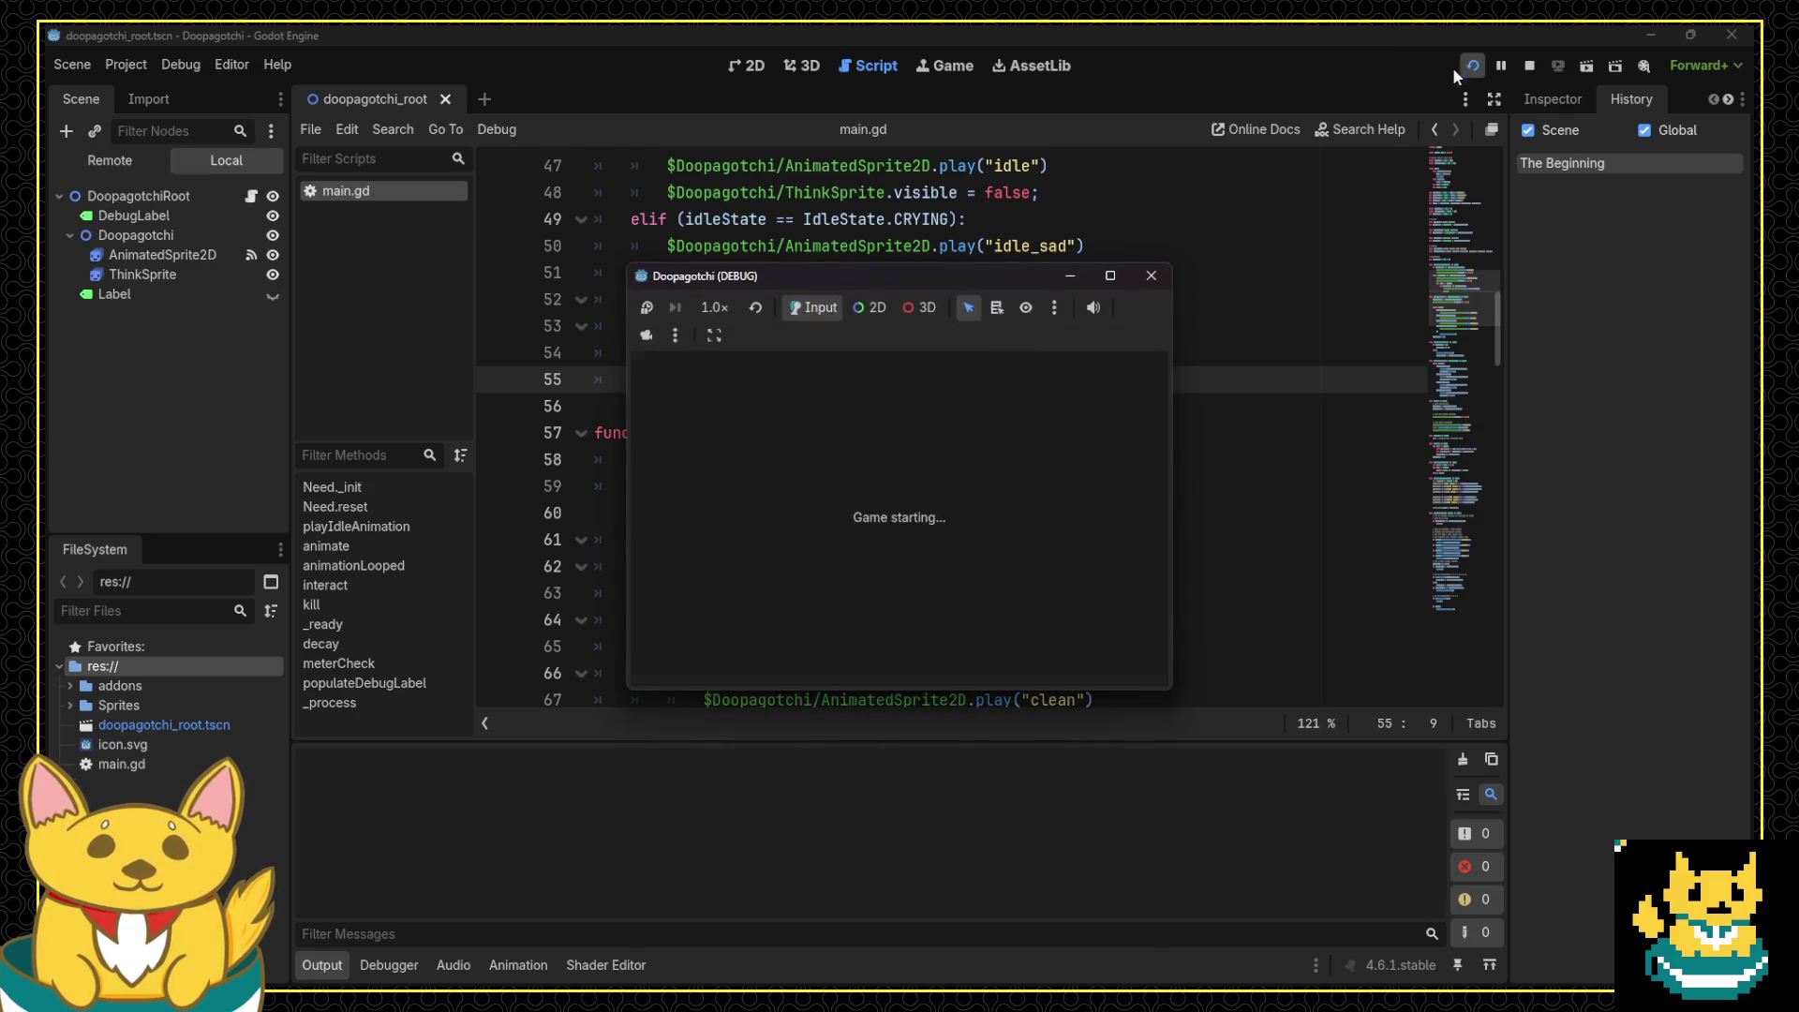
{"action": "left_click_drag", "start_coordinate": [813, 279], "coordinate": [560, 149]}
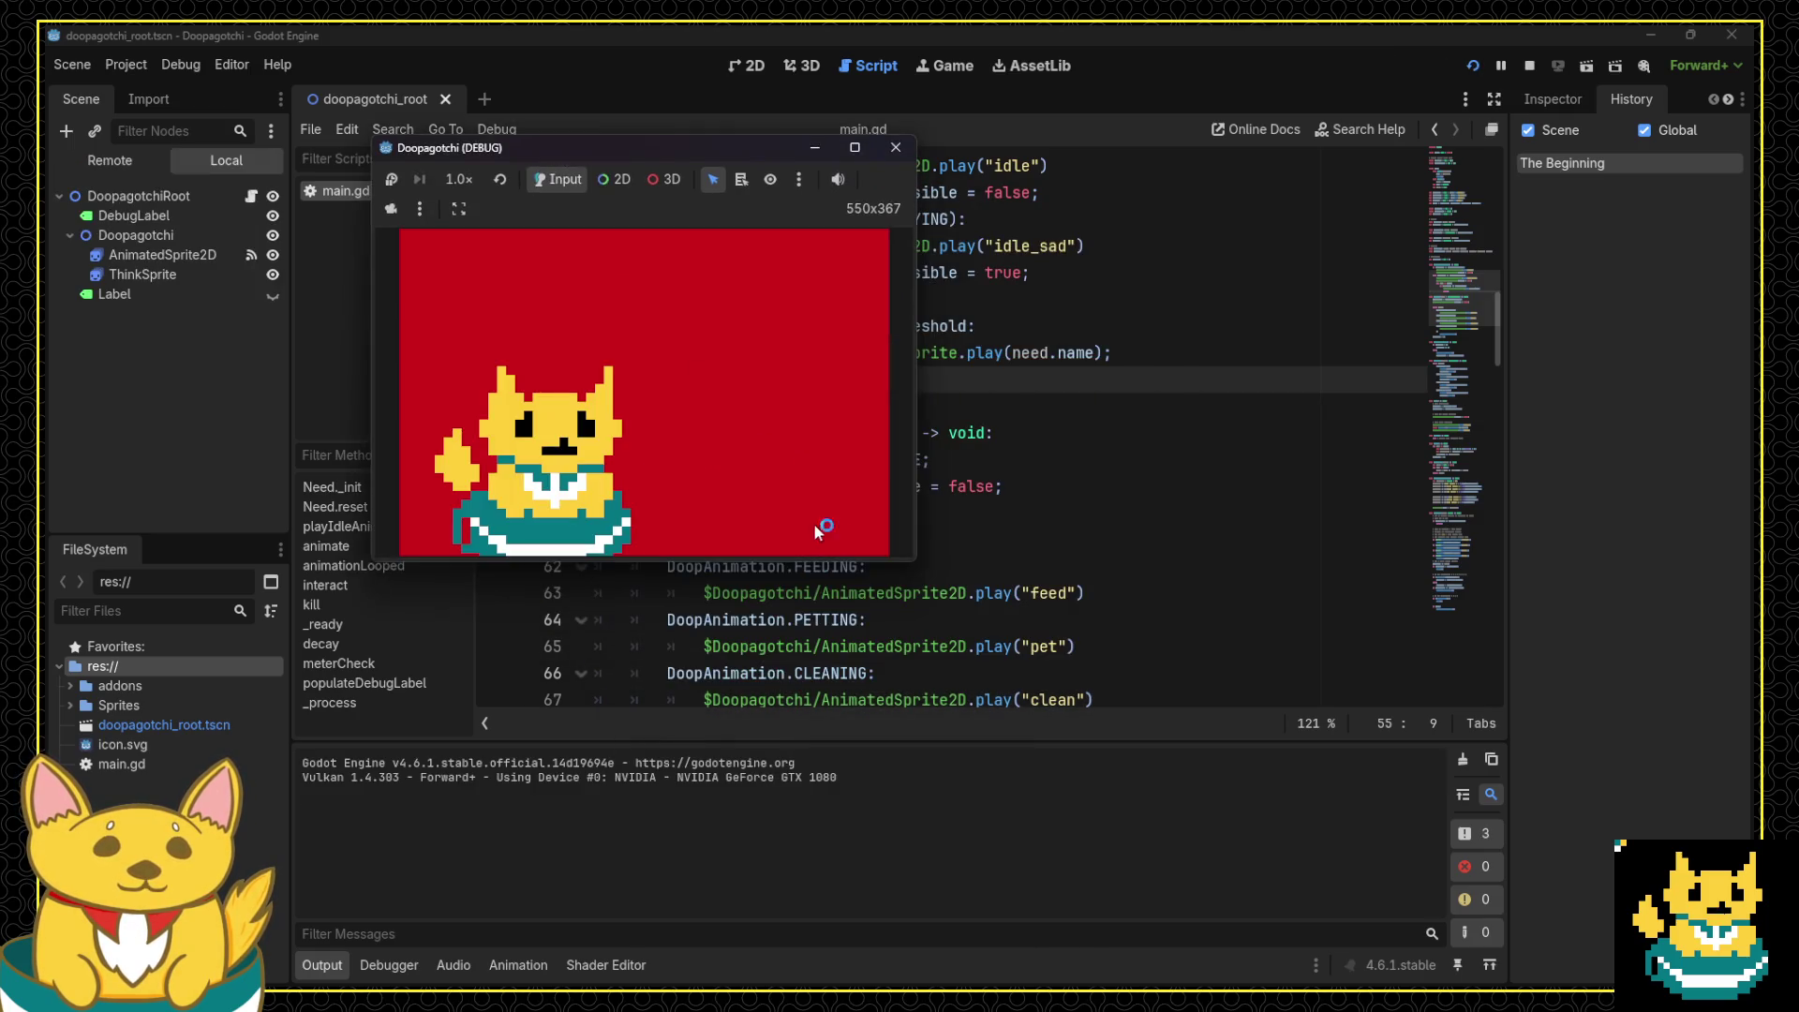
{"action": "left_click_drag", "start_coordinate": [910, 559], "coordinate": [1124, 704]}
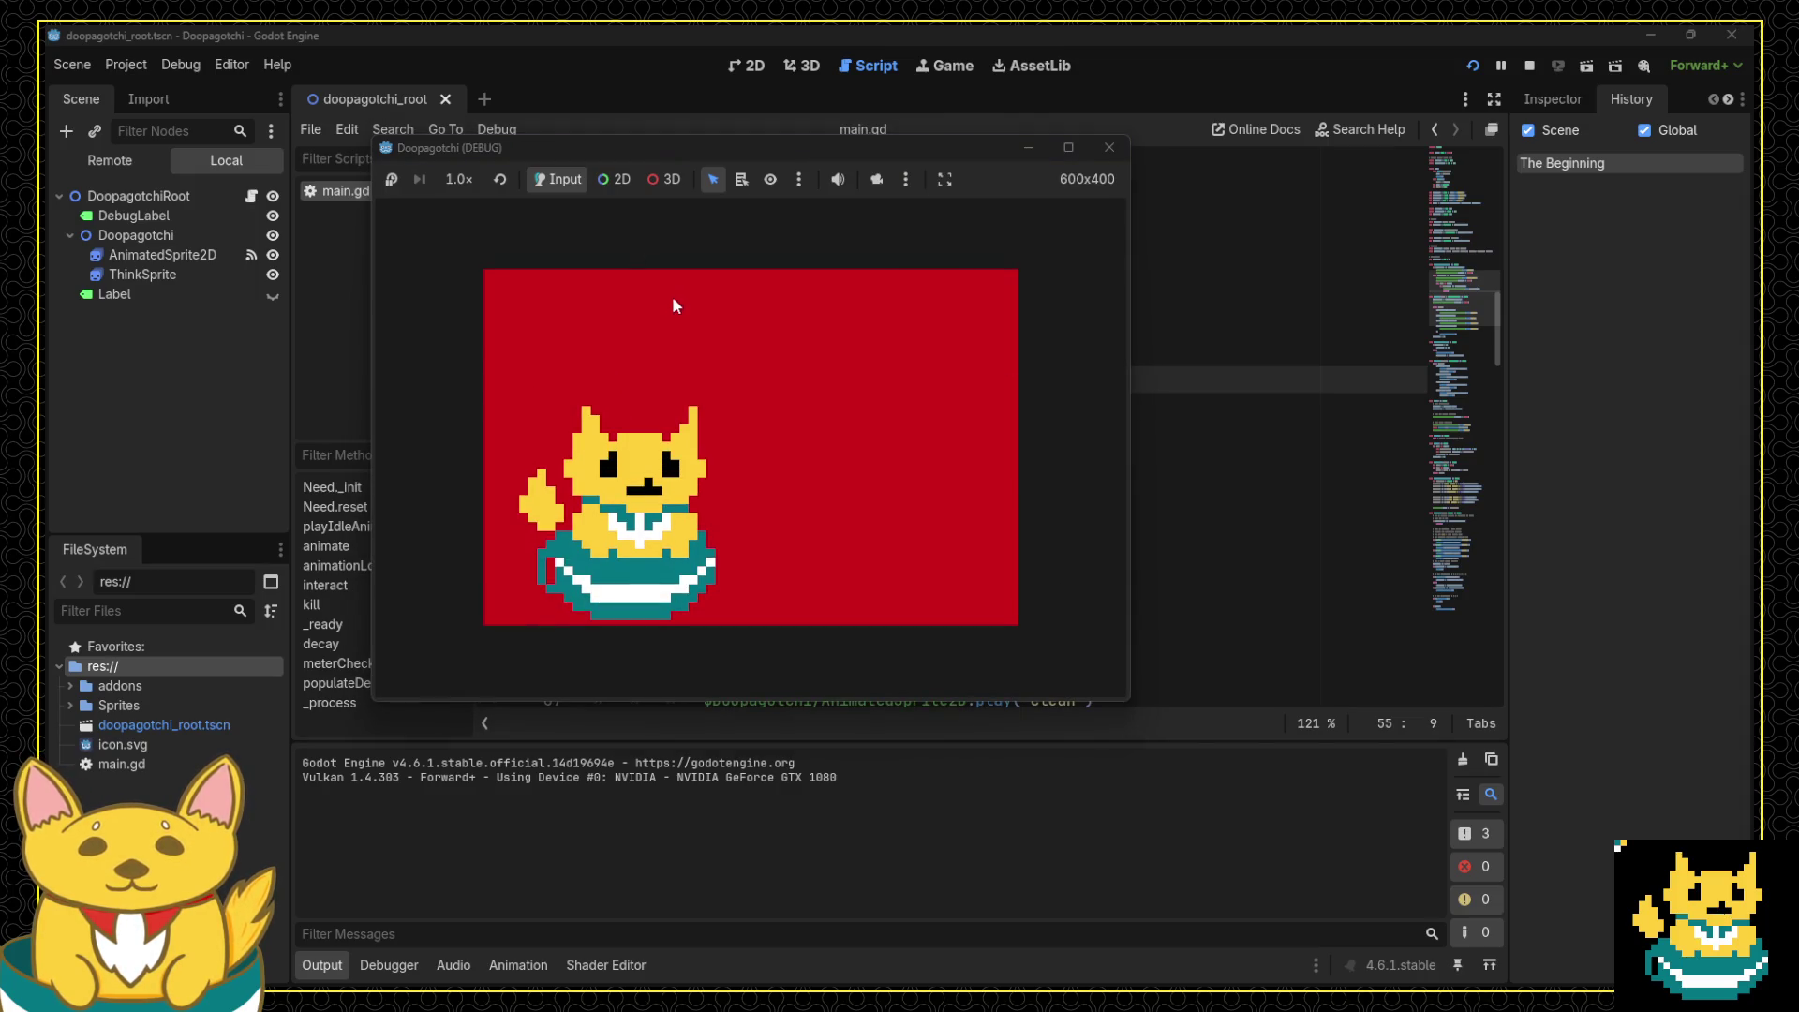
{"action": "left_click_drag", "start_coordinate": [966, 297], "coordinate": [1073, 307]}
{"action": "left_click_drag", "start_coordinate": [913, 148], "coordinate": [707, 180]}
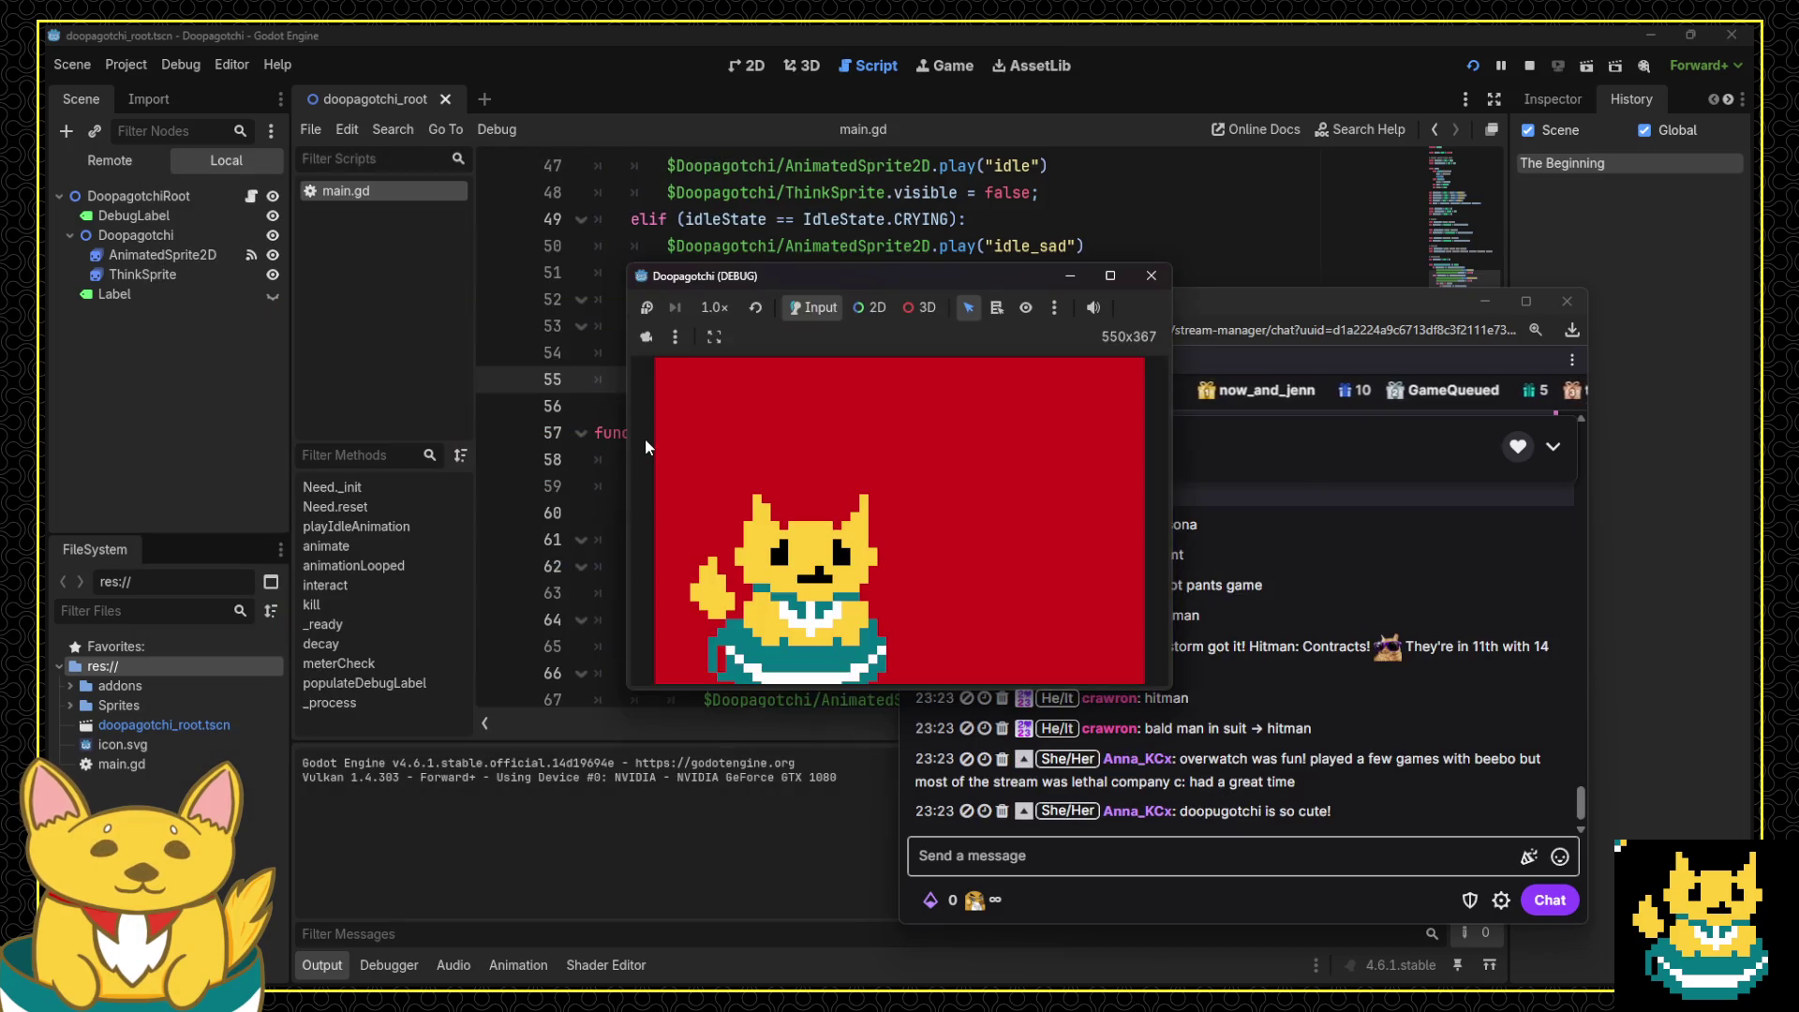
Step: Fine-tune the 600x400 game window's position, view the red-background pixel cat, then close the game
{"action": "left_click_drag", "start_coordinate": [817, 276], "coordinate": [429, 159]}
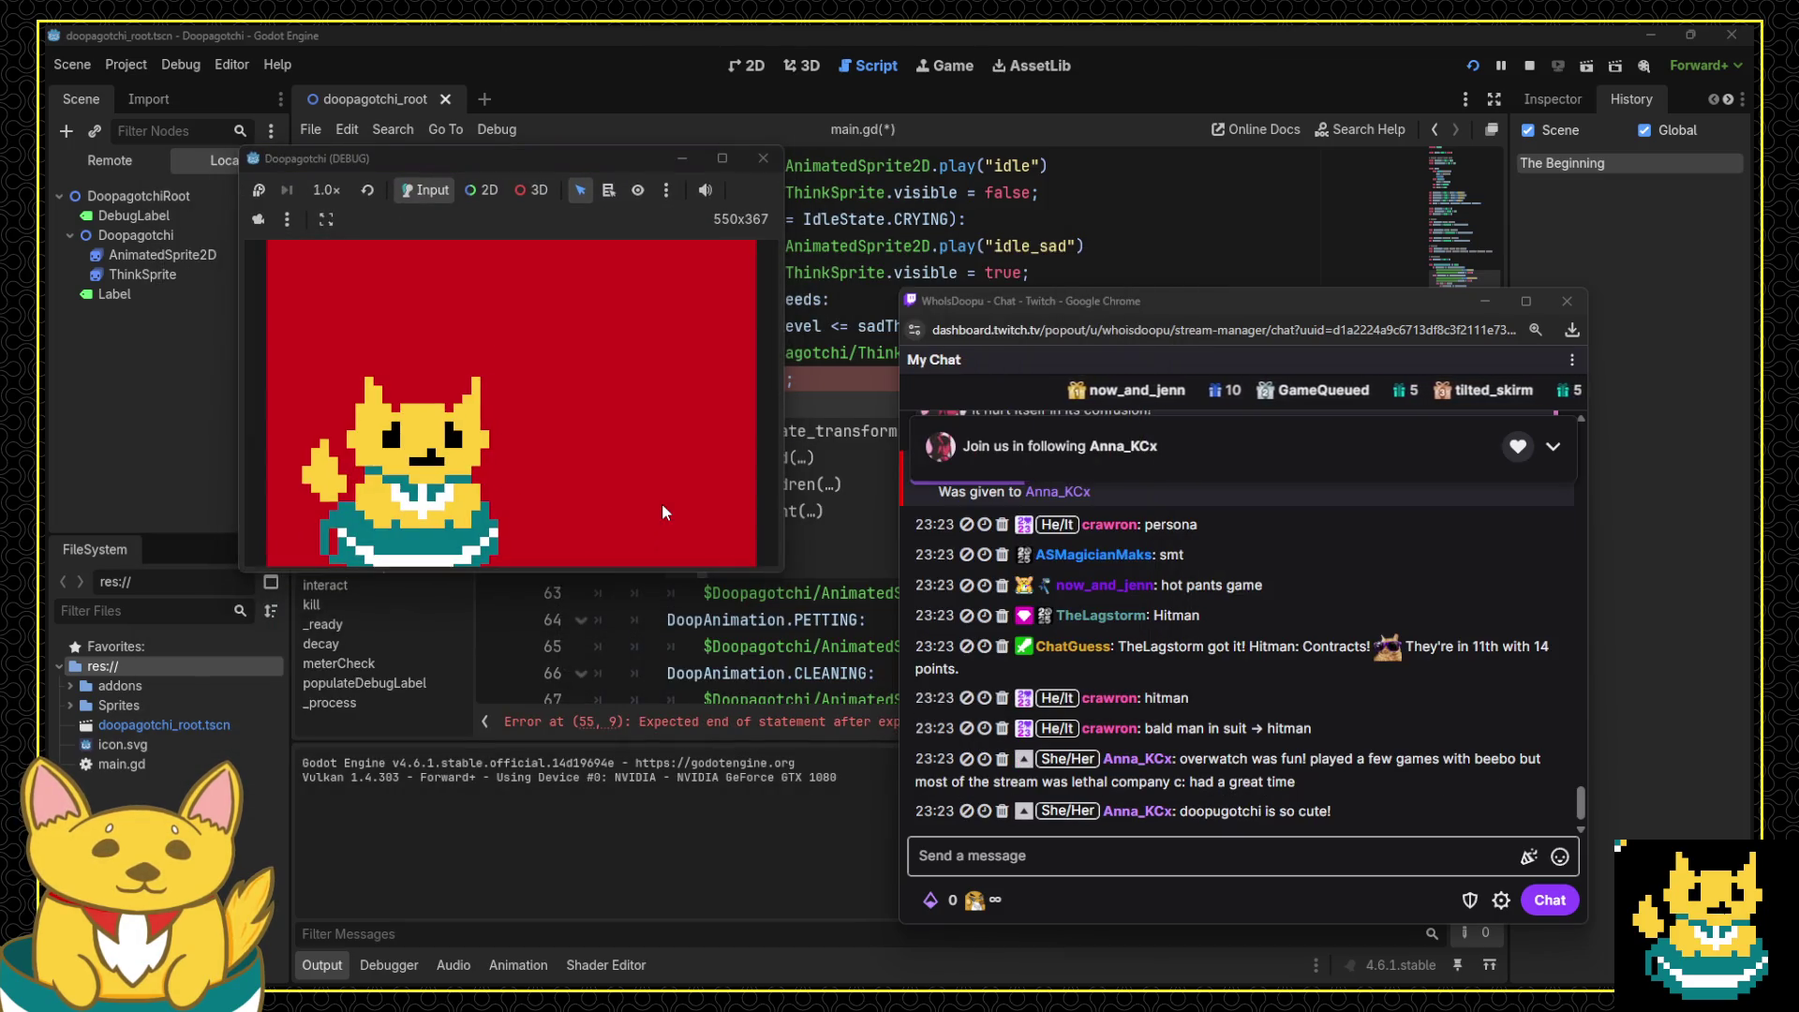
{"action": "mouse_move", "coordinate": [767, 564]}
{"action": "left_mouse_down"}
{"action": "mouse_move", "coordinate": [857, 619]}
{"action": "mouse_move", "coordinate": [958, 738]}
{"action": "left_mouse_up"}
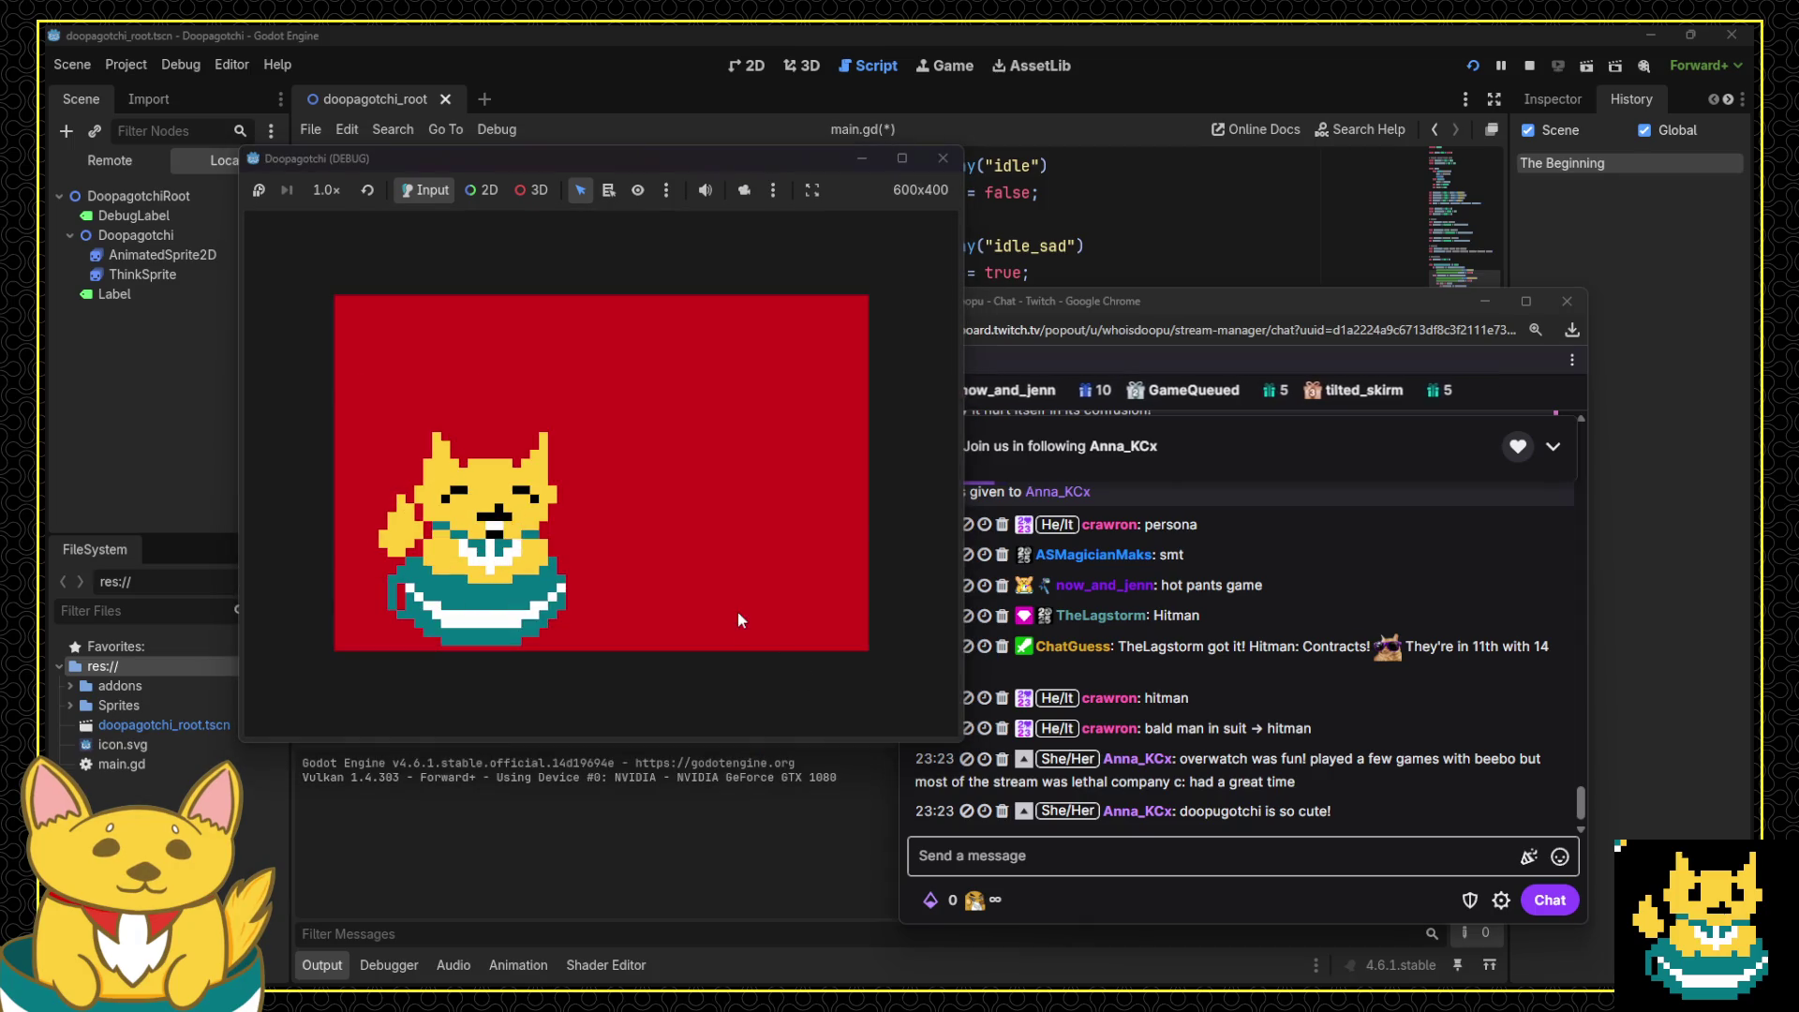
{"action": "left_click_drag", "start_coordinate": [618, 158], "coordinate": [440, 155]}
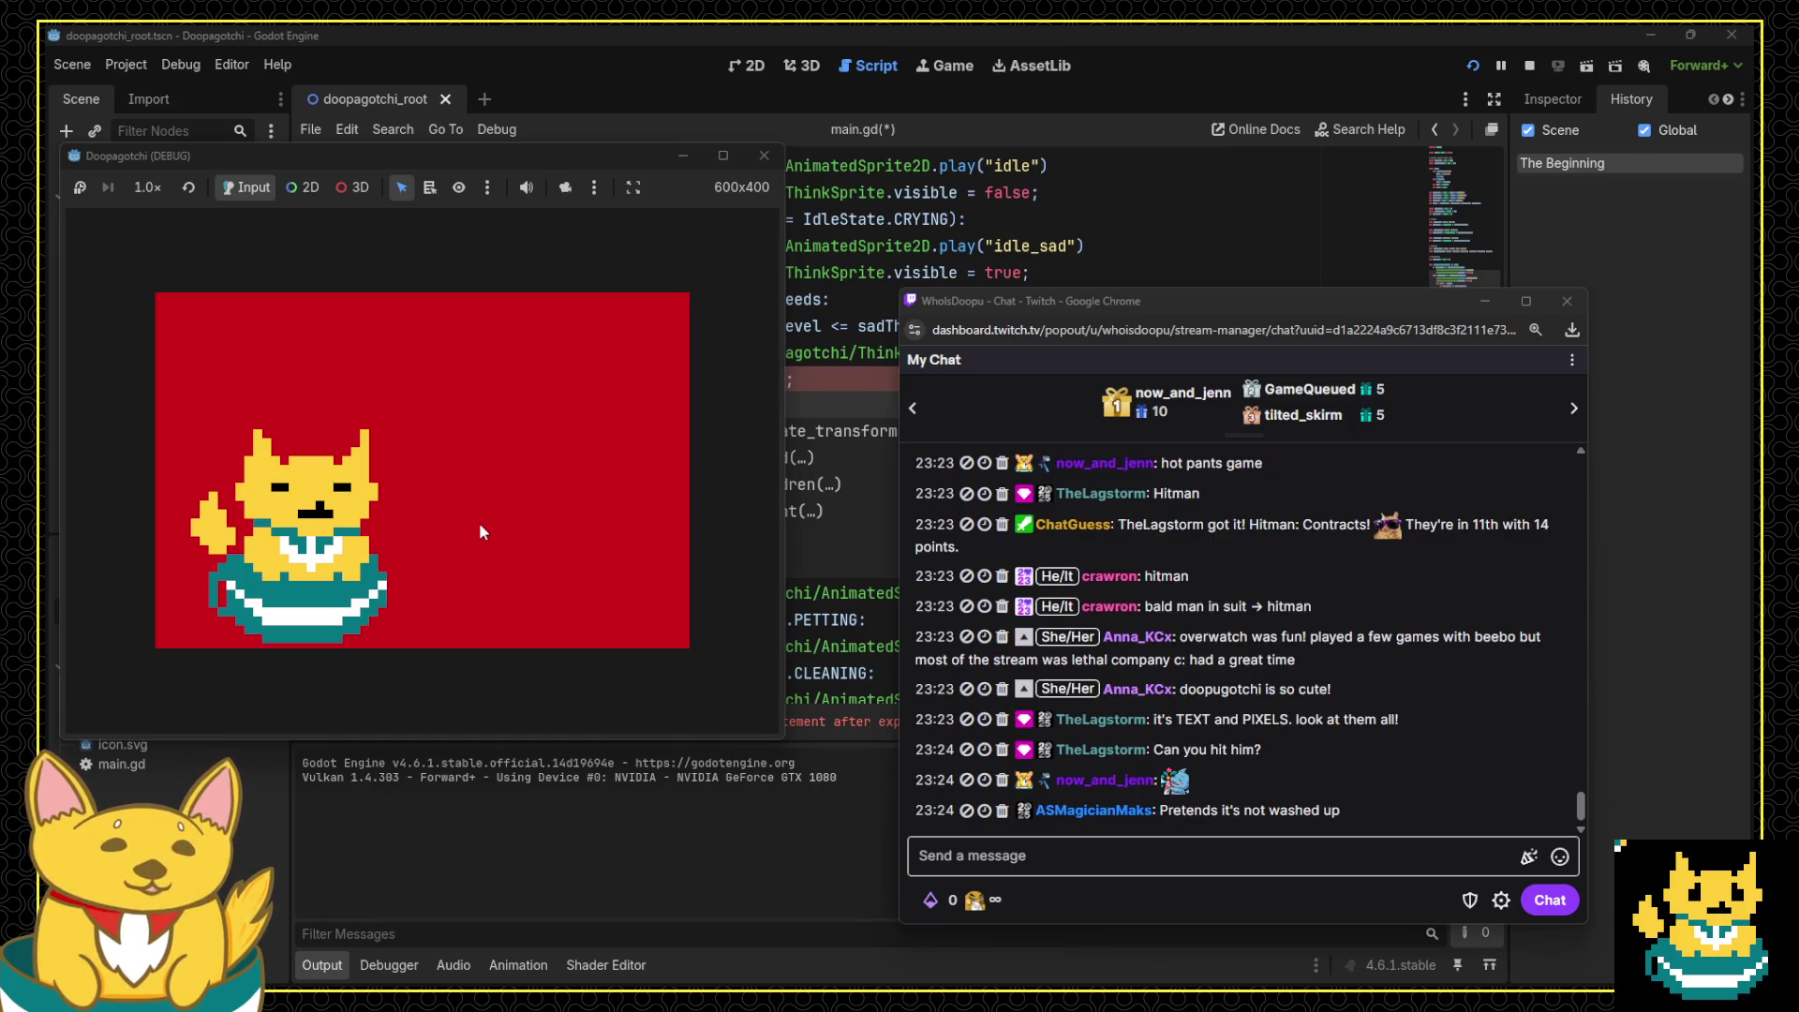
{"action": "left_click", "coordinate": [764, 154]}
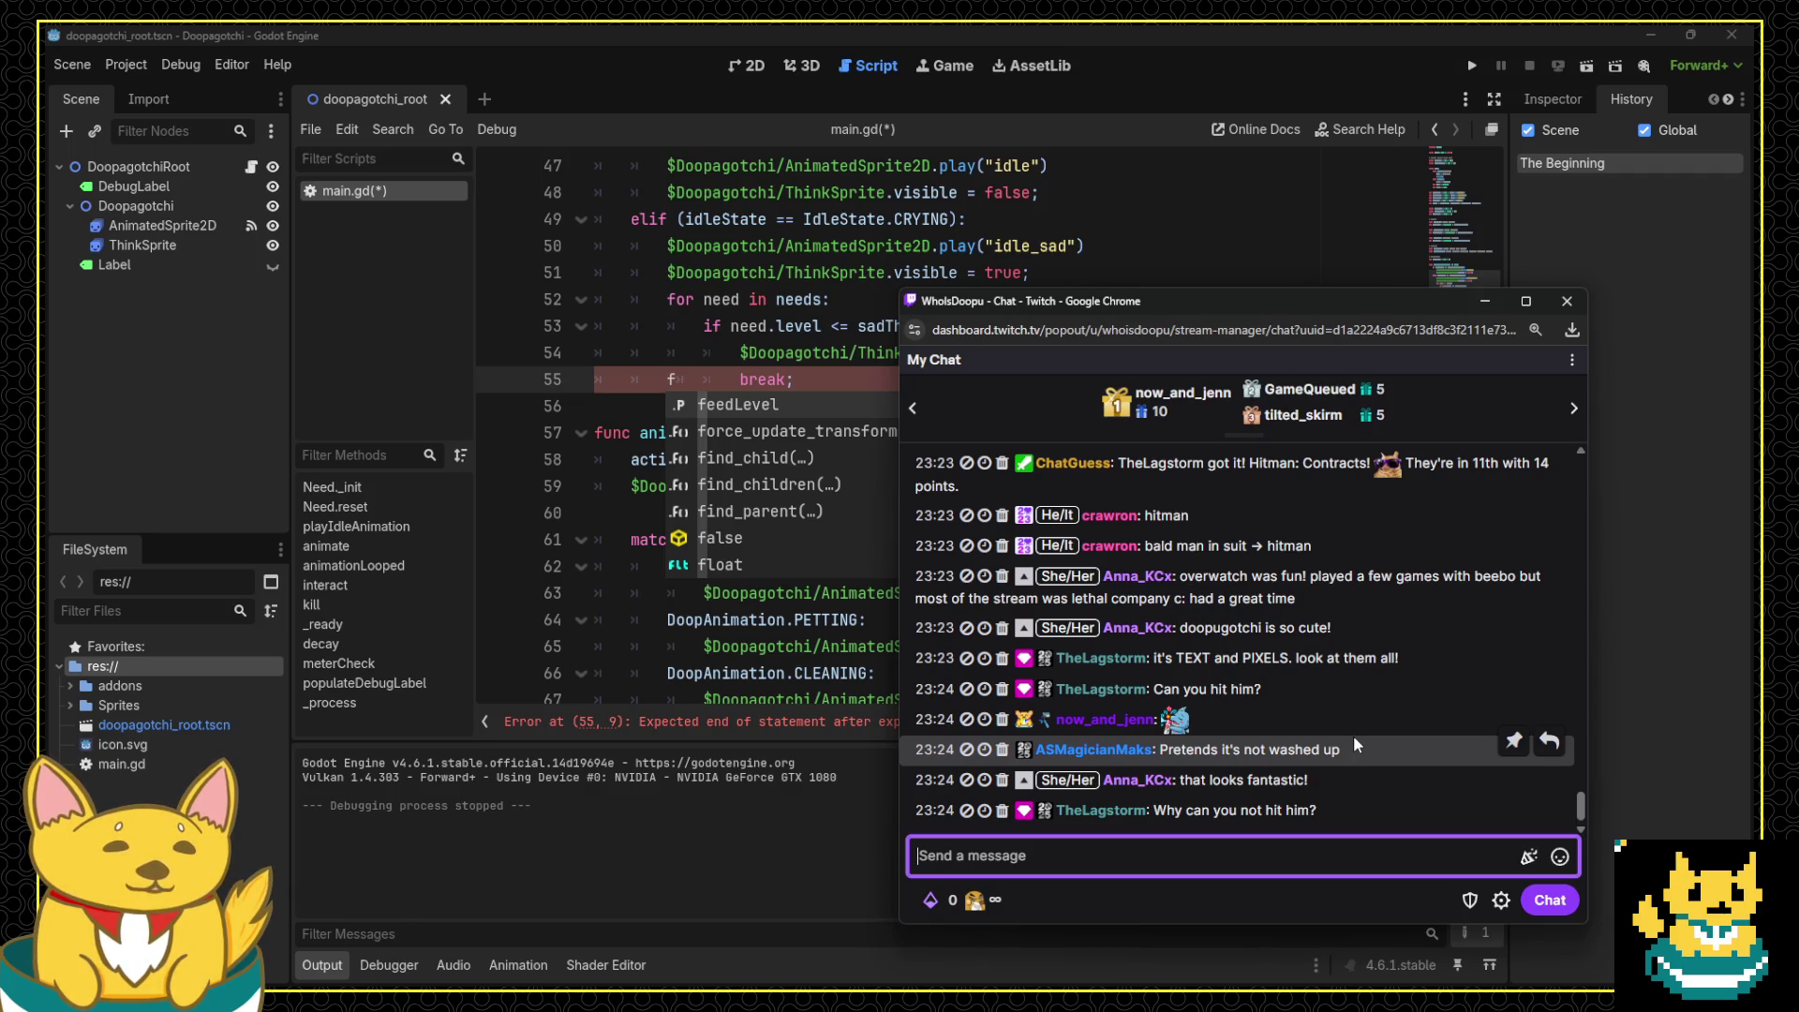
Step: Delete the stray 'f' before break on line 55 of main.gd and save the script
{"action": "scroll", "coordinate": [1337, 714], "scroll_direction": "up", "scroll_amount": 5}
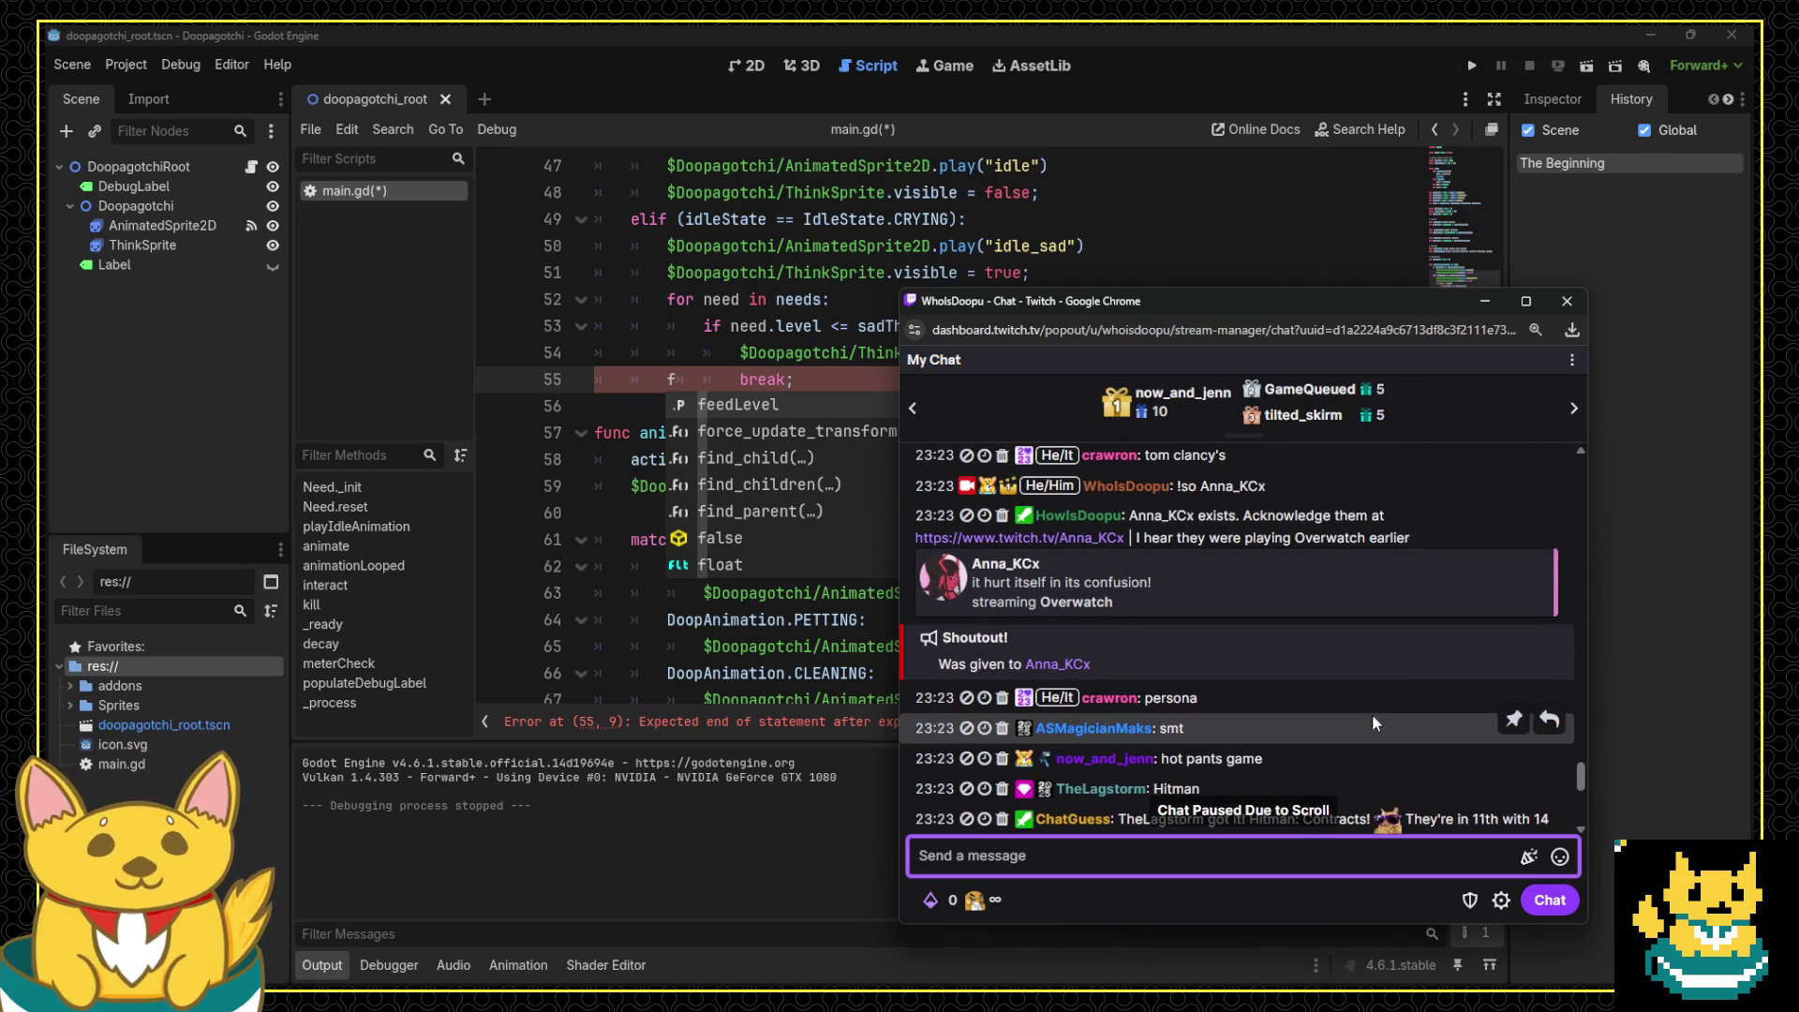
{"action": "scroll", "coordinate": [1349, 719], "scroll_direction": "down", "scroll_amount": 5}
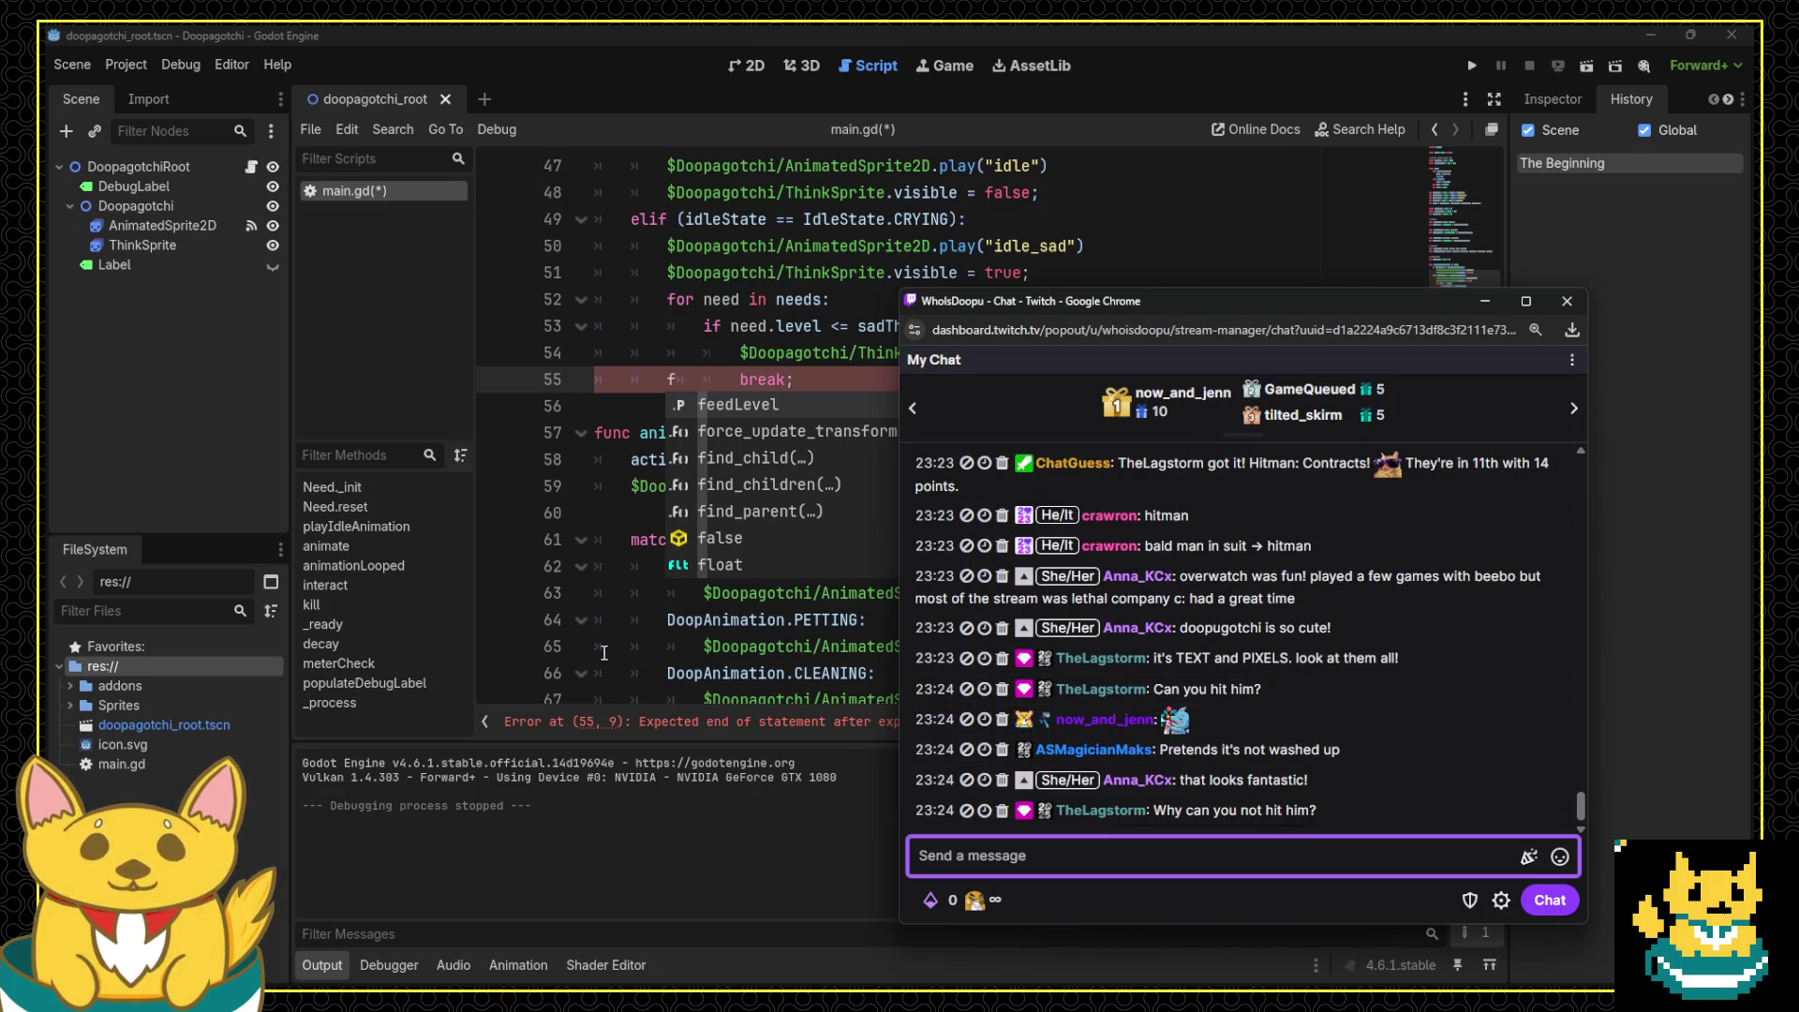
{"action": "left_click", "coordinate": [735, 643]}
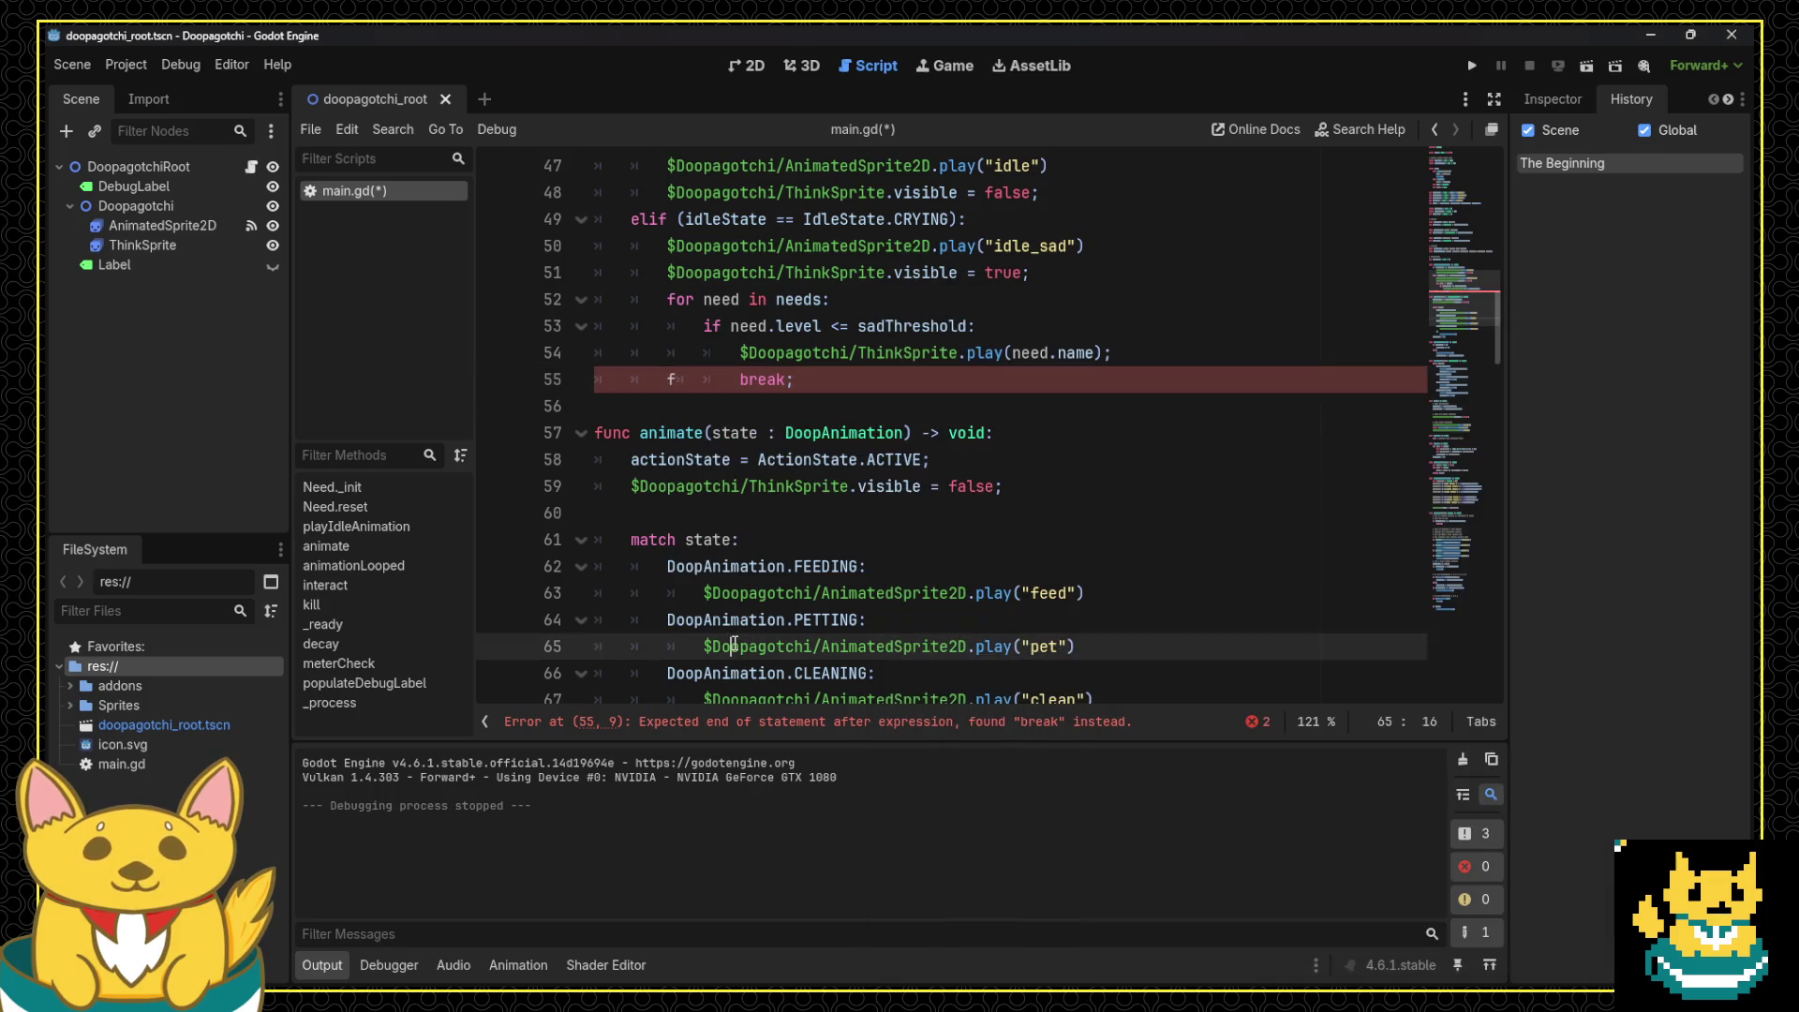
{"action": "left_click", "coordinate": [643, 390]}
{"action": "key", "text": "Delete"}
{"action": "key", "text": "ctrl+s"}
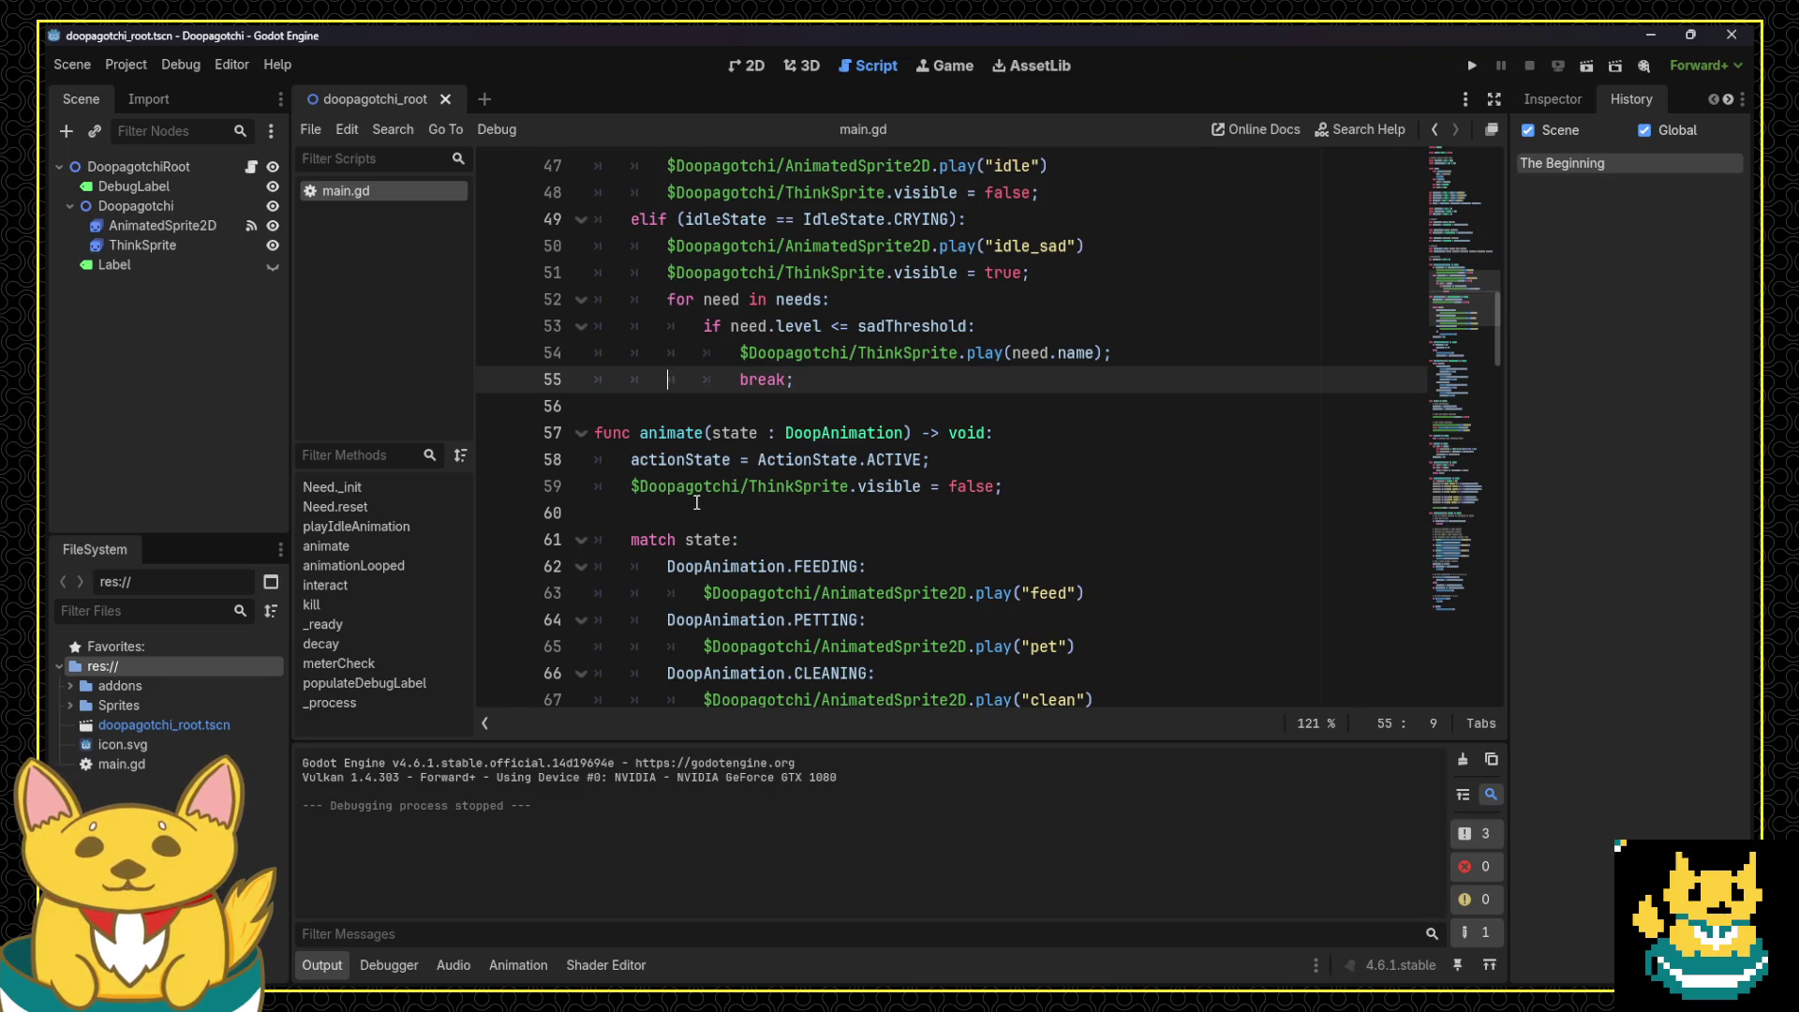
{"action": "key", "text": "ctrl+s"}
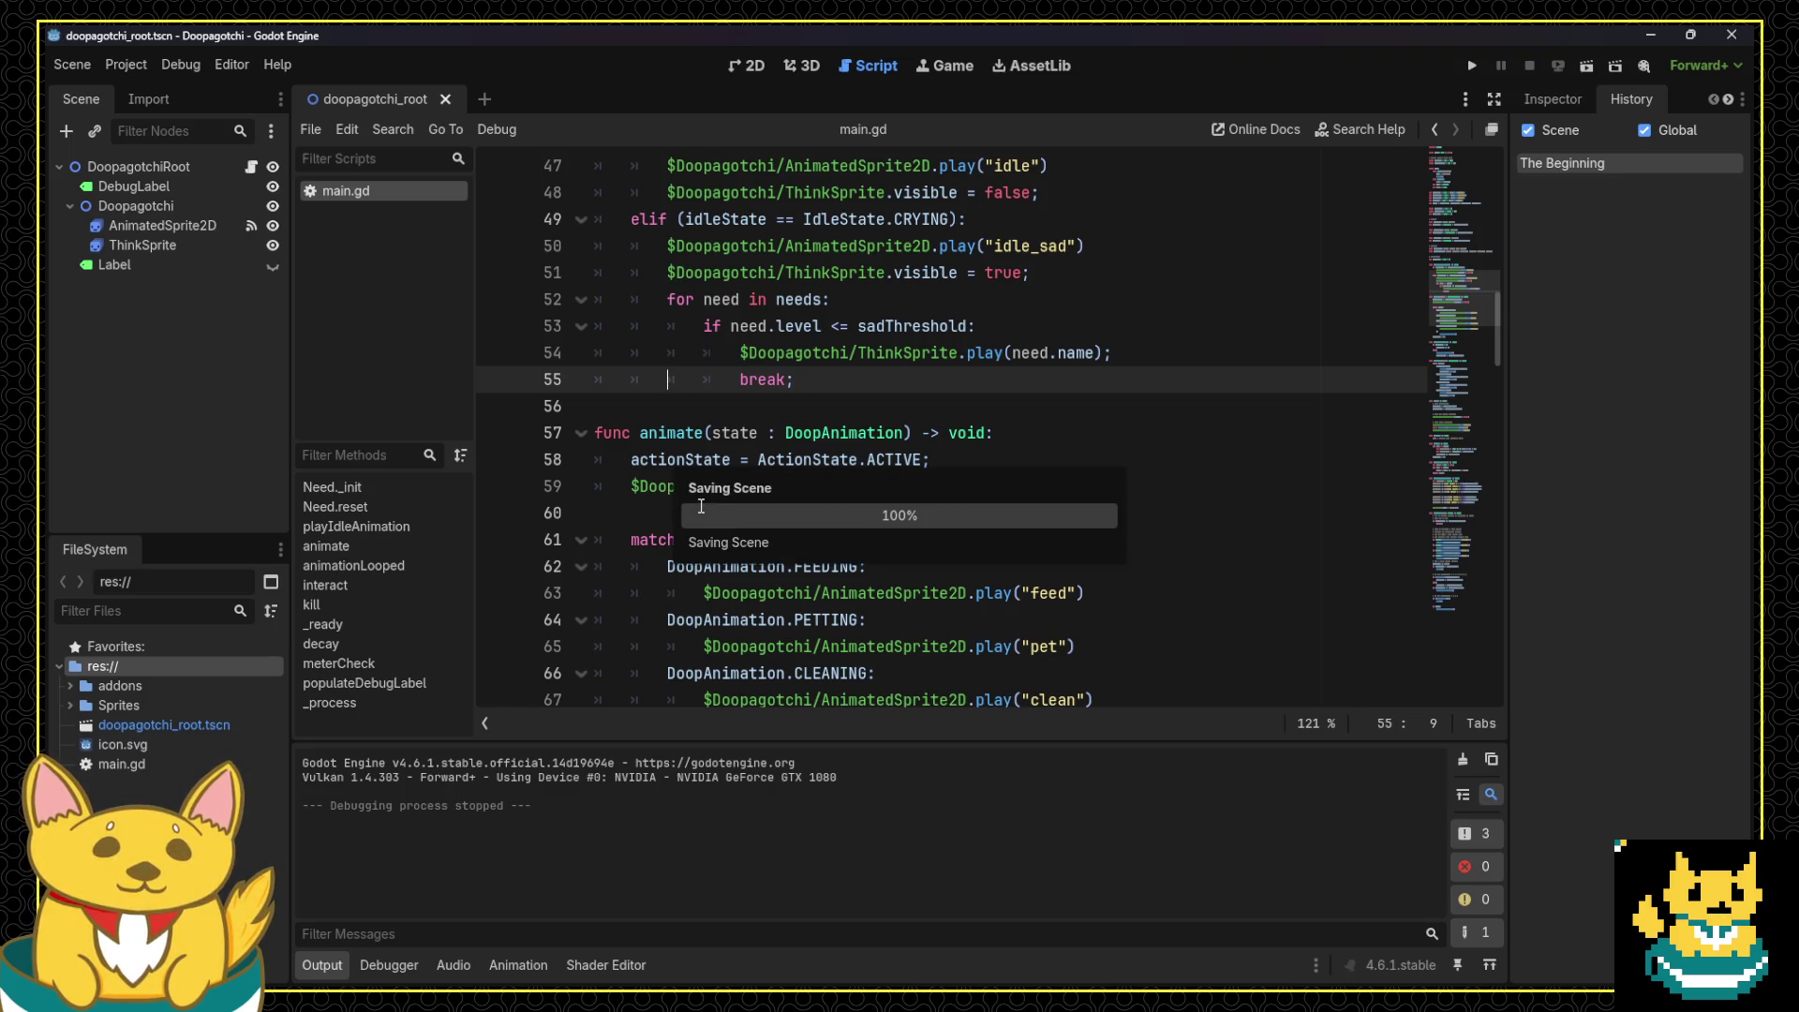